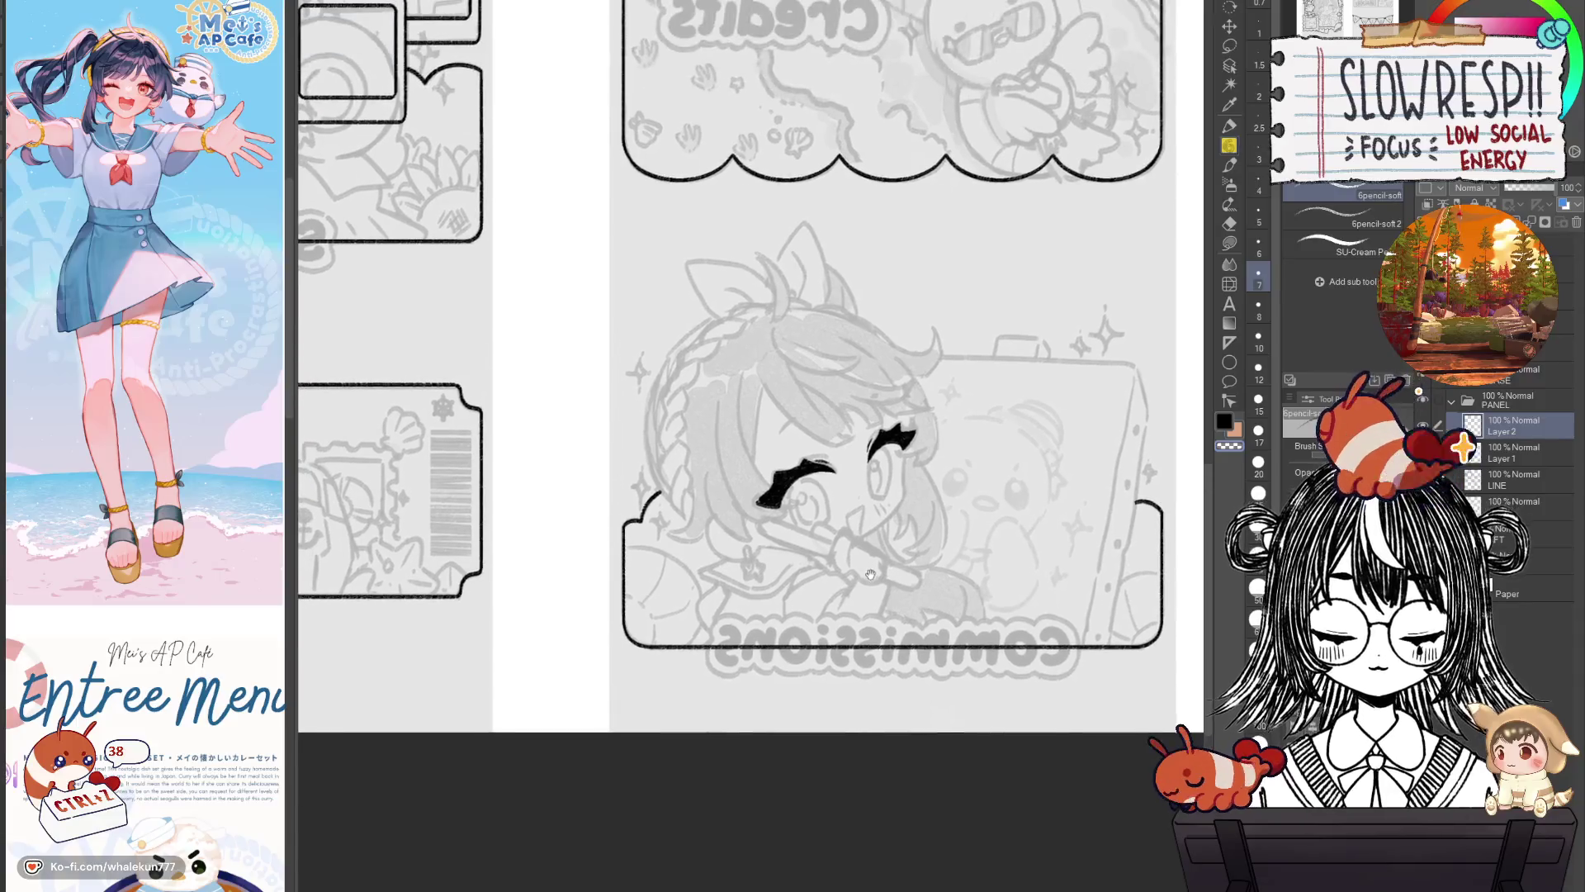
Zoom in on the eyes and redraw the open eye's left outline.
{"action": "left_click_drag", "start_coordinate": [864, 542], "coordinate": [908, 442]}
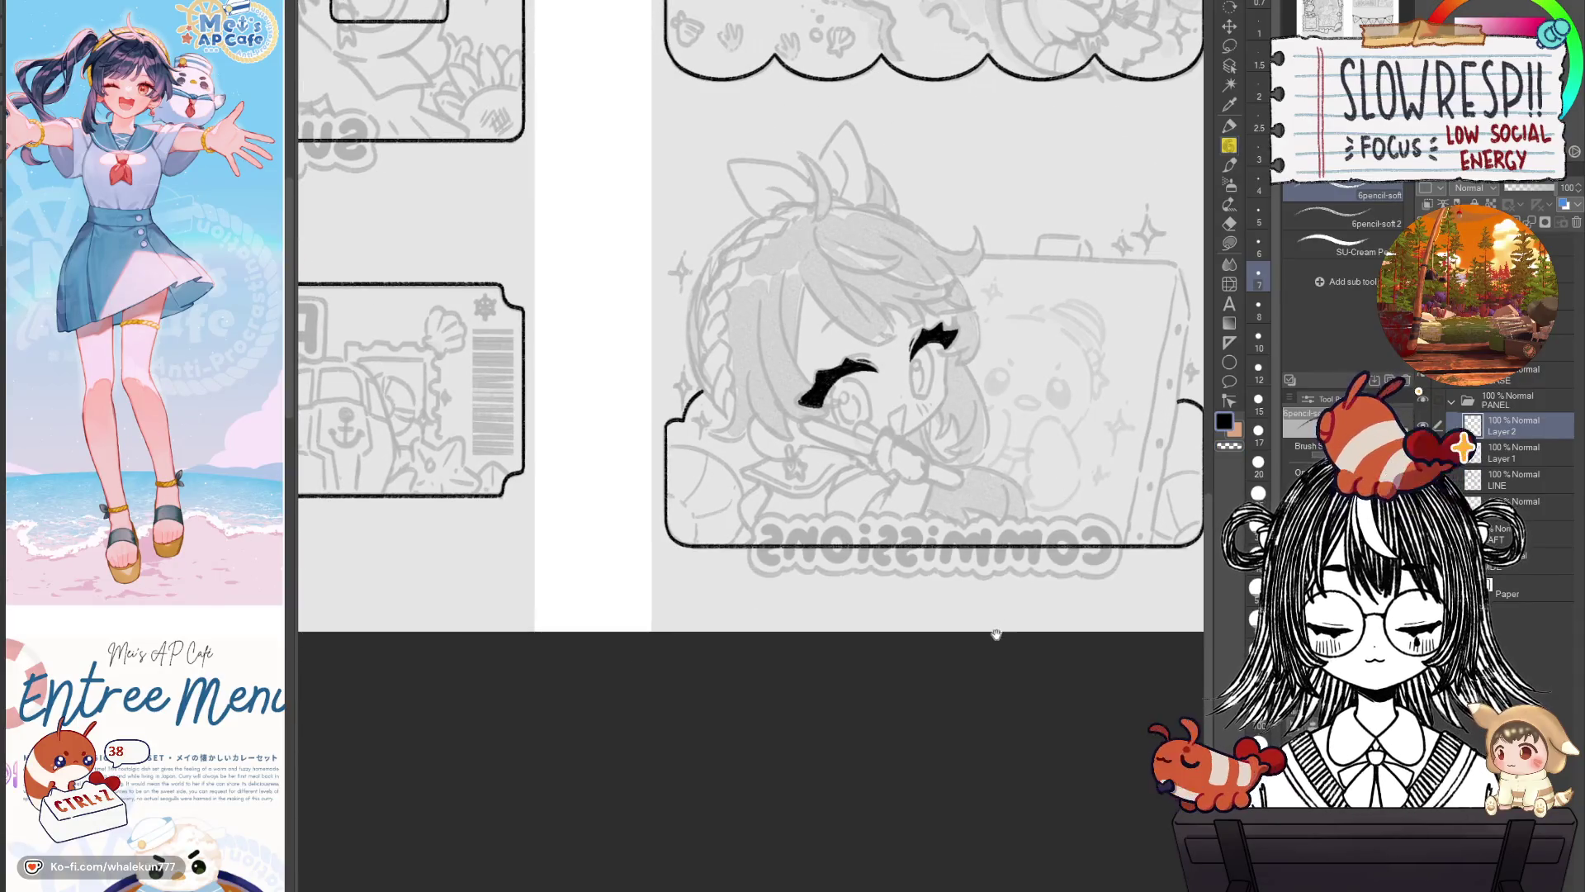
{"action": "left_click_drag", "start_coordinate": [994, 633], "coordinate": [994, 717]}
{"action": "scroll", "coordinate": [957, 500], "scroll_direction": "up", "scroll_amount": 3}
{"action": "mouse_move", "coordinate": [957, 499]}
{"action": "left_mouse_down"}
{"action": "mouse_move", "coordinate": [905, 469]}
{"action": "mouse_move", "coordinate": [886, 530]}
{"action": "left_mouse_up"}
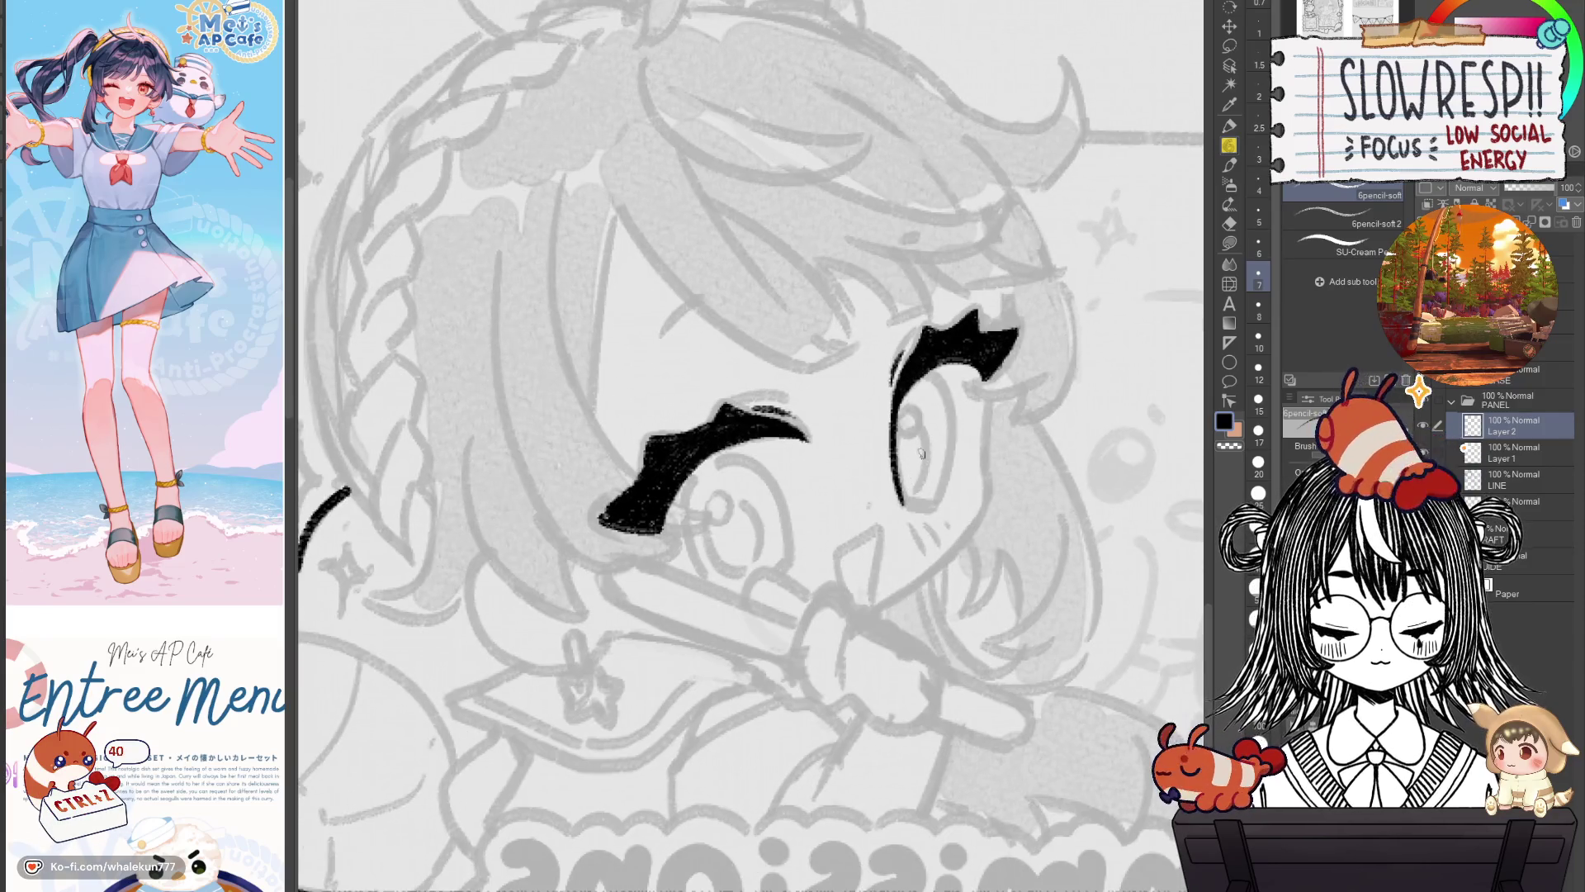
{"action": "scroll", "coordinate": [926, 403], "scroll_direction": "up", "scroll_amount": 2}
{"action": "key", "text": "ctrl+z"}
{"action": "key", "text": "ctrl+z"}
{"action": "left_click_drag", "start_coordinate": [883, 380], "coordinate": [897, 541]}
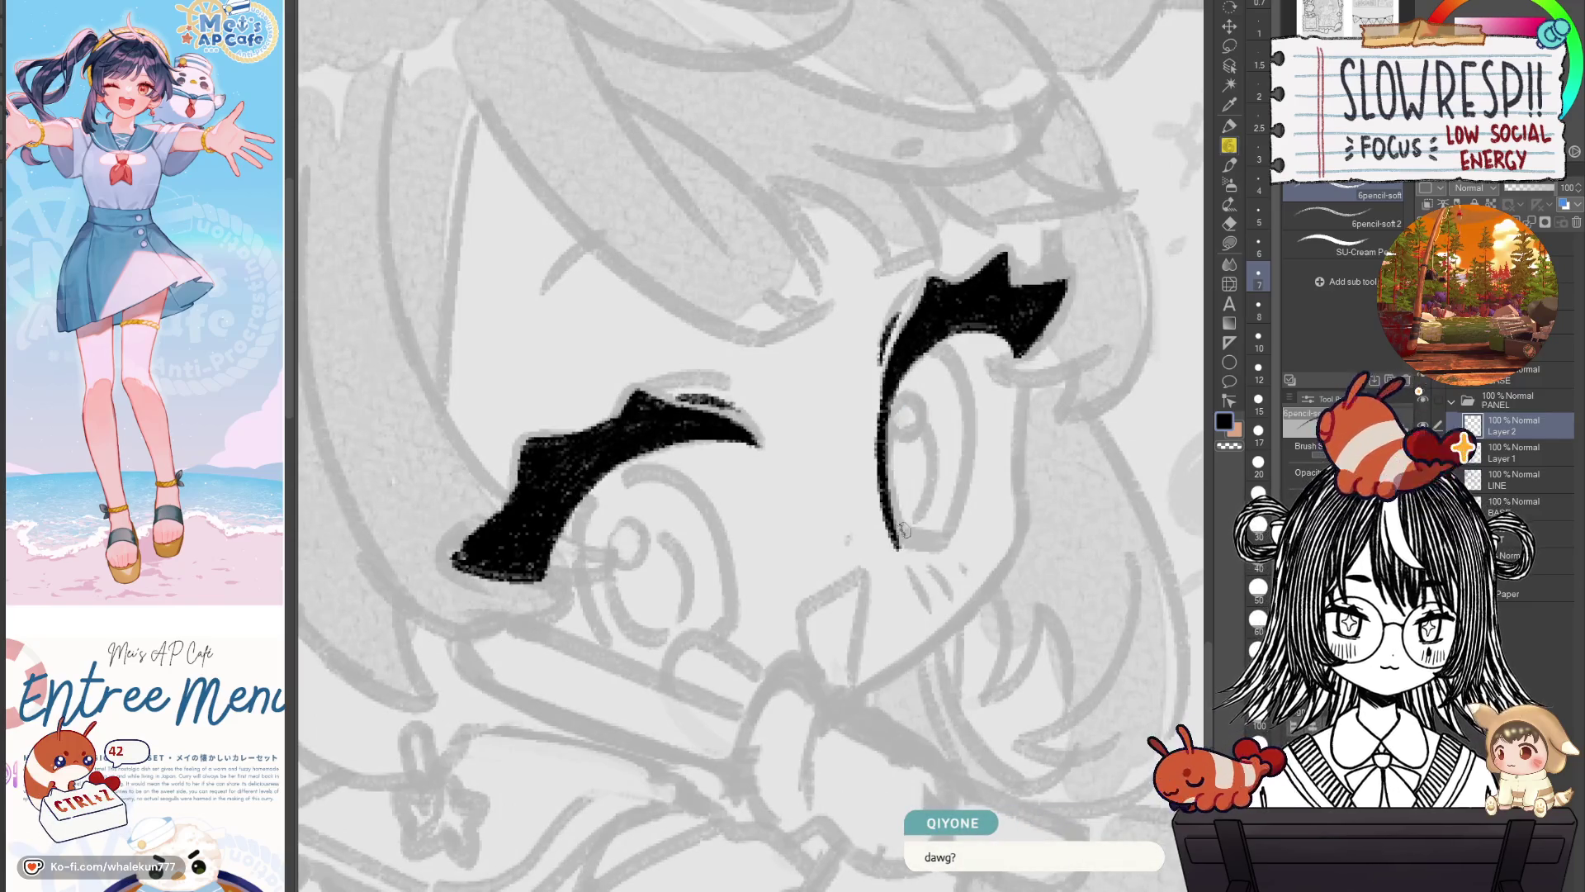
Check the open eye in a horizontally flipped view and undo the stroke at its bottom.
{"action": "scroll", "coordinate": [903, 529], "scroll_direction": "up", "scroll_amount": 1}
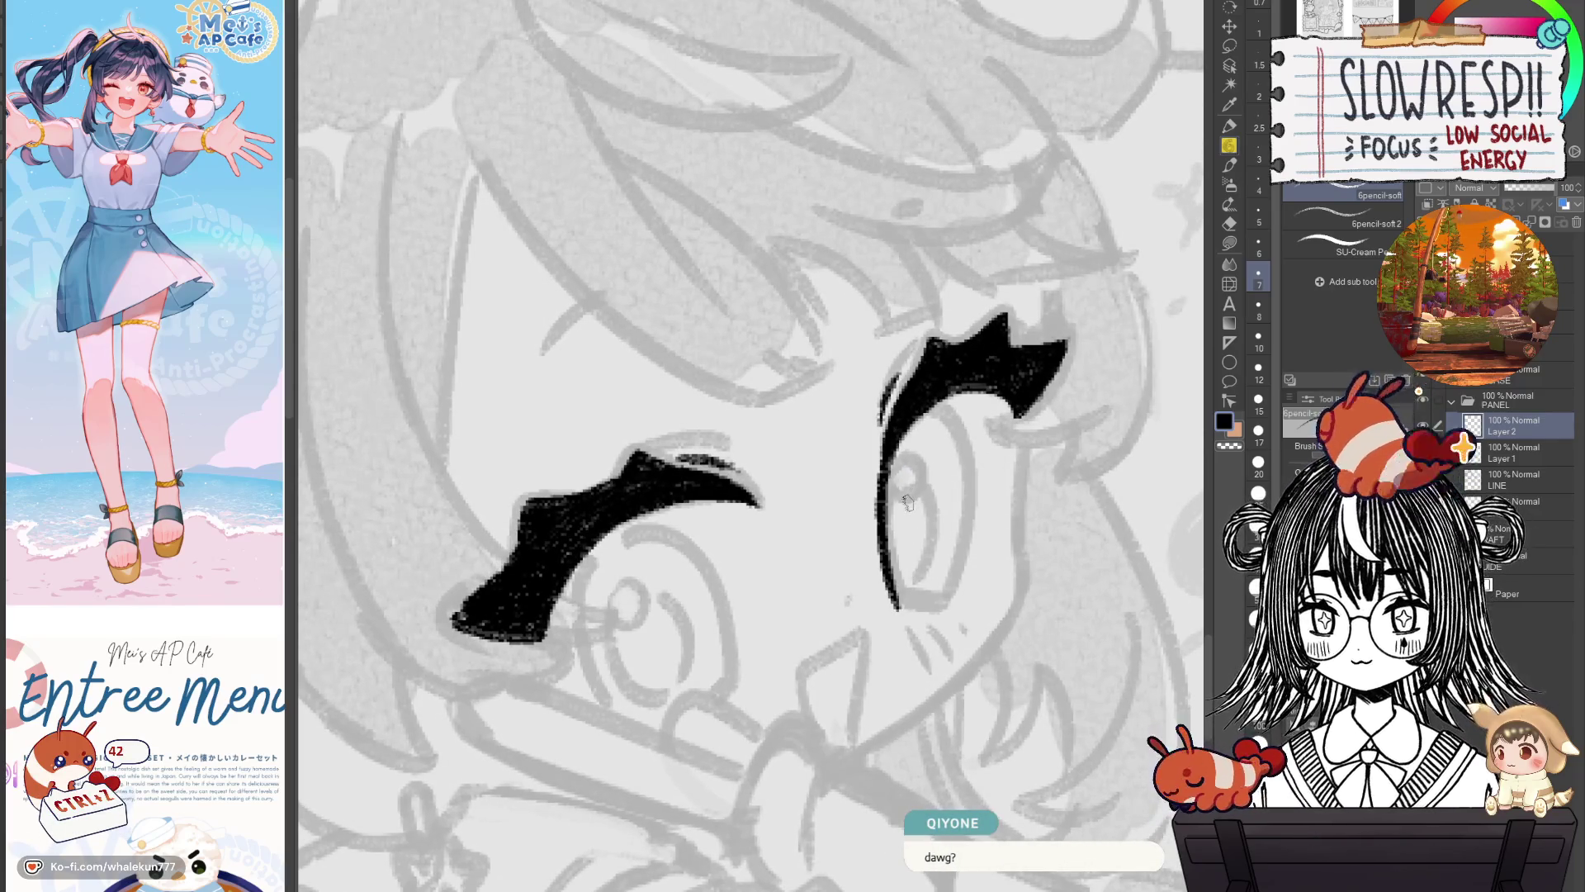
{"action": "scroll", "coordinate": [909, 529], "scroll_direction": "down", "scroll_amount": 1}
{"action": "scroll", "coordinate": [954, 441], "scroll_direction": "down", "scroll_amount": 1}
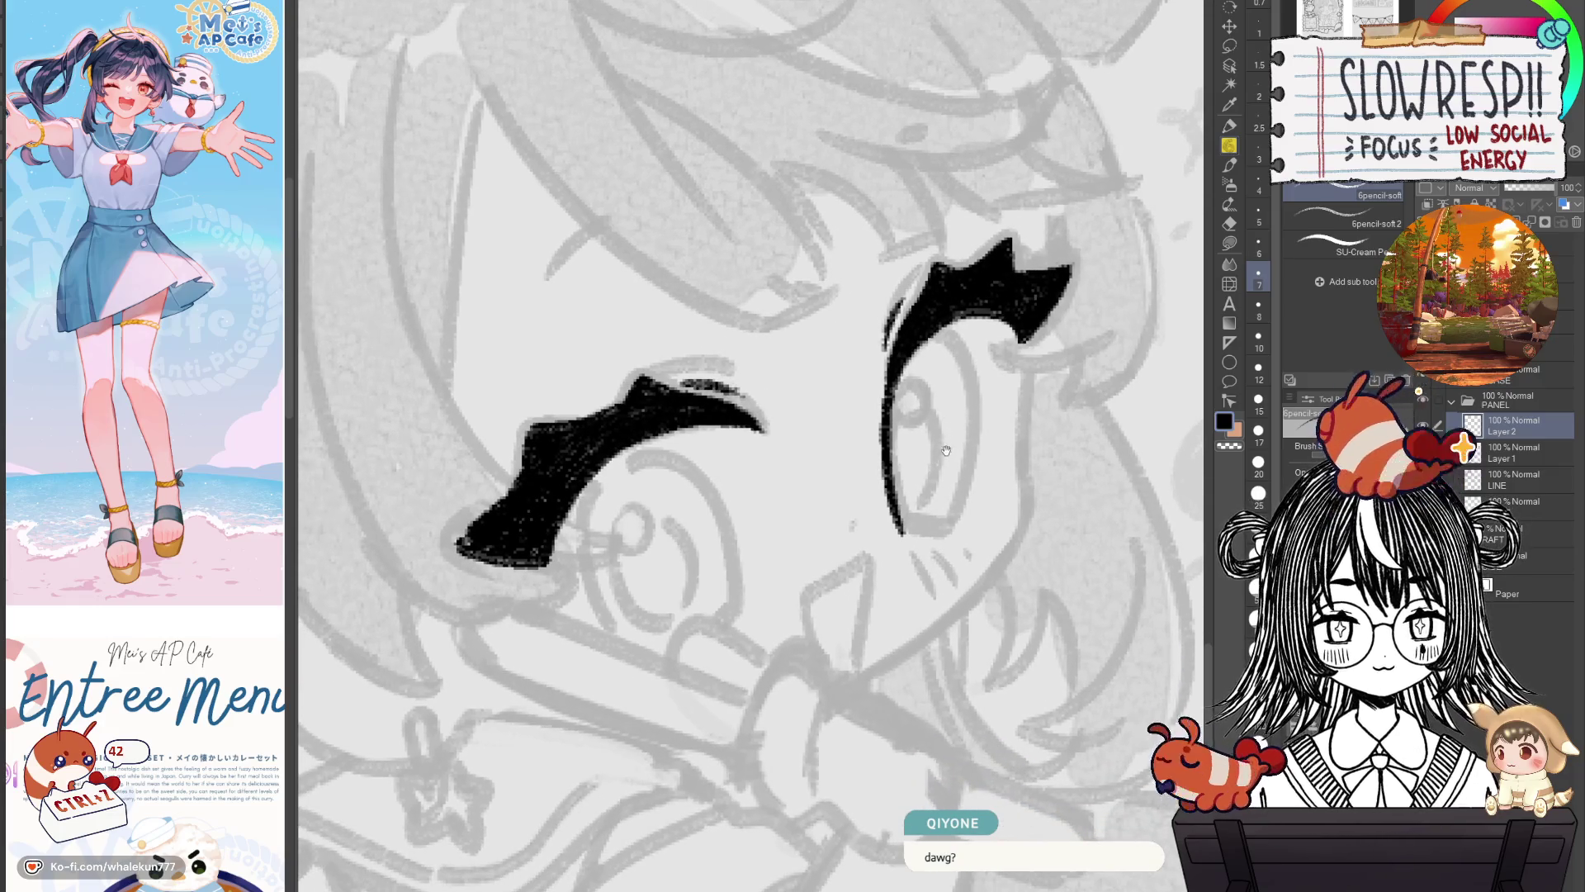
{"action": "left_click_drag", "start_coordinate": [946, 450], "coordinate": [941, 429]}
{"action": "key", "text": "h"}
{"action": "mouse_move", "coordinate": [908, 495]}
{"action": "left_mouse_down"}
{"action": "mouse_move", "coordinate": [861, 550]}
{"action": "mouse_move", "coordinate": [905, 540]}
{"action": "mouse_move", "coordinate": [926, 577]}
{"action": "mouse_move", "coordinate": [972, 562]}
{"action": "left_mouse_up"}
{"action": "key", "text": "ctrl+z"}
{"action": "key", "text": "h"}
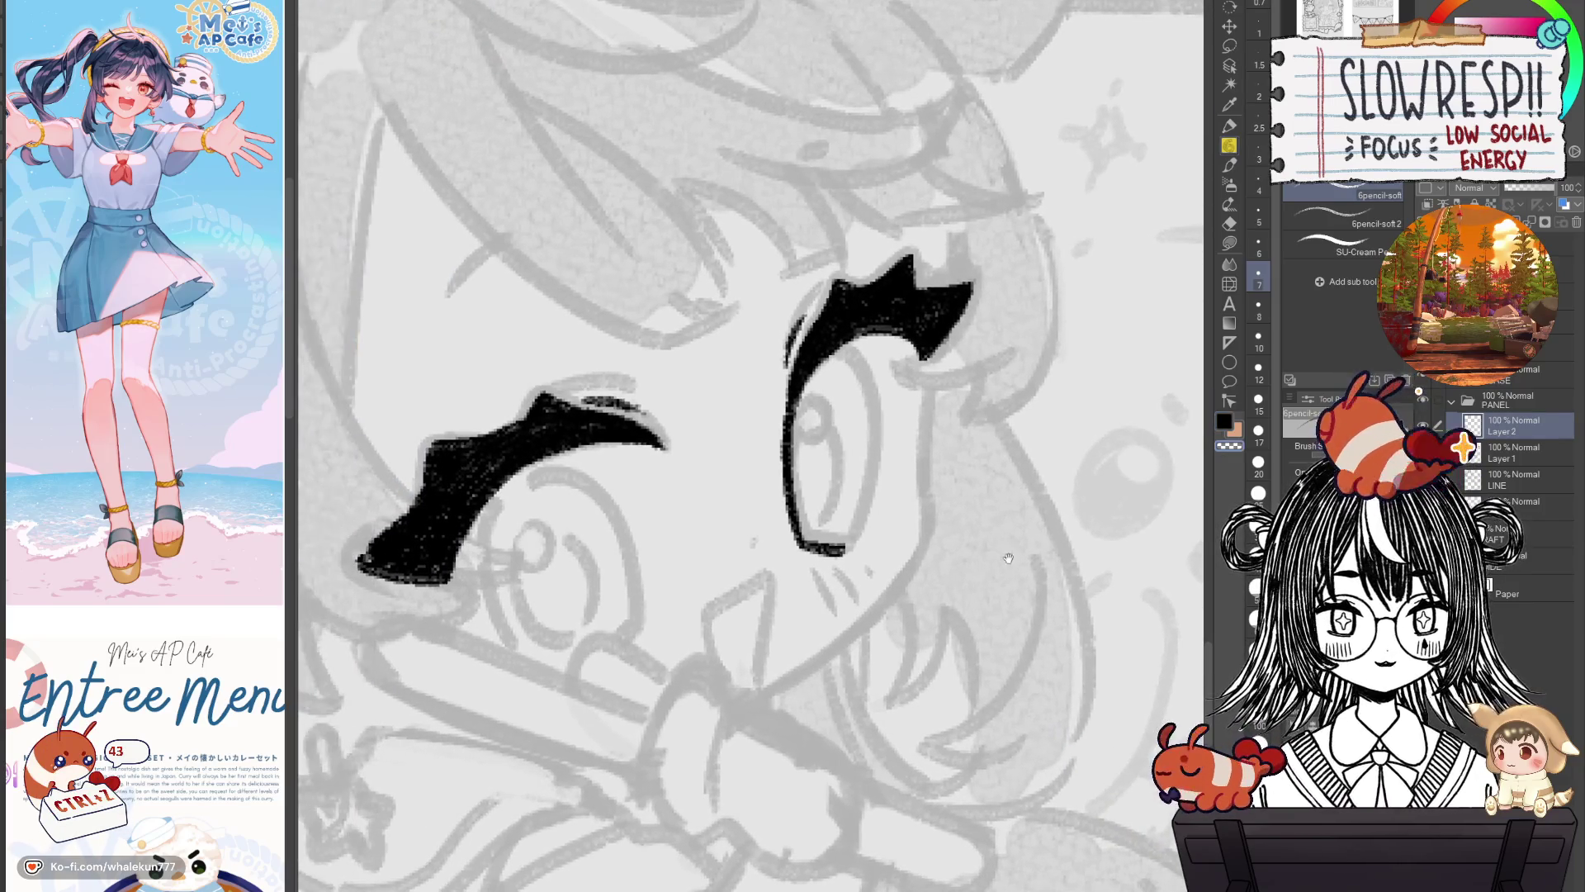
Retry inking the open eye's left edge, undoing the stray and misplaced strokes.
{"action": "key", "text": "ctrl+z"}
{"action": "mouse_move", "coordinate": [817, 355]}
{"action": "left_mouse_down"}
{"action": "mouse_move", "coordinate": [867, 376]}
{"action": "mouse_move", "coordinate": [859, 537]}
{"action": "mouse_move", "coordinate": [855, 364]}
{"action": "mouse_move", "coordinate": [875, 466]}
{"action": "mouse_move", "coordinate": [844, 552]}
{"action": "mouse_move", "coordinate": [929, 552]}
{"action": "left_mouse_up"}
{"action": "key", "text": "ctrl+z"}
{"action": "key", "text": "h"}
{"action": "key", "text": "ctrl+z"}
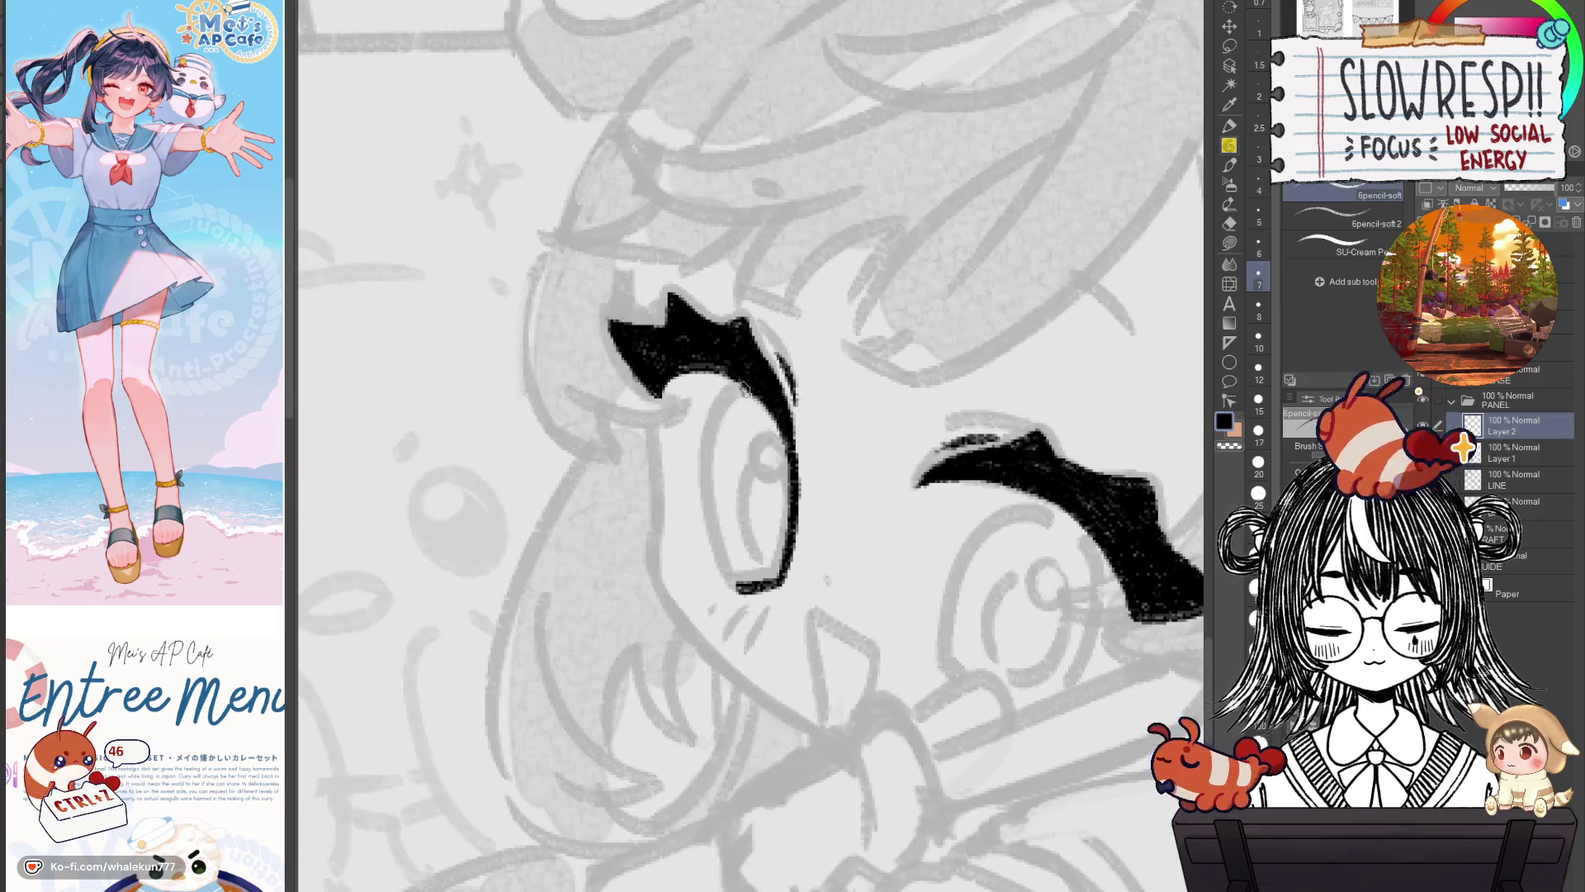
{"action": "mouse_move", "coordinate": [727, 384]}
{"action": "left_mouse_down"}
{"action": "mouse_move", "coordinate": [710, 529]}
{"action": "mouse_move", "coordinate": [726, 405]}
{"action": "mouse_move", "coordinate": [702, 491]}
{"action": "mouse_move", "coordinate": [720, 578]}
{"action": "mouse_move", "coordinate": [742, 588]}
{"action": "left_mouse_up"}
{"action": "key", "text": "ctrl+z"}
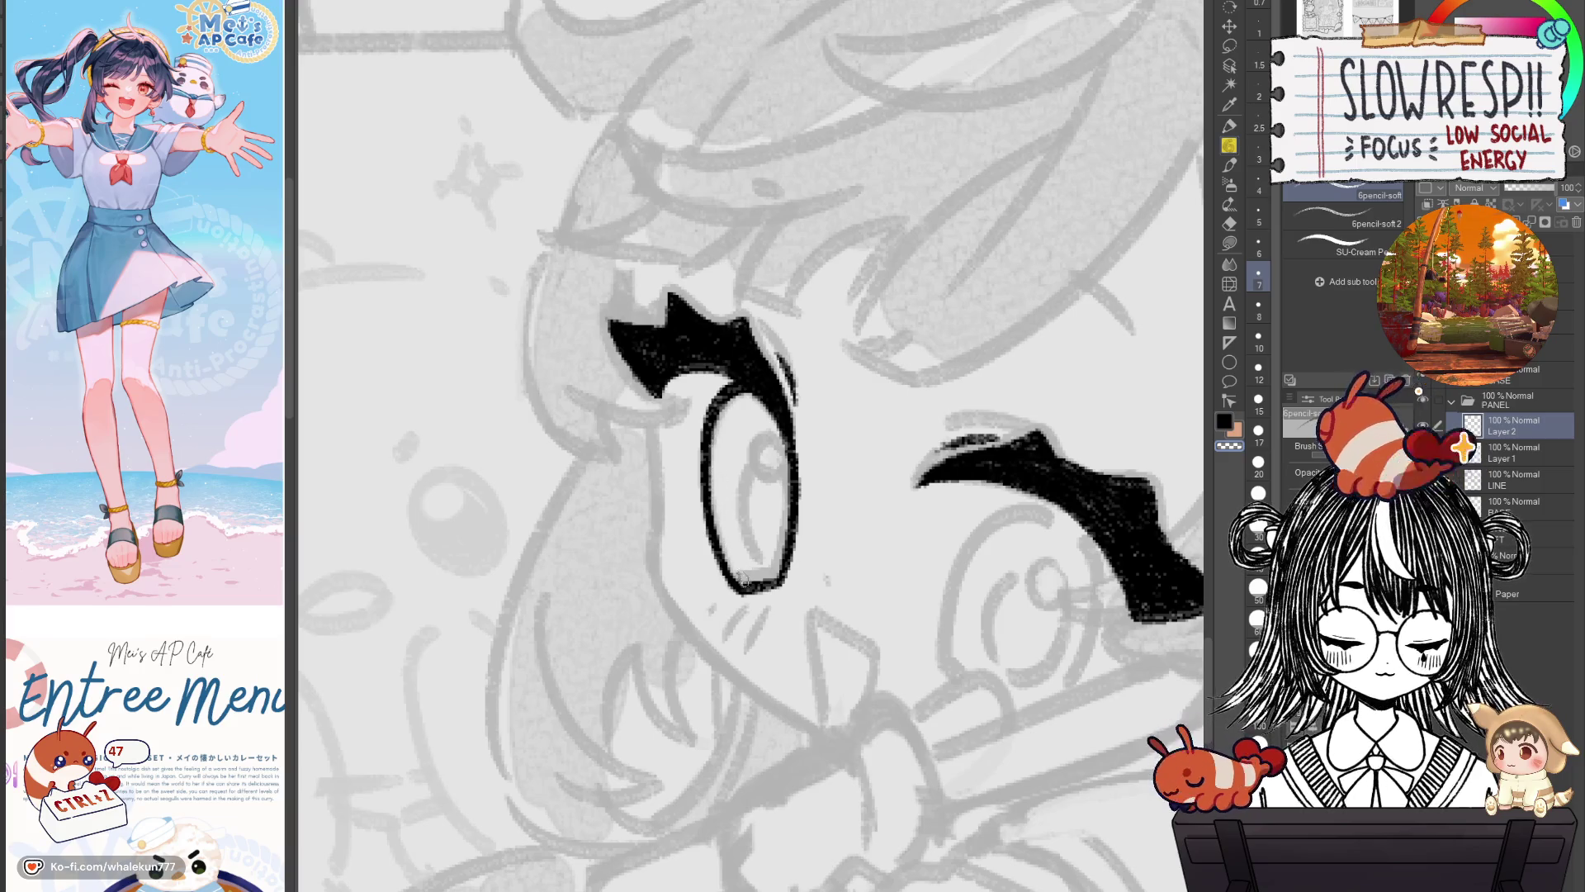
Thicken and close the open eye's bottom line, then zoom out to view the head.
{"action": "key", "text": "h"}
{"action": "left_click_drag", "start_coordinate": [743, 582], "coordinate": [962, 594]}
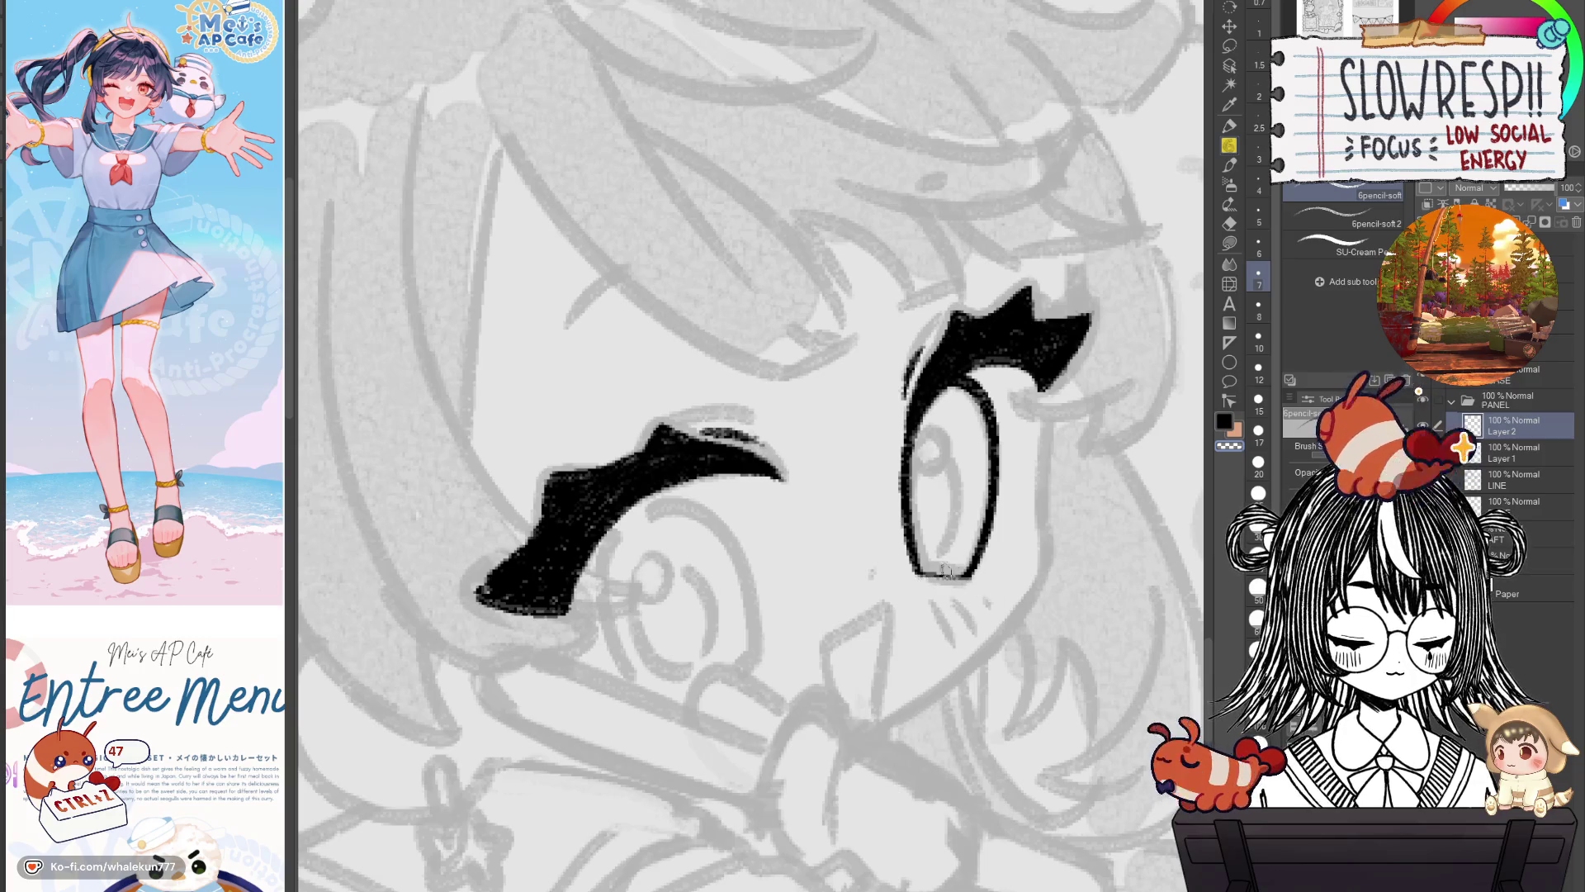
{"action": "left_click_drag", "start_coordinate": [916, 572], "coordinate": [978, 555]}
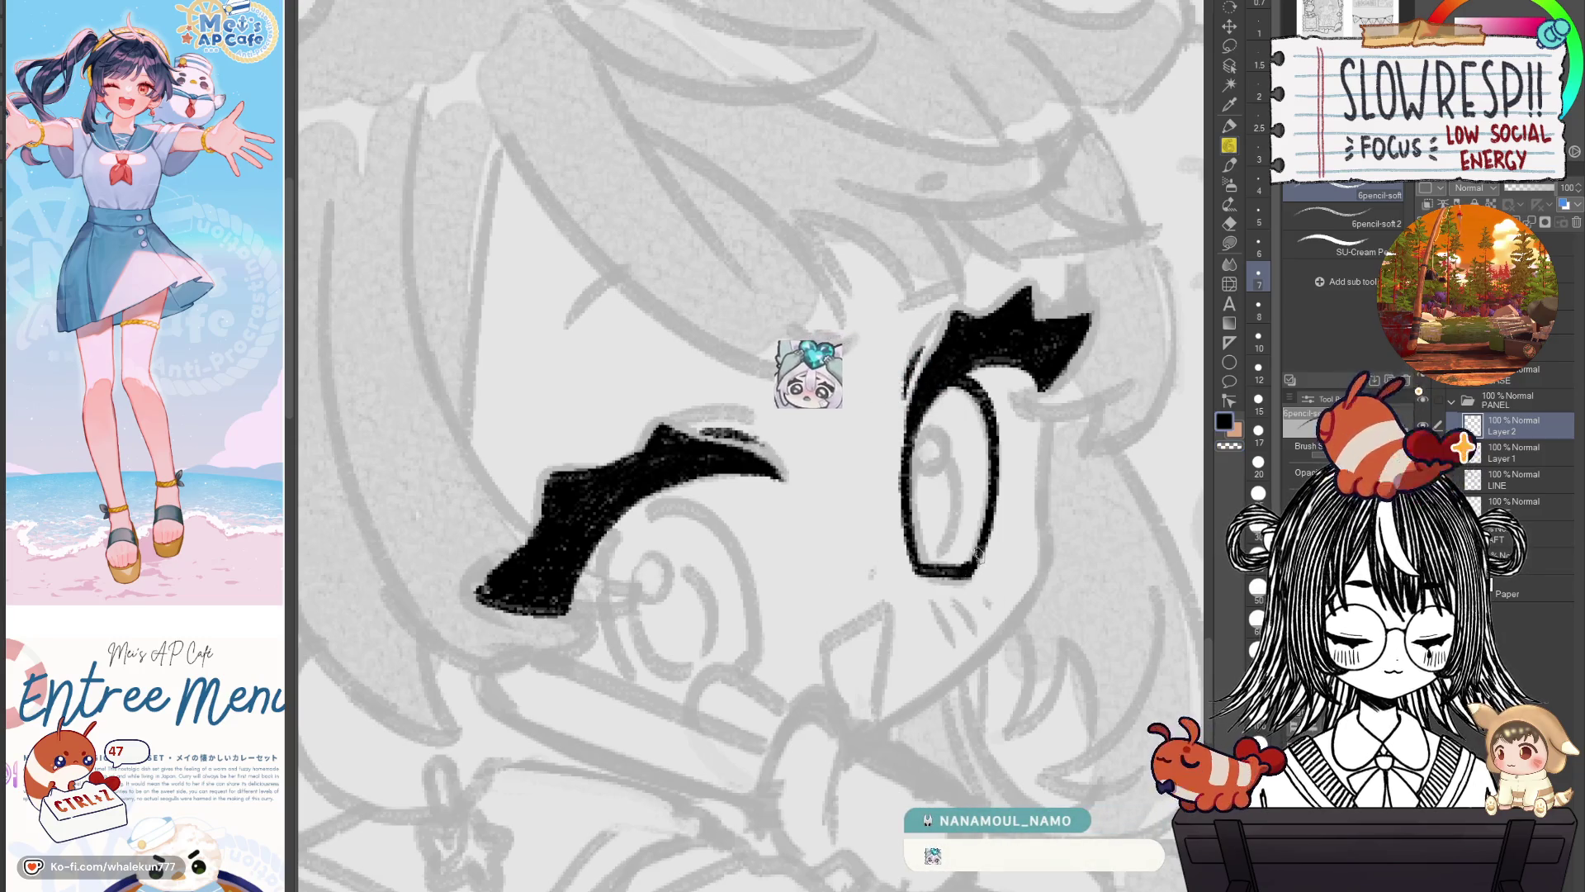
{"action": "key", "text": "h"}
{"action": "left_click_drag", "start_coordinate": [825, 578], "coordinate": [966, 545]}
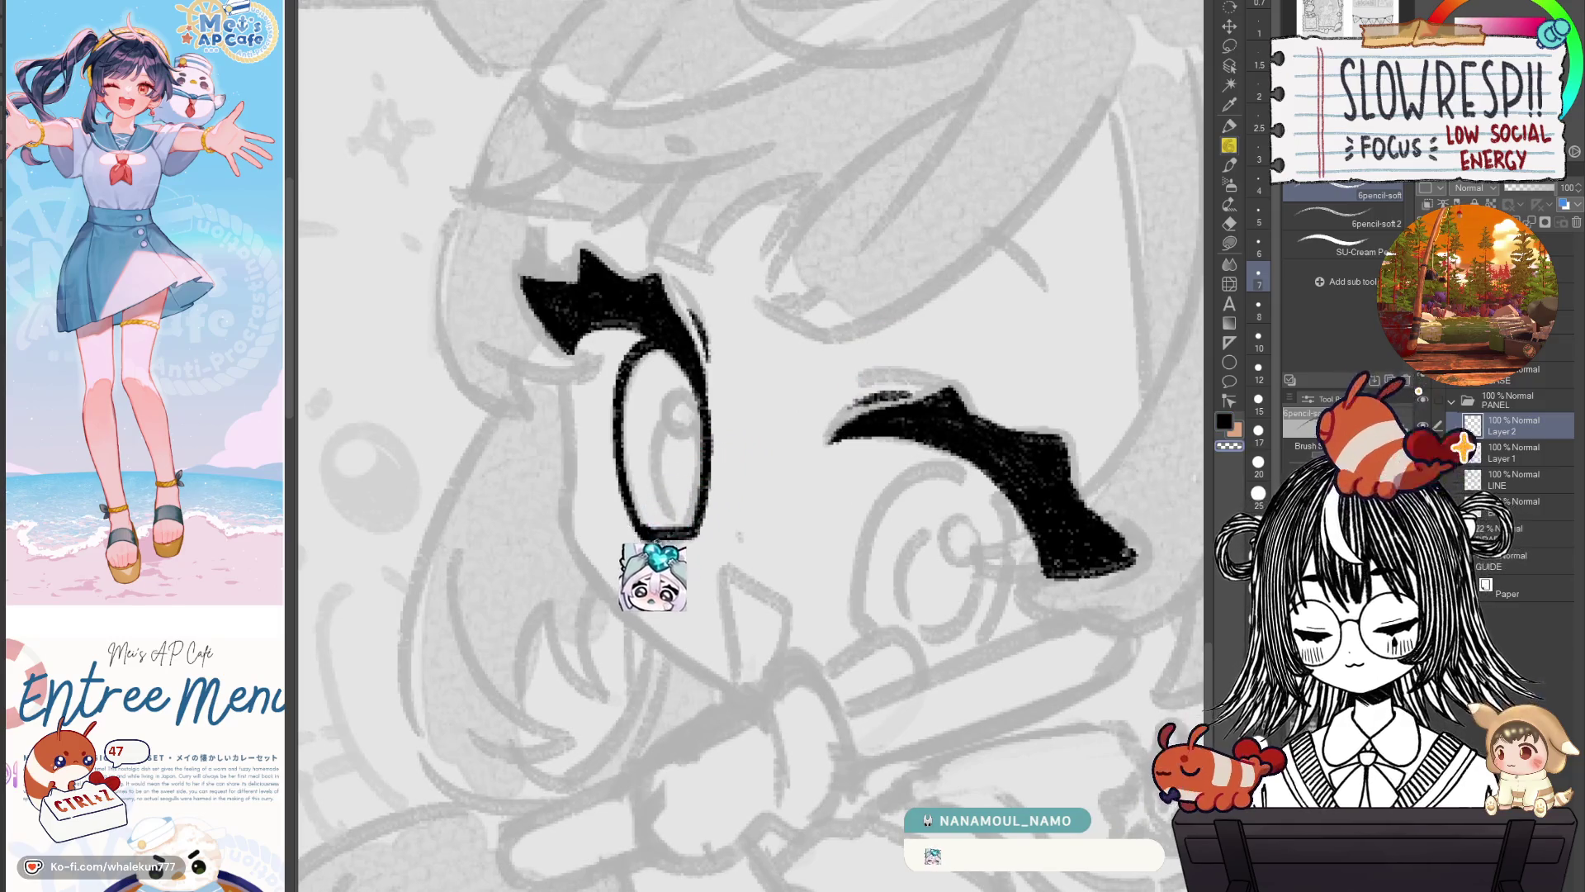
{"action": "key", "text": "h"}
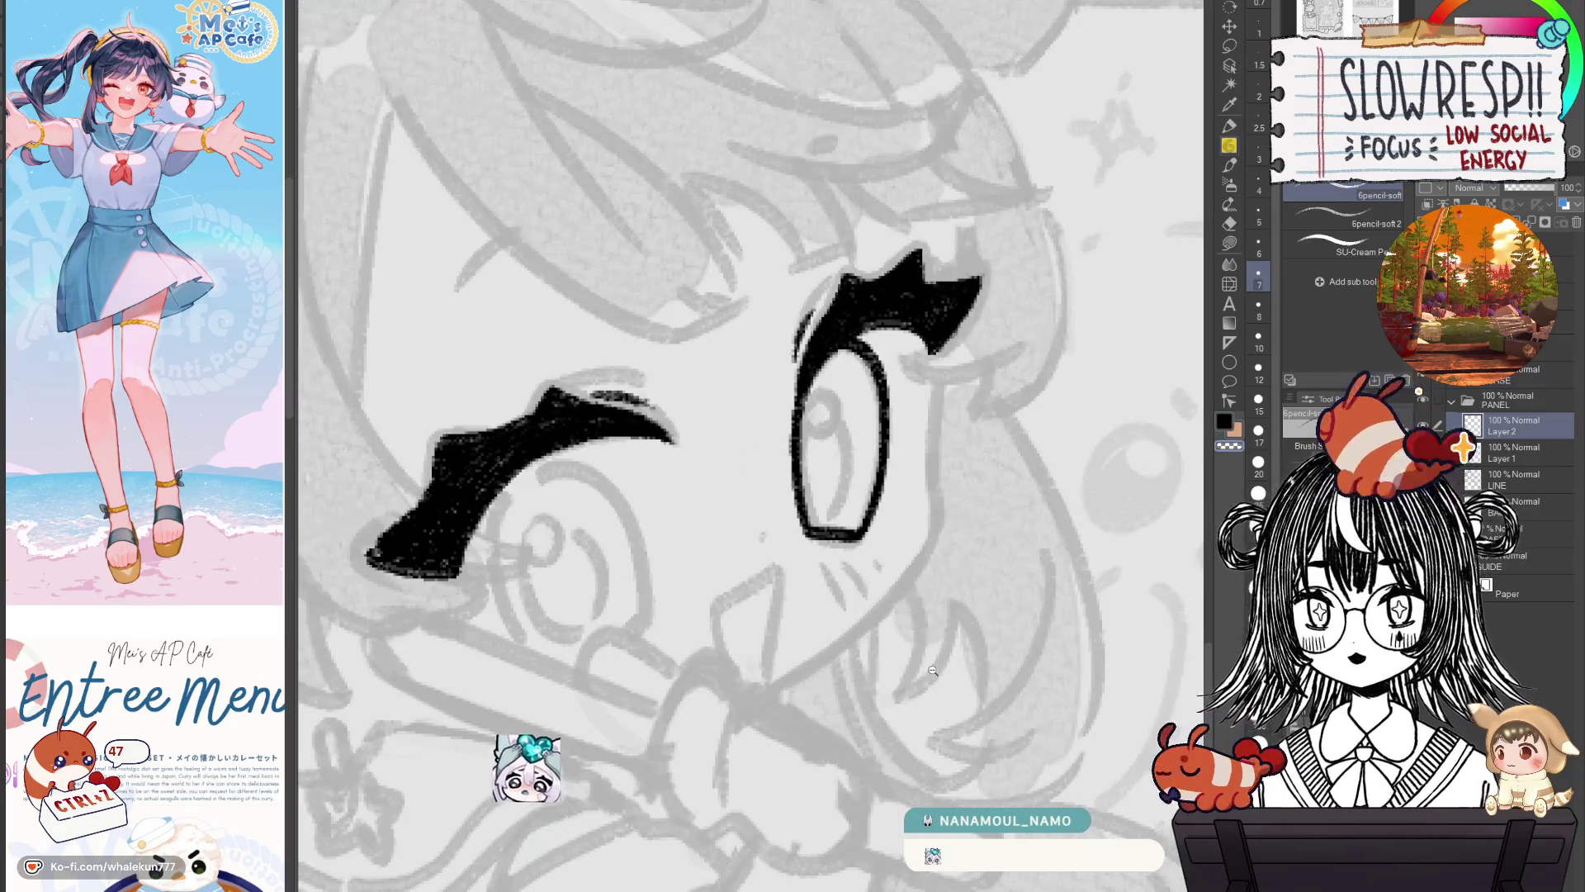
{"action": "left_click", "coordinate": [933, 671]}
{"action": "left_click", "coordinate": [921, 667]}
{"action": "left_click", "coordinate": [942, 671]}
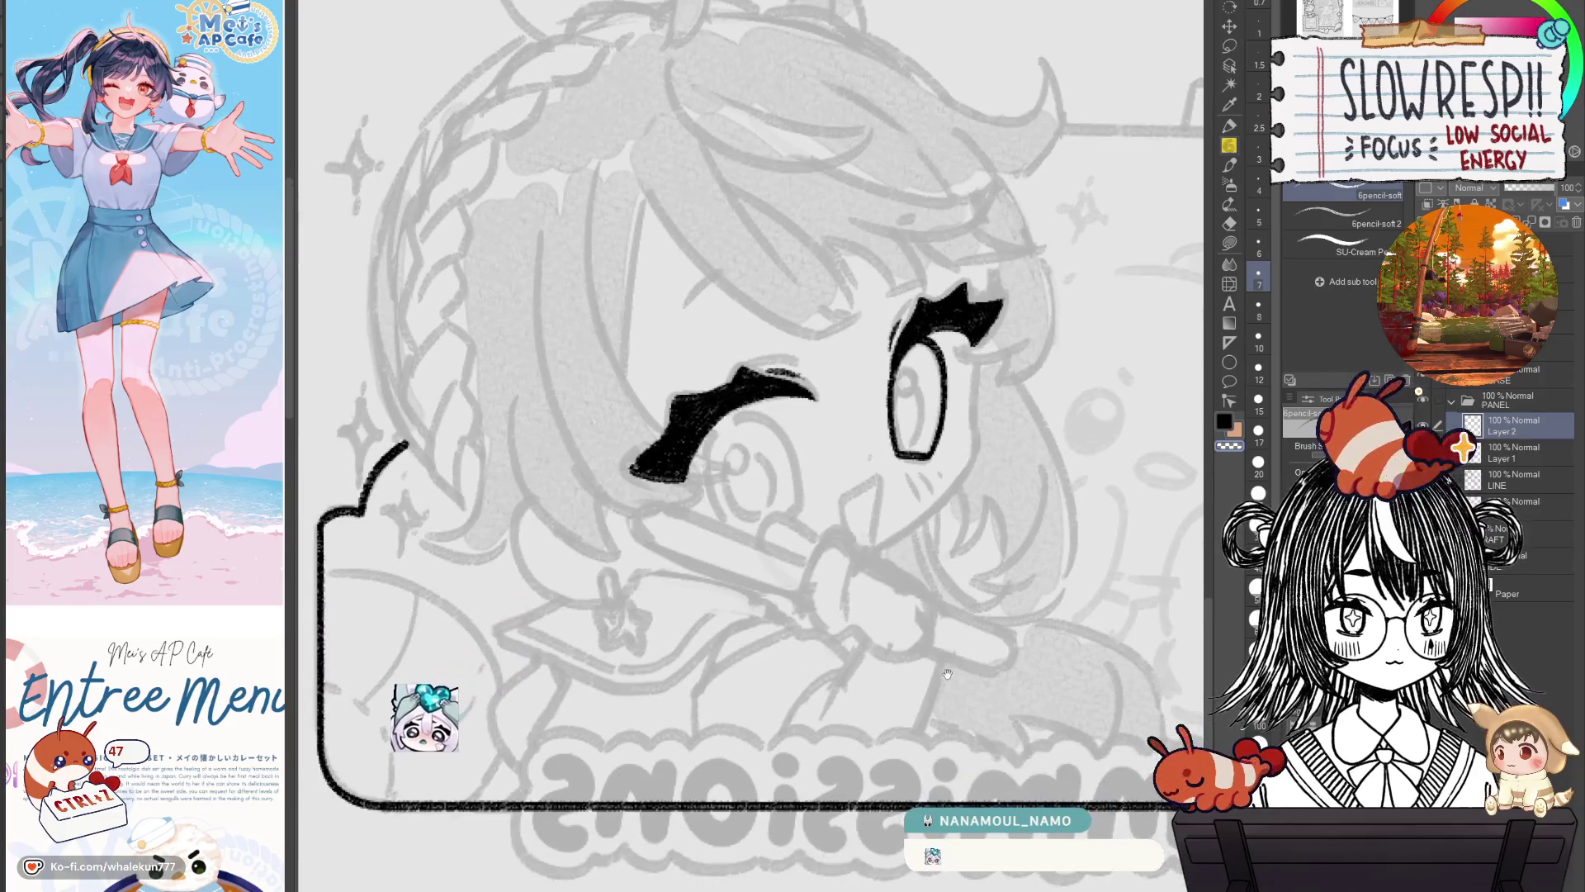
Erase part of the open eye's left edge and redraw it cleanly.
{"action": "key", "text": "h"}
{"action": "key", "text": "h"}
{"action": "scroll", "coordinate": [937, 660], "scroll_direction": "down", "scroll_amount": 3}
{"action": "scroll", "coordinate": [930, 551], "scroll_direction": "up", "scroll_amount": 3}
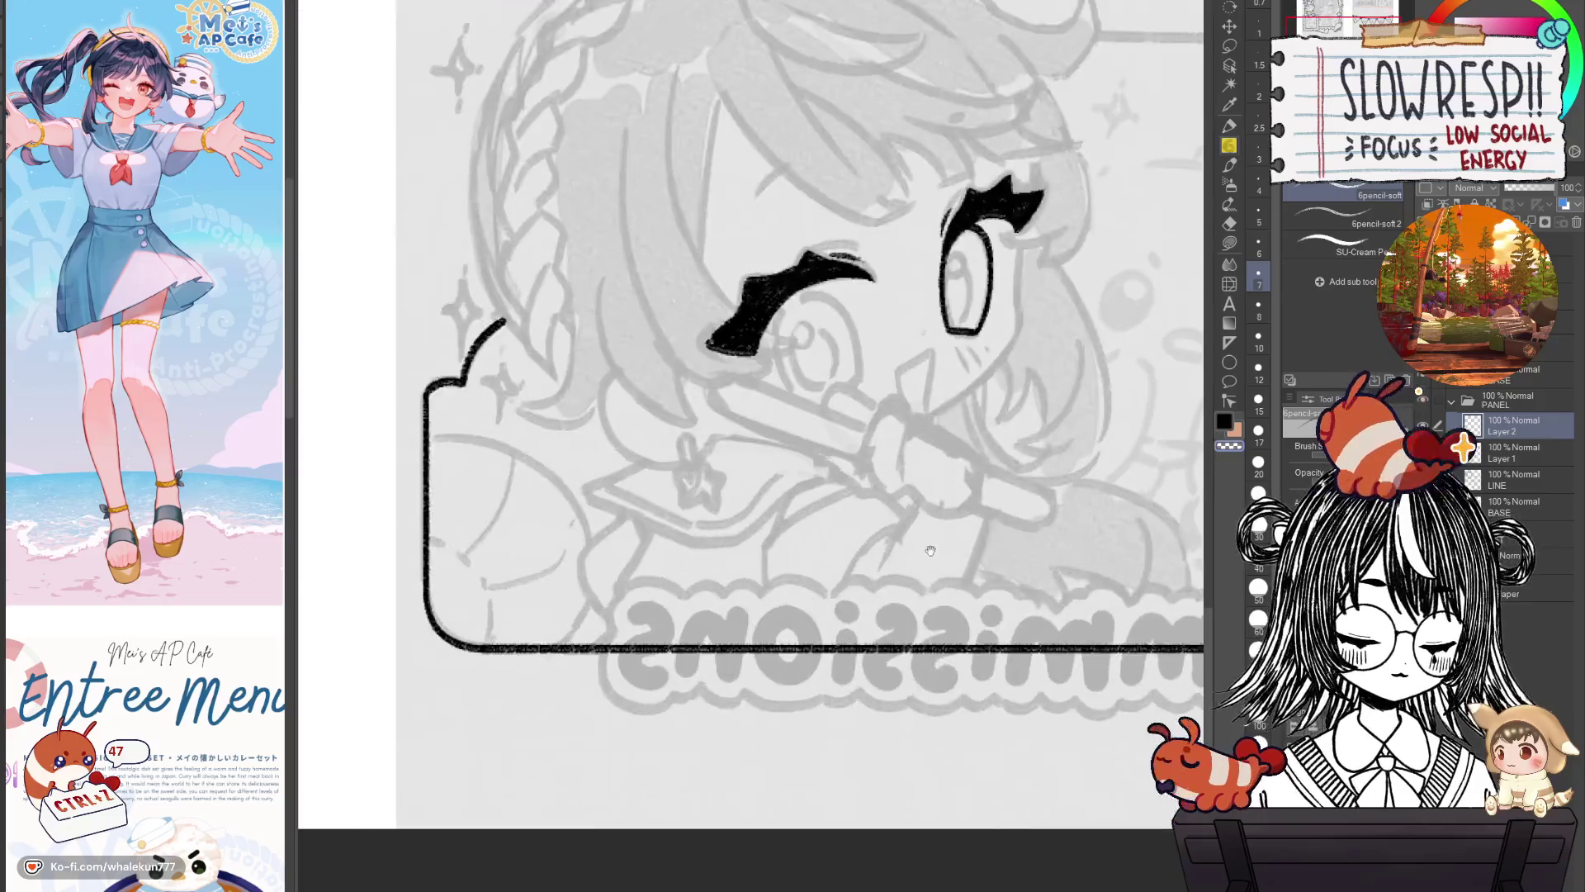
{"action": "scroll", "coordinate": [931, 551], "scroll_direction": "up", "scroll_amount": 2}
{"action": "scroll", "coordinate": [816, 440], "scroll_direction": "up", "scroll_amount": 2}
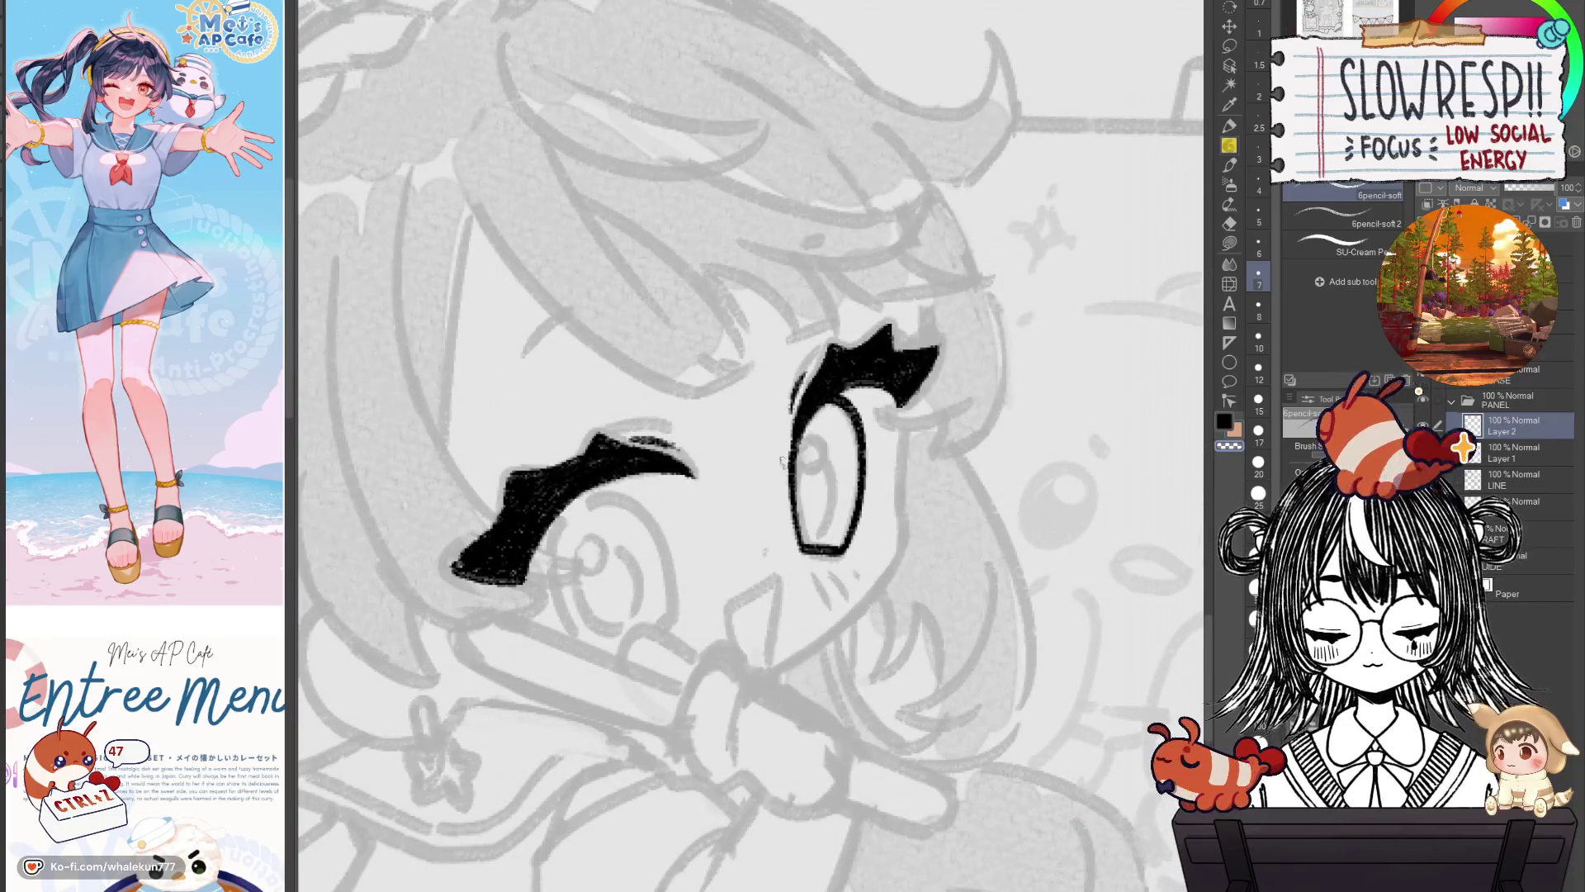
{"action": "left_click_drag", "start_coordinate": [787, 495], "coordinate": [809, 559]}
{"action": "left_click_drag", "start_coordinate": [797, 457], "coordinate": [808, 555]}
{"action": "key", "text": "ctrl+z"}
{"action": "key", "text": "ctrl+z"}
{"action": "mouse_move", "coordinate": [795, 450]}
{"action": "left_mouse_down"}
{"action": "mouse_move", "coordinate": [809, 557]}
{"action": "mouse_move", "coordinate": [798, 536]}
{"action": "left_mouse_up"}
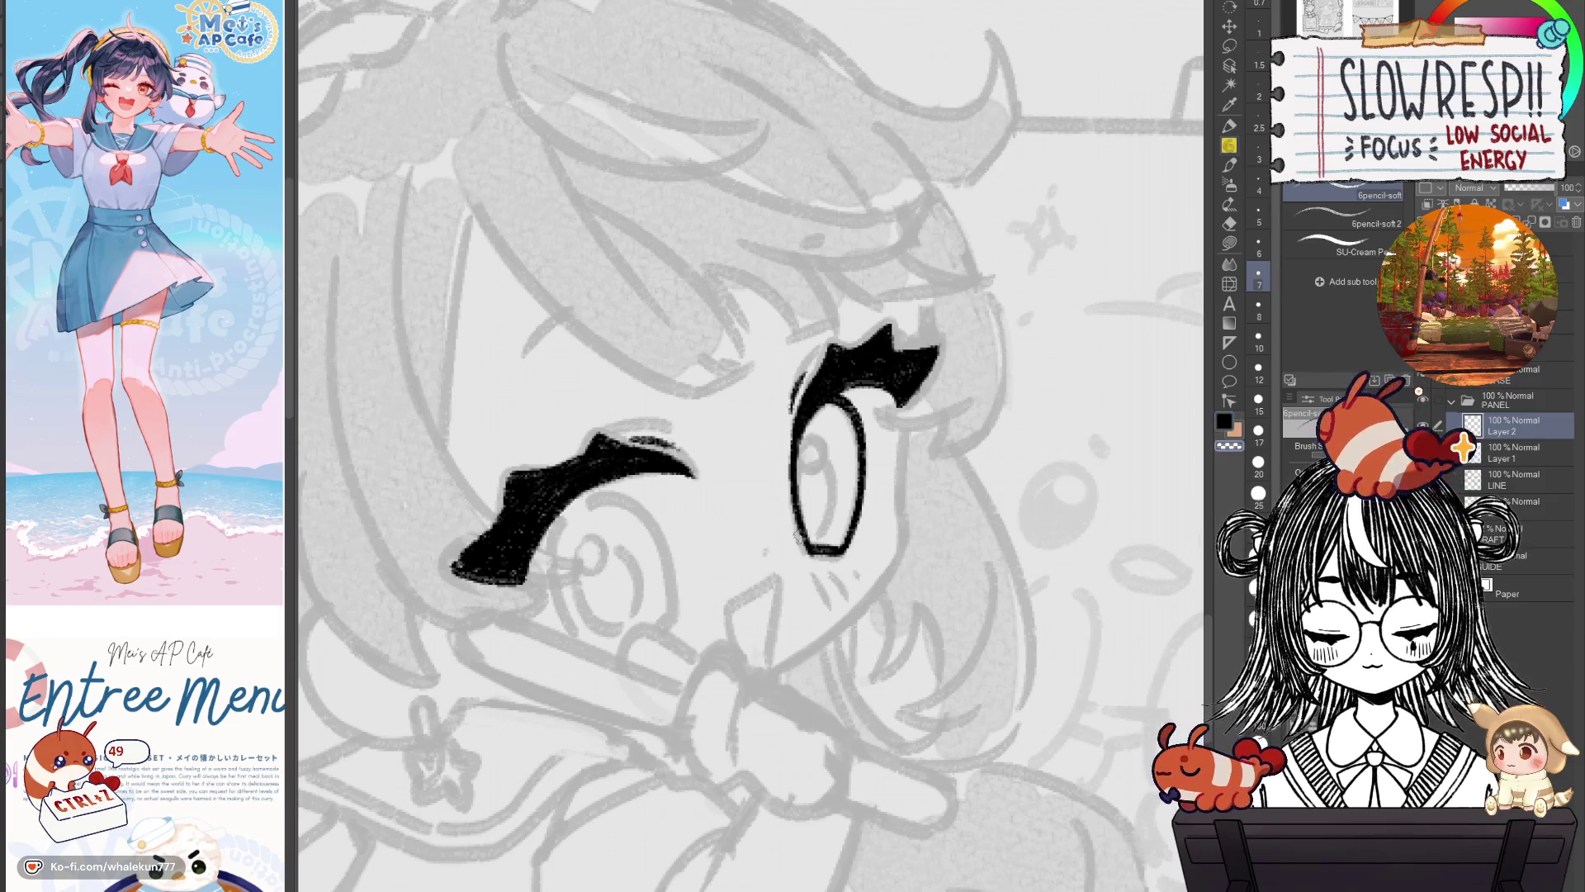
Ink a curved line under the thick-browed eye, checking it in the mirrored view.
{"action": "key", "text": "h"}
{"action": "key", "text": "h"}
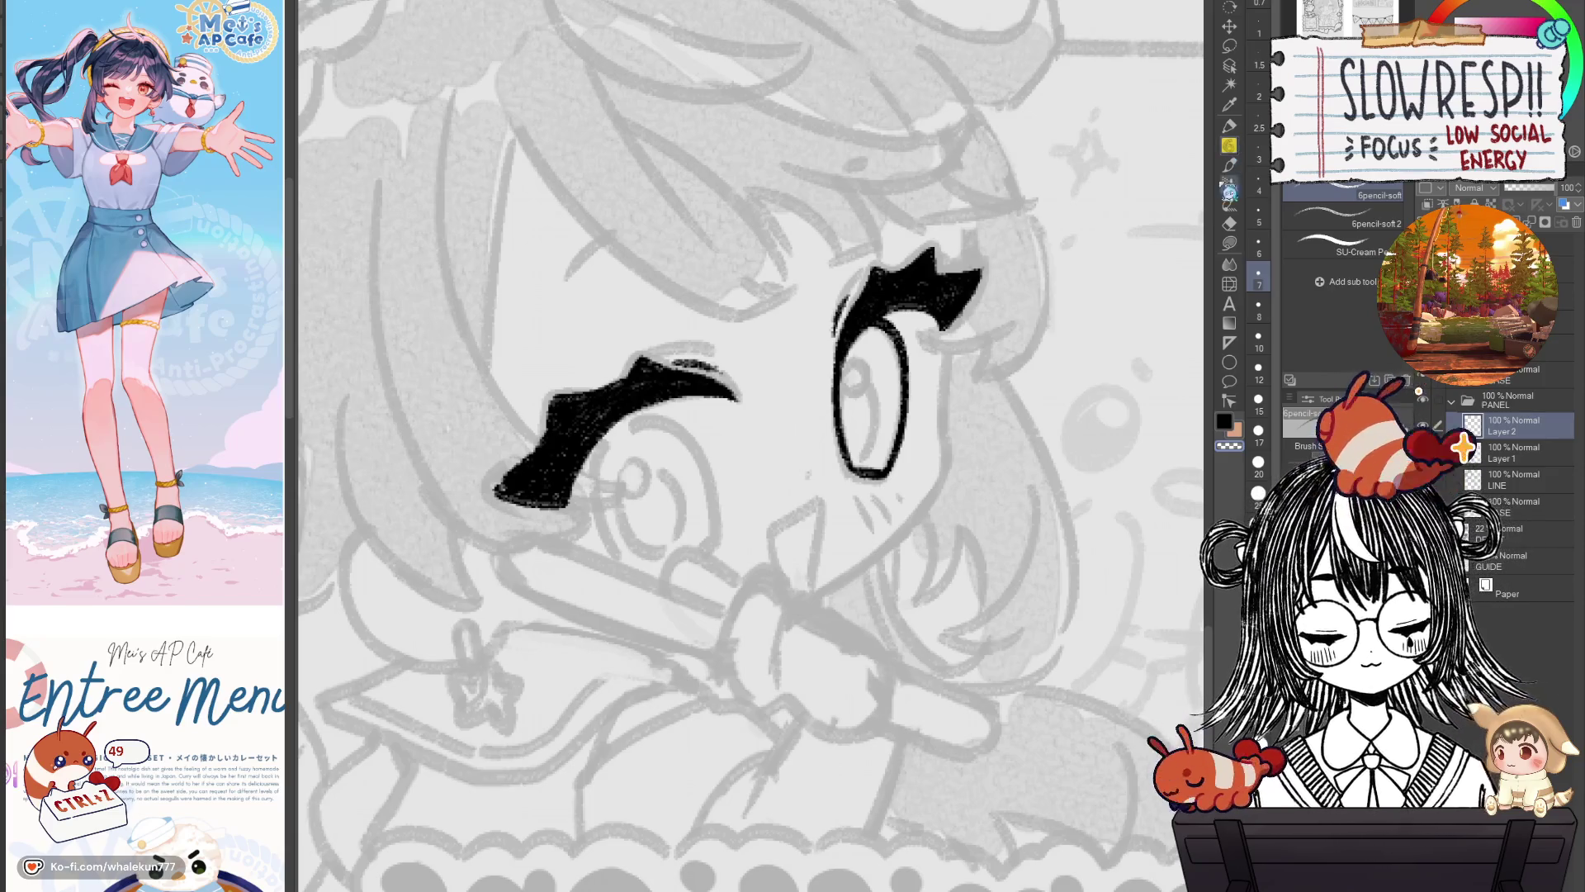
{"action": "left_click_drag", "start_coordinate": [892, 481], "coordinate": [991, 465]}
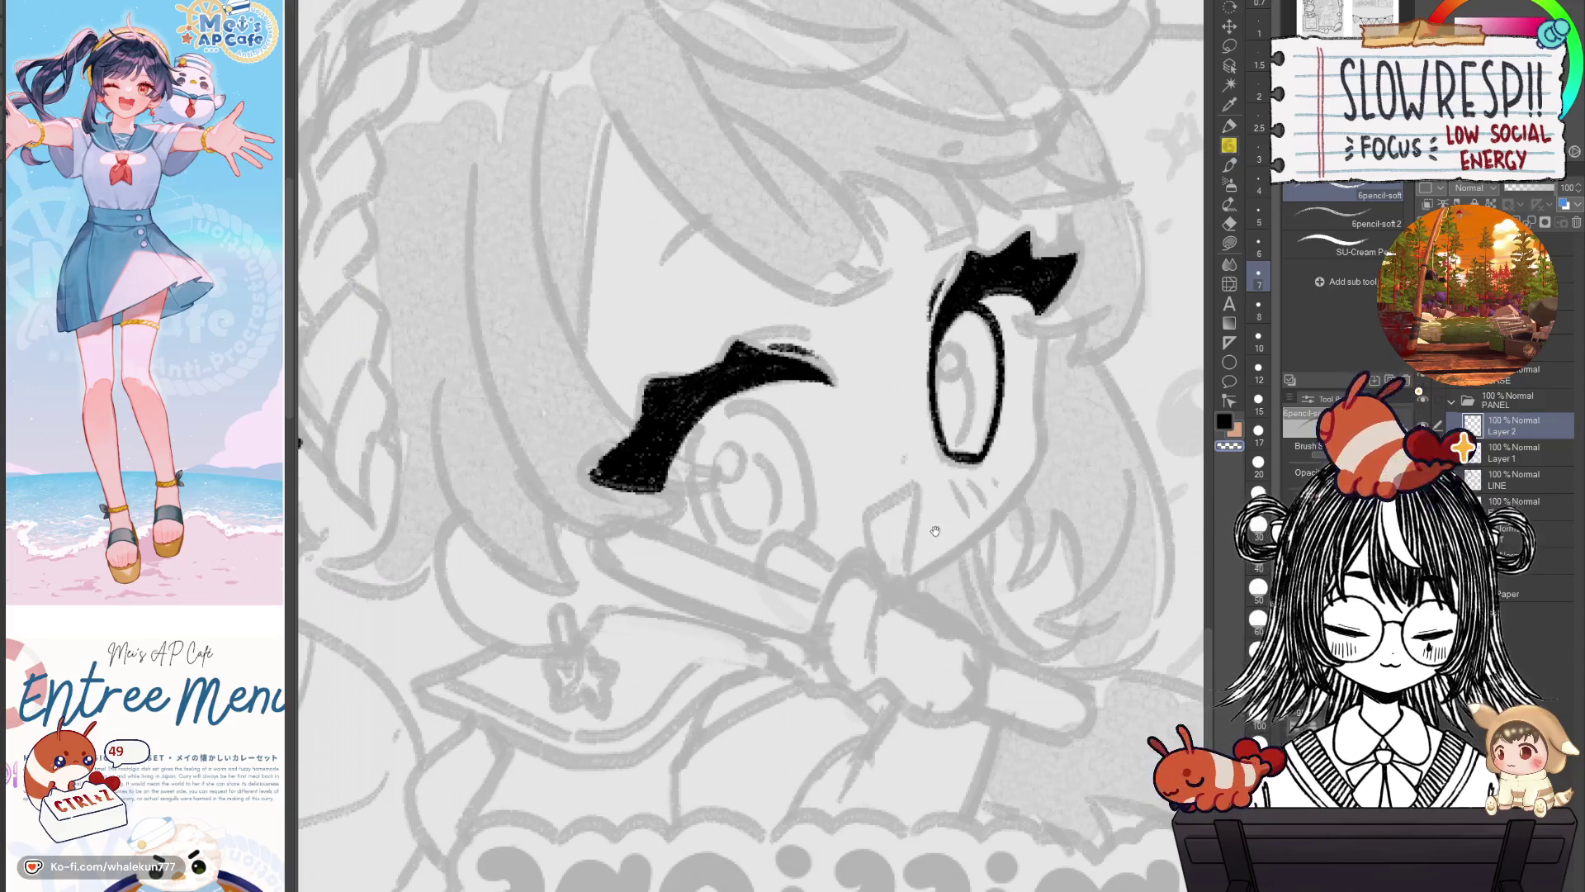
{"action": "left_click_drag", "start_coordinate": [935, 531], "coordinate": [946, 568]}
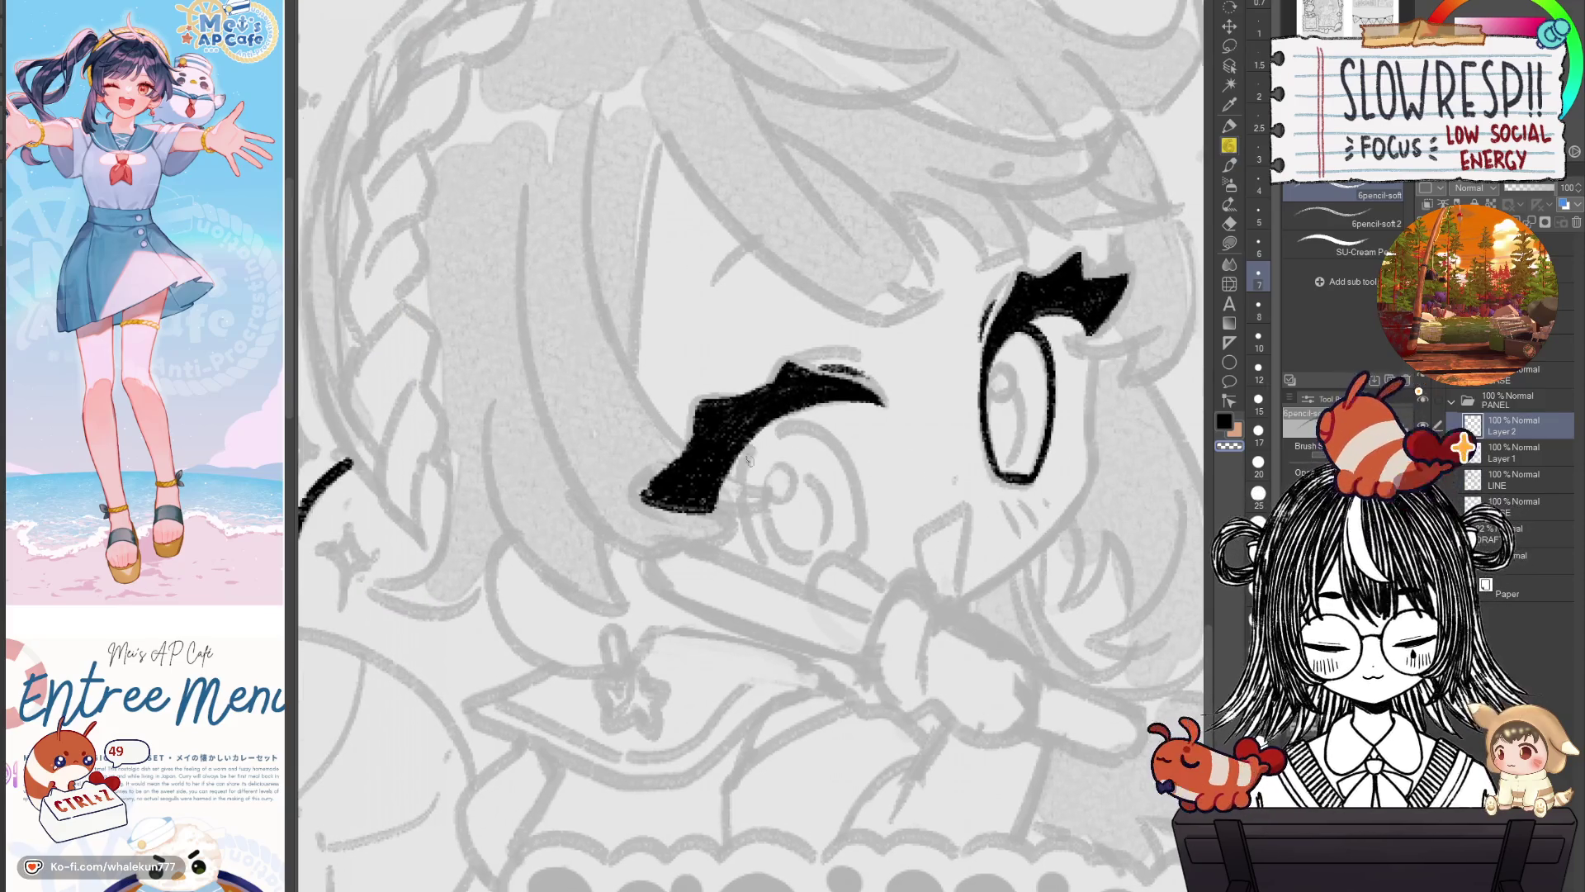
{"action": "left_click_drag", "start_coordinate": [758, 446], "coordinate": [779, 572]}
{"action": "key", "text": "ctrl+z"}
{"action": "mouse_move", "coordinate": [758, 446]}
{"action": "left_mouse_down"}
{"action": "mouse_move", "coordinate": [778, 572]}
{"action": "mouse_move", "coordinate": [867, 614]}
{"action": "mouse_move", "coordinate": [860, 538]}
{"action": "left_mouse_up"}
{"action": "key", "text": "h"}
{"action": "key", "text": "h"}
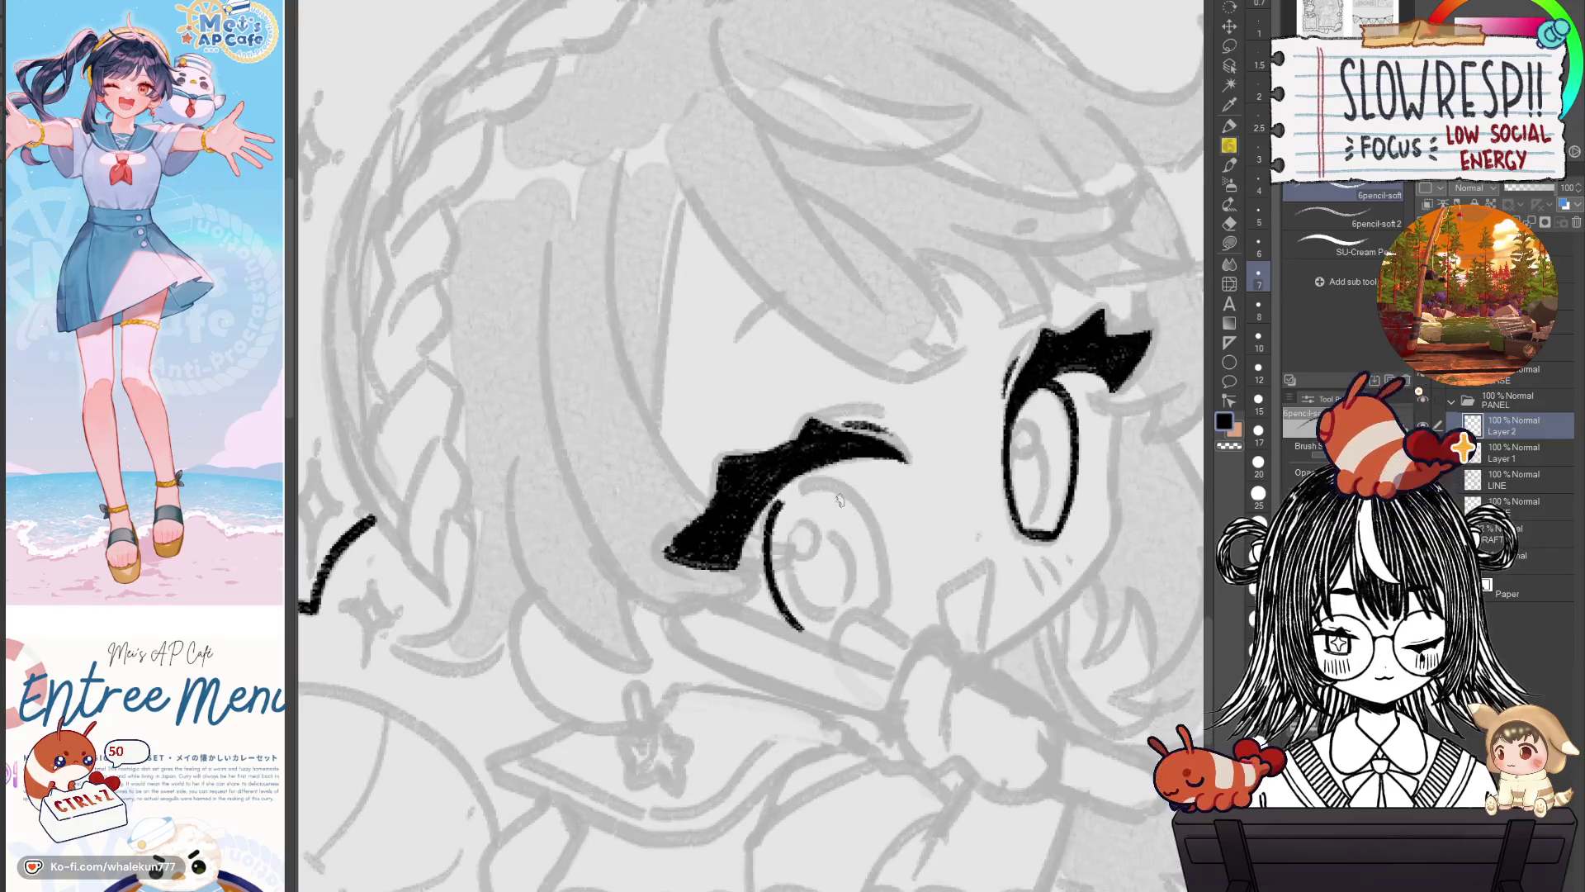
Test two short strokes beside the thick-browed eye and undo both.
{"action": "key", "text": "h"}
{"action": "left_click_drag", "start_coordinate": [842, 479], "coordinate": [767, 553]}
{"action": "key", "text": "ctrl+z"}
{"action": "left_click_drag", "start_coordinate": [842, 479], "coordinate": [764, 609]}
{"action": "key", "text": "ctrl+z"}
Draw the curved side of the thick-browed eye, retrying until it sits right.
{"action": "left_click_drag", "start_coordinate": [833, 483], "coordinate": [751, 591]}
{"action": "key", "text": "ctrl+z"}
{"action": "left_click_drag", "start_coordinate": [842, 480], "coordinate": [764, 598]}
{"action": "key", "text": "ctrl+z"}
{"action": "left_click_drag", "start_coordinate": [842, 477], "coordinate": [759, 601]}
{"action": "key", "text": "ctrl+z"}
{"action": "left_click_drag", "start_coordinate": [842, 477], "coordinate": [760, 603]}
{"action": "key", "text": "h"}
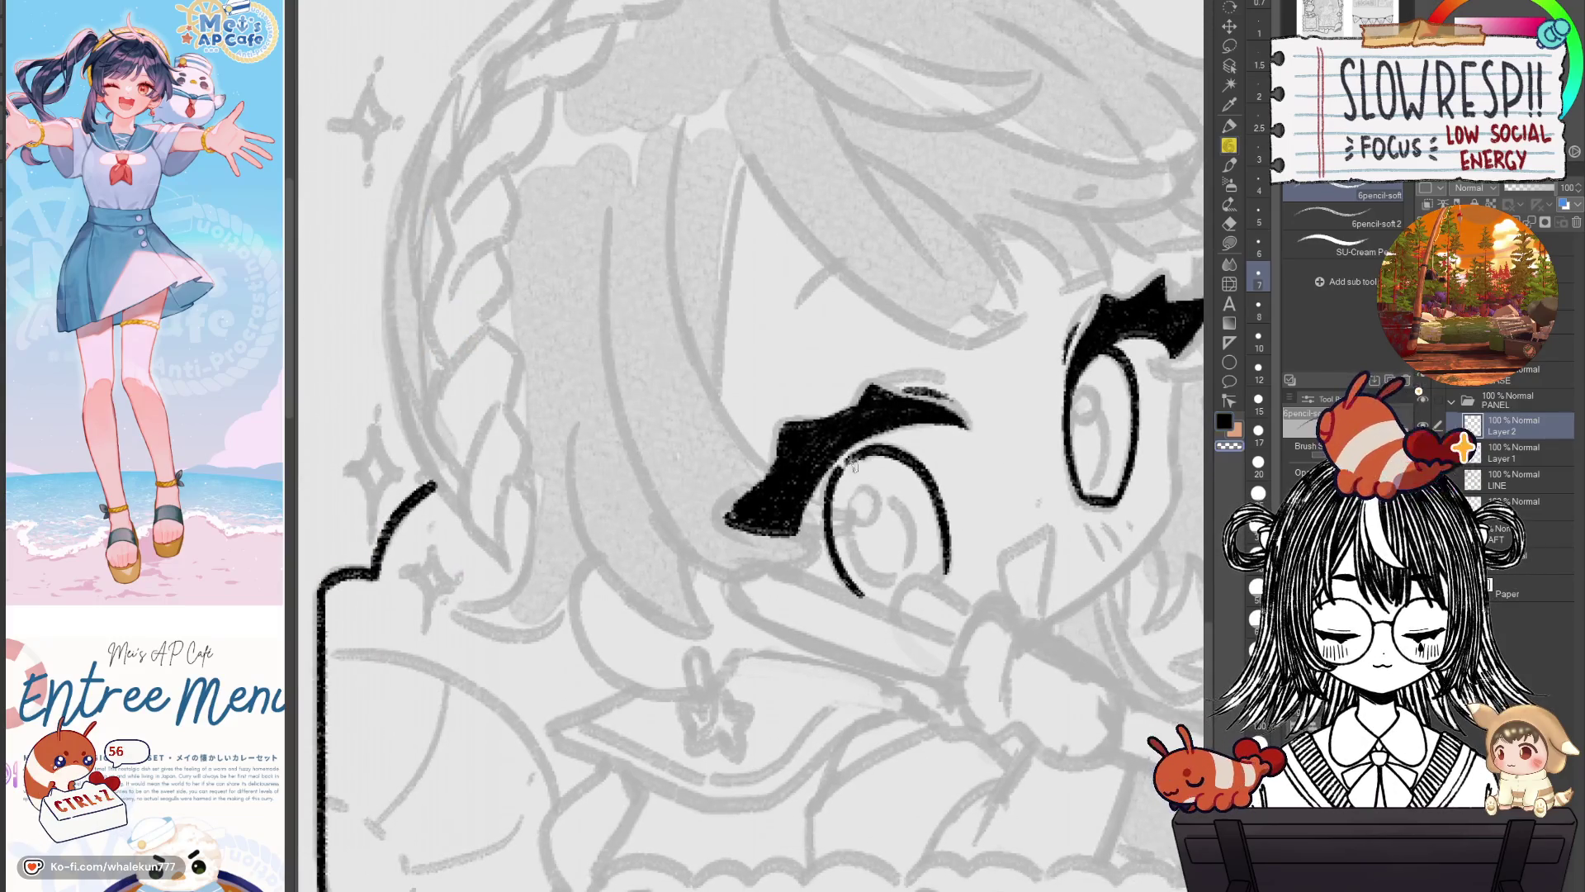
Ink the top of the eye's inner curve after several retries.
{"action": "left_click_drag", "start_coordinate": [863, 452], "coordinate": [829, 520]}
{"action": "key", "text": "ctrl+z"}
{"action": "left_click_drag", "start_coordinate": [863, 452], "coordinate": [831, 529]}
{"action": "key", "text": "ctrl+z"}
{"action": "left_click_drag", "start_coordinate": [863, 452], "coordinate": [831, 520]}
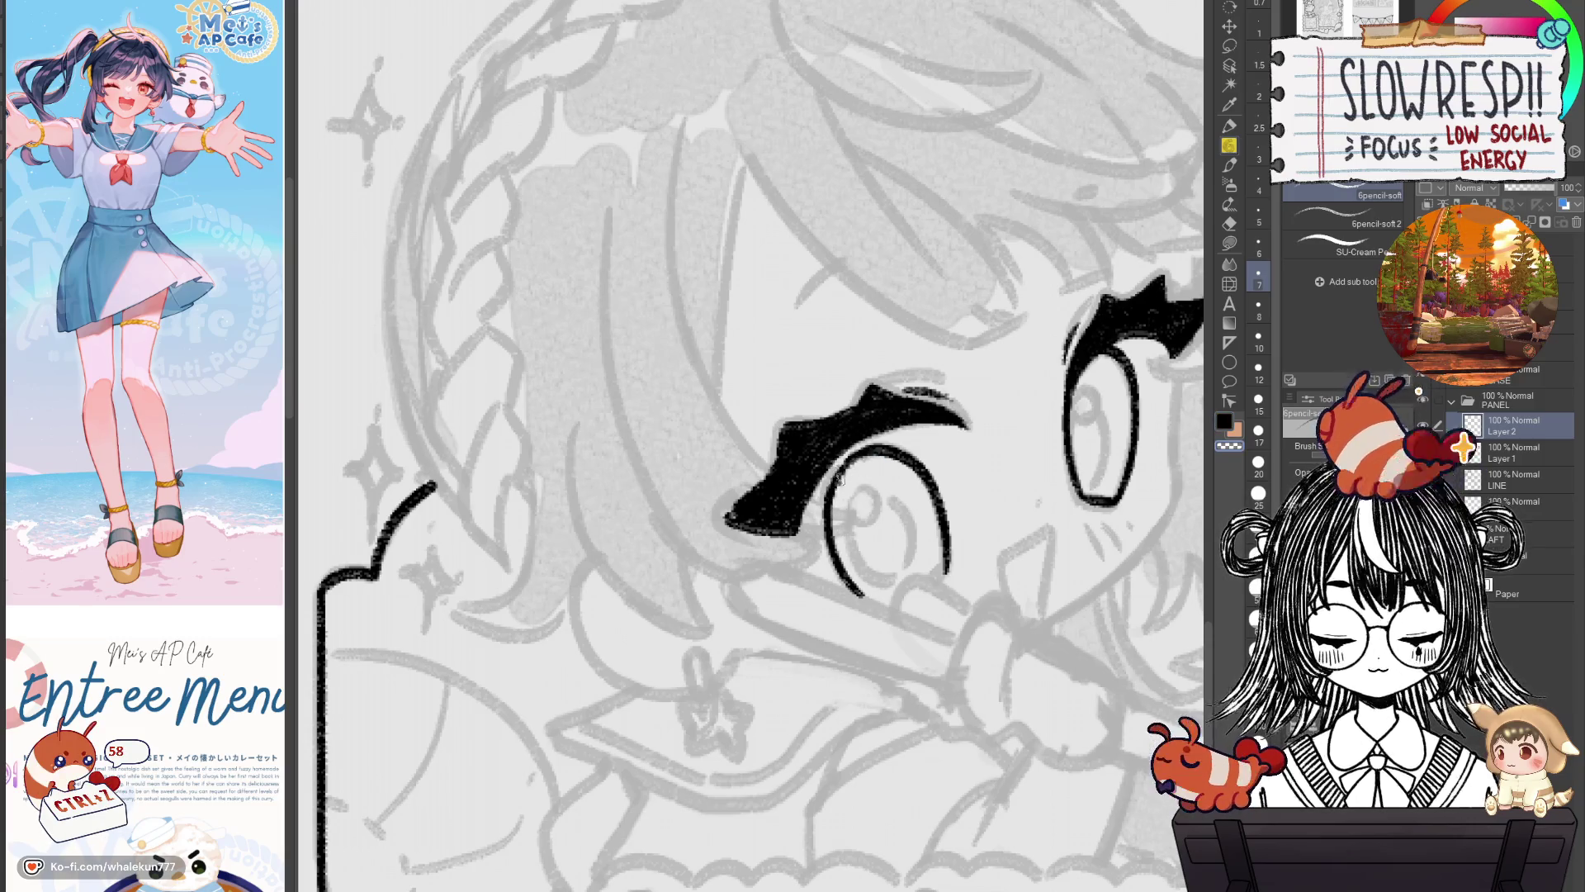
{"action": "left_click_drag", "start_coordinate": [962, 500], "coordinate": [862, 558]}
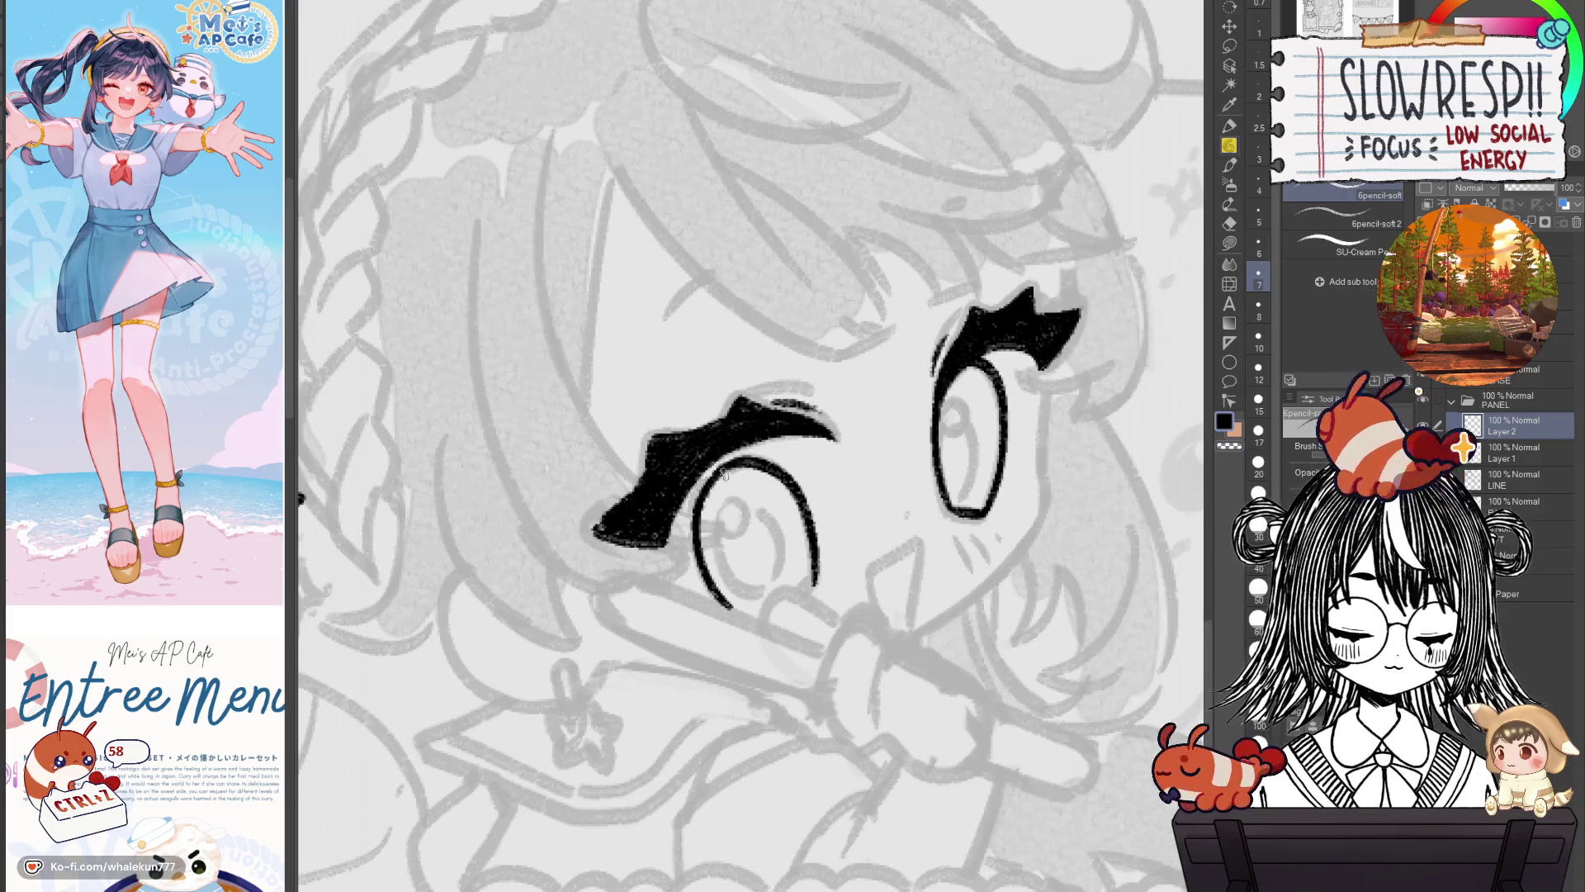
{"action": "left_click_drag", "start_coordinate": [731, 500], "coordinate": [753, 519]}
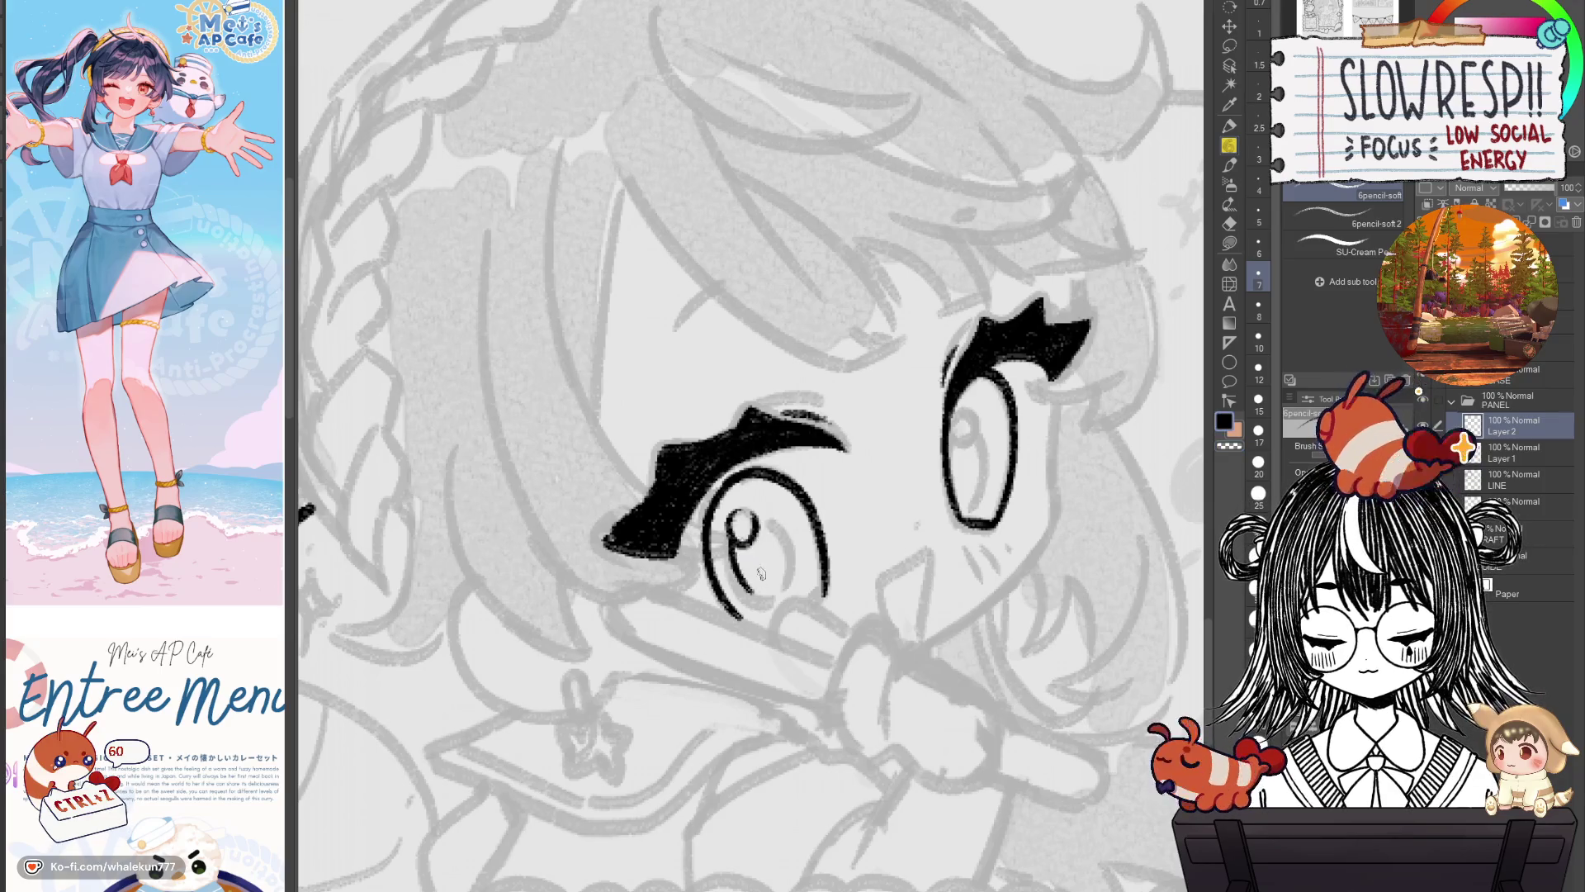
Remove the inked pupil oval from the eye.
{"action": "key", "text": "ctrl+z"}
{"action": "key", "text": "ctrl+z"}
{"action": "key", "text": "ctrl+z"}
{"action": "key", "text": "ctrl+z"}
{"action": "key", "text": "ctrl+z"}
{"action": "scroll", "coordinate": [921, 476], "scroll_direction": "down", "scroll_amount": 5}
{"action": "scroll", "coordinate": [810, 543], "scroll_direction": "up", "scroll_amount": 3}
{"action": "scroll", "coordinate": [810, 542], "scroll_direction": "up", "scroll_amount": 3}
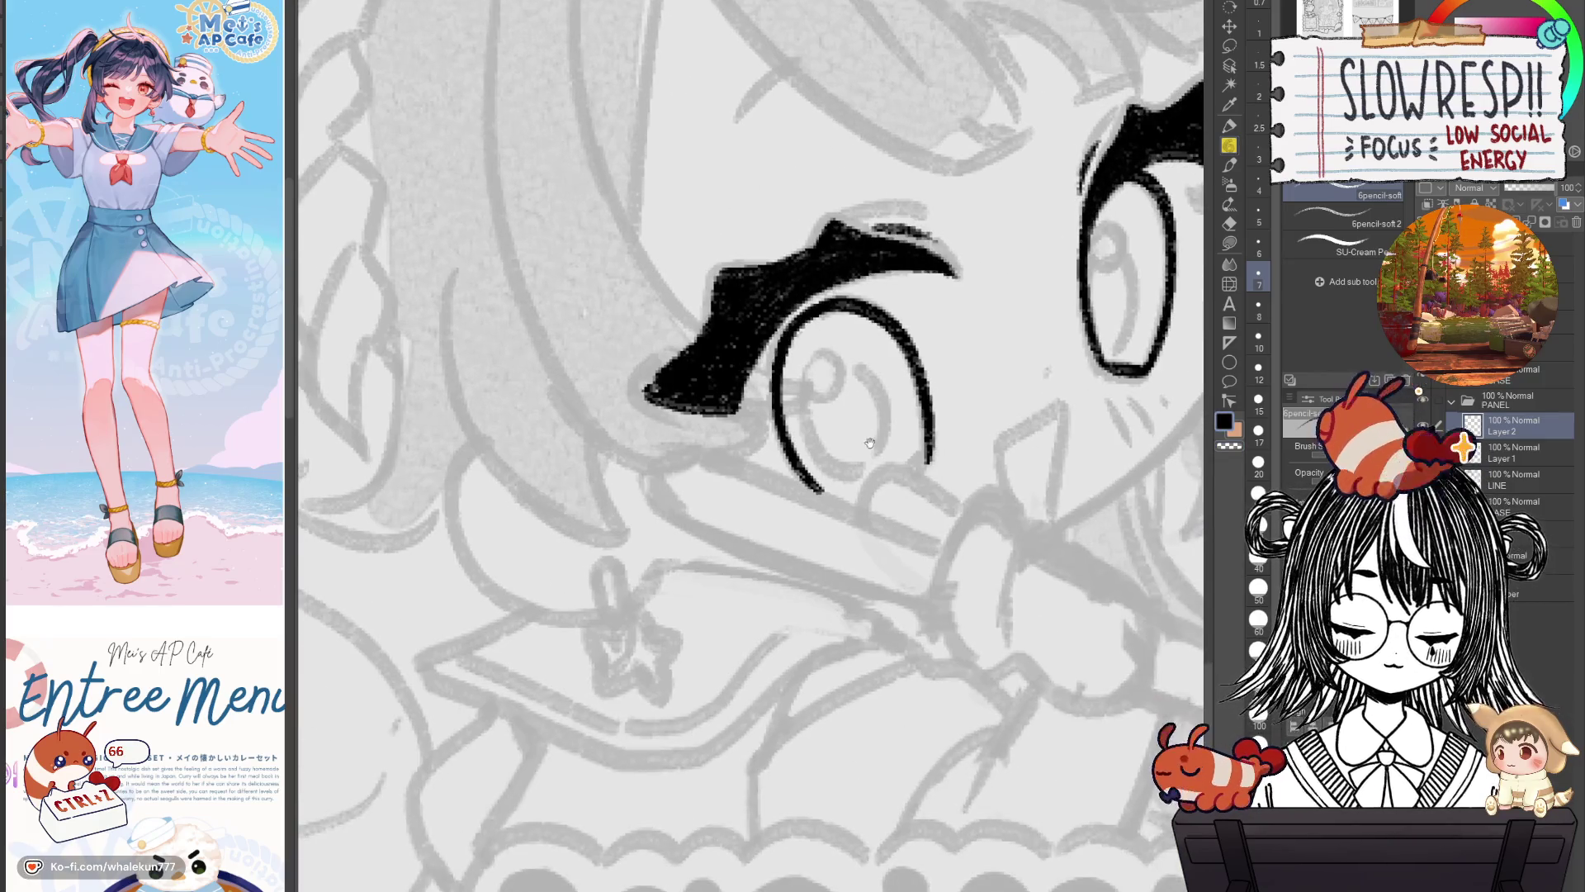
{"action": "mouse_move", "coordinate": [901, 691]}
{"action": "left_mouse_down"}
{"action": "mouse_move", "coordinate": [901, 526]}
{"action": "mouse_move", "coordinate": [834, 539]}
{"action": "mouse_move", "coordinate": [1051, 566]}
{"action": "left_mouse_up"}
{"action": "key", "text": "h"}
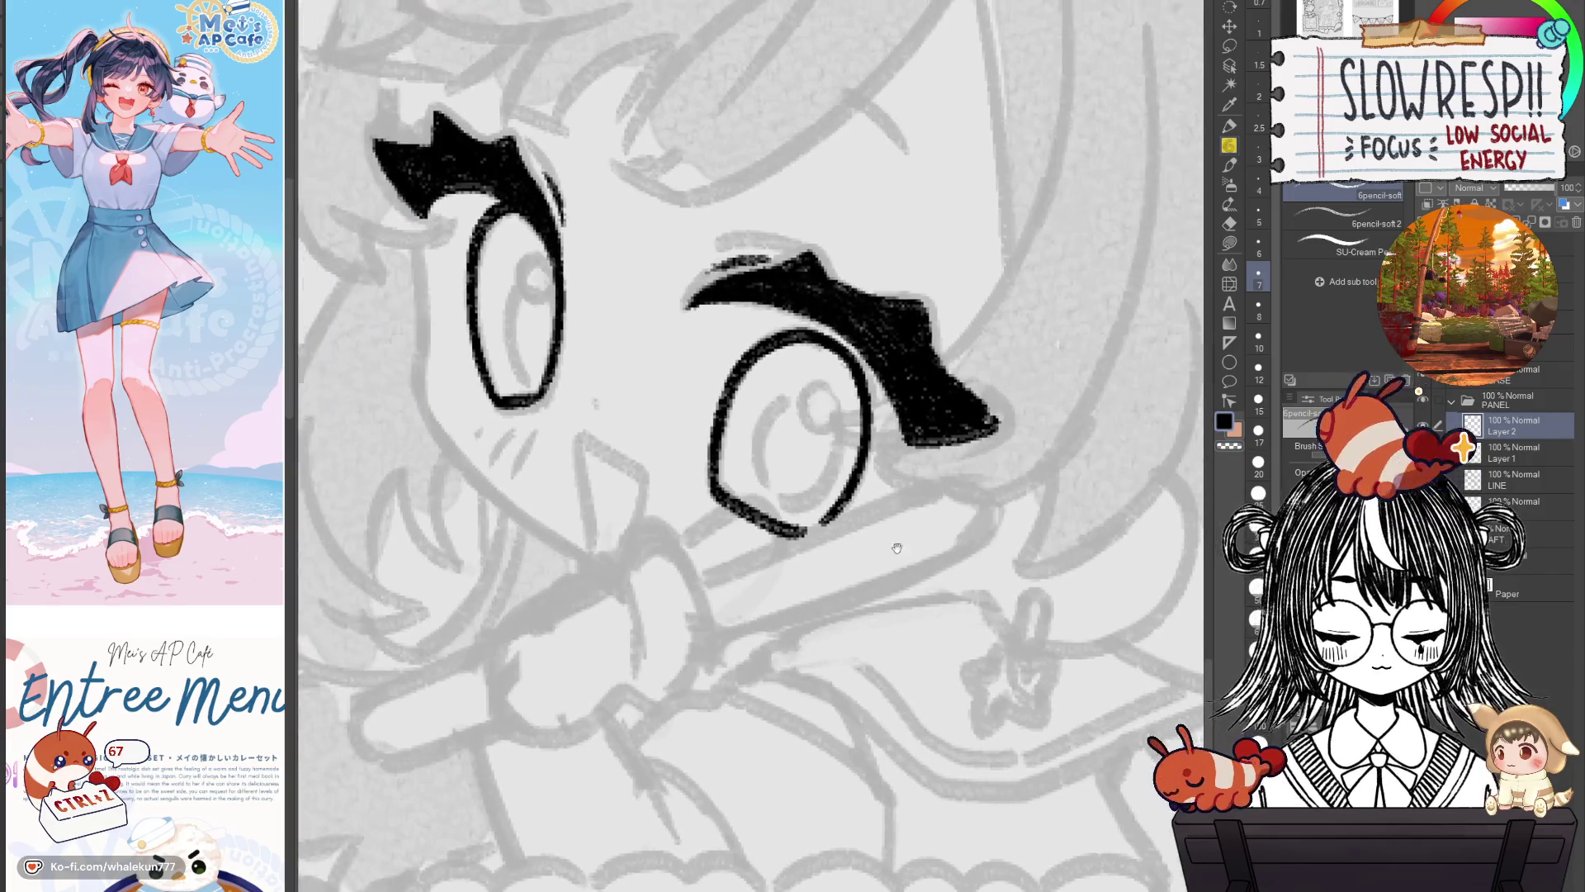
Close the eye's bottom-left with a stroke, then undo it after checking.
{"action": "key", "text": "ctrl+z"}
{"action": "left_click_drag", "start_coordinate": [770, 489], "coordinate": [868, 545]}
{"action": "key", "text": "h"}
{"action": "left_click_drag", "start_coordinate": [877, 609], "coordinate": [1022, 610]}
{"action": "mouse_move", "coordinate": [790, 563]}
{"action": "left_mouse_down"}
{"action": "mouse_move", "coordinate": [863, 559]}
{"action": "mouse_move", "coordinate": [900, 578]}
{"action": "left_mouse_up"}
{"action": "key", "text": "ctrl+z"}
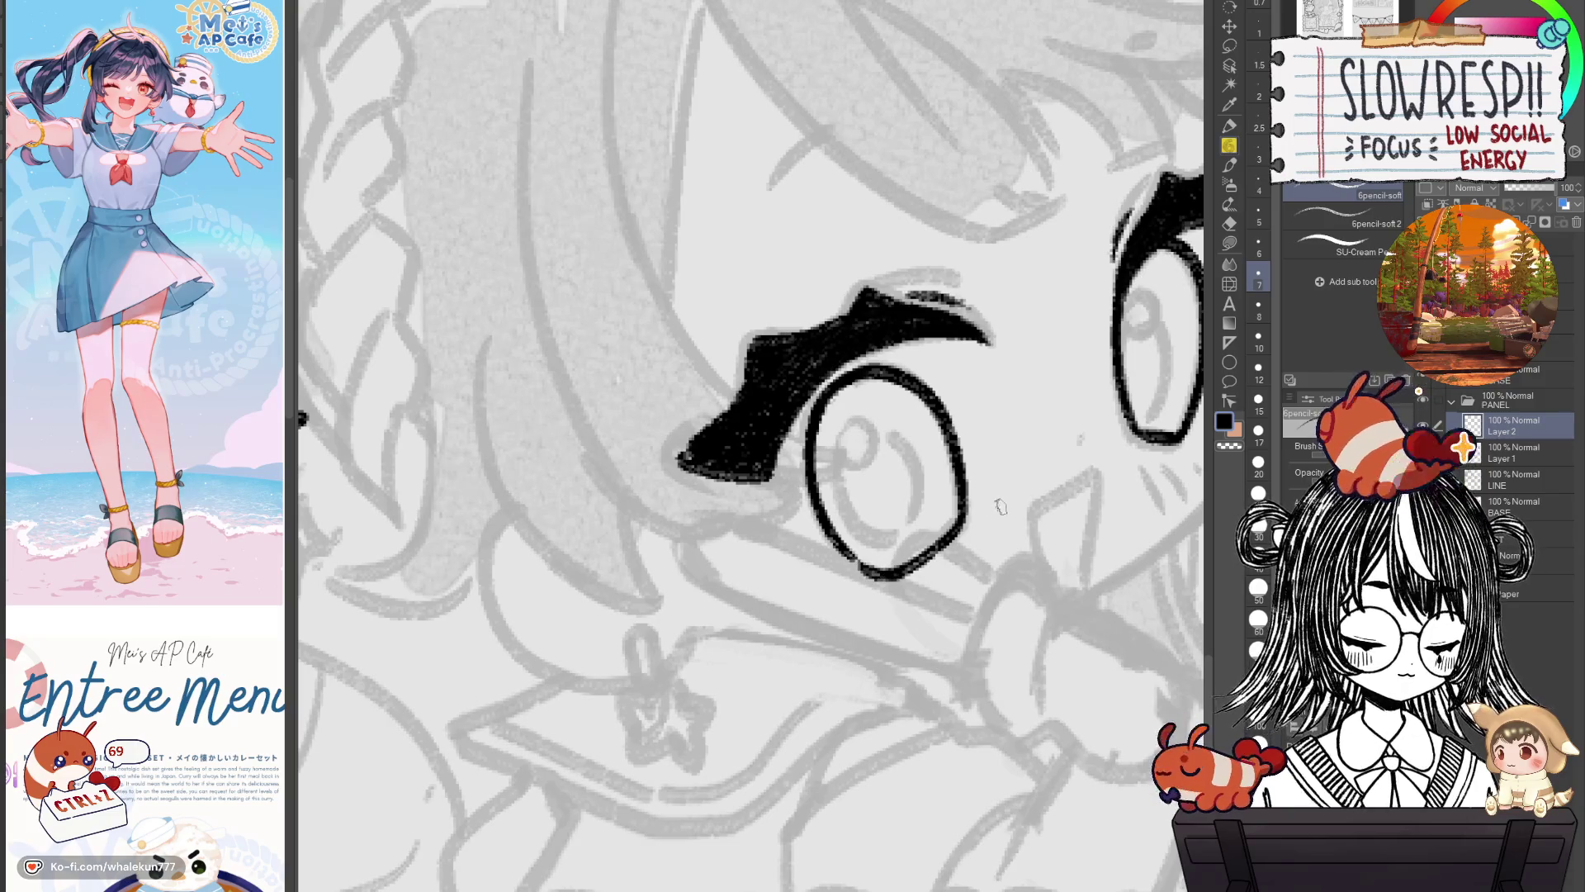
Trim the eye's bottom stroke and zoom out to check both inked eyes.
{"action": "scroll", "coordinate": [844, 595], "scroll_direction": "down", "scroll_amount": 5}
{"action": "scroll", "coordinate": [843, 595], "scroll_direction": "up", "scroll_amount": 3}
{"action": "scroll", "coordinate": [875, 562], "scroll_direction": "up", "scroll_amount": 2}
{"action": "scroll", "coordinate": [908, 528], "scroll_direction": "up", "scroll_amount": 2}
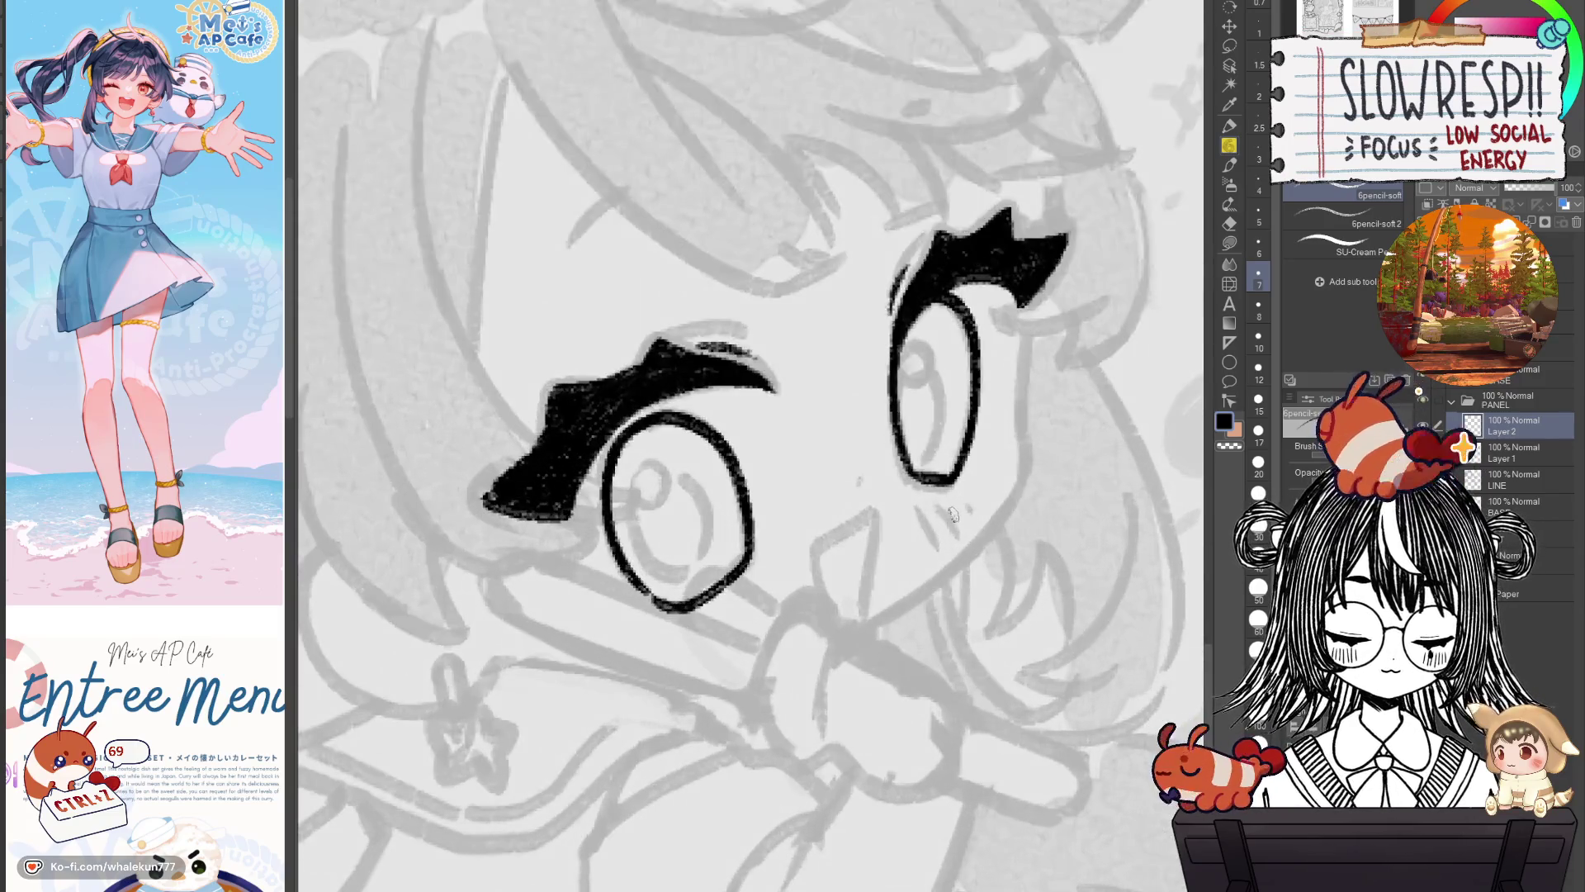
{"action": "scroll", "coordinate": [943, 492], "scroll_direction": "up", "scroll_amount": 2}
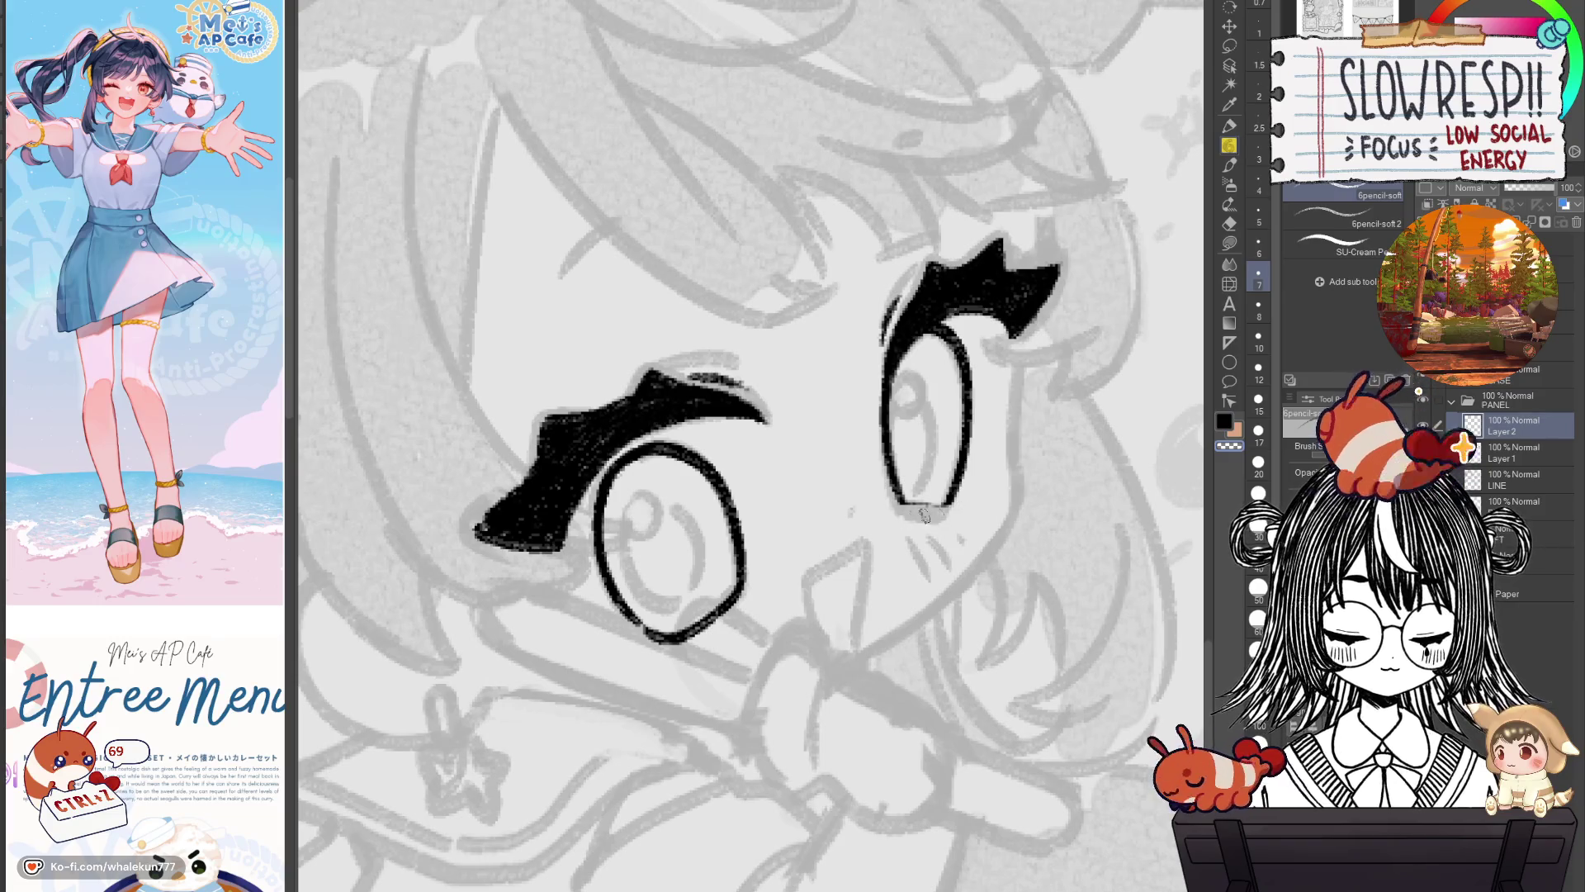
{"action": "key", "text": "ctrl+z"}
{"action": "key", "text": "ctrl+z"}
{"action": "key", "text": "ctrl+z"}
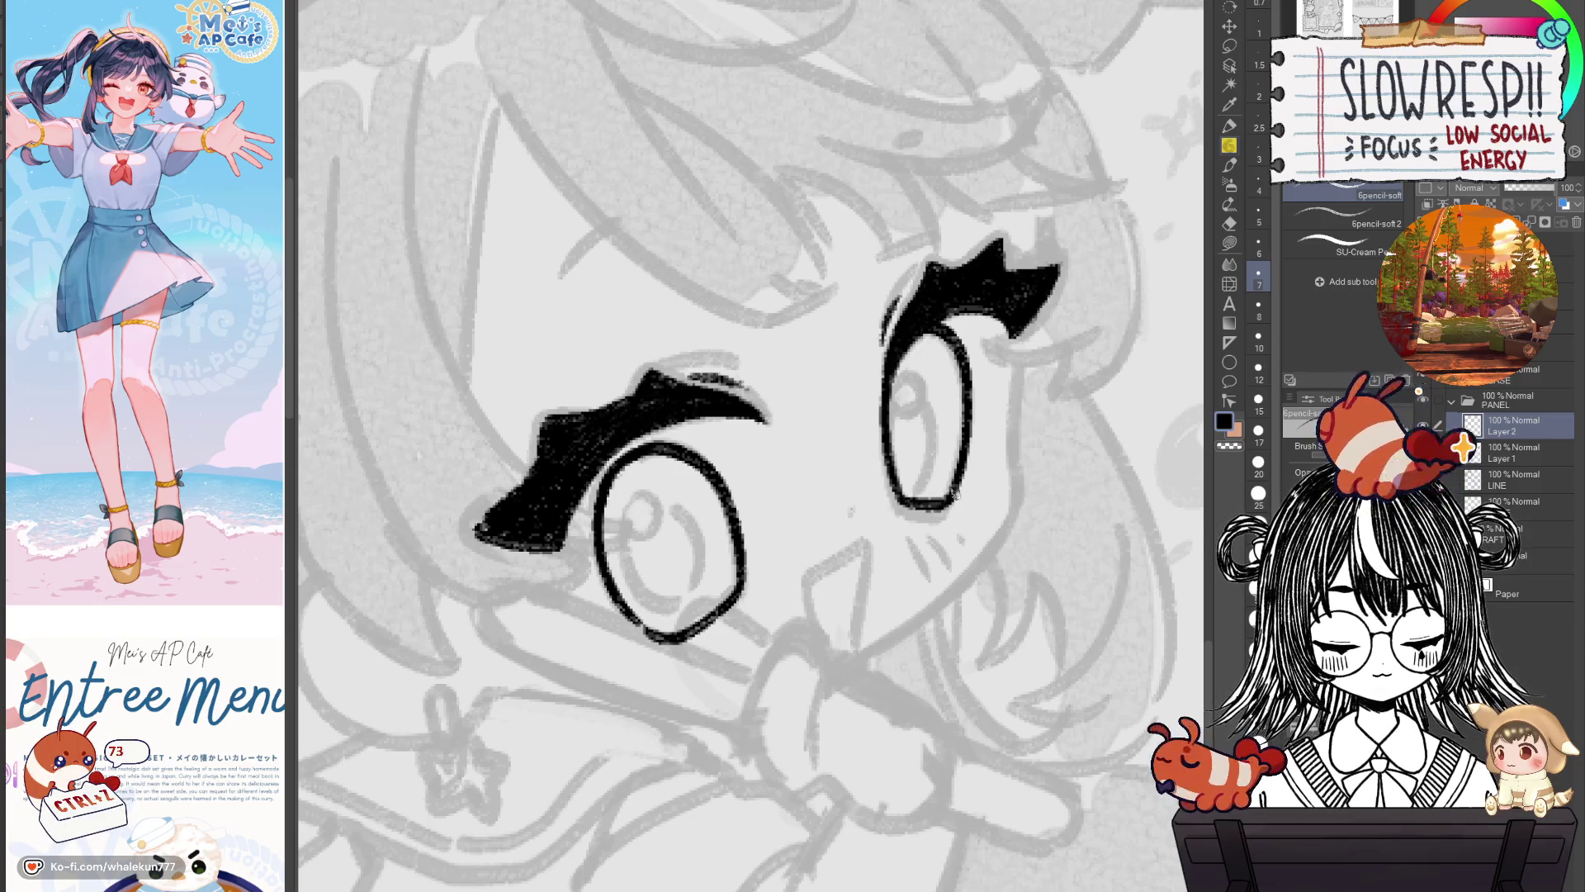
{"action": "key", "text": "h"}
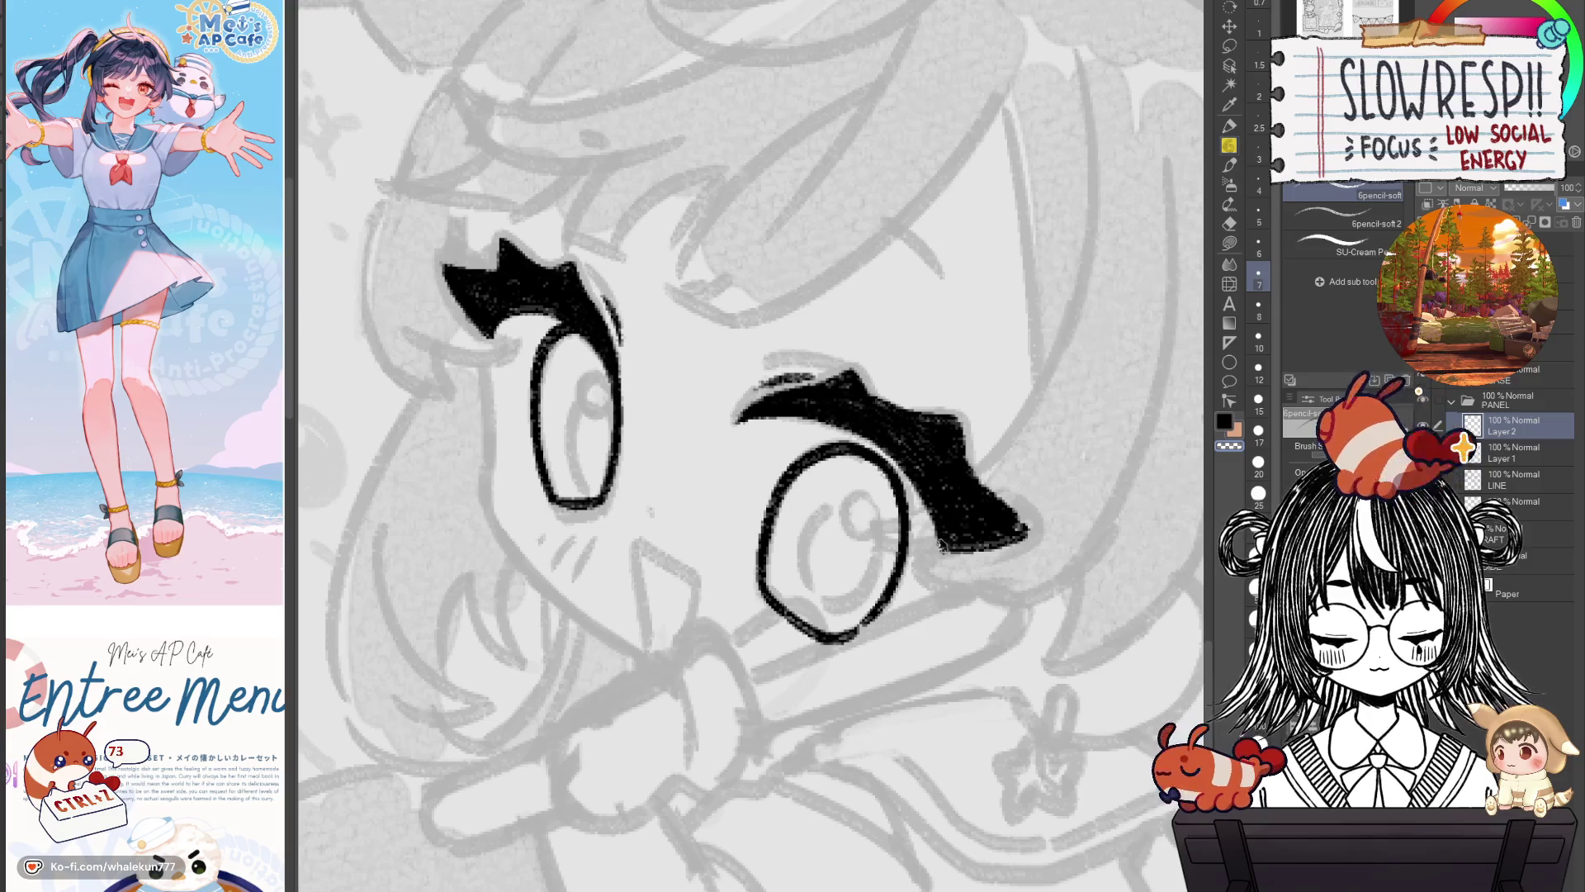
{"action": "left_click", "coordinate": [933, 564], "text": "alt"}
{"action": "scroll", "coordinate": [849, 491], "scroll_direction": "up", "scroll_amount": 2}
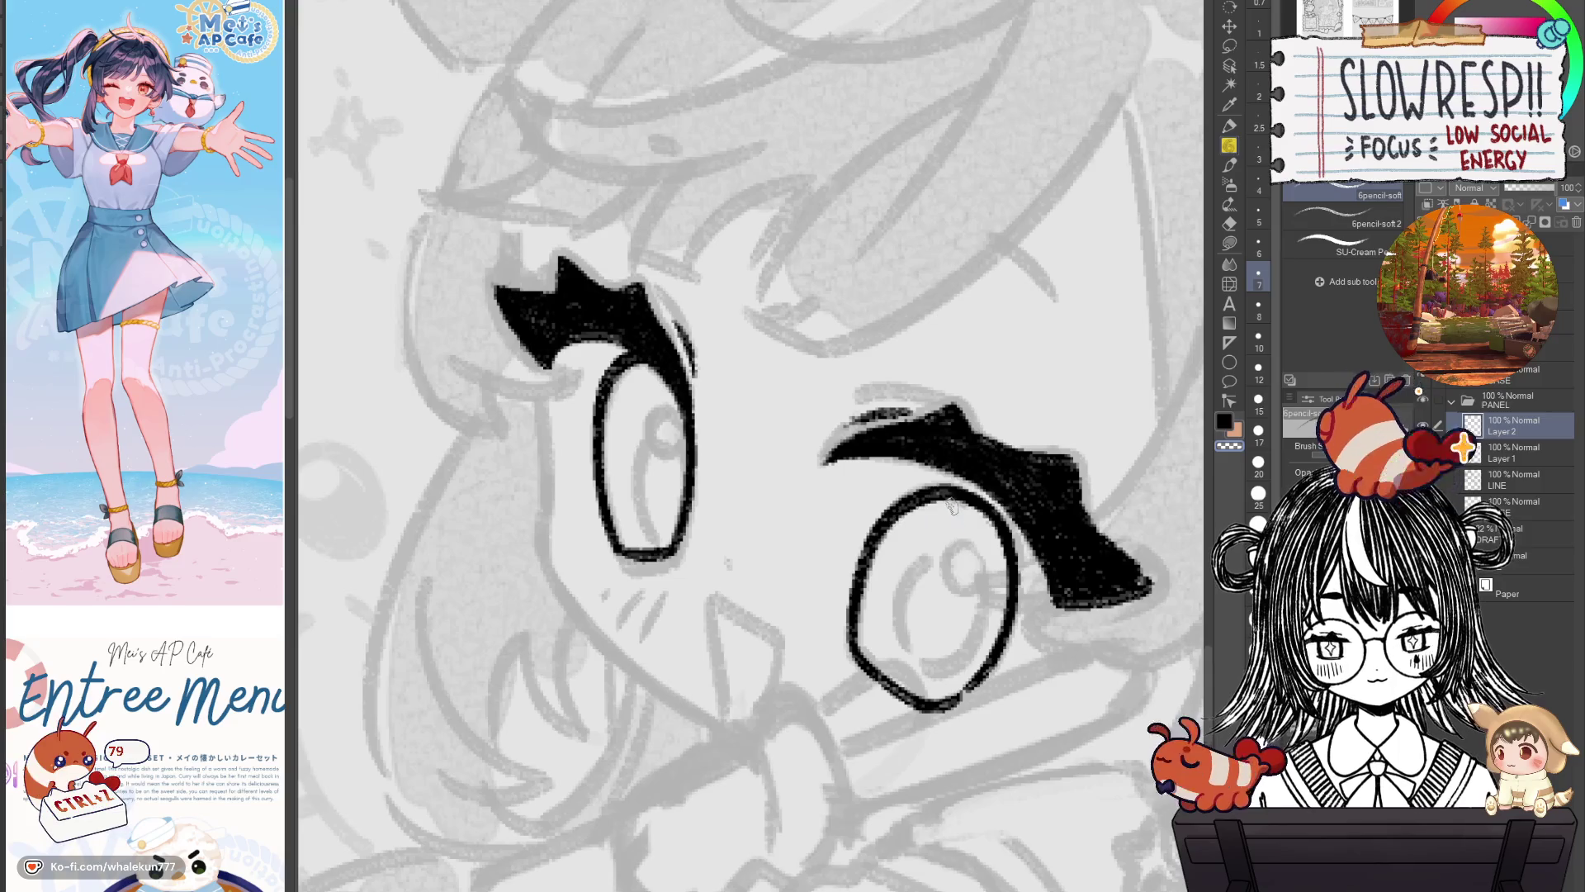
{"action": "scroll", "coordinate": [911, 550], "scroll_direction": "down", "scroll_amount": 2}
Undo stray strokes near the eyebrow and eye outline, mirroring the canvas to check the eyes.
{"action": "scroll", "coordinate": [924, 557], "scroll_direction": "down", "scroll_amount": 3}
{"action": "scroll", "coordinate": [941, 565], "scroll_direction": "up", "scroll_amount": 1}
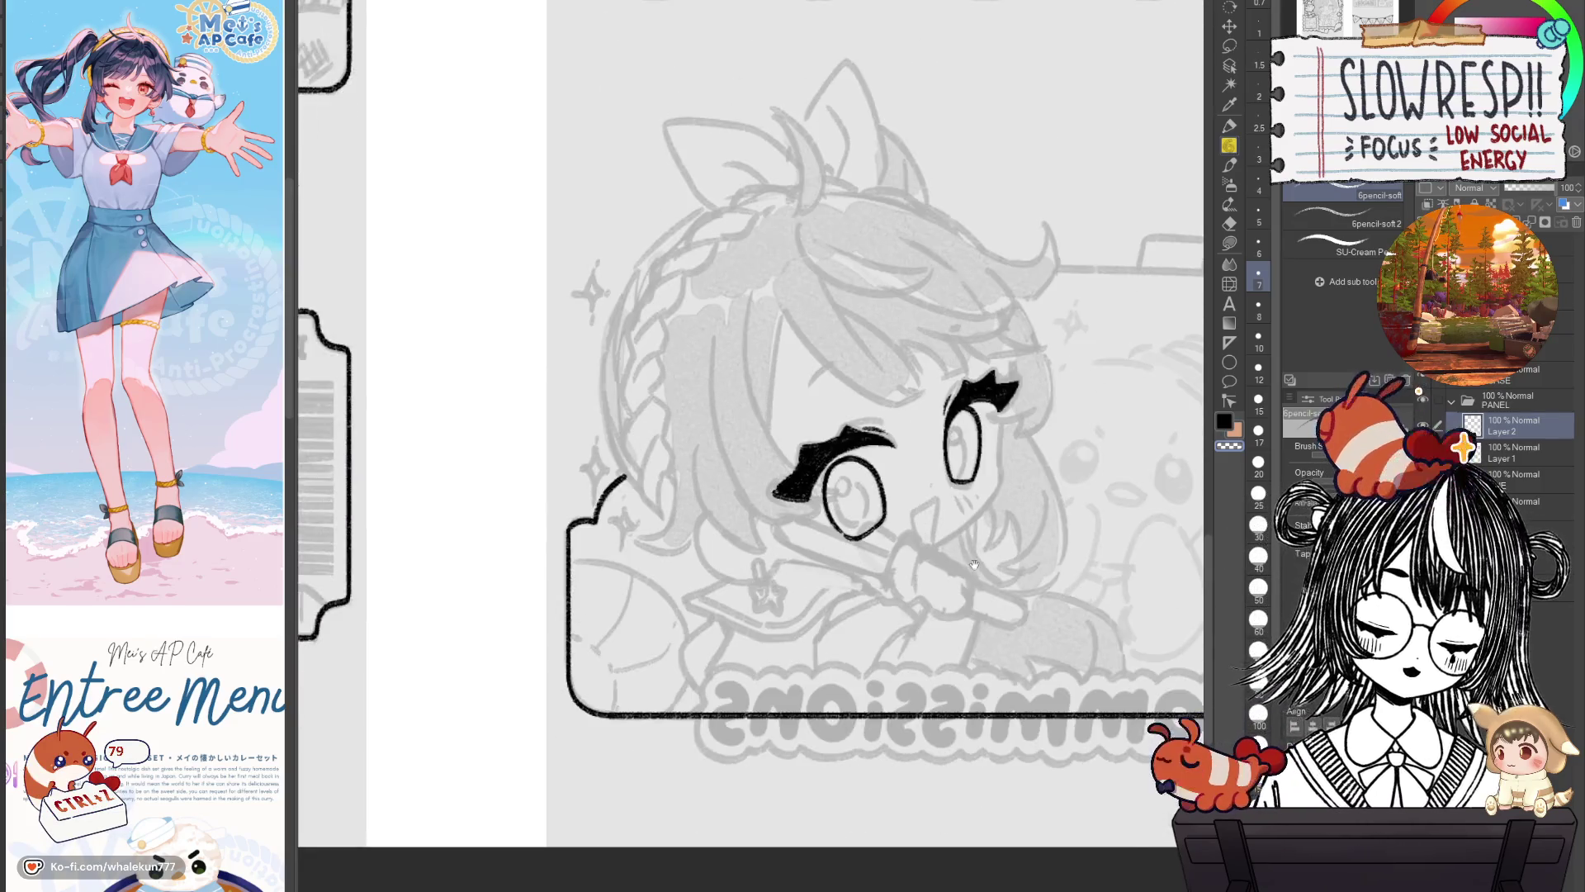
{"action": "scroll", "coordinate": [957, 572], "scroll_direction": "up", "scroll_amount": 2}
{"action": "scroll", "coordinate": [957, 571], "scroll_direction": "down", "scroll_amount": 1}
{"action": "key", "text": "h"}
{"action": "scroll", "coordinate": [925, 553], "scroll_direction": "down", "scroll_amount": 4}
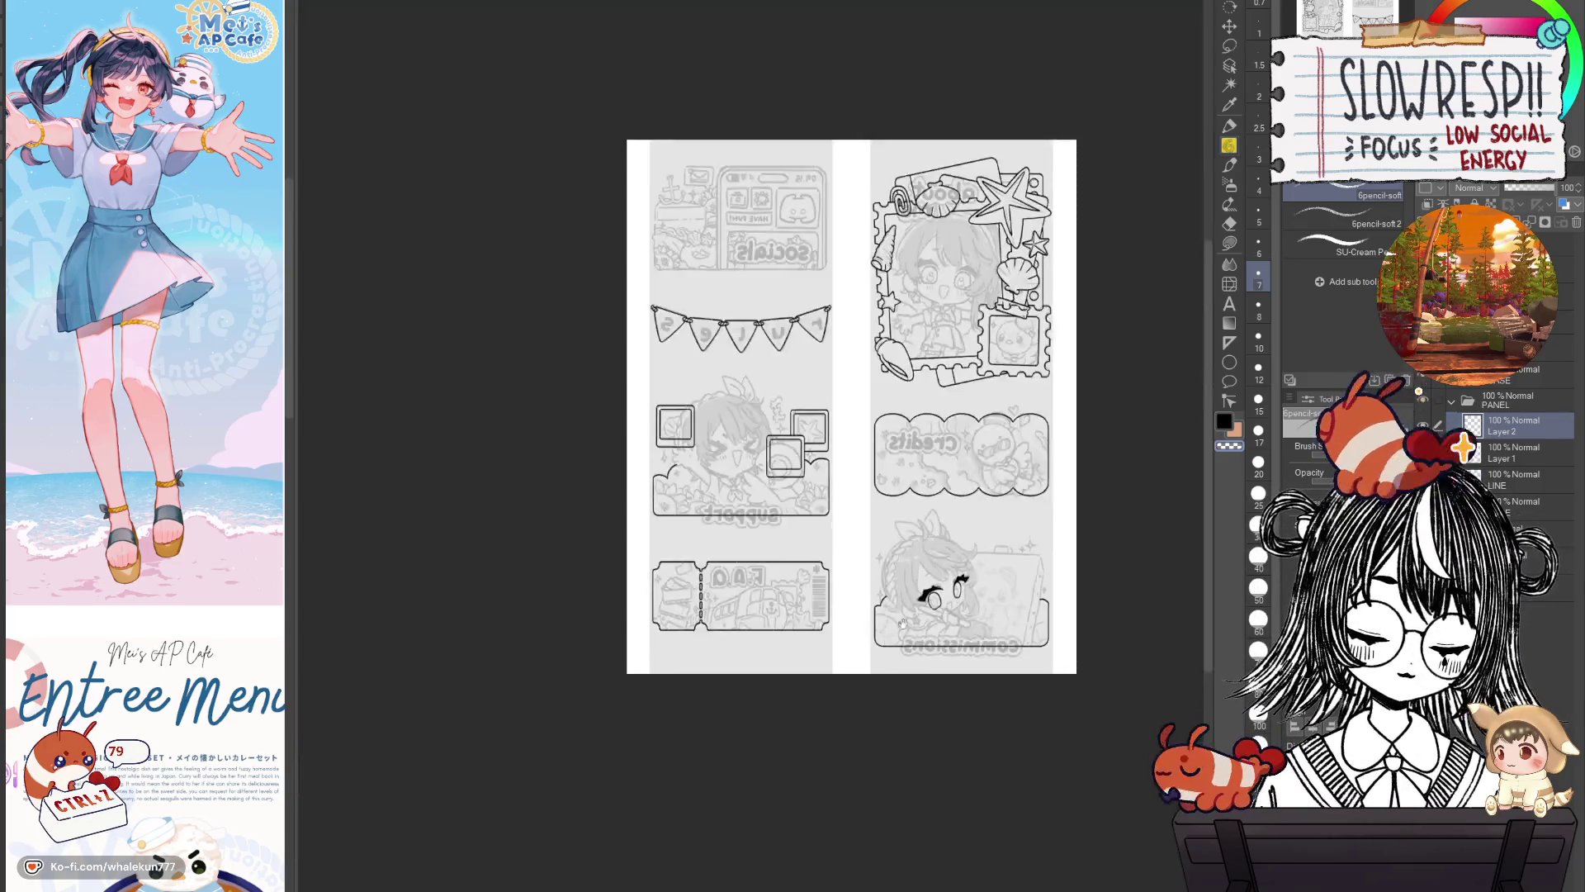
{"action": "key", "text": "h"}
{"action": "scroll", "coordinate": [895, 540], "scroll_direction": "up", "scroll_amount": 3}
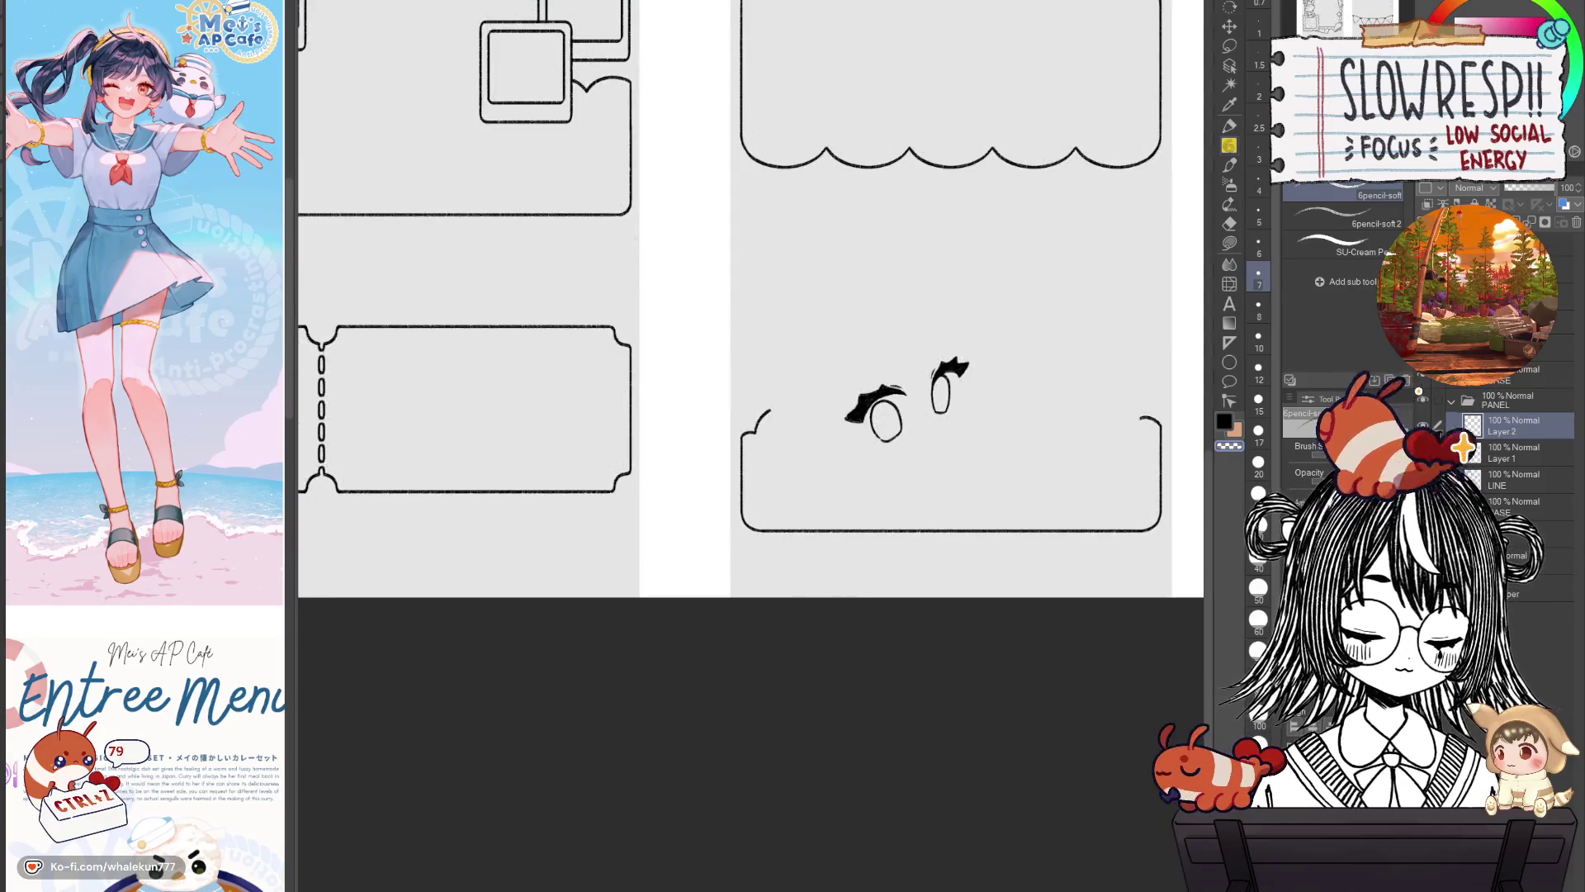
{"action": "scroll", "coordinate": [945, 364], "scroll_direction": "up", "scroll_amount": 3}
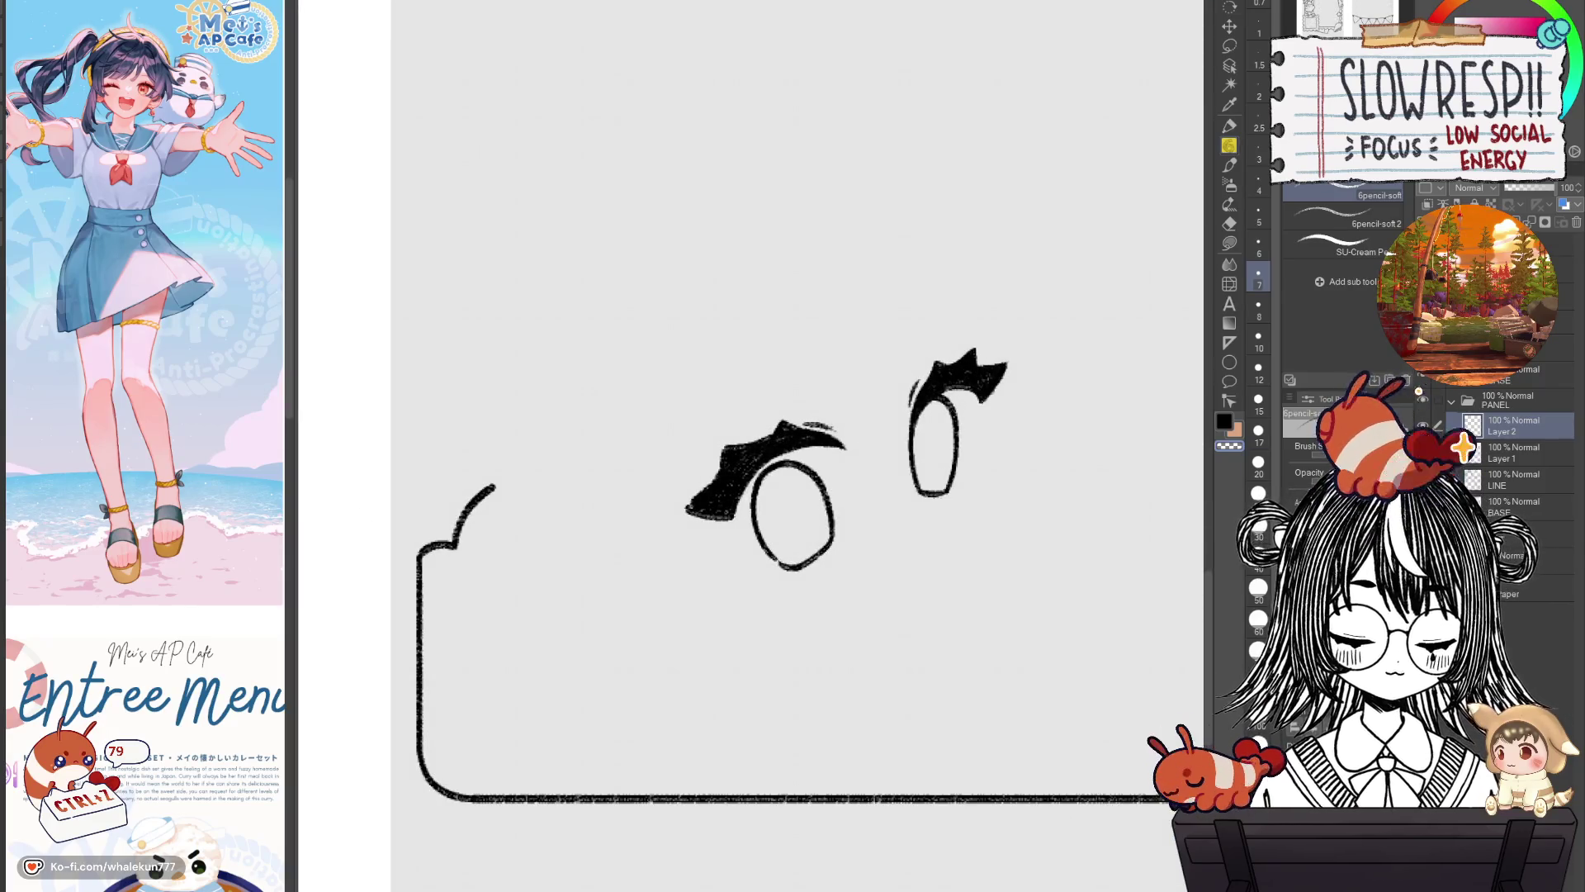
{"action": "scroll", "coordinate": [951, 433], "scroll_direction": "up", "scroll_amount": 2}
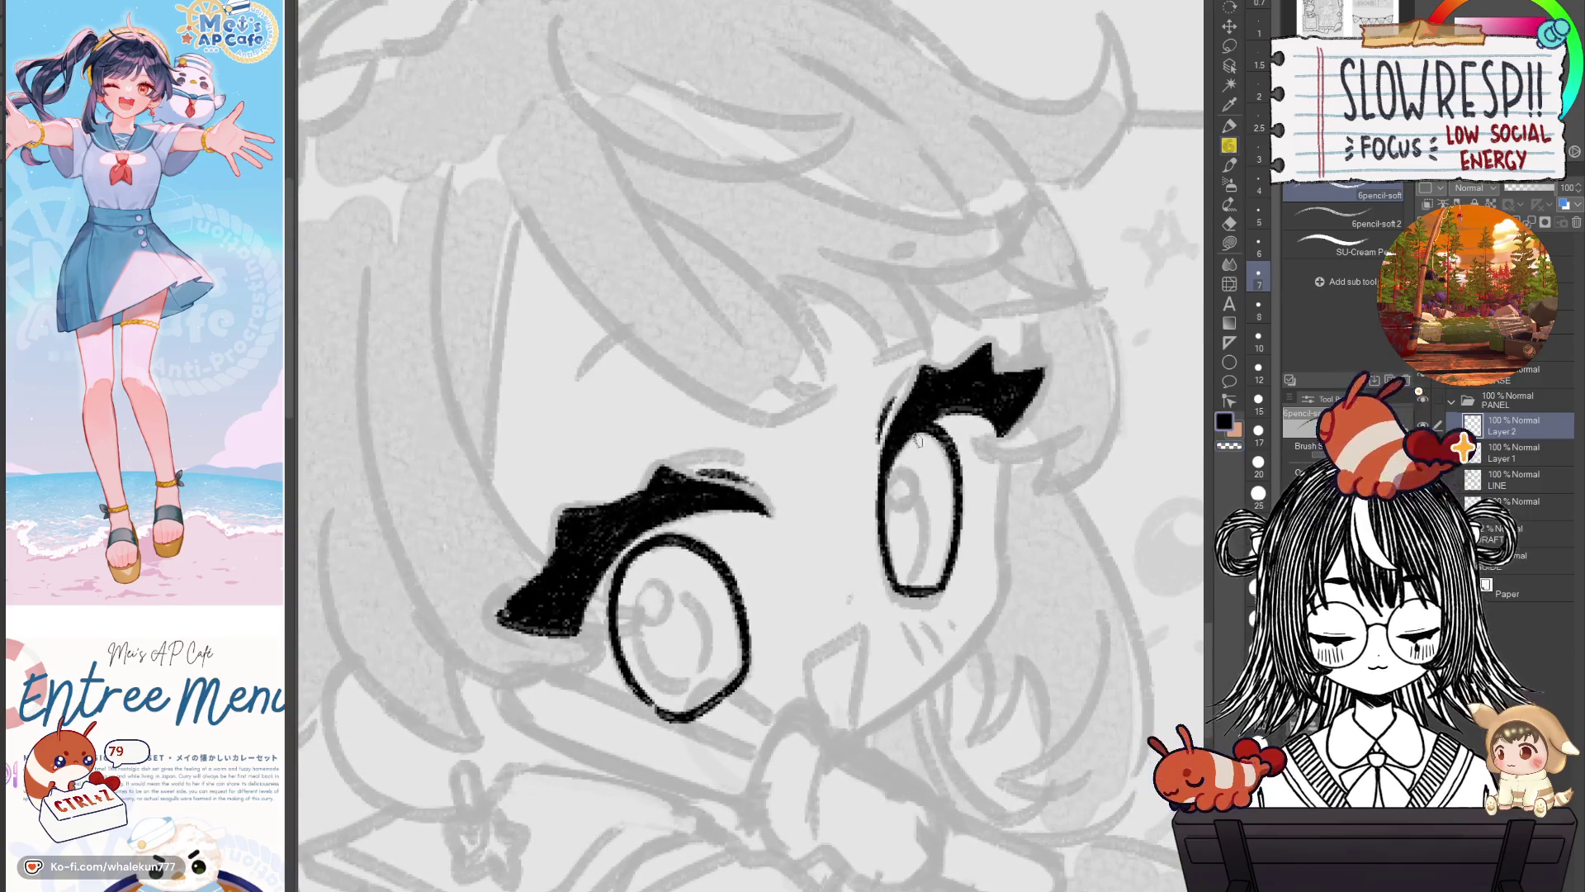
{"action": "key", "text": "ctrl+z"}
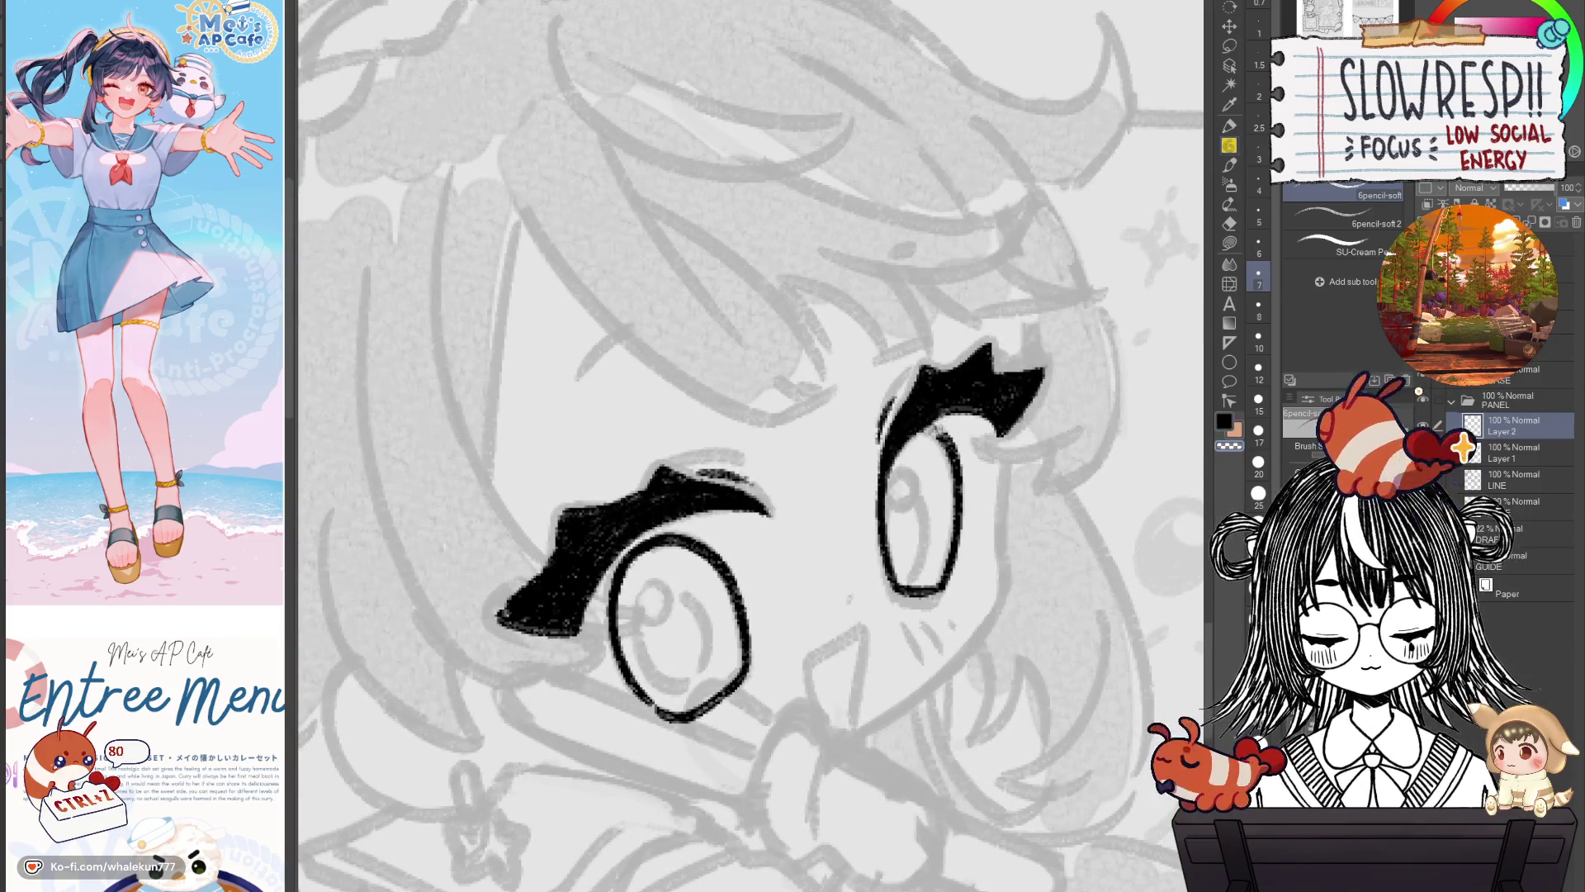
{"action": "key", "text": "ctrl+z"}
{"action": "left_click_drag", "start_coordinate": [916, 429], "coordinate": [958, 469]}
{"action": "key", "text": "ctrl+z"}
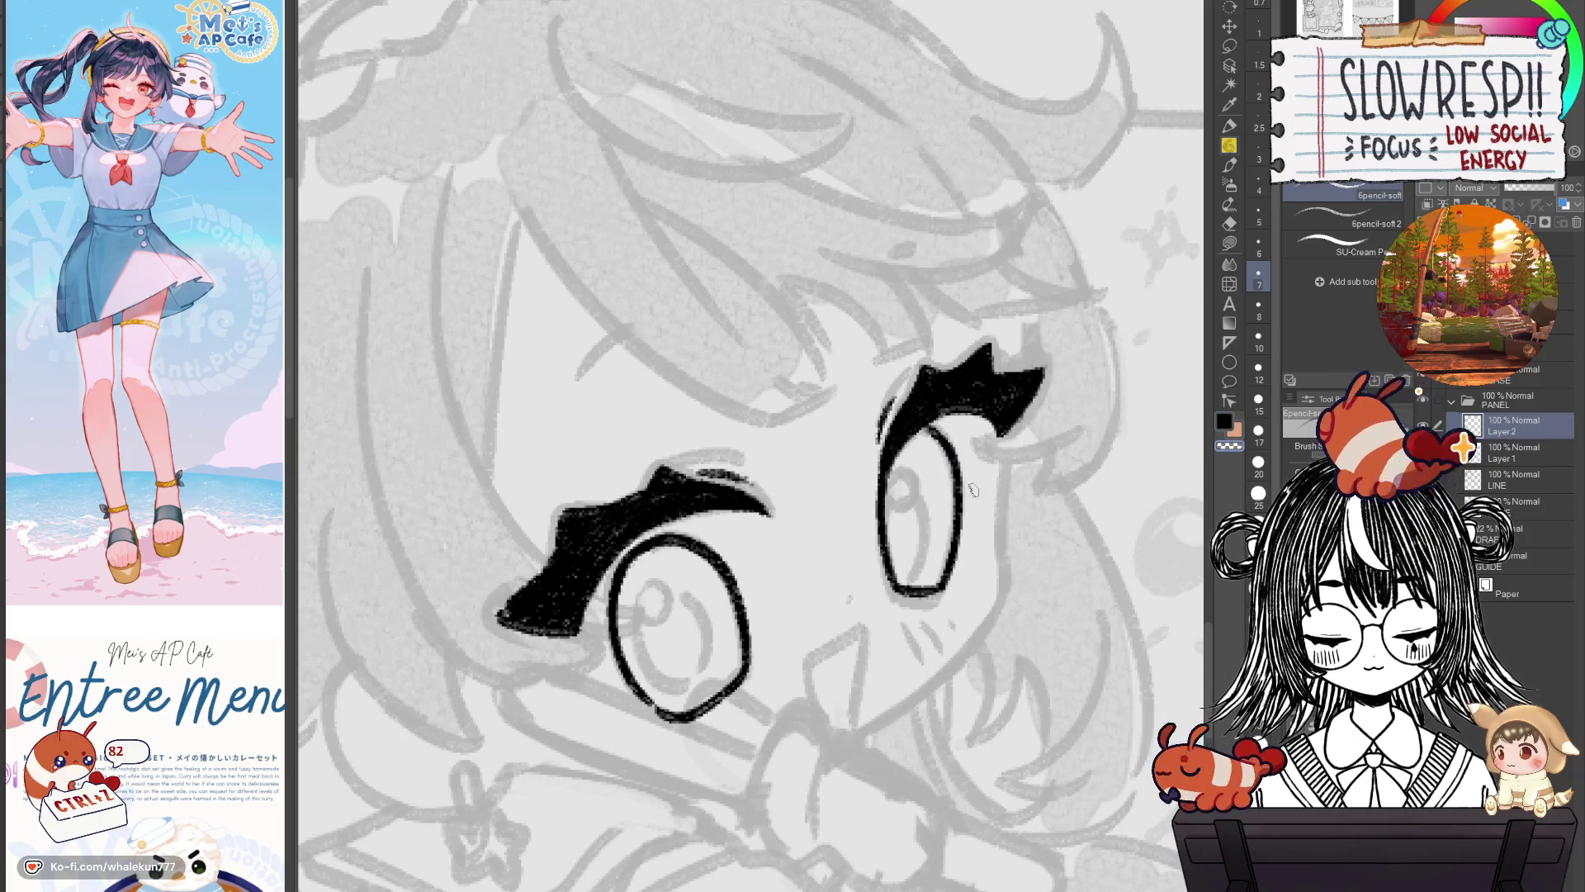
{"action": "key", "text": "h"}
{"action": "left_click_drag", "start_coordinate": [731, 417], "coordinate": [768, 392]}
{"action": "key", "text": "ctrl+z"}
{"action": "key", "text": "h"}
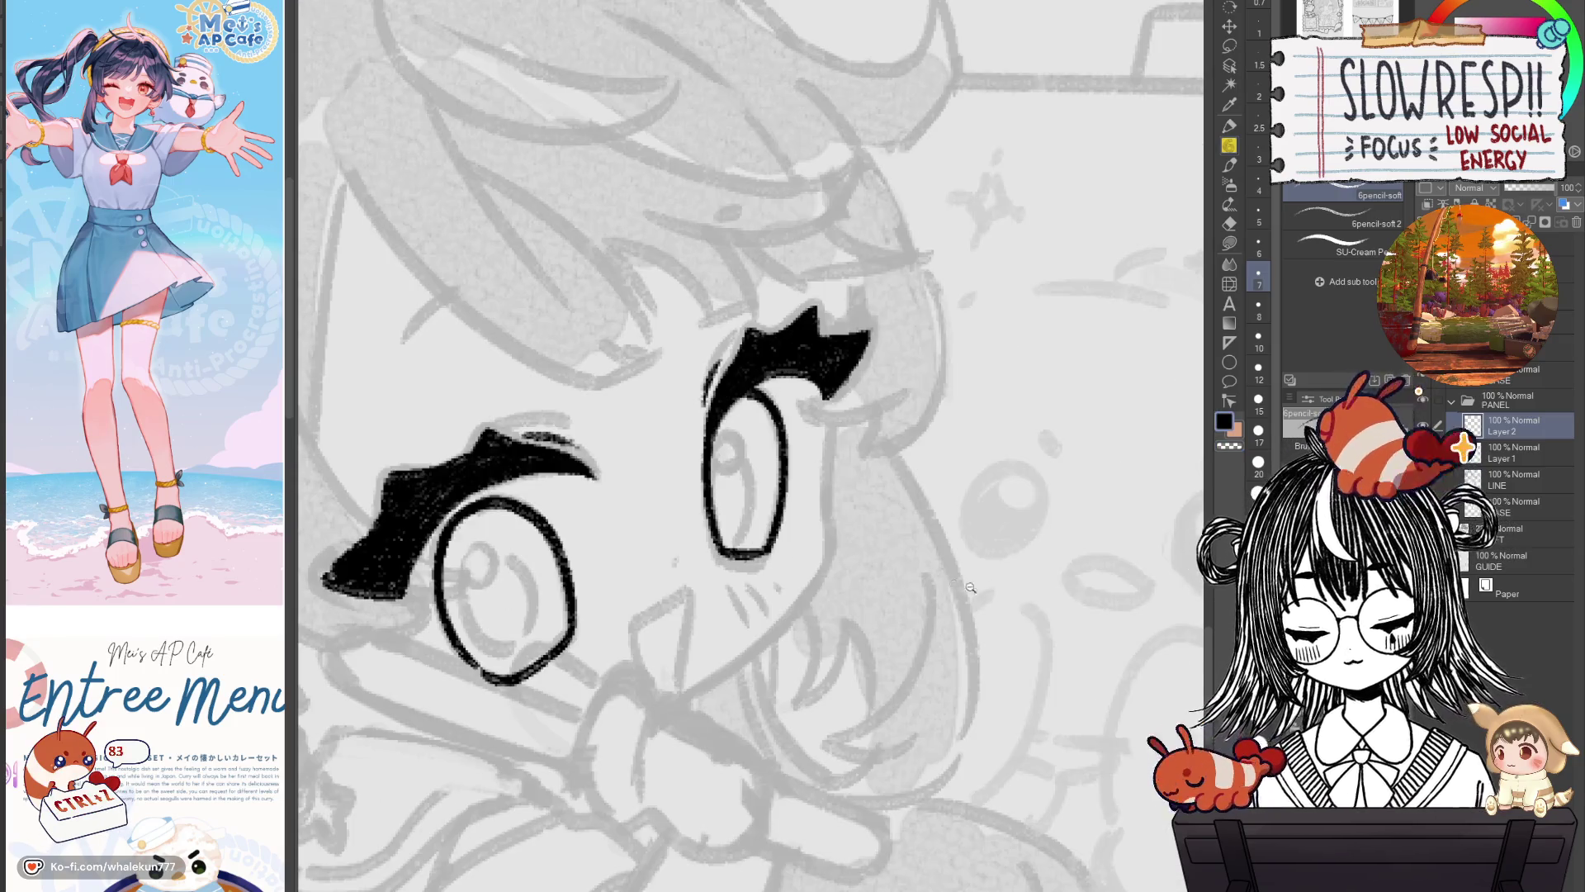
Centre the eyes in view and draw the face edge line below the eye.
{"action": "scroll", "coordinate": [958, 483], "scroll_direction": "down", "scroll_amount": 4}
{"action": "scroll", "coordinate": [958, 483], "scroll_direction": "up", "scroll_amount": 2}
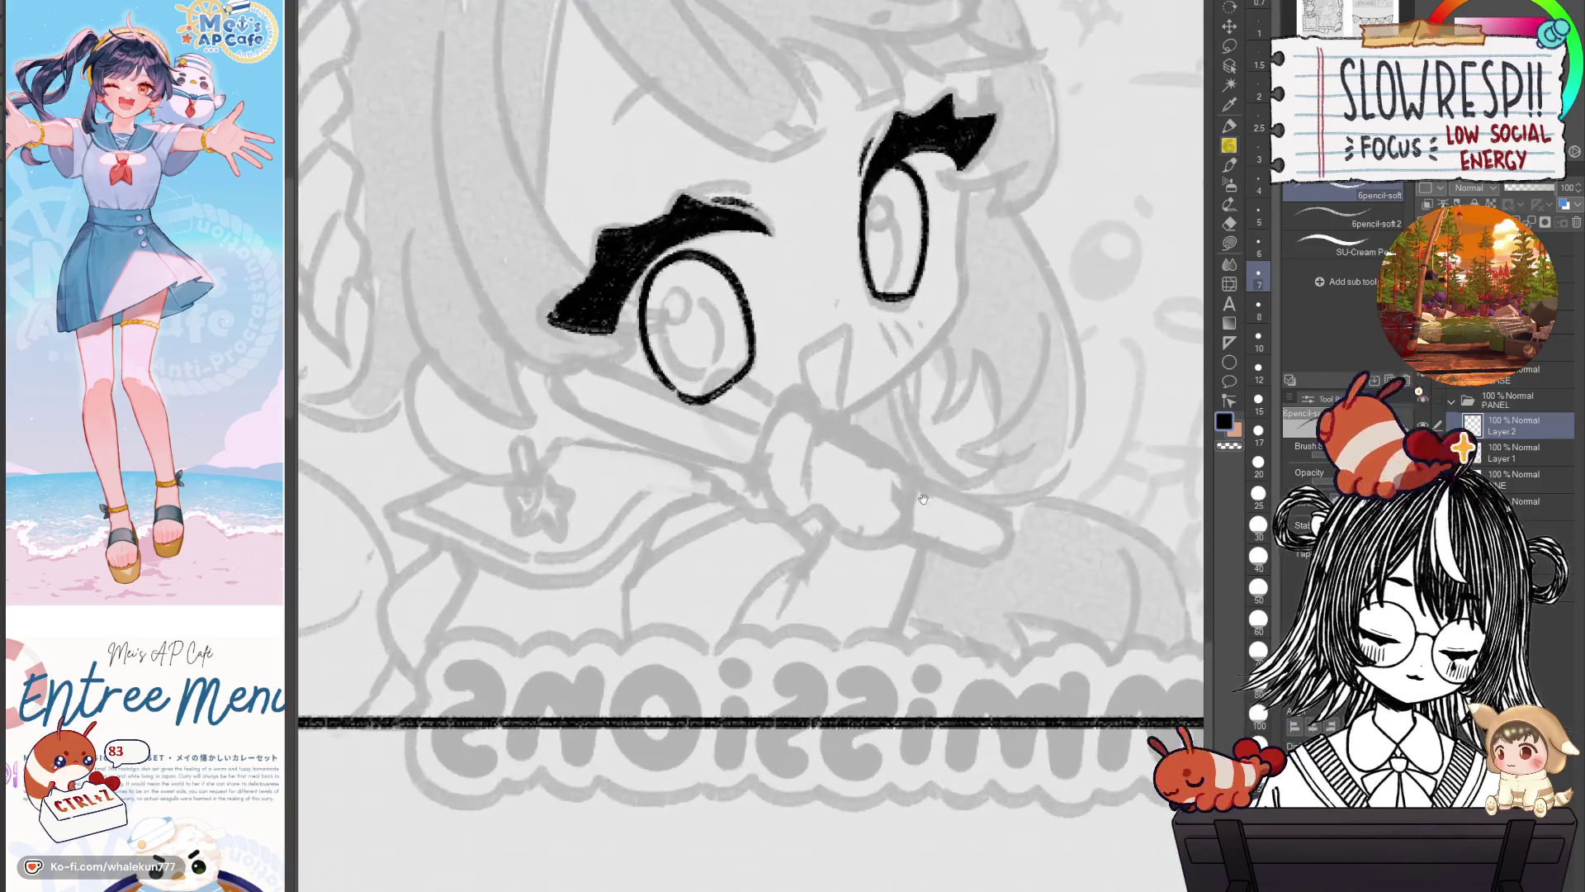
{"action": "scroll", "coordinate": [958, 483], "scroll_direction": "up", "scroll_amount": 1}
{"action": "scroll", "coordinate": [958, 483], "scroll_direction": "up", "scroll_amount": 1}
{"action": "scroll", "coordinate": [952, 585], "scroll_direction": "up", "scroll_amount": 2}
{"action": "key", "text": "h"}
{"action": "mouse_move", "coordinate": [496, 322]}
{"action": "left_mouse_down"}
{"action": "mouse_move", "coordinate": [652, 364]}
{"action": "mouse_move", "coordinate": [681, 485]}
{"action": "left_mouse_up"}
{"action": "key", "text": "h"}
{"action": "key", "text": "h"}
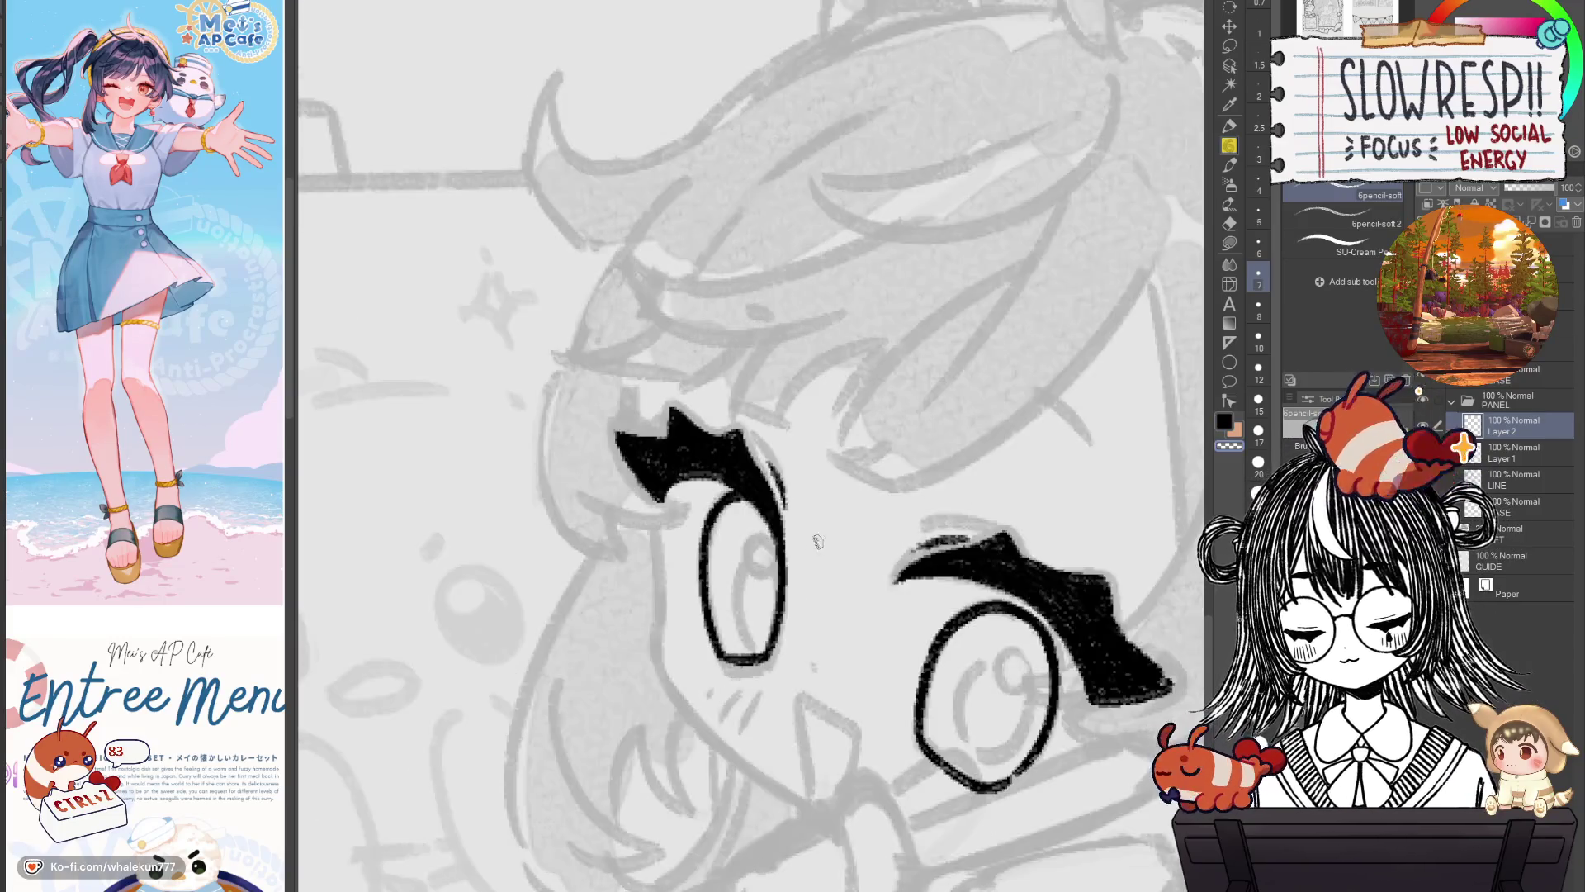
{"action": "left_click_drag", "start_coordinate": [988, 470], "coordinate": [982, 381]}
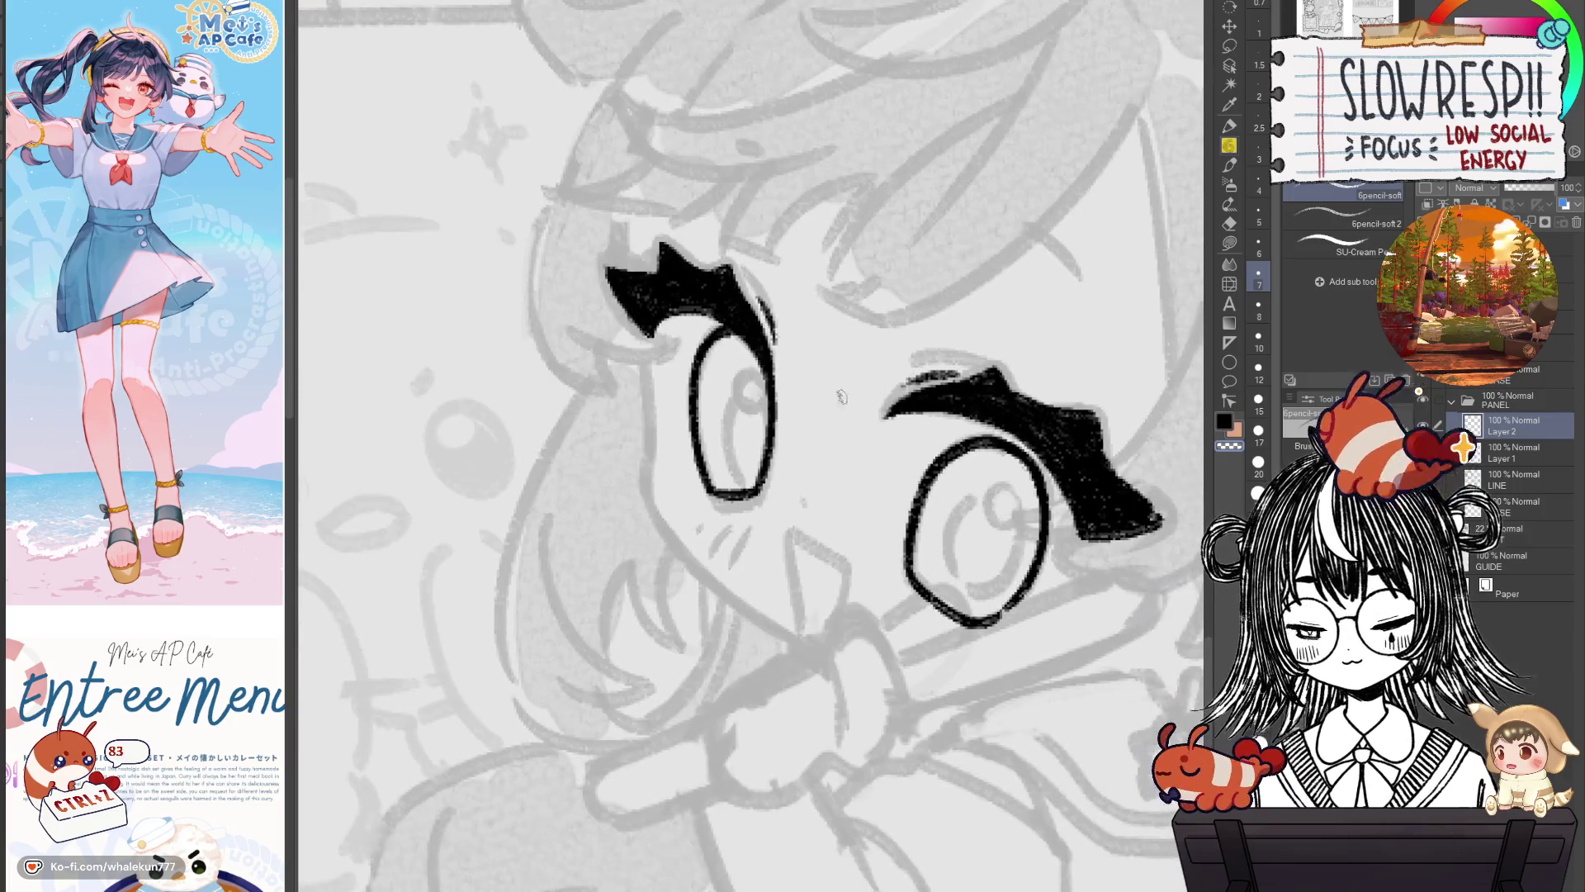
{"action": "mouse_move", "coordinate": [657, 452]}
{"action": "left_mouse_down"}
{"action": "mouse_move", "coordinate": [672, 377]}
{"action": "mouse_move", "coordinate": [662, 453]}
{"action": "left_mouse_up"}
{"action": "key", "text": "ctrl+z"}
{"action": "mouse_move", "coordinate": [660, 359]}
{"action": "left_mouse_down"}
{"action": "mouse_move", "coordinate": [665, 458]}
{"action": "mouse_move", "coordinate": [701, 567]}
{"action": "left_mouse_up"}
{"action": "key", "text": "ctrl+z"}
{"action": "left_click_drag", "start_coordinate": [661, 355], "coordinate": [697, 544]}
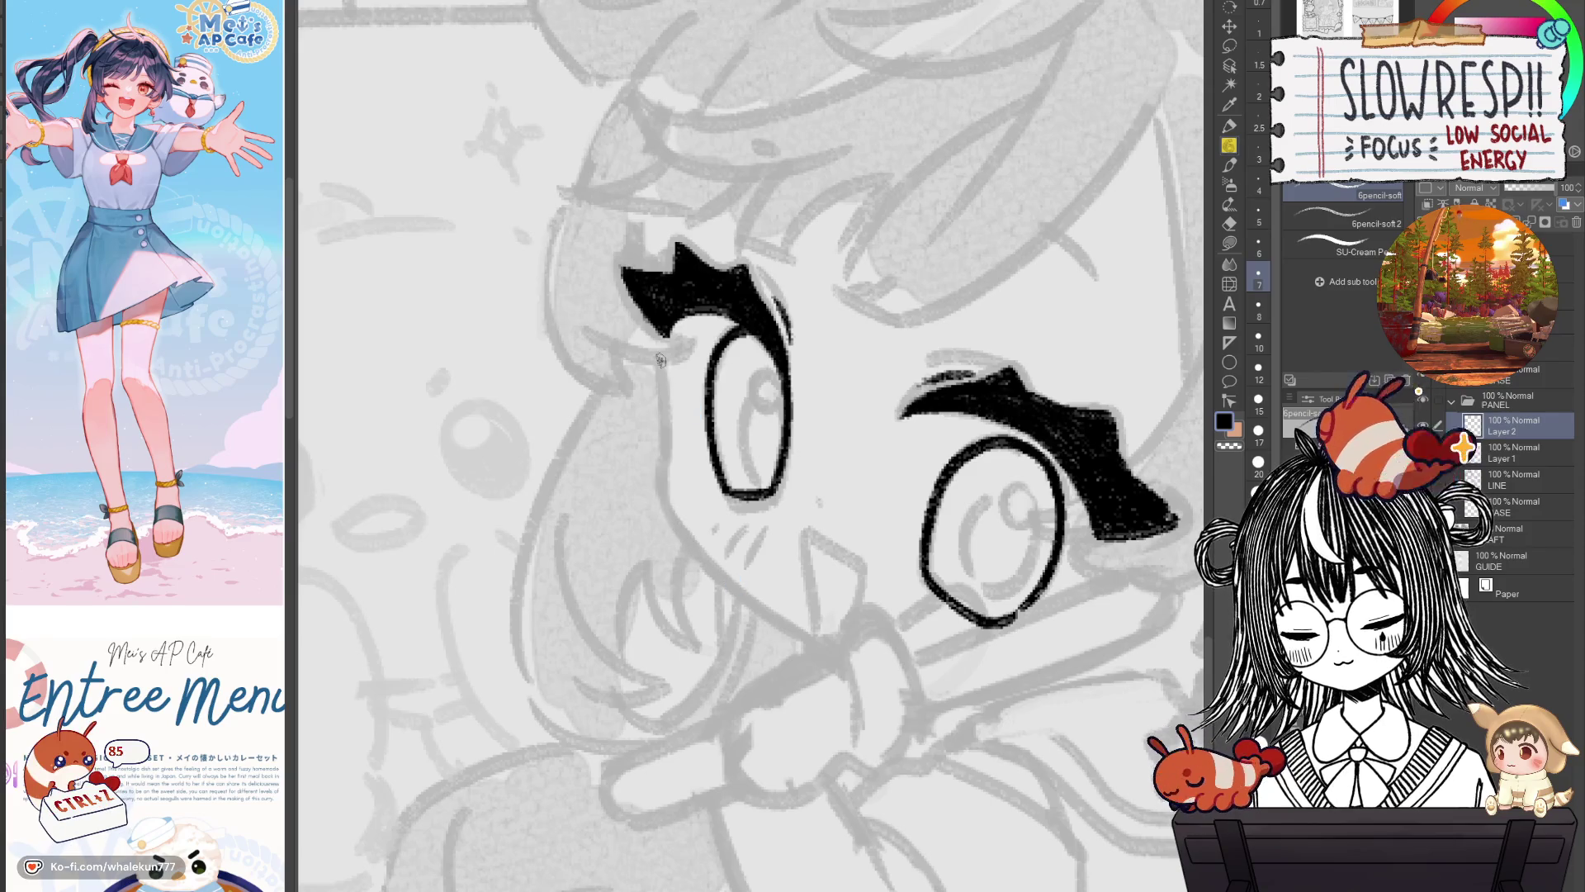
{"action": "key", "text": "ctrl+z"}
Extend the cheek curve down toward the chin, redrawing it until it sits right.
{"action": "mouse_move", "coordinate": [661, 353]}
{"action": "left_mouse_down"}
{"action": "mouse_move", "coordinate": [734, 596]}
{"action": "mouse_move", "coordinate": [817, 644]}
{"action": "left_mouse_up"}
{"action": "key", "text": "ctrl+z"}
{"action": "key", "text": "ctrl+z"}
{"action": "mouse_move", "coordinate": [685, 537]}
{"action": "left_mouse_down"}
{"action": "mouse_move", "coordinate": [826, 644]}
{"action": "mouse_move", "coordinate": [808, 634]}
{"action": "left_mouse_up"}
{"action": "key", "text": "ctrl+z"}
{"action": "left_click_drag", "start_coordinate": [685, 536], "coordinate": [836, 647]}
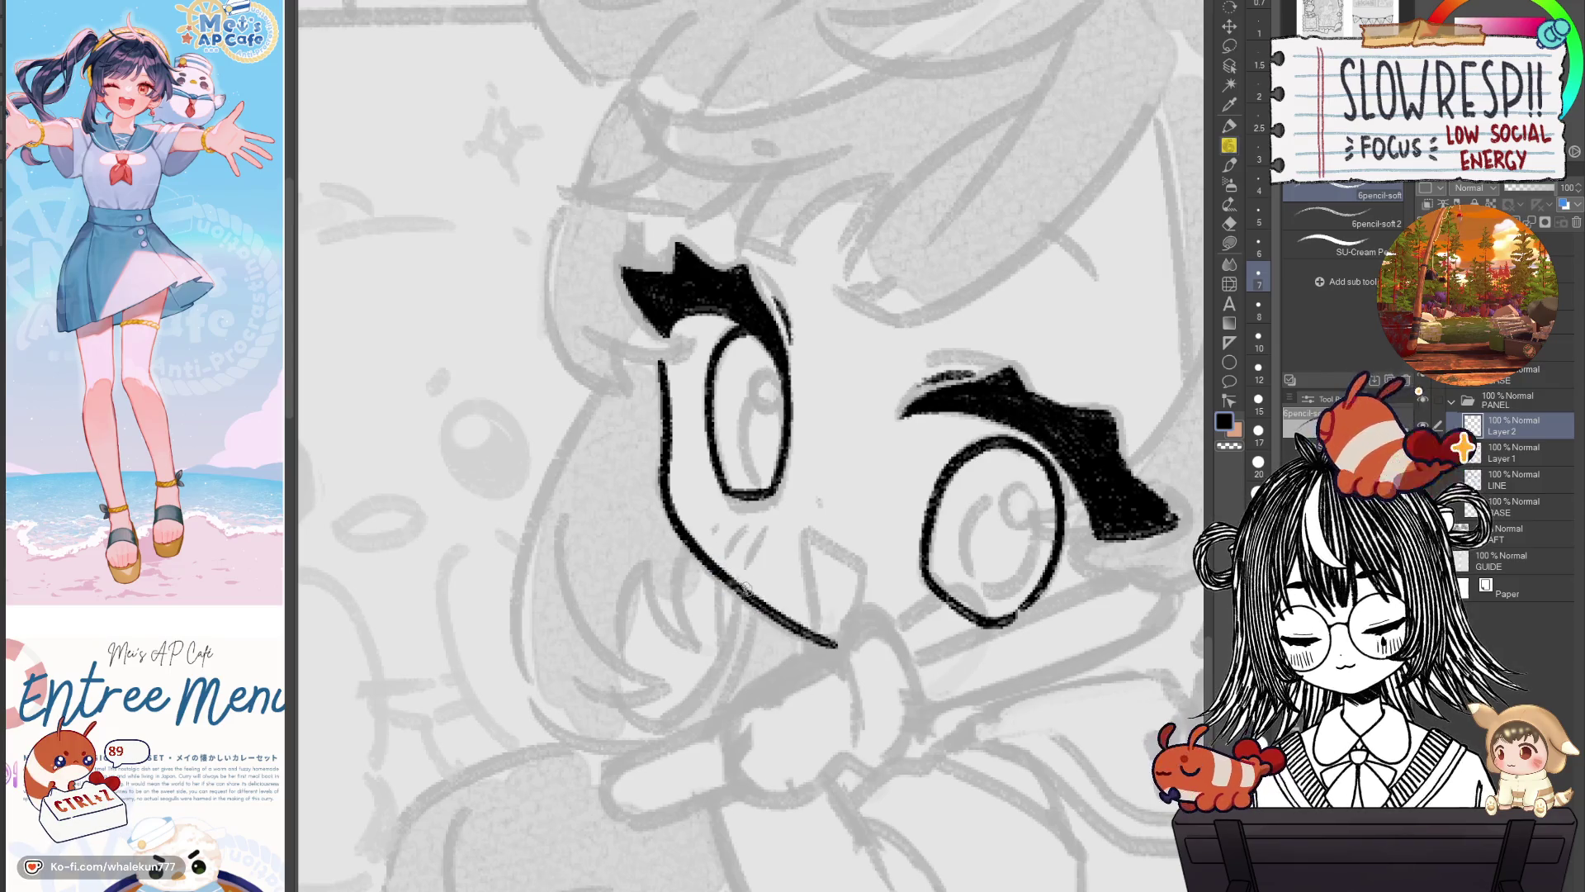
{"action": "key", "text": "ctrl+z"}
{"action": "left_click_drag", "start_coordinate": [679, 530], "coordinate": [825, 641]}
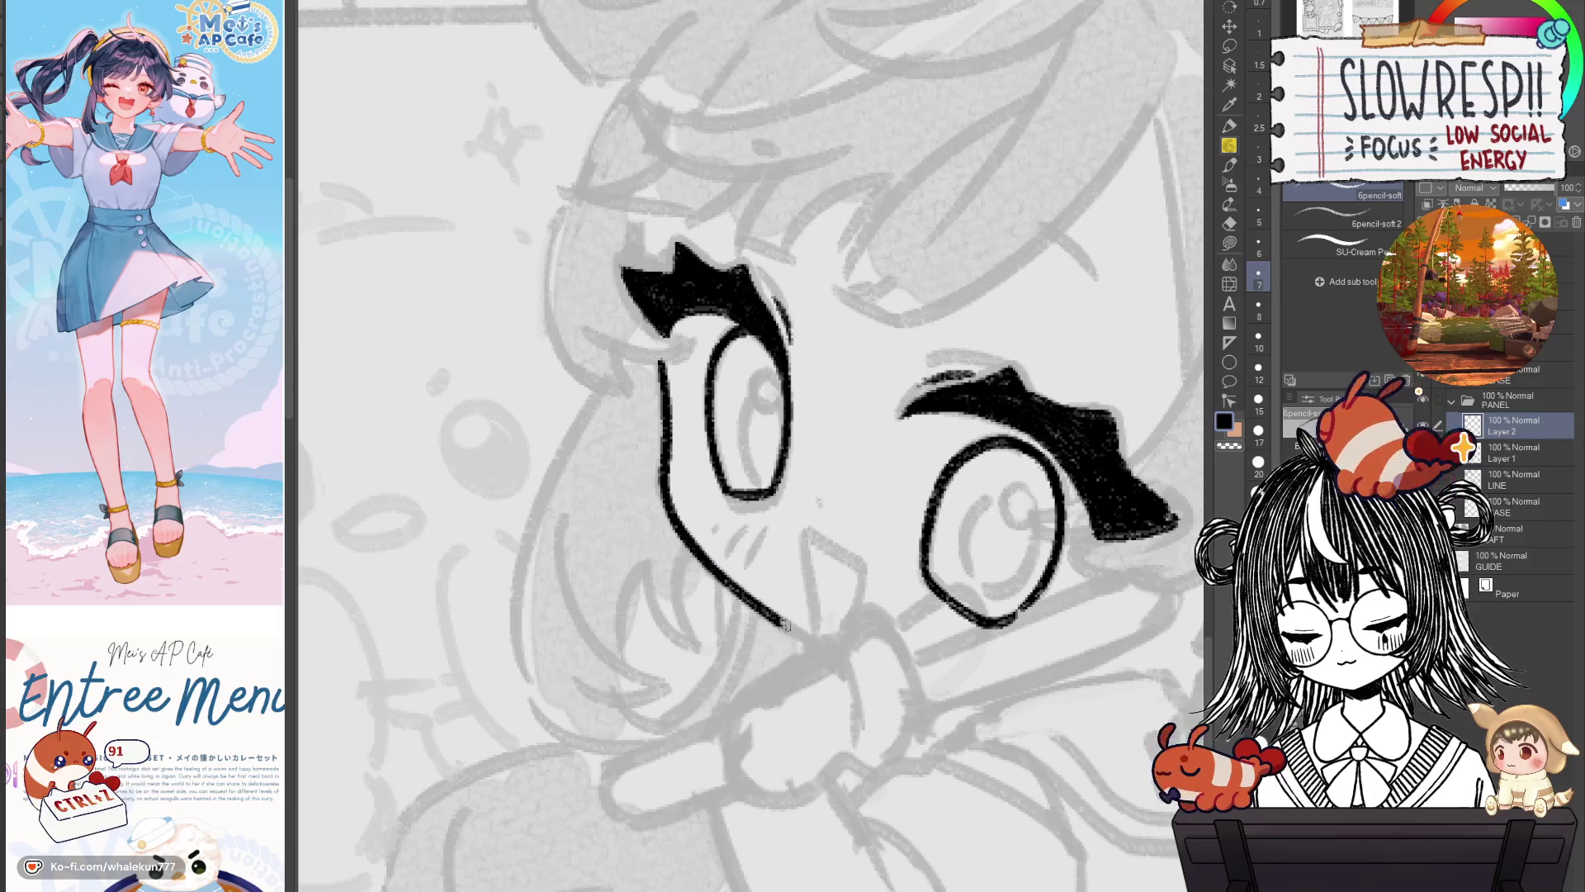
{"action": "key", "text": "ctrl+z"}
{"action": "left_click_drag", "start_coordinate": [689, 542], "coordinate": [830, 642]}
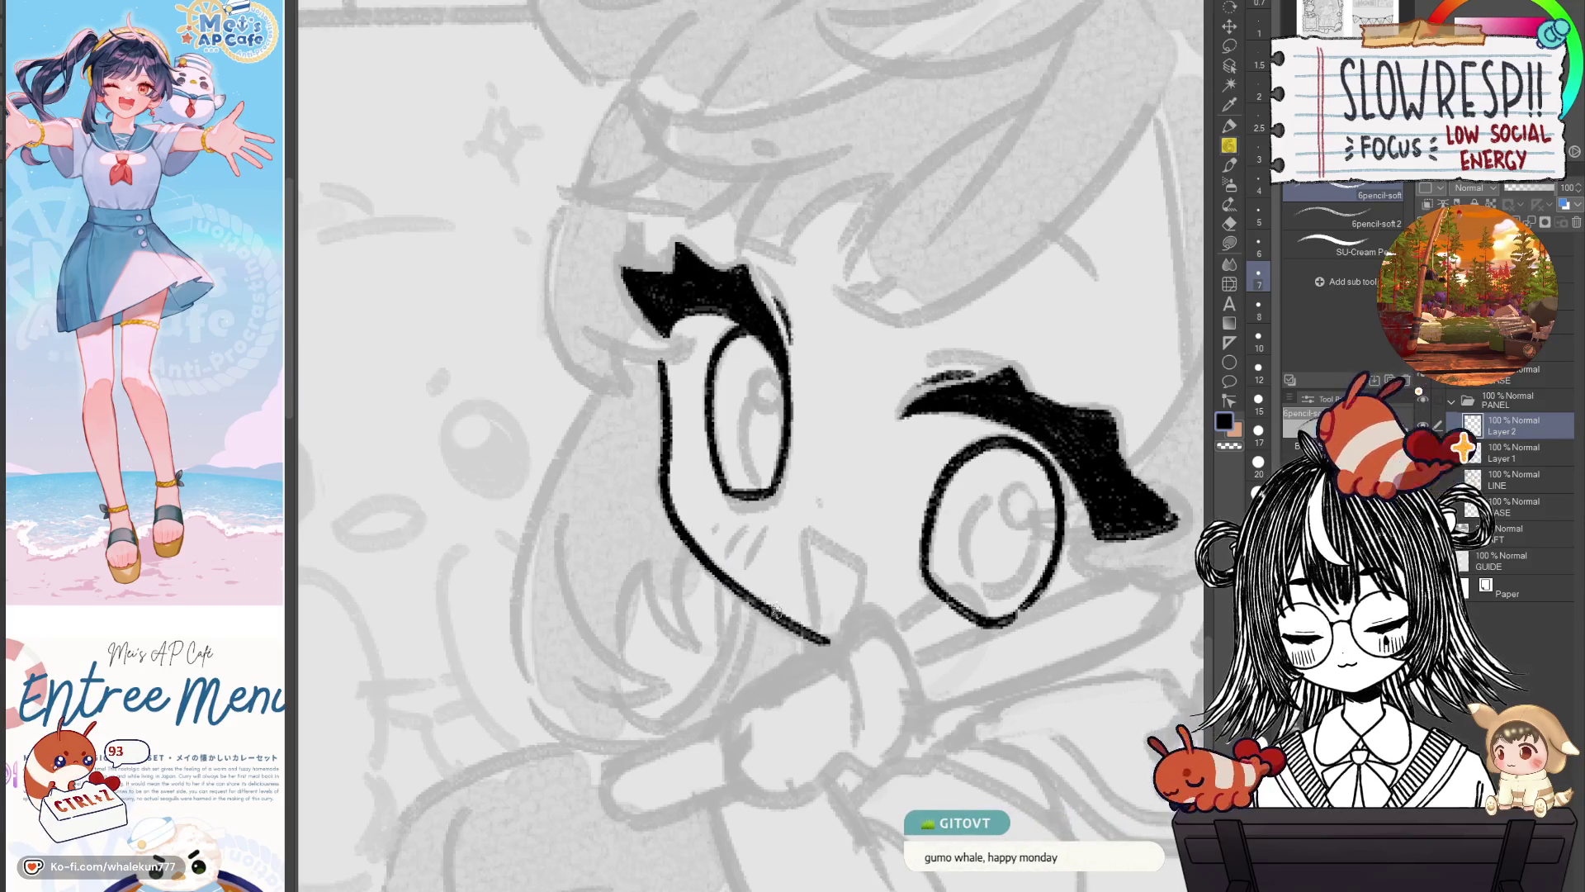
Check the cheek line by mirroring the canvas, panning the page and hiding the grey sketch.
{"action": "key", "text": "h"}
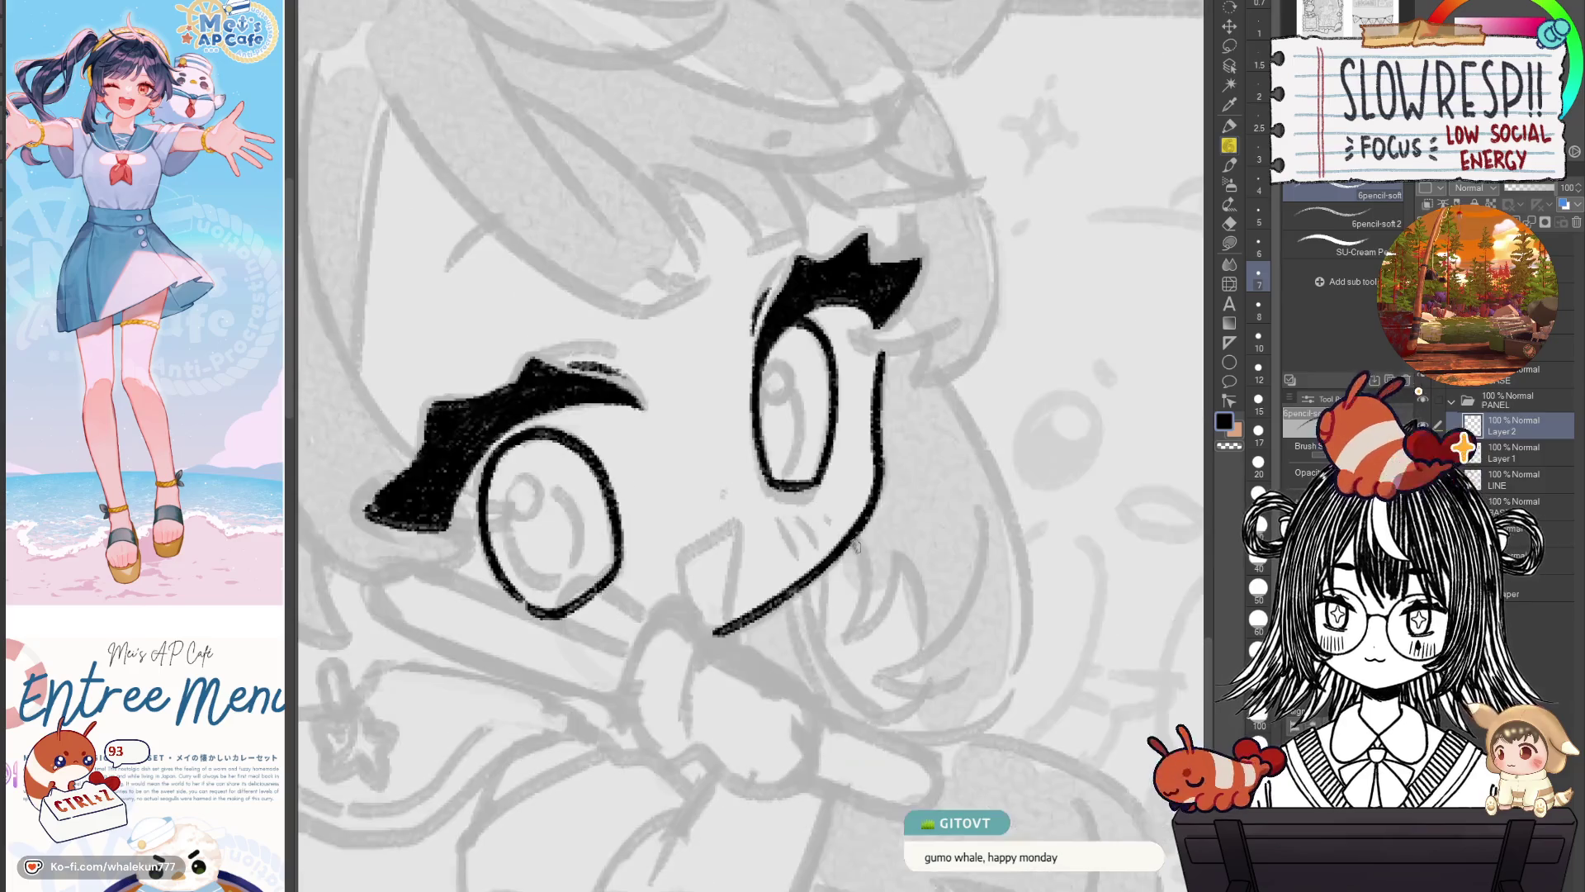
{"action": "left_click_drag", "start_coordinate": [852, 624], "coordinate": [865, 588]}
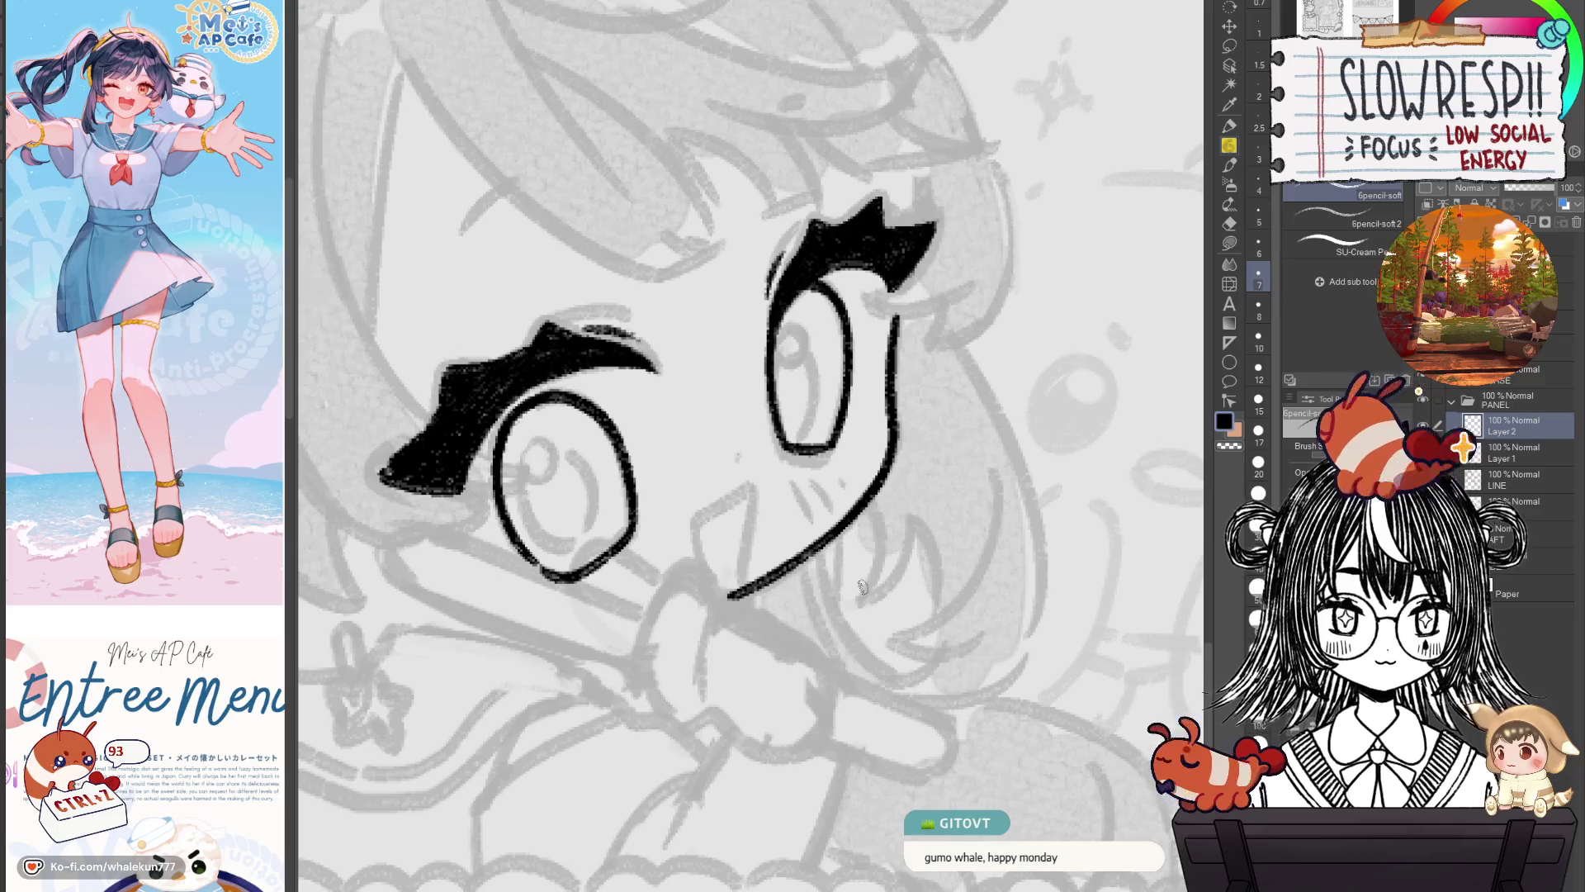
{"action": "key", "text": "h"}
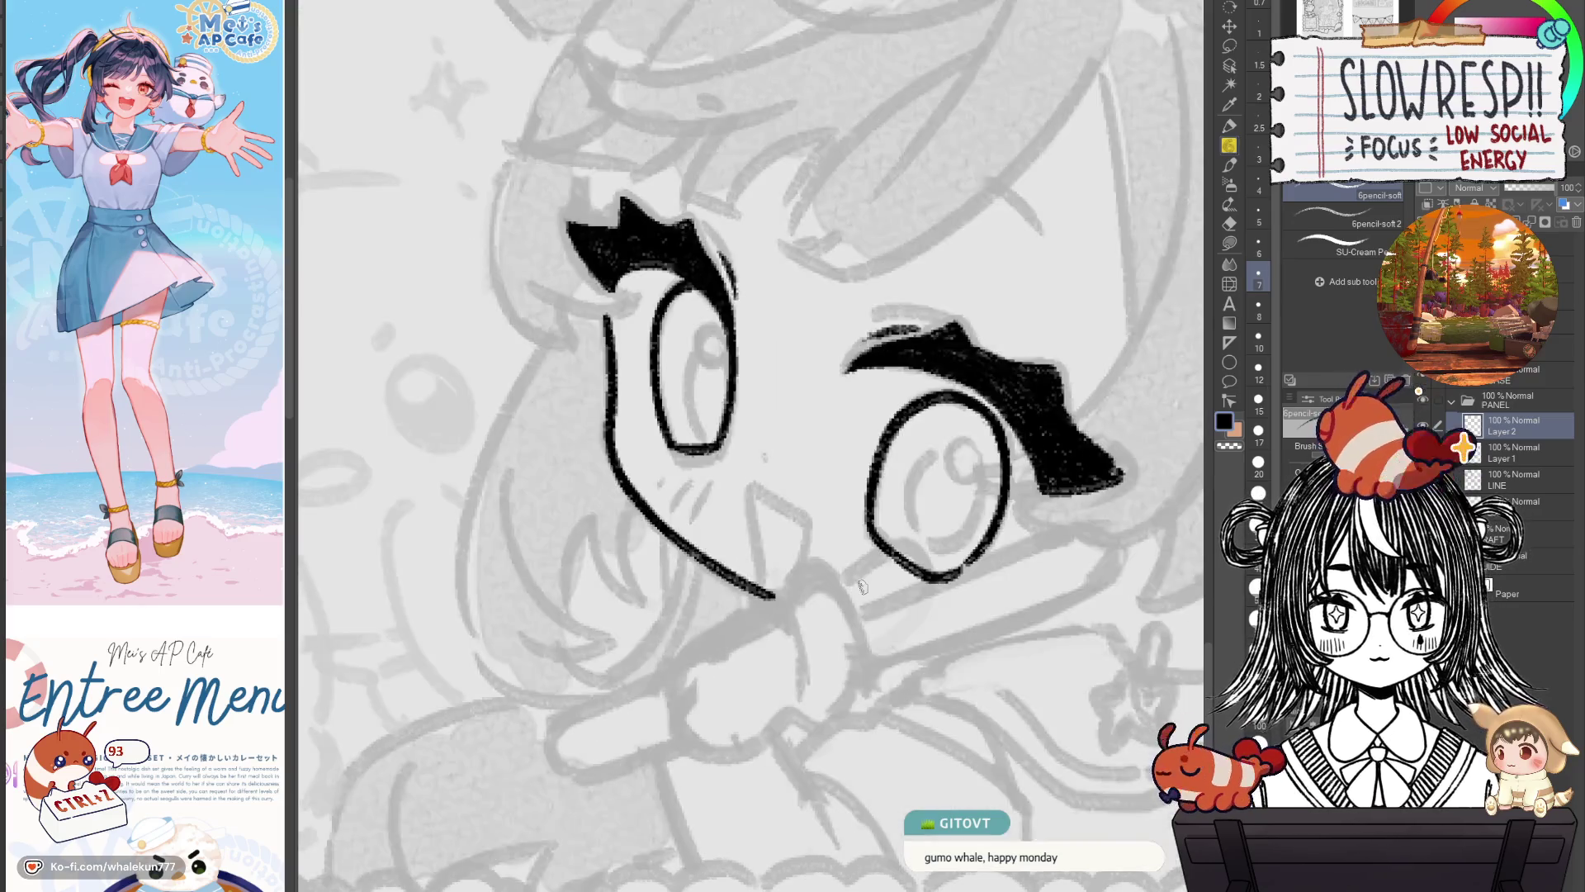
{"action": "key", "text": "h"}
{"action": "key", "text": "h"}
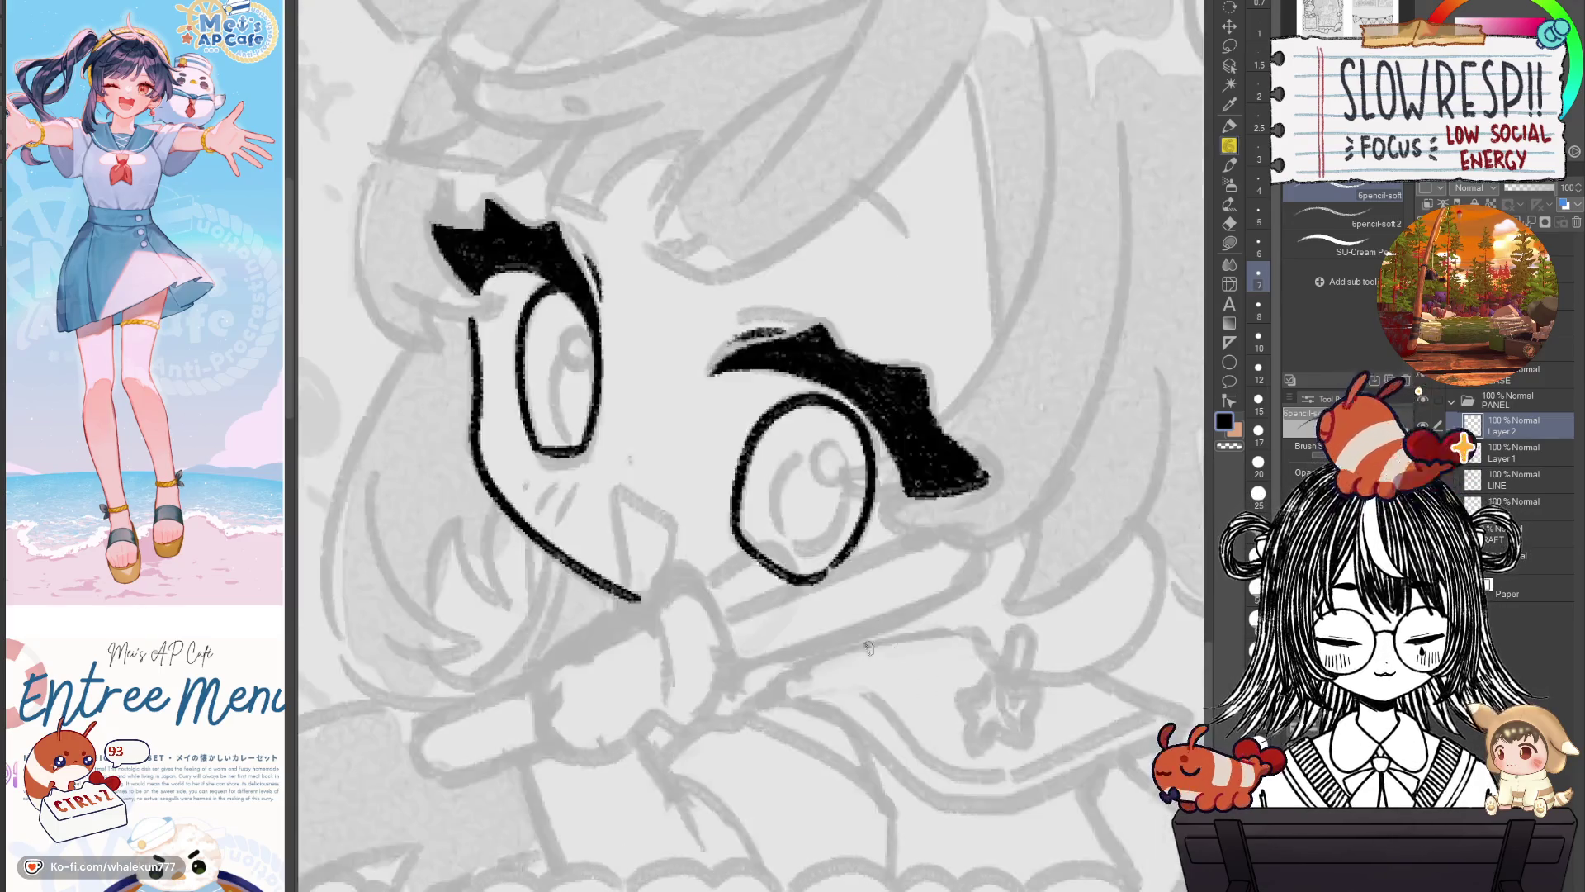
{"action": "key", "text": "ctrl+z"}
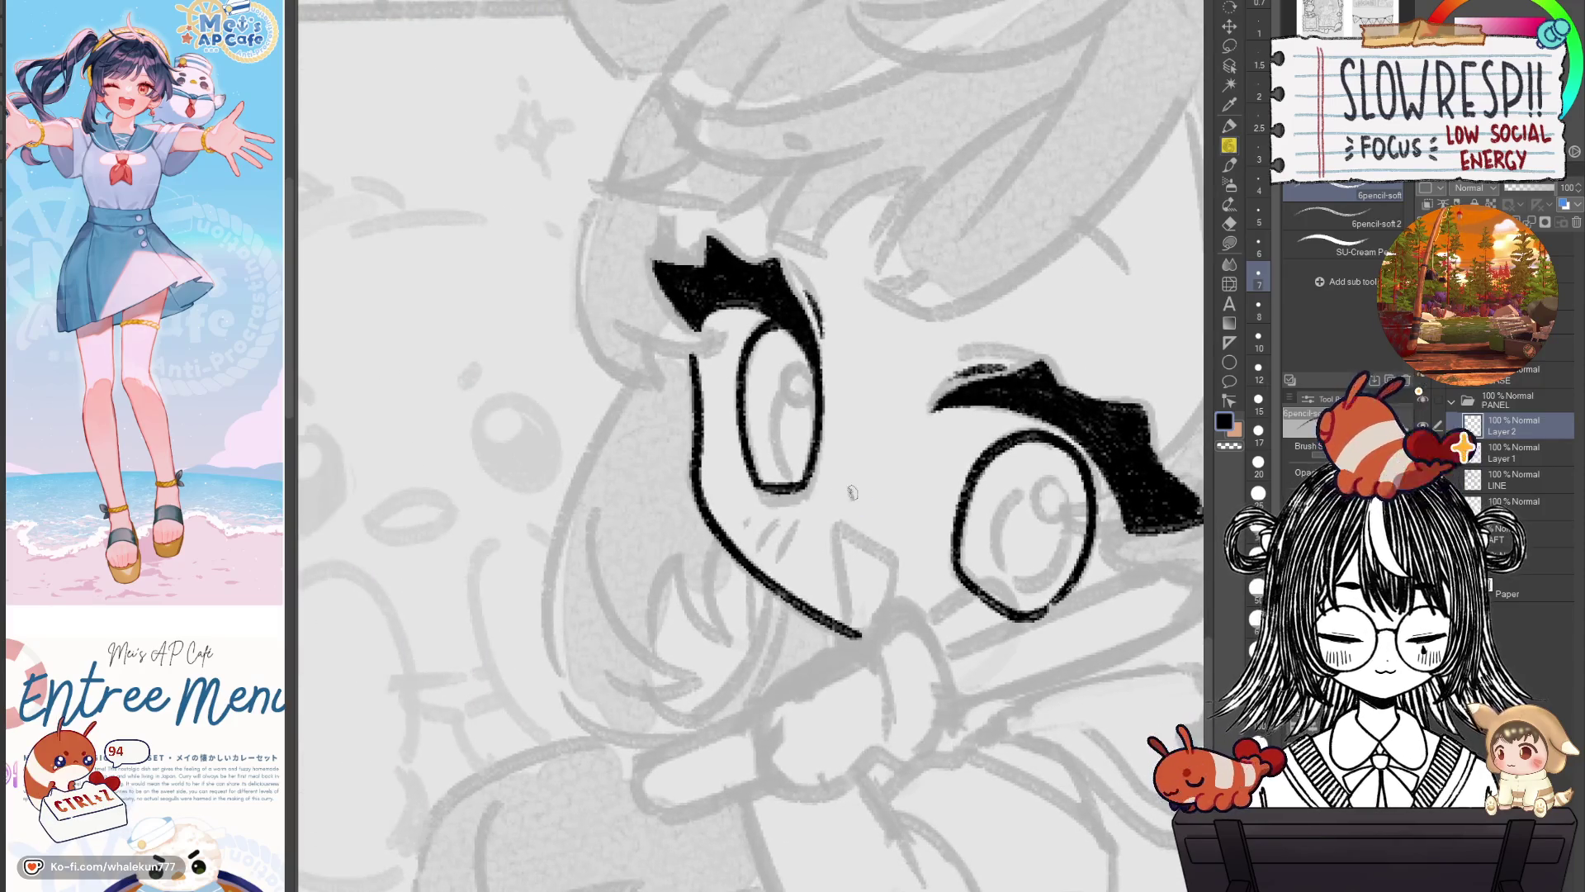
{"action": "scroll", "coordinate": [869, 509], "scroll_direction": "down", "scroll_amount": 5}
{"action": "left_click_drag", "start_coordinate": [869, 509], "coordinate": [817, 778]}
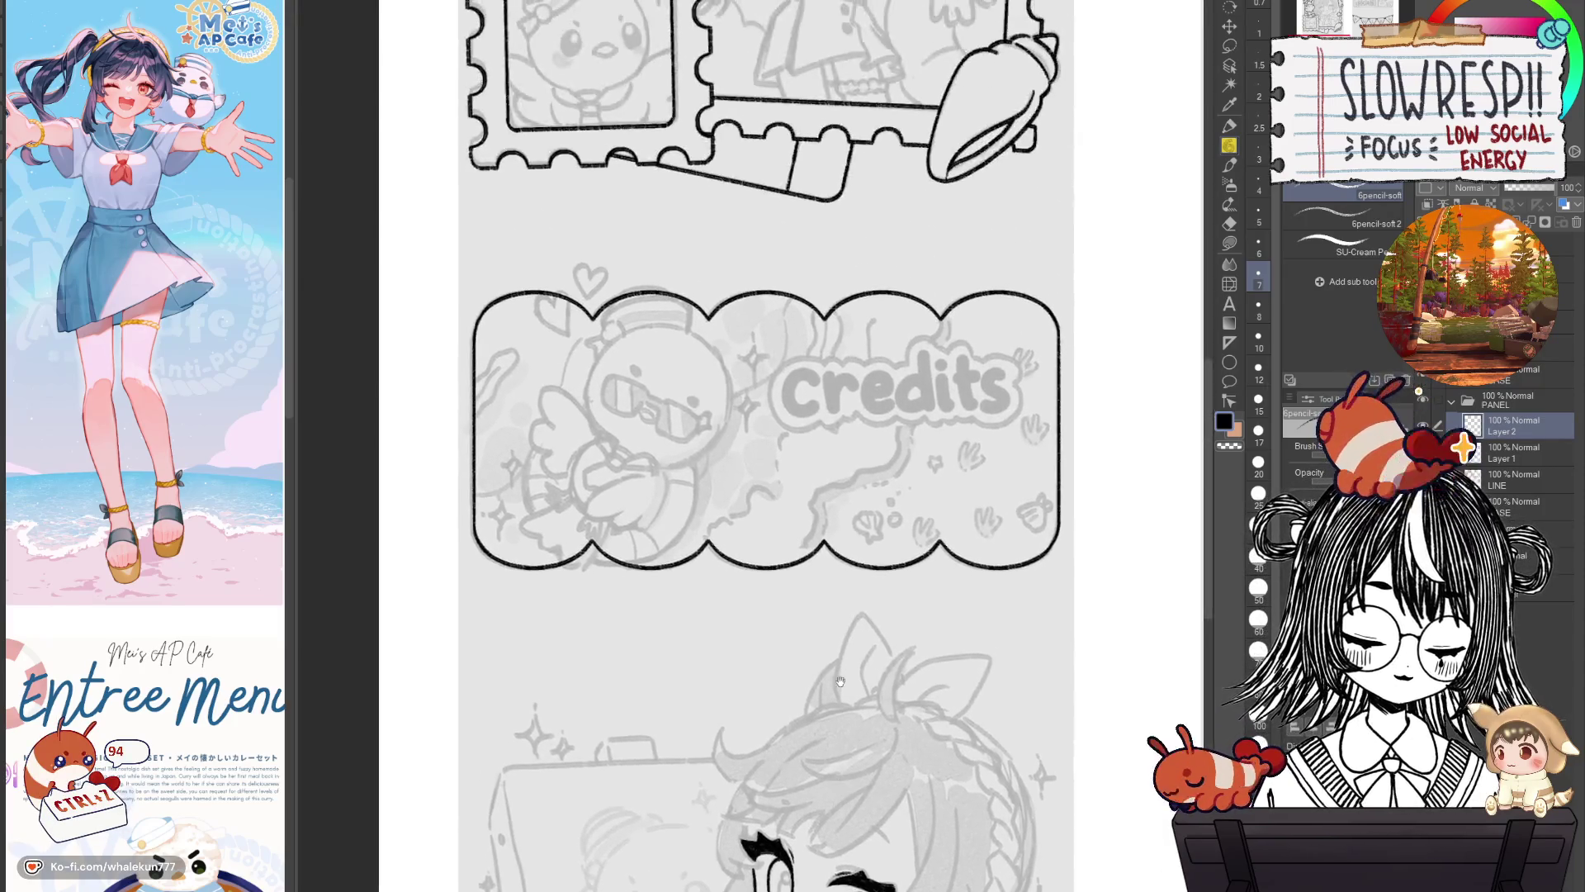
{"action": "scroll", "coordinate": [817, 778], "scroll_direction": "down", "scroll_amount": 3}
{"action": "scroll", "coordinate": [817, 778], "scroll_direction": "down", "scroll_amount": 3}
{"action": "scroll", "coordinate": [793, 743], "scroll_direction": "right", "scroll_amount": 3}
{"action": "scroll", "coordinate": [763, 695], "scroll_direction": "right", "scroll_amount": 3}
{"action": "left_click_drag", "start_coordinate": [763, 696], "coordinate": [893, 541]}
{"action": "scroll", "coordinate": [893, 541], "scroll_direction": "up", "scroll_amount": 3}
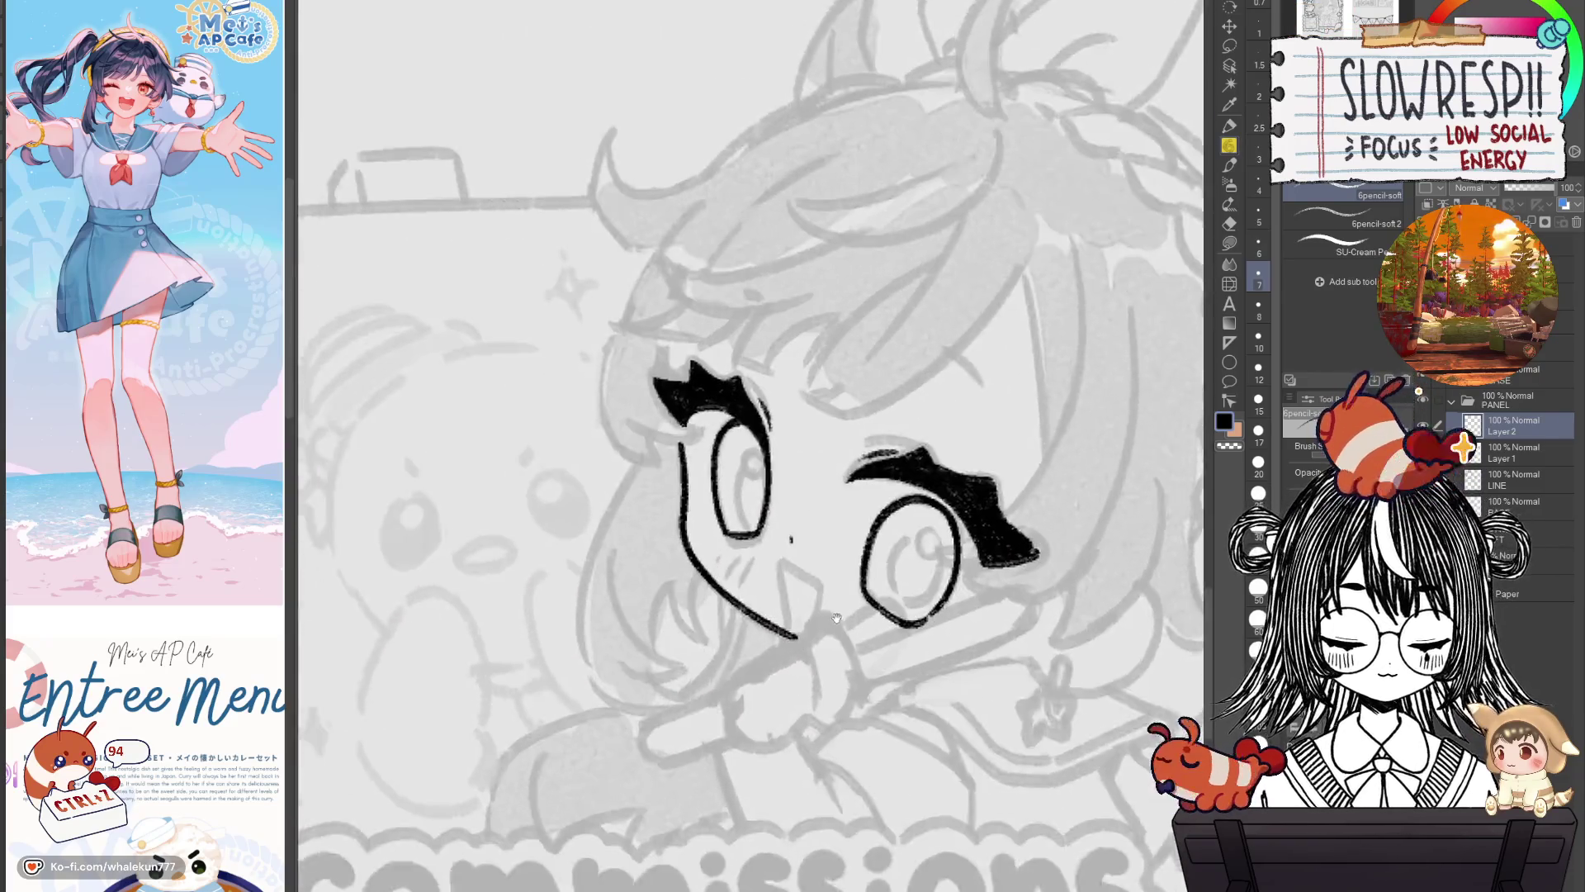
{"action": "scroll", "coordinate": [894, 542], "scroll_direction": "up", "scroll_amount": 2}
{"action": "key", "text": "h"}
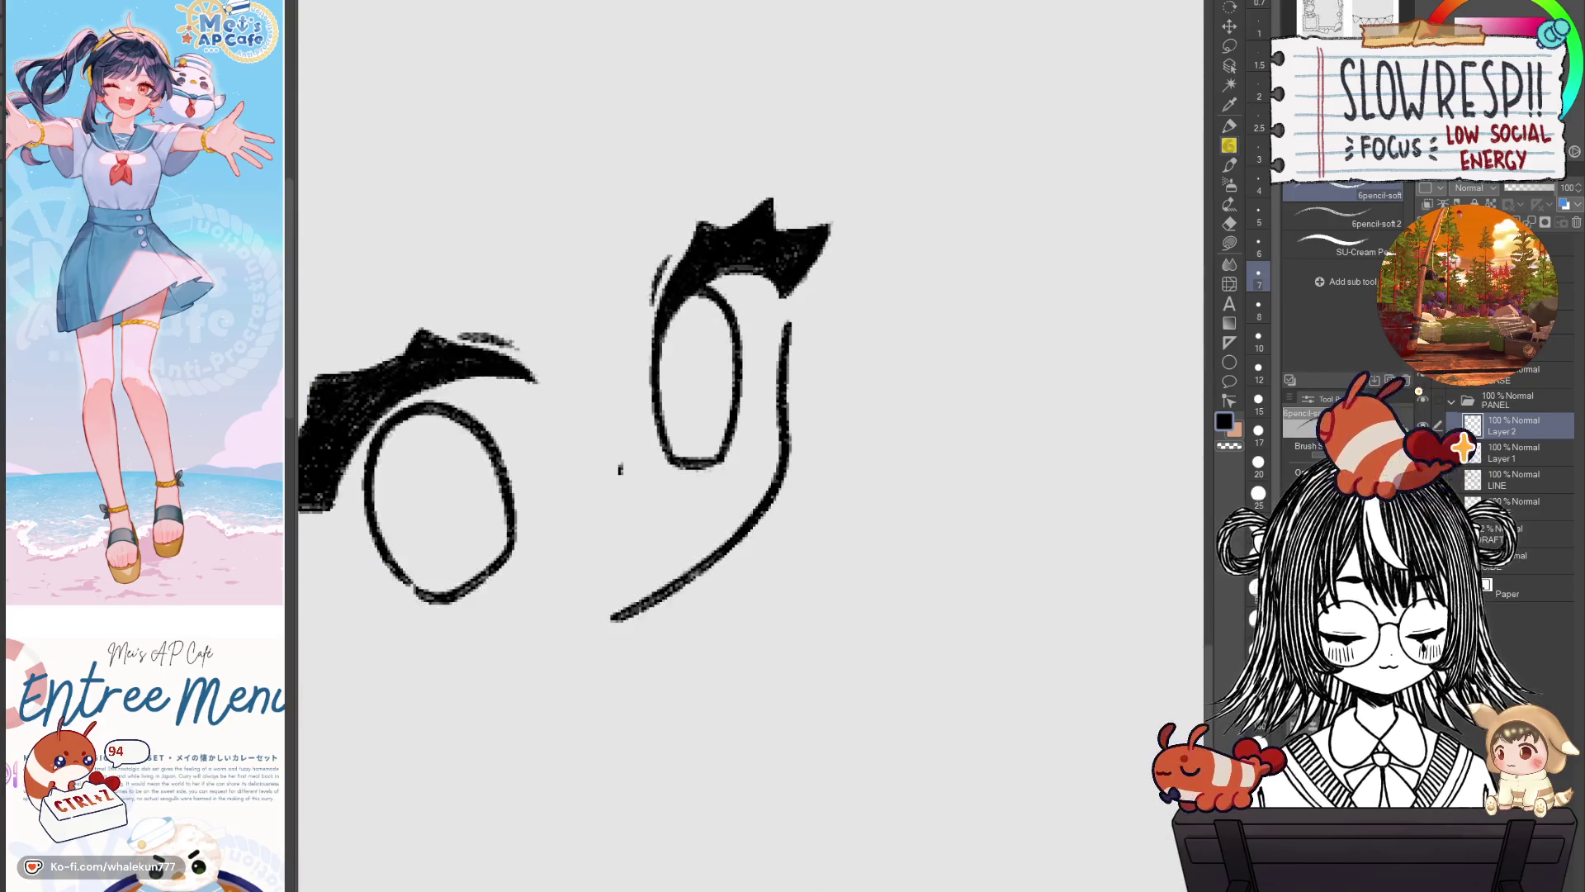
{"action": "scroll", "coordinate": [908, 462], "scroll_direction": "up", "scroll_amount": 2}
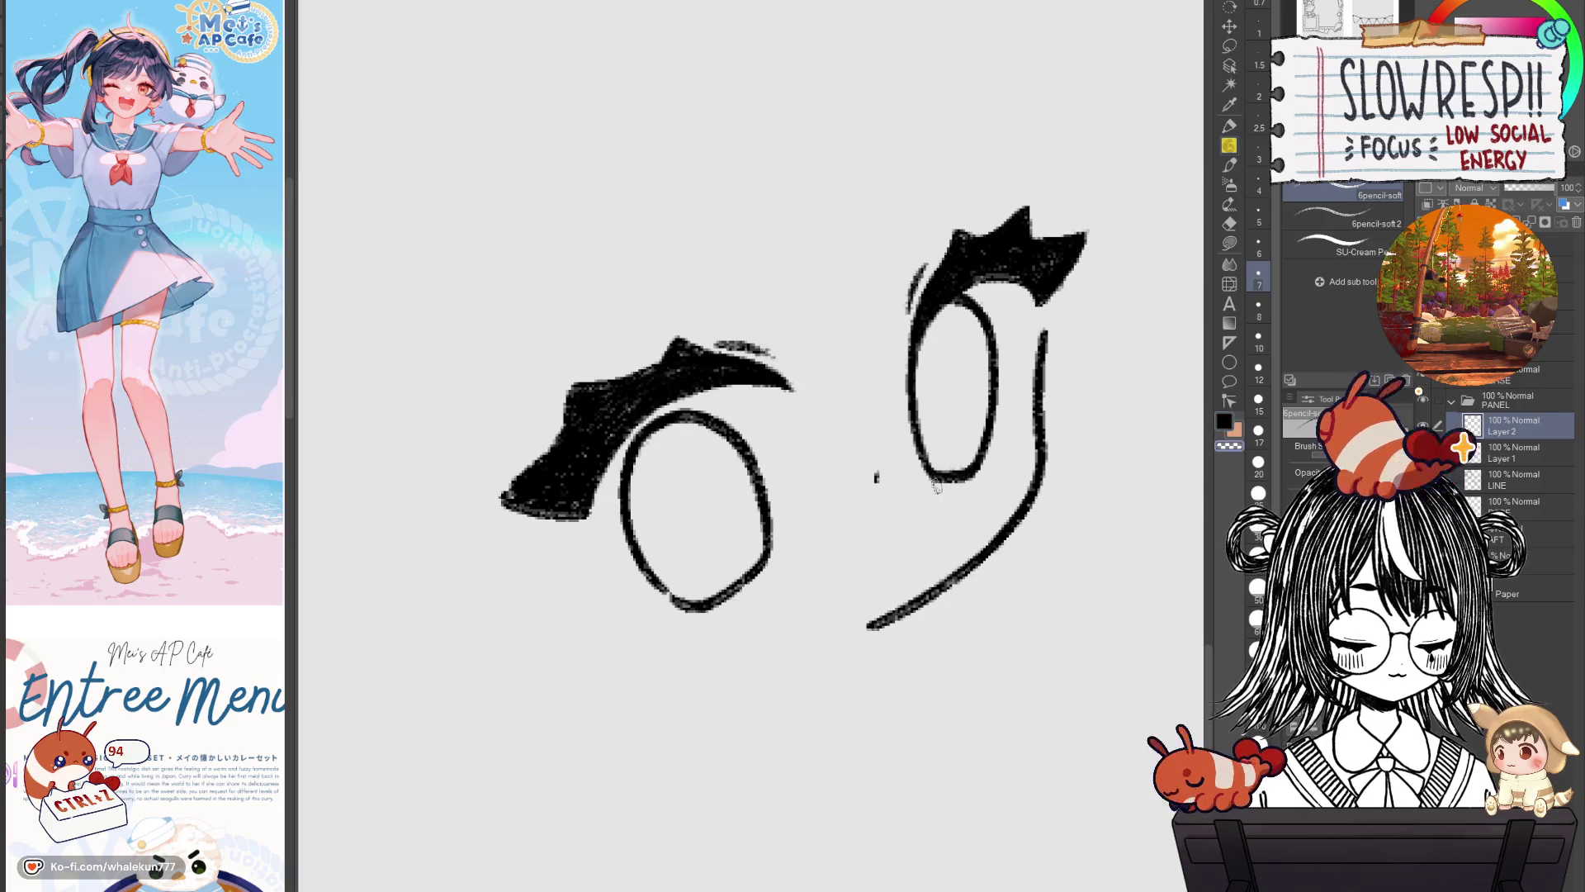
{"action": "left_click_drag", "start_coordinate": [896, 532], "coordinate": [973, 528]}
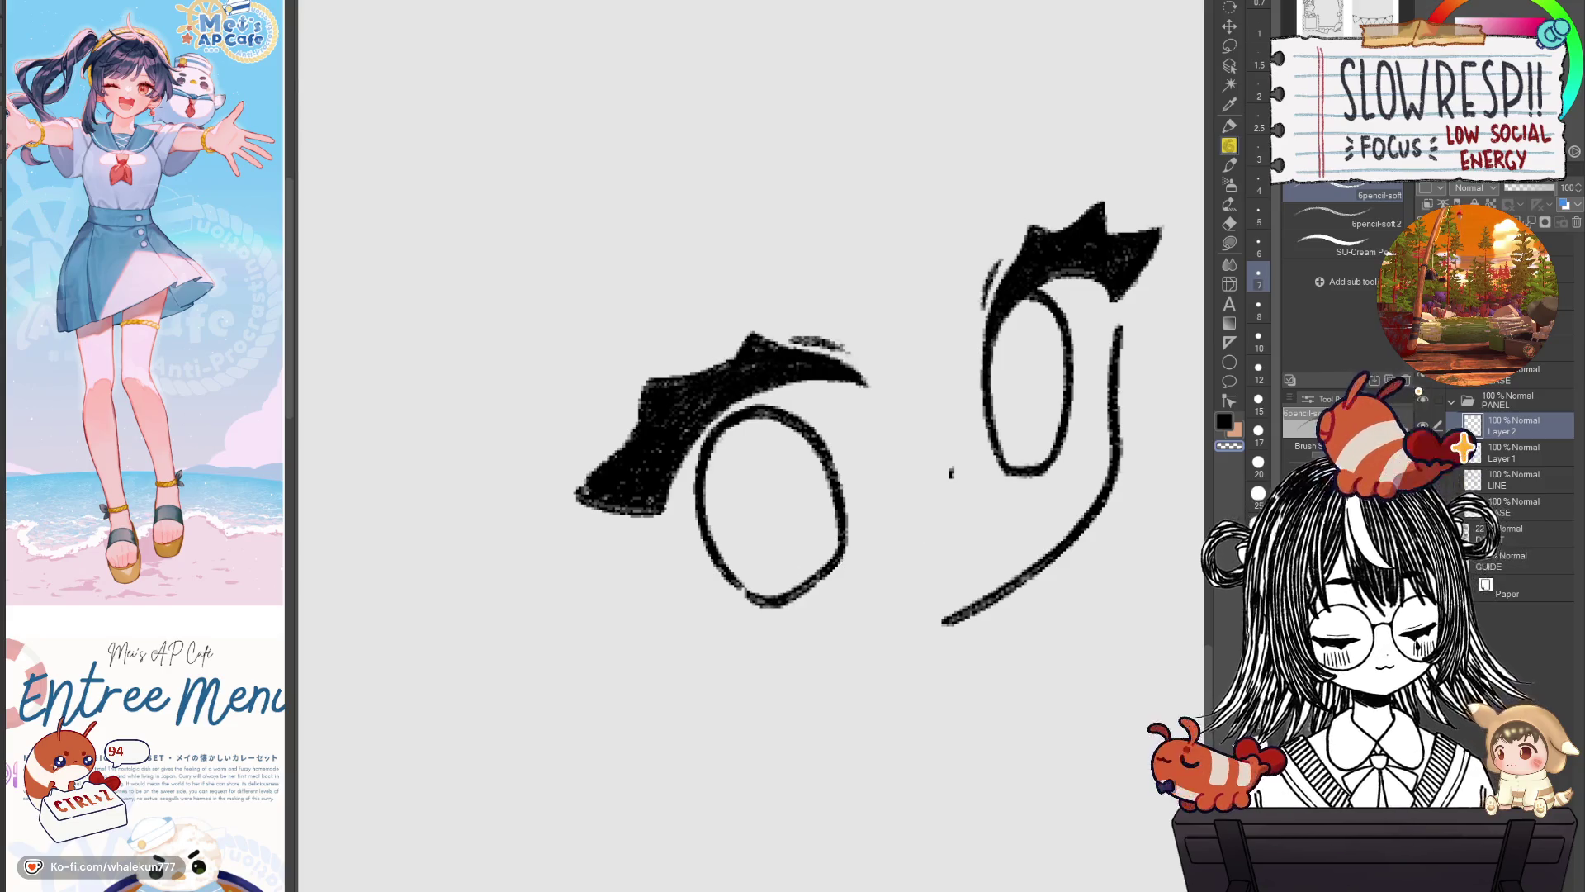
Bring back the grey sketch, centre the face and make first attempts at the mouth.
{"action": "key", "text": "v"}
{"action": "key", "text": "h"}
{"action": "key", "text": "h"}
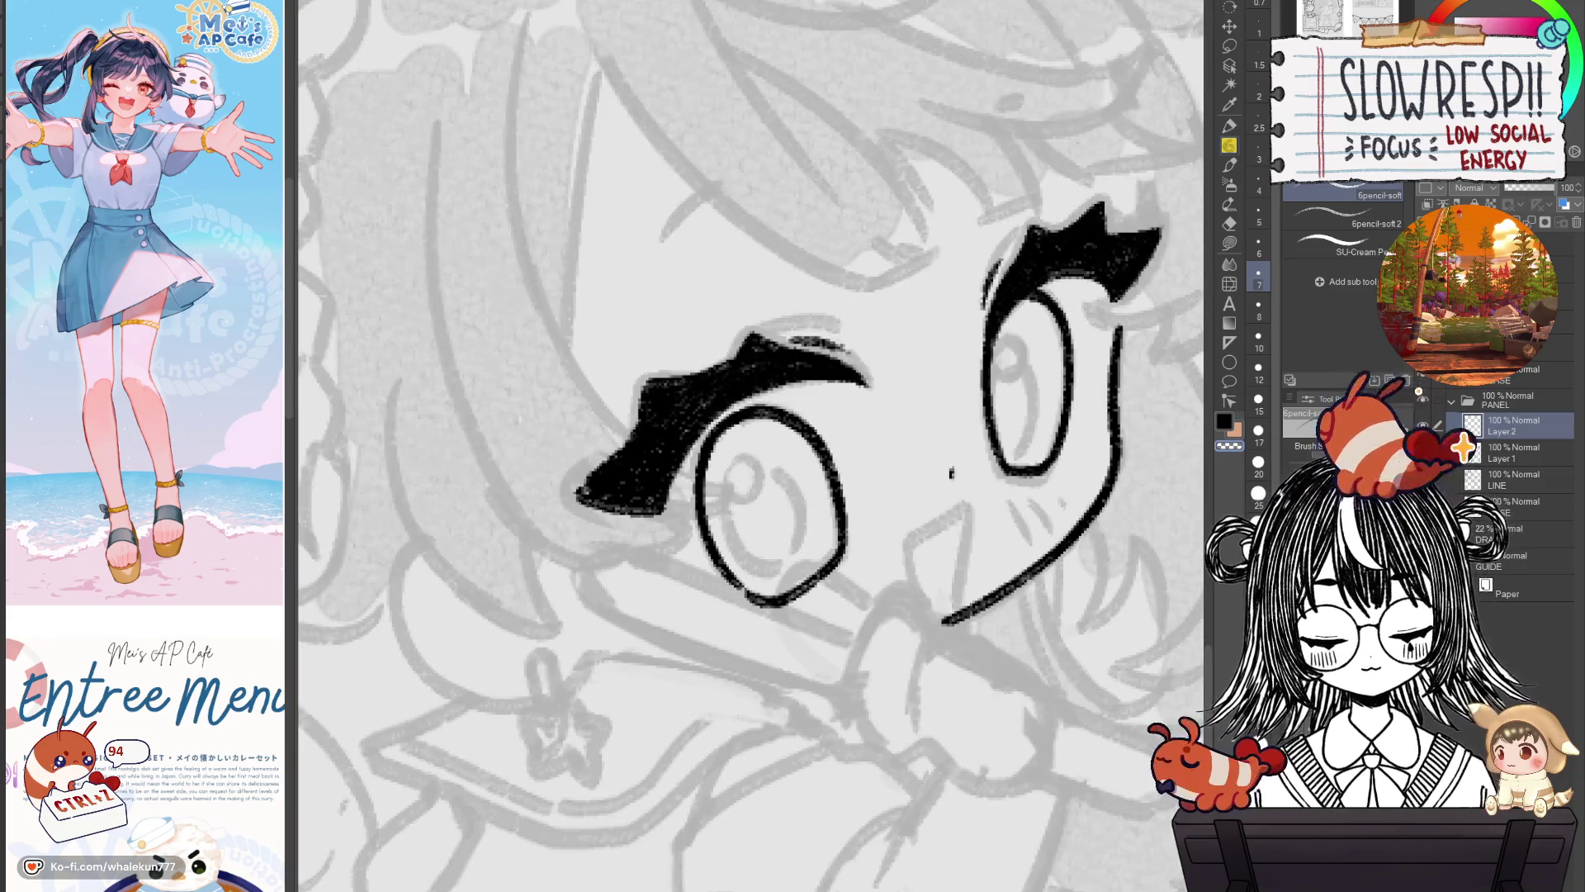
{"action": "key", "text": "h"}
{"action": "left_click_drag", "start_coordinate": [536, 510], "coordinate": [791, 490]}
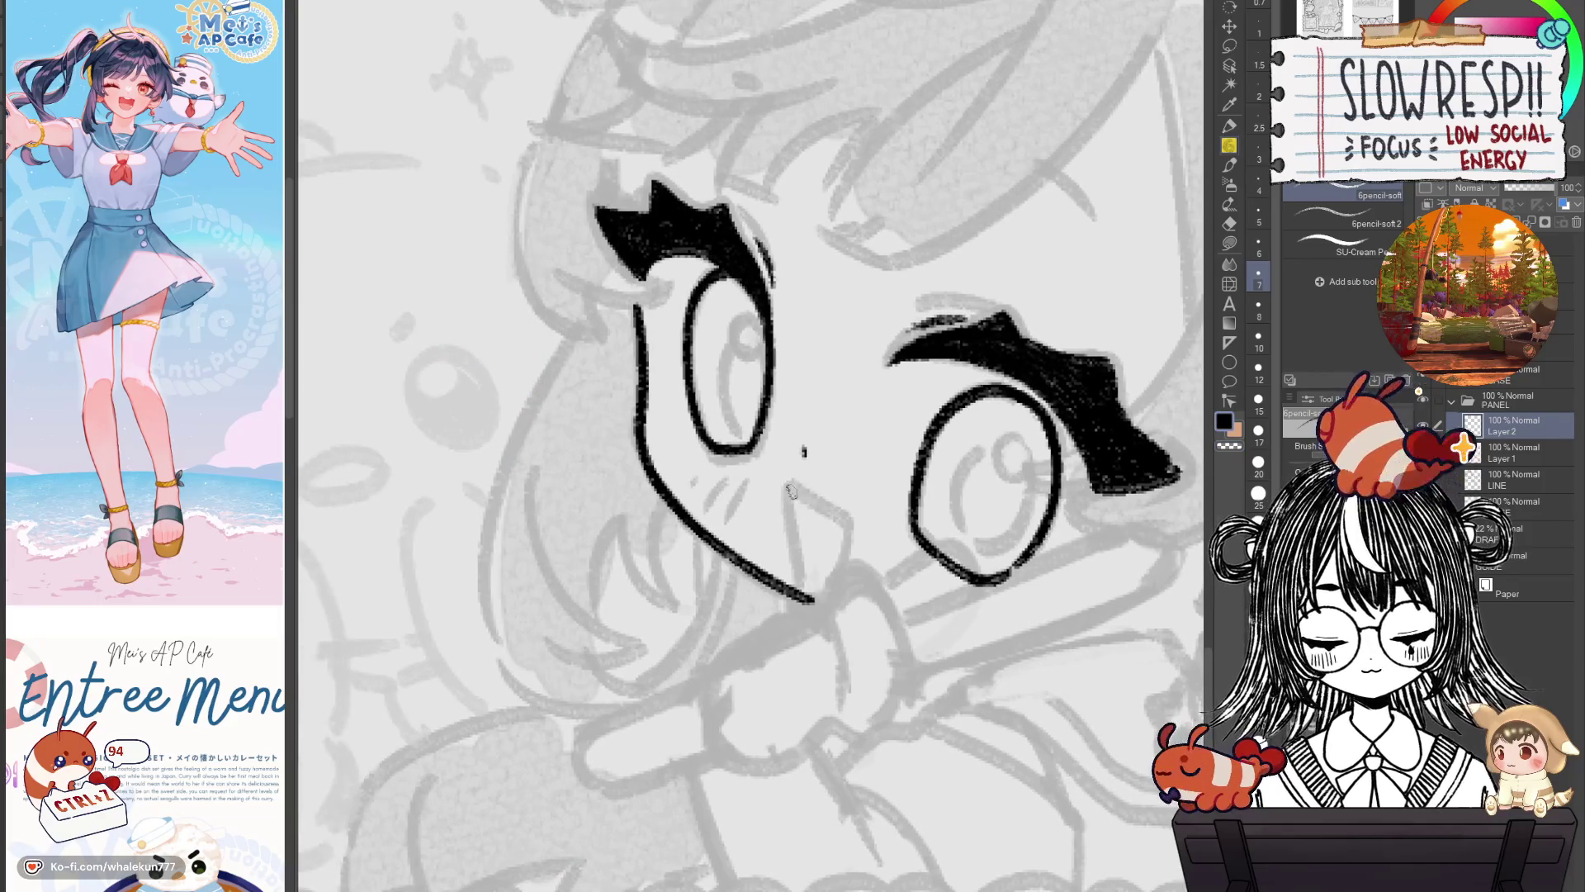
{"action": "key", "text": "h"}
{"action": "mouse_move", "coordinate": [657, 487]}
{"action": "left_mouse_down"}
{"action": "mouse_move", "coordinate": [934, 484]}
{"action": "mouse_move", "coordinate": [990, 447]}
{"action": "mouse_move", "coordinate": [929, 487]}
{"action": "mouse_move", "coordinate": [953, 555]}
{"action": "left_mouse_up"}
{"action": "key", "text": "ctrl+z"}
{"action": "left_click_drag", "start_coordinate": [989, 450], "coordinate": [982, 549]}
{"action": "key", "text": "ctrl+z"}
{"action": "key", "text": "ctrl+z"}
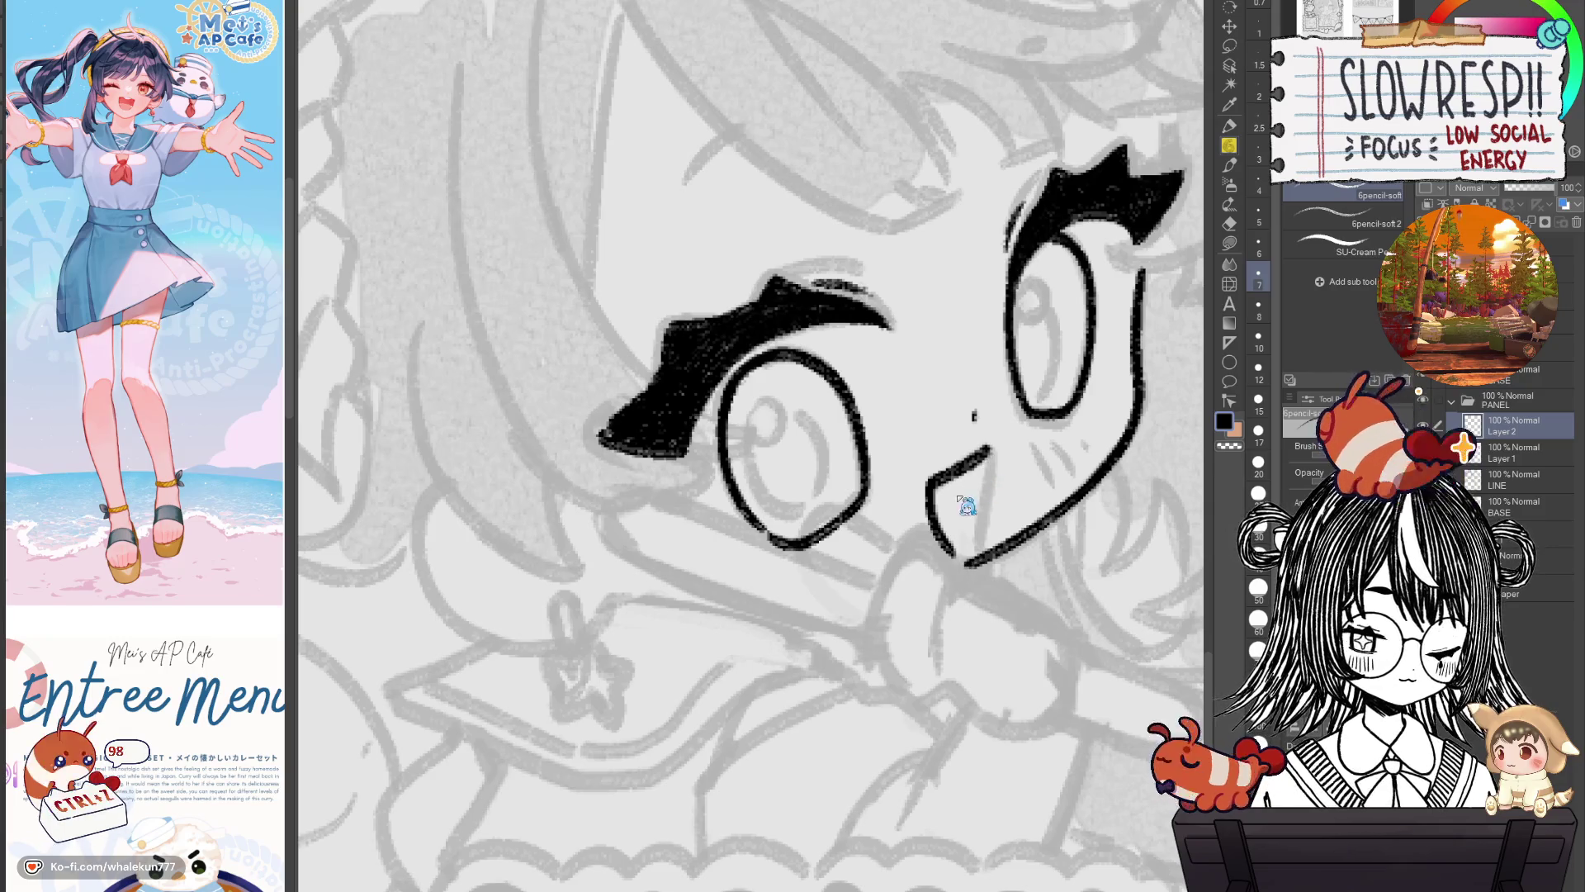
{"action": "key", "text": "ctrl+z"}
Ink the top, left and right sides of the open mouth.
{"action": "mouse_move", "coordinate": [932, 486]}
{"action": "left_mouse_down"}
{"action": "mouse_move", "coordinate": [989, 450]}
{"action": "mouse_move", "coordinate": [962, 561]}
{"action": "left_mouse_up"}
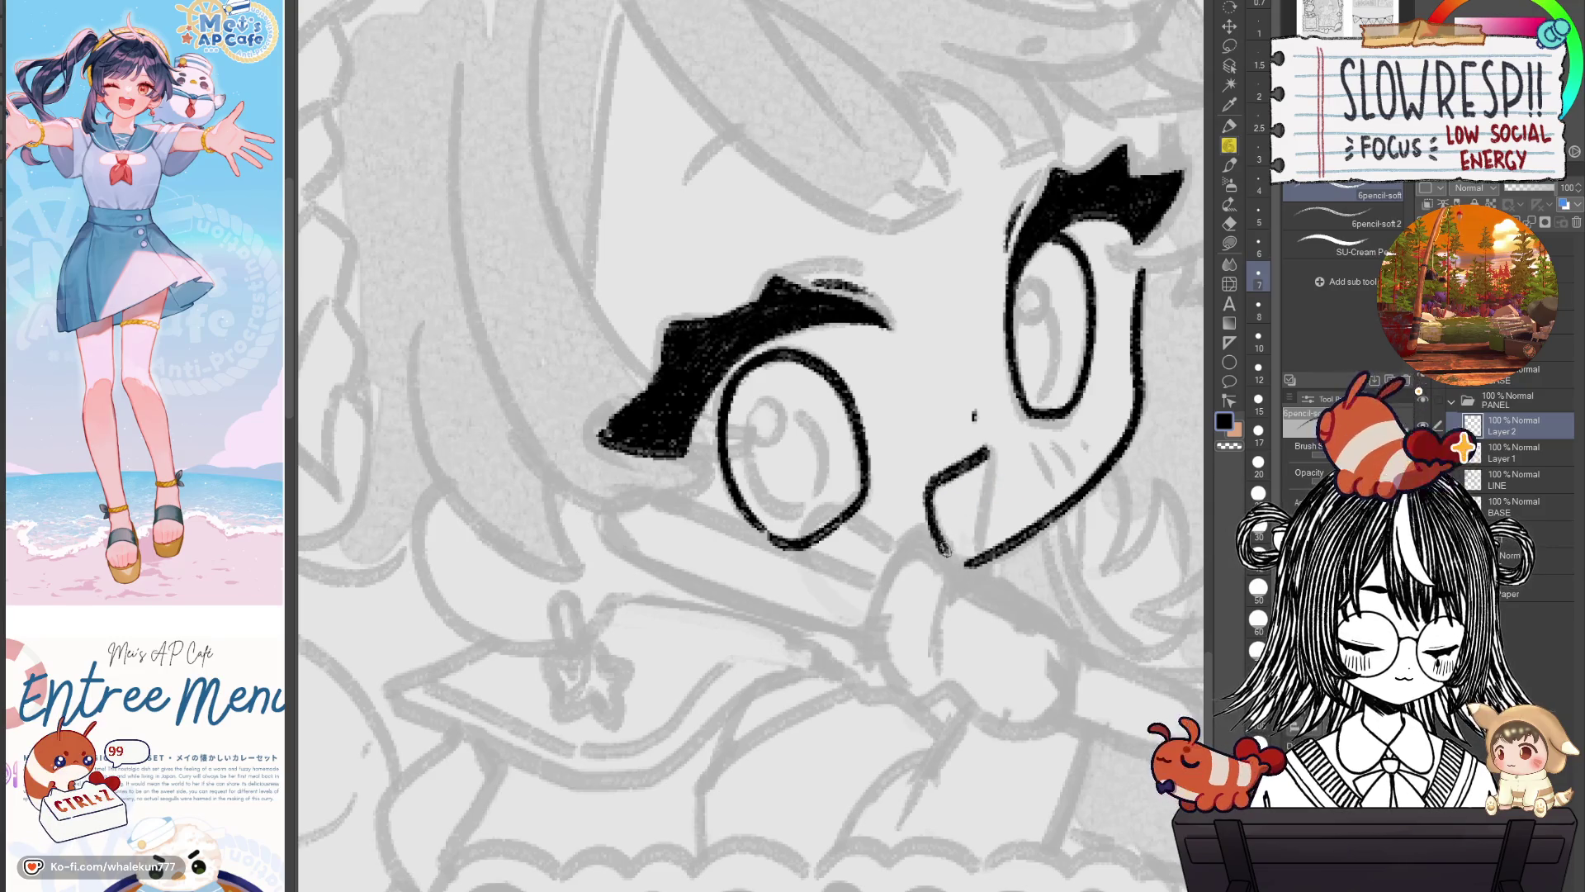
{"action": "key", "text": "ctrl+z"}
{"action": "left_click_drag", "start_coordinate": [927, 478], "coordinate": [966, 564]}
{"action": "key", "text": "ctrl+z"}
{"action": "left_click_drag", "start_coordinate": [927, 479], "coordinate": [966, 564]}
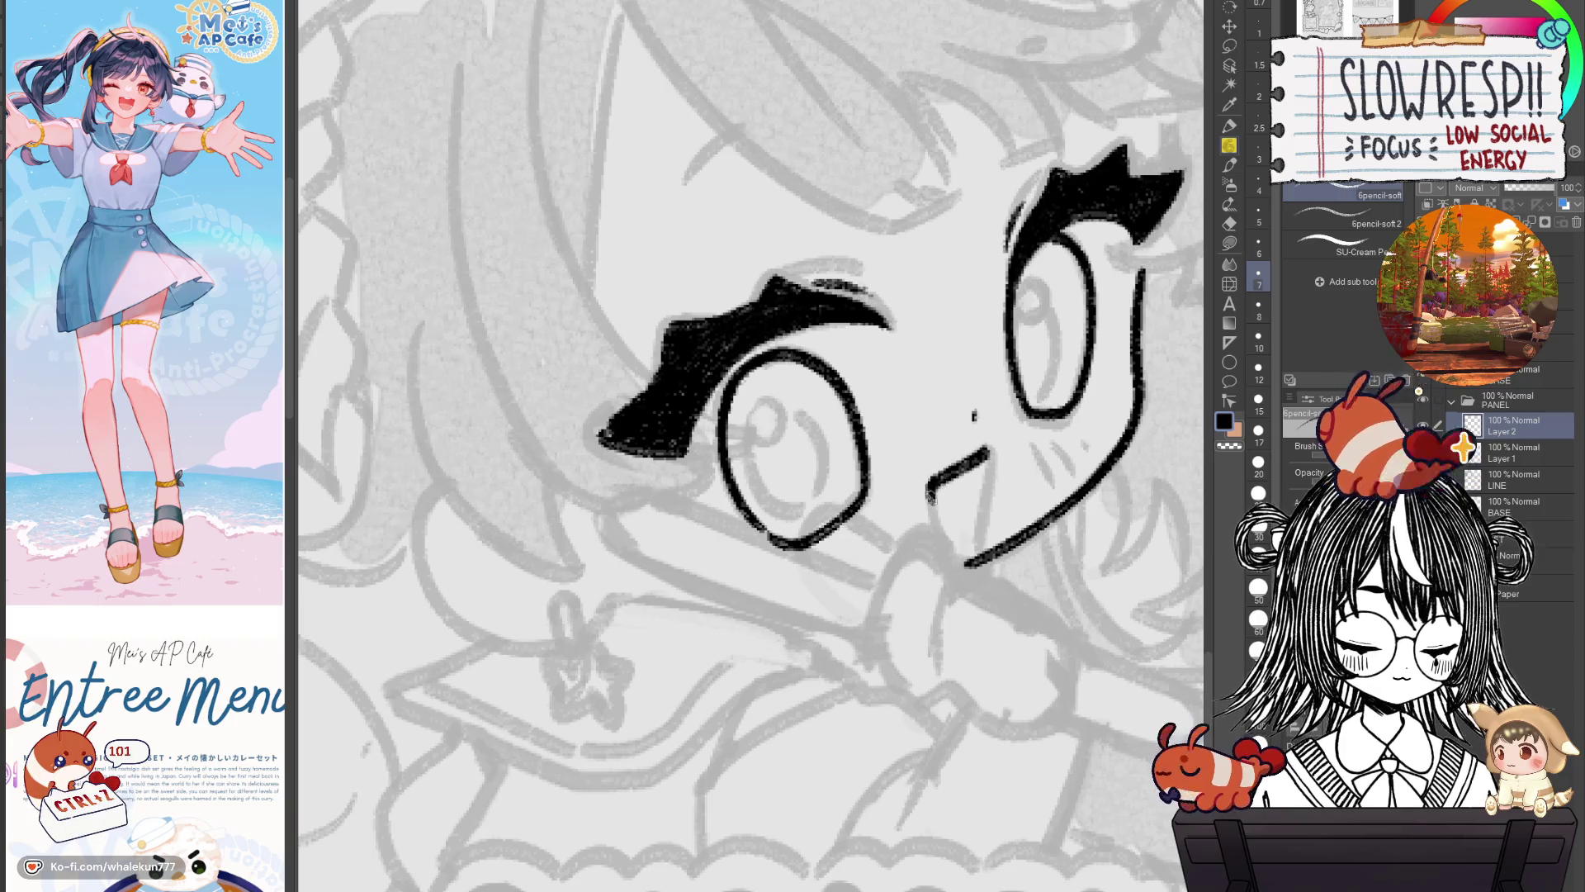
{"action": "left_click_drag", "start_coordinate": [990, 458], "coordinate": [983, 551]}
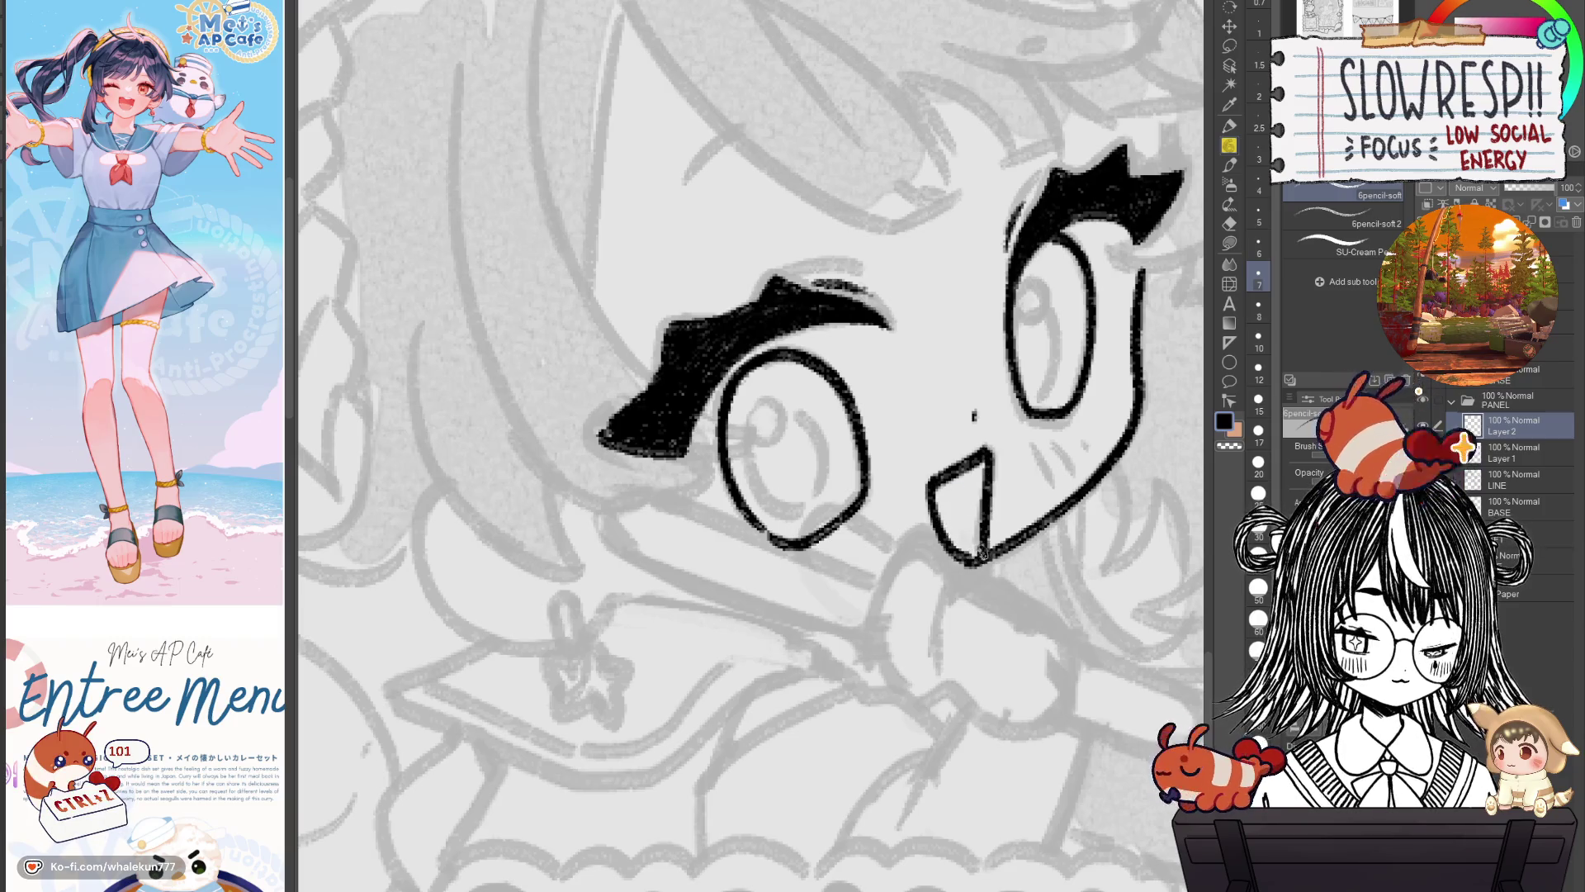
Check the whole page mirrored and erase to thin the mouth's right-side line.
{"action": "key", "text": "h"}
{"action": "key", "text": "ctrl+0"}
{"action": "scroll", "coordinate": [951, 578], "scroll_direction": "up", "scroll_amount": 5}
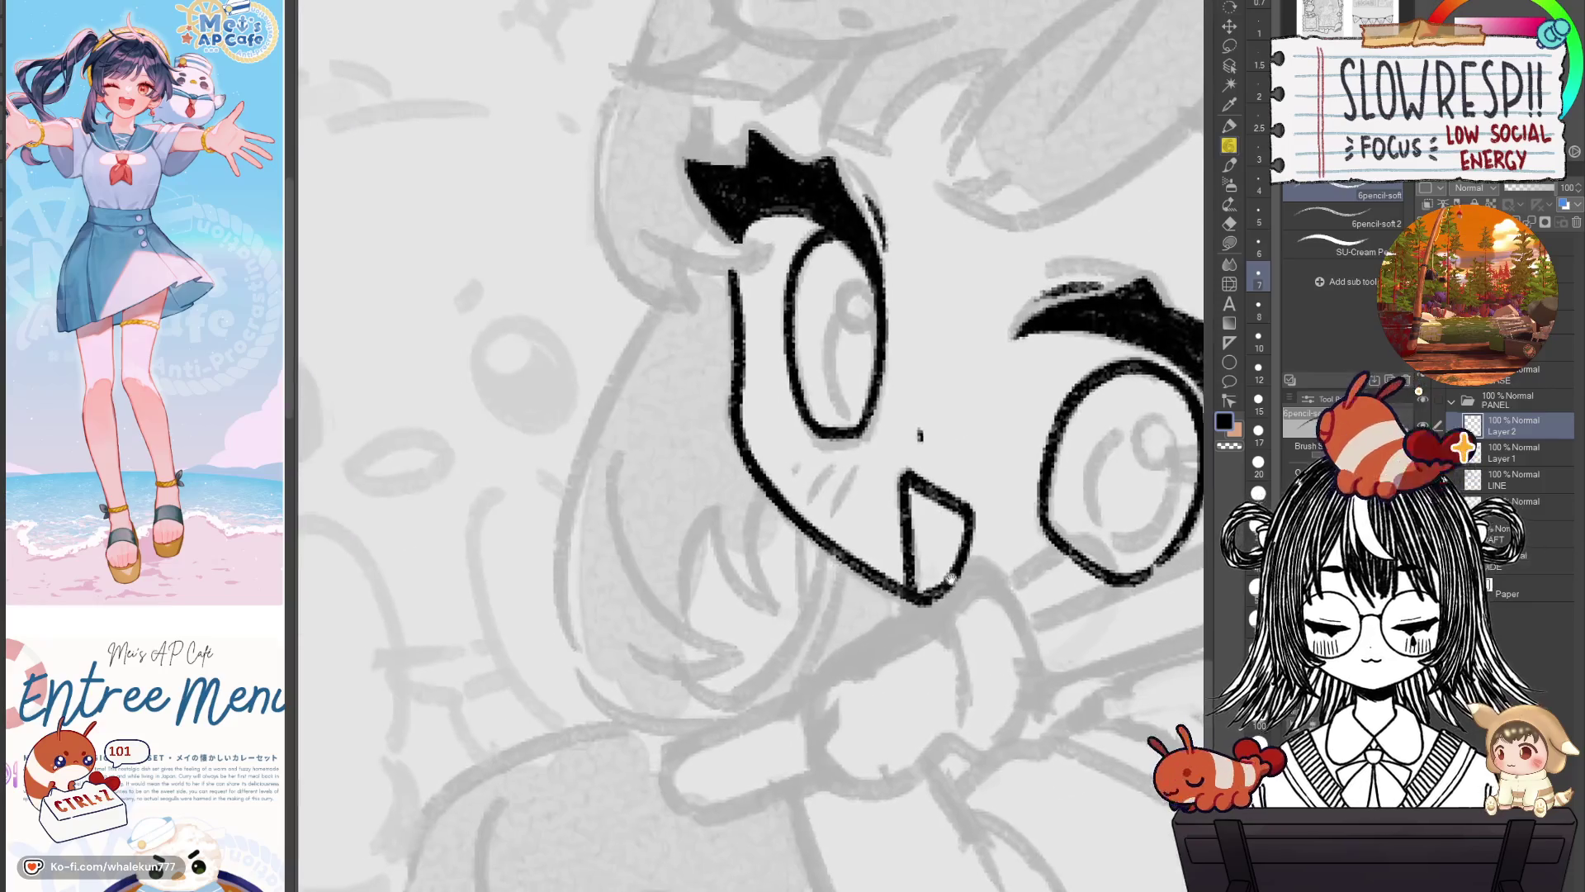
{"action": "left_click_drag", "start_coordinate": [939, 583], "coordinate": [958, 528]}
{"action": "left_click_drag", "start_coordinate": [937, 598], "coordinate": [972, 517]}
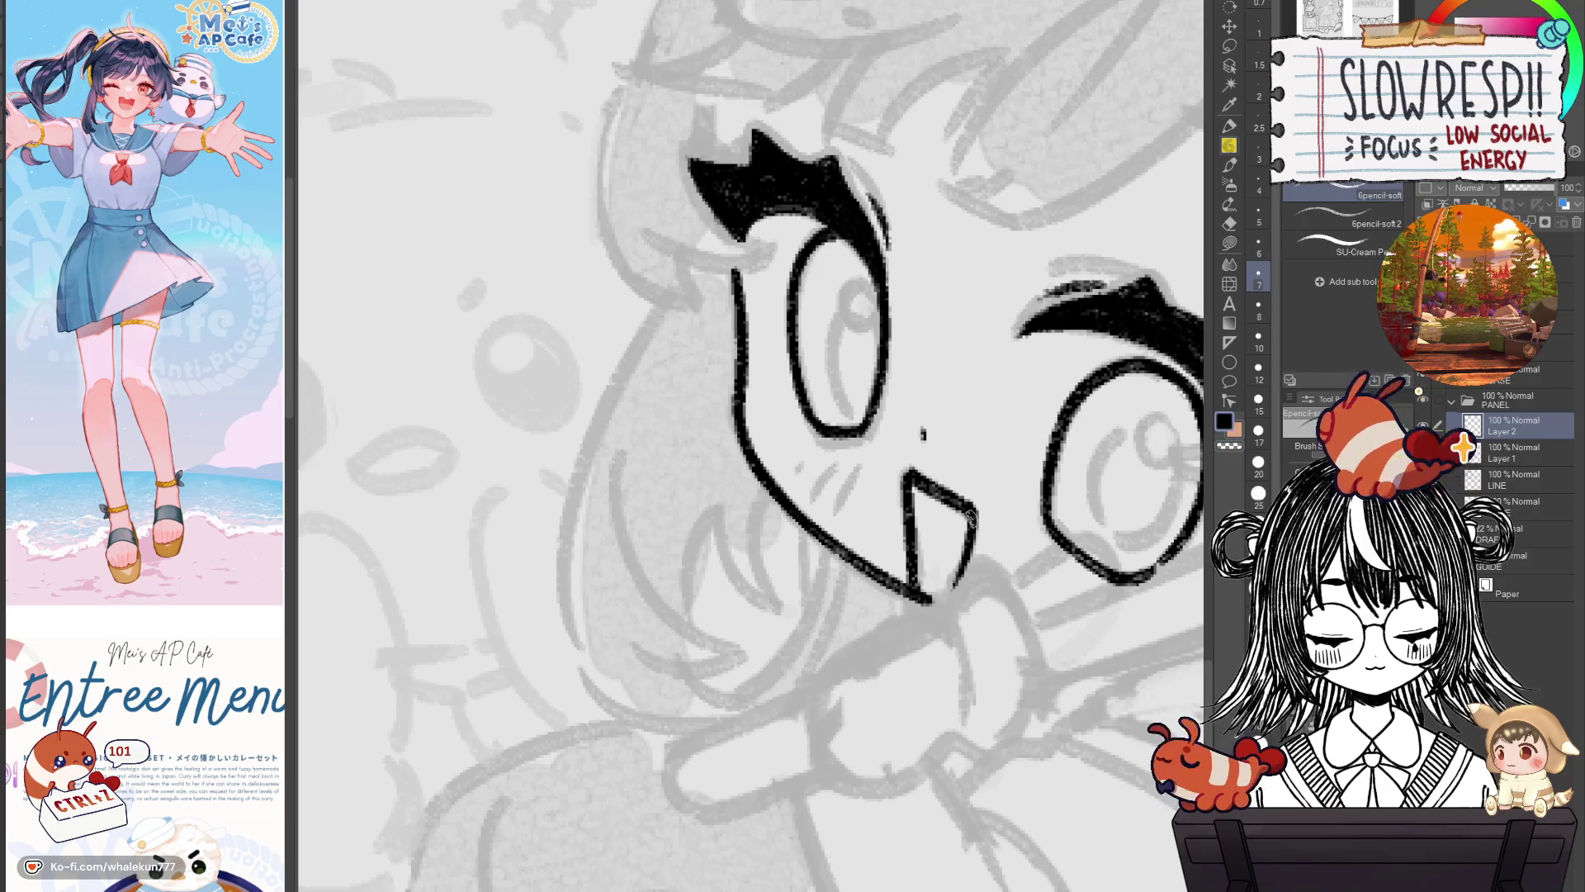
{"action": "key", "text": "h"}
{"action": "mouse_move", "coordinate": [939, 593]}
{"action": "left_mouse_down"}
{"action": "mouse_move", "coordinate": [994, 486]}
{"action": "mouse_move", "coordinate": [937, 489]}
{"action": "left_mouse_up"}
{"action": "mouse_move", "coordinate": [879, 566]}
{"action": "left_mouse_down"}
{"action": "mouse_move", "coordinate": [908, 582]}
{"action": "mouse_move", "coordinate": [880, 546]}
{"action": "mouse_move", "coordinate": [925, 479]}
{"action": "mouse_move", "coordinate": [923, 450]}
{"action": "left_mouse_up"}
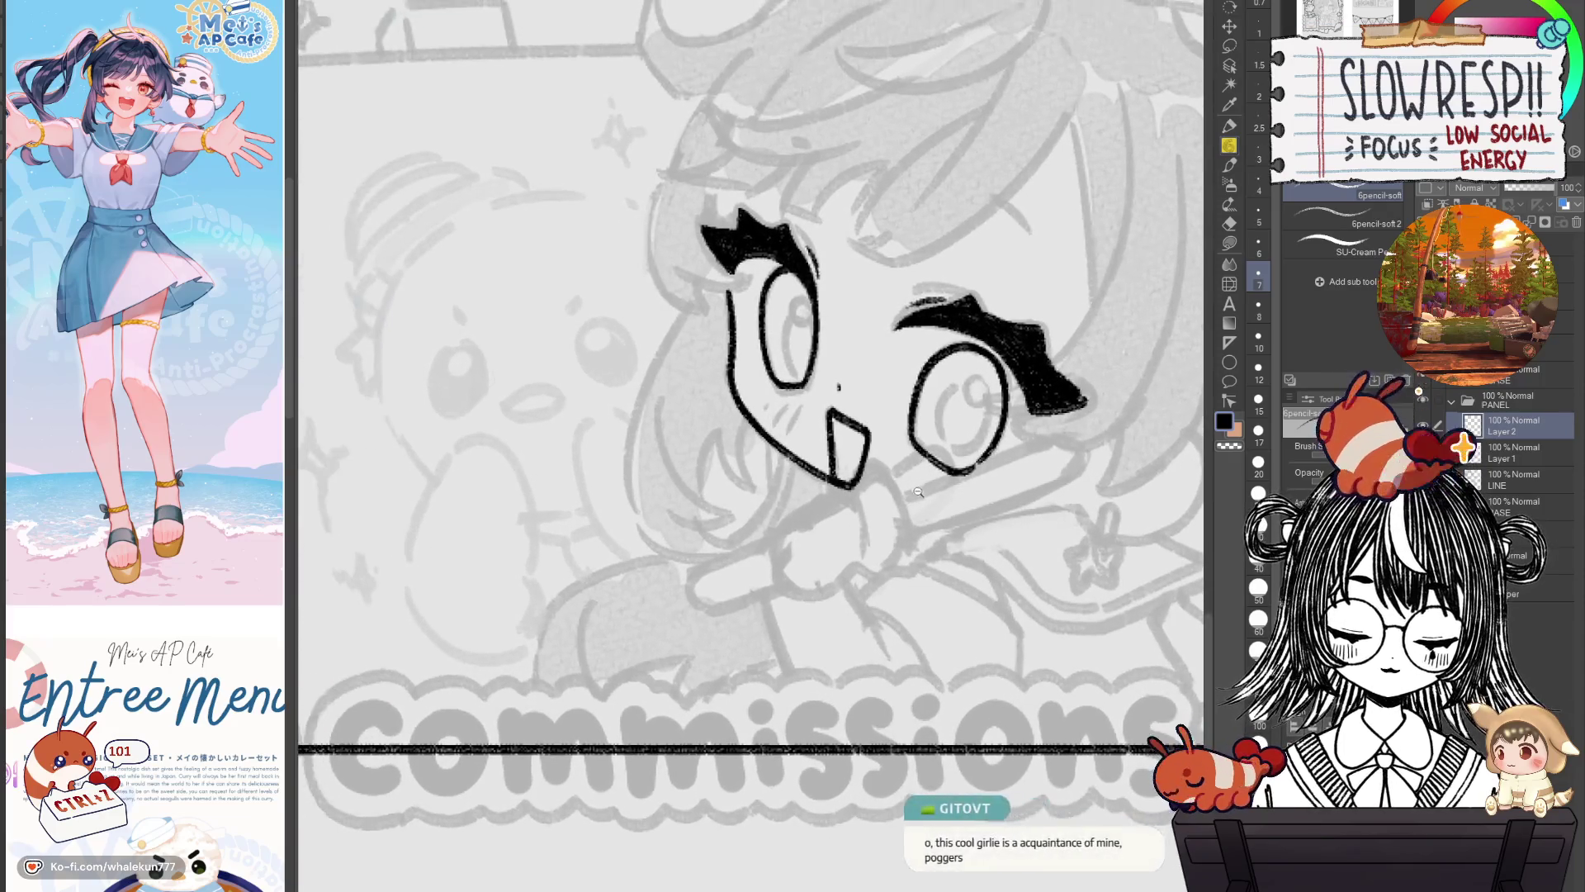
Add a new layer above Layer 2 and try a short line under the mouth.
{"action": "key", "text": "ctrl+shift+n"}
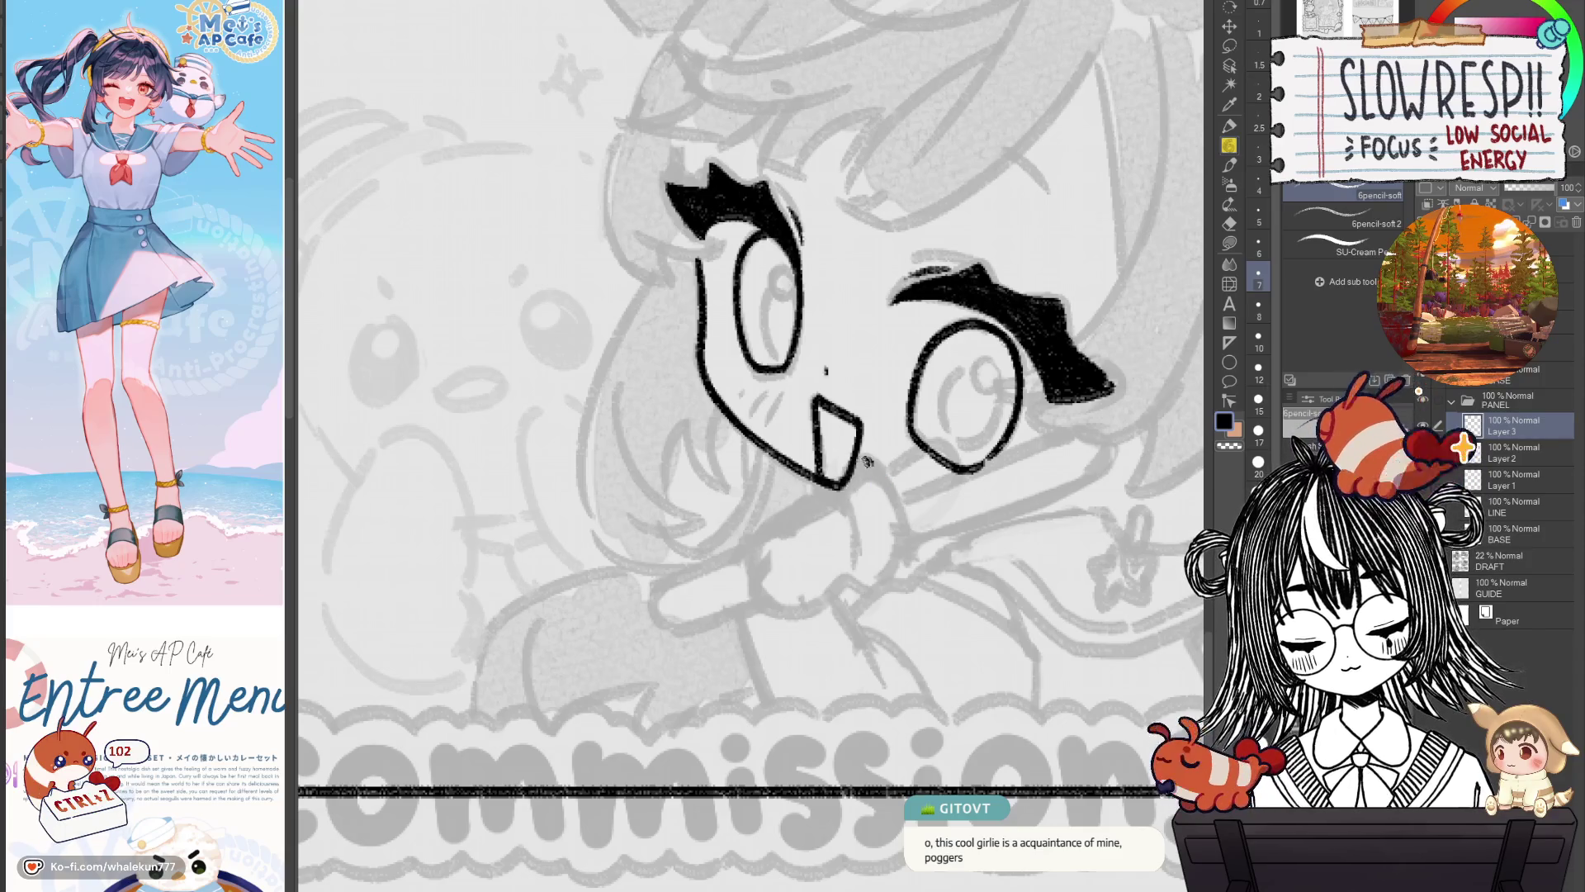
{"action": "key", "text": "ctrl+z"}
{"action": "key", "text": "ctrl+z"}
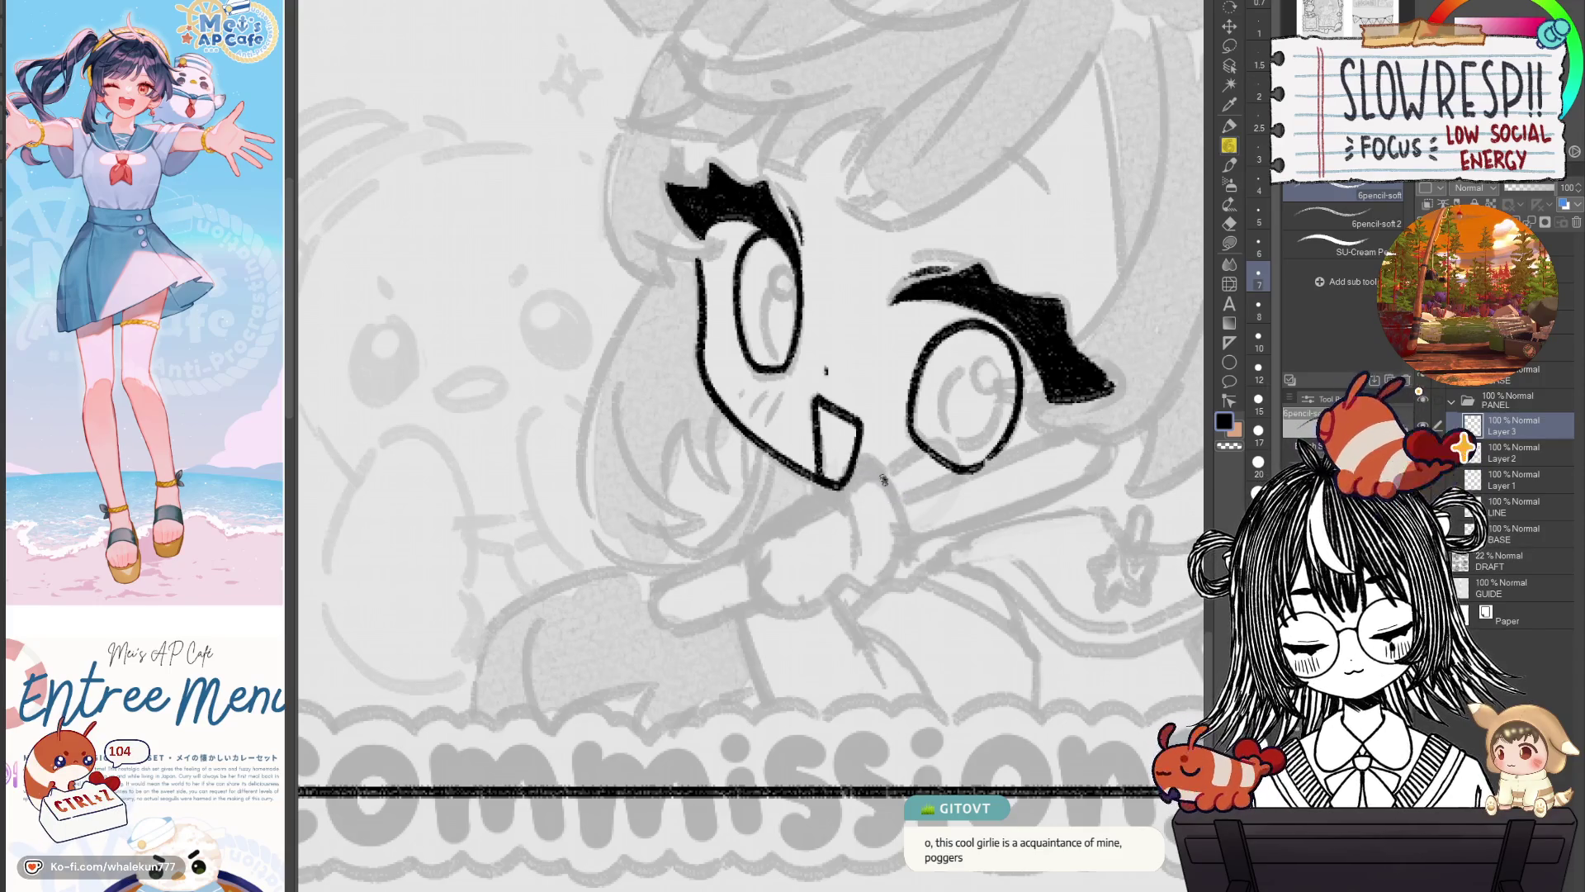
{"action": "mouse_move", "coordinate": [852, 456]}
{"action": "left_mouse_down"}
{"action": "mouse_move", "coordinate": [886, 479]}
{"action": "mouse_move", "coordinate": [903, 531]}
{"action": "mouse_move", "coordinate": [883, 577]}
{"action": "mouse_move", "coordinate": [853, 581]}
{"action": "left_mouse_up"}
{"action": "key", "text": "ctrl+z"}
{"action": "key", "text": "ctrl+z"}
{"action": "key", "text": "ctrl+z"}
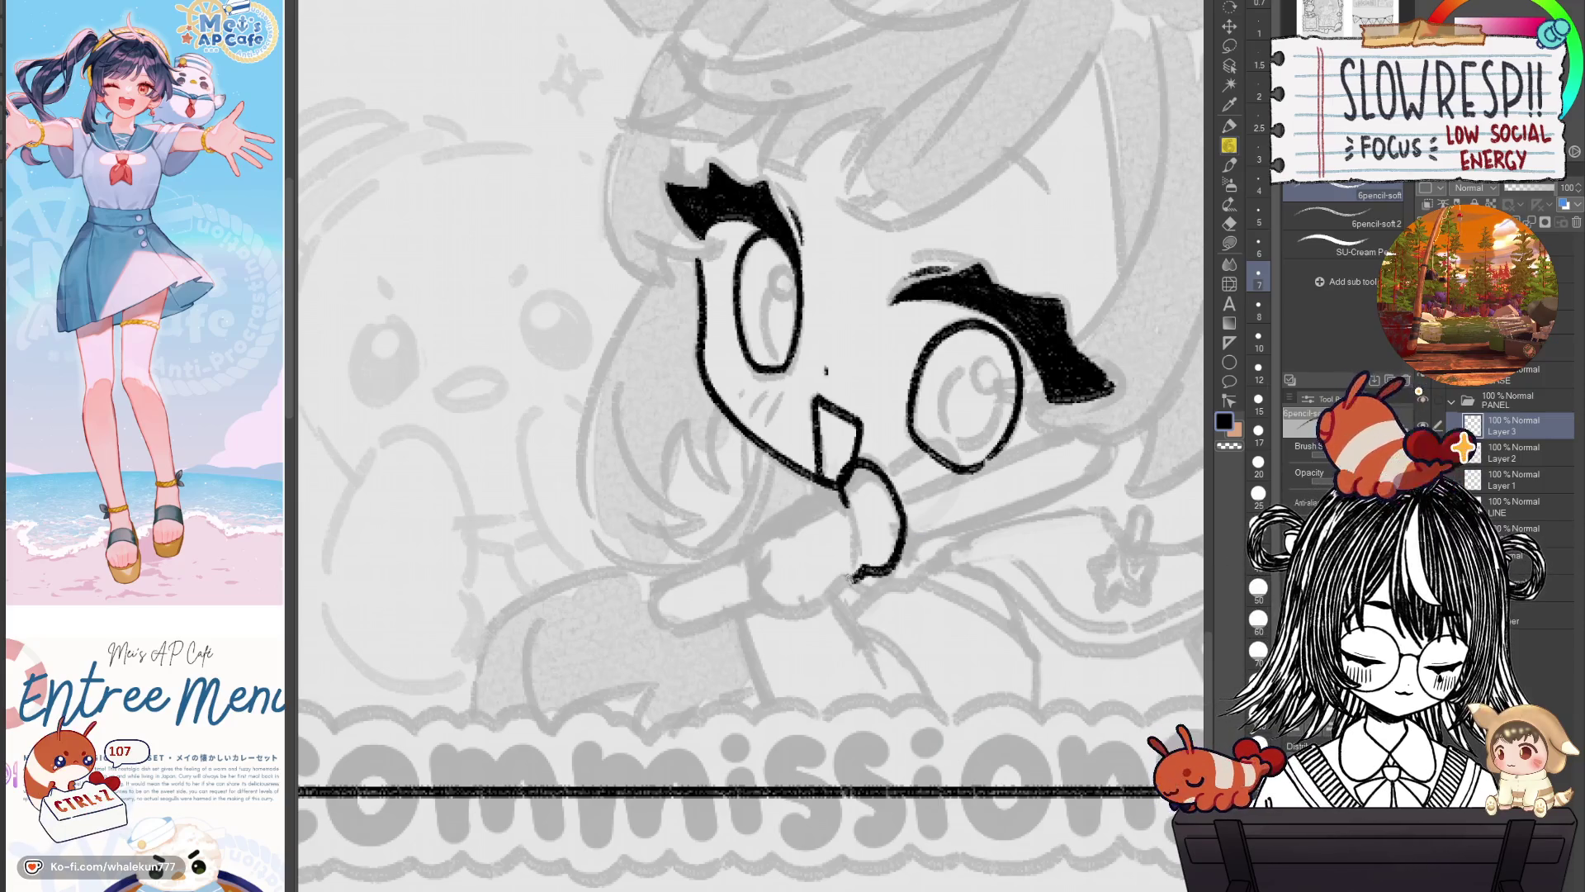
Outline the fist below the mouth, starting from the left mouth corner.
{"action": "left_click_drag", "start_coordinate": [842, 489], "coordinate": [809, 501]}
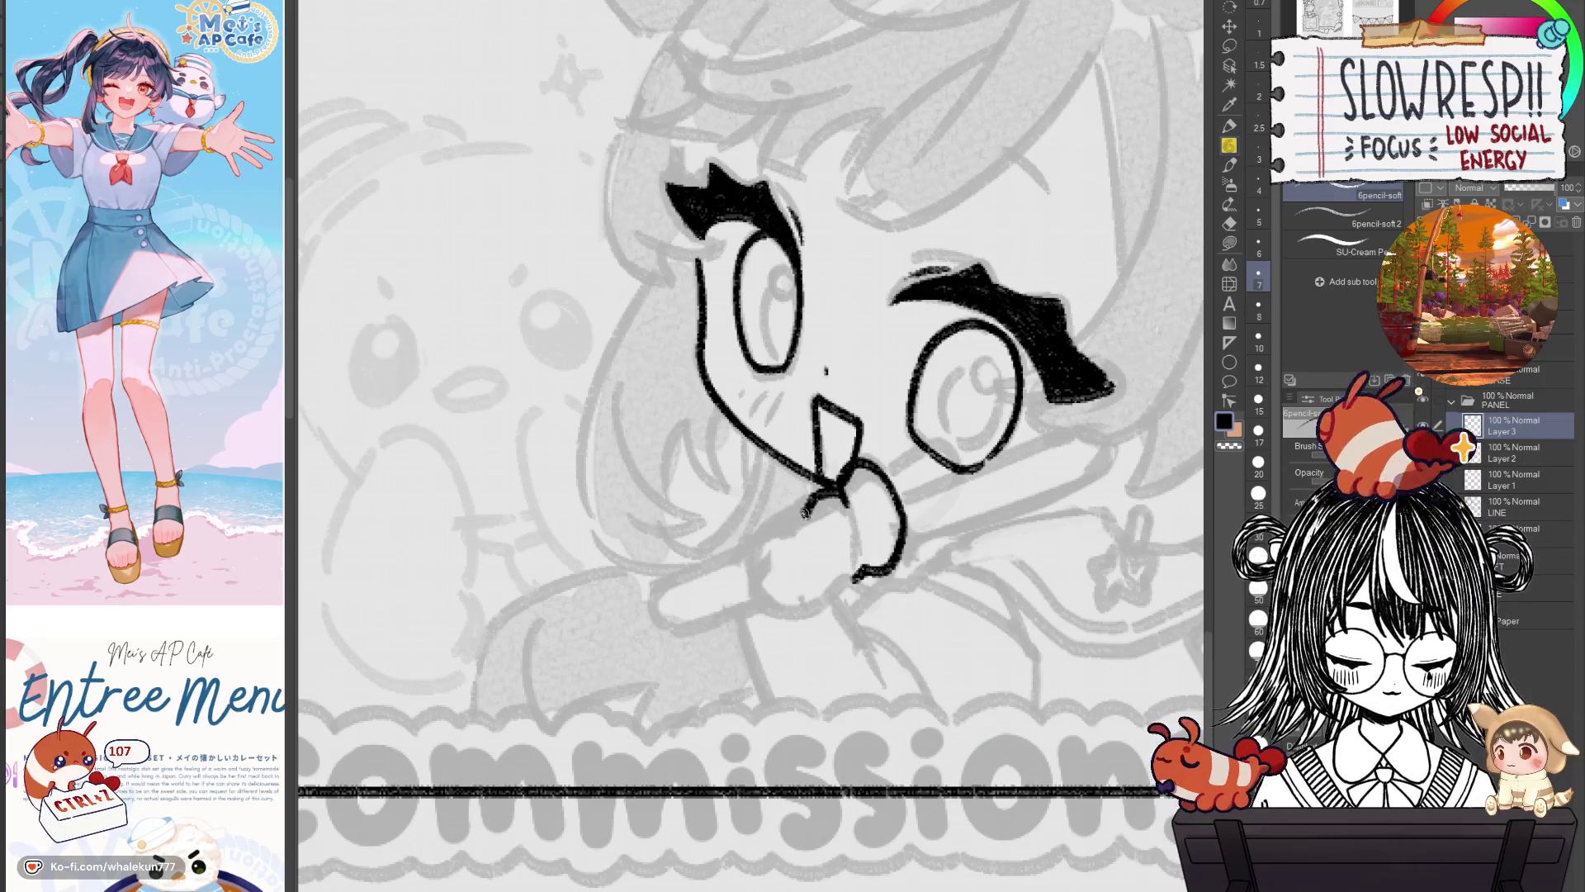
{"action": "mouse_move", "coordinate": [756, 549]}
{"action": "left_mouse_down"}
{"action": "mouse_move", "coordinate": [784, 609]}
{"action": "mouse_move", "coordinate": [859, 578]}
{"action": "mouse_move", "coordinate": [906, 526]}
{"action": "mouse_move", "coordinate": [907, 497]}
{"action": "mouse_move", "coordinate": [881, 527]}
{"action": "left_mouse_up"}
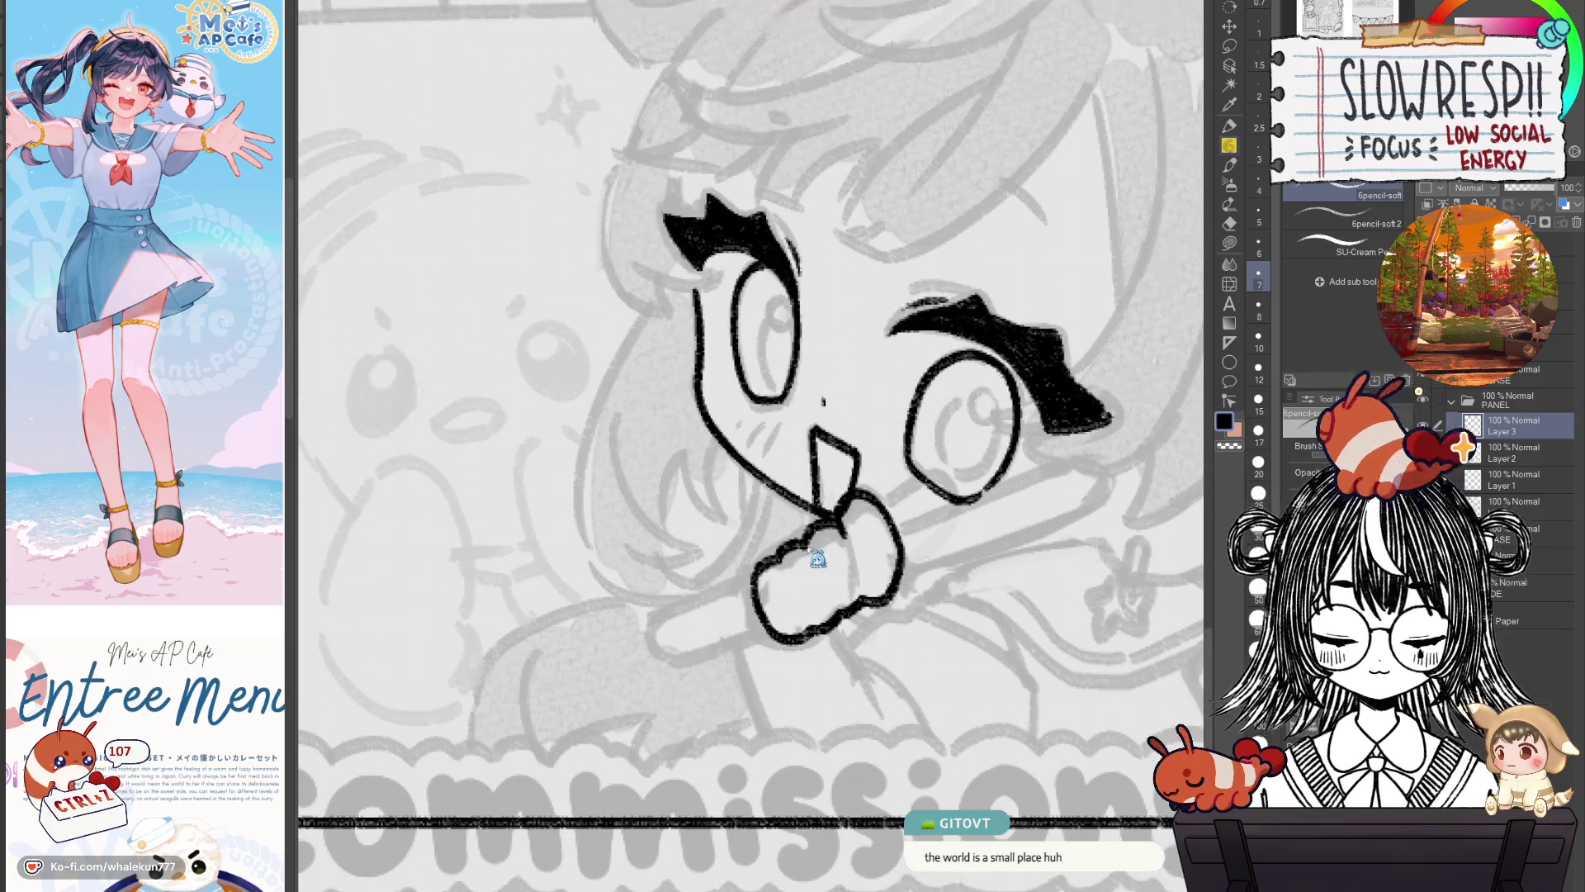
{"action": "key", "text": "ctrl+z"}
{"action": "key", "text": "ctrl+z"}
{"action": "mouse_move", "coordinate": [842, 516]}
{"action": "left_mouse_down"}
{"action": "mouse_move", "coordinate": [776, 558]}
{"action": "mouse_move", "coordinate": [755, 621]}
{"action": "mouse_move", "coordinate": [780, 641]}
{"action": "mouse_move", "coordinate": [884, 577]}
{"action": "mouse_move", "coordinate": [863, 582]}
{"action": "left_mouse_up"}
{"action": "key", "text": "ctrl+z"}
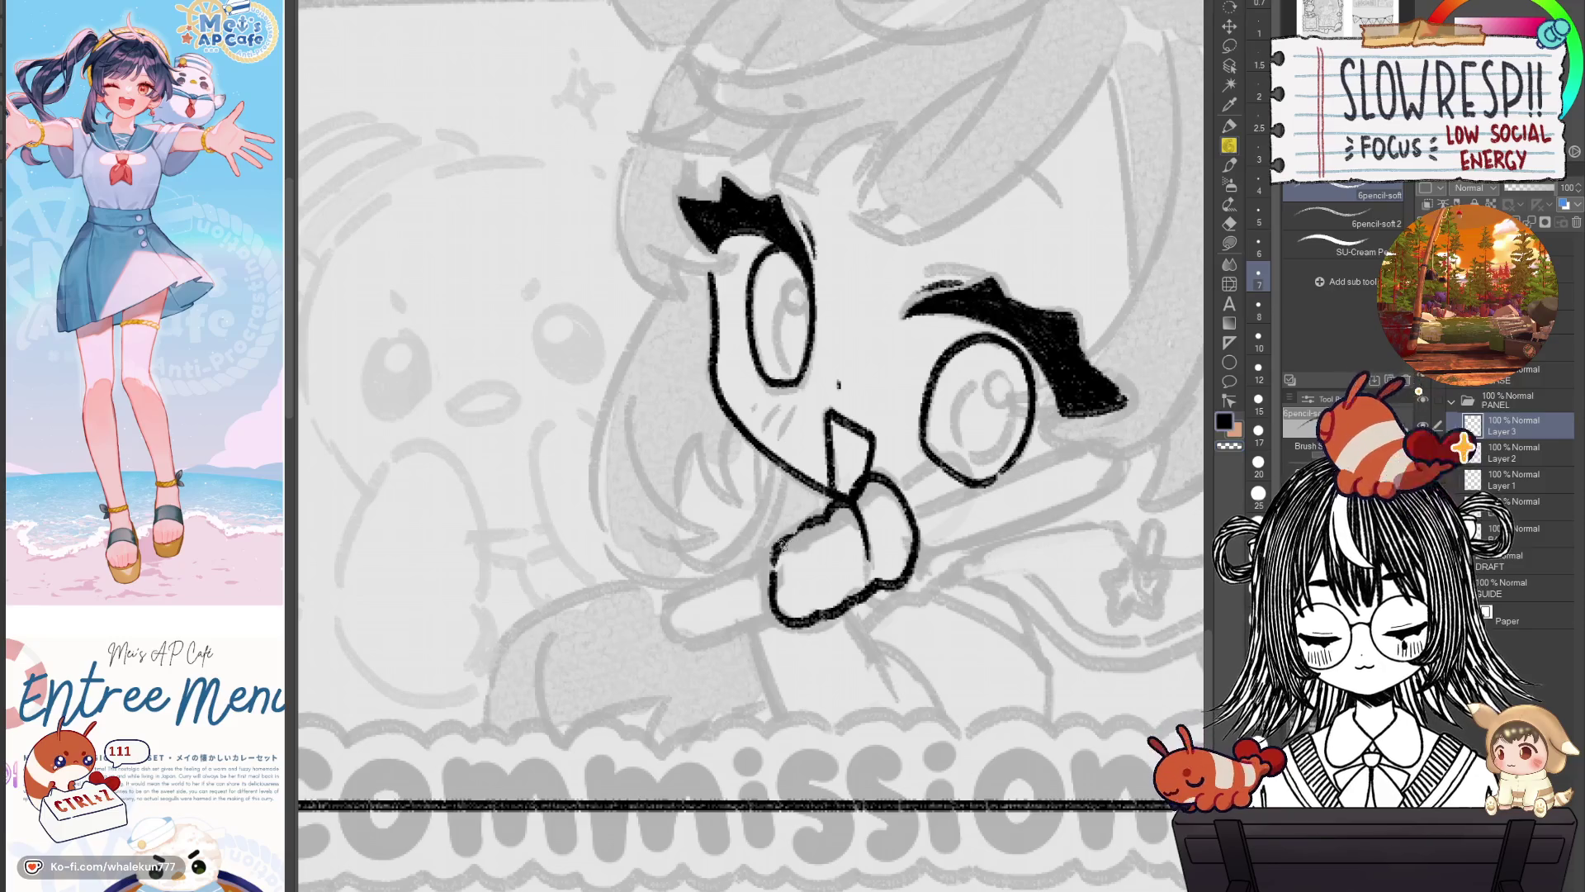
Rework the fist's left contour up to its top line.
{"action": "left_click_drag", "start_coordinate": [815, 532], "coordinate": [828, 556]}
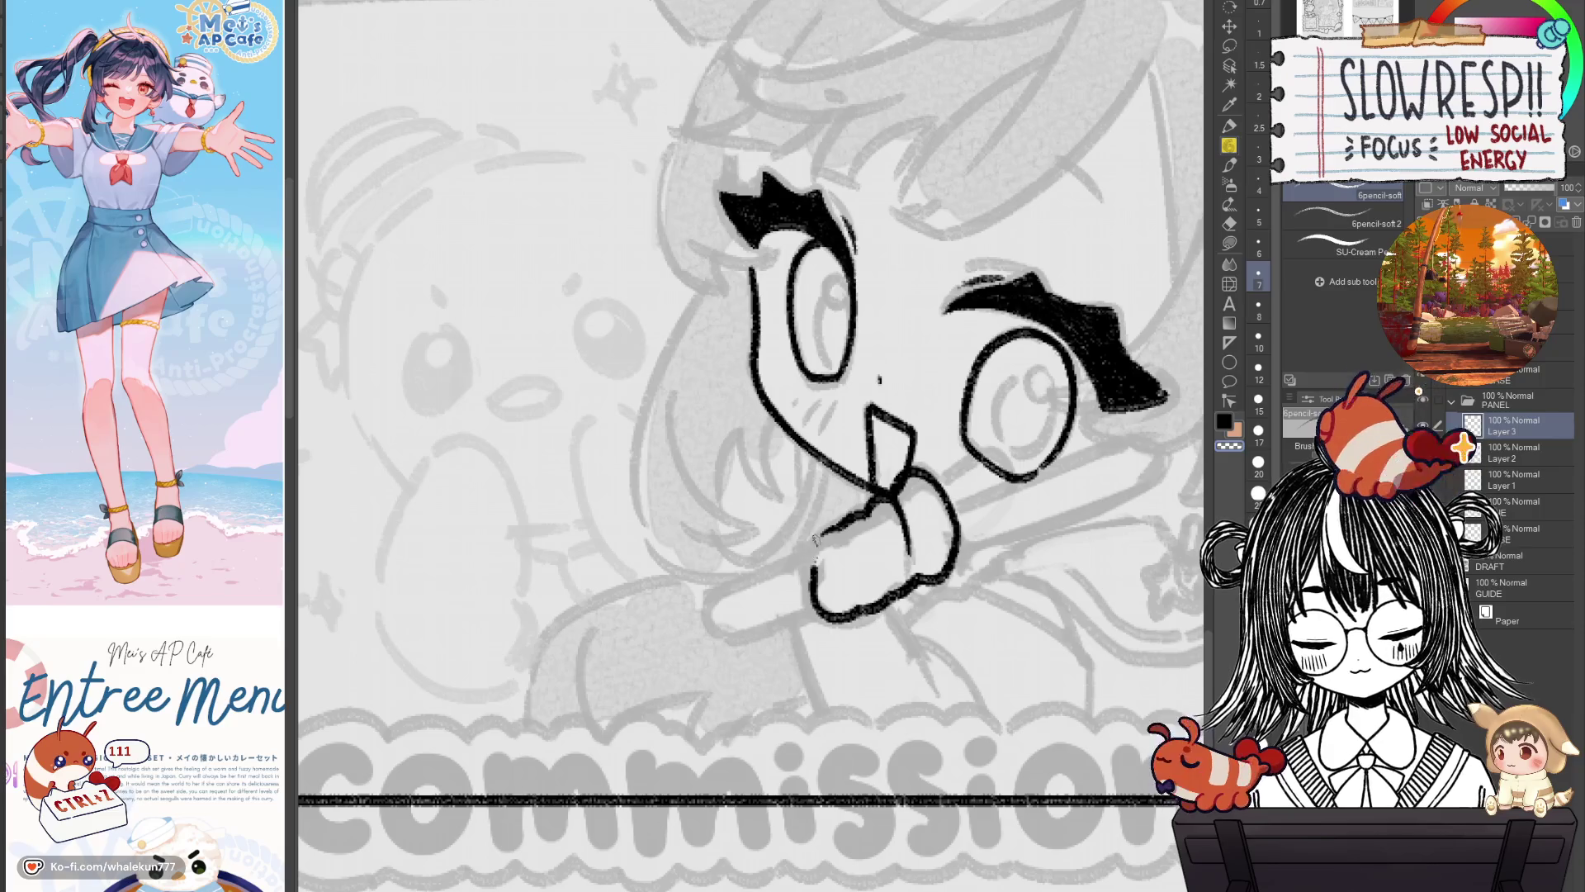
{"action": "key", "text": "ctrl+z"}
{"action": "mouse_move", "coordinate": [828, 532]}
{"action": "left_mouse_down"}
{"action": "mouse_move", "coordinate": [815, 563]}
{"action": "mouse_move", "coordinate": [873, 526]}
{"action": "mouse_move", "coordinate": [837, 543]}
{"action": "left_mouse_up"}
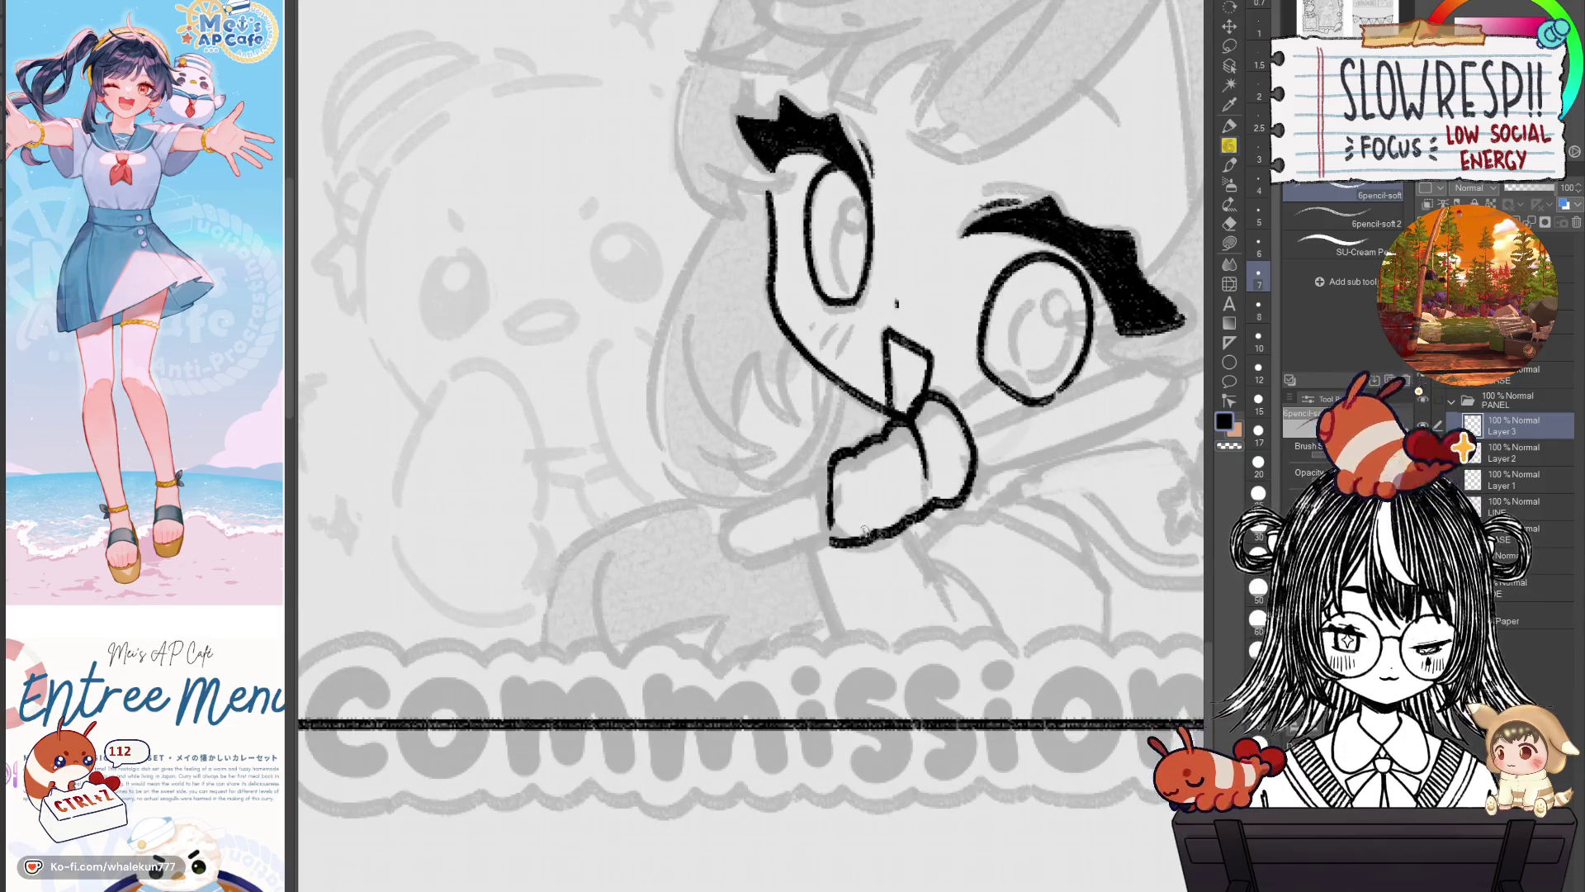
{"action": "mouse_move", "coordinate": [832, 465]}
{"action": "left_mouse_down"}
{"action": "mouse_move", "coordinate": [834, 535]}
{"action": "mouse_move", "coordinate": [834, 518]}
{"action": "left_mouse_up"}
{"action": "key", "text": "ctrl+z"}
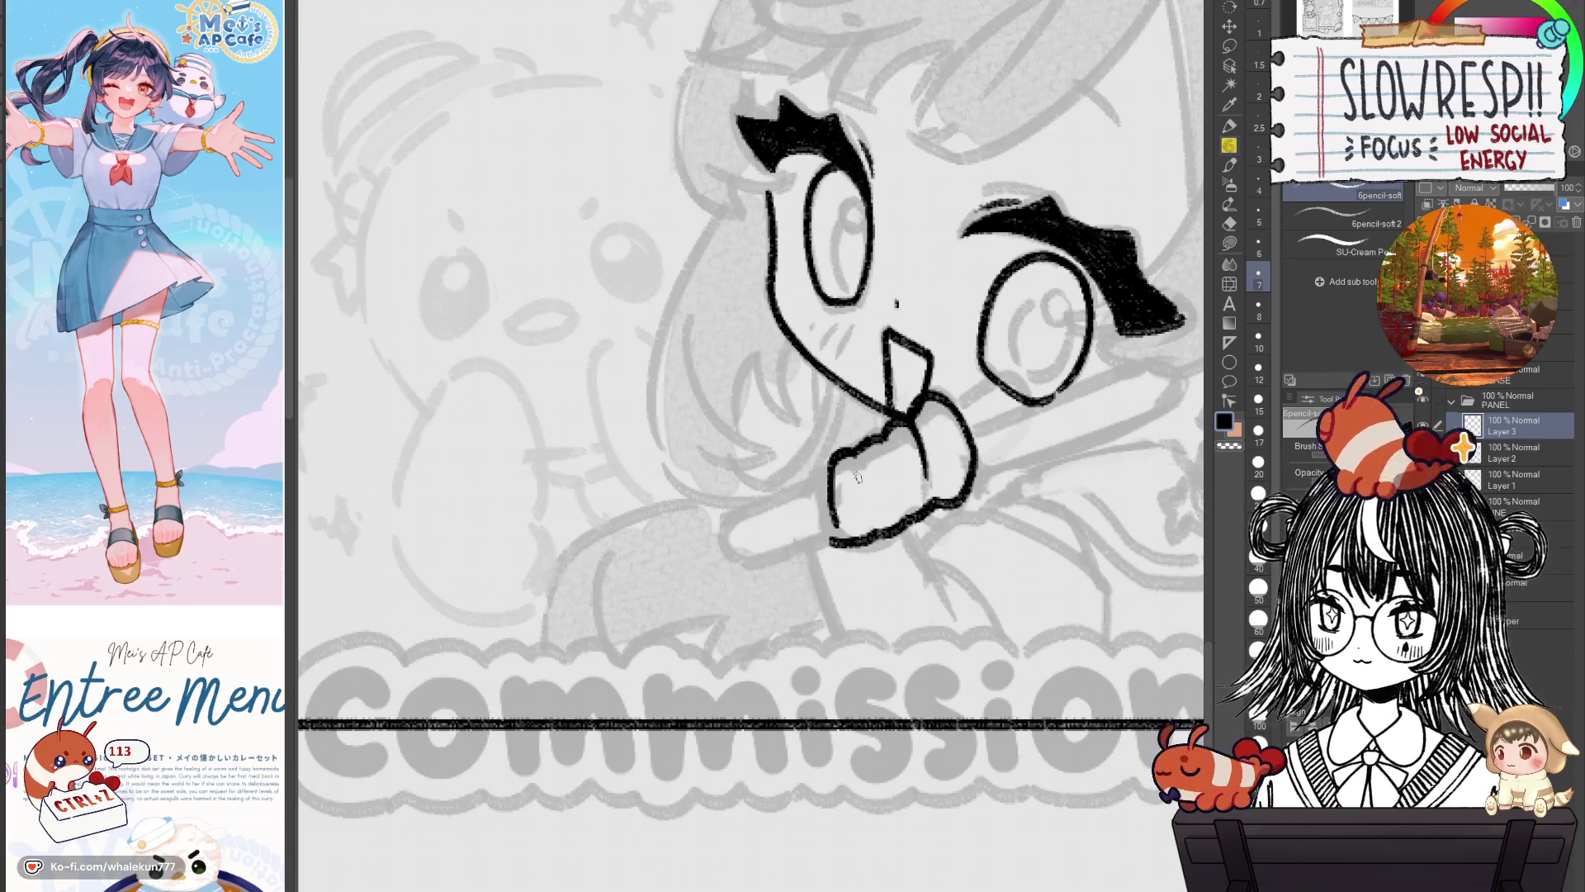
{"action": "left_click_drag", "start_coordinate": [887, 654], "coordinate": [820, 716]}
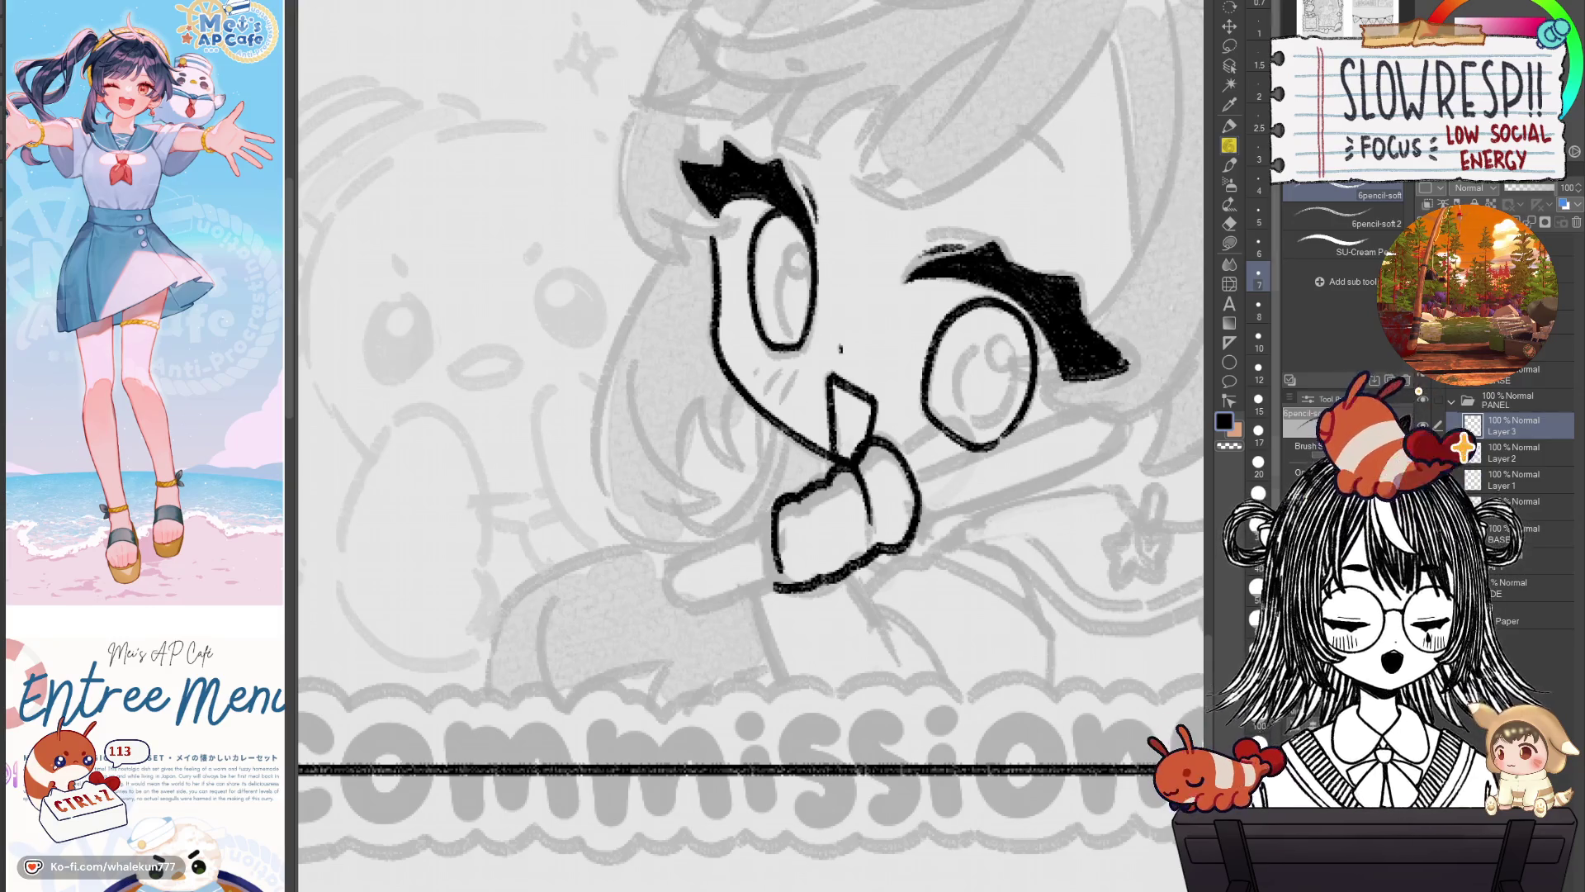
Draw a short stroke from the fist's right side toward the right eye, then undo it.
{"action": "scroll", "coordinate": [898, 548], "scroll_direction": "left", "scroll_amount": 3}
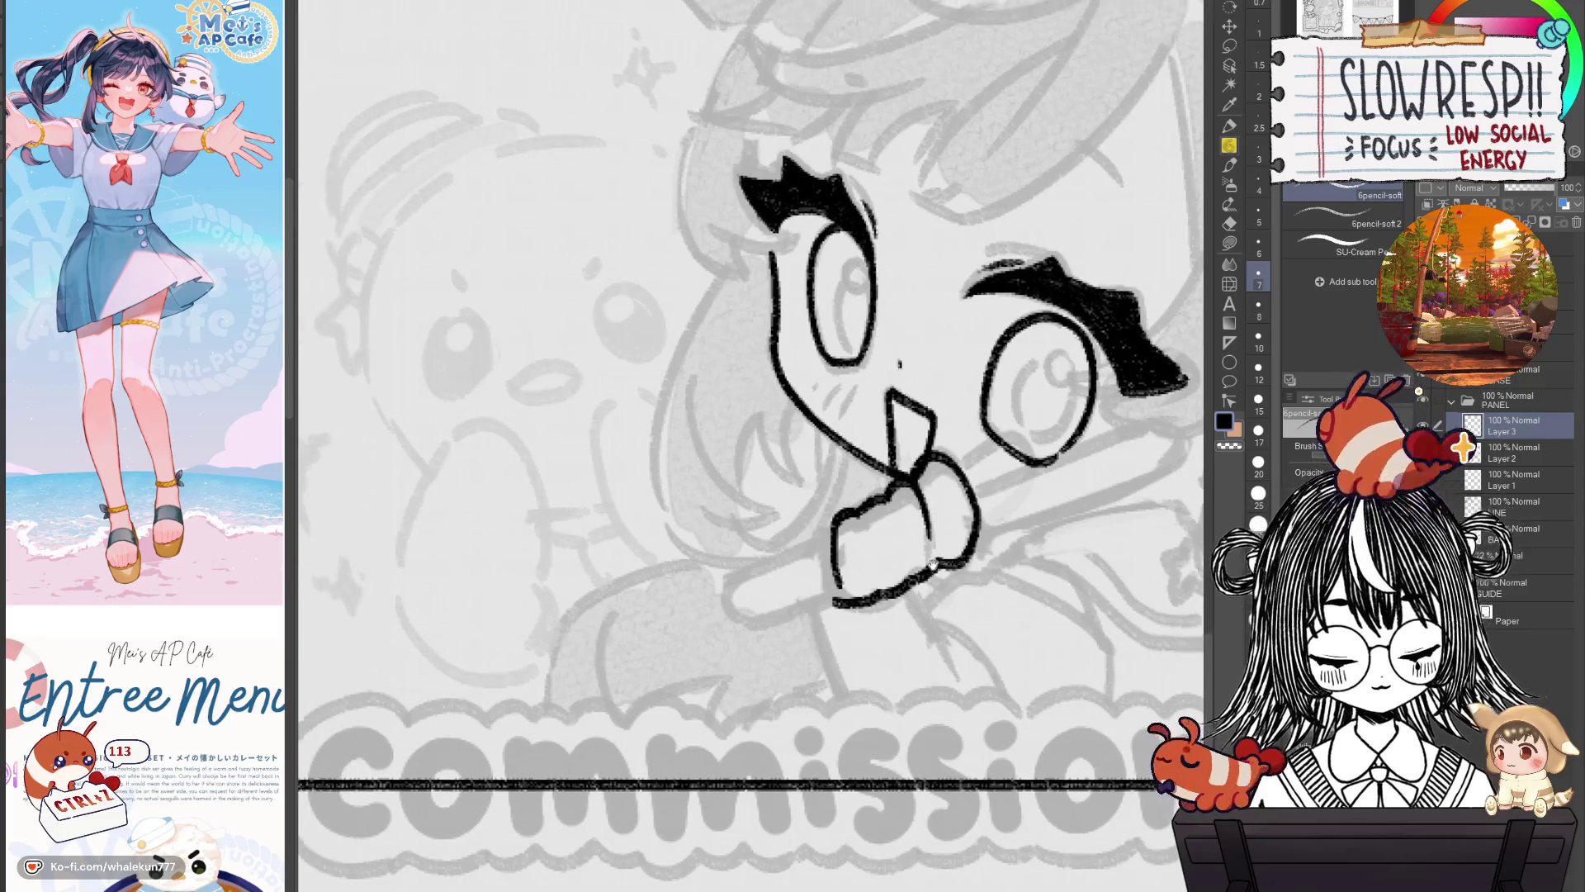
{"action": "scroll", "coordinate": [777, 570], "scroll_direction": "right", "scroll_amount": 3}
{"action": "mouse_move", "coordinate": [896, 491]}
{"action": "left_mouse_down"}
{"action": "mouse_move", "coordinate": [942, 488]}
{"action": "mouse_move", "coordinate": [915, 469]}
{"action": "mouse_move", "coordinate": [950, 463]}
{"action": "mouse_move", "coordinate": [942, 493]}
{"action": "mouse_move", "coordinate": [1036, 427]}
{"action": "left_mouse_up"}
{"action": "key", "text": "ctrl+z"}
{"action": "key", "text": "ctrl+z"}
{"action": "key", "text": "ctrl+z"}
{"action": "key", "text": "ctrl+z"}
{"action": "key", "text": "ctrl+z"}
{"action": "key", "text": "ctrl+z"}
Place two parallel Linear rulers for the pencil shaft's upper and lower edges.
{"action": "left_click", "coordinate": [1229, 342]}
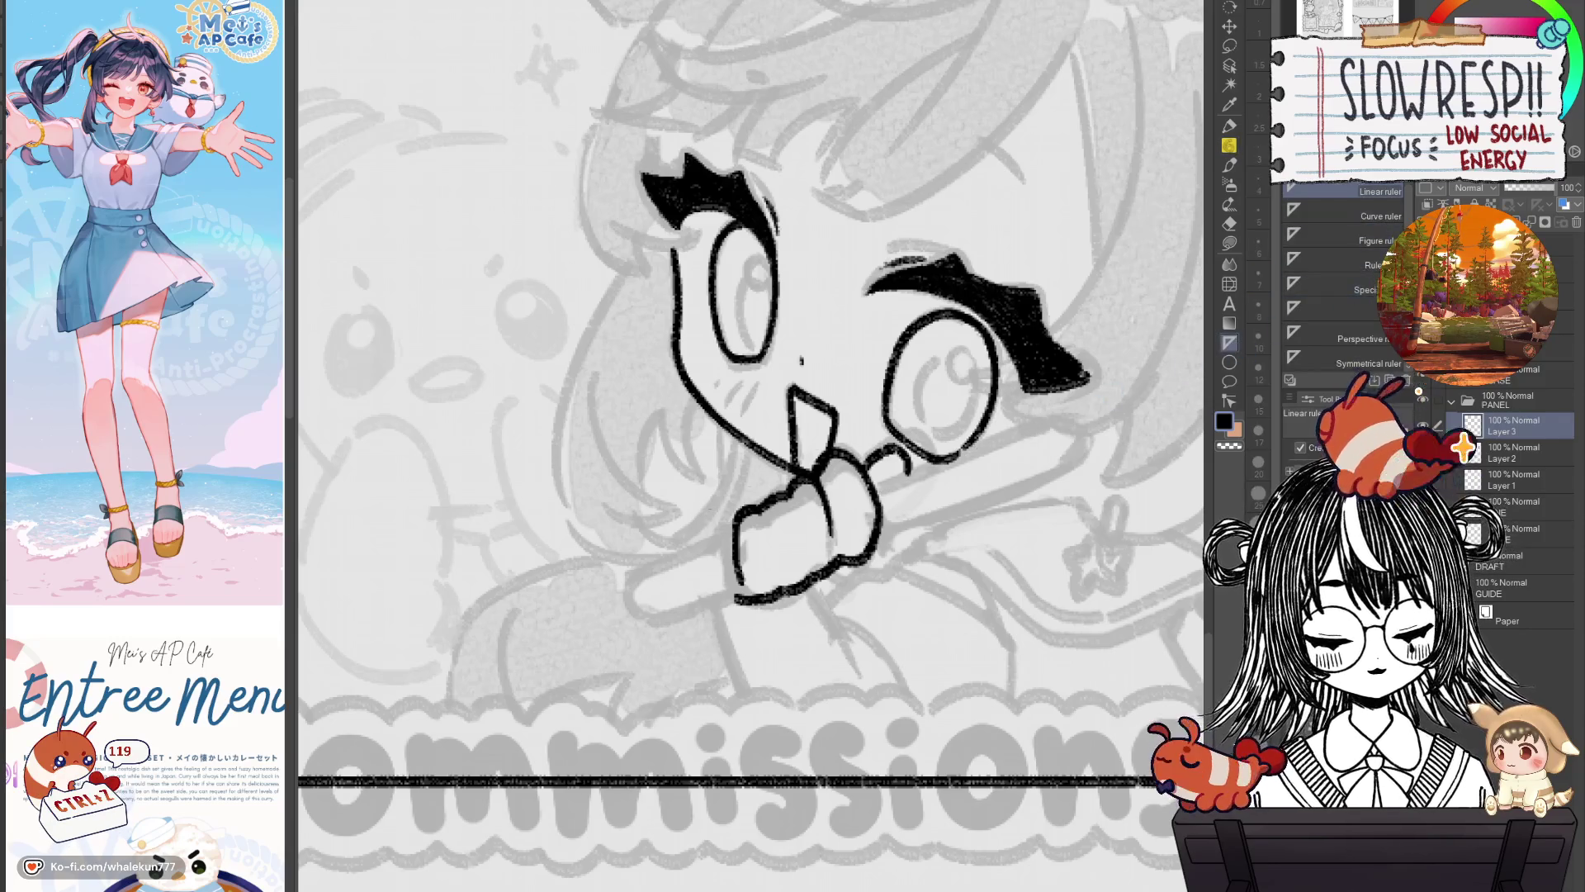
{"action": "left_click_drag", "start_coordinate": [639, 570], "coordinate": [1036, 427]}
{"action": "left_click_drag", "start_coordinate": [658, 613], "coordinate": [1062, 474]}
Ink both edges of the pencil shaft along the rulers with the pencil brush.
{"action": "key", "text": "p"}
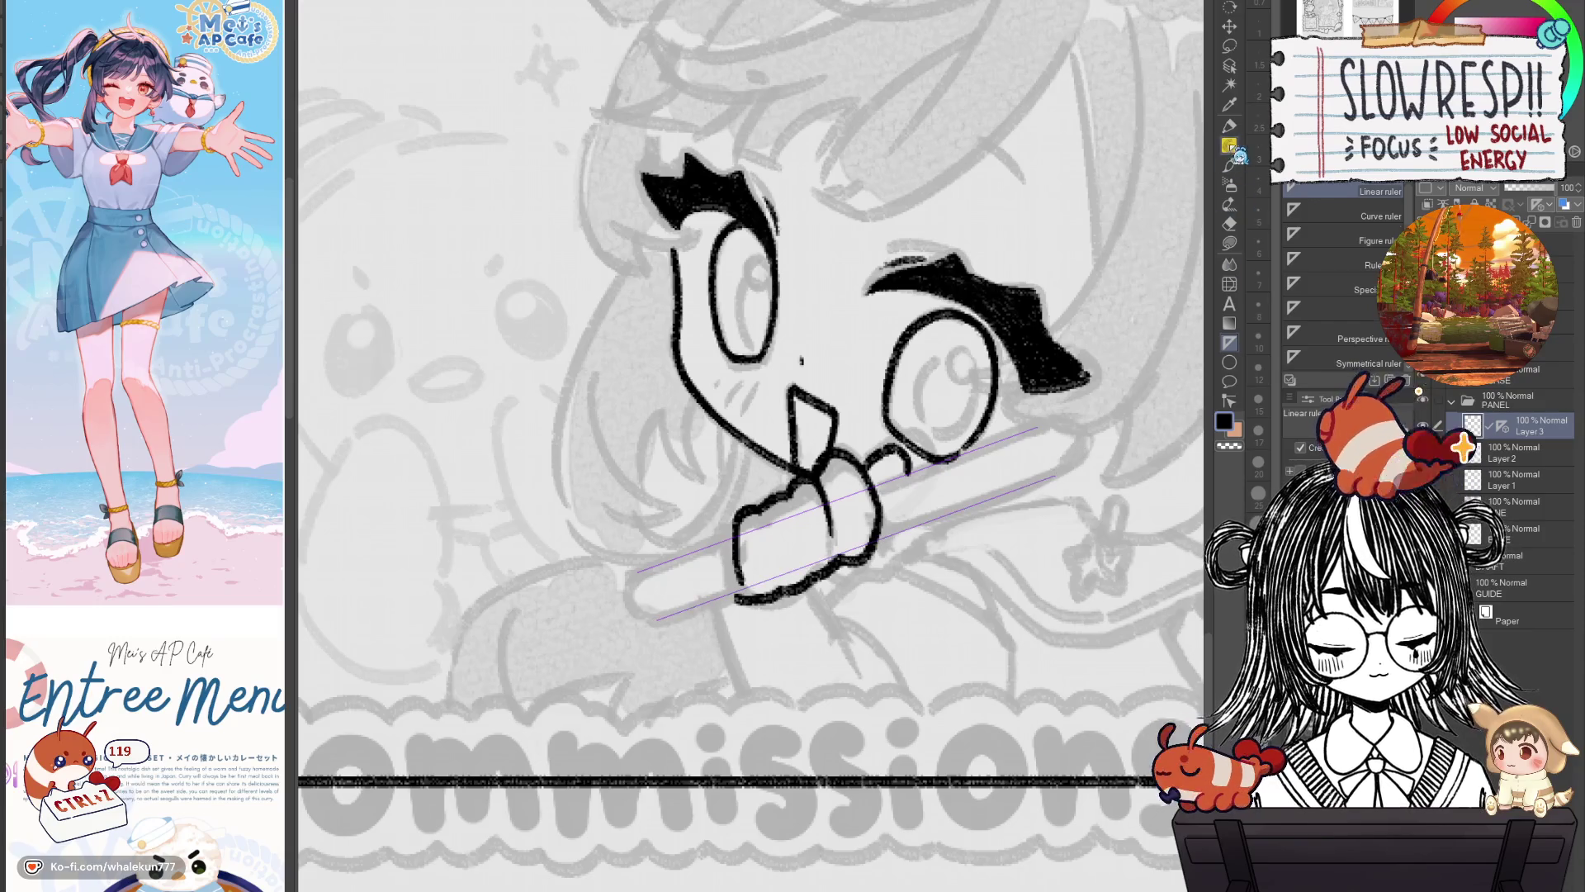
{"action": "left_click_drag", "start_coordinate": [642, 570], "coordinate": [743, 533]}
{"action": "left_click_drag", "start_coordinate": [657, 621], "coordinate": [746, 586]}
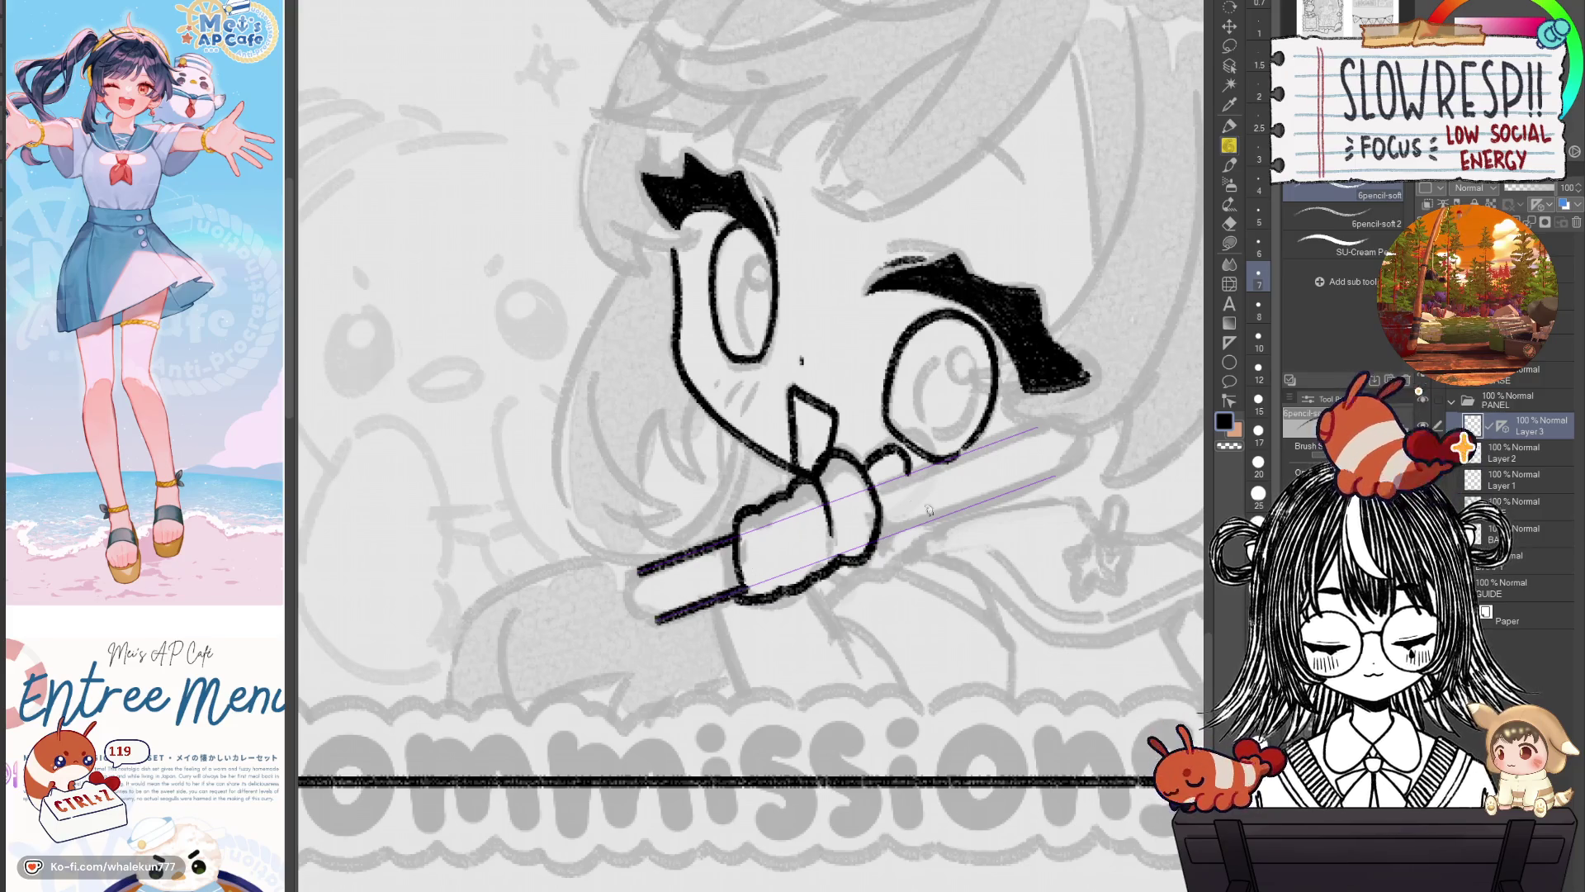
{"action": "left_click_drag", "start_coordinate": [874, 486], "coordinate": [1032, 431]}
{"action": "left_click_drag", "start_coordinate": [891, 533], "coordinate": [1057, 477]}
Delete the ruler guides and redraw the pencil's rounded lower-left end.
{"action": "key", "text": "Delete"}
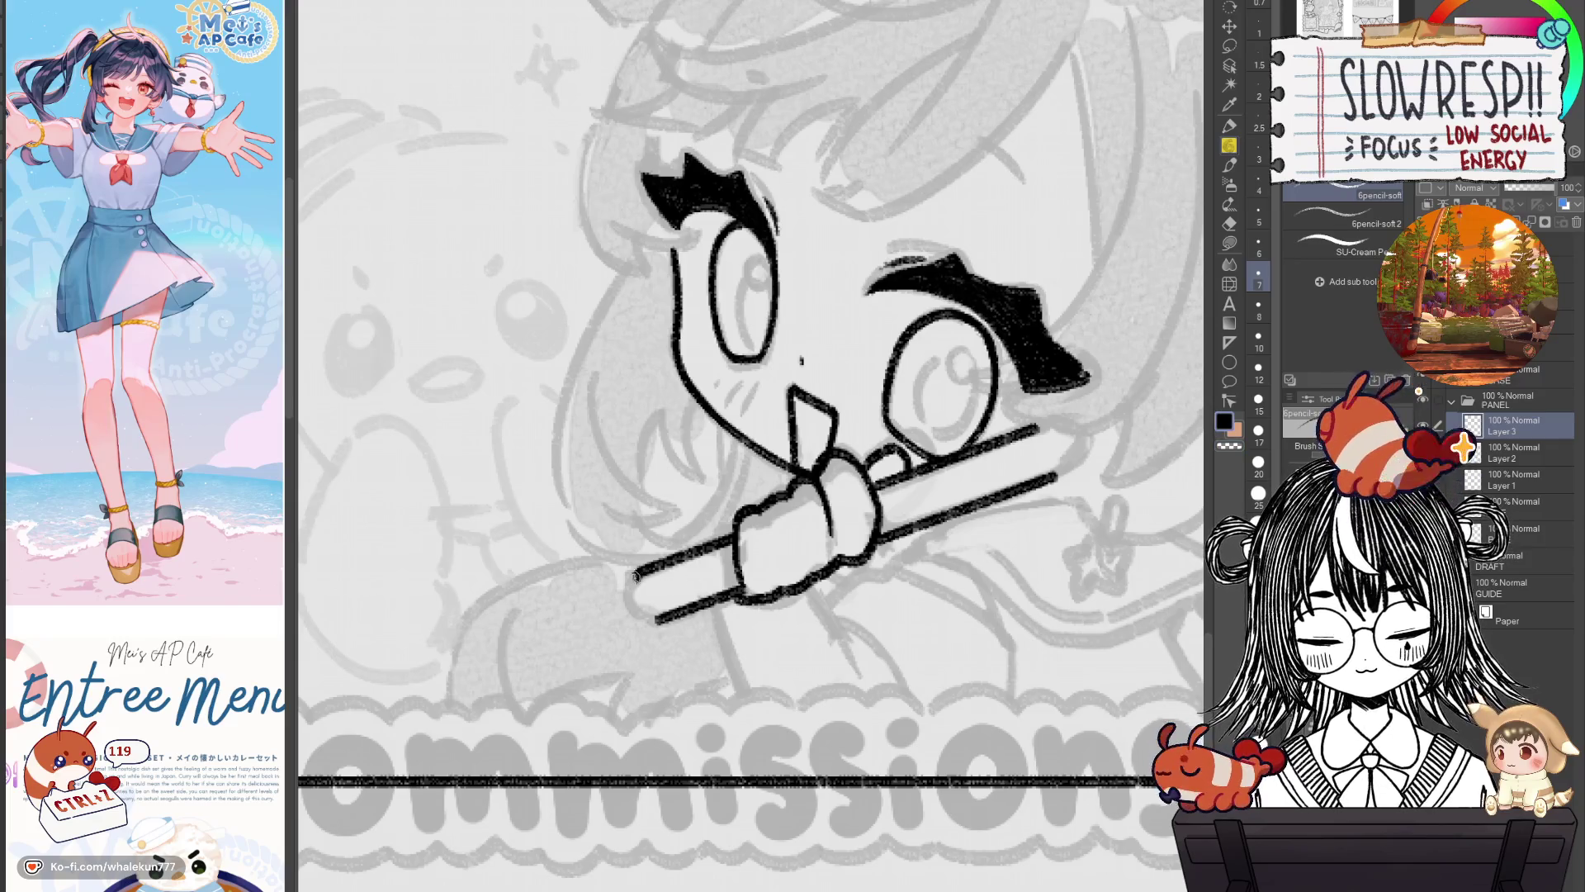
{"action": "key", "text": "ctrl+z"}
{"action": "left_click_drag", "start_coordinate": [632, 569], "coordinate": [634, 602]}
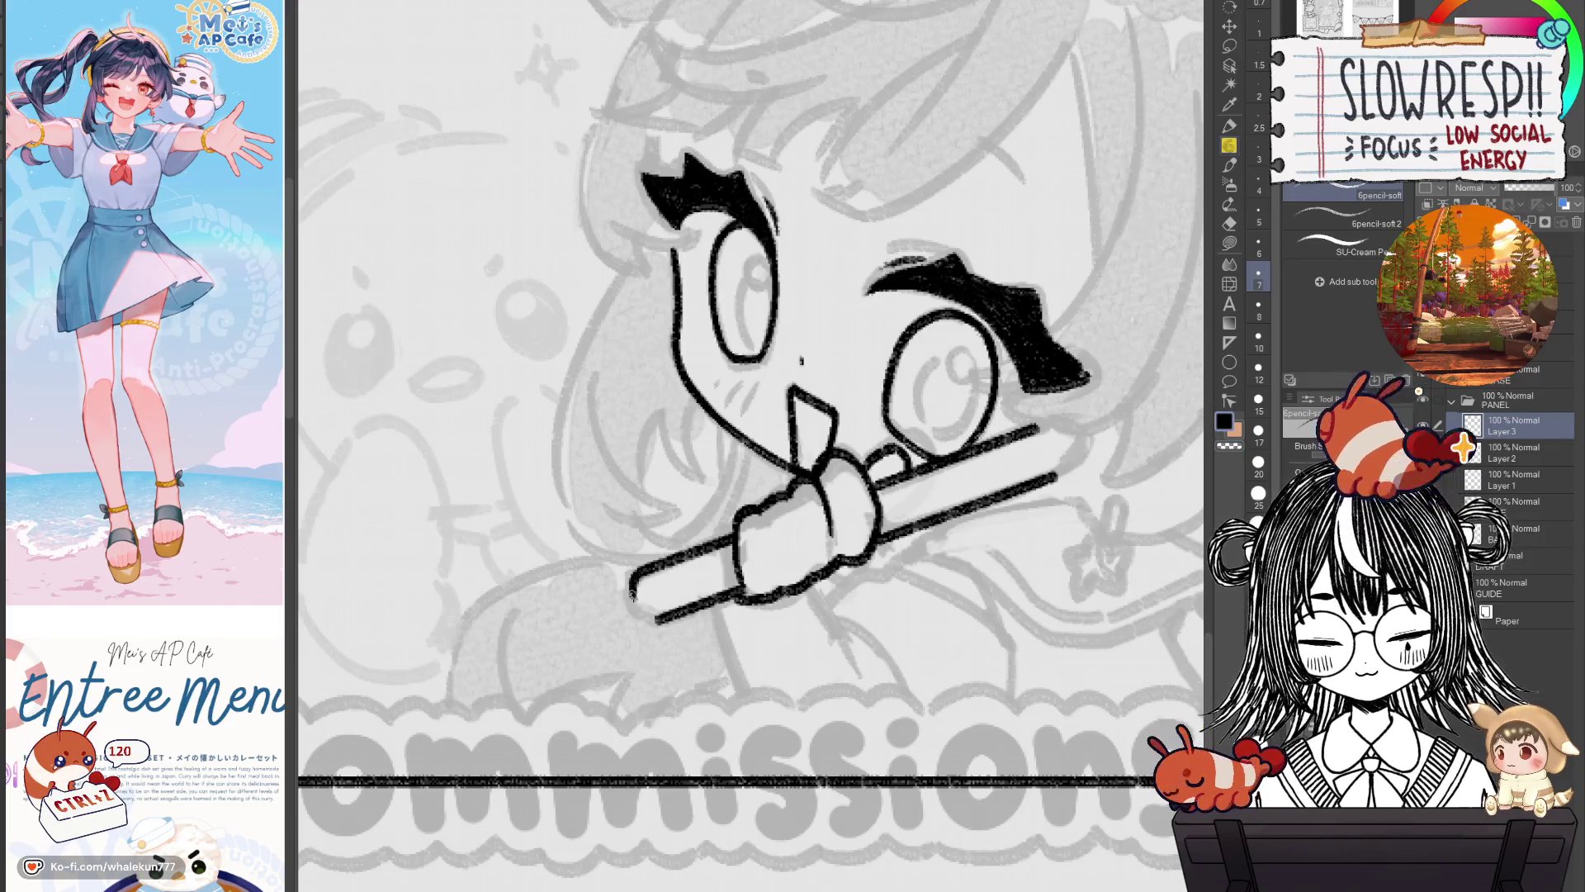
{"action": "scroll", "coordinate": [658, 621], "scroll_direction": "up", "scroll_amount": 3}
{"action": "key", "text": "ctrl+z"}
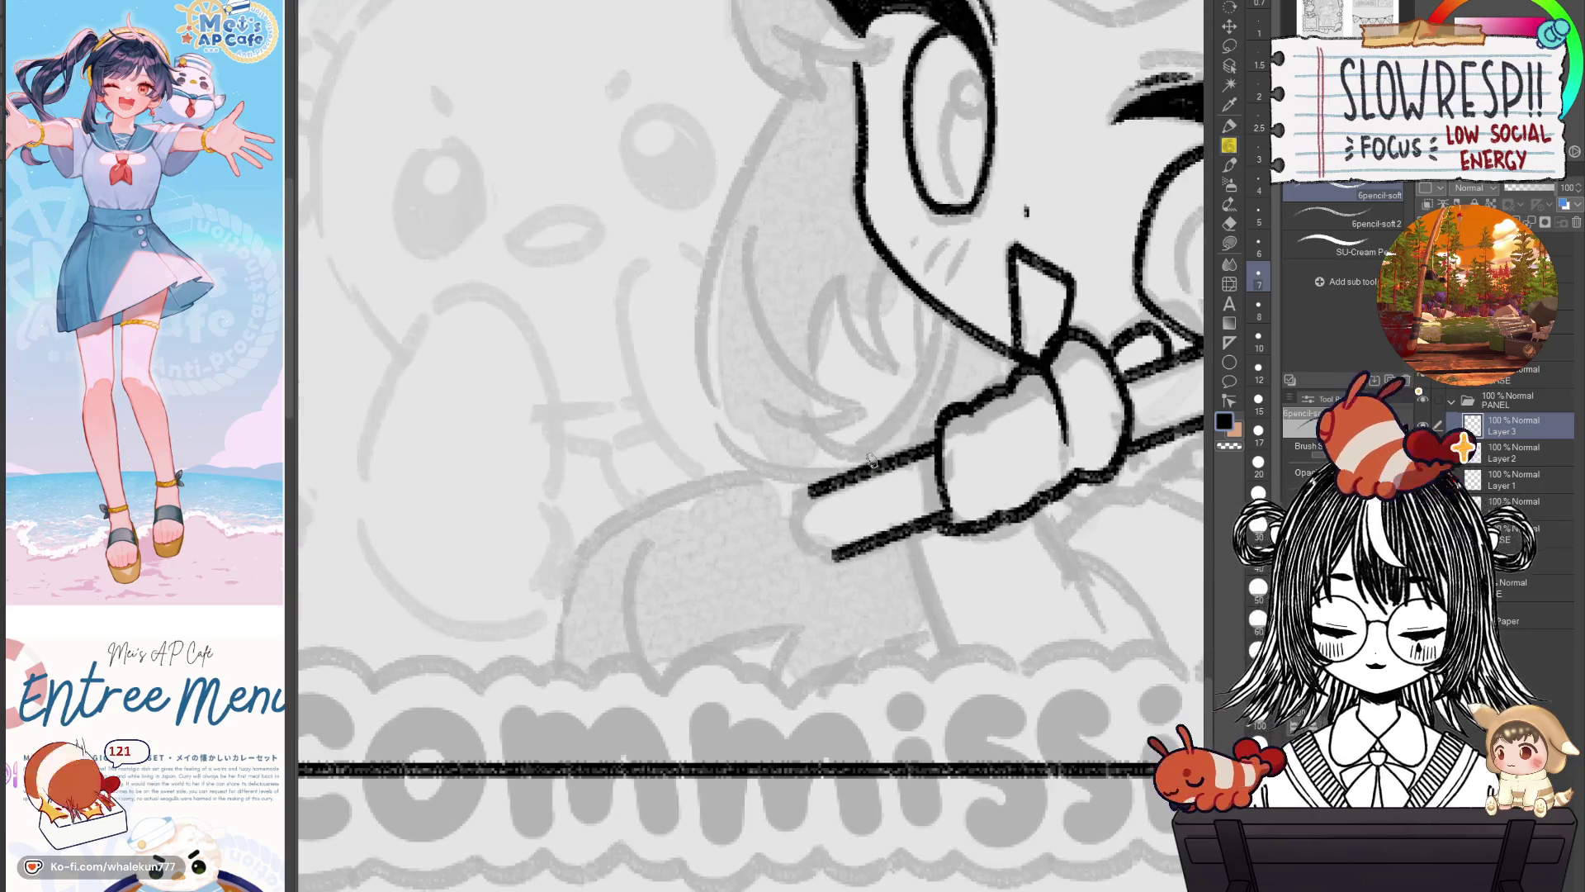
Ink a rounded cap on the pencil's lower-left end, redrawing until it is wide enough.
{"action": "mouse_move", "coordinate": [823, 487]}
{"action": "left_mouse_down"}
{"action": "mouse_move", "coordinate": [818, 522]}
{"action": "mouse_move", "coordinate": [846, 553]}
{"action": "left_mouse_up"}
{"action": "key", "text": "ctrl+z"}
{"action": "left_click_drag", "start_coordinate": [810, 489], "coordinate": [838, 550]}
{"action": "key", "text": "ctrl+z"}
{"action": "left_click_drag", "start_coordinate": [813, 487], "coordinate": [838, 555]}
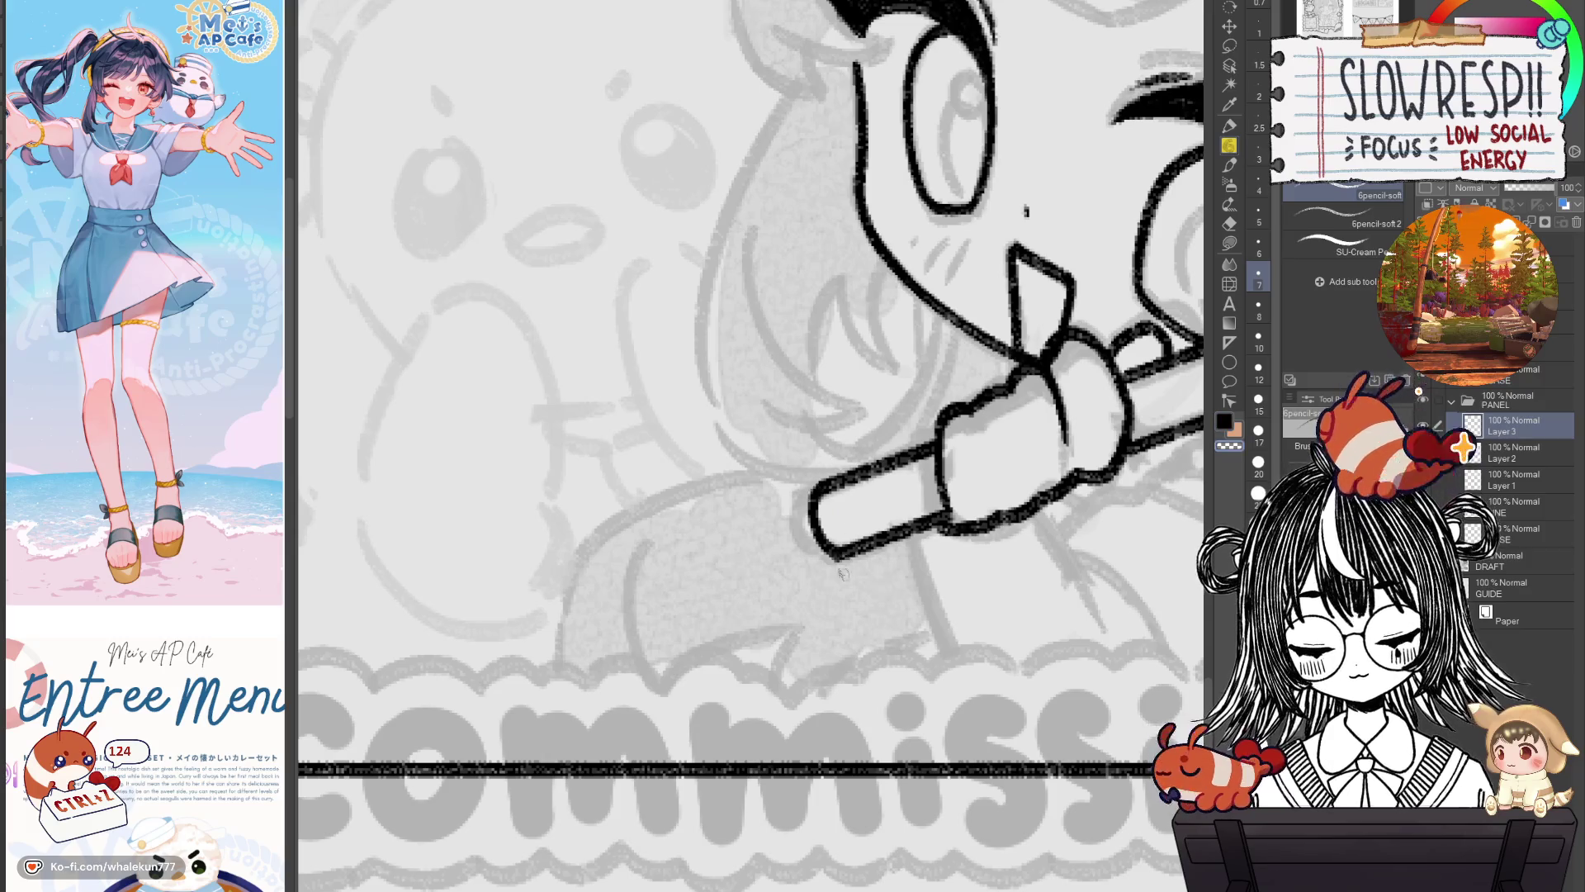
{"action": "mouse_move", "coordinate": [797, 514]}
{"action": "left_mouse_down"}
{"action": "mouse_move", "coordinate": [808, 565]}
{"action": "mouse_move", "coordinate": [832, 562]}
{"action": "left_mouse_up"}
{"action": "key", "text": "ctrl+z"}
{"action": "key", "text": "ctrl+z"}
{"action": "key", "text": "ctrl+z"}
{"action": "mouse_move", "coordinate": [807, 503]}
{"action": "left_mouse_down"}
{"action": "mouse_move", "coordinate": [809, 560]}
{"action": "mouse_move", "coordinate": [834, 560]}
{"action": "left_mouse_up"}
Ink the first band line and a second band line near the pencil's end.
{"action": "left_click_drag", "start_coordinate": [810, 498], "coordinate": [813, 552]}
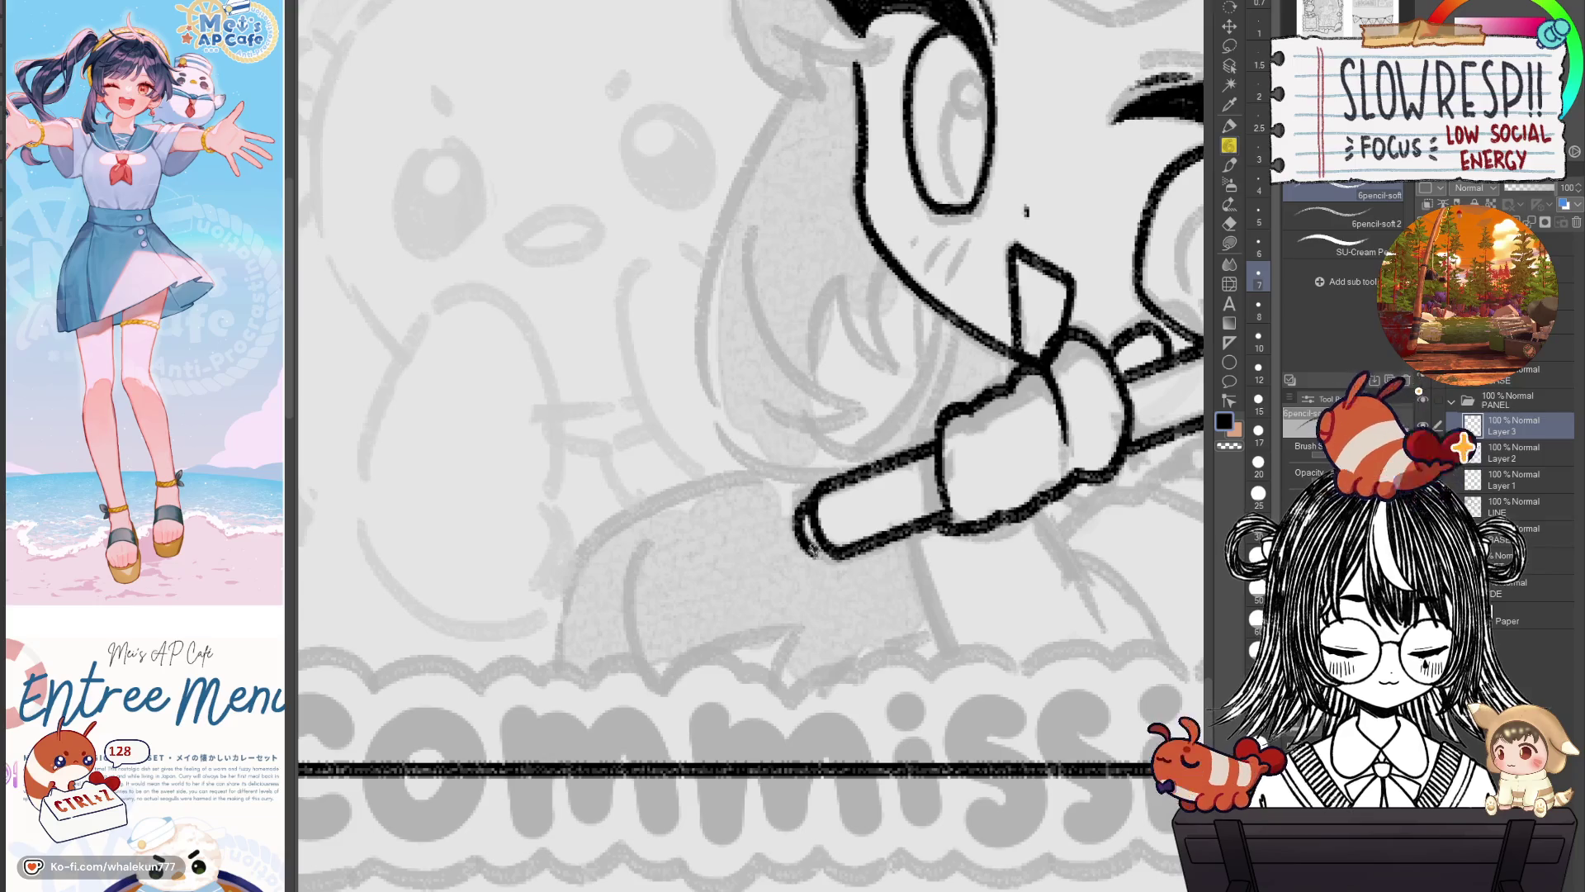
{"action": "key", "text": "ctrl+z"}
{"action": "left_click_drag", "start_coordinate": [811, 491], "coordinate": [807, 543]}
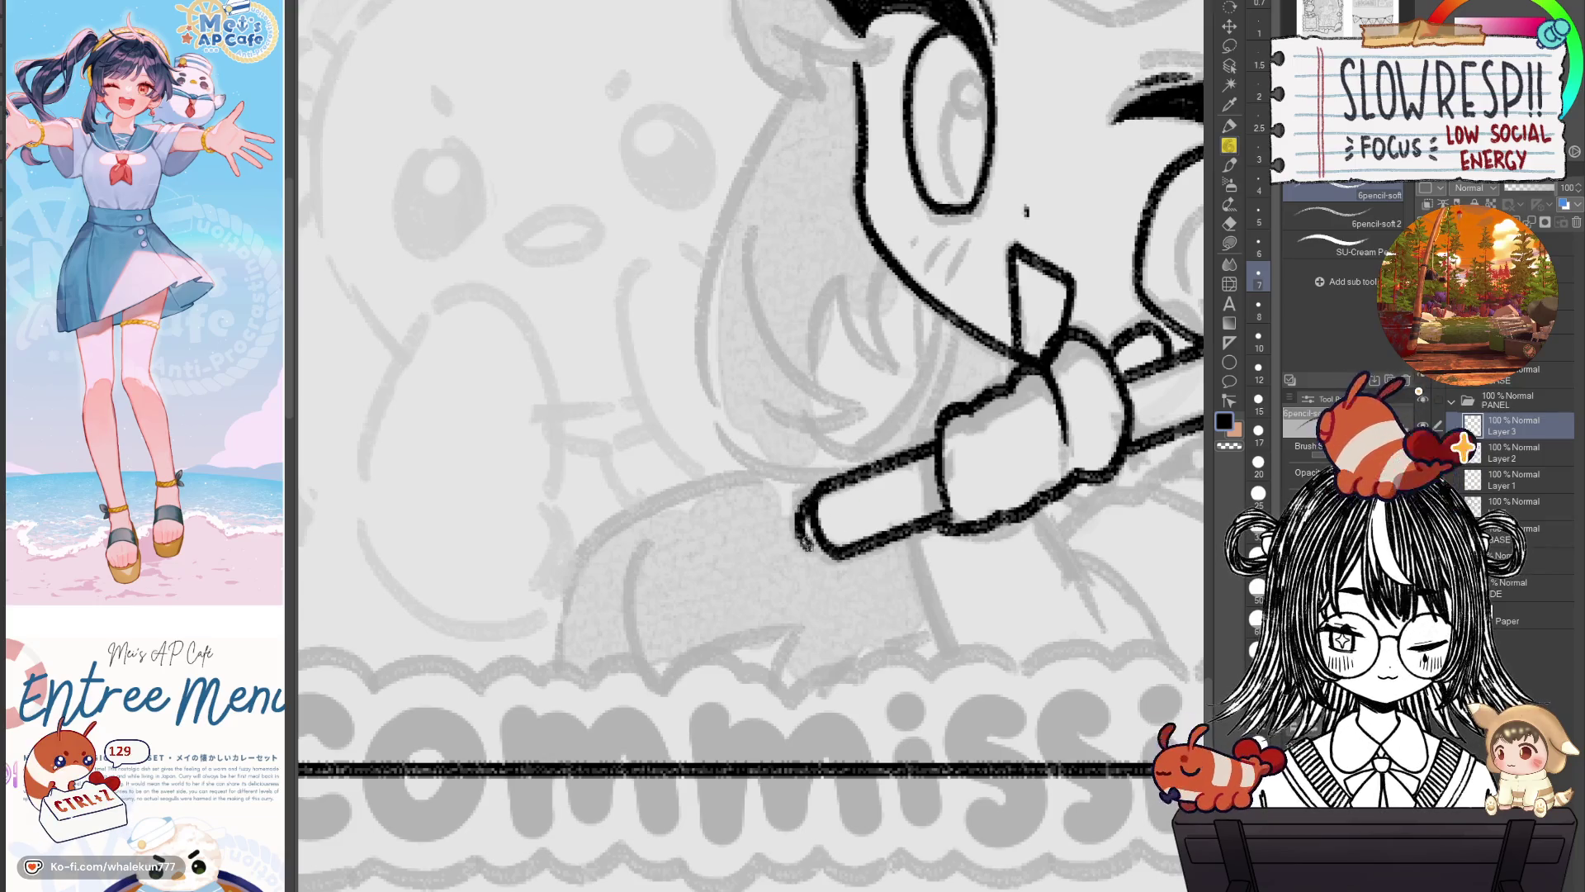
{"action": "scroll", "coordinate": [913, 460], "scroll_direction": "down", "scroll_amount": 3}
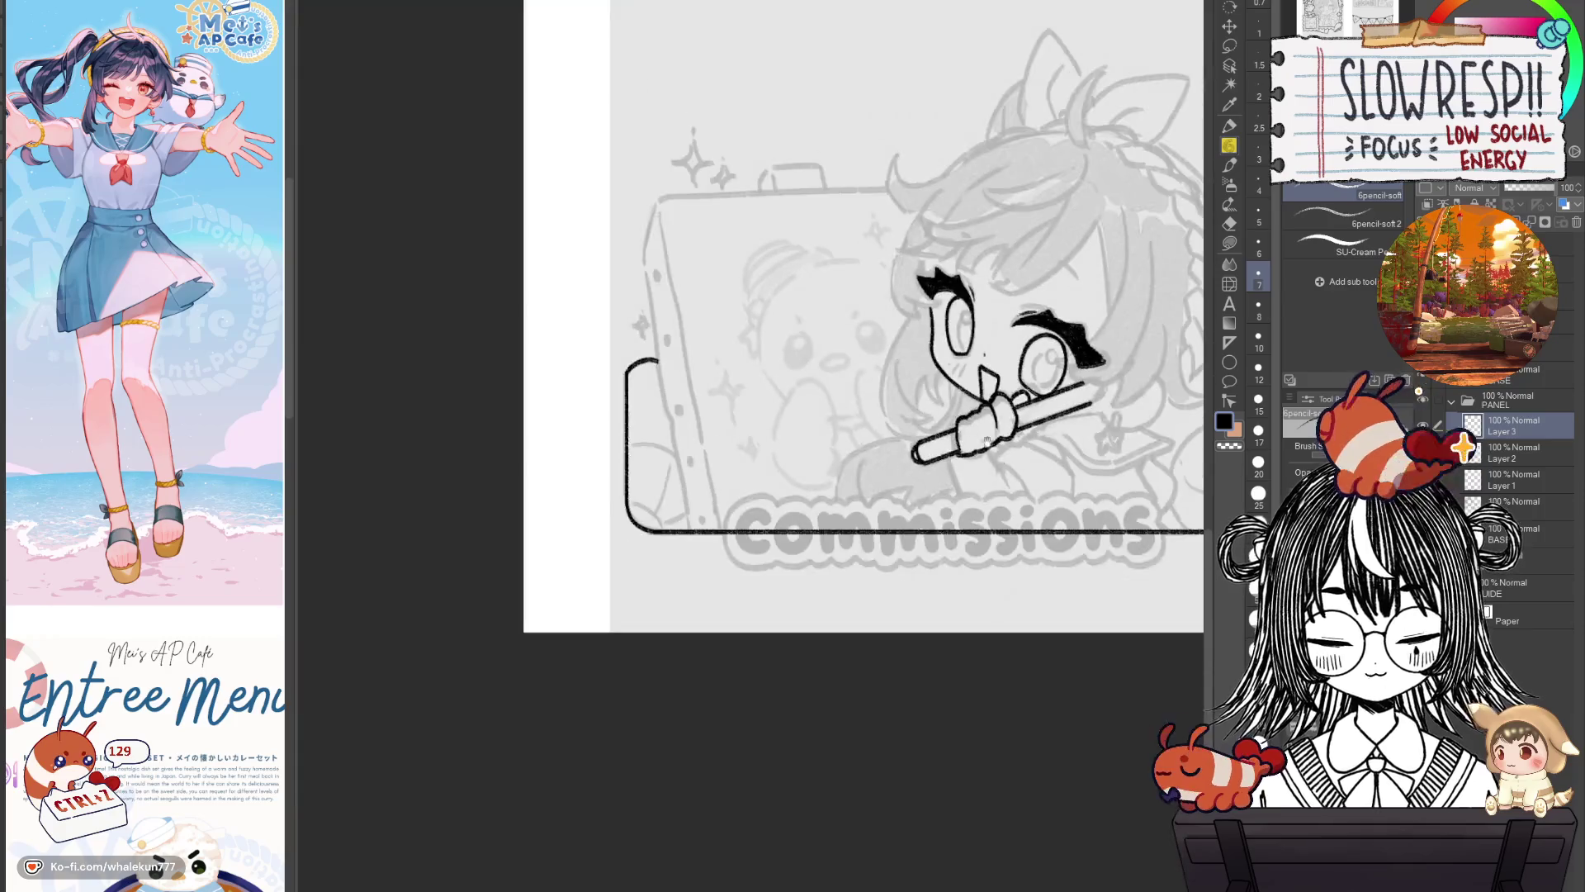
{"action": "scroll", "coordinate": [754, 512], "scroll_direction": "up", "scroll_amount": 2}
{"action": "scroll", "coordinate": [754, 512], "scroll_direction": "up", "scroll_amount": 1}
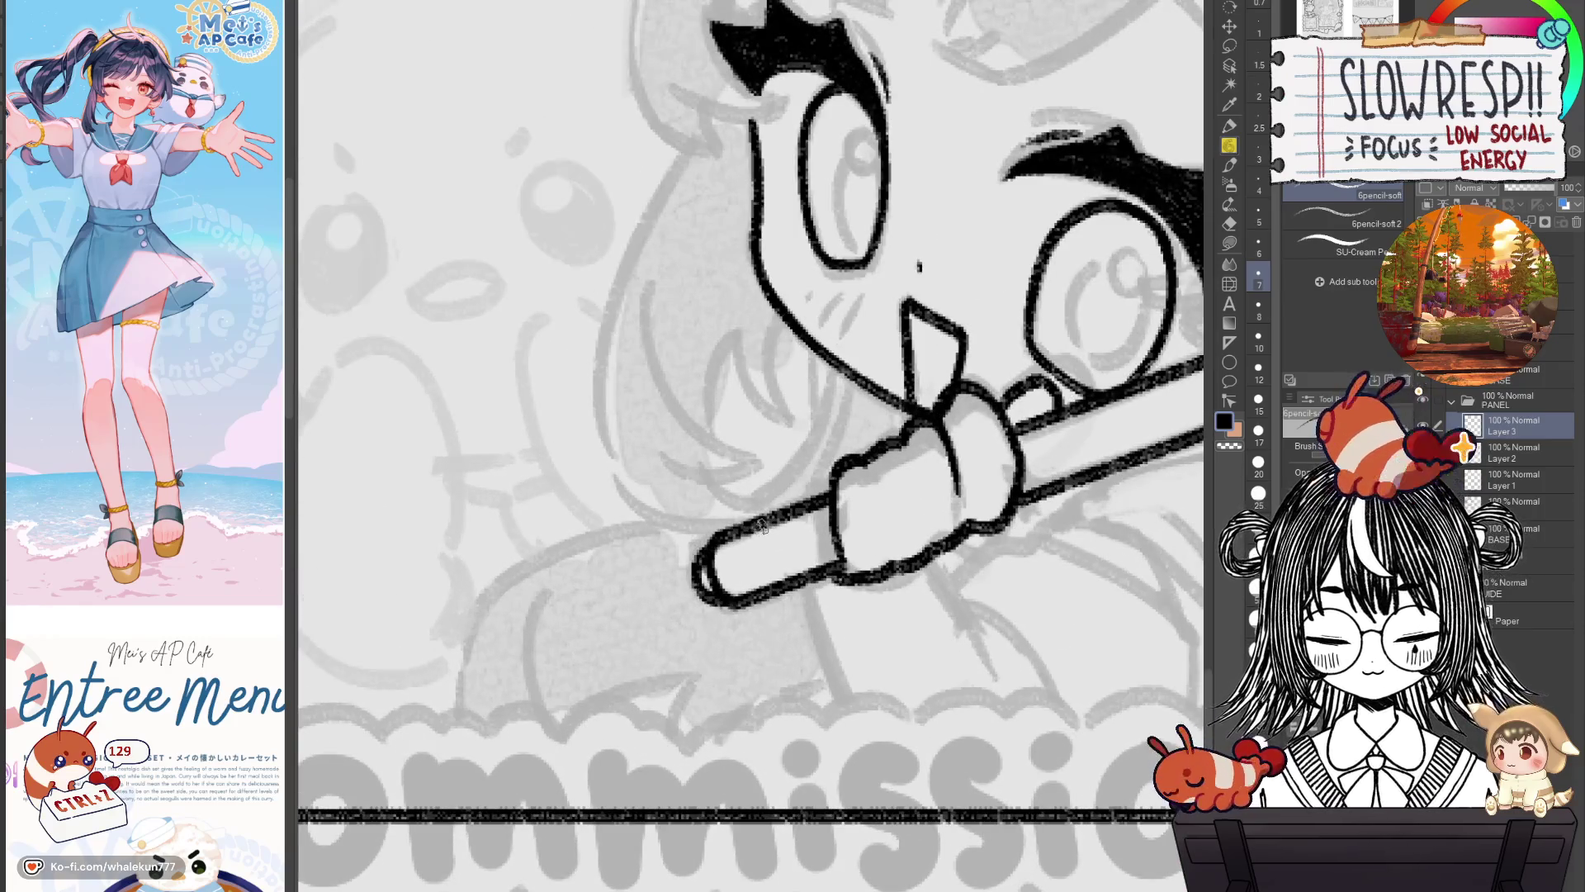
{"action": "key", "text": "ctrl+z"}
{"action": "left_click_drag", "start_coordinate": [763, 521], "coordinate": [780, 590]}
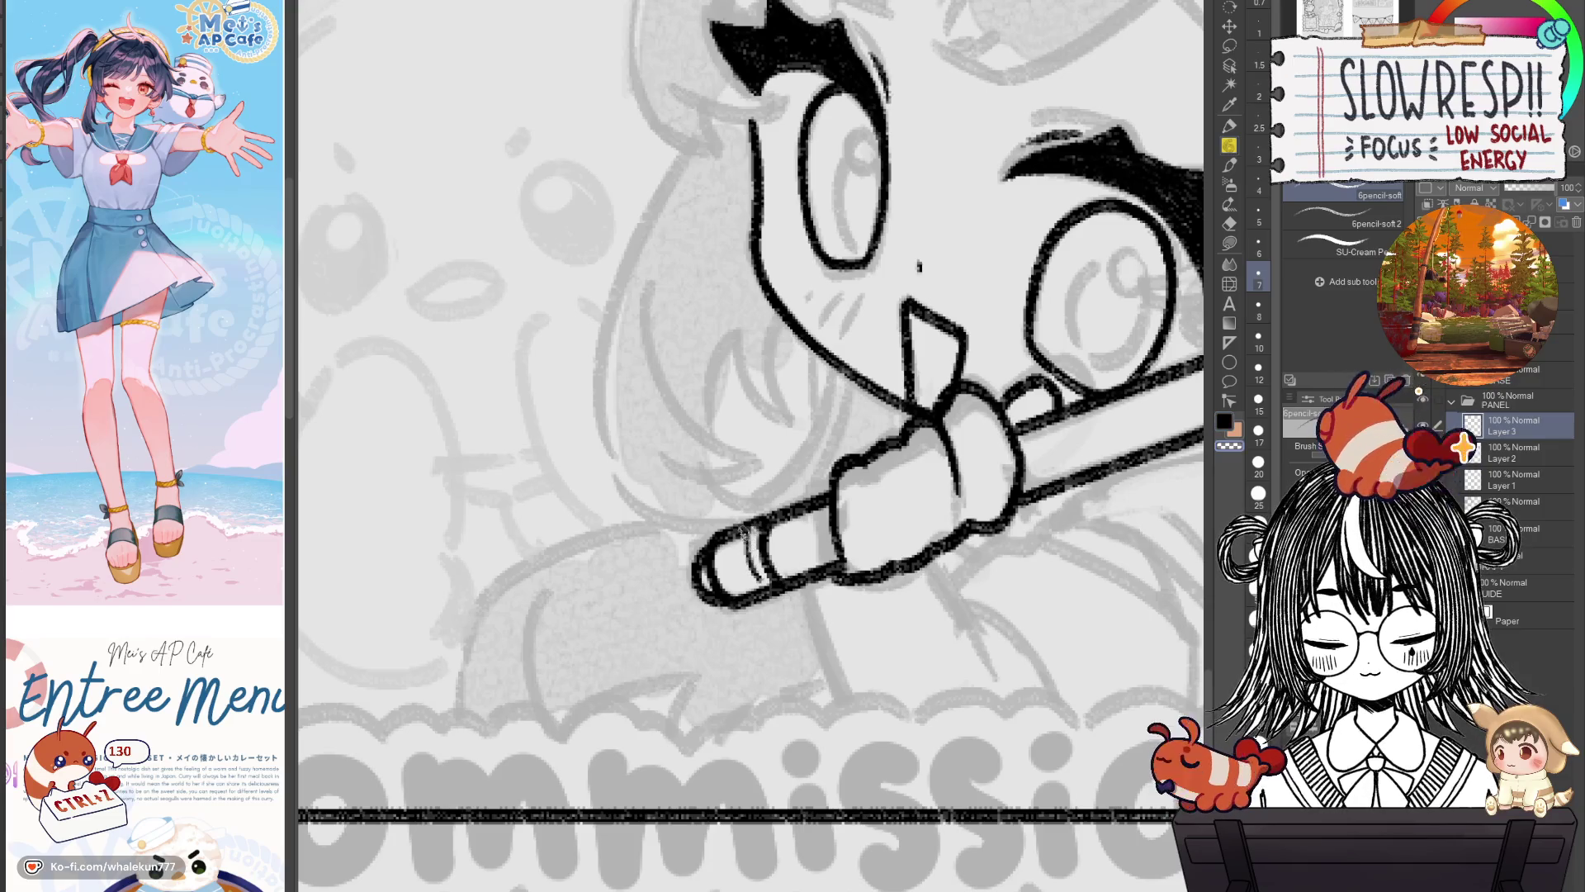
{"action": "mouse_move", "coordinate": [741, 530]}
{"action": "left_mouse_down"}
{"action": "mouse_move", "coordinate": [747, 583]}
{"action": "mouse_move", "coordinate": [735, 578]}
{"action": "left_mouse_up"}
Redraw the remaining band line on the pencil's end cleanly.
{"action": "scroll", "coordinate": [829, 519], "scroll_direction": "down", "scroll_amount": 1}
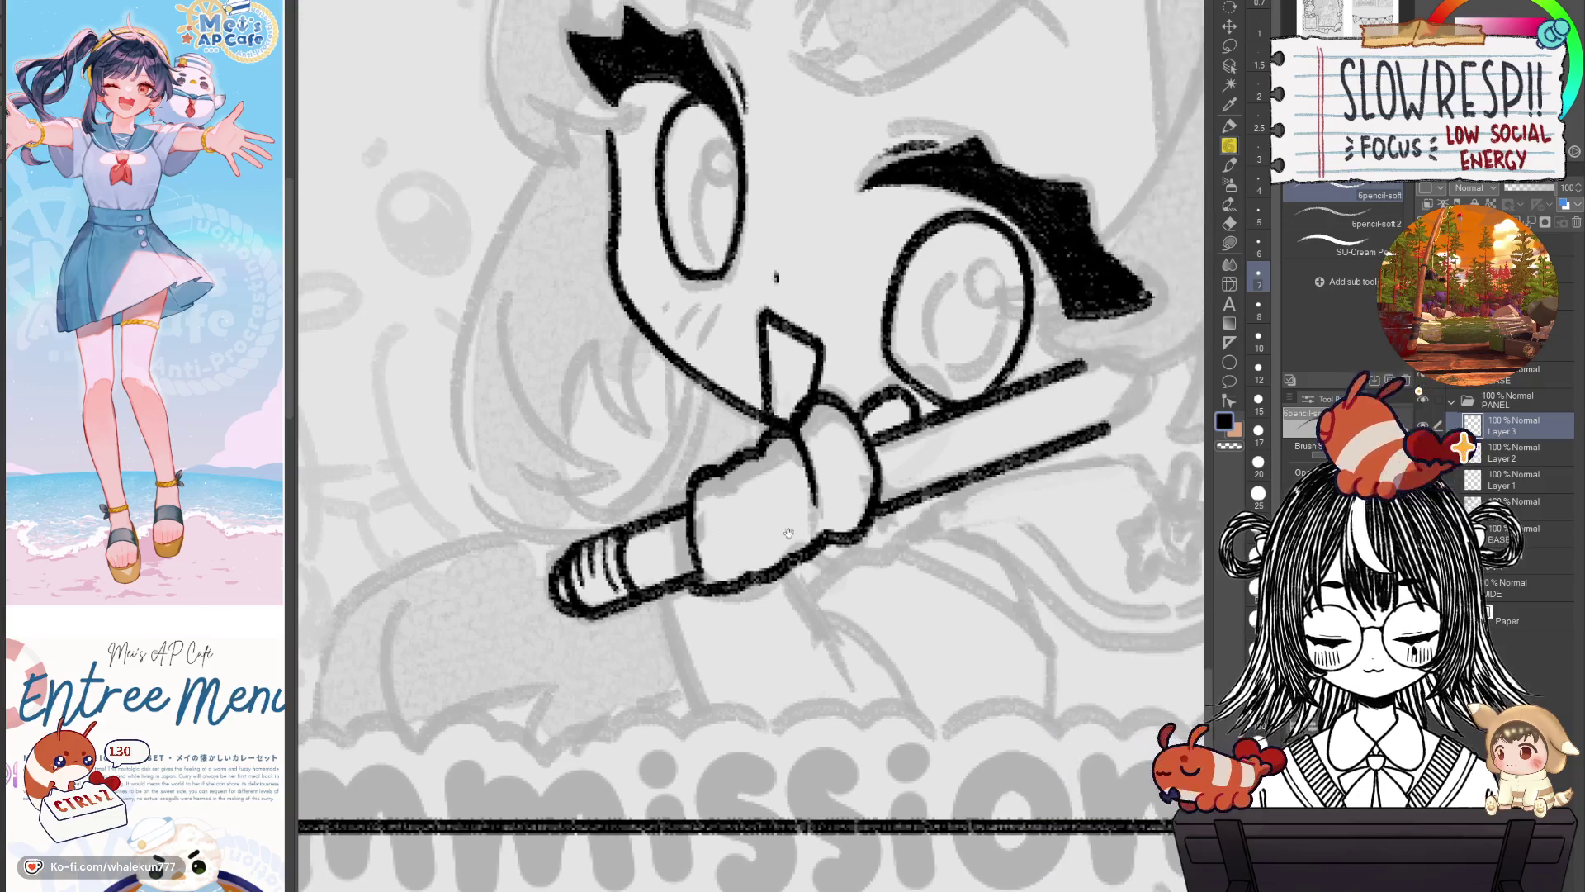
{"action": "scroll", "coordinate": [829, 528], "scroll_direction": "down", "scroll_amount": 4}
{"action": "scroll", "coordinate": [826, 543], "scroll_direction": "up", "scroll_amount": 5}
{"action": "key", "text": "ctrl+z"}
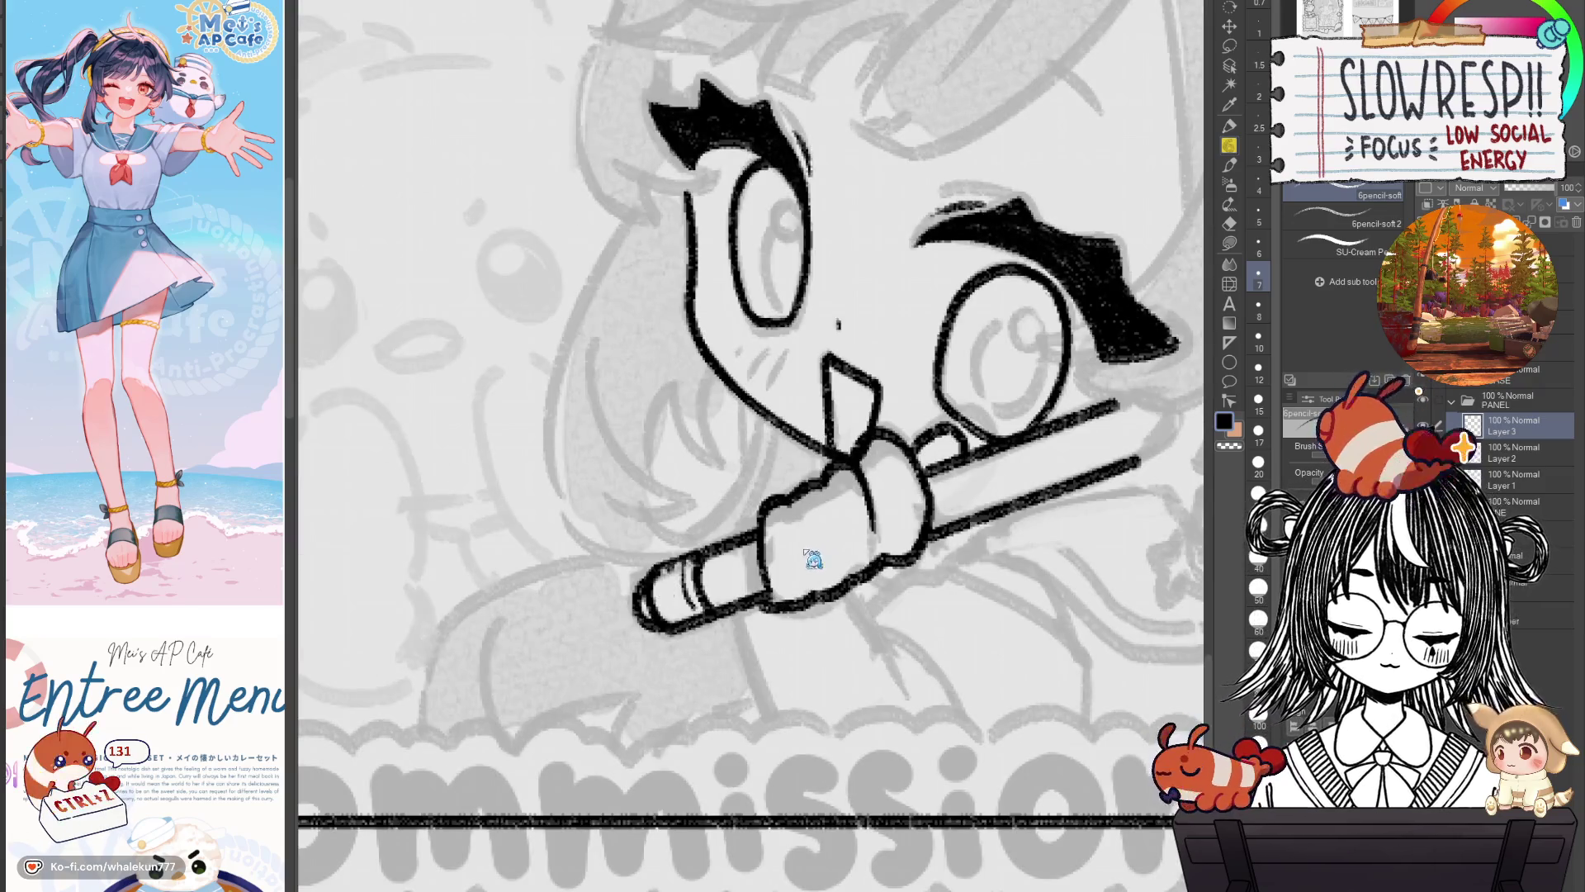
{"action": "scroll", "coordinate": [691, 568], "scroll_direction": "up", "scroll_amount": 1}
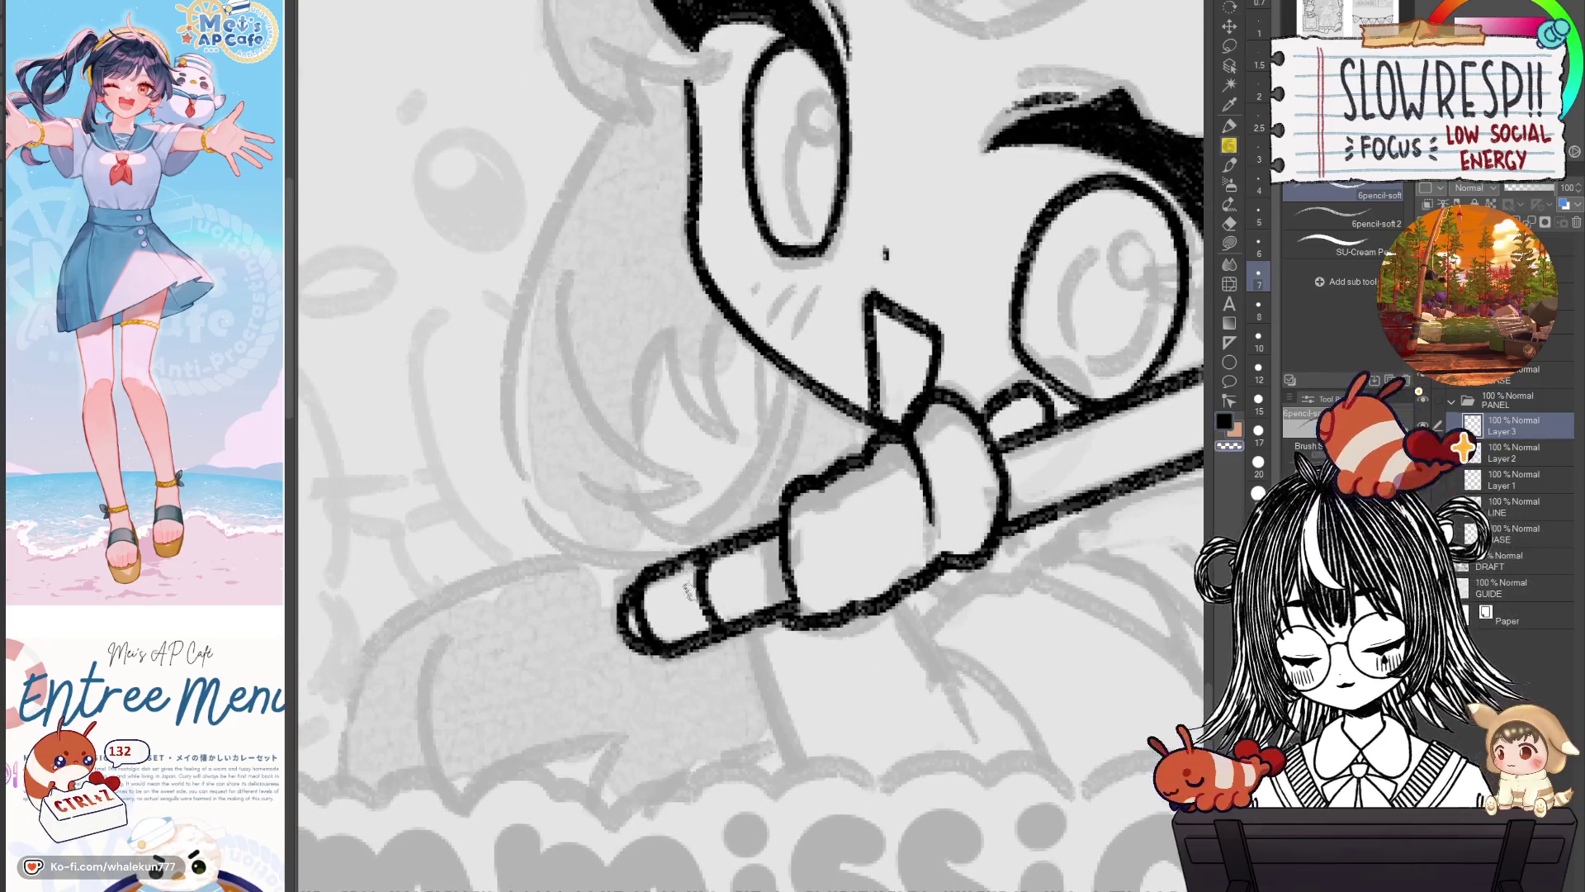
{"action": "left_click_drag", "start_coordinate": [686, 565], "coordinate": [691, 629]}
{"action": "key", "text": "ctrl+z"}
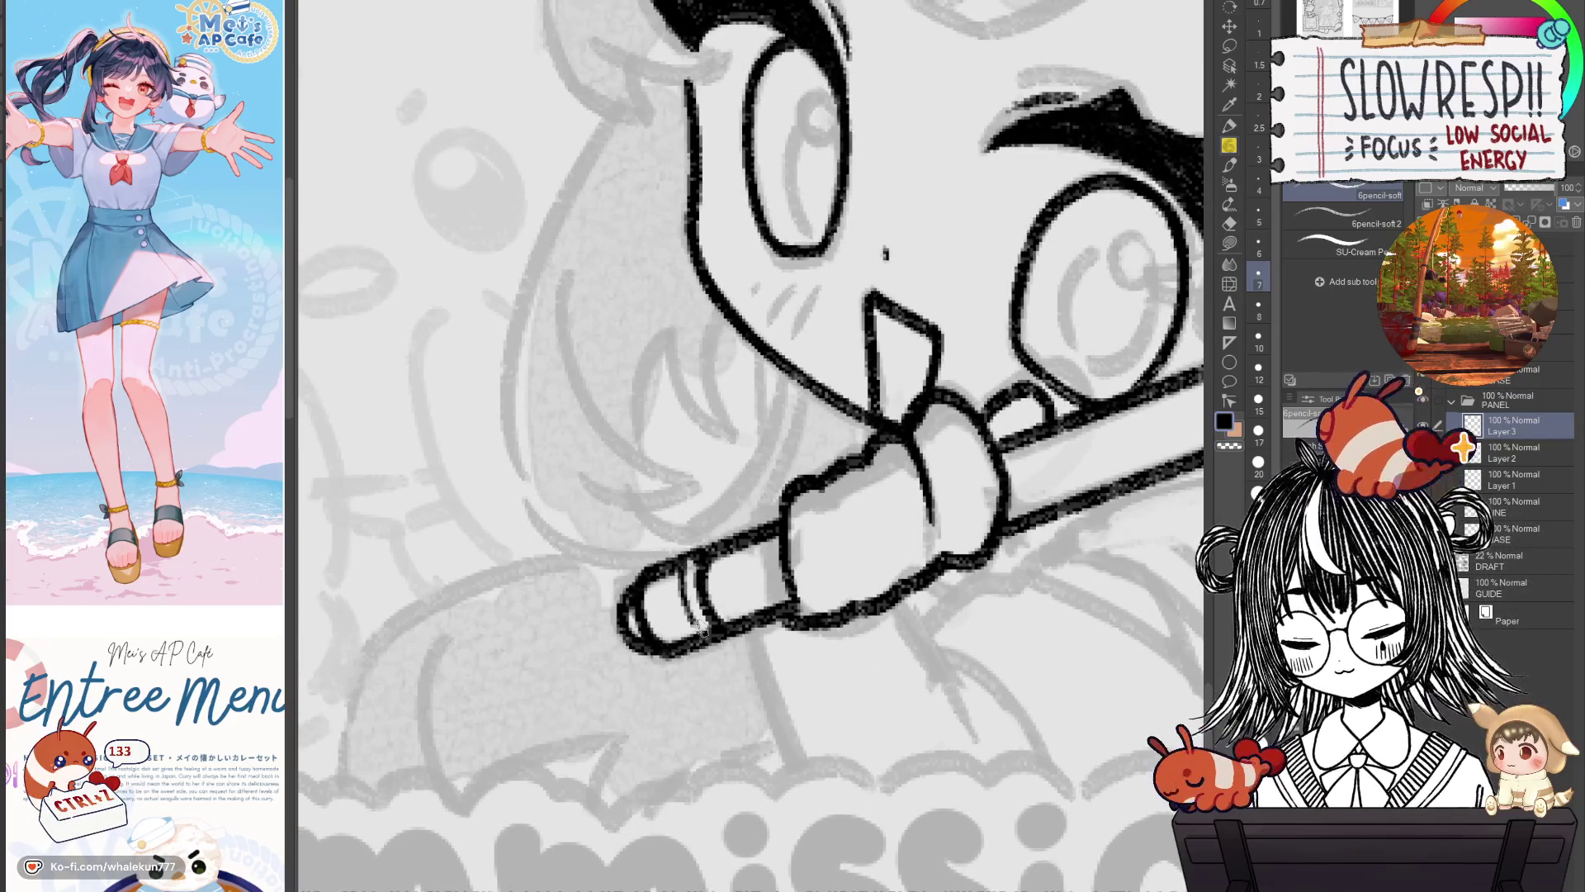
{"action": "left_click_drag", "start_coordinate": [700, 562], "coordinate": [704, 632]}
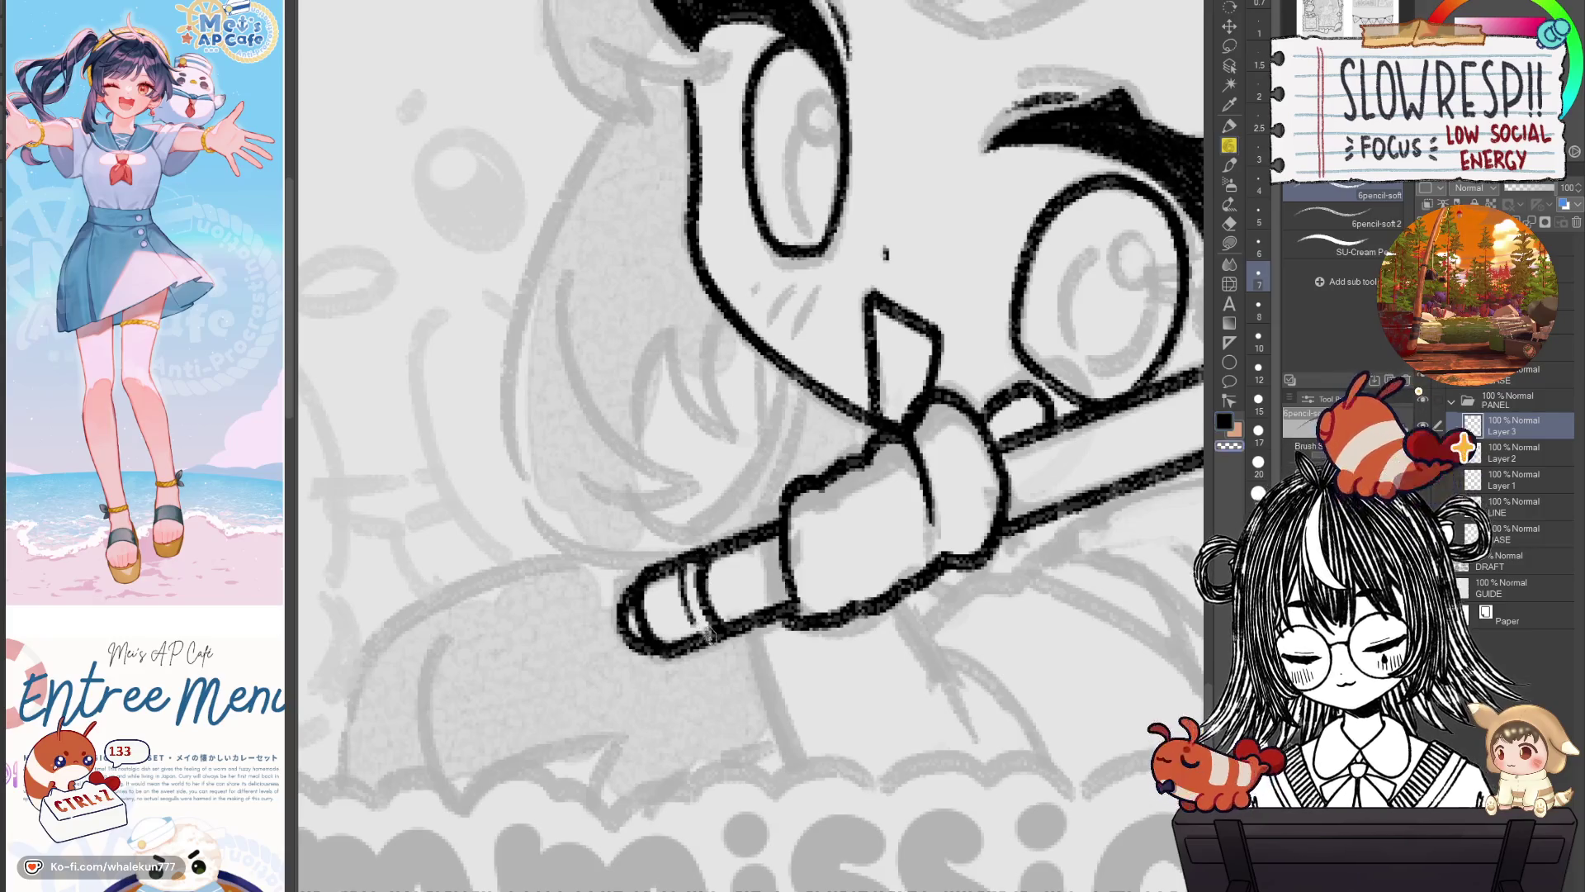
{"action": "mouse_move", "coordinate": [1097, 560]}
{"action": "left_mouse_down"}
{"action": "mouse_move", "coordinate": [1028, 555]}
{"action": "mouse_move", "coordinate": [935, 587]}
{"action": "left_mouse_up"}
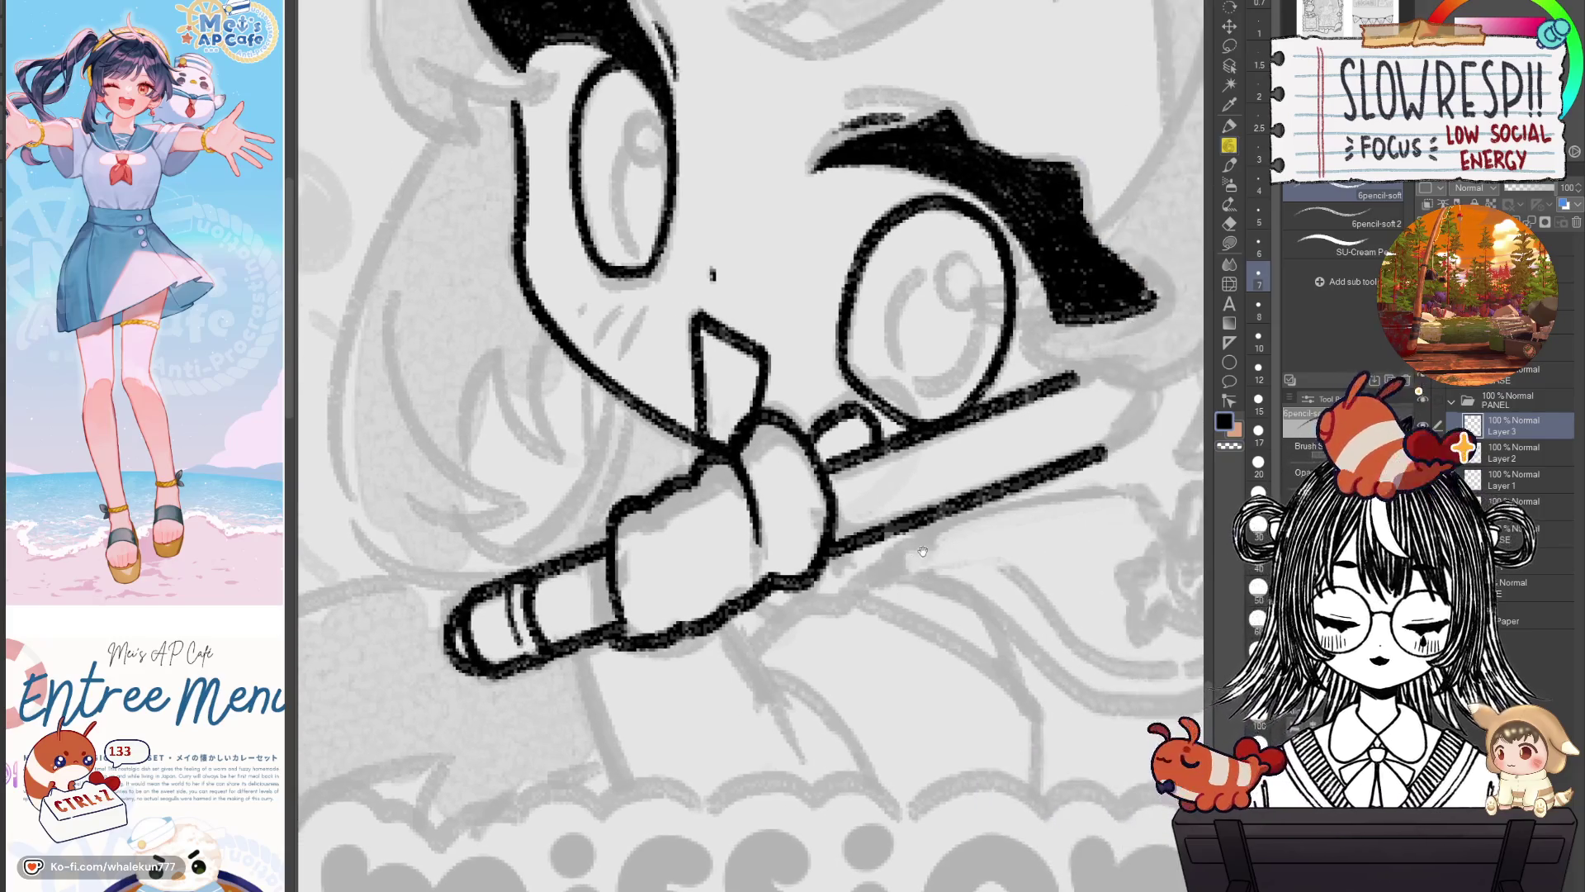
{"action": "left_click_drag", "start_coordinate": [1024, 512], "coordinate": [930, 545]}
{"action": "left_click_drag", "start_coordinate": [1014, 421], "coordinate": [920, 454]}
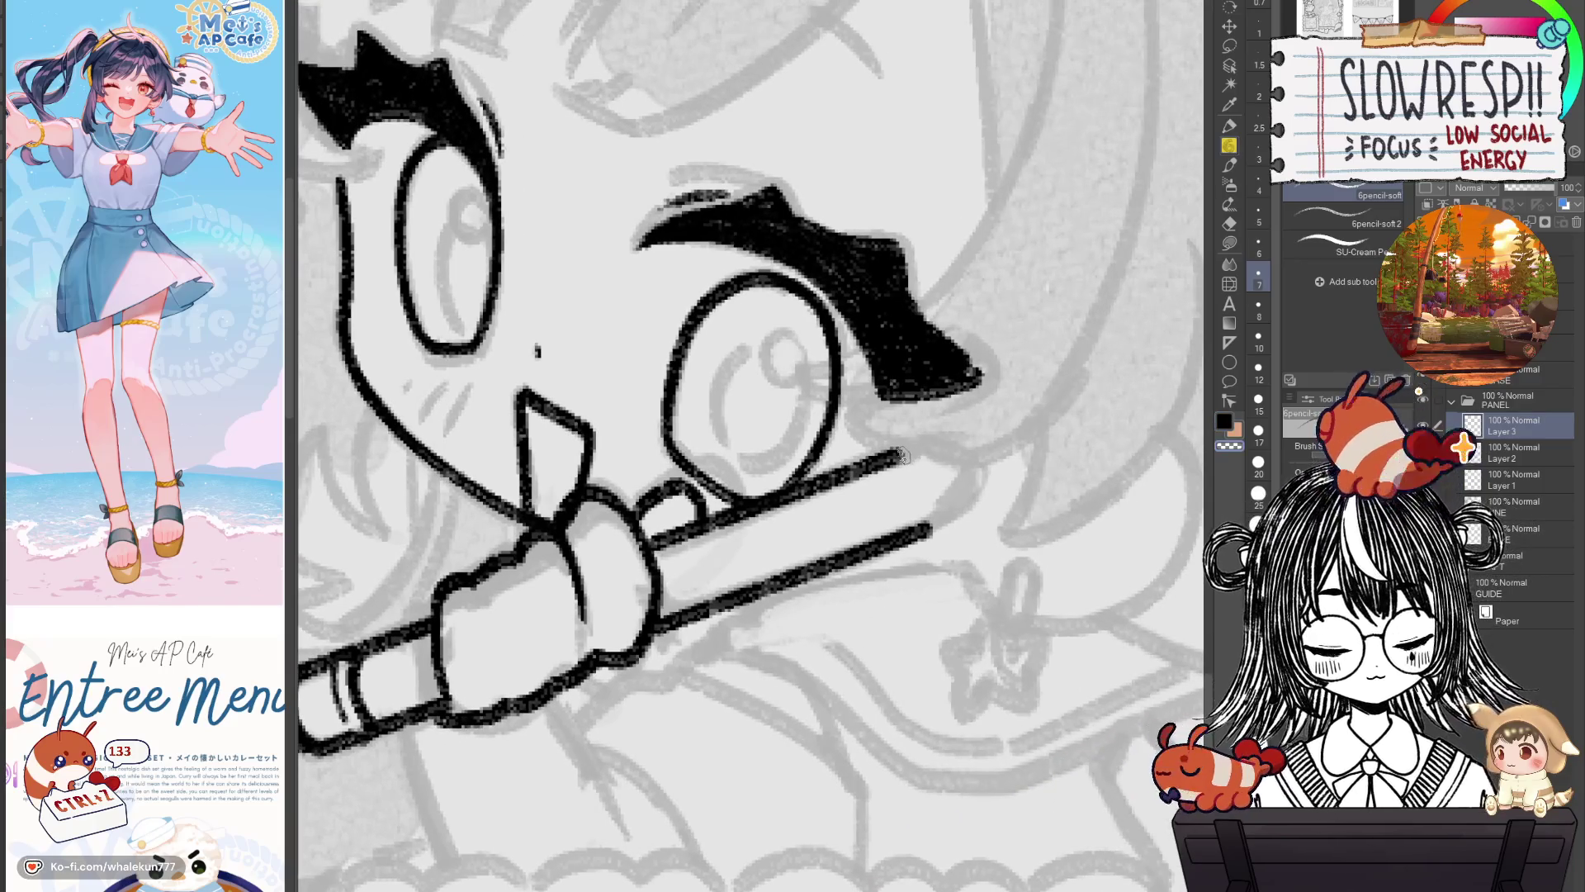
Extend the pencil's upper edge and ink the curved sharpened cone at its tip.
{"action": "key", "text": "ctrl+z"}
{"action": "mouse_move", "coordinate": [902, 451]}
{"action": "left_mouse_down"}
{"action": "mouse_move", "coordinate": [977, 461]}
{"action": "mouse_move", "coordinate": [929, 532]}
{"action": "left_mouse_up"}
{"action": "key", "text": "ctrl+z"}
{"action": "key", "text": "ctrl+z"}
{"action": "key", "text": "ctrl+z"}
{"action": "left_click_drag", "start_coordinate": [979, 475], "coordinate": [923, 538]}
{"action": "key", "text": "ctrl+z"}
{"action": "key", "text": "ctrl+z"}
{"action": "key", "text": "ctrl+z"}
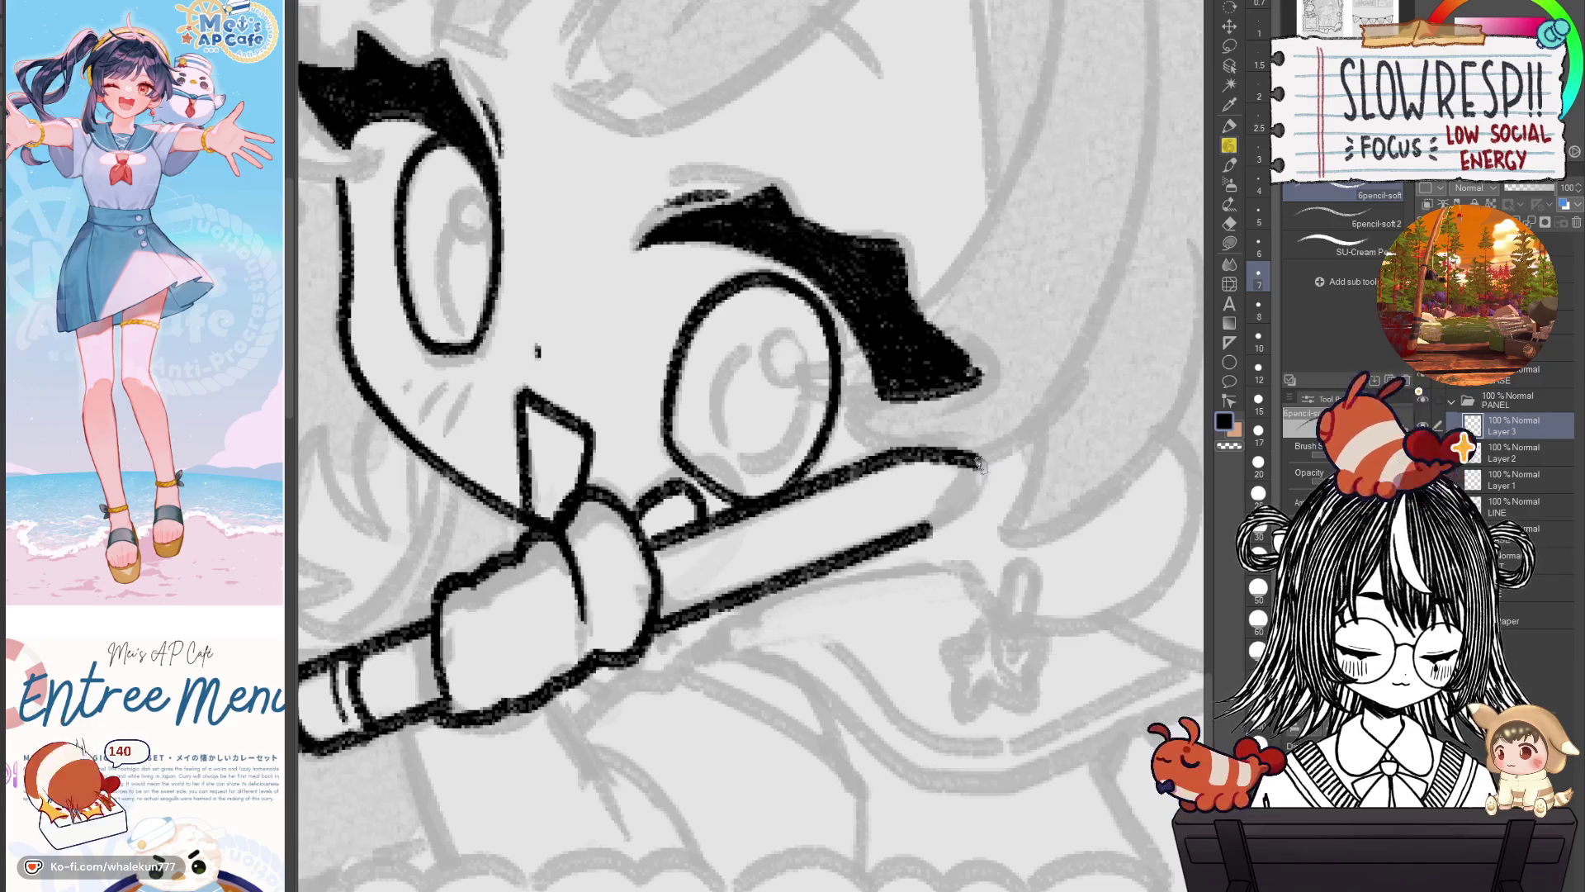
{"action": "left_click_drag", "start_coordinate": [979, 479], "coordinate": [923, 538]}
{"action": "key", "text": "ctrl+z"}
{"action": "key", "text": "ctrl+z"}
{"action": "left_click_drag", "start_coordinate": [979, 478], "coordinate": [923, 538]}
{"action": "key", "text": "ctrl+z"}
{"action": "left_click_drag", "start_coordinate": [974, 471], "coordinate": [926, 533]}
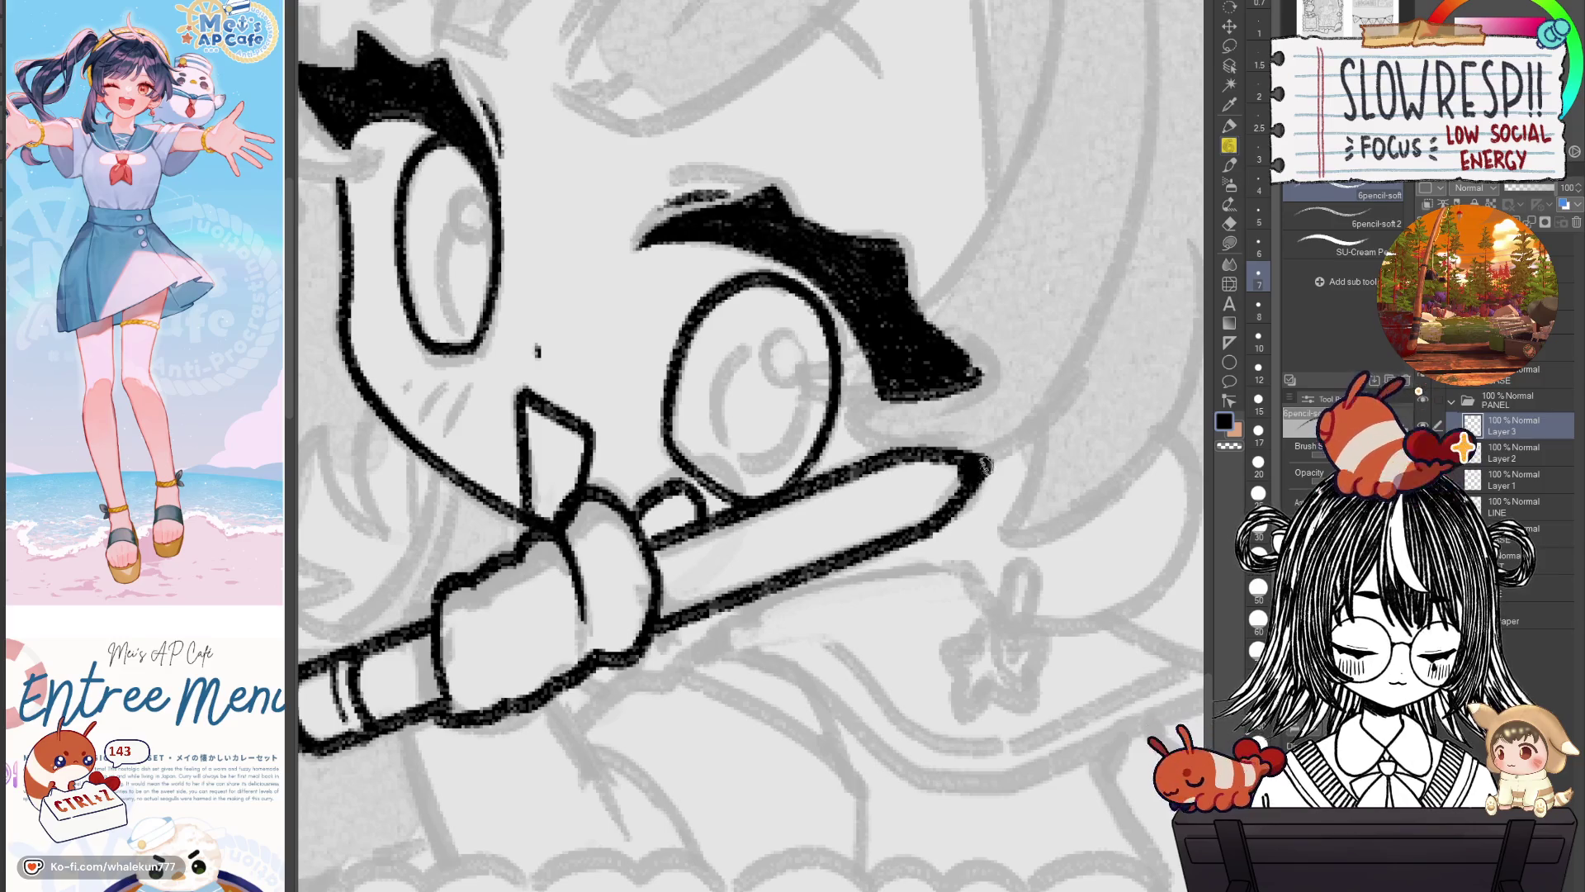
{"action": "key", "text": "ctrl+z"}
{"action": "left_click_drag", "start_coordinate": [986, 466], "coordinate": [937, 535]}
Clear stray marks near the tip and ink a short stroke for the dark lead point.
{"action": "left_click_drag", "start_coordinate": [898, 469], "coordinate": [909, 514]}
{"action": "key", "text": "ctrl+z"}
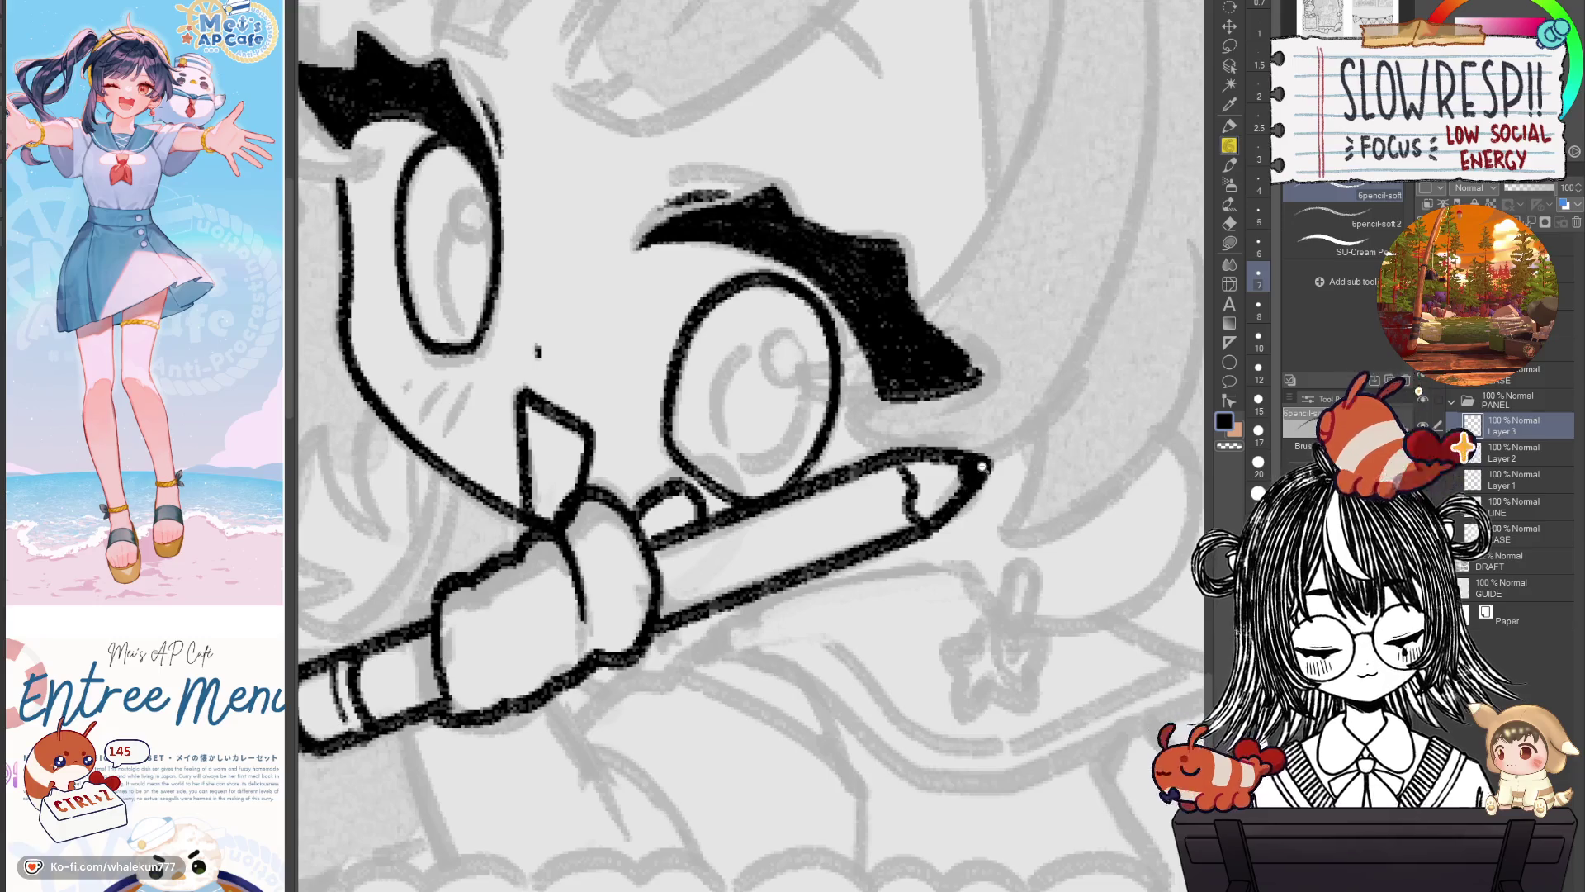
{"action": "scroll", "coordinate": [908, 507], "scroll_direction": "down", "scroll_amount": 5}
{"action": "scroll", "coordinate": [962, 487], "scroll_direction": "up", "scroll_amount": 5}
{"action": "key", "text": "ctrl+z"}
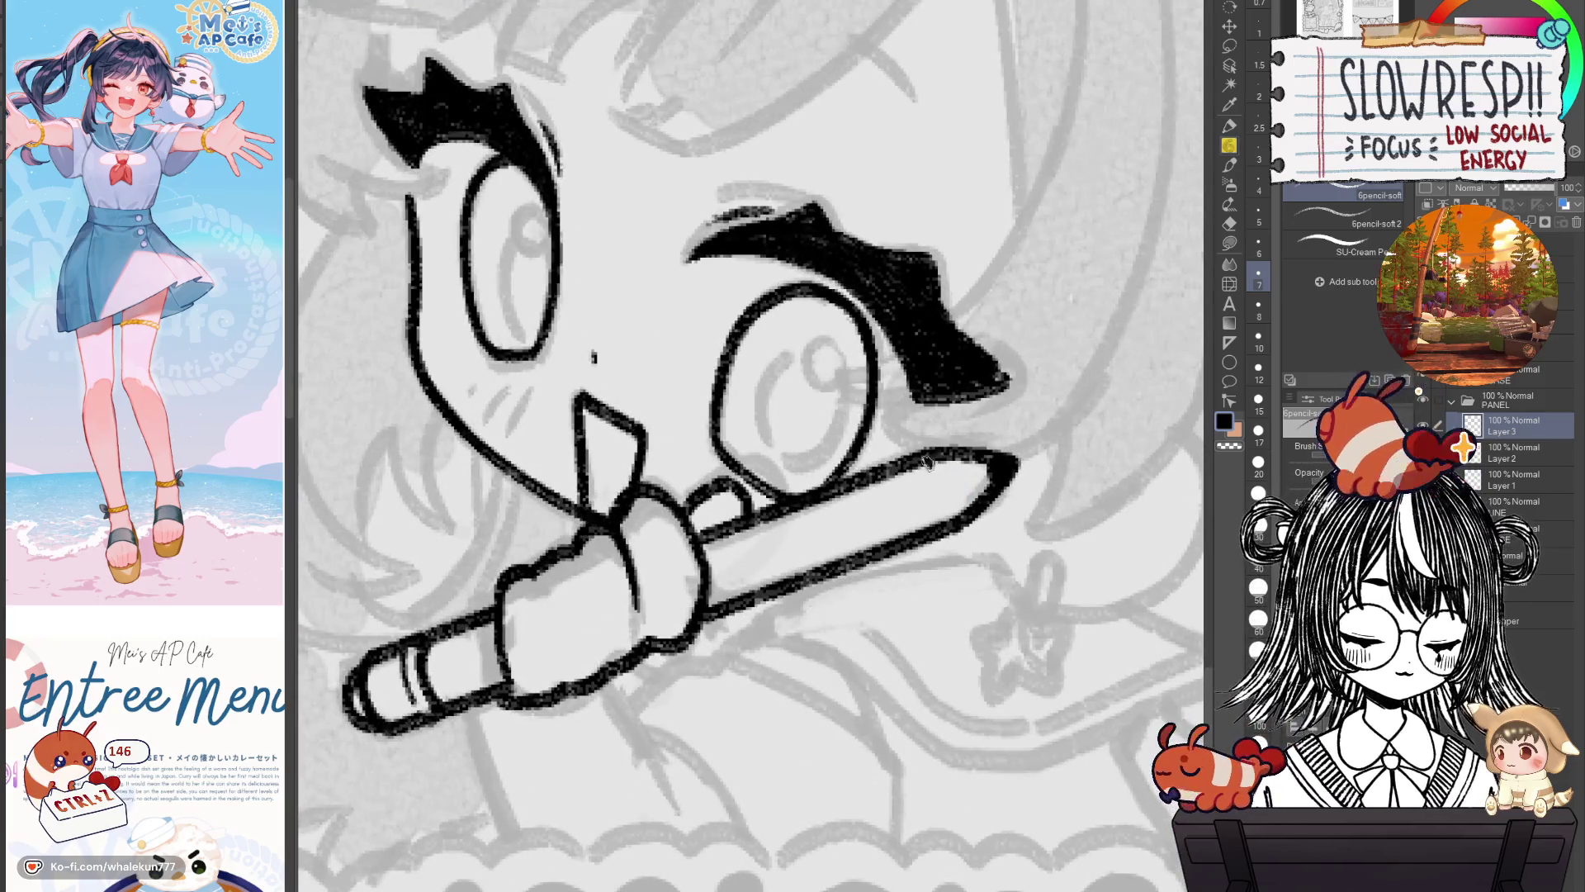
{"action": "key", "text": "ctrl+z"}
{"action": "key", "text": "ctrl+z"}
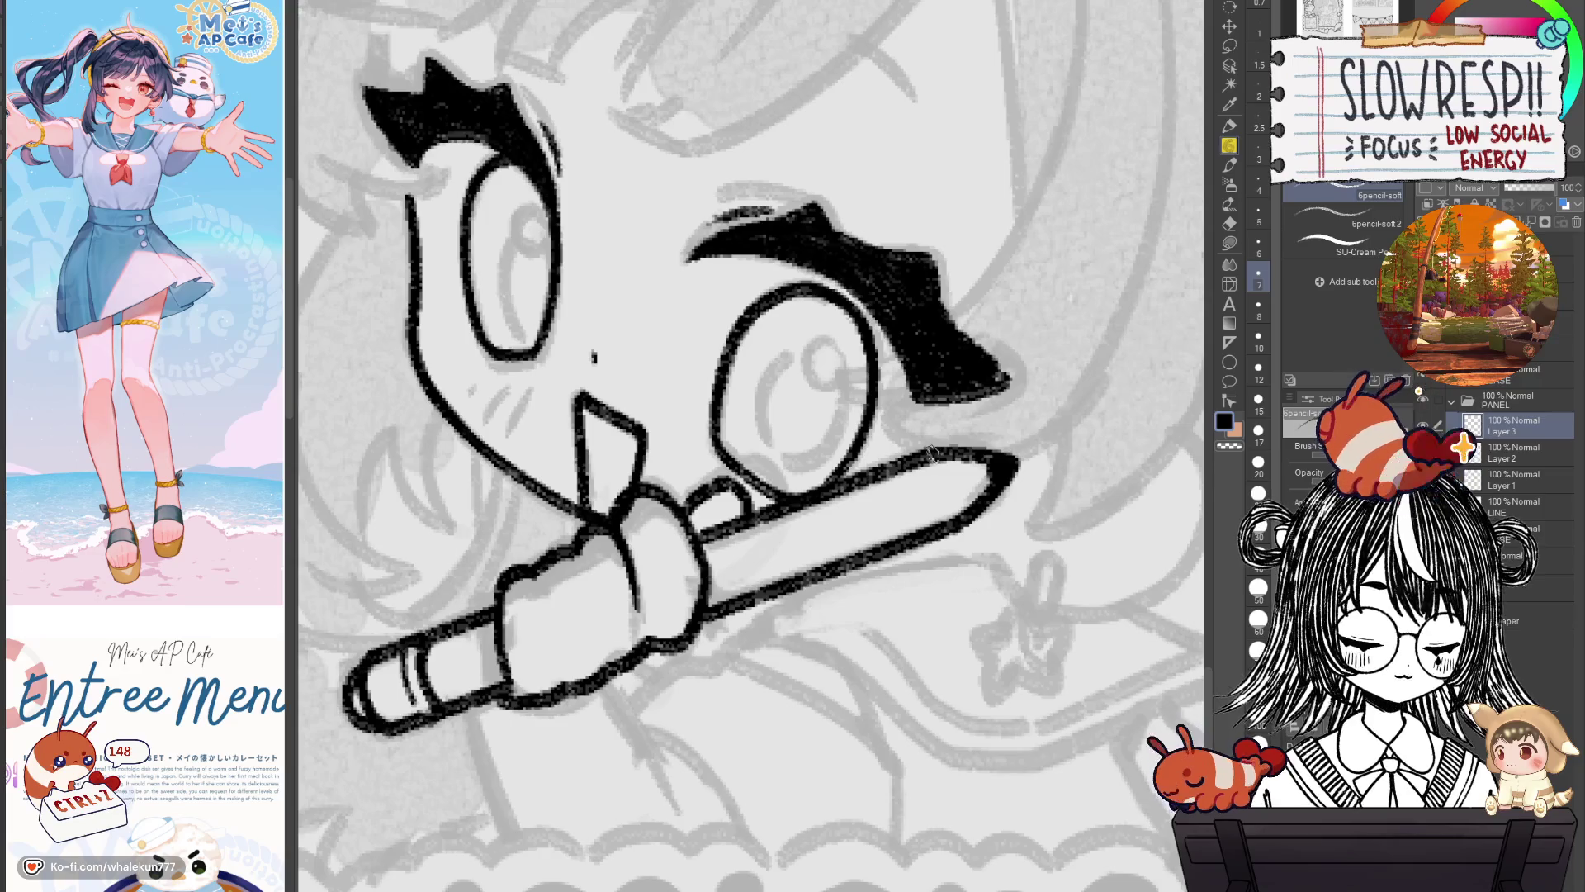
{"action": "key", "text": "ctrl+z"}
{"action": "left_click_drag", "start_coordinate": [928, 474], "coordinate": [941, 500]}
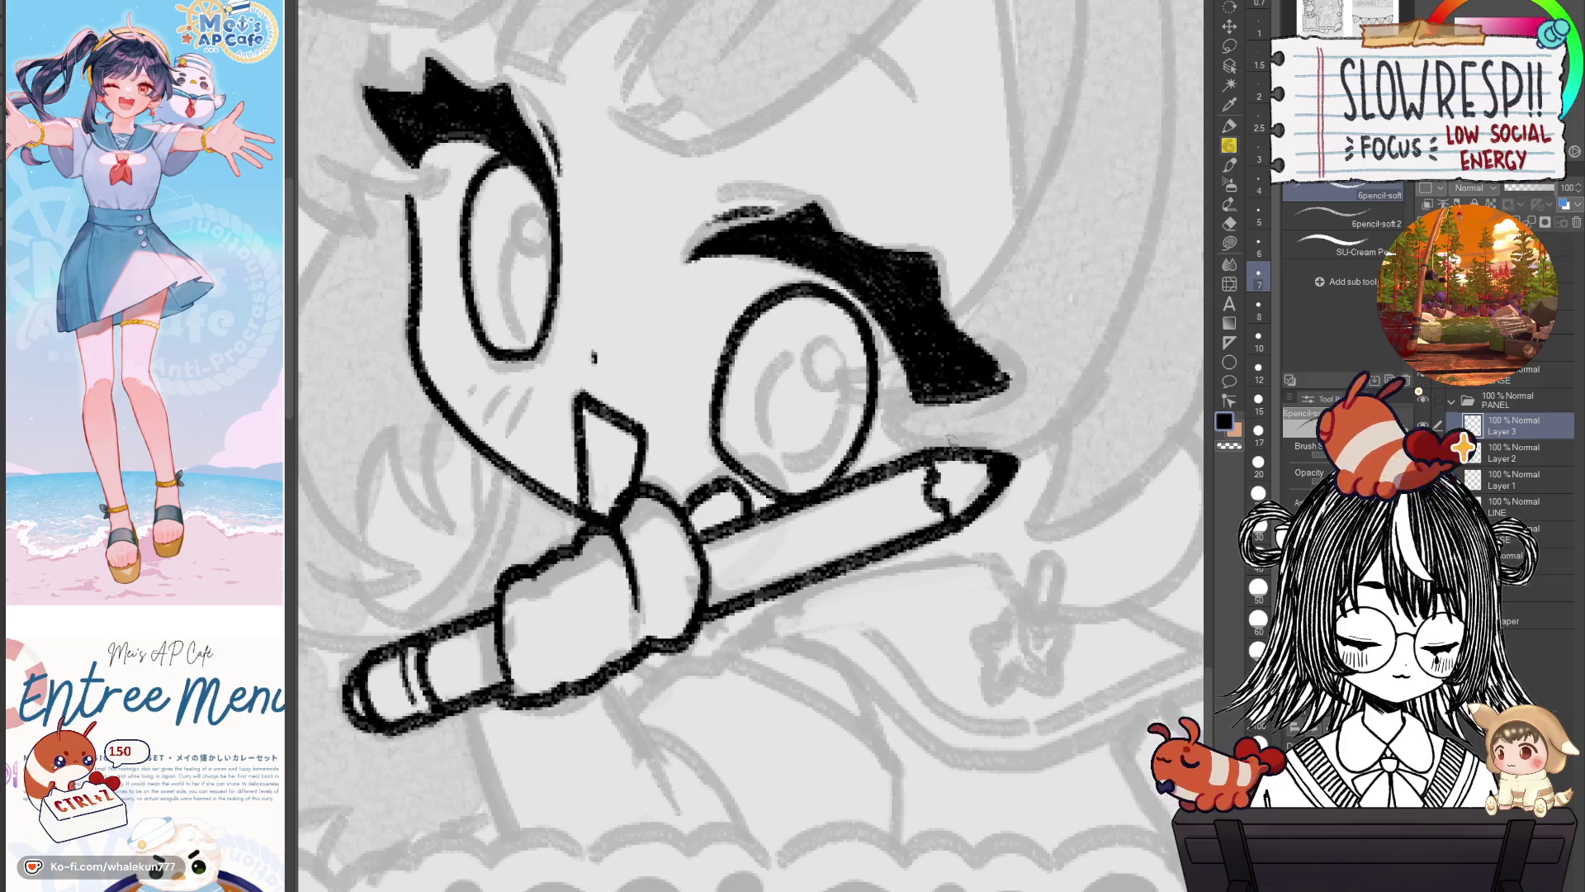
{"action": "scroll", "coordinate": [1036, 423], "scroll_direction": "down", "scroll_amount": 5}
{"action": "left_click_drag", "start_coordinate": [979, 505], "coordinate": [938, 507]}
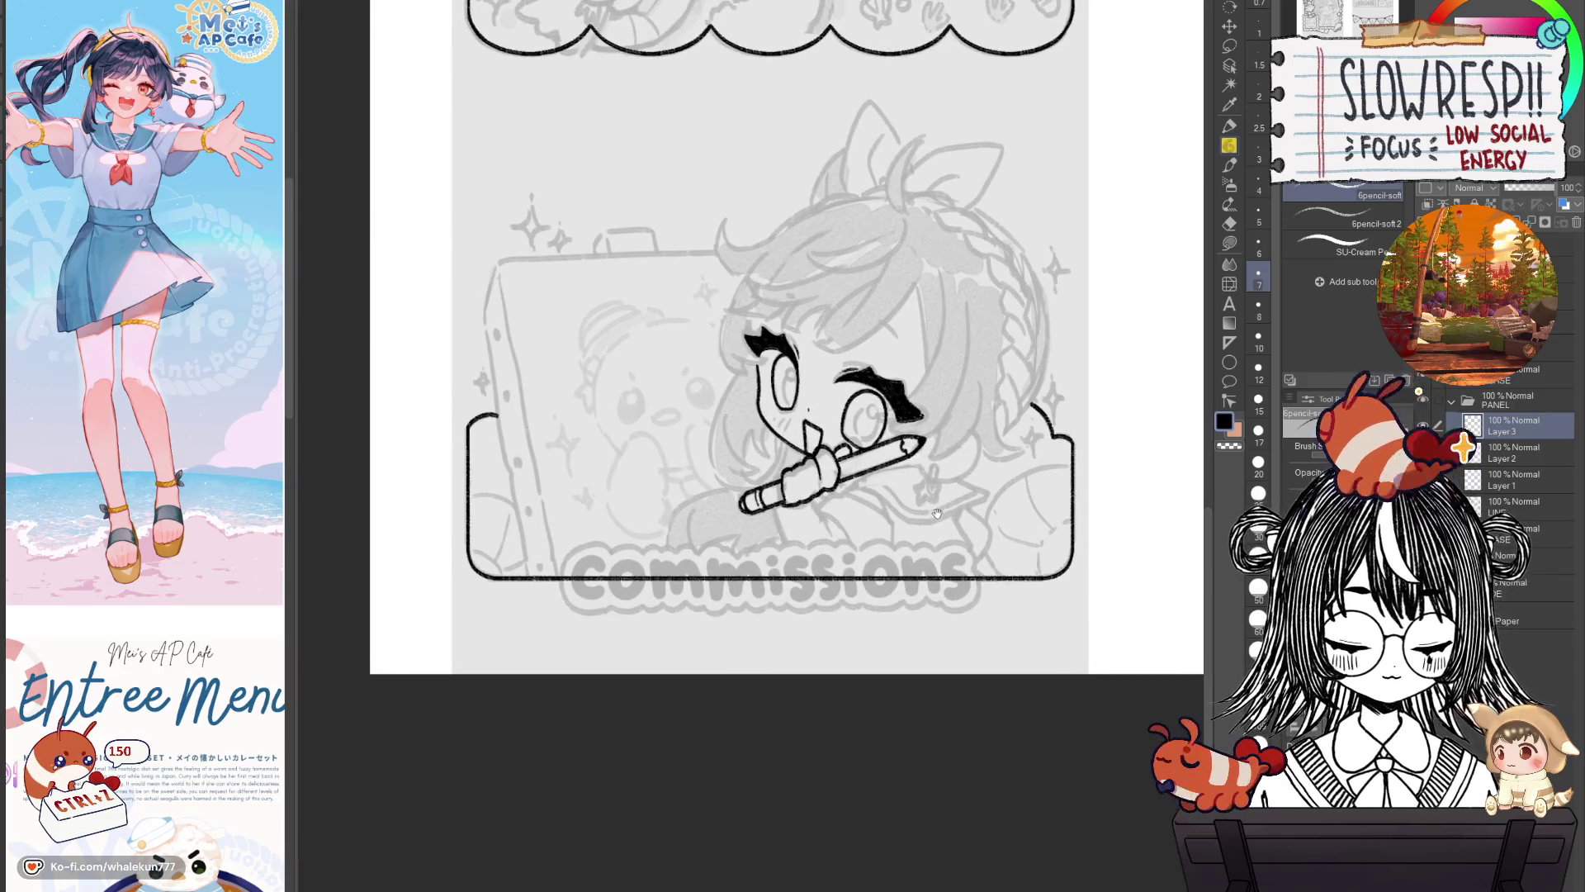
Zoom in and pan to centre the view on the face and pencil.
{"action": "scroll", "coordinate": [900, 471], "scroll_direction": "up", "scroll_amount": 1}
{"action": "scroll", "coordinate": [991, 494], "scroll_direction": "up", "scroll_amount": 1}
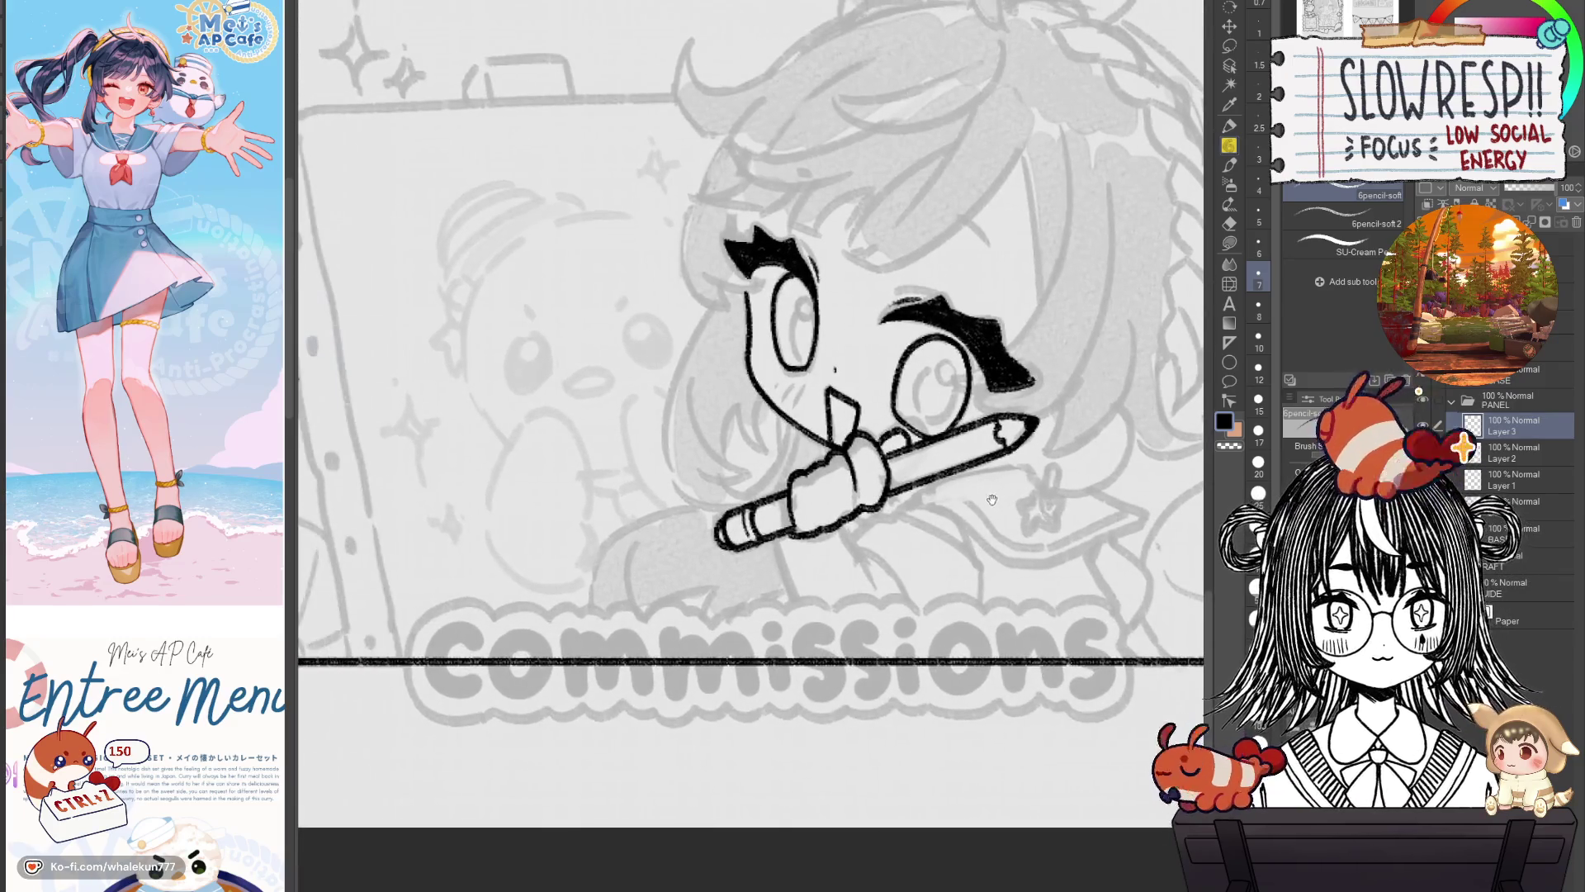
{"action": "scroll", "coordinate": [988, 503], "scroll_direction": "up", "scroll_amount": 1}
{"action": "scroll", "coordinate": [954, 533], "scroll_direction": "up", "scroll_amount": 1}
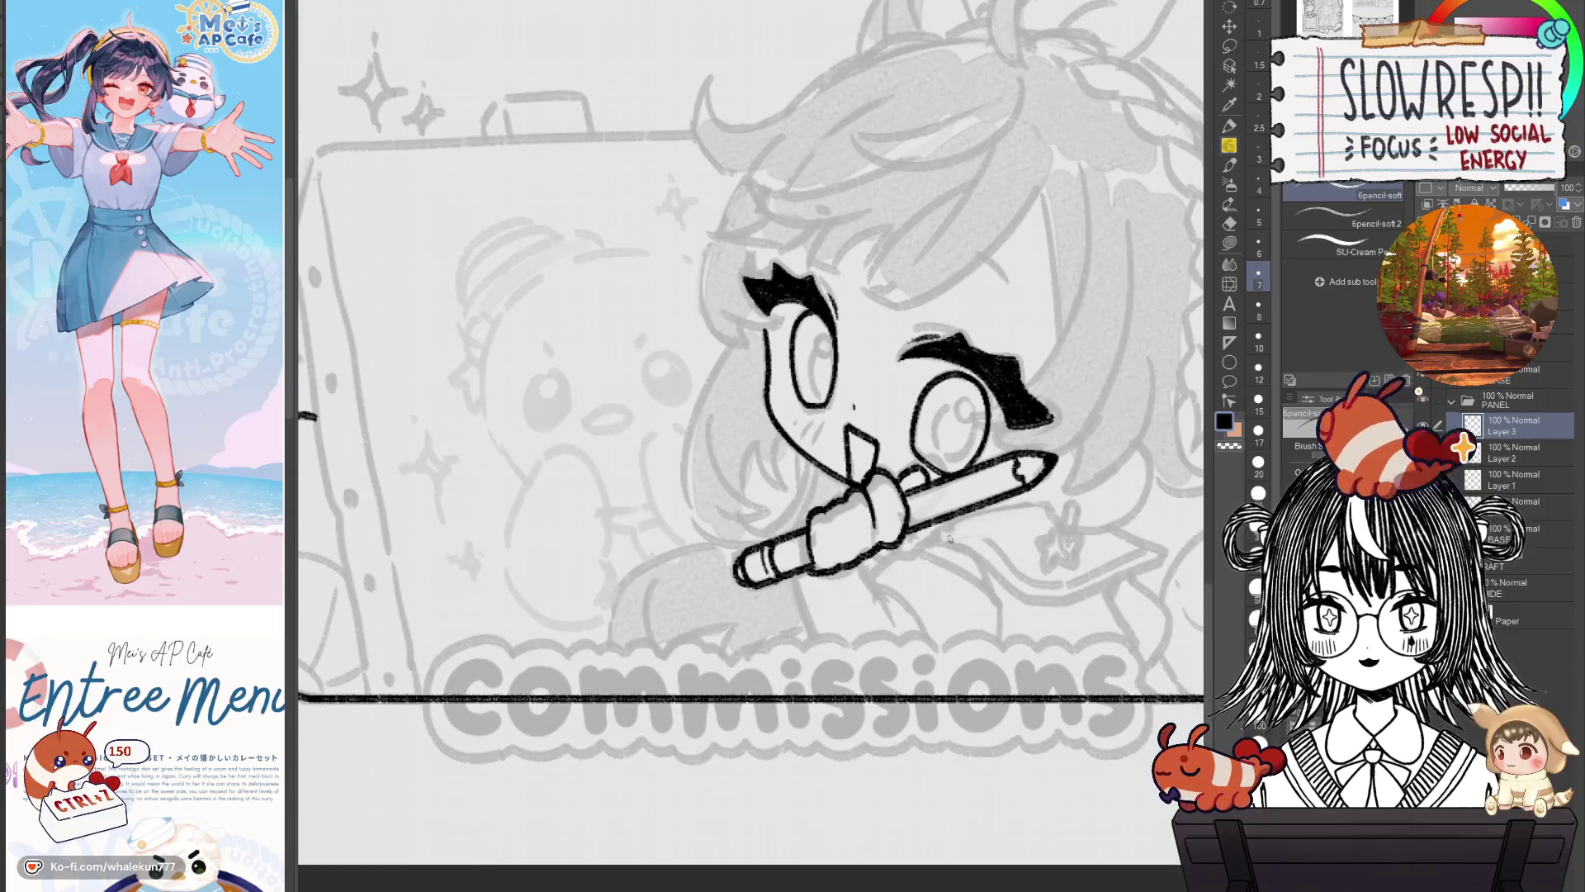
{"action": "left_click_drag", "start_coordinate": [930, 640], "coordinate": [907, 579]}
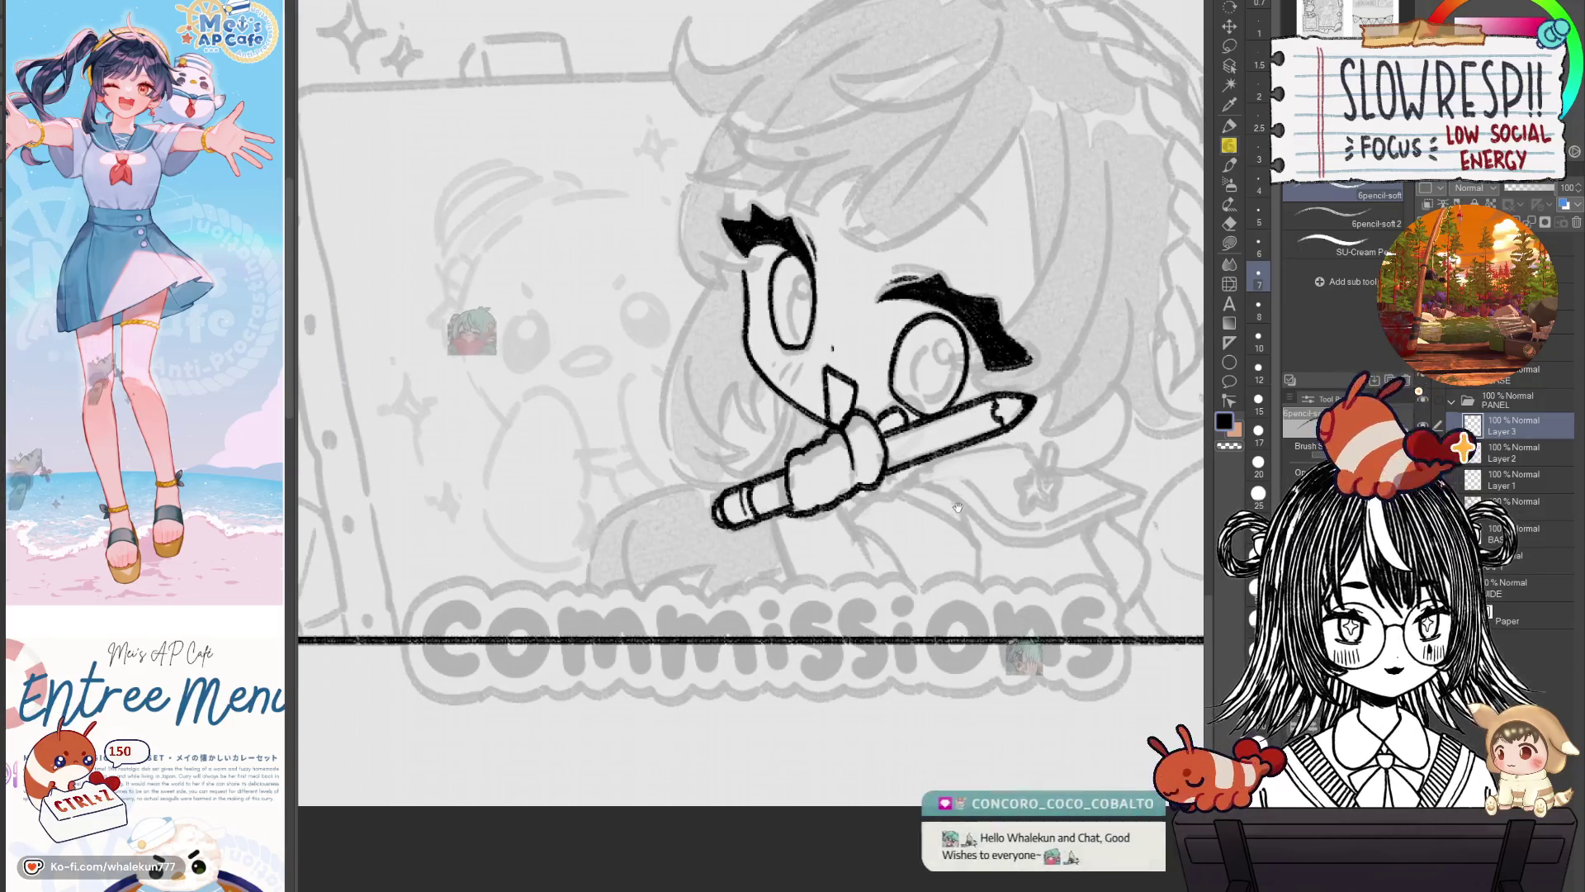
{"action": "left_click_drag", "start_coordinate": [955, 515], "coordinate": [933, 564]}
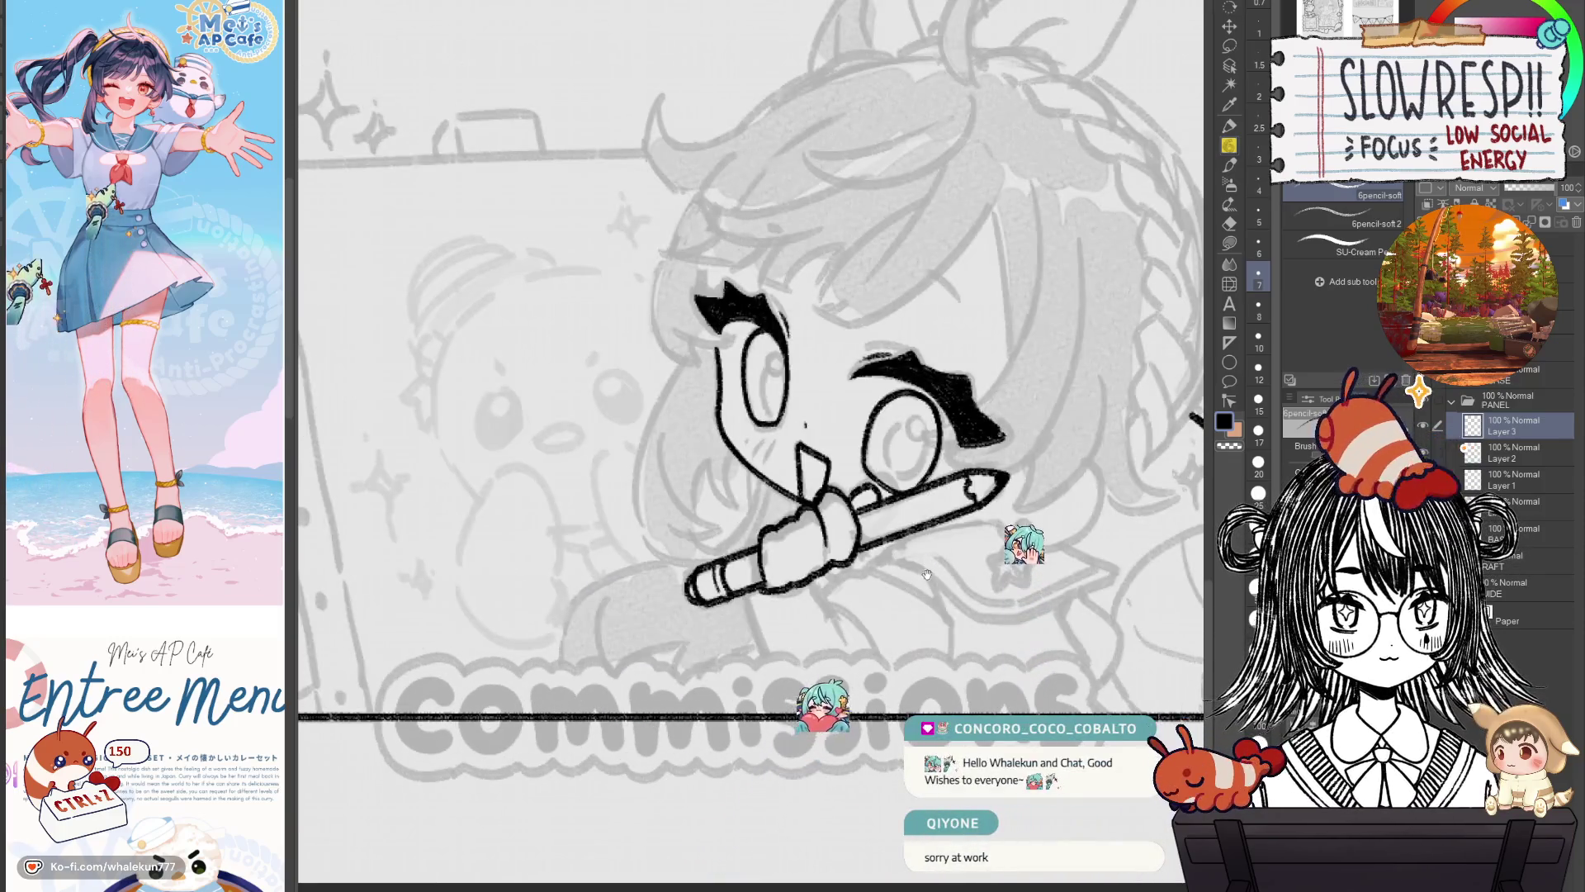
{"action": "left_click_drag", "start_coordinate": [919, 558], "coordinate": [940, 558]}
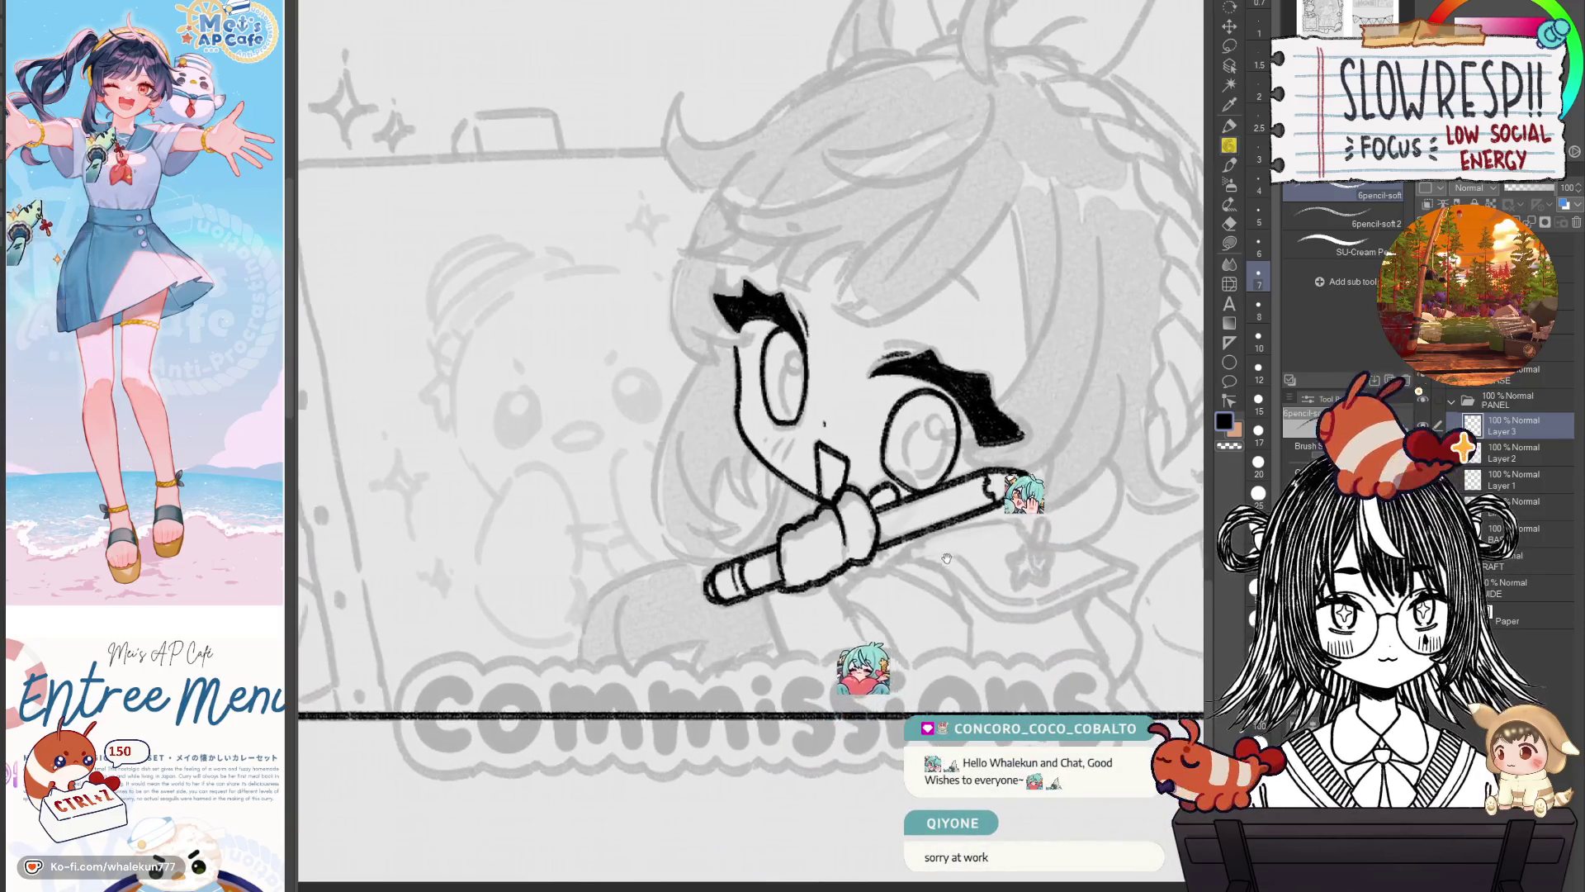
{"action": "scroll", "coordinate": [939, 559], "scroll_direction": "up", "scroll_amount": 1}
{"action": "scroll", "coordinate": [938, 545], "scroll_direction": "up", "scroll_amount": 1}
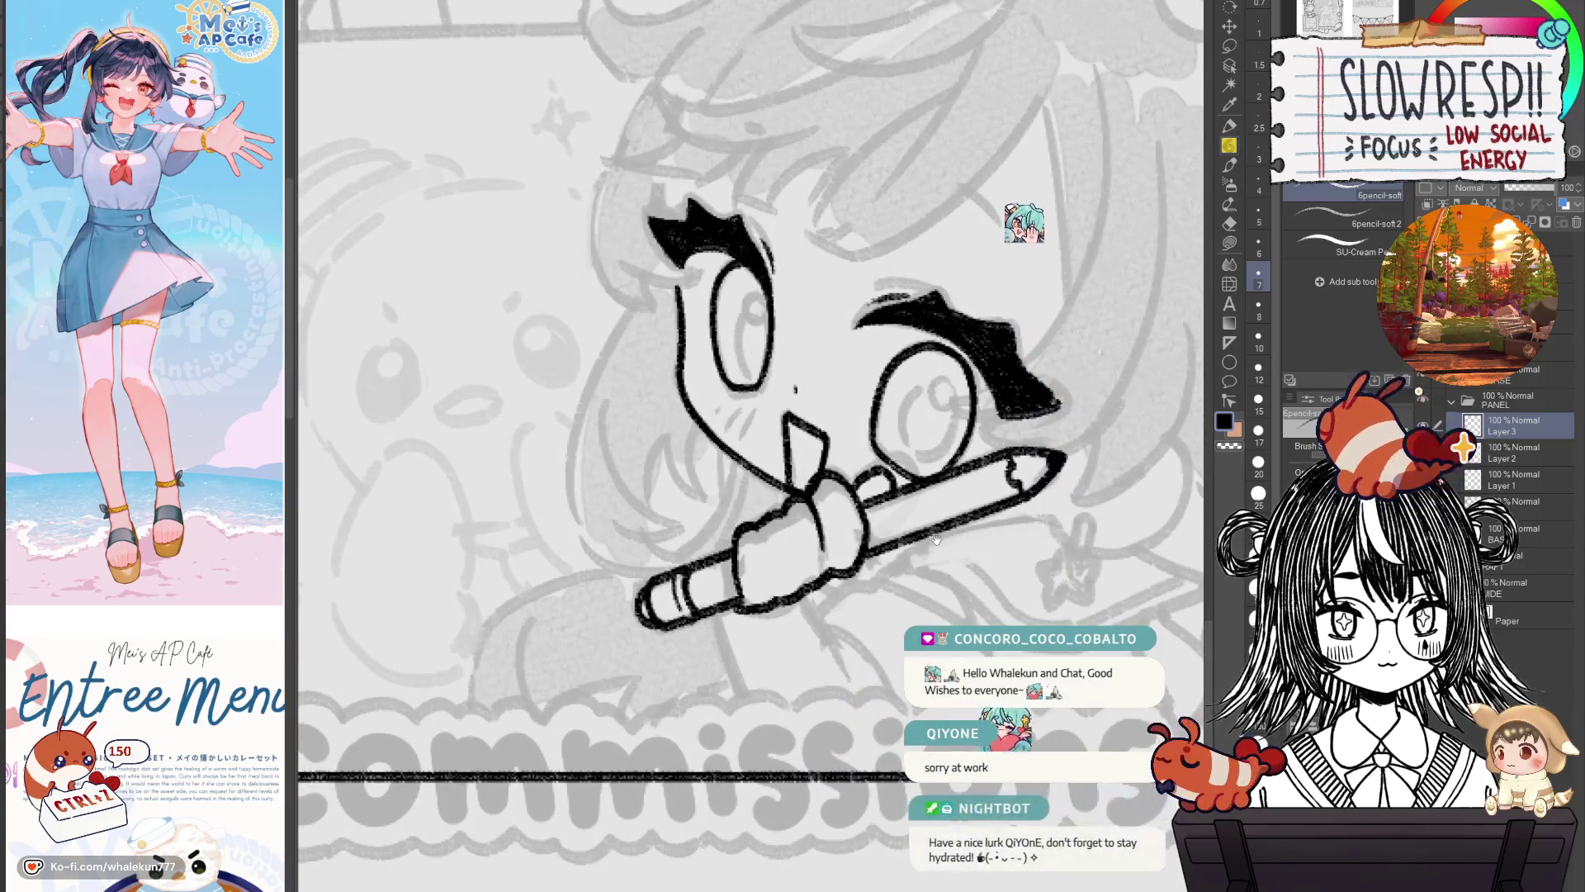
{"action": "left_click_drag", "start_coordinate": [936, 538], "coordinate": [933, 558]}
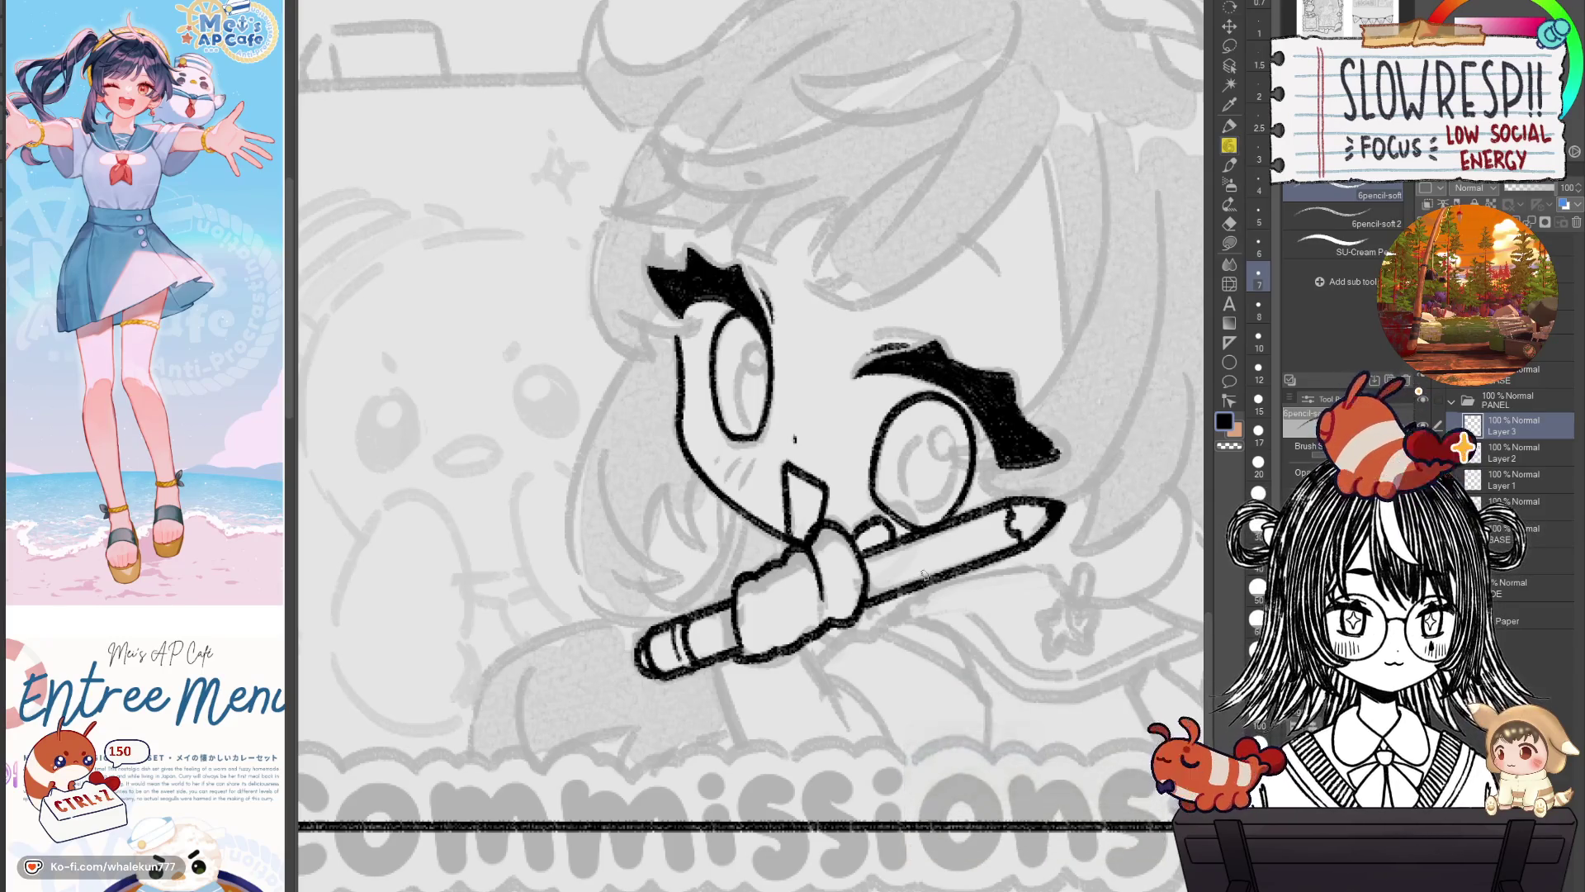
{"action": "mouse_move", "coordinate": [915, 557]}
{"action": "left_mouse_down"}
{"action": "mouse_move", "coordinate": [944, 496]}
{"action": "mouse_move", "coordinate": [922, 570]}
{"action": "mouse_move", "coordinate": [906, 493]}
{"action": "left_mouse_up"}
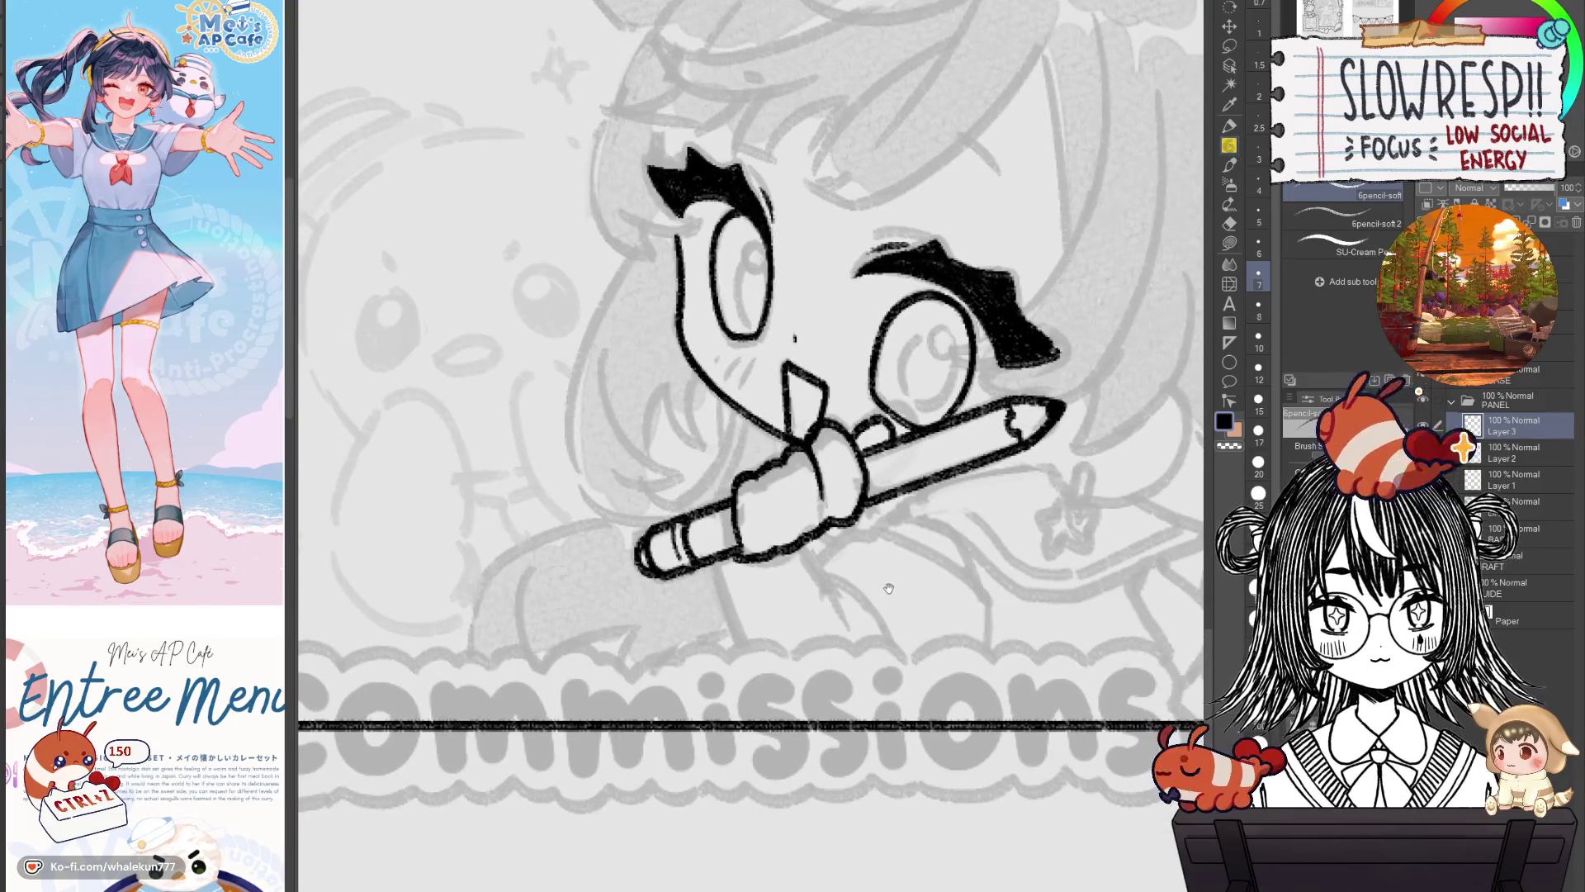
Zoom in on the hand and undo the stray strokes along its bottom outline.
{"action": "key", "text": "ctrl+plus"}
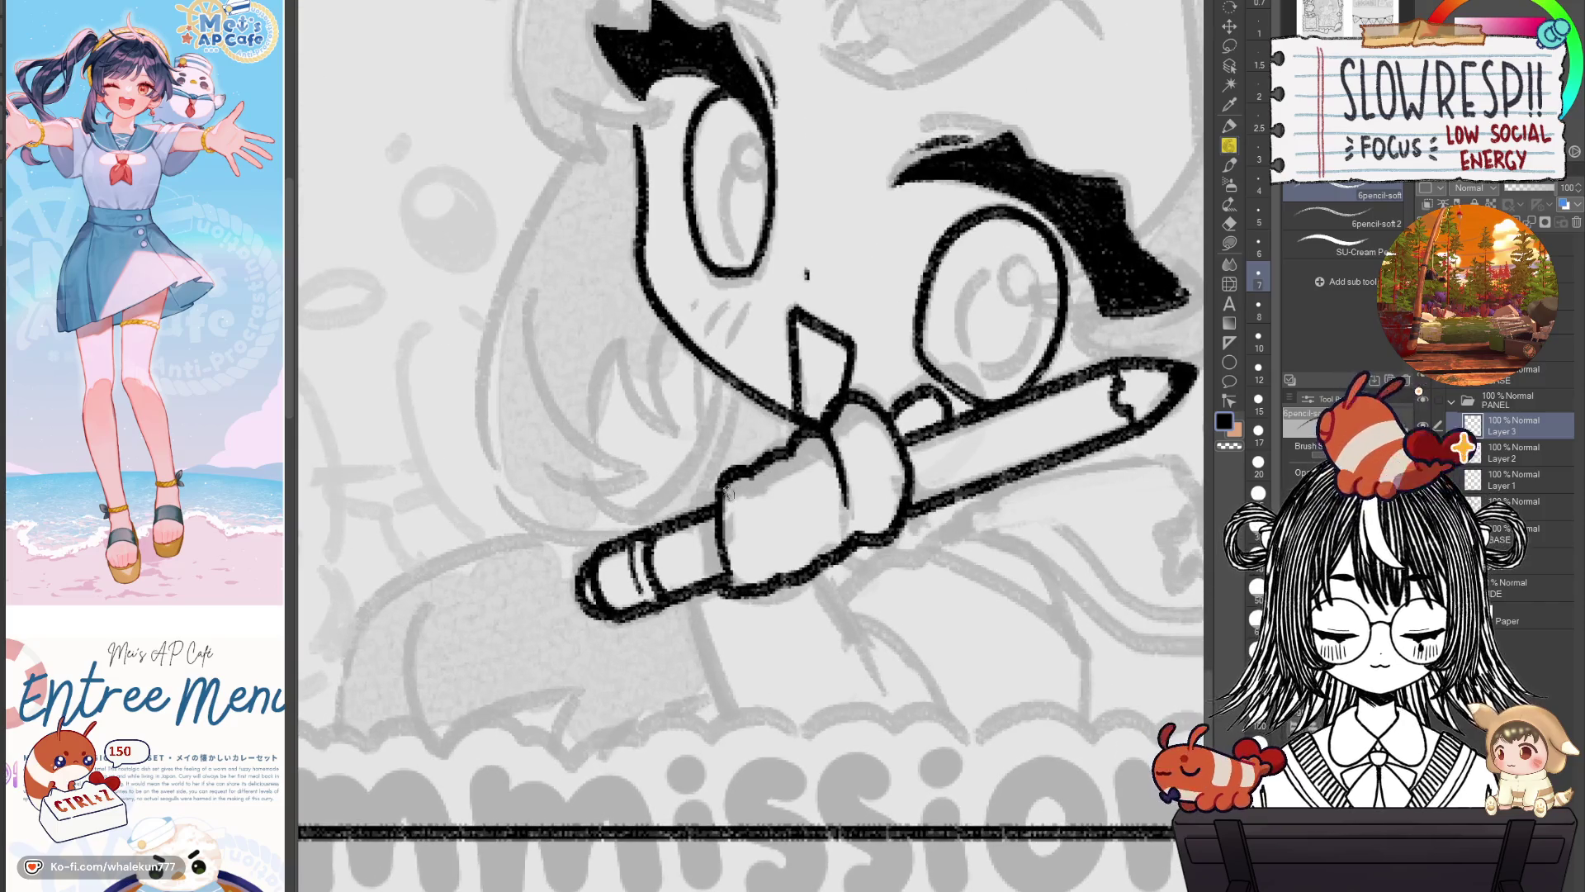
{"action": "key", "text": "ctrl+z"}
{"action": "left_click_drag", "start_coordinate": [717, 509], "coordinate": [742, 565]}
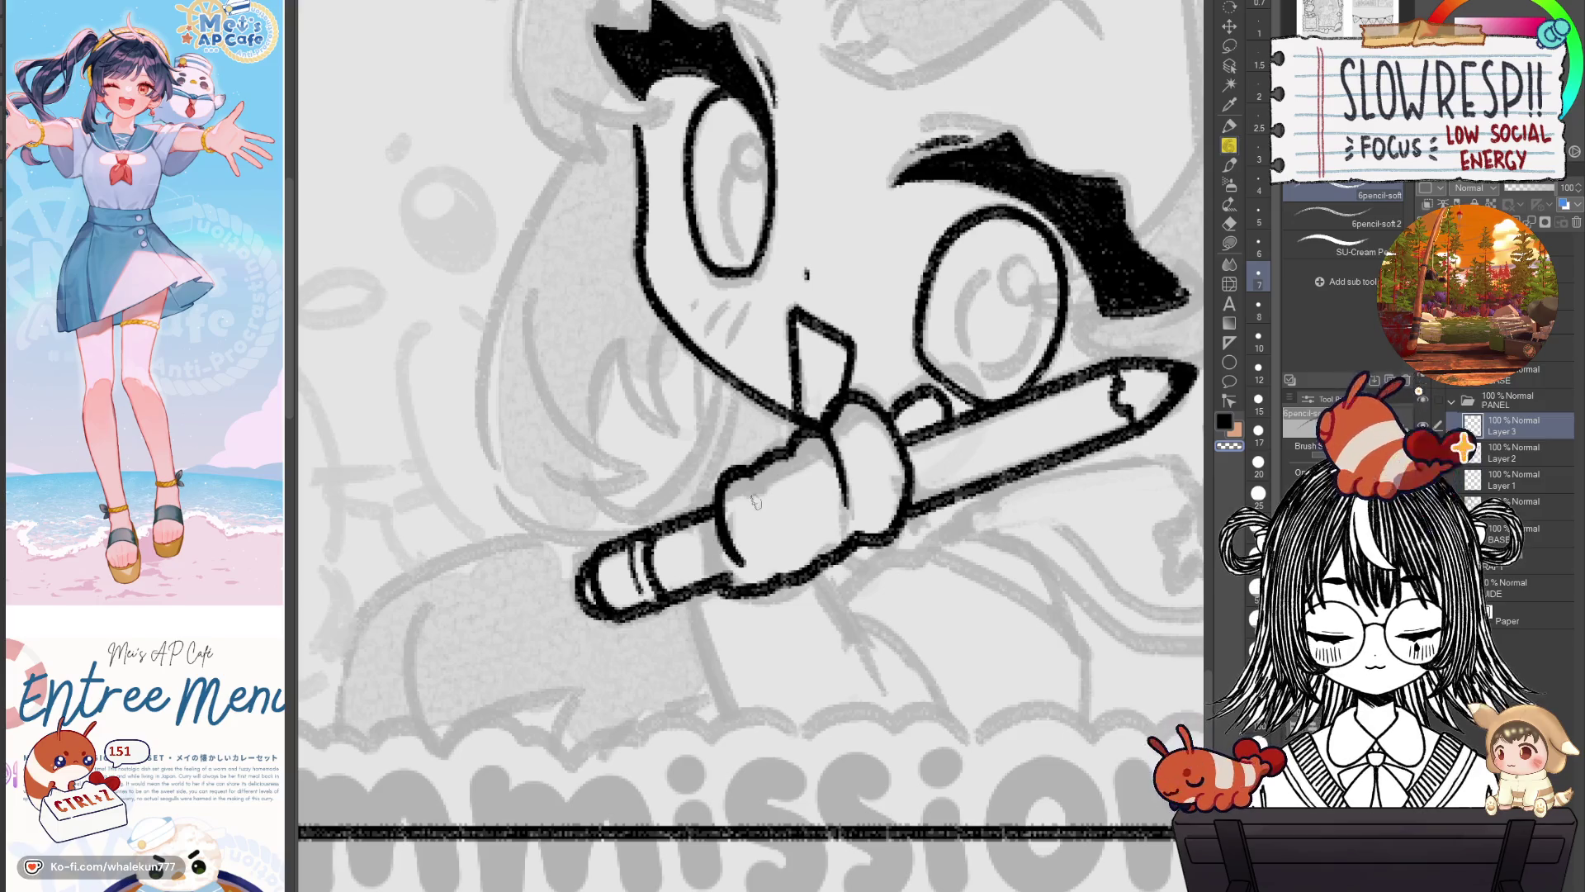
{"action": "scroll", "coordinate": [767, 508], "scroll_direction": "down", "scroll_amount": 2}
{"action": "scroll", "coordinate": [793, 521], "scroll_direction": "down", "scroll_amount": 1}
{"action": "scroll", "coordinate": [817, 532], "scroll_direction": "down", "scroll_amount": 1}
{"action": "scroll", "coordinate": [841, 544], "scroll_direction": "down", "scroll_amount": 1}
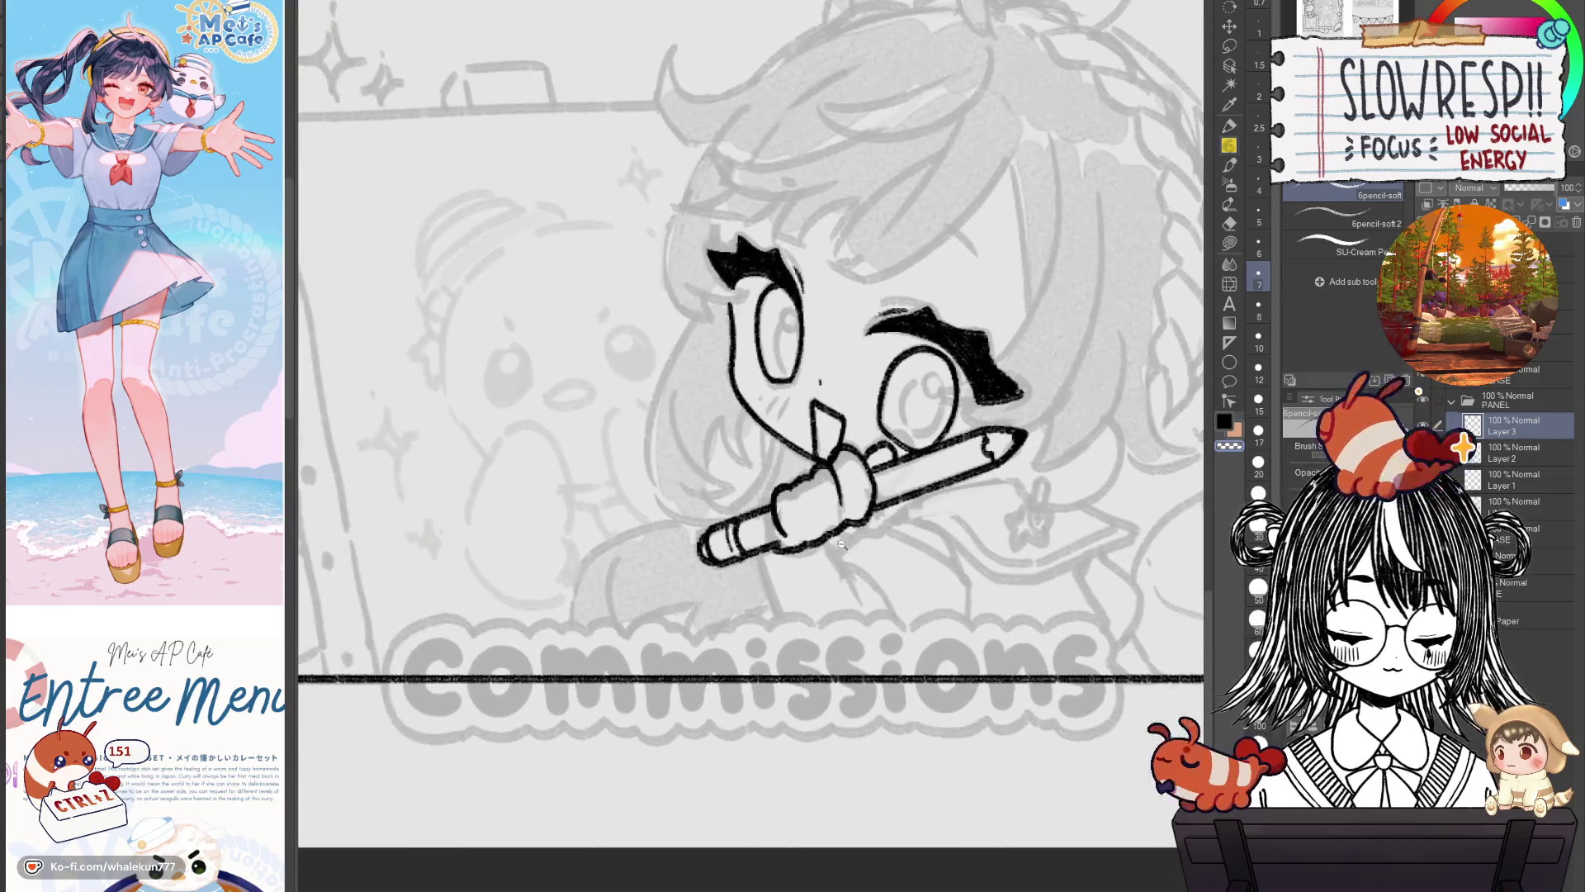
{"action": "scroll", "coordinate": [841, 544], "scroll_direction": "up", "scroll_amount": 2}
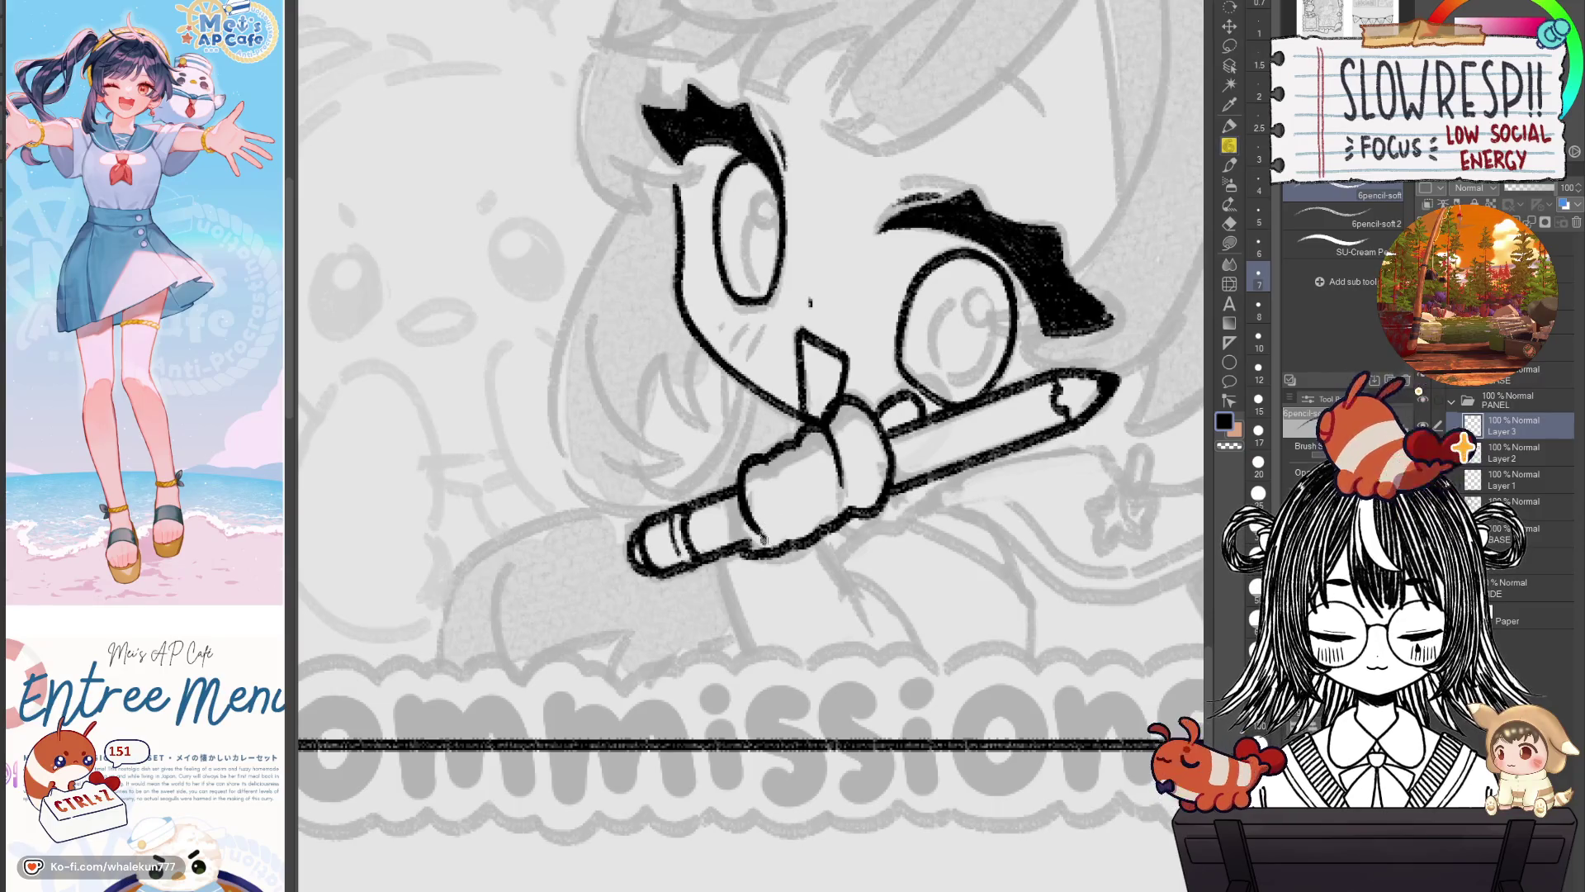
{"action": "key", "text": "ctrl+z"}
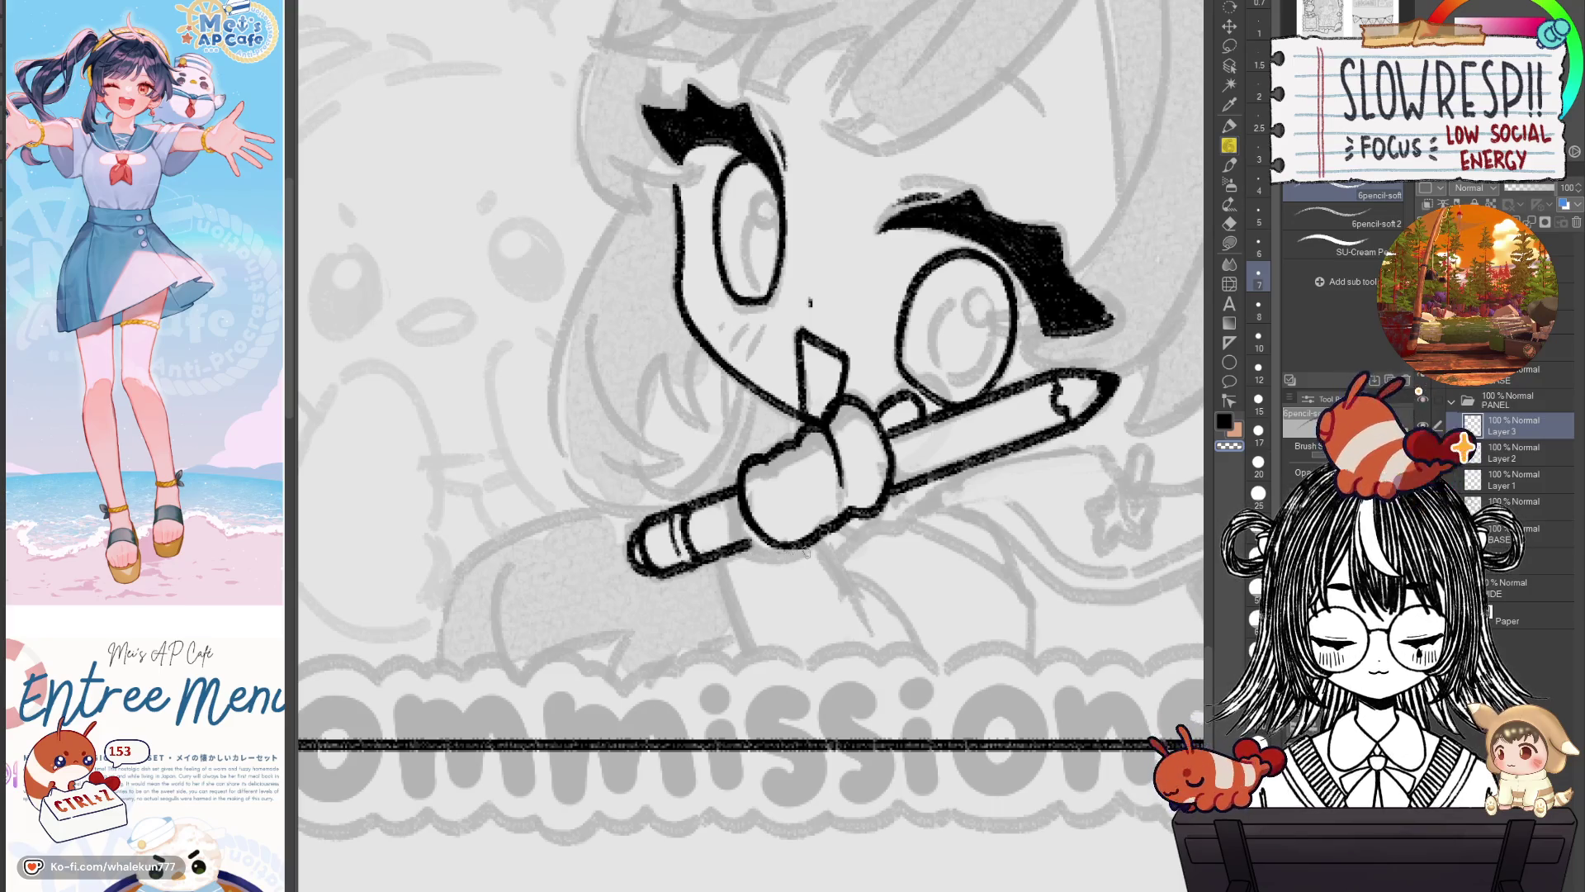
{"action": "left_click_drag", "start_coordinate": [751, 544], "coordinate": [833, 535]}
{"action": "key", "text": "ctrl+z"}
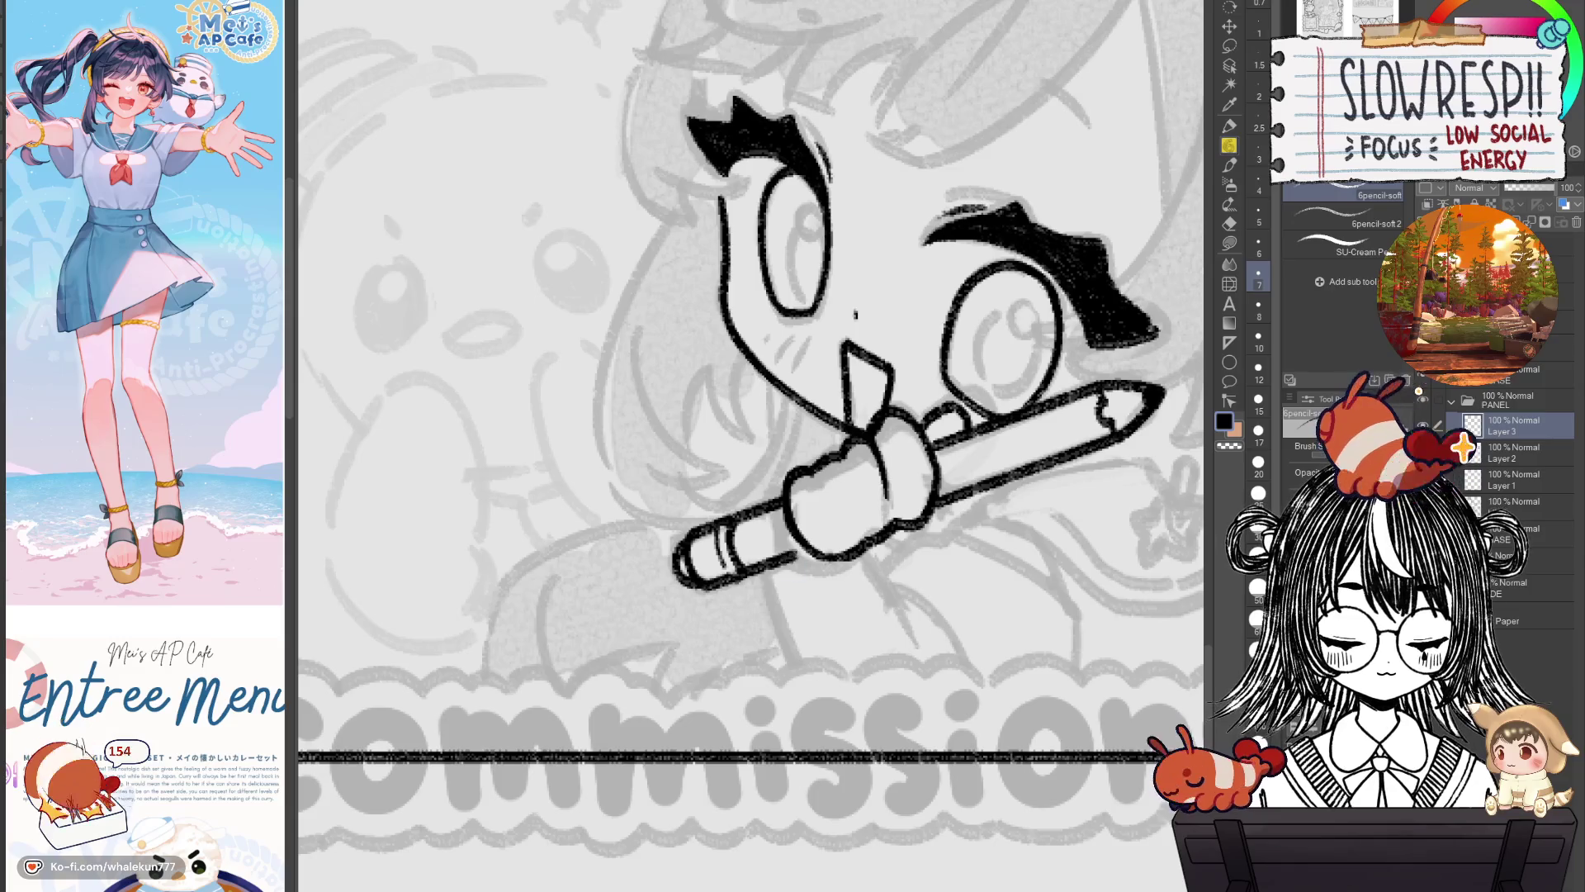
{"action": "key", "text": "ctrl+z"}
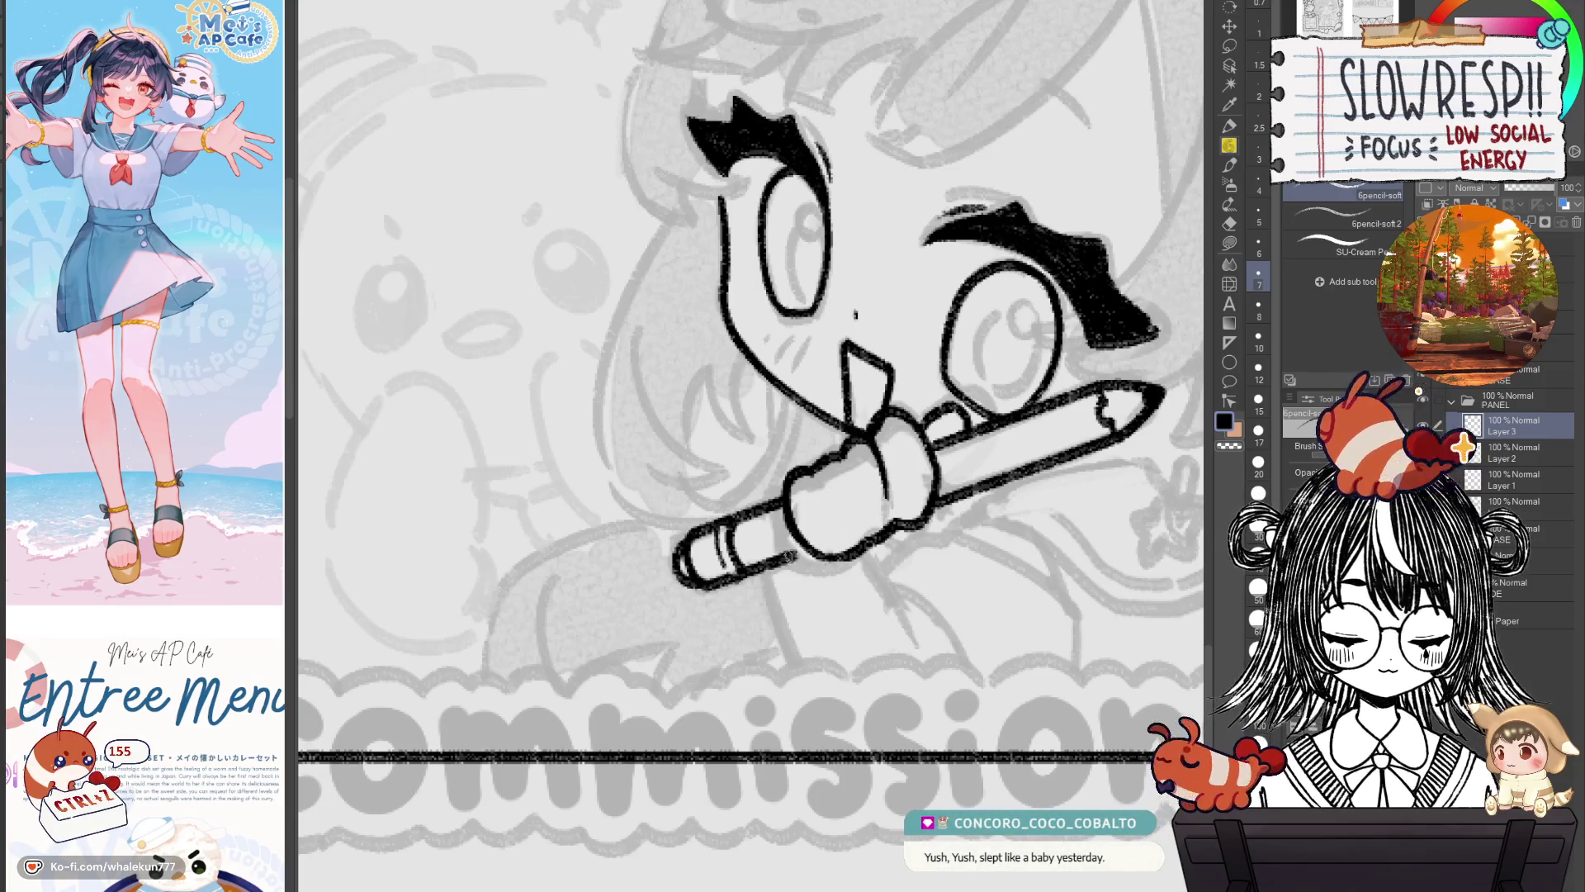
Clean up the hand's lower outline and mirror the canvas to check it.
{"action": "scroll", "coordinate": [938, 475], "scroll_direction": "down", "scroll_amount": 5}
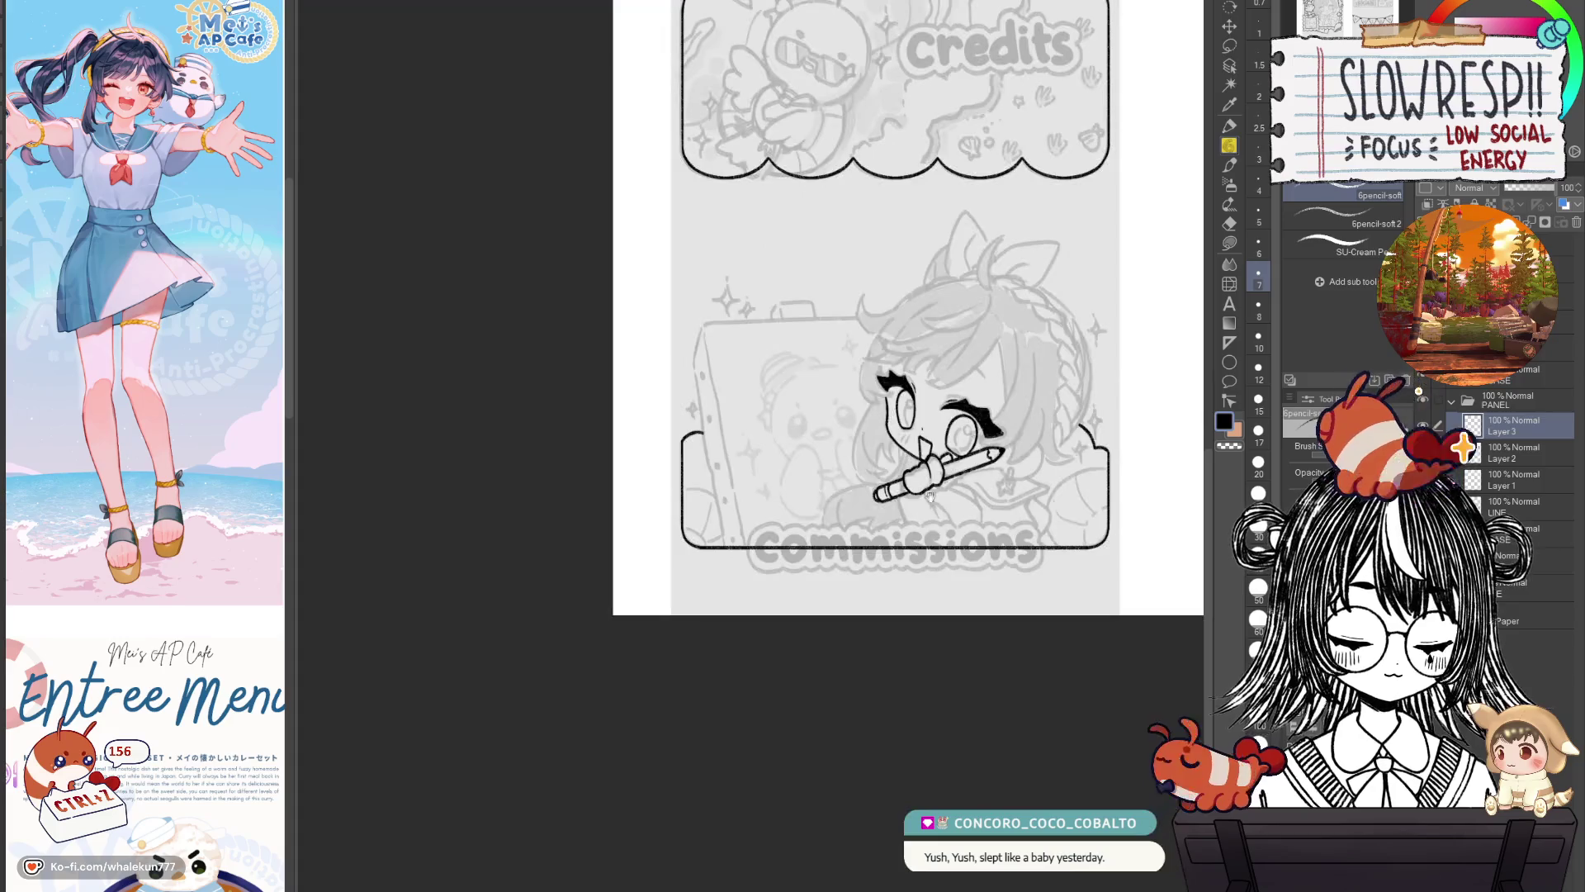
{"action": "scroll", "coordinate": [944, 467], "scroll_direction": "up", "scroll_amount": 3}
{"action": "scroll", "coordinate": [858, 516], "scroll_direction": "up", "scroll_amount": 2}
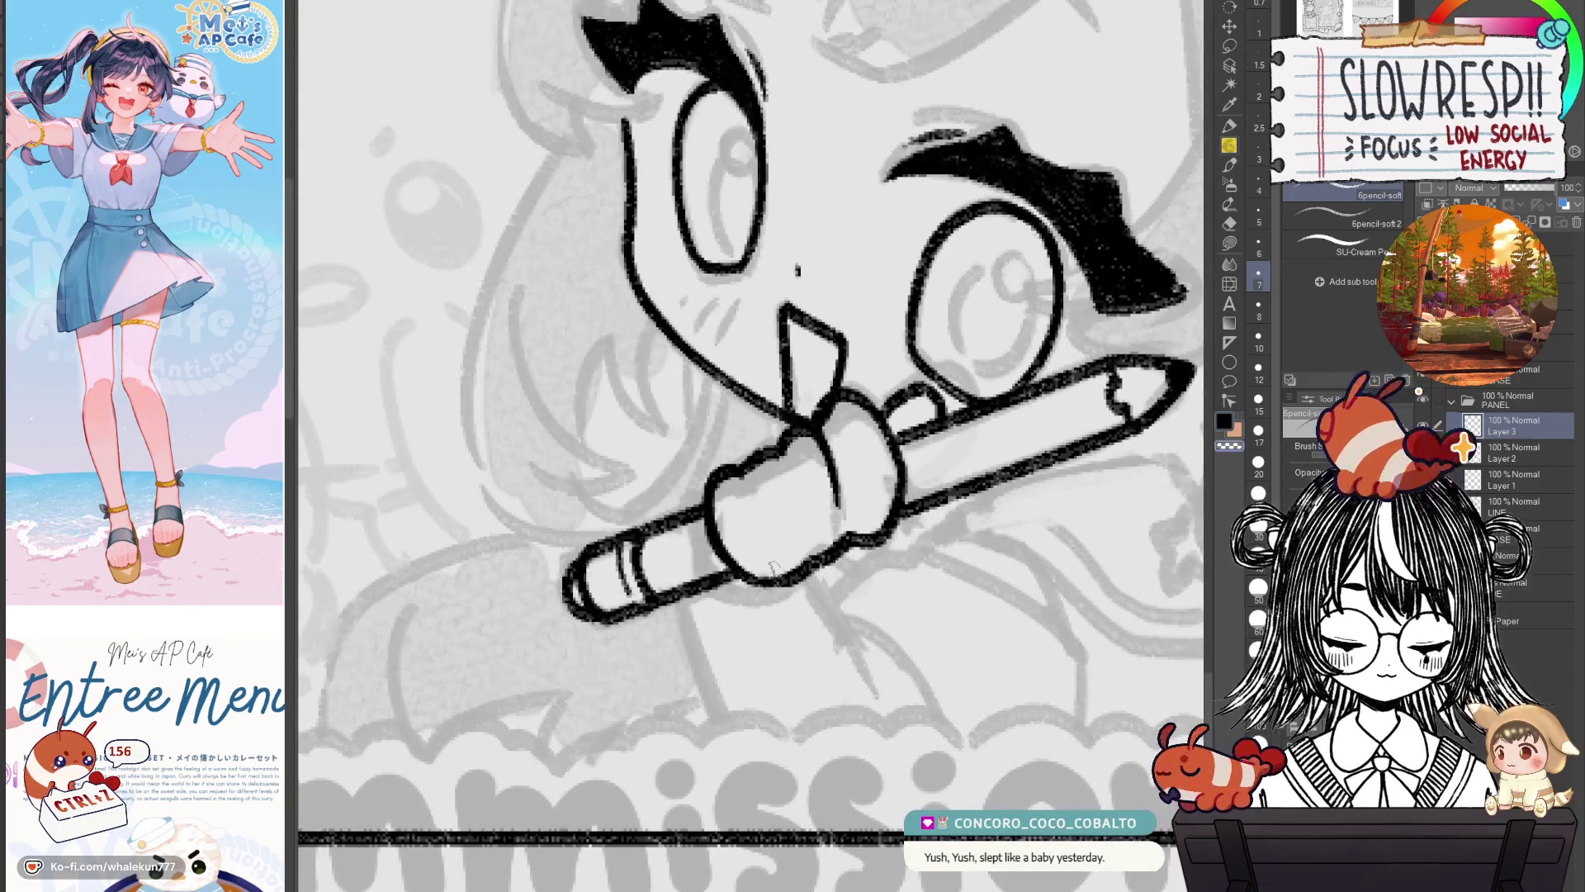
{"action": "mouse_move", "coordinate": [776, 566]}
{"action": "left_mouse_down"}
{"action": "mouse_move", "coordinate": [809, 576]}
{"action": "mouse_move", "coordinate": [896, 509]}
{"action": "mouse_move", "coordinate": [767, 579]}
{"action": "left_mouse_up"}
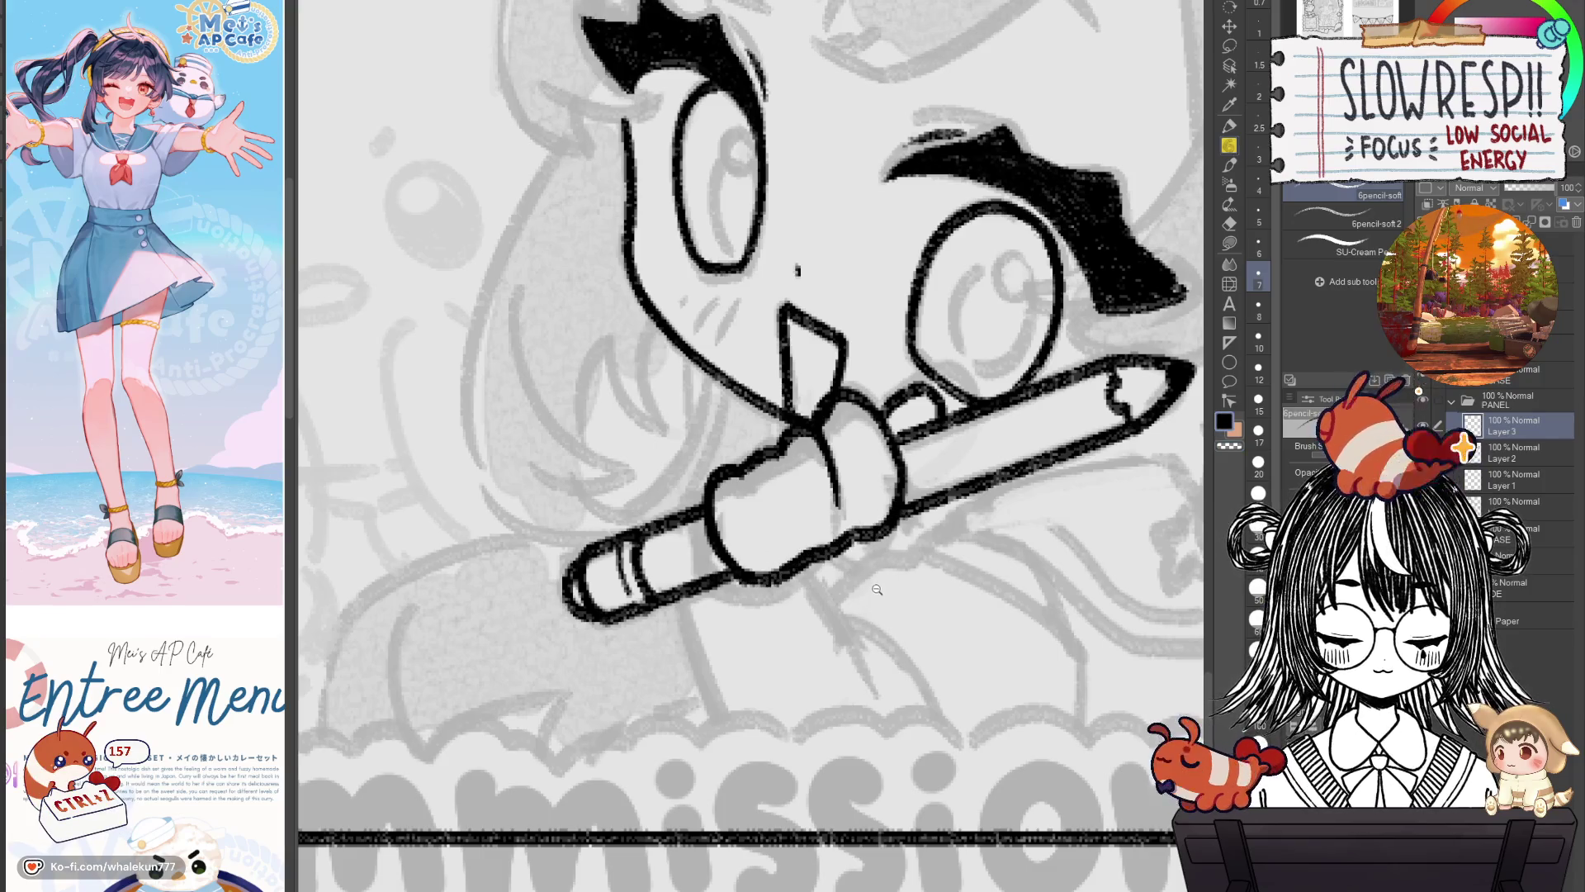
{"action": "key", "text": "ctrl+0"}
{"action": "key", "text": "h"}
{"action": "key", "text": "h"}
{"action": "left_click_drag", "start_coordinate": [834, 674], "coordinate": [833, 593]}
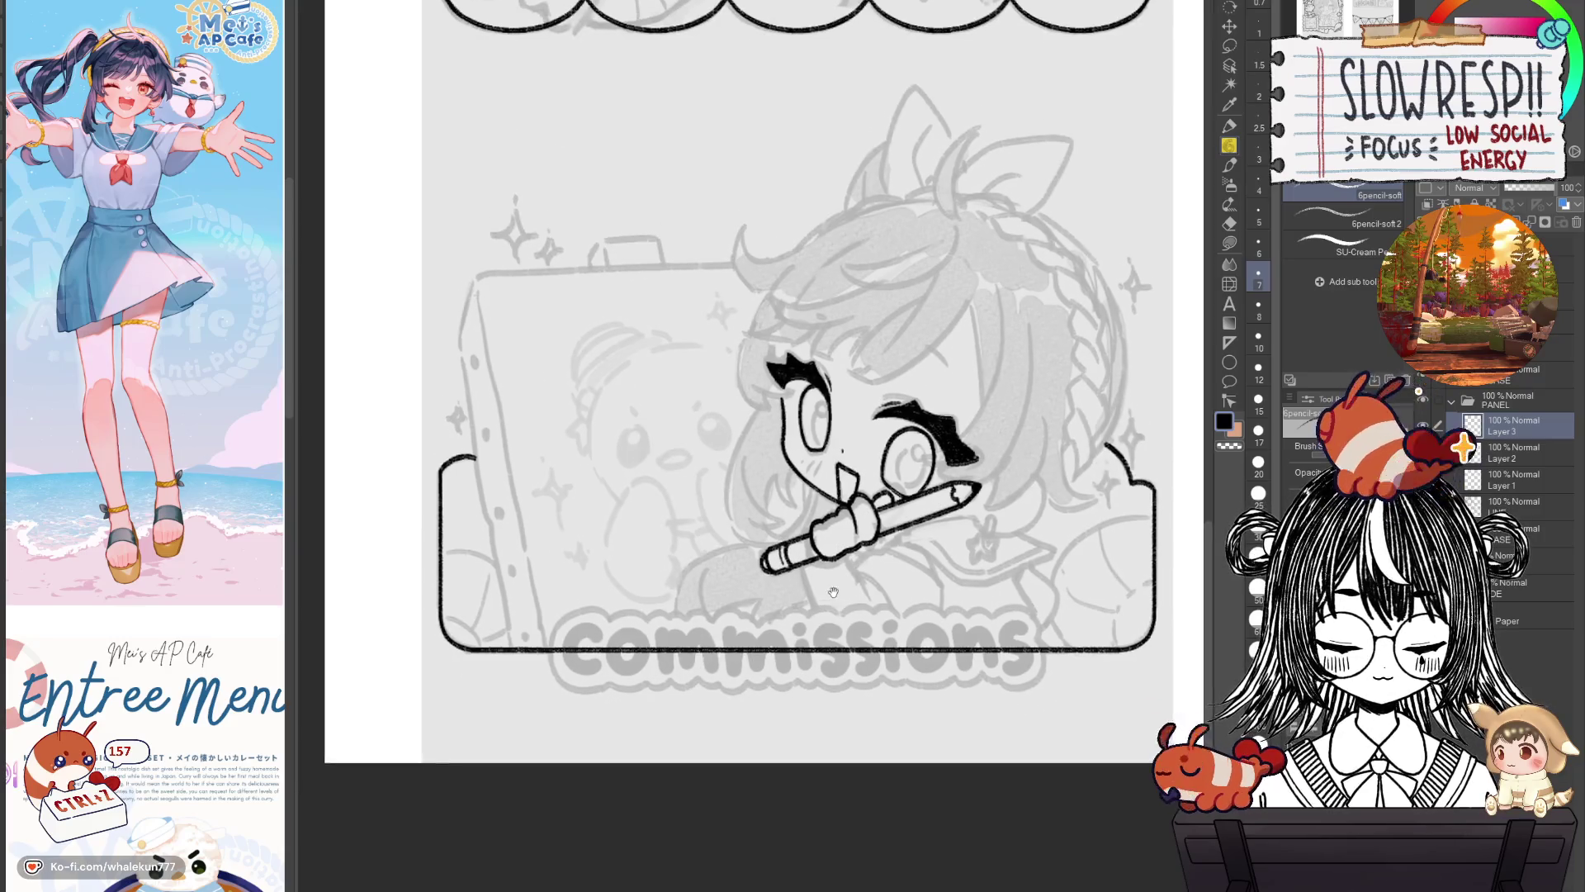
Try the long lines below the pencil and the curve under the hand, undoing them.
{"action": "scroll", "coordinate": [833, 592], "scroll_direction": "up", "scroll_amount": 5}
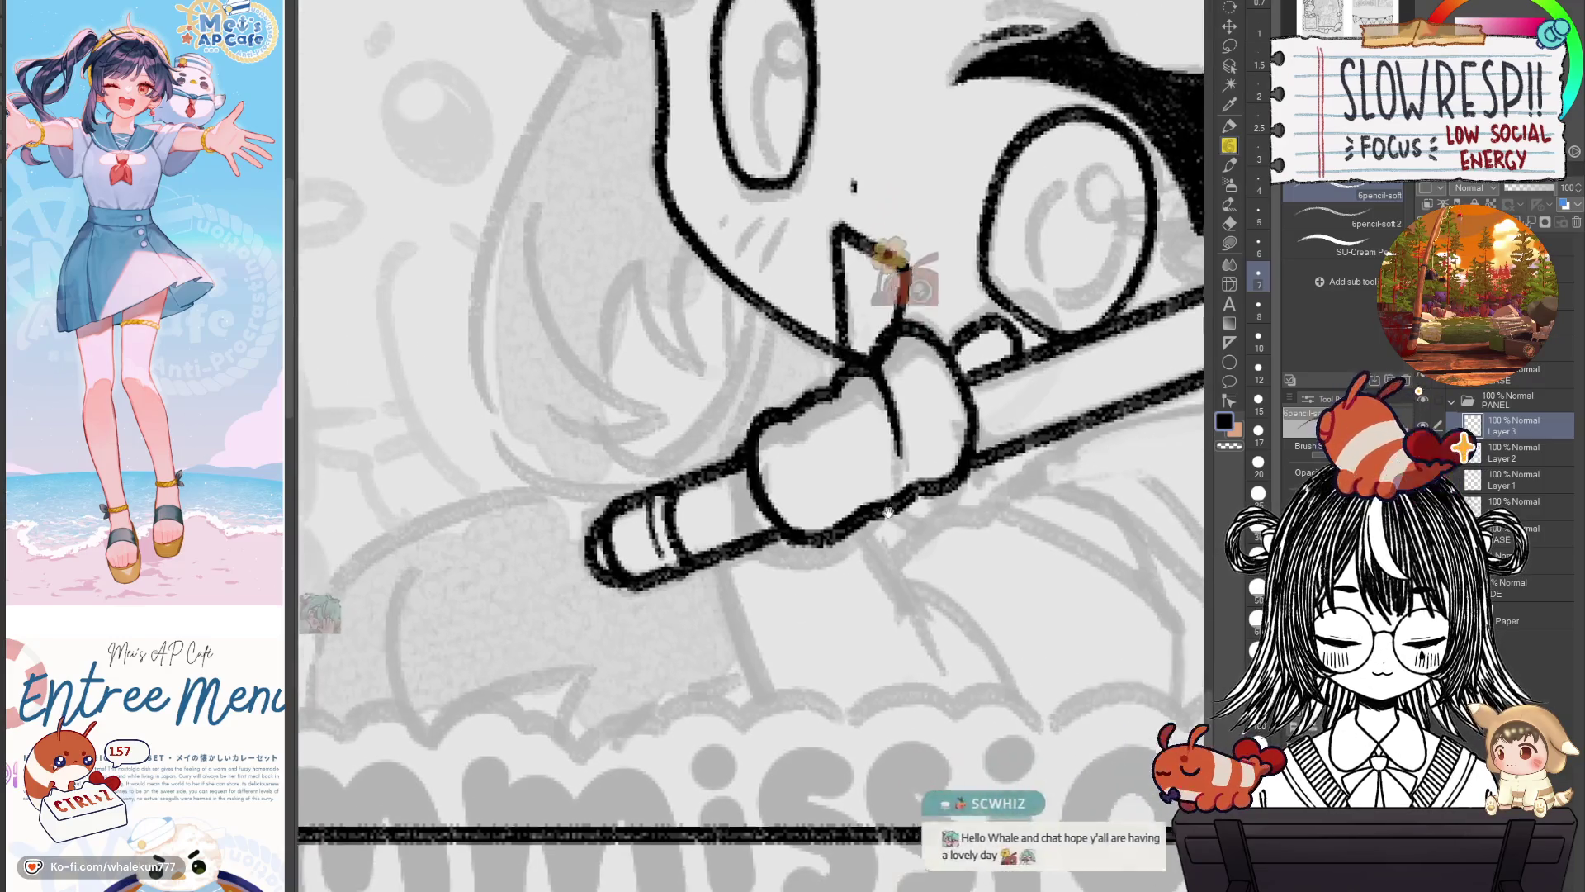
{"action": "left_click_drag", "start_coordinate": [888, 513], "coordinate": [863, 485]}
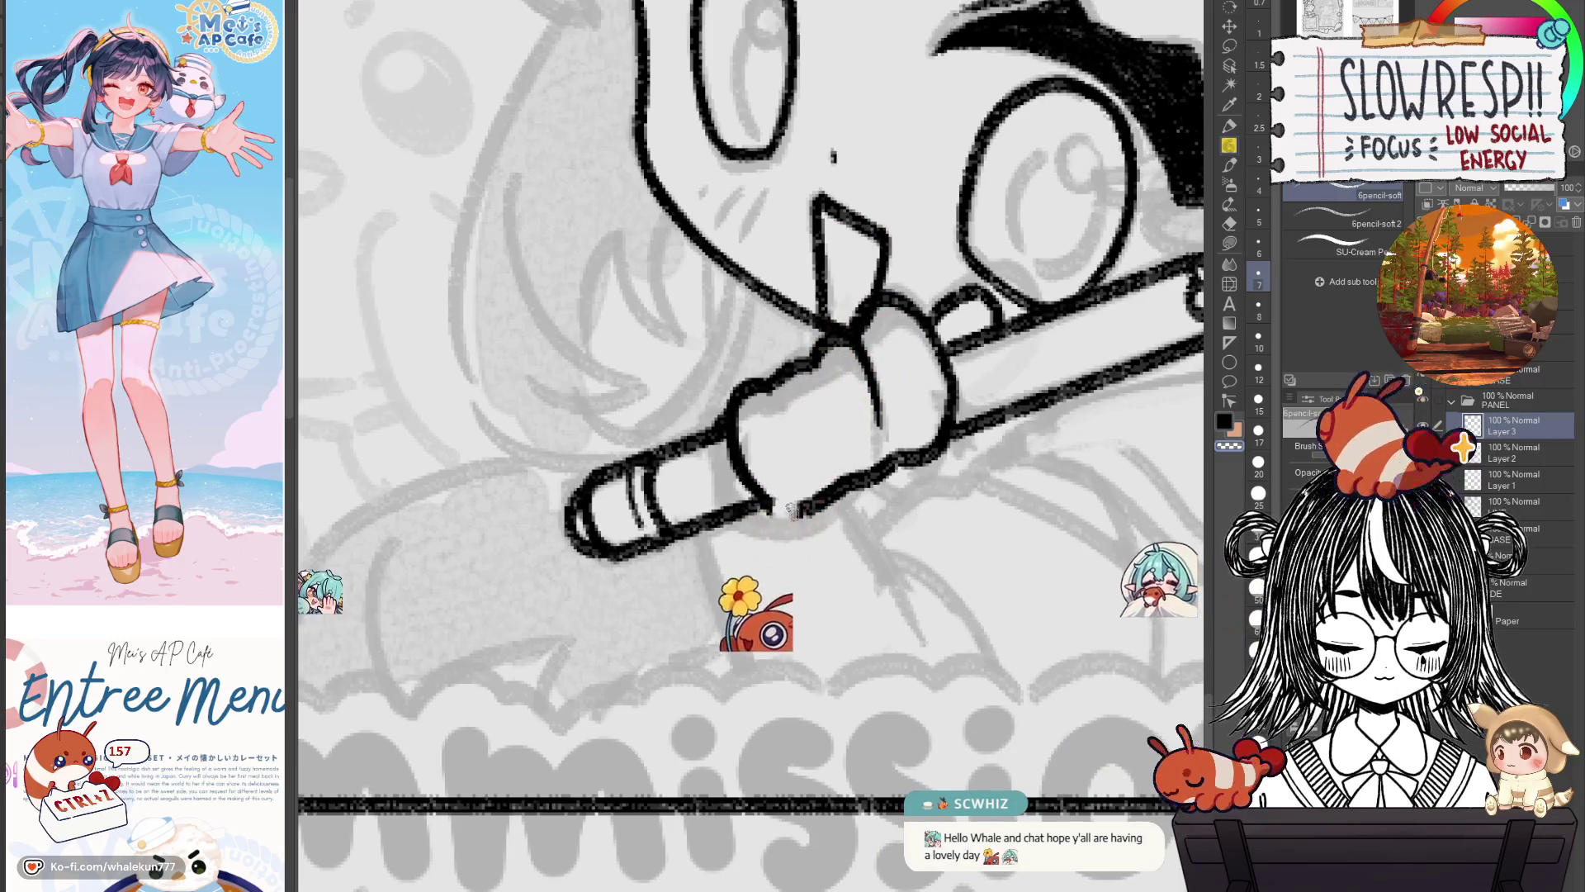
{"action": "mouse_move", "coordinate": [826, 516]}
{"action": "left_mouse_down"}
{"action": "mouse_move", "coordinate": [853, 487]}
{"action": "mouse_move", "coordinate": [821, 452]}
{"action": "left_mouse_up"}
{"action": "left_click_drag", "start_coordinate": [690, 497], "coordinate": [751, 632]}
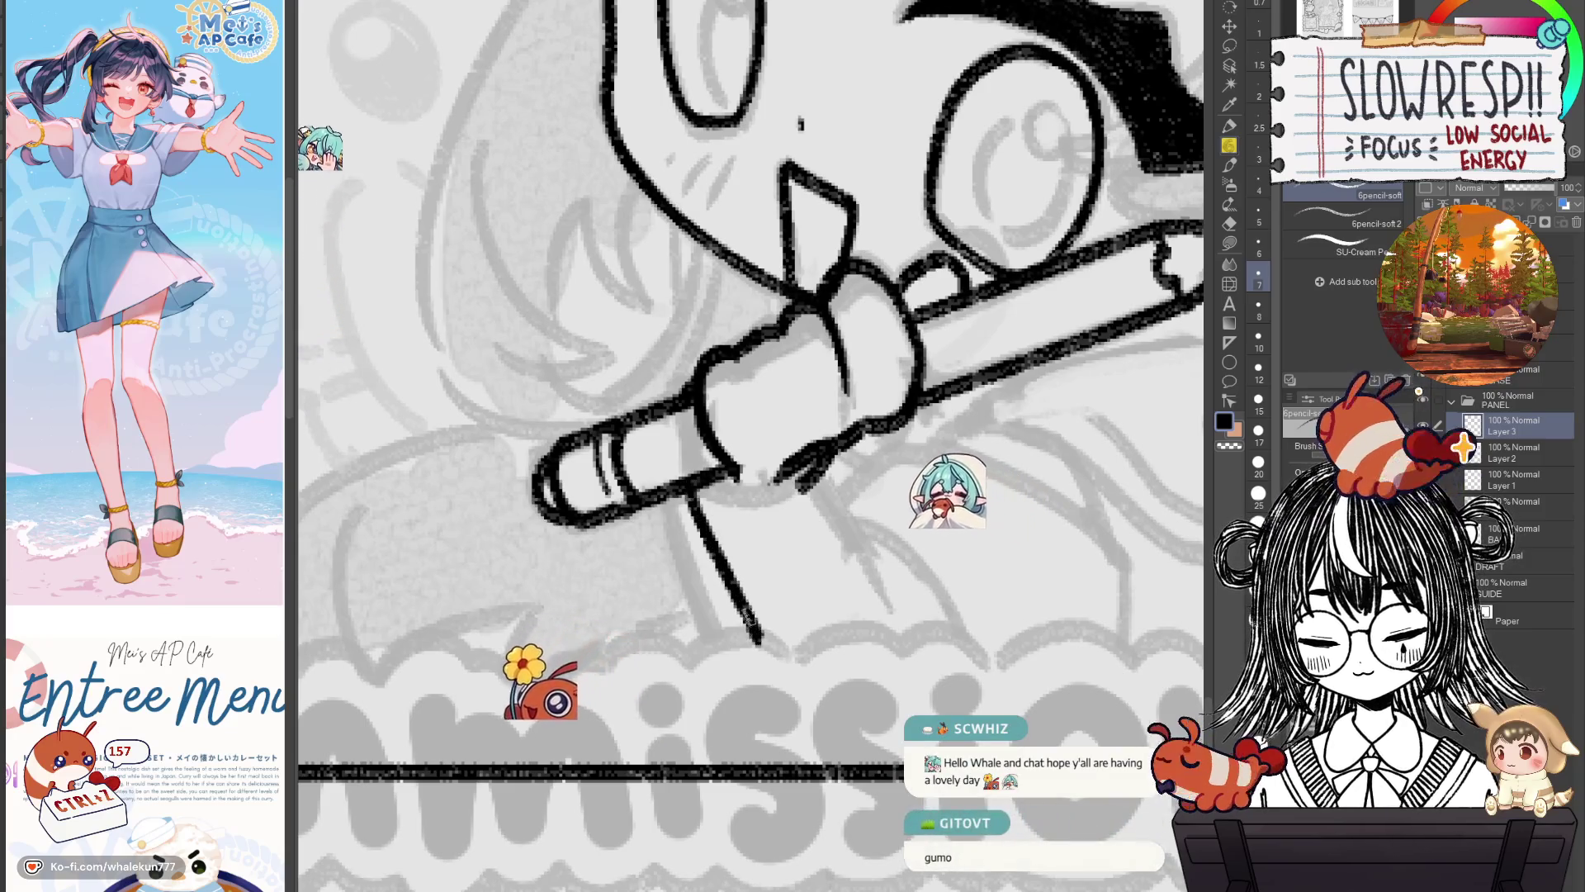
{"action": "left_click_drag", "start_coordinate": [821, 483], "coordinate": [907, 611]}
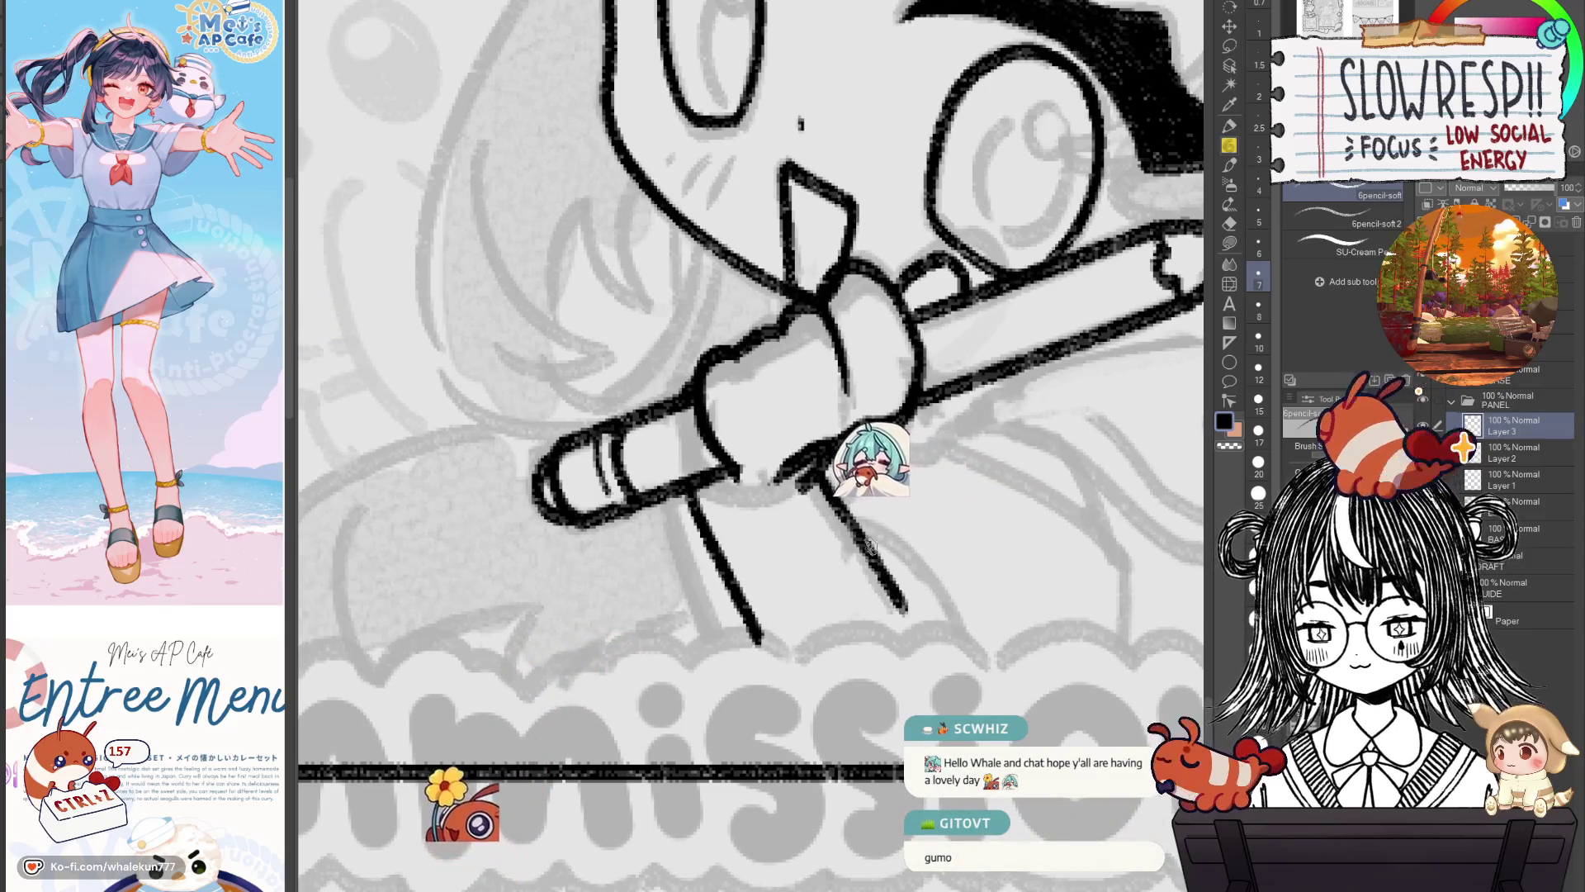
{"action": "key", "text": "ctrl+z"}
{"action": "key", "text": "ctrl+z"}
{"action": "key", "text": "ctrl+z"}
{"action": "key", "text": "ctrl+z"}
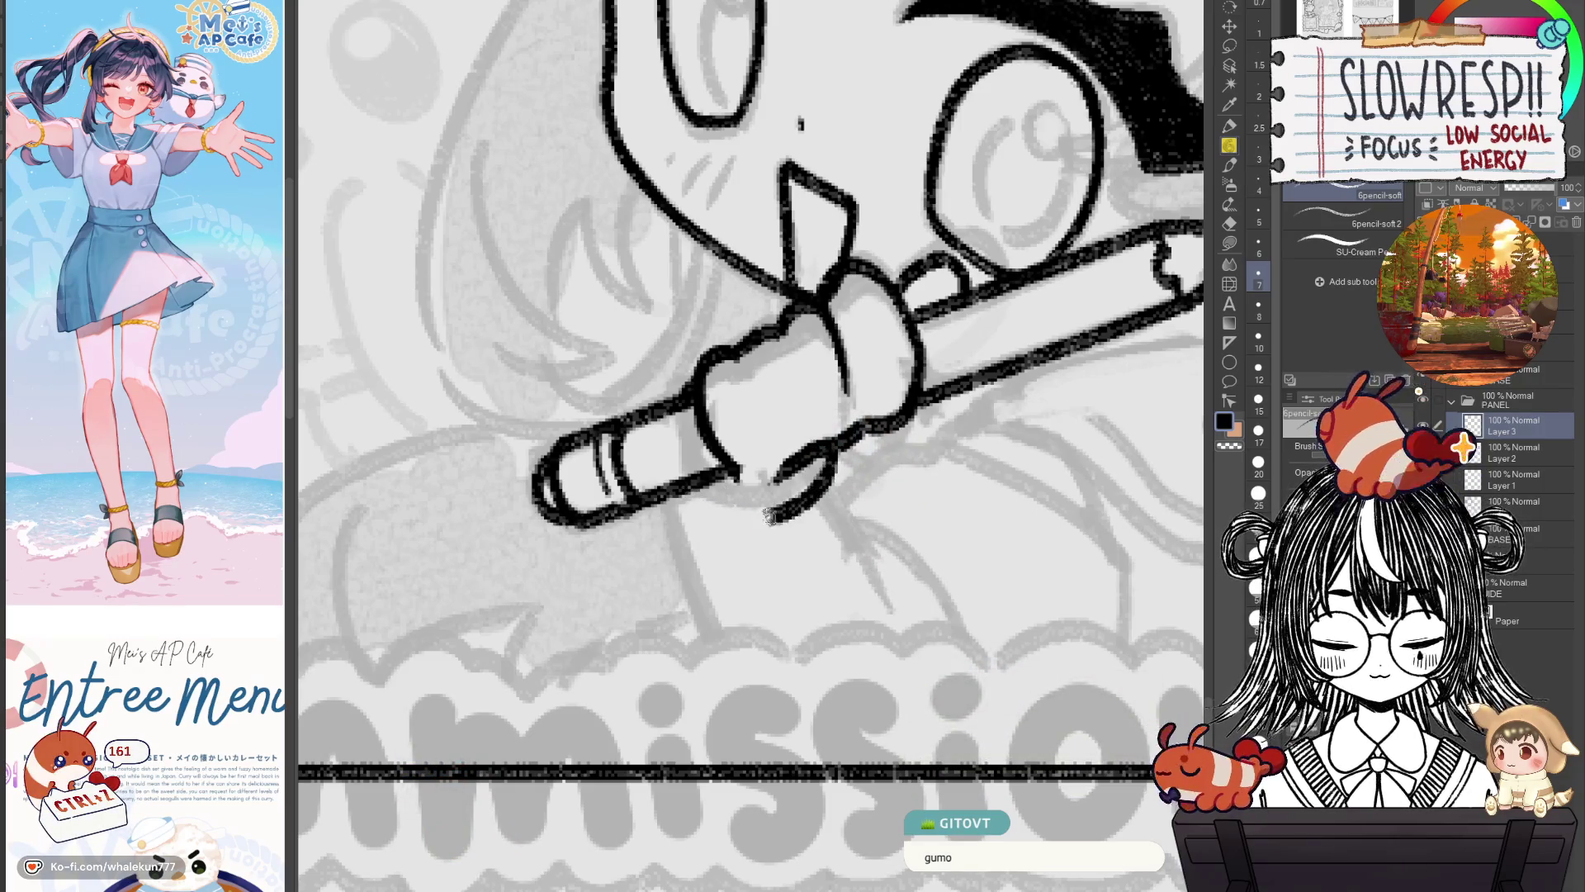
{"action": "left_click_drag", "start_coordinate": [770, 516], "coordinate": [694, 502]}
{"action": "key", "text": "h"}
{"action": "key", "text": "h"}
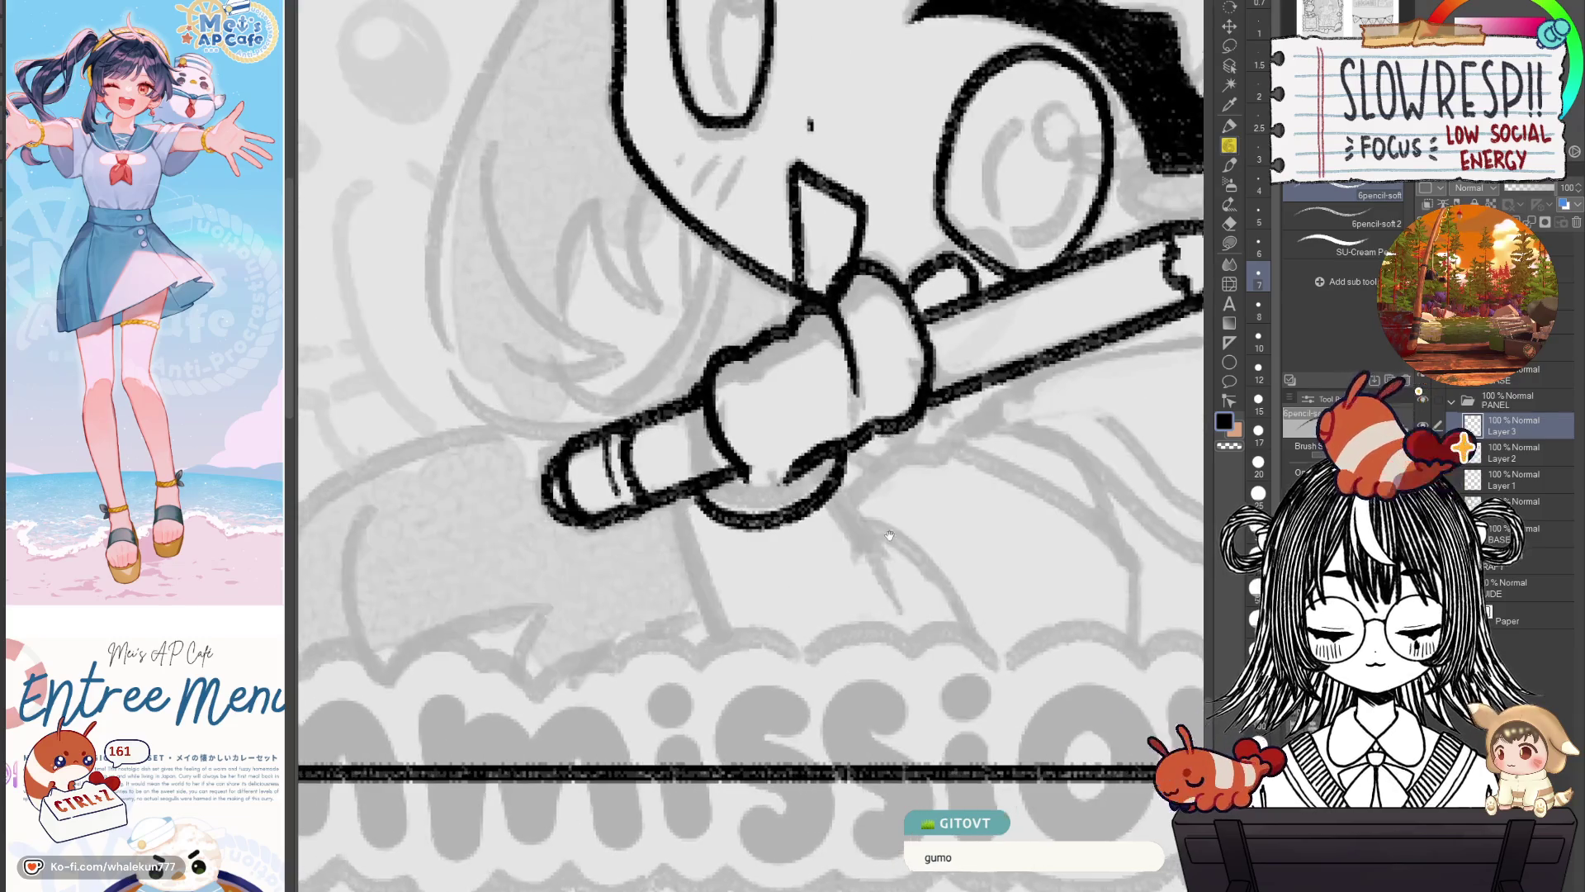
{"action": "key", "text": "ctrl+z"}
Ink the curve under the hand toward its right side, retrying the short edge line.
{"action": "left_click_drag", "start_coordinate": [727, 513], "coordinate": [896, 466]}
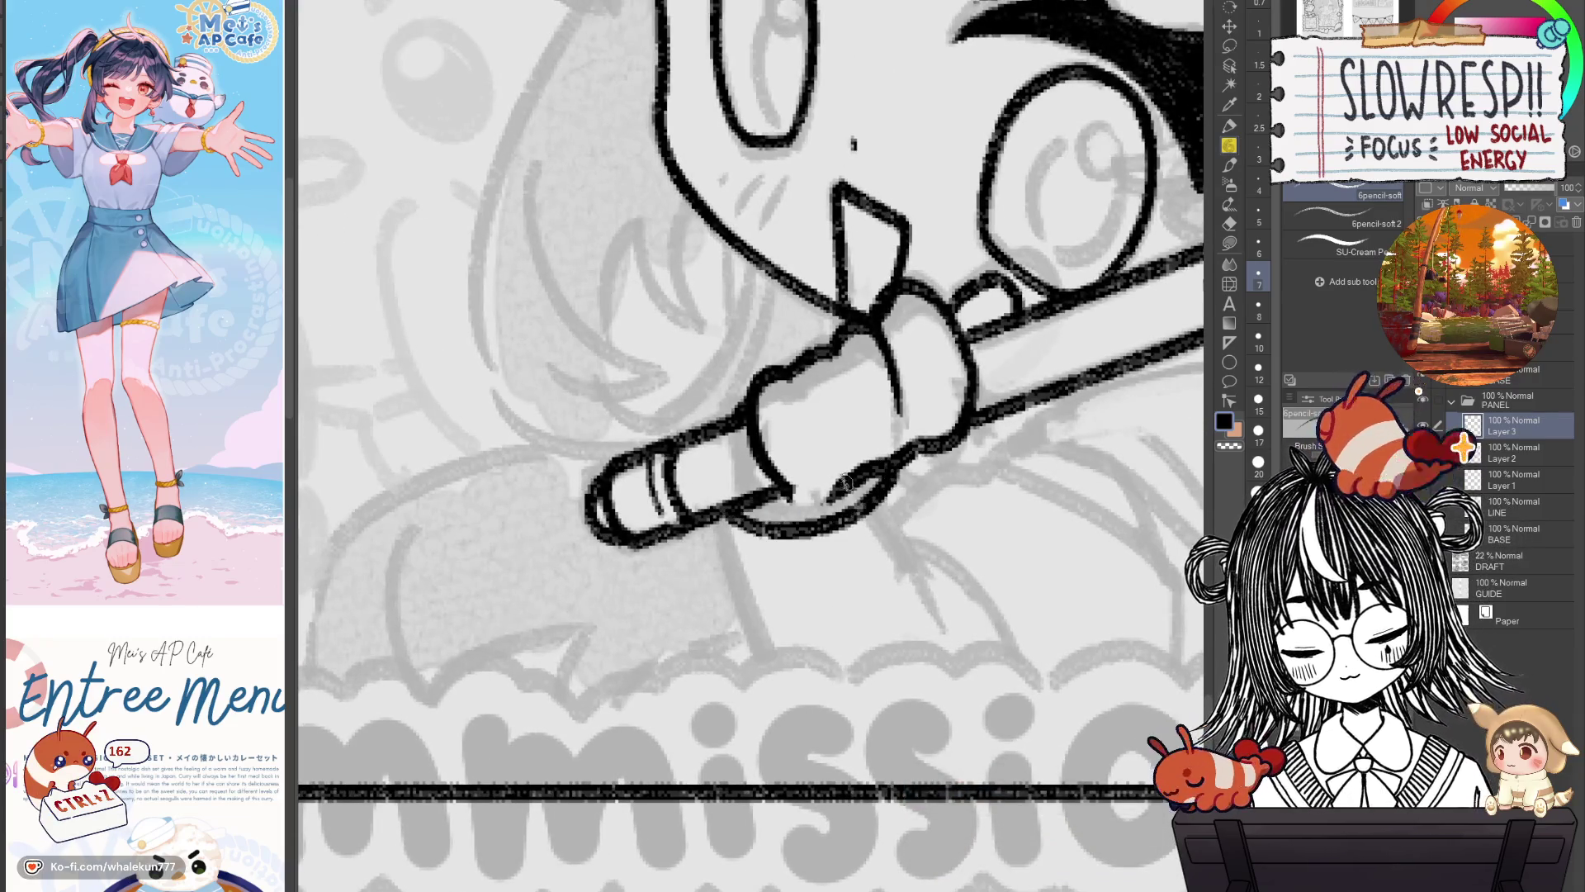
{"action": "left_click_drag", "start_coordinate": [781, 499], "coordinate": [858, 472]}
{"action": "key", "text": "ctrl+z"}
{"action": "key", "text": "ctrl+z"}
{"action": "left_click_drag", "start_coordinate": [772, 505], "coordinate": [857, 469]}
{"action": "key", "text": "ctrl+z"}
{"action": "key", "text": "ctrl+z"}
{"action": "mouse_move", "coordinate": [769, 505]}
{"action": "left_mouse_down"}
{"action": "mouse_move", "coordinate": [852, 479]}
{"action": "mouse_move", "coordinate": [769, 482]}
{"action": "left_mouse_up"}
{"action": "key", "text": "ctrl+z"}
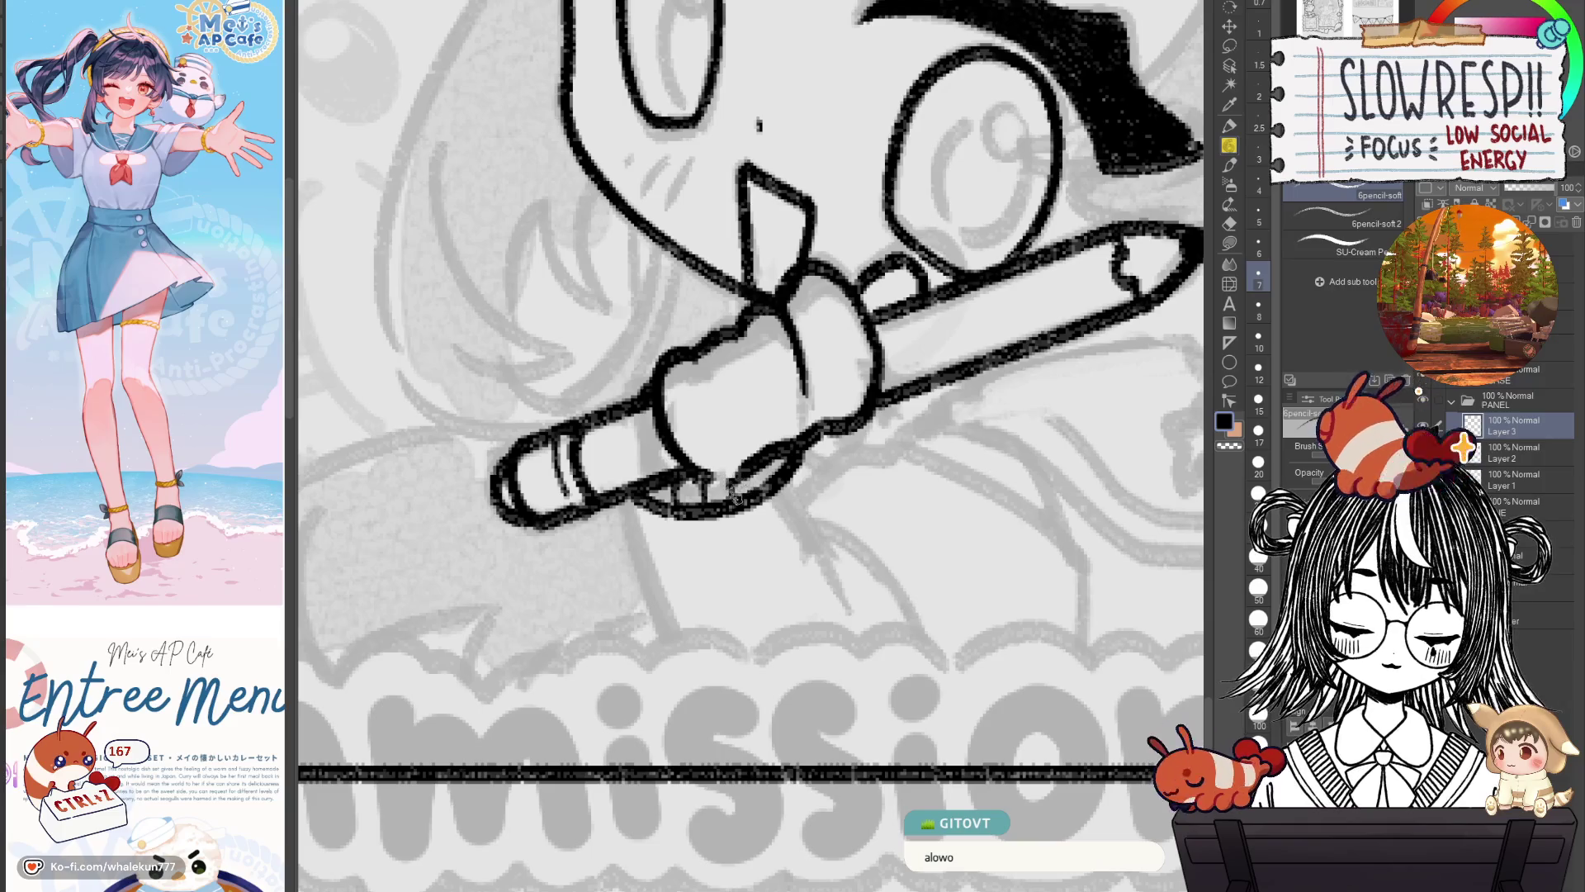
{"action": "scroll", "coordinate": [743, 490], "scroll_direction": "right", "scroll_amount": 2}
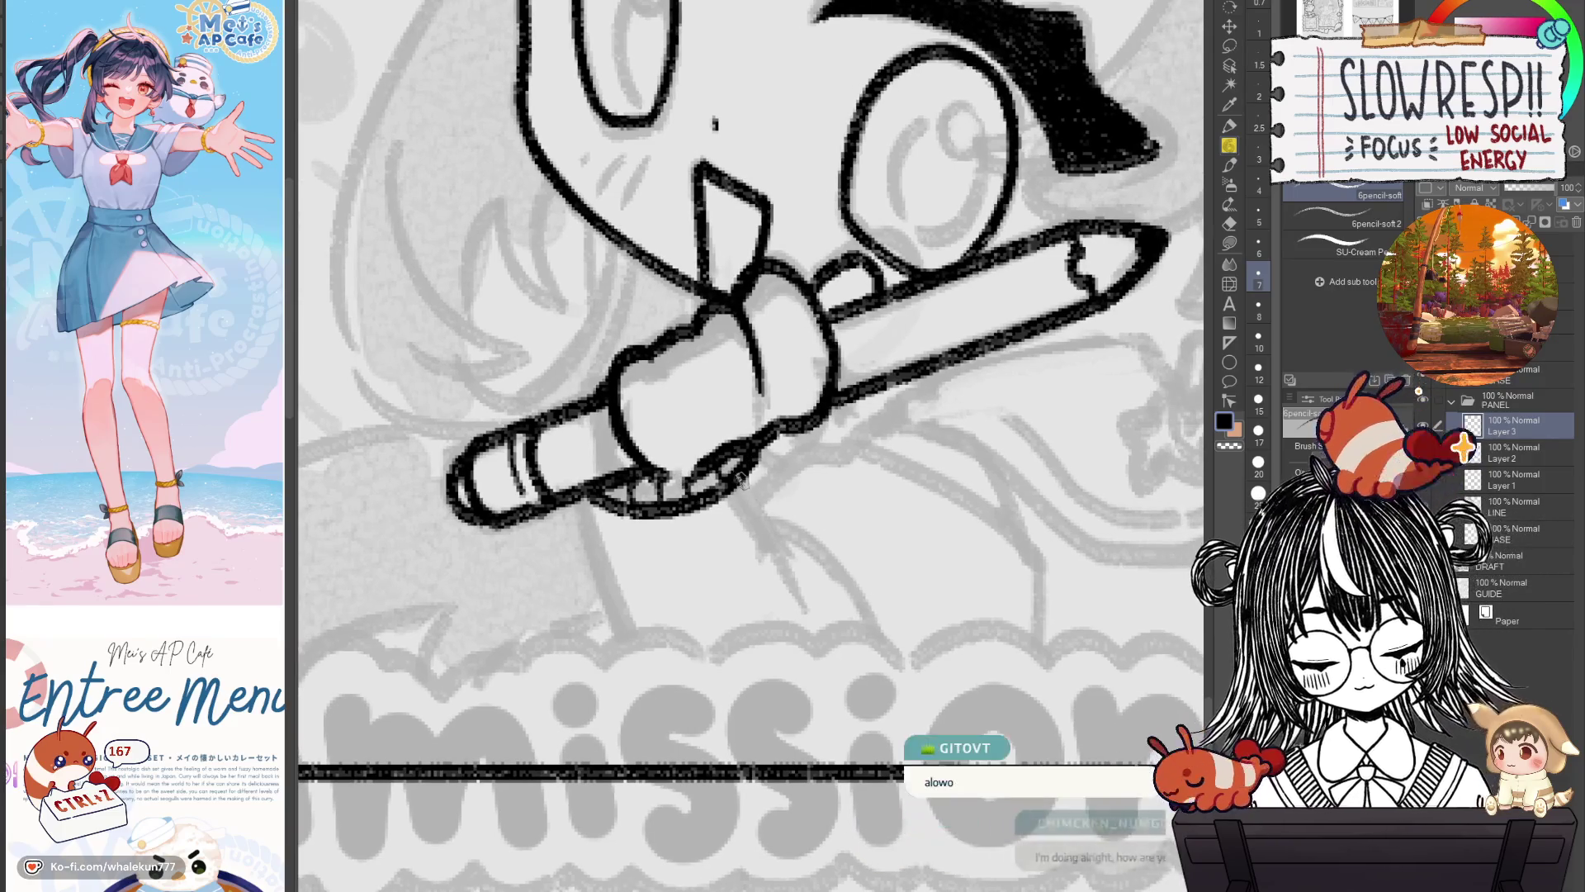
Draw the right line descending from under the pencil, mirroring the canvas to check it.
{"action": "left_click_drag", "start_coordinate": [750, 489], "coordinate": [801, 601]}
{"action": "key", "text": "ctrl+z"}
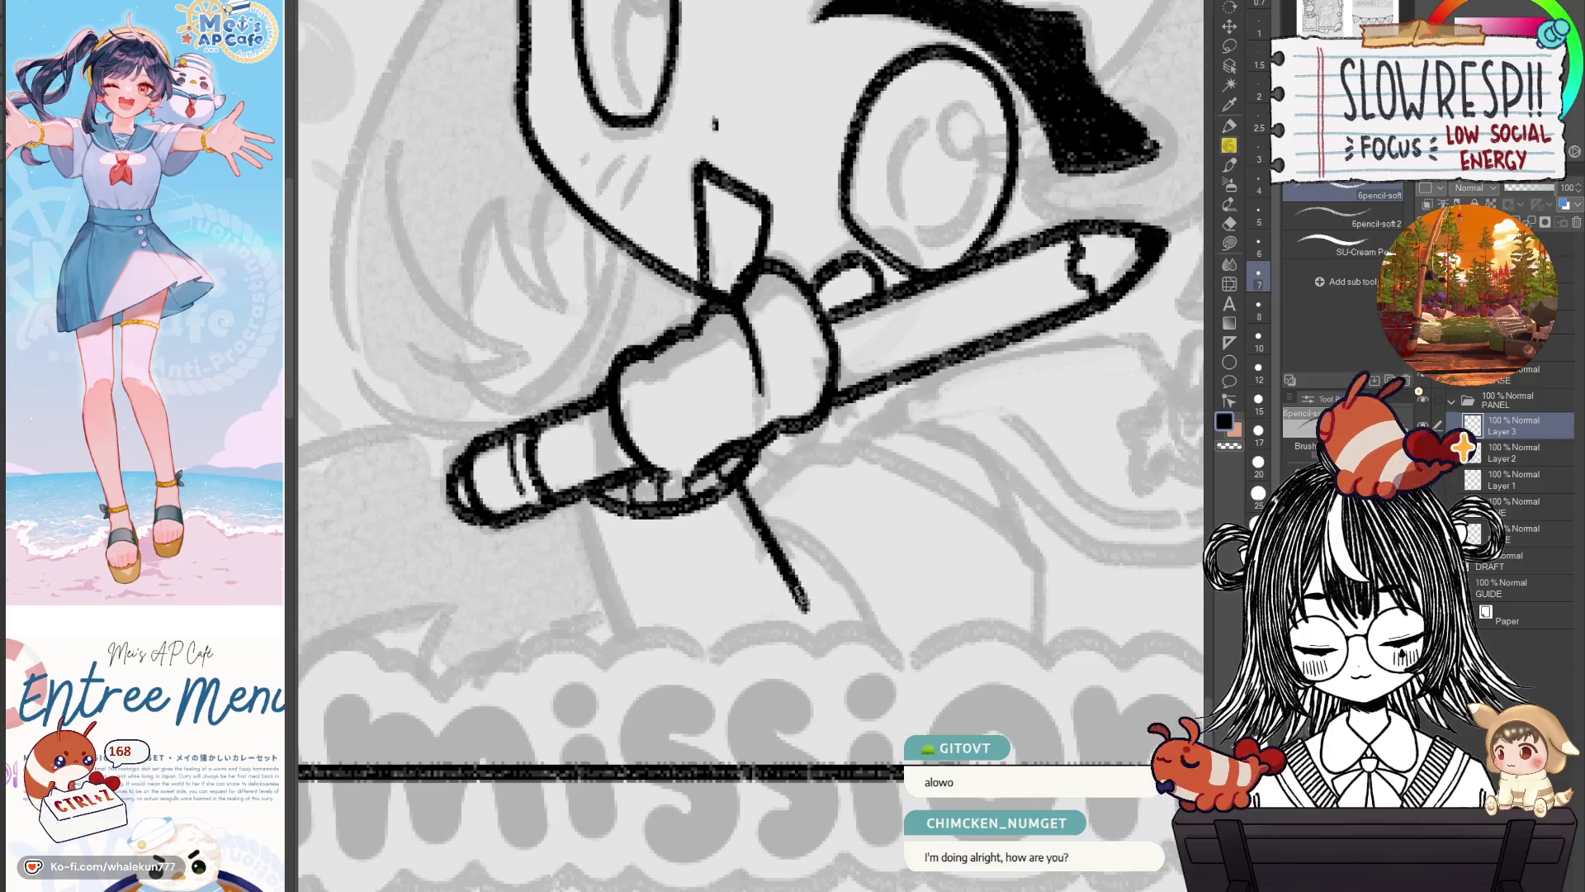
{"action": "key", "text": "ctrl+z"}
{"action": "left_click_drag", "start_coordinate": [738, 473], "coordinate": [808, 610]}
{"action": "key", "text": "h"}
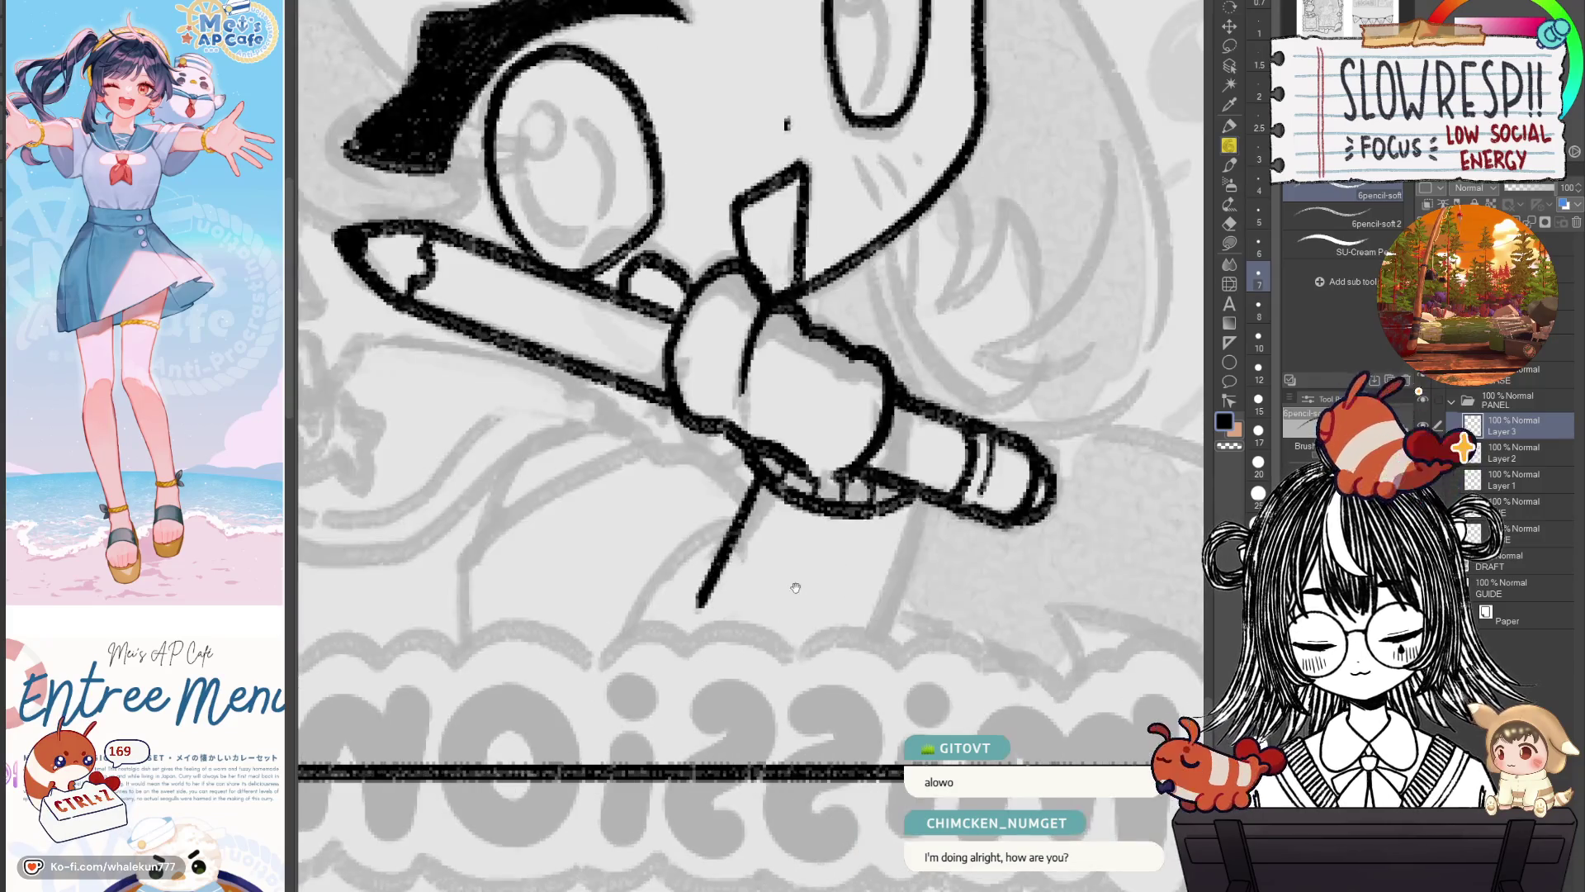
{"action": "key", "text": "ctrl+z"}
{"action": "left_click_drag", "start_coordinate": [894, 468], "coordinate": [855, 570]}
{"action": "key", "text": "h"}
Redraw the lower-left line below the hand longer, reaching toward the panel frame.
{"action": "left_click", "coordinate": [809, 564], "text": "ctrl+alt"}
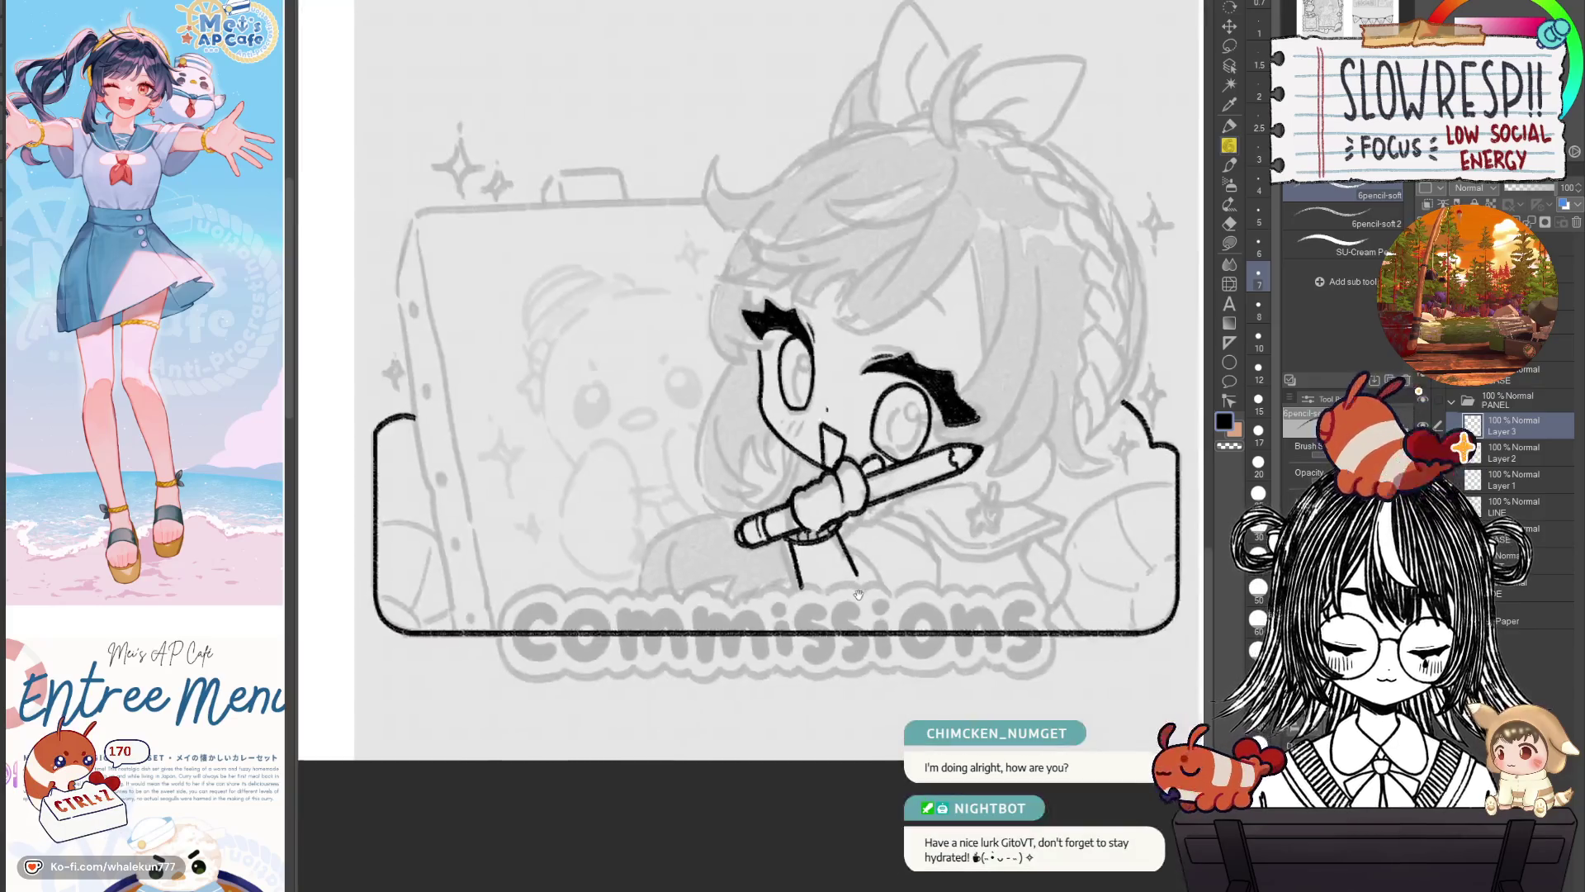
{"action": "scroll", "coordinate": [810, 564], "scroll_direction": "up", "scroll_amount": 3}
{"action": "key", "text": "ctrl+z"}
{"action": "left_click_drag", "start_coordinate": [635, 497], "coordinate": [673, 578]}
{"action": "key", "text": "ctrl+z"}
{"action": "left_click_drag", "start_coordinate": [645, 511], "coordinate": [691, 630]}
{"action": "mouse_move", "coordinate": [708, 542]}
{"action": "left_mouse_down"}
{"action": "mouse_move", "coordinate": [708, 583]}
{"action": "mouse_move", "coordinate": [691, 587]}
{"action": "left_mouse_up"}
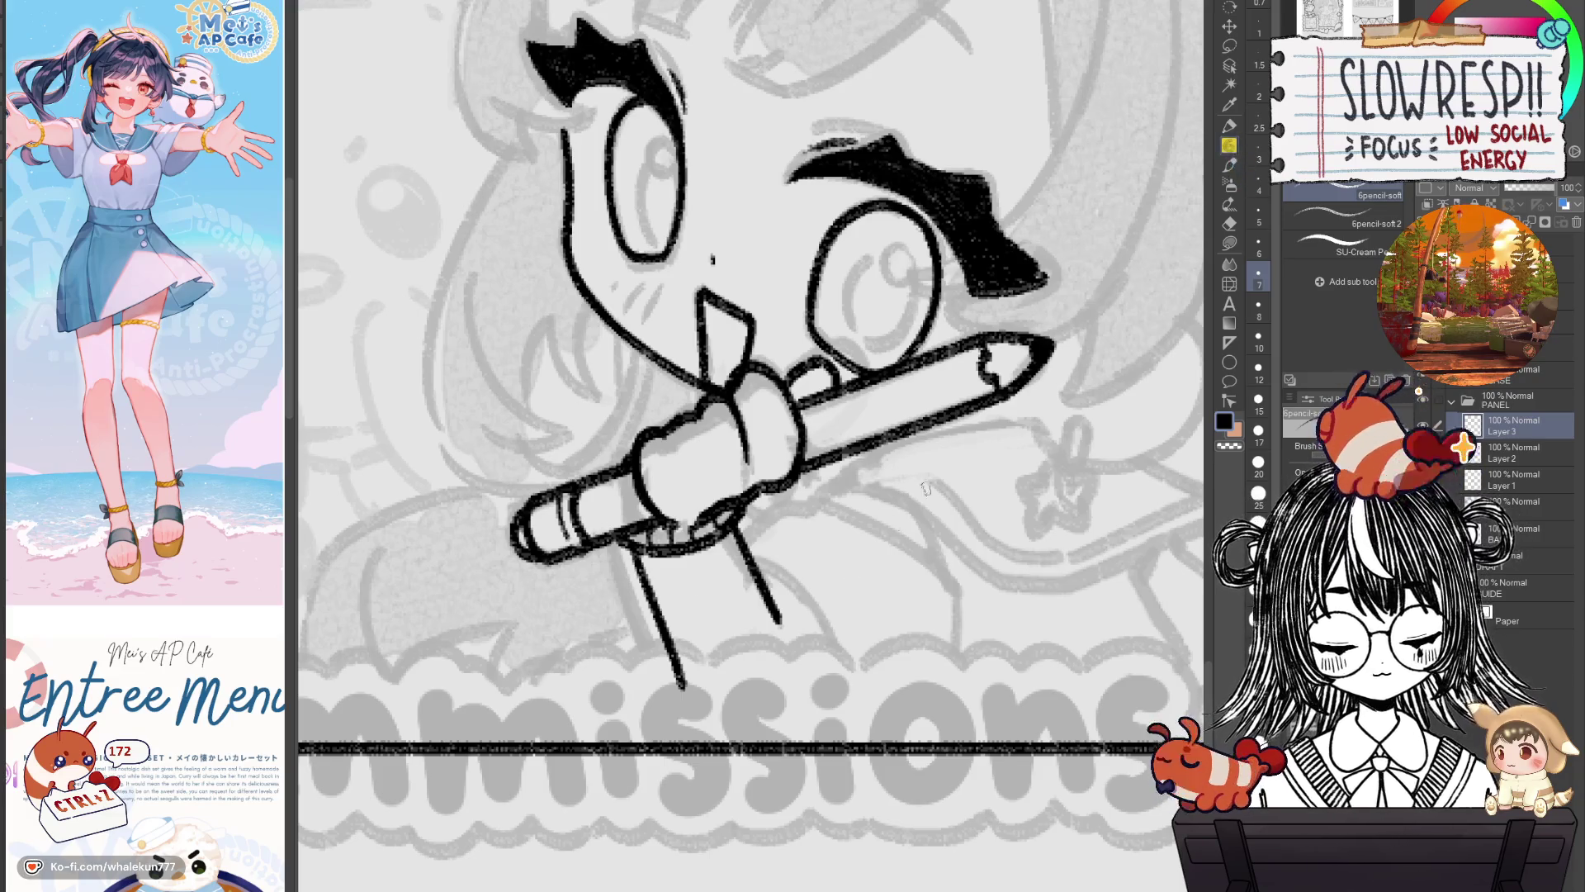
Undo the stray ink dot beside the pencil-holding hand.
{"action": "left_click_drag", "start_coordinate": [782, 581], "coordinate": [828, 509]}
{"action": "left_click_drag", "start_coordinate": [857, 573], "coordinate": [906, 536]}
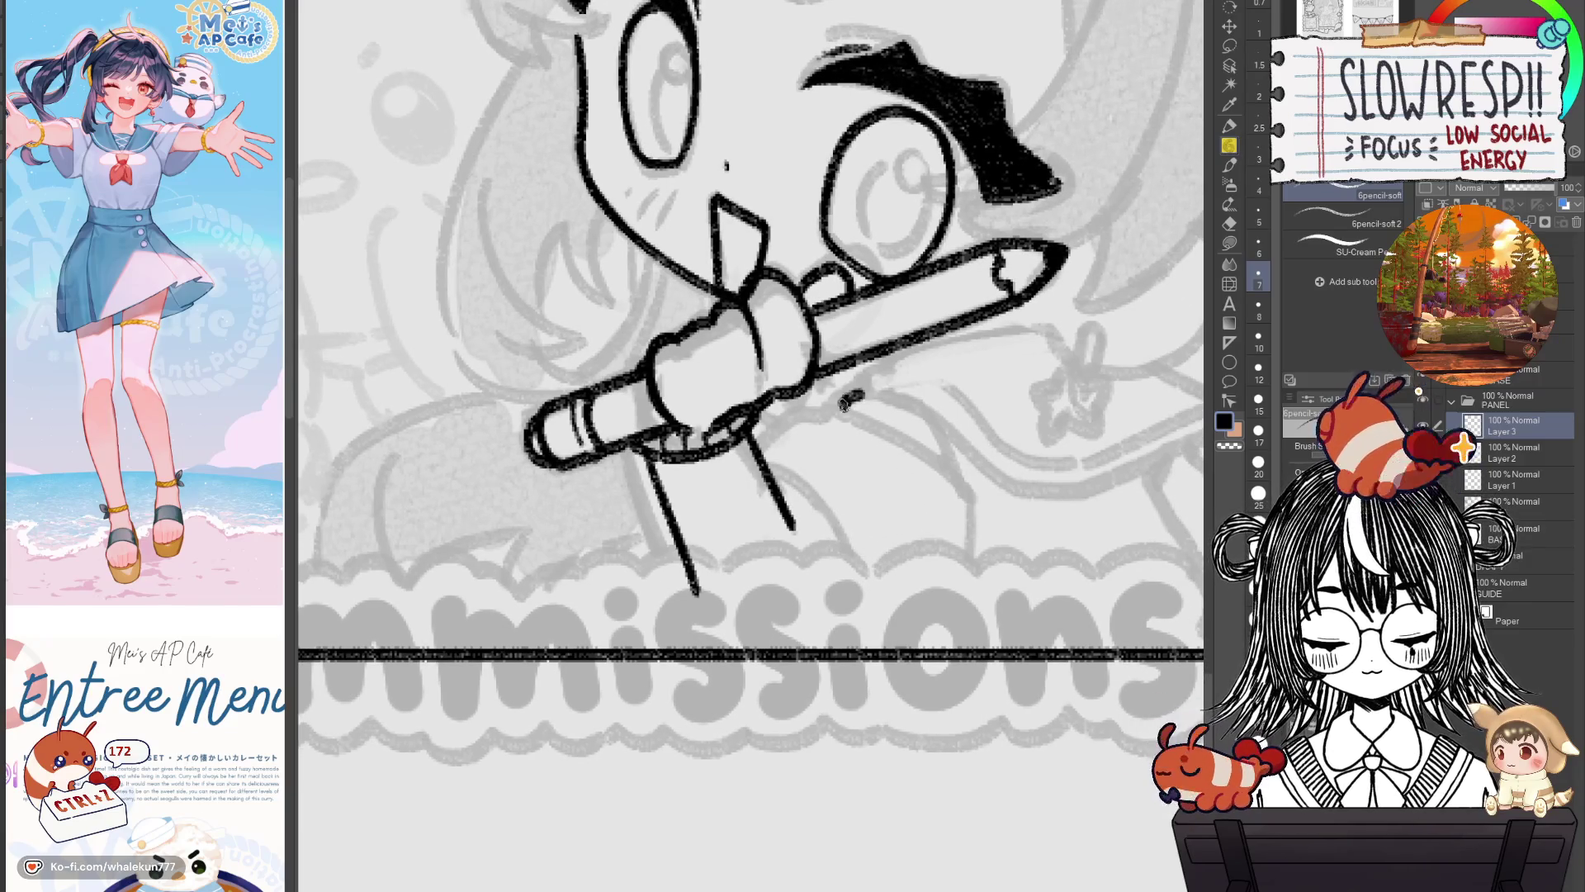
{"action": "key", "text": "ctrl+z"}
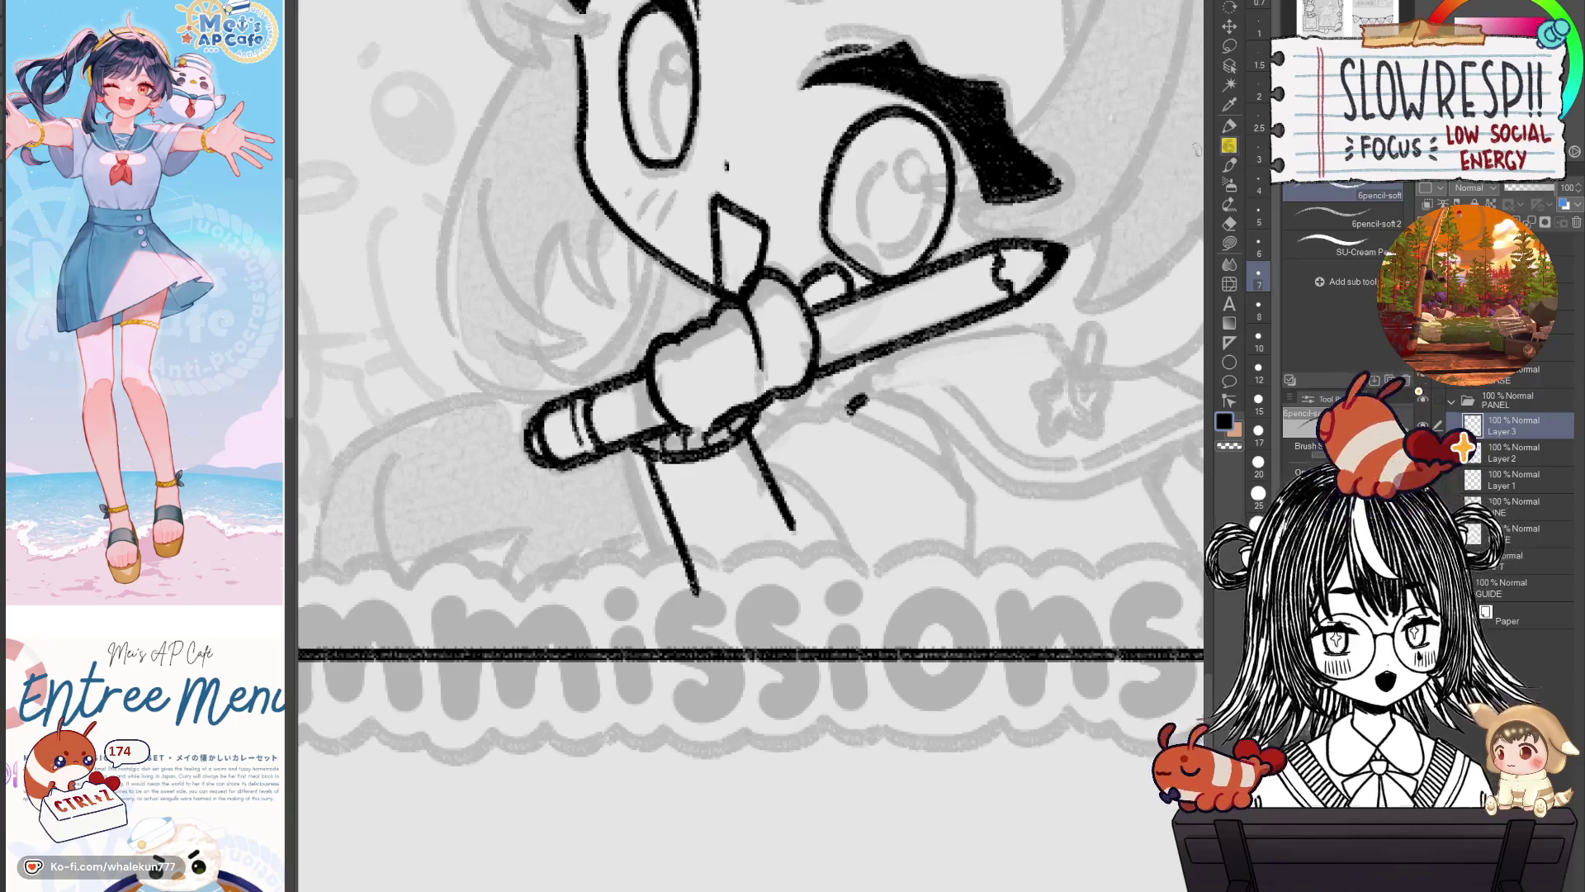
Ink a short angled sleeve line to the right of the hand, below the pencil.
{"action": "left_click_drag", "start_coordinate": [795, 538], "coordinate": [874, 531]}
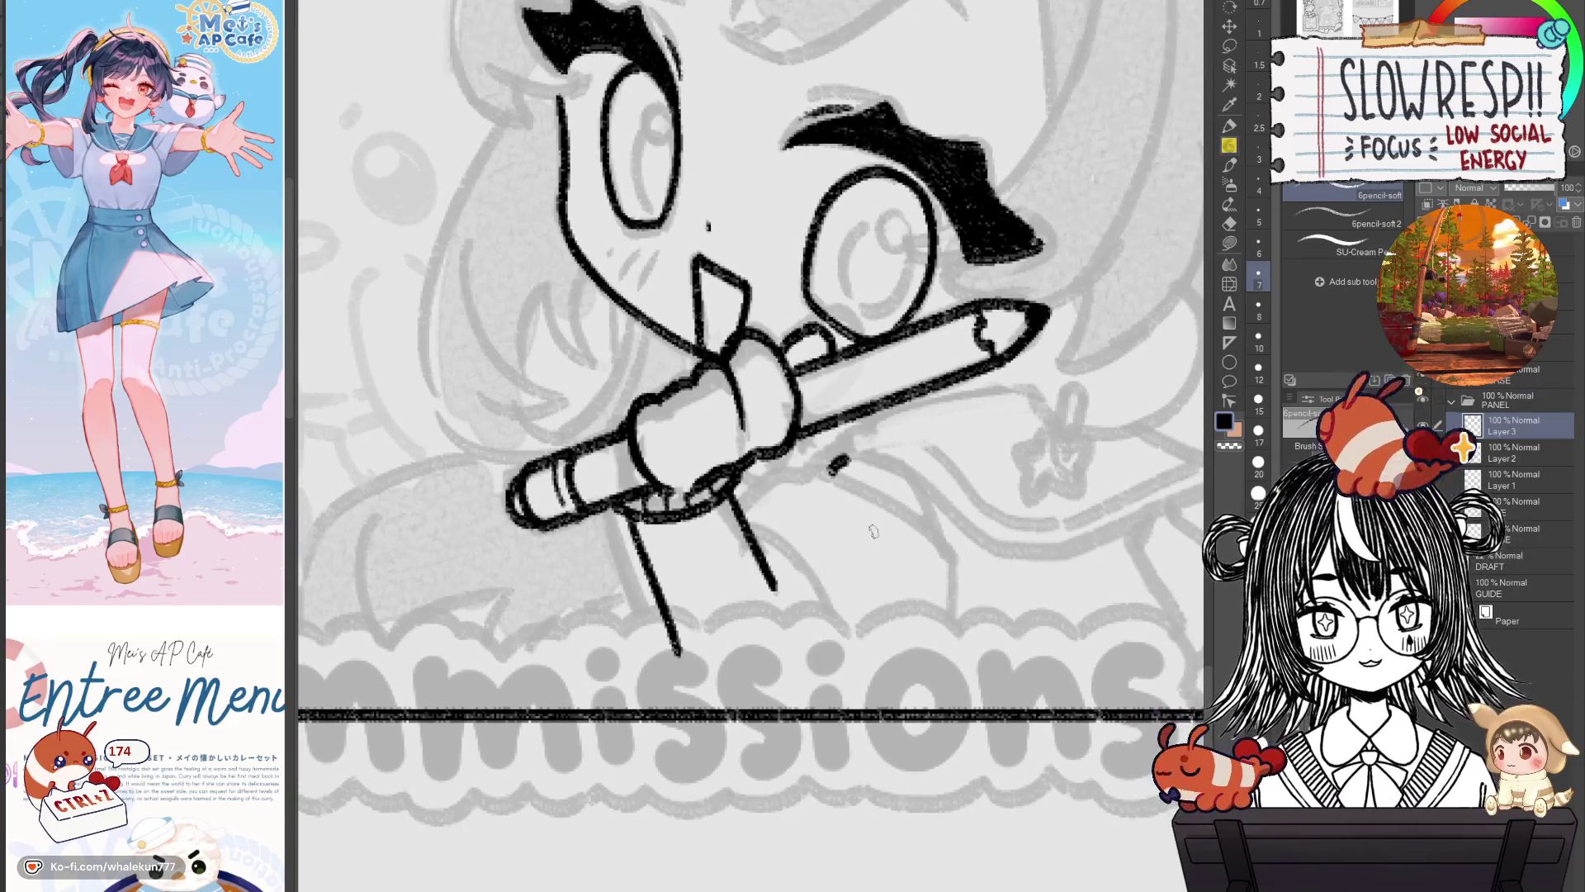
{"action": "left_click_drag", "start_coordinate": [842, 477], "coordinate": [946, 545]}
{"action": "key", "text": "ctrl+z"}
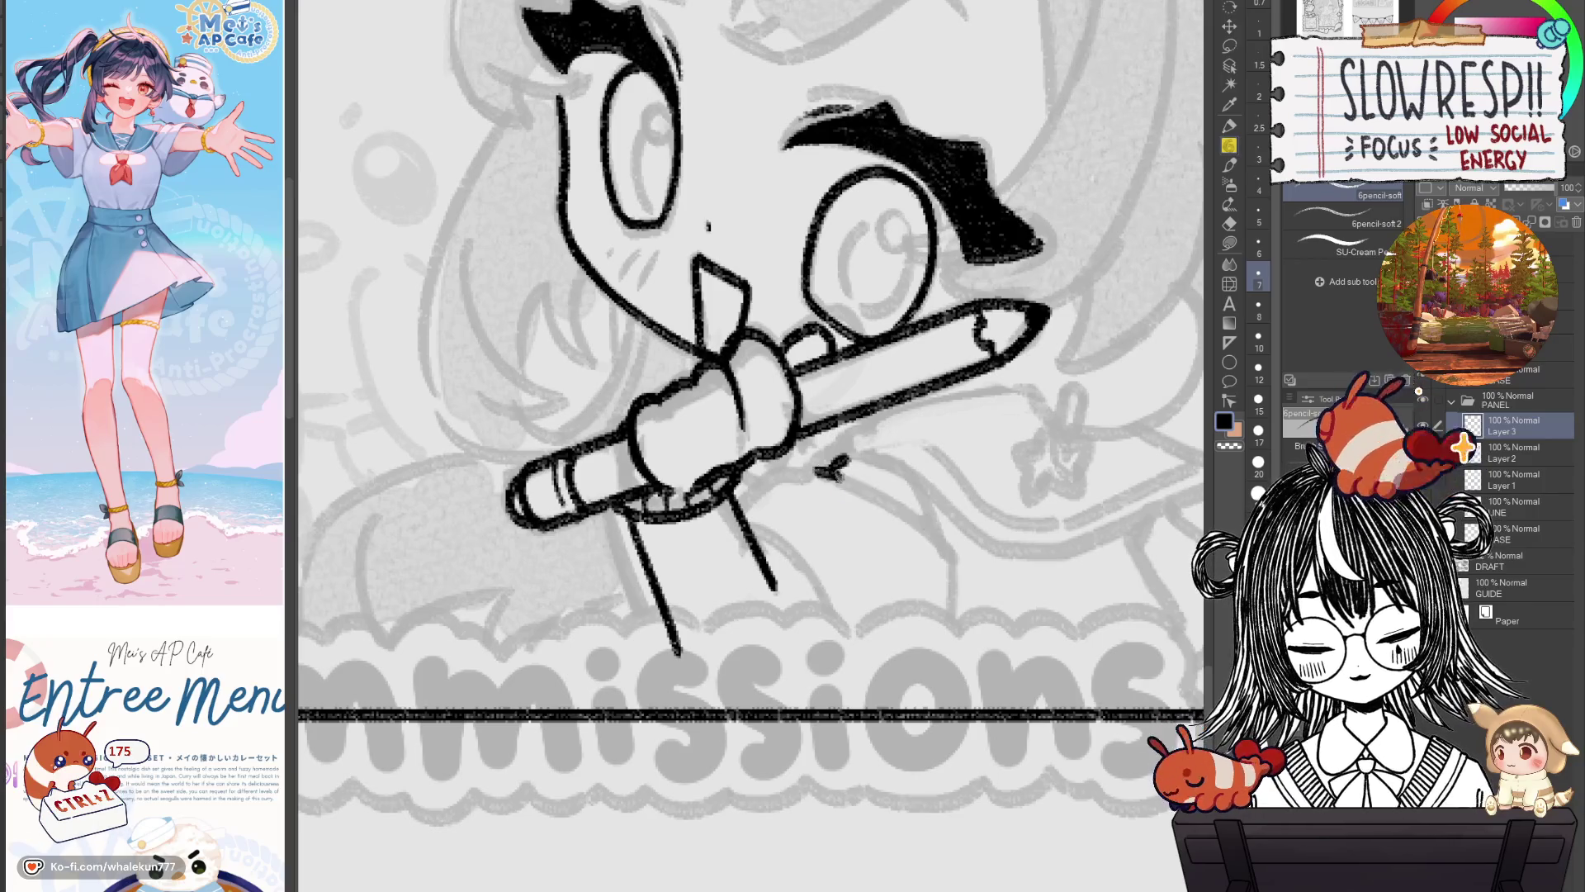
{"action": "left_click_drag", "start_coordinate": [909, 478], "coordinate": [938, 536]}
{"action": "key", "text": "ctrl+z"}
{"action": "left_click_drag", "start_coordinate": [912, 482], "coordinate": [933, 529]}
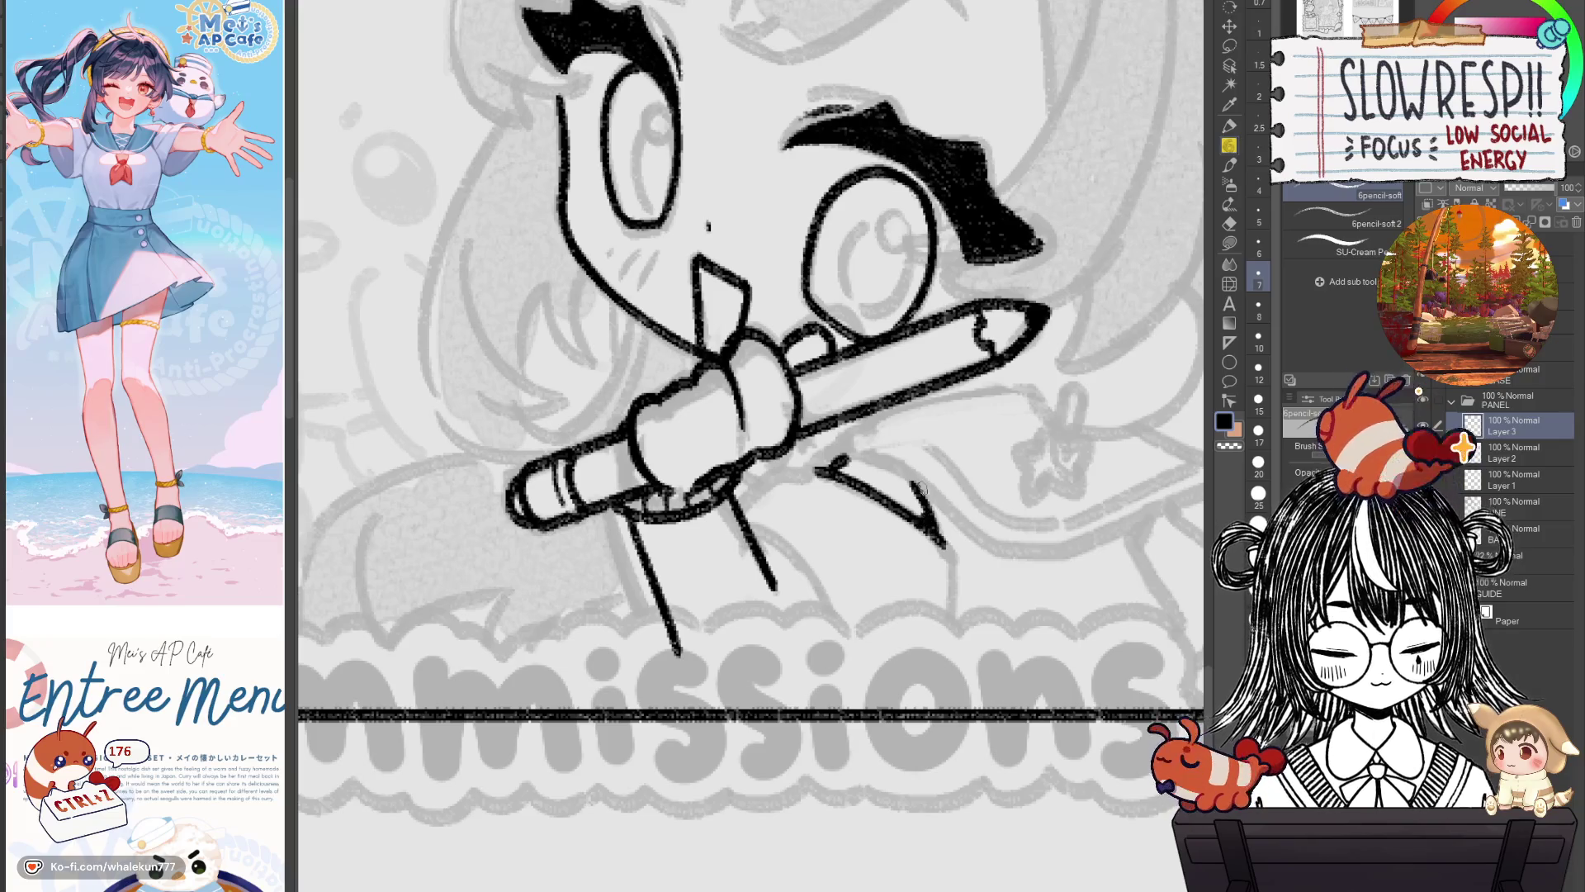
{"action": "scroll", "coordinate": [919, 489], "scroll_direction": "down", "scroll_amount": 2}
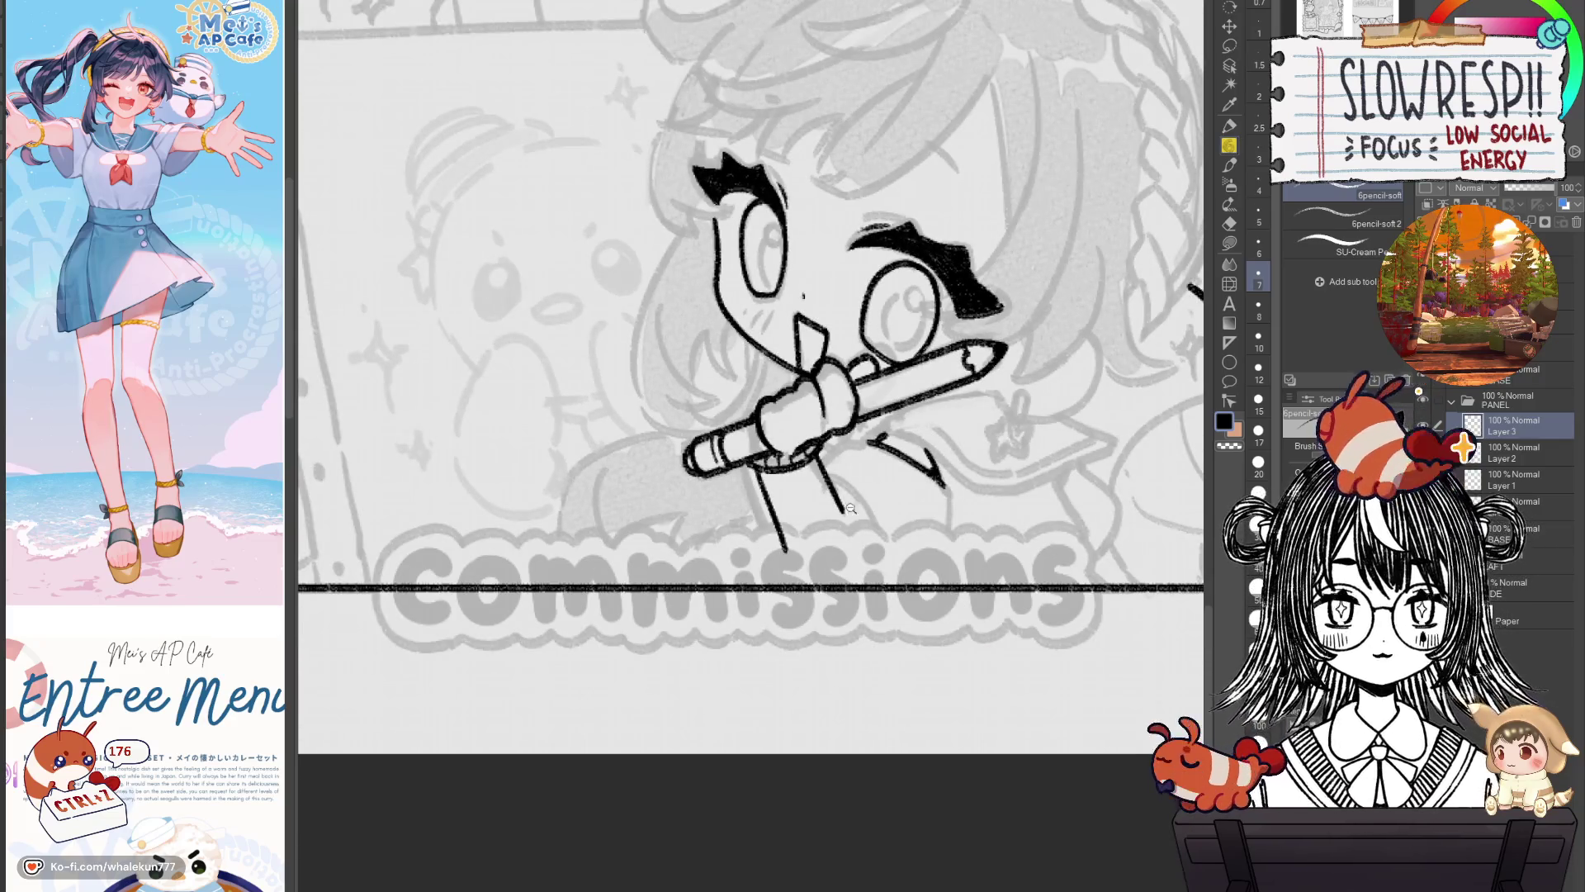
Add a short stroke near the sleeve line, checking it in the mirrored canvas view.
{"action": "scroll", "coordinate": [877, 505], "scroll_direction": "up", "scroll_amount": 1}
{"action": "scroll", "coordinate": [883, 508], "scroll_direction": "up", "scroll_amount": 1}
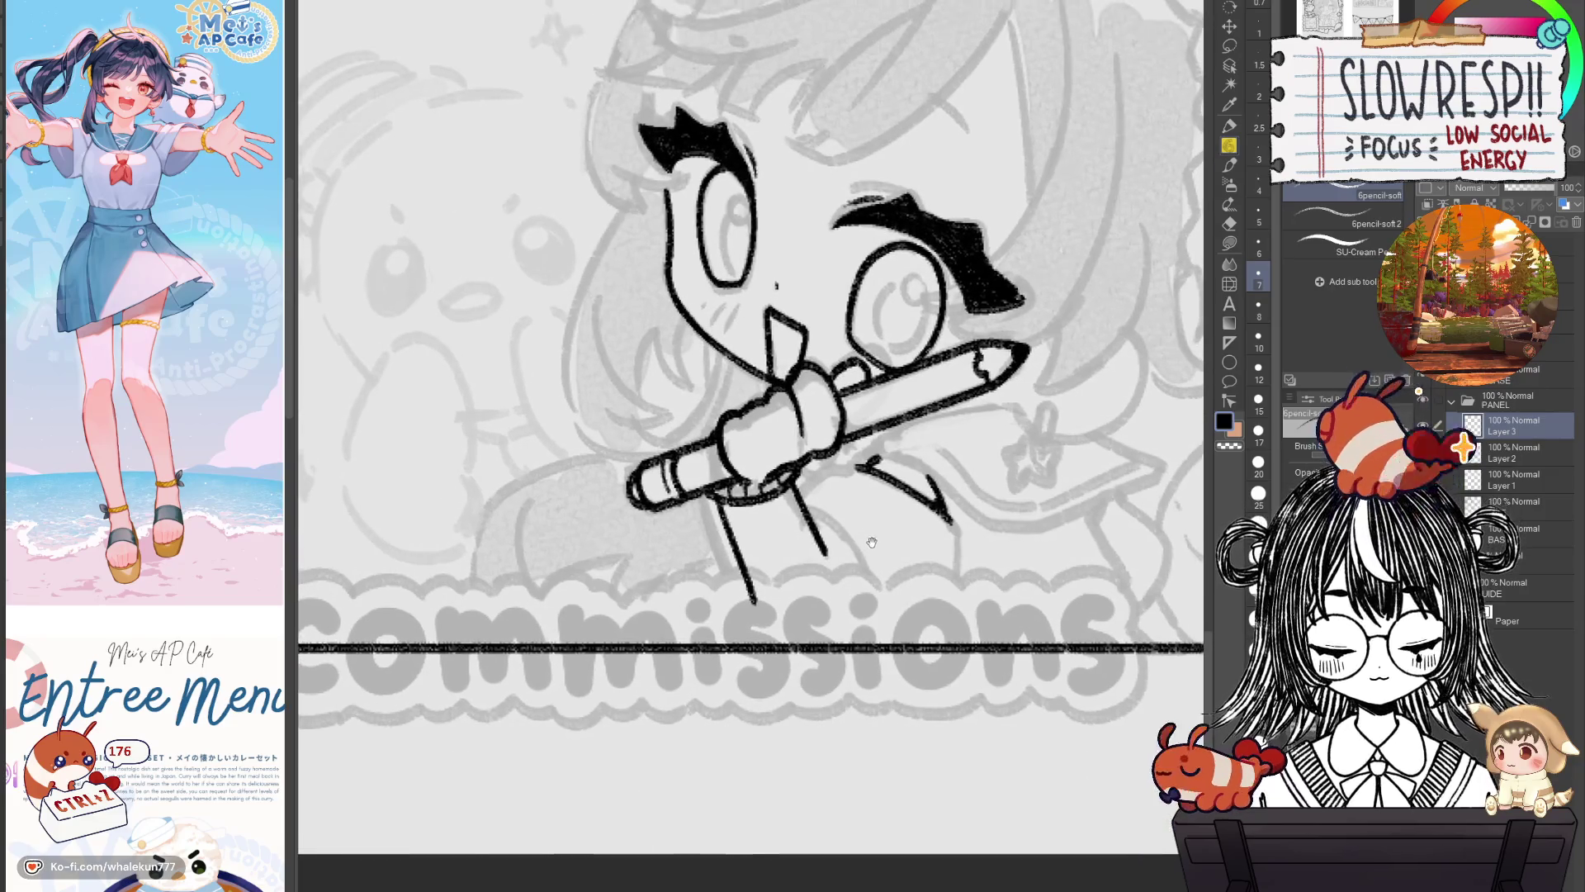
{"action": "scroll", "coordinate": [863, 492], "scroll_direction": "up", "scroll_amount": 1}
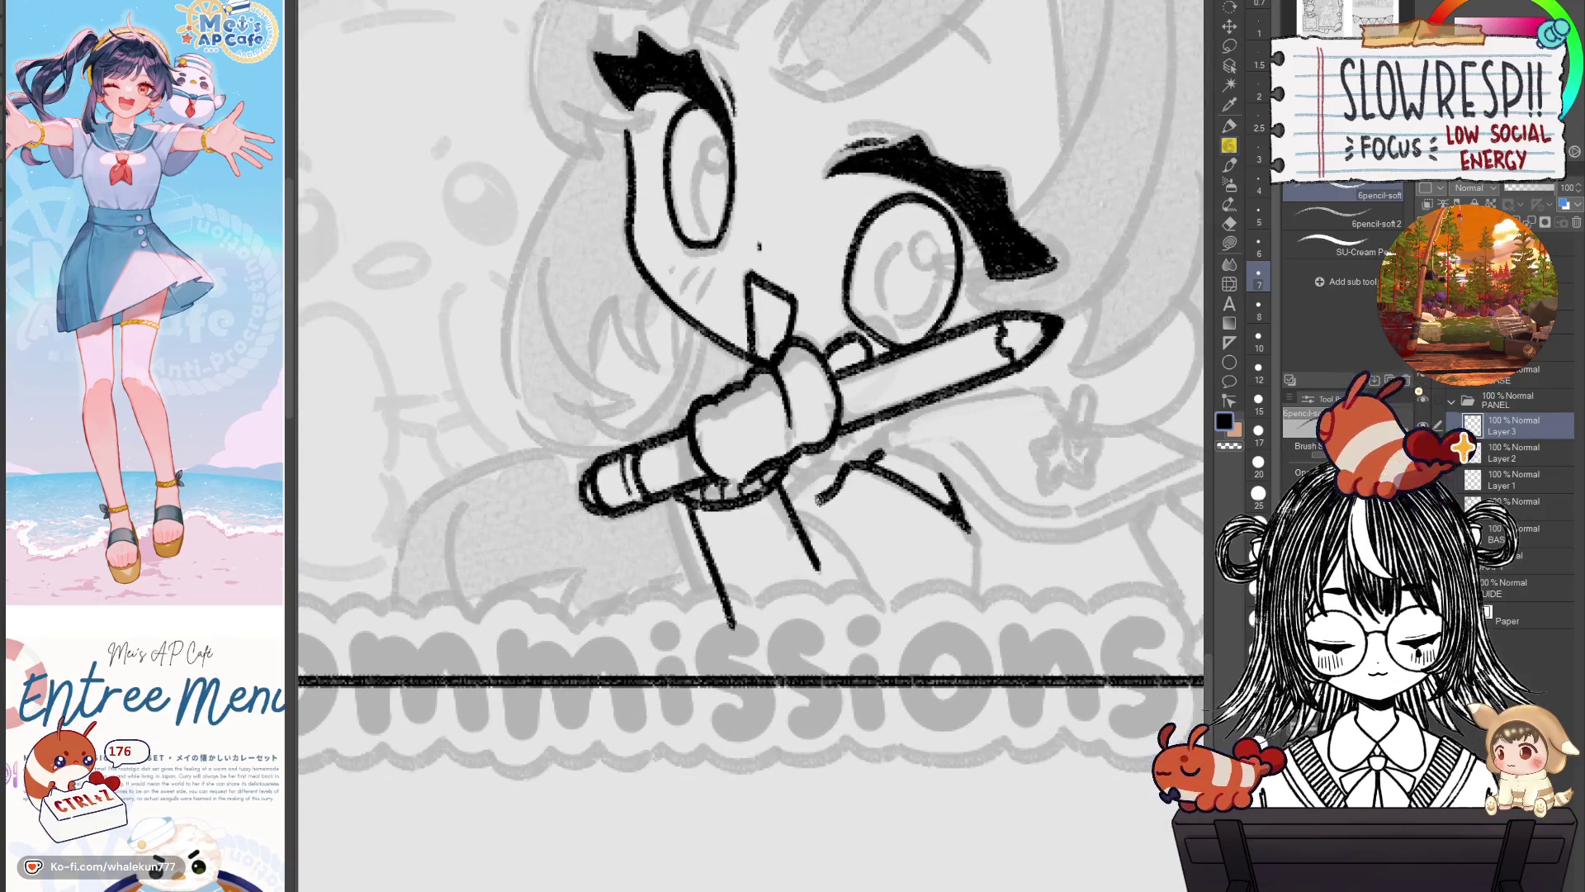
{"action": "key", "text": "h"}
{"action": "key", "text": "h"}
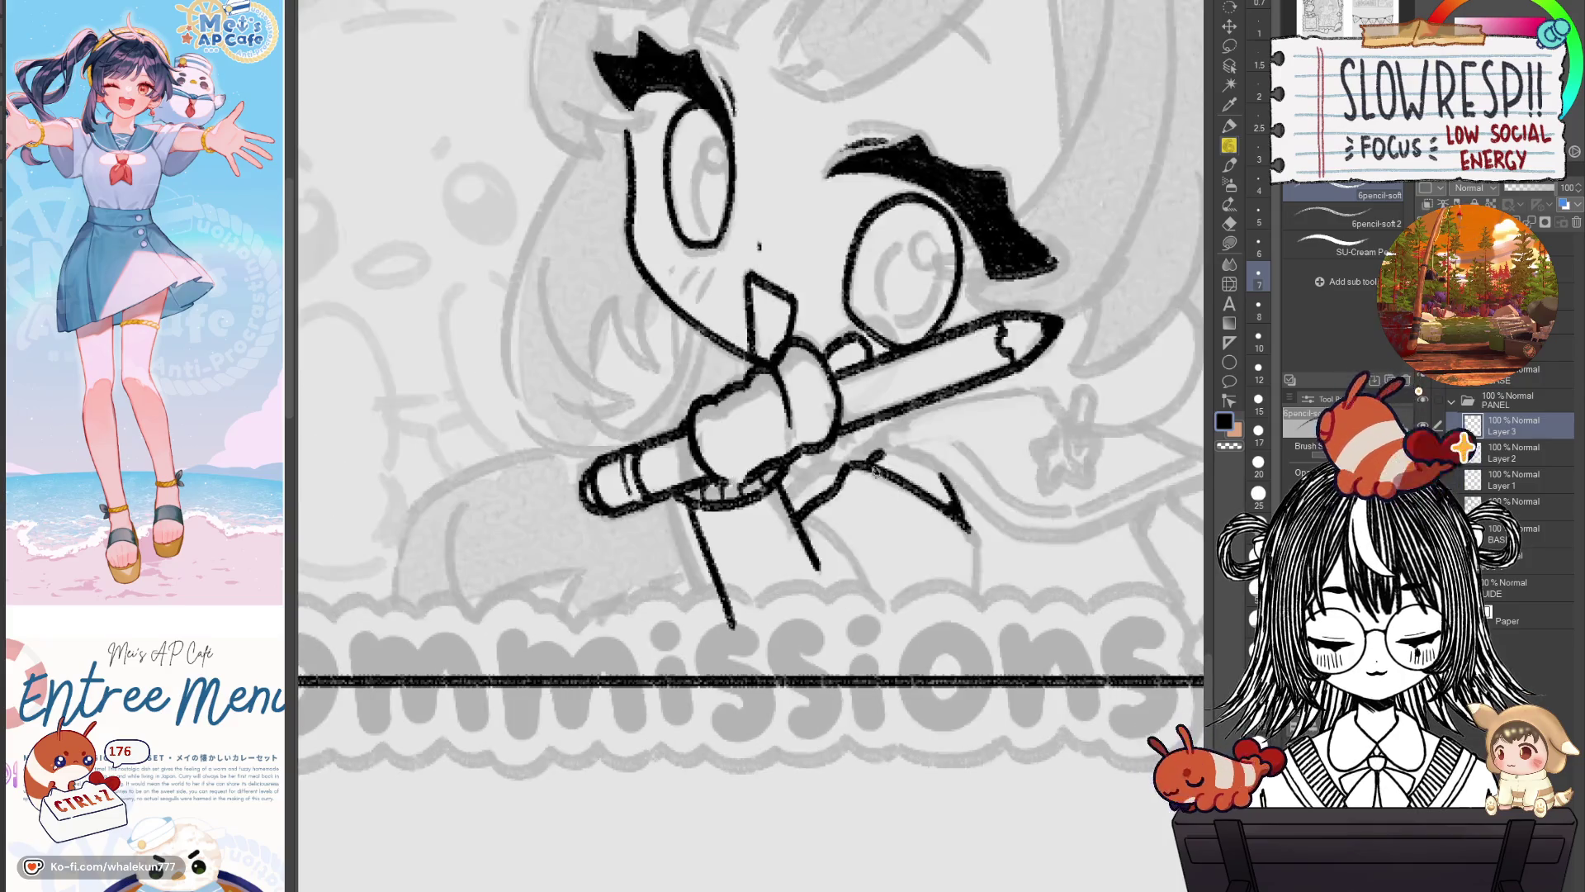
{"action": "left_click_drag", "start_coordinate": [860, 459], "coordinate": [832, 479]}
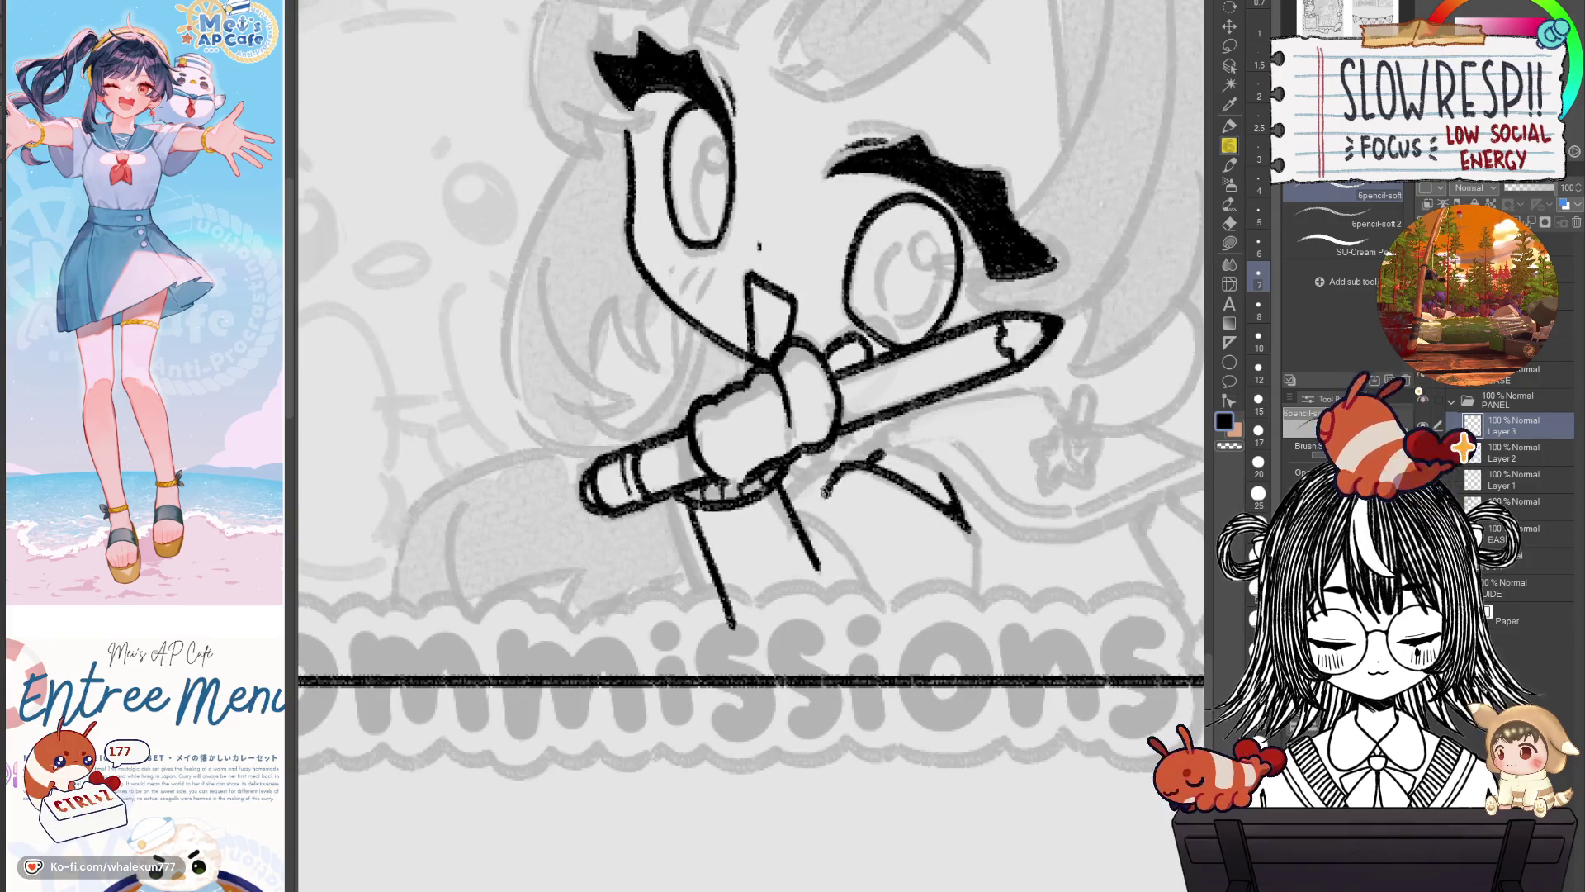
{"action": "key", "text": "h"}
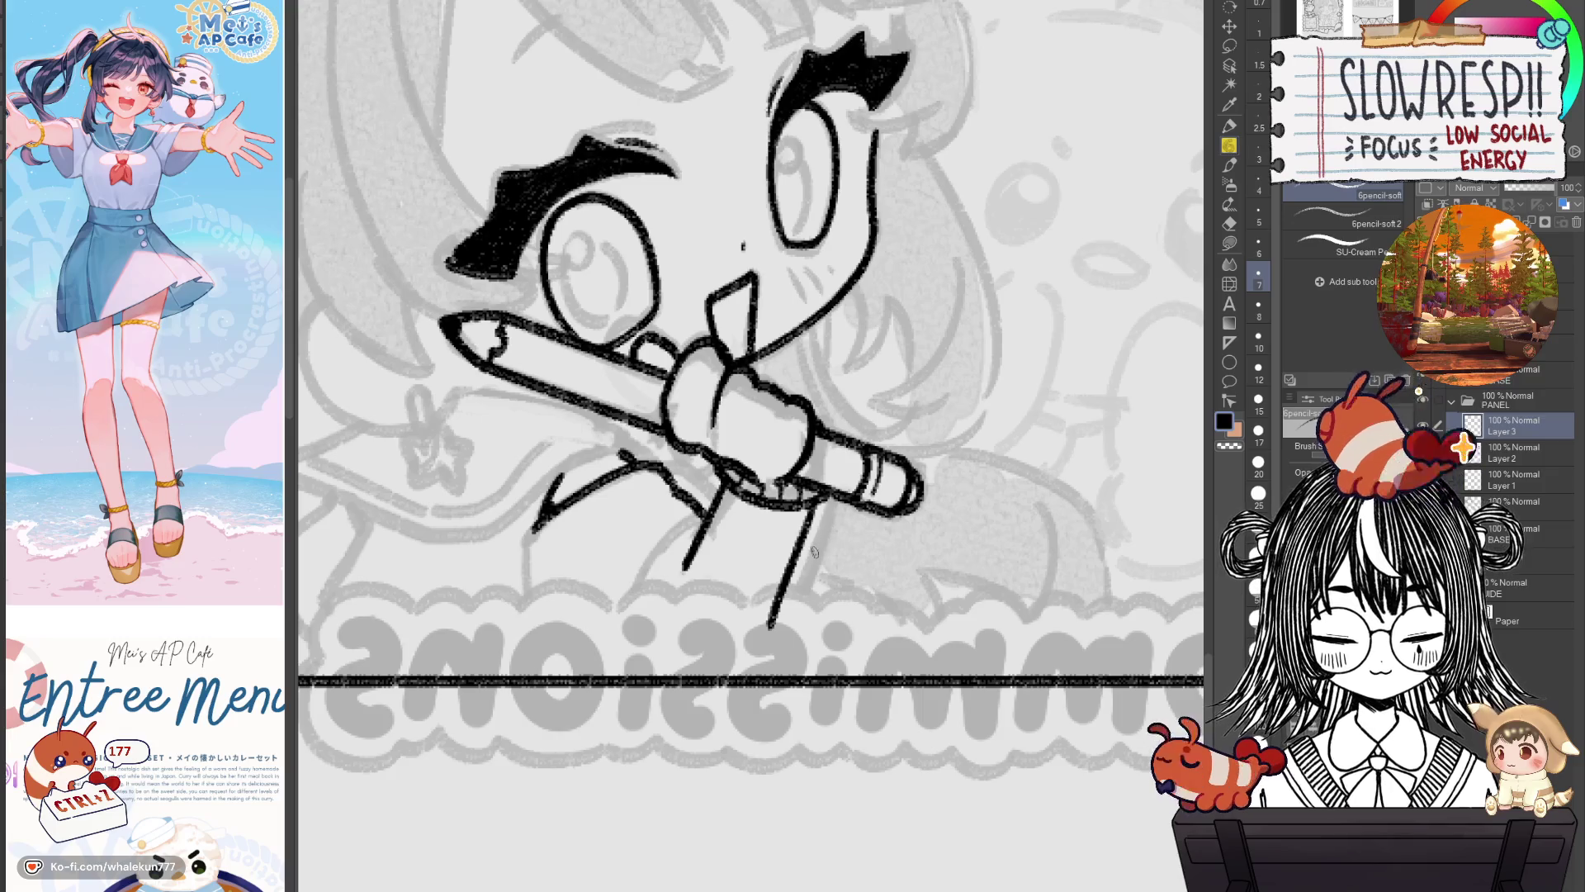
{"action": "key", "text": "h"}
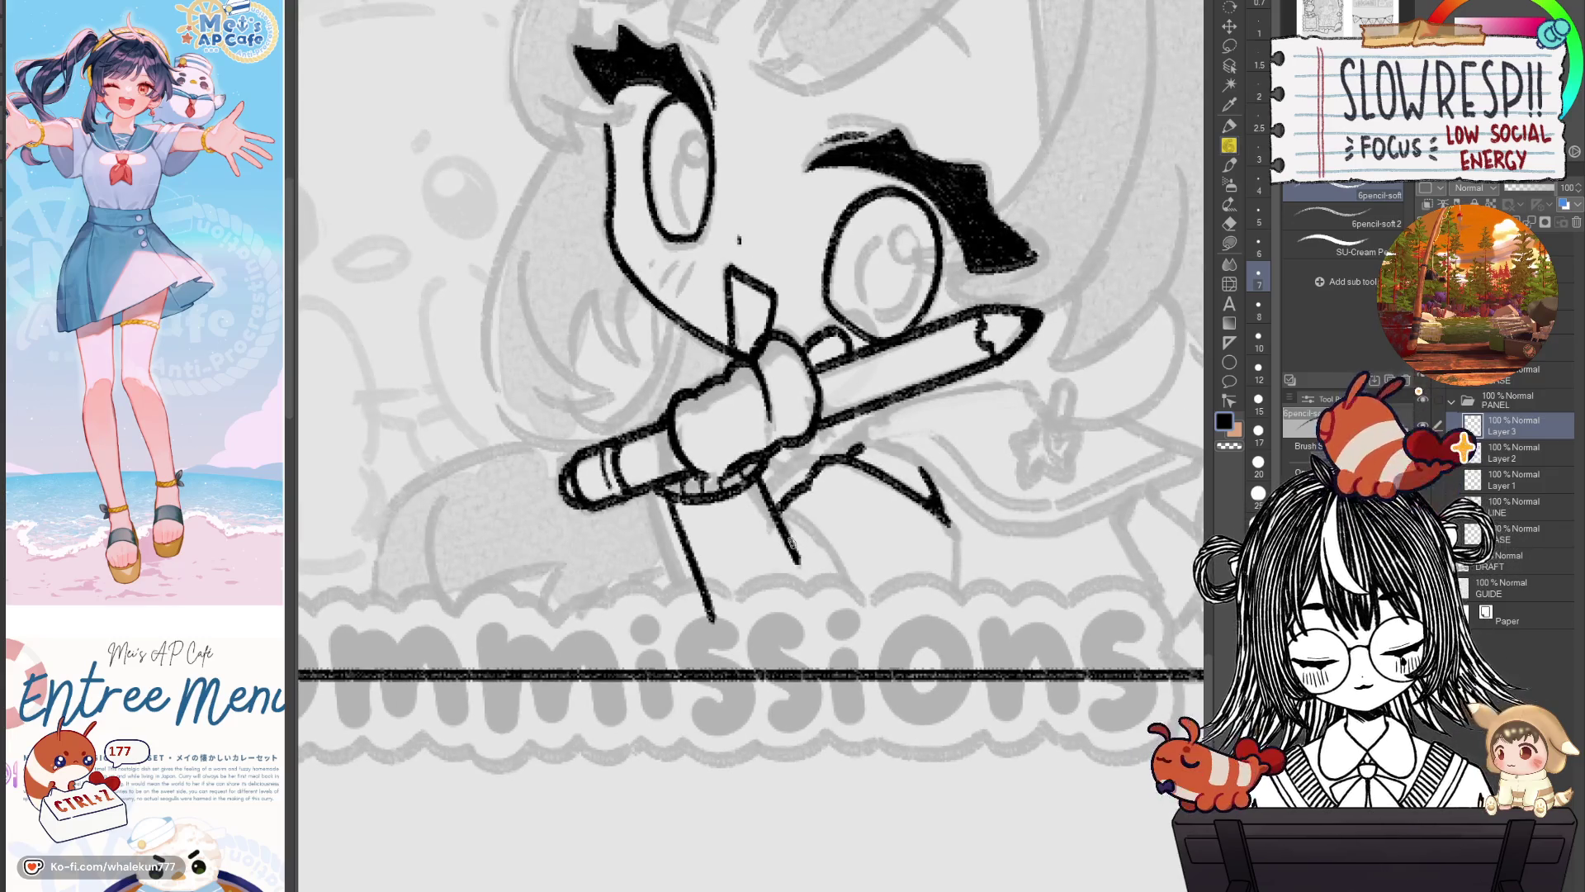
{"action": "key", "text": "h"}
{"action": "left_click_drag", "start_coordinate": [864, 569], "coordinate": [1032, 636]}
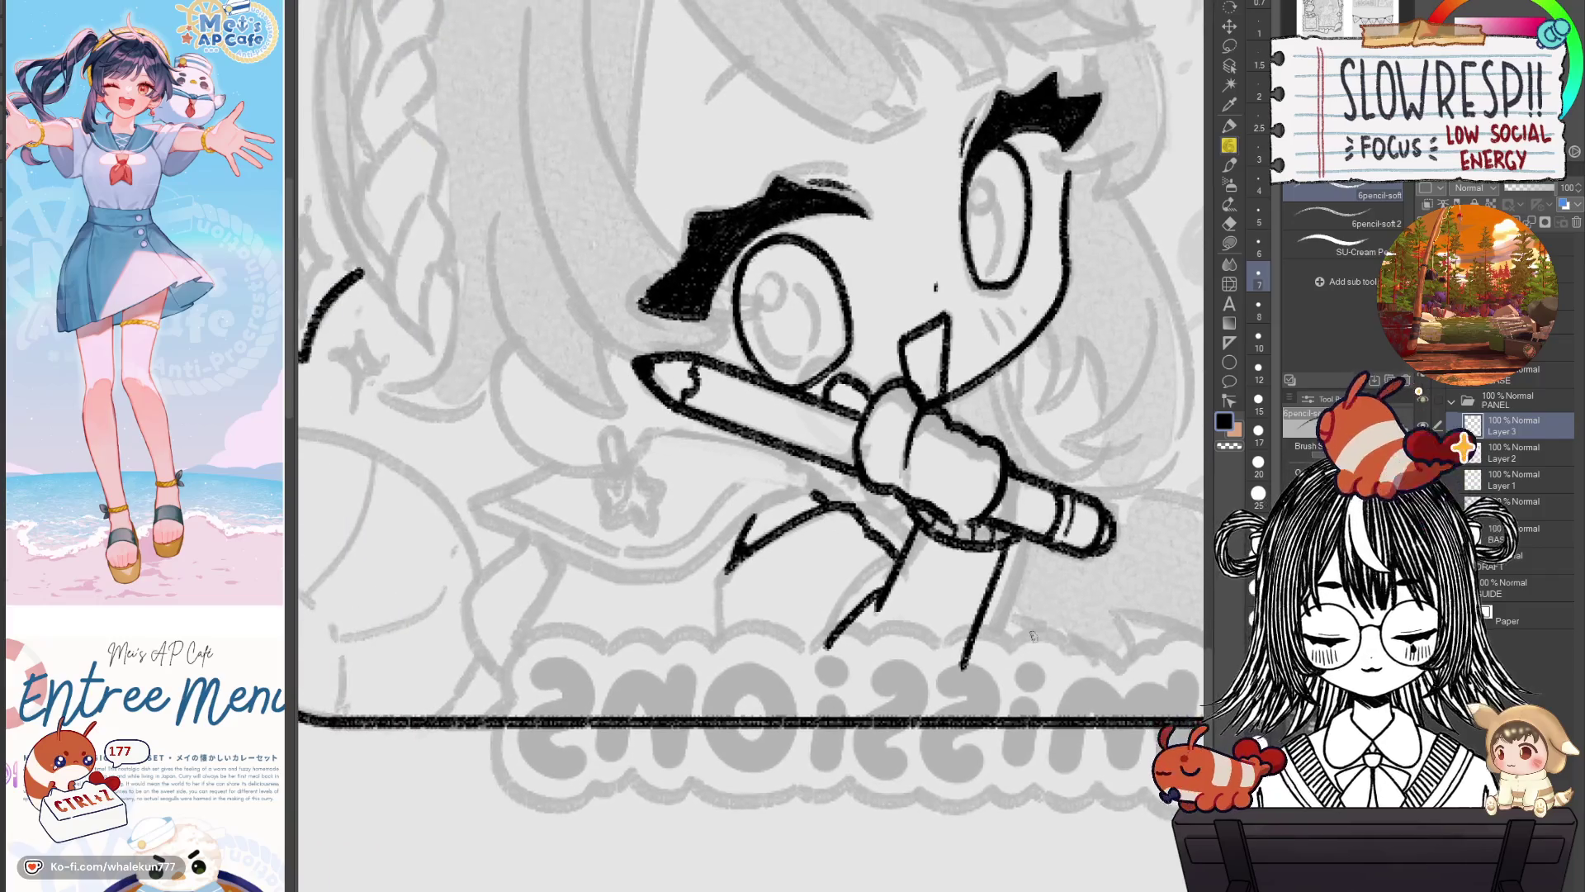
{"action": "key", "text": "h"}
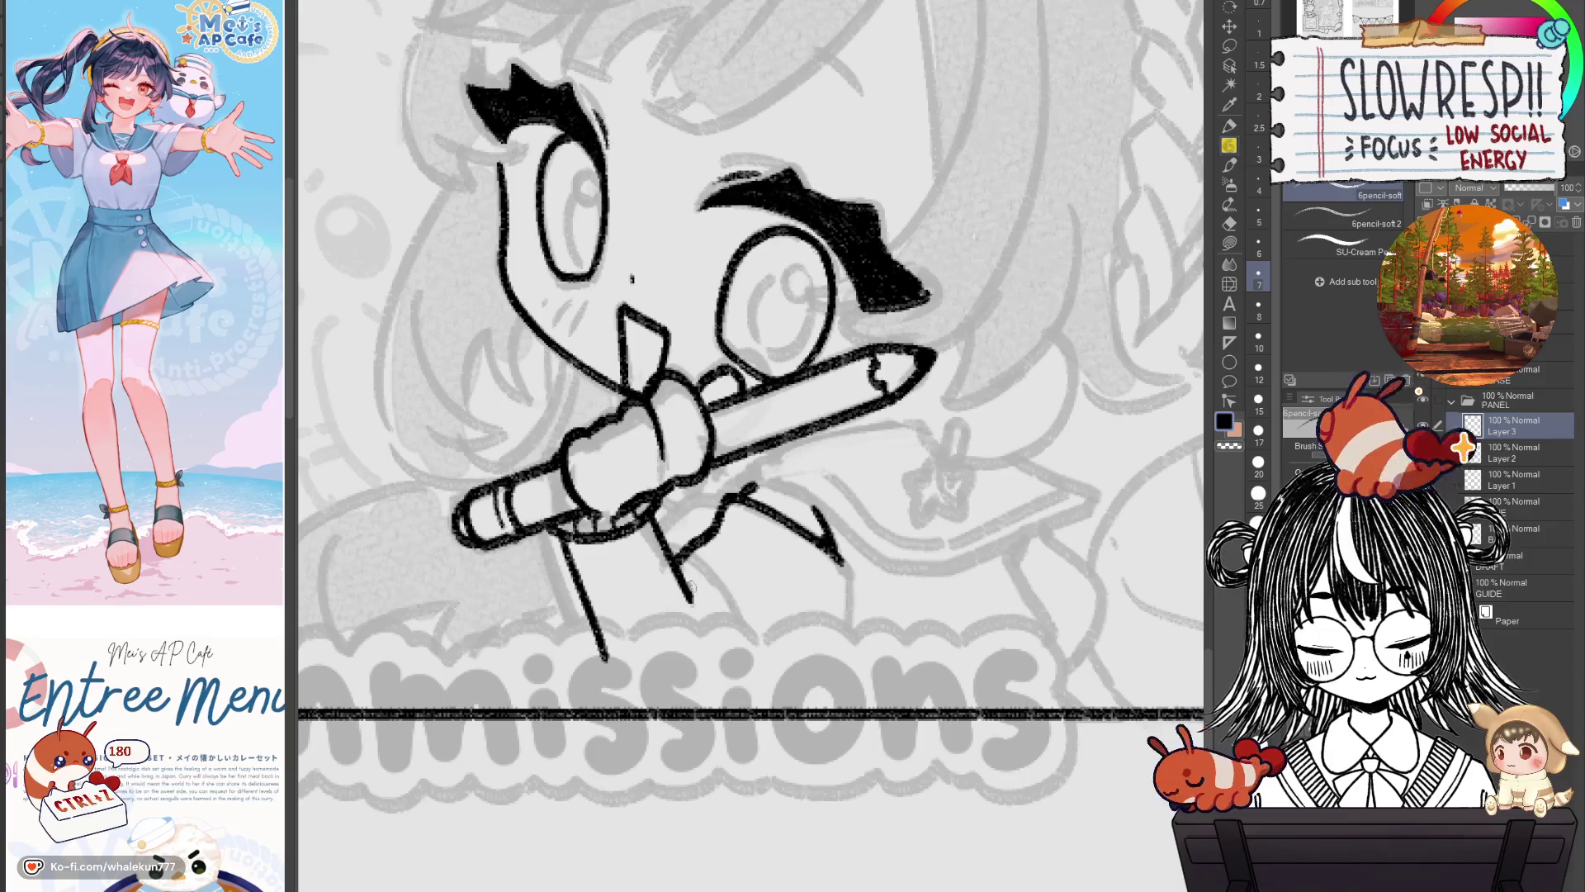
{"action": "key", "text": "h"}
Ink the curved line below the pencil and the leg line running down, retrying misplaced strokes.
{"action": "left_click_drag", "start_coordinate": [858, 565], "coordinate": [782, 656]}
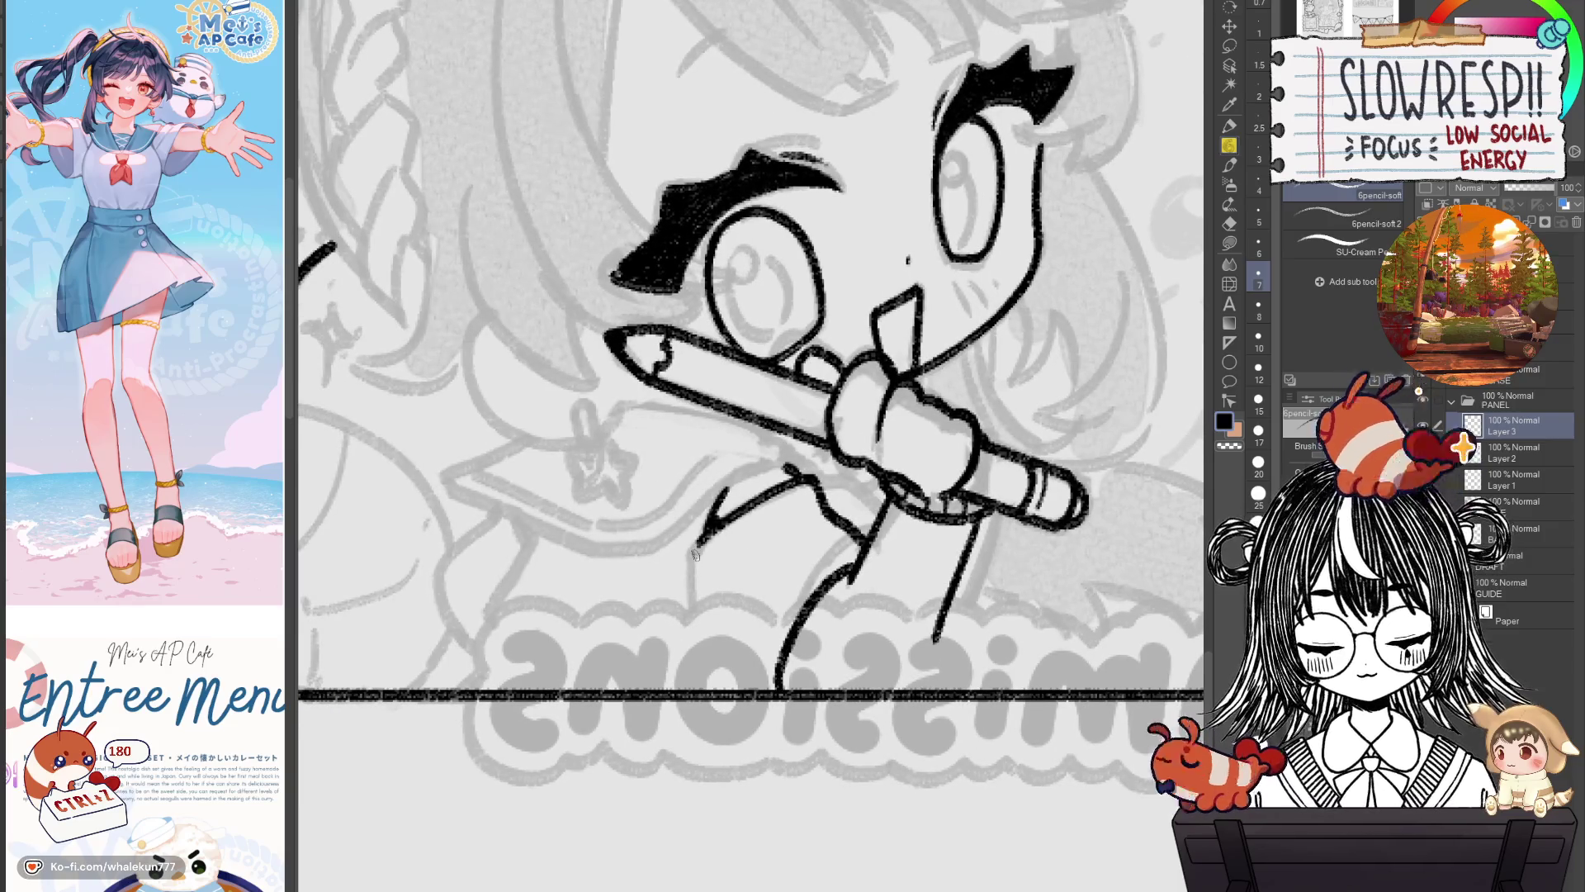
{"action": "left_click_drag", "start_coordinate": [696, 606], "coordinate": [716, 677]}
{"action": "key", "text": "h"}
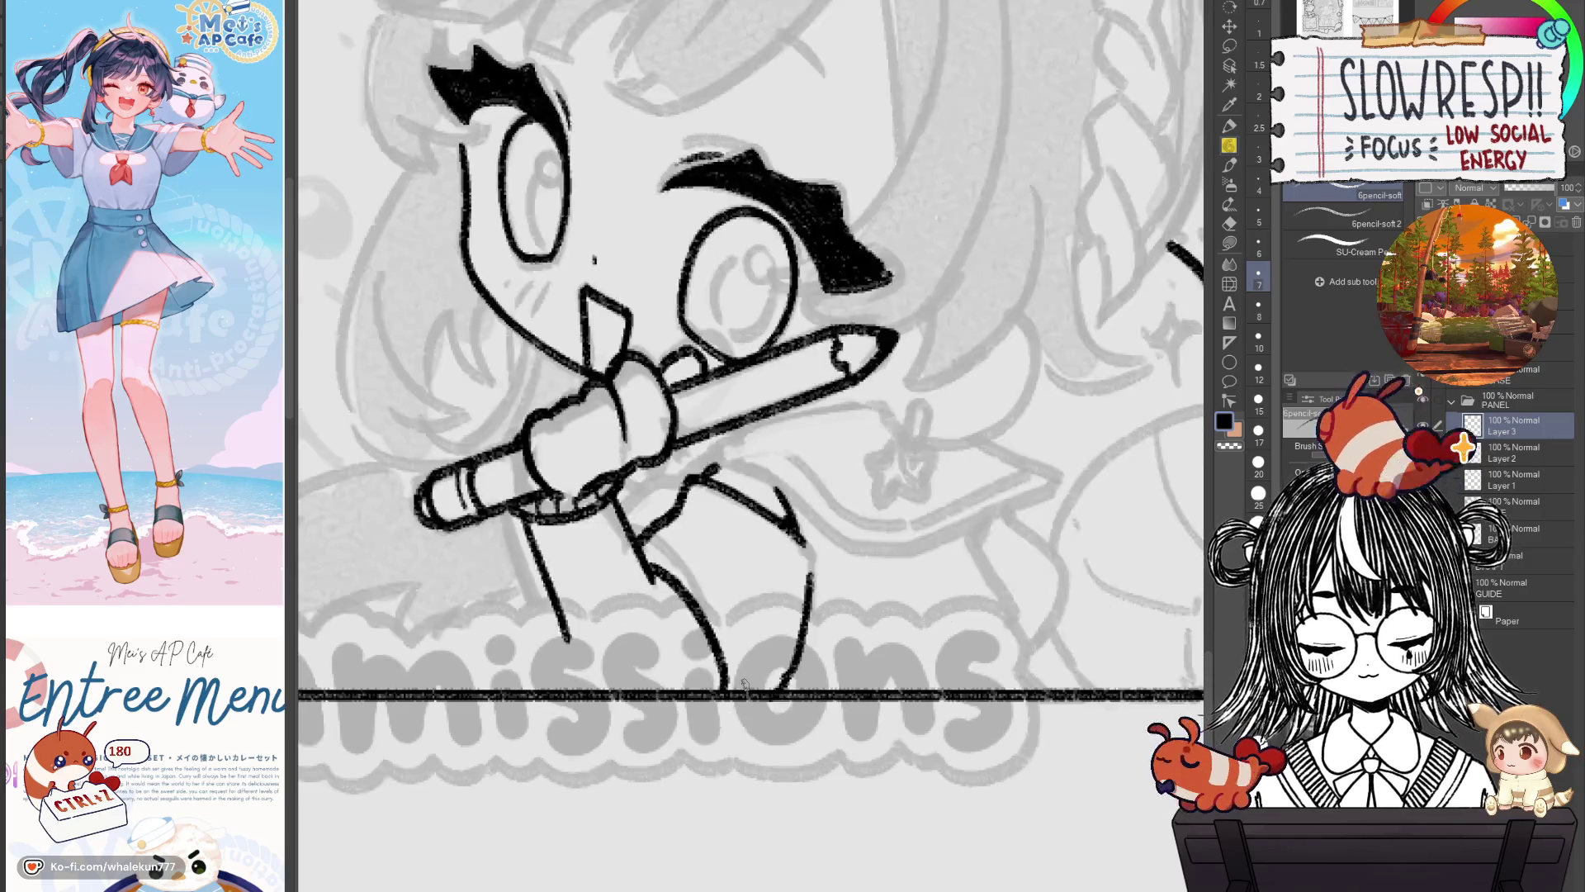
{"action": "scroll", "coordinate": [900, 632], "scroll_direction": "down", "scroll_amount": 2}
{"action": "scroll", "coordinate": [968, 515], "scroll_direction": "up", "scroll_amount": 2}
{"action": "mouse_move", "coordinate": [969, 515]}
{"action": "left_mouse_down"}
{"action": "mouse_move", "coordinate": [929, 583]}
{"action": "mouse_move", "coordinate": [900, 607]}
{"action": "mouse_move", "coordinate": [919, 578]}
{"action": "mouse_move", "coordinate": [893, 603]}
{"action": "mouse_move", "coordinate": [886, 592]}
{"action": "left_mouse_up"}
{"action": "key", "text": "ctrl+z"}
{"action": "key", "text": "ctrl+z"}
{"action": "mouse_move", "coordinate": [725, 539]}
{"action": "left_mouse_down"}
{"action": "mouse_move", "coordinate": [734, 578]}
{"action": "mouse_move", "coordinate": [733, 557]}
{"action": "mouse_move", "coordinate": [755, 580]}
{"action": "mouse_move", "coordinate": [805, 547]}
{"action": "left_mouse_up"}
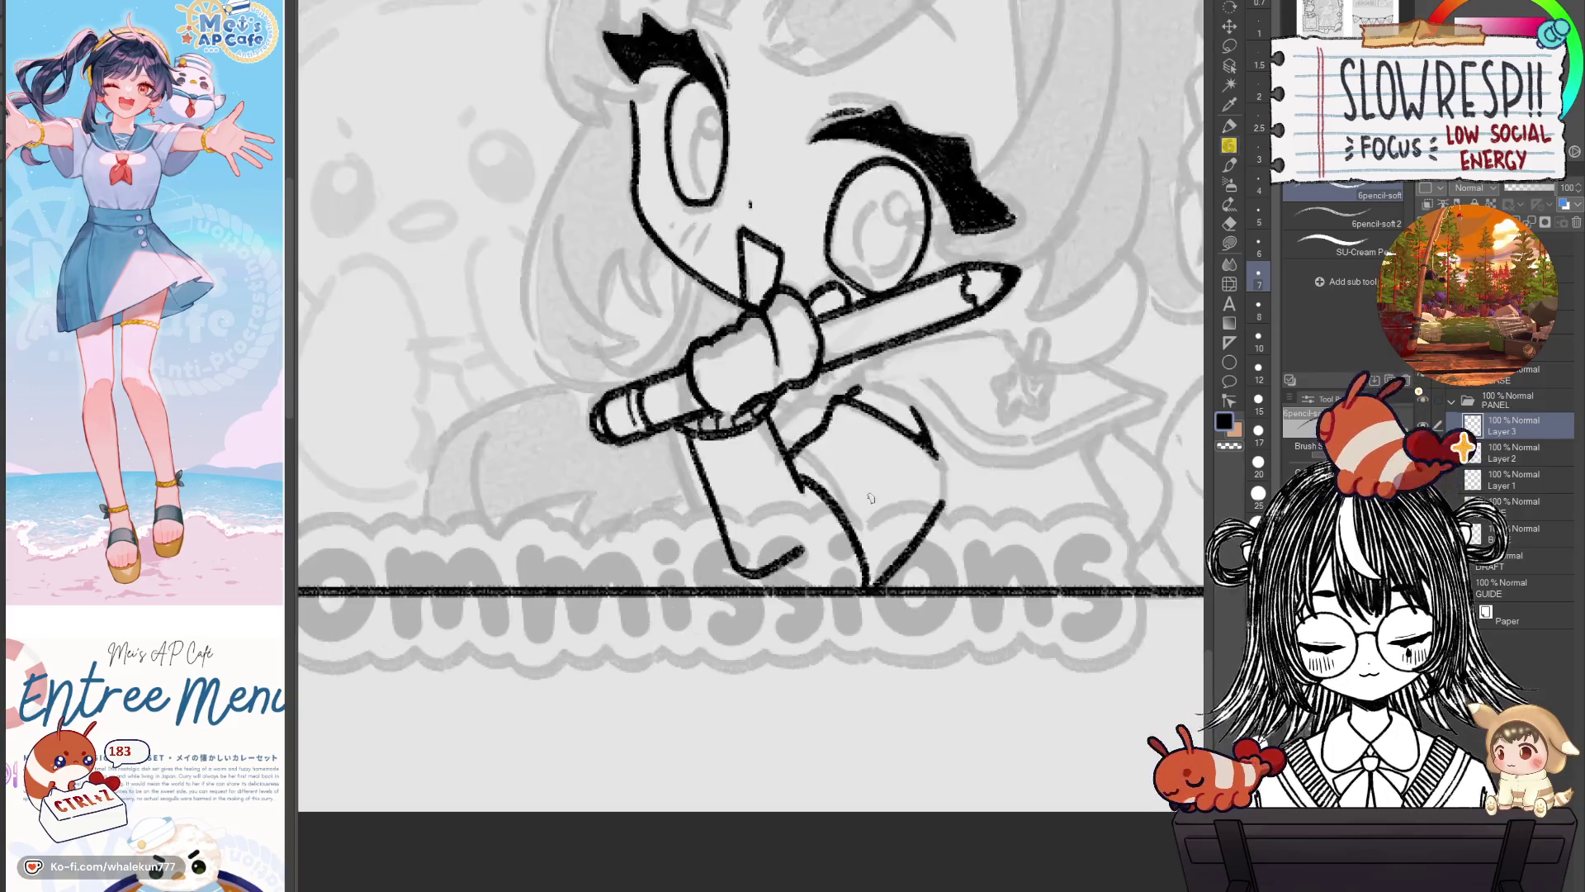
{"action": "key", "text": "ctrl+z"}
Add the foot stroke and redraw the left leg line, keeping the shorter version.
{"action": "key", "text": "h"}
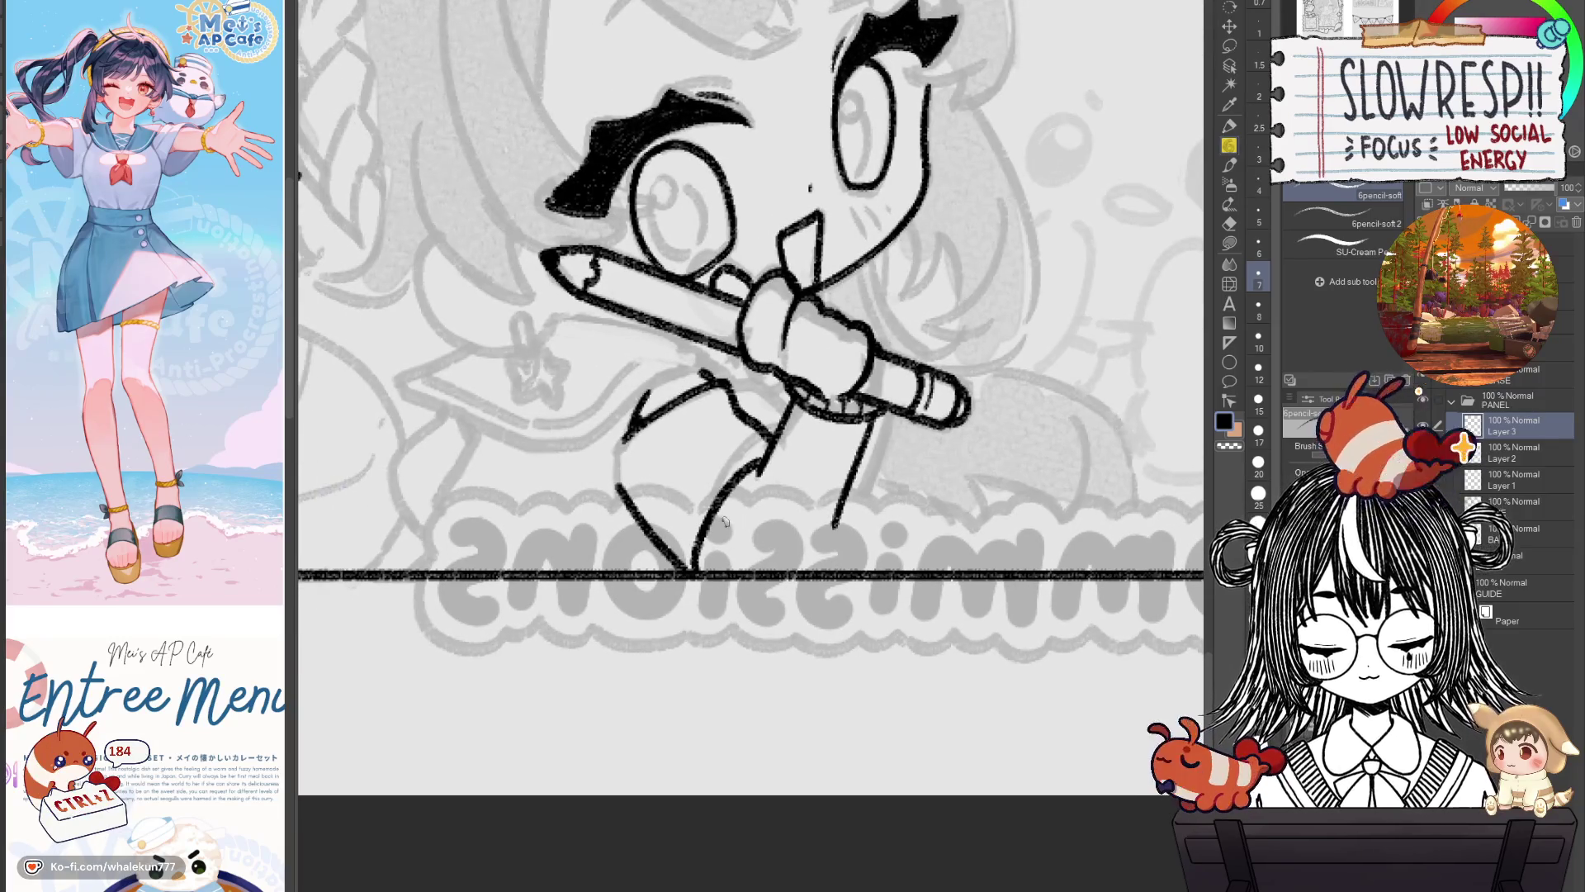
{"action": "left_click_drag", "start_coordinate": [710, 521], "coordinate": [776, 562]}
{"action": "key", "text": "h"}
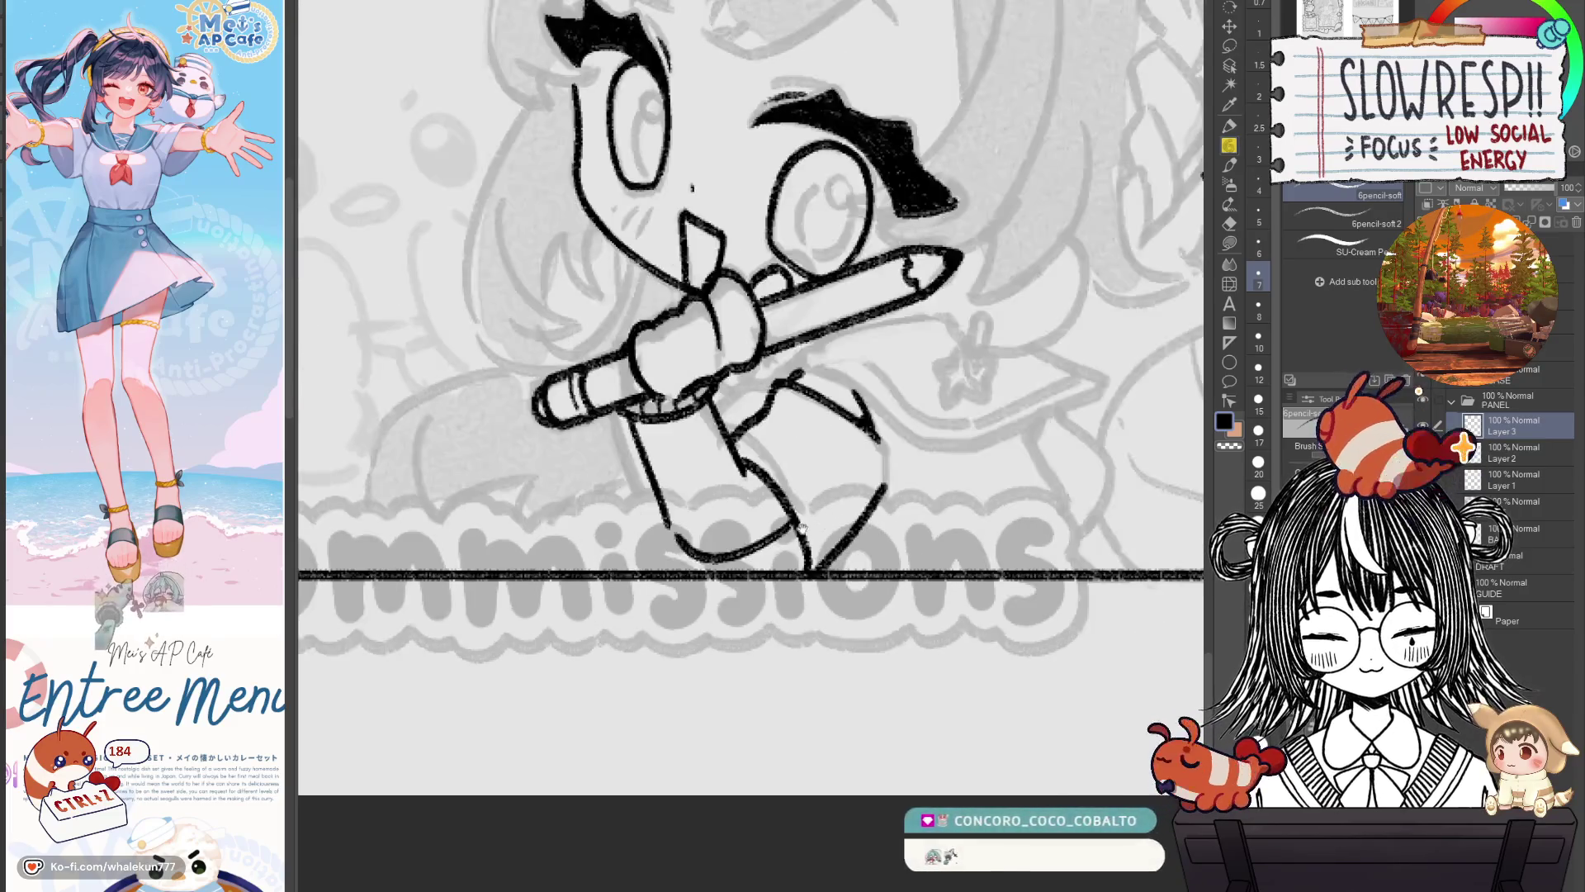
{"action": "key", "text": "ctrl+z"}
{"action": "left_click_drag", "start_coordinate": [658, 453], "coordinate": [689, 528]}
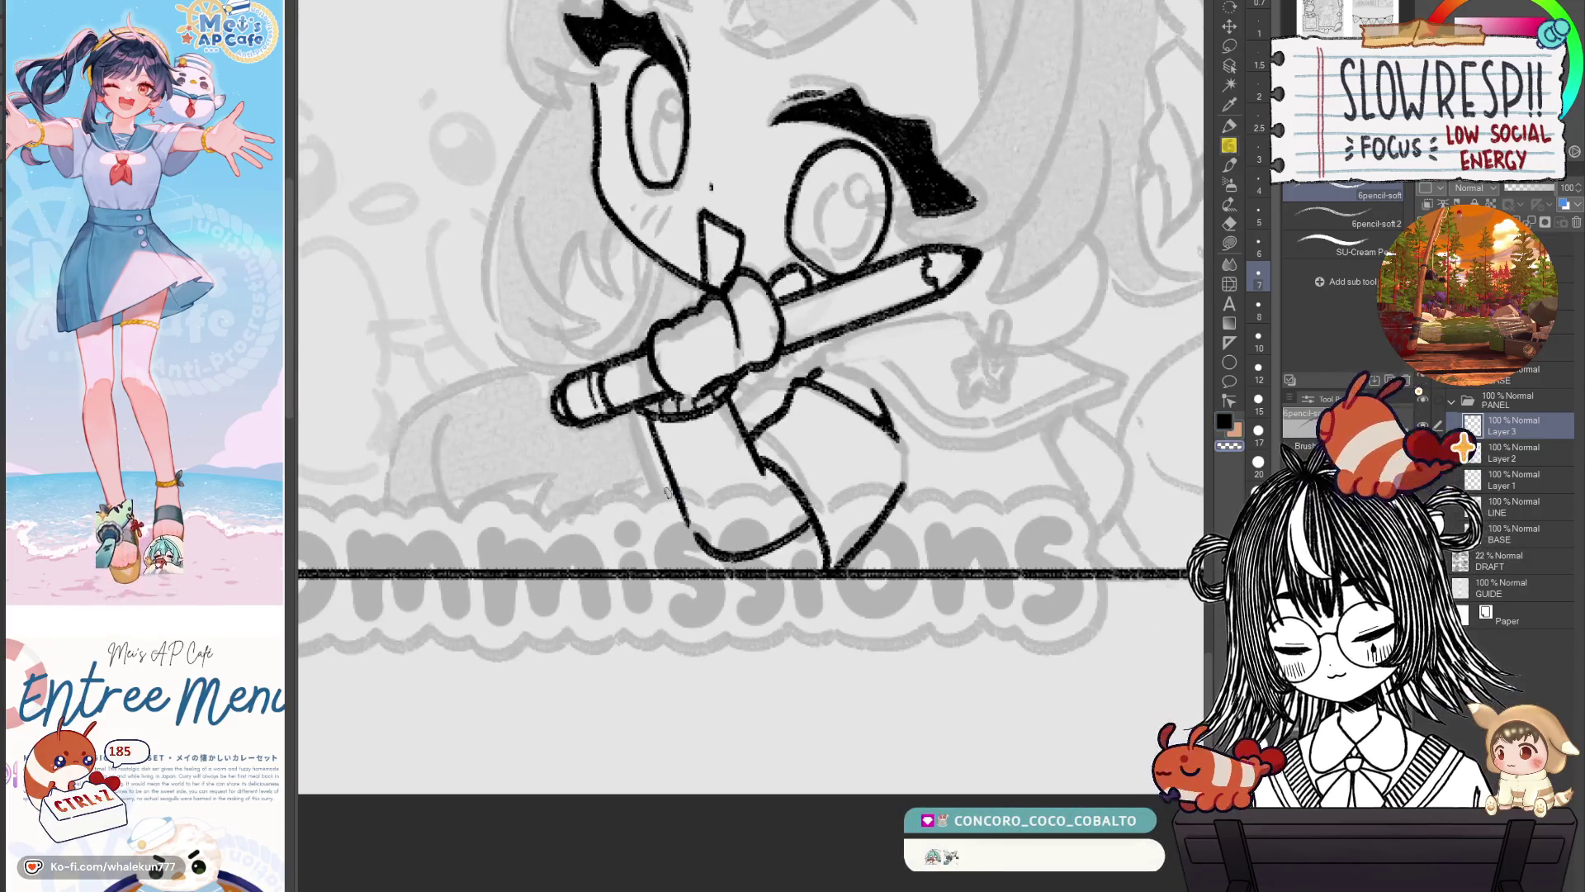
{"action": "key", "text": "ctrl+z"}
{"action": "key", "text": "ctrl+z"}
{"action": "mouse_move", "coordinate": [660, 446]}
{"action": "left_mouse_down"}
{"action": "mouse_move", "coordinate": [703, 553]}
{"action": "mouse_move", "coordinate": [709, 531]}
{"action": "mouse_move", "coordinate": [686, 521]}
{"action": "left_mouse_up"}
{"action": "key", "text": "ctrl+z"}
{"action": "key", "text": "ctrl+z"}
{"action": "key", "text": "ctrl+z"}
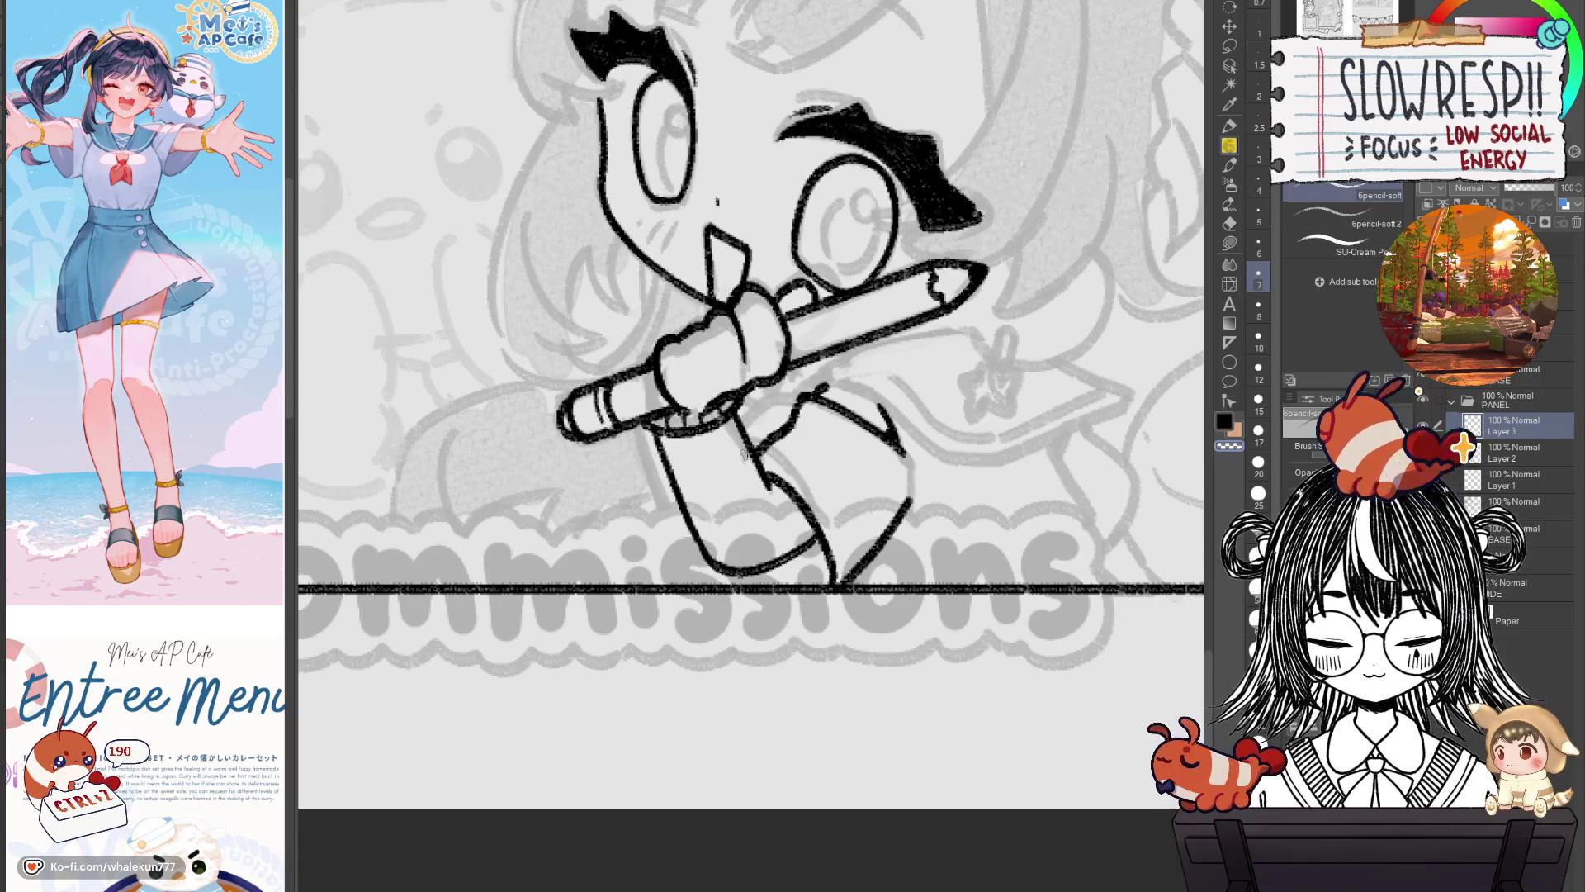
{"action": "key", "text": "h"}
{"action": "key", "text": "ctrl+minus"}
Replace the previous stroke with a redrawn outline of the pencil-gripping hand.
{"action": "key", "text": "h"}
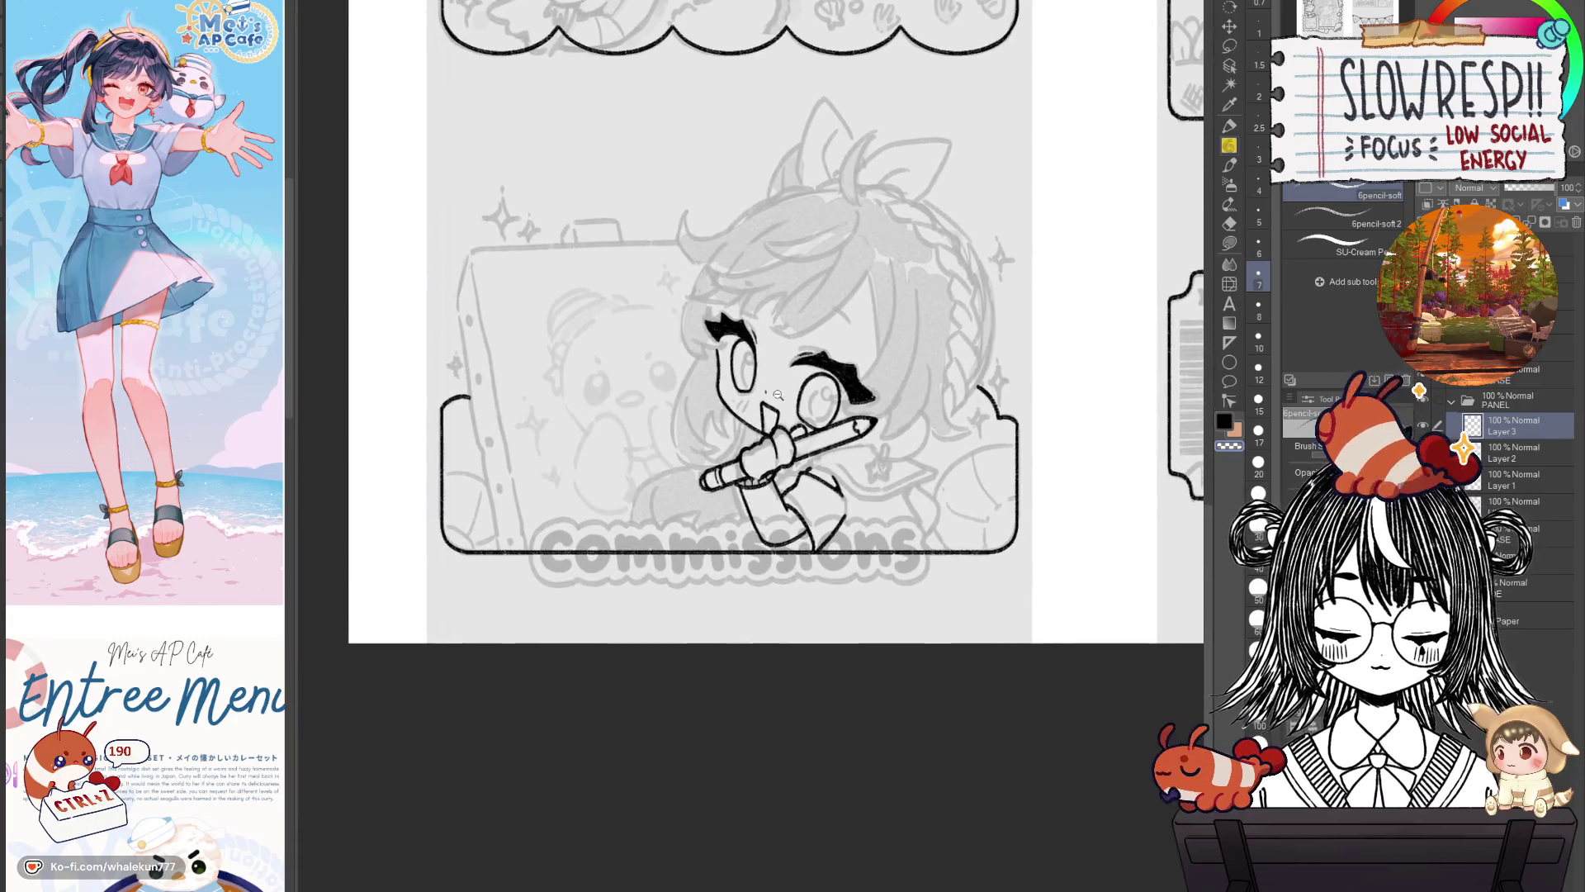
{"action": "scroll", "coordinate": [728, 499], "scroll_direction": "up", "scroll_amount": 5}
{"action": "key", "text": "ctrl+z"}
{"action": "left_click_drag", "start_coordinate": [779, 603], "coordinate": [769, 547]}
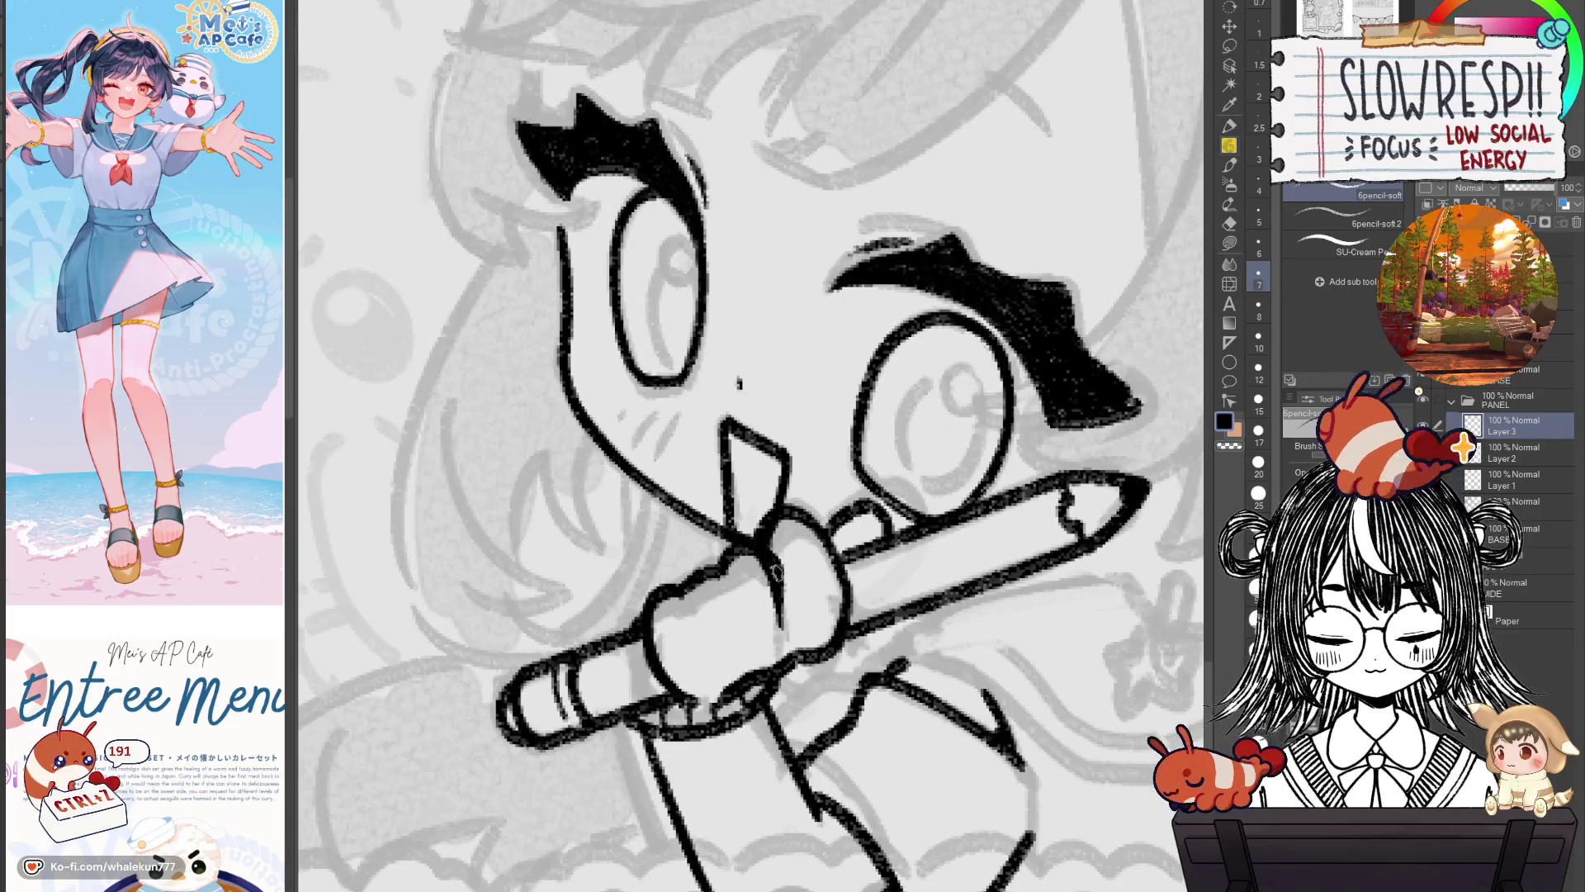
{"action": "scroll", "coordinate": [805, 552], "scroll_direction": "down", "scroll_amount": 4}
{"action": "scroll", "coordinate": [786, 491], "scroll_direction": "up", "scroll_amount": 3}
{"action": "scroll", "coordinate": [786, 491], "scroll_direction": "up", "scroll_amount": 1}
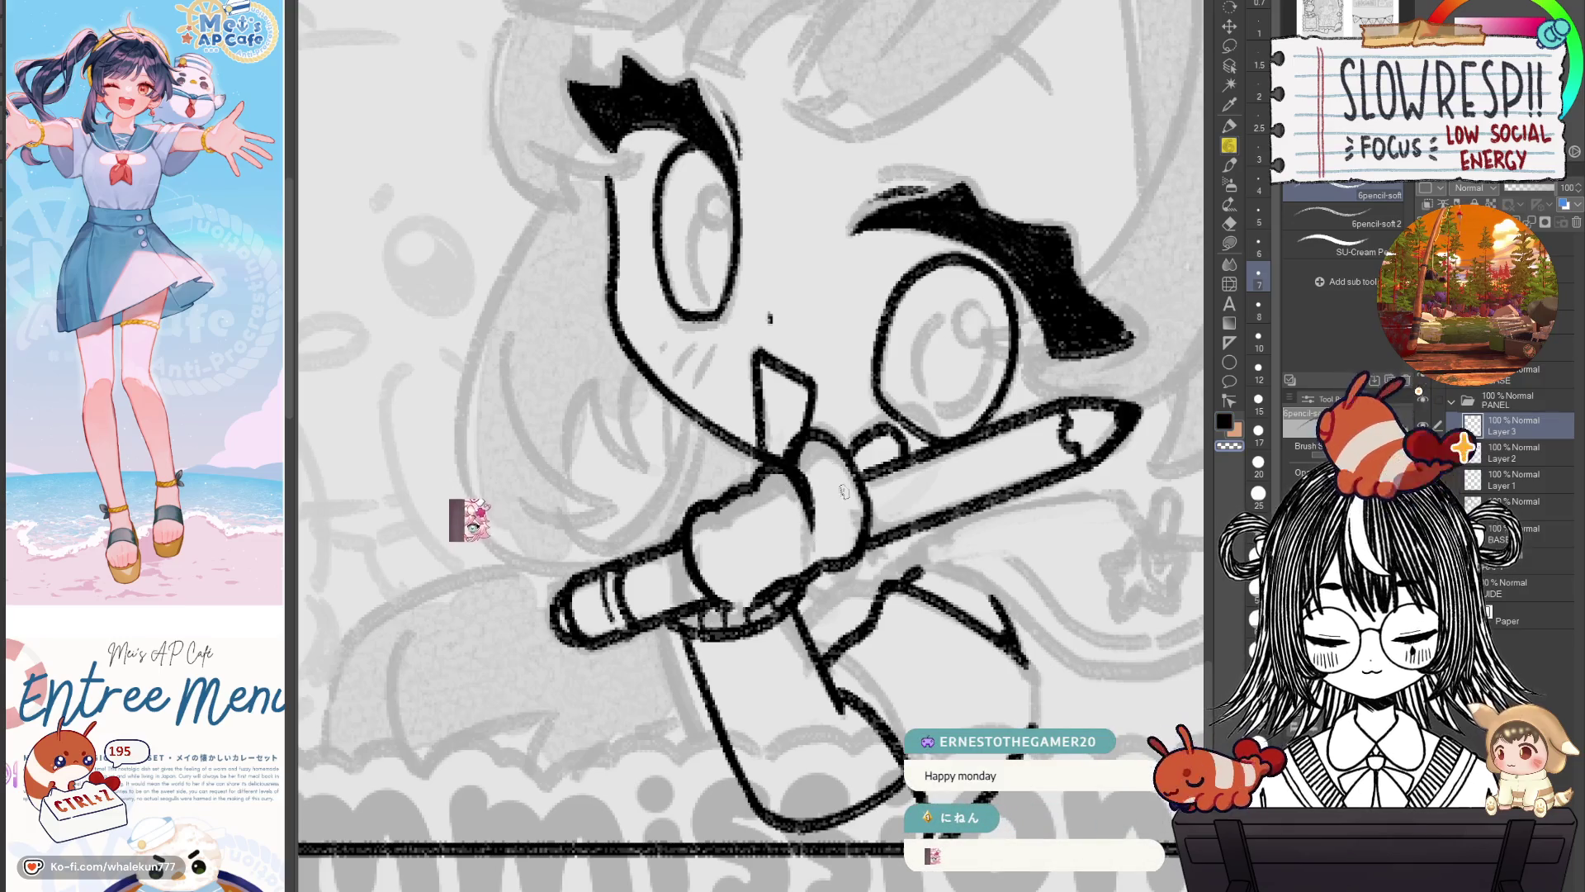
{"action": "scroll", "coordinate": [801, 457], "scroll_direction": "down", "scroll_amount": 5}
{"action": "scroll", "coordinate": [908, 449], "scroll_direction": "up", "scroll_amount": 3}
{"action": "scroll", "coordinate": [908, 450], "scroll_direction": "up", "scroll_amount": 3}
{"action": "scroll", "coordinate": [895, 471], "scroll_direction": "down", "scroll_amount": 1}
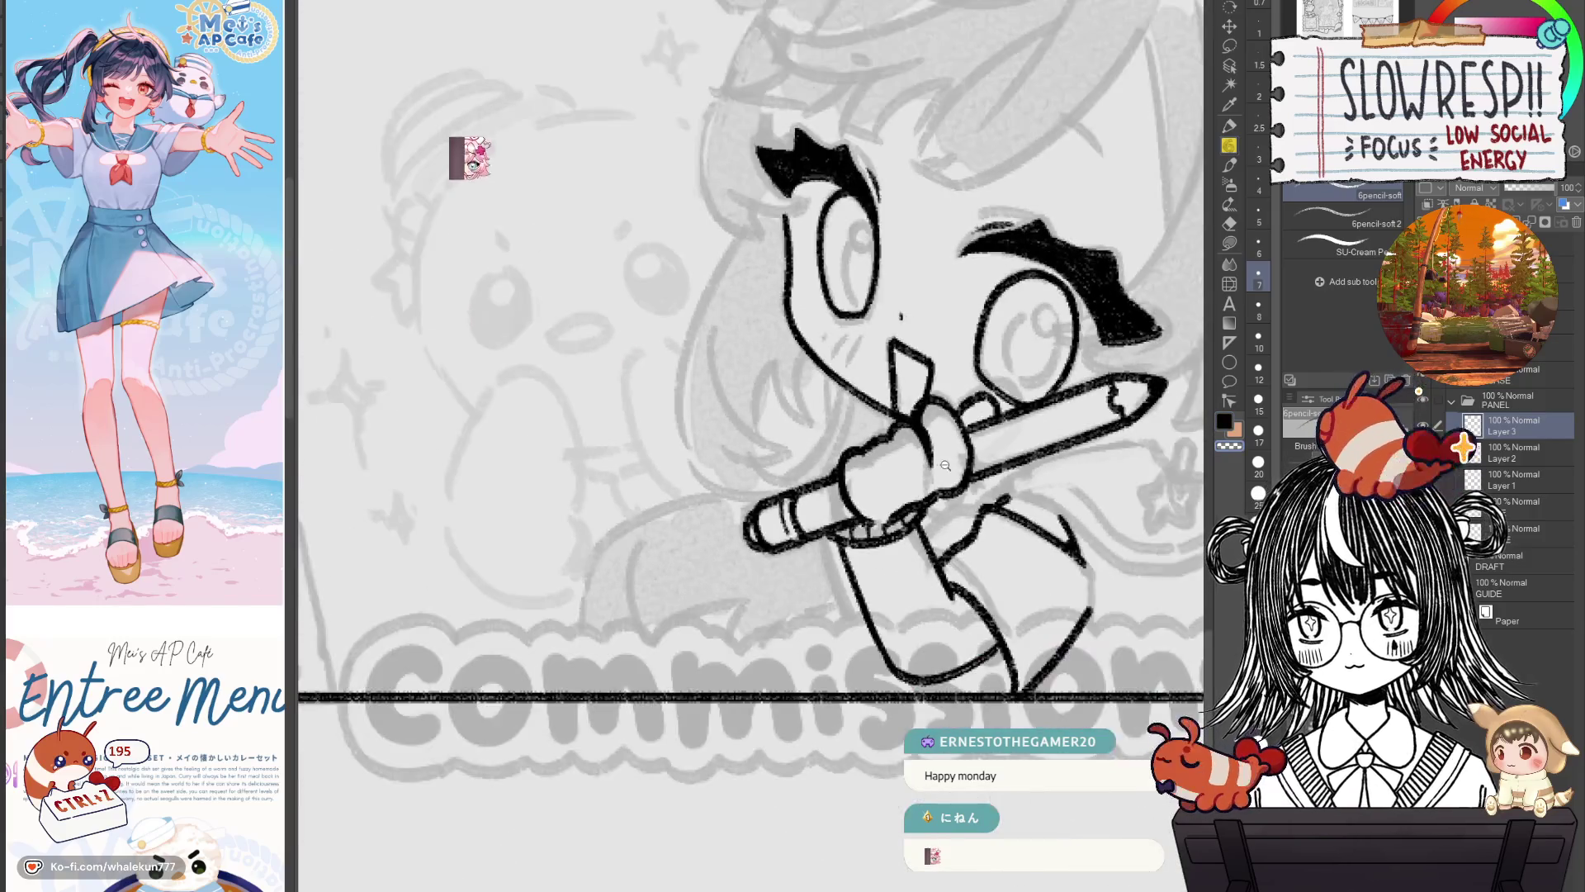
{"action": "scroll", "coordinate": [885, 492], "scroll_direction": "up", "scroll_amount": 1}
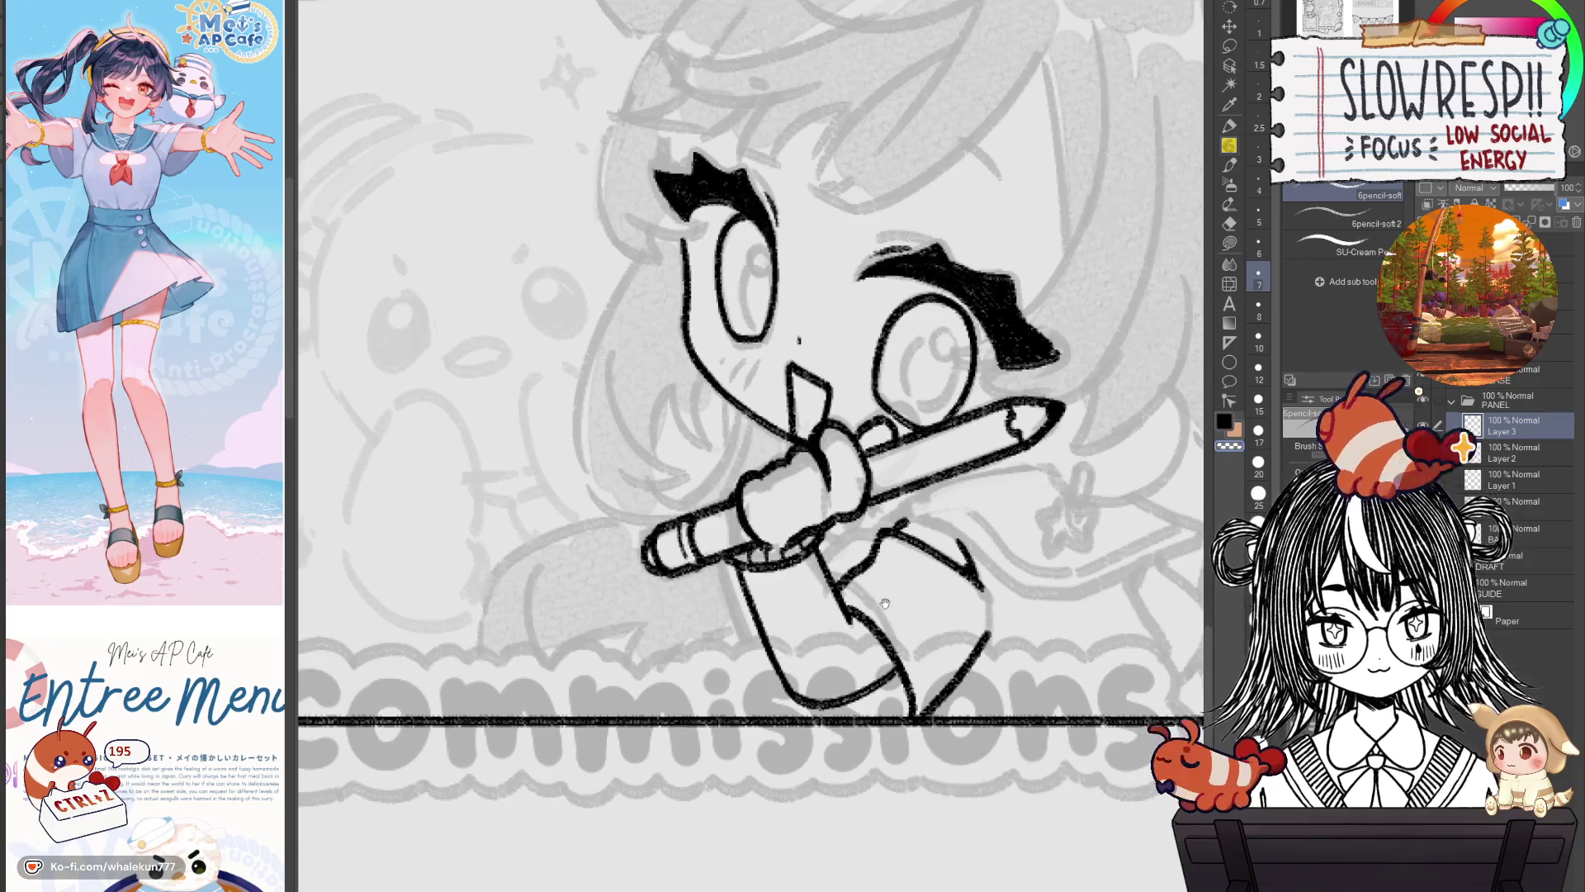
{"action": "scroll", "coordinate": [972, 473], "scroll_direction": "down", "scroll_amount": 2}
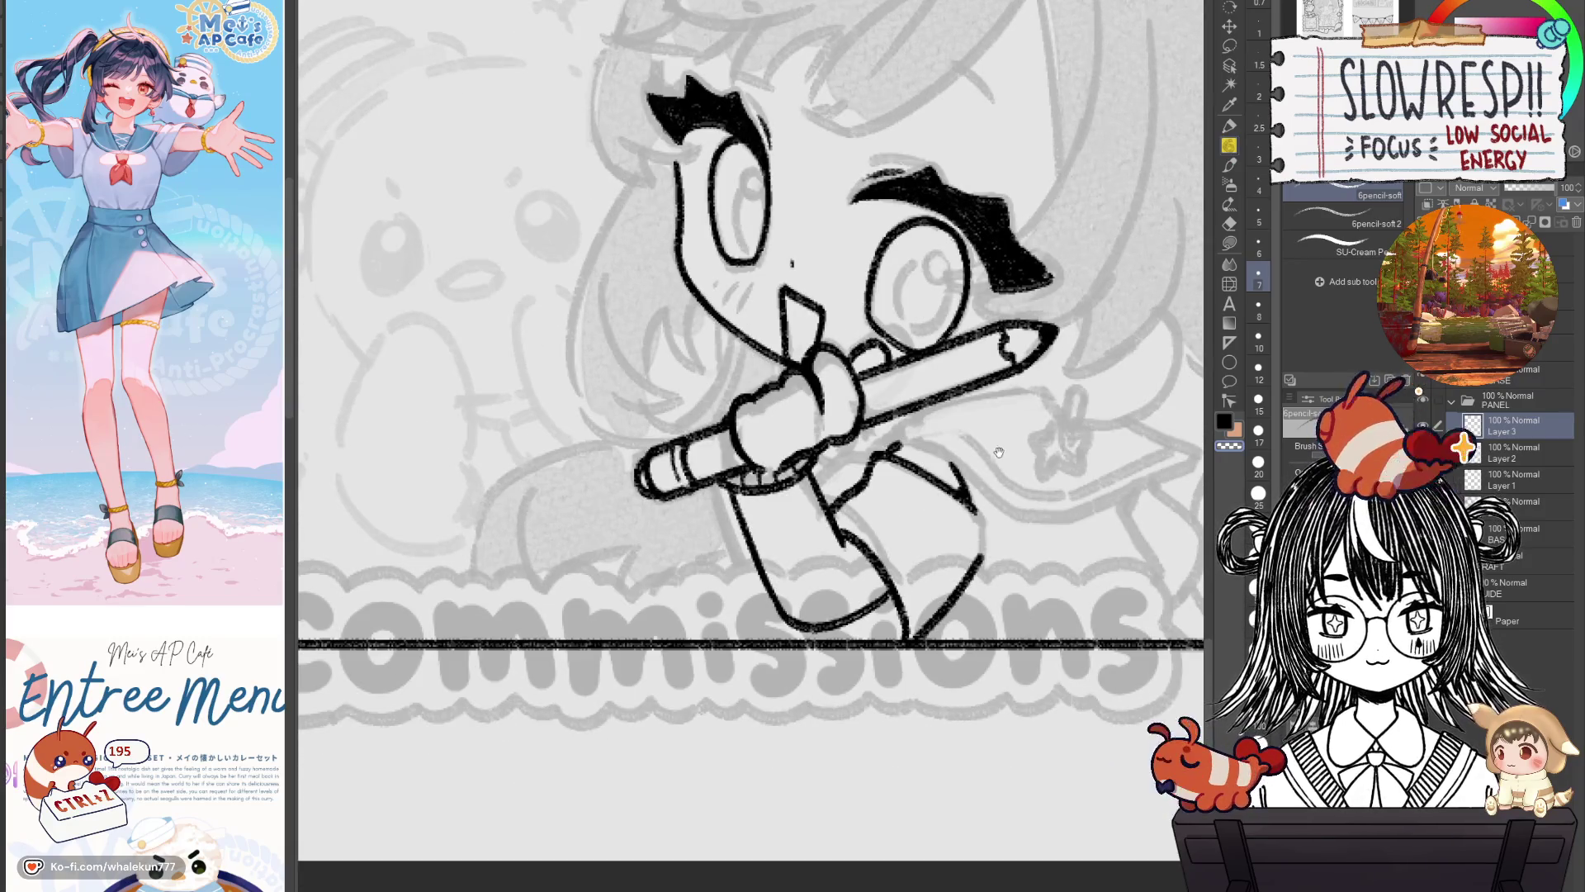
Undo a stroke and review the whole page, mirroring the canvas to check the drawing.
{"action": "key", "text": "h"}
{"action": "key", "text": "h"}
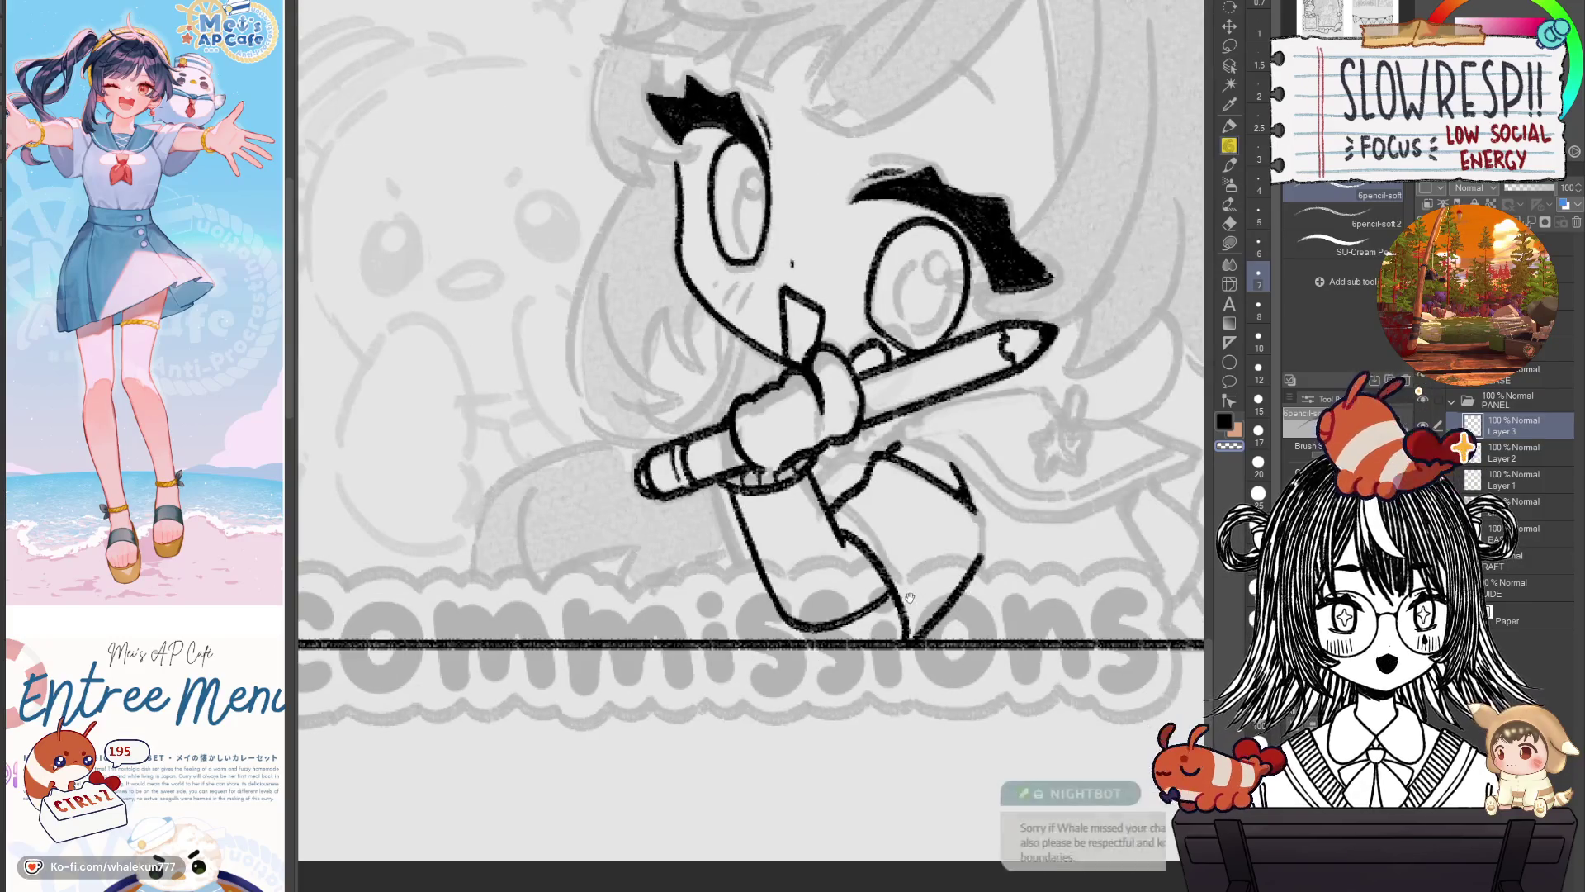
{"action": "key", "text": "h"}
{"action": "key", "text": "h"}
{"action": "left_click_drag", "start_coordinate": [898, 582], "coordinate": [864, 578]}
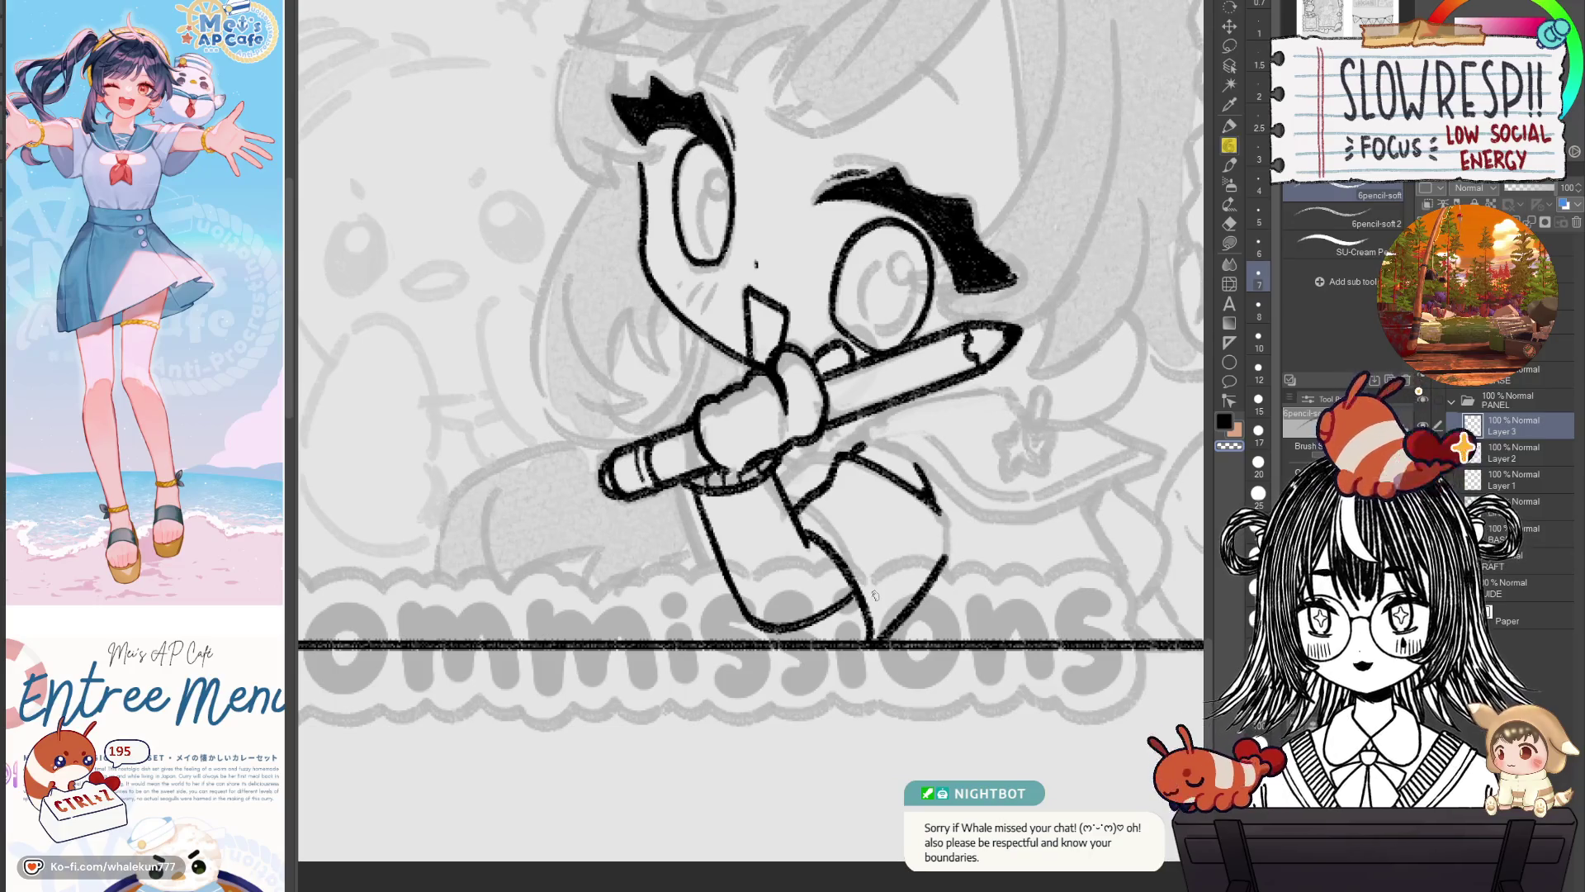
{"action": "left_click_drag", "start_coordinate": [867, 585], "coordinate": [901, 597]}
{"action": "key", "text": "ctrl+z"}
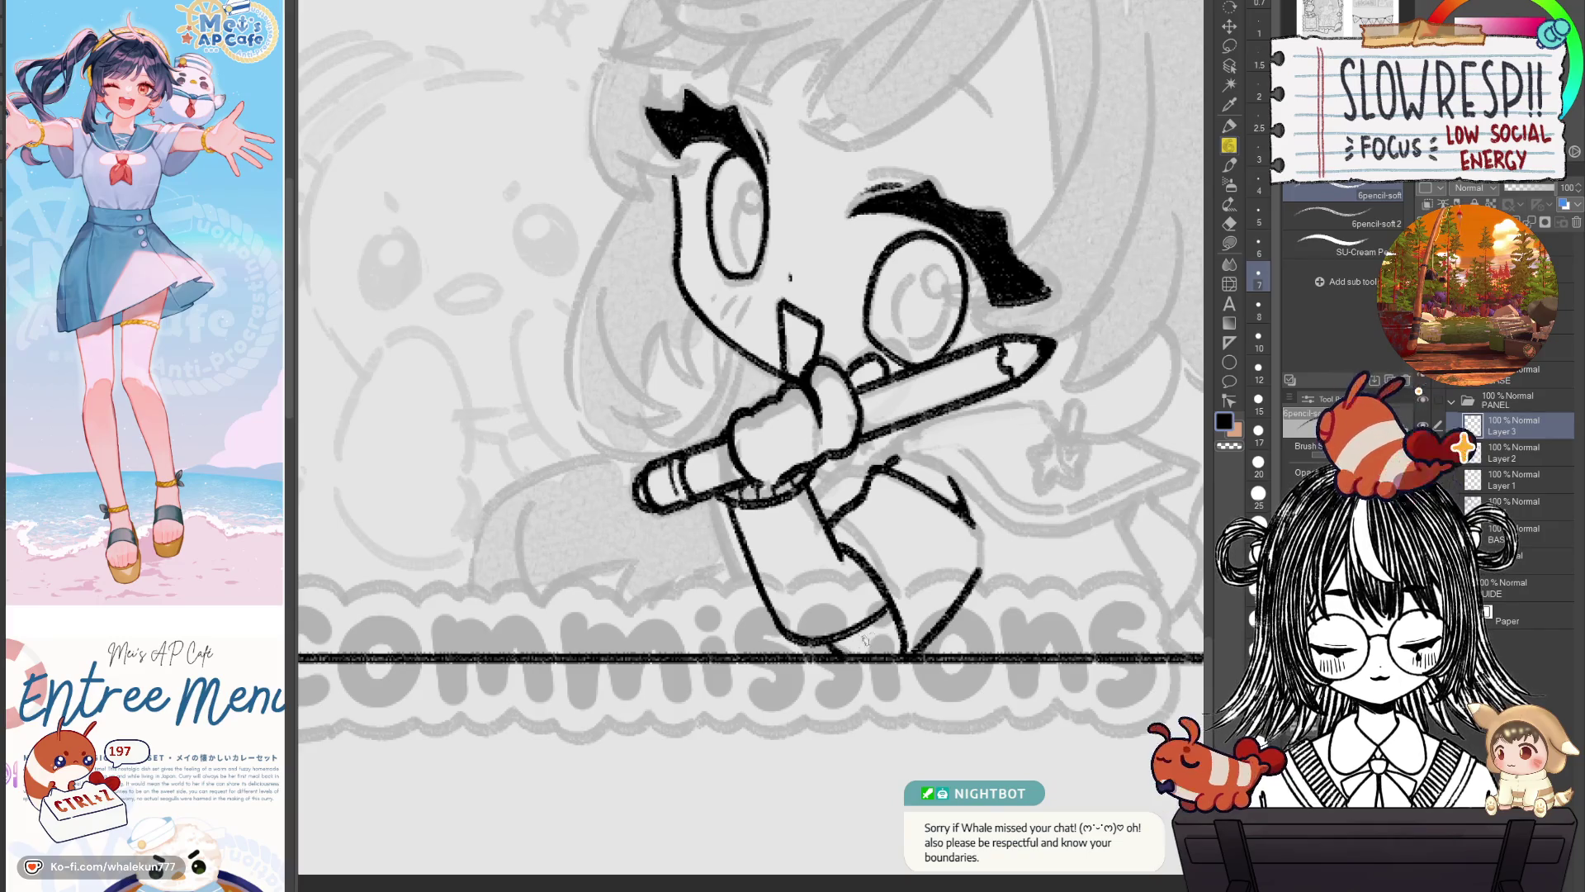
{"action": "key", "text": "ctrl+0"}
{"action": "key", "text": "h"}
{"action": "key", "text": "h"}
{"action": "mouse_move", "coordinate": [931, 578]}
{"action": "left_mouse_down"}
{"action": "mouse_move", "coordinate": [902, 575]}
{"action": "mouse_move", "coordinate": [902, 555]}
{"action": "left_mouse_up"}
{"action": "key", "text": "h"}
{"action": "key", "text": "h"}
Zoom into the shoulder, ink its curve below the hand, and redraw the pencil's lower edge.
{"action": "left_click", "coordinate": [874, 496]}
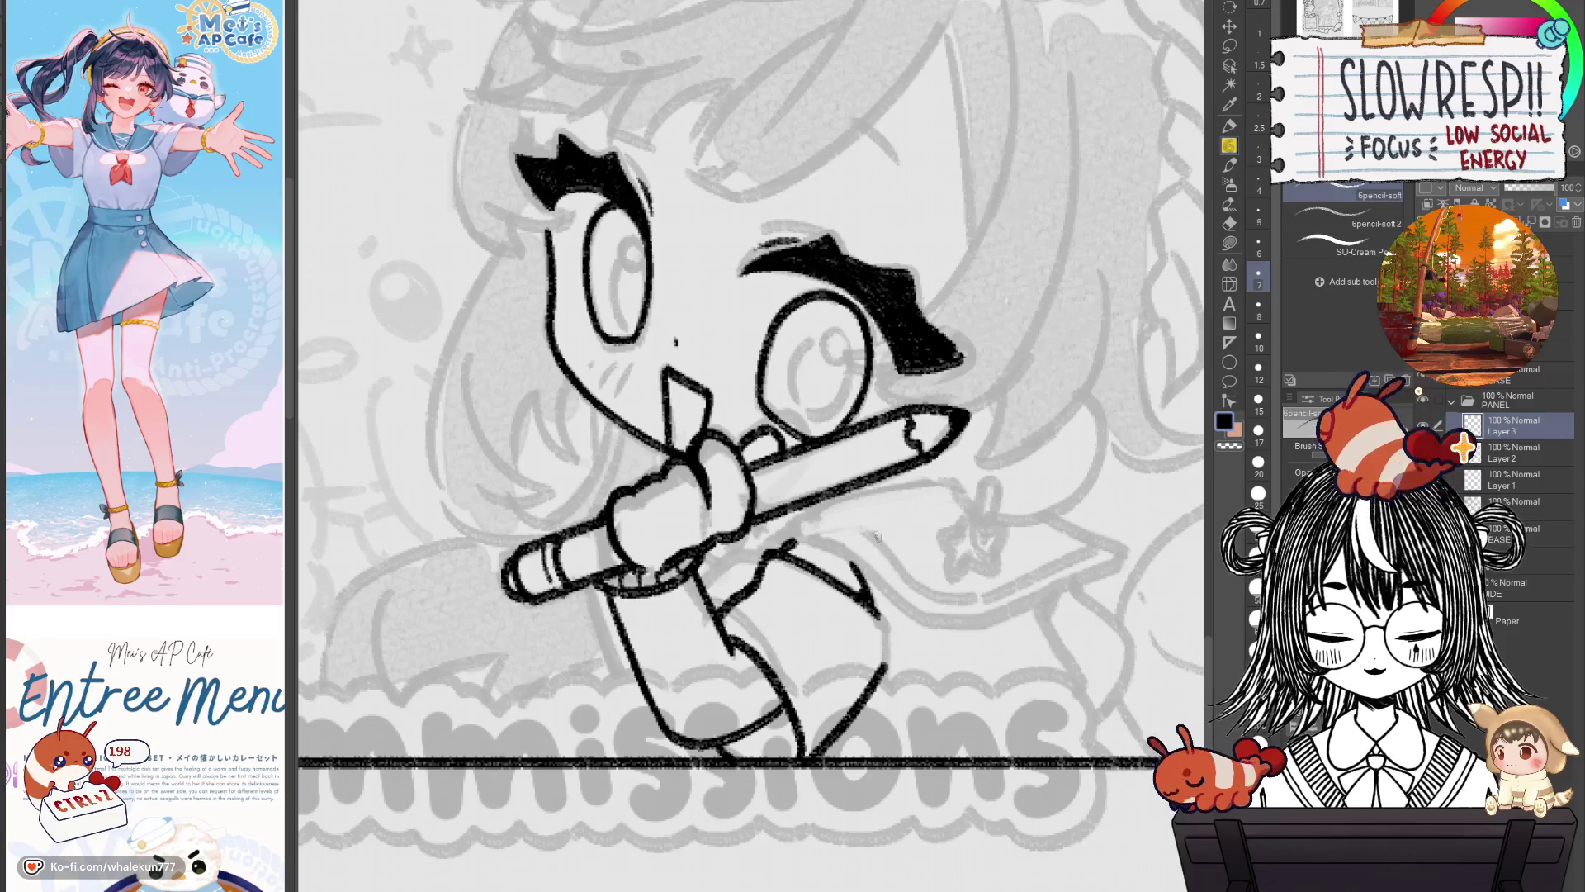
{"action": "left_click_drag", "start_coordinate": [795, 538], "coordinate": [862, 577]}
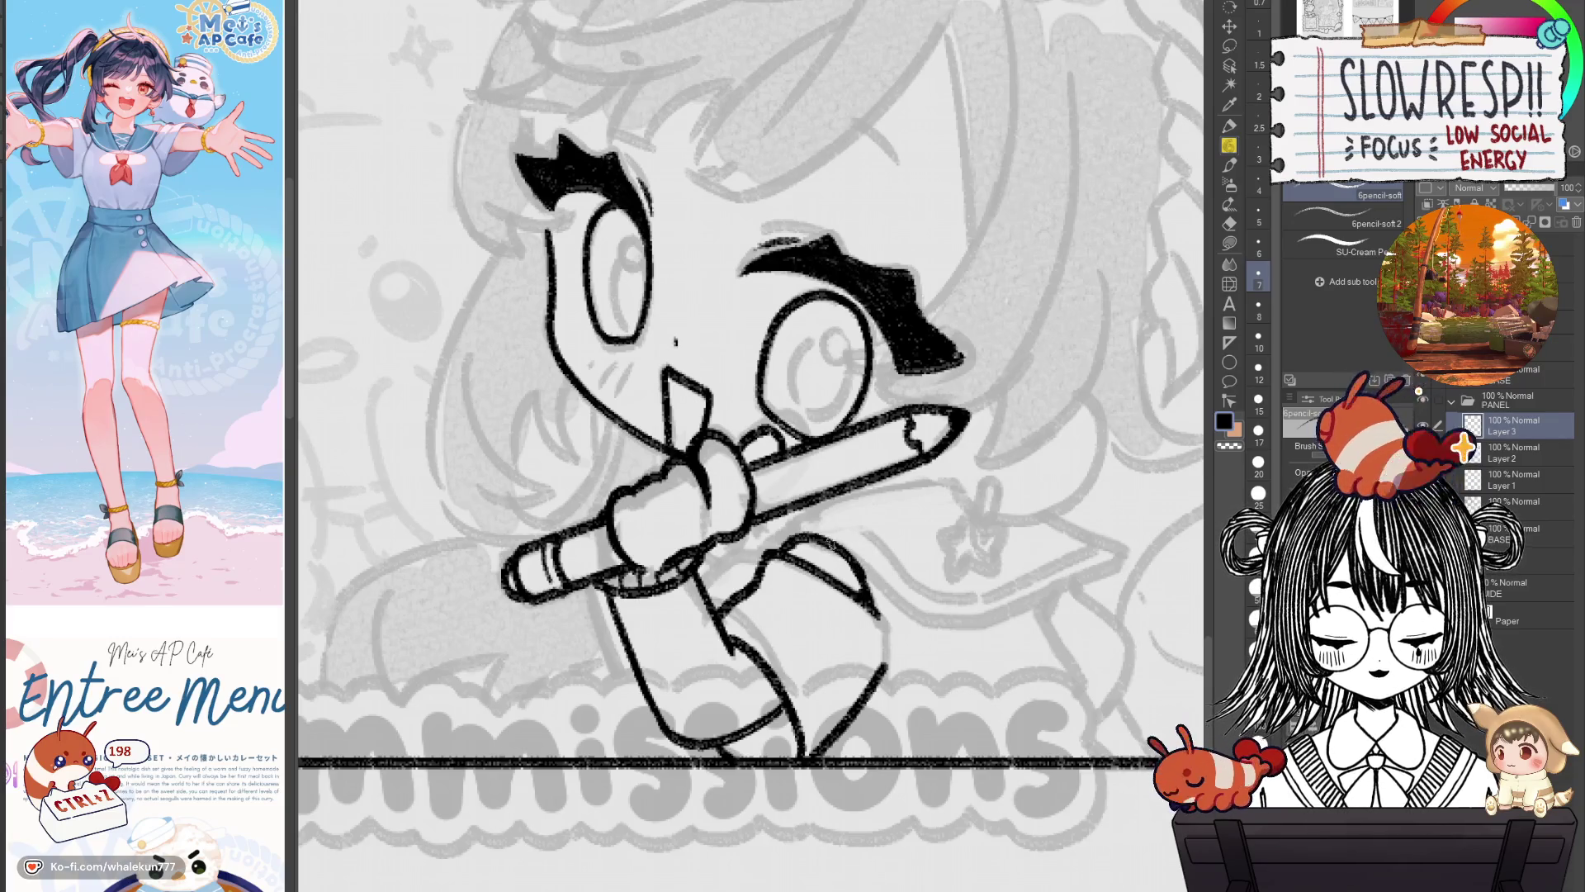
{"action": "left_click_drag", "start_coordinate": [799, 515], "coordinate": [955, 472]}
{"action": "key", "text": "ctrl+z"}
{"action": "left_click_drag", "start_coordinate": [803, 518], "coordinate": [926, 484]}
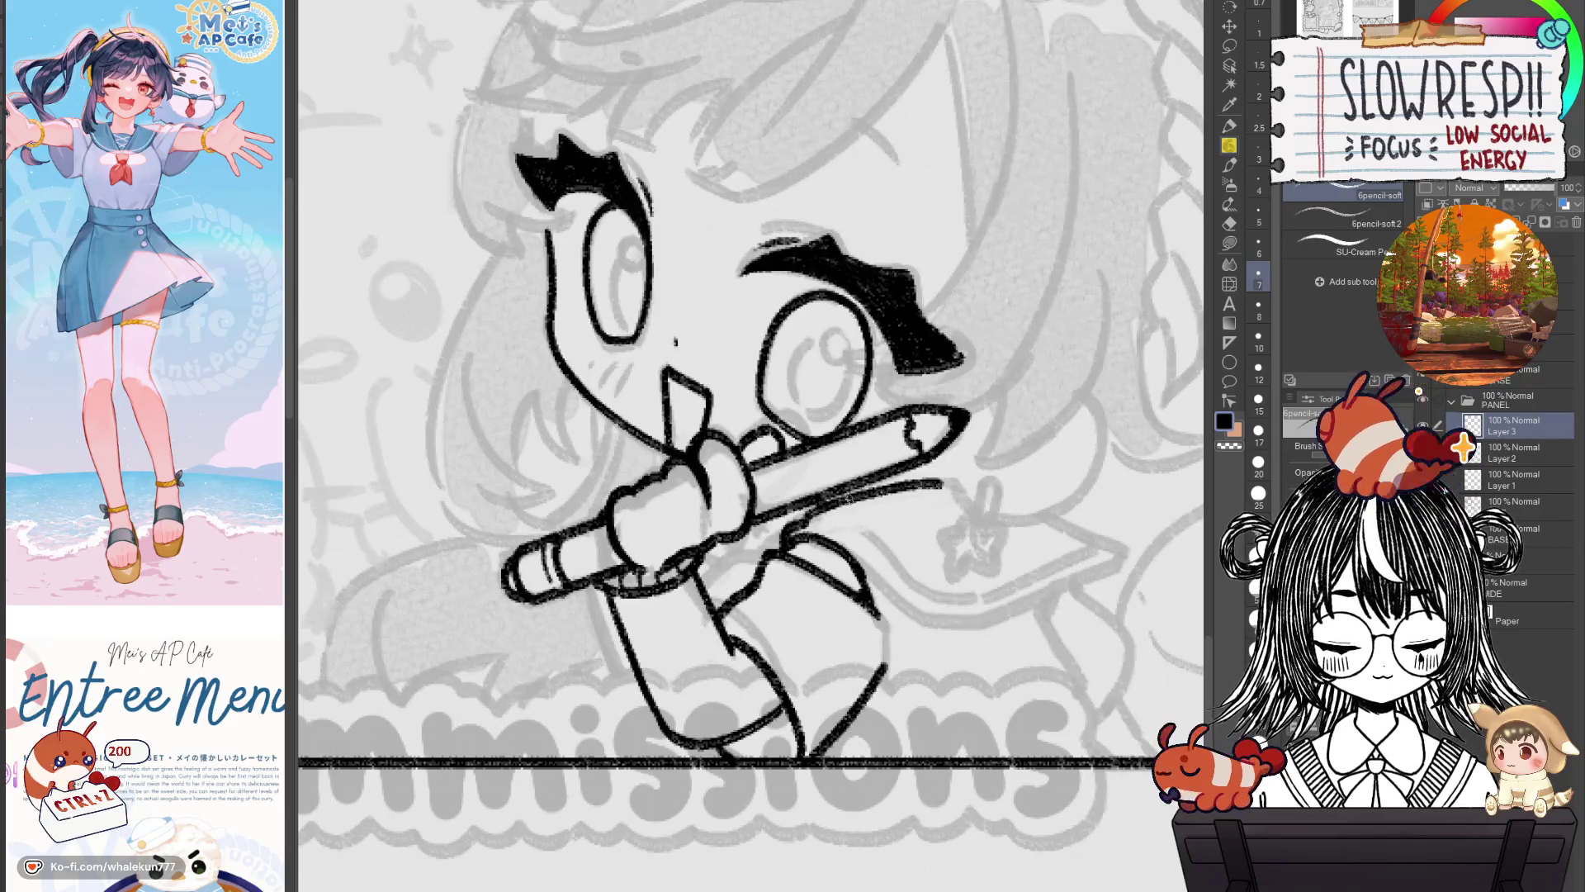
Try a curved line beside the pencil tip after mirroring and repositioning the view.
{"action": "key", "text": "h"}
{"action": "key", "text": "h"}
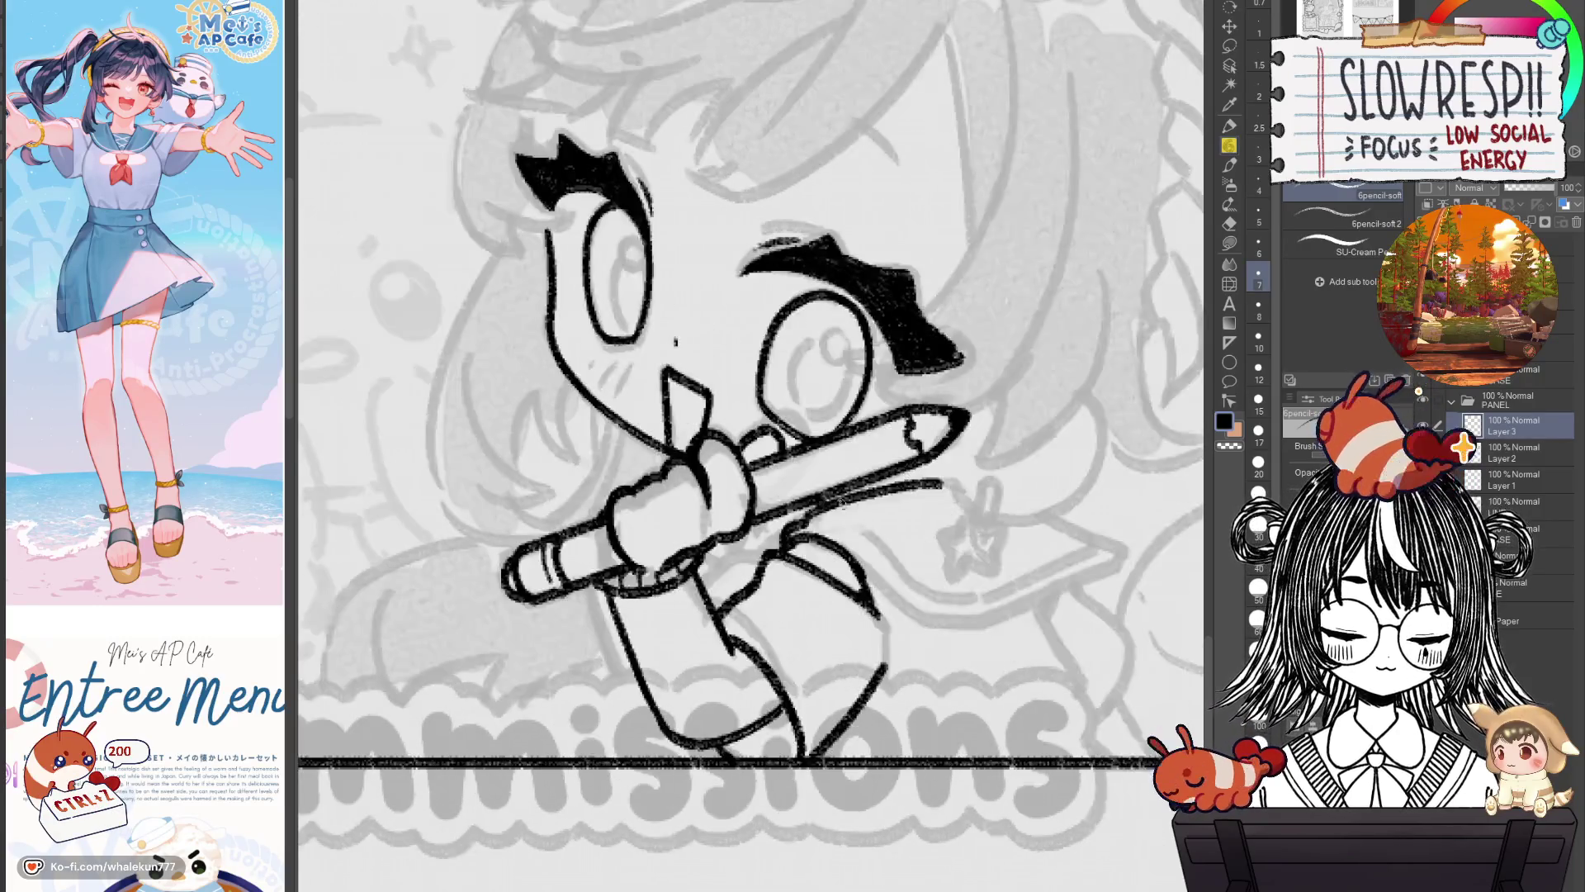
{"action": "key", "text": "h"}
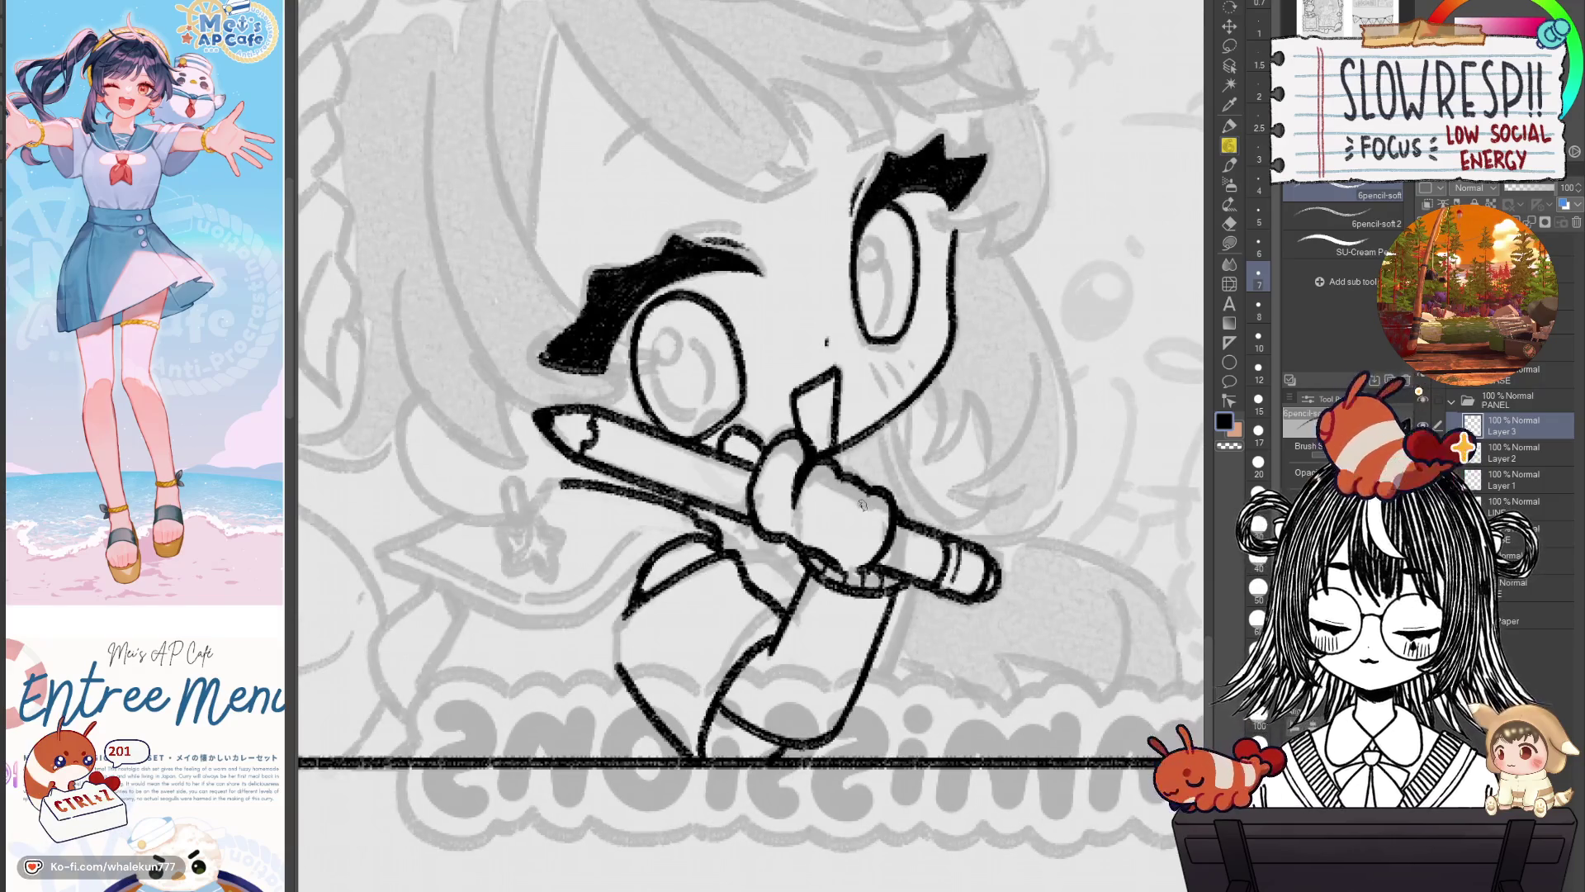
{"action": "key", "text": "h"}
{"action": "left_click_drag", "start_coordinate": [1012, 532], "coordinate": [973, 533]}
{"action": "left_click_drag", "start_coordinate": [973, 462], "coordinate": [989, 503]}
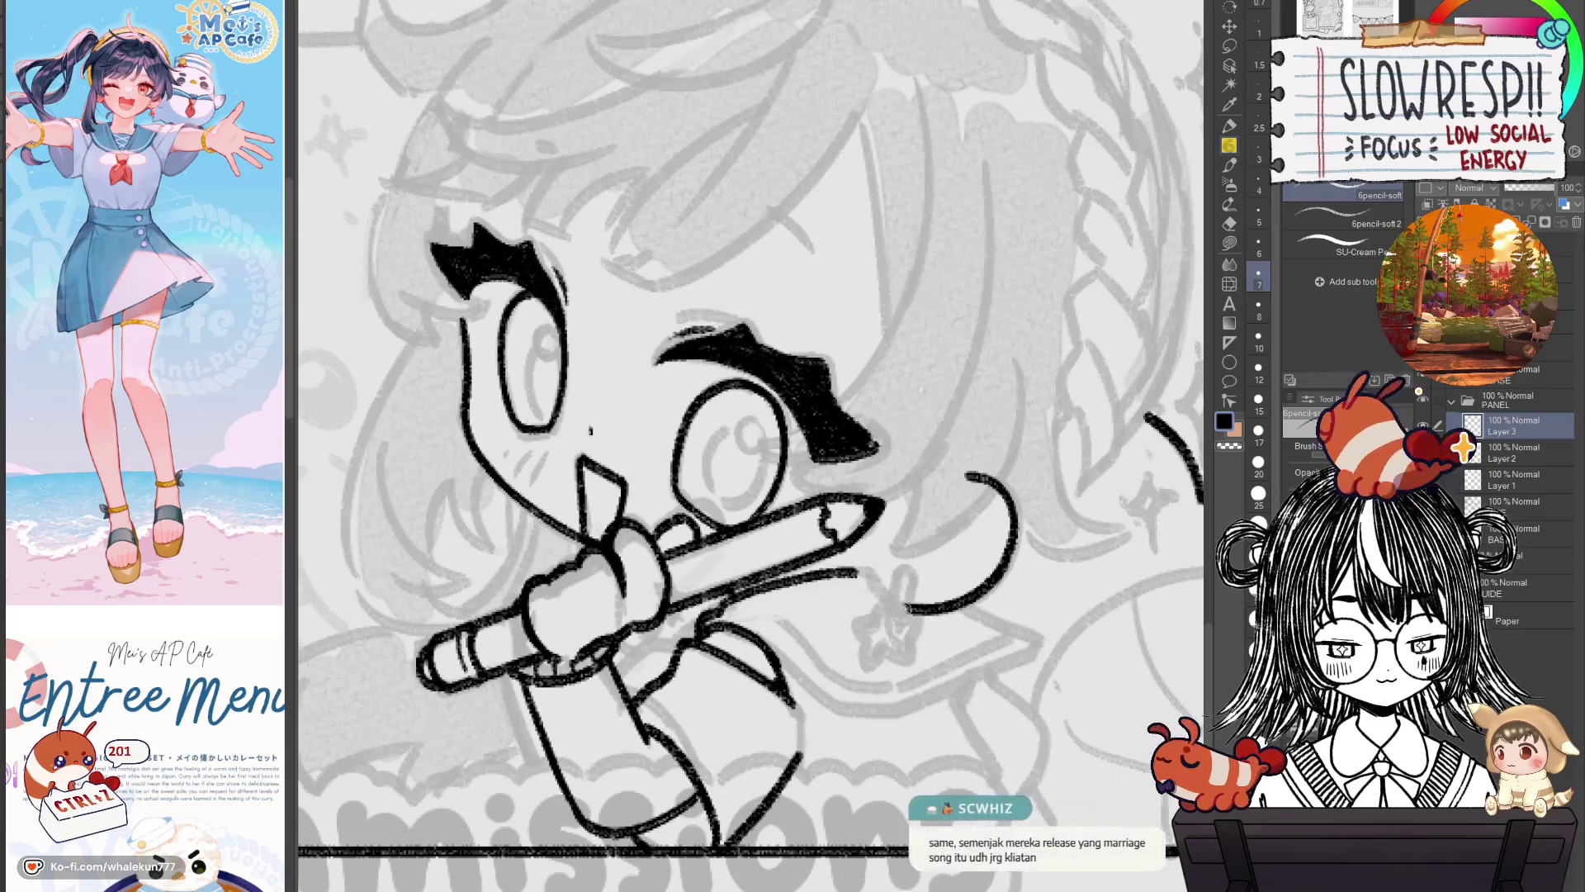
{"action": "key", "text": "h"}
{"action": "key", "text": "ctrl+z"}
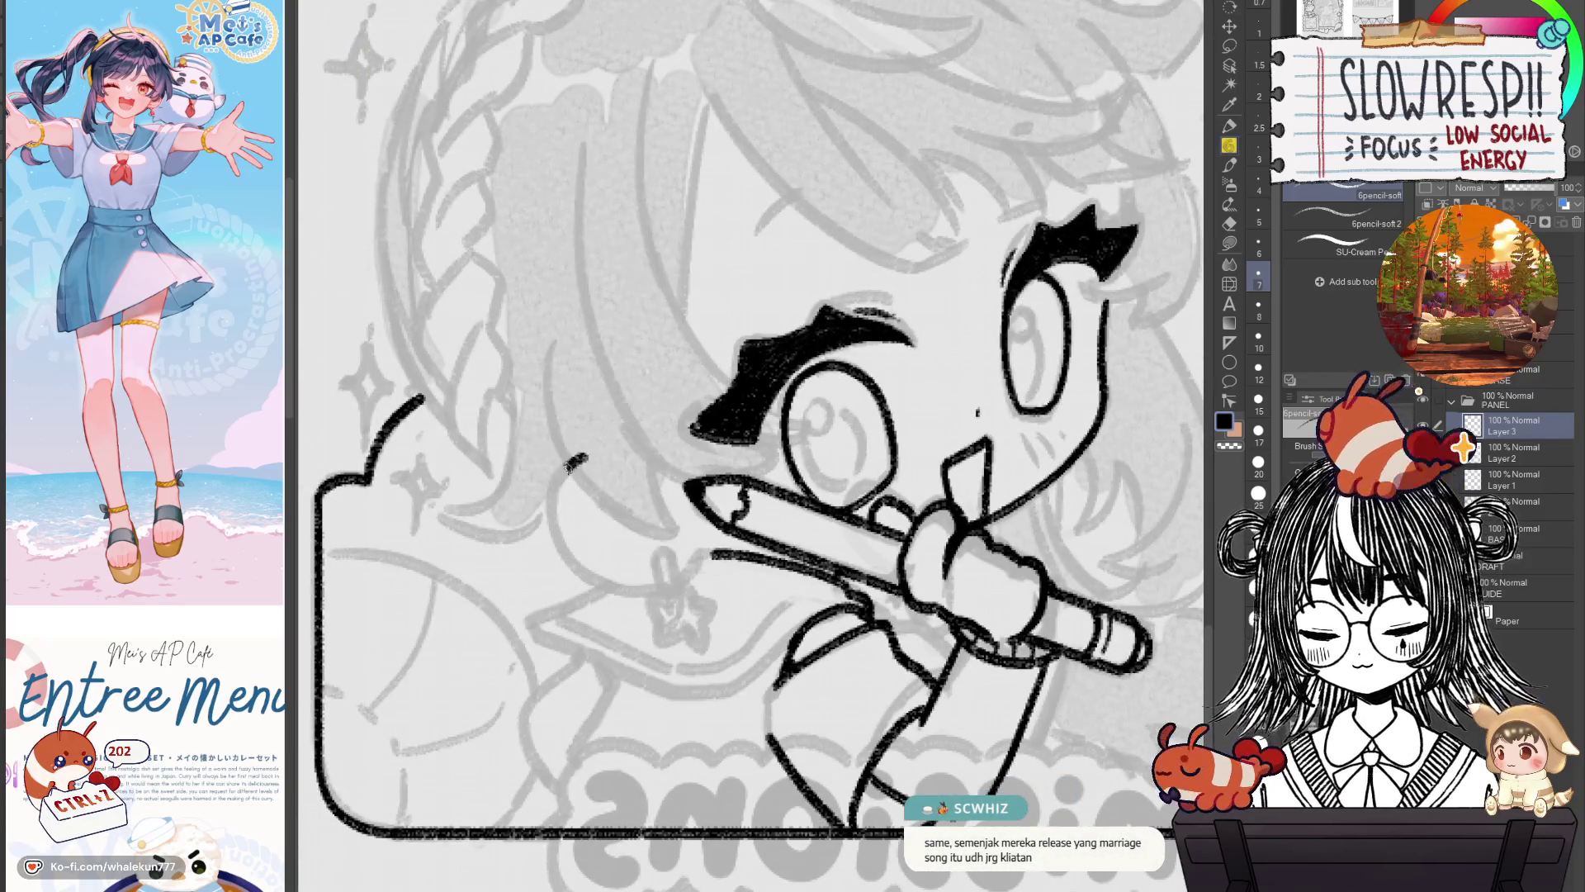
{"action": "left_click_drag", "start_coordinate": [552, 462], "coordinate": [695, 536]}
{"action": "key", "text": "ctrl+z"}
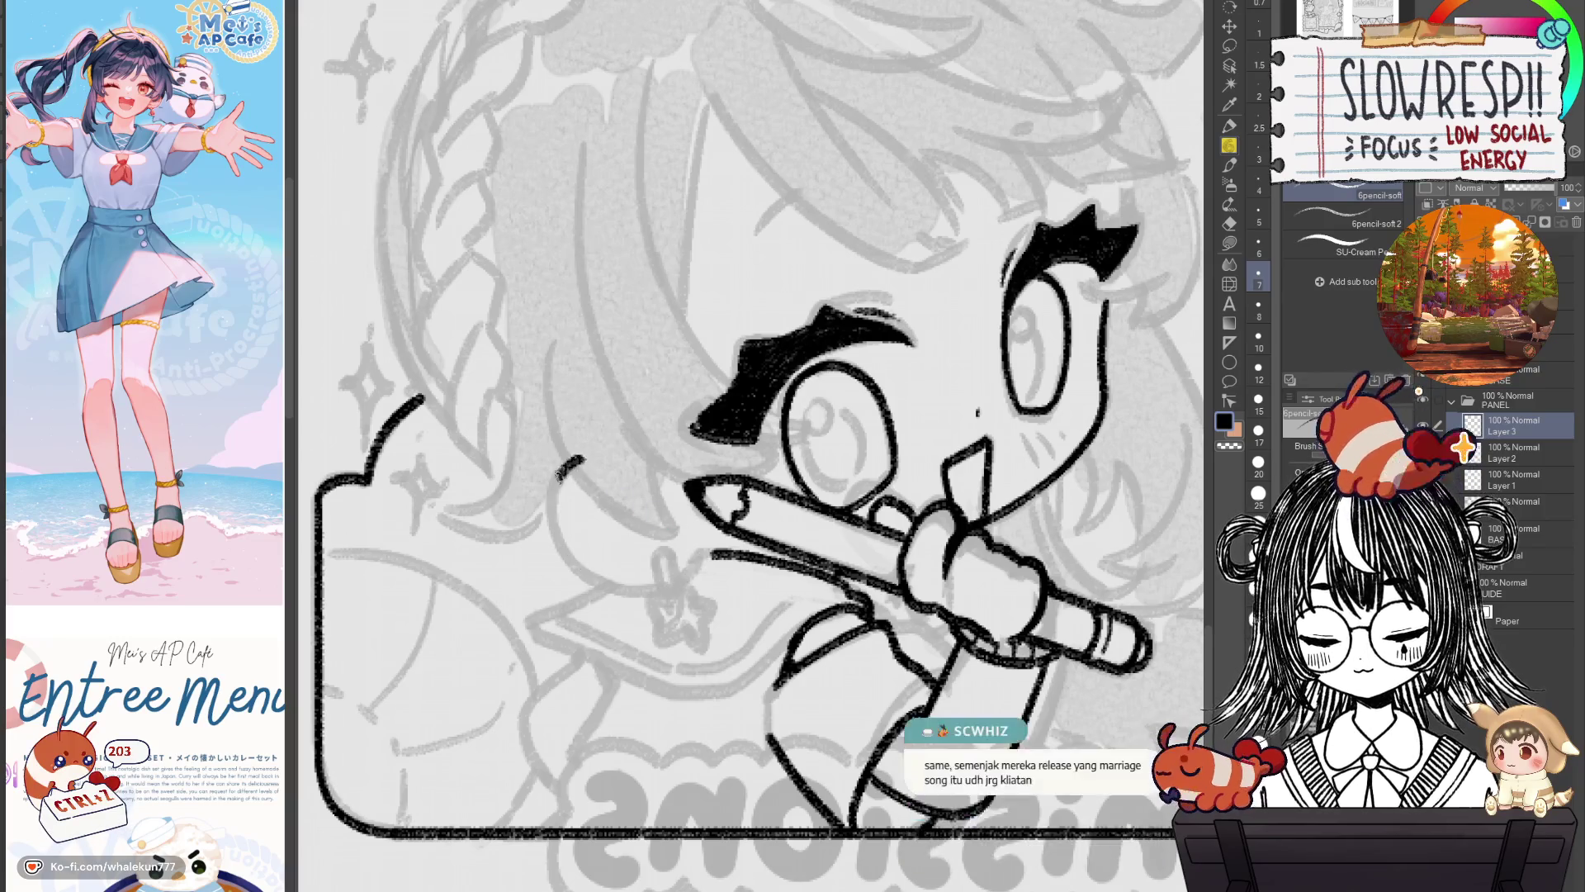
{"action": "key", "text": "ctrl+z"}
Redraw the curve beside the pencil several times, ending with a new curved stroke at right.
{"action": "mouse_move", "coordinate": [578, 457]}
{"action": "left_mouse_down"}
{"action": "mouse_move", "coordinate": [583, 569]}
{"action": "mouse_move", "coordinate": [706, 551]}
{"action": "mouse_move", "coordinate": [767, 517]}
{"action": "left_mouse_up"}
{"action": "key", "text": "h"}
{"action": "key", "text": "h"}
{"action": "key", "text": "ctrl+z"}
{"action": "mouse_move", "coordinate": [615, 436]}
{"action": "left_mouse_down"}
{"action": "mouse_move", "coordinate": [734, 541]}
{"action": "mouse_move", "coordinate": [795, 551]}
{"action": "mouse_move", "coordinate": [766, 551]}
{"action": "left_mouse_up"}
{"action": "key", "text": "ctrl+z"}
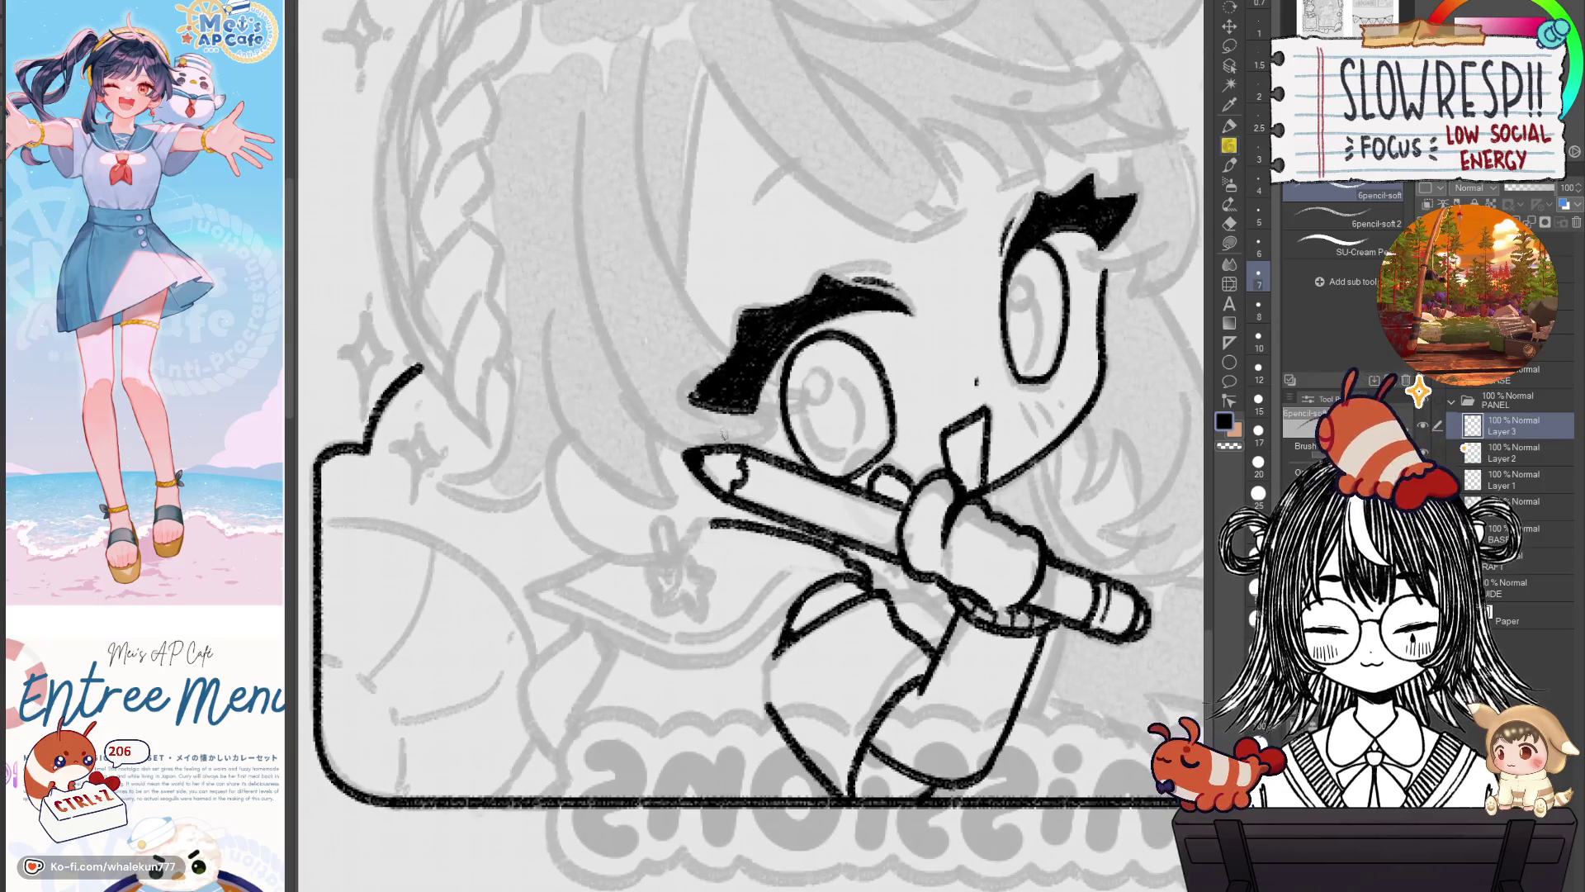
{"action": "mouse_move", "coordinate": [588, 436]}
{"action": "left_mouse_down"}
{"action": "mouse_move", "coordinate": [561, 440]}
{"action": "mouse_move", "coordinate": [601, 549]}
{"action": "left_mouse_up"}
{"action": "key", "text": "h"}
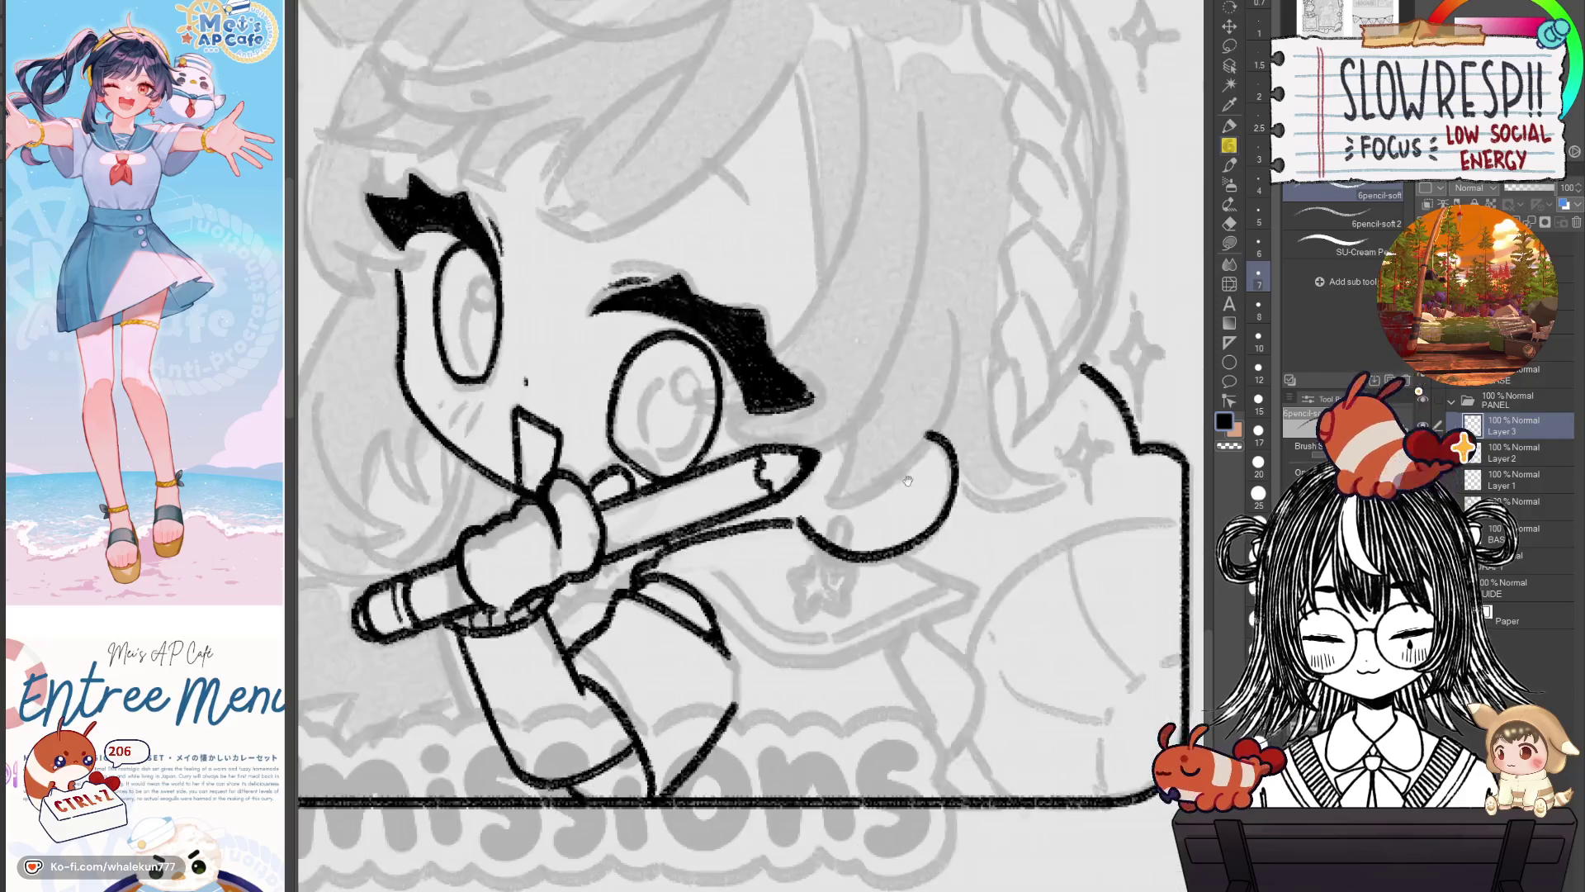
{"action": "key", "text": "ctrl+z"}
{"action": "mouse_move", "coordinate": [1038, 425]}
{"action": "left_mouse_down"}
{"action": "mouse_move", "coordinate": [1039, 514]}
{"action": "mouse_move", "coordinate": [908, 507]}
{"action": "left_mouse_up"}
Redraw the curve as a longer sweep out to the right of the pencil tip, checking it mirrored.
{"action": "key", "text": "ctrl+z"}
{"action": "mouse_move", "coordinate": [1040, 427]}
{"action": "left_mouse_down"}
{"action": "mouse_move", "coordinate": [1014, 538]}
{"action": "mouse_move", "coordinate": [909, 510]}
{"action": "left_mouse_up"}
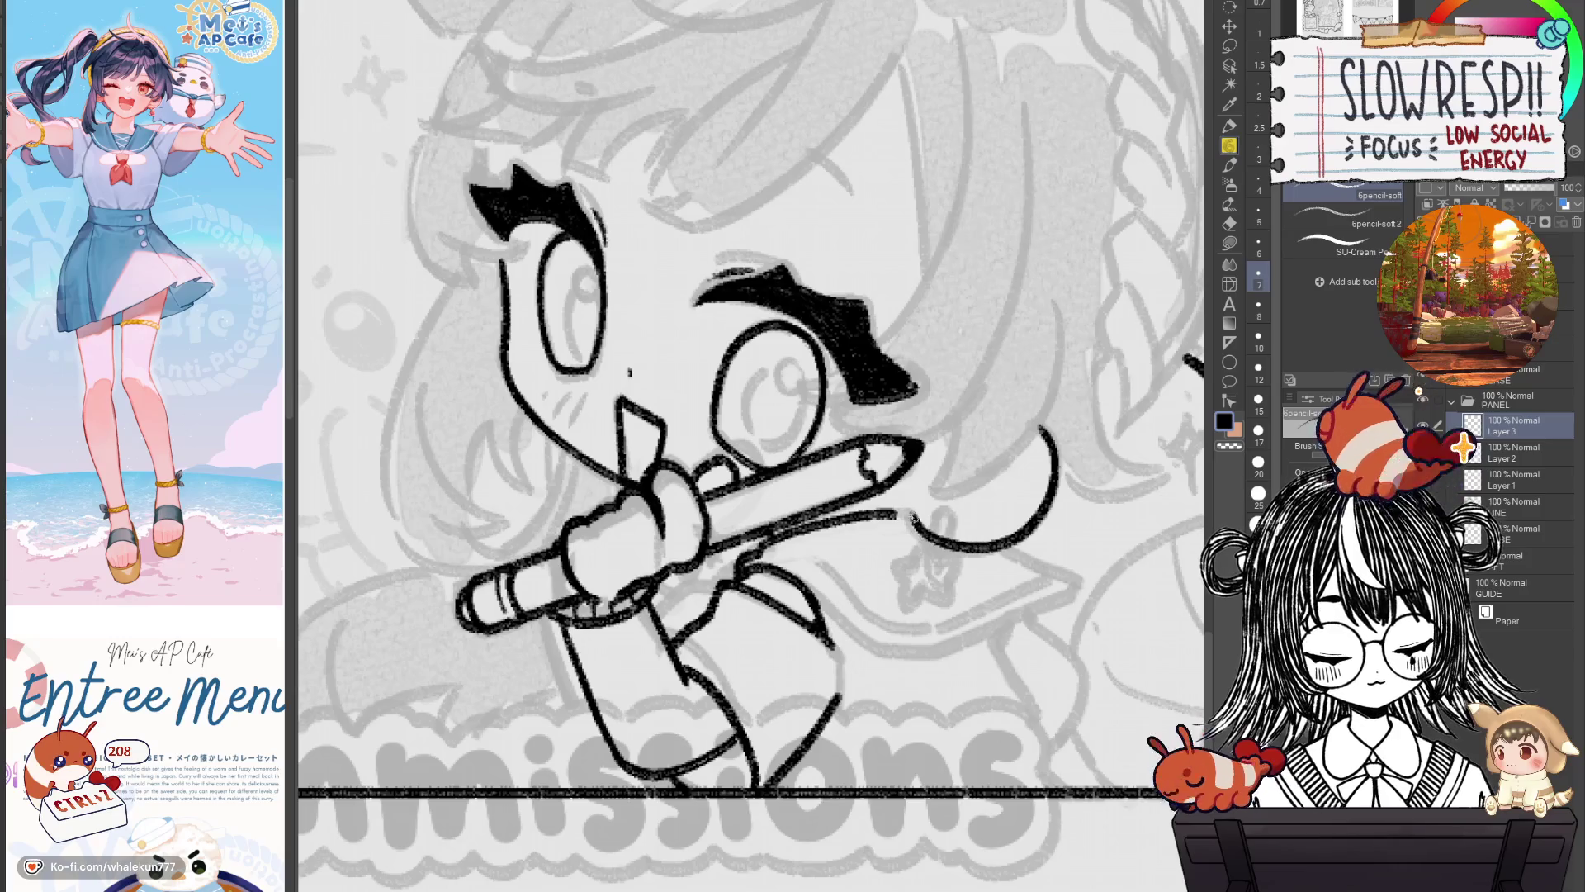
{"action": "key", "text": "ctrl+z"}
{"action": "key", "text": "h"}
{"action": "mouse_move", "coordinate": [537, 427]}
{"action": "left_mouse_down"}
{"action": "mouse_move", "coordinate": [697, 512]}
{"action": "mouse_move", "coordinate": [914, 581]}
{"action": "mouse_move", "coordinate": [897, 576]}
{"action": "left_mouse_up"}
{"action": "key", "text": "ctrl+z"}
{"action": "key", "text": "ctrl+z"}
{"action": "key", "text": "h"}
{"action": "left_click_drag", "start_coordinate": [989, 529], "coordinate": [965, 538]}
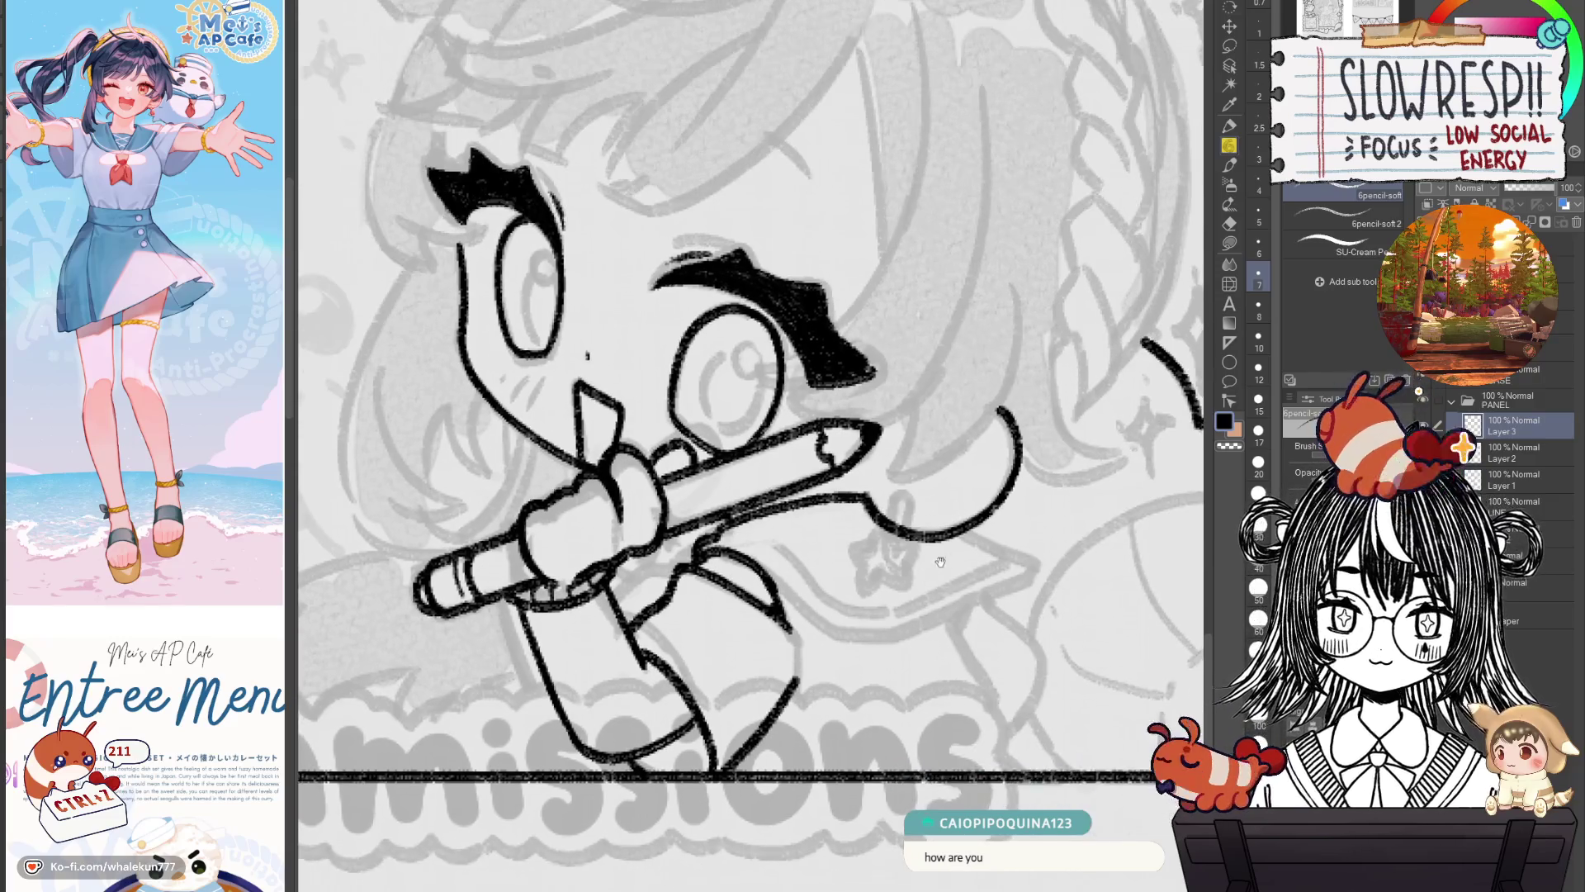
{"action": "left_click_drag", "start_coordinate": [969, 561], "coordinate": [951, 455]}
{"action": "scroll", "coordinate": [883, 515], "scroll_direction": "up", "scroll_amount": 2}
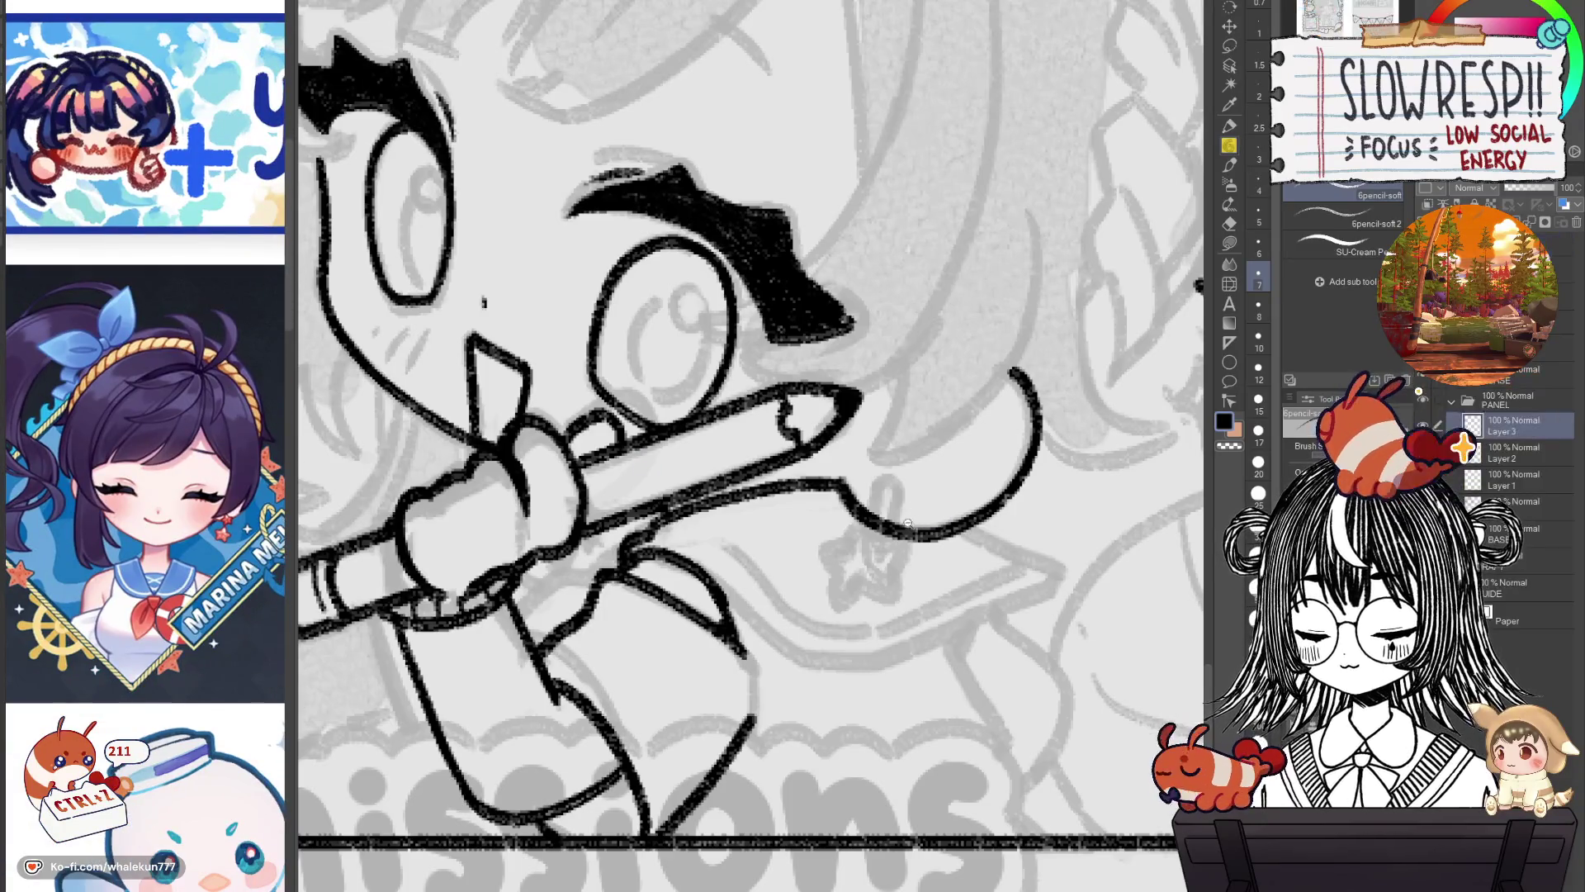
{"action": "scroll", "coordinate": [908, 522], "scroll_direction": "up", "scroll_amount": 2}
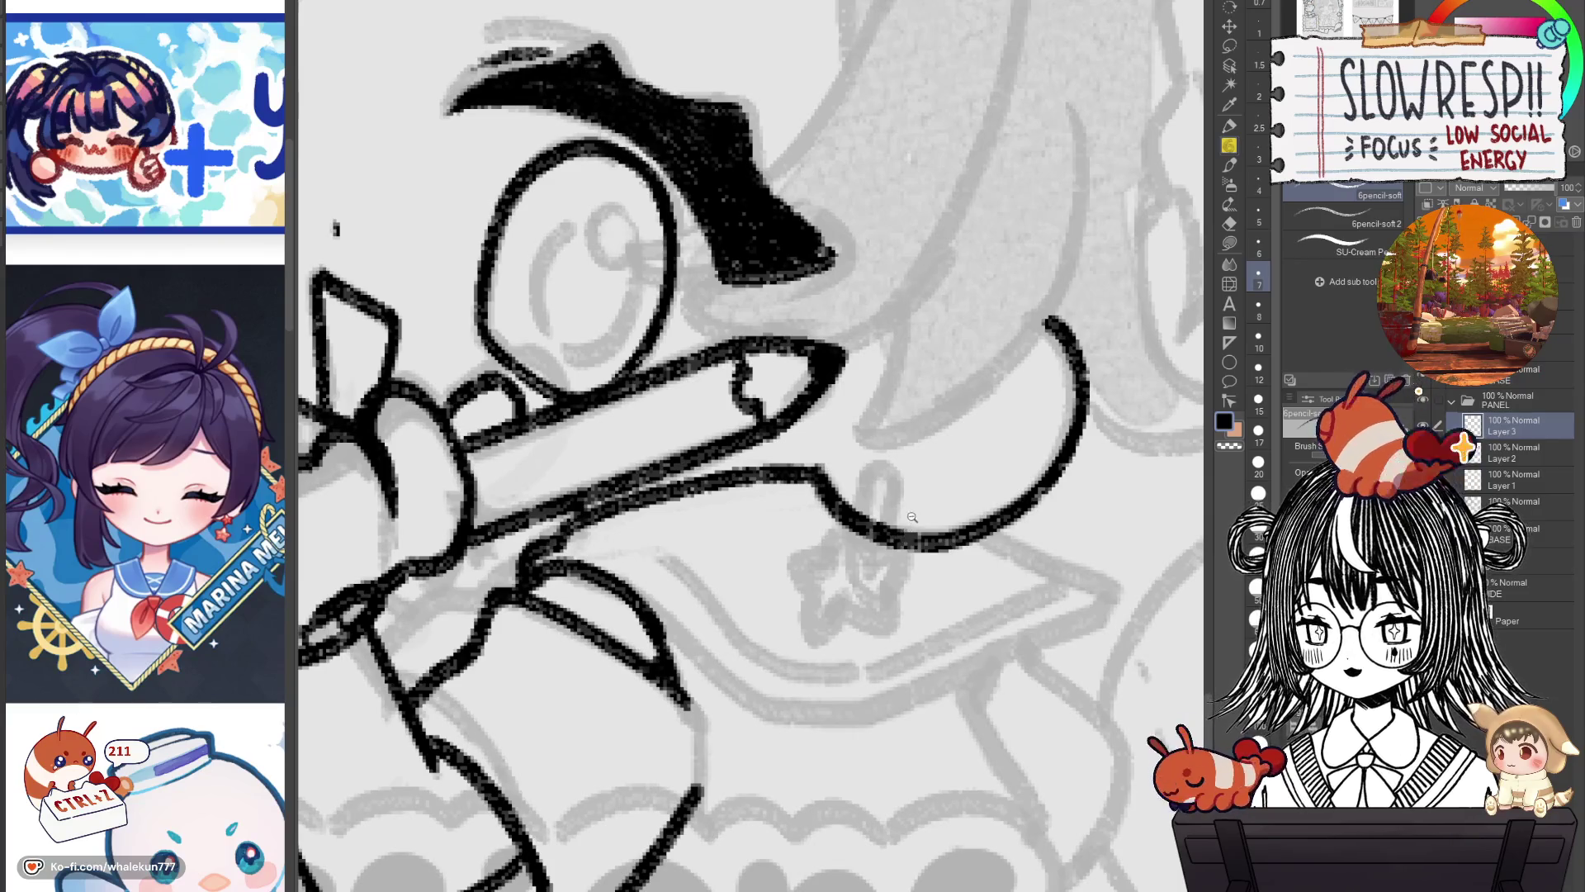
{"action": "scroll", "coordinate": [912, 517], "scroll_direction": "down", "scroll_amount": 1}
{"action": "scroll", "coordinate": [912, 517], "scroll_direction": "down", "scroll_amount": 2}
On a new layer, draw the star charm with a handle hooking below, retrying the handle strokes.
{"action": "key", "text": "ctrl+shift+n"}
{"action": "mouse_move", "coordinate": [928, 446]}
{"action": "left_mouse_down"}
{"action": "mouse_move", "coordinate": [959, 446]}
{"action": "mouse_move", "coordinate": [913, 450]}
{"action": "mouse_move", "coordinate": [918, 480]}
{"action": "mouse_move", "coordinate": [949, 493]}
{"action": "mouse_move", "coordinate": [976, 452]}
{"action": "mouse_move", "coordinate": [912, 529]}
{"action": "left_mouse_up"}
{"action": "mouse_move", "coordinate": [950, 492]}
{"action": "left_mouse_down"}
{"action": "mouse_move", "coordinate": [924, 508]}
{"action": "mouse_move", "coordinate": [941, 528]}
{"action": "mouse_move", "coordinate": [887, 545]}
{"action": "mouse_move", "coordinate": [908, 560]}
{"action": "mouse_move", "coordinate": [884, 543]}
{"action": "mouse_move", "coordinate": [937, 570]}
{"action": "left_mouse_up"}
{"action": "key", "text": "ctrl+z"}
{"action": "key", "text": "ctrl+z"}
{"action": "key", "text": "ctrl+z"}
{"action": "mouse_move", "coordinate": [949, 489]}
{"action": "left_mouse_down"}
{"action": "mouse_move", "coordinate": [893, 552]}
{"action": "mouse_move", "coordinate": [913, 588]}
{"action": "mouse_move", "coordinate": [951, 560]}
{"action": "mouse_move", "coordinate": [888, 545]}
{"action": "mouse_move", "coordinate": [924, 566]}
{"action": "left_mouse_up"}
{"action": "key", "text": "ctrl+z"}
{"action": "key", "text": "ctrl+z"}
{"action": "key", "text": "ctrl+z"}
{"action": "mouse_move", "coordinate": [948, 488]}
{"action": "left_mouse_down"}
{"action": "mouse_move", "coordinate": [921, 528]}
{"action": "mouse_move", "coordinate": [938, 527]}
{"action": "mouse_move", "coordinate": [890, 552]}
{"action": "mouse_move", "coordinate": [926, 596]}
{"action": "mouse_move", "coordinate": [983, 546]}
{"action": "mouse_move", "coordinate": [958, 514]}
{"action": "mouse_move", "coordinate": [980, 552]}
{"action": "left_mouse_up"}
{"action": "key", "text": "ctrl+z"}
{"action": "key", "text": "ctrl+z"}
{"action": "mouse_move", "coordinate": [942, 495]}
{"action": "left_mouse_down"}
{"action": "mouse_move", "coordinate": [937, 574]}
{"action": "mouse_move", "coordinate": [948, 536]}
{"action": "left_mouse_up"}
Switch to the eraser at size 7 and merge Layer 4 down into Layer 3.
{"action": "key", "text": "alt+bracketleft"}
{"action": "key", "text": "e"}
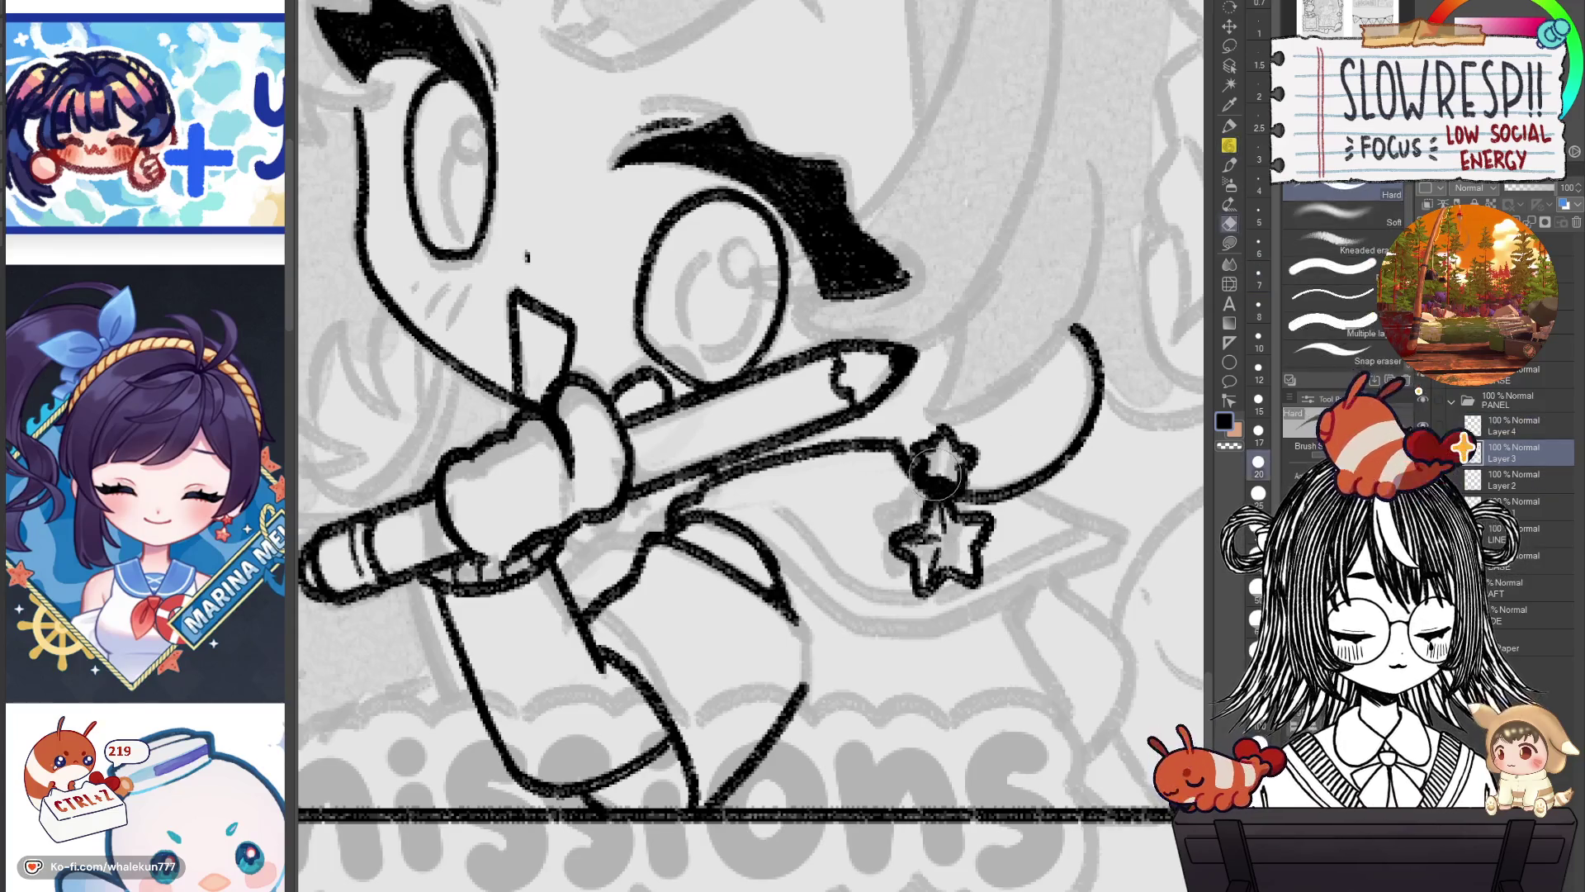
{"action": "key", "text": "bracketleft"}
{"action": "key", "text": "bracketleft"}
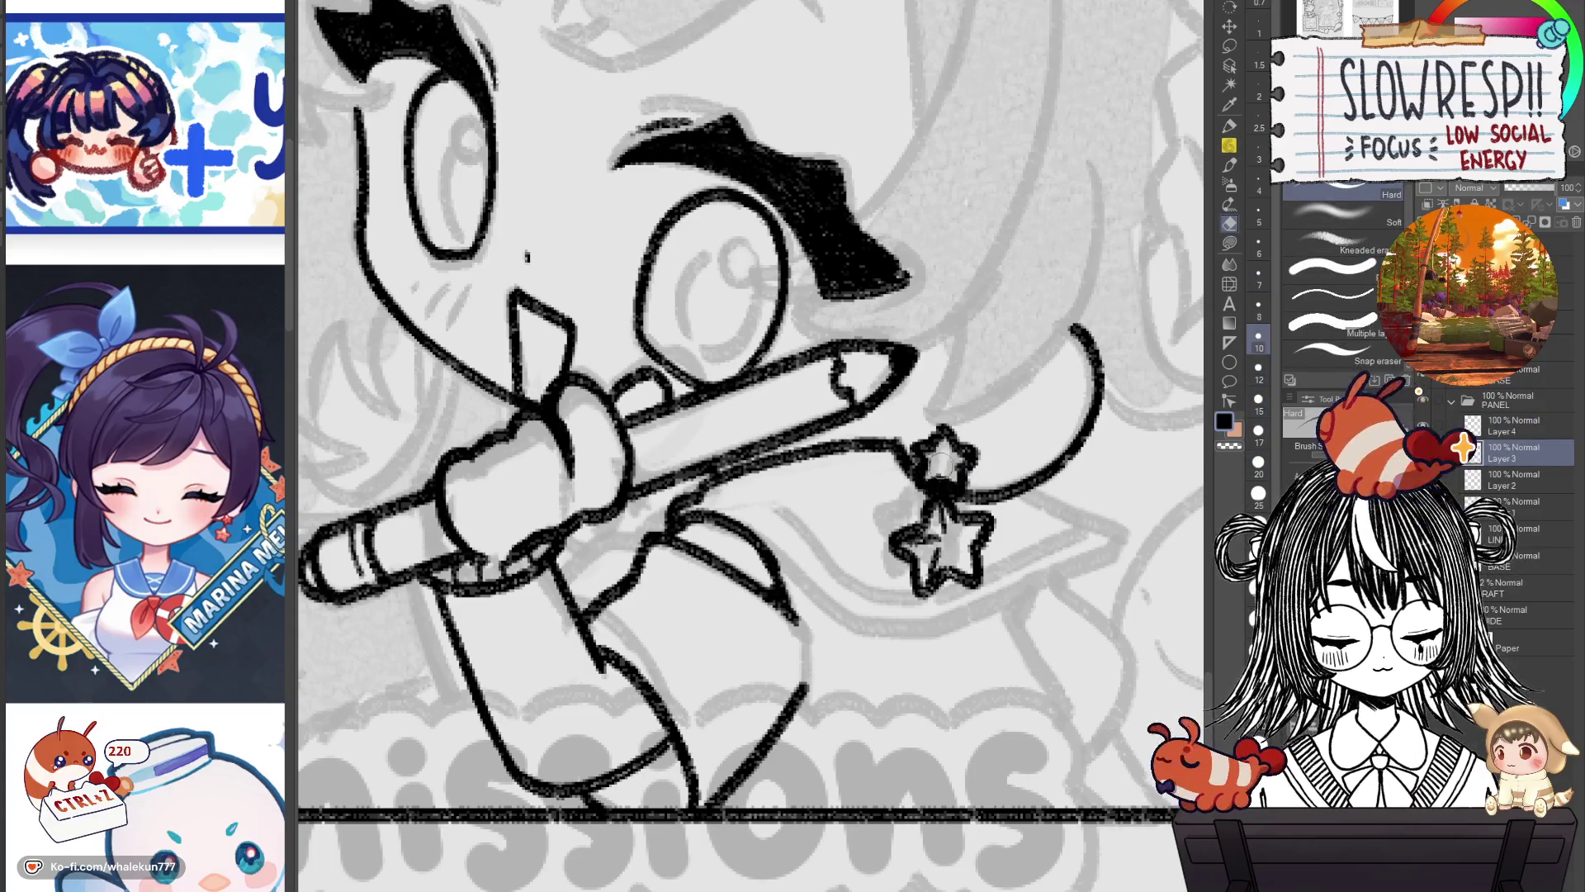
{"action": "key", "text": "bracketleft"}
{"action": "key", "text": "bracketleft"}
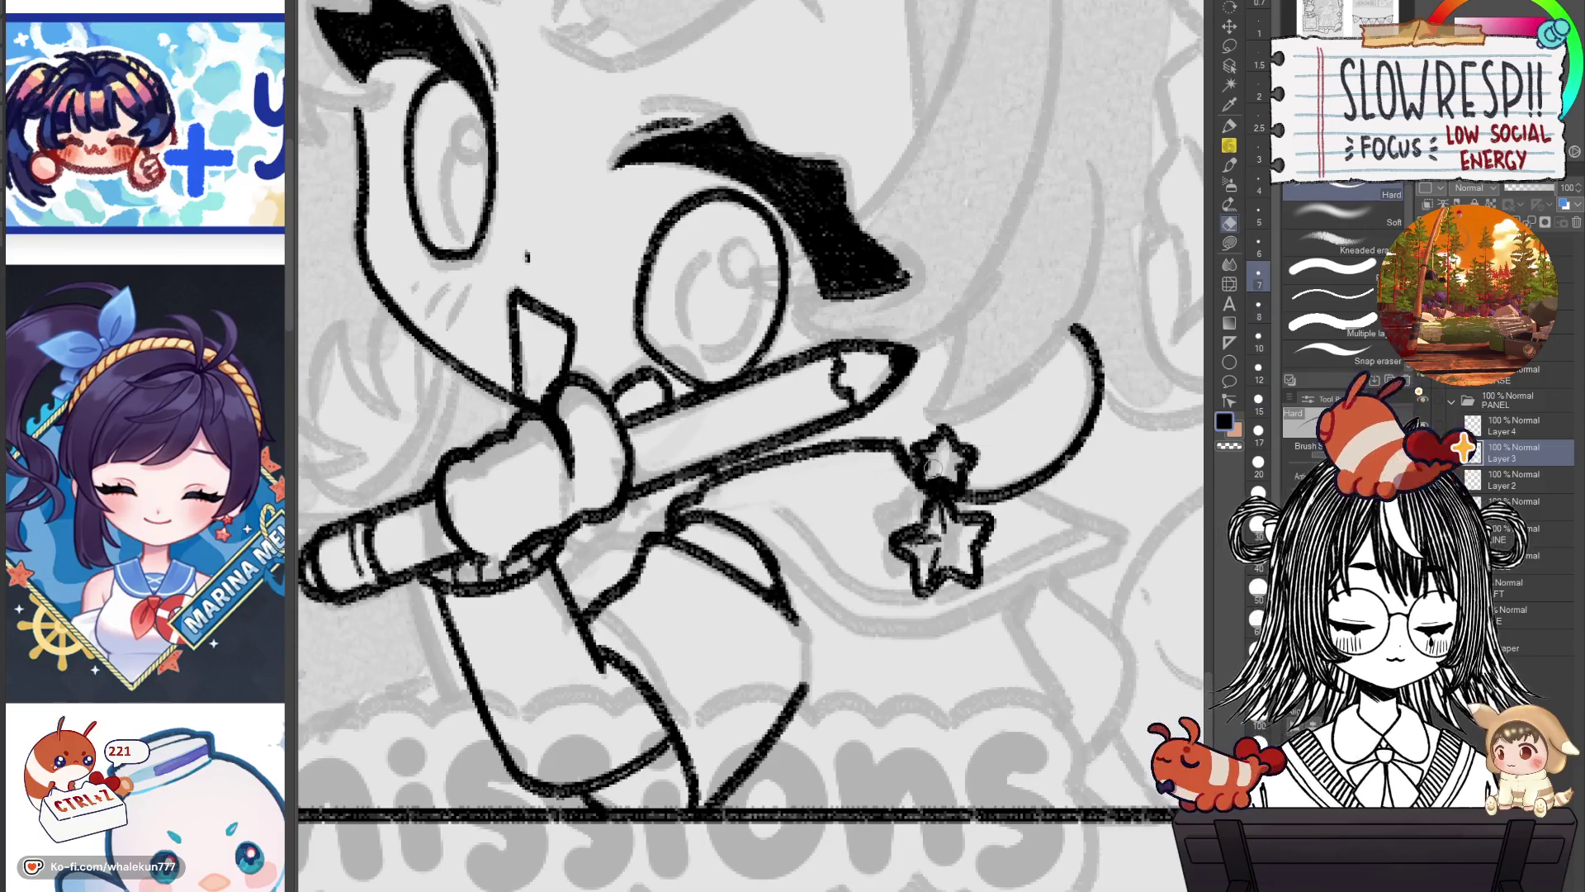
{"action": "left_click", "coordinate": [1407, 381]}
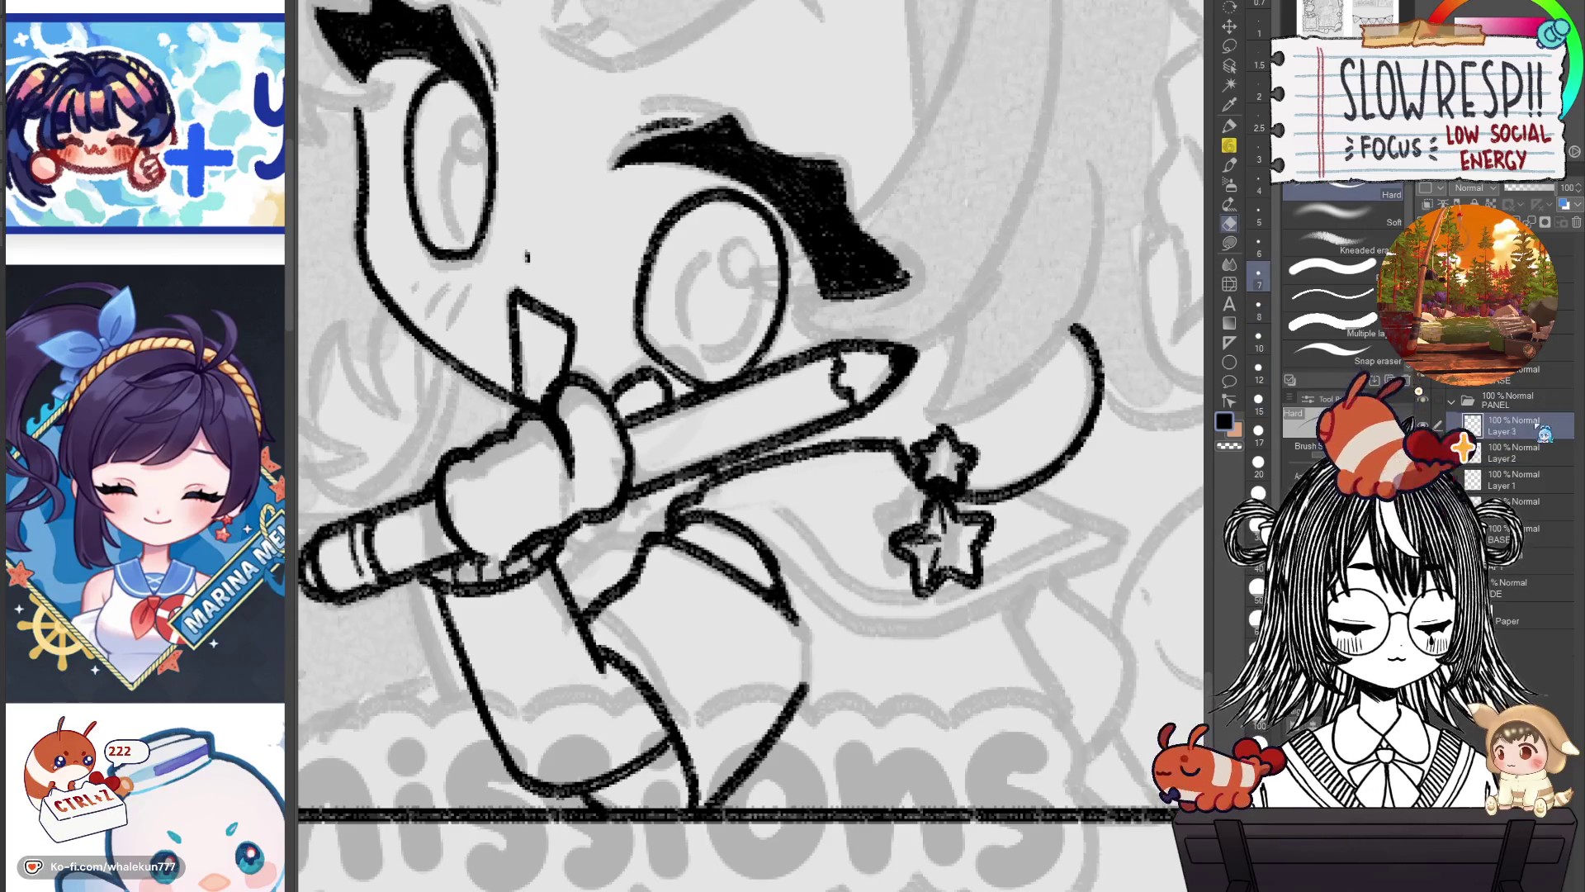
Return to the pencil and check the lineart from head to feet in mirrored views.
{"action": "key", "text": "p"}
{"action": "scroll", "coordinate": [862, 553], "scroll_direction": "down", "scroll_amount": 5}
{"action": "scroll", "coordinate": [862, 554], "scroll_direction": "up", "scroll_amount": 4}
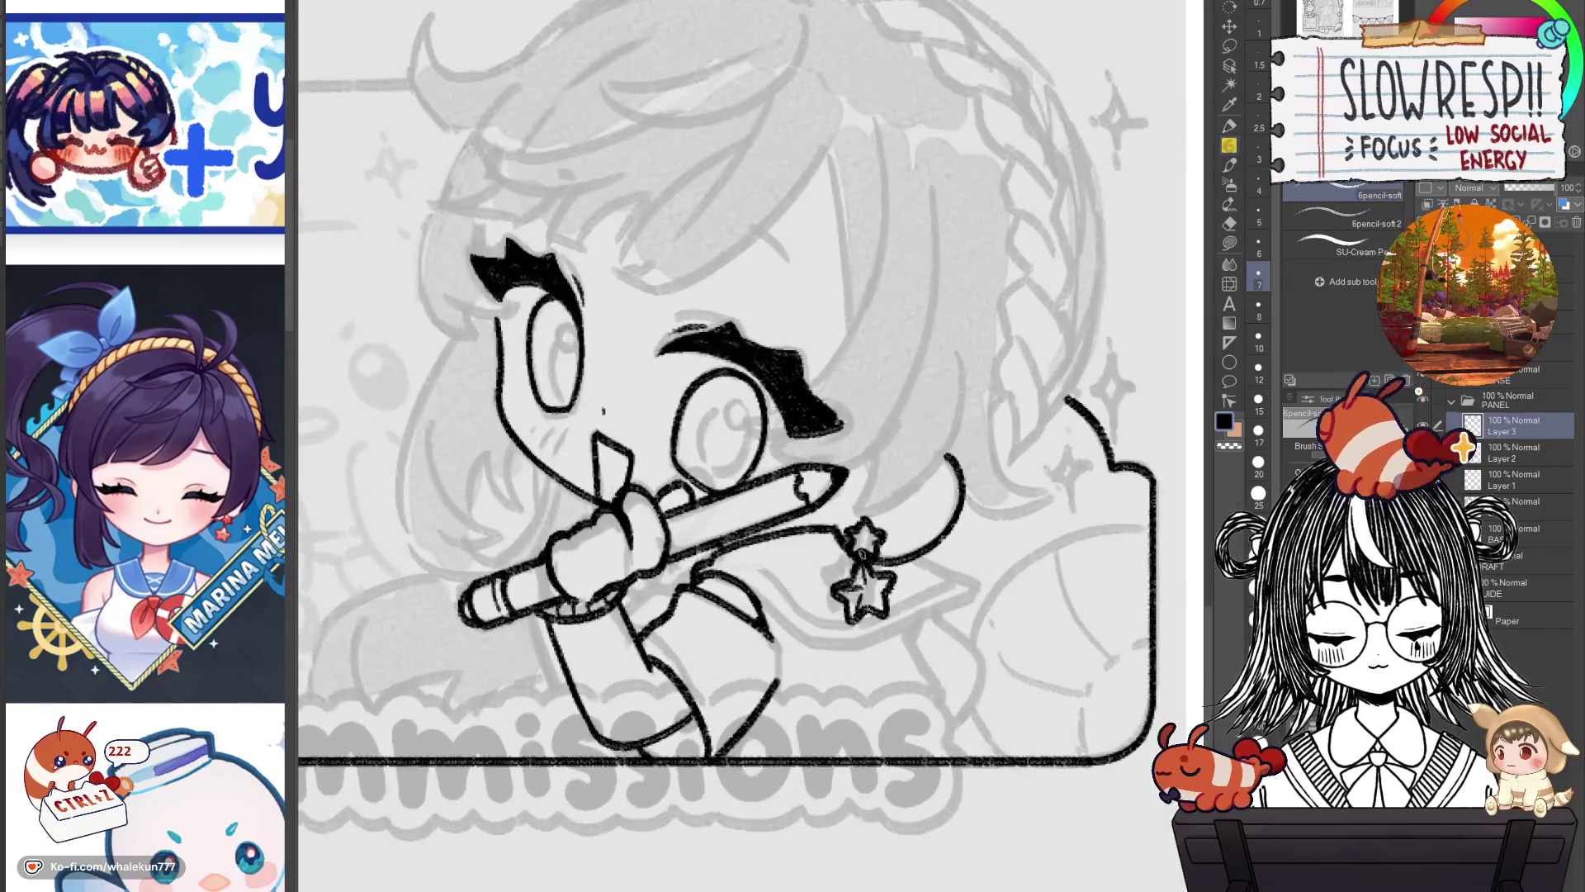
{"action": "key", "text": "h"}
{"action": "key", "text": "h"}
{"action": "scroll", "coordinate": [908, 545], "scroll_direction": "up", "scroll_amount": 1}
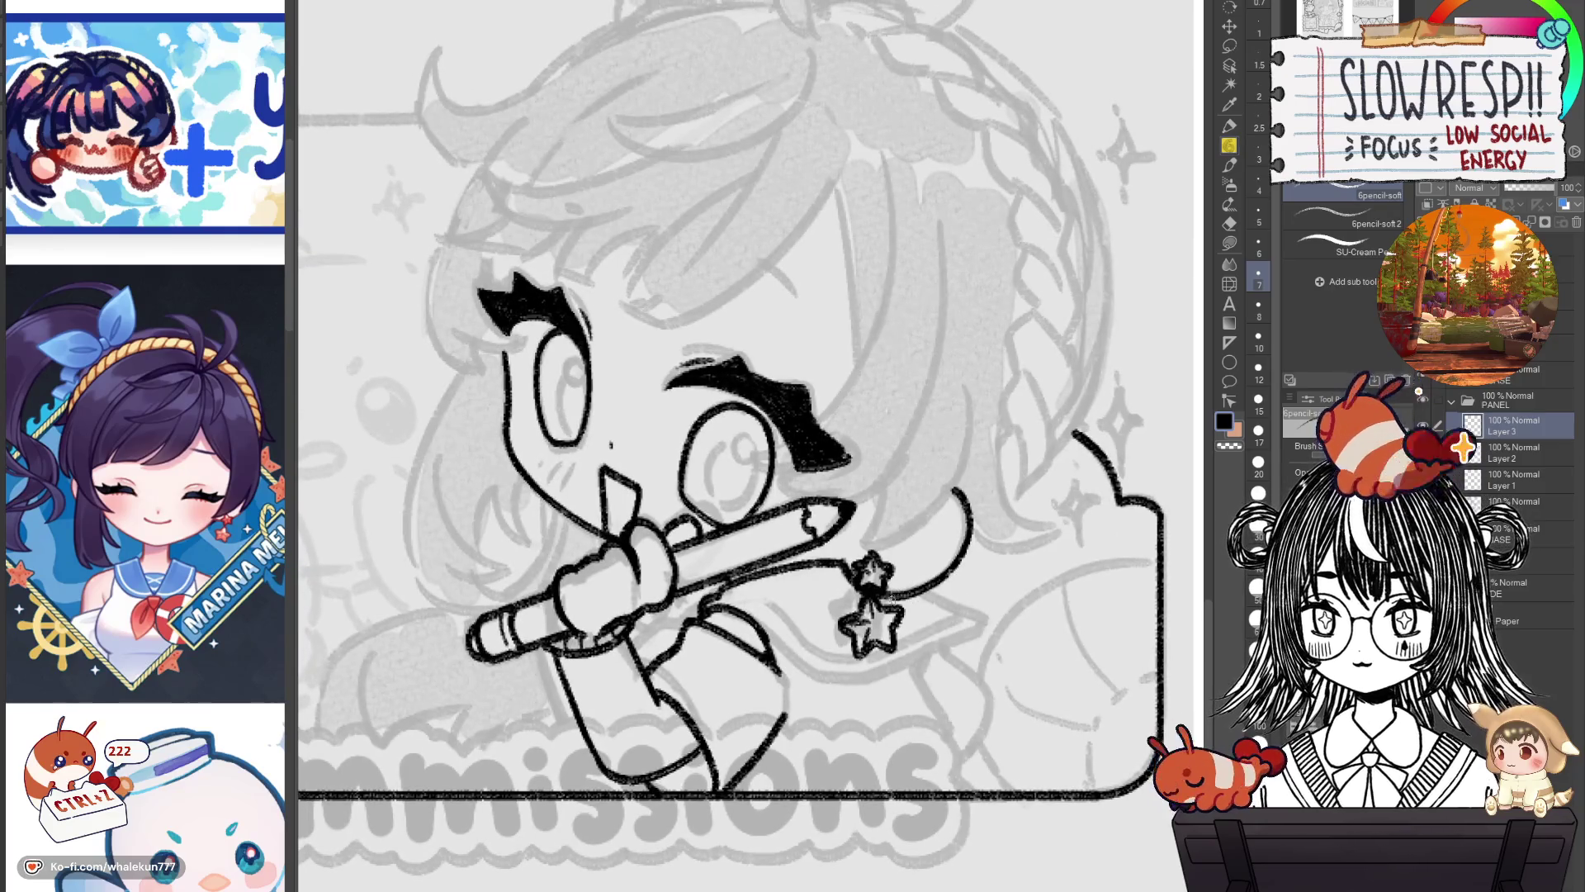
{"action": "left_click_drag", "start_coordinate": [824, 659], "coordinate": [932, 552]}
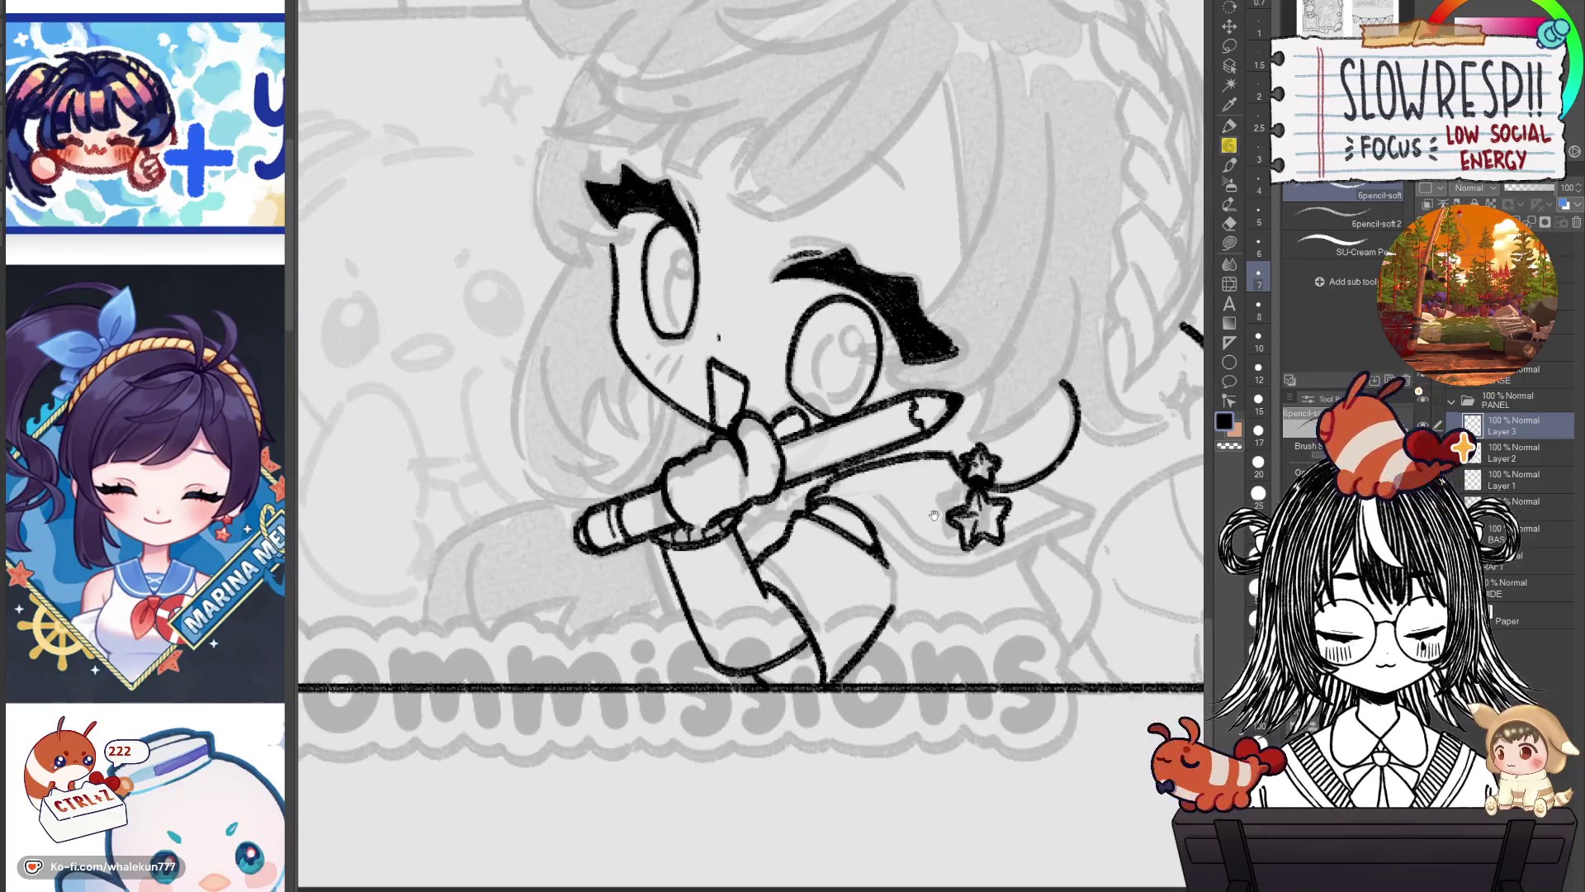
{"action": "key", "text": "h"}
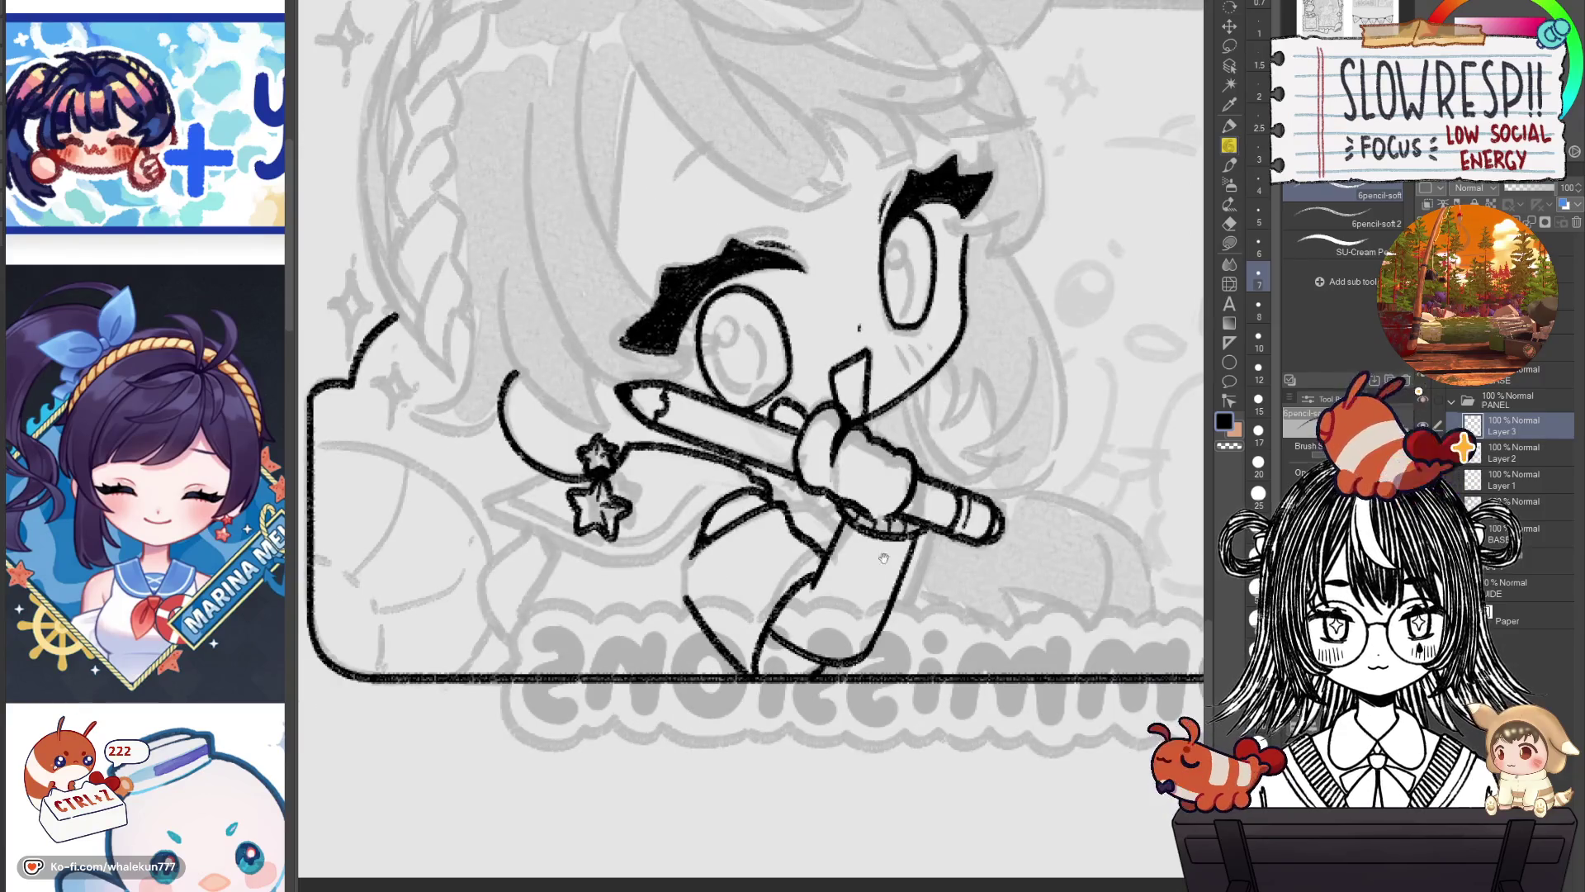
{"action": "left_click_drag", "start_coordinate": [884, 559], "coordinate": [897, 708]}
{"action": "key", "text": "h"}
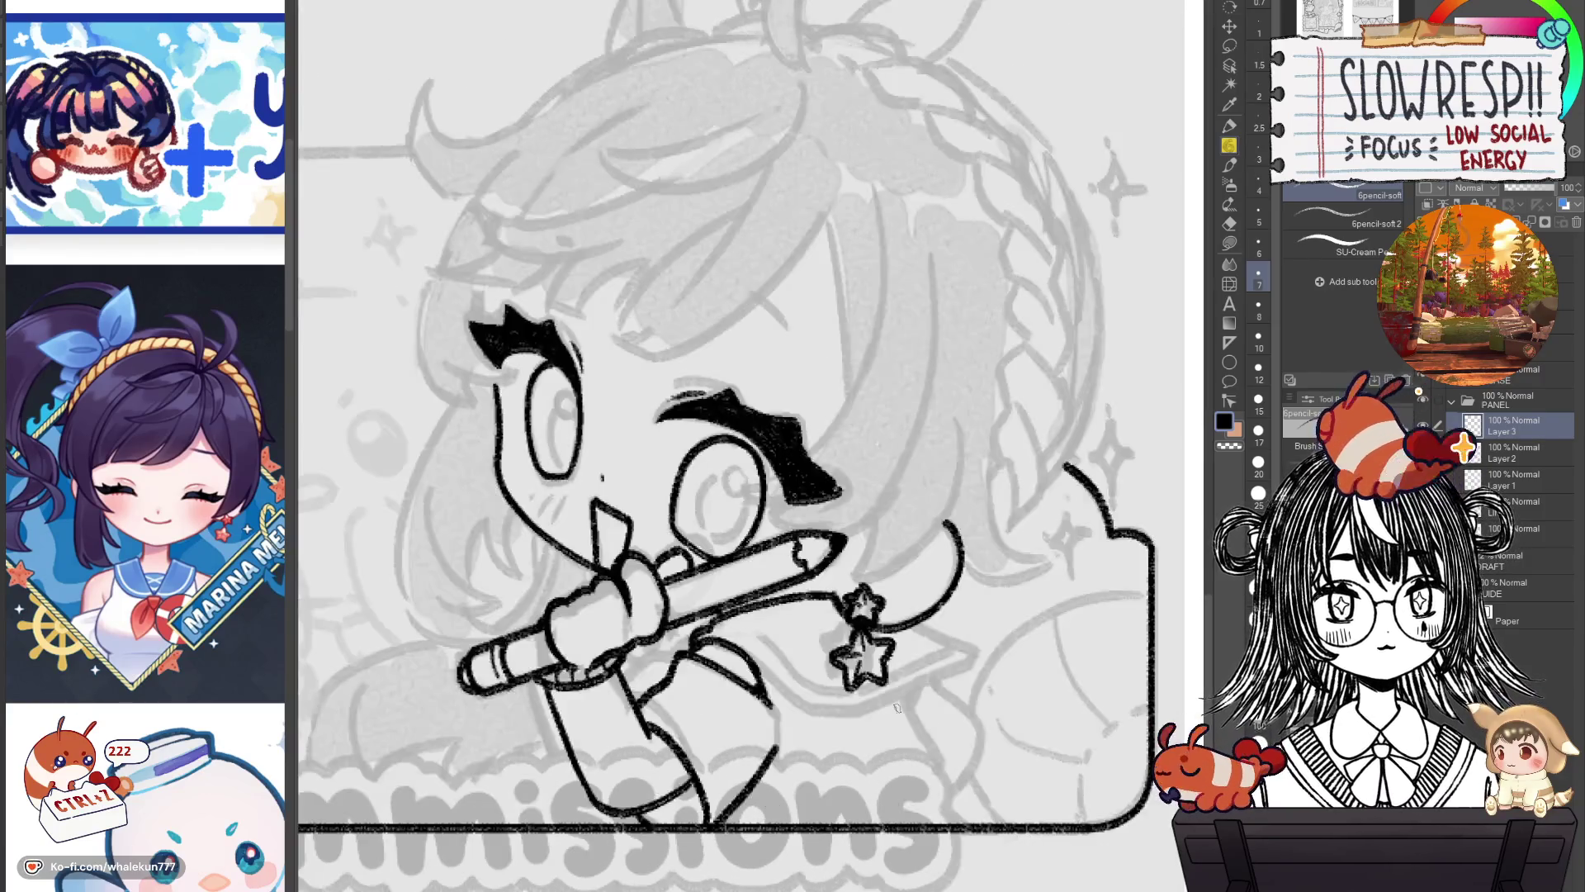
Zoom out to the full page and hide the grey sketch layers, briefly toggling them back.
{"action": "left_click", "coordinate": [978, 413]}
{"action": "key", "text": "h"}
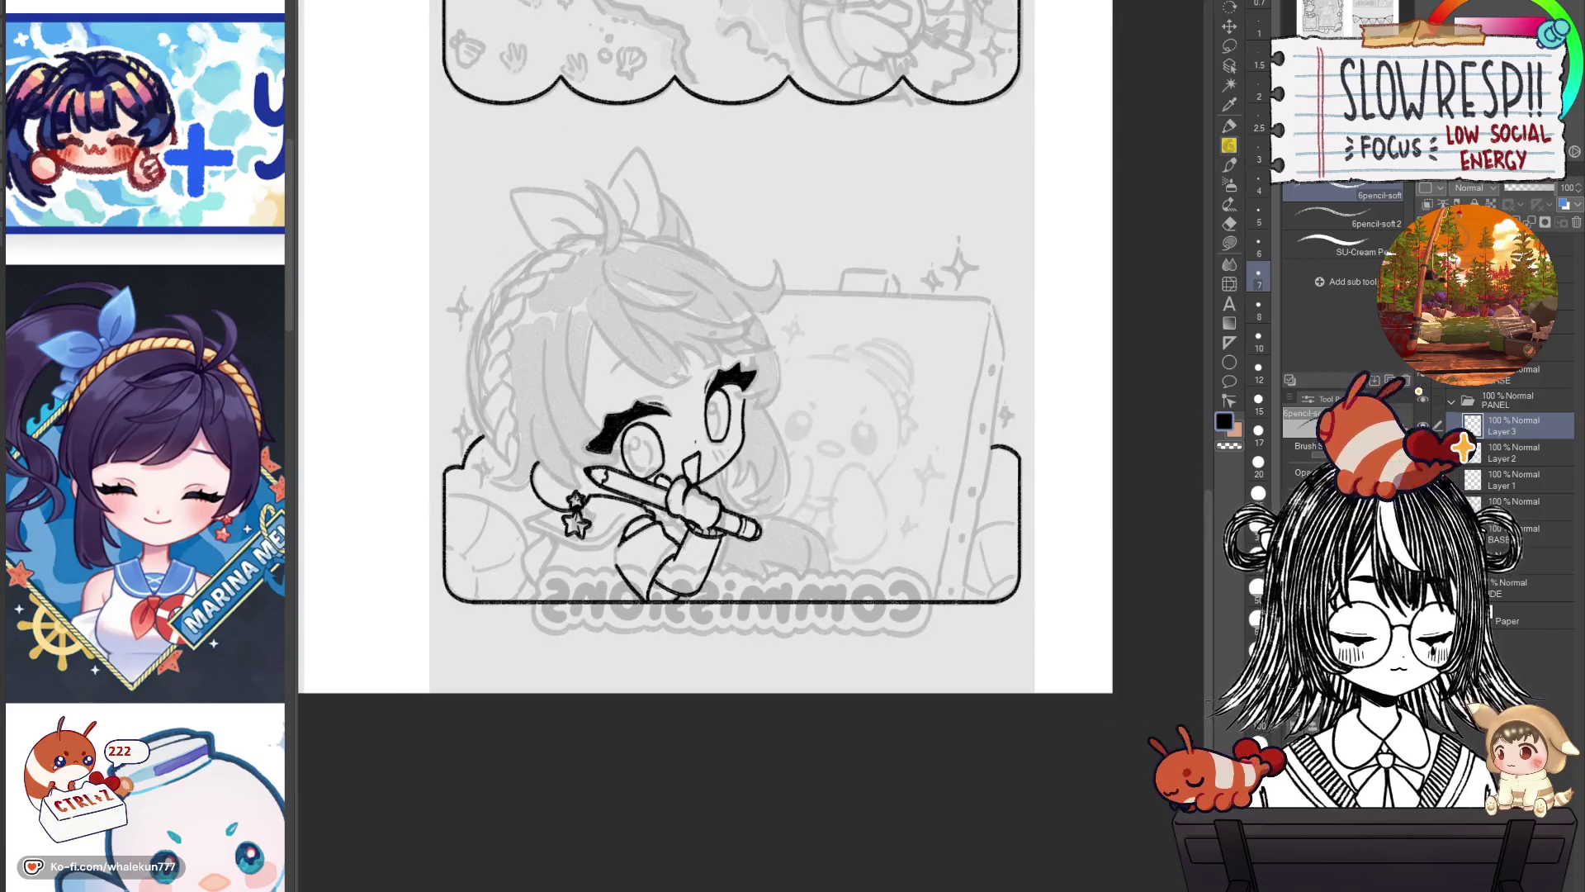
{"action": "left_click", "coordinate": [1422, 425], "text": "alt"}
{"action": "left_click", "coordinate": [1422, 425], "text": "alt"}
{"action": "left_click", "coordinate": [1423, 426], "text": "alt"}
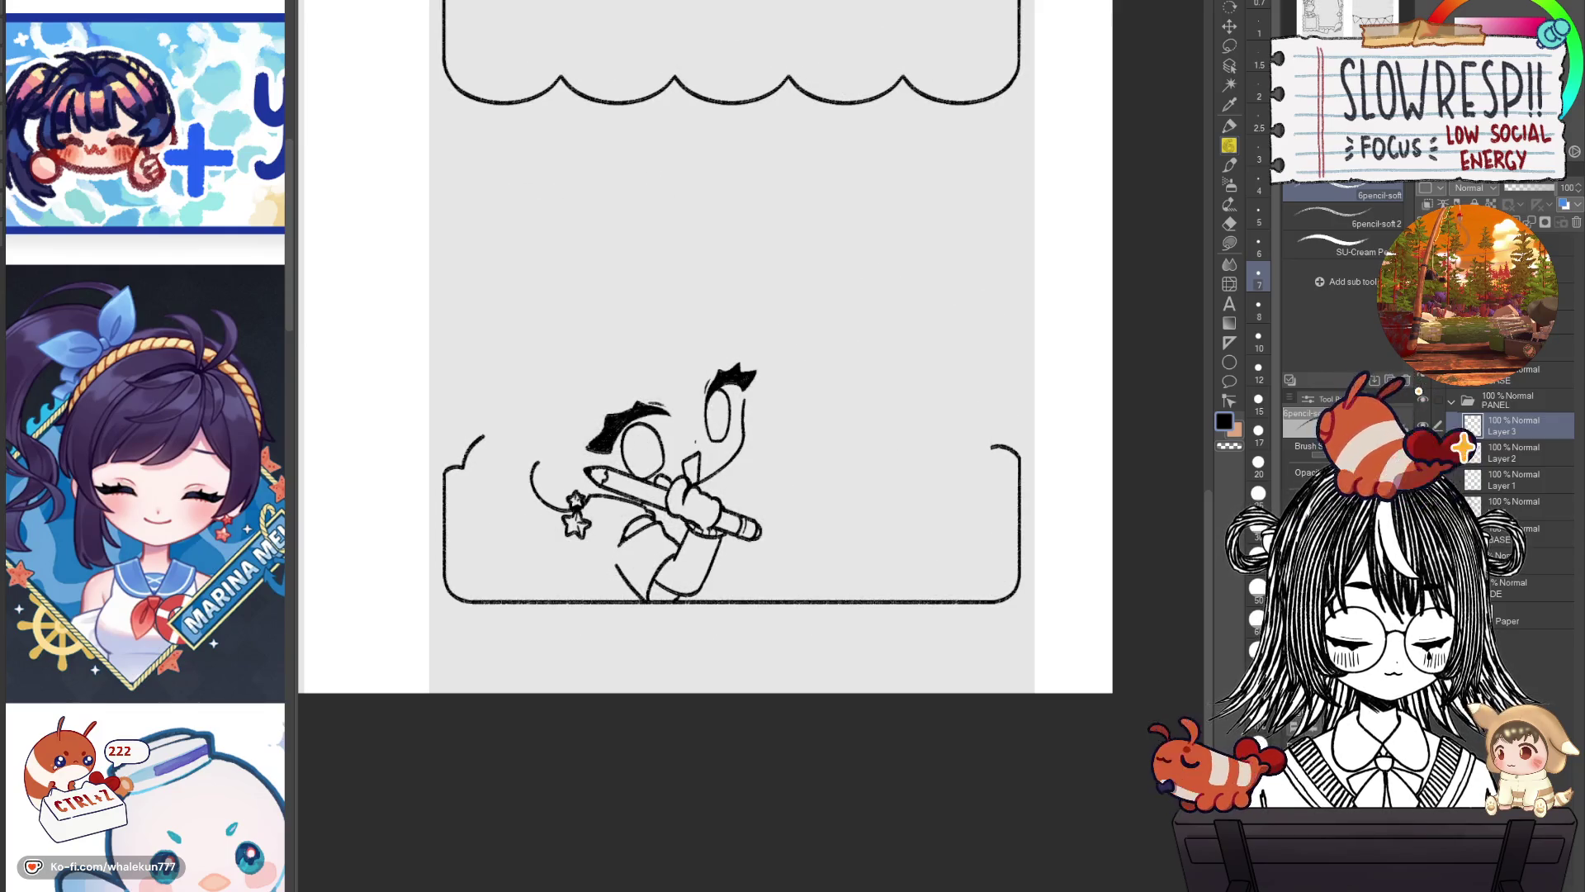
Lasso and move the girl's left eye and eyebrow, then switch to Layer 2 and deselect.
{"action": "key", "text": "h"}
{"action": "key", "text": "m"}
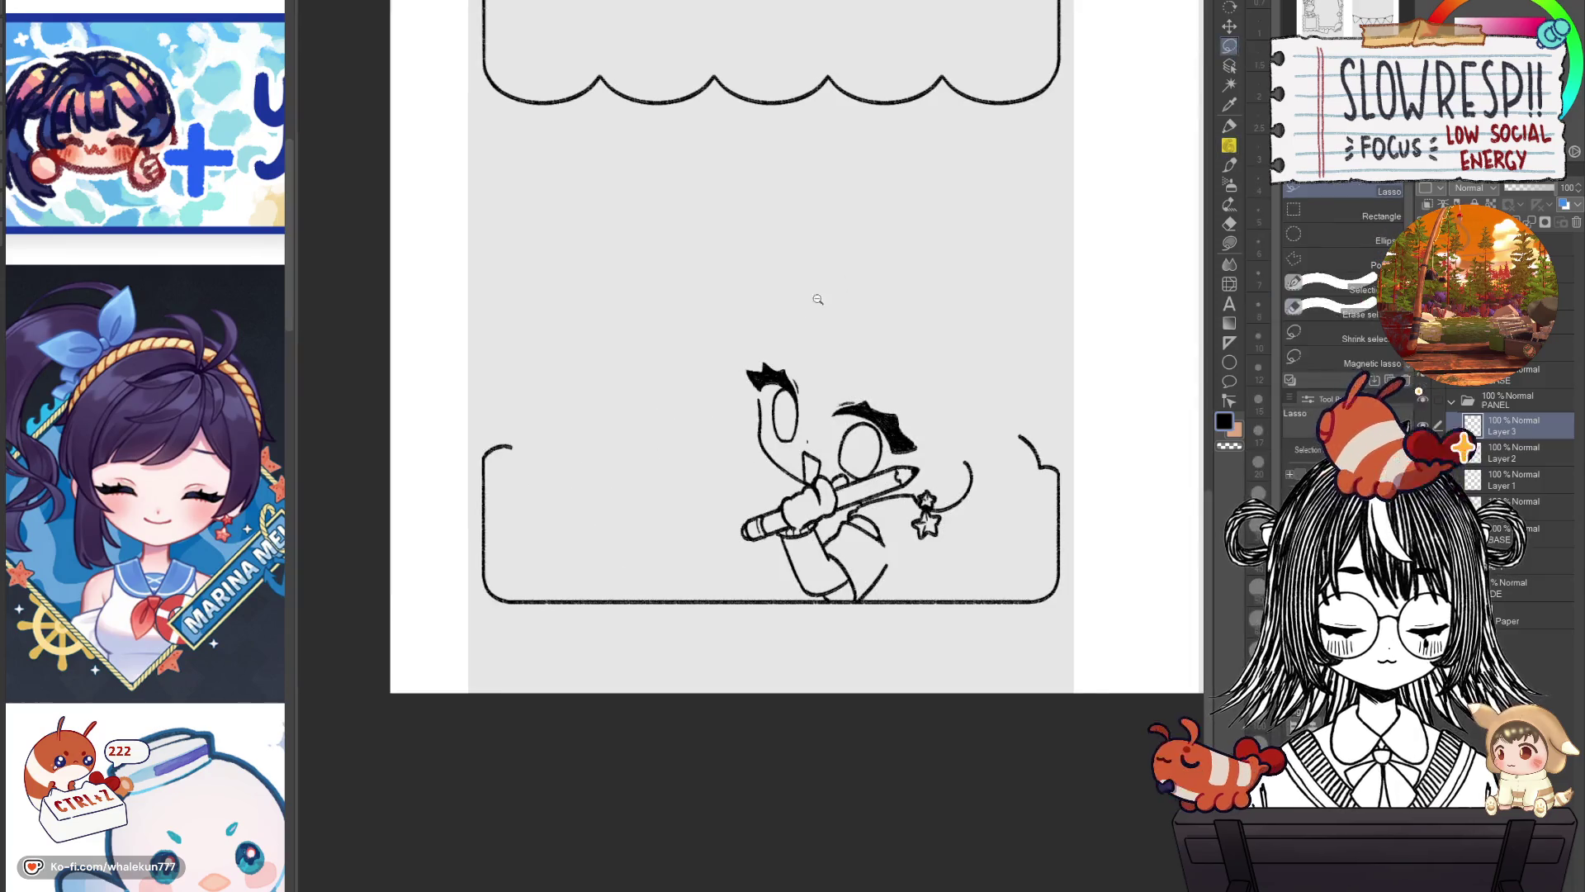
{"action": "scroll", "coordinate": [818, 301], "scroll_direction": "up", "scroll_amount": 3}
{"action": "left_click_drag", "start_coordinate": [803, 496], "coordinate": [797, 487]}
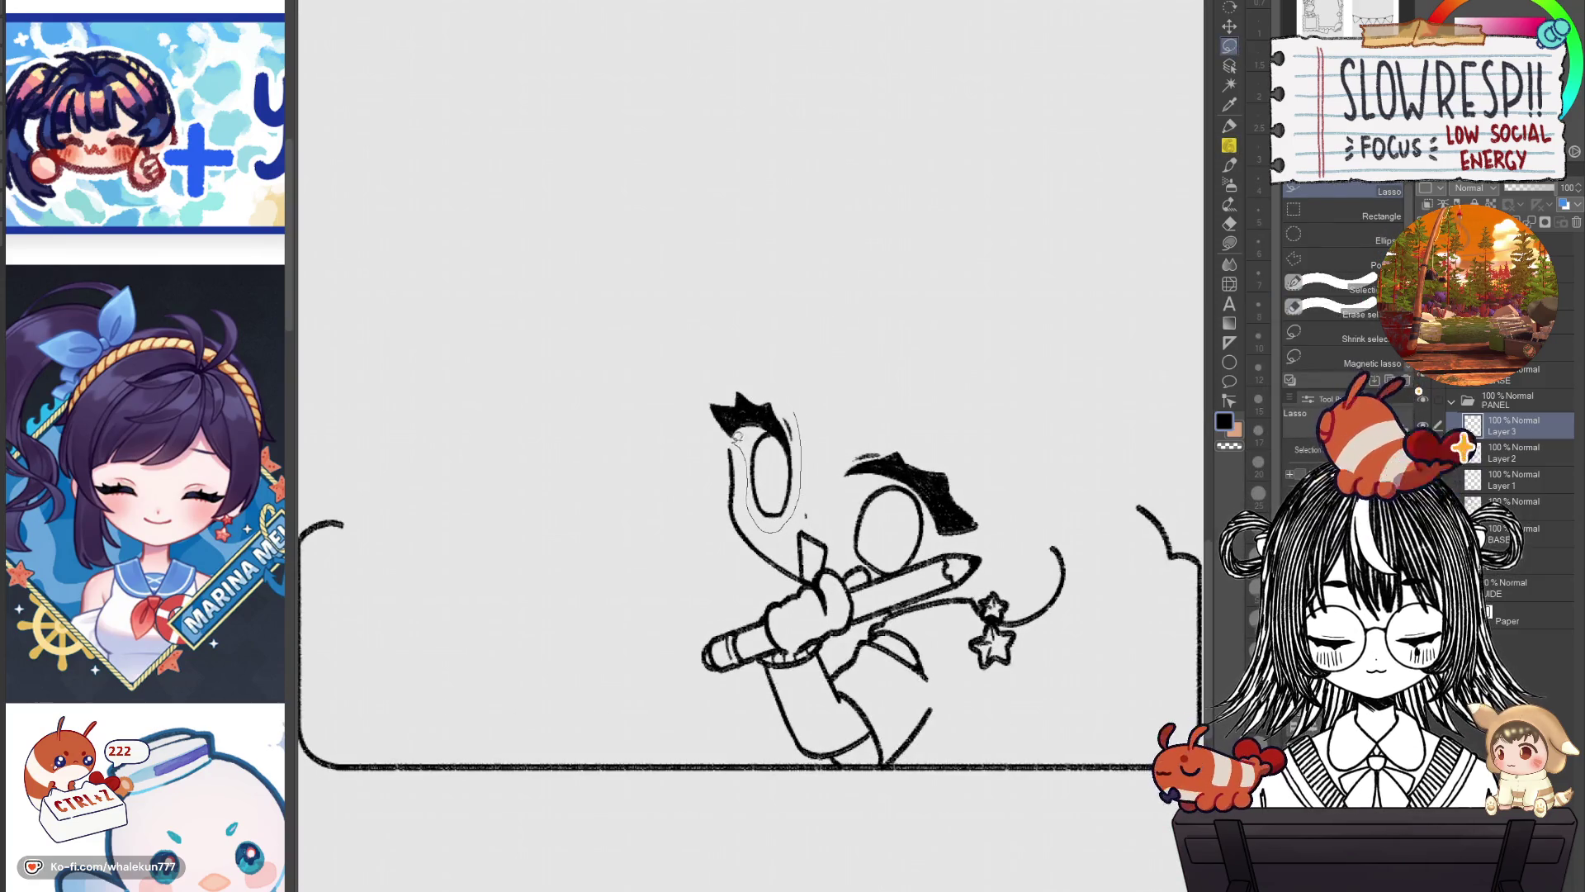
{"action": "left_click", "coordinate": [1229, 26]}
{"action": "key", "text": "h"}
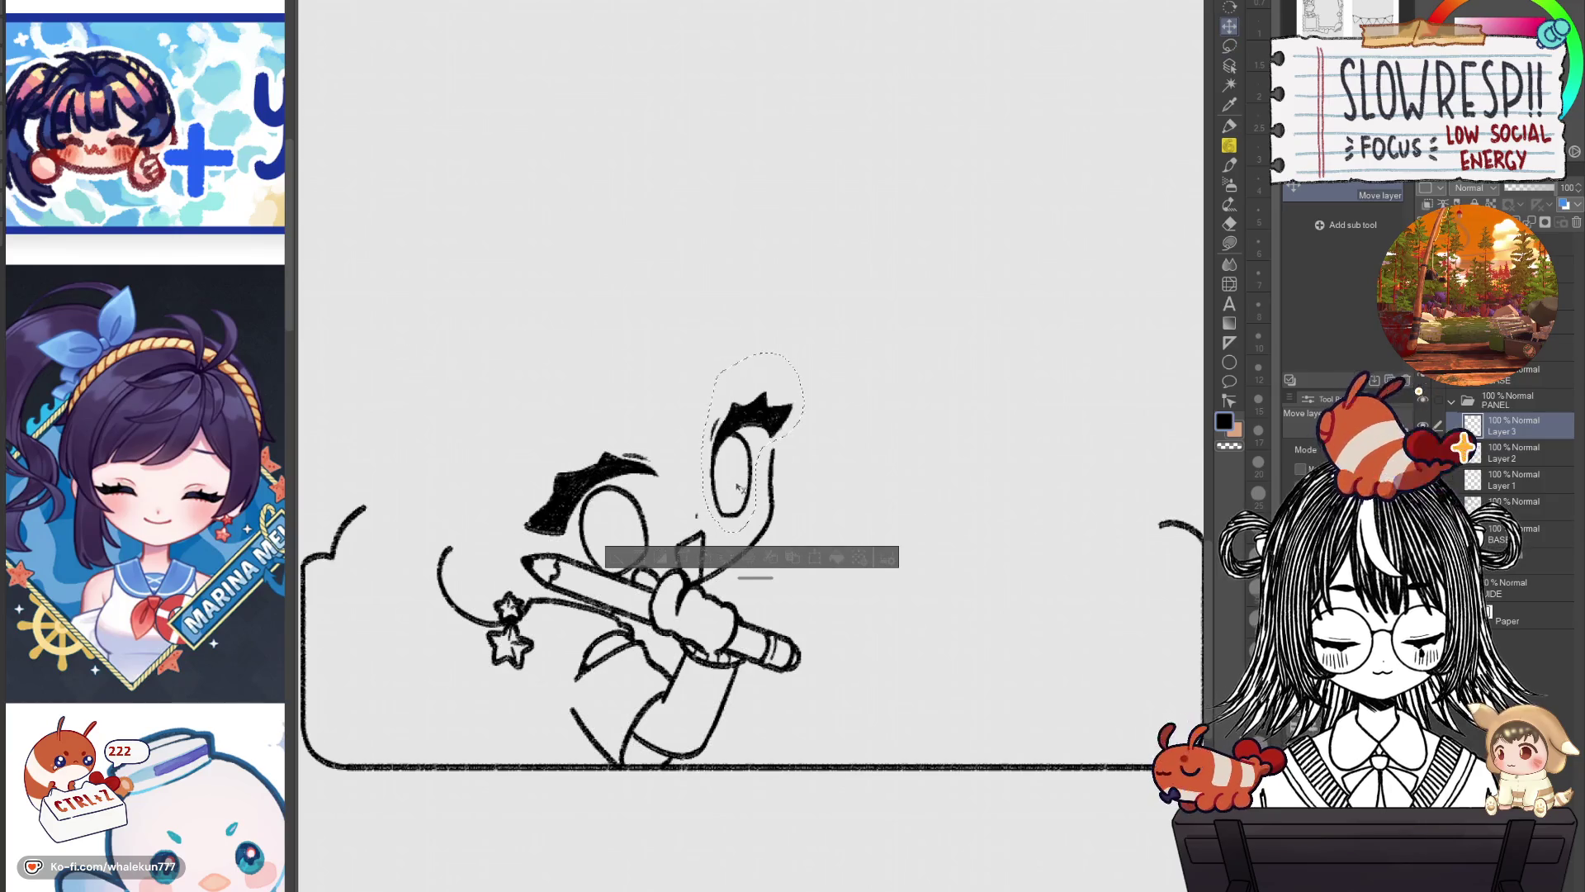
{"action": "left_click", "coordinate": [1511, 452]}
{"action": "left_click_drag", "start_coordinate": [740, 467], "coordinate": [885, 416]}
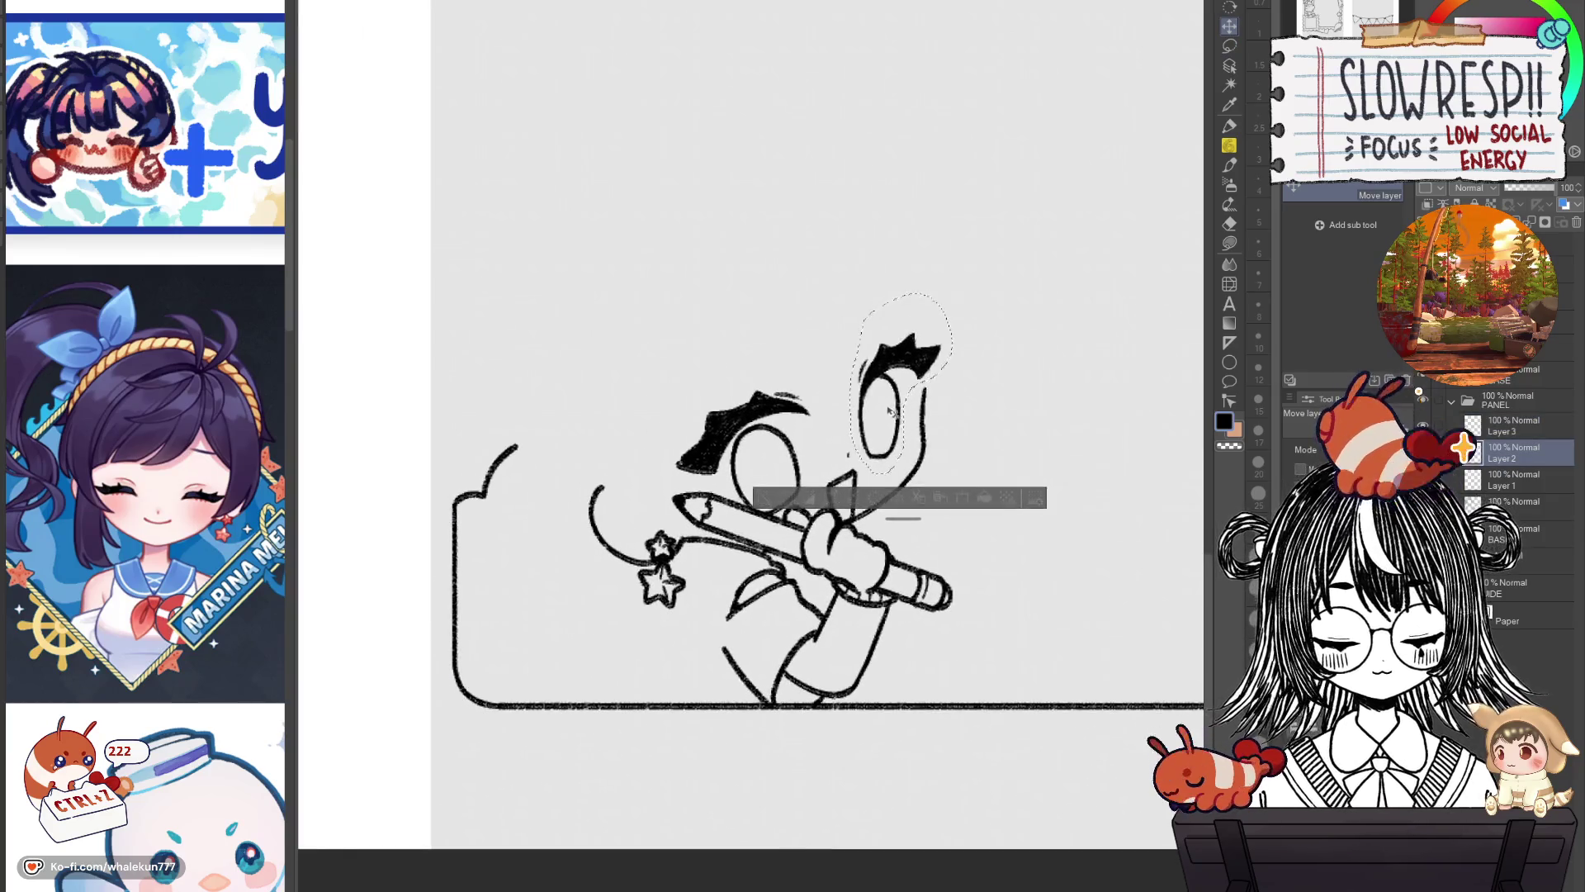
{"action": "key", "text": "ctrl+d"}
Pencil a curved cheek line beside the eye, then make the grey sketch layer visible again.
{"action": "key", "text": "h"}
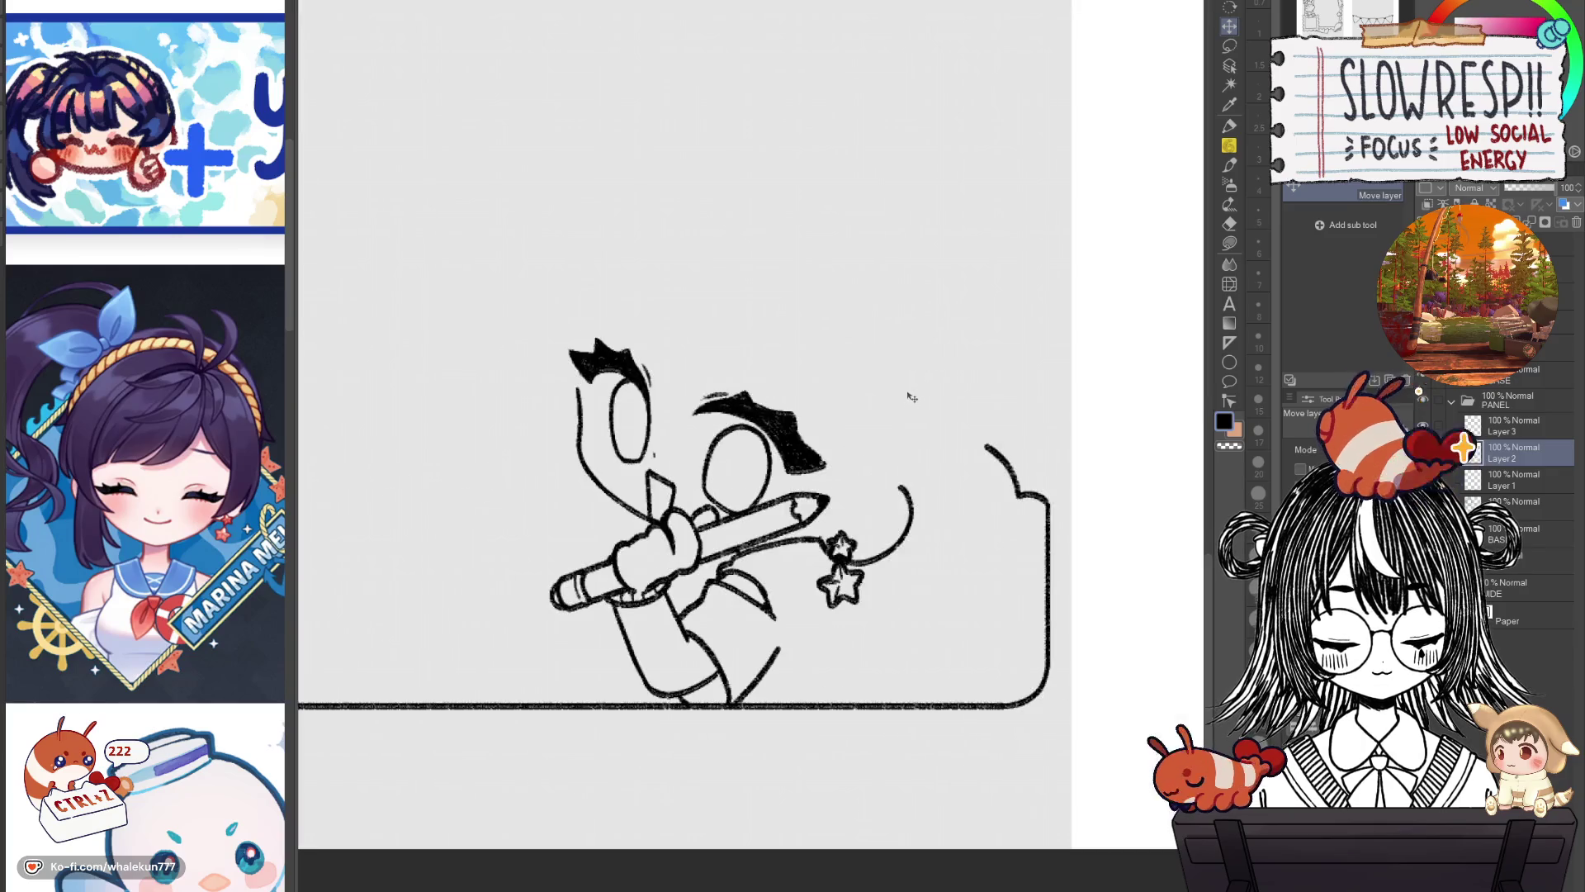
{"action": "key", "text": "h"}
{"action": "left_click", "coordinate": [1231, 146]}
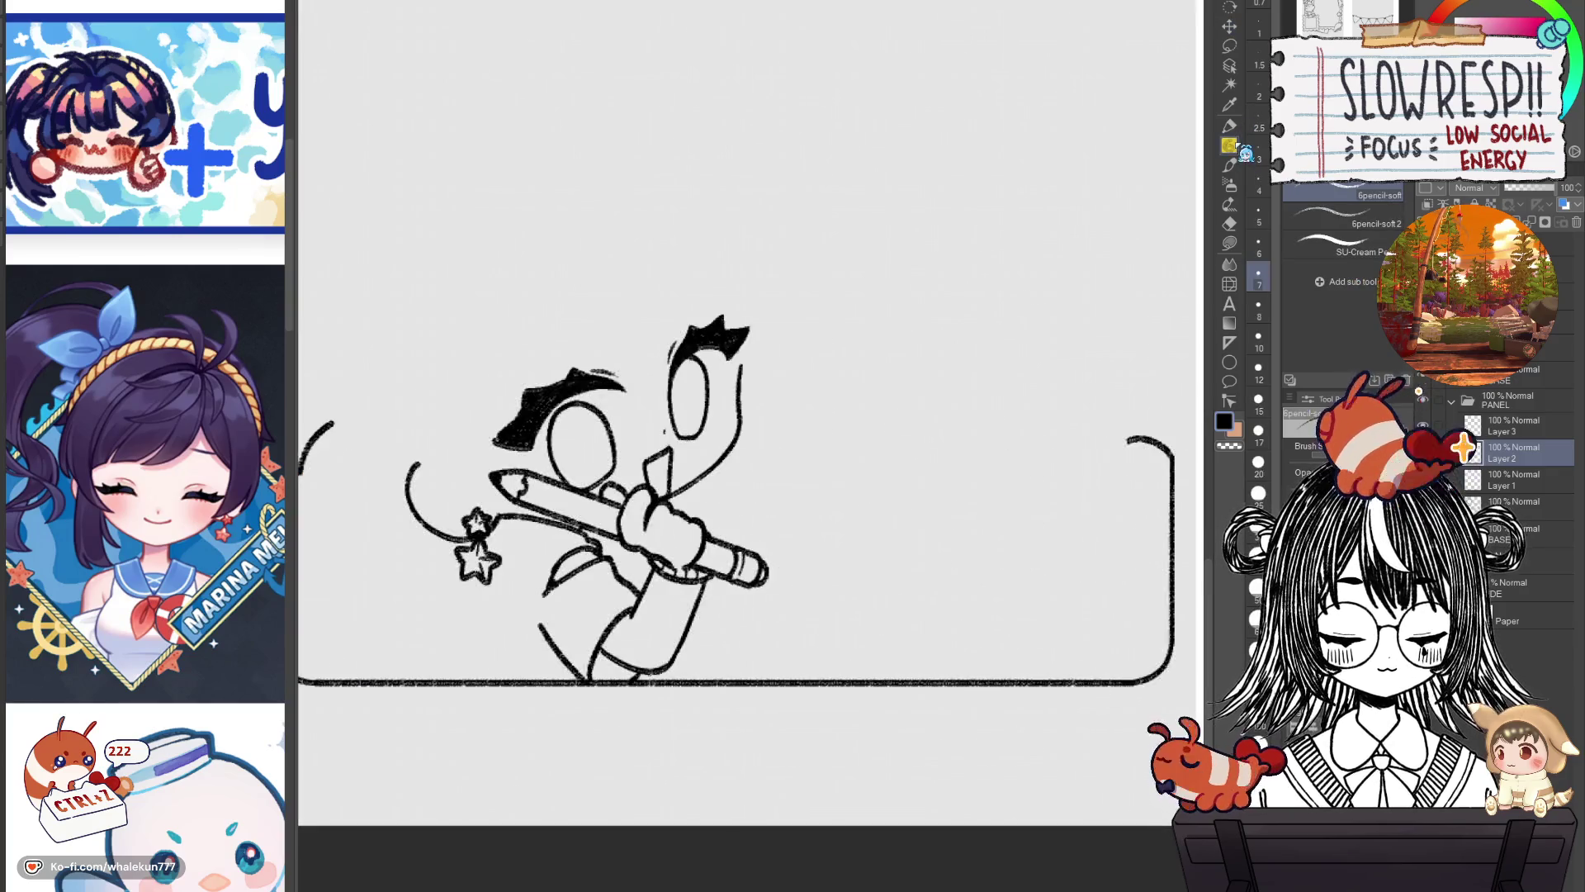
{"action": "key", "text": "h"}
{"action": "key", "text": "e"}
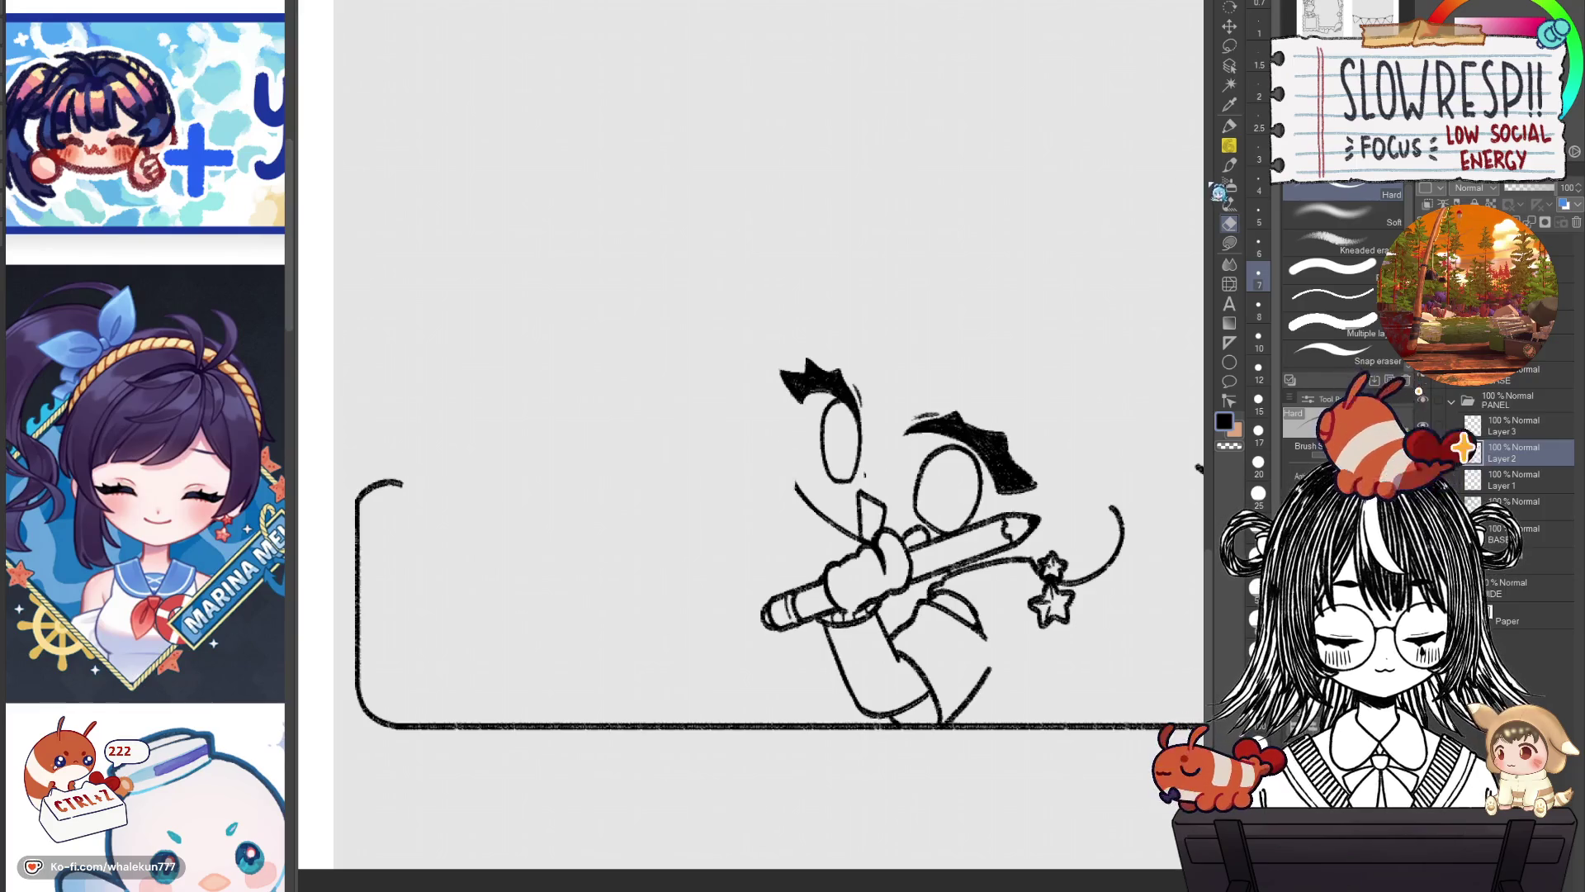
{"action": "left_click", "coordinate": [1230, 146]}
{"action": "scroll", "coordinate": [805, 433], "scroll_direction": "up", "scroll_amount": 3}
{"action": "left_click_drag", "start_coordinate": [793, 398], "coordinate": [808, 494]}
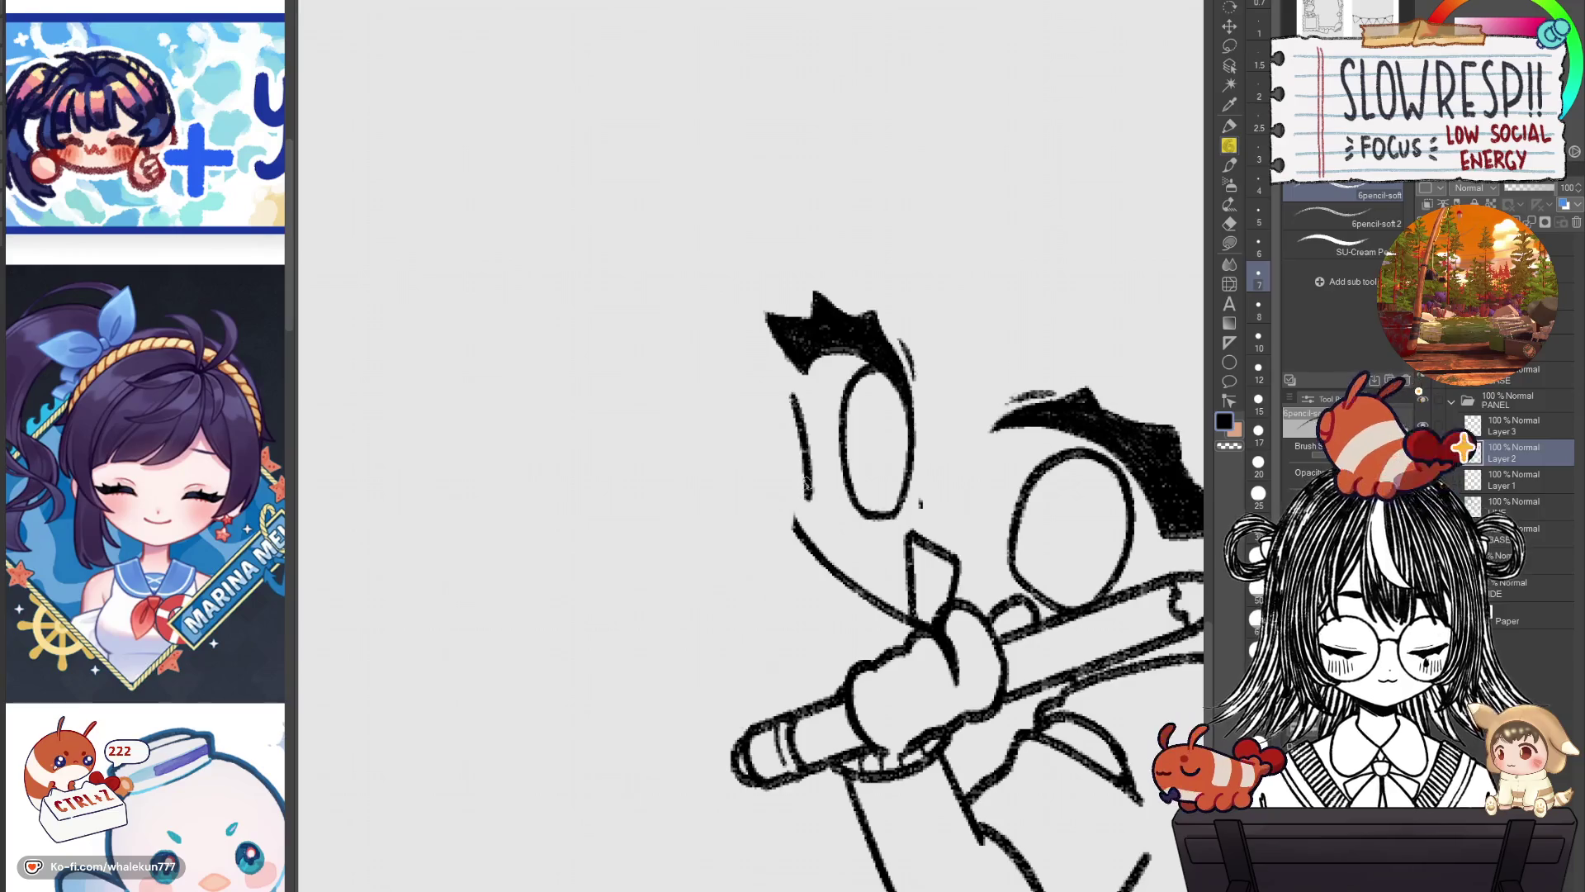
{"action": "scroll", "coordinate": [809, 462], "scroll_direction": "down", "scroll_amount": 3}
{"action": "scroll", "coordinate": [826, 404], "scroll_direction": "down", "scroll_amount": 2}
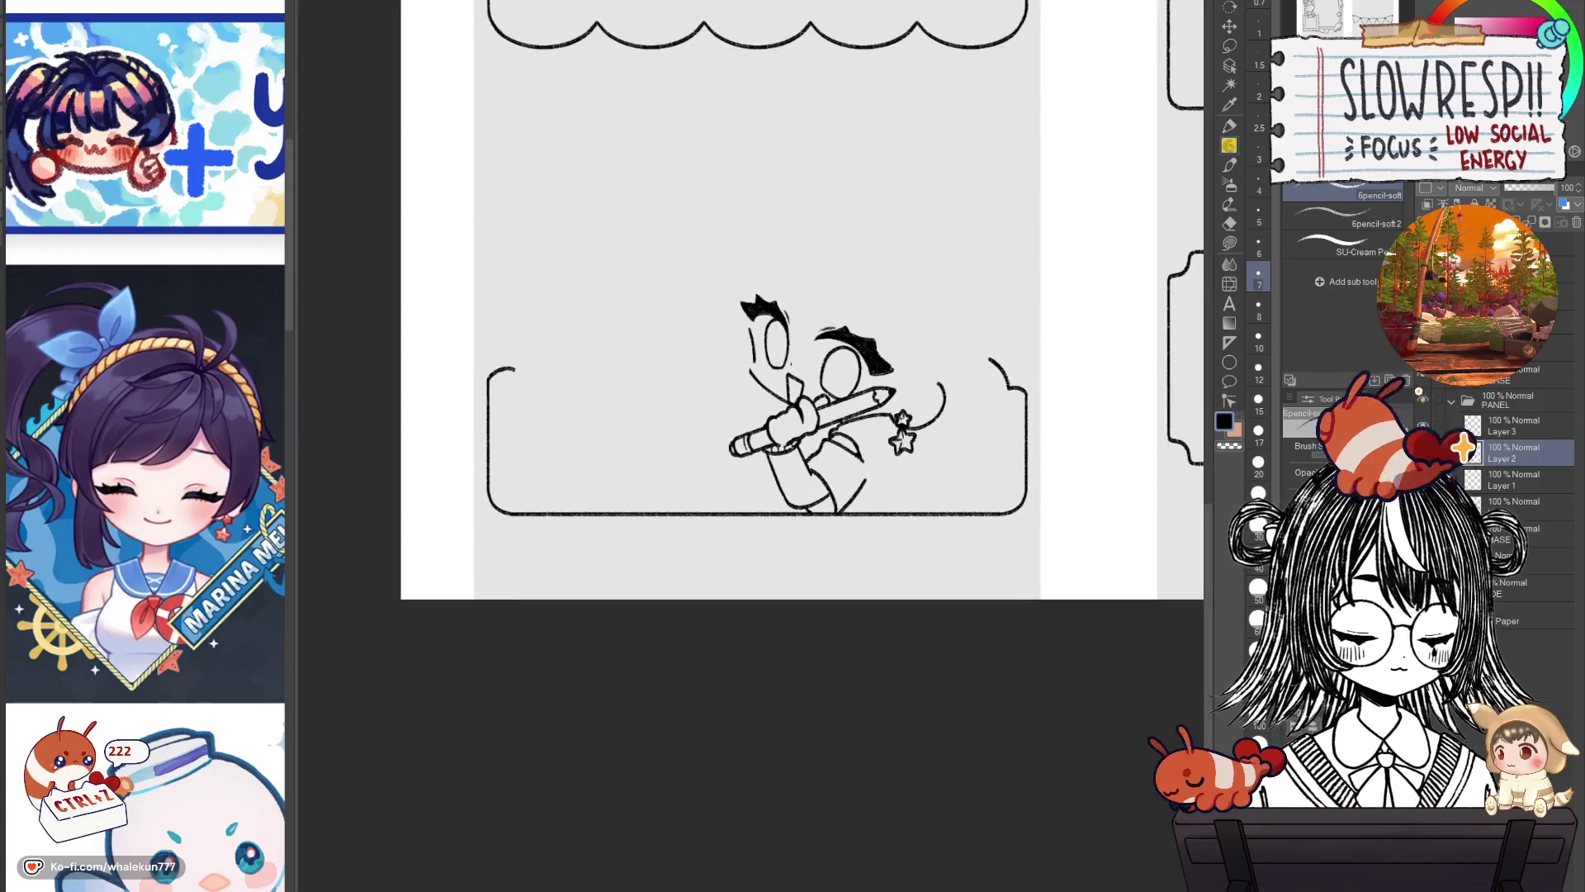
{"action": "left_click", "coordinate": [1420, 388]}
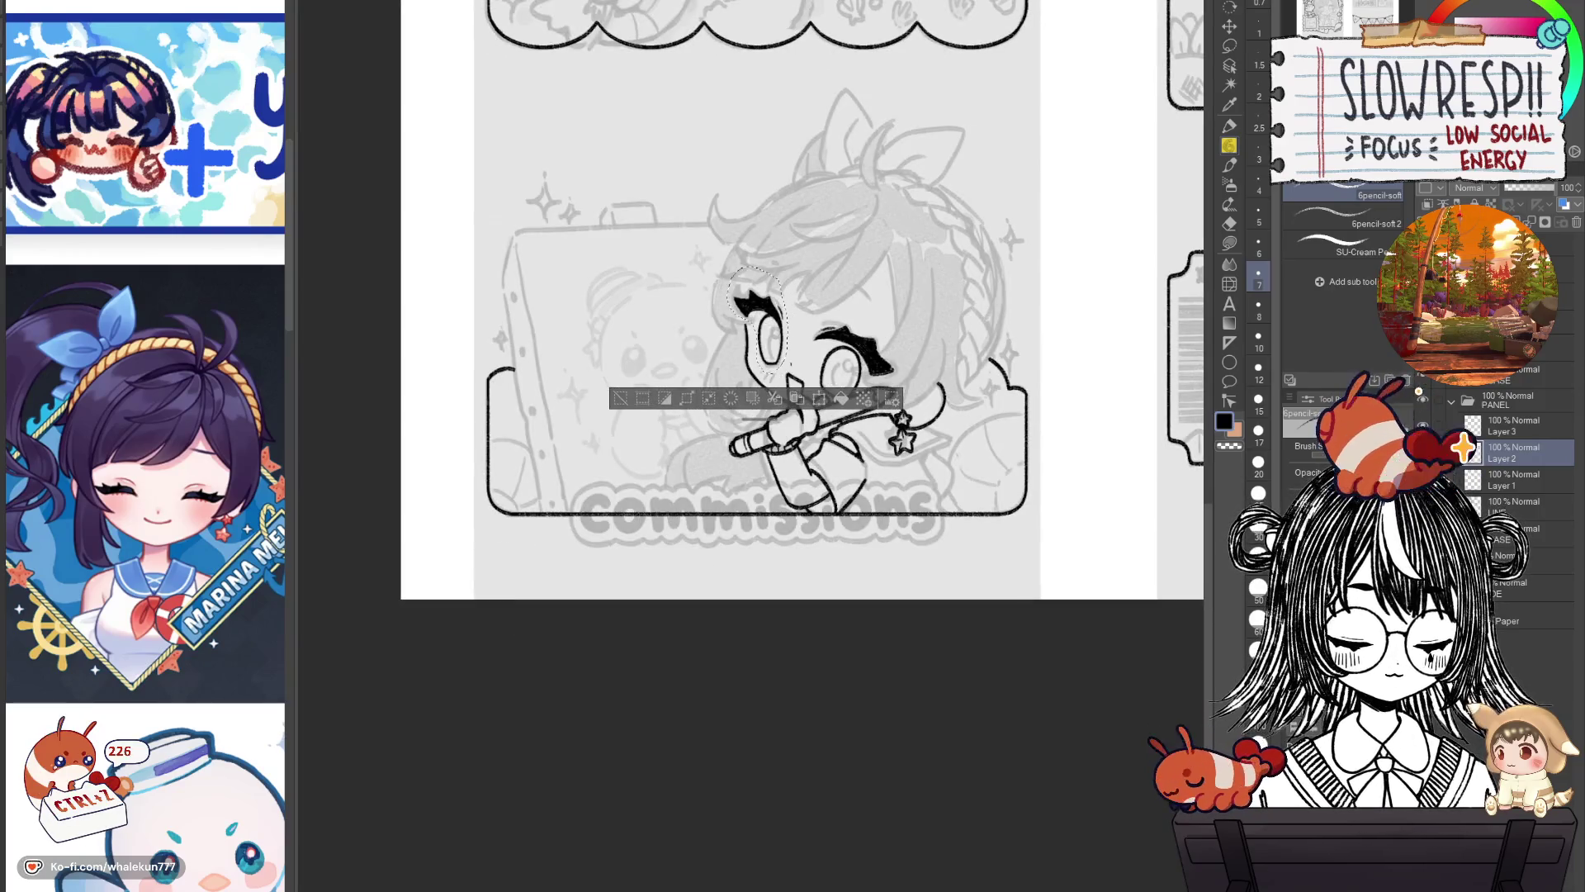
{"action": "key", "text": "h"}
{"action": "key", "text": "h"}
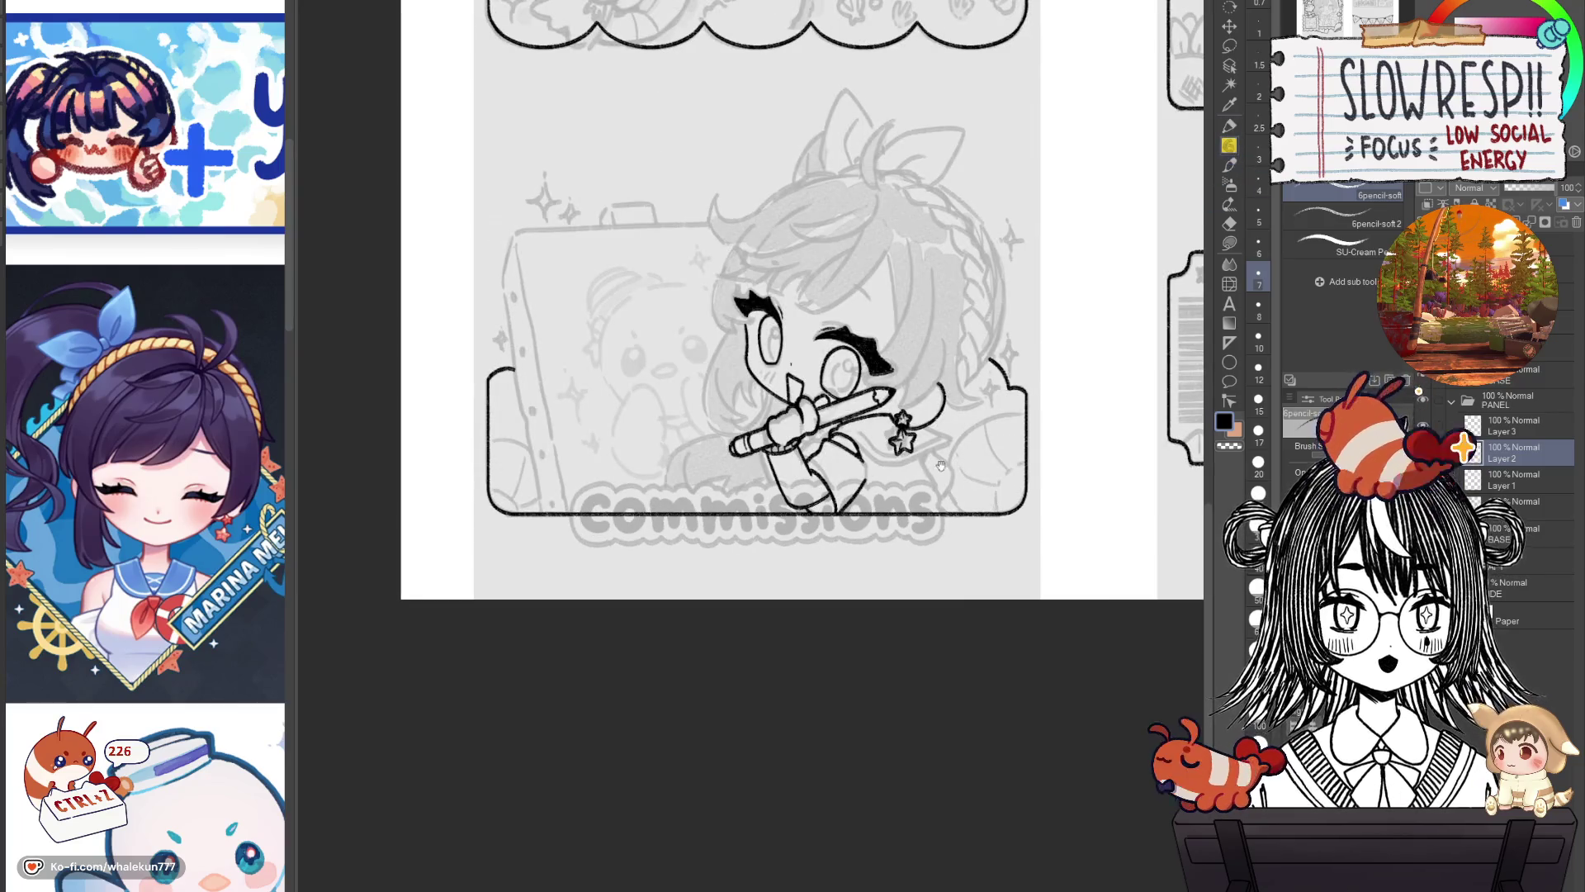
{"action": "left_click_drag", "start_coordinate": [928, 493], "coordinate": [897, 531]}
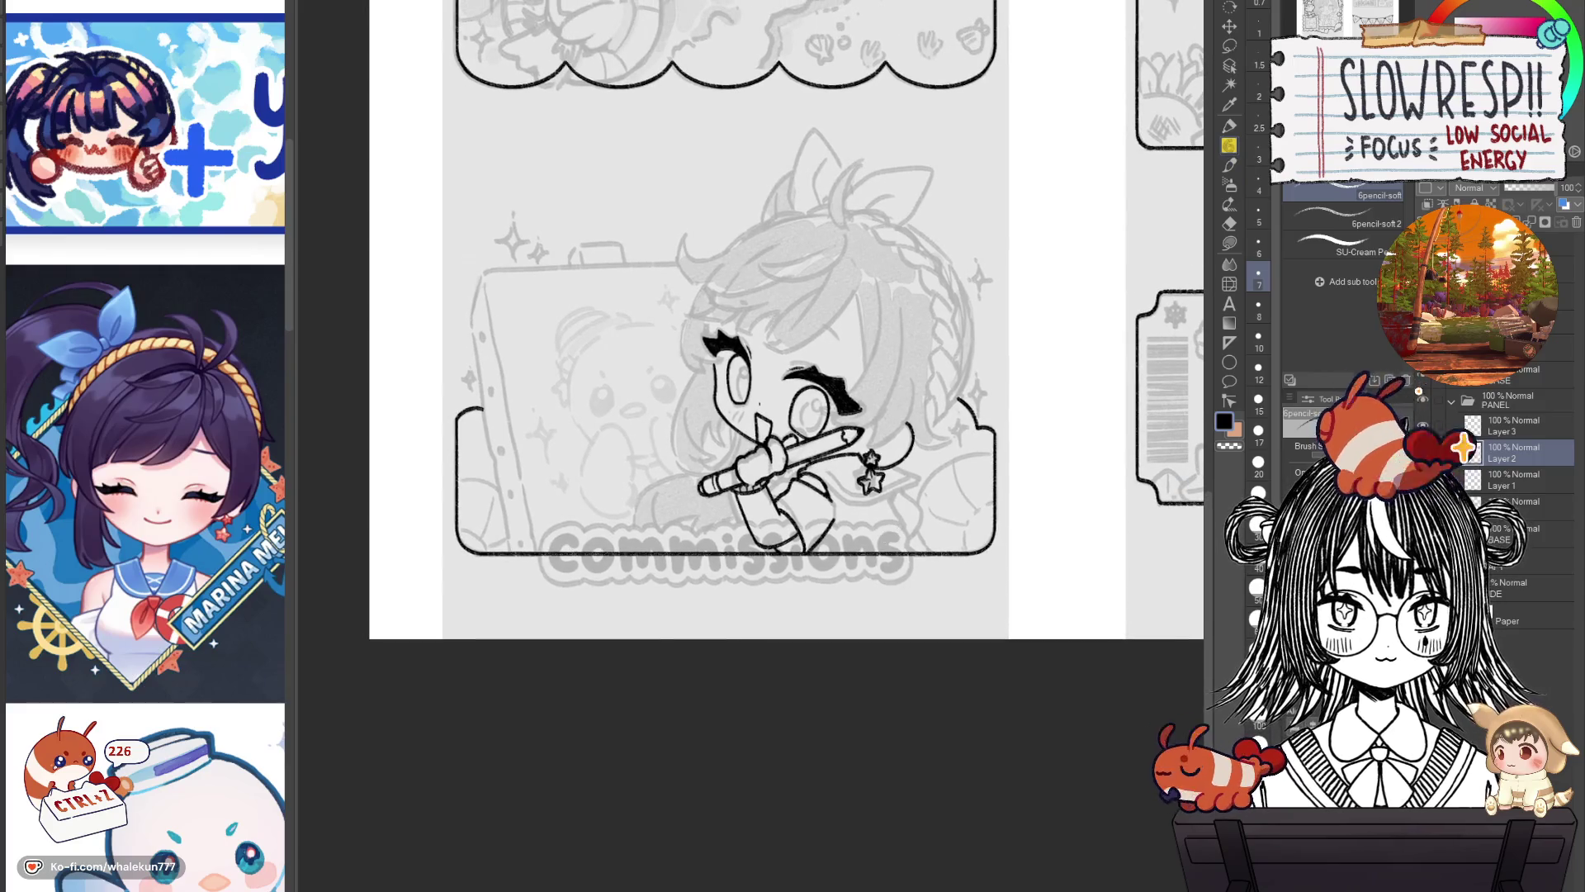
{"action": "left_click", "coordinate": [1422, 425]}
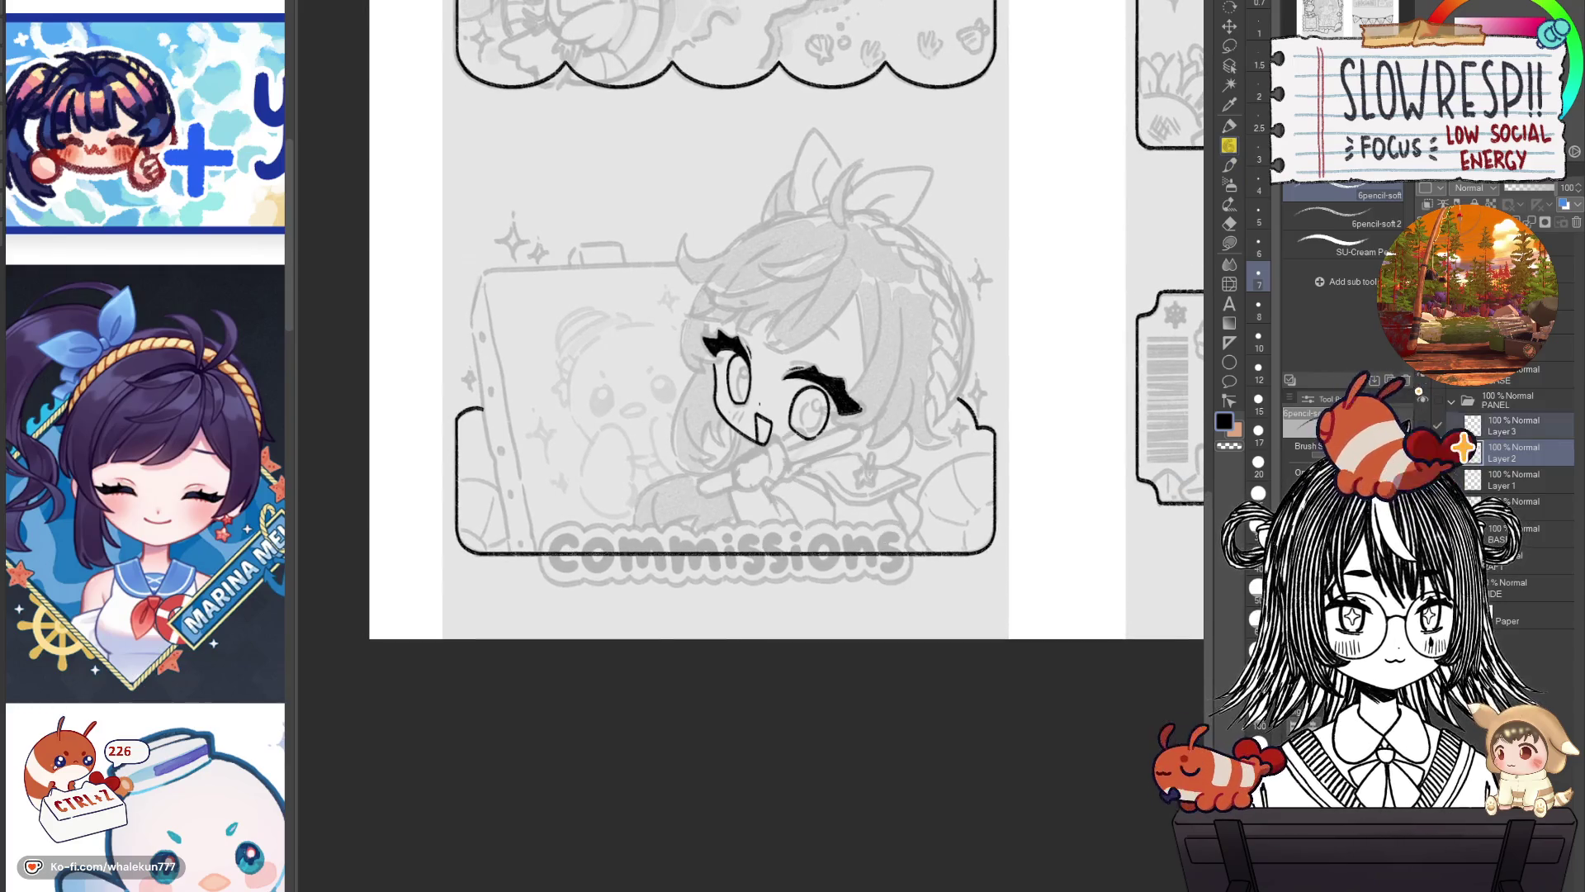
{"action": "left_click", "coordinate": [1422, 425]}
{"action": "left_click", "coordinate": [1505, 437]}
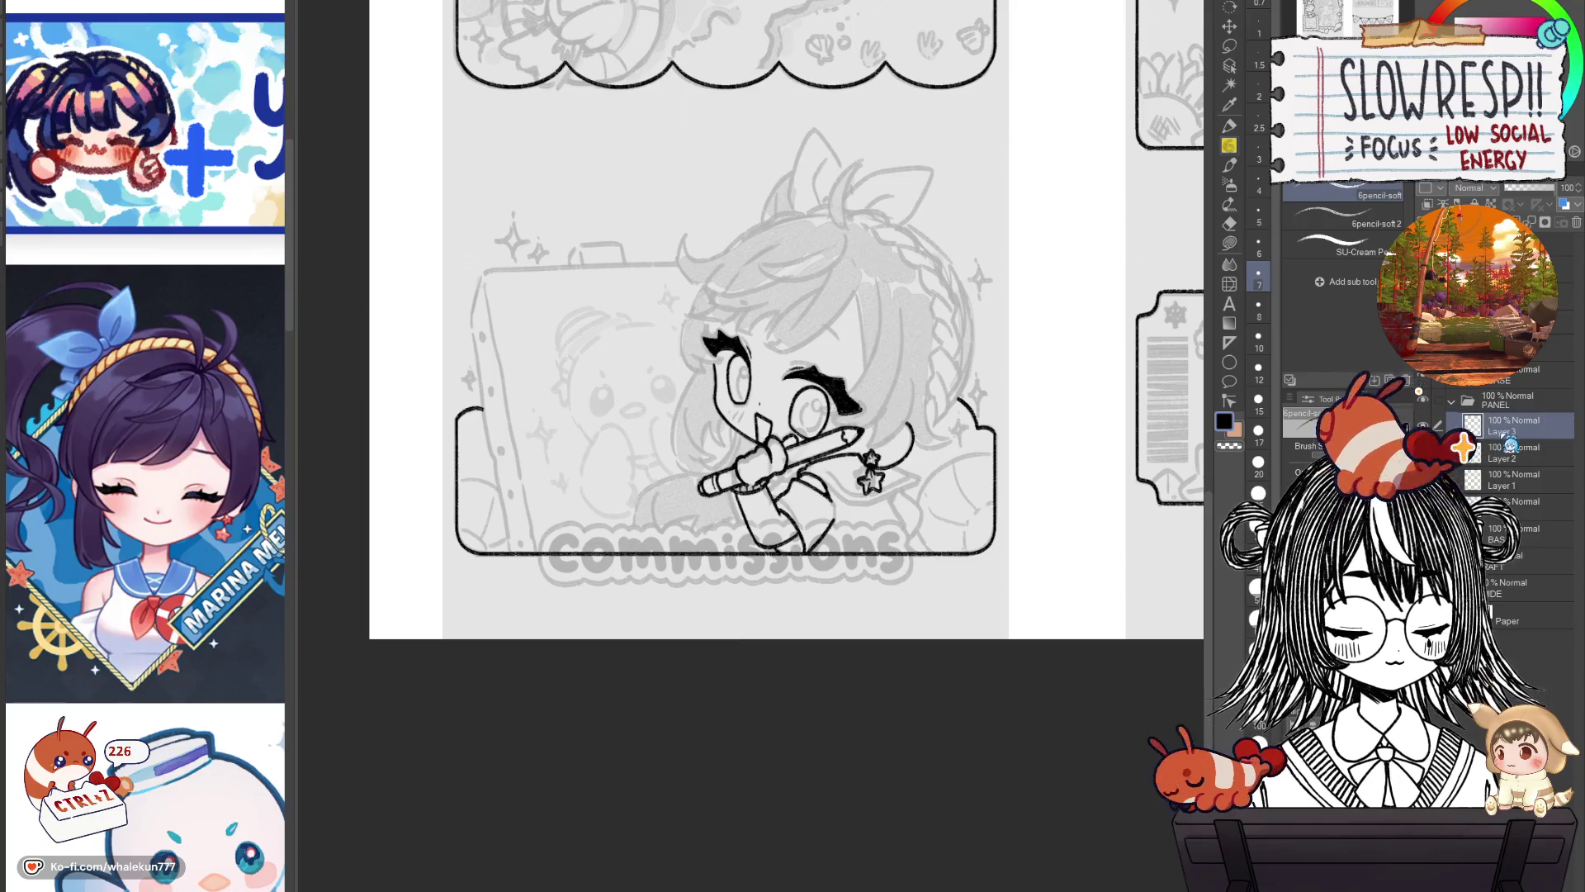
{"action": "left_click", "coordinate": [1505, 453]}
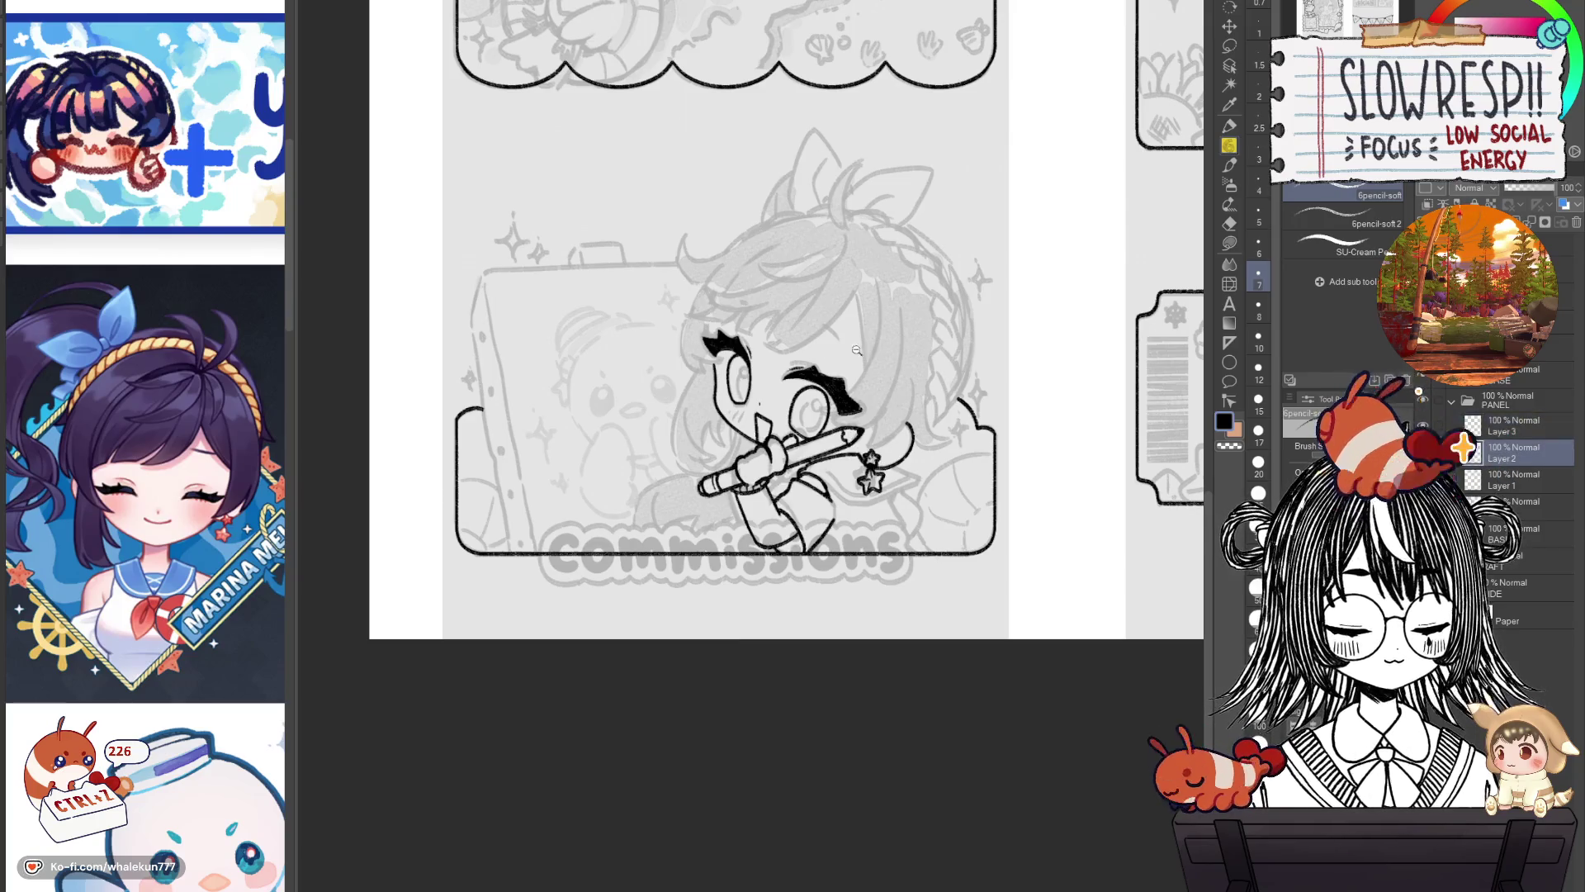
{"action": "scroll", "coordinate": [812, 375], "scroll_direction": "up", "scroll_amount": 3}
{"action": "key", "text": "e"}
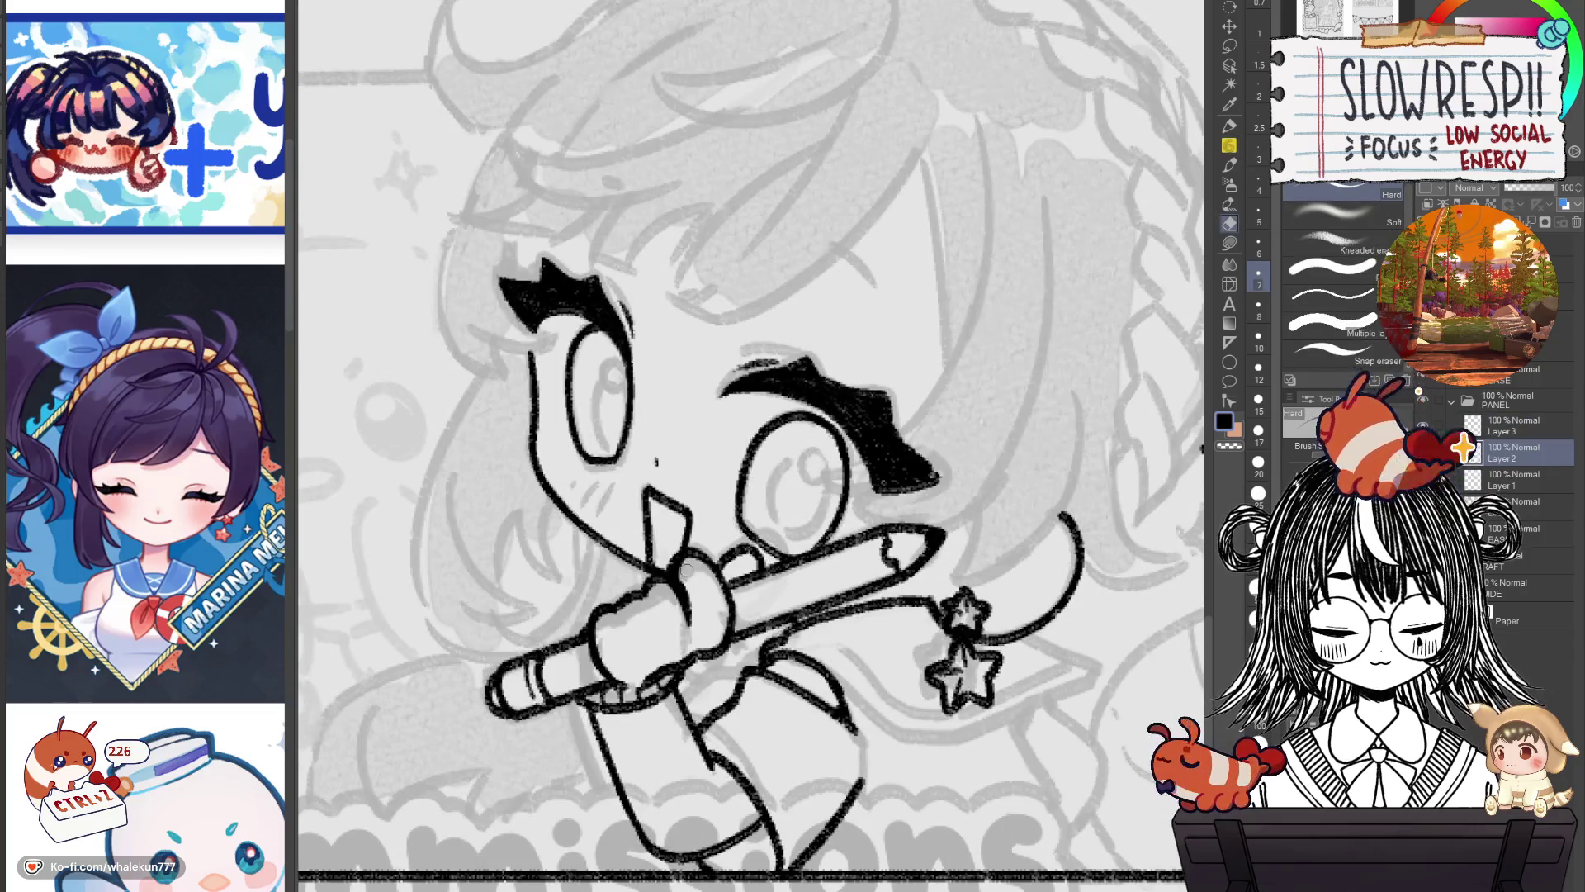
{"action": "scroll", "coordinate": [1066, 460], "scroll_direction": "down", "scroll_amount": 2}
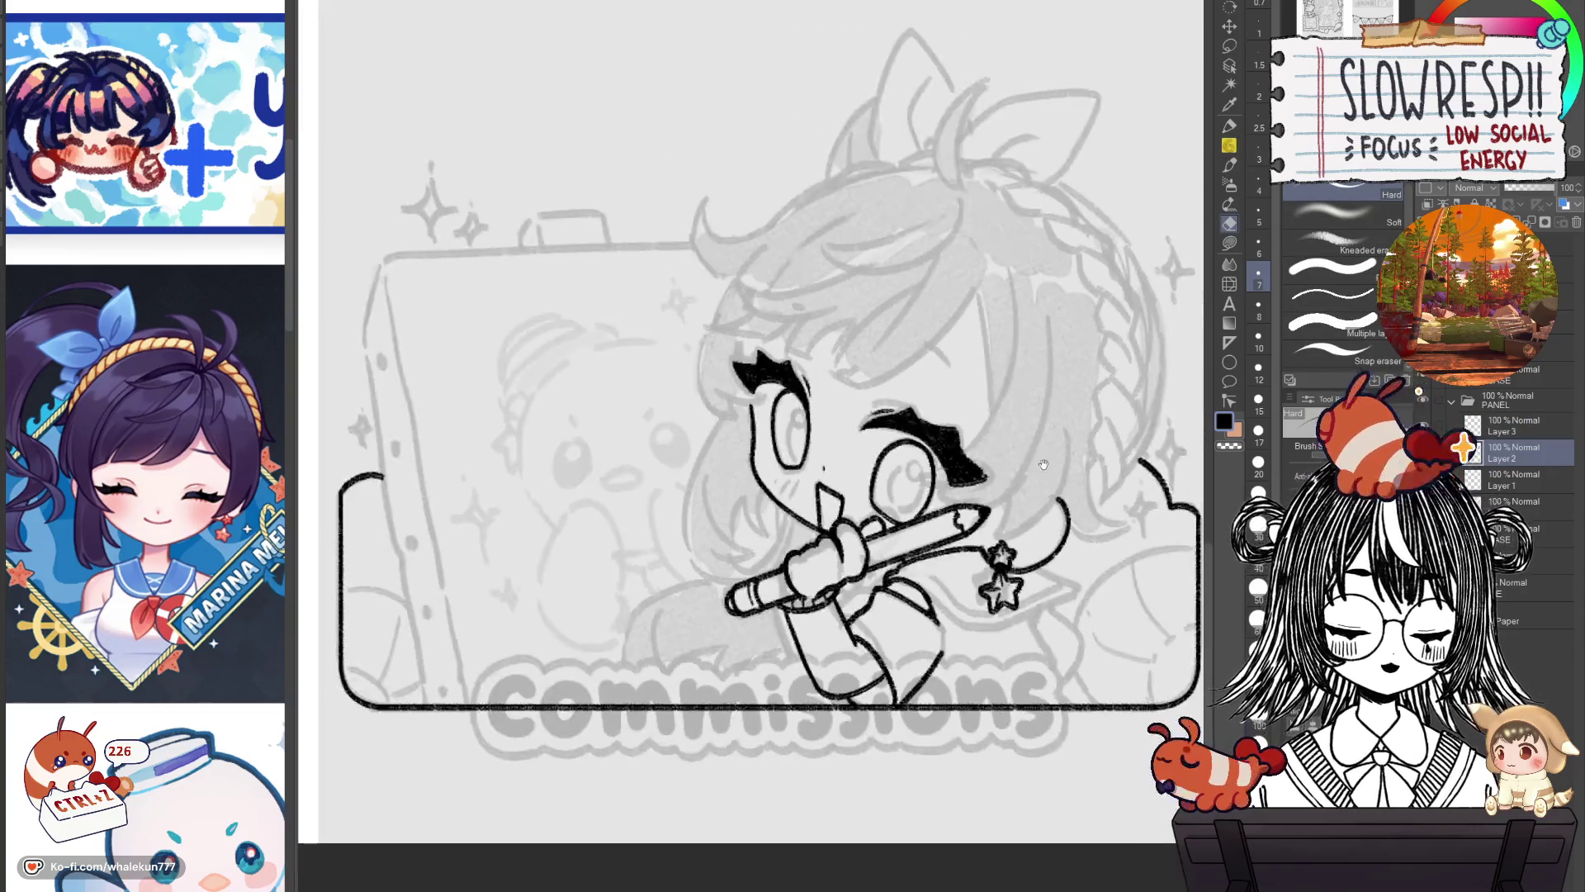
{"action": "left_click", "coordinate": [1422, 426]}
{"action": "left_click", "coordinate": [1422, 425]}
{"action": "left_click", "coordinate": [1511, 426]}
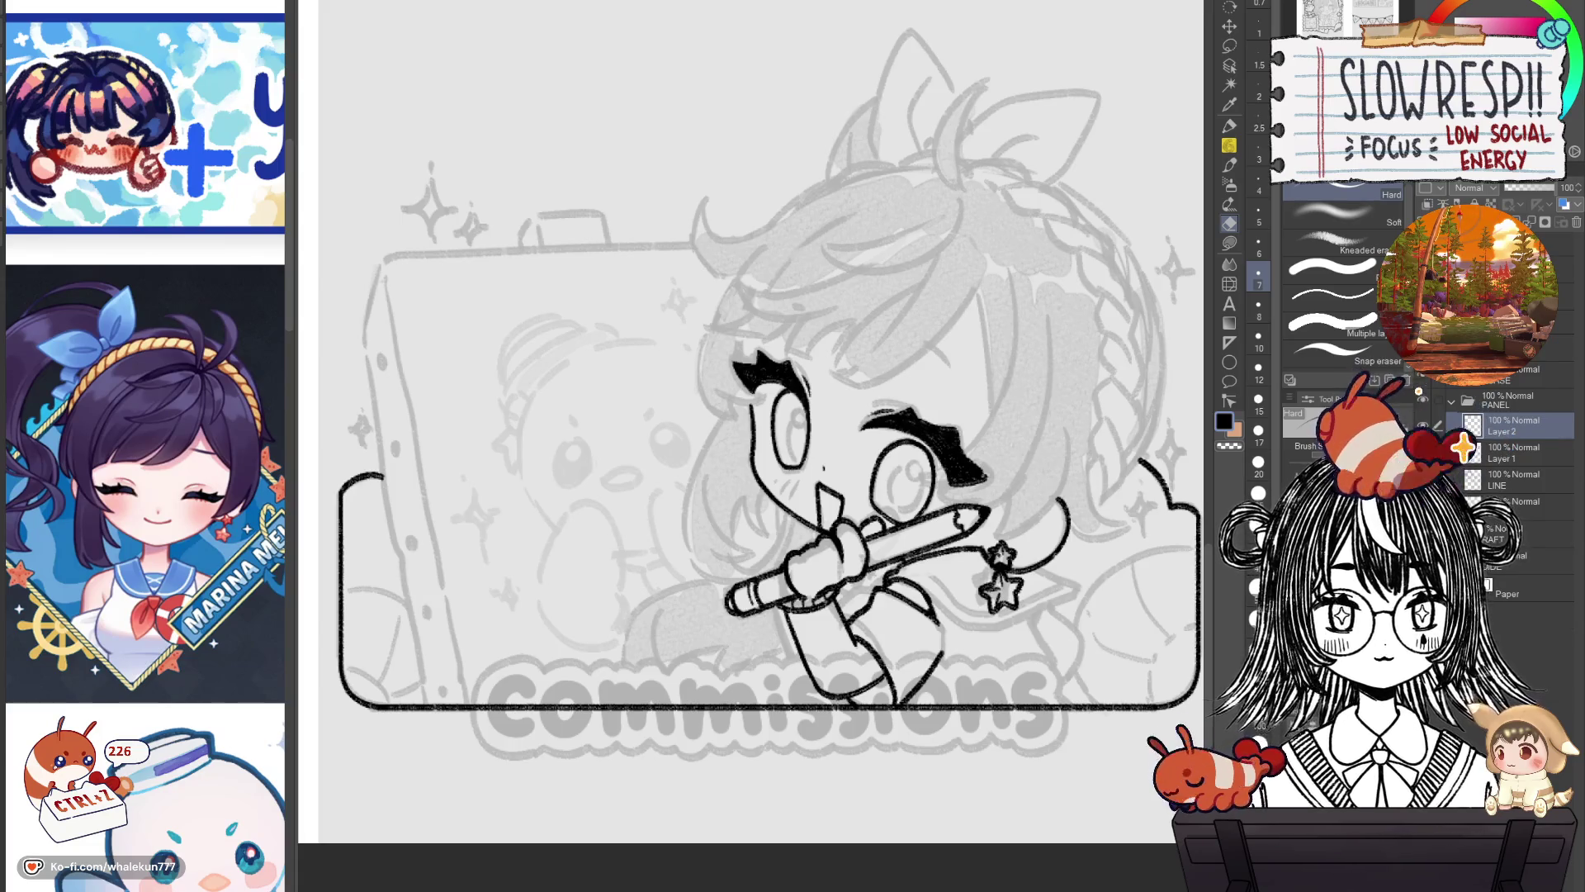
{"action": "key", "text": "p"}
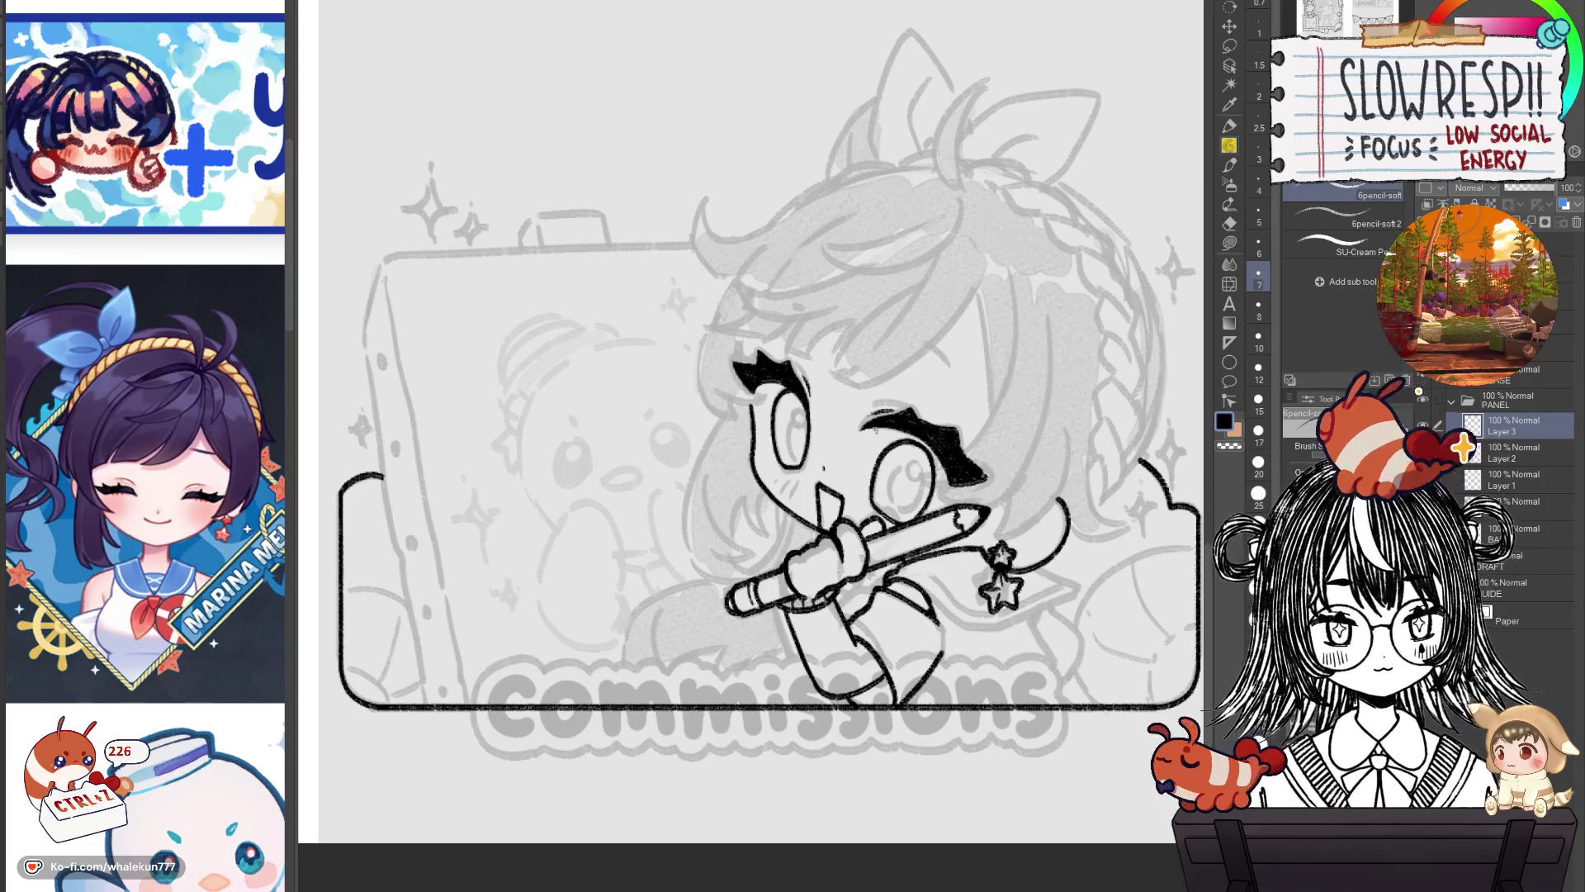
{"action": "scroll", "coordinate": [893, 396], "scroll_direction": "up", "scroll_amount": 2}
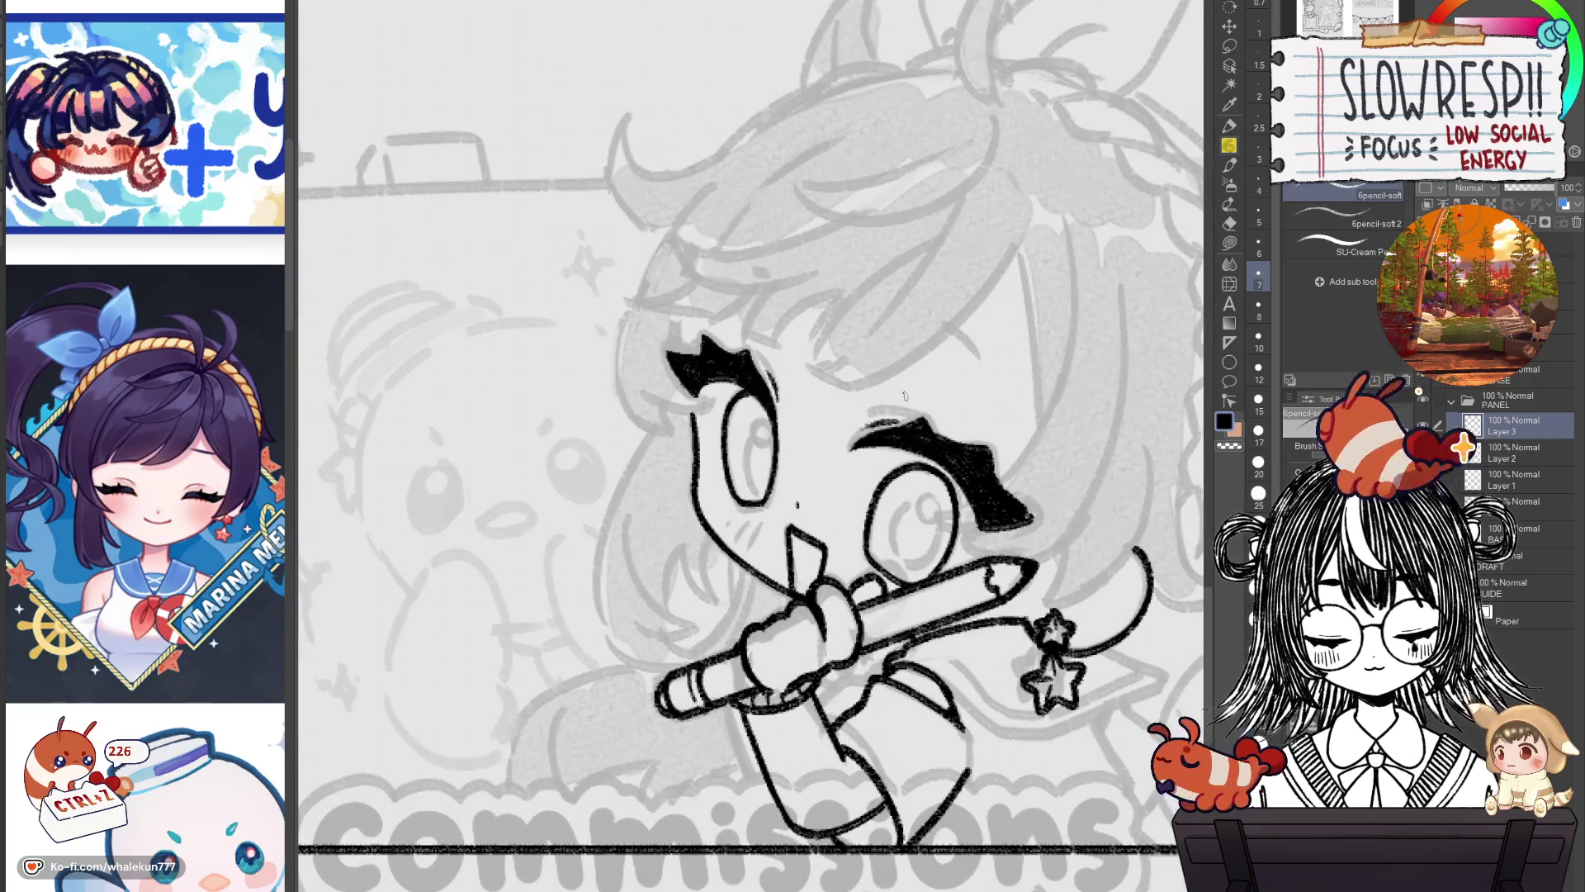
Frame the face, check it mirrored, and ink a first hair line over the sketch.
{"action": "left_click_drag", "start_coordinate": [906, 562], "coordinate": [906, 649]}
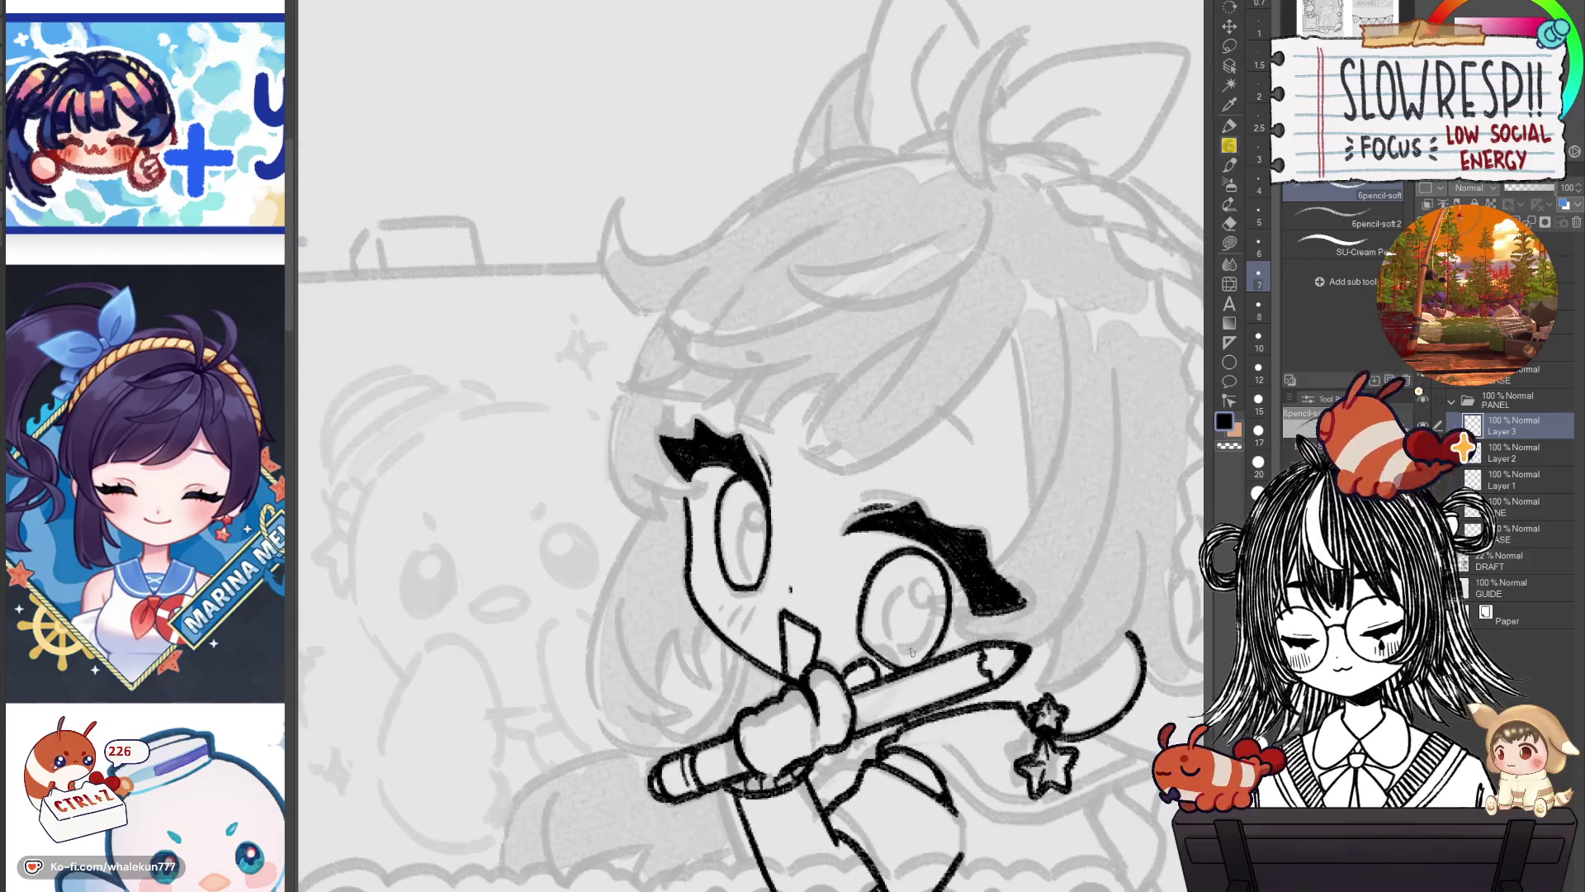
{"action": "key", "text": "h"}
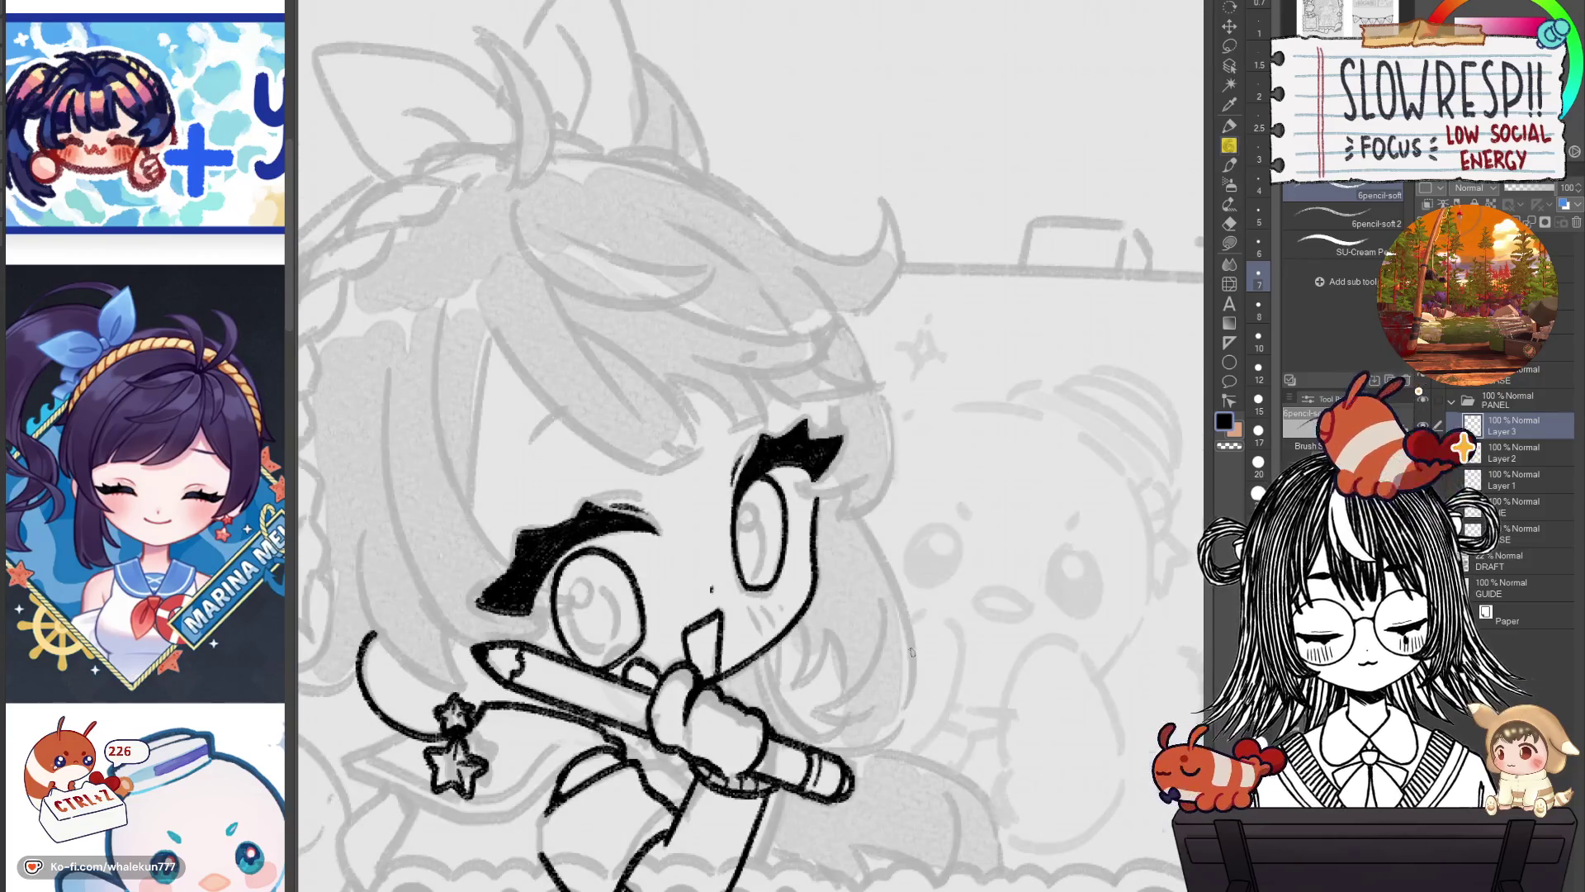
{"action": "key", "text": "h"}
{"action": "key", "text": "h"}
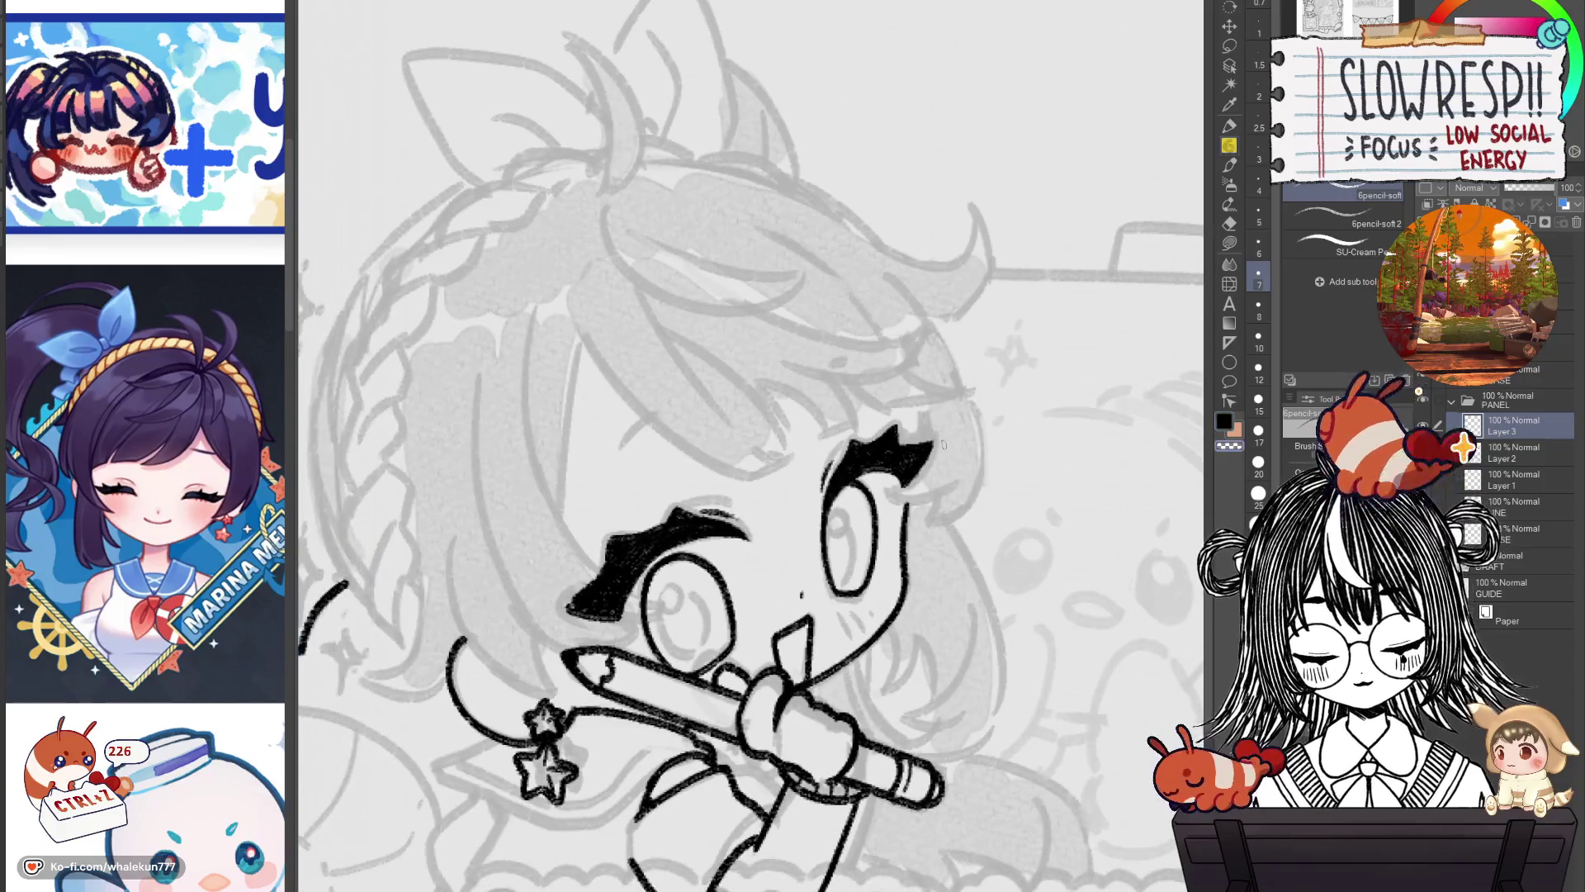
{"action": "key", "text": "ctrl+z"}
{"action": "mouse_move", "coordinate": [570, 312]}
{"action": "left_mouse_down"}
{"action": "mouse_move", "coordinate": [611, 376]}
{"action": "mouse_move", "coordinate": [896, 537]}
{"action": "left_mouse_up"}
{"action": "key", "text": "ctrl+z"}
{"action": "key", "text": "h"}
Ink the bang strands down across the forehead, redoing strokes until they fit.
{"action": "left_click_drag", "start_coordinate": [763, 505], "coordinate": [826, 456]}
{"action": "key", "text": "ctrl+z"}
{"action": "mouse_move", "coordinate": [758, 504]}
{"action": "left_mouse_down"}
{"action": "mouse_move", "coordinate": [842, 429]}
{"action": "mouse_move", "coordinate": [825, 459]}
{"action": "left_mouse_up"}
{"action": "key", "text": "ctrl+z"}
{"action": "key", "text": "ctrl+z"}
{"action": "key", "text": "ctrl+z"}
{"action": "left_click_drag", "start_coordinate": [874, 380], "coordinate": [825, 458]}
{"action": "key", "text": "ctrl+z"}
{"action": "mouse_move", "coordinate": [873, 381]}
{"action": "left_mouse_down"}
{"action": "mouse_move", "coordinate": [824, 459]}
{"action": "mouse_move", "coordinate": [768, 487]}
{"action": "left_mouse_up"}
{"action": "key", "text": "ctrl+z"}
{"action": "mouse_move", "coordinate": [855, 408]}
{"action": "left_mouse_down"}
{"action": "mouse_move", "coordinate": [752, 492]}
{"action": "mouse_move", "coordinate": [836, 428]}
{"action": "mouse_move", "coordinate": [724, 493]}
{"action": "left_mouse_up"}
{"action": "key", "text": "ctrl+z"}
{"action": "key", "text": "ctrl+z"}
{"action": "key", "text": "ctrl+z"}
{"action": "left_click_drag", "start_coordinate": [859, 402], "coordinate": [753, 479]}
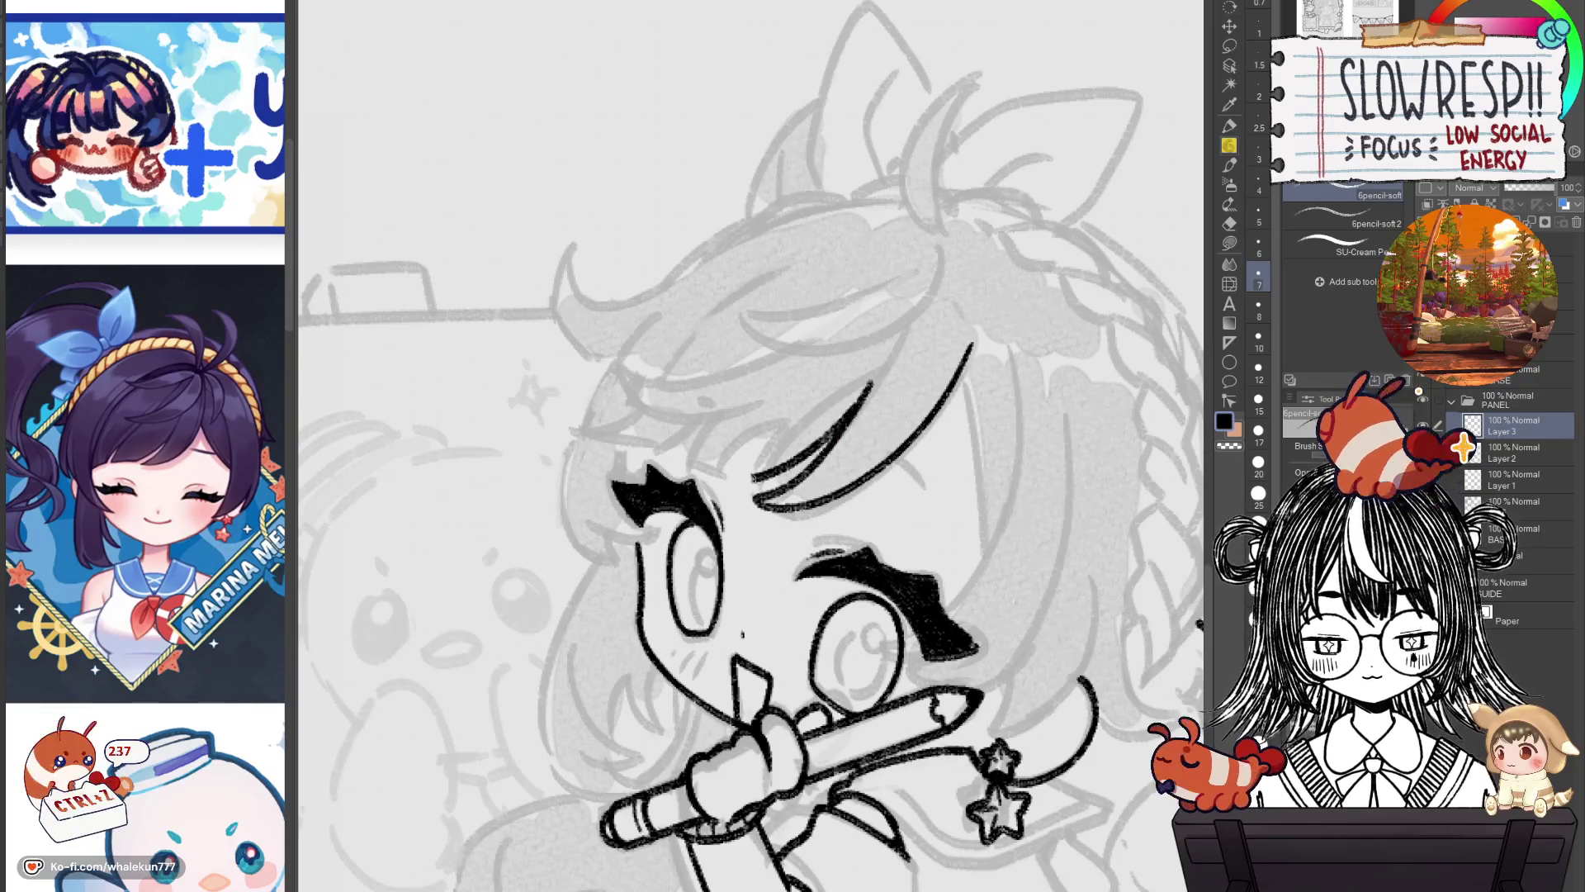
Add a small curl under the hair line and a curved bang line above the left eyebrow.
{"action": "scroll", "coordinate": [886, 406], "scroll_direction": "left", "scroll_amount": 1}
{"action": "scroll", "coordinate": [859, 438], "scroll_direction": "left", "scroll_amount": 1}
{"action": "scroll", "coordinate": [826, 471], "scroll_direction": "left", "scroll_amount": 1}
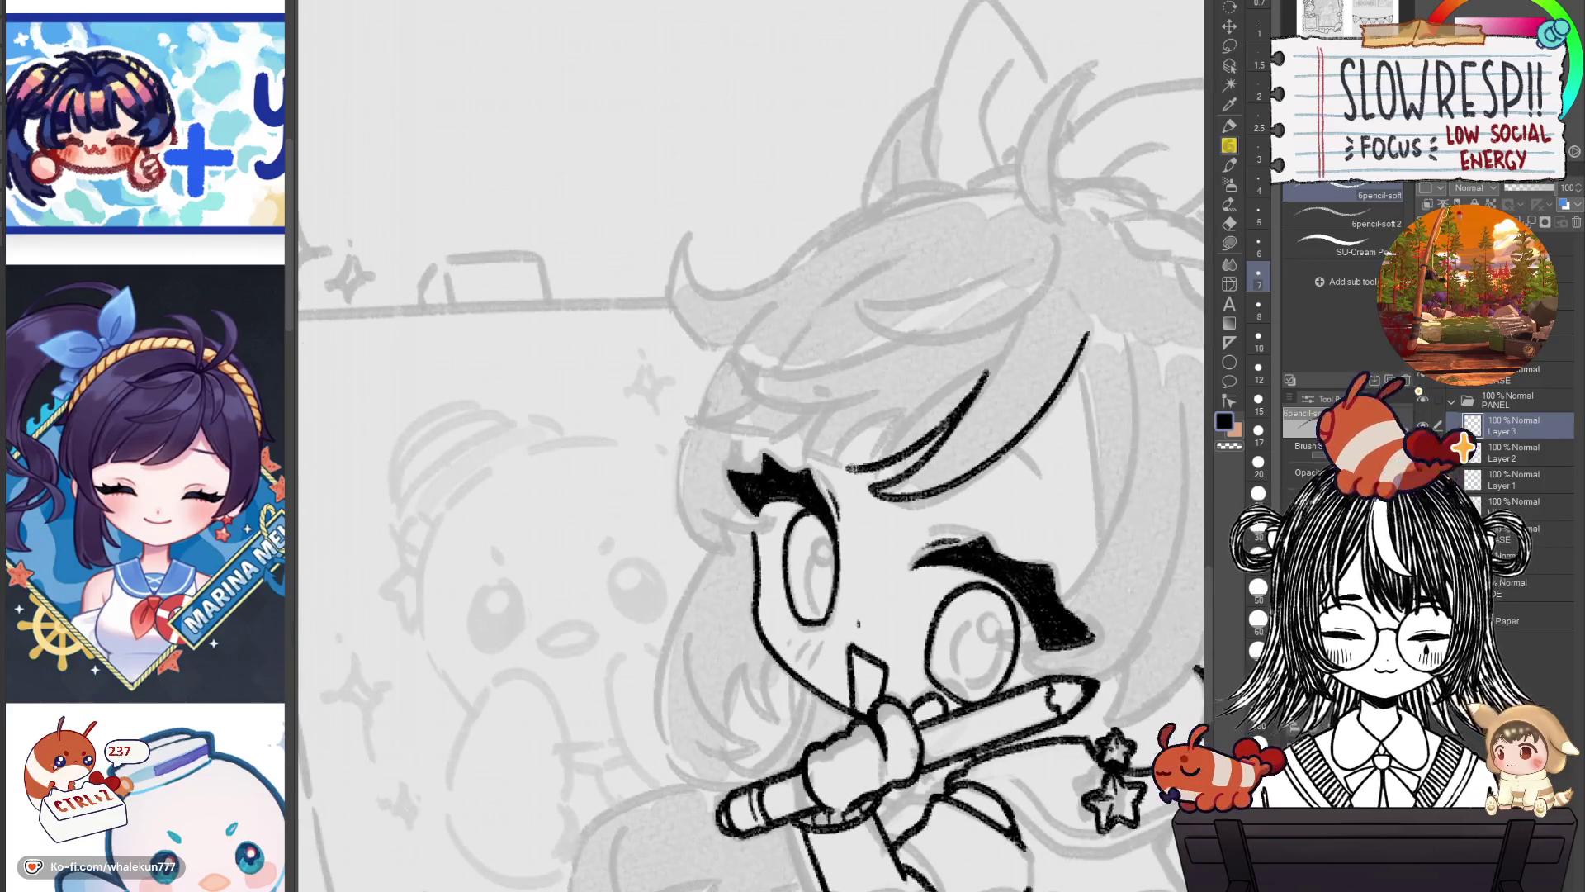
{"action": "left_click_drag", "start_coordinate": [887, 438], "coordinate": [836, 465]}
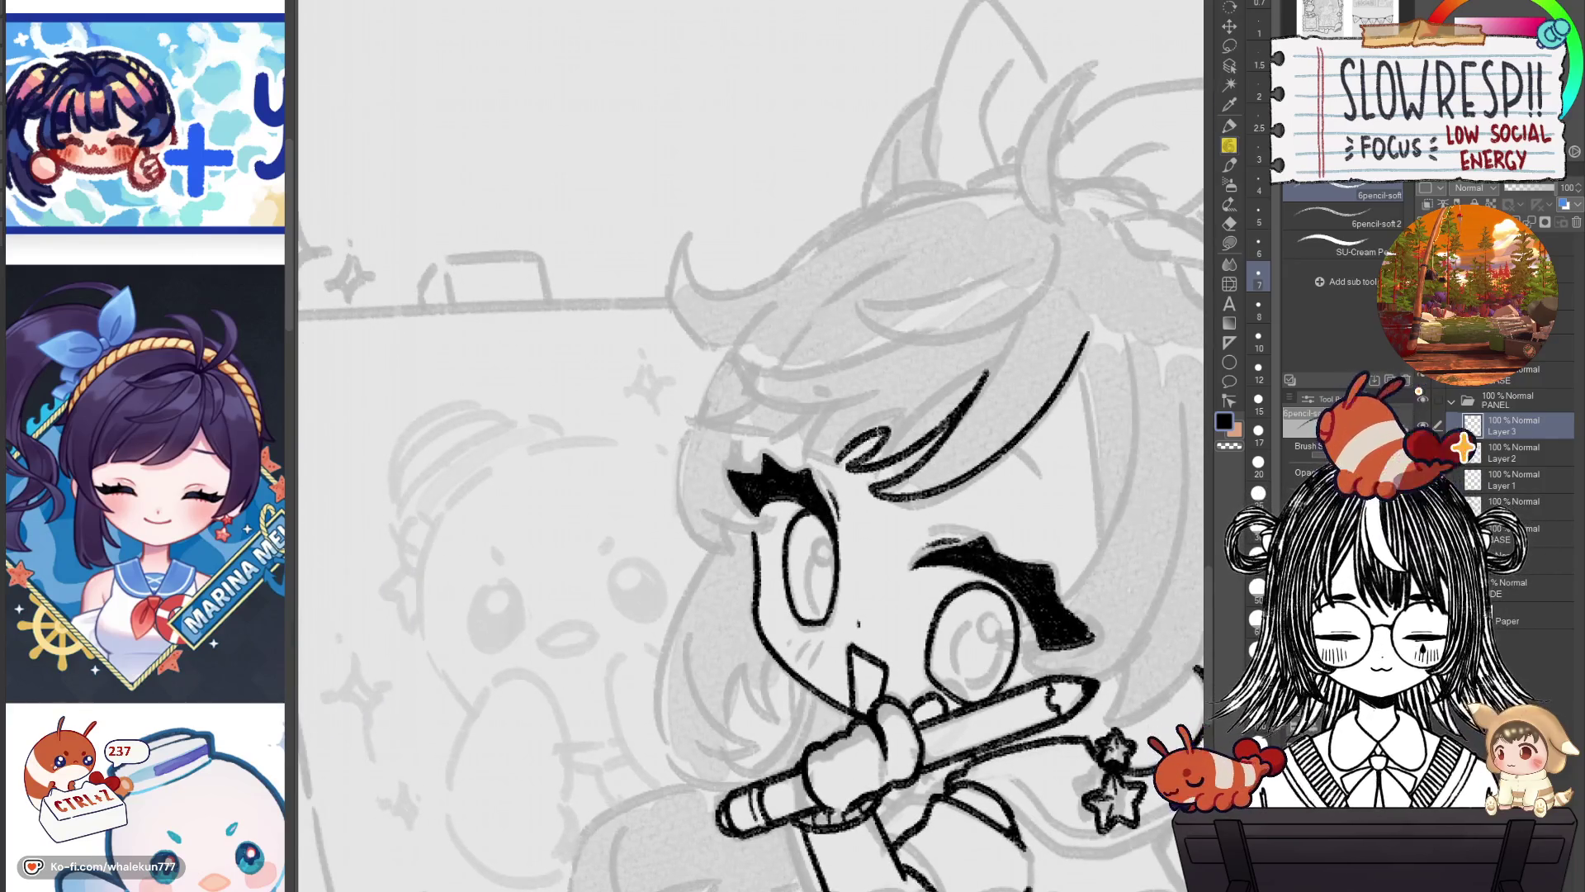
{"action": "key", "text": "h"}
{"action": "left_click_drag", "start_coordinate": [663, 467], "coordinate": [724, 446]}
{"action": "key", "text": "ctrl+z"}
{"action": "key", "text": "ctrl+z"}
{"action": "key", "text": "ctrl+z"}
{"action": "key", "text": "h"}
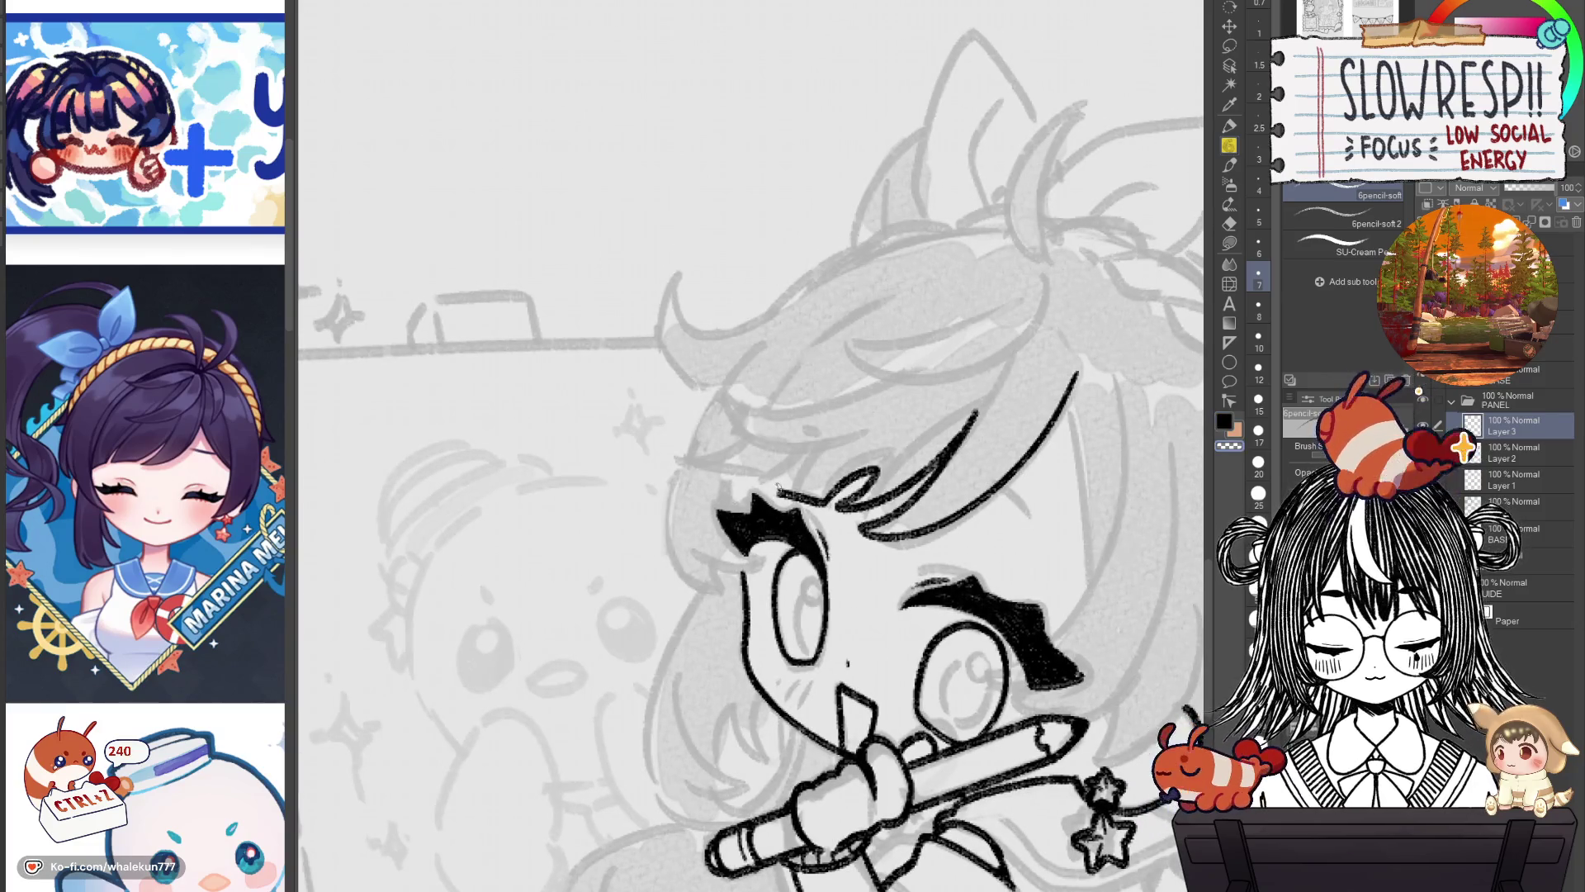
{"action": "key", "text": "ctrl+z"}
{"action": "left_click_drag", "start_coordinate": [782, 495], "coordinate": [818, 446]}
{"action": "key", "text": "ctrl+z"}
{"action": "key", "text": "ctrl+z"}
{"action": "left_click_drag", "start_coordinate": [781, 496], "coordinate": [815, 450]}
Ink the inner hair arc stroke and extend the hair's left edge down past the face.
{"action": "mouse_move", "coordinate": [882, 405]}
{"action": "left_mouse_down"}
{"action": "mouse_move", "coordinate": [843, 449]}
{"action": "mouse_move", "coordinate": [873, 438]}
{"action": "mouse_move", "coordinate": [874, 357]}
{"action": "left_mouse_up"}
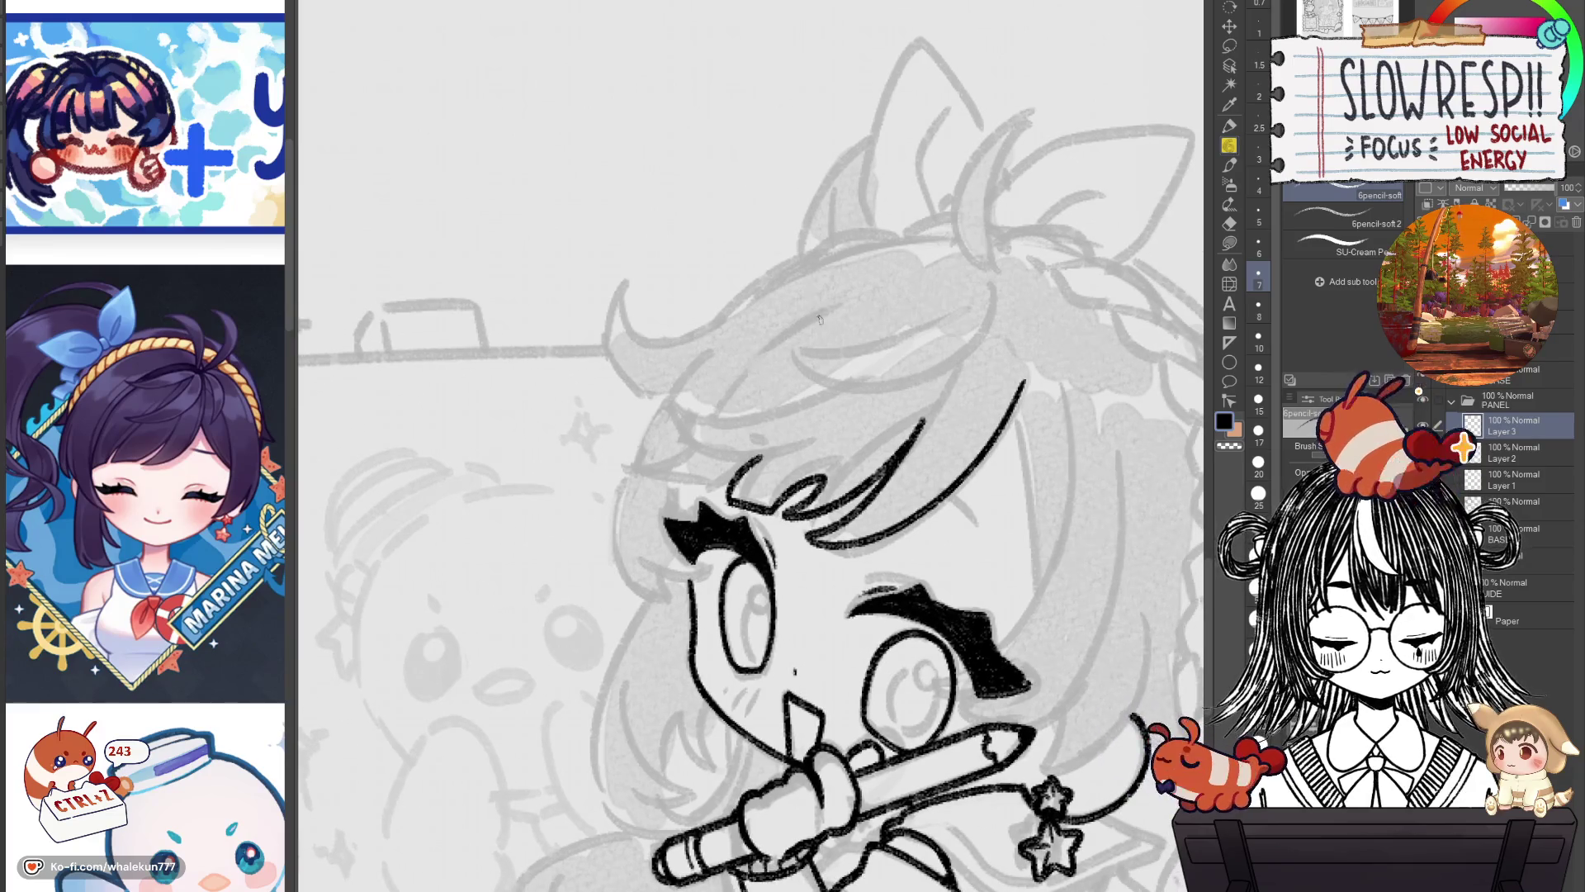
{"action": "mouse_move", "coordinate": [988, 294]}
{"action": "left_mouse_down"}
{"action": "mouse_move", "coordinate": [941, 264]}
{"action": "mouse_move", "coordinate": [703, 339]}
{"action": "left_mouse_up"}
{"action": "mouse_move", "coordinate": [958, 315]}
{"action": "left_mouse_down"}
{"action": "mouse_move", "coordinate": [913, 285]}
{"action": "mouse_move", "coordinate": [704, 342]}
{"action": "left_mouse_up"}
{"action": "key", "text": "ctrl+z"}
{"action": "mouse_move", "coordinate": [961, 316]}
{"action": "left_mouse_down"}
{"action": "mouse_move", "coordinate": [794, 294]}
{"action": "mouse_move", "coordinate": [706, 340]}
{"action": "left_mouse_up"}
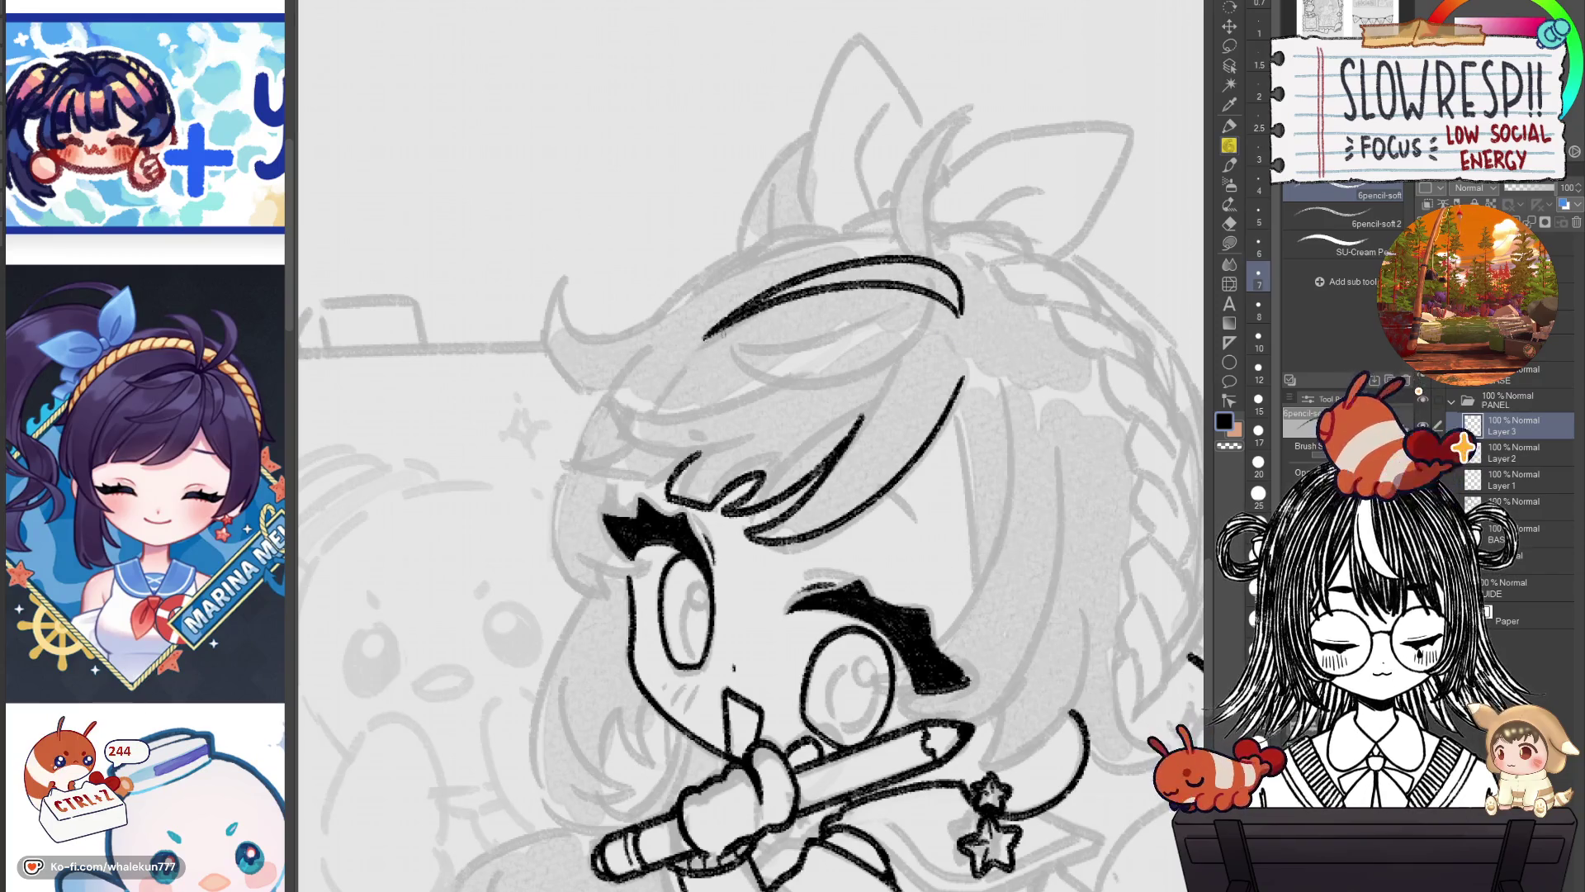
{"action": "left_click_drag", "start_coordinate": [655, 415], "coordinate": [673, 382]}
{"action": "left_click_drag", "start_coordinate": [707, 325], "coordinate": [661, 400]}
{"action": "key", "text": "ctrl+z"}
{"action": "left_click_drag", "start_coordinate": [713, 313], "coordinate": [662, 398]}
{"action": "key", "text": "ctrl+z"}
{"action": "left_click_drag", "start_coordinate": [709, 317], "coordinate": [641, 479]}
Draw the hair line along the left side of the face, retrying strokes until it sits right.
{"action": "left_click_drag", "start_coordinate": [701, 324], "coordinate": [640, 479]}
{"action": "key", "text": "ctrl+z"}
{"action": "left_click_drag", "start_coordinate": [712, 317], "coordinate": [644, 455]}
{"action": "key", "text": "ctrl+z"}
{"action": "mouse_move", "coordinate": [714, 315]}
{"action": "left_mouse_down"}
{"action": "mouse_move", "coordinate": [650, 422]}
{"action": "mouse_move", "coordinate": [660, 519]}
{"action": "left_mouse_up"}
{"action": "key", "text": "ctrl+z"}
{"action": "left_click_drag", "start_coordinate": [646, 438], "coordinate": [685, 528]}
{"action": "key", "text": "ctrl+z"}
{"action": "key", "text": "ctrl+z"}
{"action": "left_click_drag", "start_coordinate": [715, 309], "coordinate": [661, 541]}
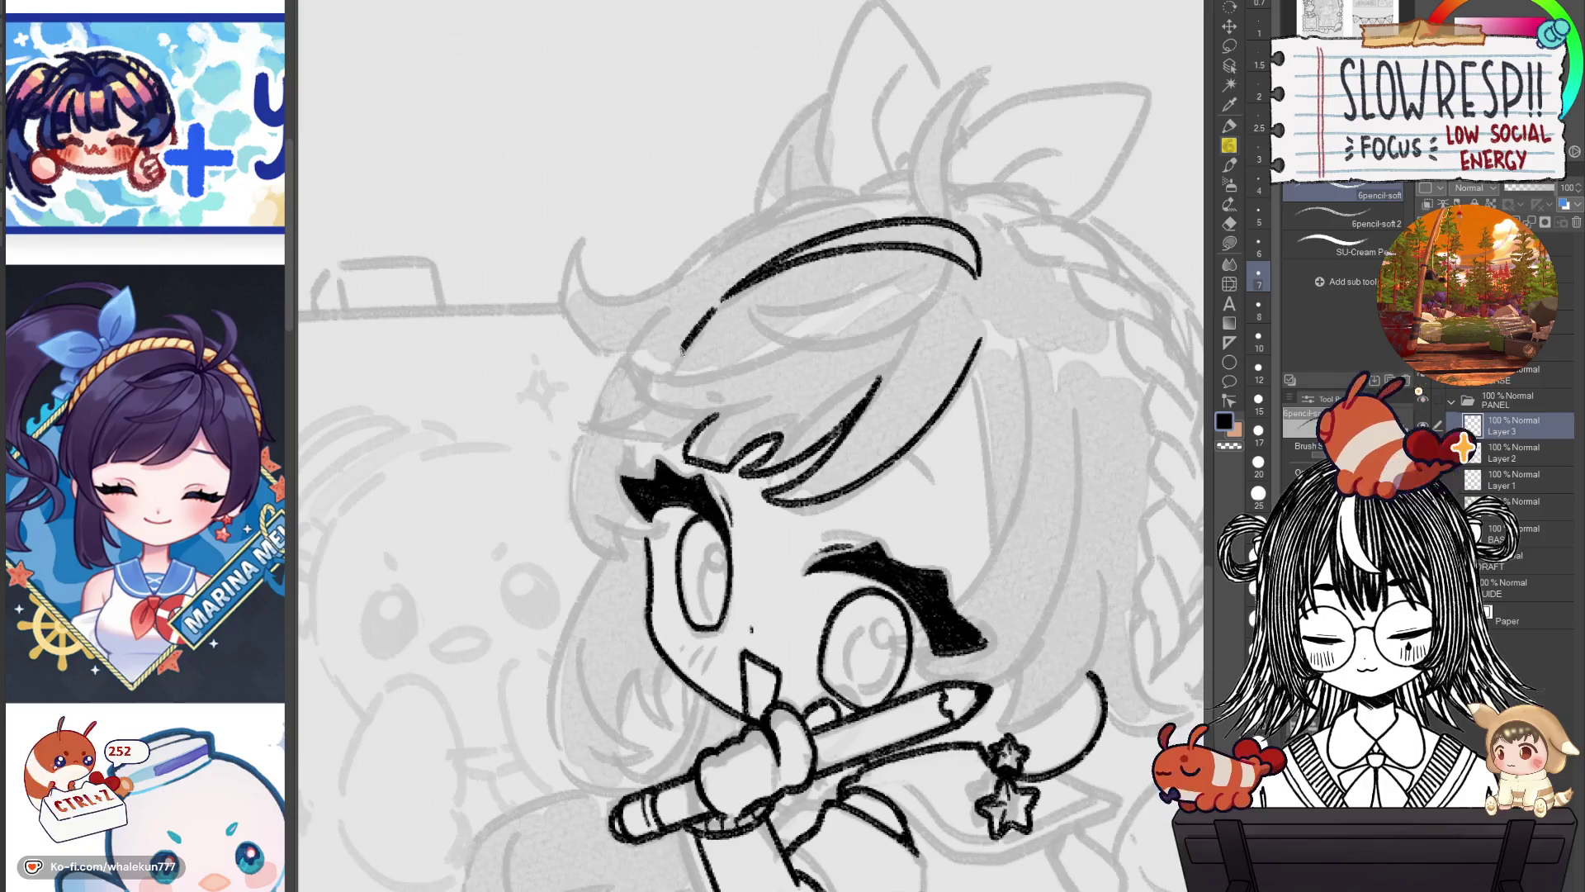
{"action": "key", "text": "ctrl+z"}
{"action": "left_click_drag", "start_coordinate": [715, 310], "coordinate": [661, 536]}
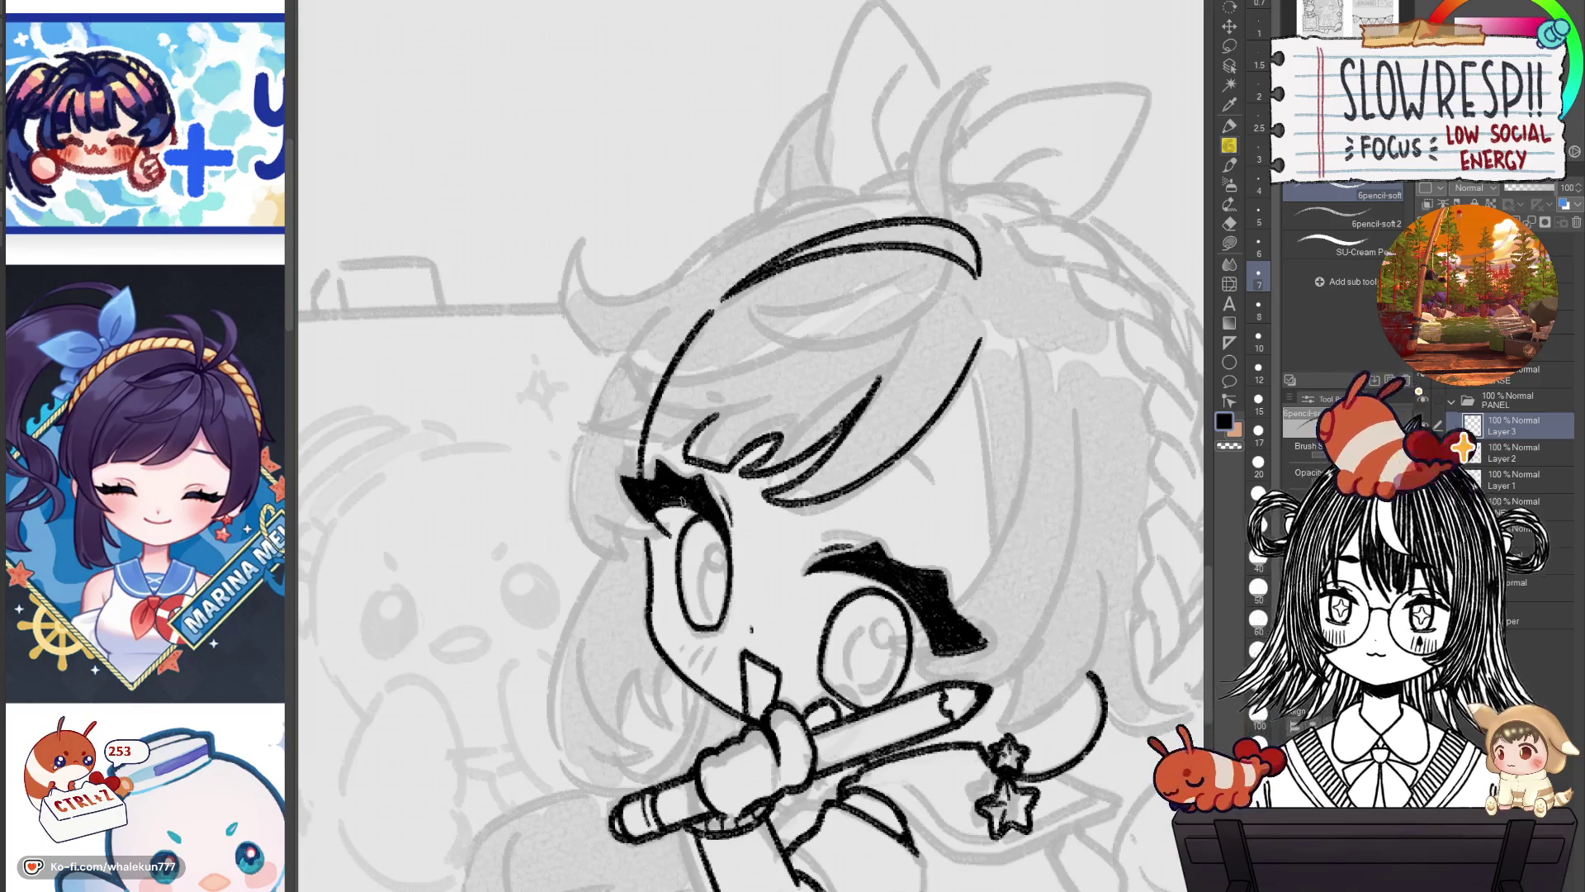
{"action": "mouse_move", "coordinate": [667, 454]}
{"action": "left_mouse_down"}
{"action": "mouse_move", "coordinate": [746, 501]}
{"action": "mouse_move", "coordinate": [813, 509]}
{"action": "left_mouse_up"}
{"action": "key", "text": "ctrl+z"}
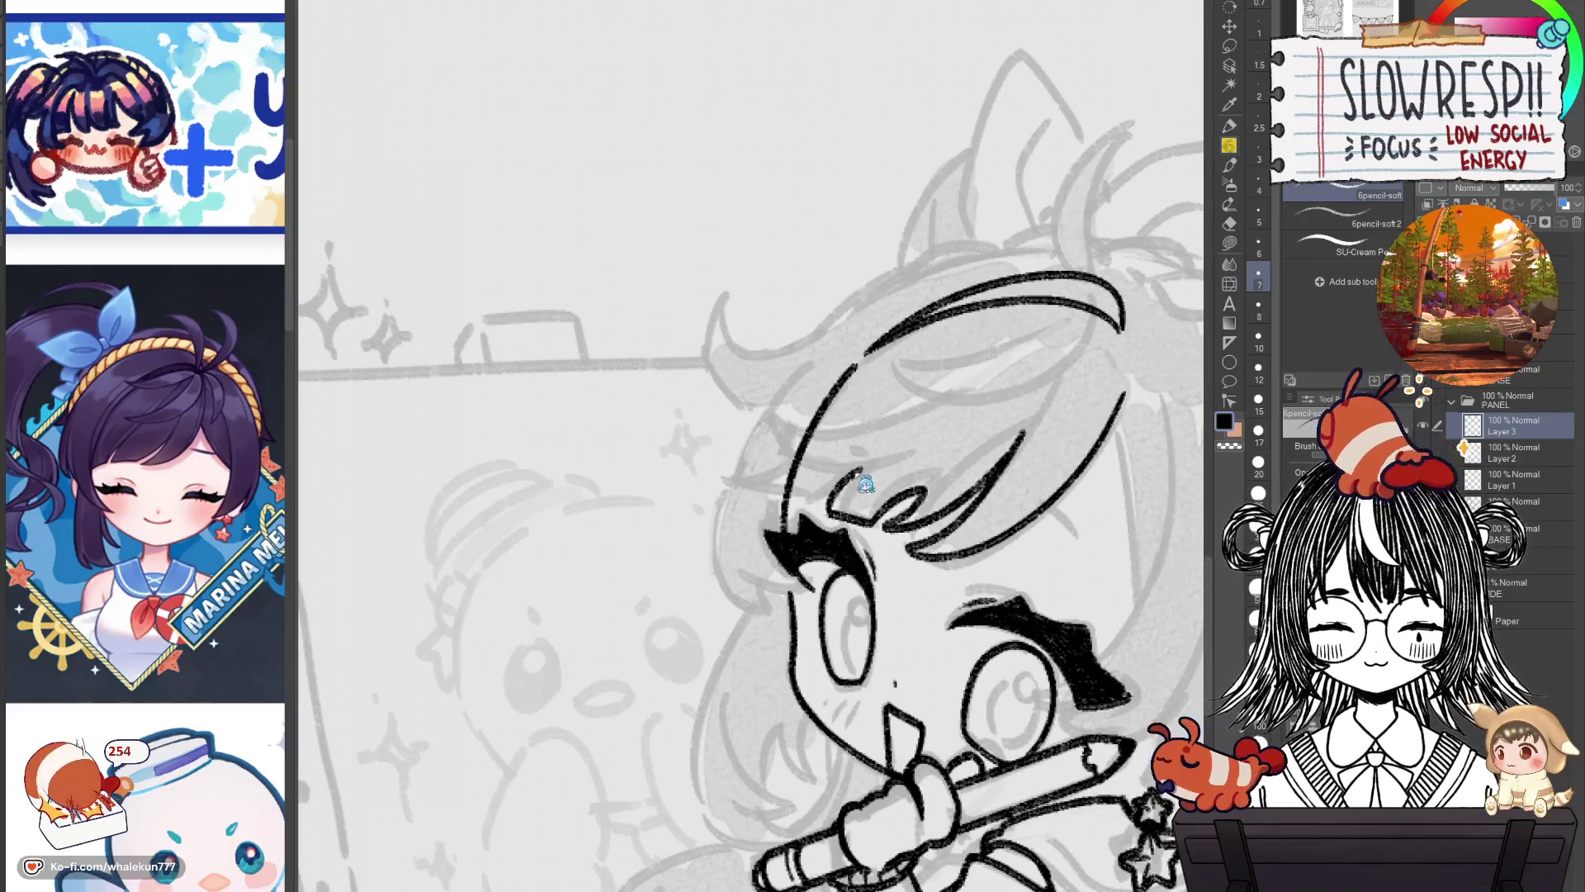
On the mirrored canvas, add a short hair stroke near the eyebrow.
{"action": "key", "text": "h"}
{"action": "left_click_drag", "start_coordinate": [831, 481], "coordinate": [1065, 558]}
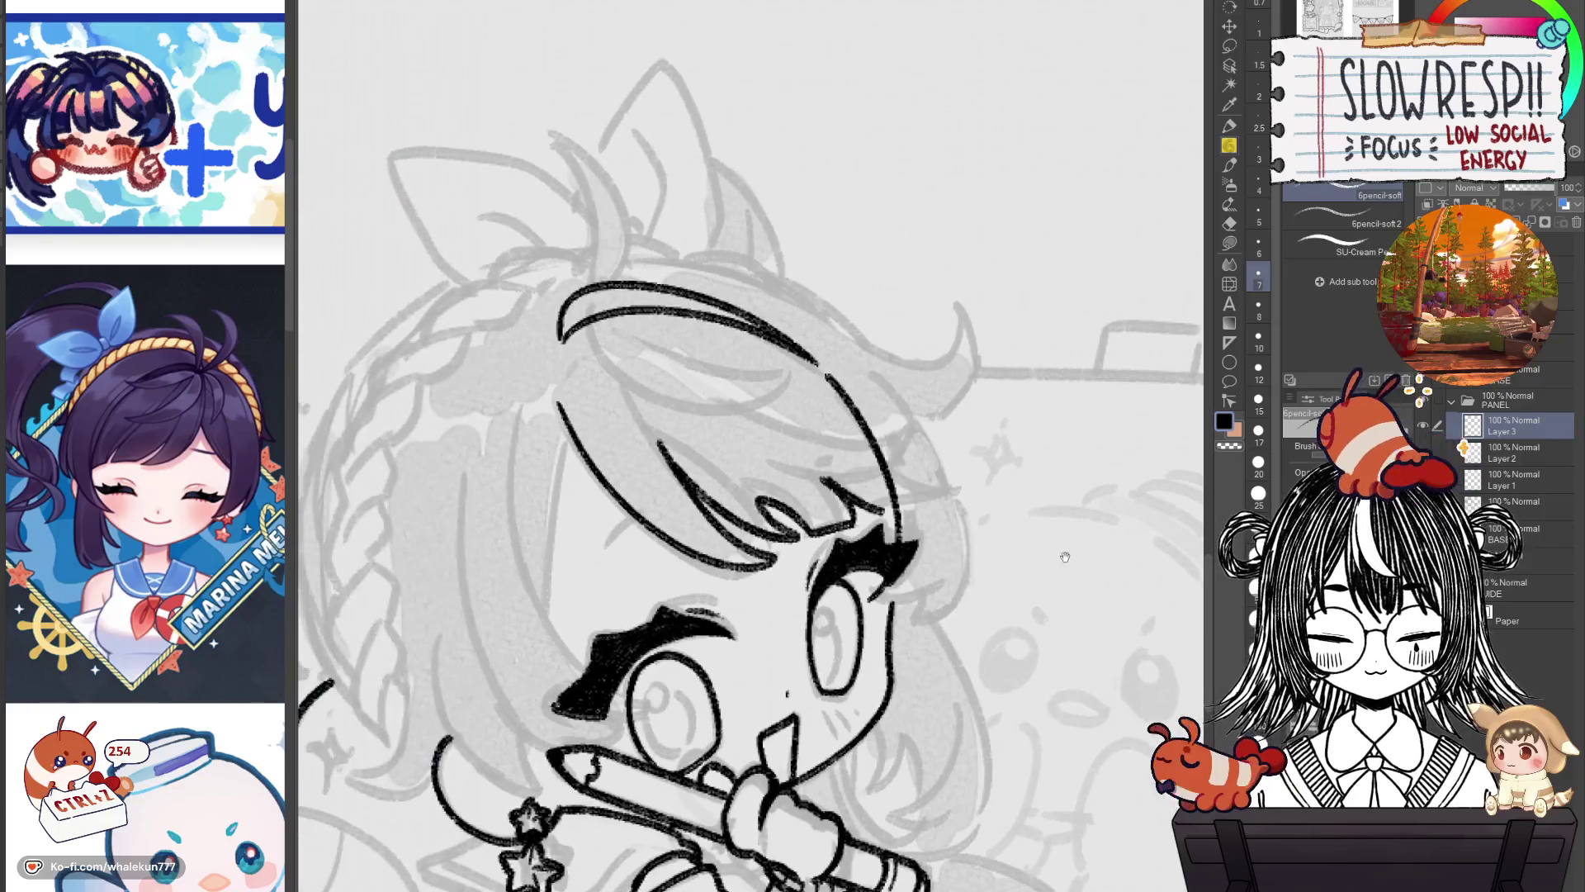
{"action": "mouse_move", "coordinate": [838, 488]}
{"action": "left_mouse_down"}
{"action": "mouse_move", "coordinate": [884, 515]}
{"action": "mouse_move", "coordinate": [946, 483]}
{"action": "mouse_move", "coordinate": [973, 536]}
{"action": "left_mouse_up"}
{"action": "key", "text": "ctrl+z"}
{"action": "key", "text": "ctrl+z"}
{"action": "key", "text": "h"}
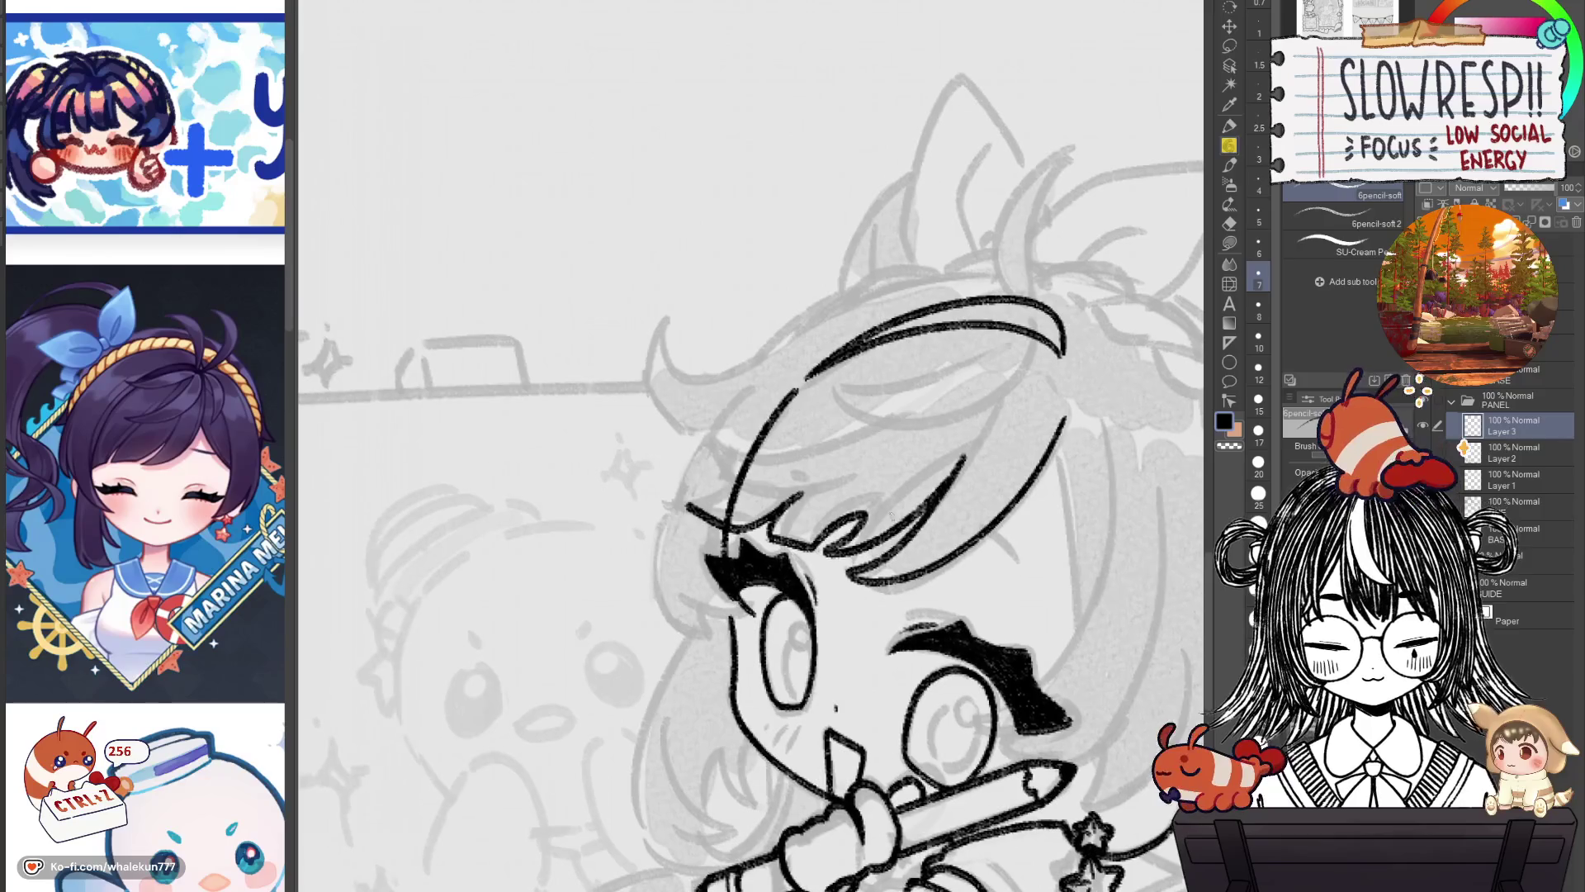
{"action": "key", "text": "h"}
{"action": "key", "text": "ctrl+z"}
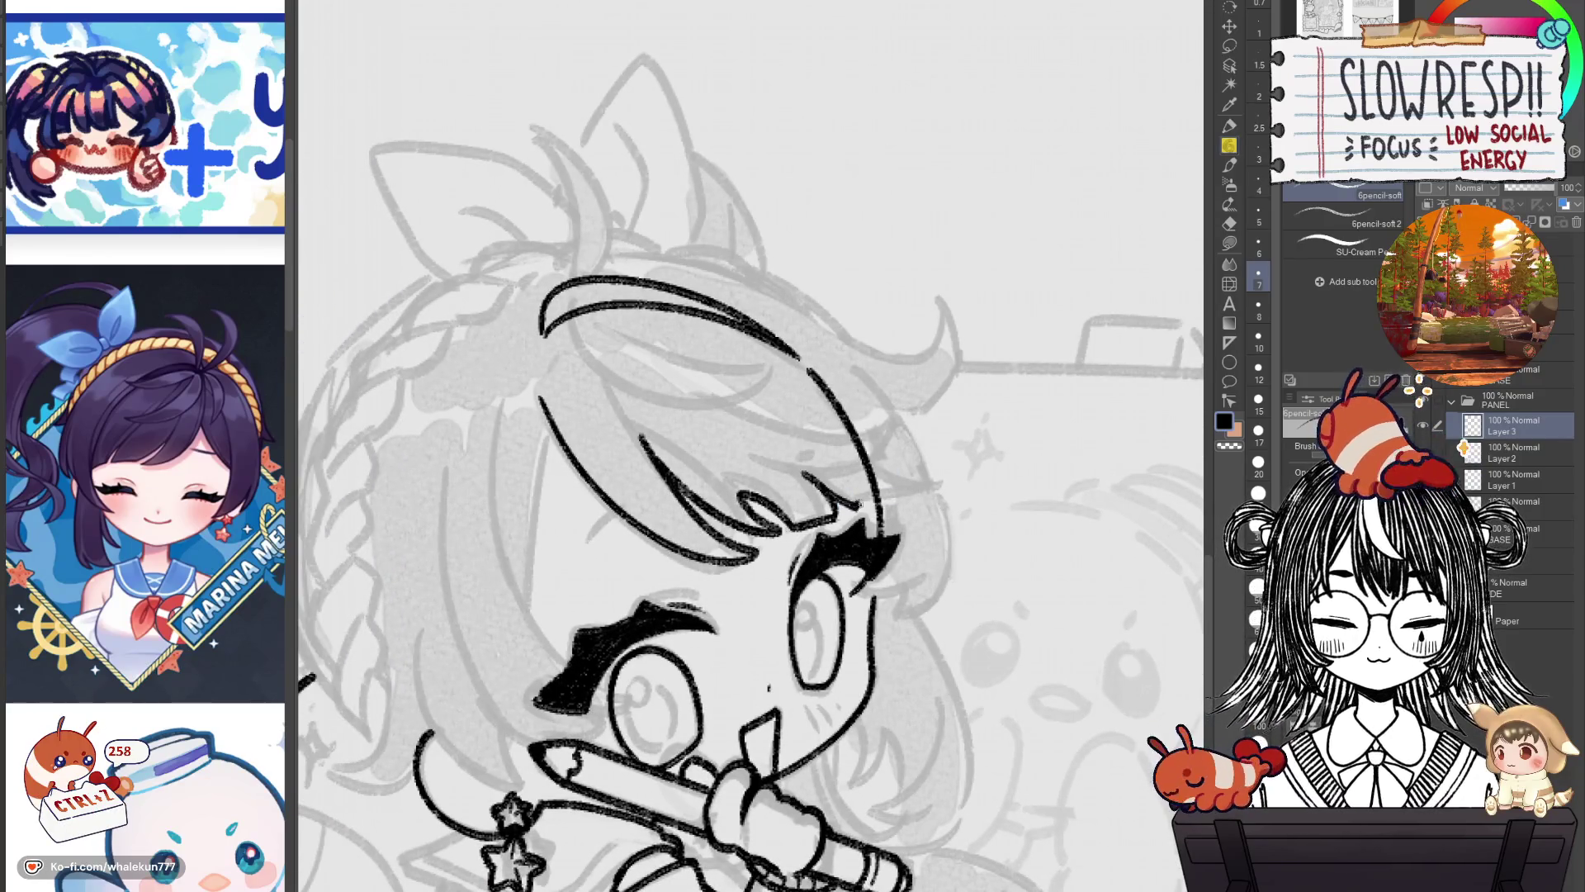
{"action": "left_click_drag", "start_coordinate": [859, 504], "coordinate": [918, 489]}
Extend the left hair line toward the eyebrow, then check the whole page and reframe the face.
{"action": "key", "text": "h"}
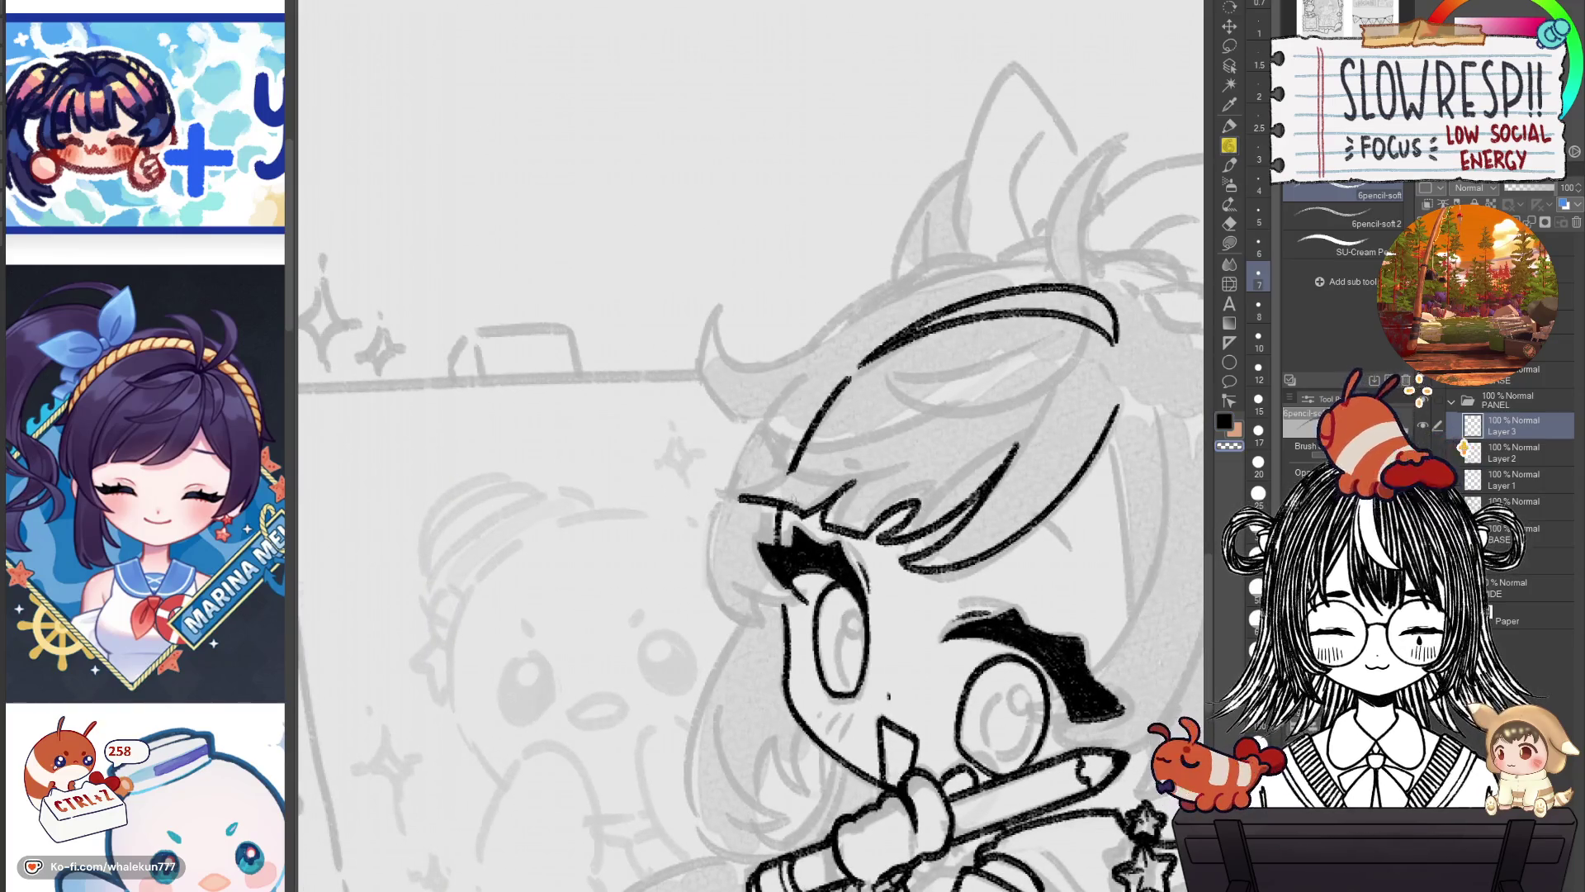
{"action": "left_click_drag", "start_coordinate": [729, 494], "coordinate": [790, 476]}
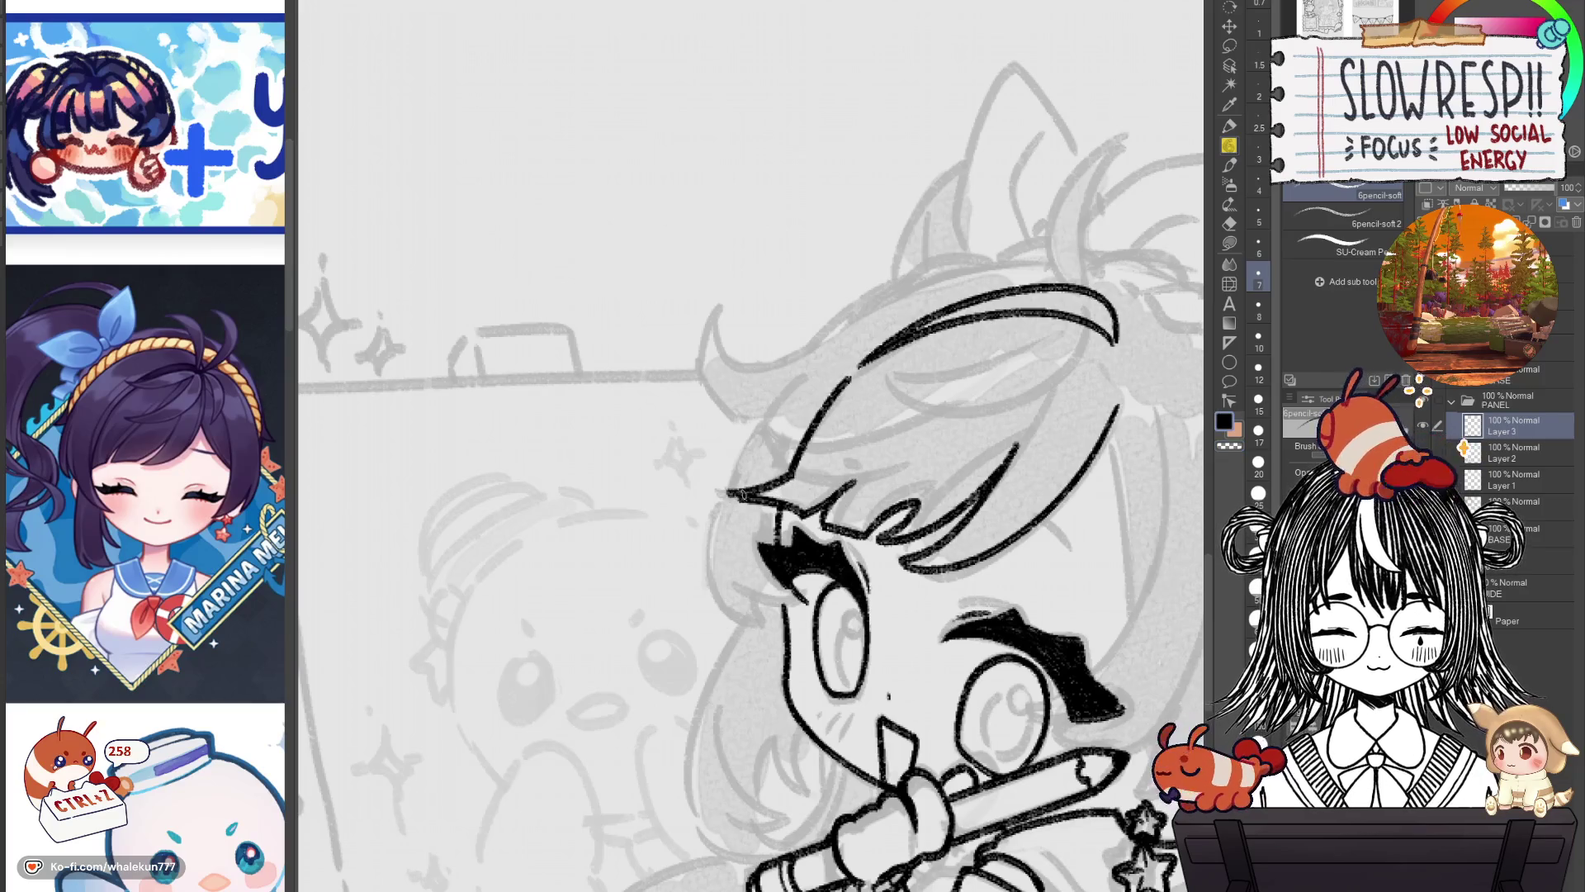
{"action": "key", "text": "h"}
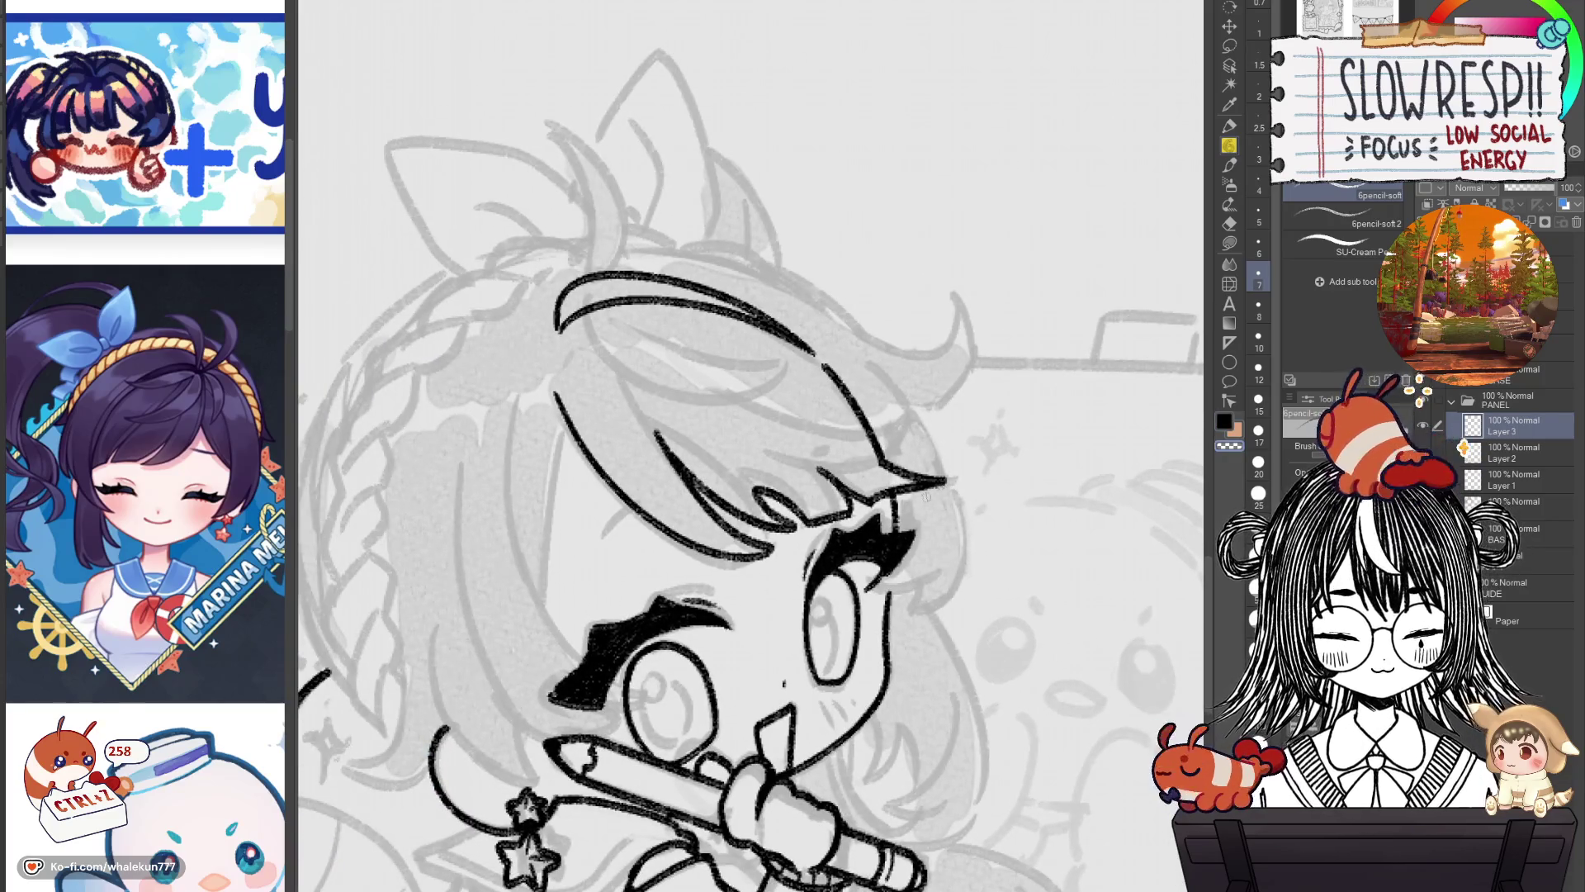
{"action": "key", "text": "h"}
{"action": "key", "text": "ctrl+z"}
{"action": "left_click_drag", "start_coordinate": [728, 498], "coordinate": [790, 450]}
{"action": "key", "text": "h"}
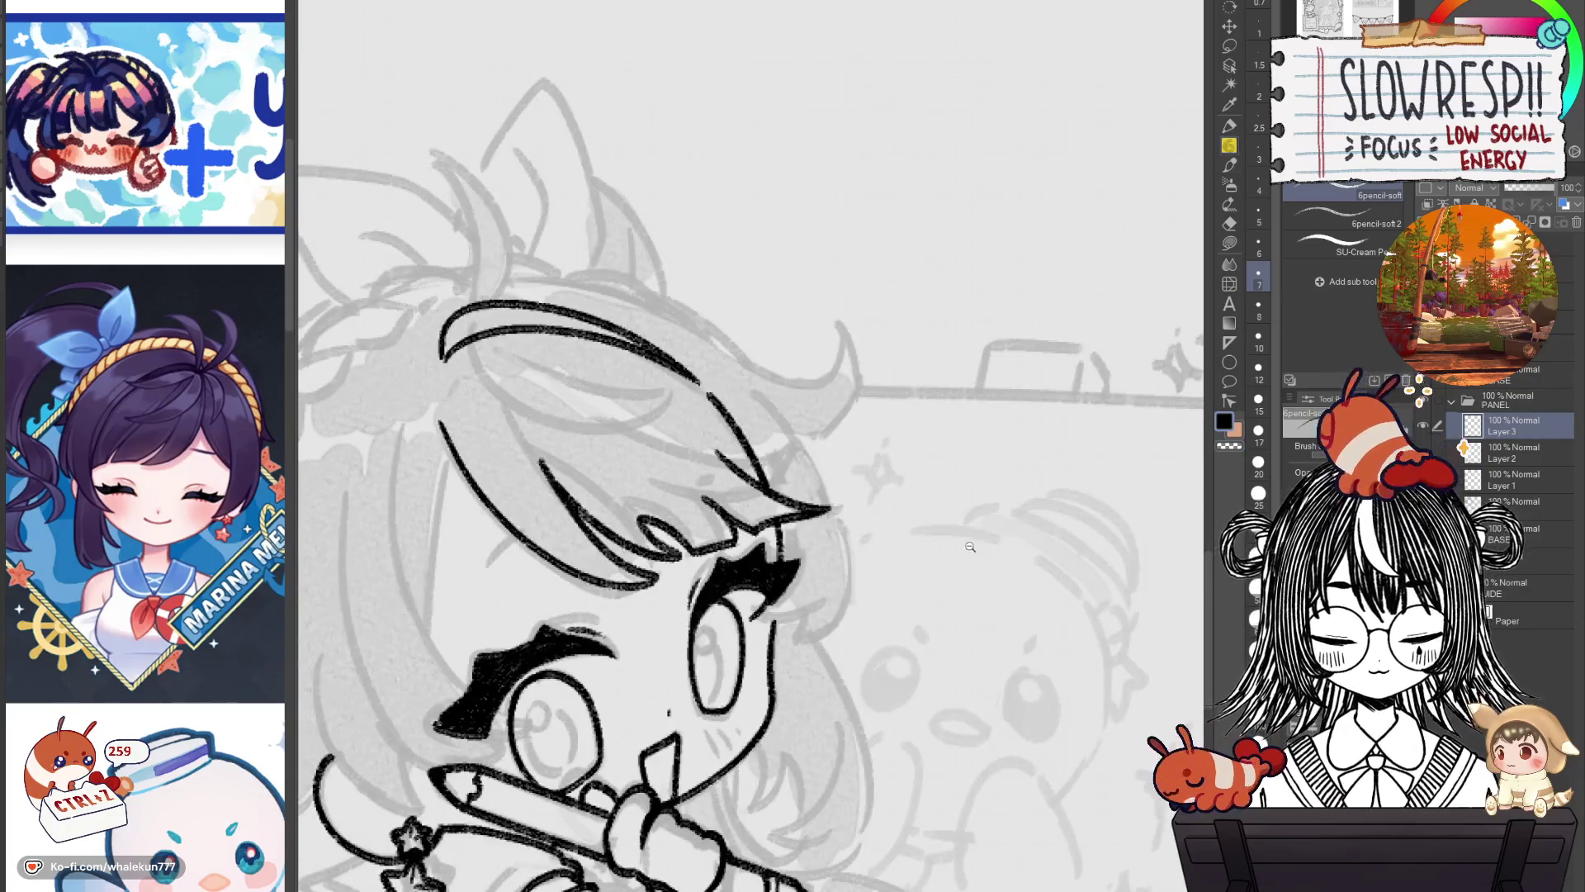
{"action": "scroll", "coordinate": [970, 547], "scroll_direction": "down", "scroll_amount": 5}
{"action": "key", "text": "h"}
{"action": "scroll", "coordinate": [950, 545], "scroll_direction": "up", "scroll_amount": 2}
{"action": "scroll", "coordinate": [949, 578], "scroll_direction": "up", "scroll_amount": 3}
{"action": "scroll", "coordinate": [944, 655], "scroll_direction": "up", "scroll_amount": 3}
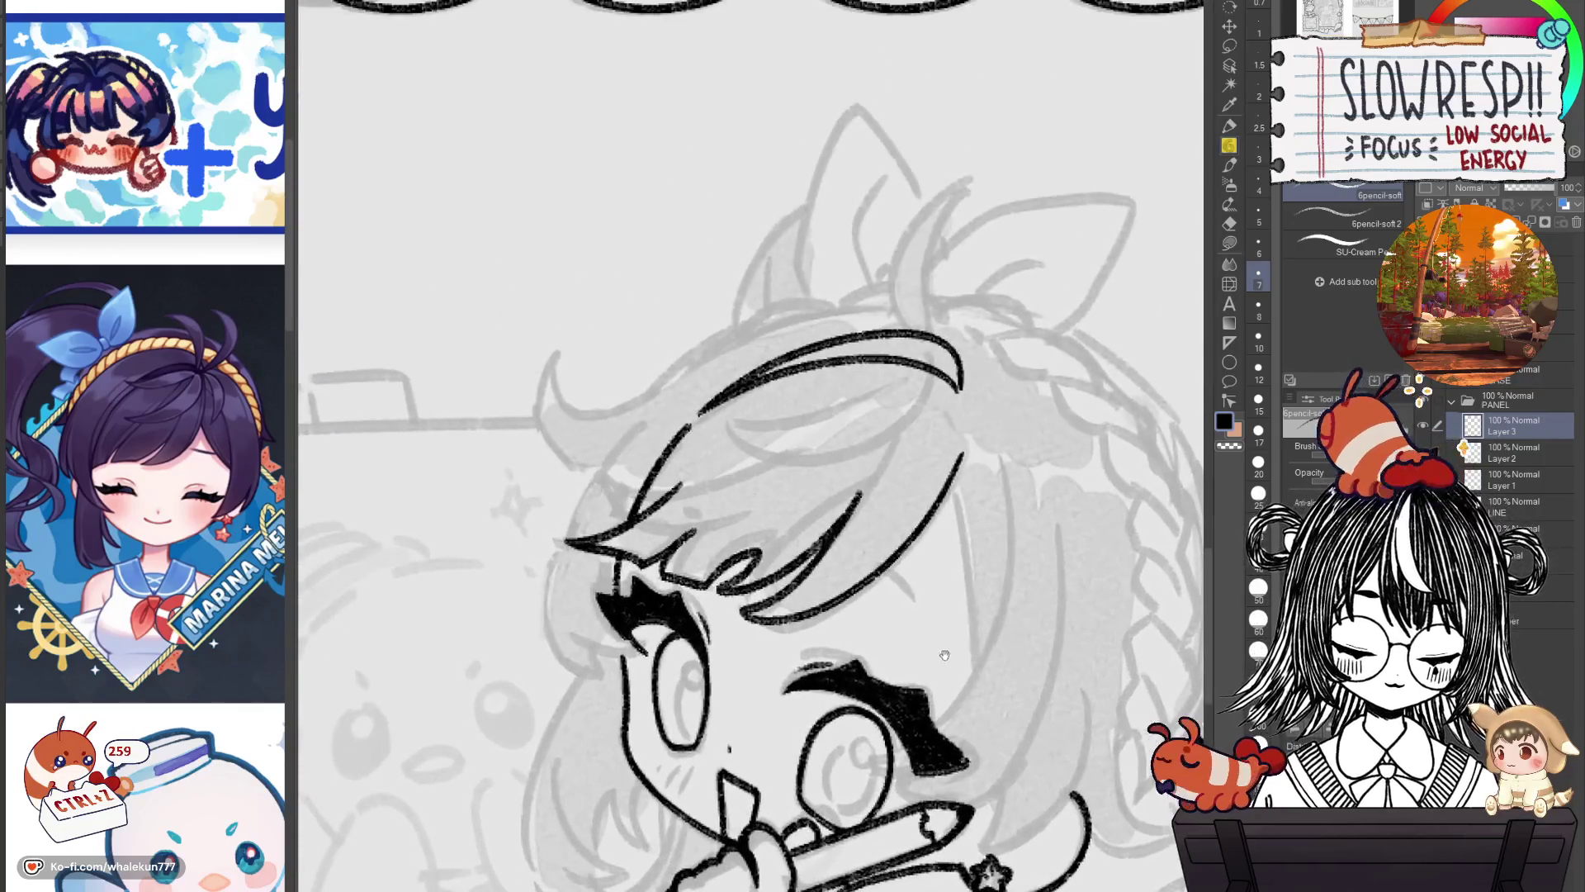
{"action": "left_click_drag", "start_coordinate": [882, 579], "coordinate": [960, 631]}
{"action": "mouse_move", "coordinate": [880, 458]}
{"action": "left_mouse_down"}
{"action": "mouse_move", "coordinate": [903, 476]}
{"action": "mouse_move", "coordinate": [799, 476]}
{"action": "left_mouse_up"}
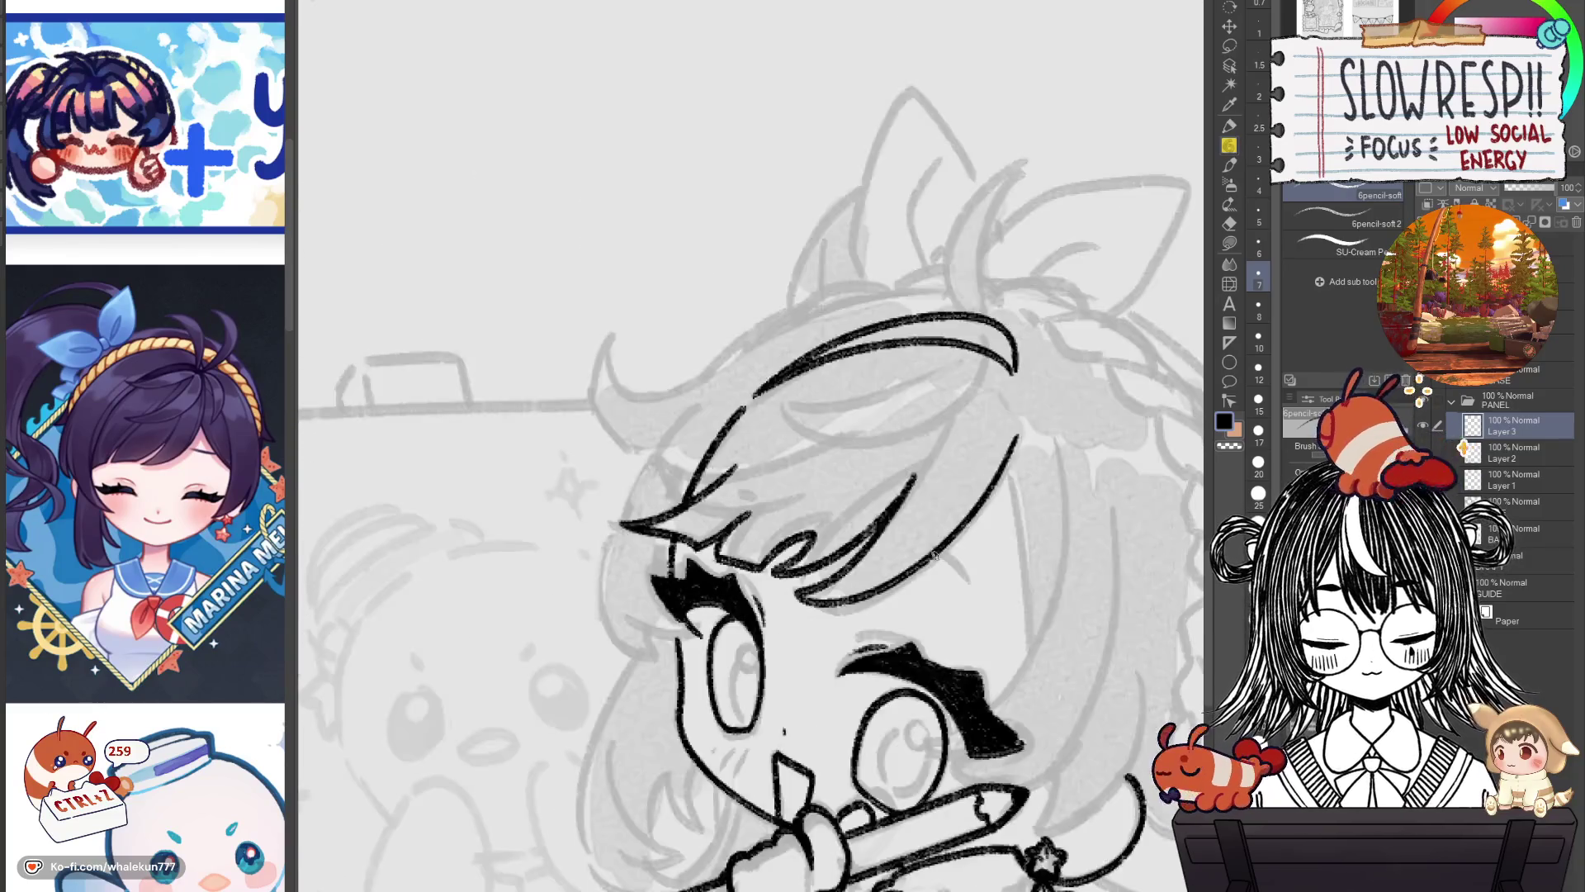
{"action": "key", "text": "h"}
Create Layer 4 above Layer 3 and test a few hair strokes on it.
{"action": "key", "text": "ctrl+shift+n"}
{"action": "left_click_drag", "start_coordinate": [867, 528], "coordinate": [817, 479]}
{"action": "left_click_drag", "start_coordinate": [619, 388], "coordinate": [793, 423]}
{"action": "key", "text": "ctrl+z"}
{"action": "key", "text": "ctrl+z"}
{"action": "key", "text": "ctrl+z"}
{"action": "left_click_drag", "start_coordinate": [625, 387], "coordinate": [793, 421]}
{"action": "key", "text": "ctrl+z"}
{"action": "left_click_drag", "start_coordinate": [677, 389], "coordinate": [768, 438]}
{"action": "key", "text": "ctrl+z"}
{"action": "key", "text": "ctrl+z"}
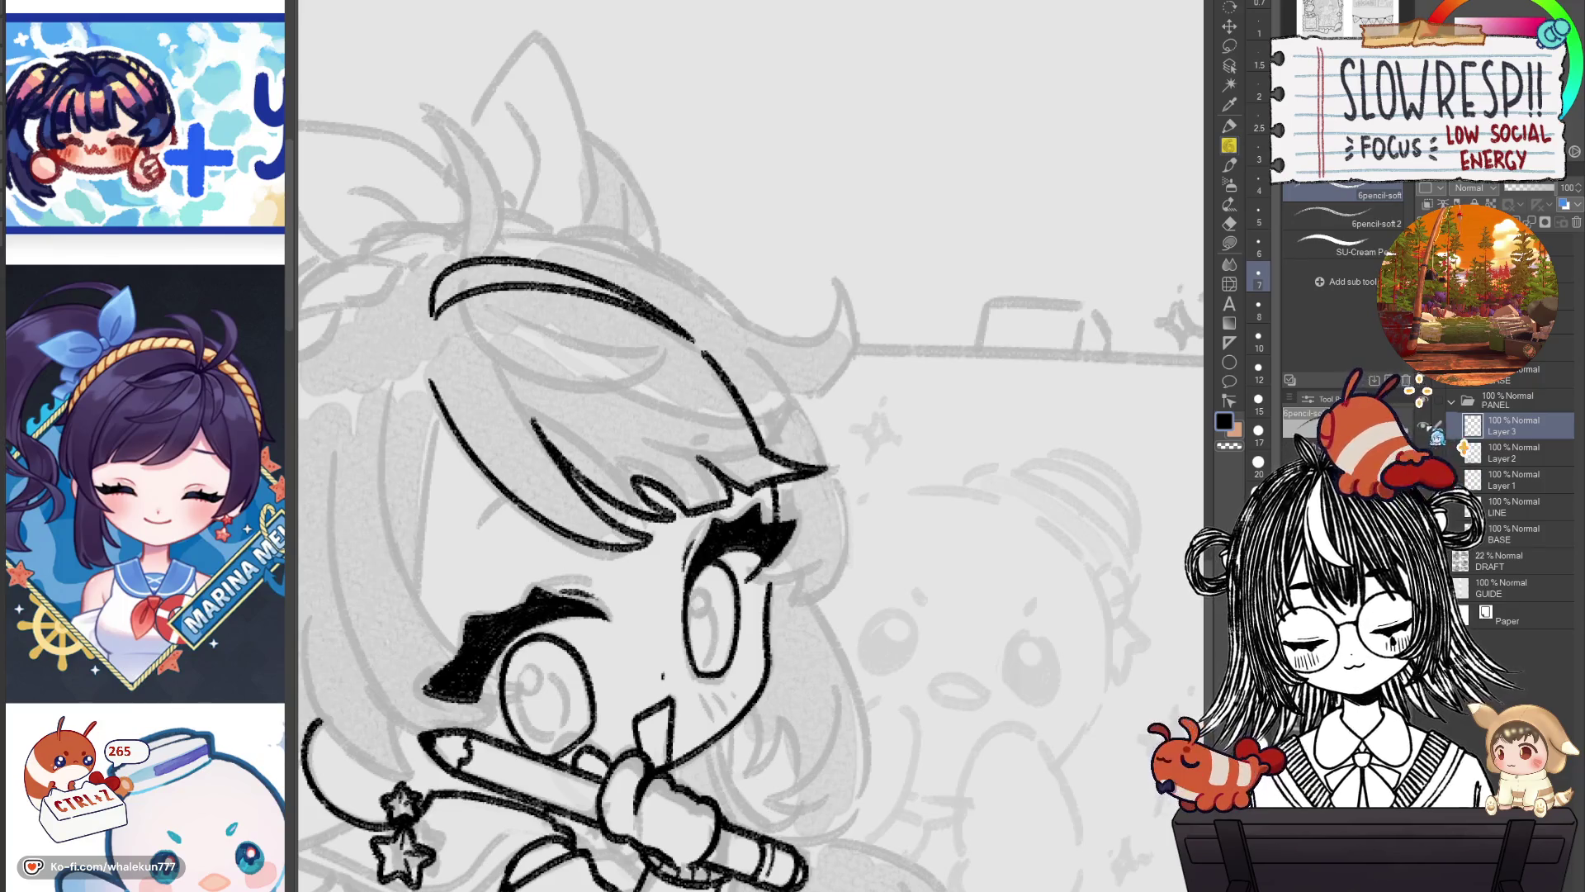
{"action": "key", "text": "ctrl+y"}
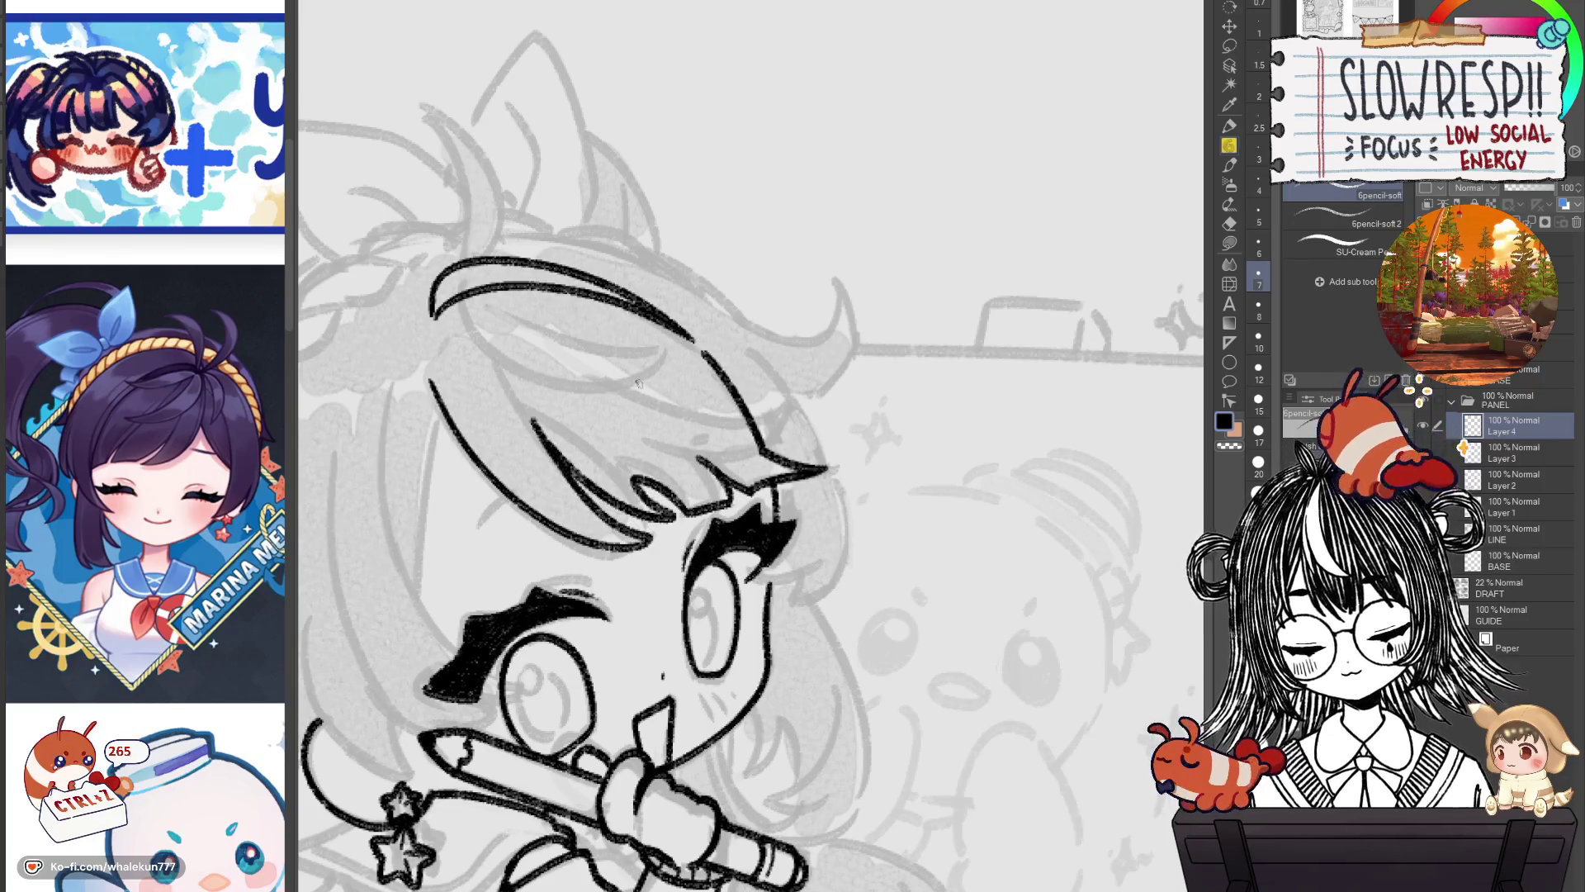
Try curved hair strands across the bangs on Layer 4, undoing each attempt.
{"action": "left_click_drag", "start_coordinate": [637, 383], "coordinate": [777, 421]}
{"action": "key", "text": "ctrl+z"}
{"action": "key", "text": "ctrl+z"}
{"action": "mouse_move", "coordinate": [627, 383]}
{"action": "left_mouse_down"}
{"action": "mouse_move", "coordinate": [788, 402]}
{"action": "mouse_move", "coordinate": [784, 417]}
{"action": "left_mouse_up"}
{"action": "key", "text": "ctrl+z"}
{"action": "key", "text": "ctrl+z"}
{"action": "left_click_drag", "start_coordinate": [616, 387], "coordinate": [776, 400]}
{"action": "left_click_drag", "start_coordinate": [656, 450], "coordinate": [783, 419]}
{"action": "key", "text": "ctrl+z"}
{"action": "key", "text": "ctrl+z"}
{"action": "mouse_move", "coordinate": [648, 444]}
{"action": "left_mouse_down"}
{"action": "mouse_move", "coordinate": [791, 417]}
{"action": "mouse_move", "coordinate": [861, 521]}
{"action": "left_mouse_up"}
{"action": "key", "text": "ctrl+z"}
{"action": "key", "text": "h"}
{"action": "key", "text": "ctrl+z"}
{"action": "key", "text": "ctrl+z"}
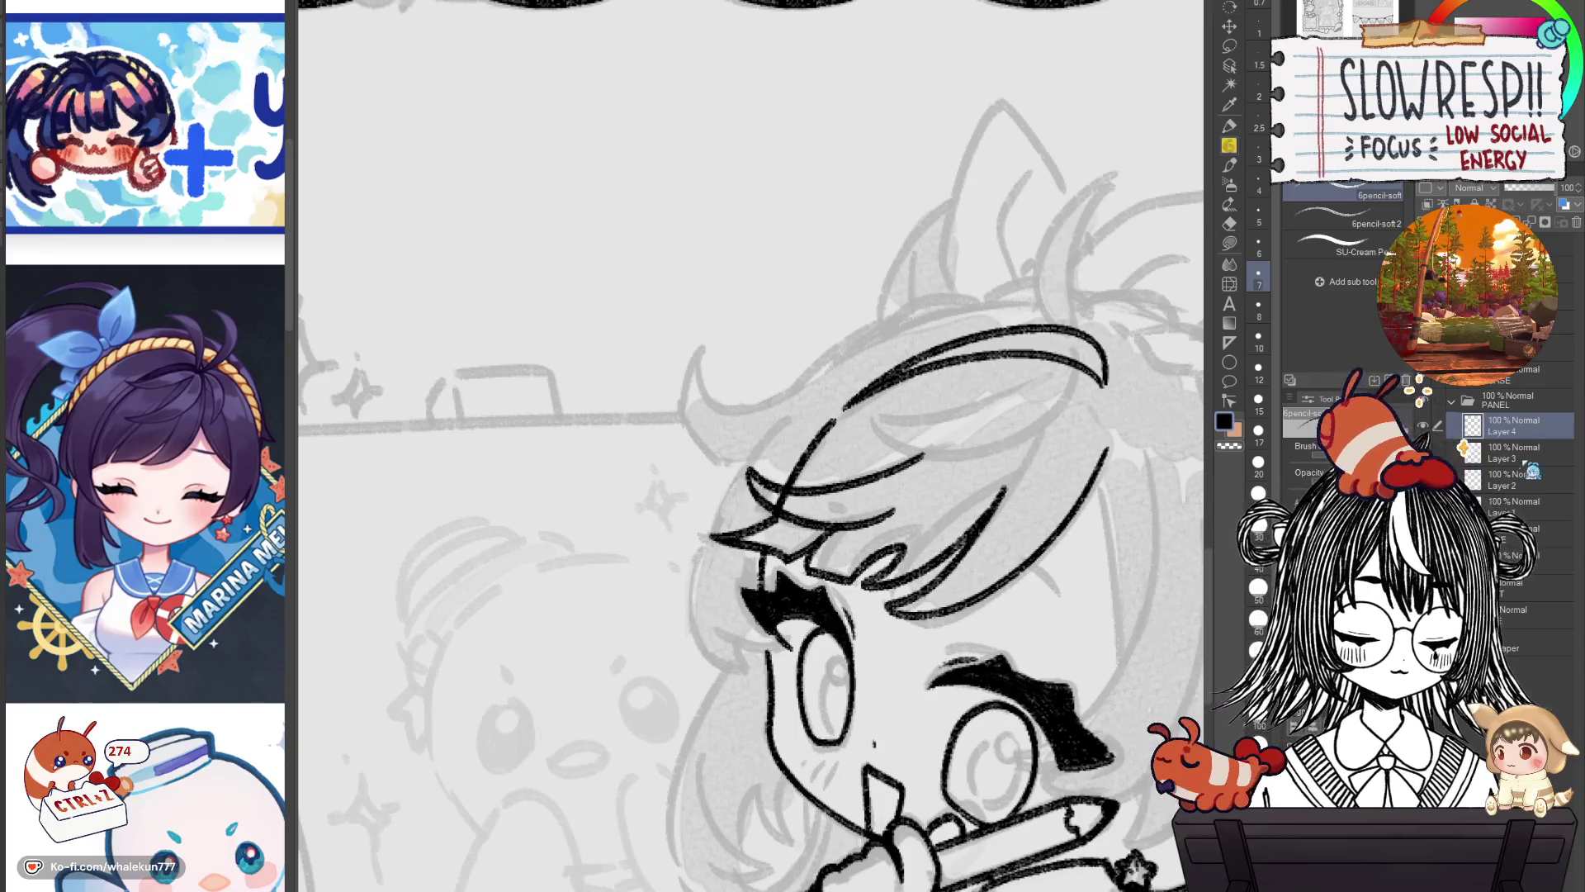
Step down to Layer 3 briefly, then make Layer 4 the active layer again.
{"action": "key", "text": "alt+bracketleft"}
{"action": "key", "text": "e"}
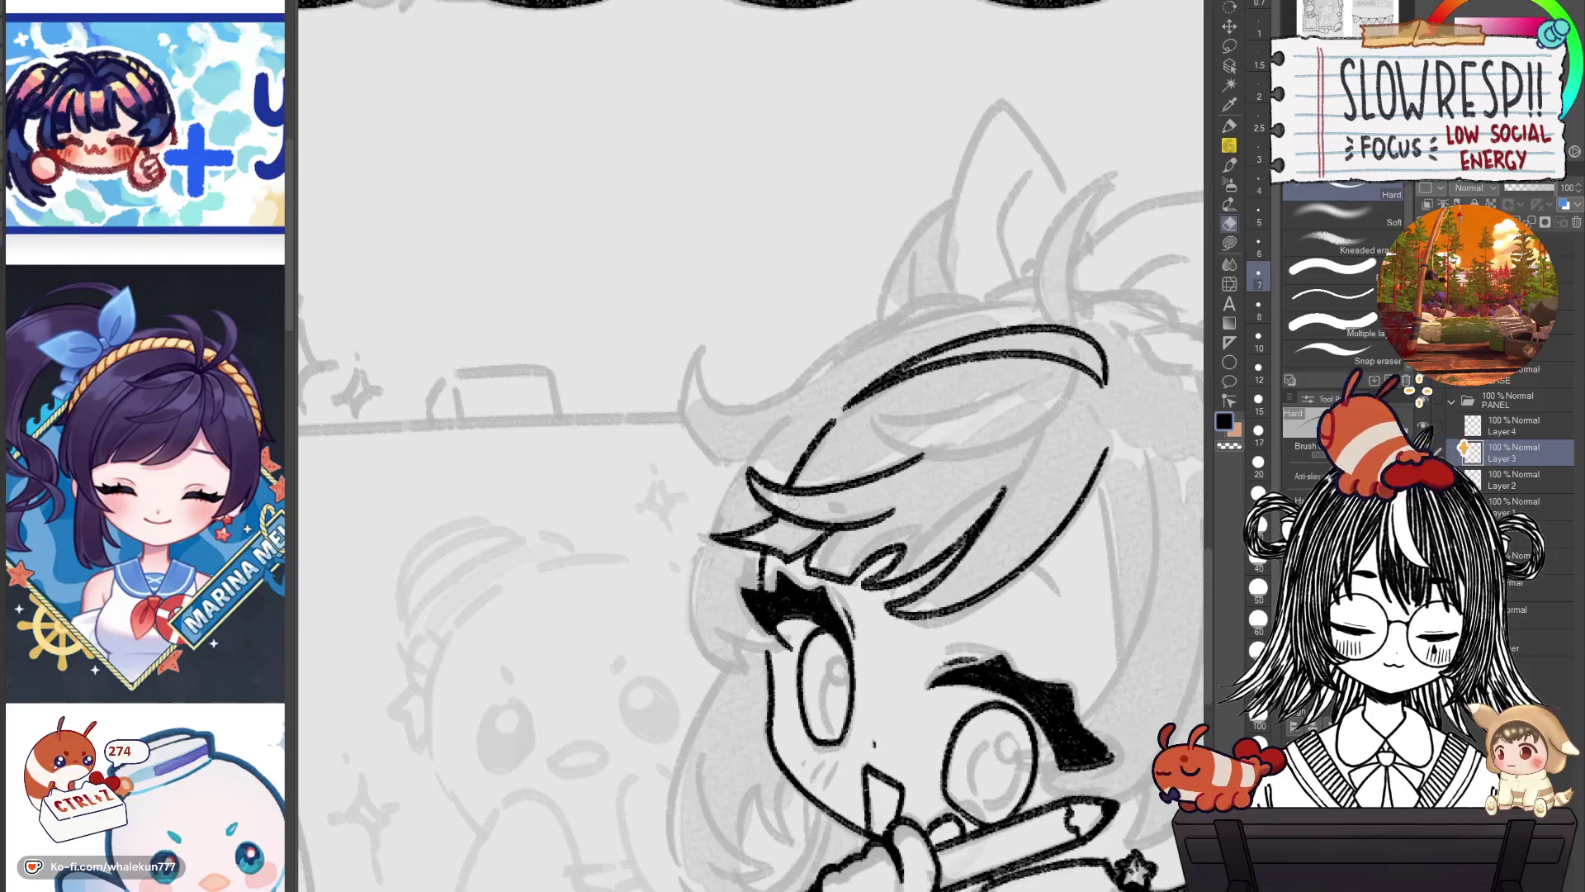
{"action": "key", "text": "p"}
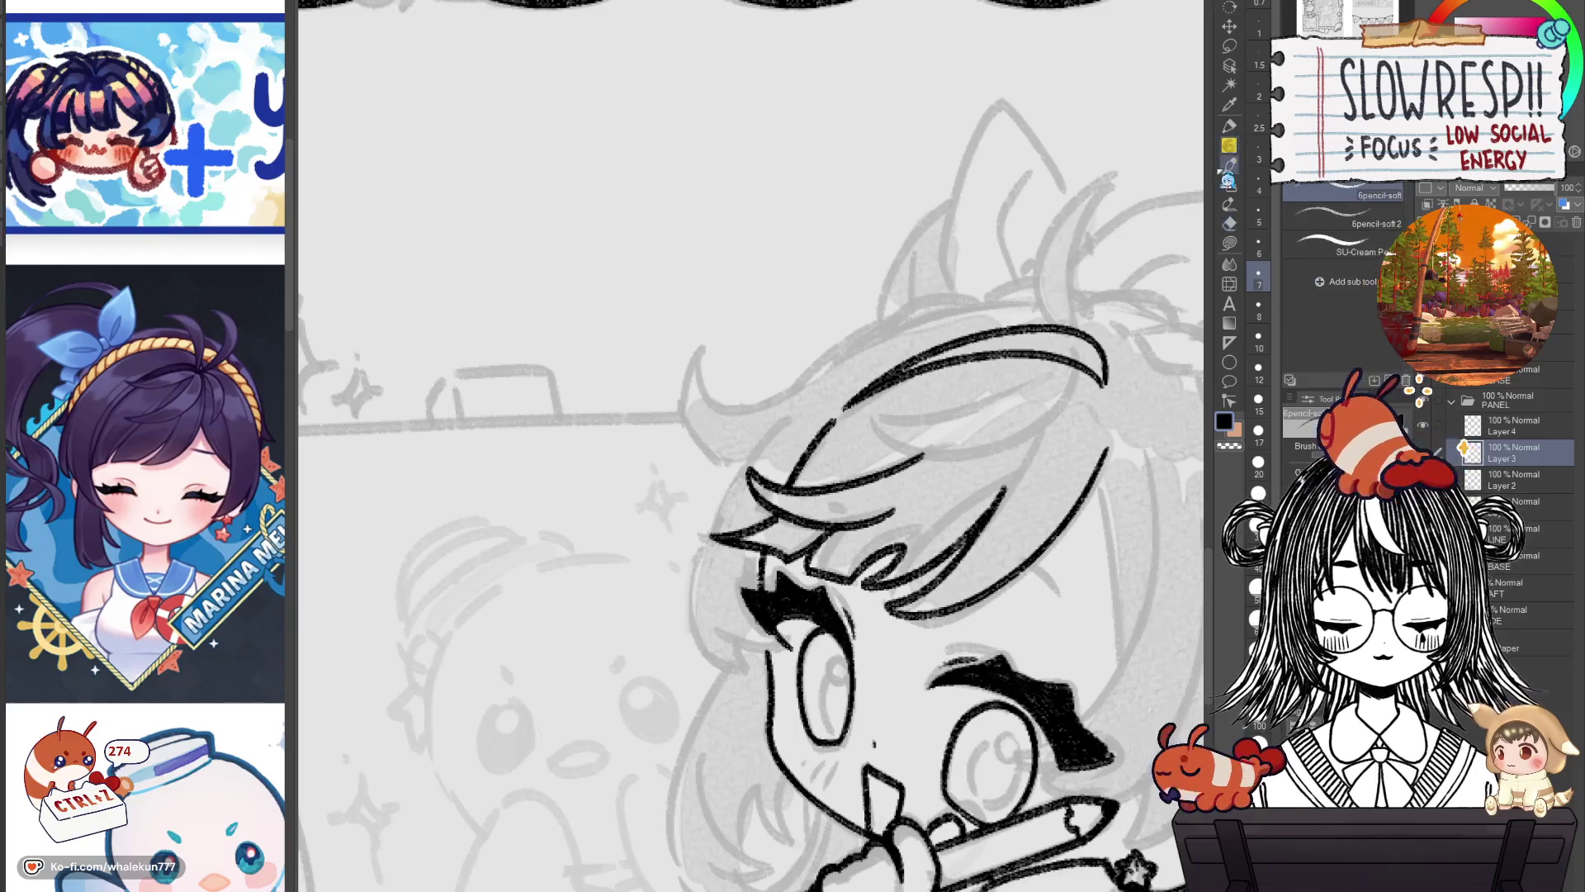
{"action": "key", "text": "ctrl+z"}
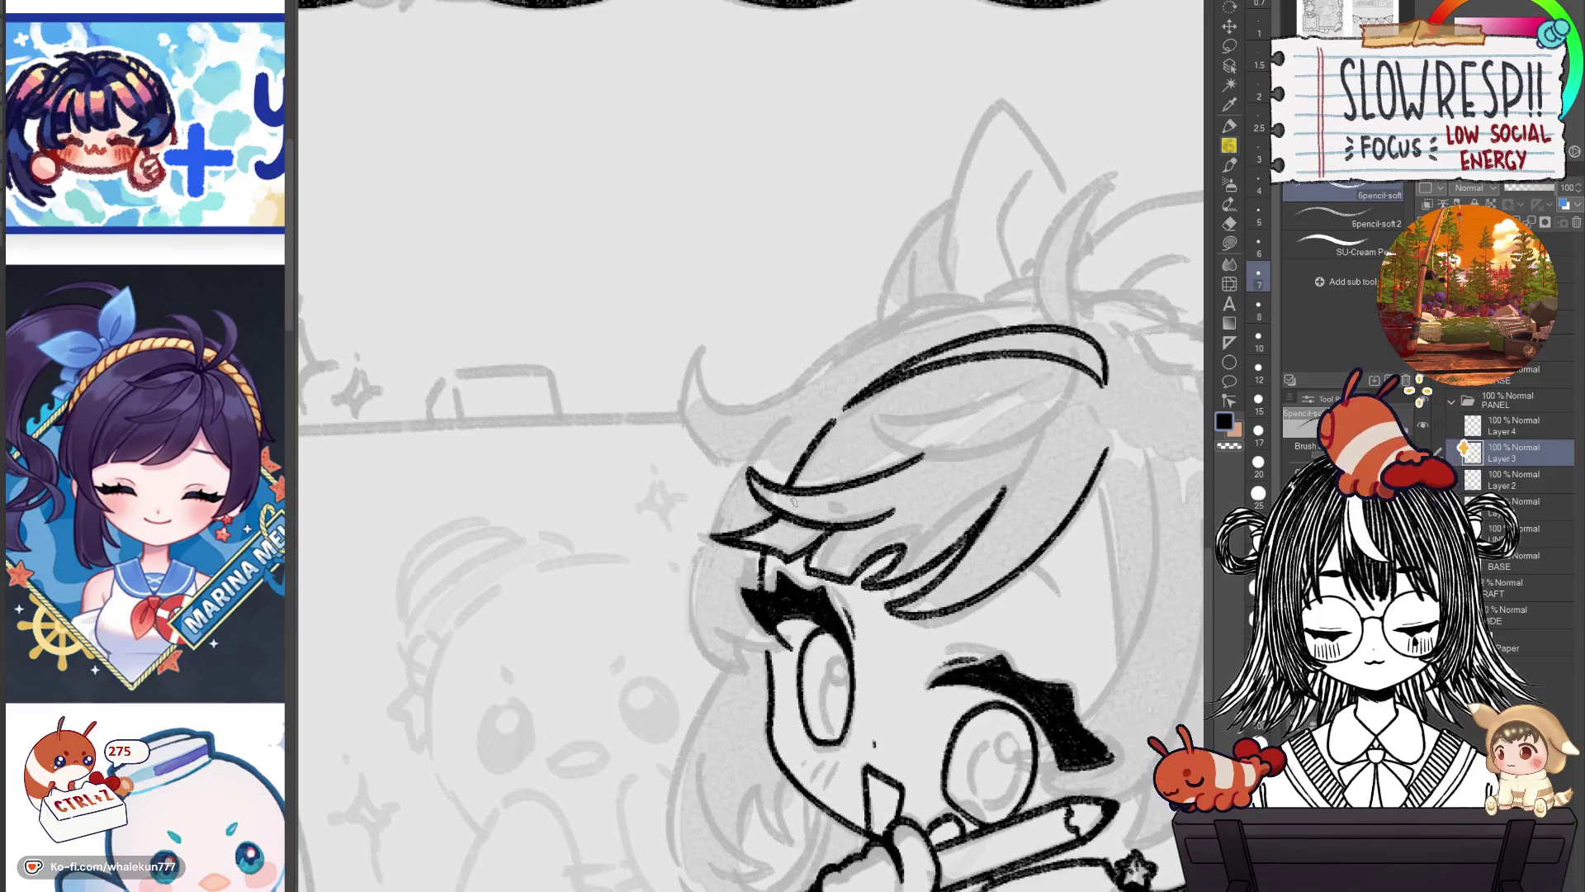
{"action": "left_click", "coordinate": [1515, 426]}
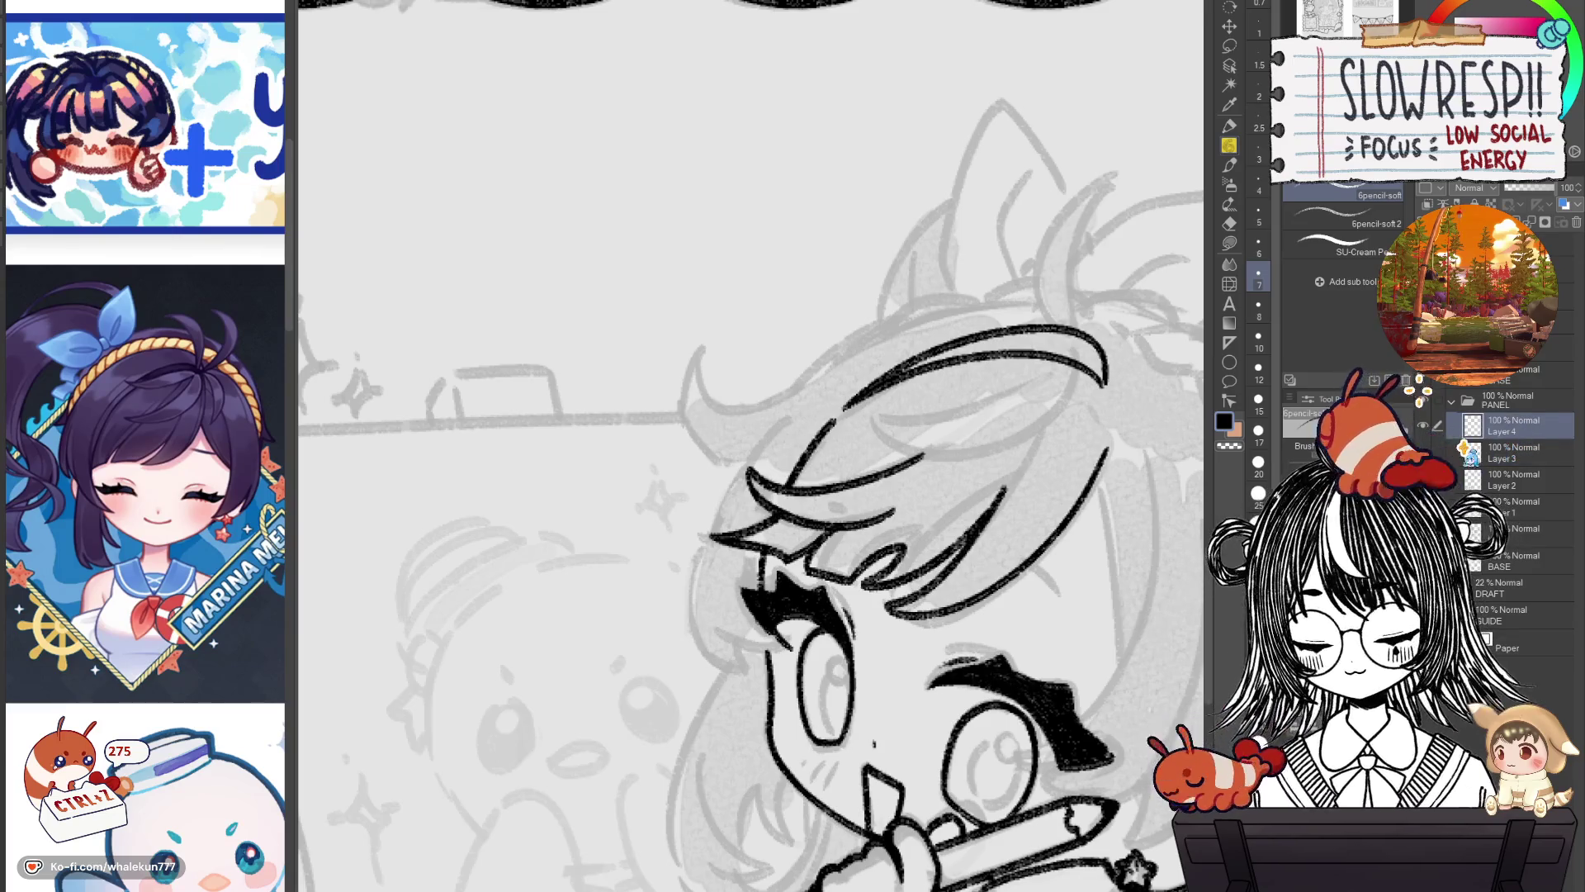
Bring the panel's top border into view and erase the black hair arc across the bangs.
{"action": "left_click_drag", "start_coordinate": [977, 568], "coordinate": [872, 565]}
{"action": "left_click_drag", "start_coordinate": [981, 460], "coordinate": [782, 587]}
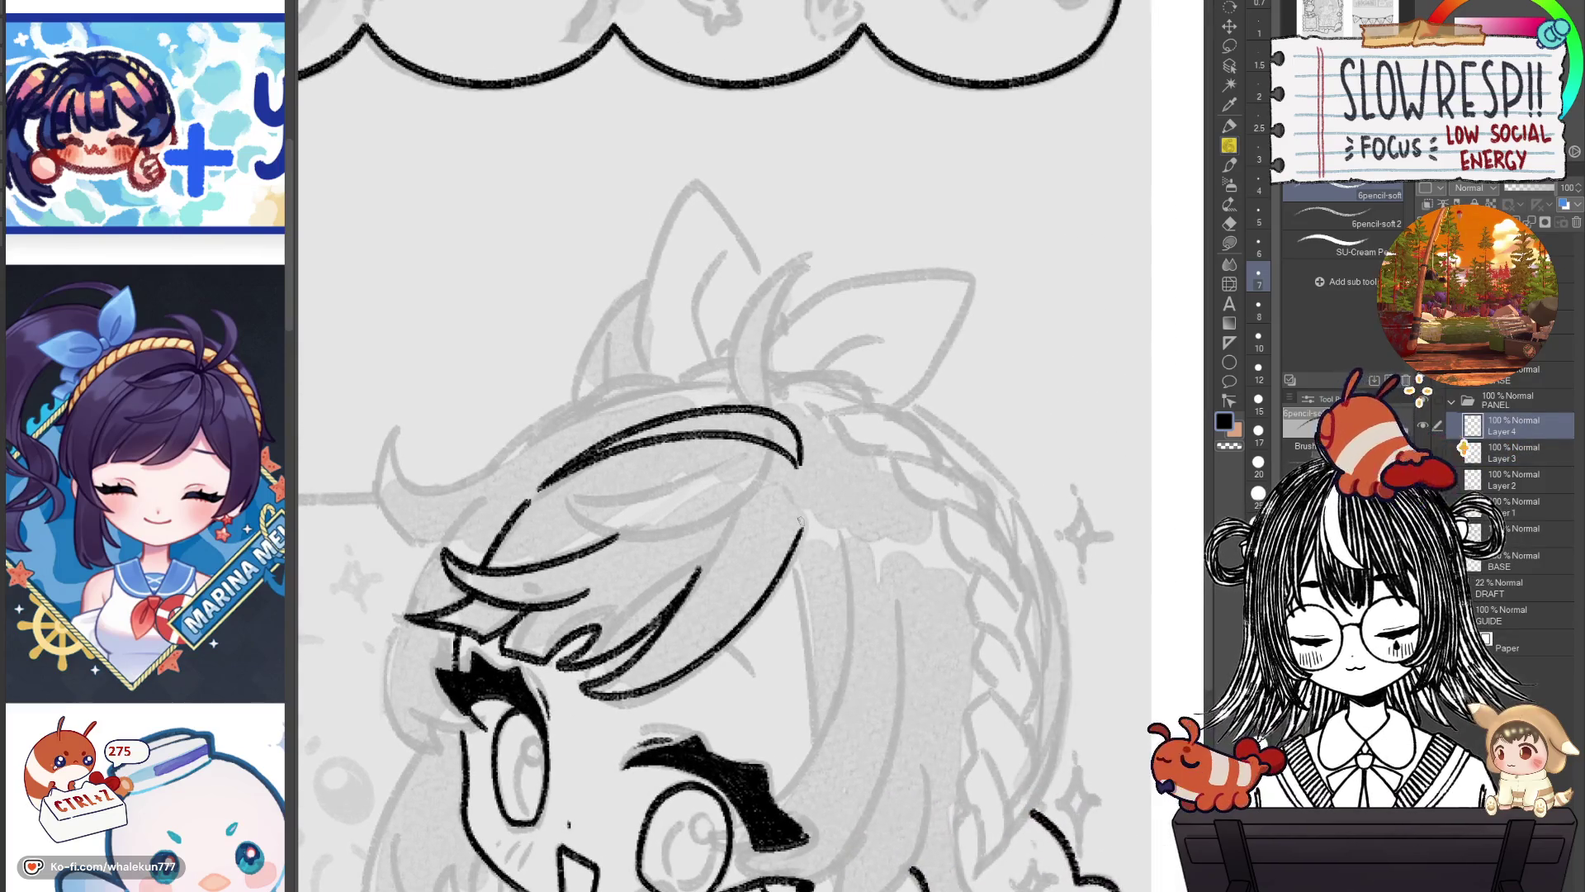
{"action": "scroll", "coordinate": [819, 619], "scroll_direction": "down", "scroll_amount": 1}
{"action": "scroll", "coordinate": [867, 578], "scroll_direction": "down", "scroll_amount": 2}
{"action": "scroll", "coordinate": [921, 526], "scroll_direction": "down", "scroll_amount": 1}
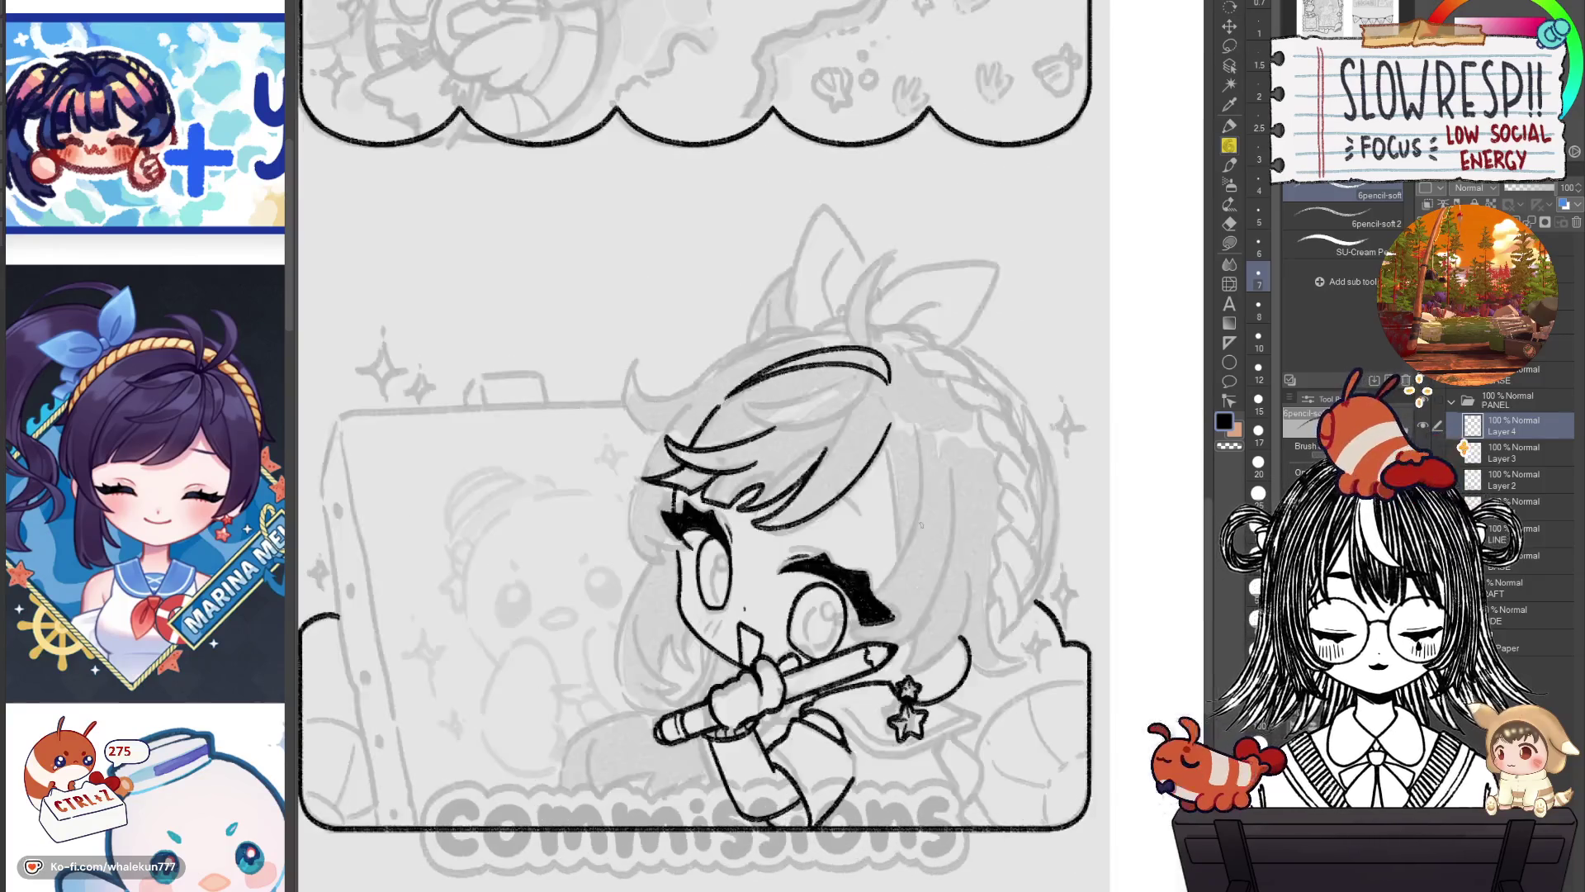
{"action": "scroll", "coordinate": [920, 527], "scroll_direction": "up", "scroll_amount": 2}
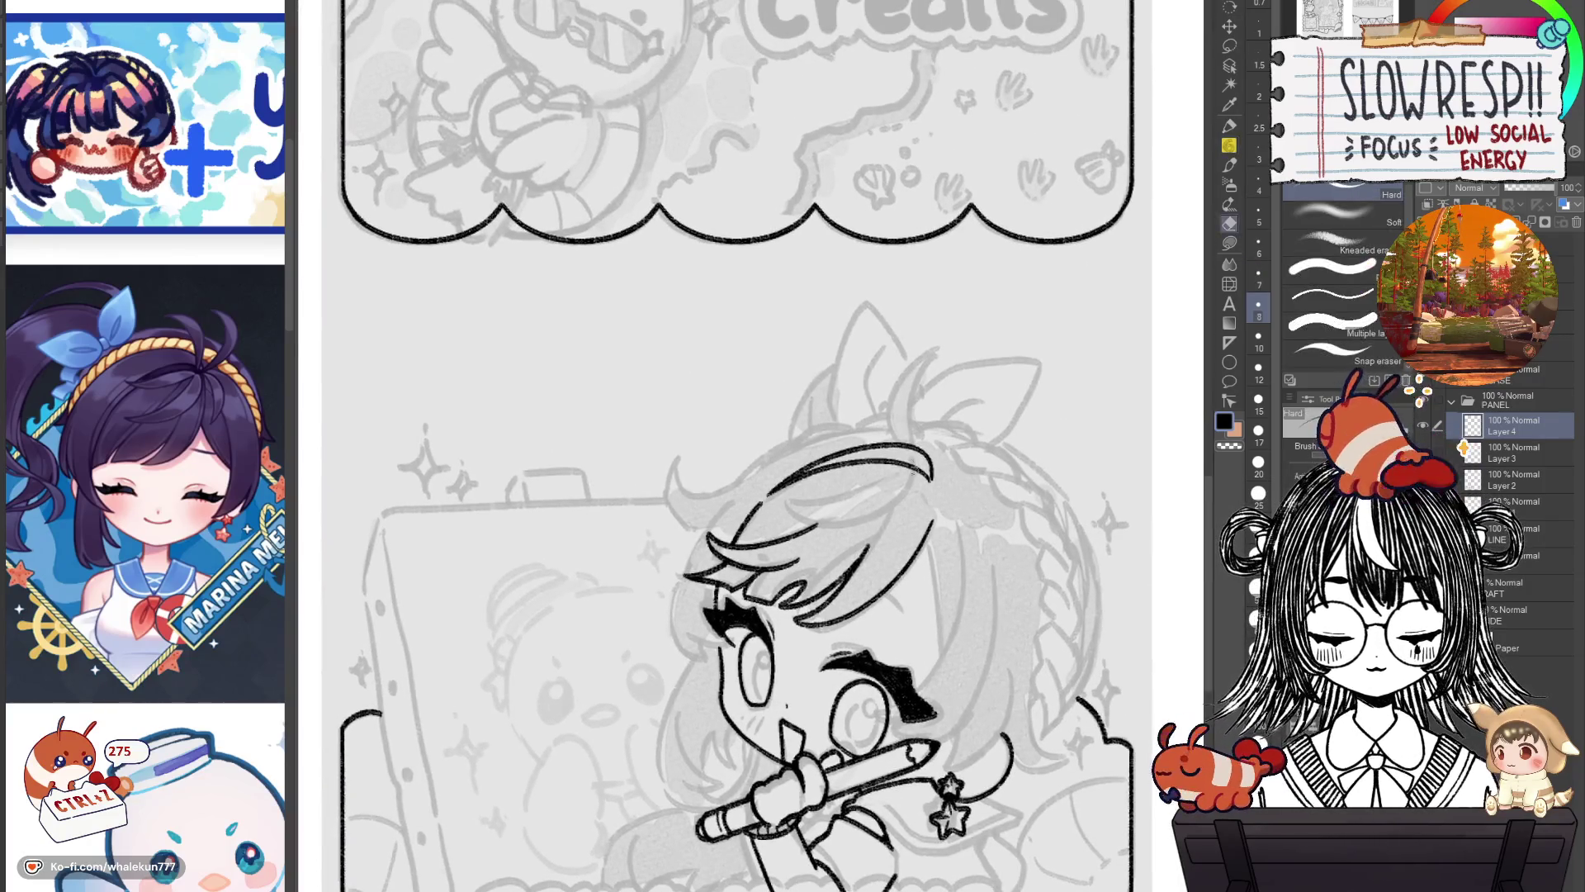
{"action": "key", "text": "e"}
{"action": "left_click_drag", "start_coordinate": [931, 486], "coordinate": [796, 475]}
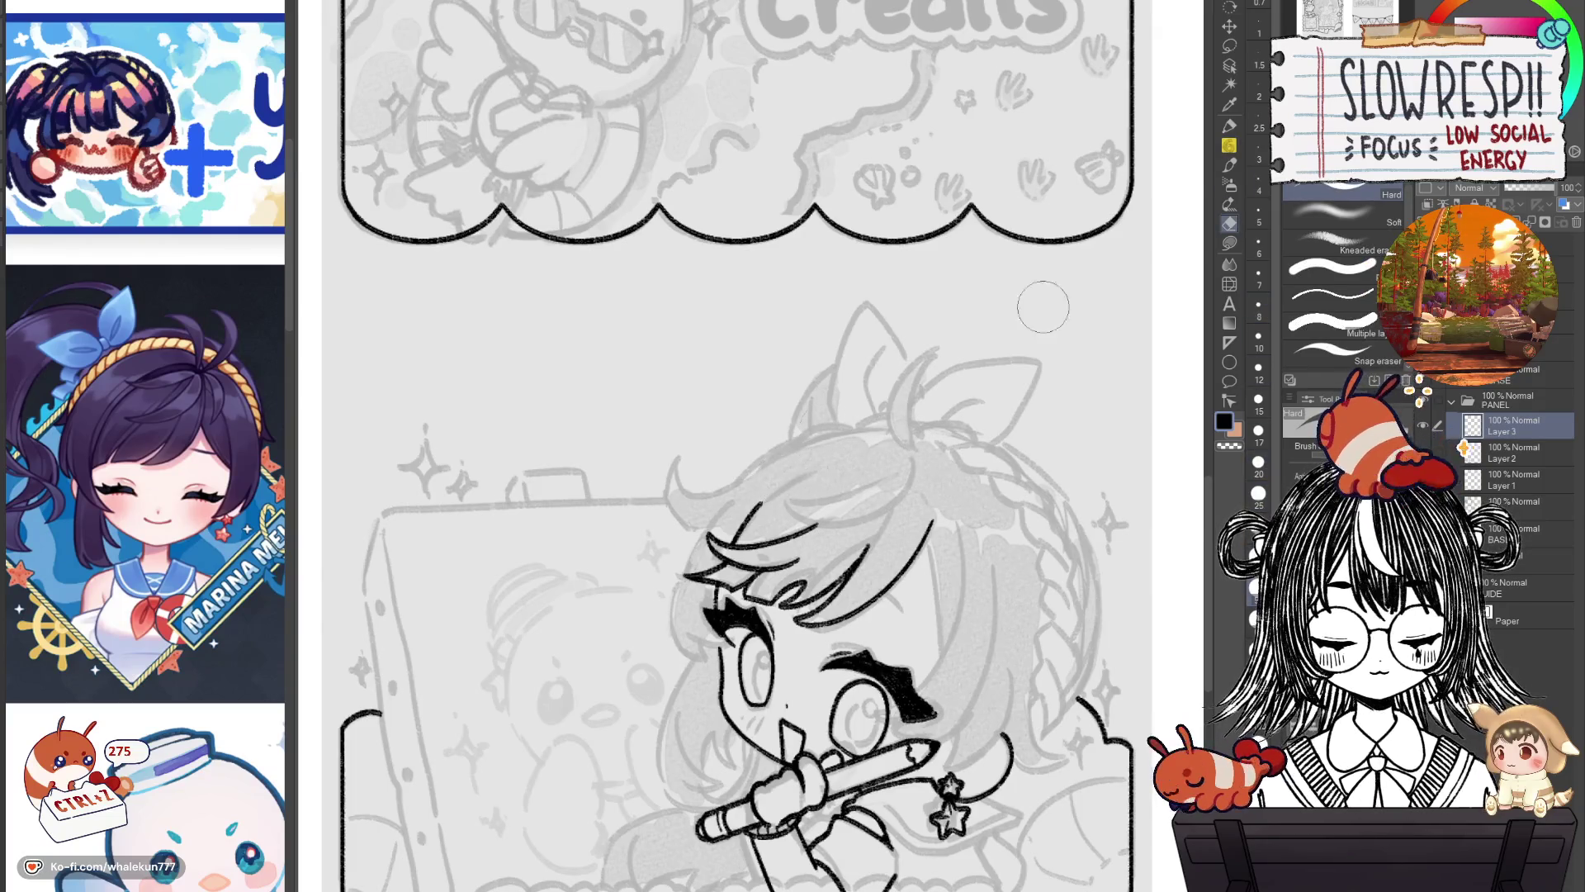
{"action": "key", "text": "p"}
{"action": "scroll", "coordinate": [801, 495], "scroll_direction": "up", "scroll_amount": 2}
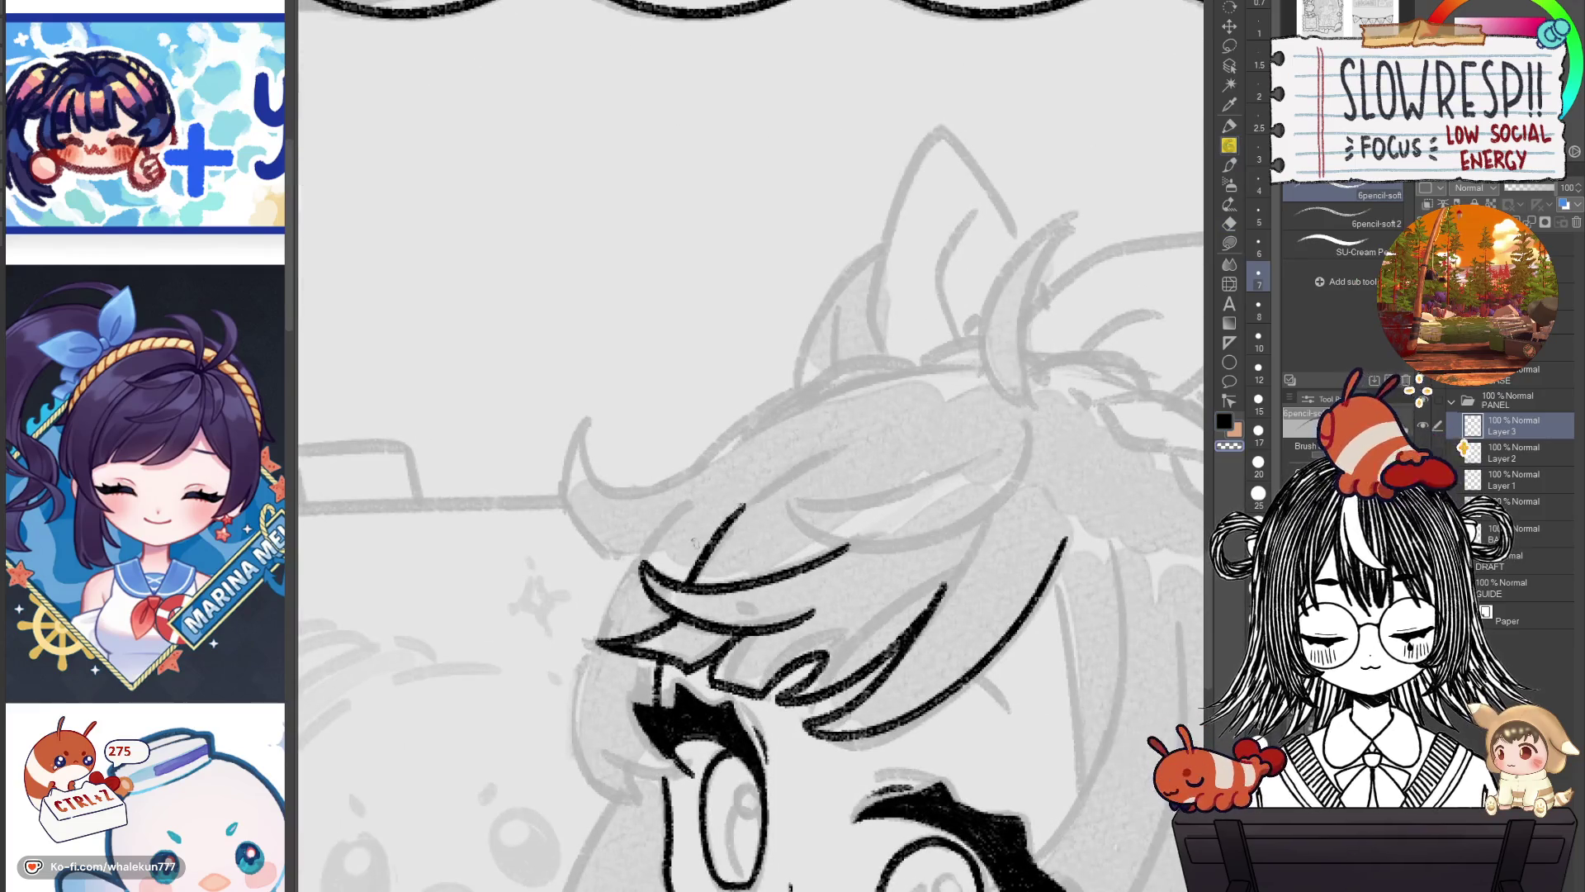
Redraw the hair arc across the bangs, retrying until the strand looks right.
{"action": "left_click_drag", "start_coordinate": [725, 527], "coordinate": [891, 435]}
{"action": "key", "text": "ctrl+z"}
{"action": "left_click_drag", "start_coordinate": [753, 498], "coordinate": [950, 426]}
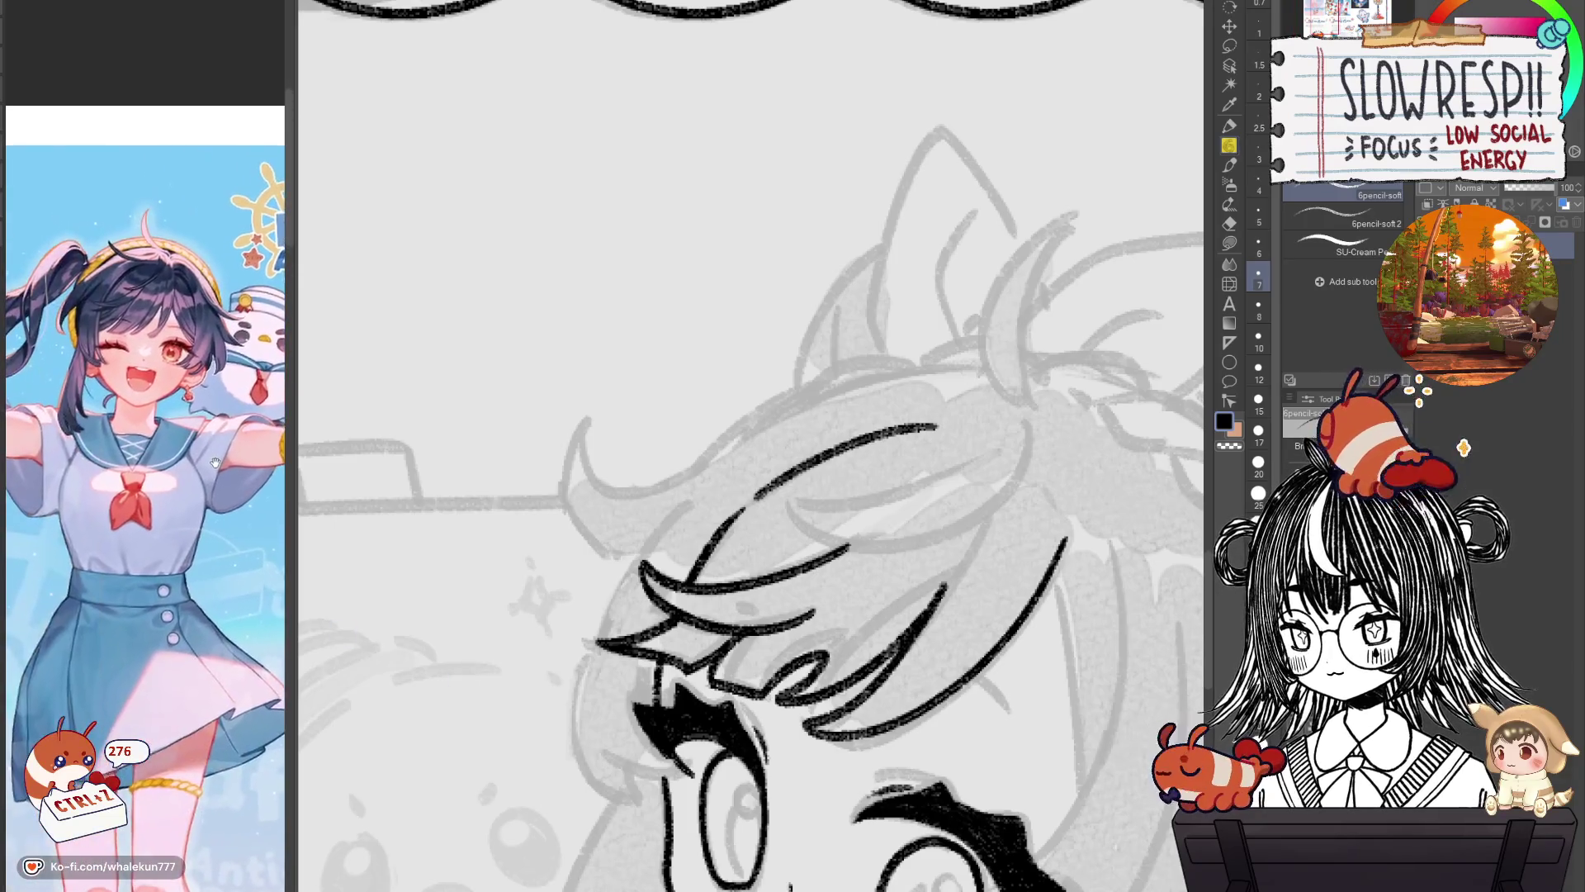
{"action": "mouse_move", "coordinate": [1007, 506]}
{"action": "left_mouse_down"}
{"action": "mouse_move", "coordinate": [945, 455]}
{"action": "mouse_move", "coordinate": [941, 493]}
{"action": "left_mouse_up"}
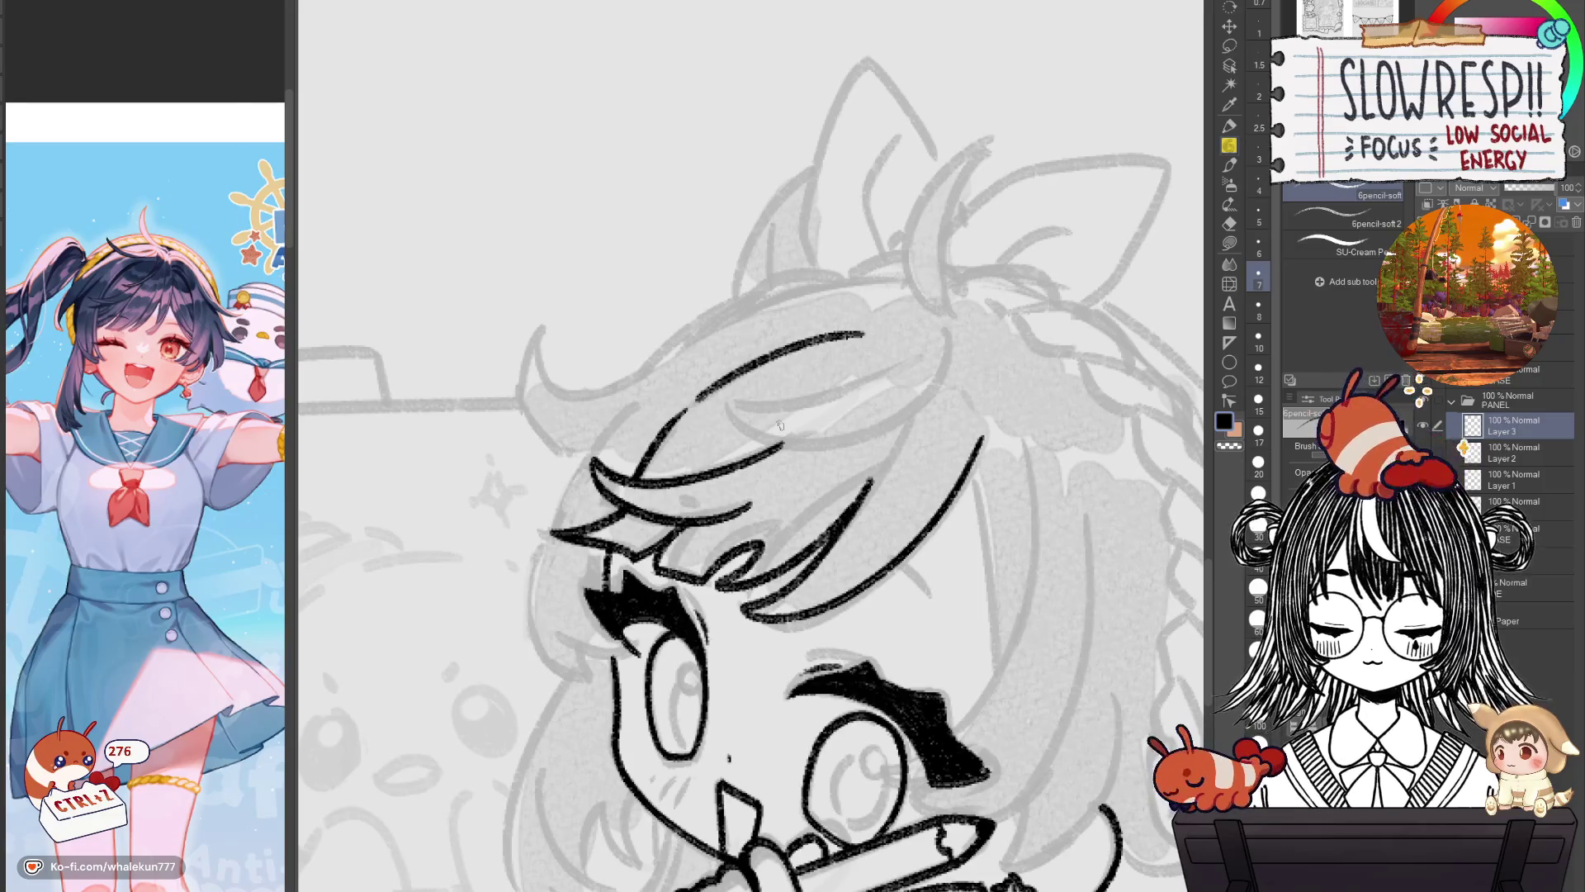
{"action": "key", "text": "ctrl+z"}
{"action": "left_click_drag", "start_coordinate": [780, 461], "coordinate": [735, 516]}
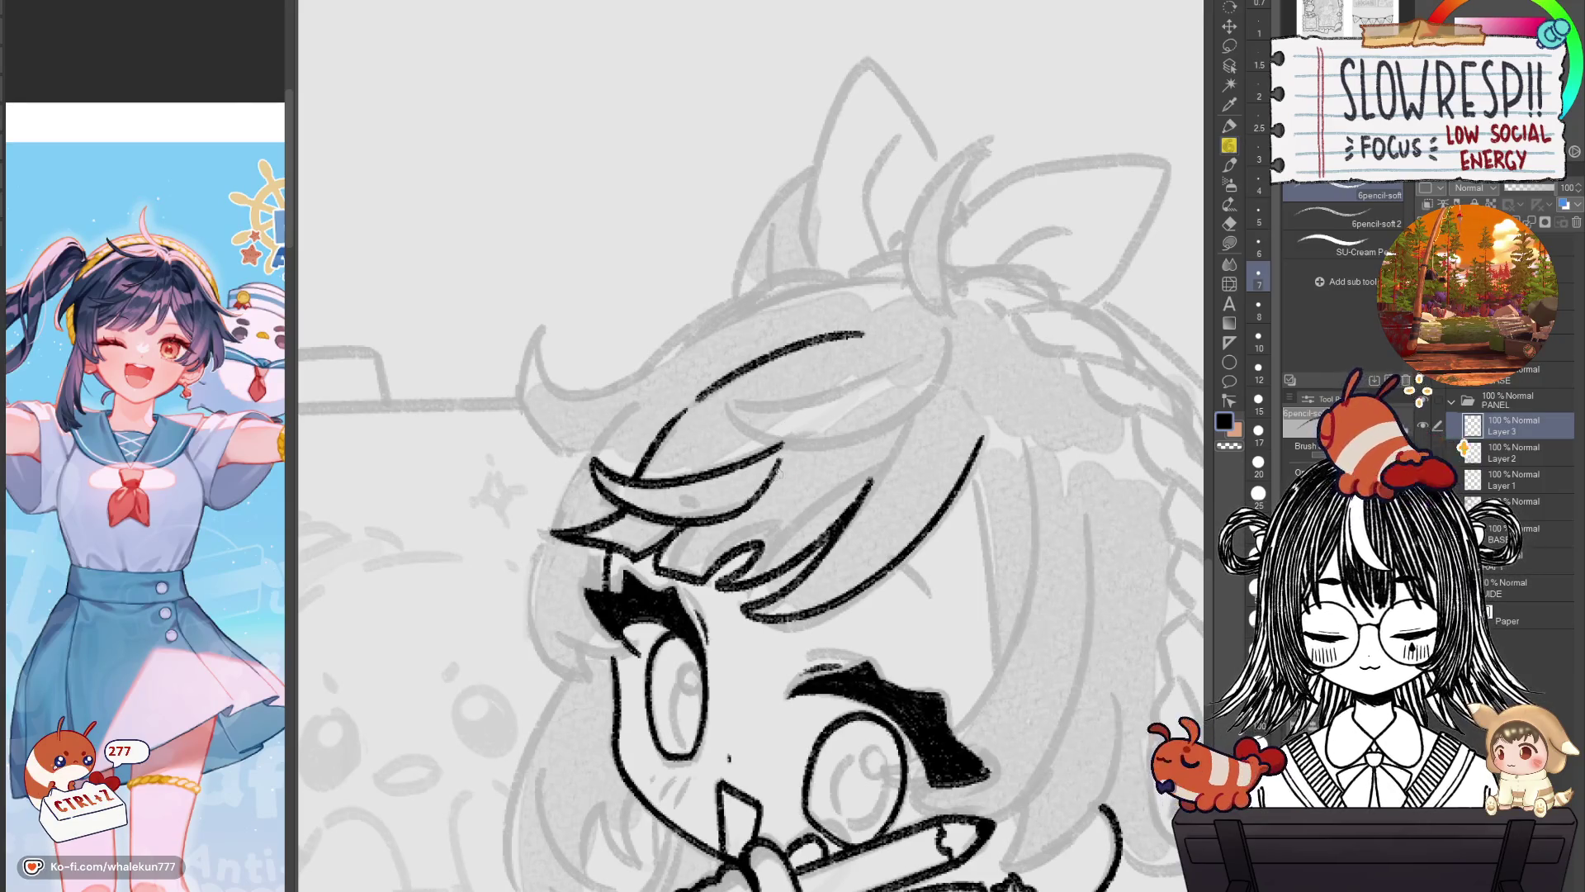
Test and discard short strokes near the hair and eye, checking them in a mirrored view.
{"action": "key", "text": "h"}
{"action": "key", "text": "ctrl+z"}
{"action": "mouse_move", "coordinate": [624, 403]}
{"action": "left_mouse_down"}
{"action": "mouse_move", "coordinate": [663, 426]}
{"action": "mouse_move", "coordinate": [673, 506]}
{"action": "left_mouse_up"}
{"action": "key", "text": "ctrl+z"}
{"action": "left_click_drag", "start_coordinate": [616, 456], "coordinate": [688, 498]}
{"action": "key", "text": "ctrl+z"}
{"action": "key", "text": "ctrl+z"}
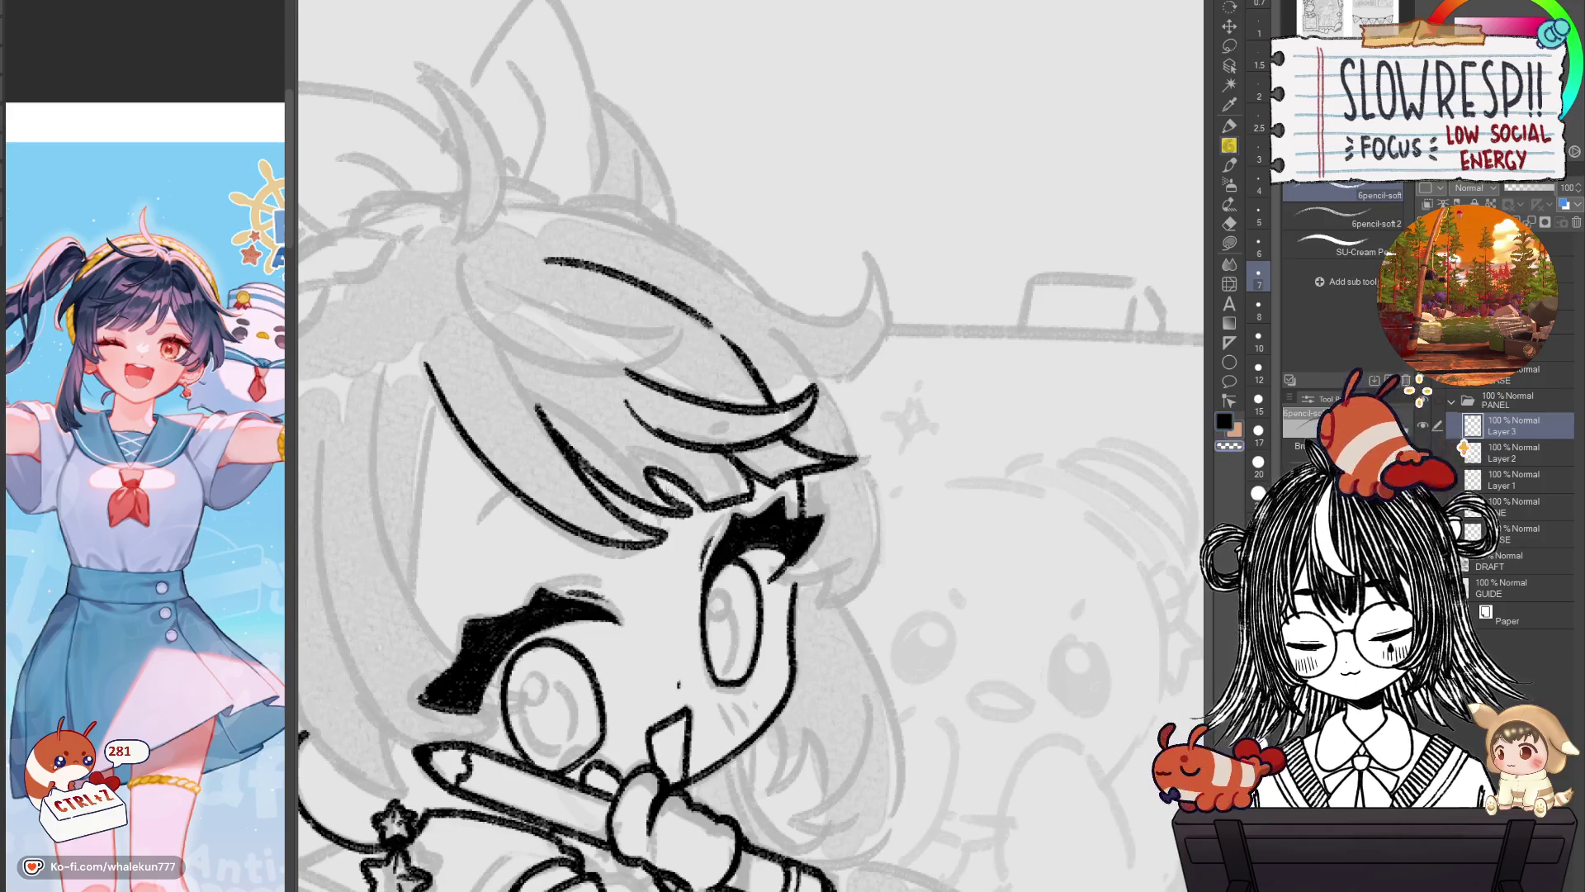
{"action": "key", "text": "h"}
{"action": "scroll", "coordinate": [692, 493], "scroll_direction": "down", "scroll_amount": 5}
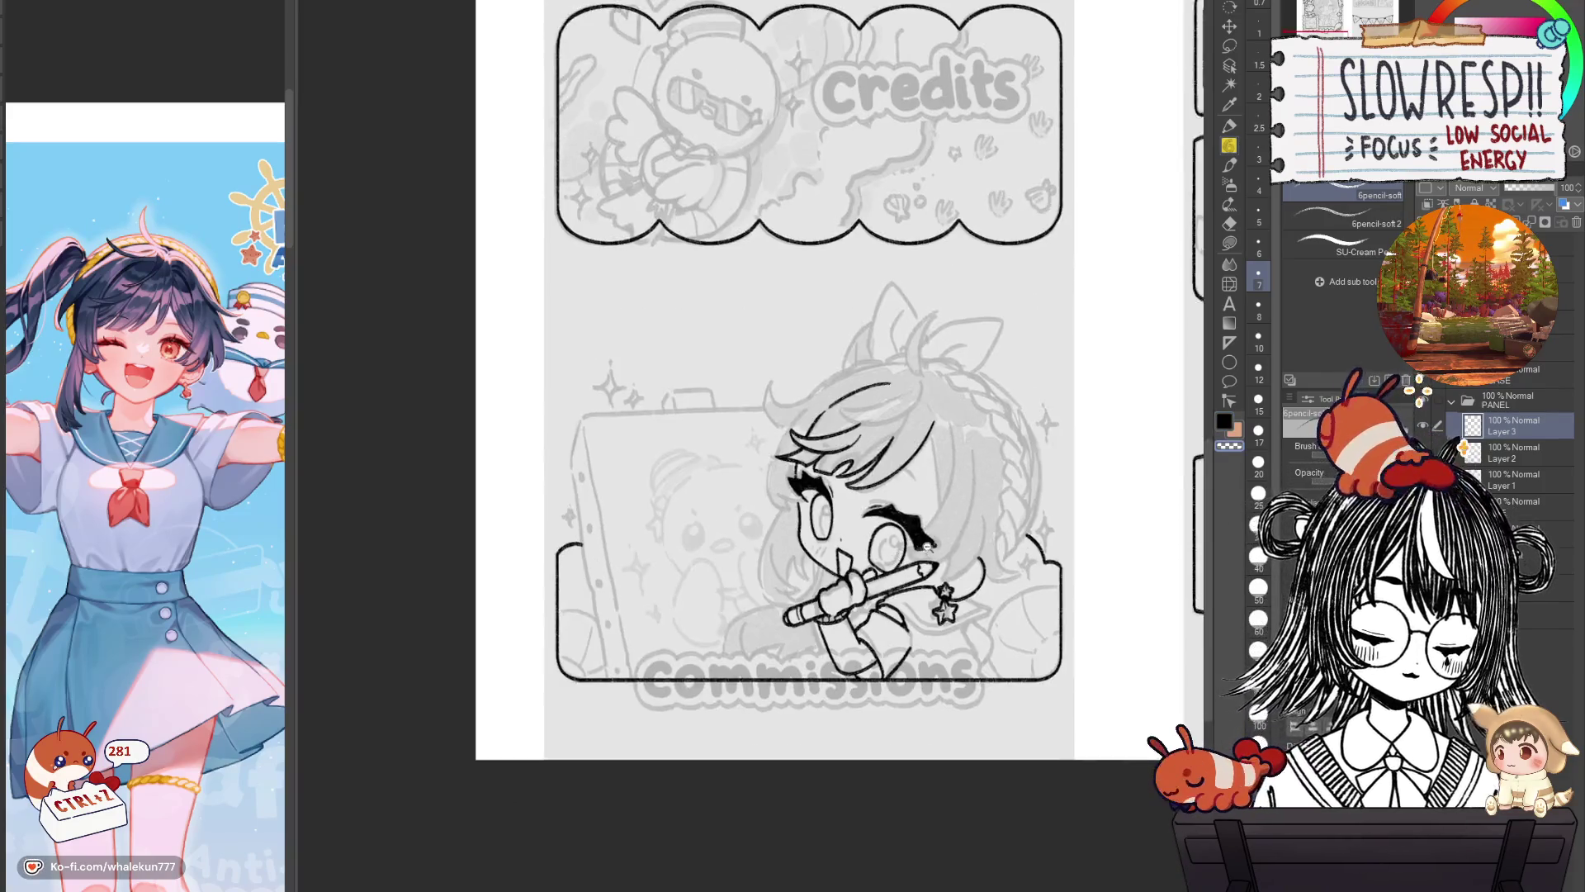
{"action": "scroll", "coordinate": [942, 542], "scroll_direction": "up", "scroll_amount": 5}
{"action": "scroll", "coordinate": [942, 540], "scroll_direction": "up", "scroll_amount": 2}
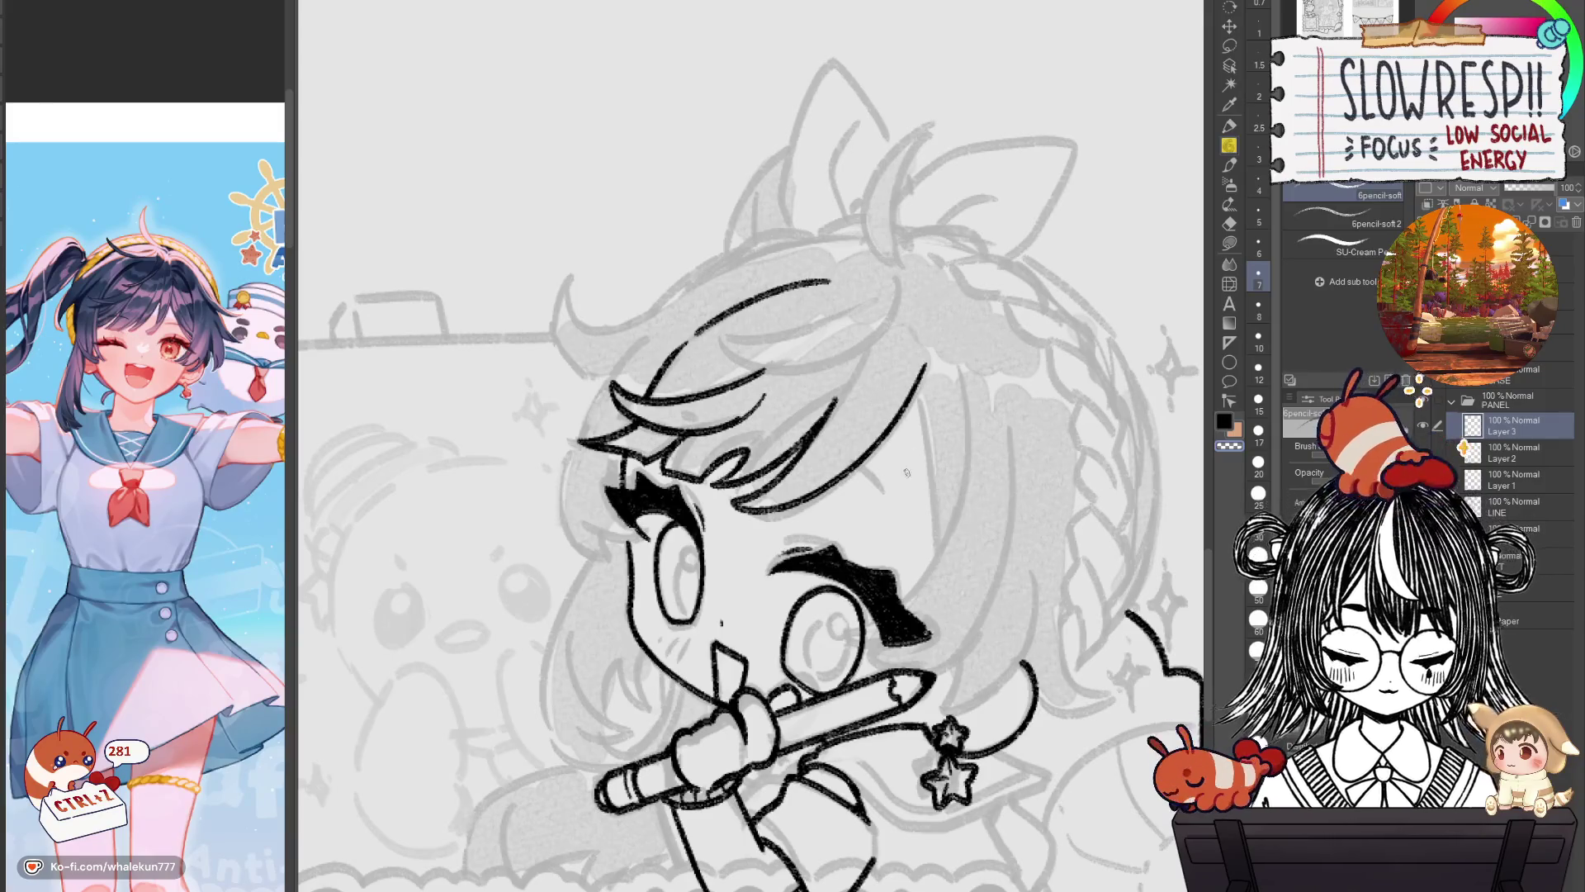
{"action": "scroll", "coordinate": [906, 473], "scroll_direction": "down", "scroll_amount": 3}
{"action": "key", "text": "ctrl+z"}
Ink the outline along the top of the girl's hair.
{"action": "key", "text": "ctrl+z"}
{"action": "mouse_move", "coordinate": [926, 274]}
{"action": "left_mouse_down"}
{"action": "mouse_move", "coordinate": [937, 470]}
{"action": "mouse_move", "coordinate": [917, 446]}
{"action": "left_mouse_up"}
{"action": "key", "text": "ctrl+z"}
{"action": "scroll", "coordinate": [919, 451], "scroll_direction": "up", "scroll_amount": 1}
{"action": "key", "text": "h"}
{"action": "key", "text": "h"}
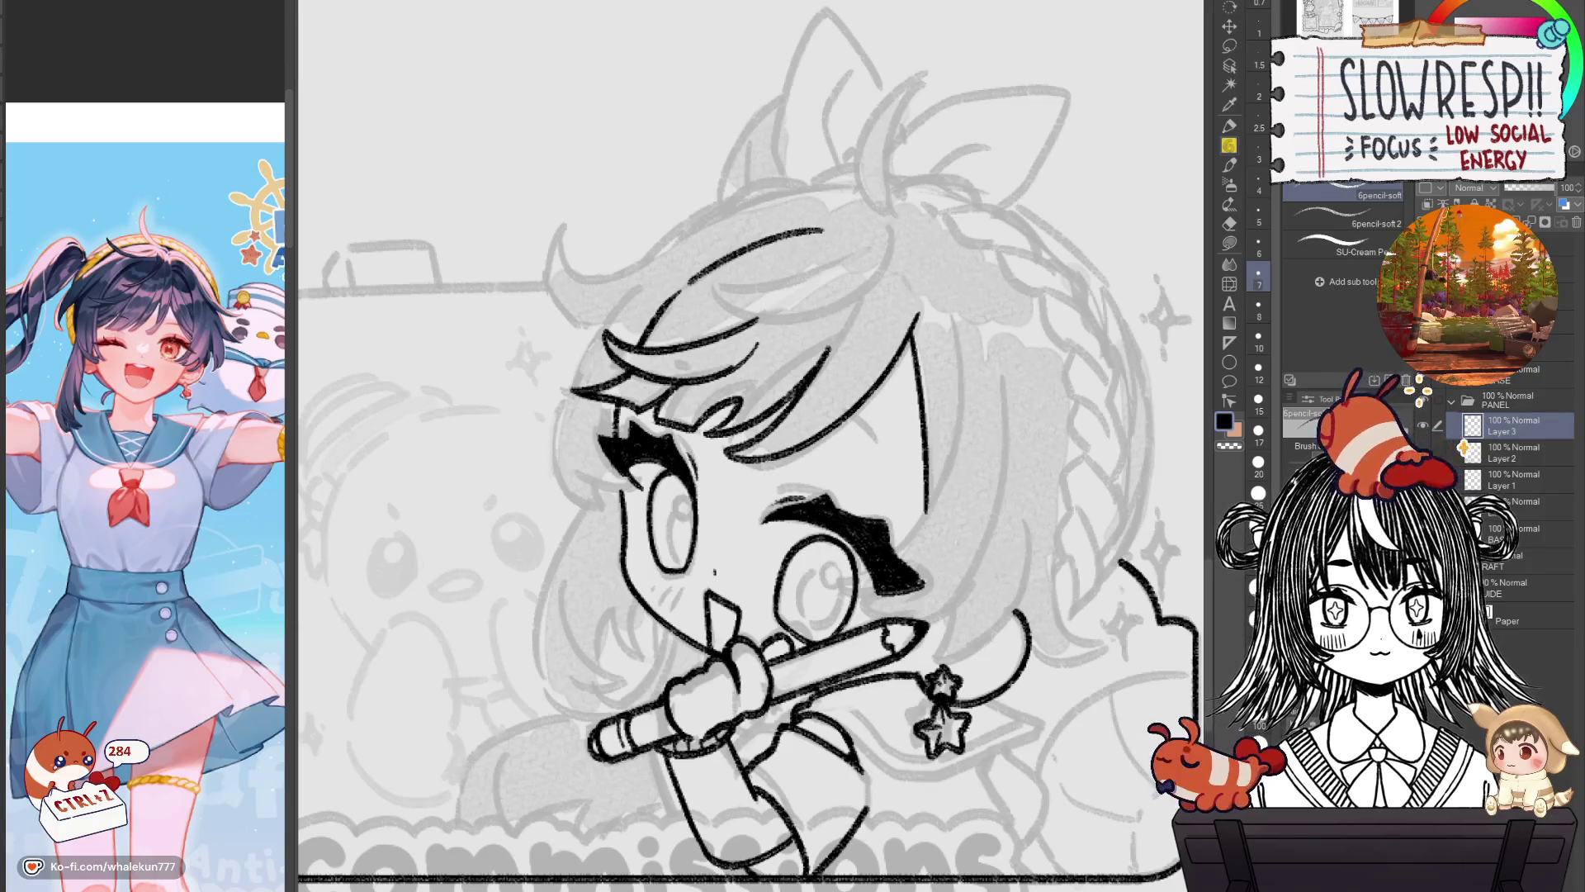
{"action": "left_click_drag", "start_coordinate": [904, 379], "coordinate": [912, 306]}
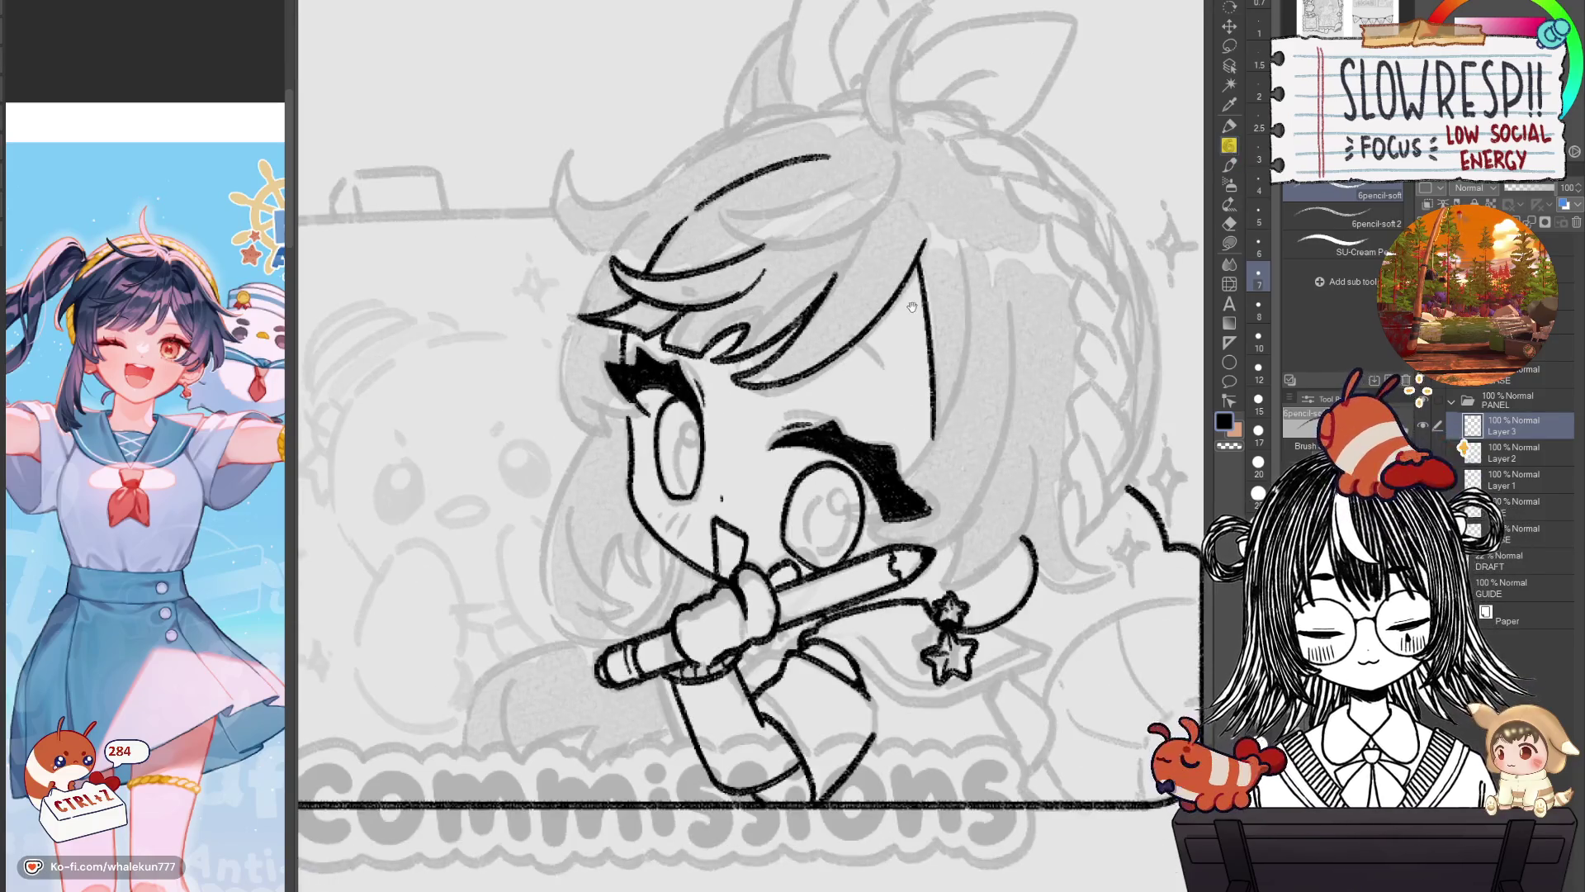
{"action": "scroll", "coordinate": [688, 340], "scroll_direction": "up", "scroll_amount": 1}
{"action": "scroll", "coordinate": [689, 339], "scroll_direction": "up", "scroll_amount": 1}
{"action": "scroll", "coordinate": [689, 339], "scroll_direction": "up", "scroll_amount": 1}
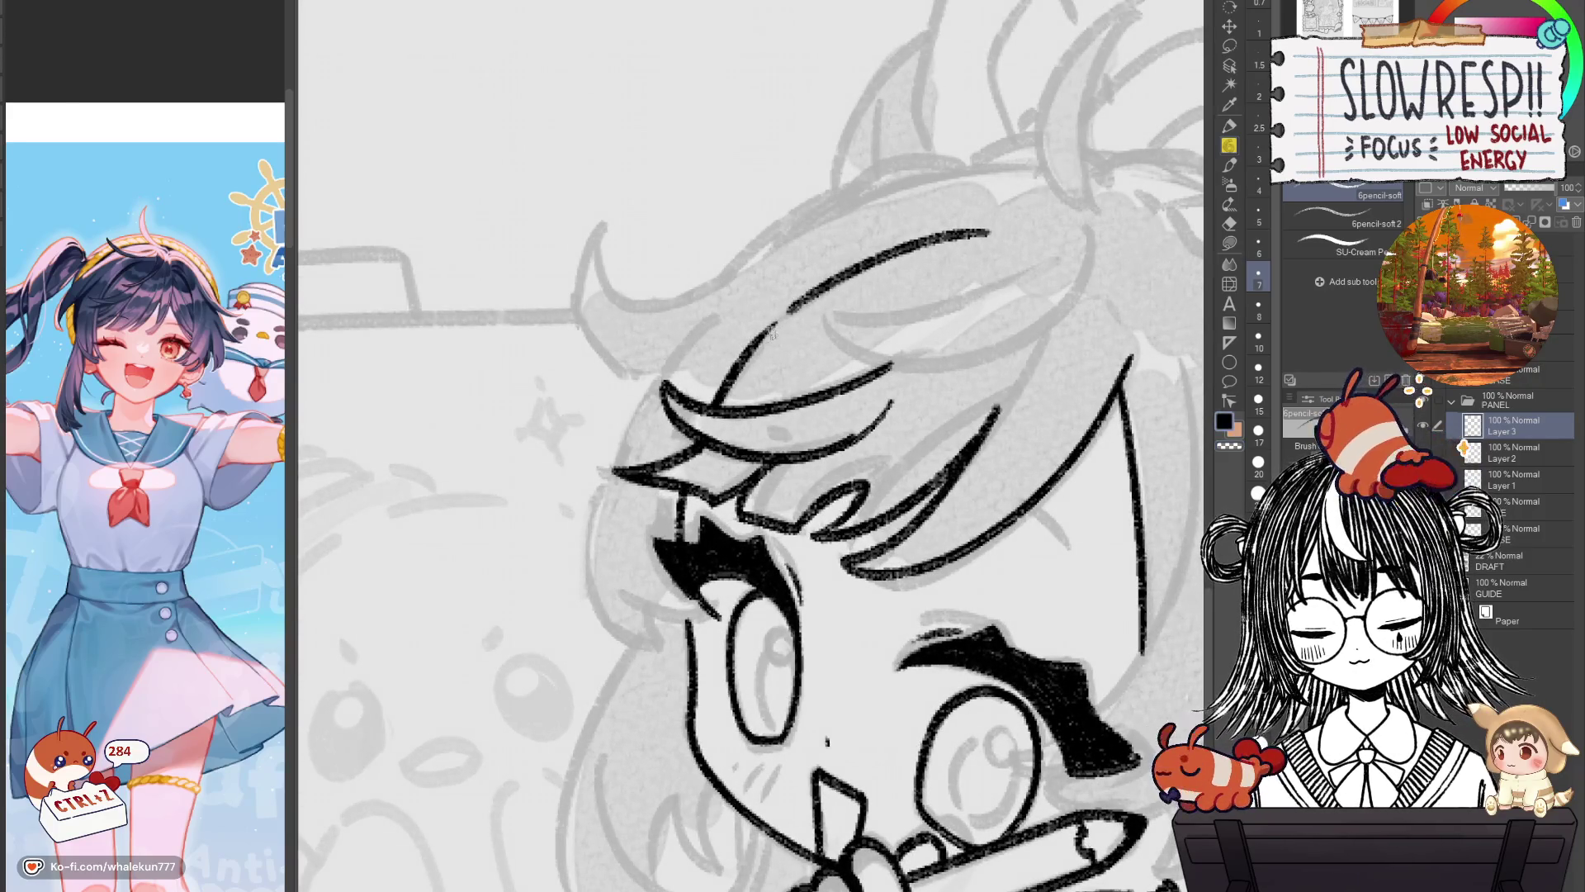
{"action": "left_click_drag", "start_coordinate": [982, 234], "coordinate": [859, 271]}
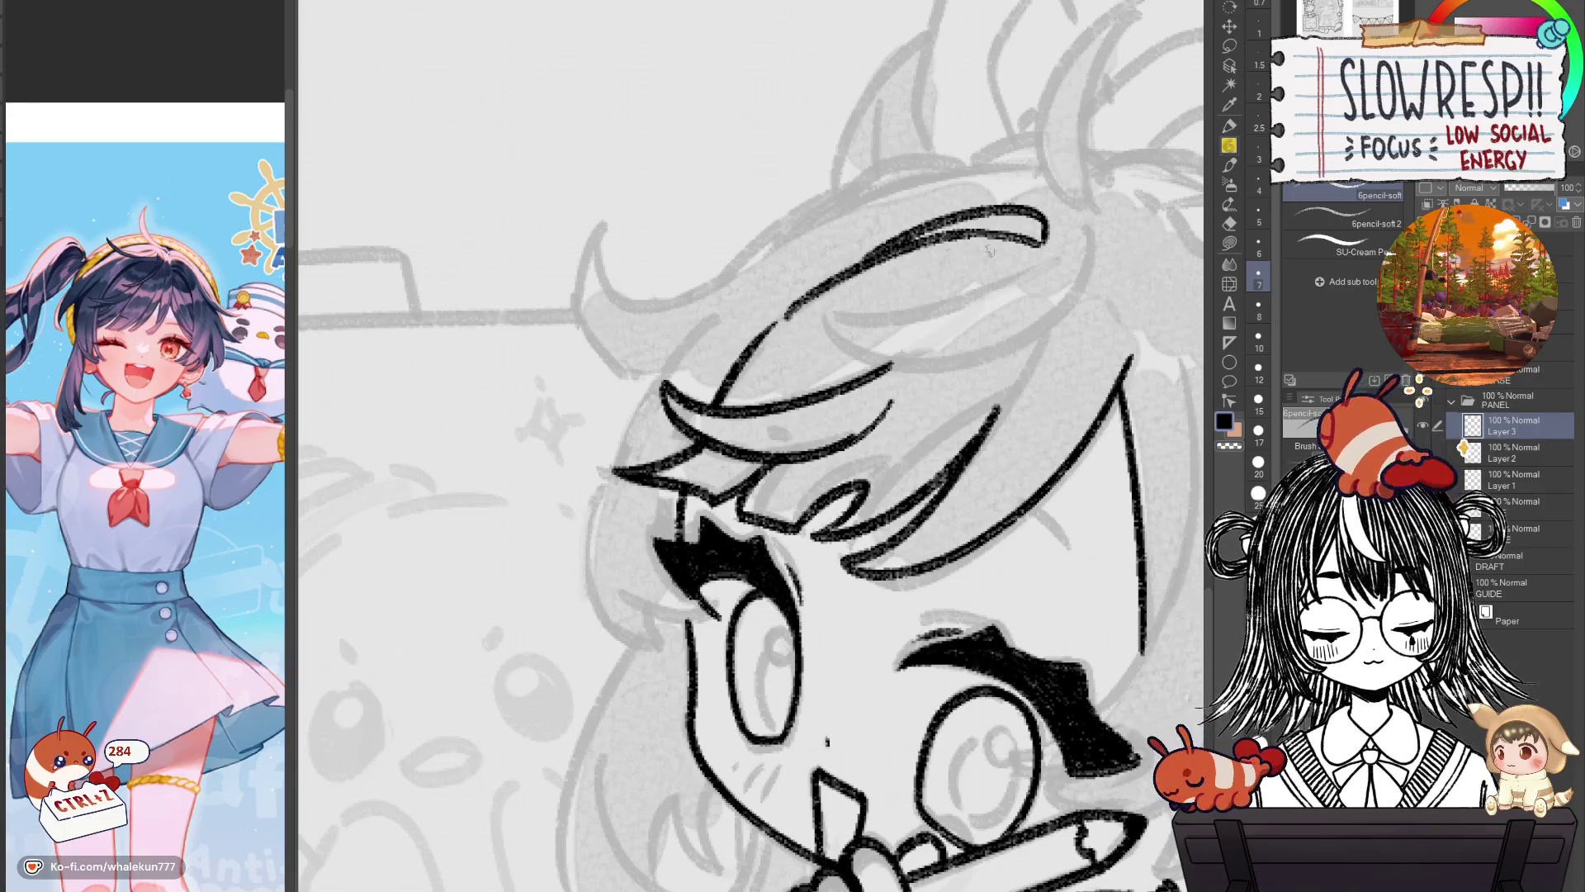
{"action": "scroll", "coordinate": [780, 333], "scroll_direction": "down", "scroll_amount": 2}
{"action": "scroll", "coordinate": [780, 333], "scroll_direction": "left", "scroll_amount": 2}
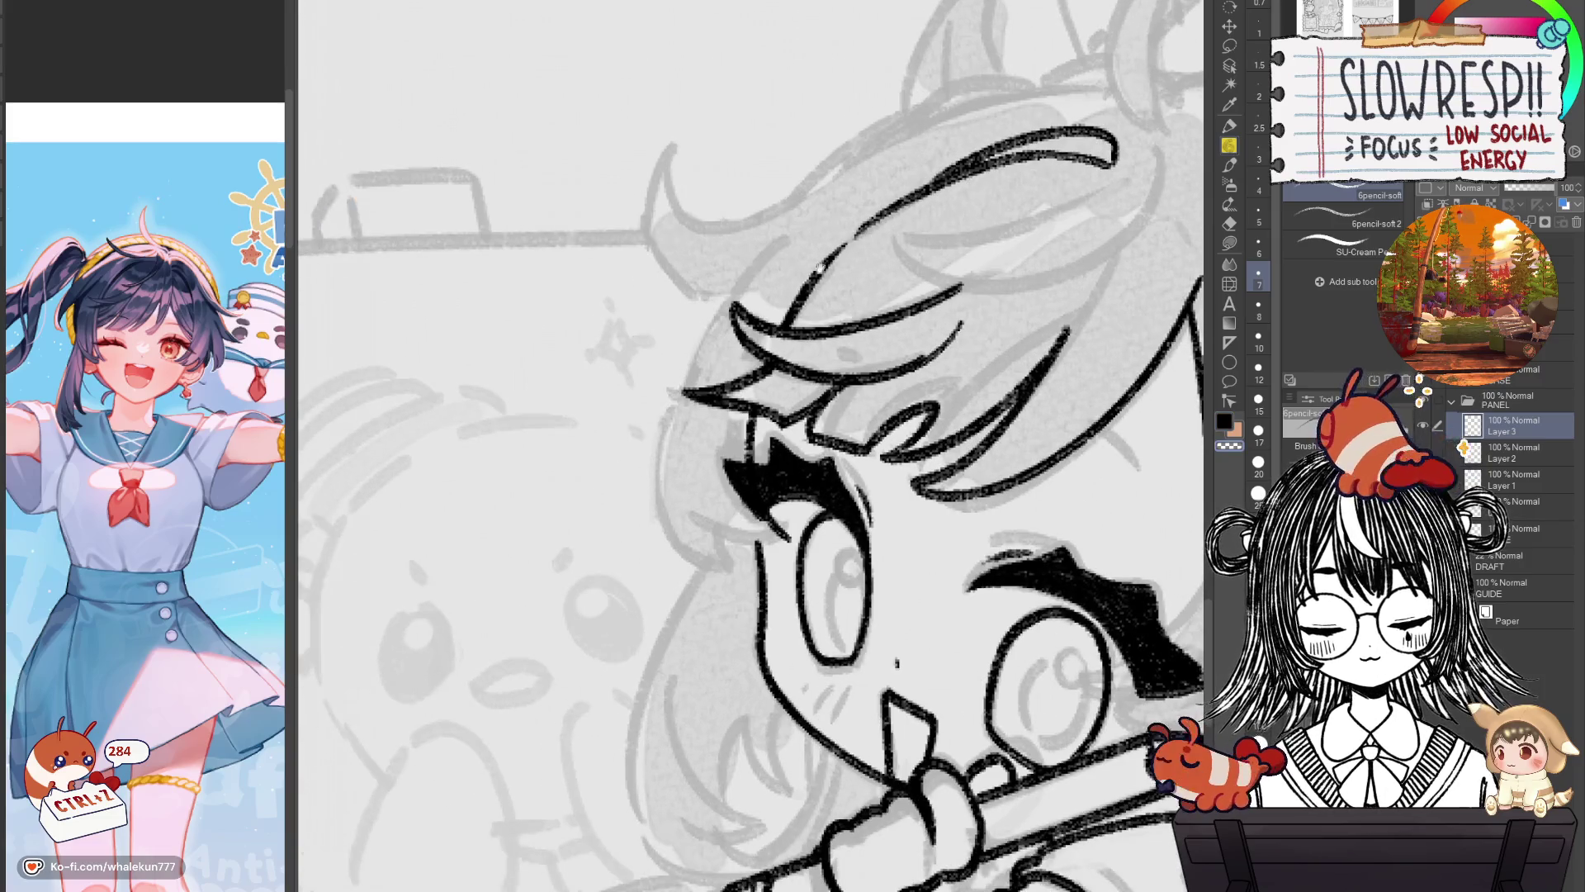
Add a short stroke at the hair's top-left after several discarded trials, then check it mirrored.
{"action": "left_click_drag", "start_coordinate": [743, 277], "coordinate": [660, 578]}
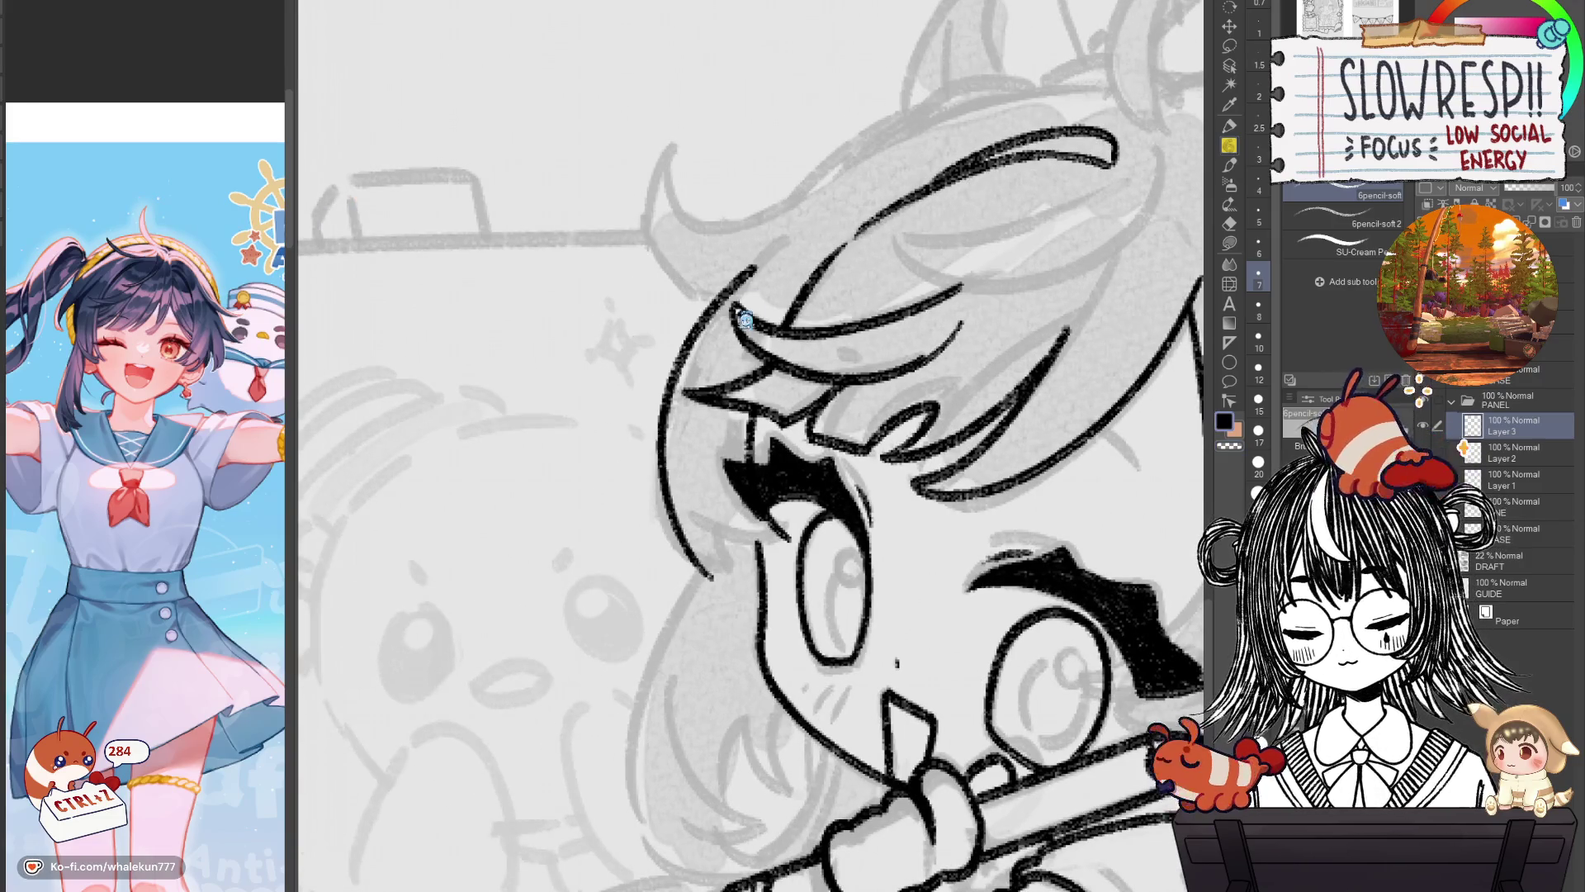
{"action": "key", "text": "ctrl+z"}
{"action": "key", "text": "ctrl+z"}
{"action": "mouse_move", "coordinate": [768, 243]}
{"action": "left_mouse_down"}
{"action": "mouse_move", "coordinate": [669, 430]}
{"action": "mouse_move", "coordinate": [661, 586]}
{"action": "left_mouse_up"}
{"action": "key", "text": "ctrl+z"}
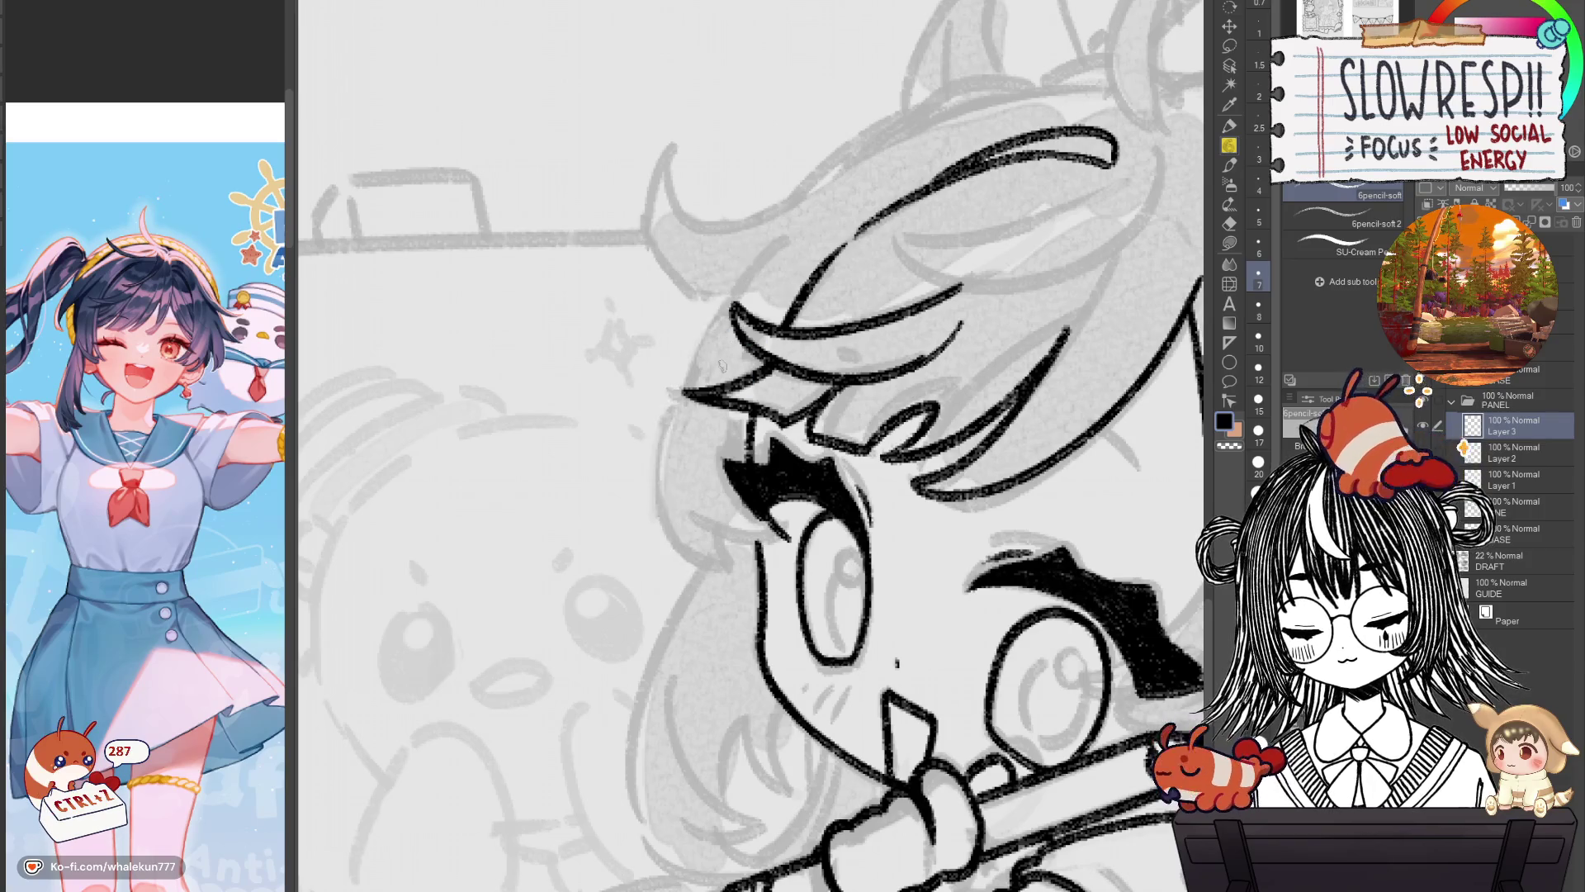
{"action": "left_click_drag", "start_coordinate": [791, 236], "coordinate": [660, 570]}
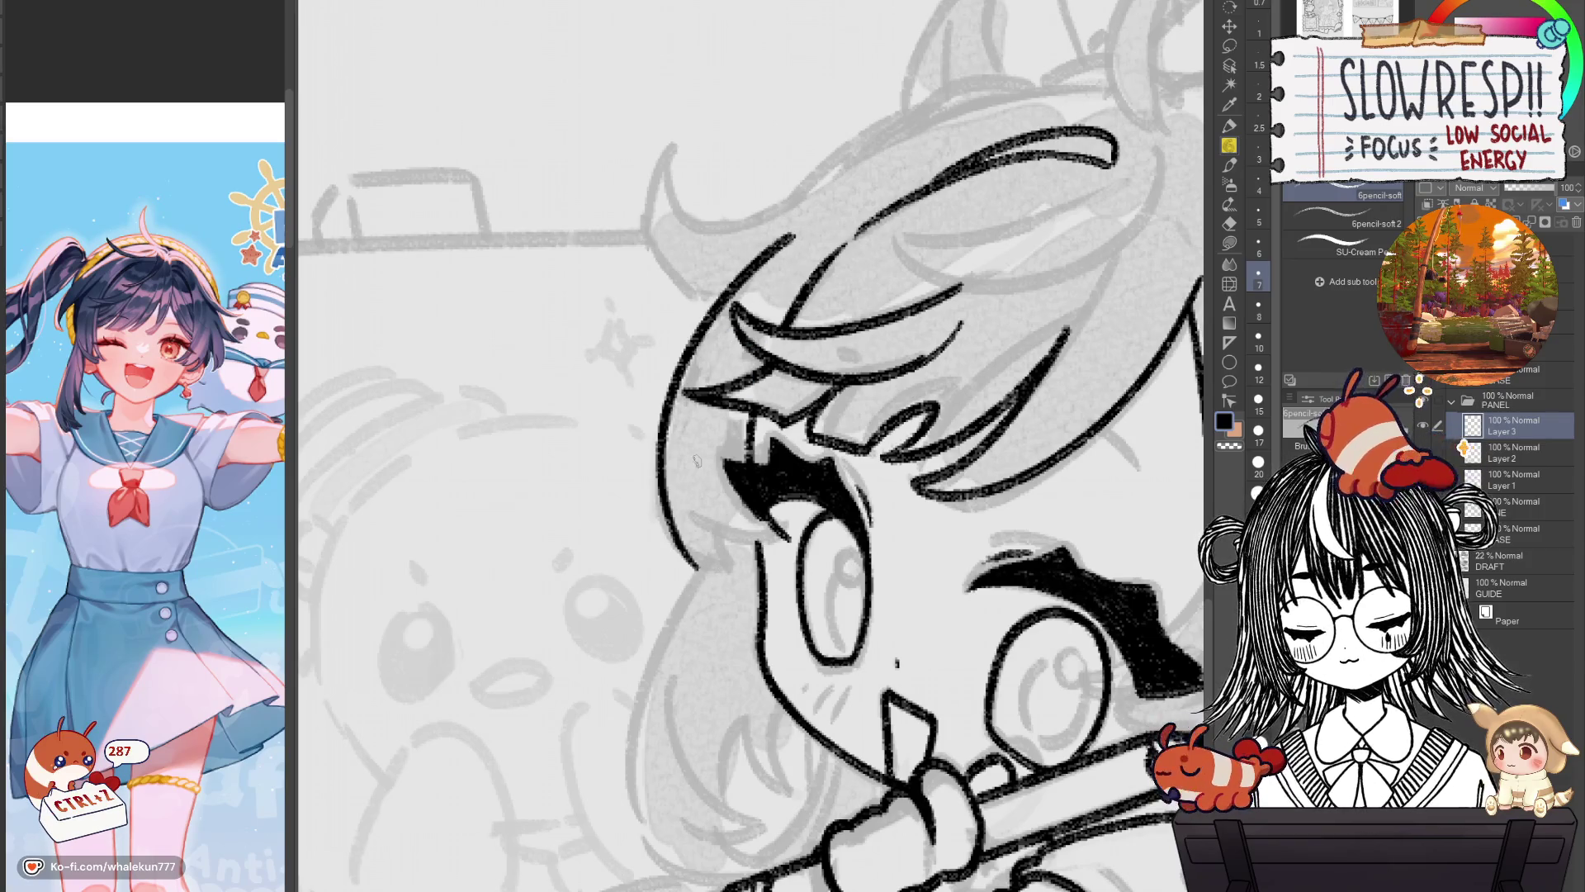
{"action": "key", "text": "ctrl+z"}
{"action": "mouse_move", "coordinate": [788, 239]}
{"action": "left_mouse_down"}
{"action": "mouse_move", "coordinate": [731, 293]}
{"action": "mouse_move", "coordinate": [717, 564]}
{"action": "left_mouse_up"}
{"action": "key", "text": "h"}
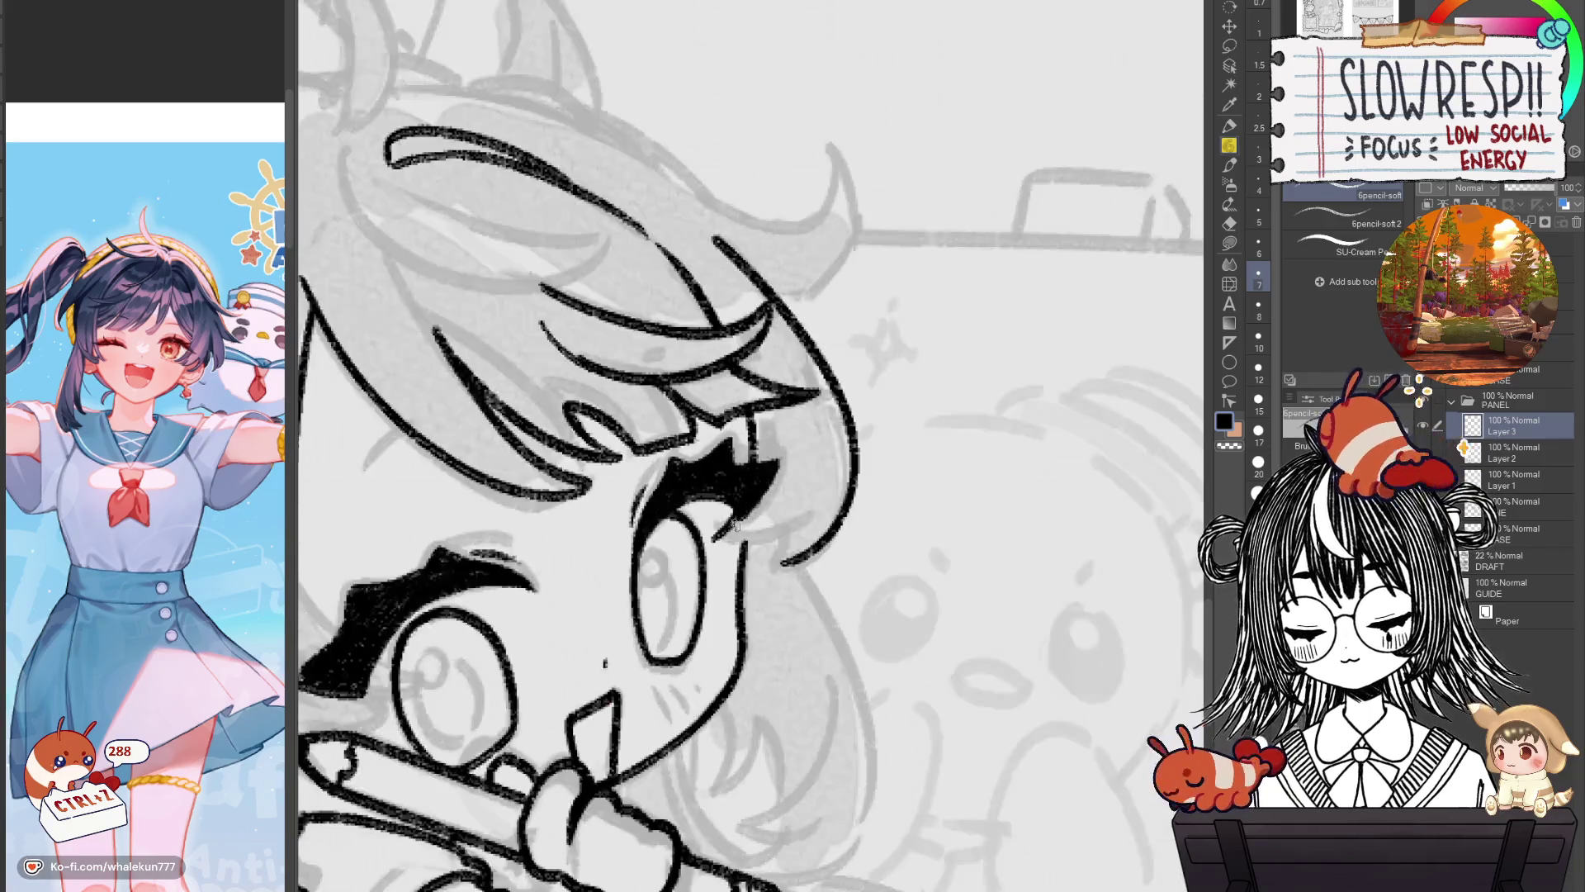
{"action": "key", "text": "h"}
Ink the long outline down the left edge of the hair beside the eye, then recentre the character.
{"action": "left_click_drag", "start_coordinate": [699, 404], "coordinate": [679, 383]}
{"action": "key", "text": "ctrl+z"}
{"action": "mouse_move", "coordinate": [671, 491]}
{"action": "left_mouse_down"}
{"action": "mouse_move", "coordinate": [766, 514]}
{"action": "mouse_move", "coordinate": [718, 547]}
{"action": "left_mouse_up"}
{"action": "key", "text": "ctrl+z"}
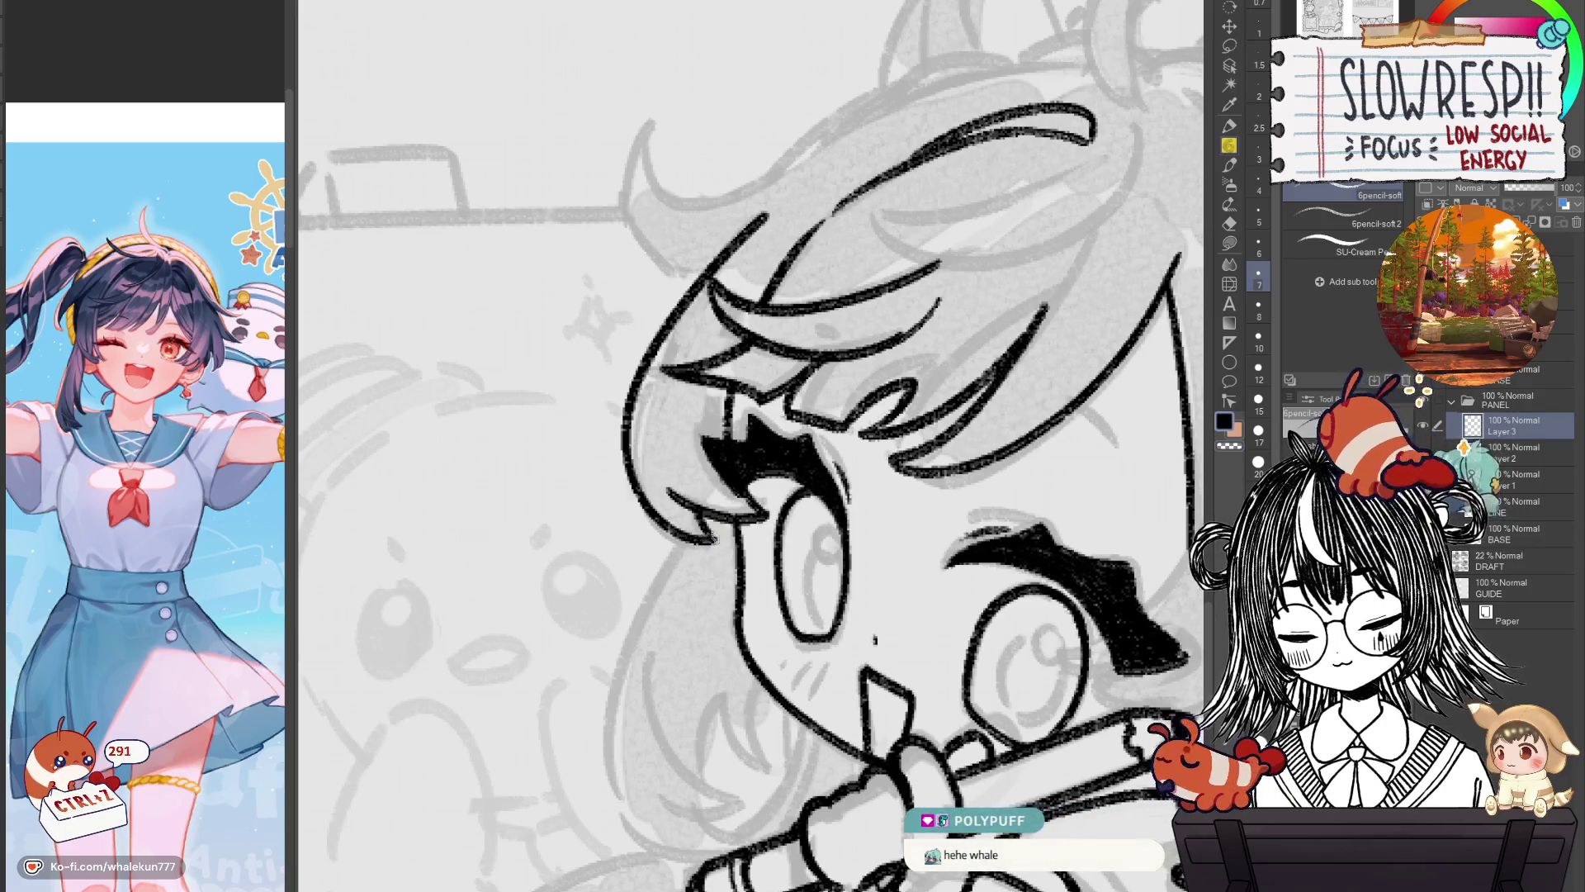
{"action": "key", "text": "ctrl+z"}
{"action": "scroll", "coordinate": [761, 444], "scroll_direction": "down", "scroll_amount": 5}
{"action": "left_click_drag", "start_coordinate": [761, 444], "coordinate": [698, 531]}
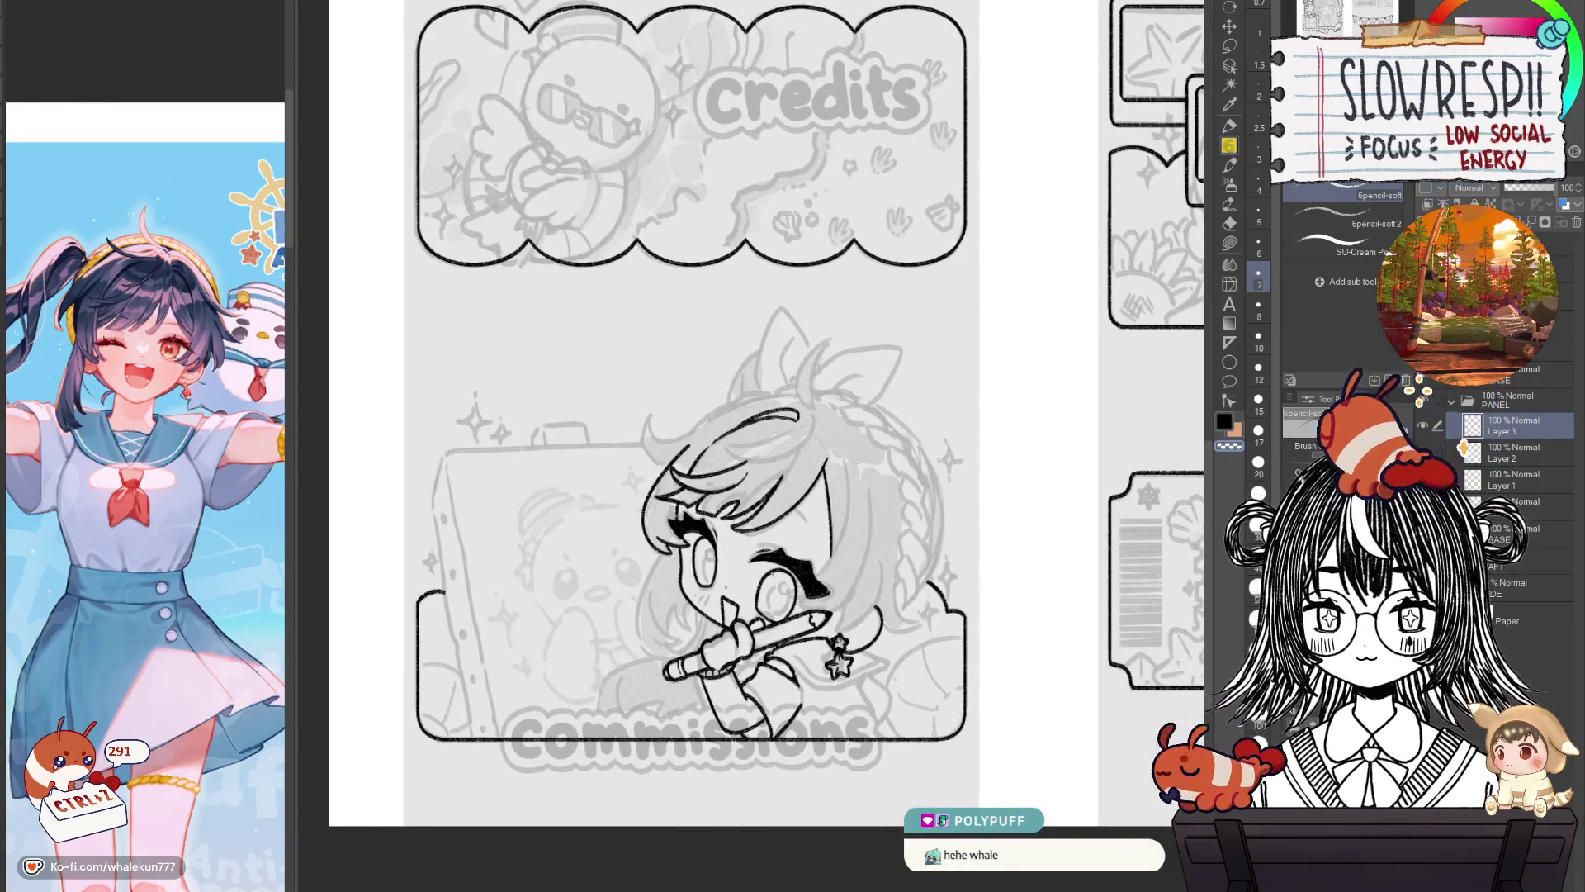
{"action": "left_click_drag", "start_coordinate": [771, 575], "coordinate": [904, 593]}
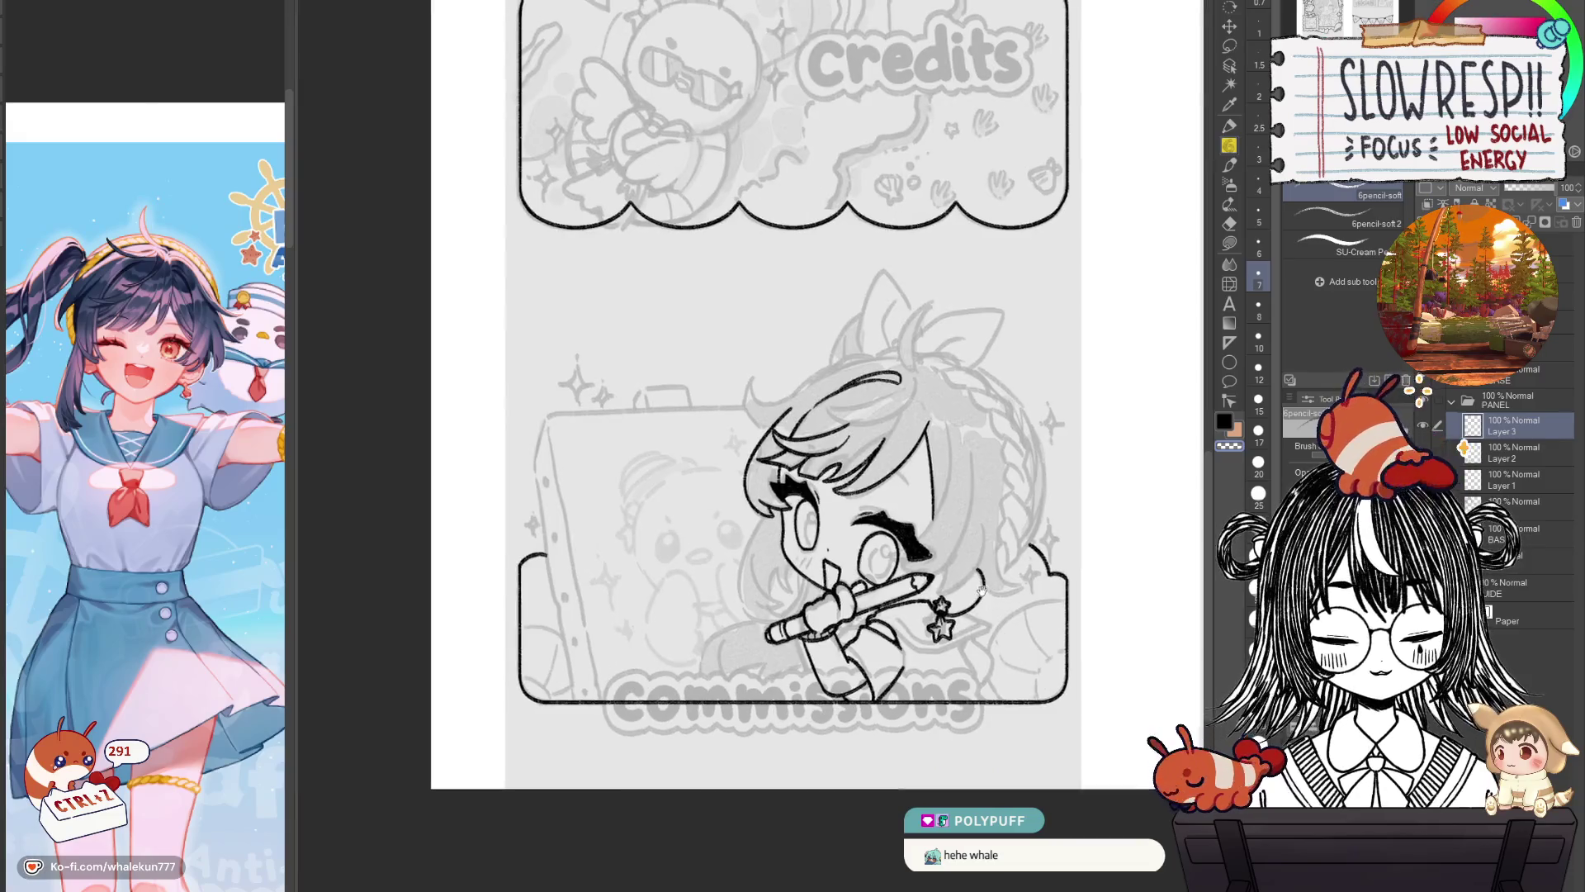
{"action": "scroll", "coordinate": [949, 563], "scroll_direction": "up", "scroll_amount": 2}
{"action": "scroll", "coordinate": [940, 601], "scroll_direction": "up", "scroll_amount": 1}
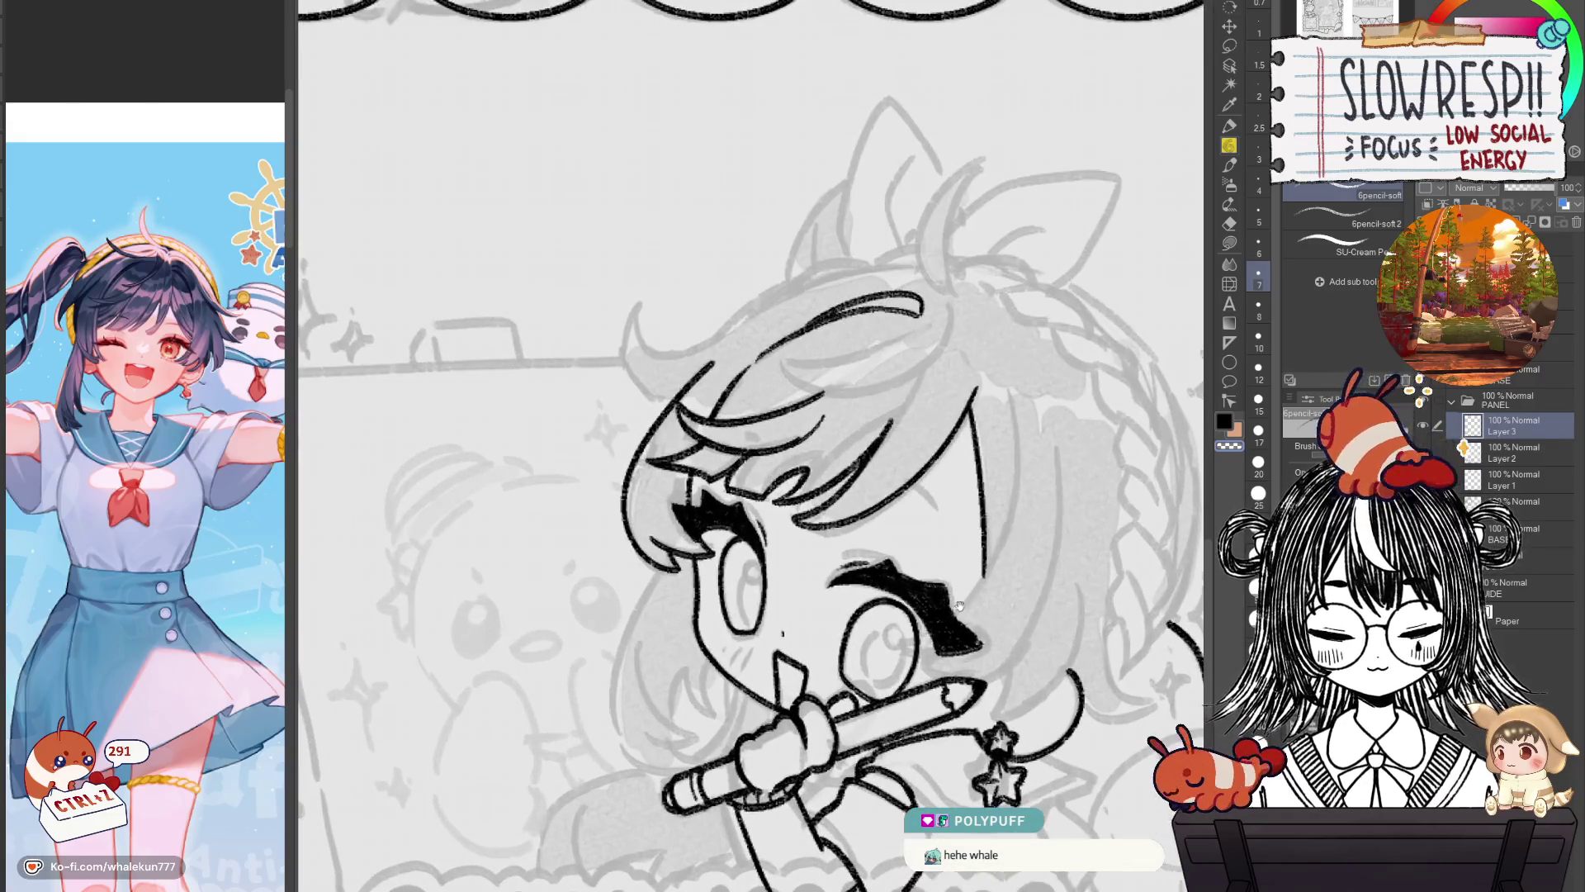
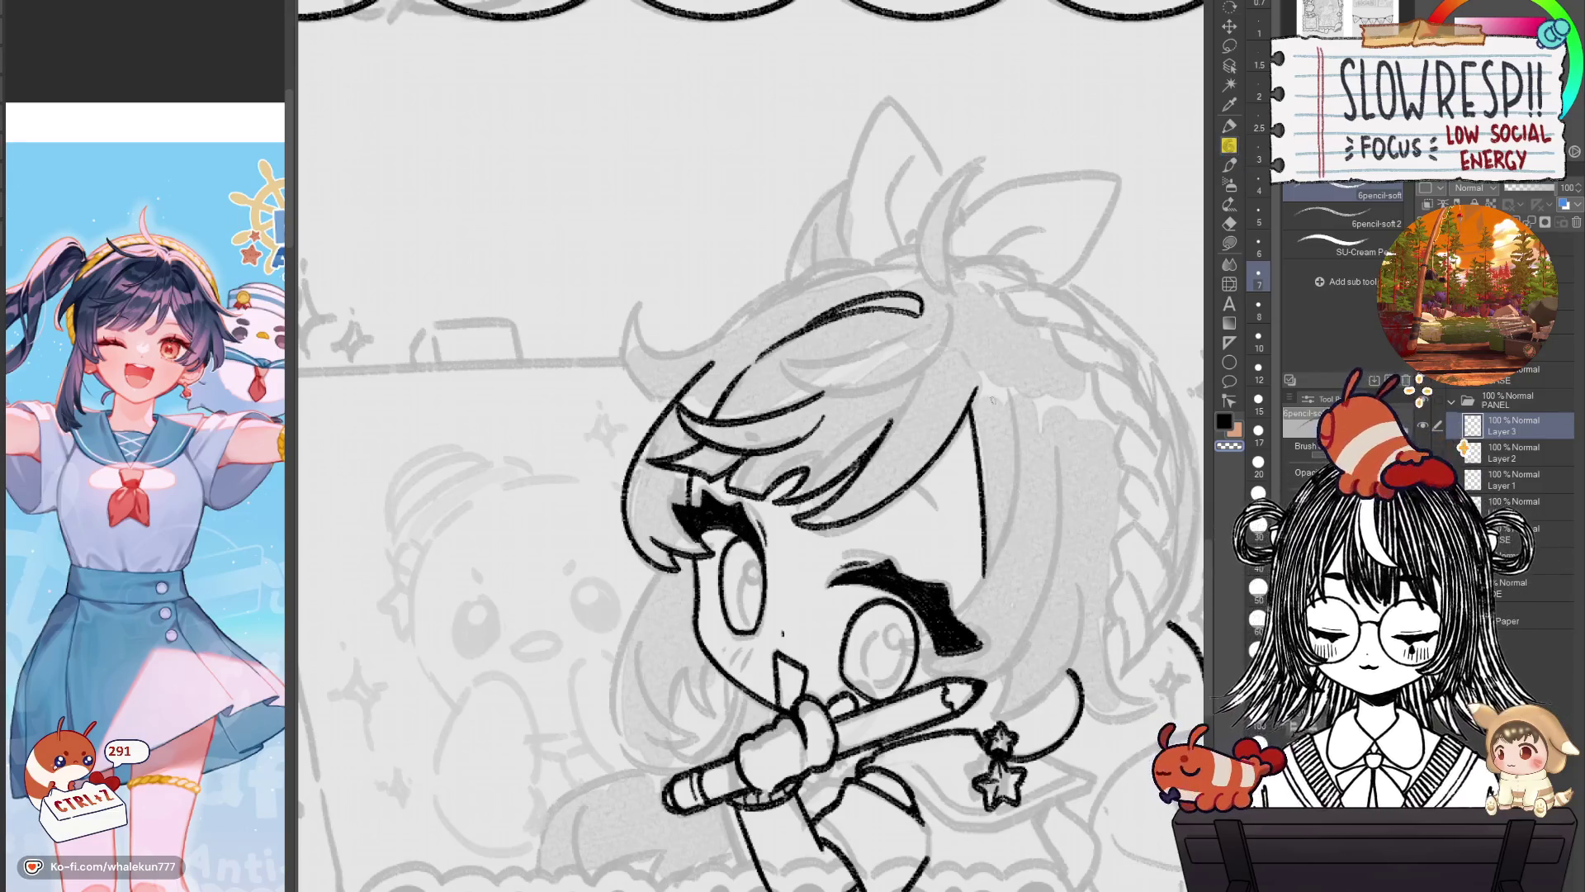
Mirror the canvas to check the drawing and add a fresh layer for new lines.
{"action": "key", "text": "h"}
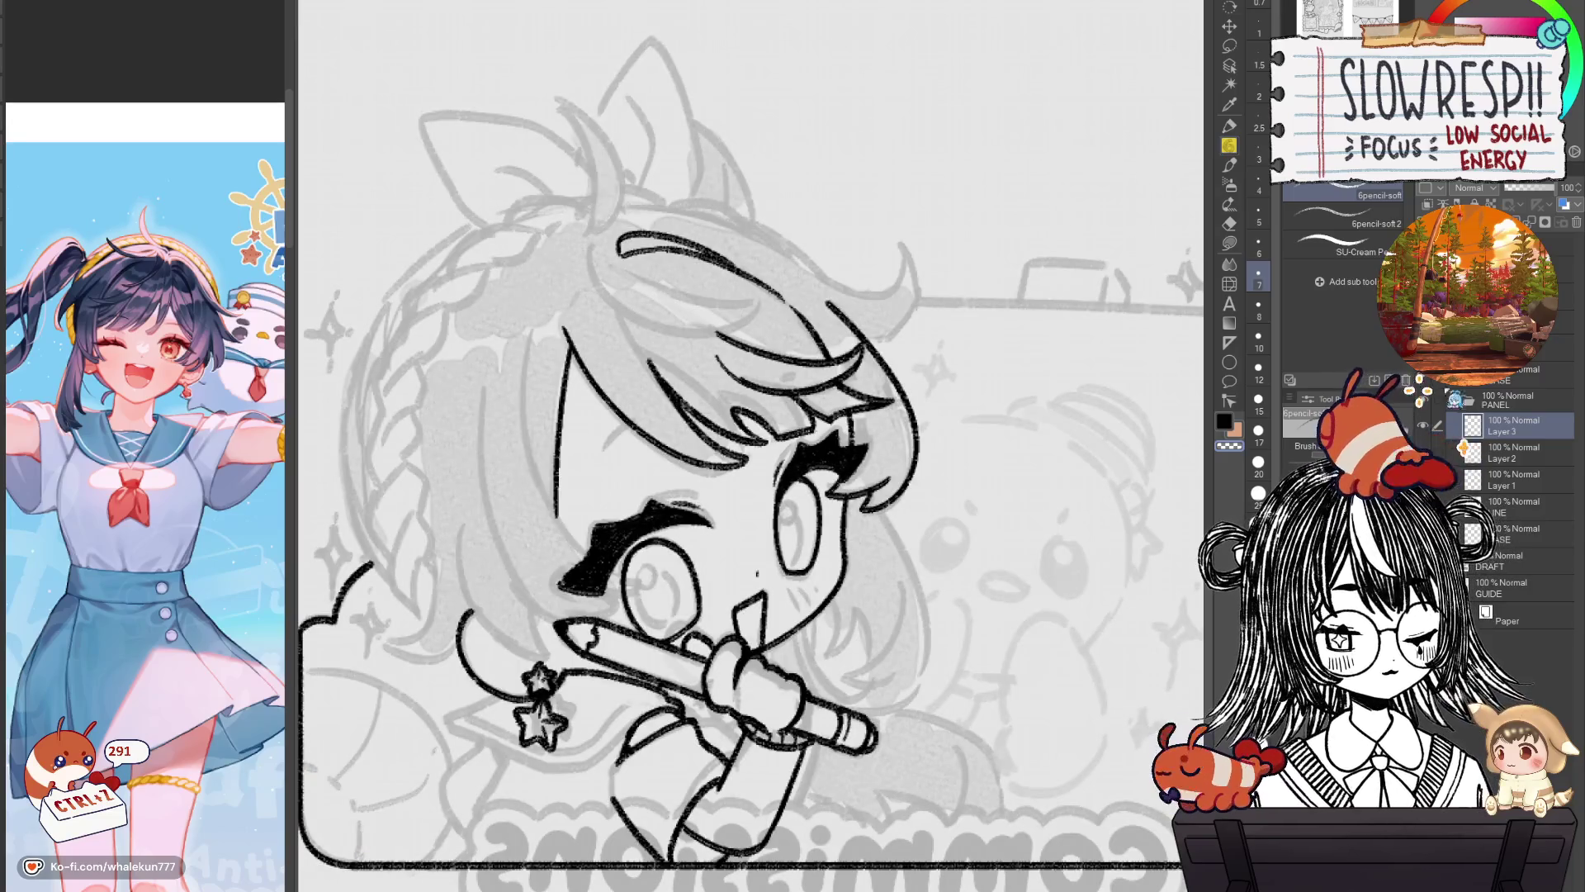
{"action": "key", "text": "ctrl+shift+n"}
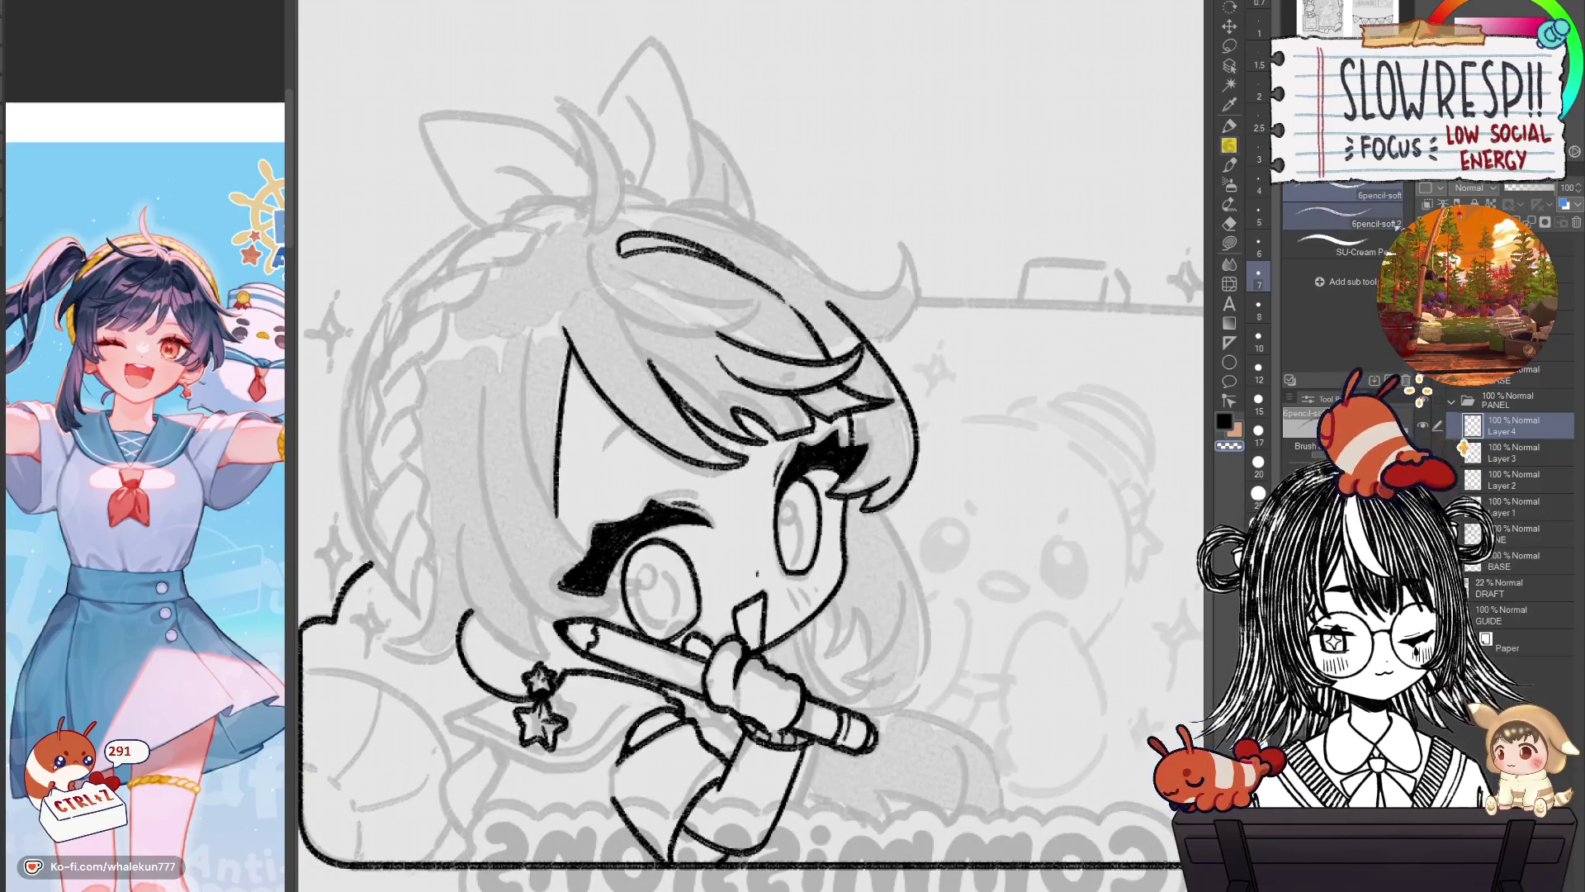
{"action": "key", "text": "h"}
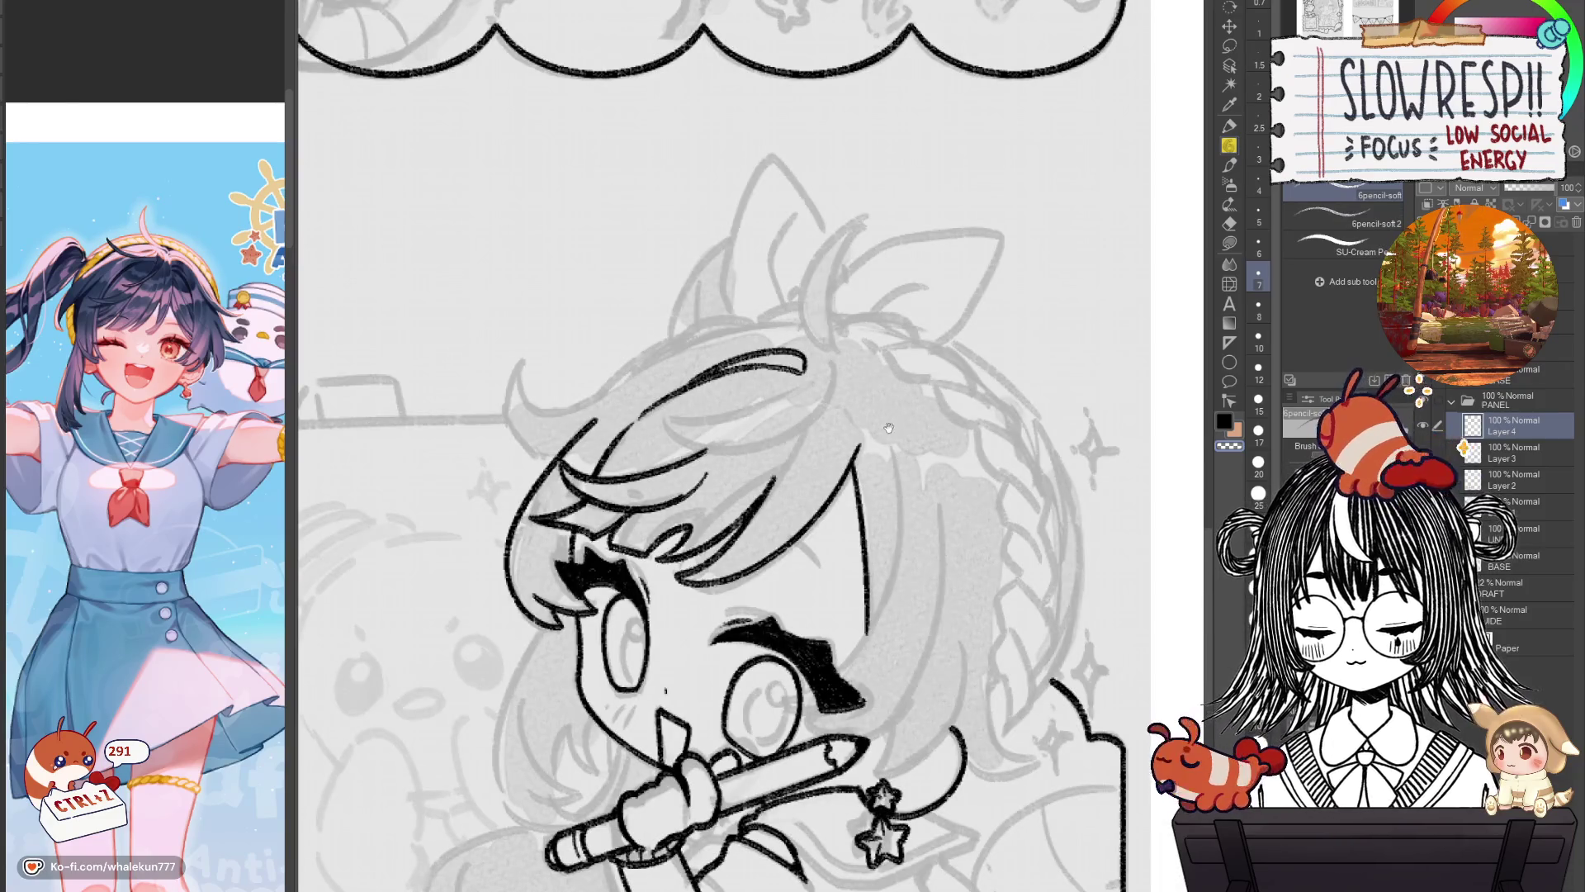
Frame the reference character's face in the Sub View and widen the reference panel beside the canvas.
{"action": "left_click_drag", "start_coordinate": [889, 428], "coordinate": [993, 464]}
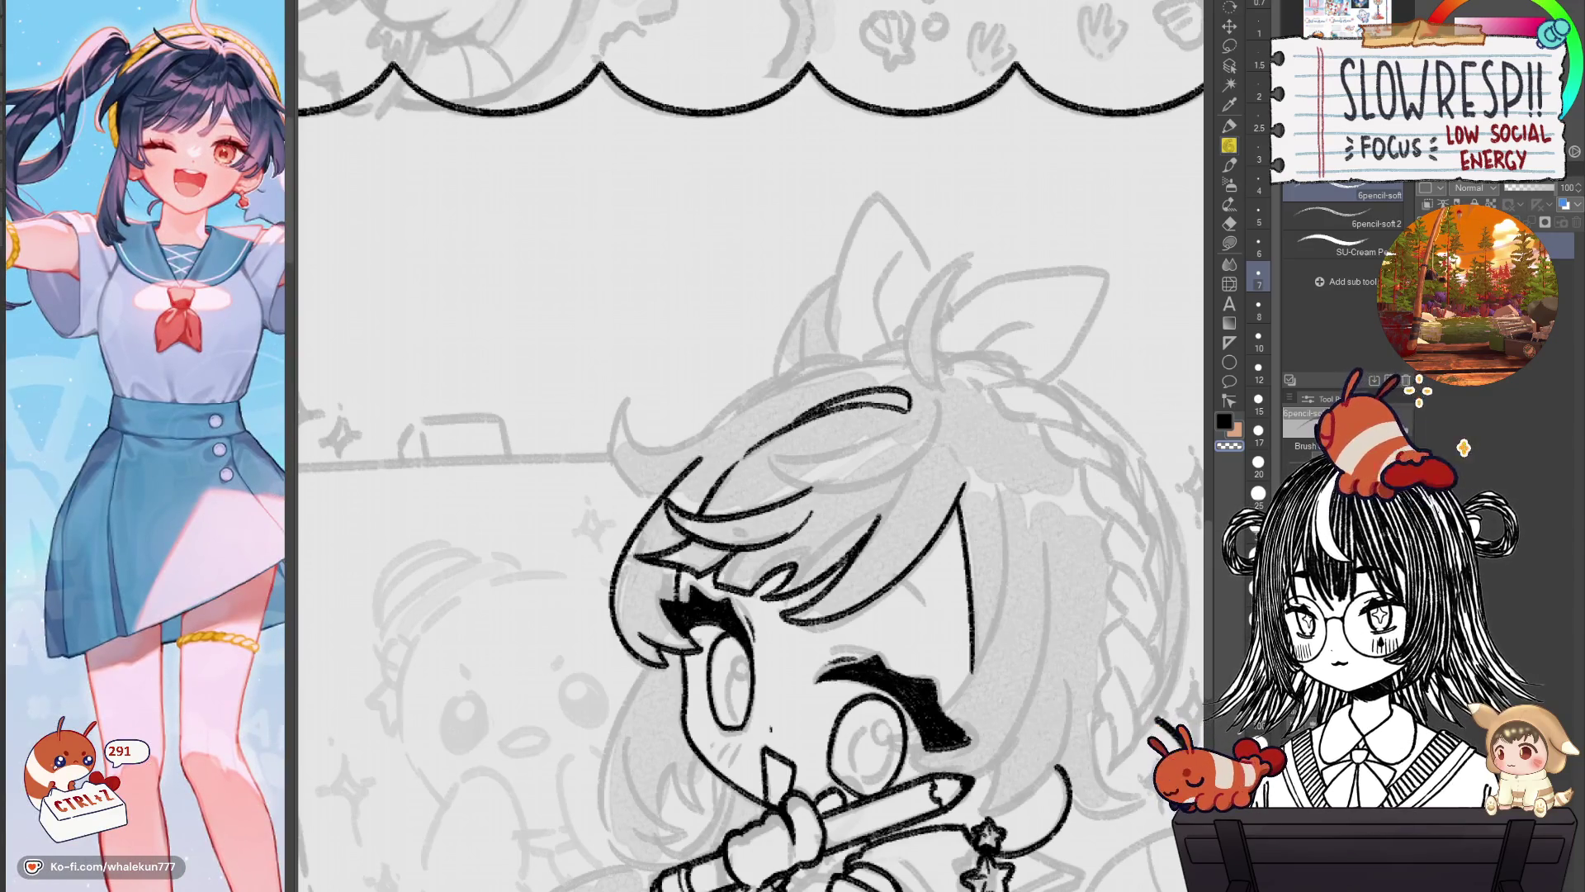
{"action": "left_click_drag", "start_coordinate": [182, 99], "coordinate": [180, 423]}
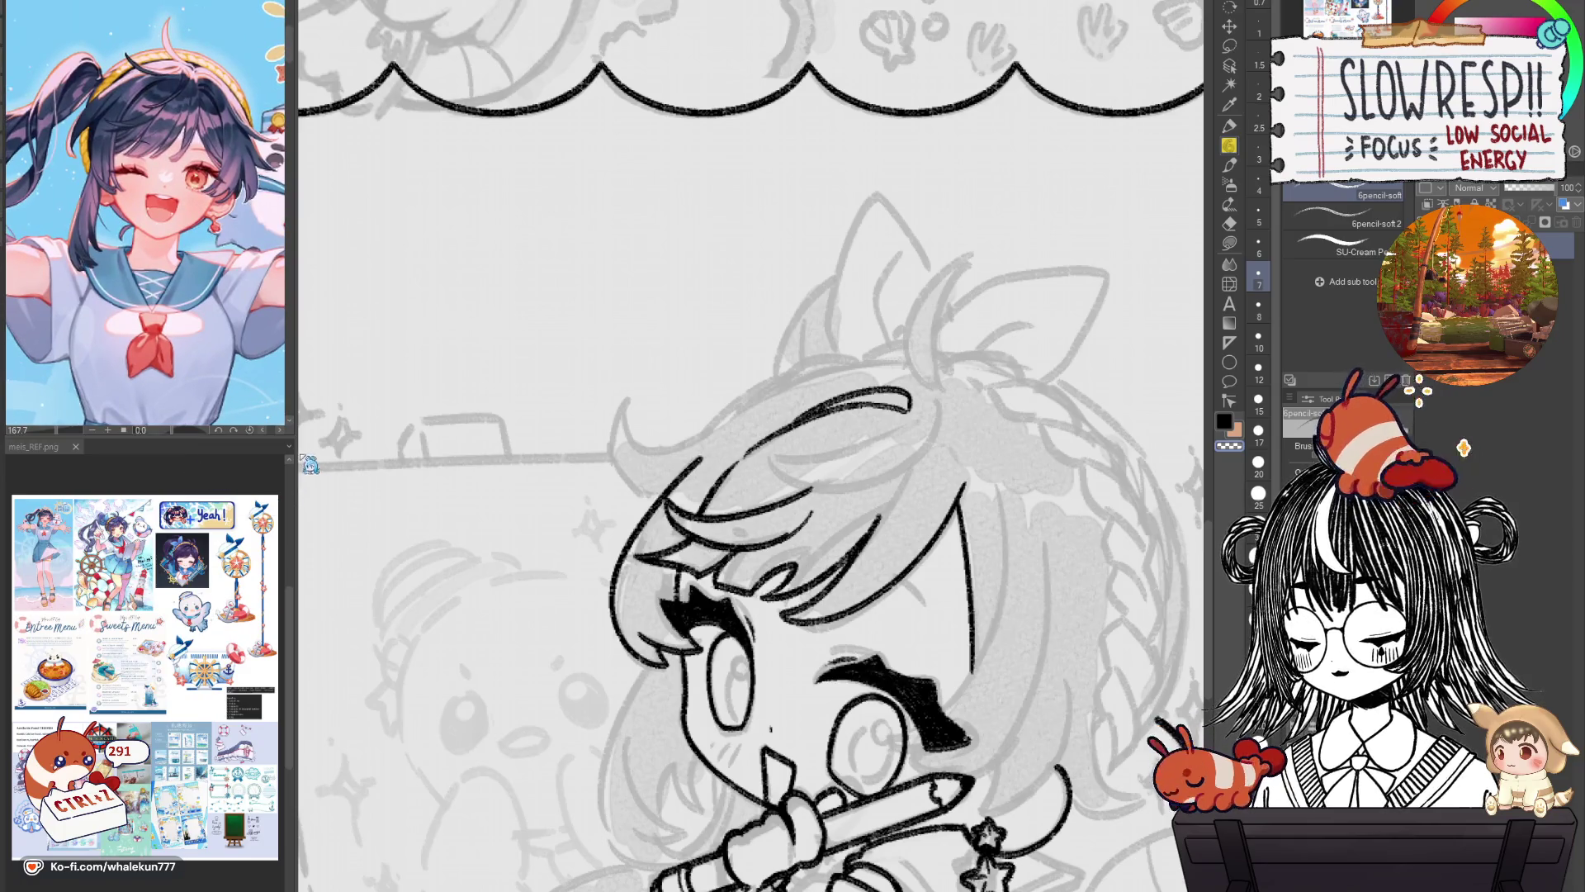
{"action": "mouse_move", "coordinate": [295, 452]}
{"action": "left_mouse_down"}
{"action": "mouse_move", "coordinate": [346, 452]}
{"action": "mouse_move", "coordinate": [263, 583]}
{"action": "left_mouse_up"}
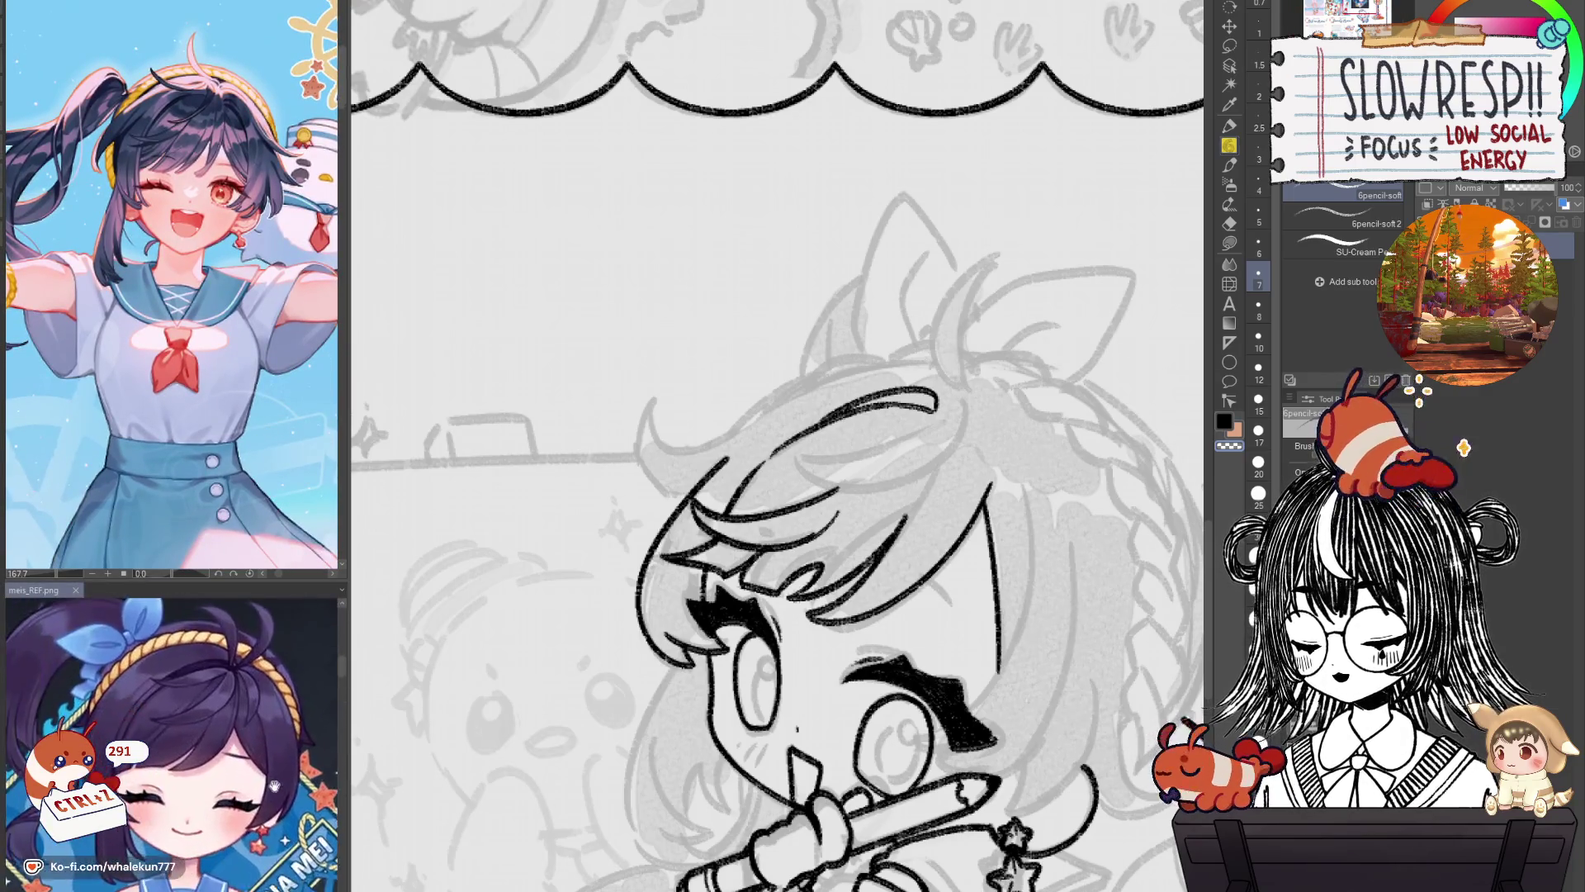
{"action": "mouse_move", "coordinate": [1050, 572]}
{"action": "left_mouse_down"}
{"action": "mouse_move", "coordinate": [983, 484]}
{"action": "mouse_move", "coordinate": [971, 542]}
{"action": "left_mouse_up"}
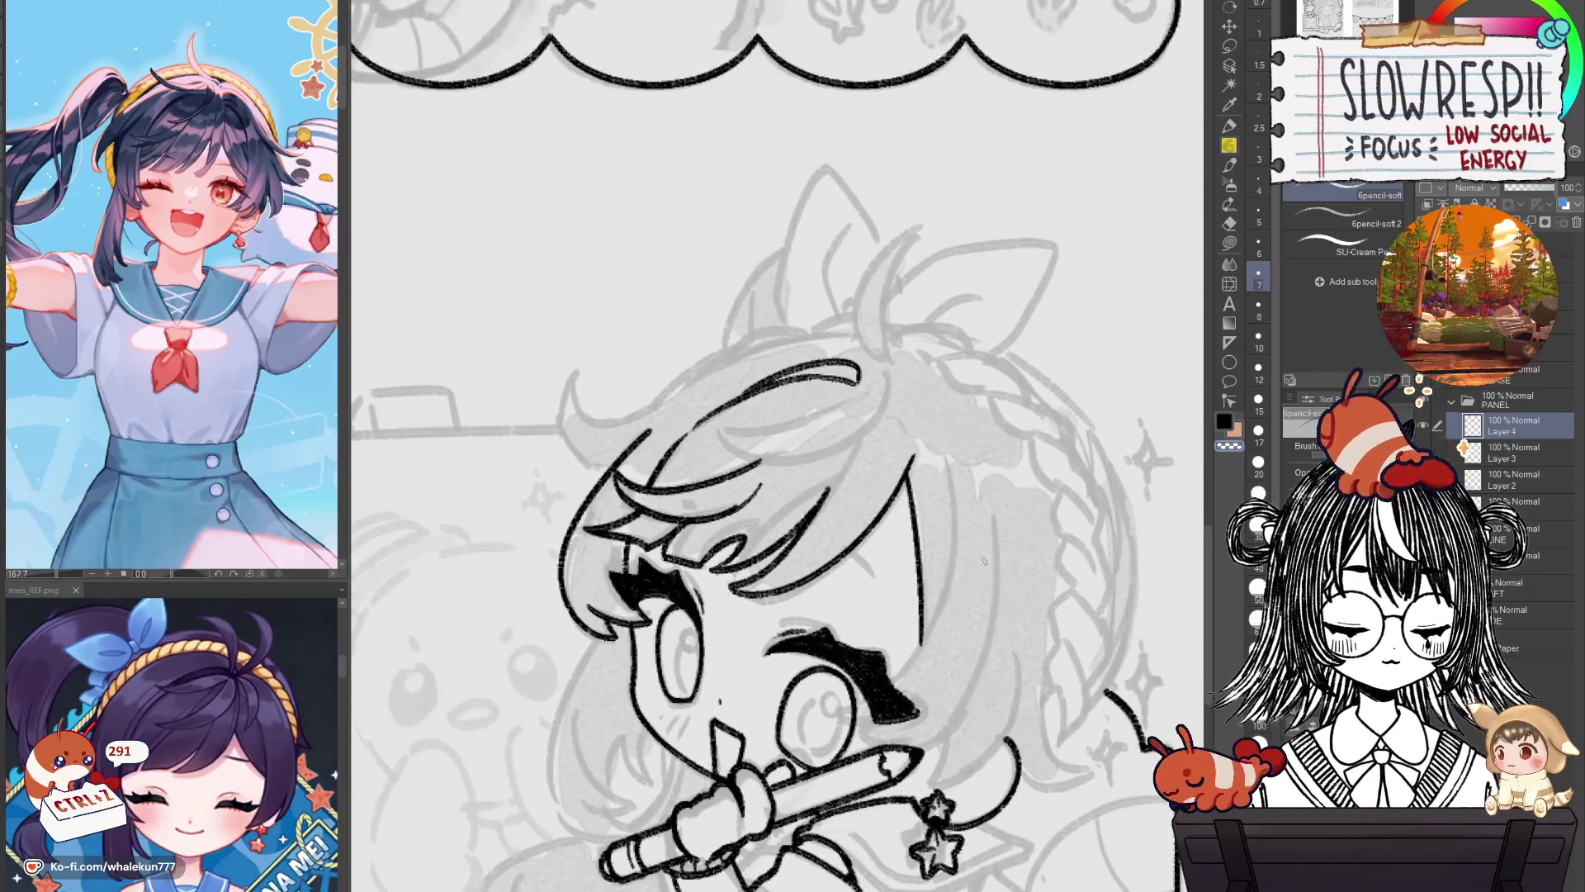
Erase the stray bangs stroke and redraw it with the pencil as a long curved hair line.
{"action": "key", "text": "e"}
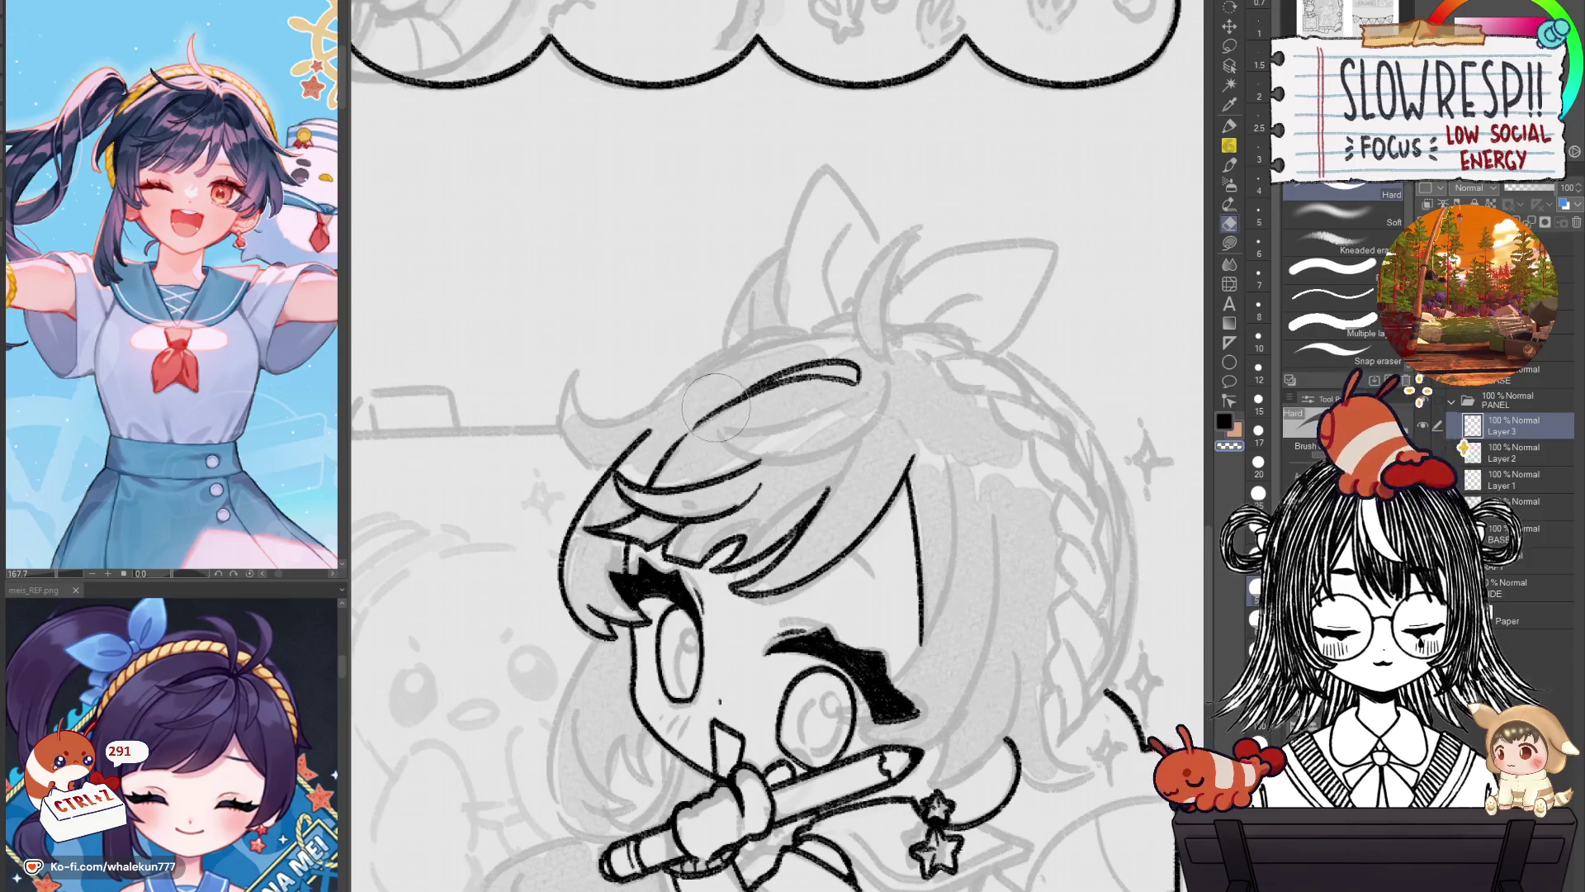
{"action": "left_click_drag", "start_coordinate": [716, 405], "coordinate": [924, 376]}
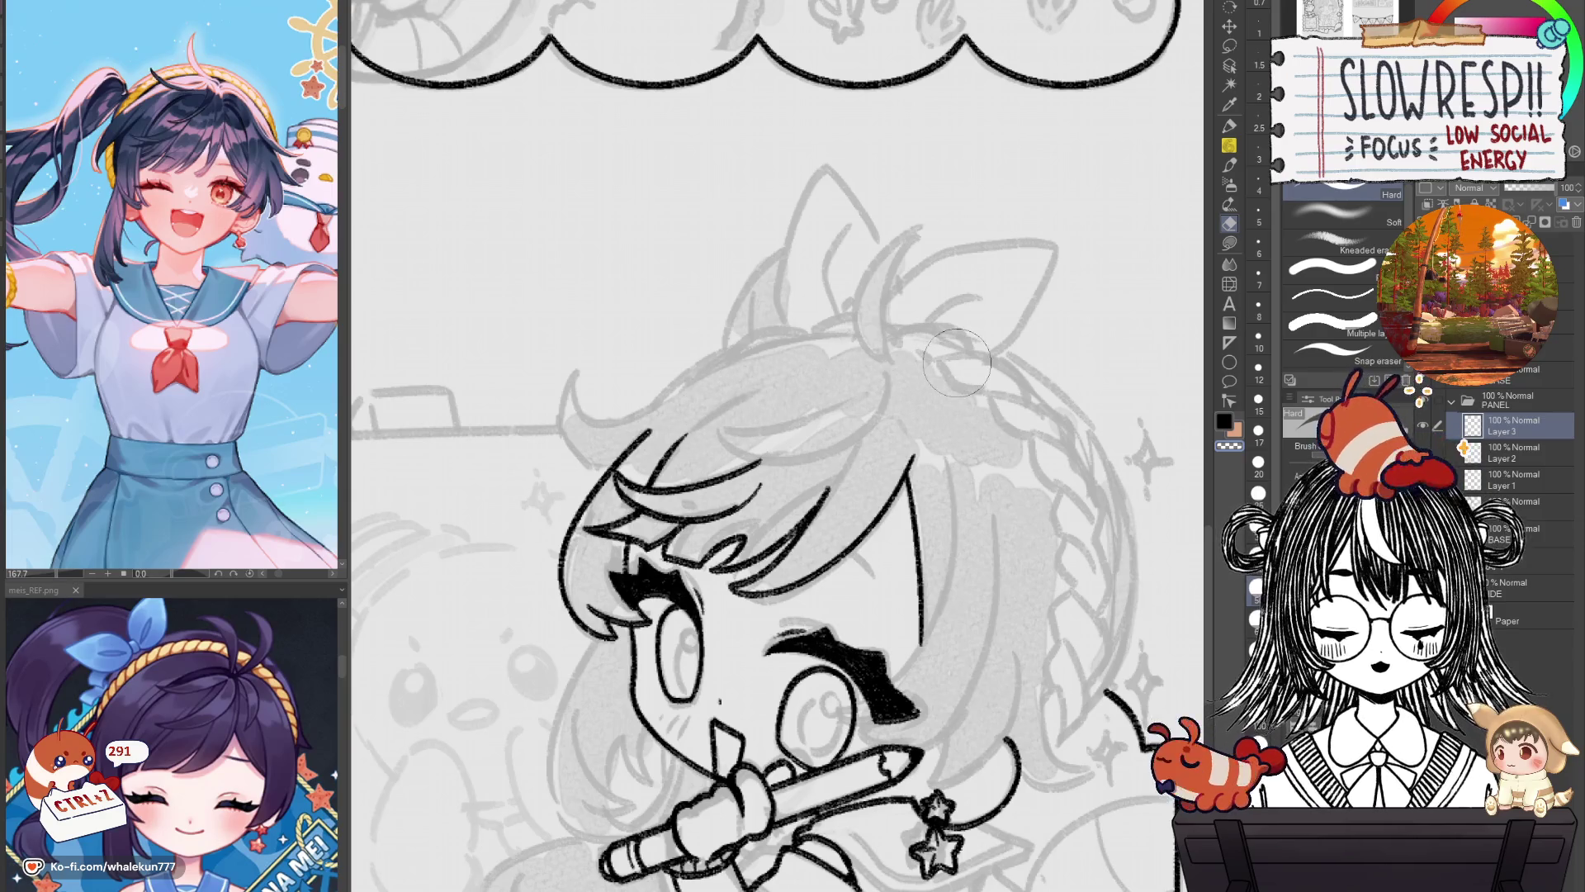
{"action": "key", "text": "p"}
{"action": "mouse_move", "coordinate": [684, 401]}
{"action": "left_mouse_down"}
{"action": "mouse_move", "coordinate": [812, 415]}
{"action": "mouse_move", "coordinate": [923, 402]}
{"action": "mouse_move", "coordinate": [764, 512]}
{"action": "left_mouse_up"}
{"action": "scroll", "coordinate": [812, 416], "scroll_direction": "up", "scroll_amount": 2}
{"action": "key", "text": "ctrl+z"}
{"action": "key", "text": "ctrl+z"}
{"action": "left_click_drag", "start_coordinate": [923, 401], "coordinate": [762, 513]}
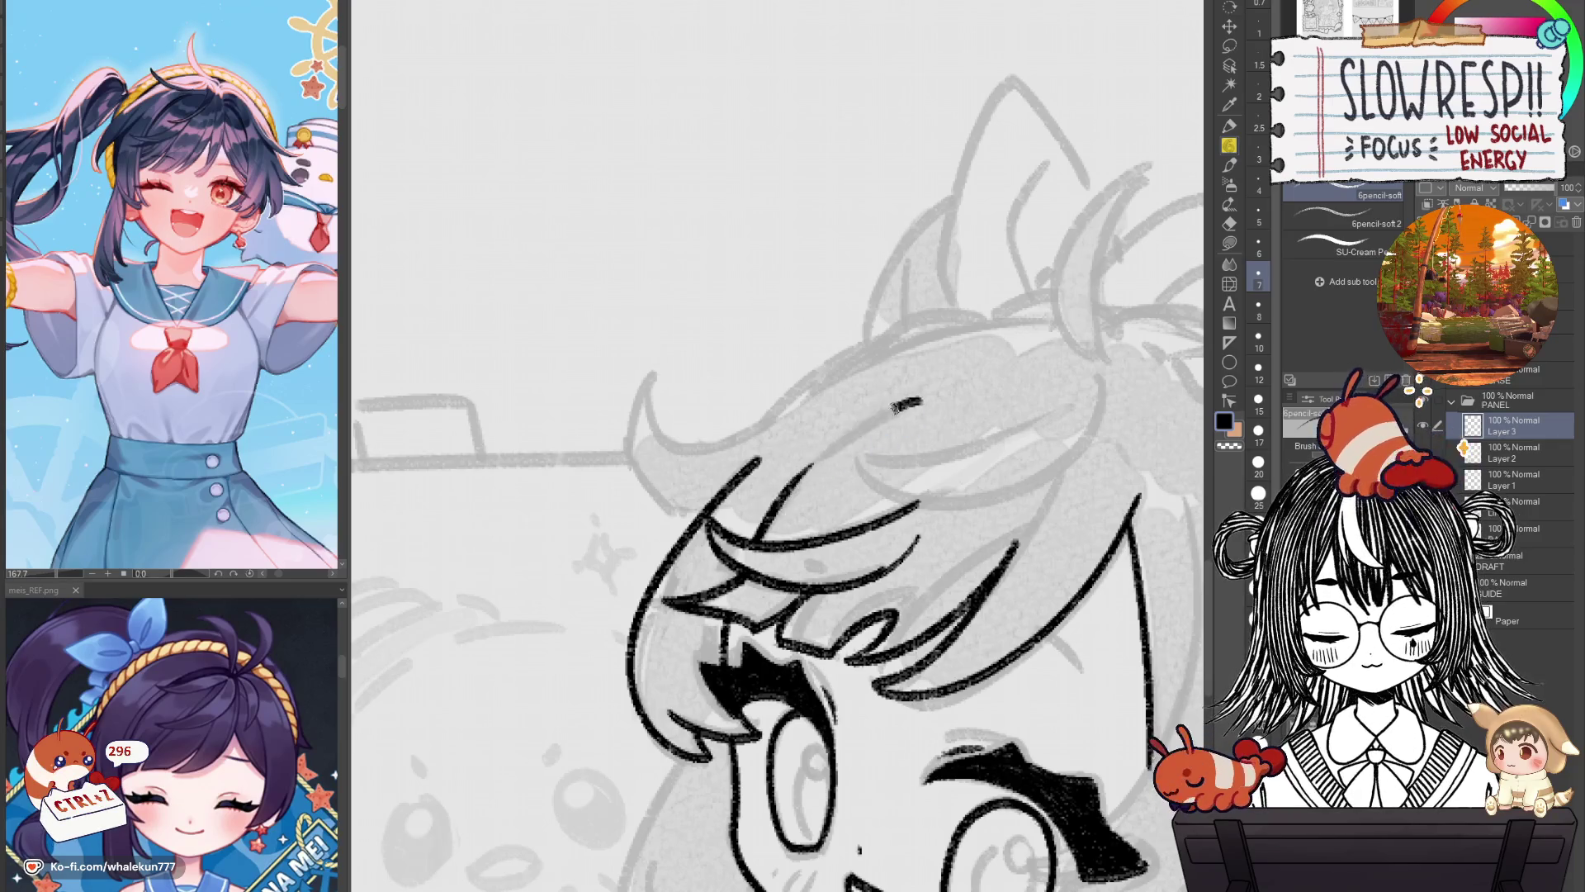
Frame the bangs and face, mirror-check proportions, and discard a trial hair stroke.
{"action": "mouse_move", "coordinate": [812, 465]}
{"action": "left_mouse_down"}
{"action": "mouse_move", "coordinate": [853, 463]}
{"action": "mouse_move", "coordinate": [755, 508]}
{"action": "left_mouse_up"}
{"action": "key", "text": "ctrl+z"}
{"action": "key", "text": "ctrl+z"}
{"action": "key", "text": "ctrl+z"}
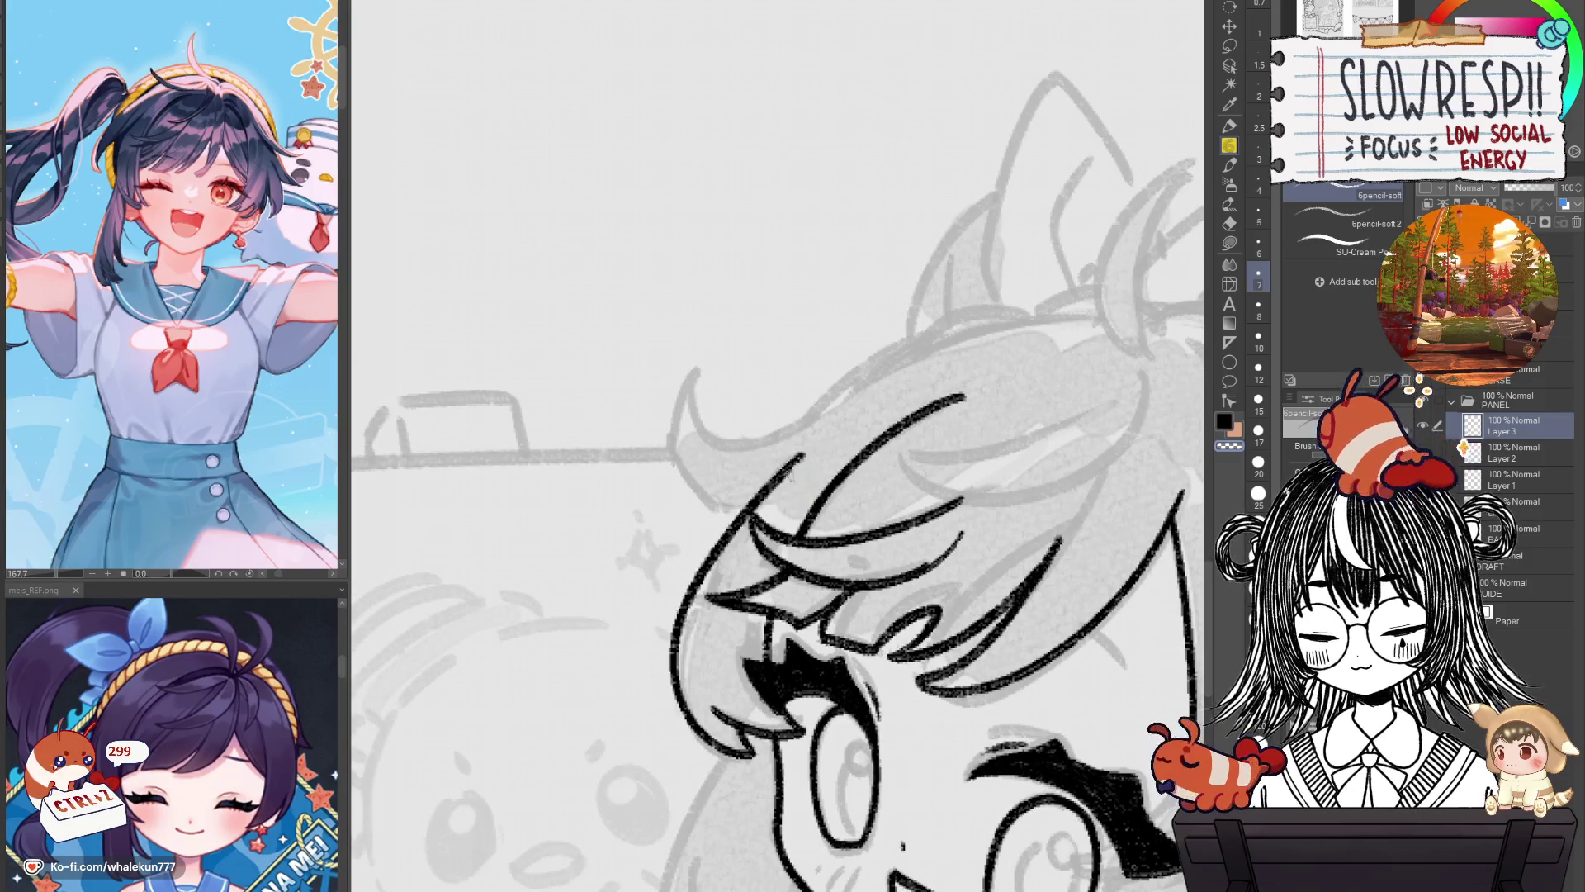
{"action": "left_click_drag", "start_coordinate": [833, 472], "coordinate": [801, 504]}
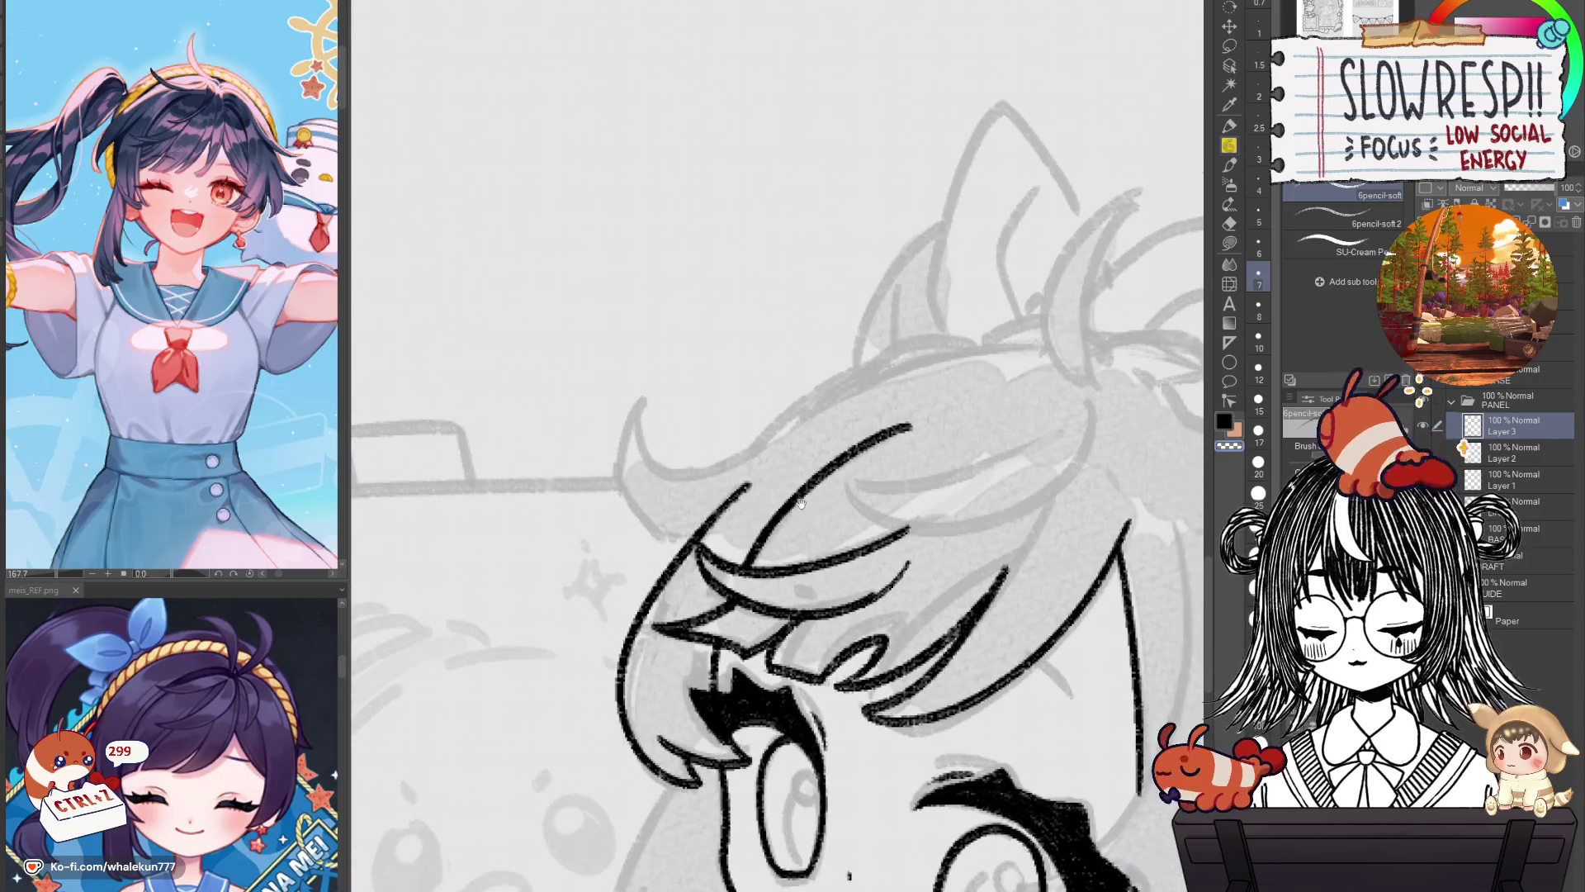
{"action": "left_click_drag", "start_coordinate": [838, 608], "coordinate": [801, 545]}
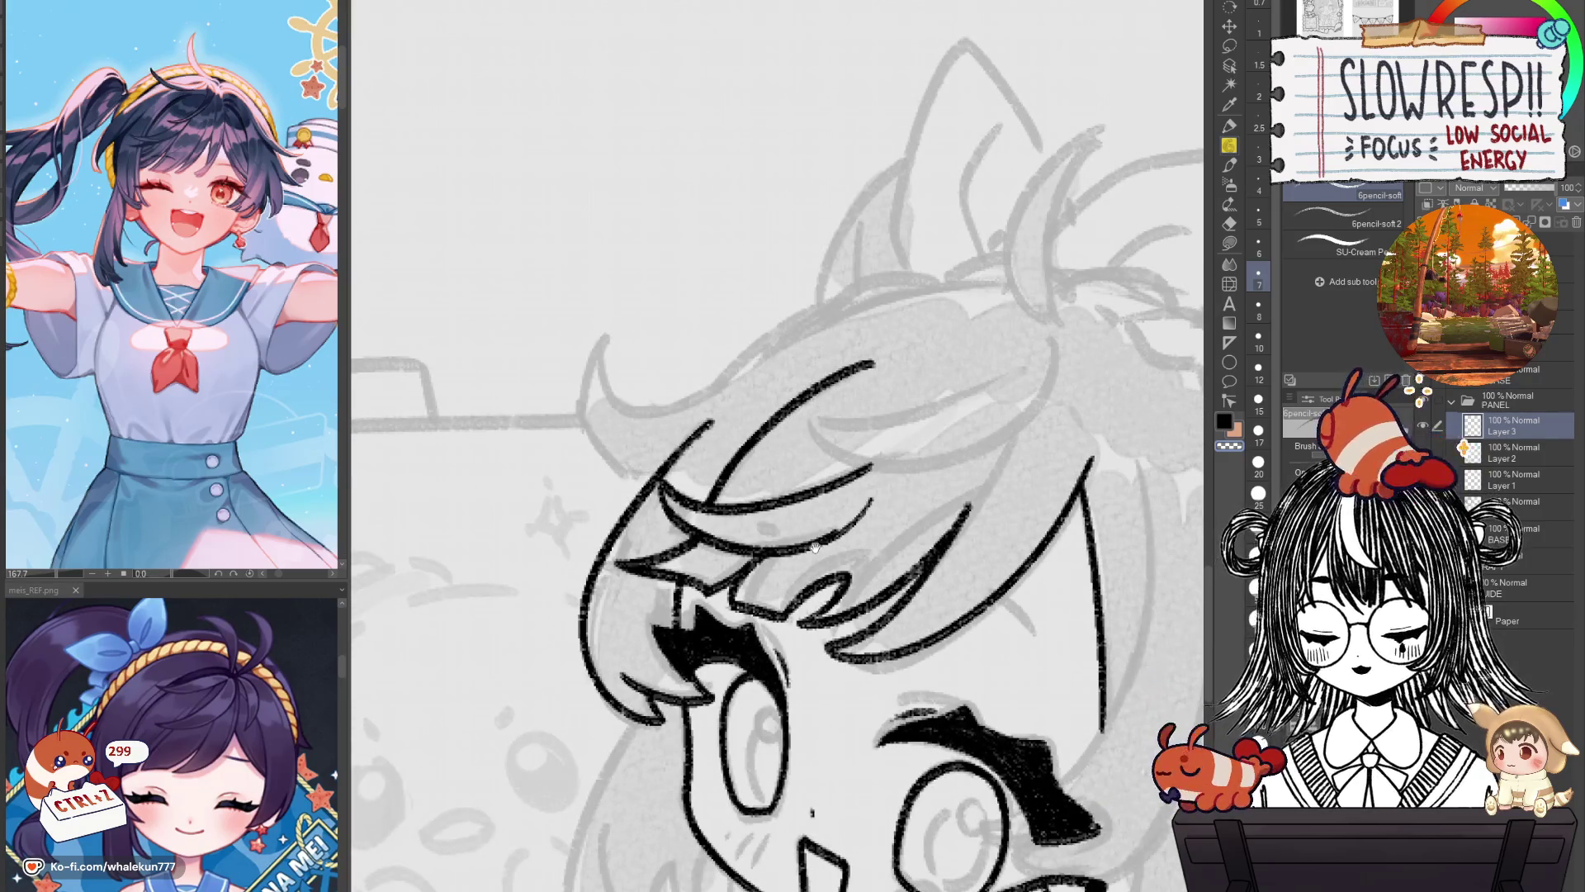
{"action": "mouse_move", "coordinate": [814, 611]}
{"action": "left_mouse_down"}
{"action": "mouse_move", "coordinate": [735, 331]}
{"action": "mouse_move", "coordinate": [857, 336]}
{"action": "left_mouse_up"}
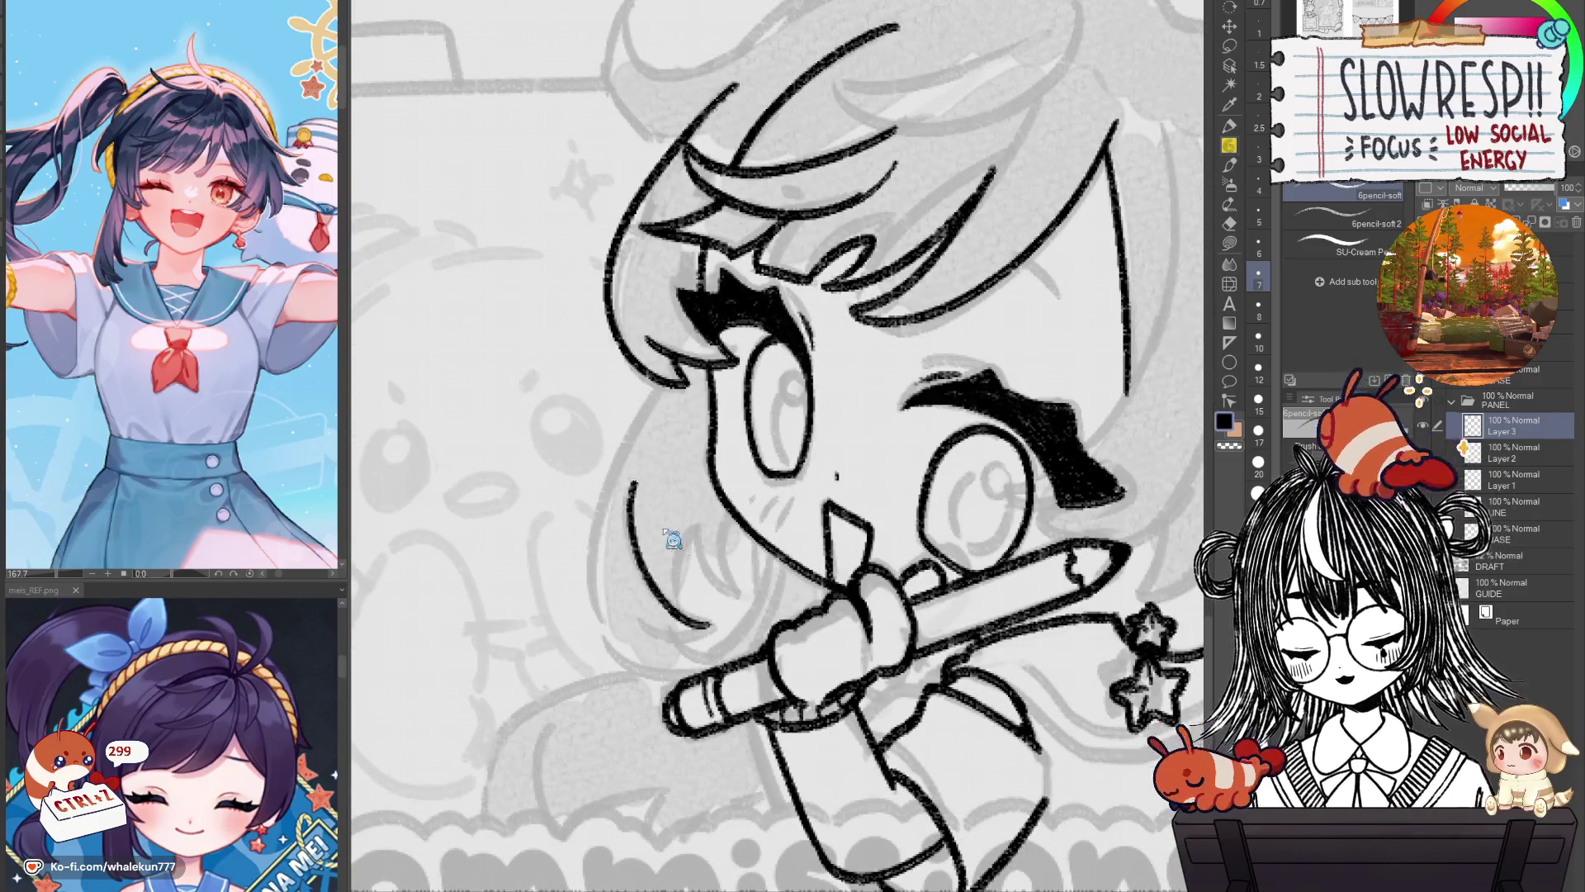
{"action": "key", "text": "h"}
{"action": "mouse_move", "coordinate": [854, 583]}
{"action": "left_mouse_down"}
{"action": "mouse_move", "coordinate": [932, 574]}
{"action": "mouse_move", "coordinate": [937, 588]}
{"action": "mouse_move", "coordinate": [946, 568]}
{"action": "left_mouse_up"}
{"action": "key", "text": "ctrl+z"}
{"action": "key", "text": "ctrl+z"}
{"action": "key", "text": "h"}
Redraw the hair strand beside the face several times until one clean strand remains.
{"action": "scroll", "coordinate": [952, 598], "scroll_direction": "up", "scroll_amount": 2}
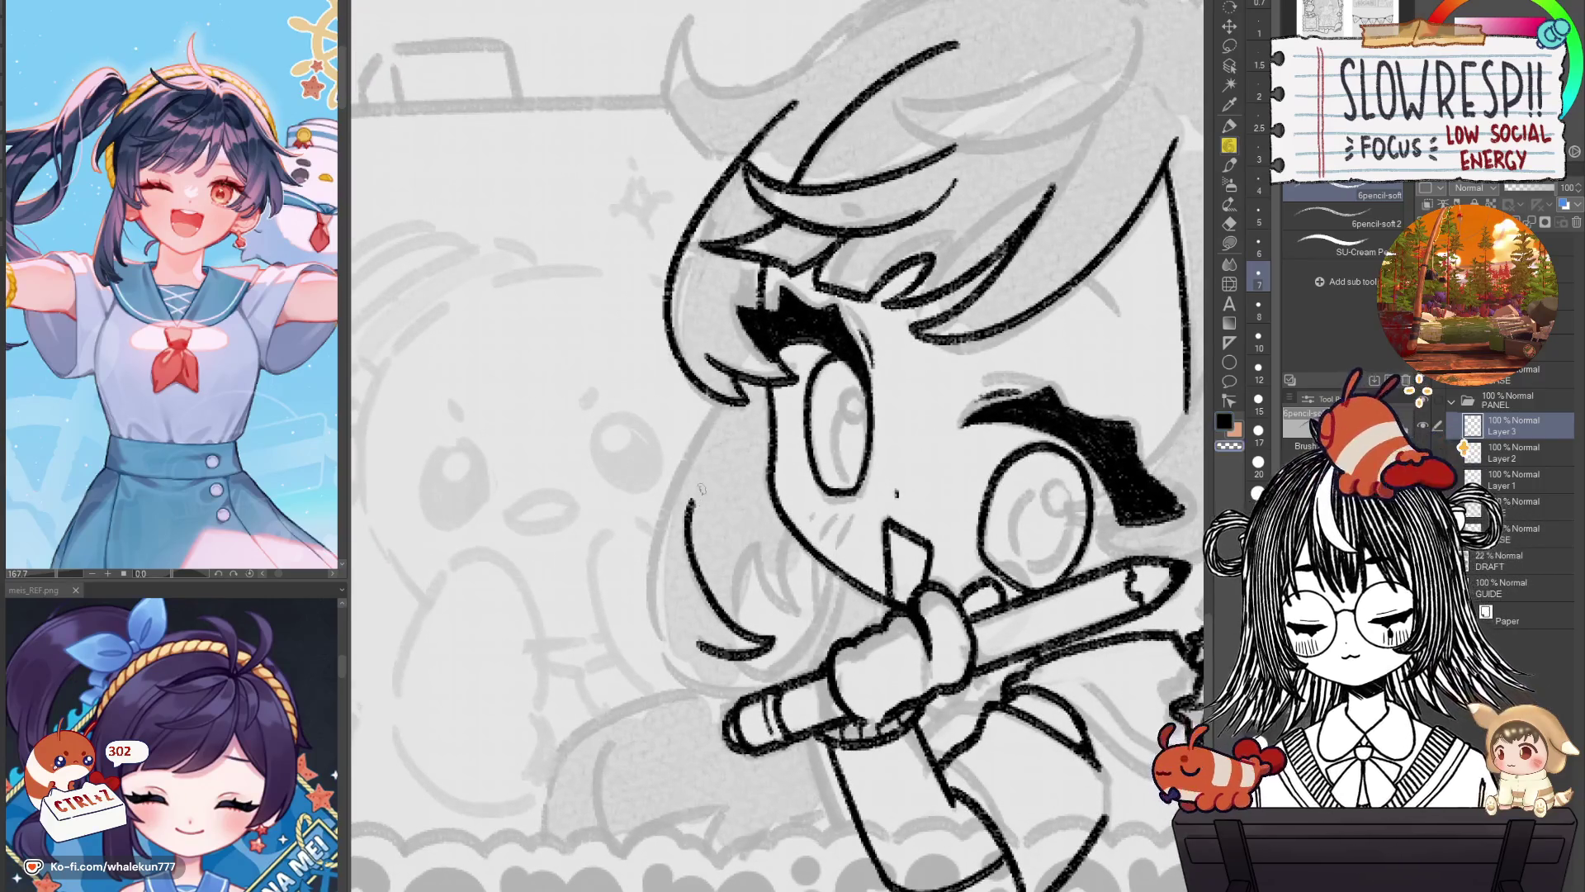
{"action": "key", "text": "ctrl+z"}
{"action": "mouse_move", "coordinate": [717, 401]}
{"action": "left_mouse_down"}
{"action": "mouse_move", "coordinate": [659, 552]}
{"action": "mouse_move", "coordinate": [654, 635]}
{"action": "left_mouse_up"}
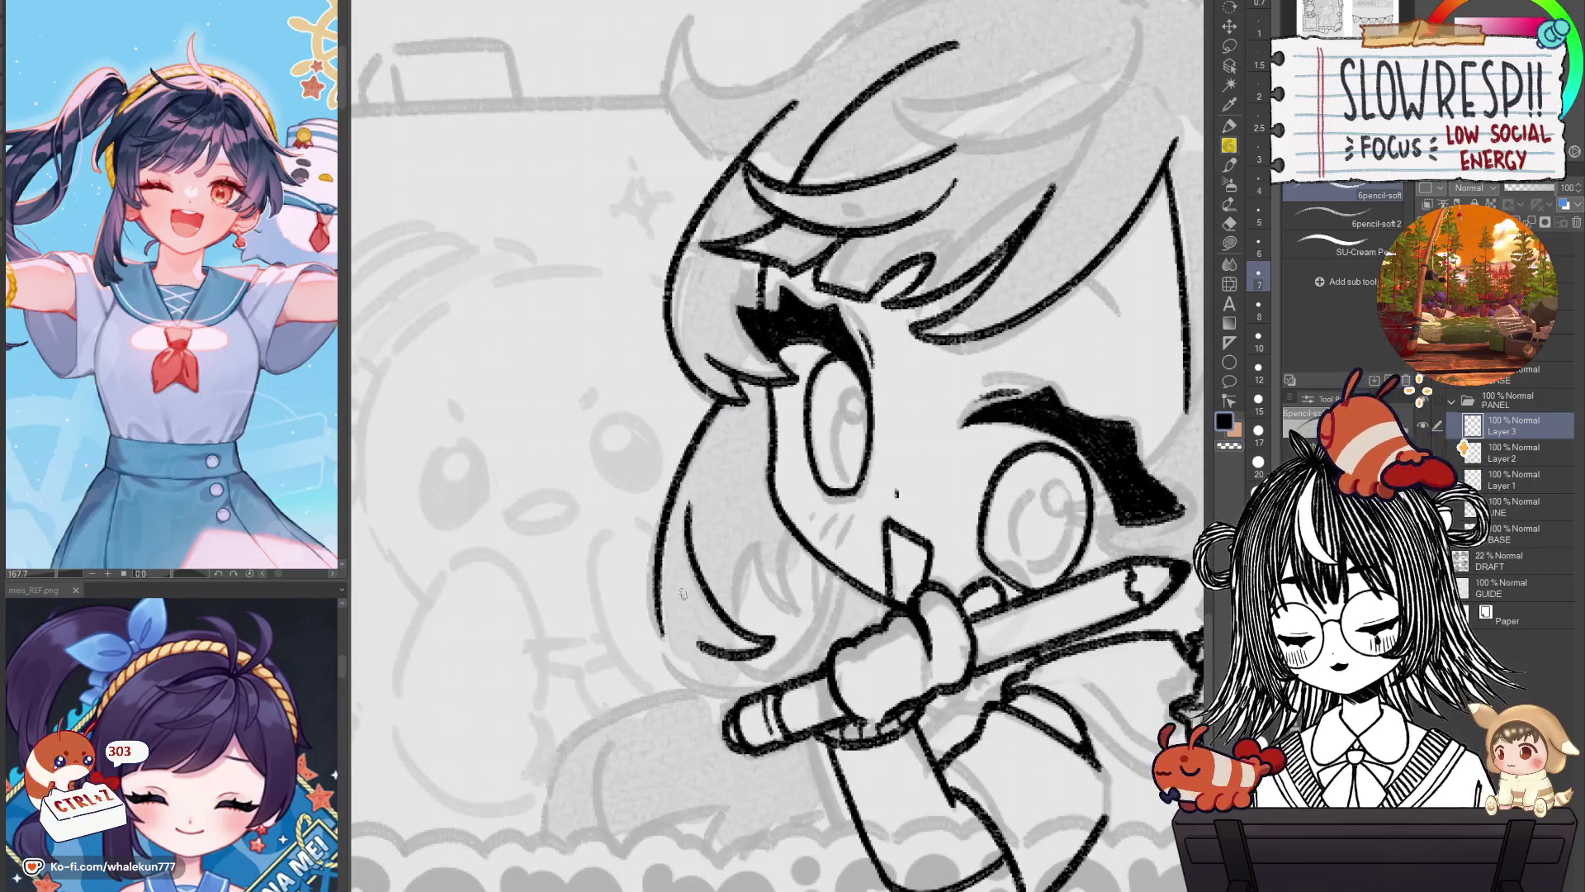
{"action": "key", "text": "ctrl+z"}
{"action": "left_click_drag", "start_coordinate": [717, 403], "coordinate": [652, 681]}
{"action": "key", "text": "ctrl+z"}
{"action": "key", "text": "ctrl+z"}
{"action": "mouse_move", "coordinate": [719, 398]}
{"action": "left_mouse_down"}
{"action": "mouse_move", "coordinate": [663, 518]}
{"action": "mouse_move", "coordinate": [710, 694]}
{"action": "left_mouse_up"}
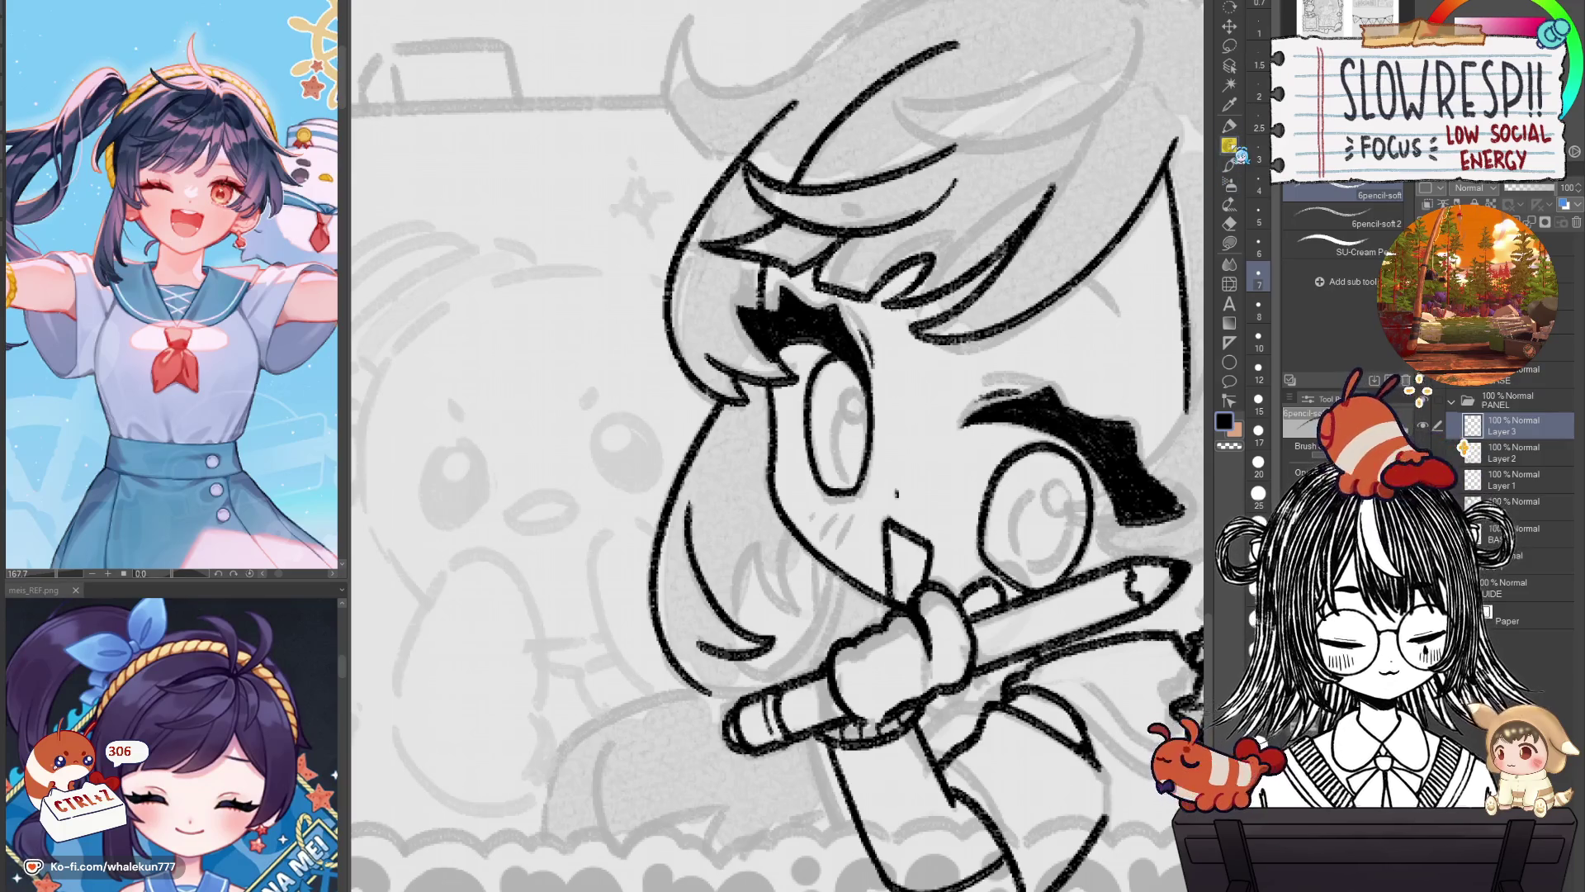
{"action": "left_click_drag", "start_coordinate": [877, 661], "coordinate": [874, 625]}
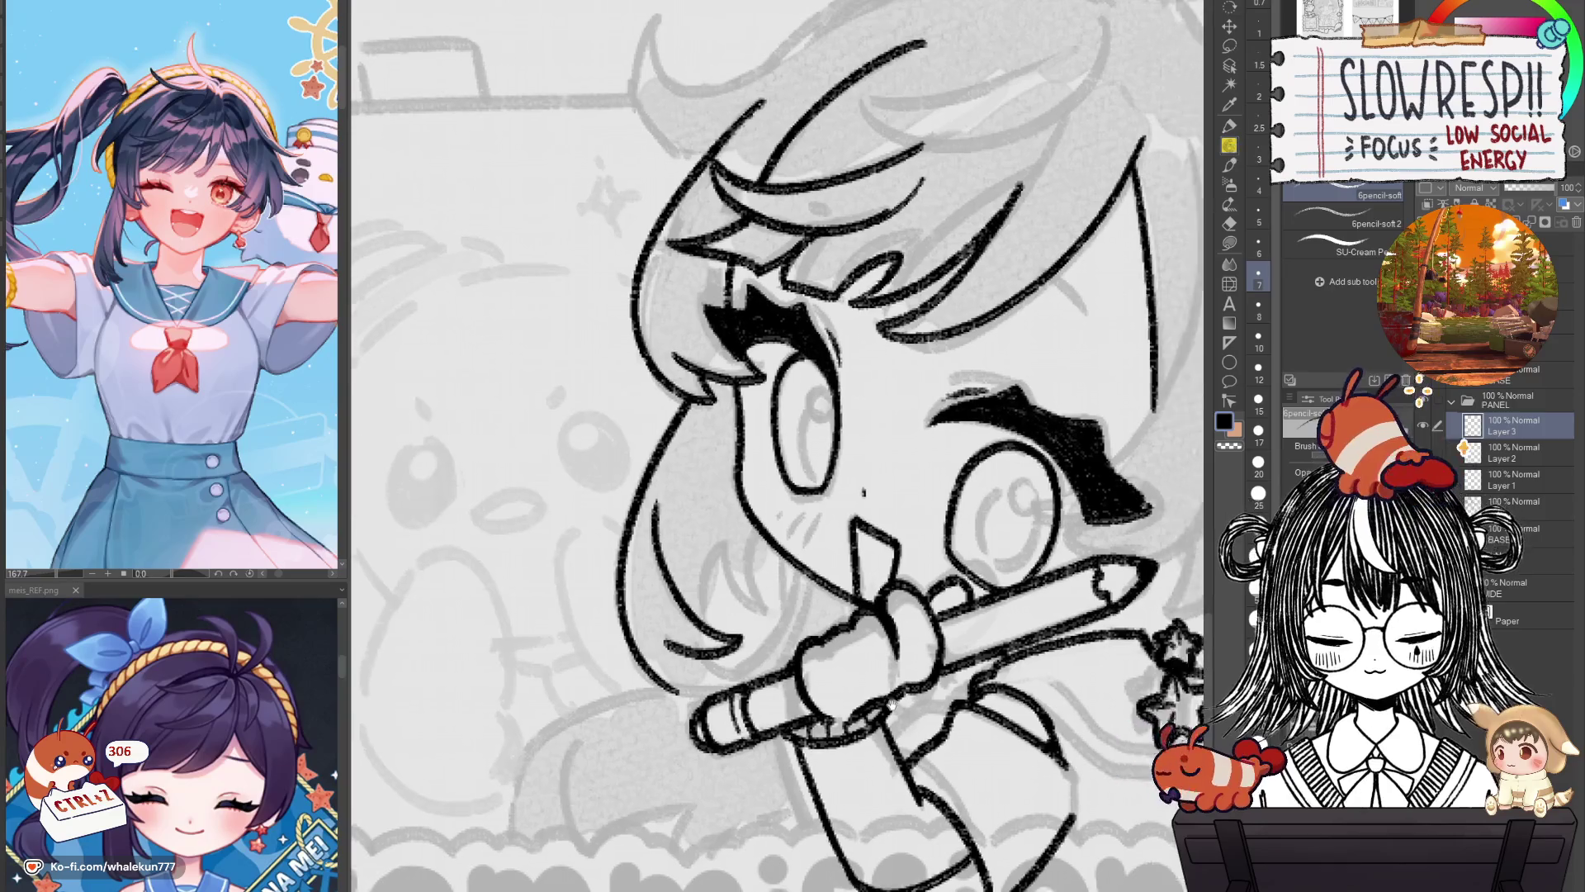
Ink the hair strands left of the face, redoing each stroke until it fits.
{"action": "left_click_drag", "start_coordinate": [791, 487], "coordinate": [807, 581]}
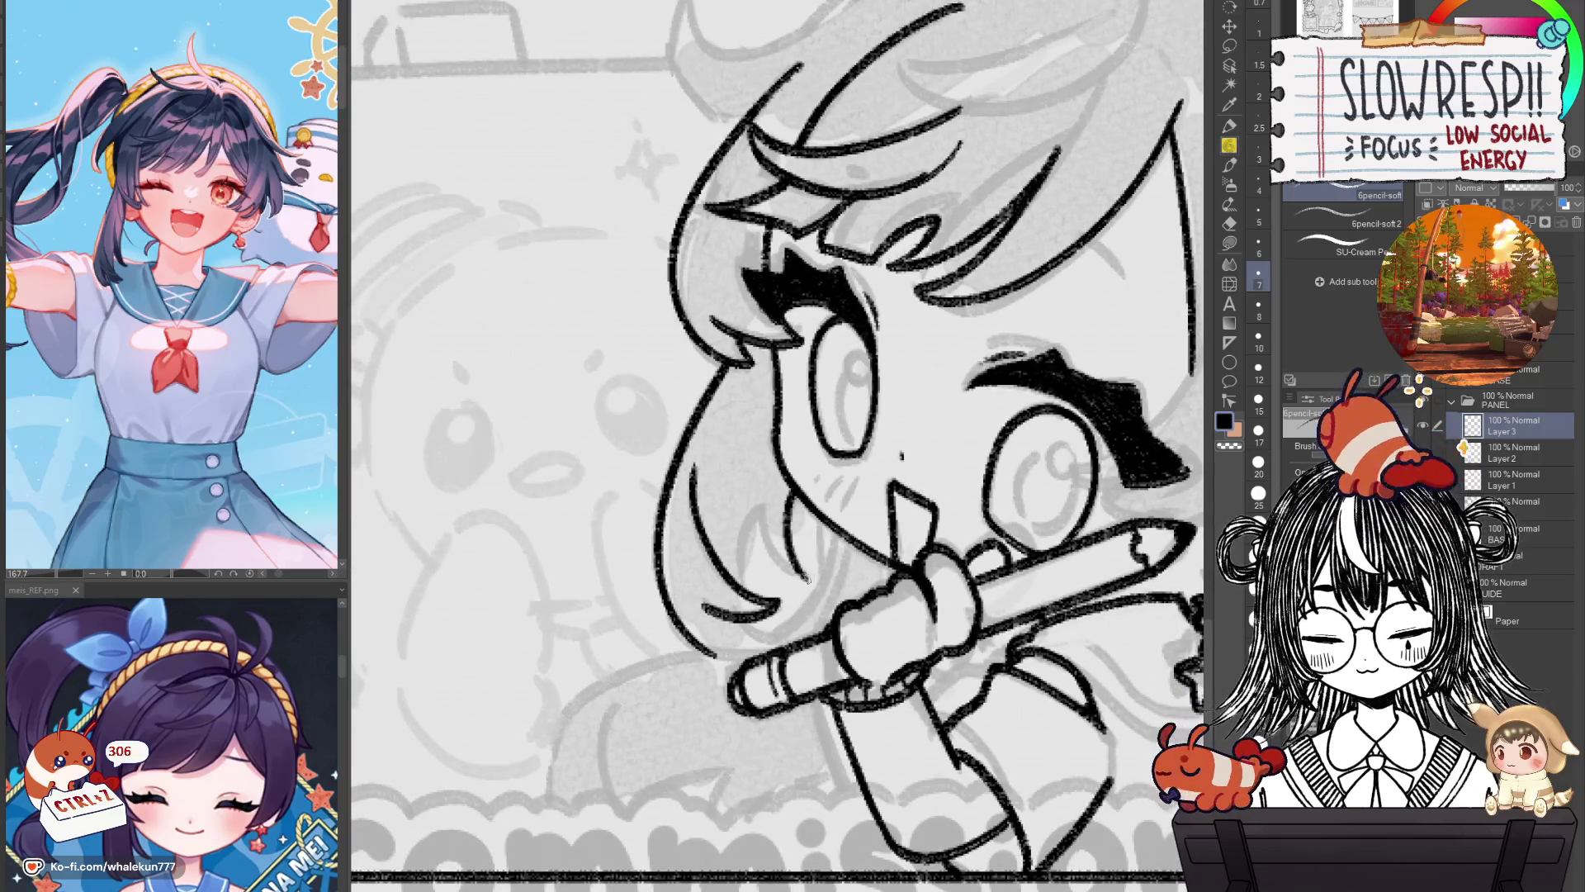
{"action": "key", "text": "ctrl+z"}
{"action": "mouse_move", "coordinate": [791, 487]}
{"action": "left_mouse_down"}
{"action": "mouse_move", "coordinate": [805, 574]}
{"action": "mouse_move", "coordinate": [789, 570]}
{"action": "left_mouse_up"}
{"action": "key", "text": "ctrl+z"}
{"action": "key", "text": "ctrl+z"}
{"action": "key", "text": "ctrl+z"}
{"action": "left_click_drag", "start_coordinate": [793, 483], "coordinate": [805, 574]}
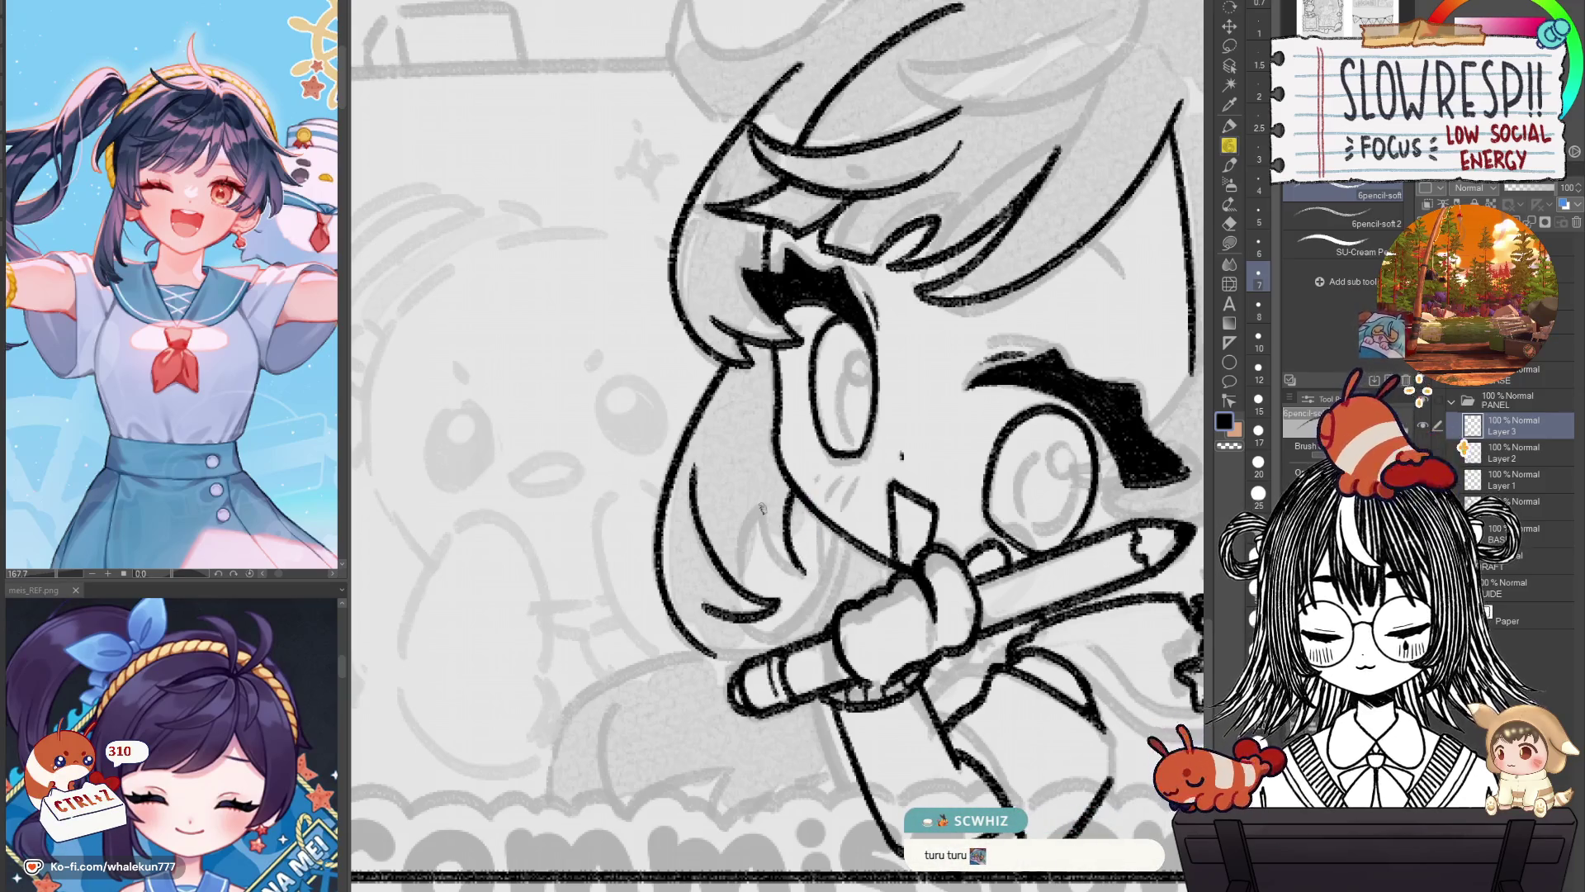
{"action": "left_click_drag", "start_coordinate": [761, 504], "coordinate": [786, 570]}
{"action": "key", "text": "ctrl+z"}
{"action": "key", "text": "ctrl+z"}
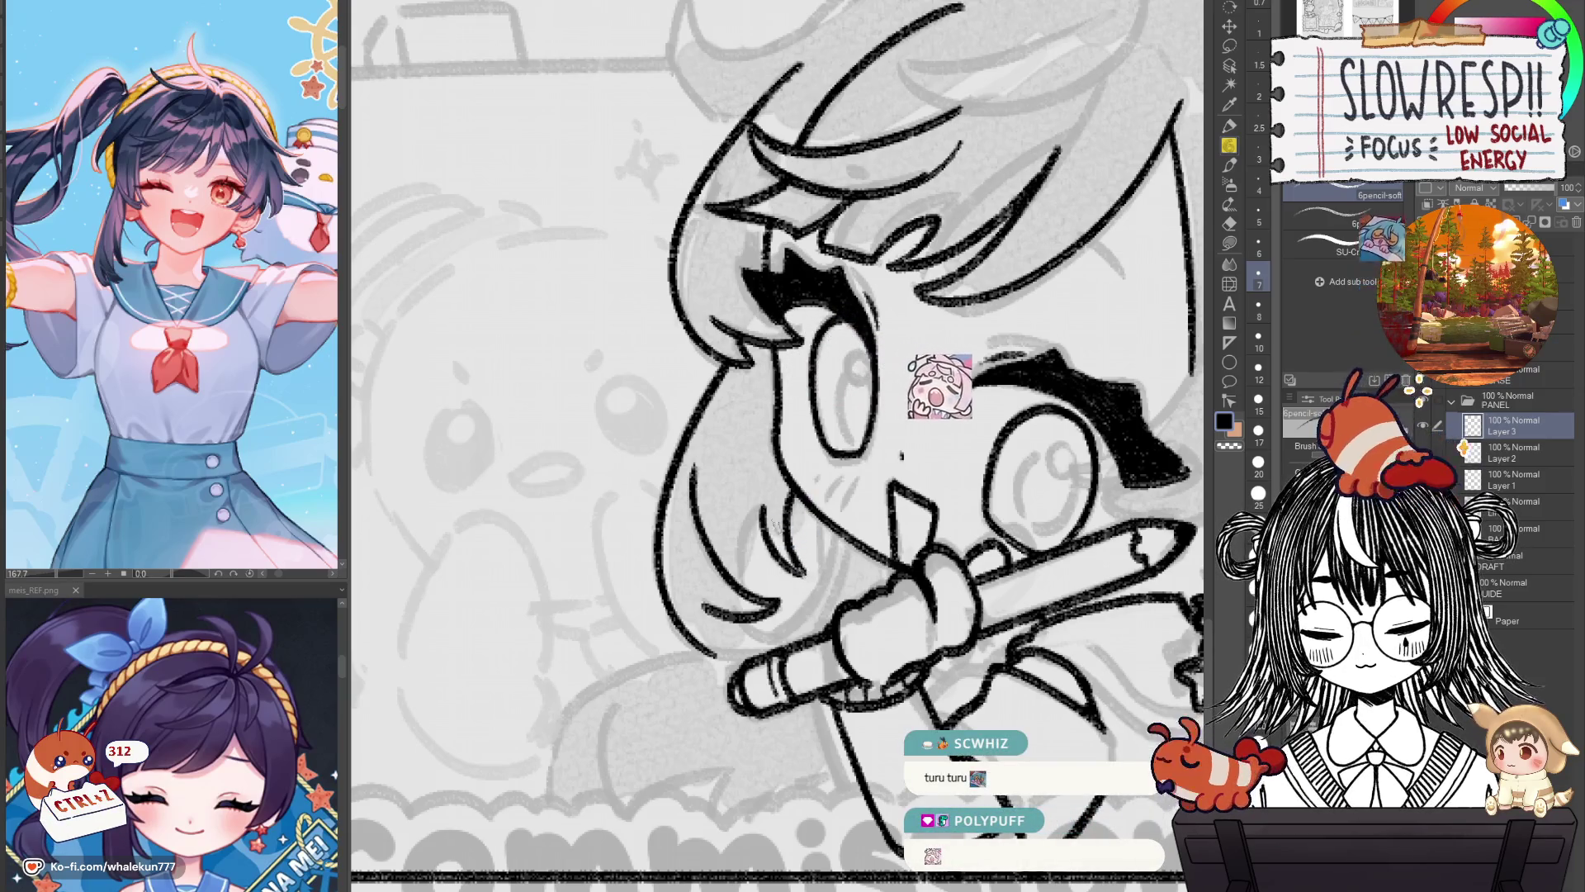
{"action": "key", "text": "ctrl+z"}
{"action": "key", "text": "ctrl+z"}
{"action": "left_click_drag", "start_coordinate": [763, 505], "coordinate": [808, 574]}
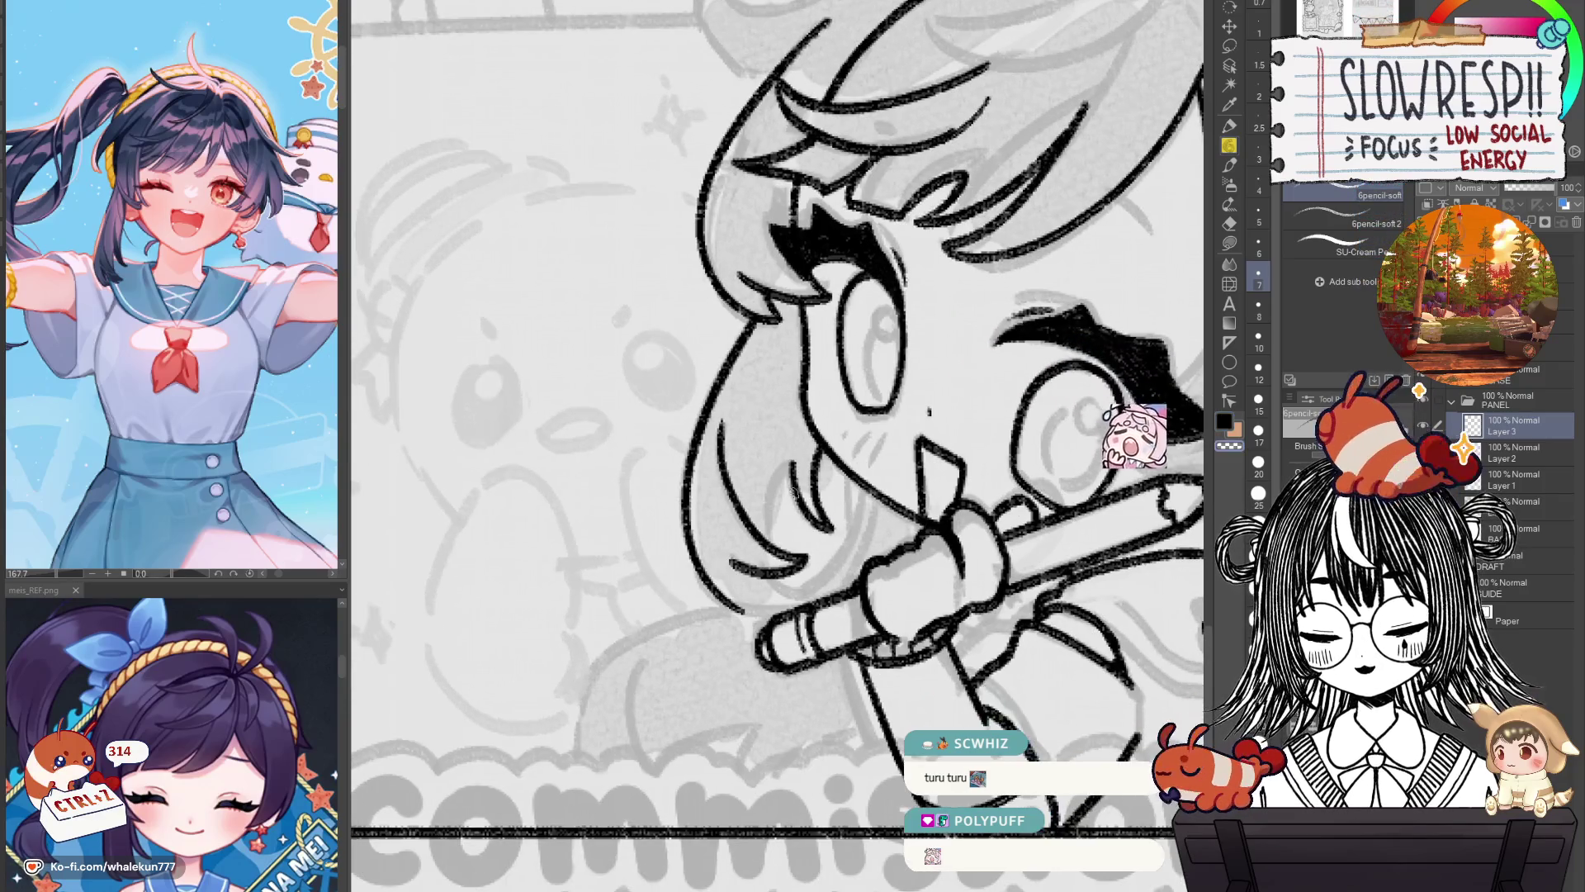
{"action": "left_click_drag", "start_coordinate": [797, 460], "coordinate": [763, 541]}
{"action": "key", "text": "ctrl+z"}
{"action": "mouse_move", "coordinate": [794, 465]}
{"action": "left_mouse_down"}
{"action": "mouse_move", "coordinate": [768, 545]}
{"action": "mouse_move", "coordinate": [799, 515]}
{"action": "left_mouse_up"}
{"action": "key", "text": "ctrl+z"}
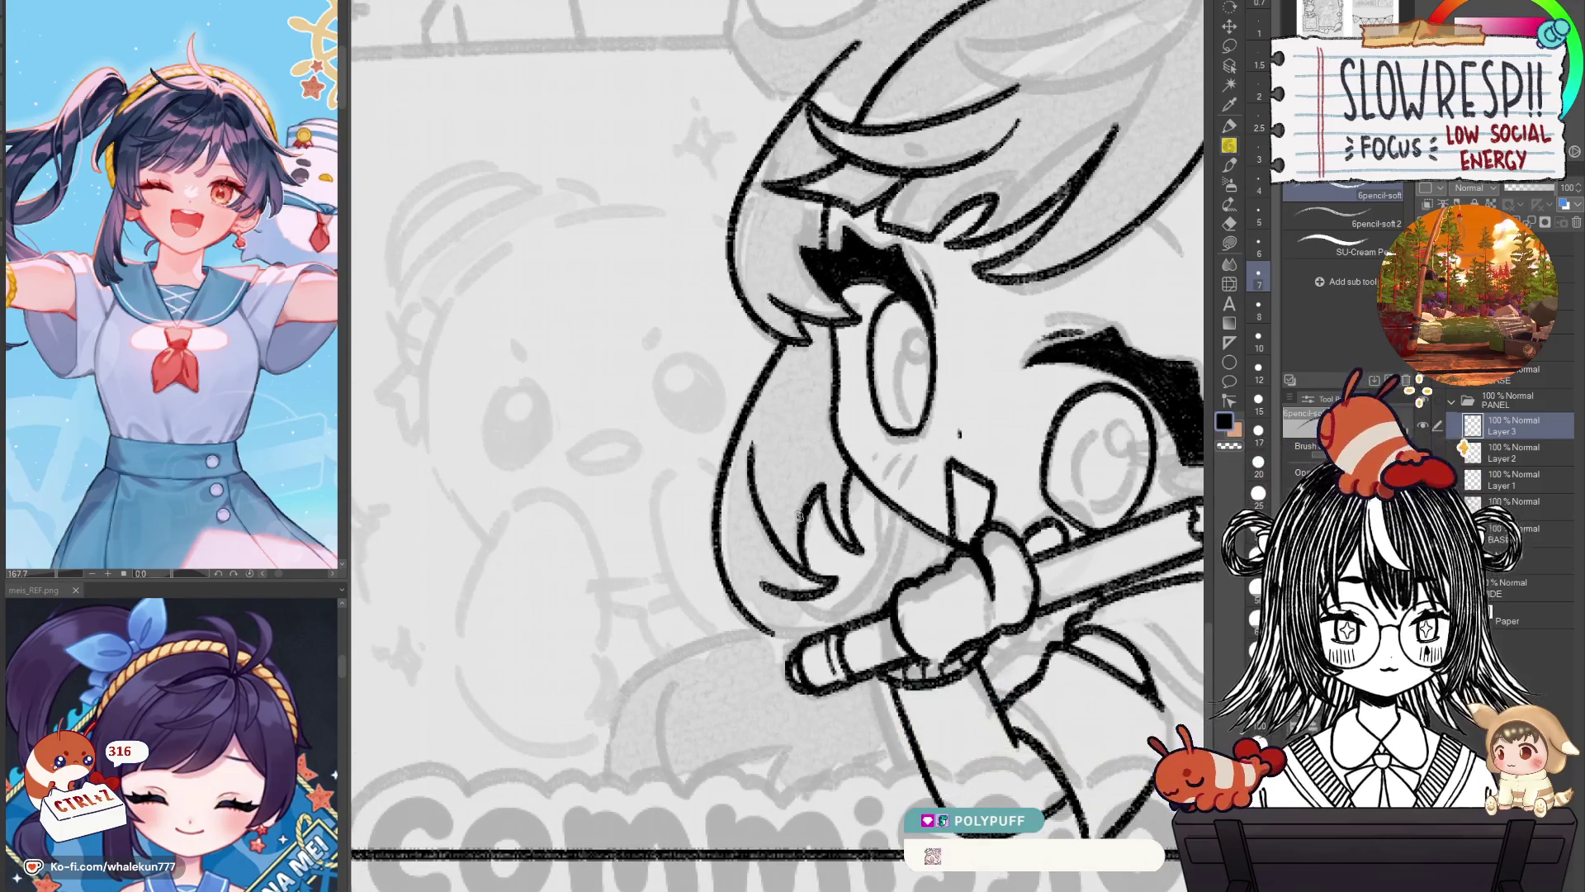
Frame the lower face and pencil hand, then retry the hair strand beside the face.
{"action": "left_click_drag", "start_coordinate": [799, 517], "coordinate": [843, 423]}
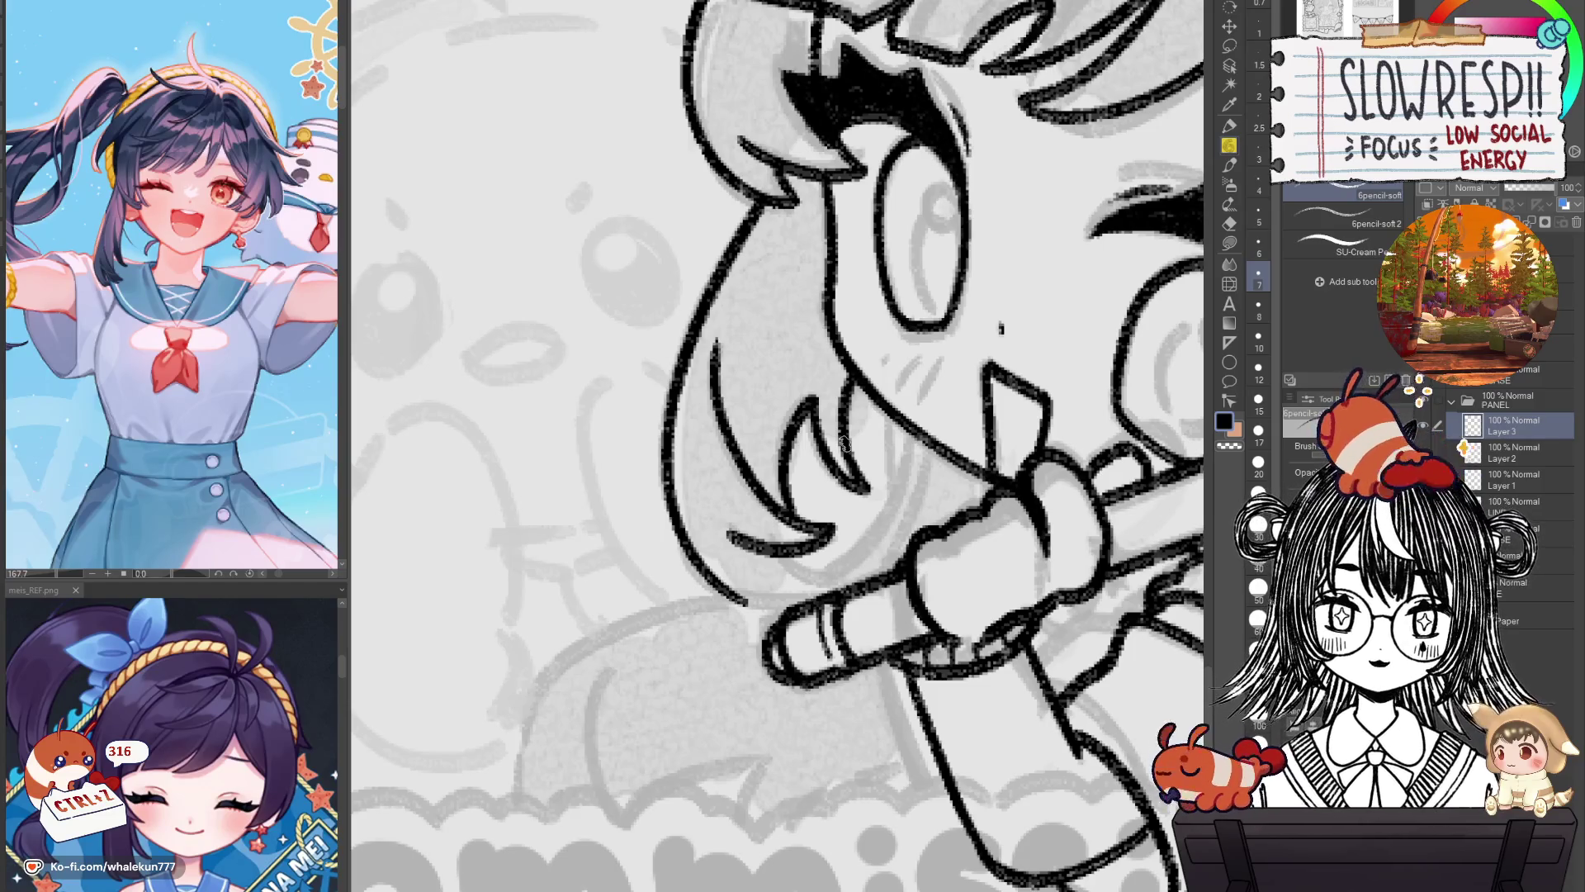
{"action": "mouse_move", "coordinate": [844, 444]}
{"action": "left_mouse_down"}
{"action": "mouse_move", "coordinate": [875, 470]}
{"action": "mouse_move", "coordinate": [841, 399]}
{"action": "left_mouse_up"}
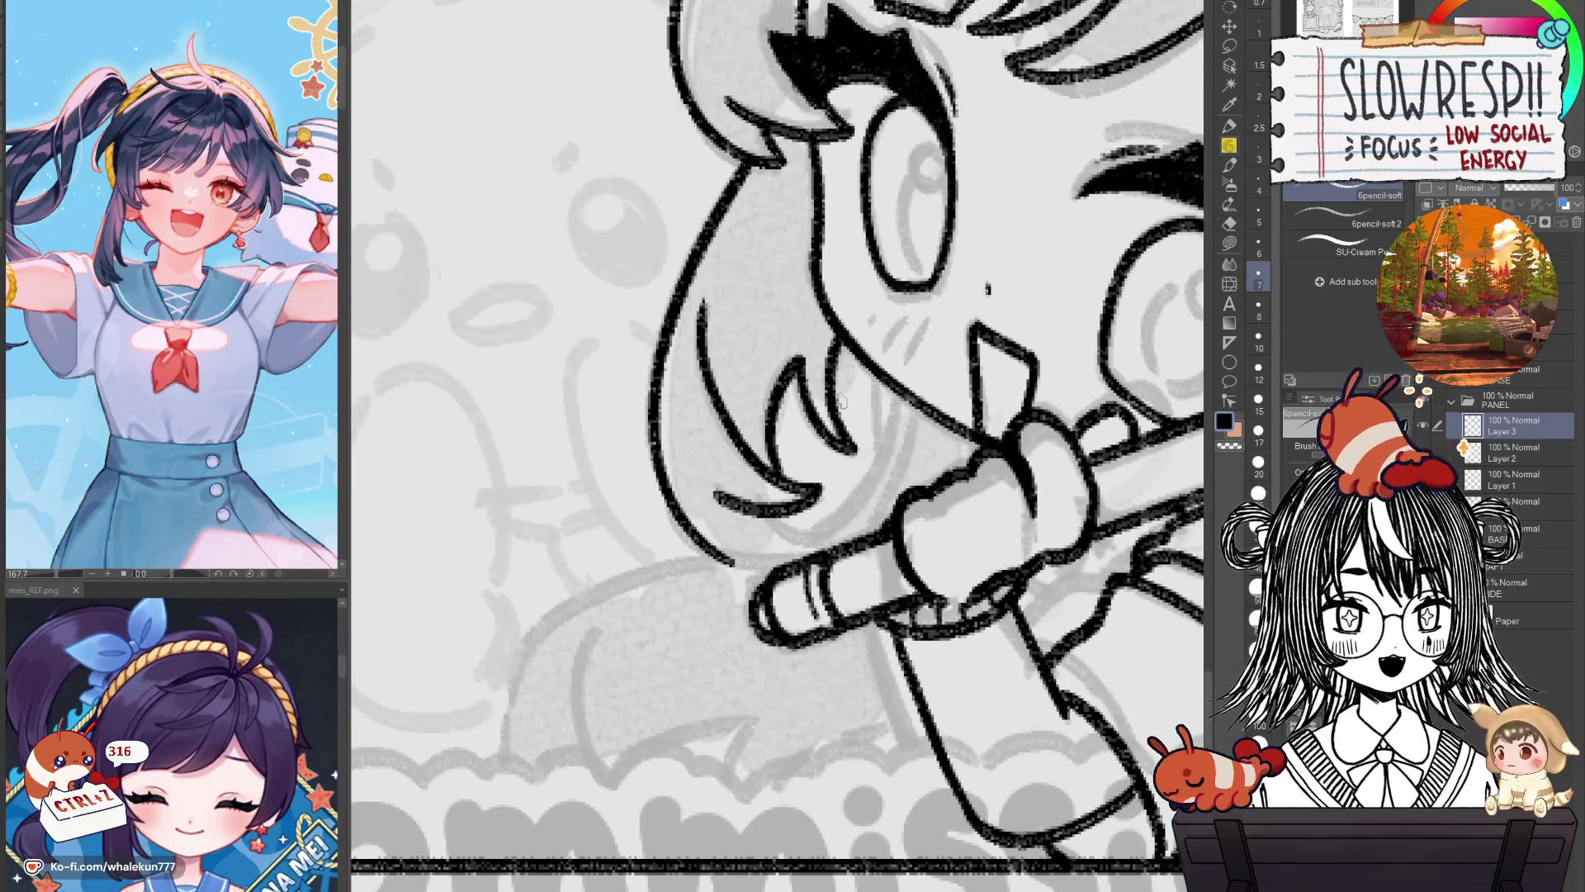
{"action": "key", "text": "ctrl+z"}
{"action": "key", "text": "ctrl+z"}
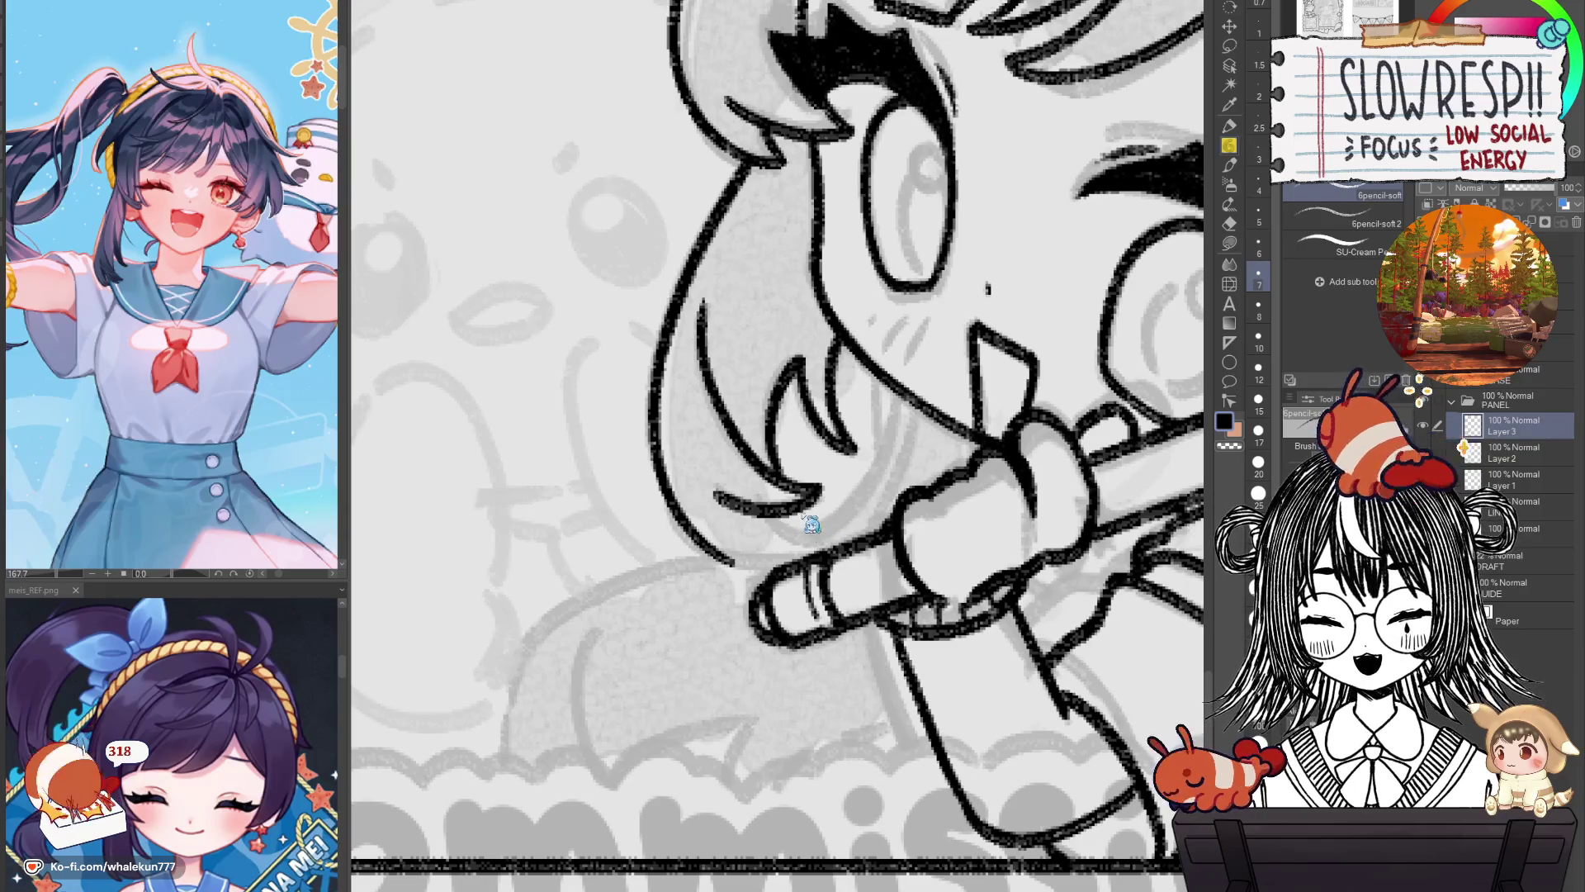
{"action": "key", "text": "ctrl+z"}
{"action": "left_click_drag", "start_coordinate": [799, 356], "coordinate": [764, 469]}
{"action": "key", "text": "ctrl+z"}
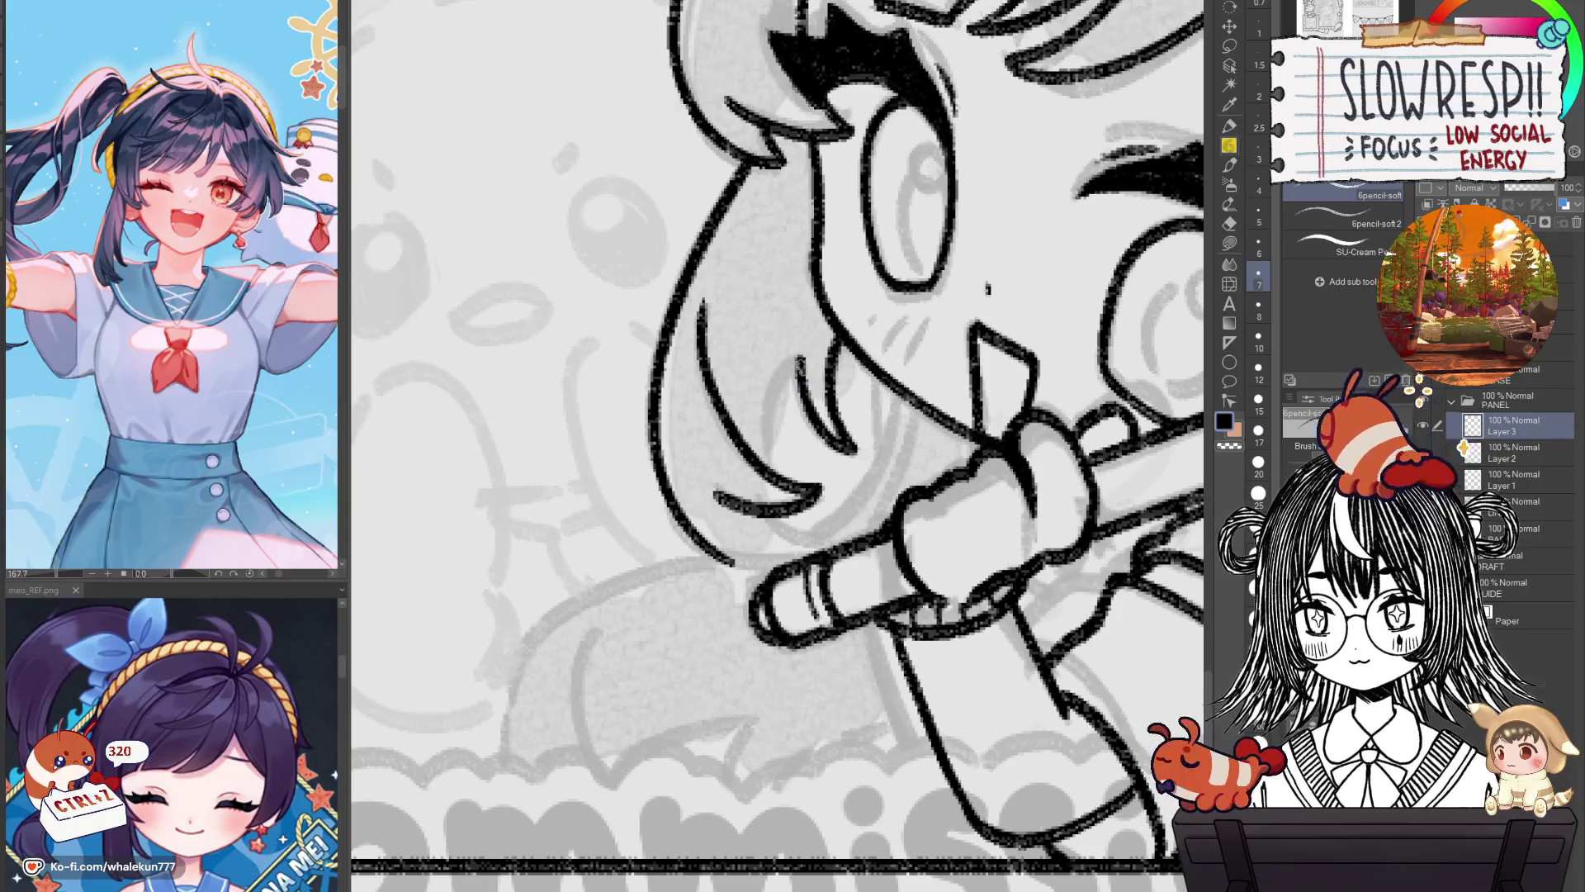
{"action": "key", "text": "ctrl+z"}
{"action": "mouse_move", "coordinate": [799, 357]}
{"action": "left_mouse_down"}
{"action": "mouse_move", "coordinate": [764, 487]}
{"action": "mouse_move", "coordinate": [764, 454]}
{"action": "left_mouse_up"}
{"action": "key", "text": "ctrl+z"}
{"action": "mouse_move", "coordinate": [805, 355]}
{"action": "left_mouse_down"}
{"action": "mouse_move", "coordinate": [780, 458]}
{"action": "mouse_move", "coordinate": [805, 533]}
{"action": "mouse_move", "coordinate": [842, 529]}
{"action": "mouse_move", "coordinate": [803, 533]}
{"action": "mouse_move", "coordinate": [887, 482]}
{"action": "left_mouse_up"}
Mirror-check the lines, add a short stroke on the lower strand, and undo stray strokes near the hand.
{"action": "key", "text": "ctrl+z"}
{"action": "key", "text": "h"}
{"action": "key", "text": "h"}
{"action": "key", "text": "ctrl+z"}
{"action": "key", "text": "ctrl+z"}
{"action": "key", "text": "h"}
{"action": "key", "text": "ctrl+z"}
{"action": "mouse_move", "coordinate": [816, 541]}
{"action": "left_mouse_down"}
{"action": "mouse_move", "coordinate": [776, 571]}
{"action": "mouse_move", "coordinate": [809, 570]}
{"action": "left_mouse_up"}
{"action": "key", "text": "ctrl+z"}
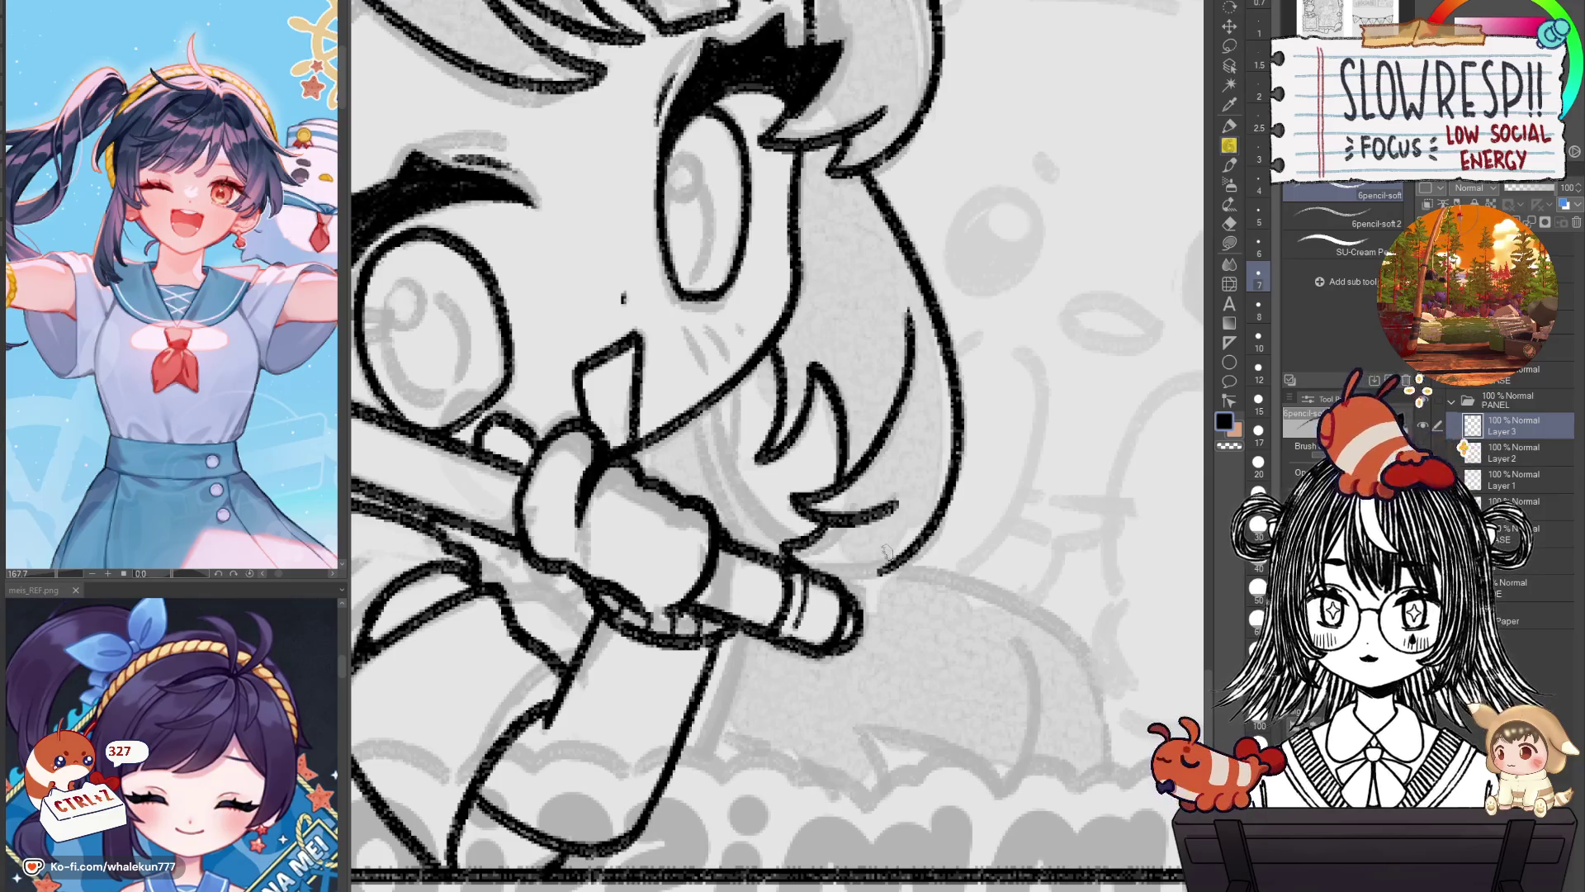
{"action": "key", "text": "h"}
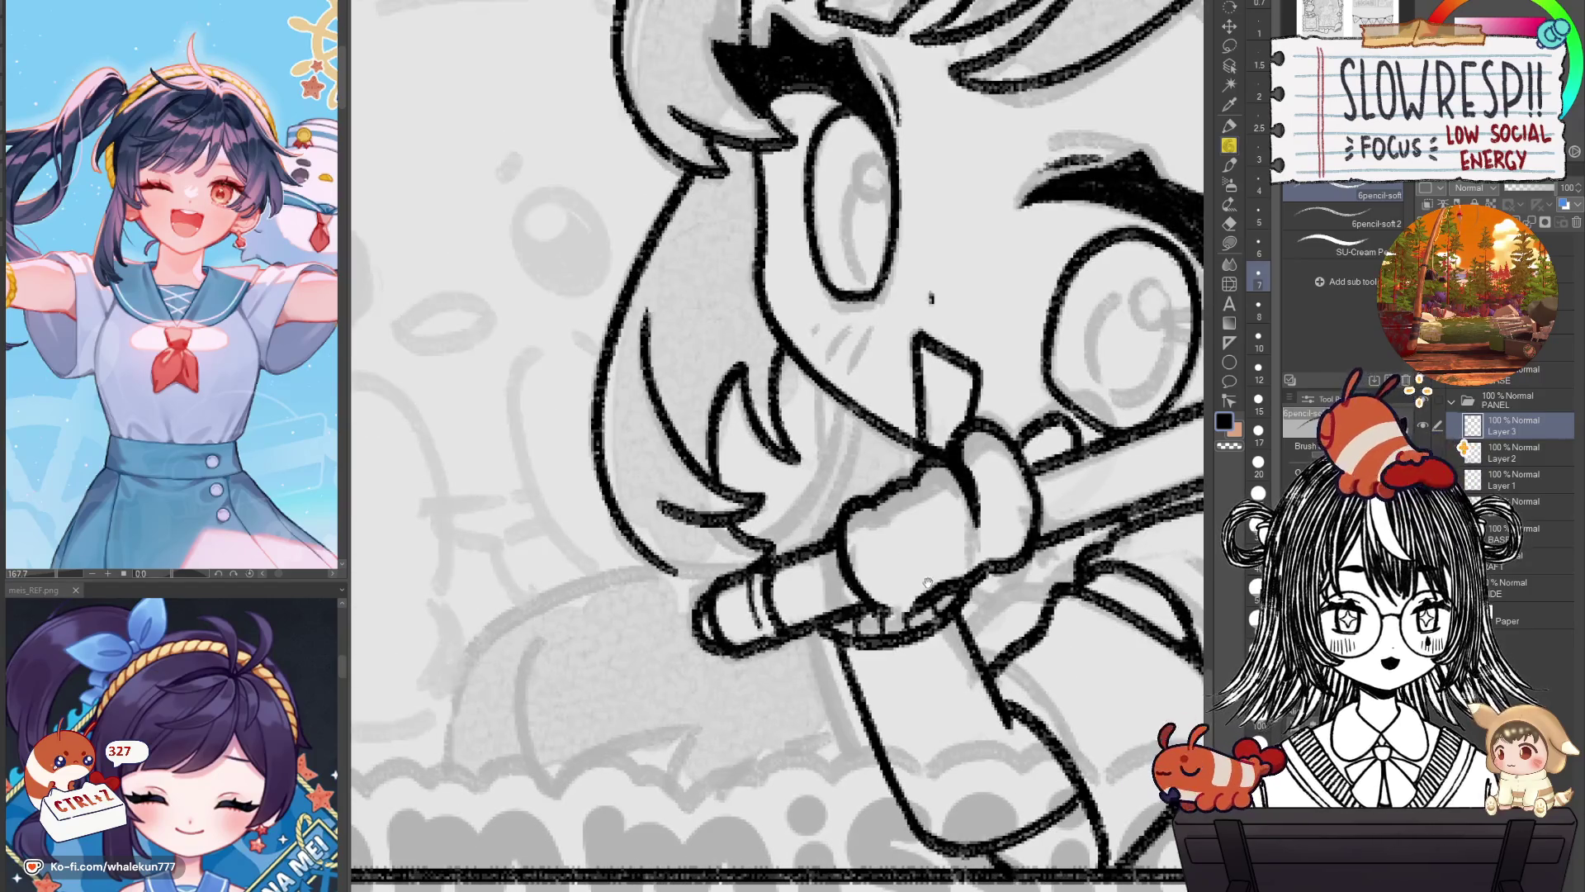
{"action": "left_click_drag", "start_coordinate": [928, 583], "coordinate": [951, 581]}
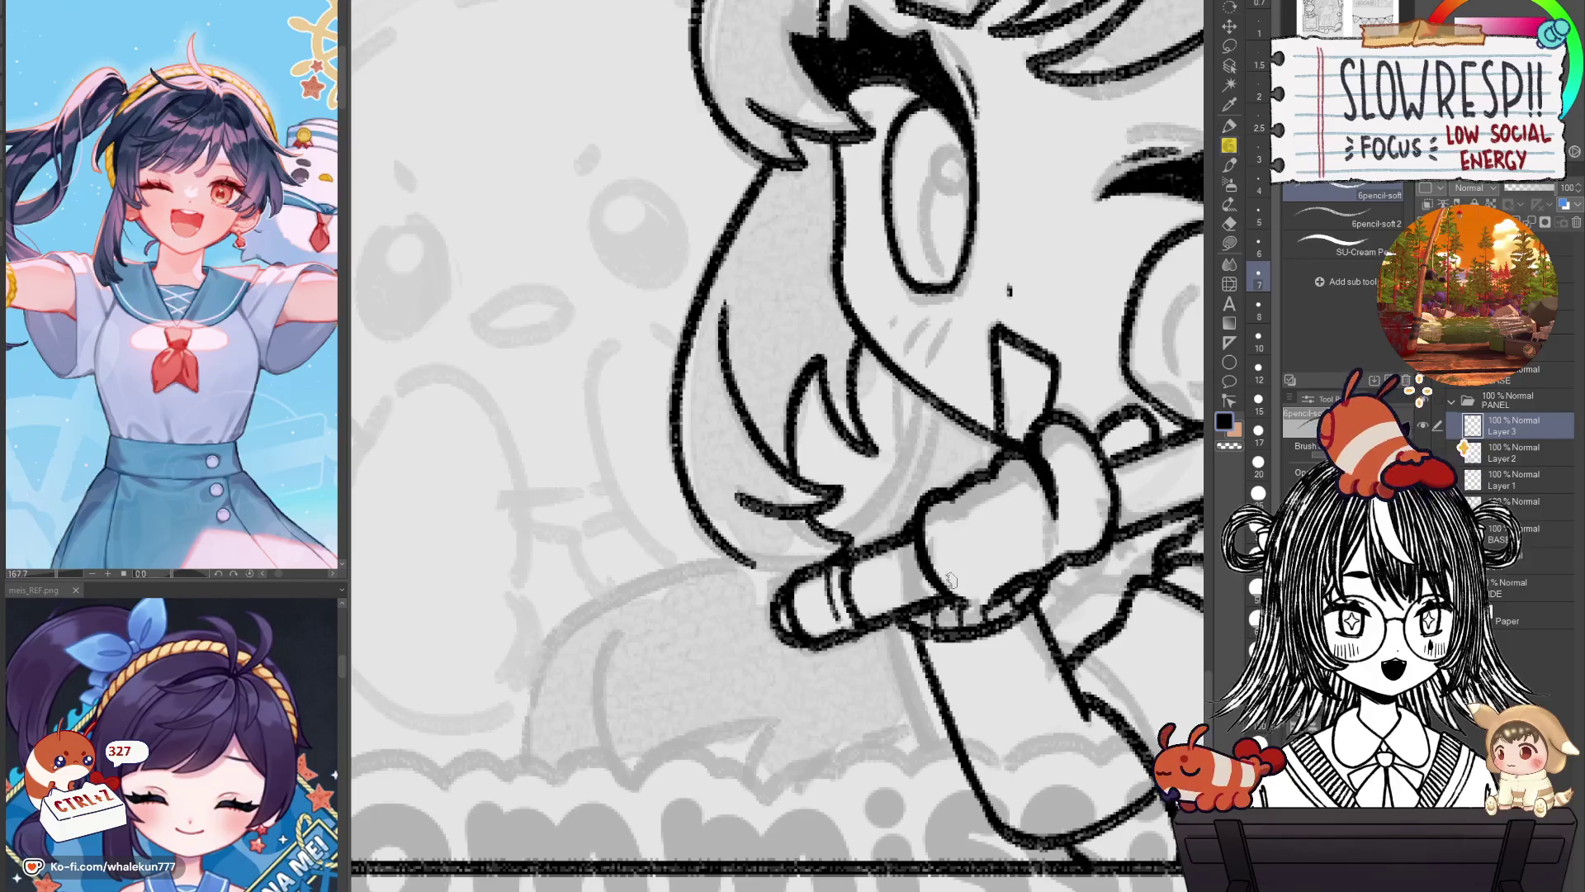
{"action": "key", "text": "ctrl+z"}
{"action": "key", "text": "ctrl+z"}
{"action": "key", "text": "ctrl+z"}
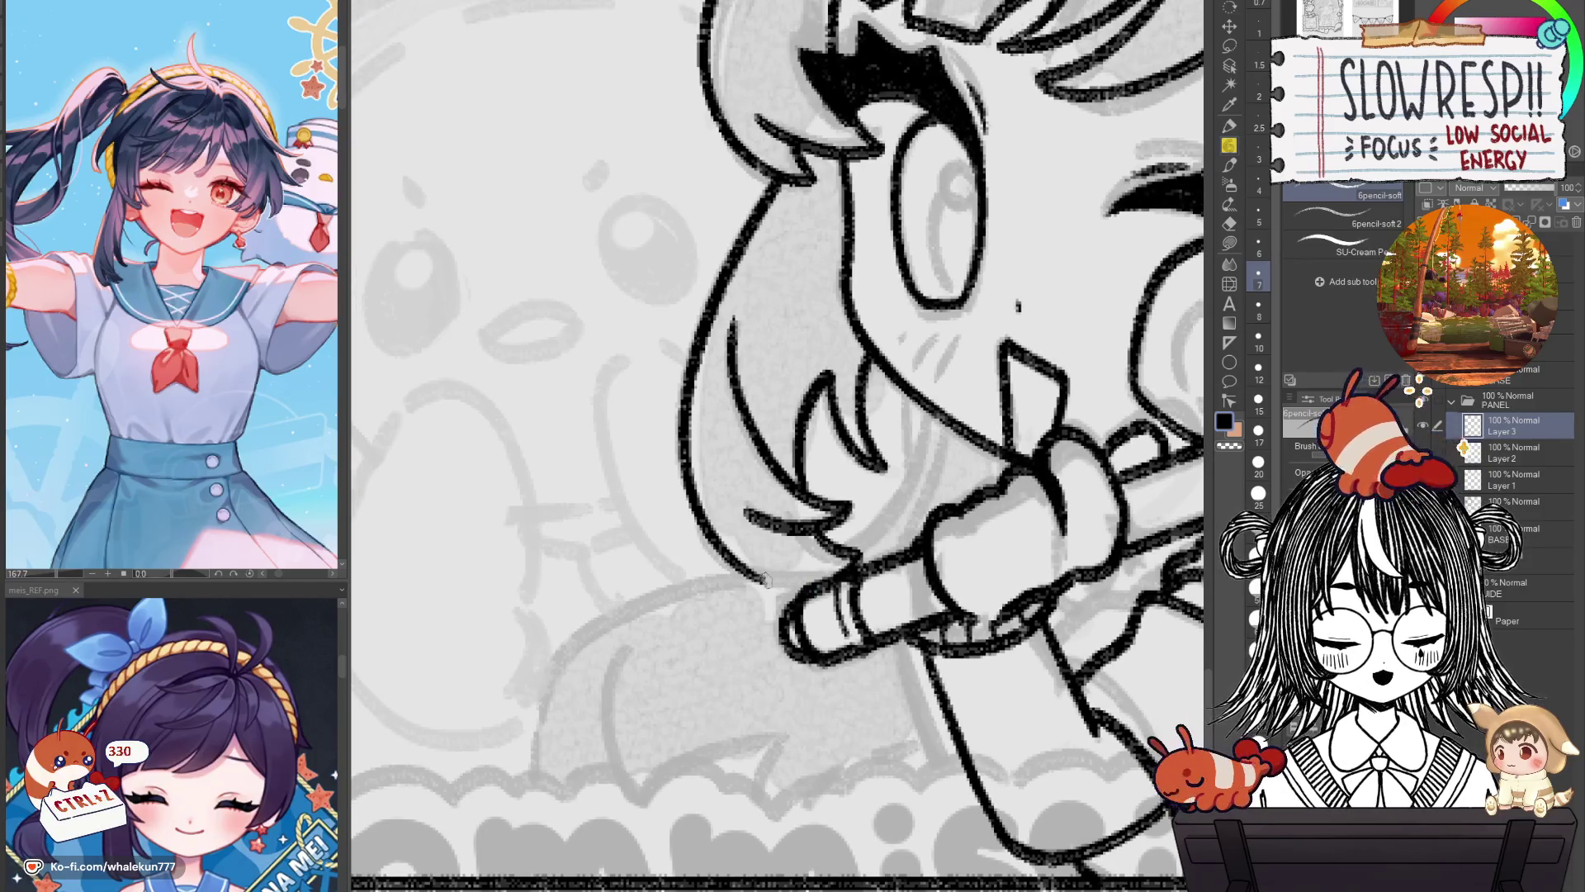
{"action": "key", "text": "ctrl+z"}
{"action": "scroll", "coordinate": [837, 568], "scroll_direction": "down", "scroll_amount": 5}
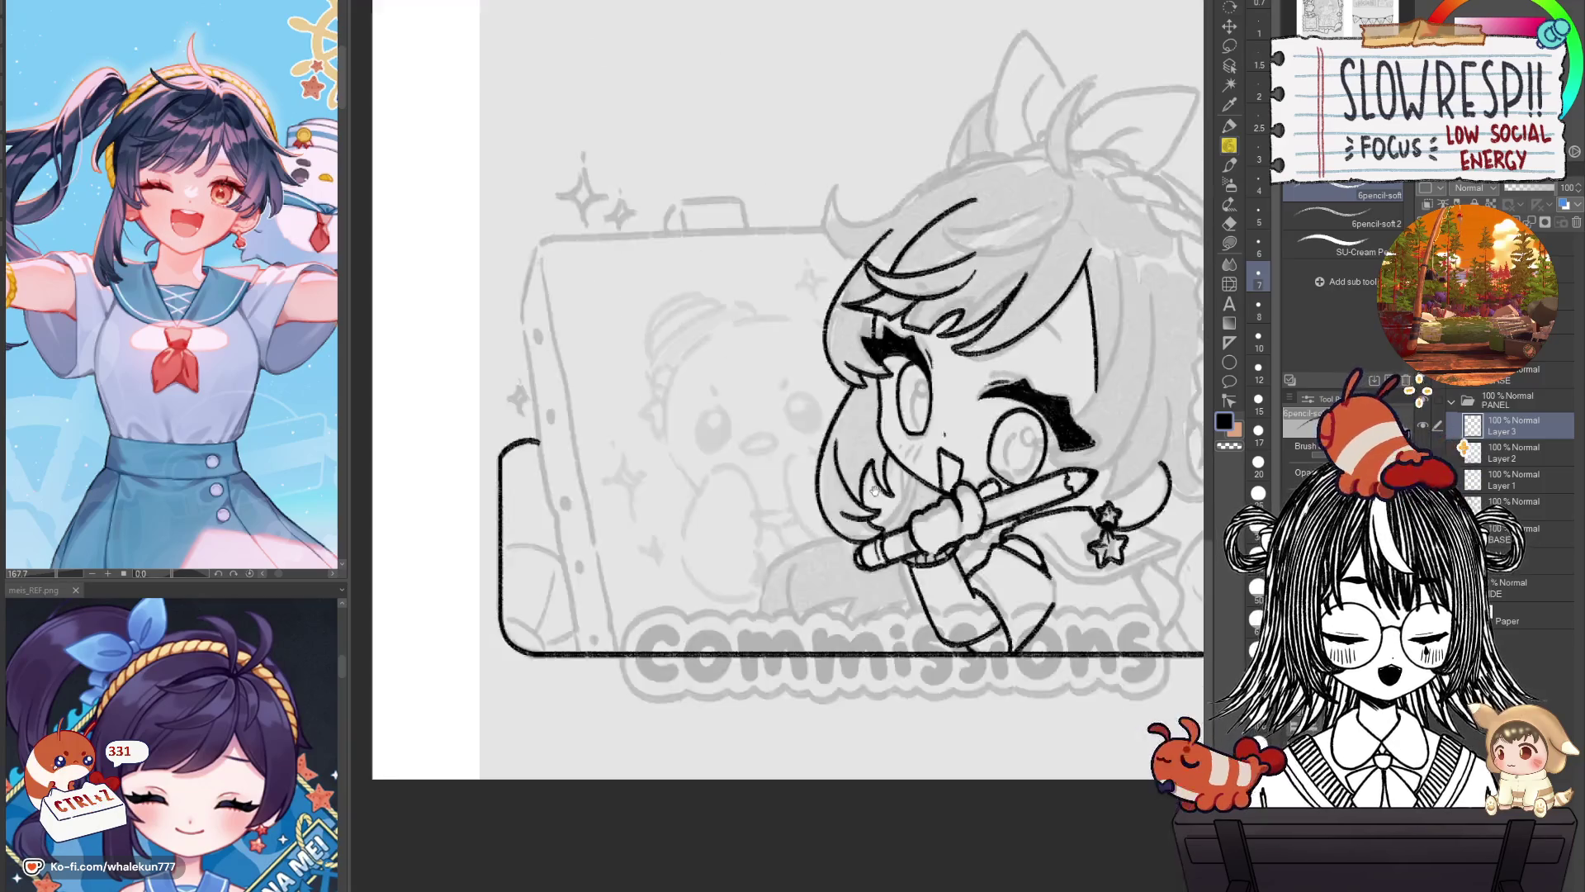
Mirror-check the whole chibi, add Layer 4 above Layer 3, and zoom in on the face.
{"action": "key", "text": "h"}
{"action": "key", "text": "h"}
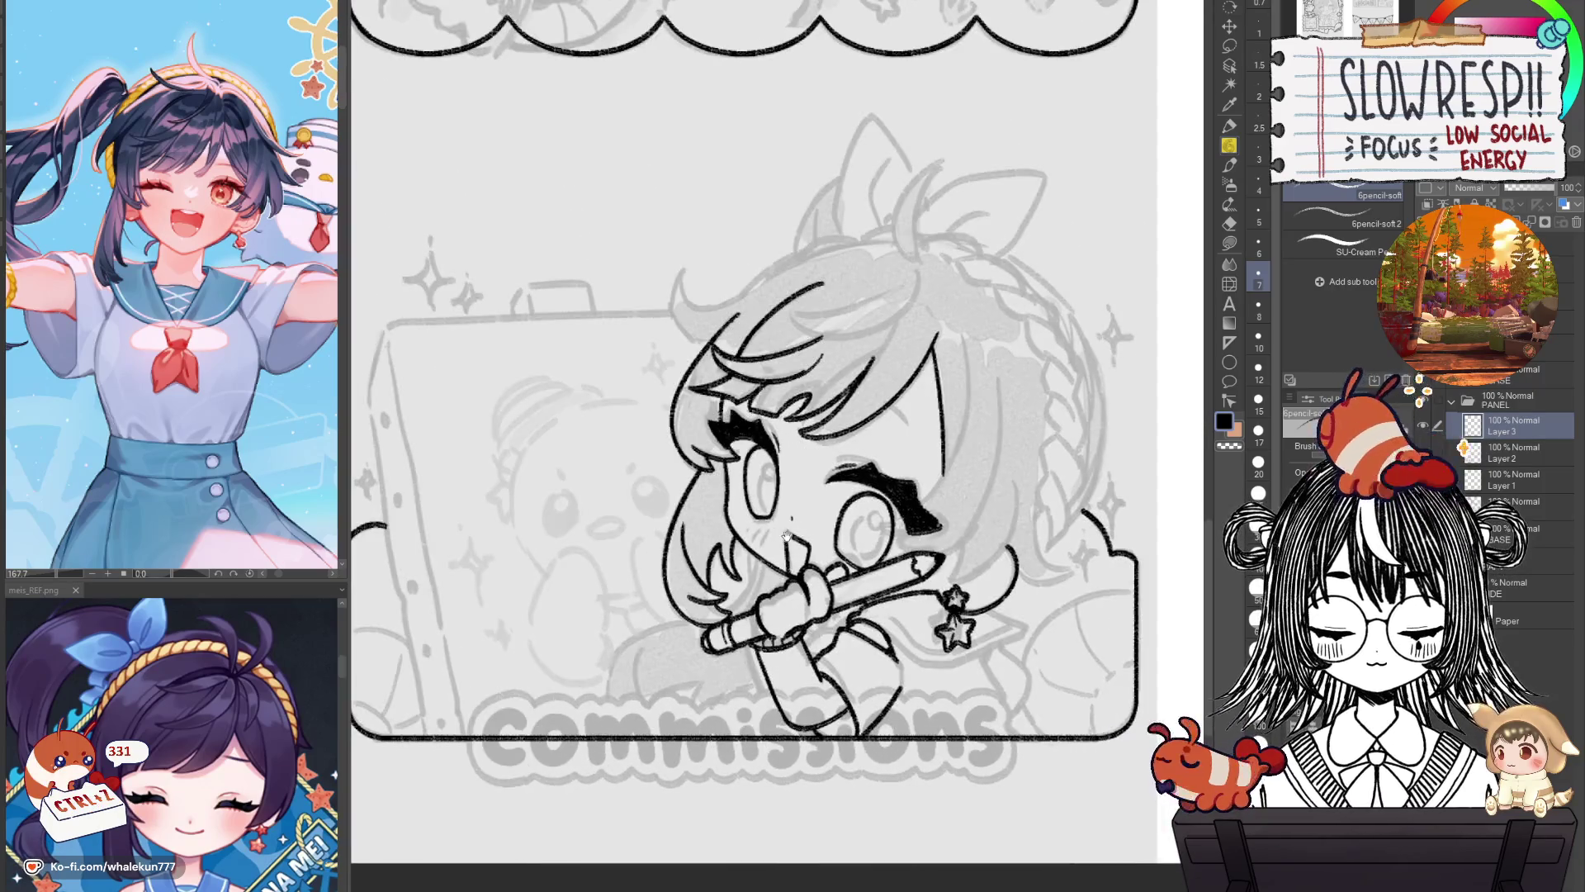
{"action": "left_click_drag", "start_coordinate": [787, 535], "coordinate": [748, 545]}
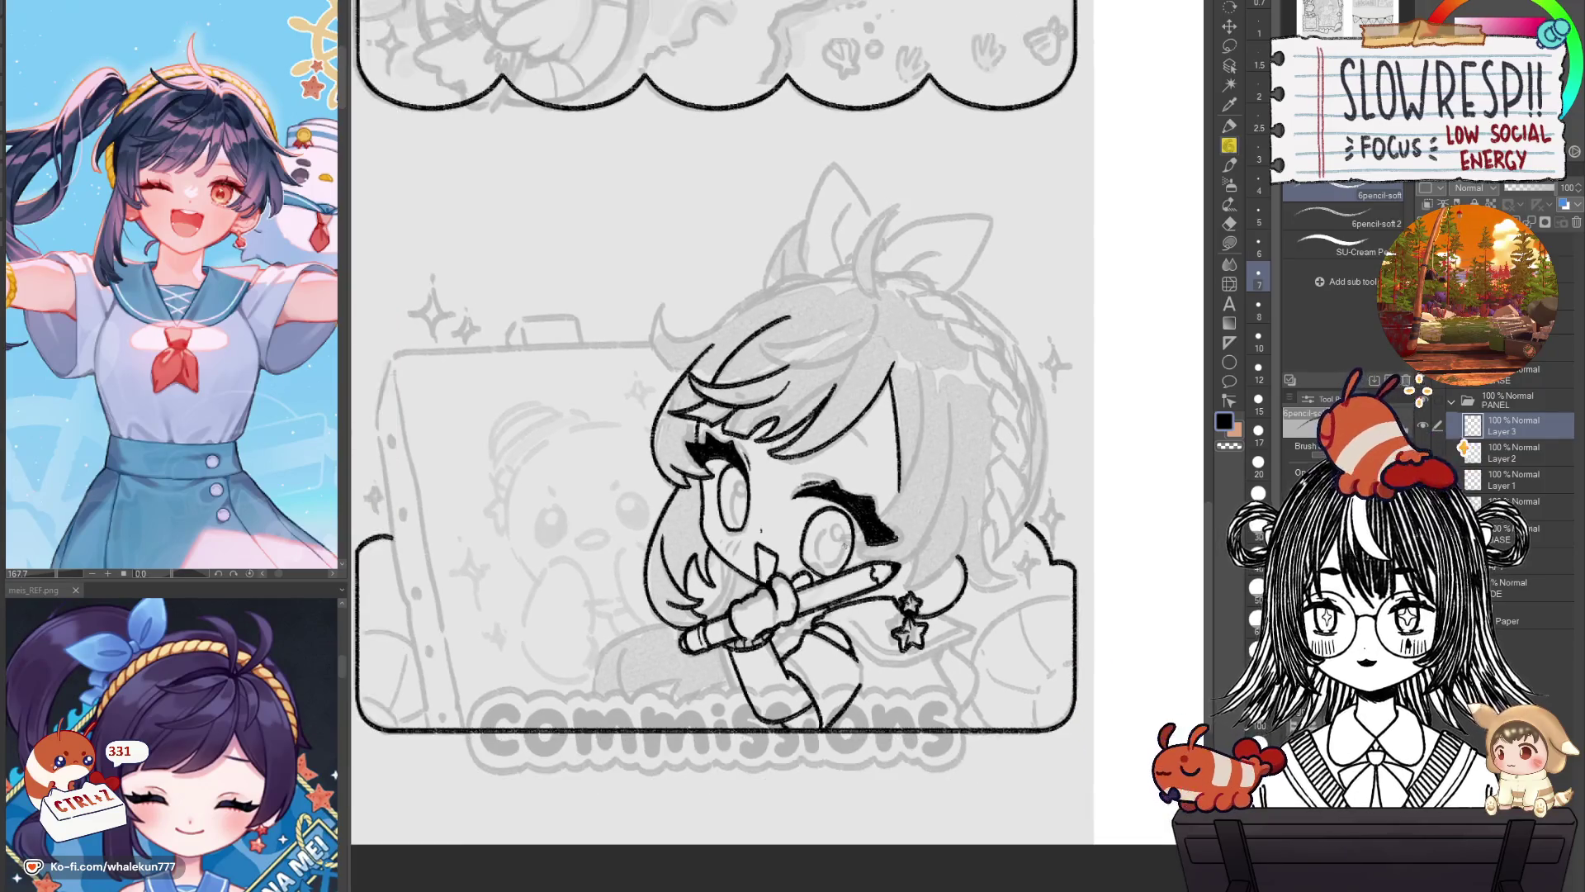
{"action": "key", "text": "h"}
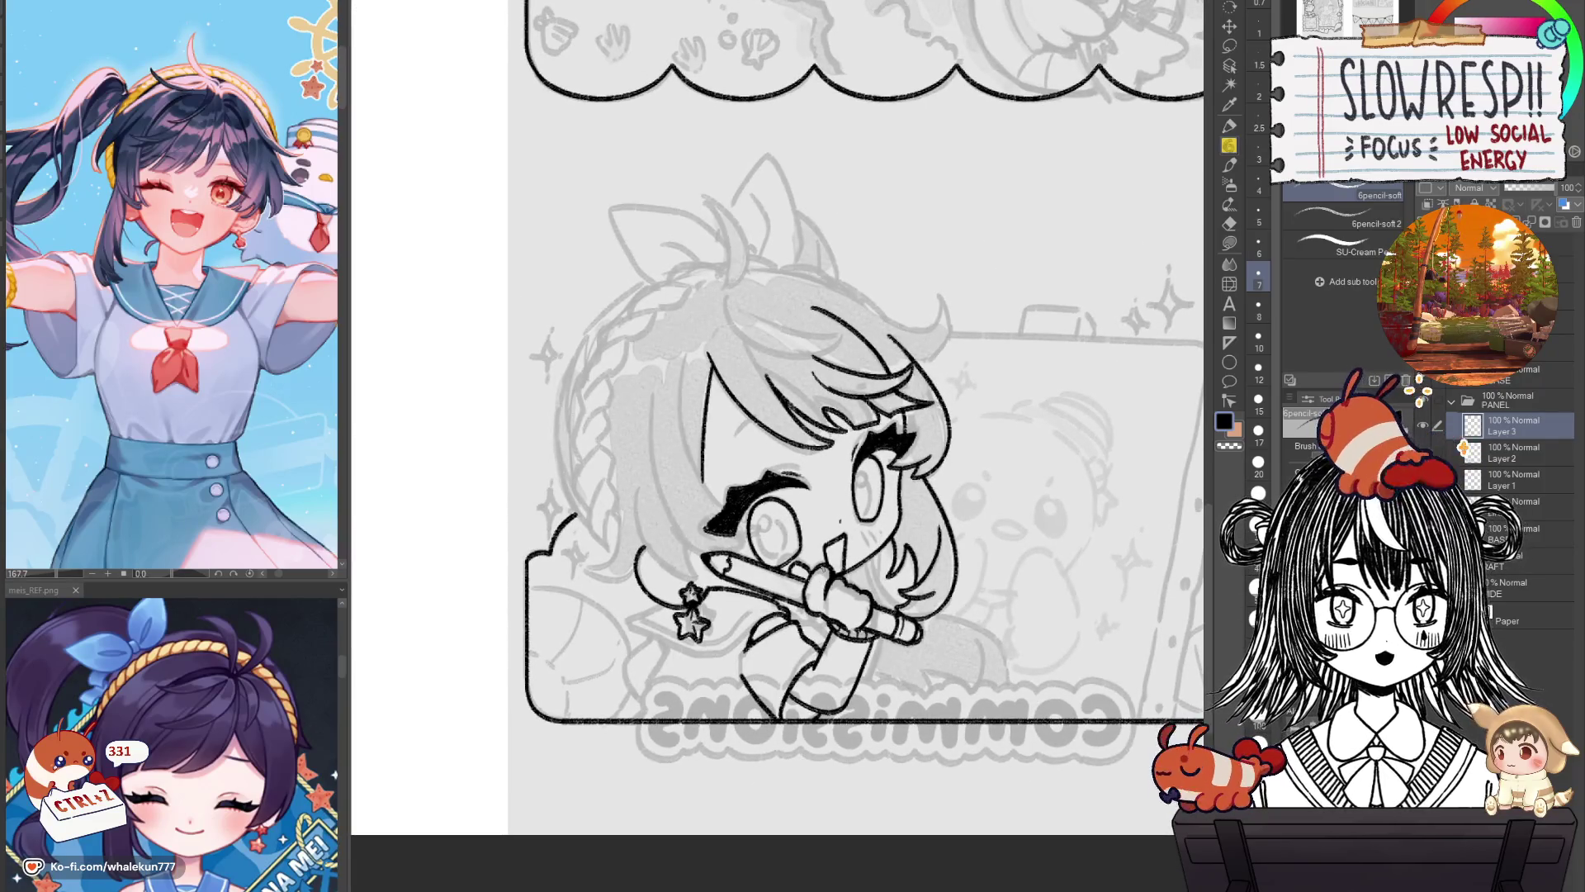
{"action": "key", "text": "ctrl+shift+n"}
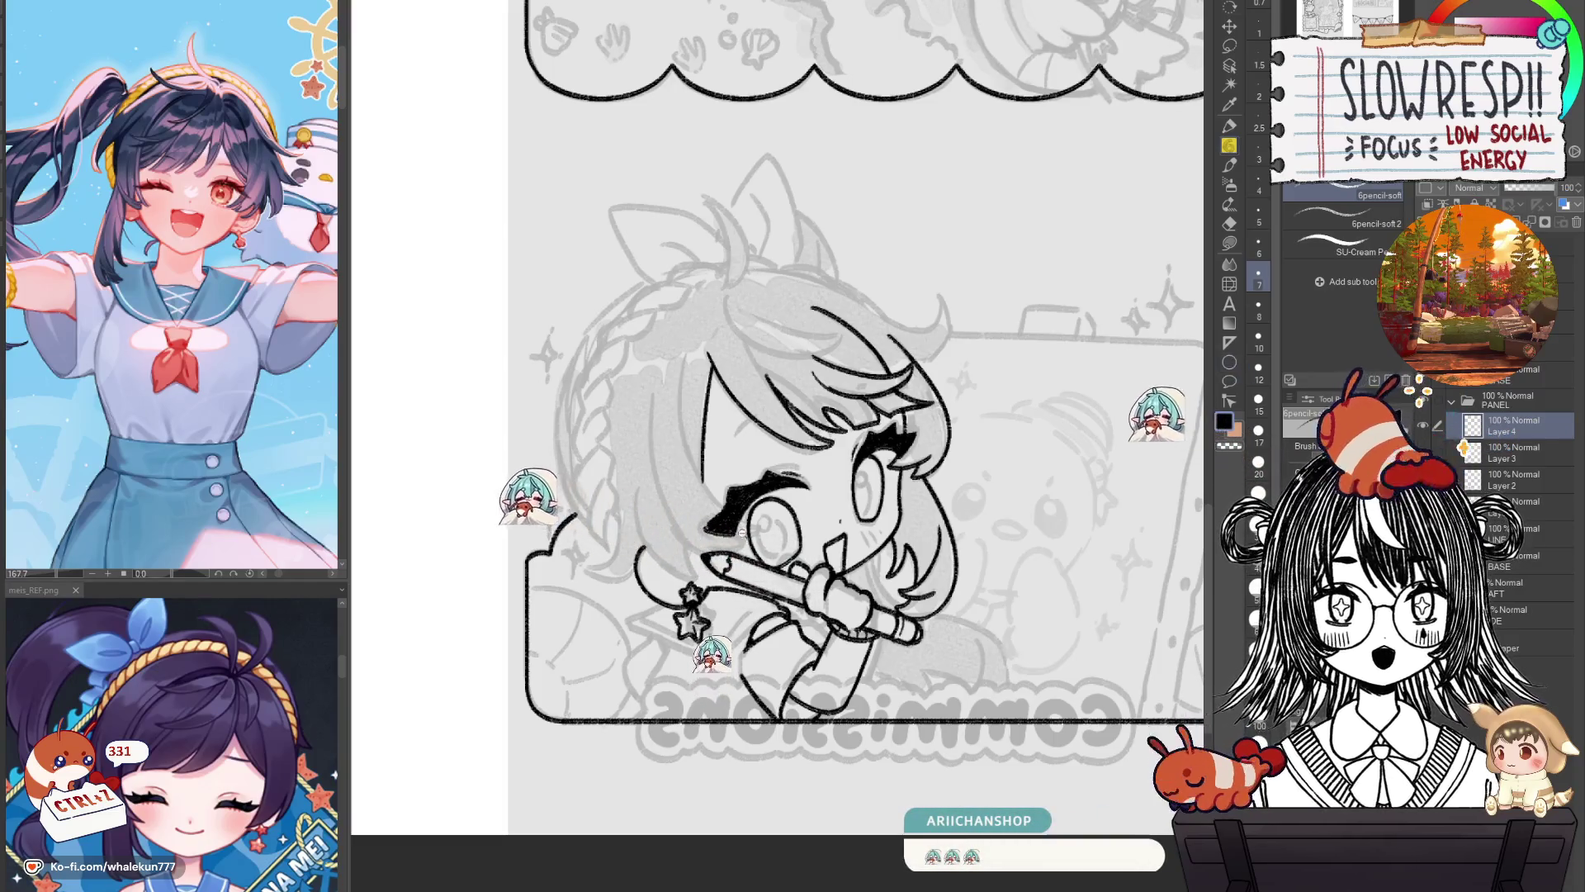
{"action": "scroll", "coordinate": [748, 528], "scroll_direction": "up", "scroll_amount": 2}
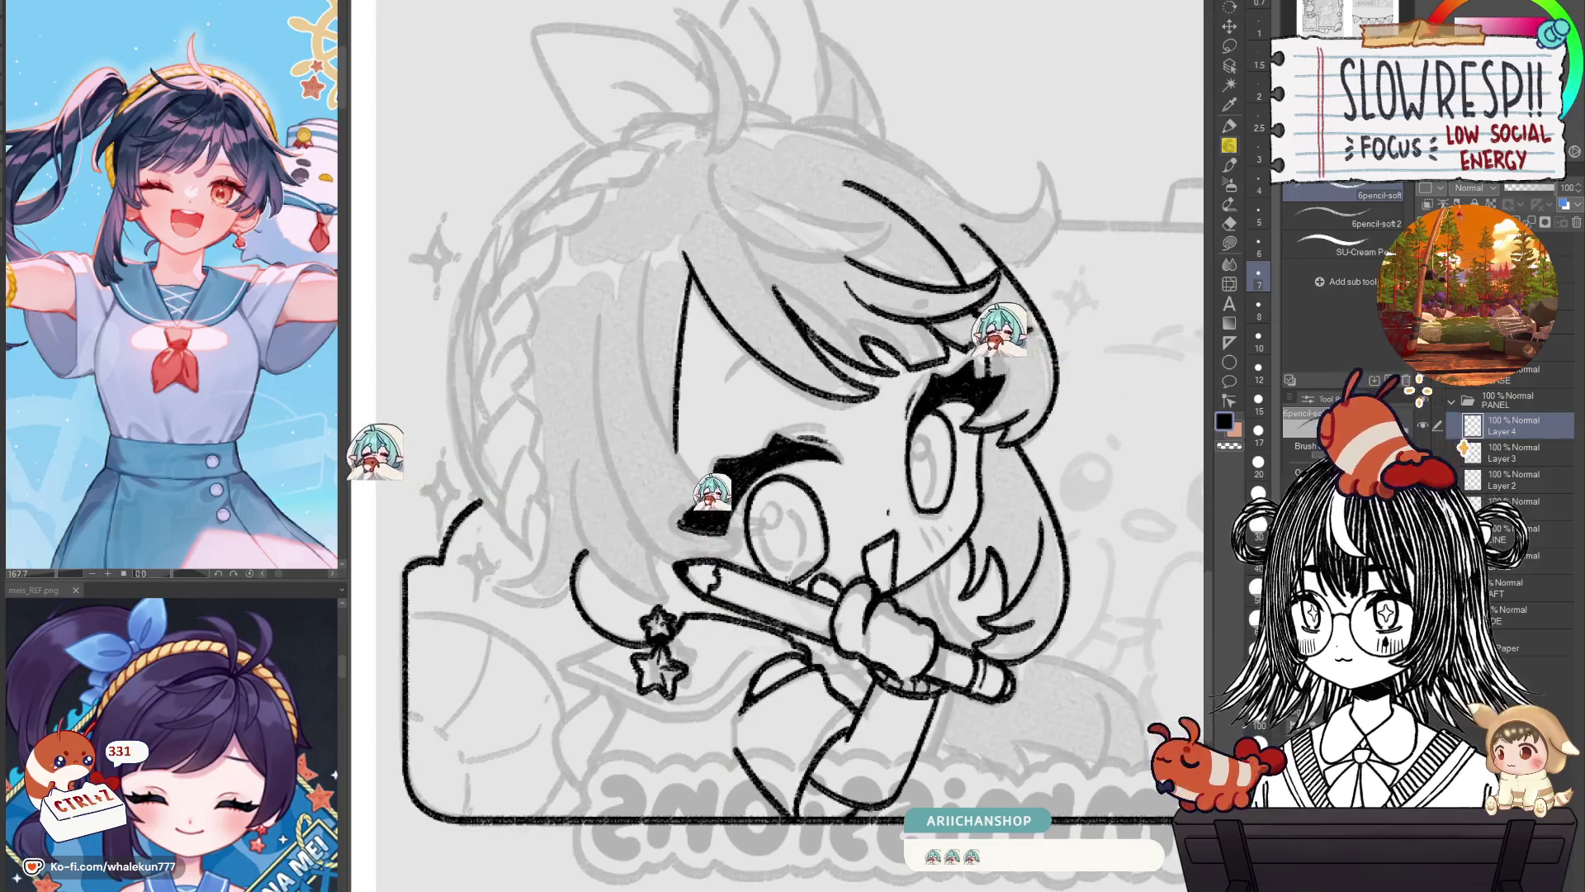
{"action": "scroll", "coordinate": [756, 458], "scroll_direction": "up", "scroll_amount": 1}
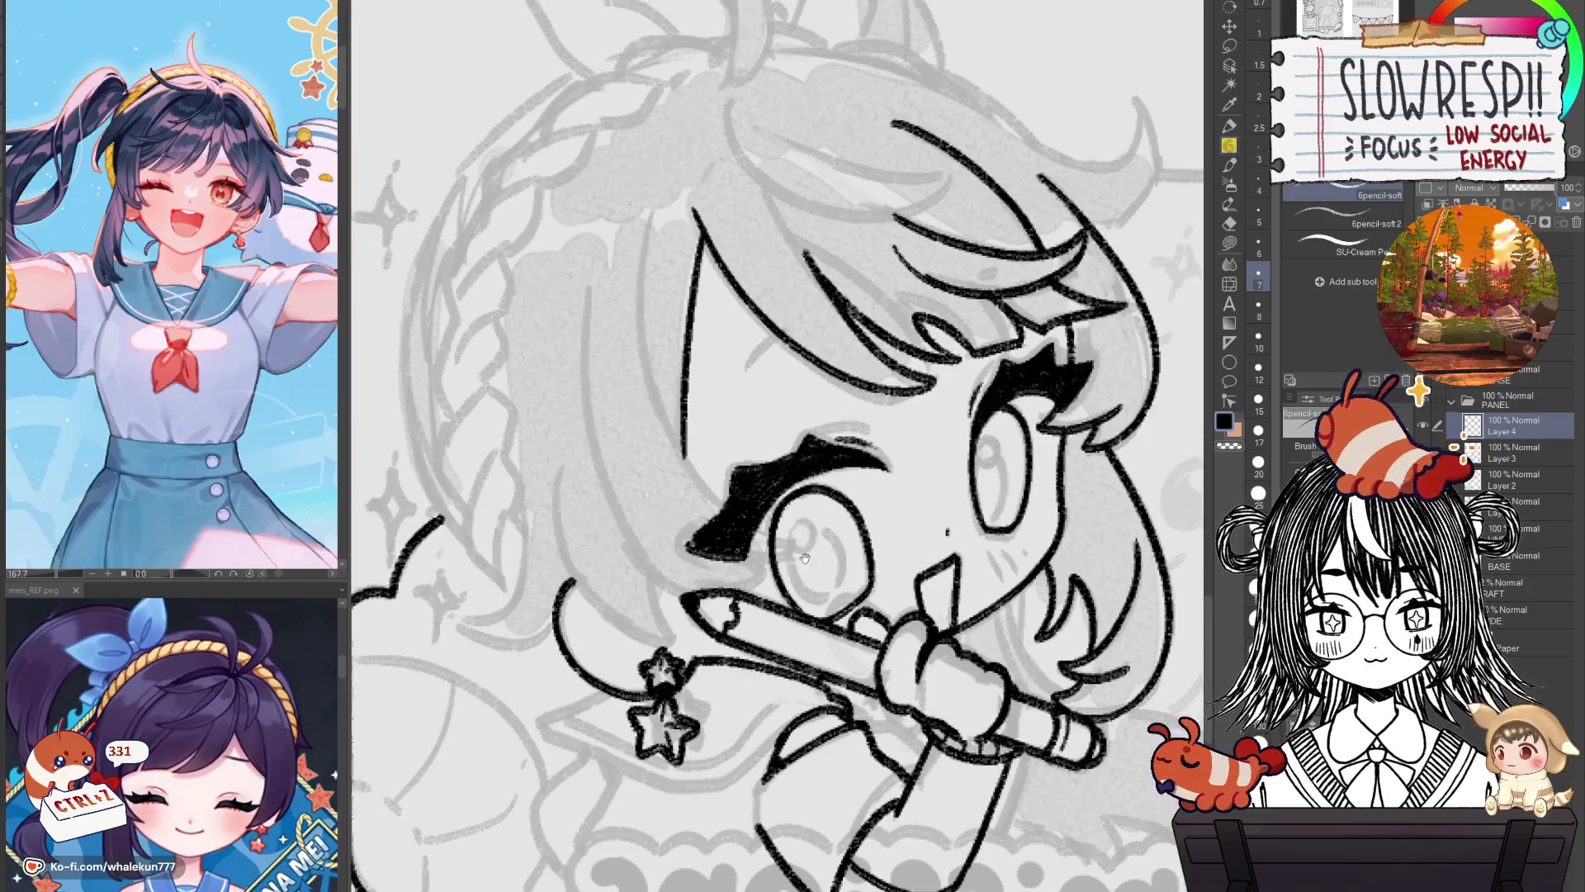
{"action": "left_click_drag", "start_coordinate": [648, 301], "coordinate": [813, 334]}
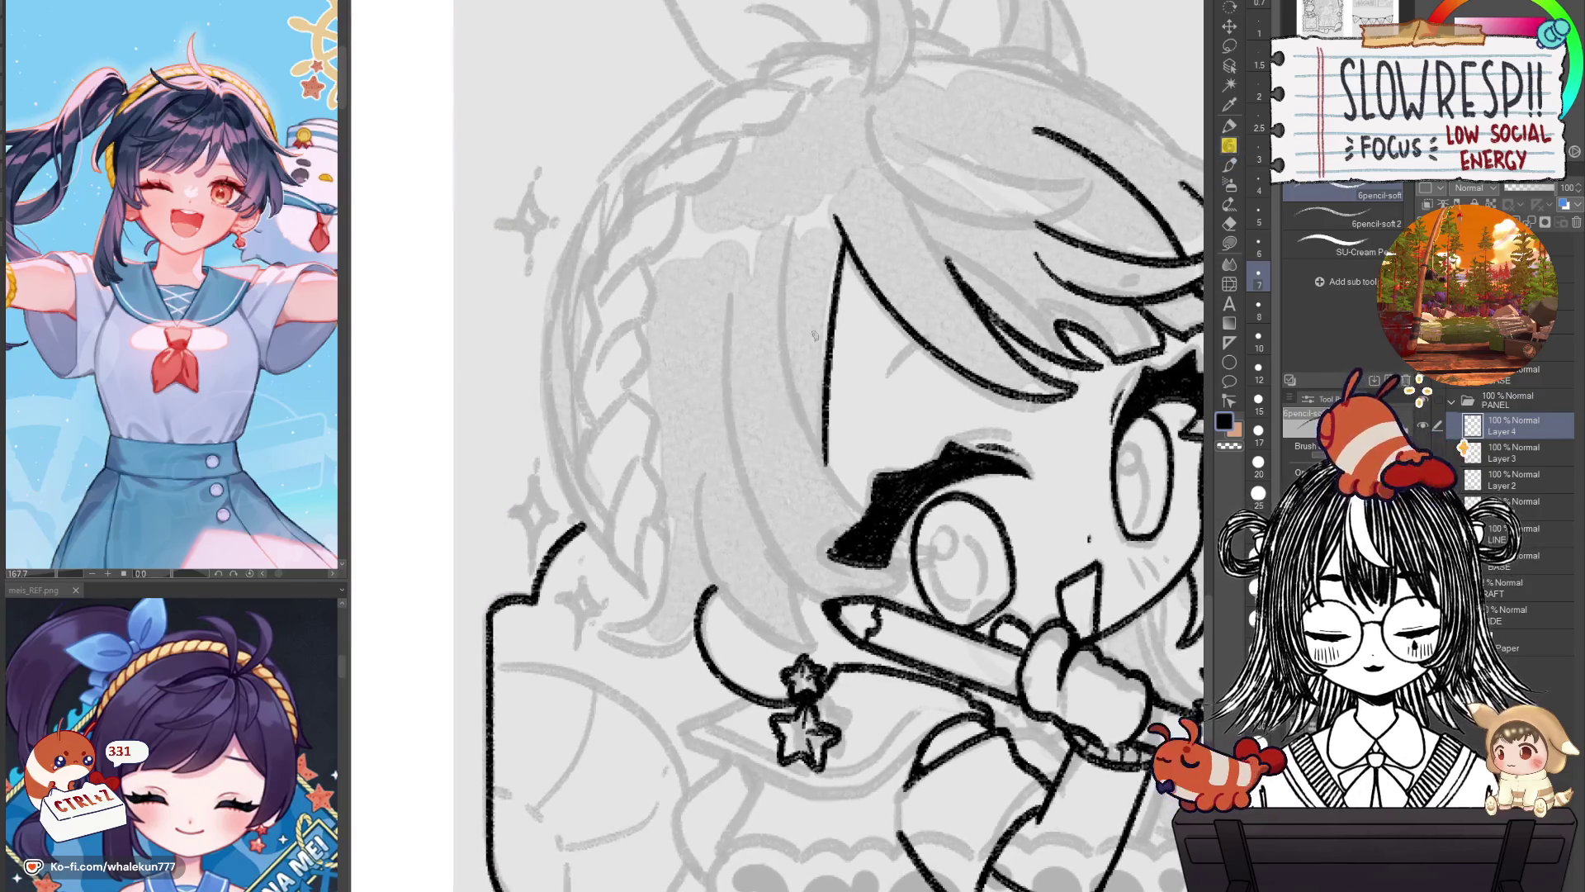
{"action": "key", "text": "h"}
{"action": "key", "text": "h"}
{"action": "left_click_drag", "start_coordinate": [826, 445], "coordinate": [739, 426]}
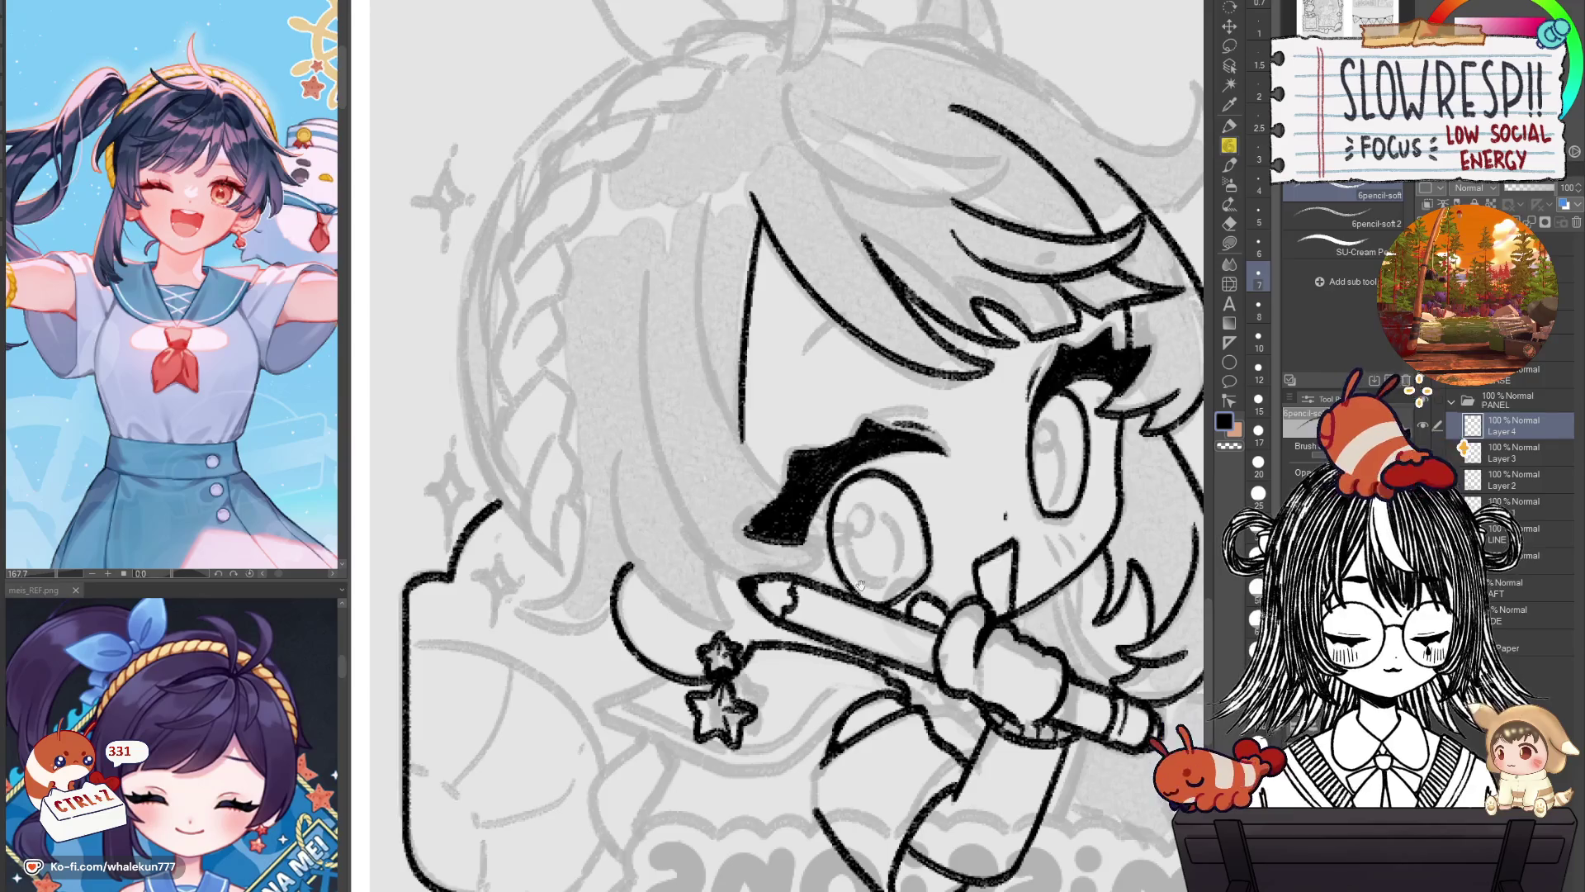
Try several curved contour lines down the left side of the face on Layer 4, undoing each.
{"action": "left_click_drag", "start_coordinate": [860, 585], "coordinate": [804, 565]}
{"action": "left_click_drag", "start_coordinate": [651, 173], "coordinate": [726, 469]}
{"action": "key", "text": "ctrl+z"}
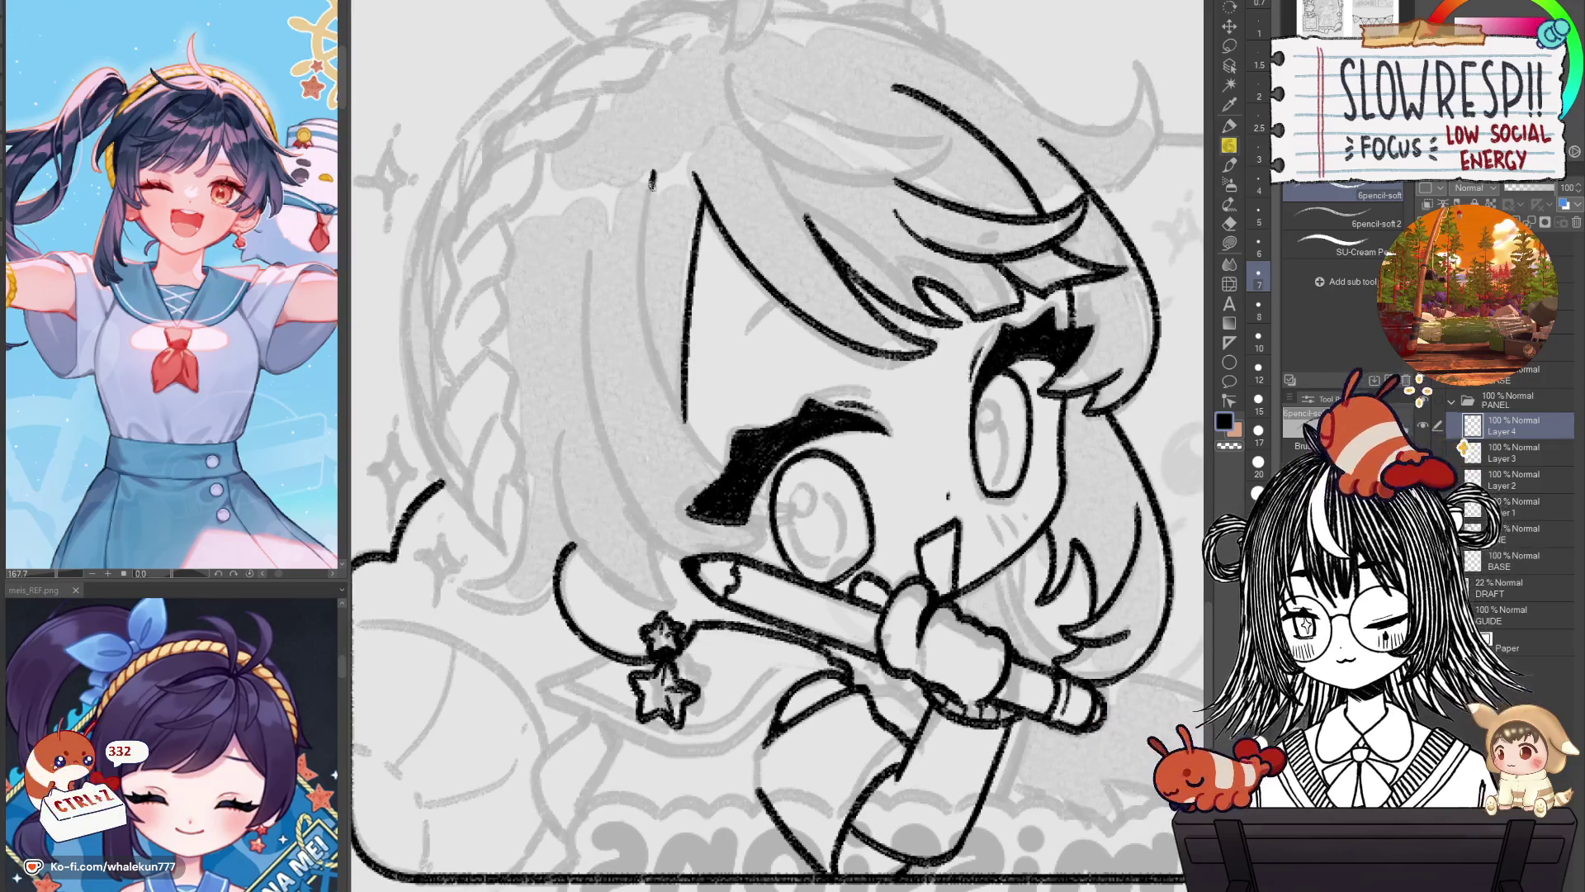
{"action": "left_click_drag", "start_coordinate": [652, 180], "coordinate": [727, 470]}
{"action": "key", "text": "ctrl+z"}
{"action": "key", "text": "ctrl+z"}
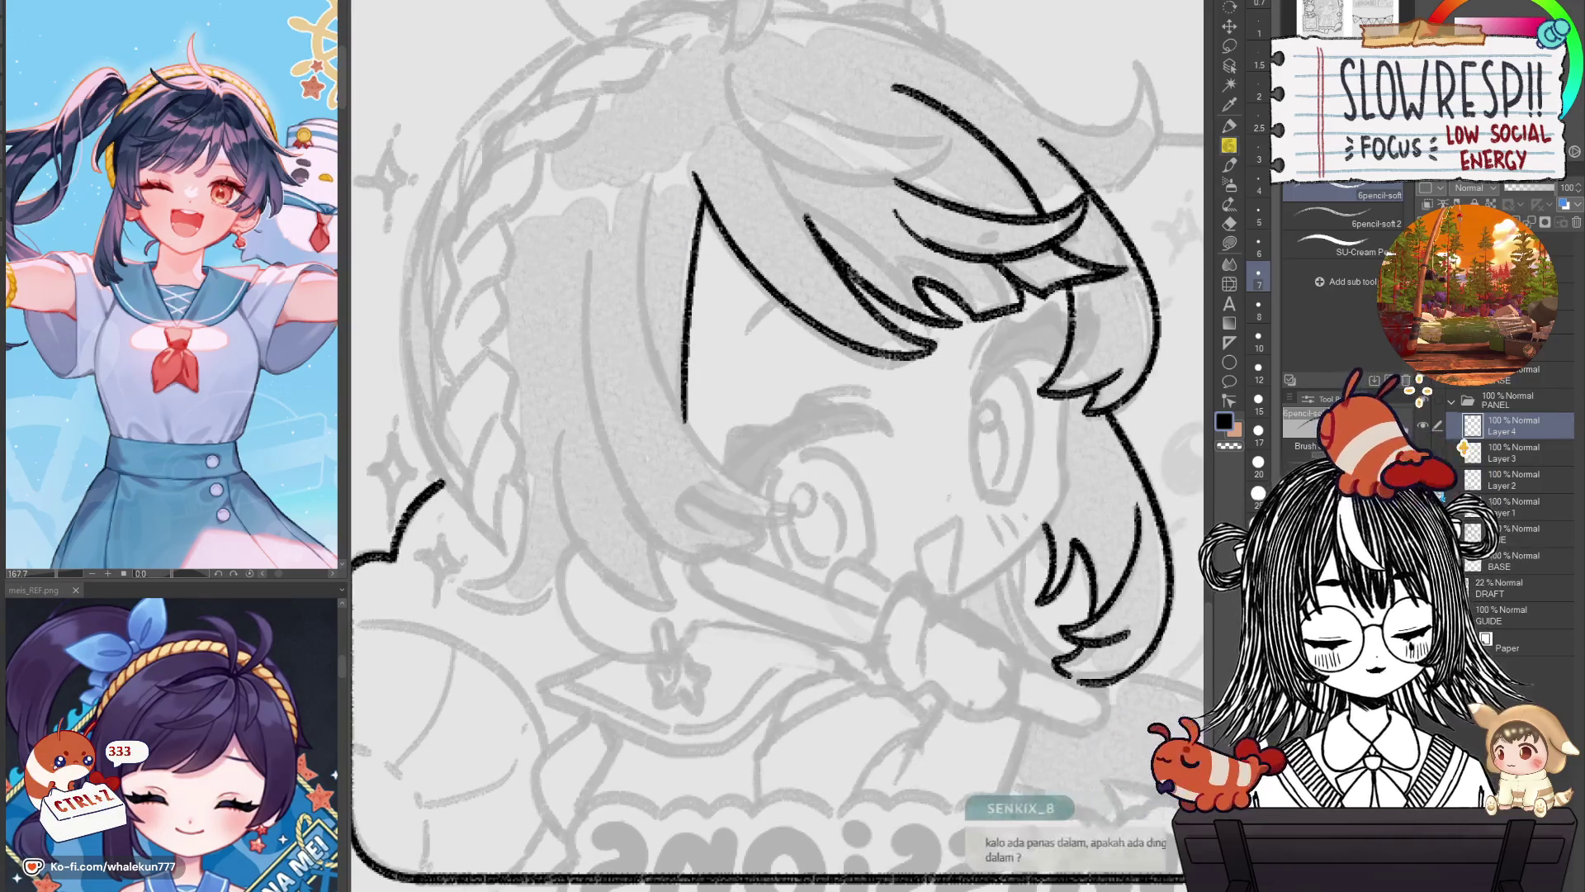
{"action": "left_click_drag", "start_coordinate": [652, 174], "coordinate": [773, 535]}
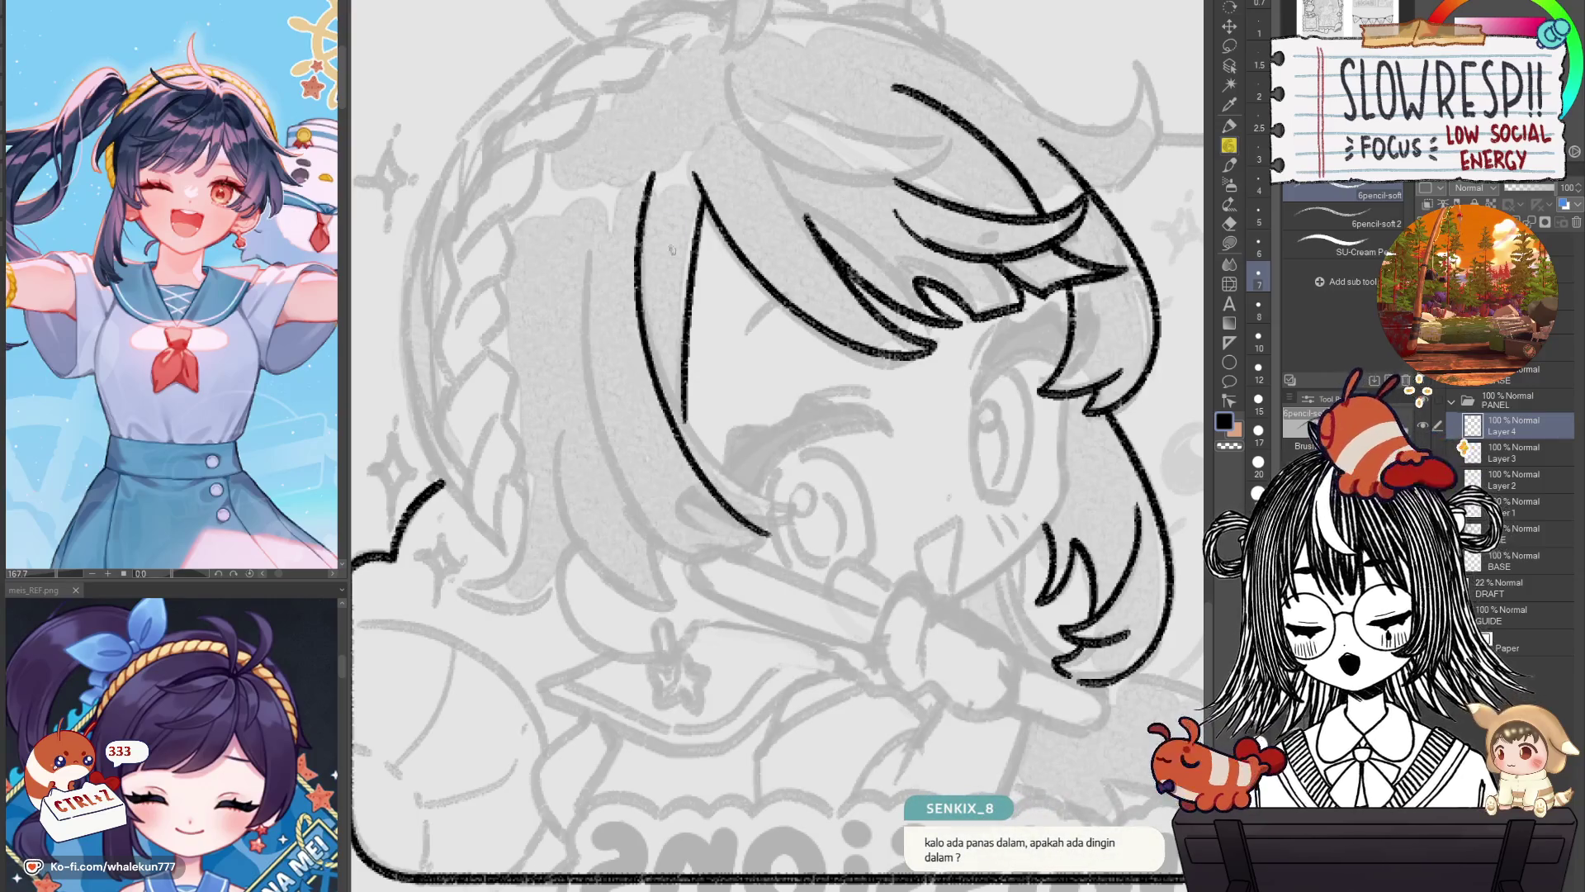
{"action": "key", "text": "ctrl+z"}
{"action": "key", "text": "ctrl+z"}
{"action": "mouse_move", "coordinate": [648, 186]}
{"action": "left_mouse_down"}
{"action": "mouse_move", "coordinate": [776, 500]}
{"action": "mouse_move", "coordinate": [818, 512]}
{"action": "left_mouse_up"}
{"action": "key", "text": "ctrl+z"}
{"action": "left_click_drag", "start_coordinate": [652, 173], "coordinate": [817, 512]}
Keep redrawing the left face contour until one clean curved line remains.
{"action": "key", "text": "ctrl+z"}
{"action": "mouse_move", "coordinate": [653, 174]}
{"action": "left_mouse_down"}
{"action": "mouse_move", "coordinate": [809, 516]}
{"action": "mouse_move", "coordinate": [780, 504]}
{"action": "left_mouse_up"}
{"action": "key", "text": "ctrl+z"}
{"action": "key", "text": "ctrl+z"}
{"action": "left_click_drag", "start_coordinate": [653, 174], "coordinate": [797, 516]}
{"action": "key", "text": "ctrl+z"}
{"action": "left_click_drag", "start_coordinate": [650, 181], "coordinate": [793, 508]}
{"action": "key", "text": "ctrl+z"}
{"action": "left_click_drag", "start_coordinate": [650, 173], "coordinate": [817, 512]}
{"action": "key", "text": "ctrl+z"}
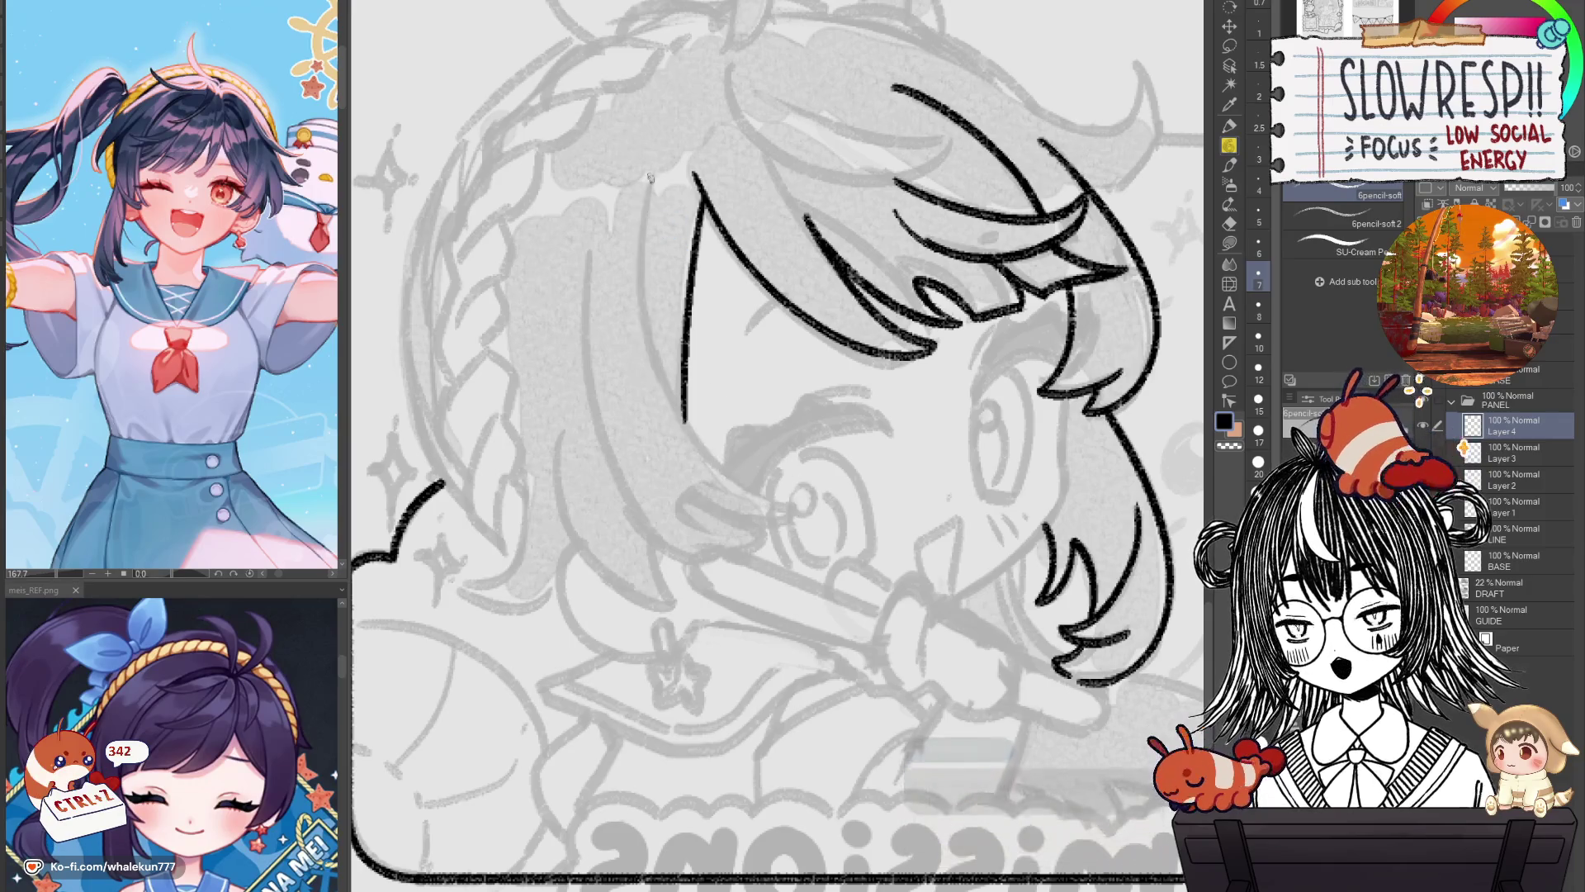
{"action": "left_click_drag", "start_coordinate": [653, 174], "coordinate": [813, 512]}
{"action": "key", "text": "ctrl+z"}
{"action": "left_click_drag", "start_coordinate": [657, 173], "coordinate": [796, 516]}
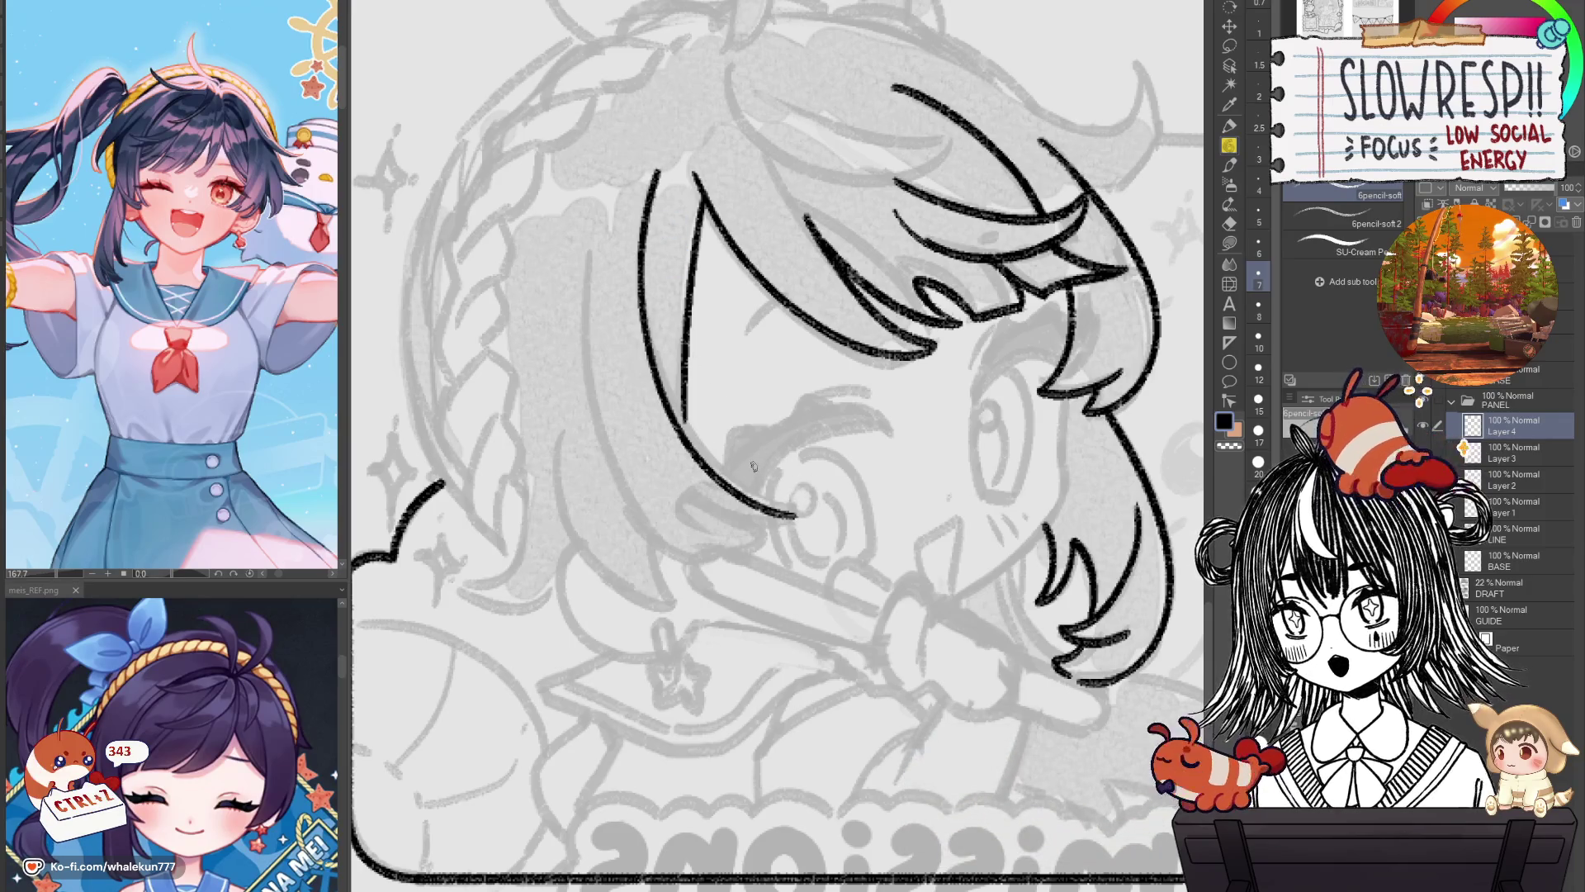
{"action": "left_click_drag", "start_coordinate": [694, 301], "coordinate": [718, 378]}
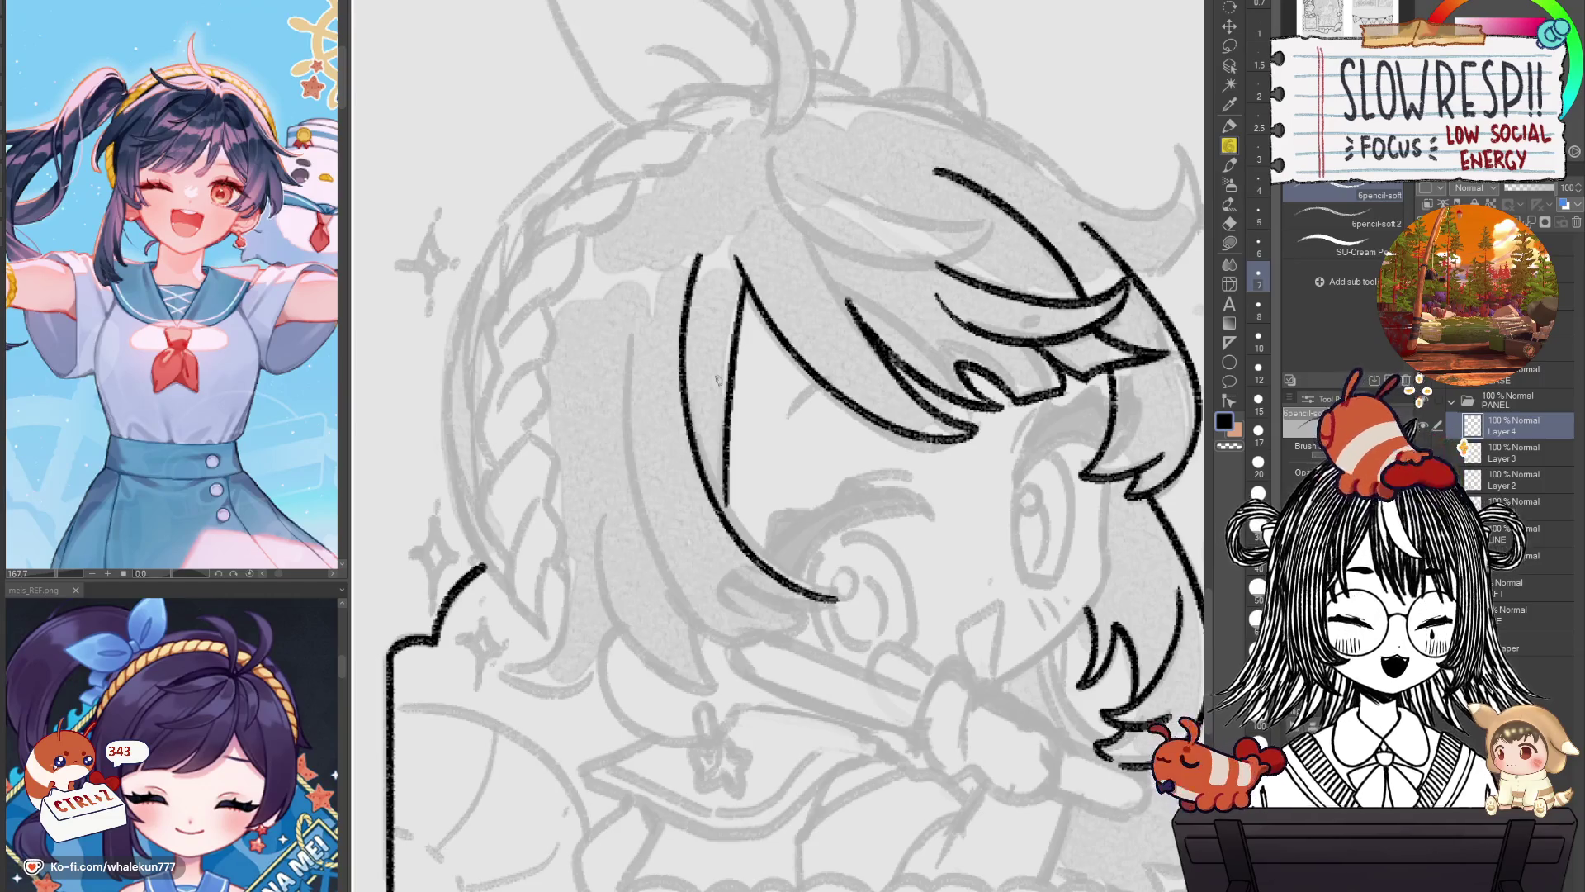
Remove the old face contour and try several new lines down the side of the face.
{"action": "mouse_move", "coordinate": [760, 407]}
{"action": "left_mouse_down"}
{"action": "mouse_move", "coordinate": [901, 353]}
{"action": "mouse_move", "coordinate": [889, 370]}
{"action": "left_mouse_up"}
{"action": "key", "text": "ctrl+z"}
{"action": "left_click_drag", "start_coordinate": [842, 317], "coordinate": [830, 396]}
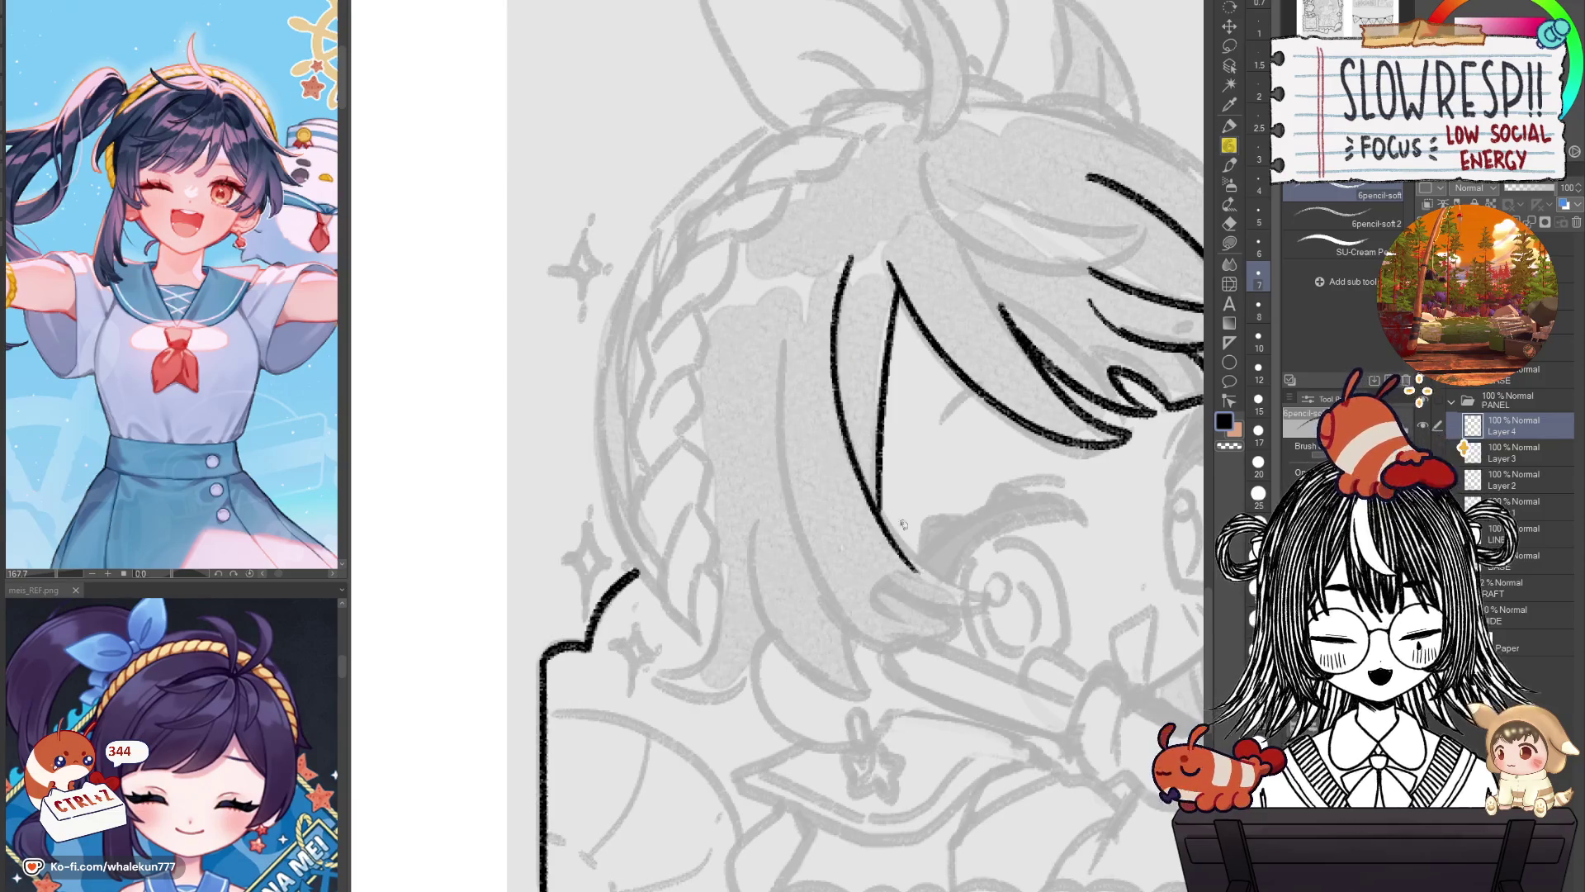
{"action": "key", "text": "ctrl+z"}
{"action": "key", "text": "ctrl+z"}
{"action": "mouse_move", "coordinate": [850, 272]}
{"action": "left_mouse_down"}
{"action": "mouse_move", "coordinate": [893, 533]}
{"action": "mouse_move", "coordinate": [999, 603]}
{"action": "left_mouse_up"}
{"action": "key", "text": "ctrl+z"}
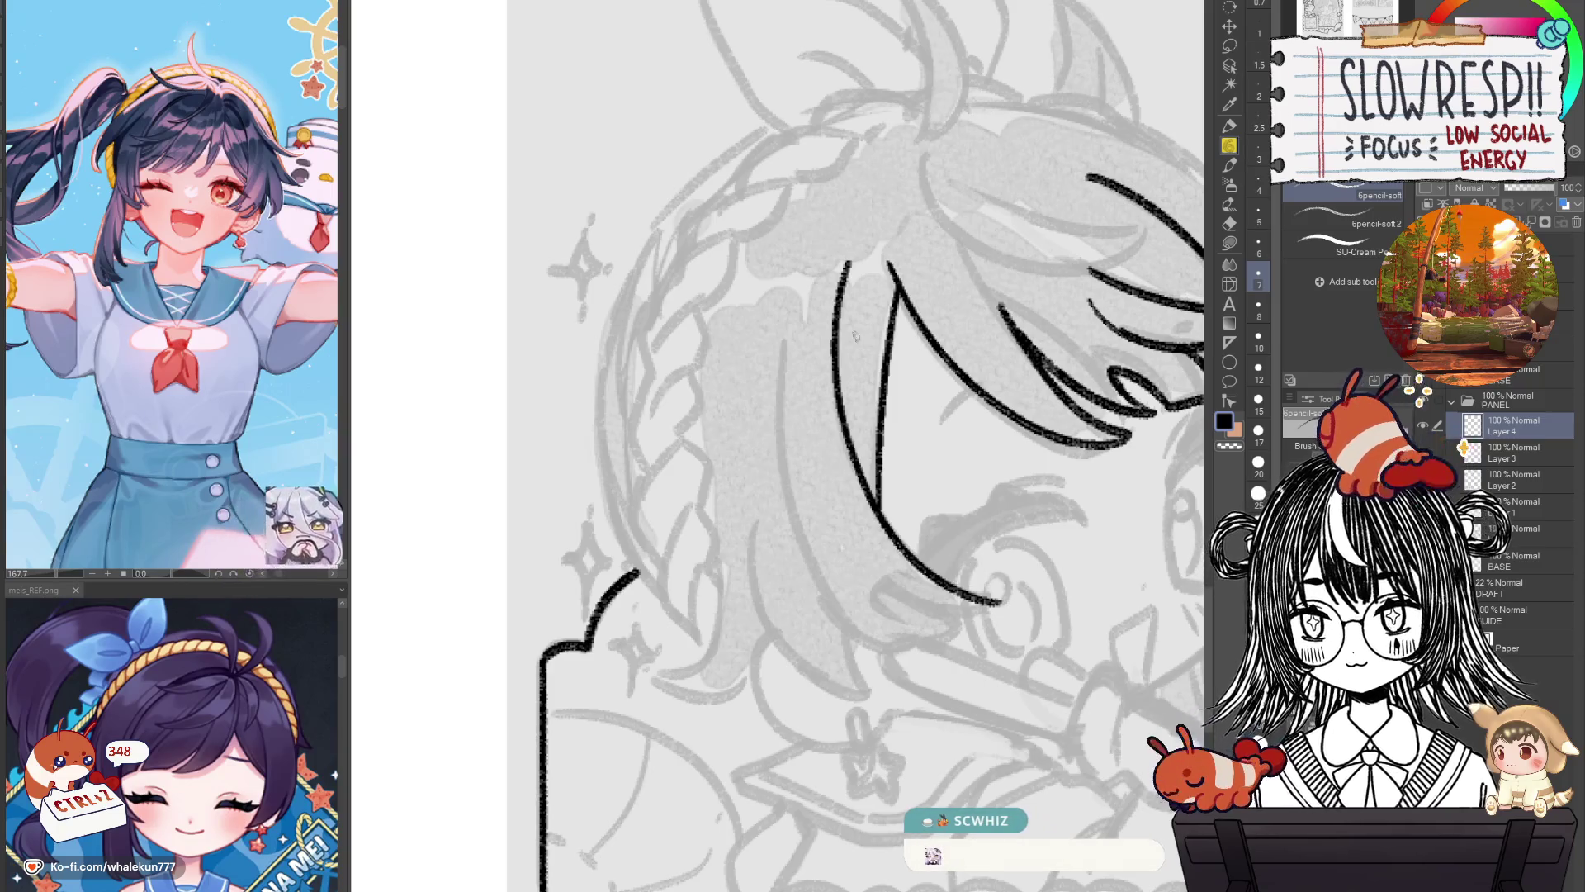
{"action": "key", "text": "ctrl+z"}
{"action": "left_click_drag", "start_coordinate": [849, 264], "coordinate": [999, 603]}
{"action": "key", "text": "ctrl+z"}
{"action": "left_click_drag", "start_coordinate": [848, 264], "coordinate": [1000, 599]}
{"action": "key", "text": "ctrl+z"}
{"action": "mouse_move", "coordinate": [847, 265]}
{"action": "left_mouse_down"}
{"action": "mouse_move", "coordinate": [991, 591]}
{"action": "mouse_move", "coordinate": [842, 288]}
{"action": "mouse_move", "coordinate": [999, 598]}
{"action": "left_mouse_up"}
{"action": "key", "text": "ctrl+z"}
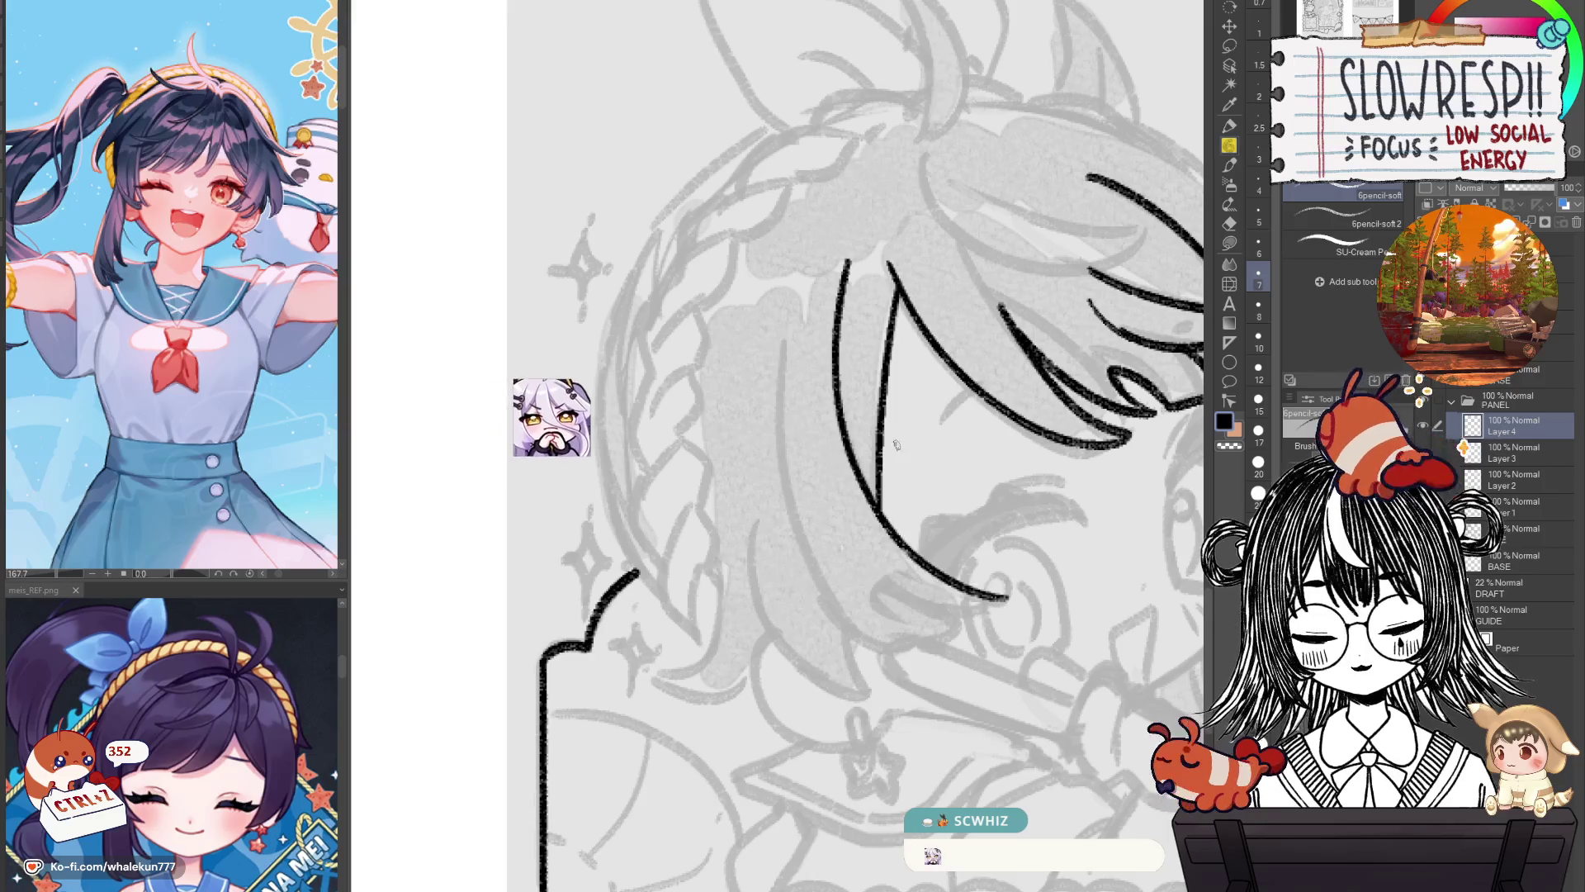
{"action": "key", "text": "ctrl+z"}
Redraw the long curve from the bangs down past the eye until it fits.
{"action": "left_click_drag", "start_coordinate": [848, 263], "coordinate": [877, 512]}
{"action": "key", "text": "ctrl+z"}
{"action": "left_click_drag", "start_coordinate": [847, 263], "coordinate": [877, 511]}
{"action": "key", "text": "ctrl+z"}
{"action": "left_click_drag", "start_coordinate": [847, 263], "coordinate": [999, 599]}
{"action": "key", "text": "ctrl+z"}
{"action": "left_click_drag", "start_coordinate": [848, 263], "coordinate": [877, 512]}
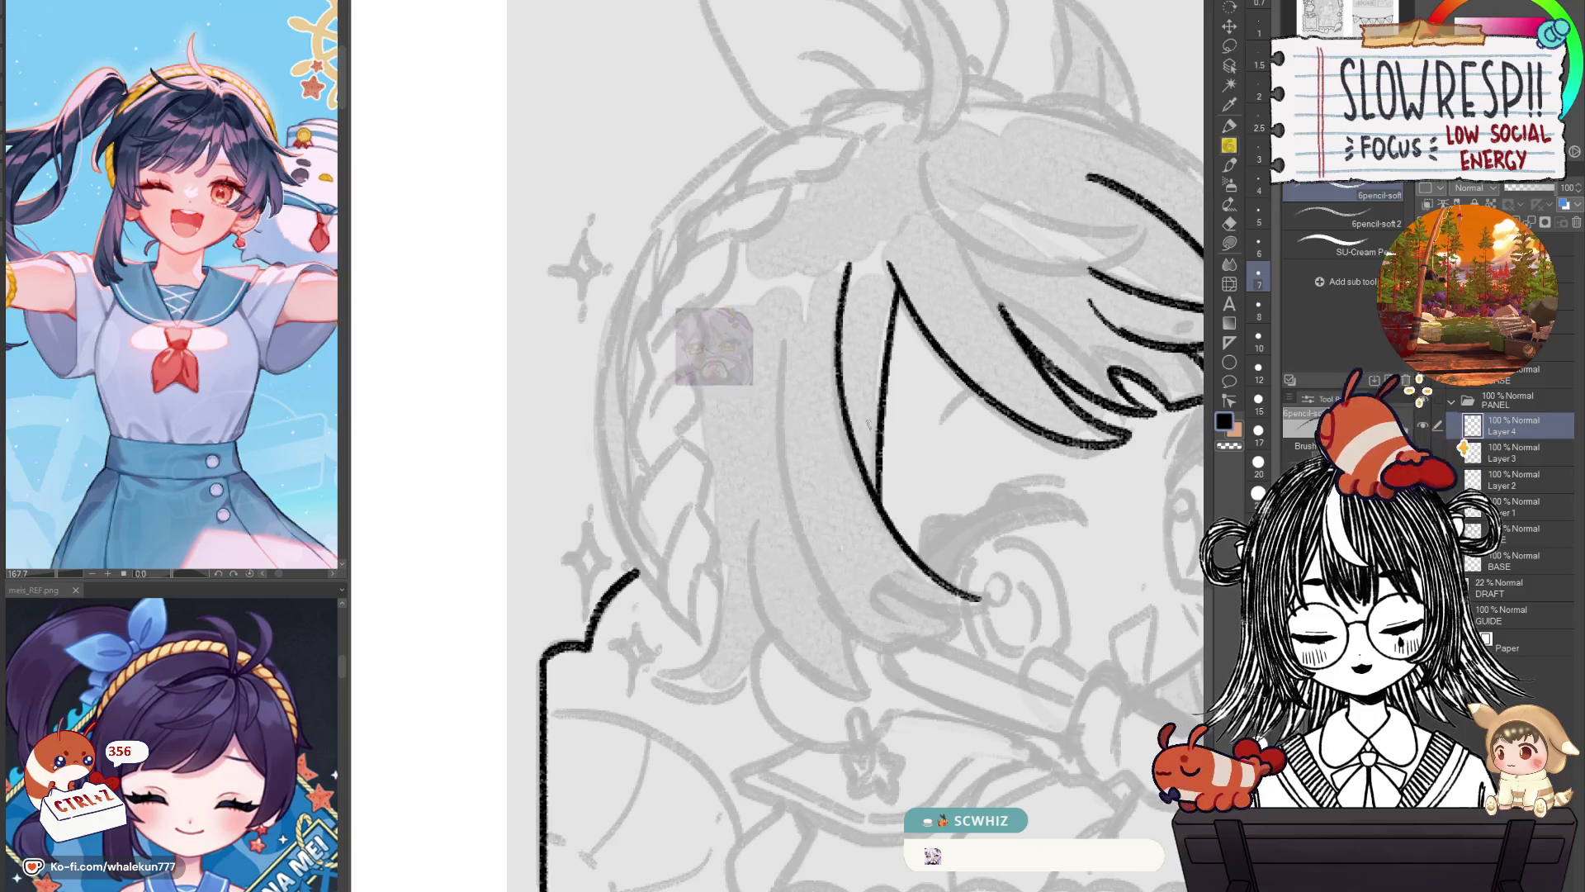
{"action": "key", "text": "ctrl+z"}
{"action": "left_click_drag", "start_coordinate": [849, 262], "coordinate": [1003, 602]}
Mirror-check the new curve, ink a short chin line, and return the view to unmirrored.
{"action": "key", "text": "h"}
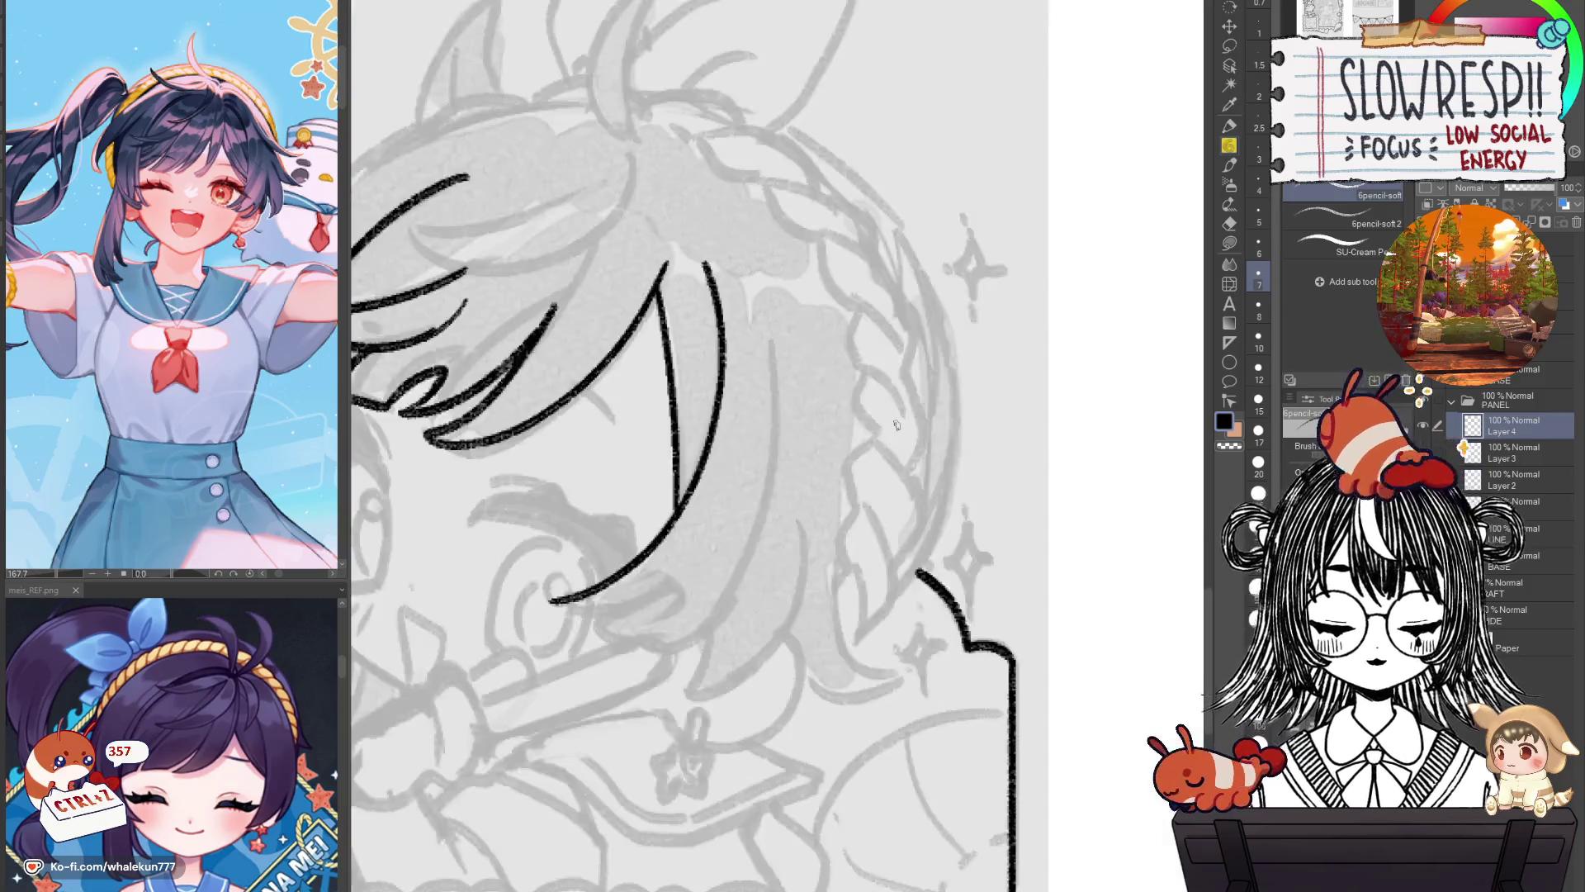
{"action": "scroll", "coordinate": [909, 413], "scroll_direction": "up", "scroll_amount": 1}
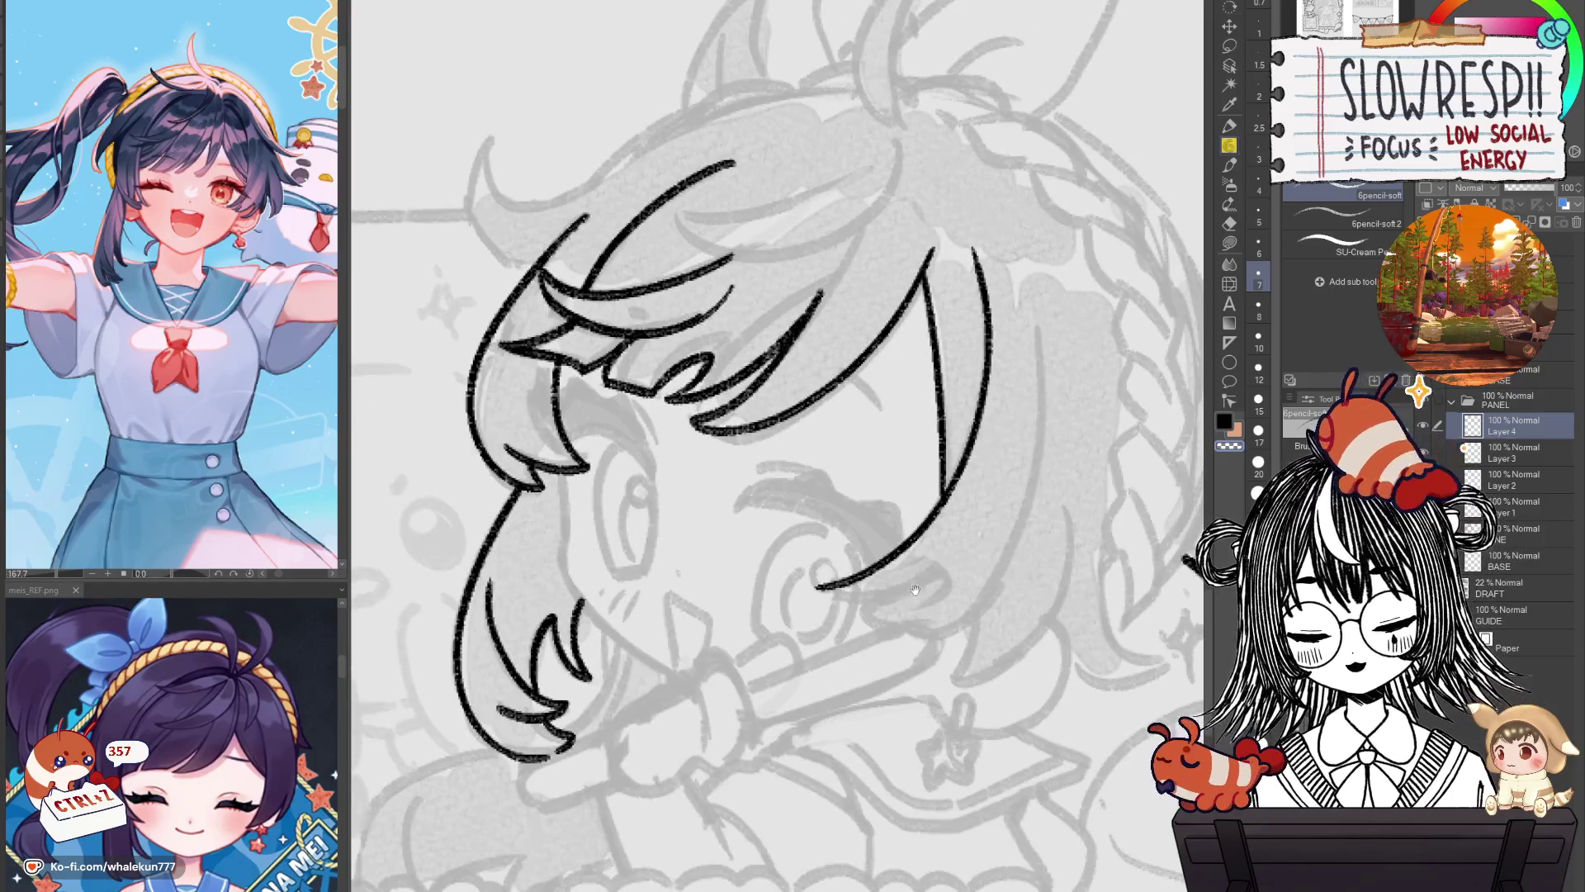
{"action": "left_click_drag", "start_coordinate": [892, 515], "coordinate": [967, 379]}
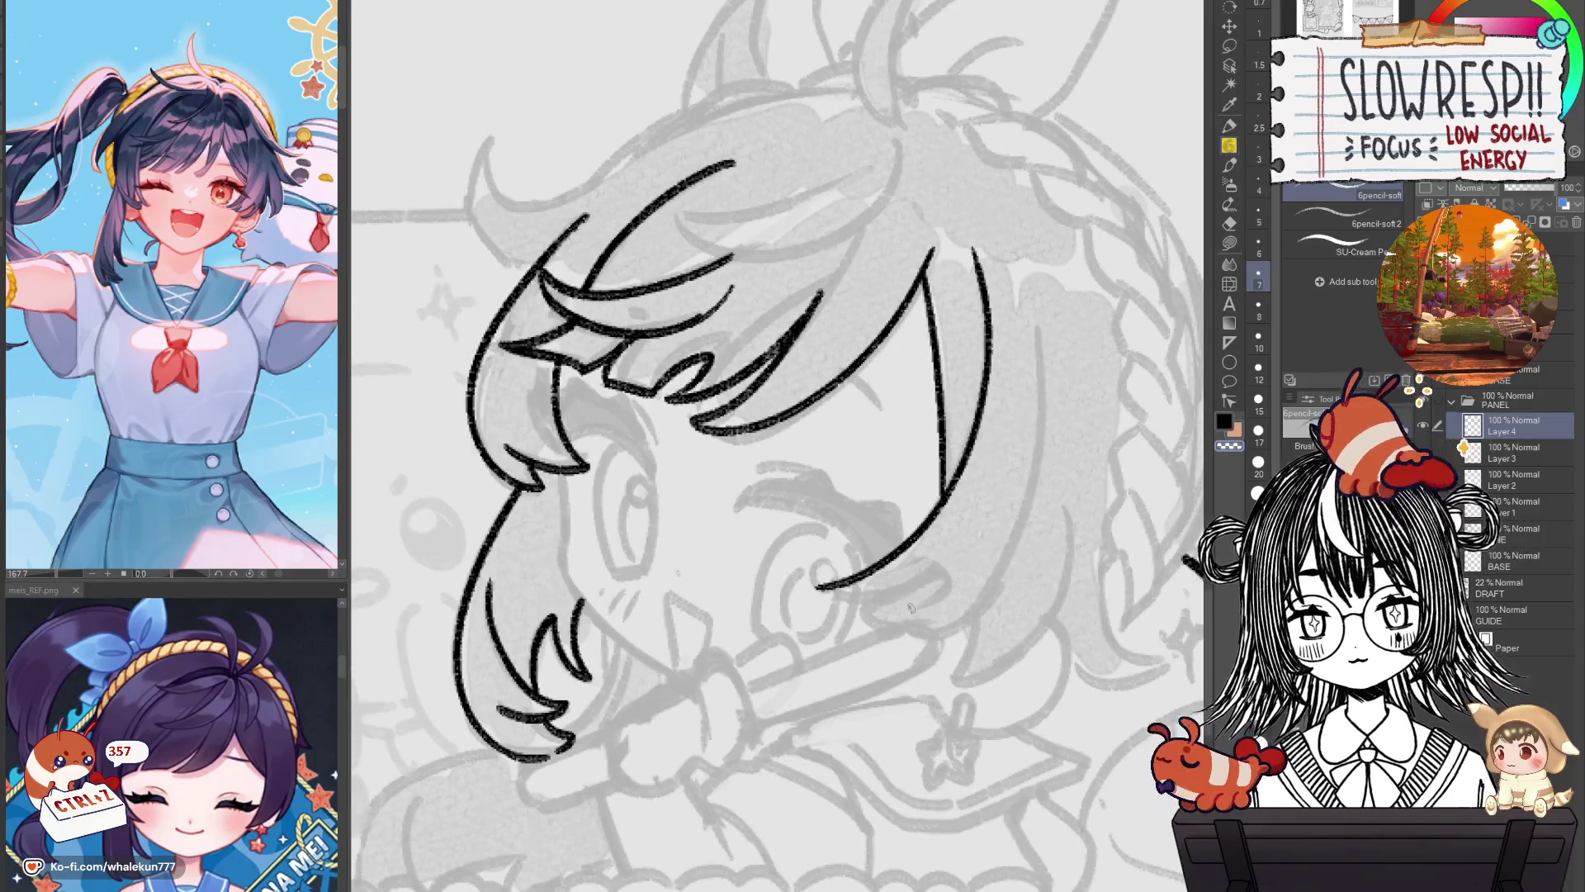
{"action": "key", "text": "h"}
{"action": "key", "text": "h"}
{"action": "key", "text": "h"}
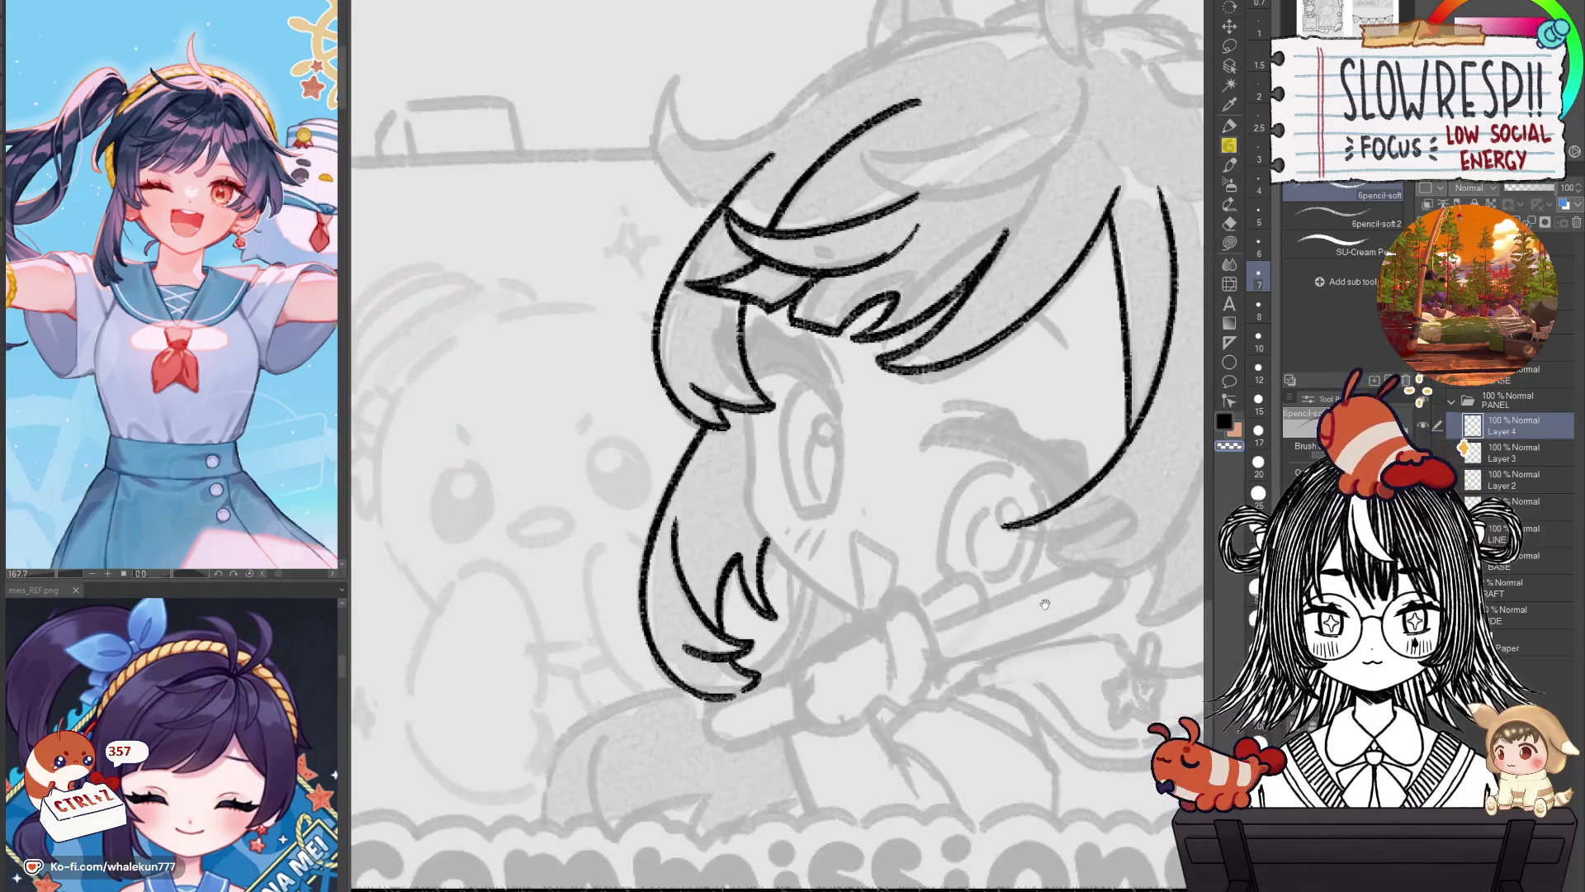
{"action": "key", "text": "h"}
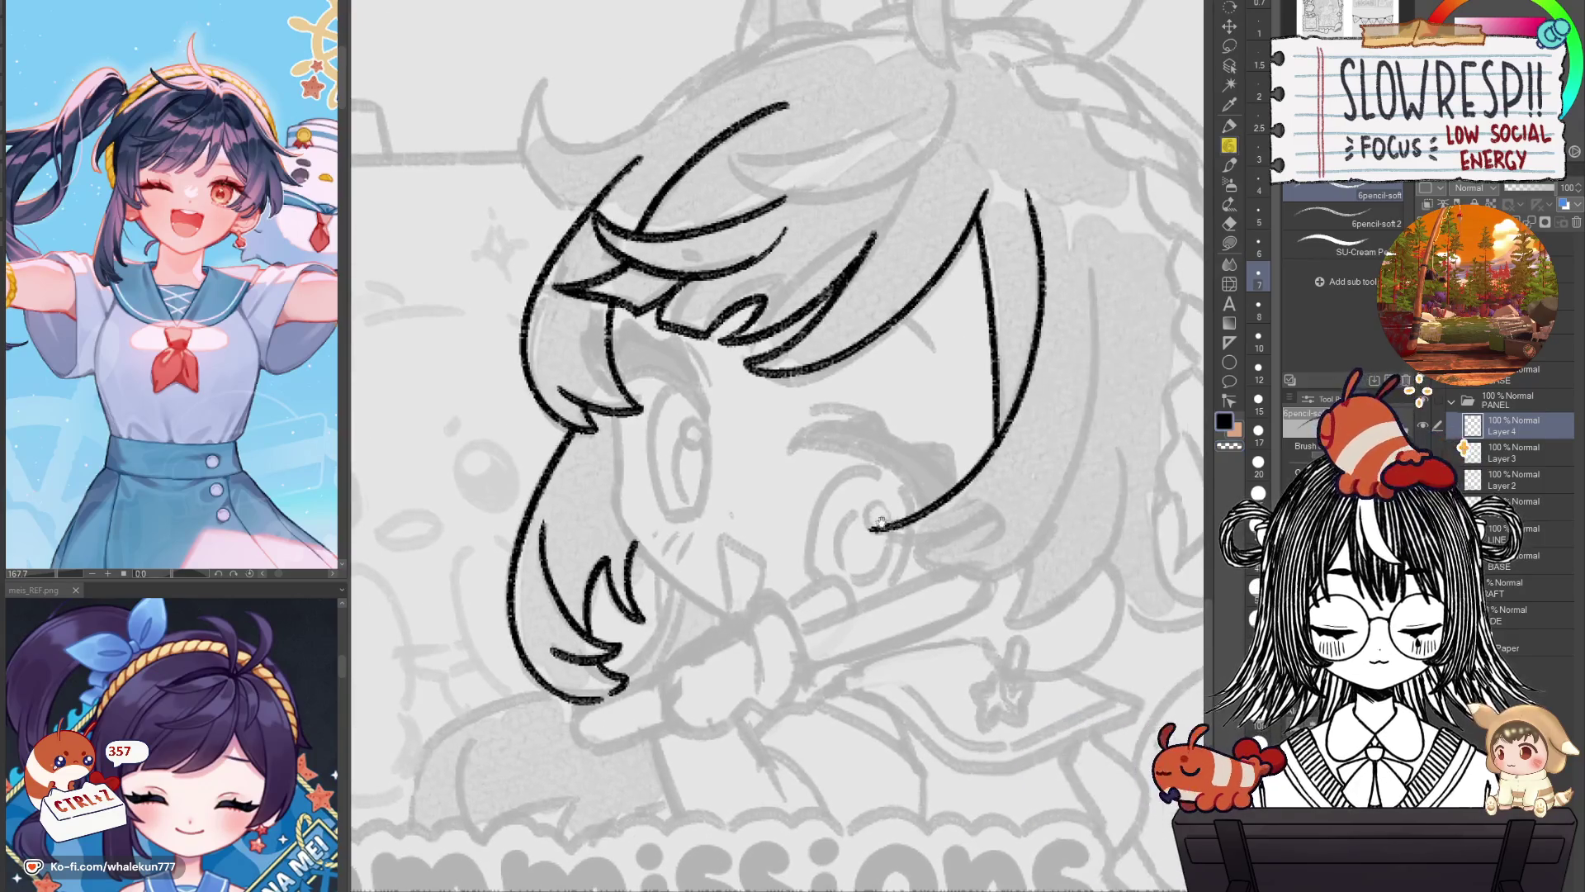
{"action": "mouse_move", "coordinate": [877, 528]}
{"action": "left_mouse_down"}
{"action": "mouse_move", "coordinate": [957, 545]}
{"action": "mouse_move", "coordinate": [937, 548]}
{"action": "mouse_move", "coordinate": [1067, 541]}
{"action": "left_mouse_up"}
Undo the first chin stroke attempt.
{"action": "key", "text": "ctrl+z"}
{"action": "key", "text": "ctrl+z"}
{"action": "key", "text": "ctrl+z"}
{"action": "key", "text": "h"}
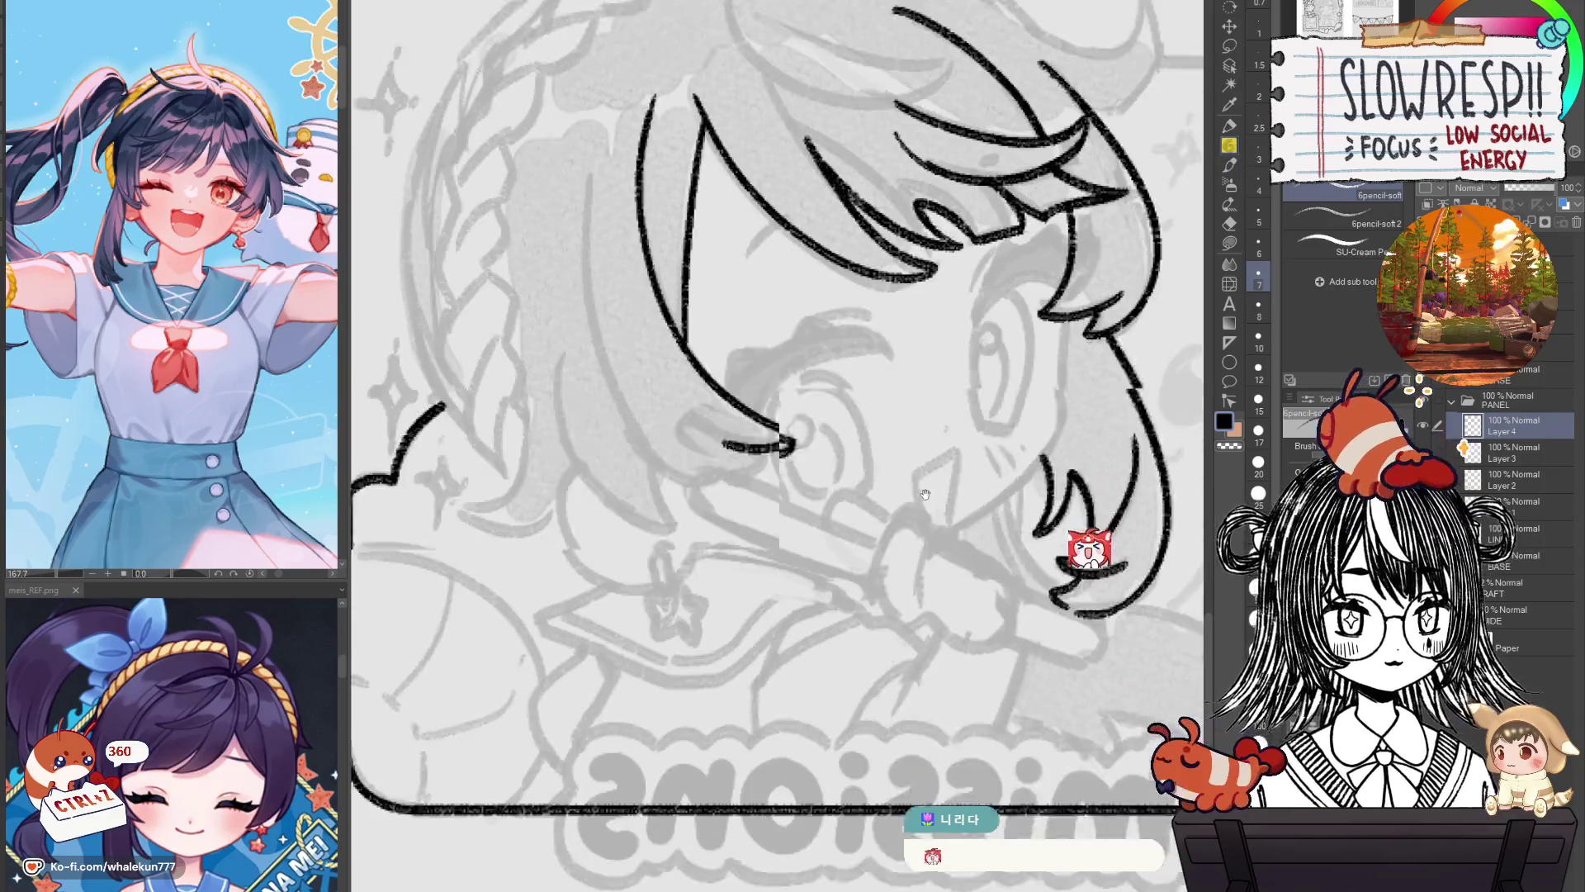
Mirror the canvas and pan around the head to check the existing hair lines.
{"action": "key", "text": "h"}
{"action": "key", "text": "ctrl+z"}
{"action": "key", "text": "ctrl+y"}
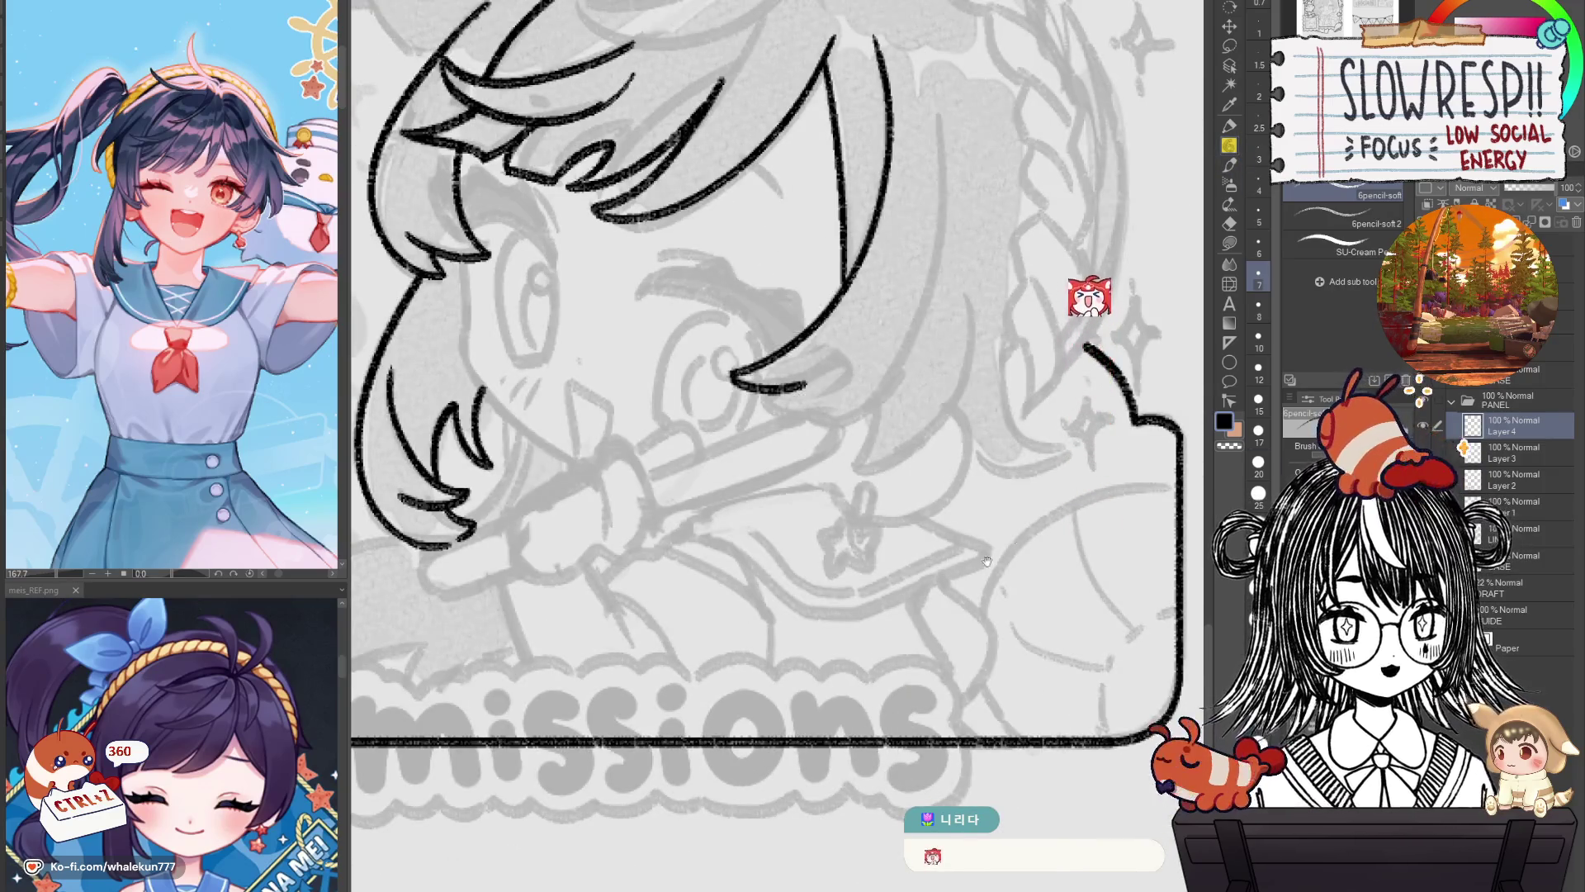
{"action": "scroll", "coordinate": [1007, 714], "scroll_direction": "up", "scroll_amount": 3}
{"action": "key", "text": "h"}
{"action": "left_click_drag", "start_coordinate": [1006, 714], "coordinate": [1058, 724]}
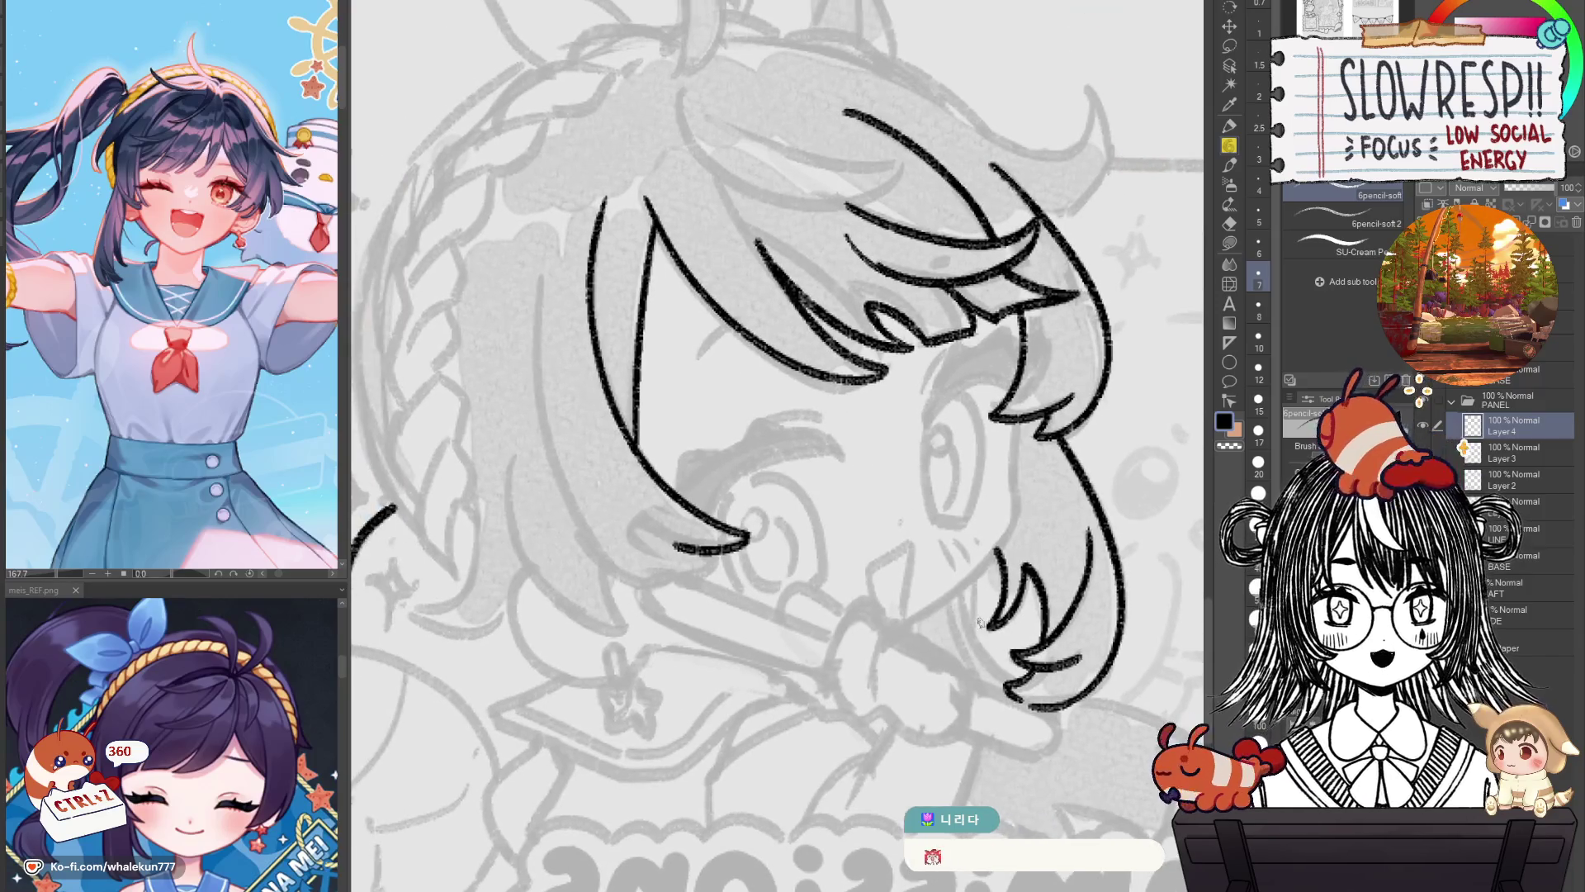
{"action": "left_click_drag", "start_coordinate": [979, 621], "coordinate": [1021, 629]}
{"action": "key", "text": "h"}
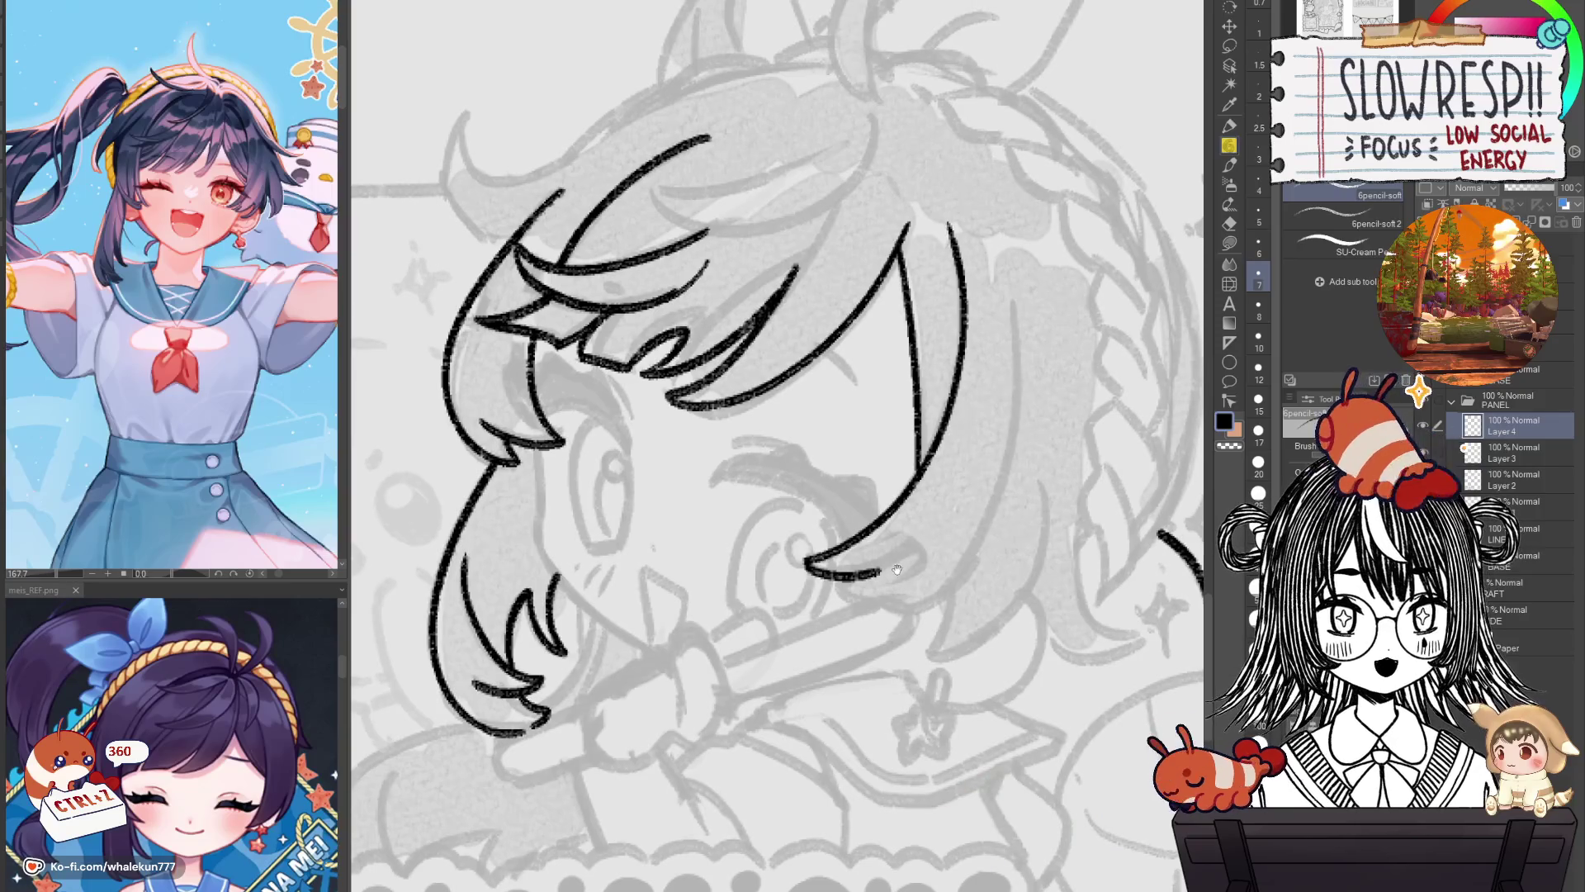
{"action": "left_click_drag", "start_coordinate": [885, 546], "coordinate": [954, 516]}
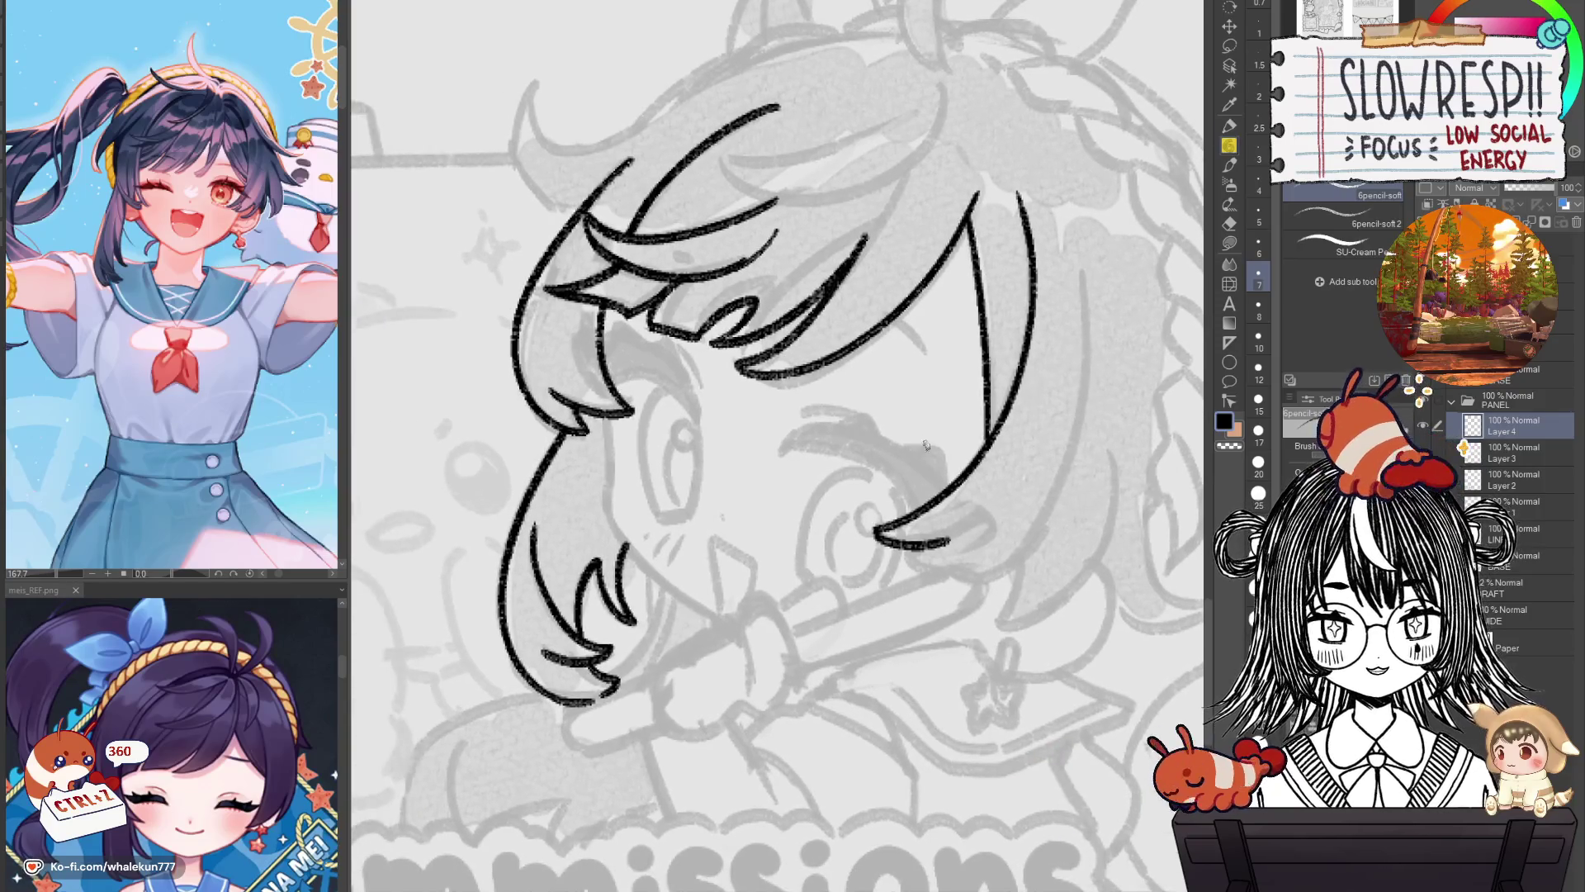
{"action": "key", "text": "h"}
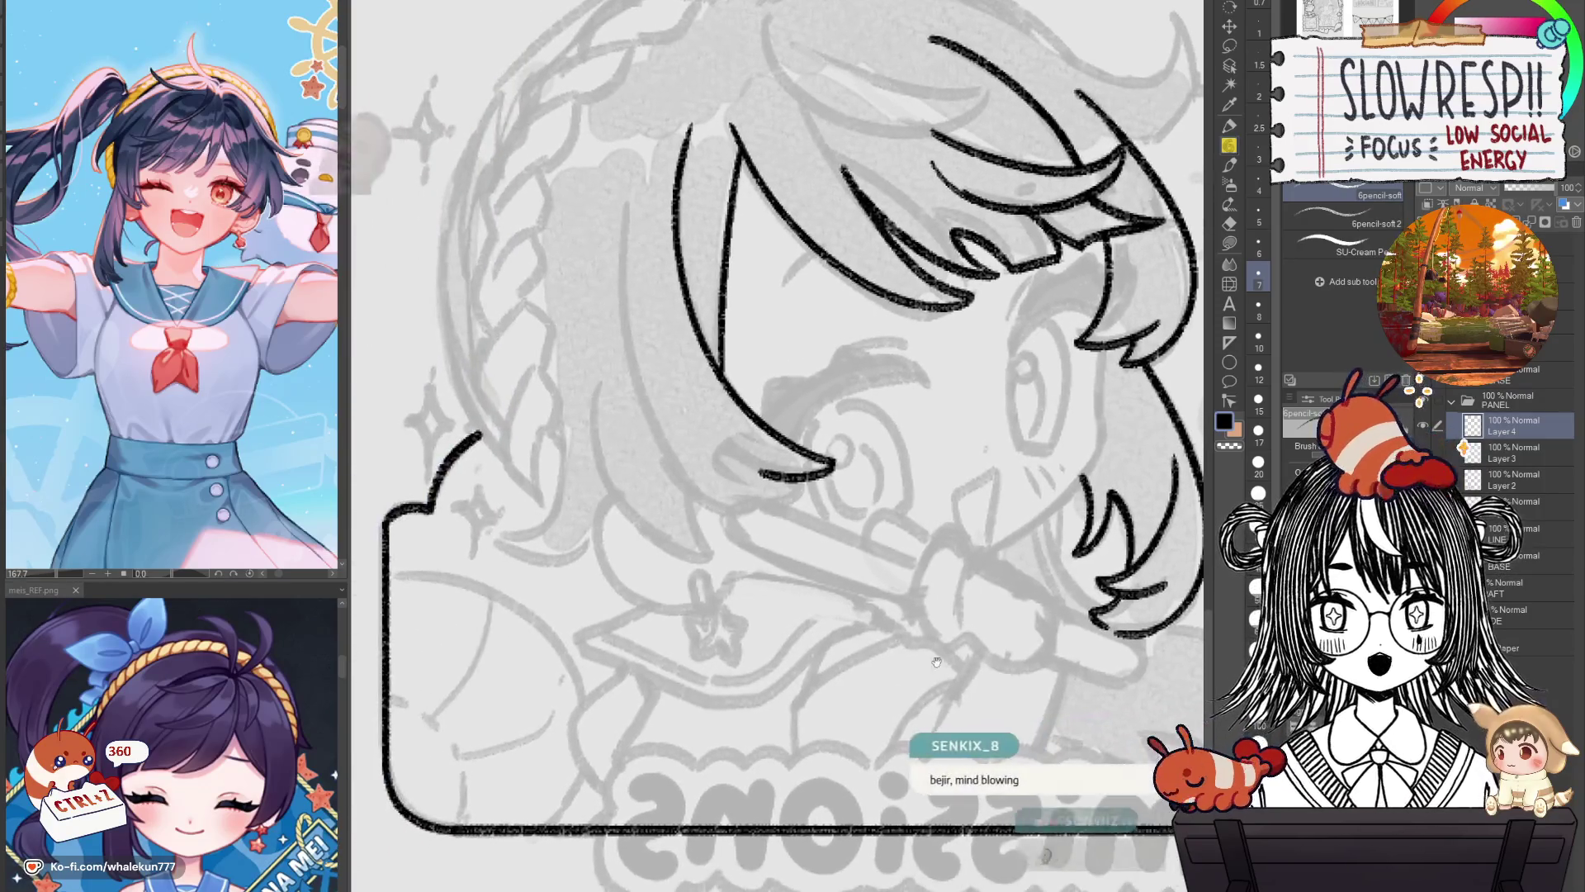
{"action": "scroll", "coordinate": [972, 611], "scroll_direction": "up", "scroll_amount": 2}
Redraw the long curved hair strand from the top of the head toward the cheek several times.
{"action": "key", "text": "ctrl+z"}
{"action": "left_click_drag", "start_coordinate": [732, 209], "coordinate": [879, 514]}
{"action": "key", "text": "ctrl+z"}
{"action": "left_click_drag", "start_coordinate": [732, 209], "coordinate": [876, 514]}
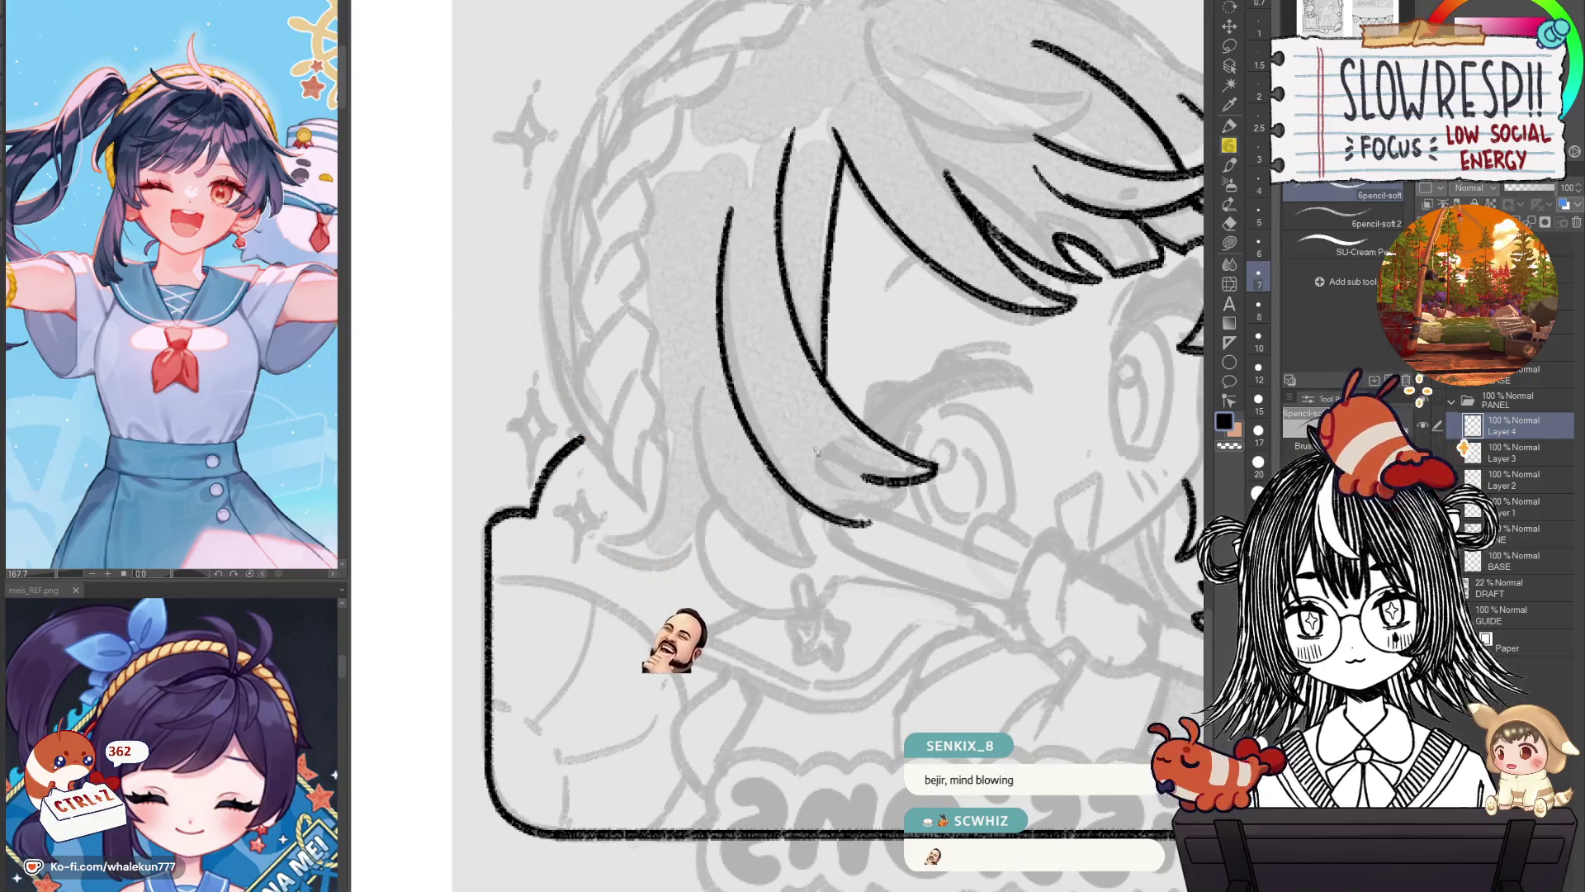
{"action": "key", "text": "ctrl+z"}
{"action": "left_click_drag", "start_coordinate": [730, 209], "coordinate": [873, 513]}
{"action": "key", "text": "ctrl+z"}
{"action": "left_click_drag", "start_coordinate": [731, 209], "coordinate": [862, 462]}
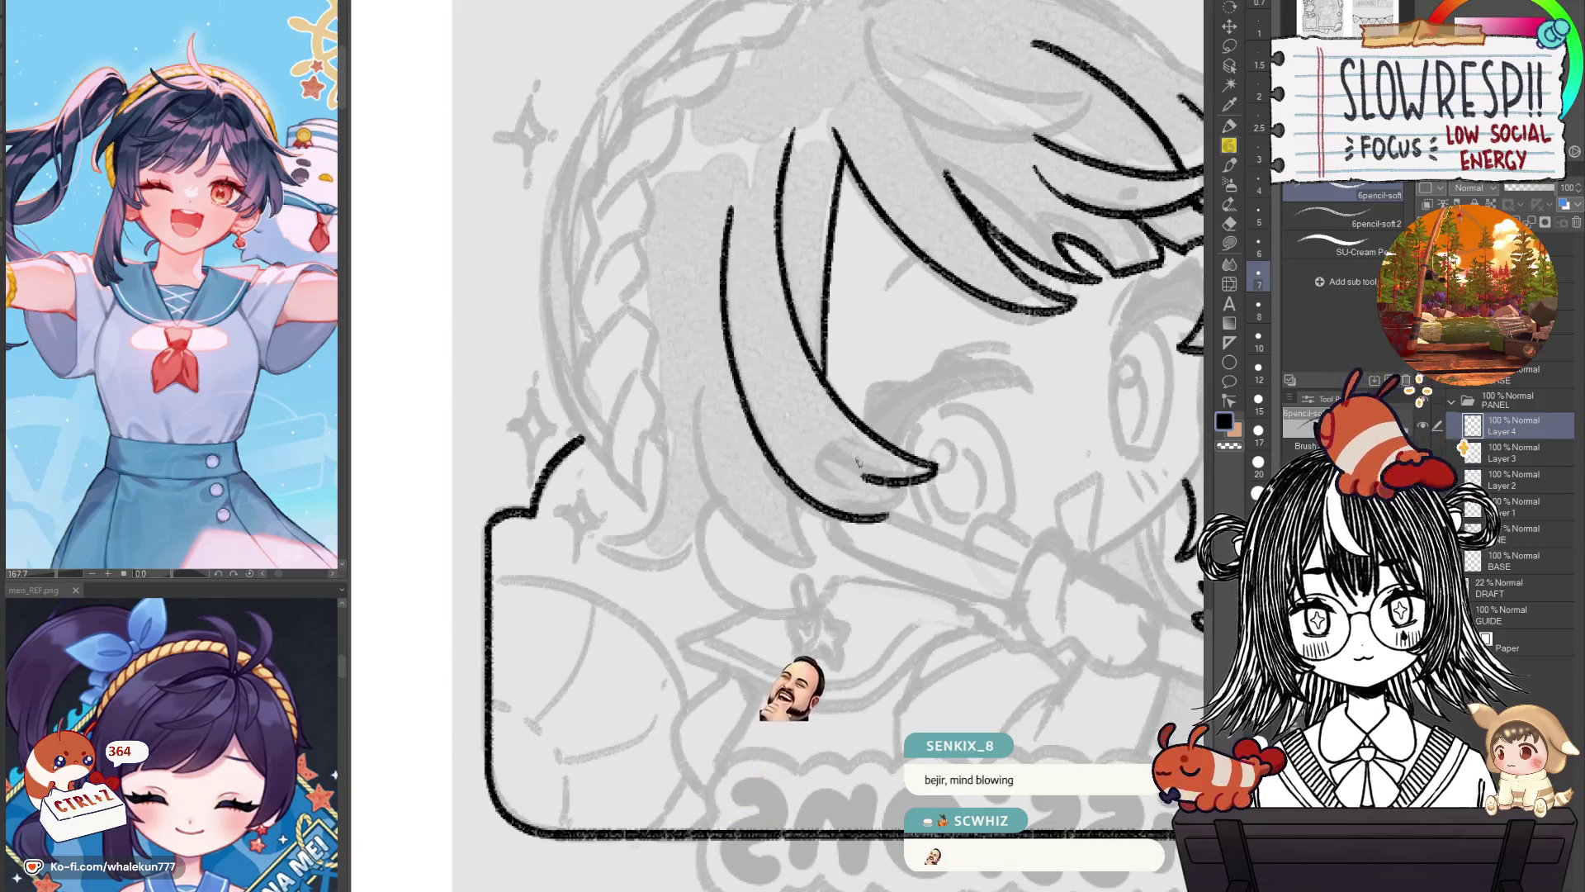
Mirror the canvas and zoom out to judge the new hair curve against the whole drawing.
{"action": "key", "text": "h"}
{"action": "left_click_drag", "start_coordinate": [879, 556], "coordinate": [991, 598]}
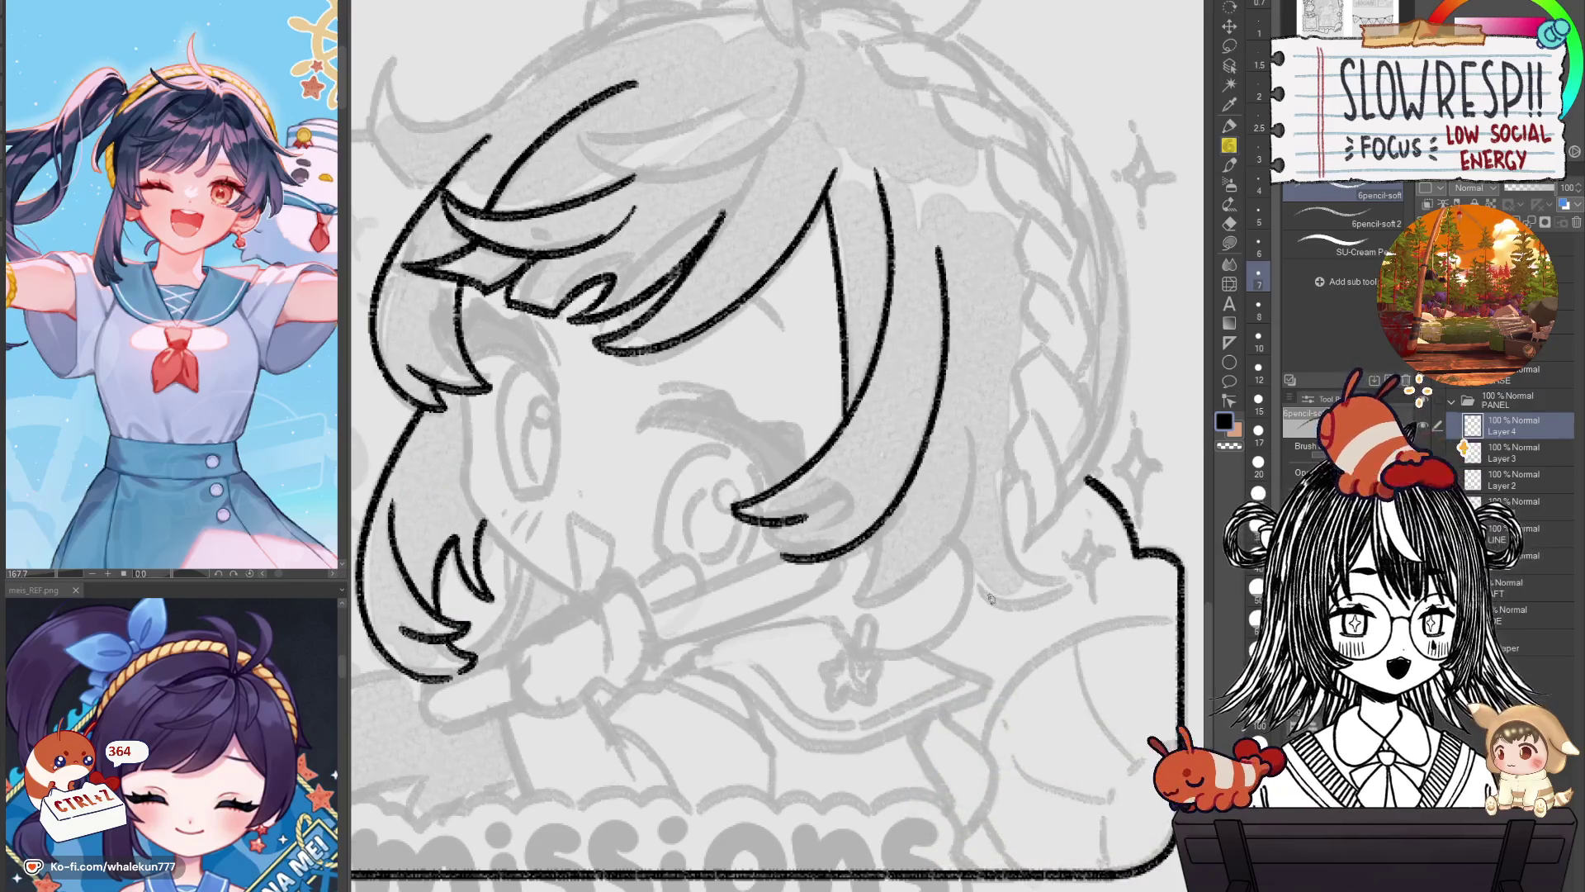
{"action": "key", "text": "ctrl+minus"}
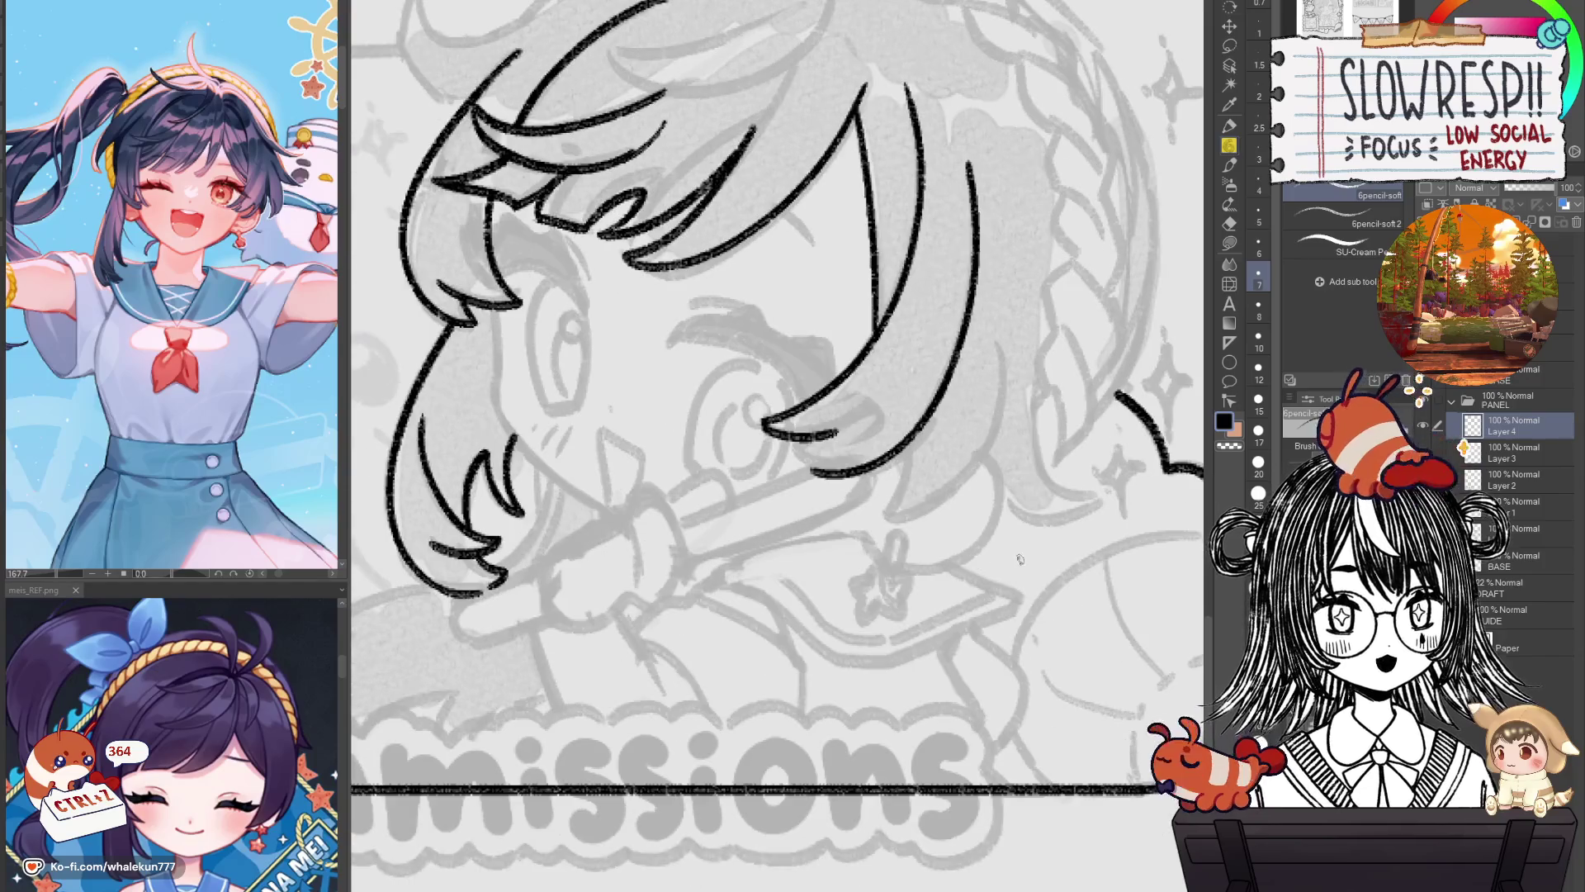
{"action": "key", "text": "ctrl+minus"}
{"action": "key", "text": "h"}
{"action": "key", "text": "h"}
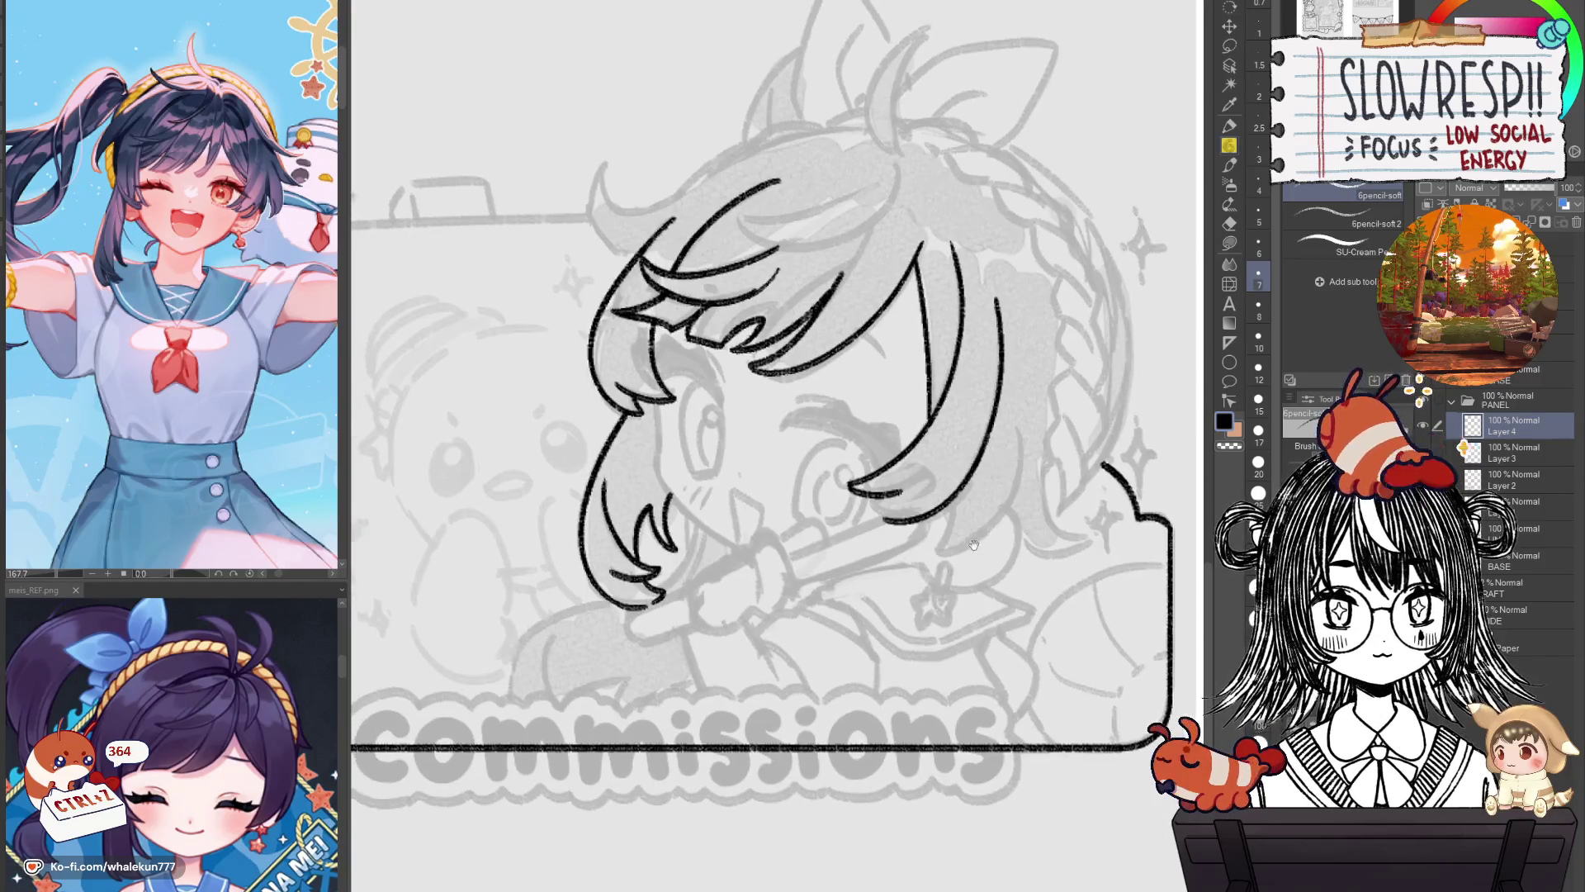
{"action": "scroll", "coordinate": [989, 526], "scroll_direction": "up", "scroll_amount": 2}
{"action": "scroll", "coordinate": [990, 526], "scroll_direction": "up", "scroll_amount": 1}
{"action": "scroll", "coordinate": [983, 479], "scroll_direction": "up", "scroll_amount": 1}
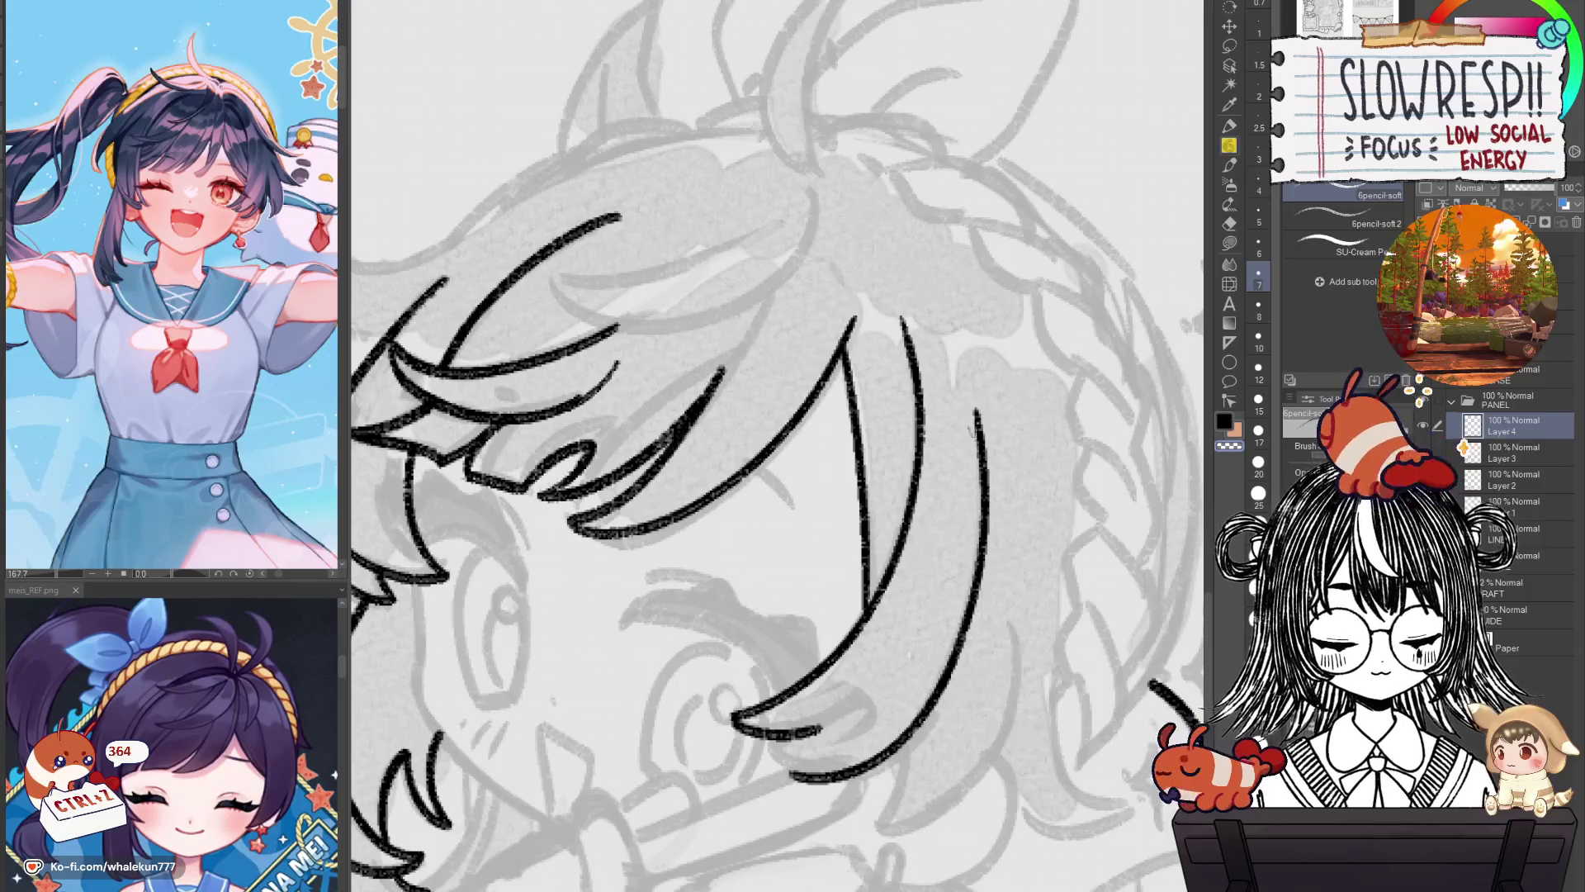
{"action": "left_click_drag", "start_coordinate": [883, 787], "coordinate": [949, 741]}
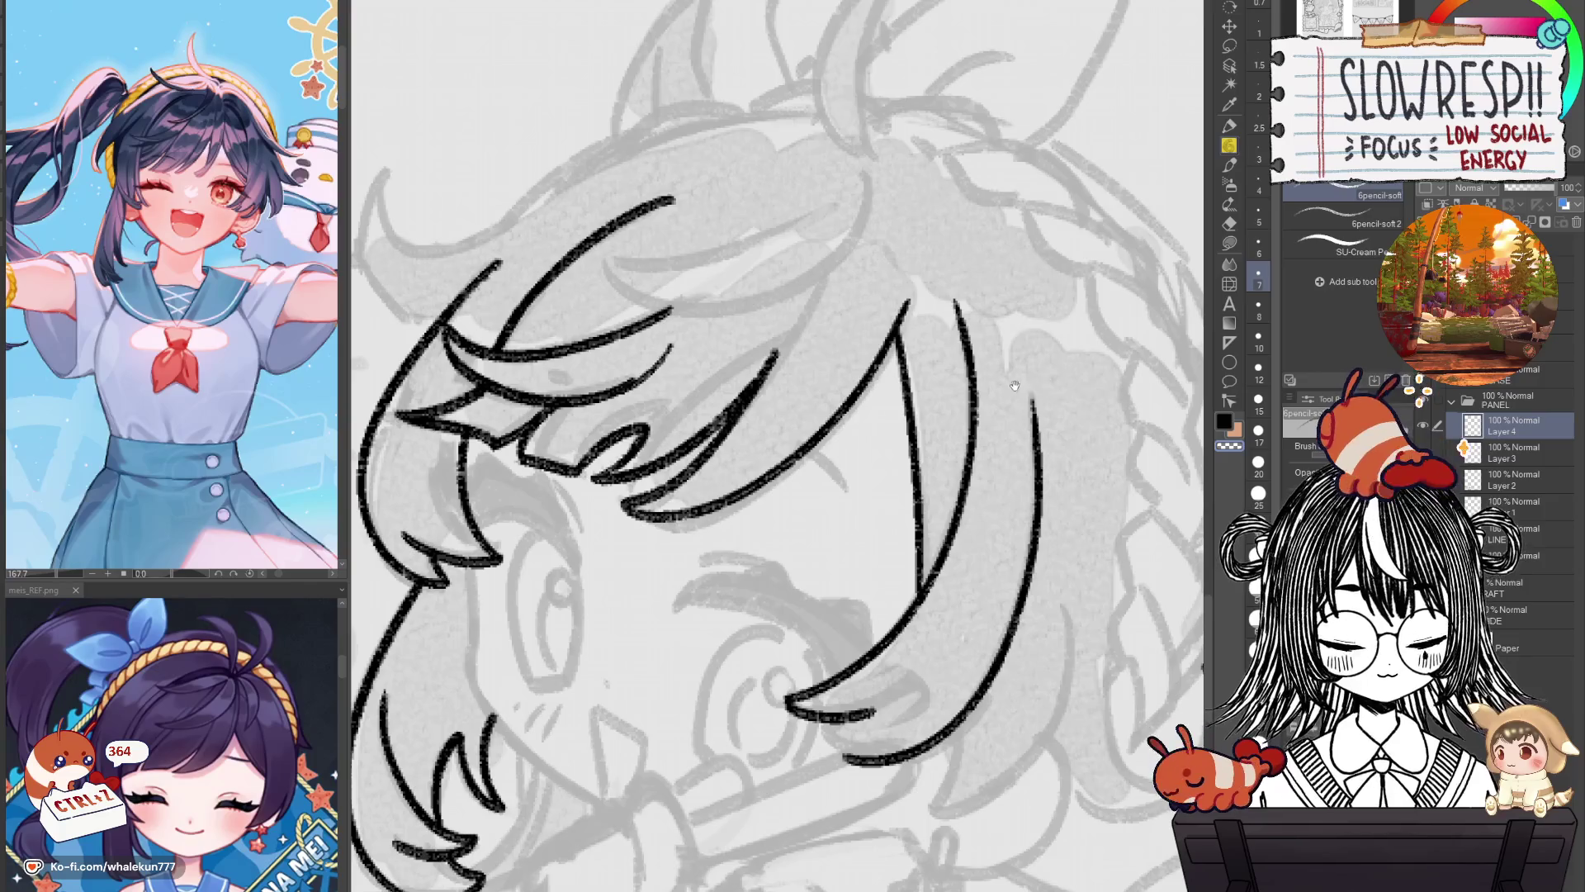
{"action": "mouse_move", "coordinate": [1022, 391]}
{"action": "left_mouse_down"}
{"action": "mouse_move", "coordinate": [1044, 479]}
{"action": "mouse_move", "coordinate": [987, 512]}
{"action": "left_mouse_up"}
{"action": "scroll", "coordinate": [1036, 479], "scroll_direction": "down", "scroll_amount": 1}
{"action": "scroll", "coordinate": [999, 488], "scroll_direction": "down", "scroll_amount": 1}
Undo recent strokes and add a short stroke under the big curve to sharpen the lock's tip.
{"action": "key", "text": "ctrl+z"}
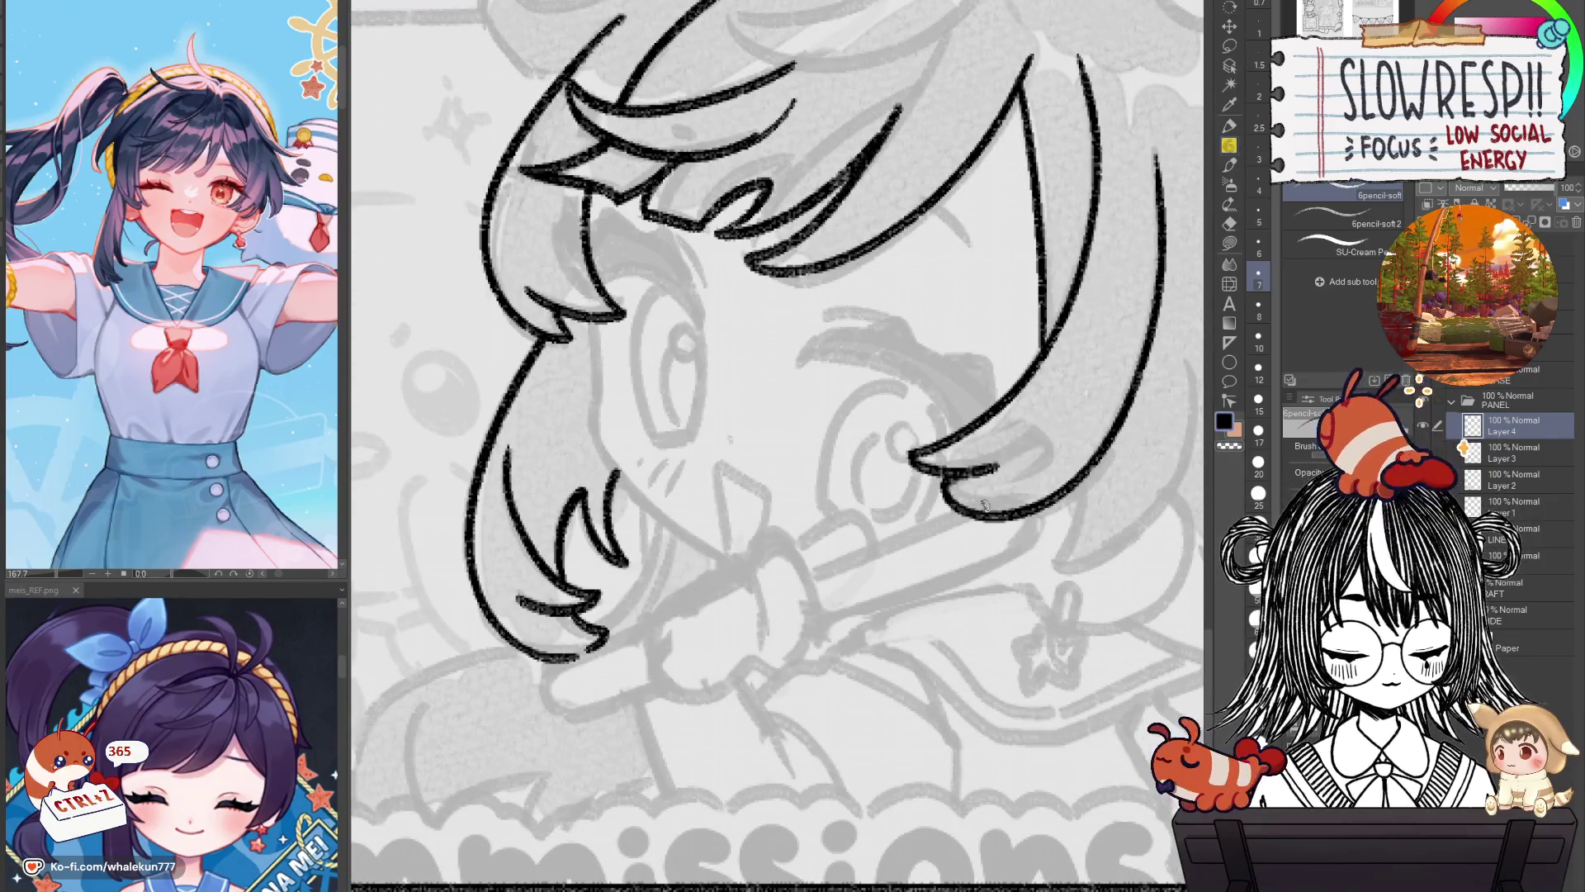
{"action": "key", "text": "h"}
{"action": "key", "text": "ctrl+0"}
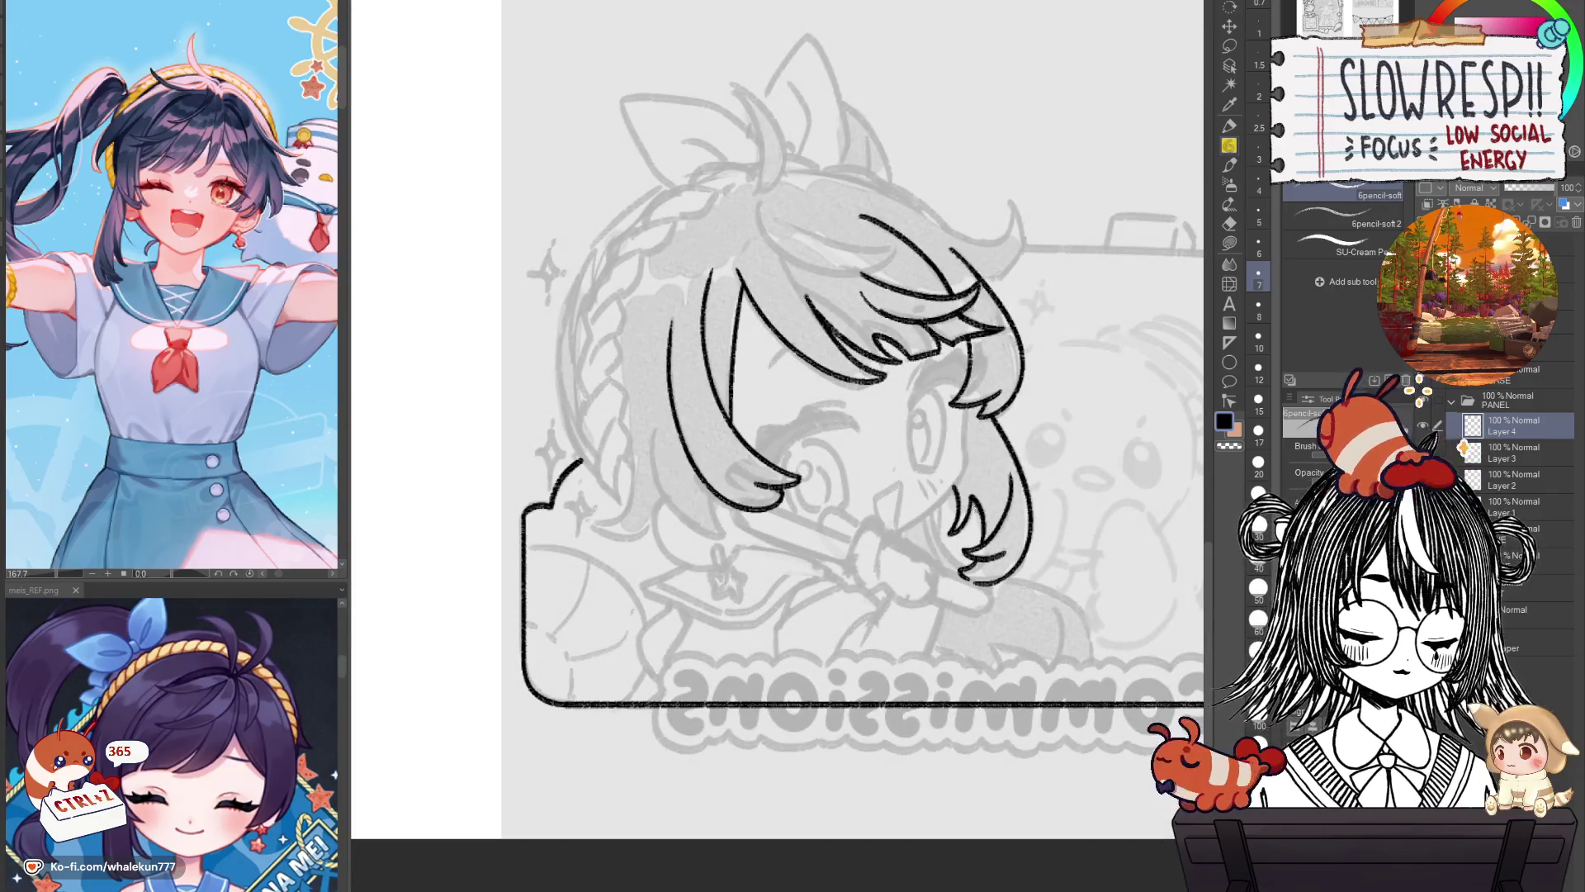
{"action": "key", "text": "h"}
{"action": "left_click_drag", "start_coordinate": [774, 613], "coordinate": [851, 611]}
{"action": "key", "text": "h"}
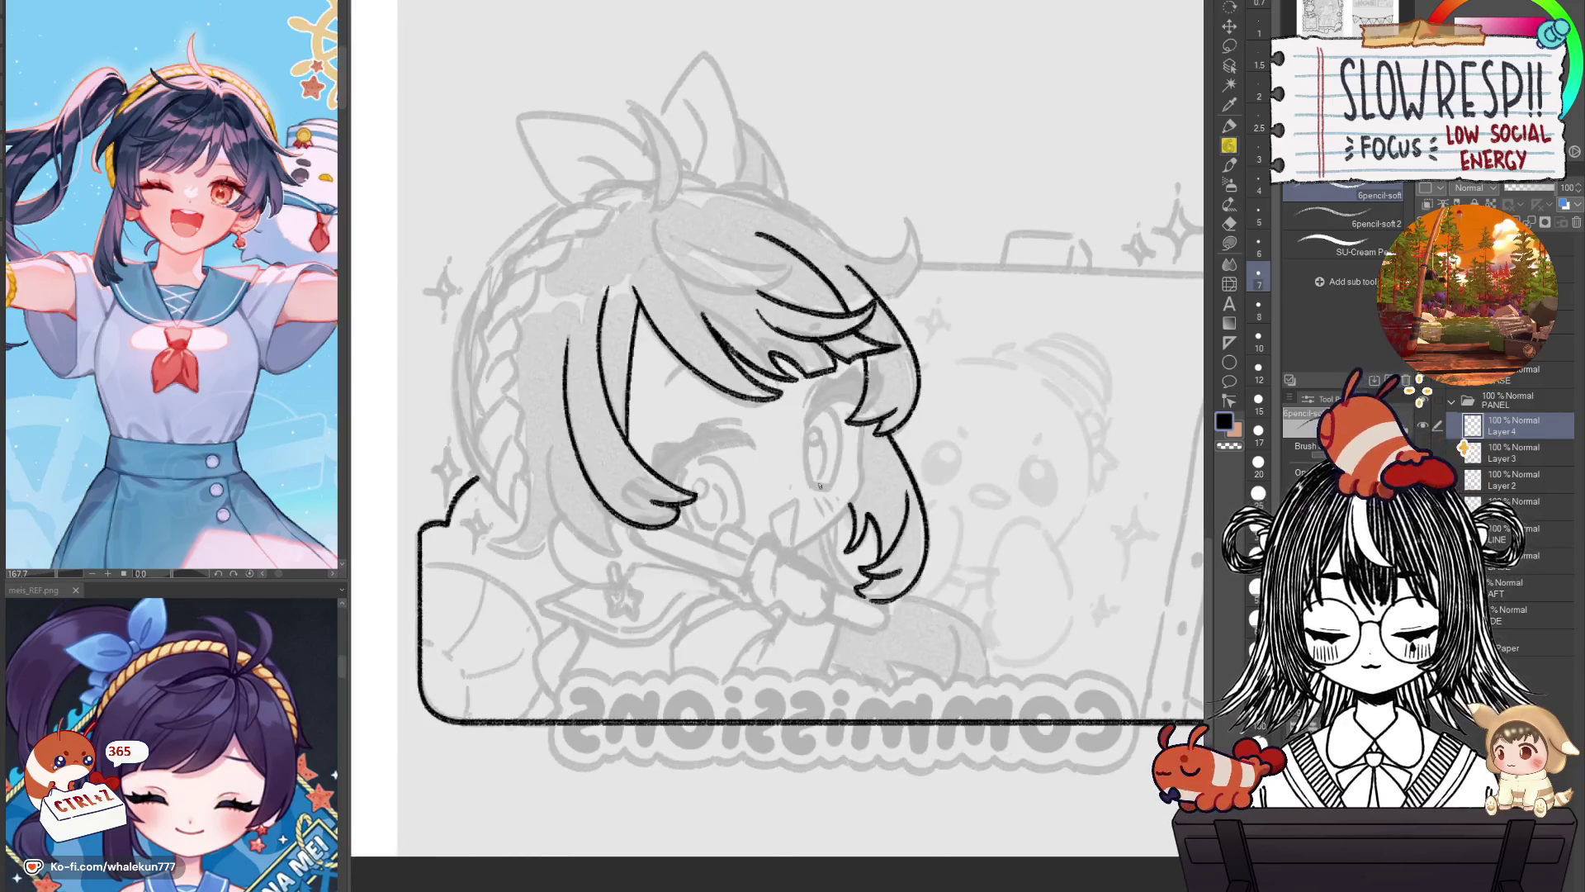
{"action": "scroll", "coordinate": [819, 485], "scroll_direction": "up", "scroll_amount": 5}
{"action": "key", "text": "ctrl+z"}
{"action": "left_click_drag", "start_coordinate": [661, 452], "coordinate": [768, 475]}
Redraw the short stroke under the hair curve and check it in the mirrored view.
{"action": "key", "text": "ctrl+z"}
{"action": "key", "text": "ctrl+z"}
{"action": "key", "text": "ctrl+z"}
{"action": "left_click_drag", "start_coordinate": [661, 446], "coordinate": [766, 472]}
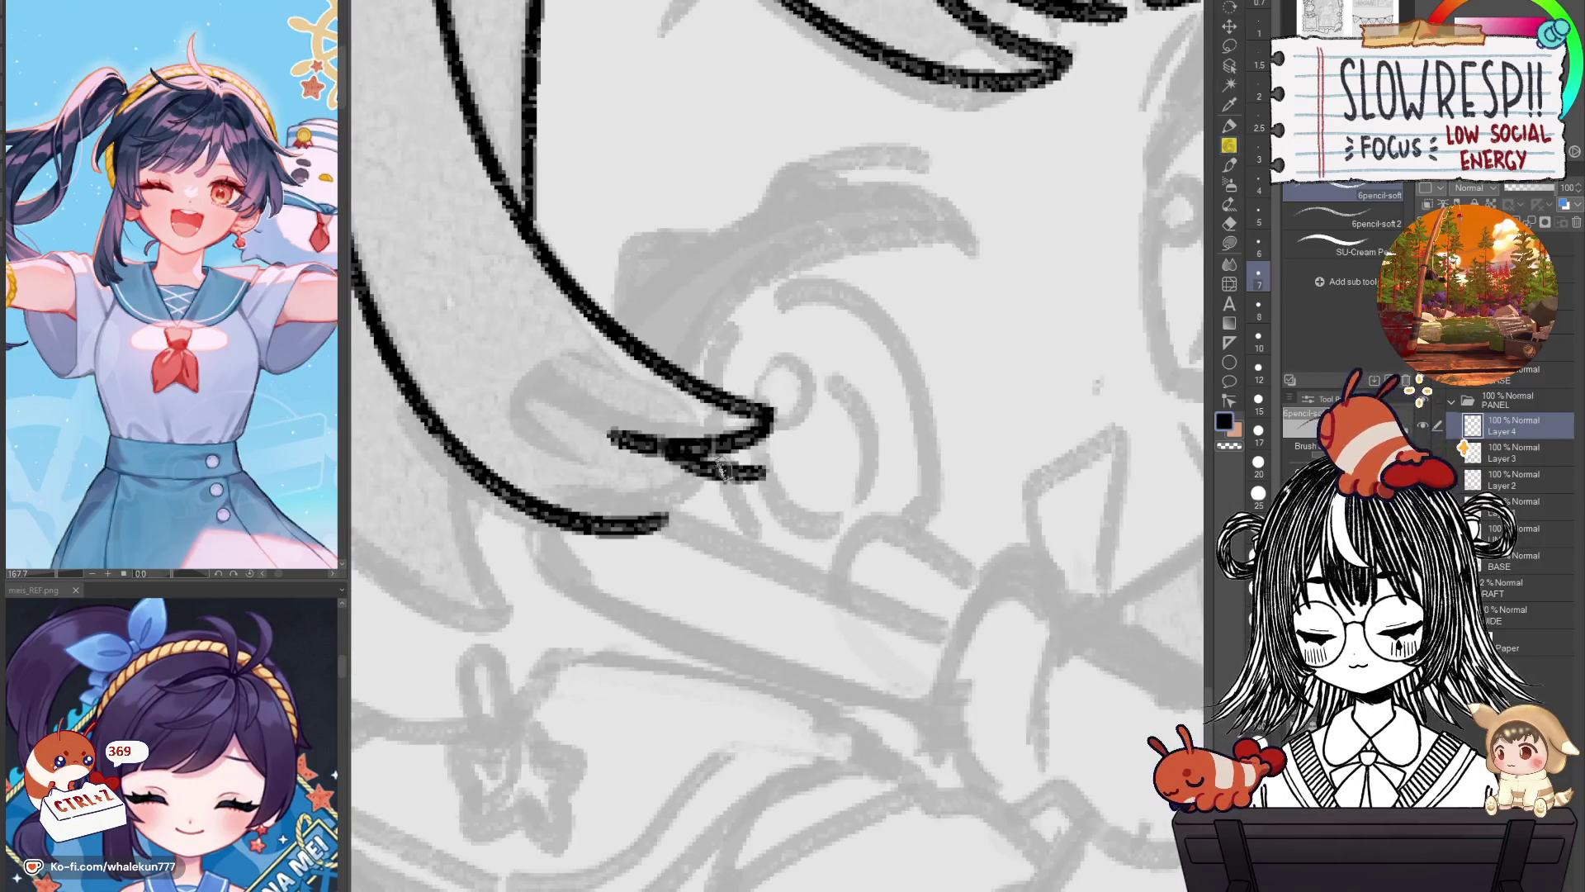
{"action": "key", "text": "h"}
{"action": "left_click_drag", "start_coordinate": [926, 548], "coordinate": [916, 610]}
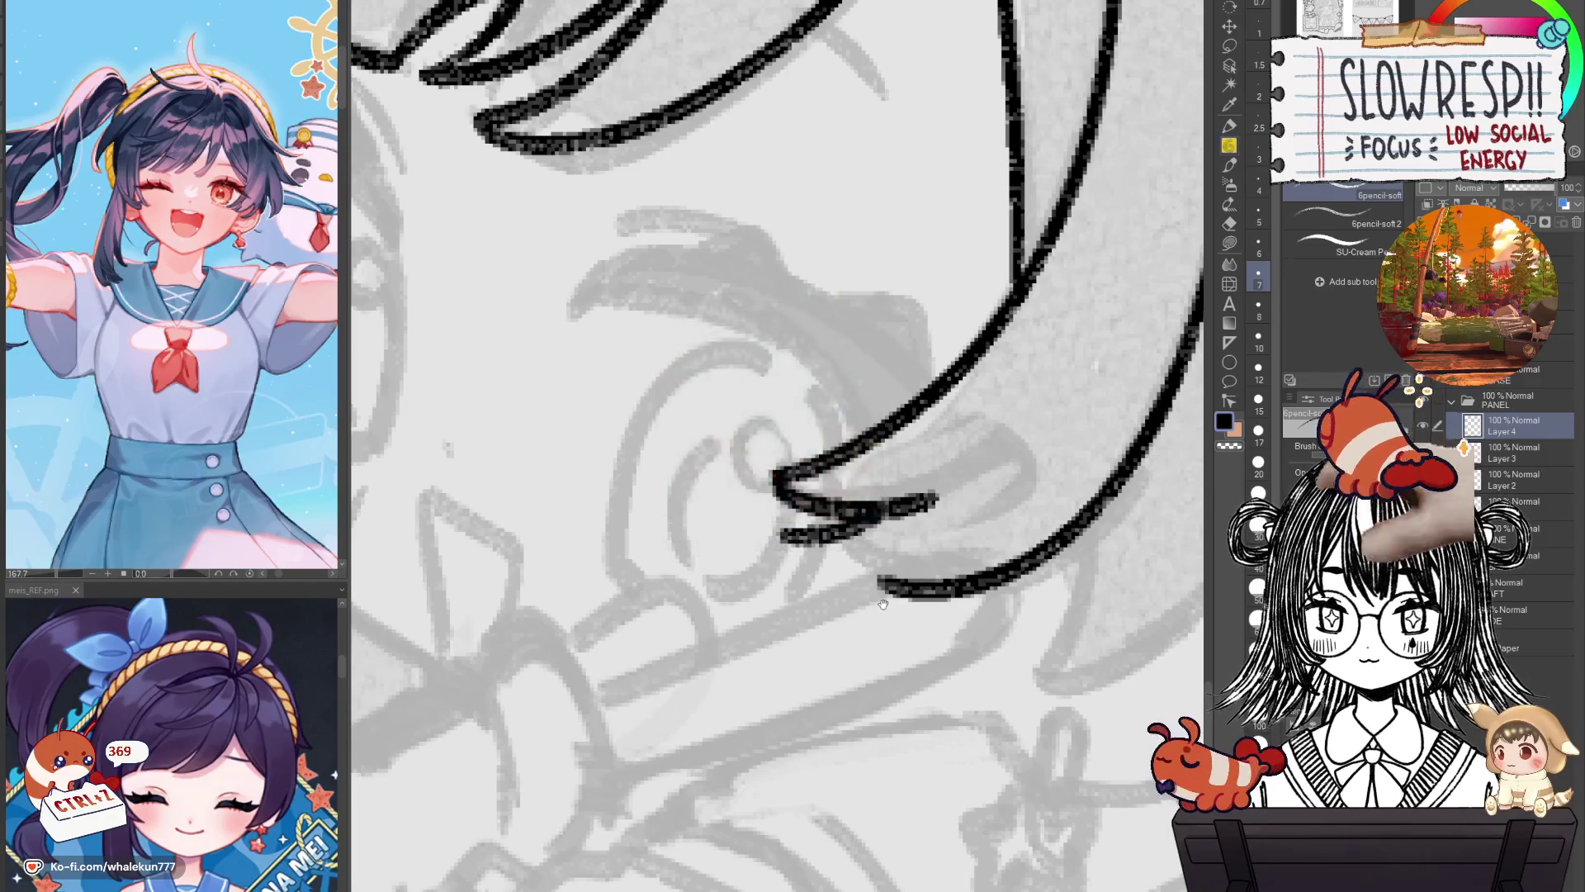
{"action": "left_click_drag", "start_coordinate": [883, 604], "coordinate": [932, 617]}
{"action": "key", "text": "h"}
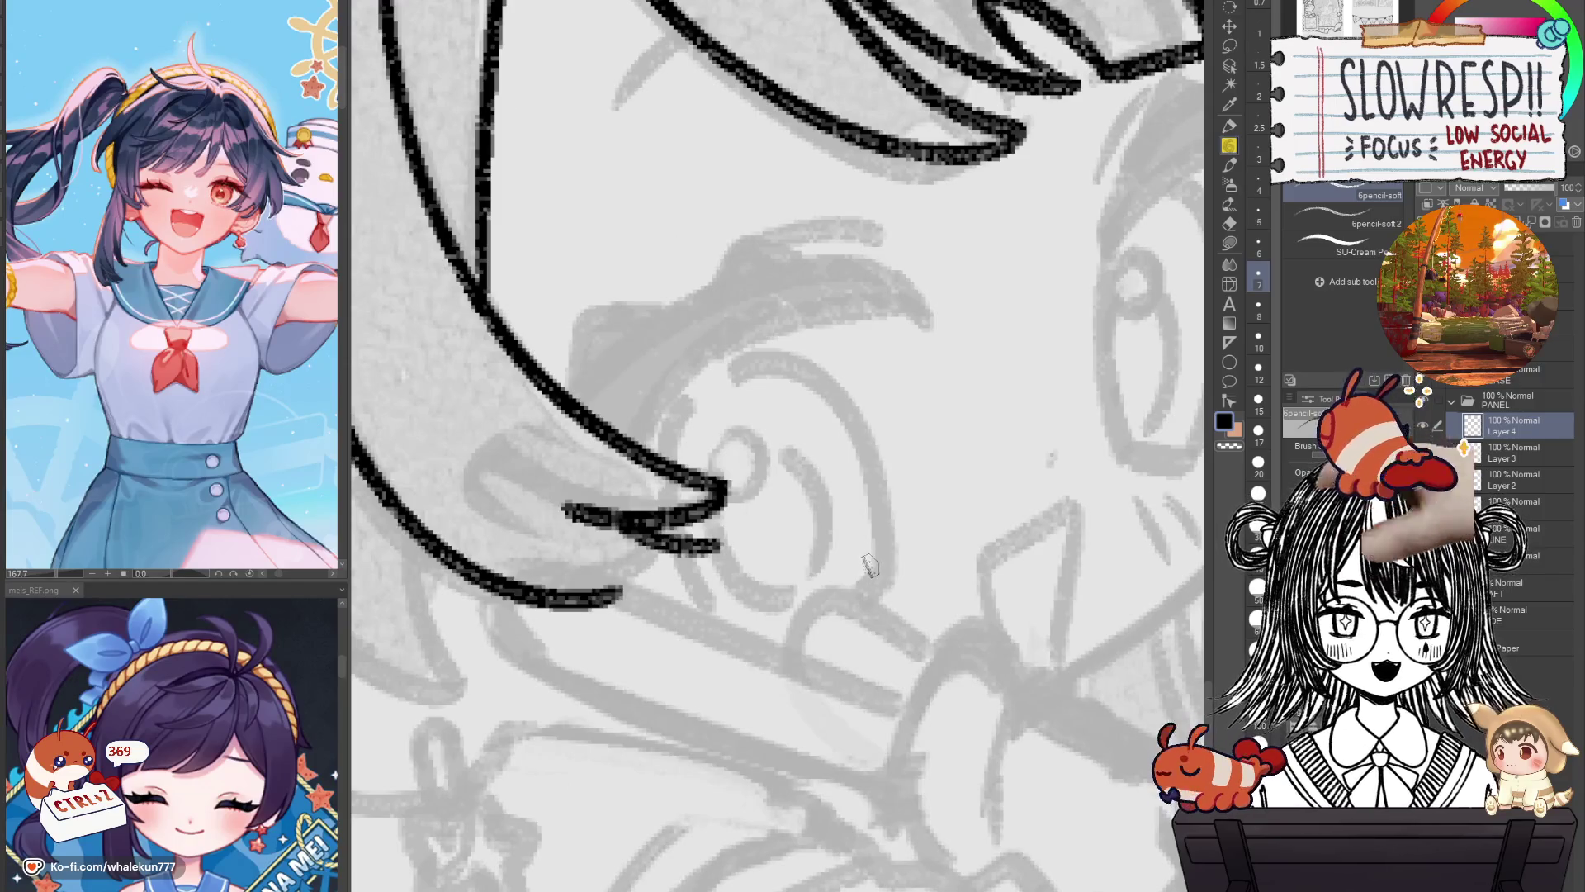
{"action": "mouse_move", "coordinate": [785, 598]}
{"action": "left_mouse_down"}
{"action": "mouse_move", "coordinate": [883, 570]}
{"action": "mouse_move", "coordinate": [851, 545]}
{"action": "left_mouse_up"}
{"action": "key", "text": "h"}
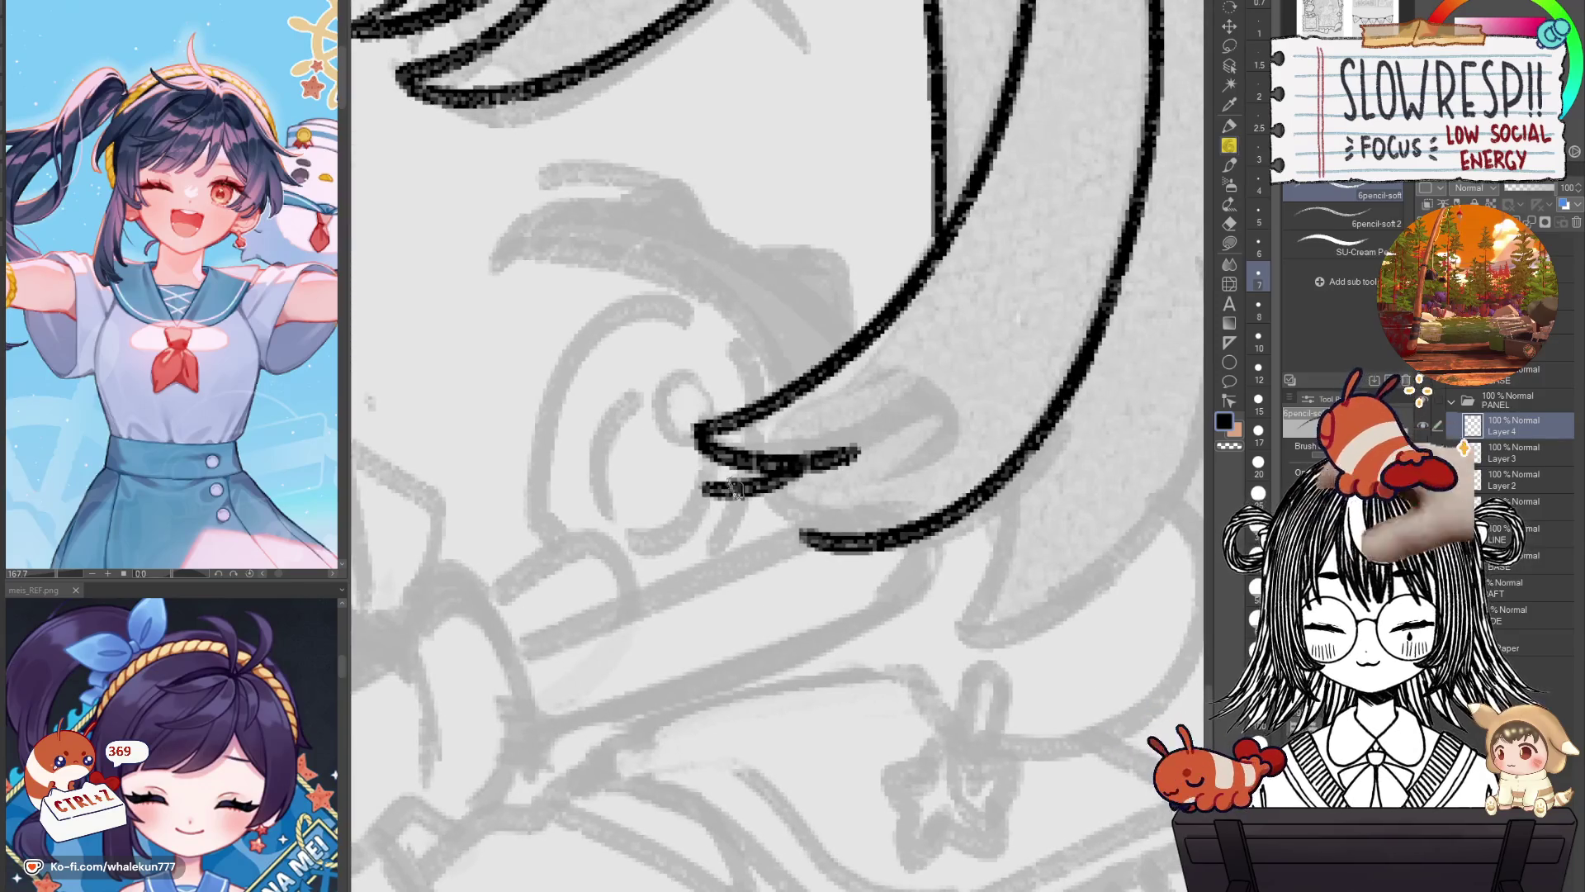
Extend the hair line toward the eye and redraw the hooked stroke beside it.
{"action": "left_click_drag", "start_coordinate": [702, 487], "coordinate": [755, 534]}
{"action": "key", "text": "ctrl+z"}
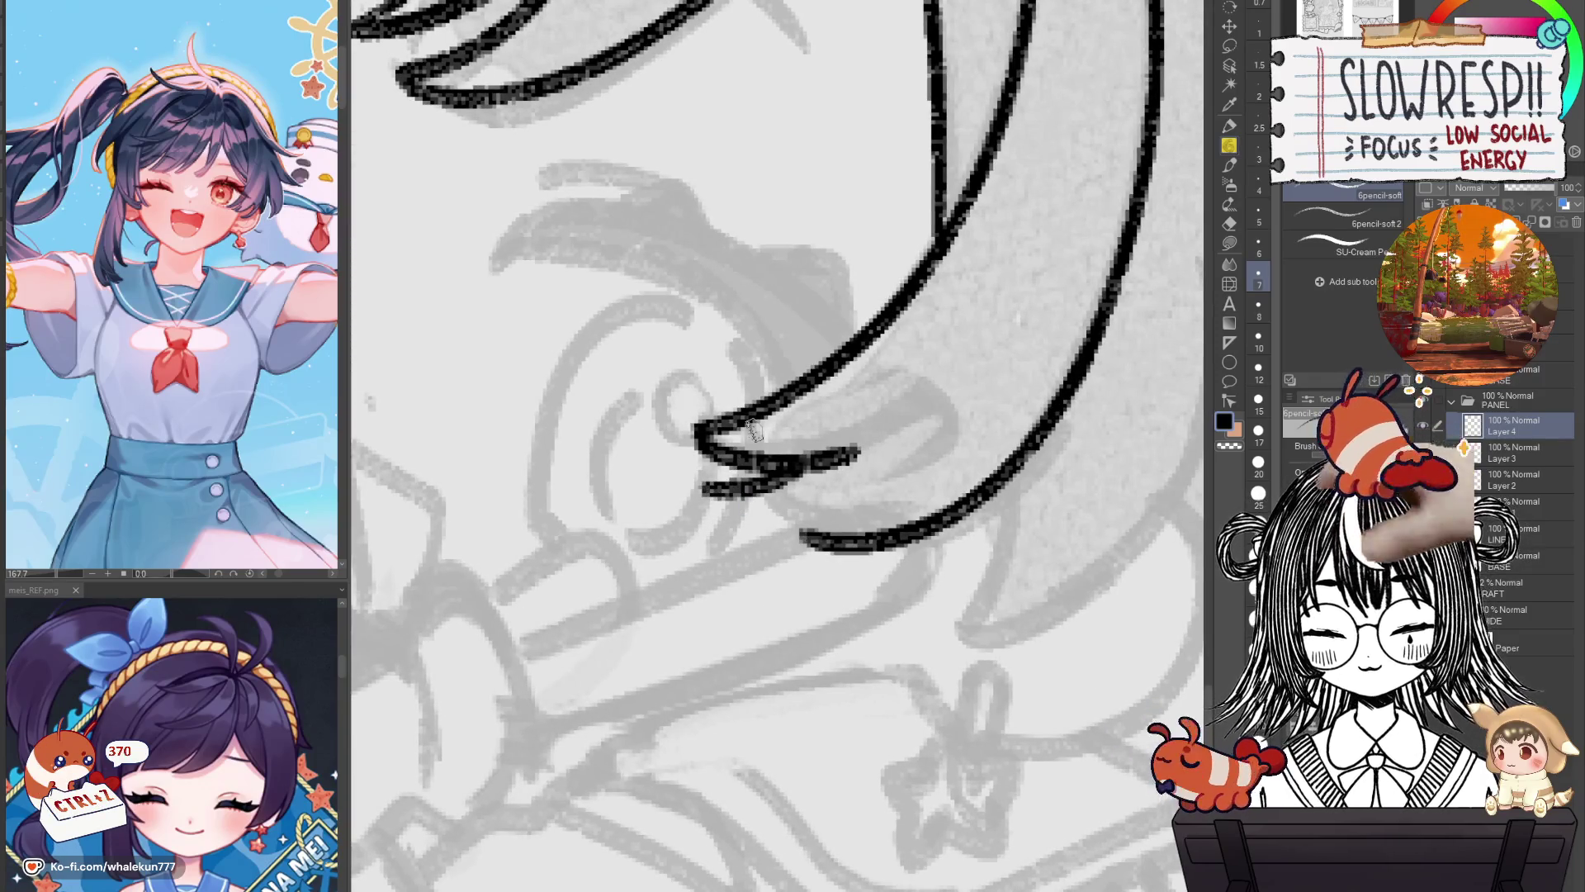
{"action": "key", "text": "ctrl+z"}
{"action": "key", "text": "ctrl+z"}
{"action": "key", "text": "ctrl+z"}
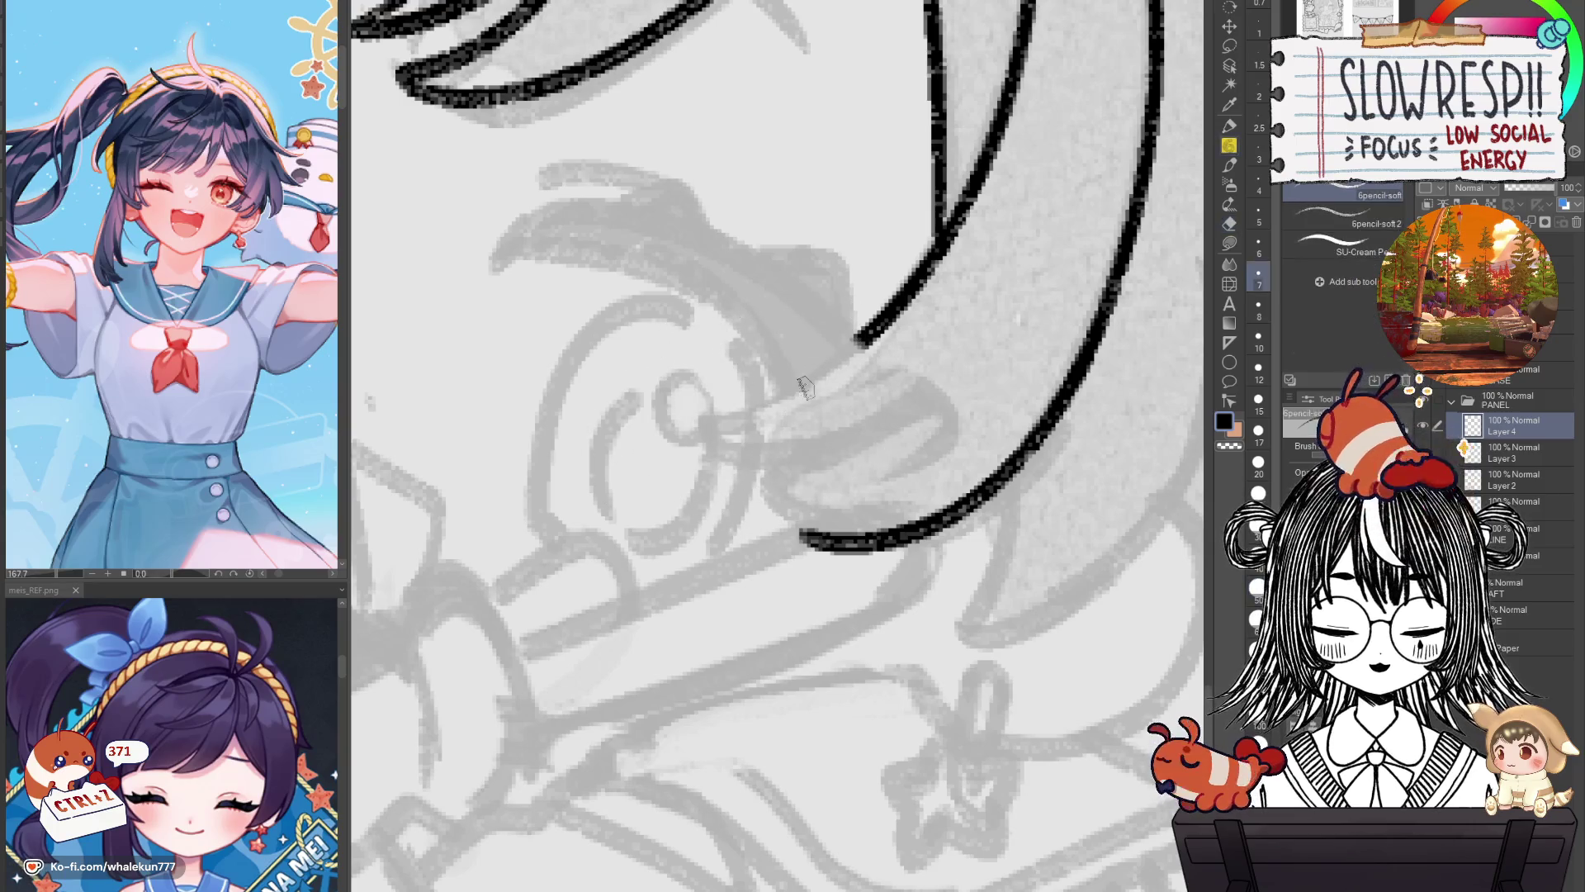
{"action": "key", "text": "h"}
{"action": "key", "text": "h"}
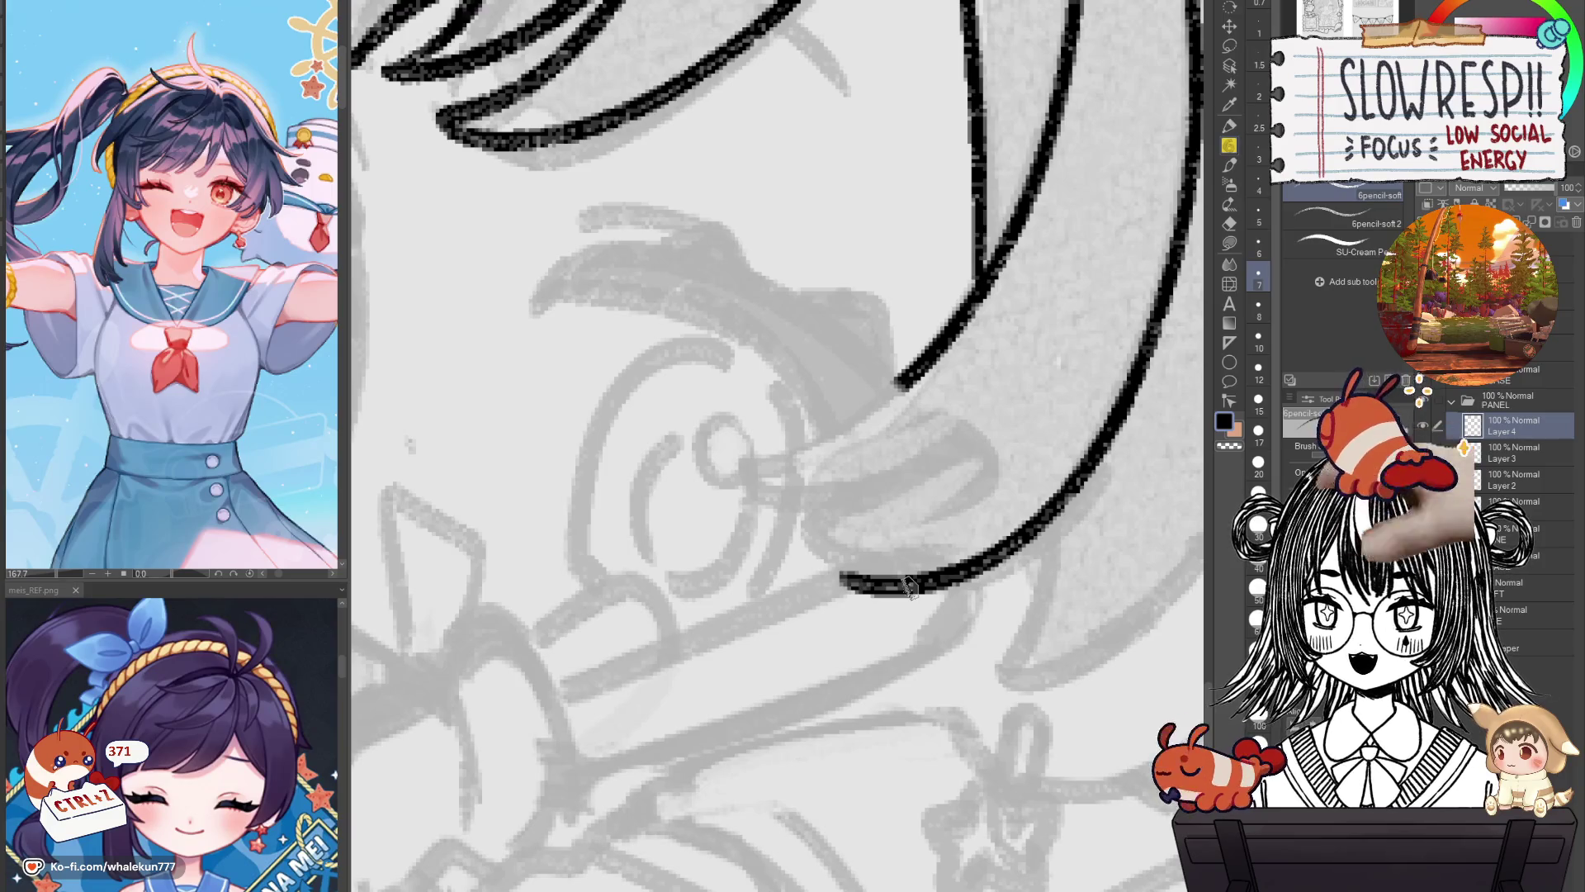
{"action": "key", "text": "h"}
{"action": "left_click_drag", "start_coordinate": [640, 367], "coordinate": [780, 445]}
{"action": "key", "text": "ctrl+z"}
{"action": "key", "text": "ctrl+z"}
{"action": "mouse_move", "coordinate": [628, 355]}
{"action": "left_mouse_down"}
{"action": "mouse_move", "coordinate": [784, 446]}
{"action": "mouse_move", "coordinate": [670, 479]}
{"action": "mouse_move", "coordinate": [781, 433]}
{"action": "left_mouse_up"}
{"action": "key", "text": "ctrl+z"}
{"action": "key", "text": "ctrl+z"}
{"action": "key", "text": "ctrl+z"}
{"action": "left_click_drag", "start_coordinate": [661, 457], "coordinate": [782, 444]}
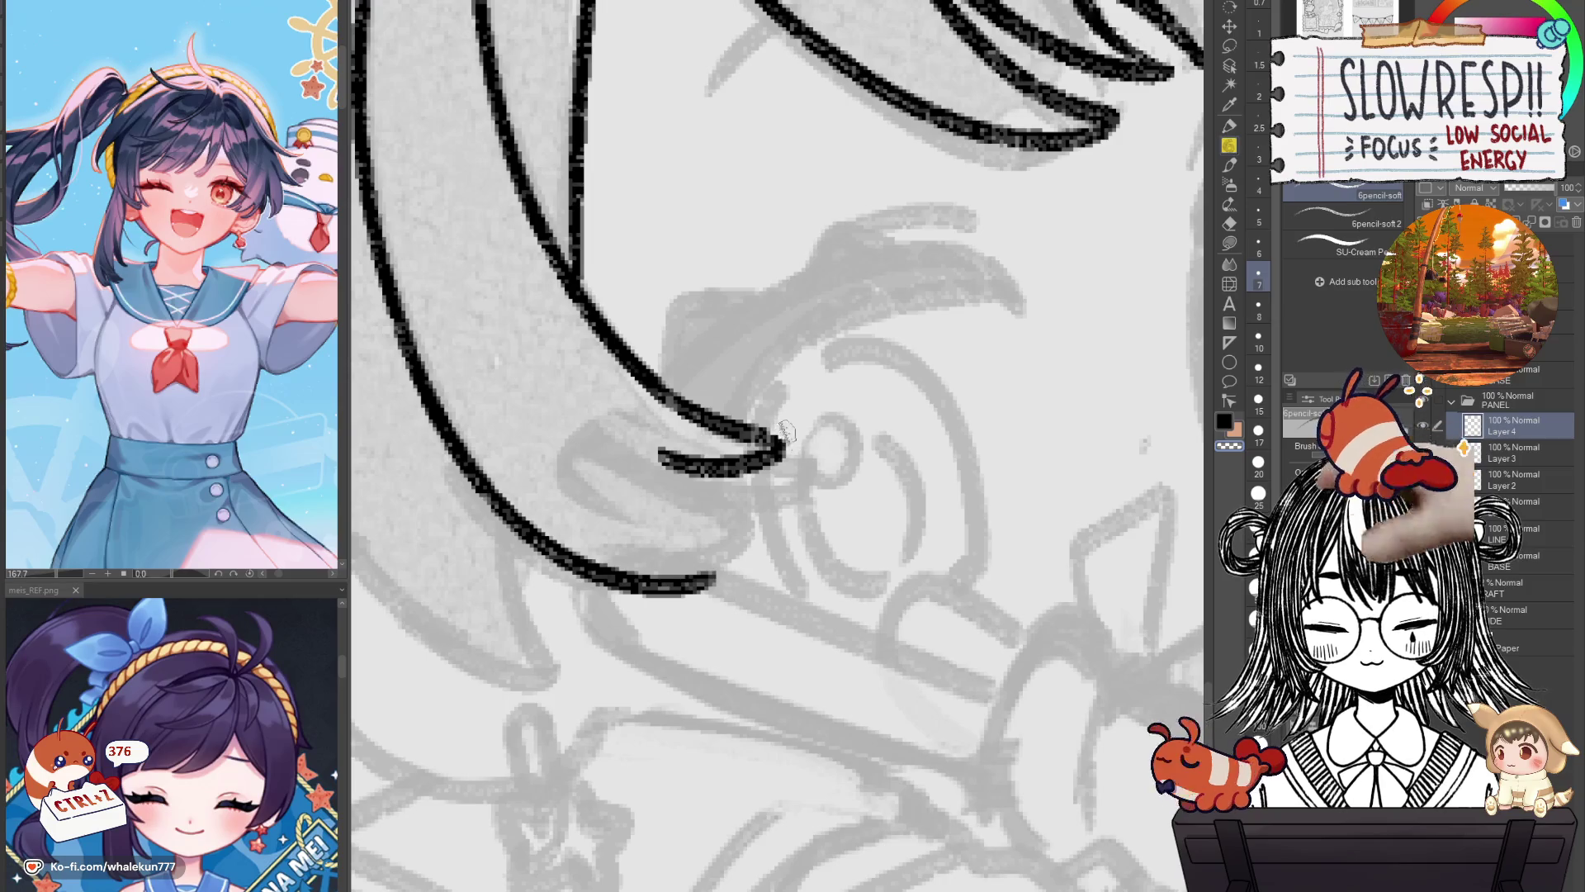
{"action": "key", "text": "h"}
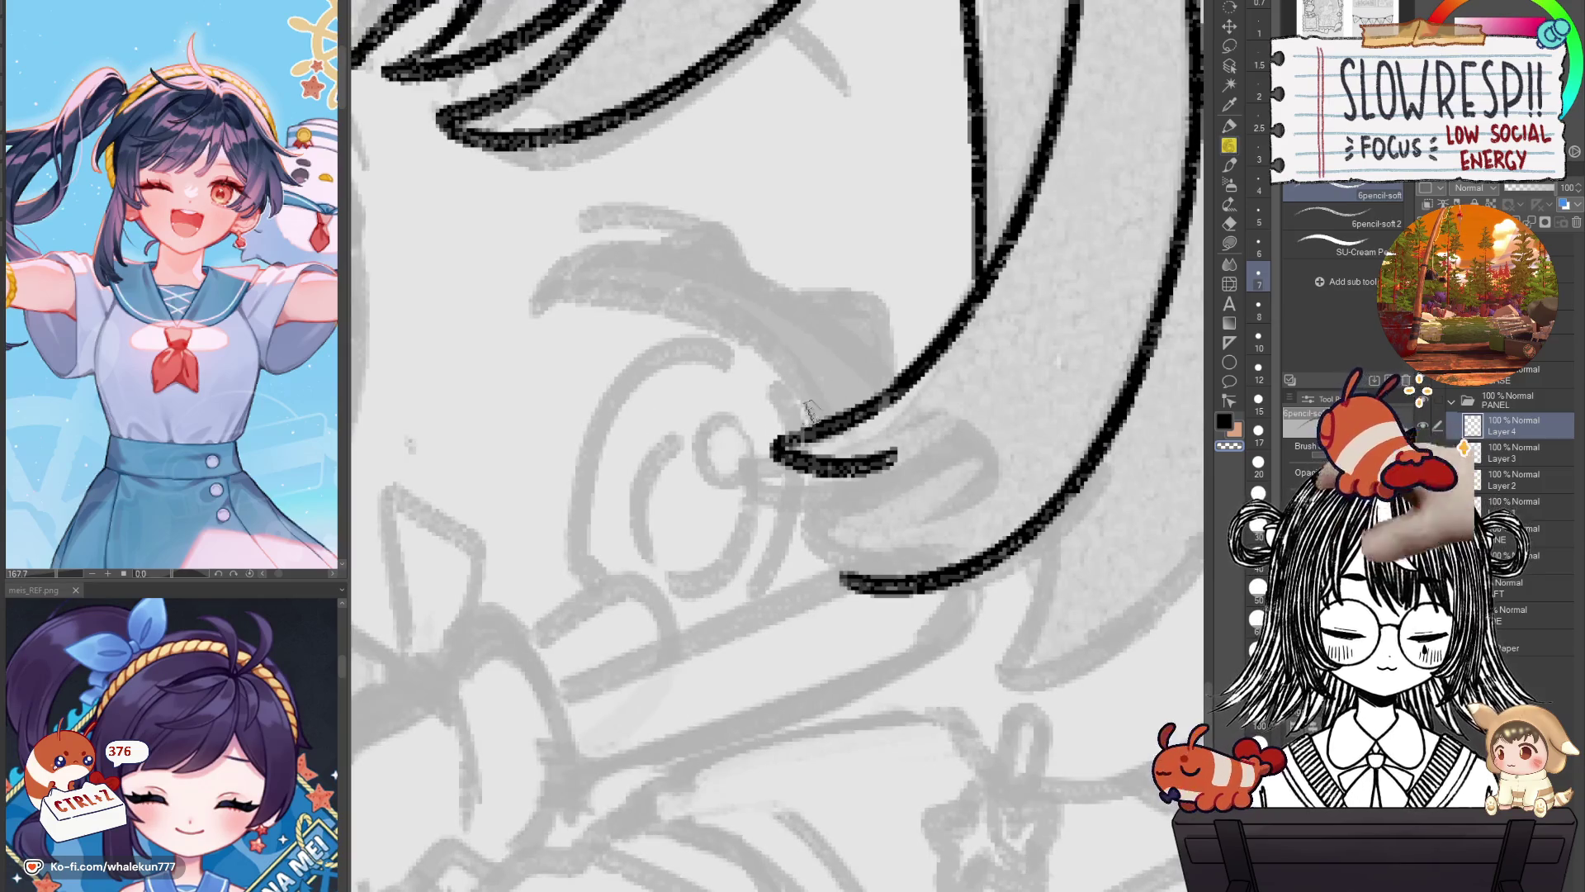
{"action": "key", "text": "h"}
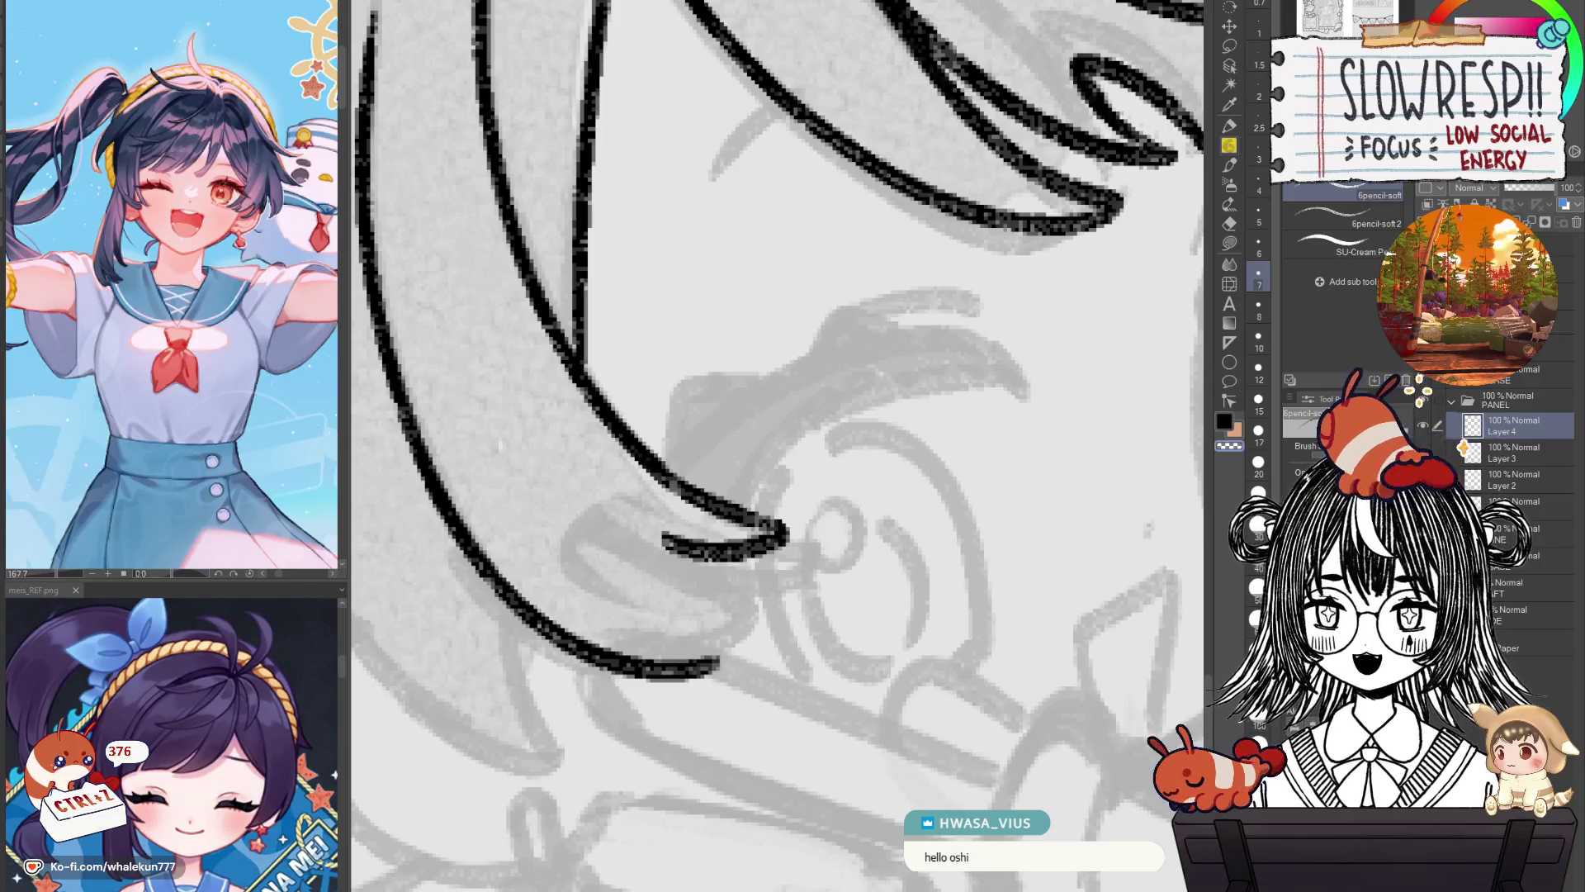
Recenter on the hair strokes and flip the canvas back and forth to compare the hooked tip.
{"action": "left_click_drag", "start_coordinate": [1022, 511], "coordinate": [1038, 454]}
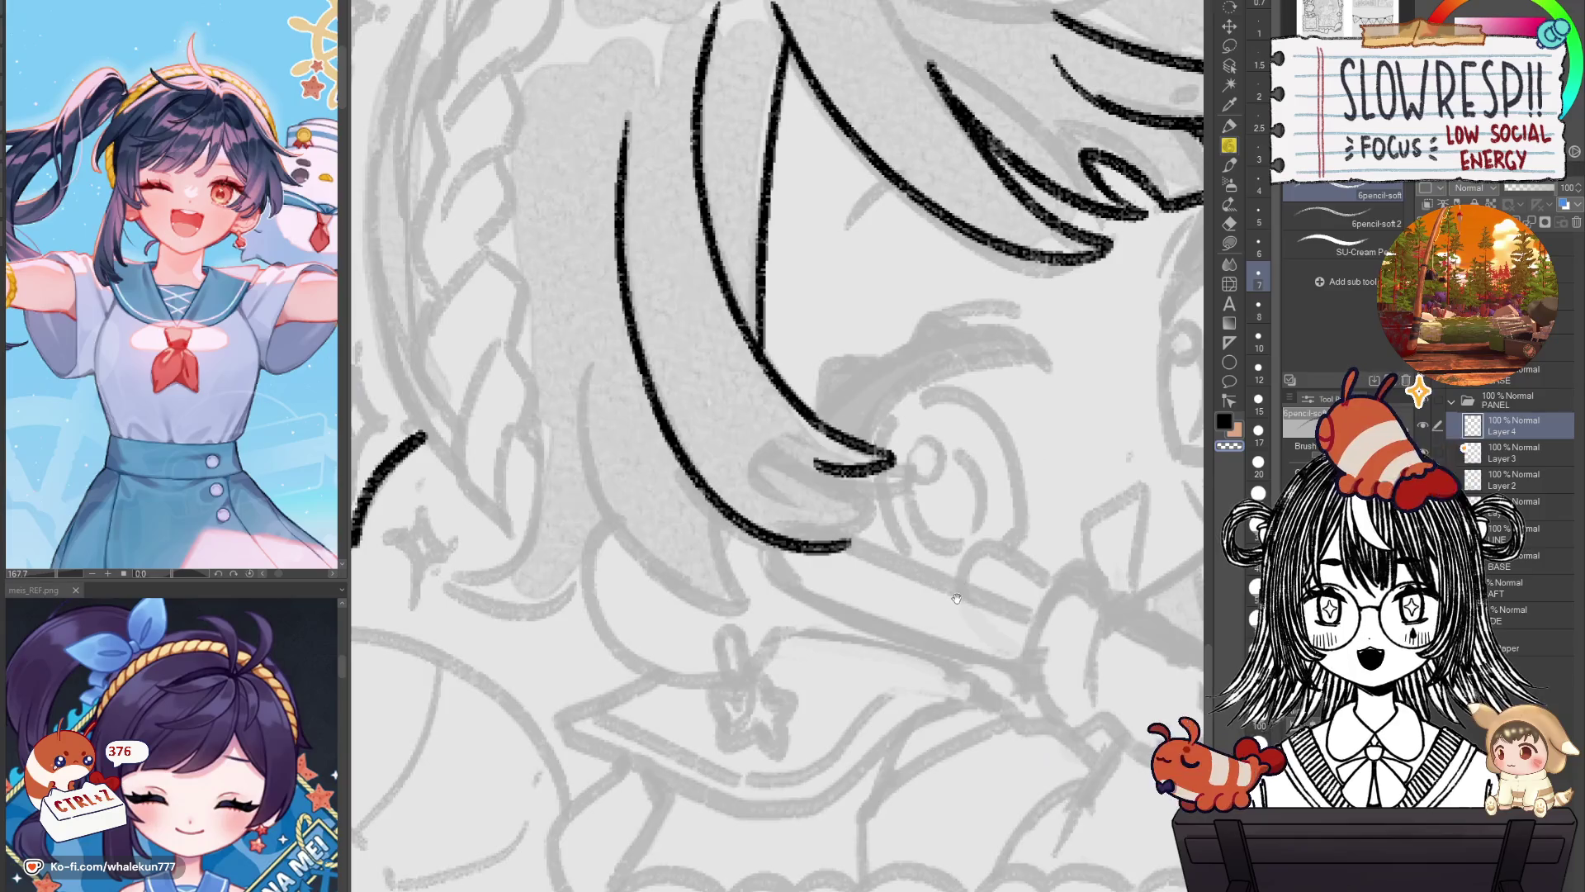
{"action": "mouse_move", "coordinate": [956, 598]}
{"action": "left_mouse_down"}
{"action": "mouse_move", "coordinate": [964, 650]}
{"action": "mouse_move", "coordinate": [943, 616]}
{"action": "mouse_move", "coordinate": [988, 660]}
{"action": "left_mouse_up"}
{"action": "scroll", "coordinate": [943, 616], "scroll_direction": "up", "scroll_amount": 3}
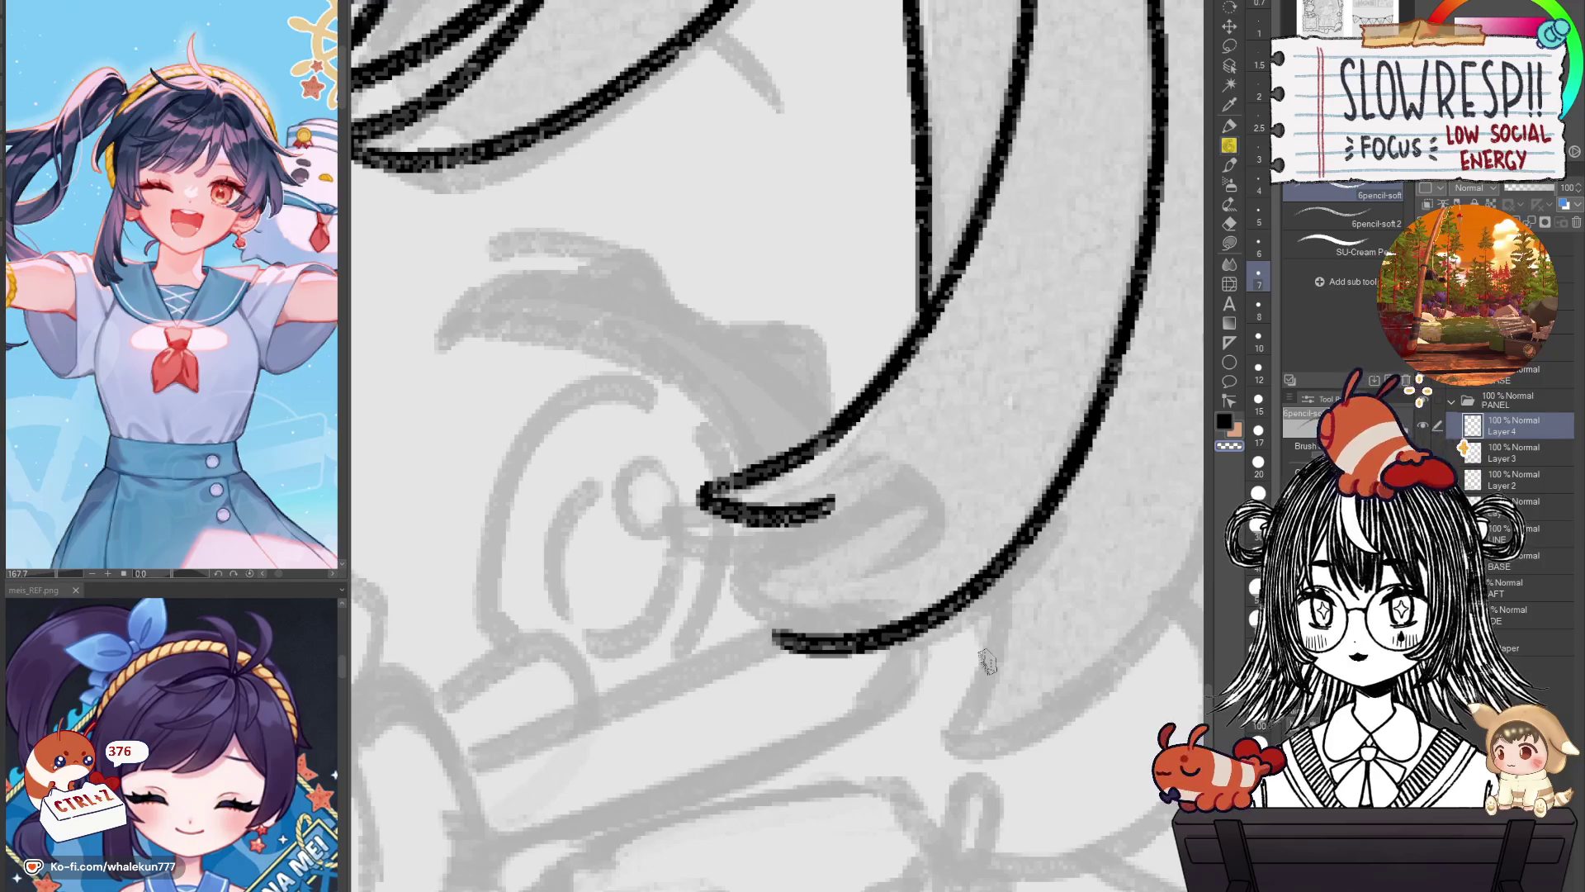
{"action": "key", "text": "h"}
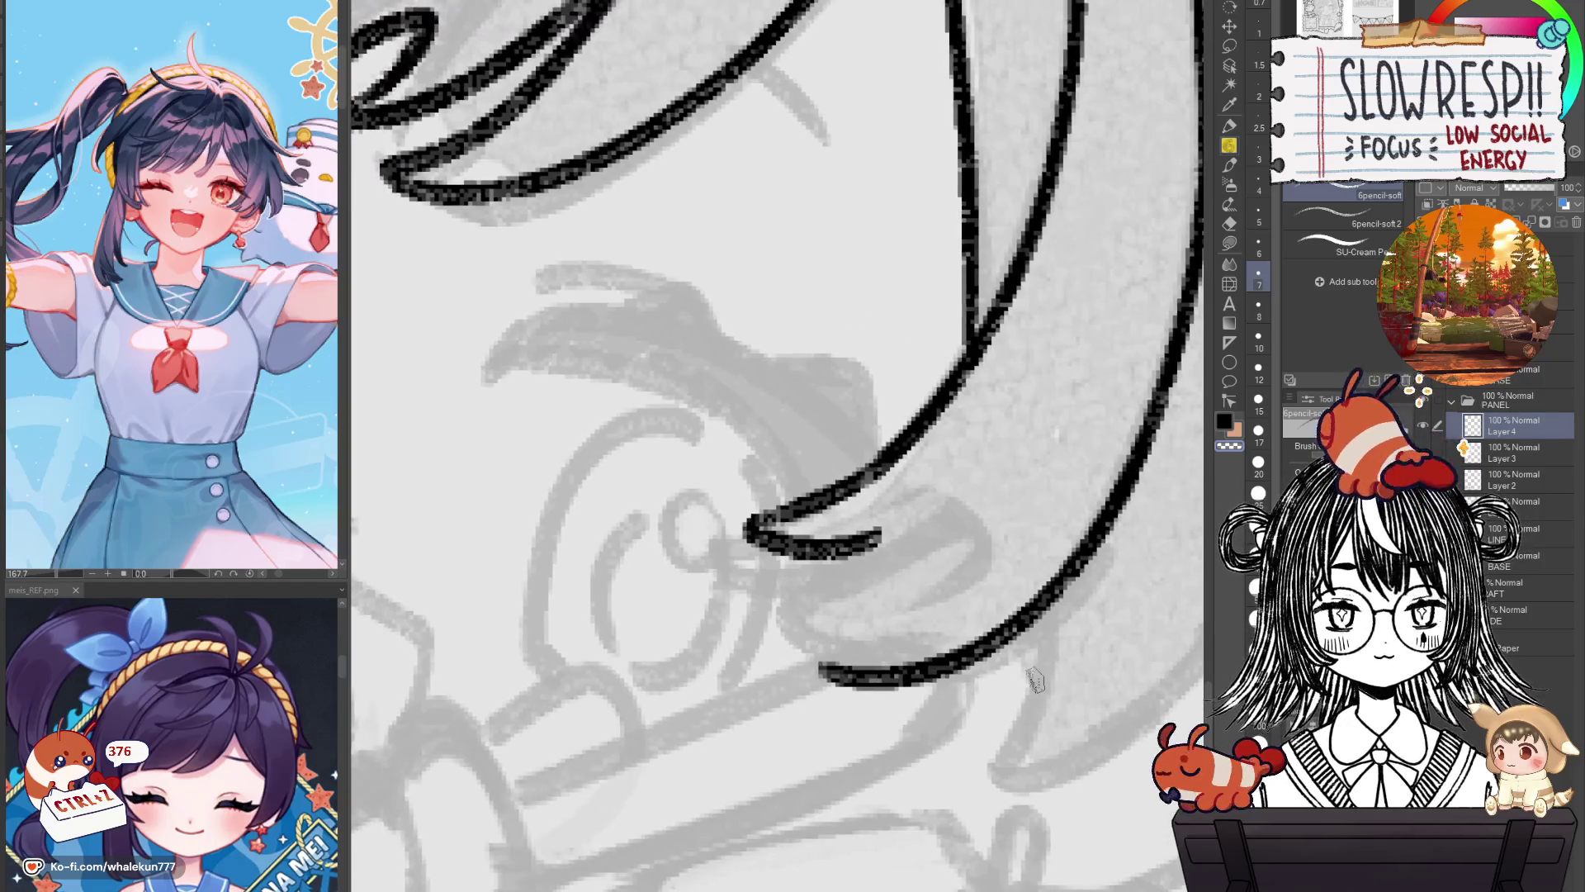
{"action": "key", "text": "h"}
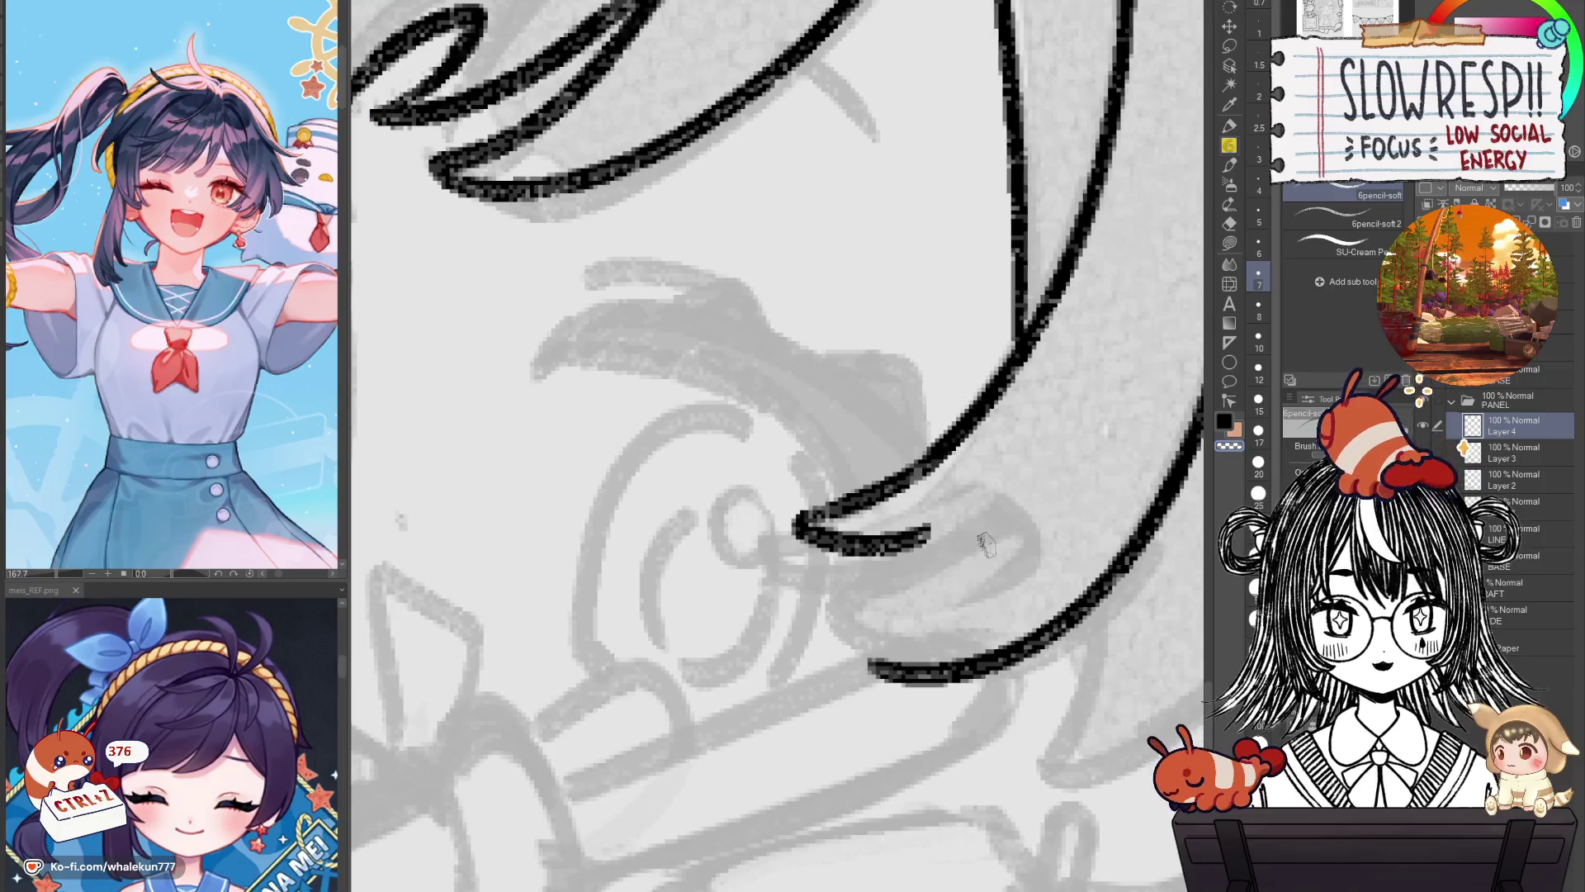
{"action": "key", "text": "h"}
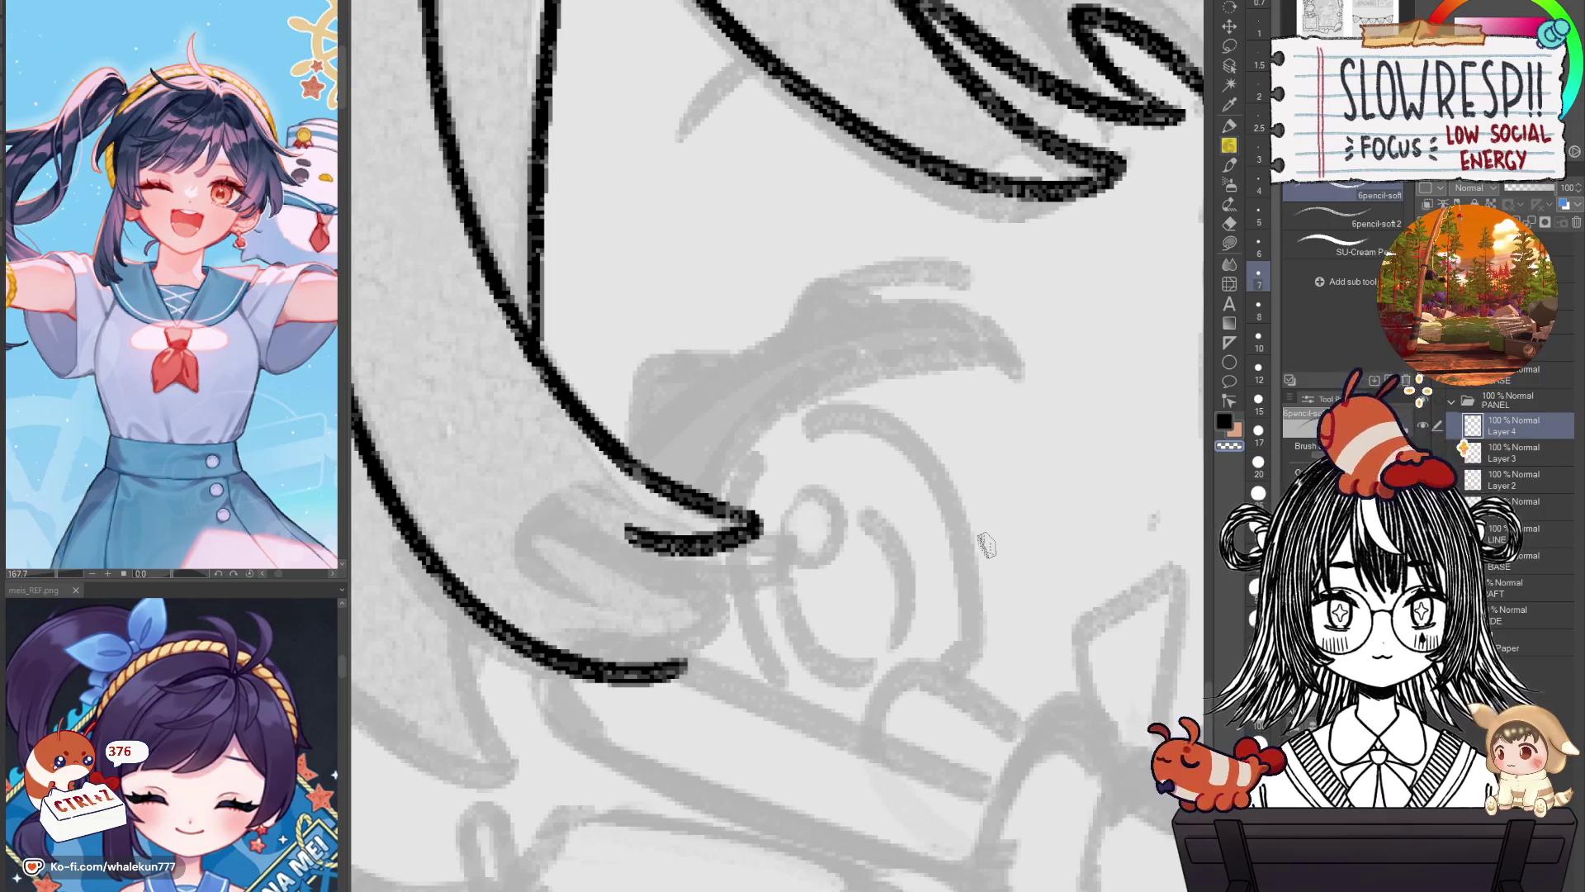
{"action": "key", "text": "h"}
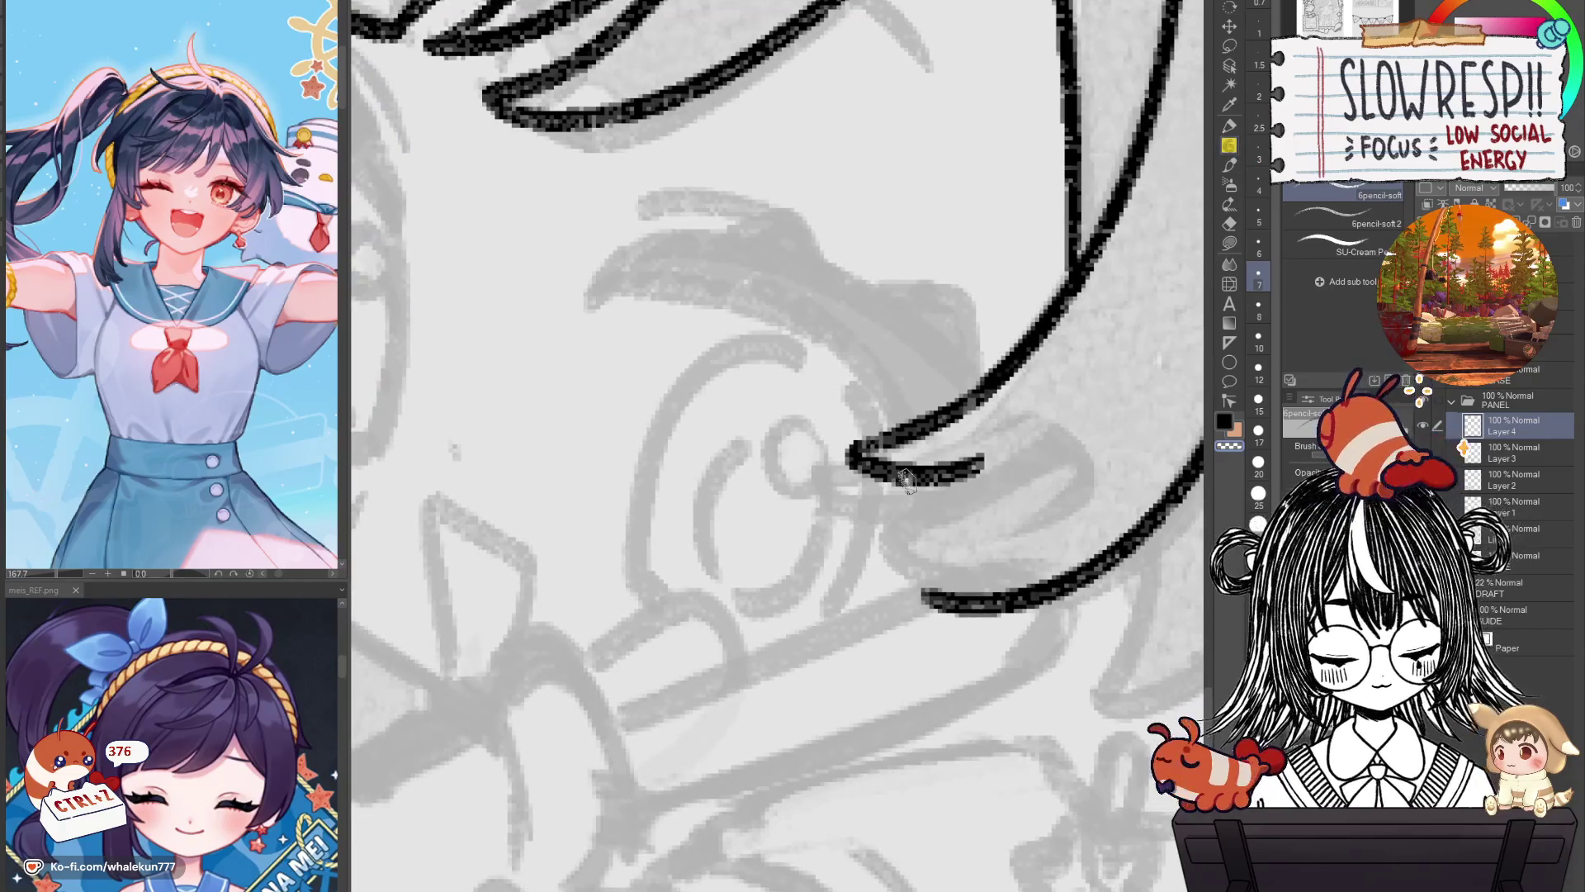
Replace the tip stroke with a zigzag line down to the lower curve, forming a forked tip.
{"action": "key", "text": "ctrl+z"}
{"action": "left_click_drag", "start_coordinate": [917, 472], "coordinate": [950, 603]}
{"action": "key", "text": "ctrl+z"}
{"action": "left_click_drag", "start_coordinate": [913, 464], "coordinate": [986, 607]}
{"action": "key", "text": "h"}
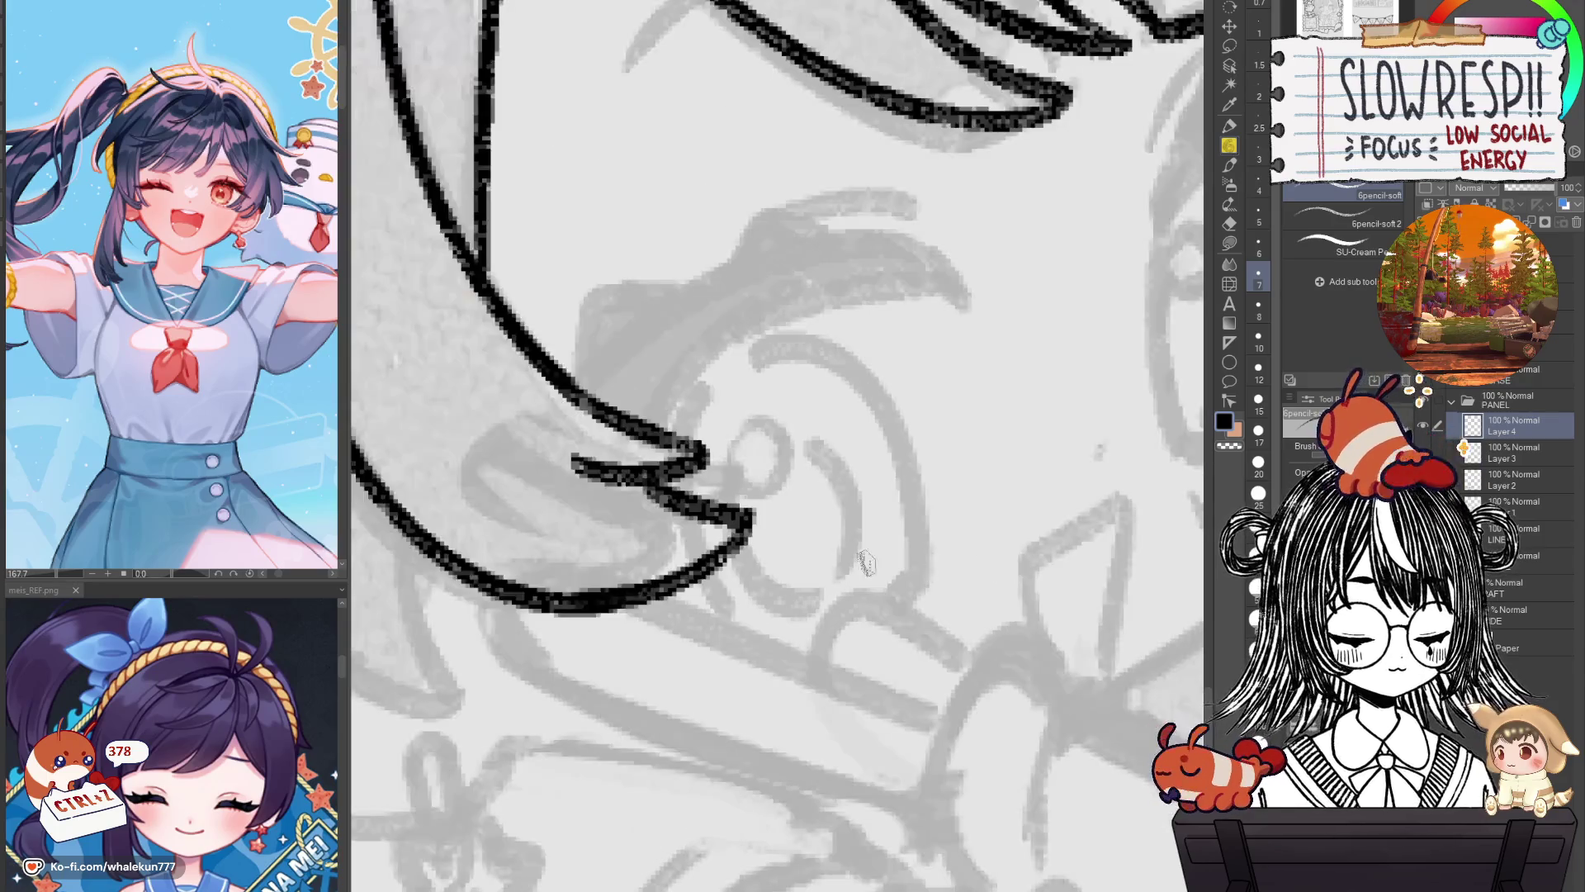
{"action": "scroll", "coordinate": [865, 564], "scroll_direction": "down", "scroll_amount": 3}
{"action": "scroll", "coordinate": [880, 578], "scroll_direction": "down", "scroll_amount": 3}
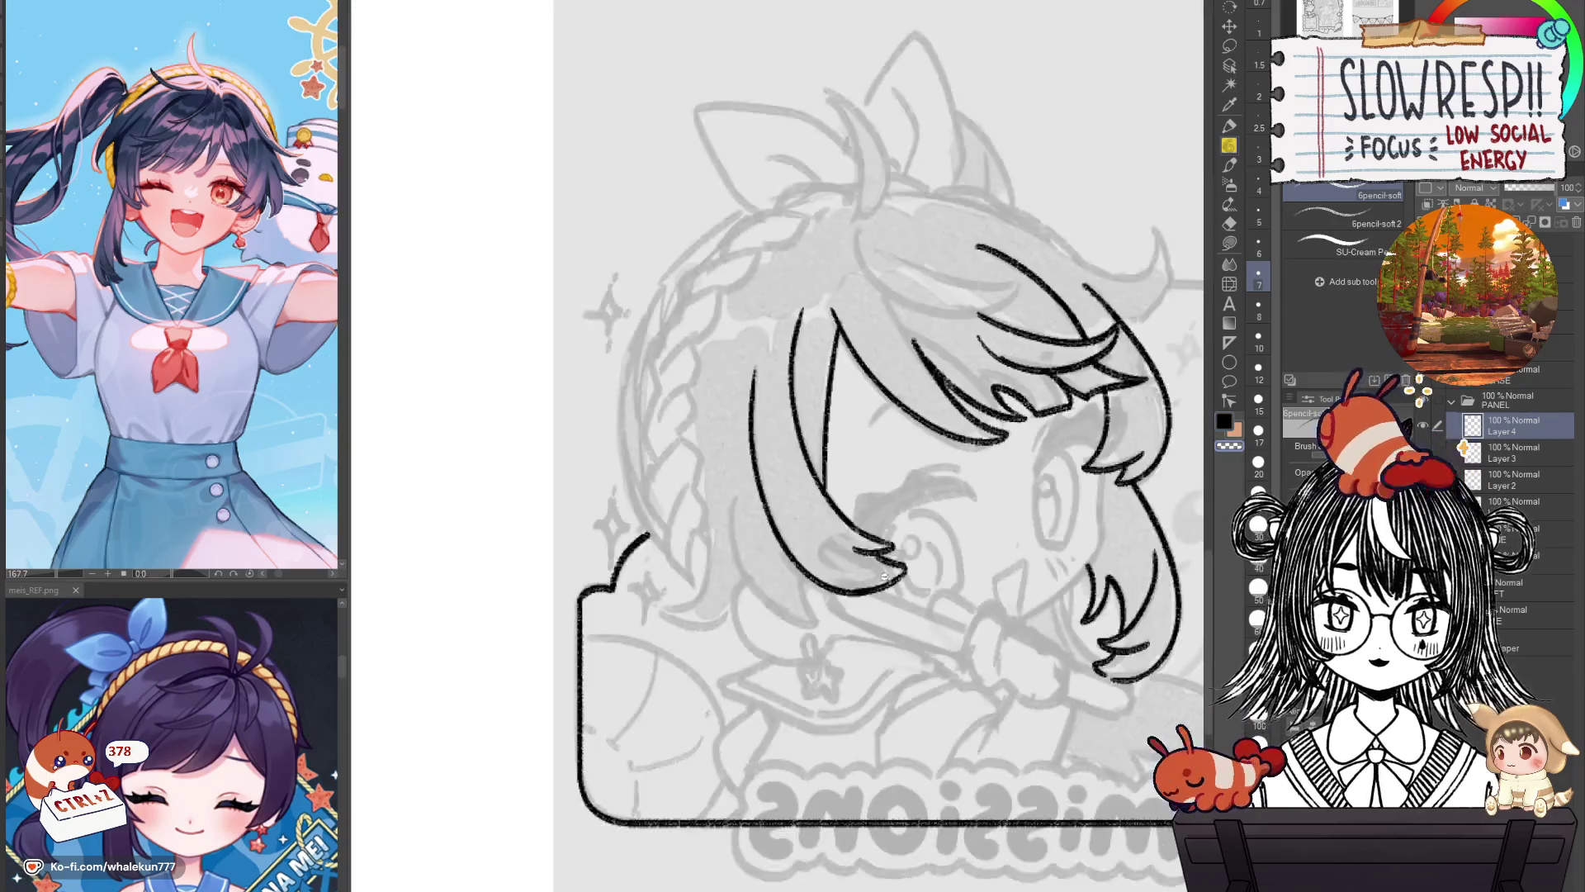
Zoom in and out and mirror the canvas to review the hair around the eye.
{"action": "scroll", "coordinate": [883, 576], "scroll_direction": "up", "scroll_amount": 2}
{"action": "scroll", "coordinate": [855, 701], "scroll_direction": "up", "scroll_amount": 3}
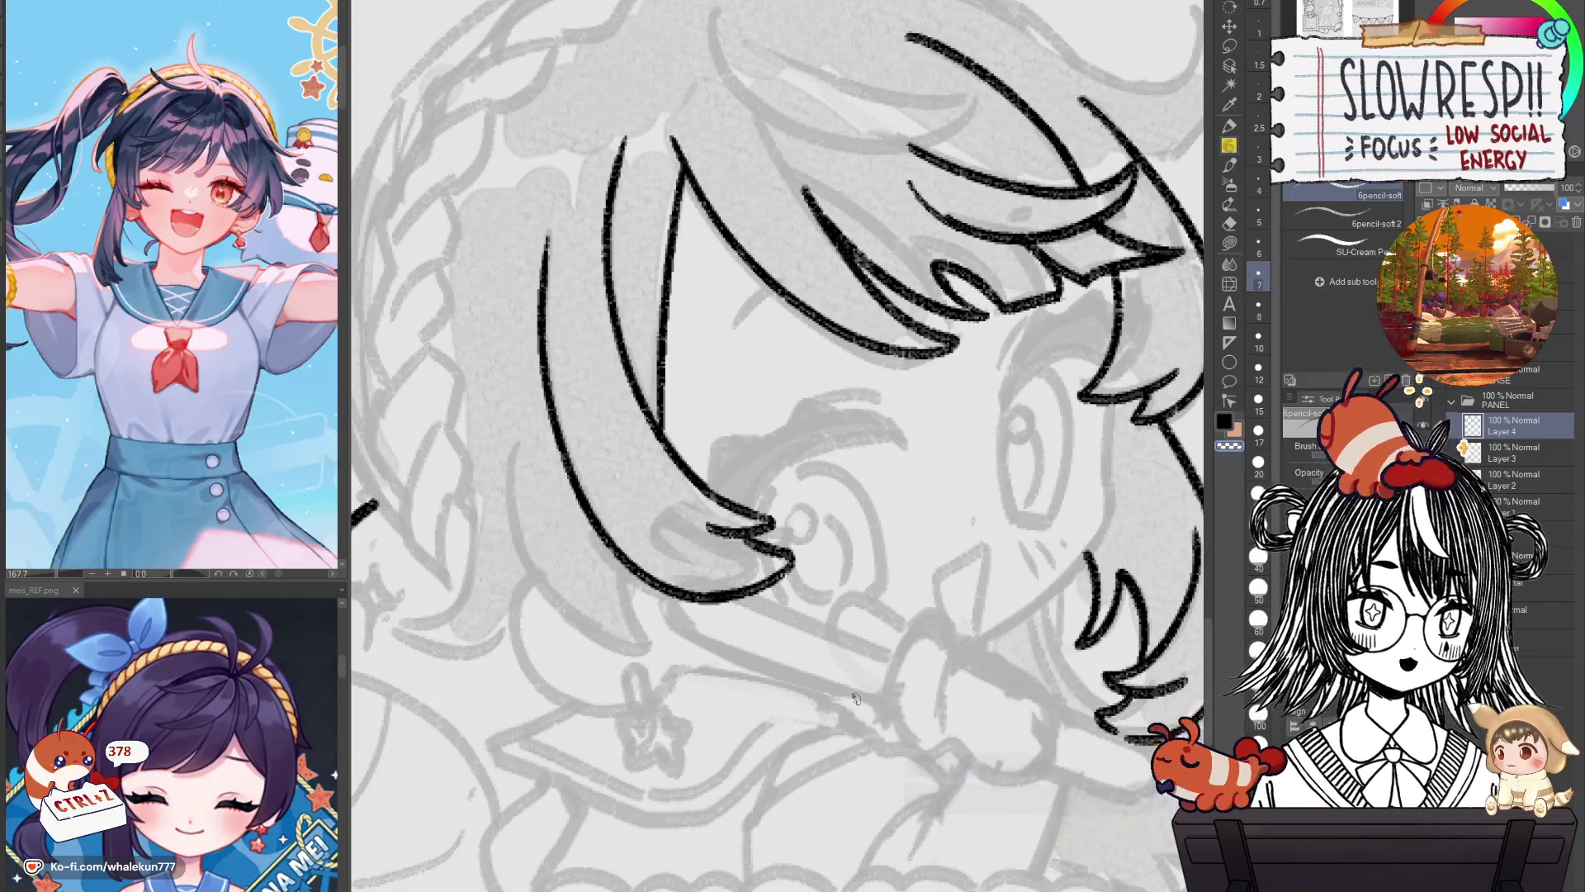
{"action": "scroll", "coordinate": [977, 513], "scroll_direction": "down", "scroll_amount": 2}
{"action": "scroll", "coordinate": [1018, 467], "scroll_direction": "down", "scroll_amount": 2}
{"action": "scroll", "coordinate": [1017, 468], "scroll_direction": "up", "scroll_amount": 2}
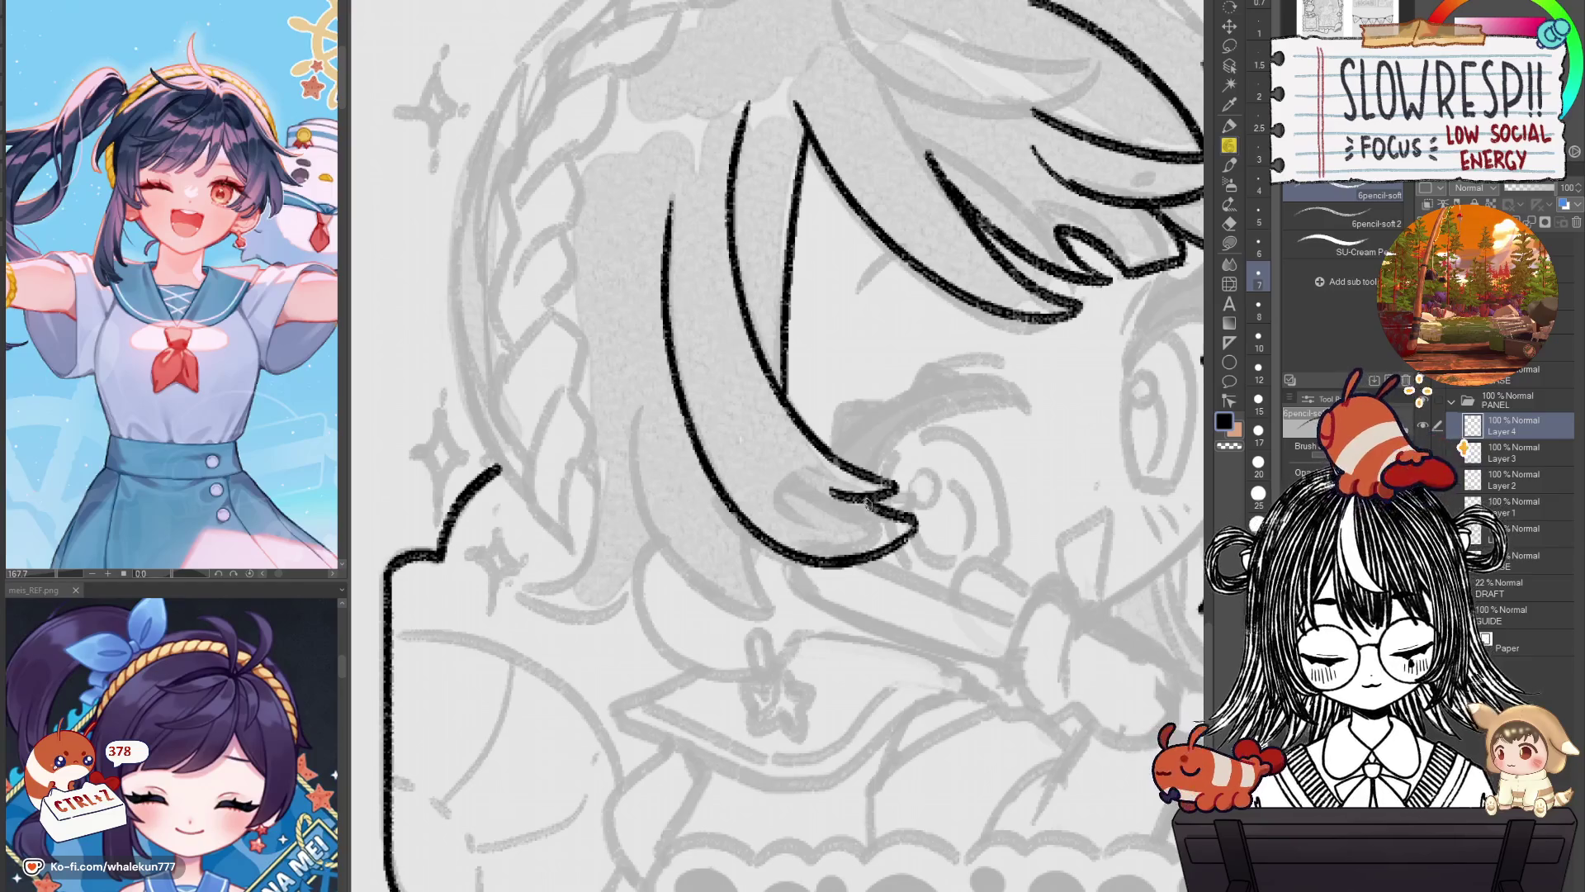
{"action": "scroll", "coordinate": [884, 496], "scroll_direction": "down", "scroll_amount": 1}
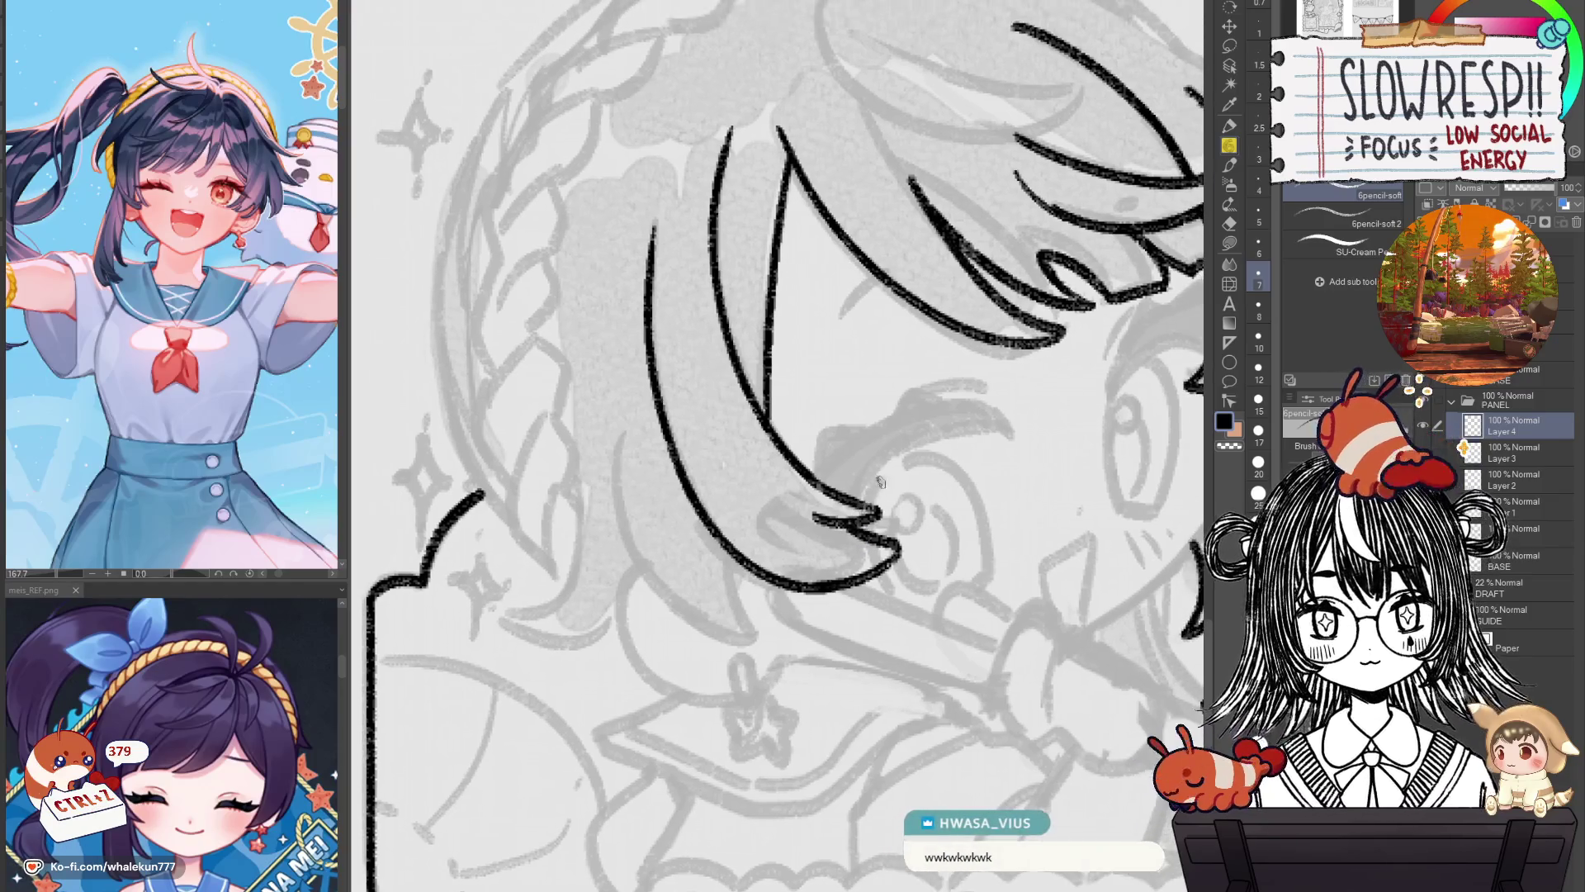
{"action": "scroll", "coordinate": [900, 409], "scroll_direction": "down", "scroll_amount": 2}
{"action": "key", "text": "h"}
{"action": "scroll", "coordinate": [924, 496], "scroll_direction": "up", "scroll_amount": 1}
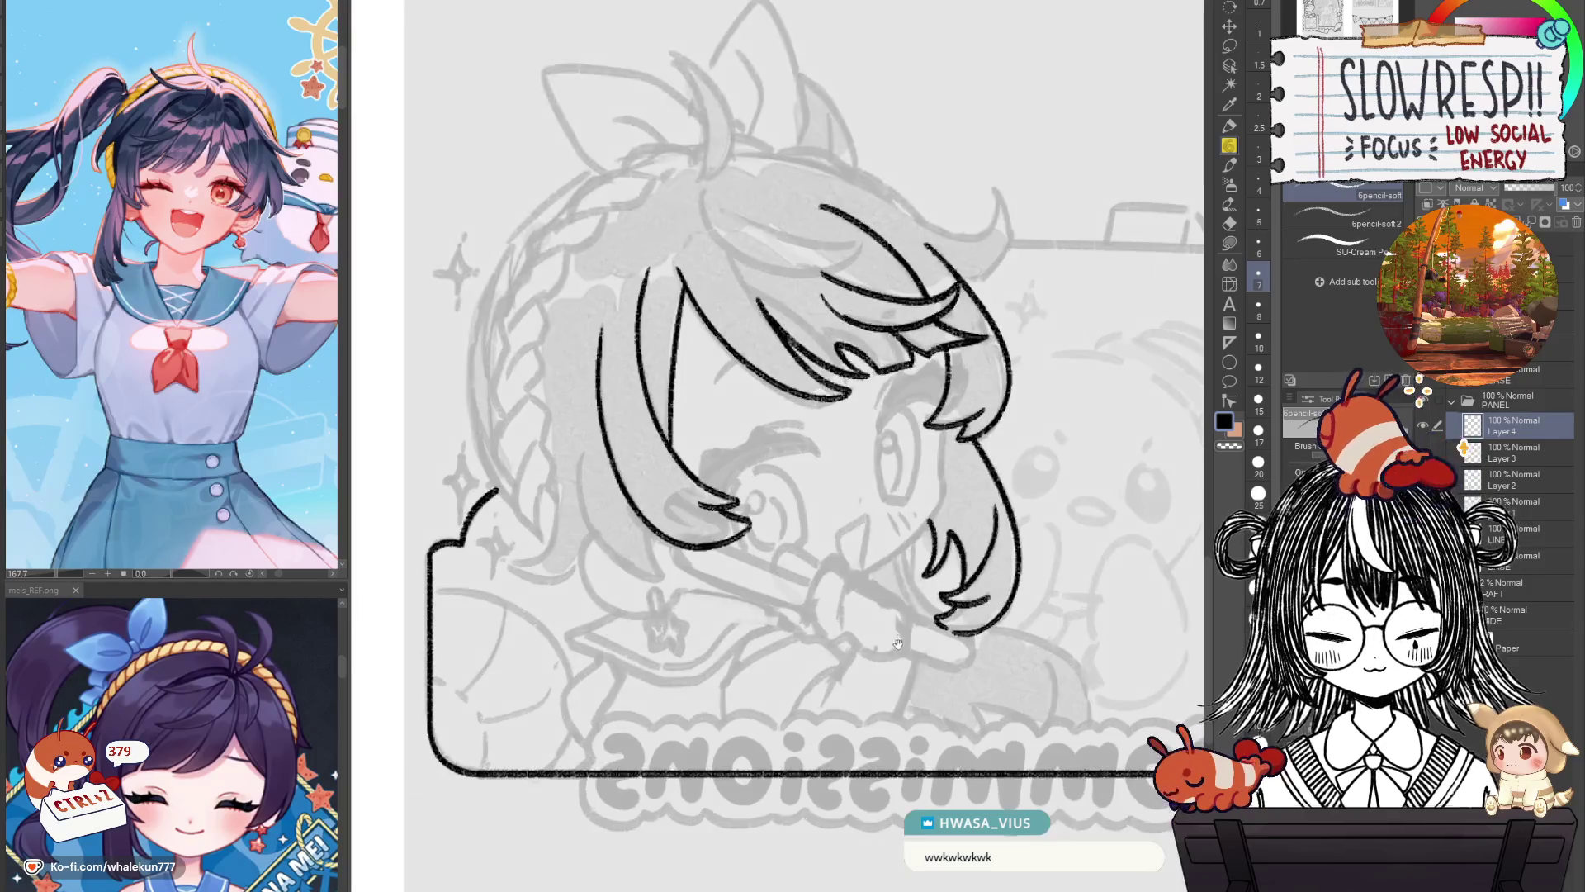
{"action": "scroll", "coordinate": [982, 600], "scroll_direction": "up", "scroll_amount": 2}
{"action": "key", "text": "h"}
{"action": "scroll", "coordinate": [826, 430], "scroll_direction": "up", "scroll_amount": 1}
{"action": "scroll", "coordinate": [817, 425], "scroll_direction": "up", "scroll_amount": 1}
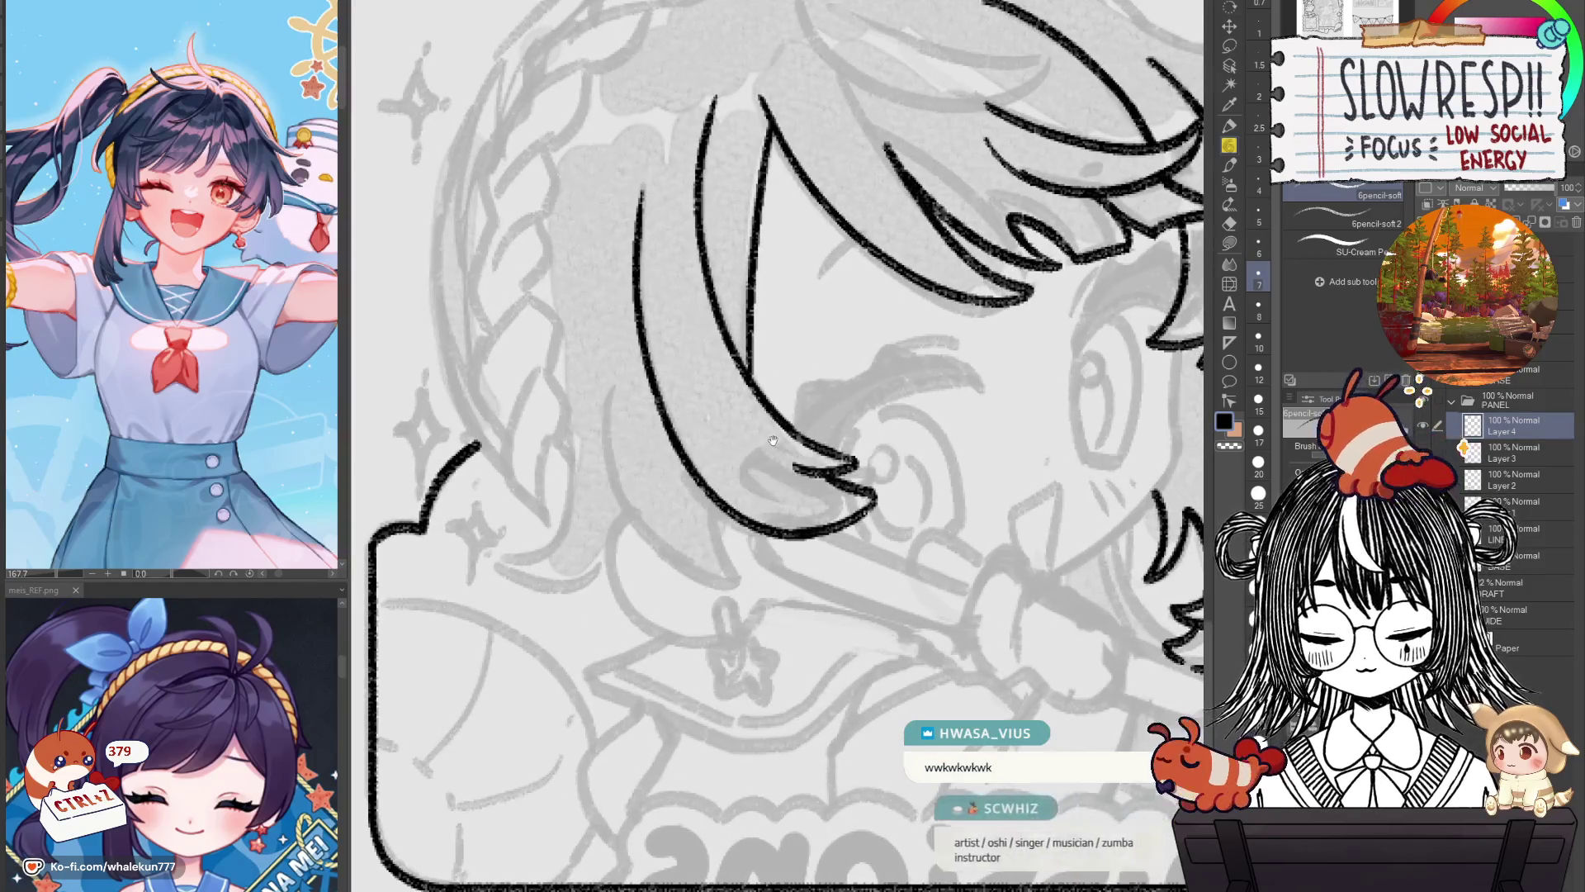
Pan to the panel's lower left and draw the lower curved hair strand, redrawing it until it fits.
{"action": "left_click_drag", "start_coordinate": [751, 434], "coordinate": [816, 424]}
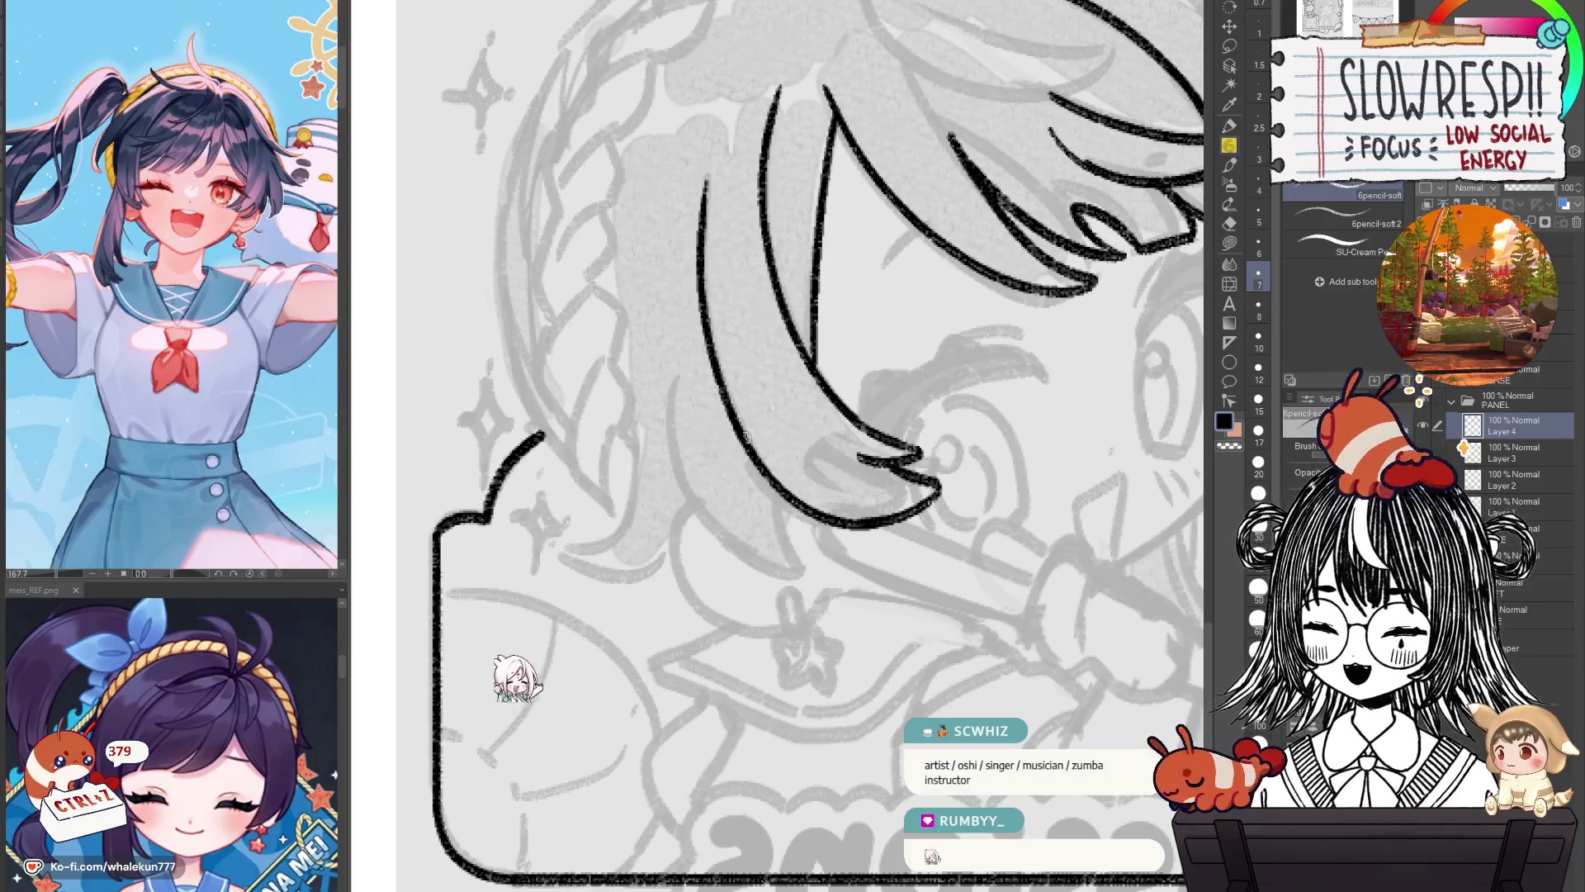
{"action": "left_click_drag", "start_coordinate": [807, 487], "coordinate": [849, 503]}
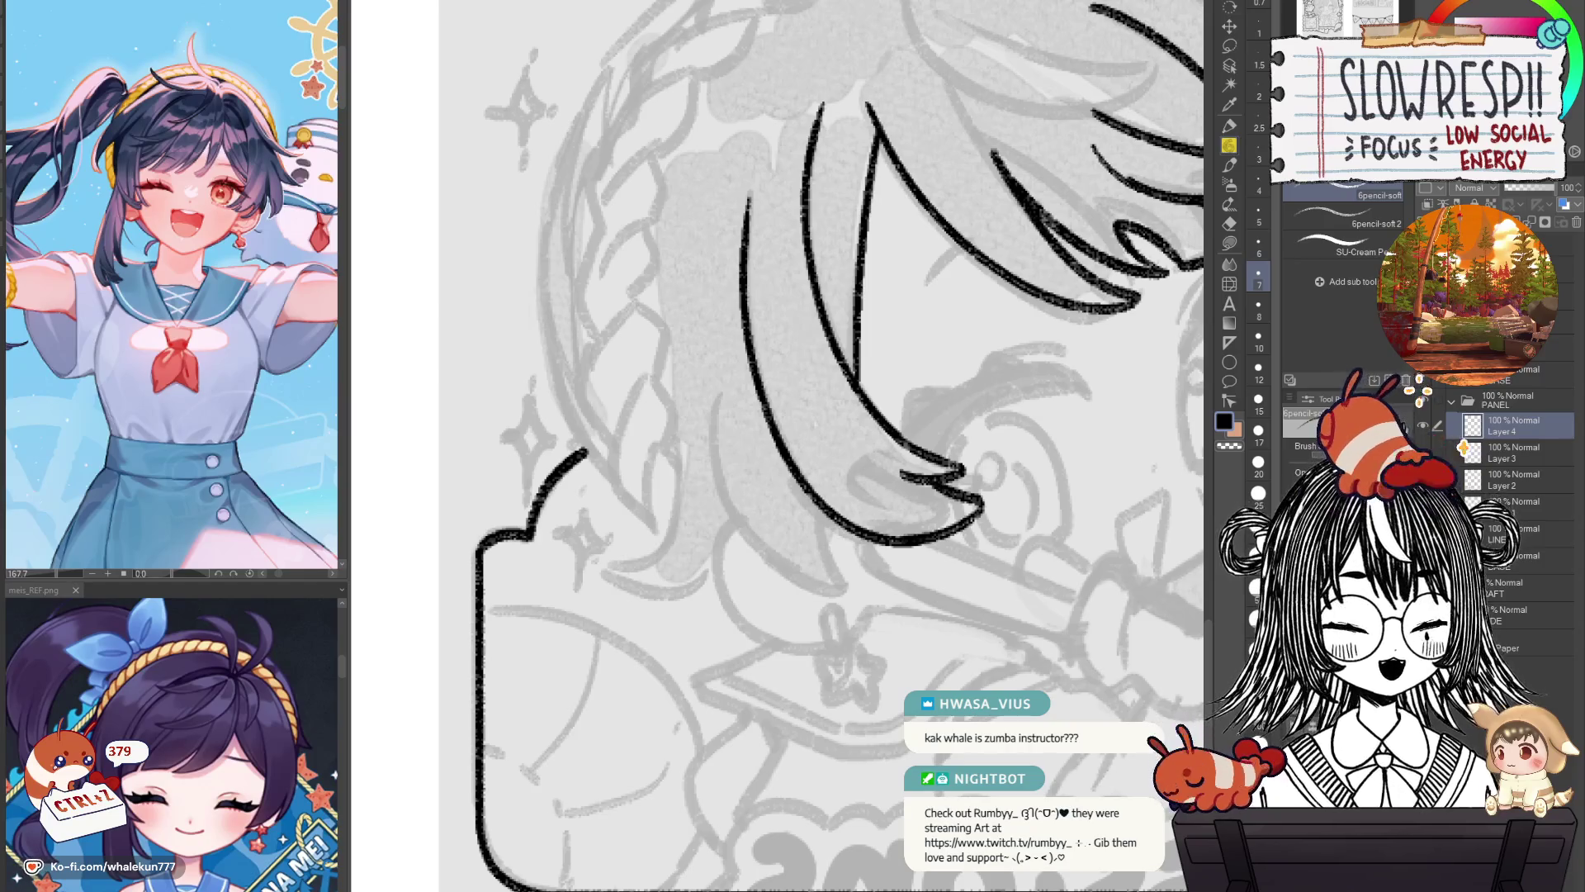
{"action": "left_click_drag", "start_coordinate": [995, 522], "coordinate": [956, 325]}
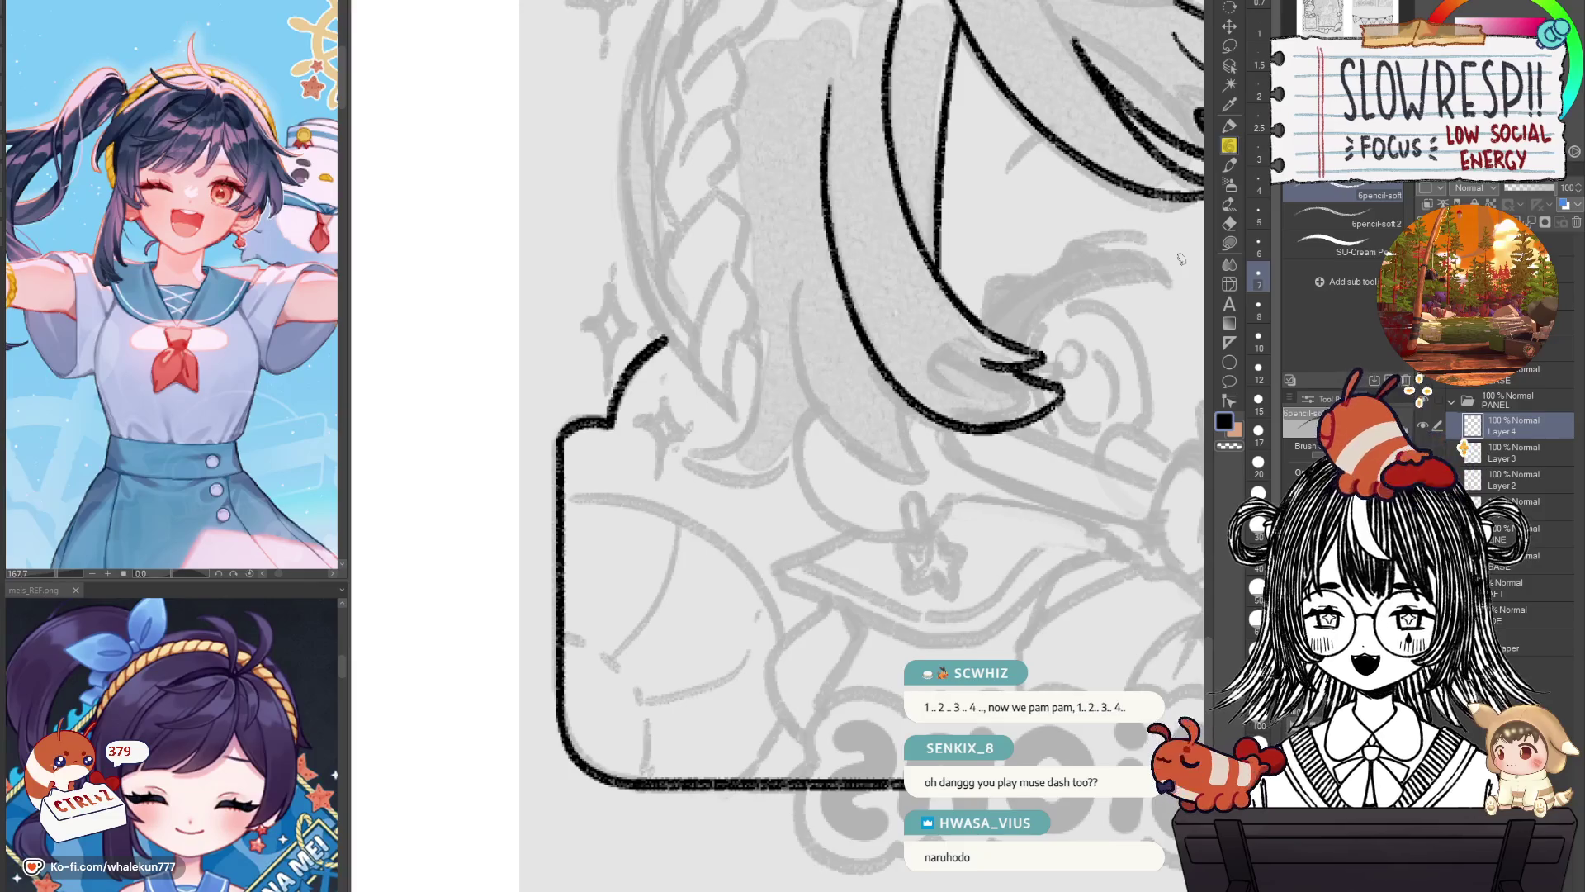
{"action": "mouse_move", "coordinate": [919, 448]}
{"action": "left_mouse_down"}
{"action": "mouse_move", "coordinate": [1037, 583]}
{"action": "mouse_move", "coordinate": [815, 334]}
{"action": "left_mouse_up"}
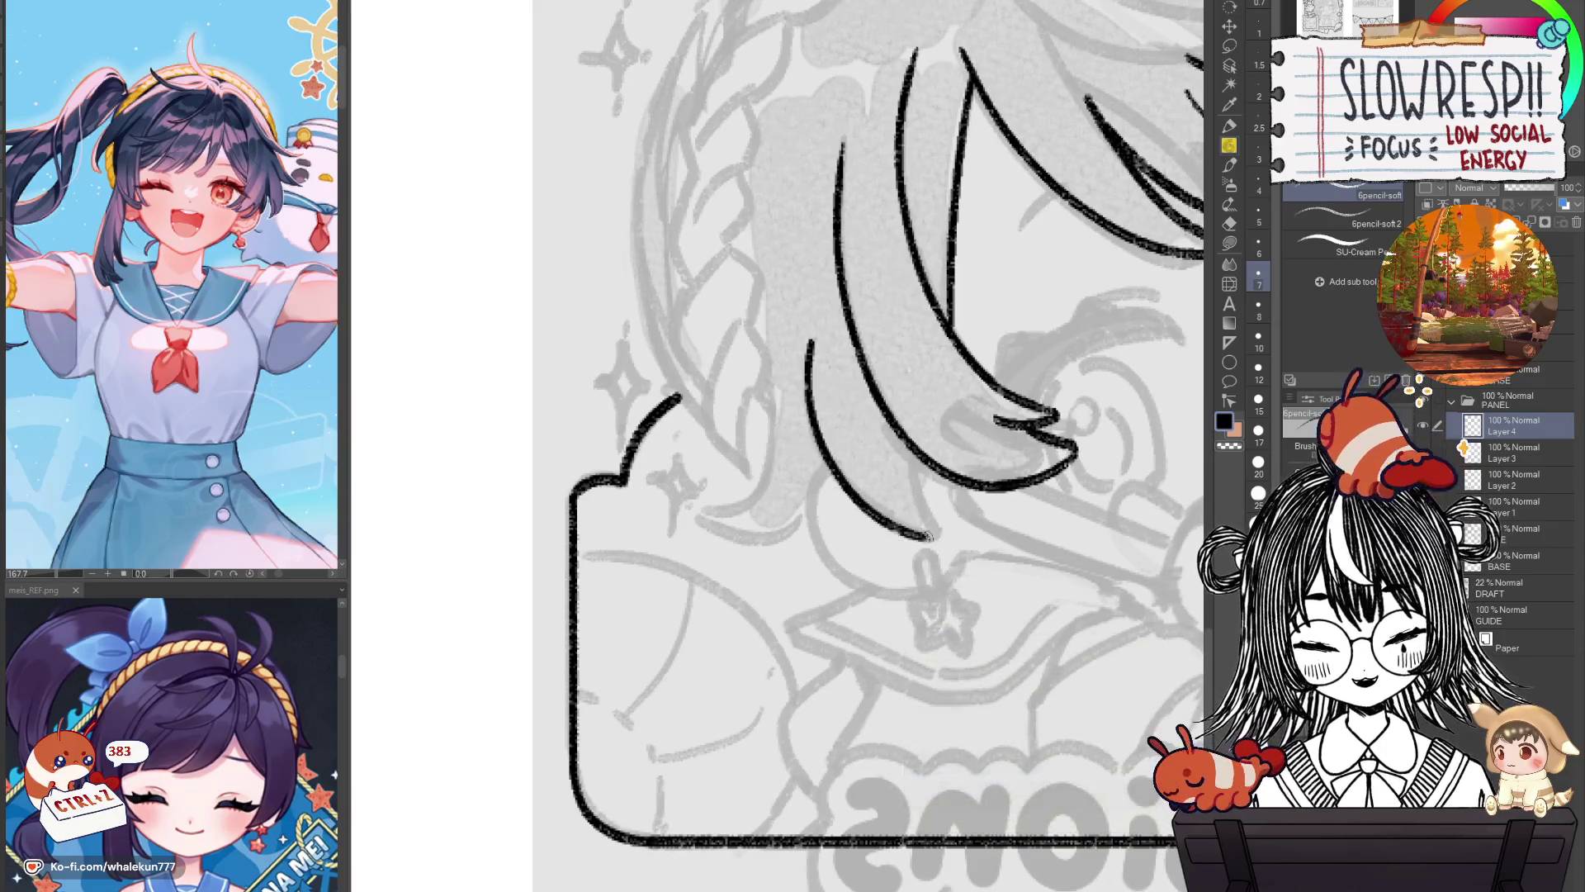
{"action": "key", "text": "ctrl+z"}
{"action": "left_click_drag", "start_coordinate": [814, 335], "coordinate": [946, 536]}
{"action": "key", "text": "ctrl+z"}
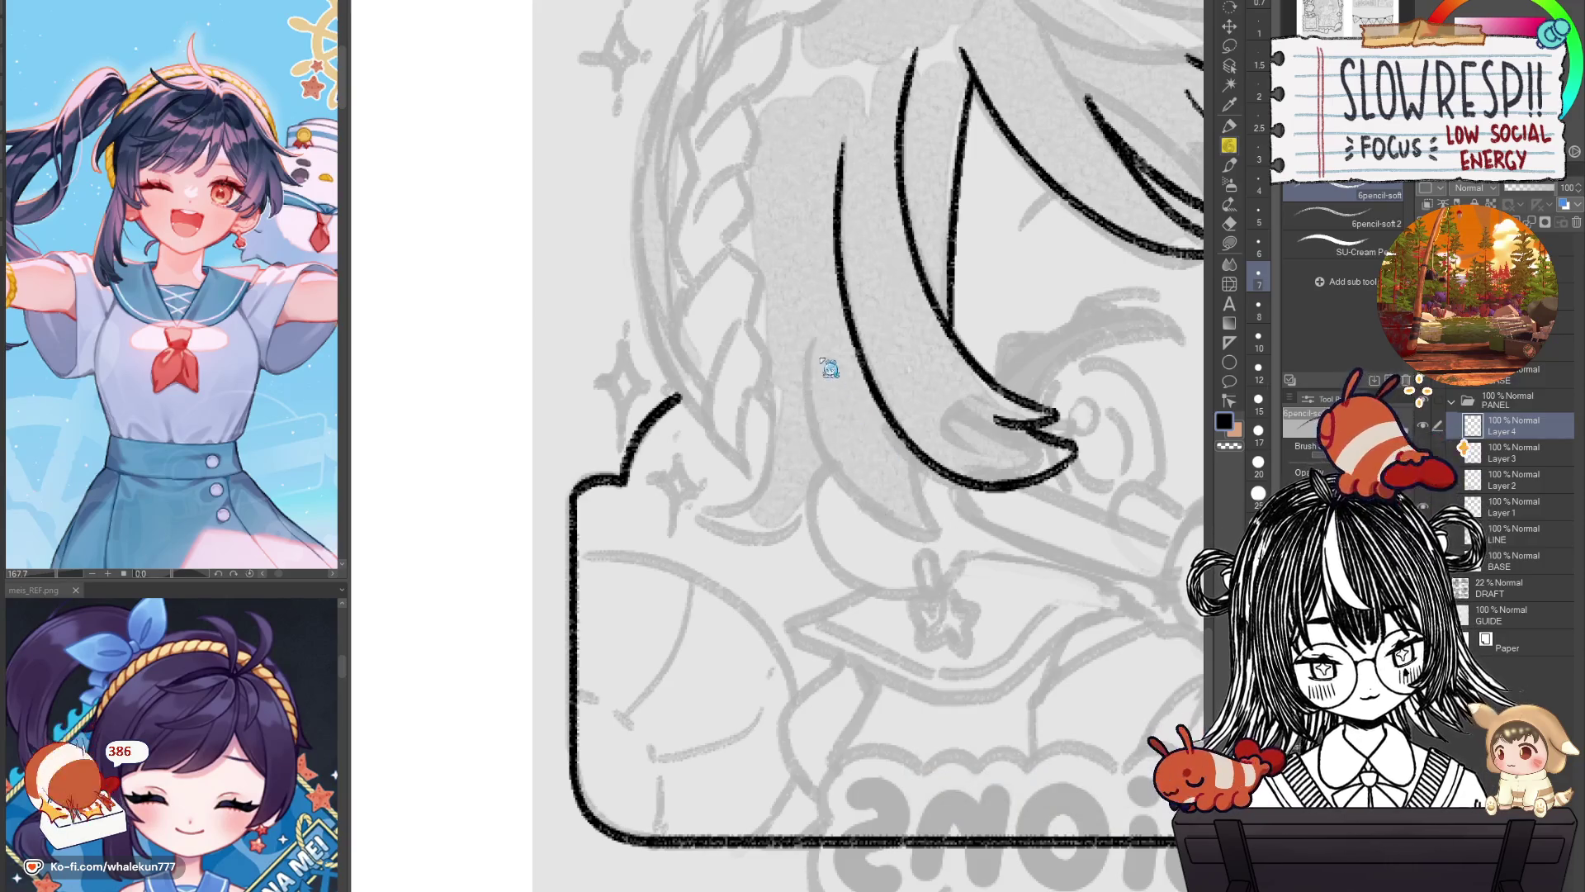
{"action": "left_click_drag", "start_coordinate": [812, 330], "coordinate": [944, 529]}
{"action": "key", "text": "ctrl+z"}
{"action": "mouse_move", "coordinate": [811, 332]}
{"action": "left_mouse_down"}
{"action": "mouse_move", "coordinate": [940, 539]}
{"action": "mouse_move", "coordinate": [918, 457]}
{"action": "left_mouse_up"}
{"action": "key", "text": "ctrl+minus"}
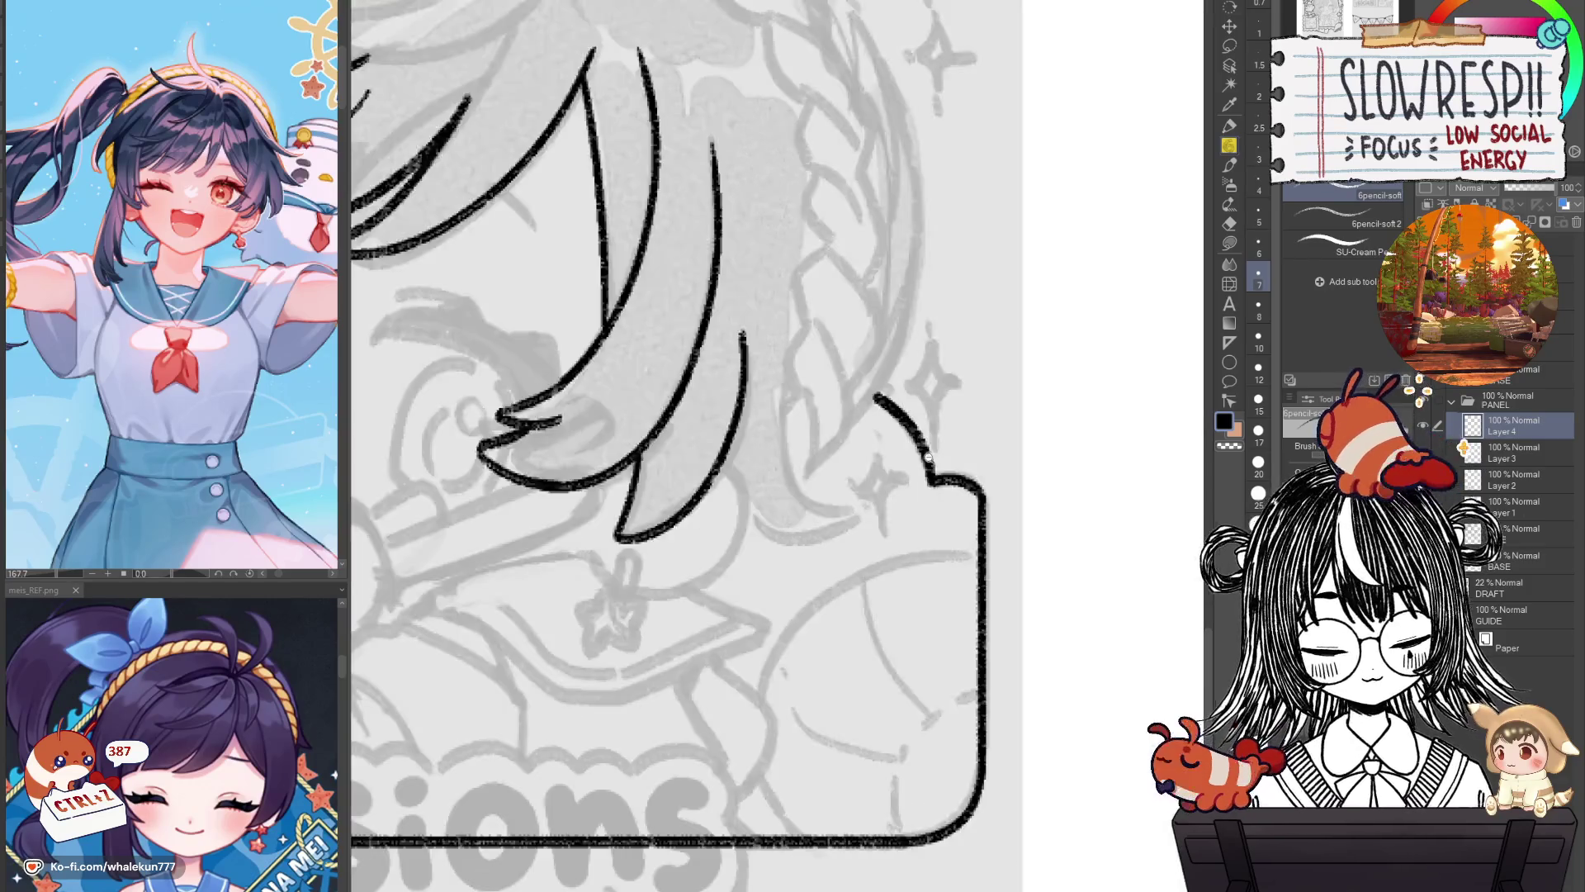
Zoom out and recenter the panel, then trace the face, eyes, hand, pencil and star clip.
{"action": "key", "text": "ctrl+minus"}
{"action": "key", "text": "ctrl+plus"}
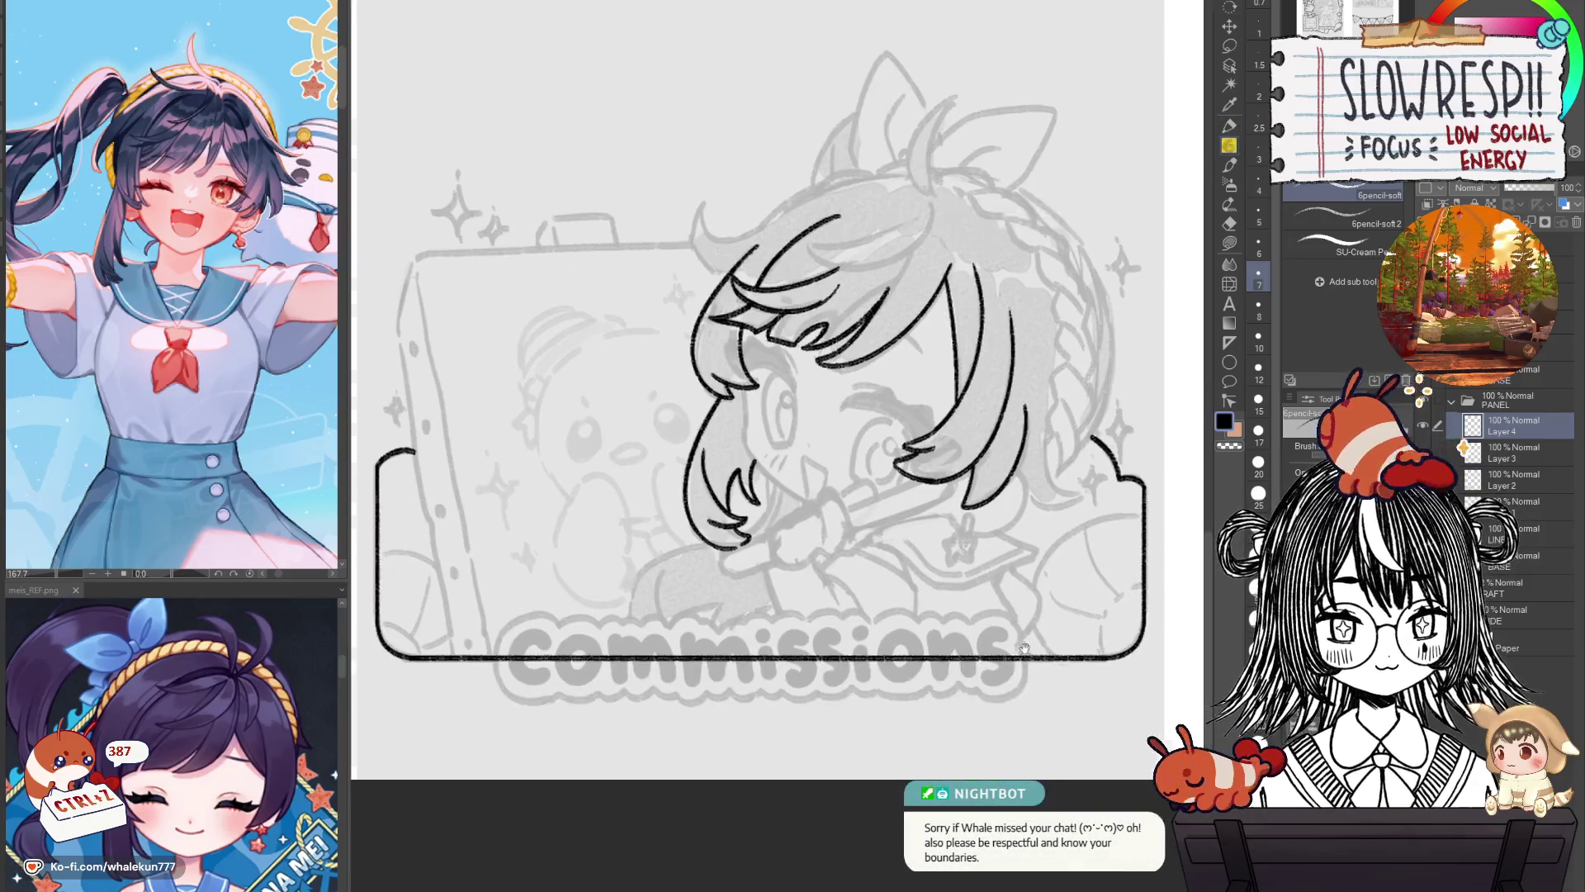
{"action": "left_click_drag", "start_coordinate": [997, 682], "coordinate": [1047, 627]}
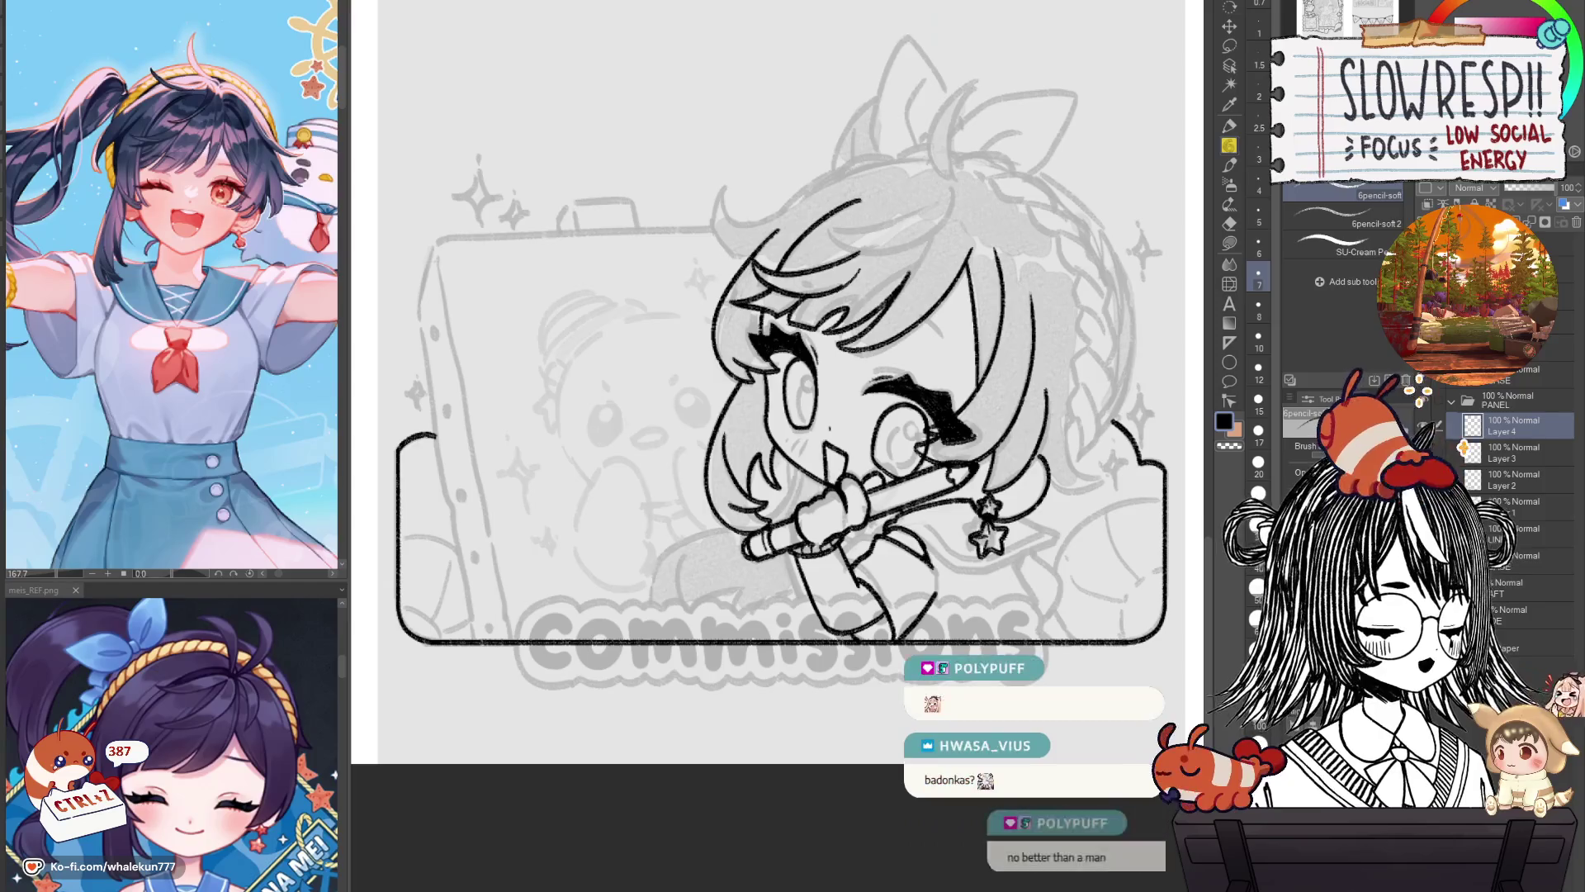
{"action": "scroll", "coordinate": [982, 447], "scroll_direction": "up", "scroll_amount": 3}
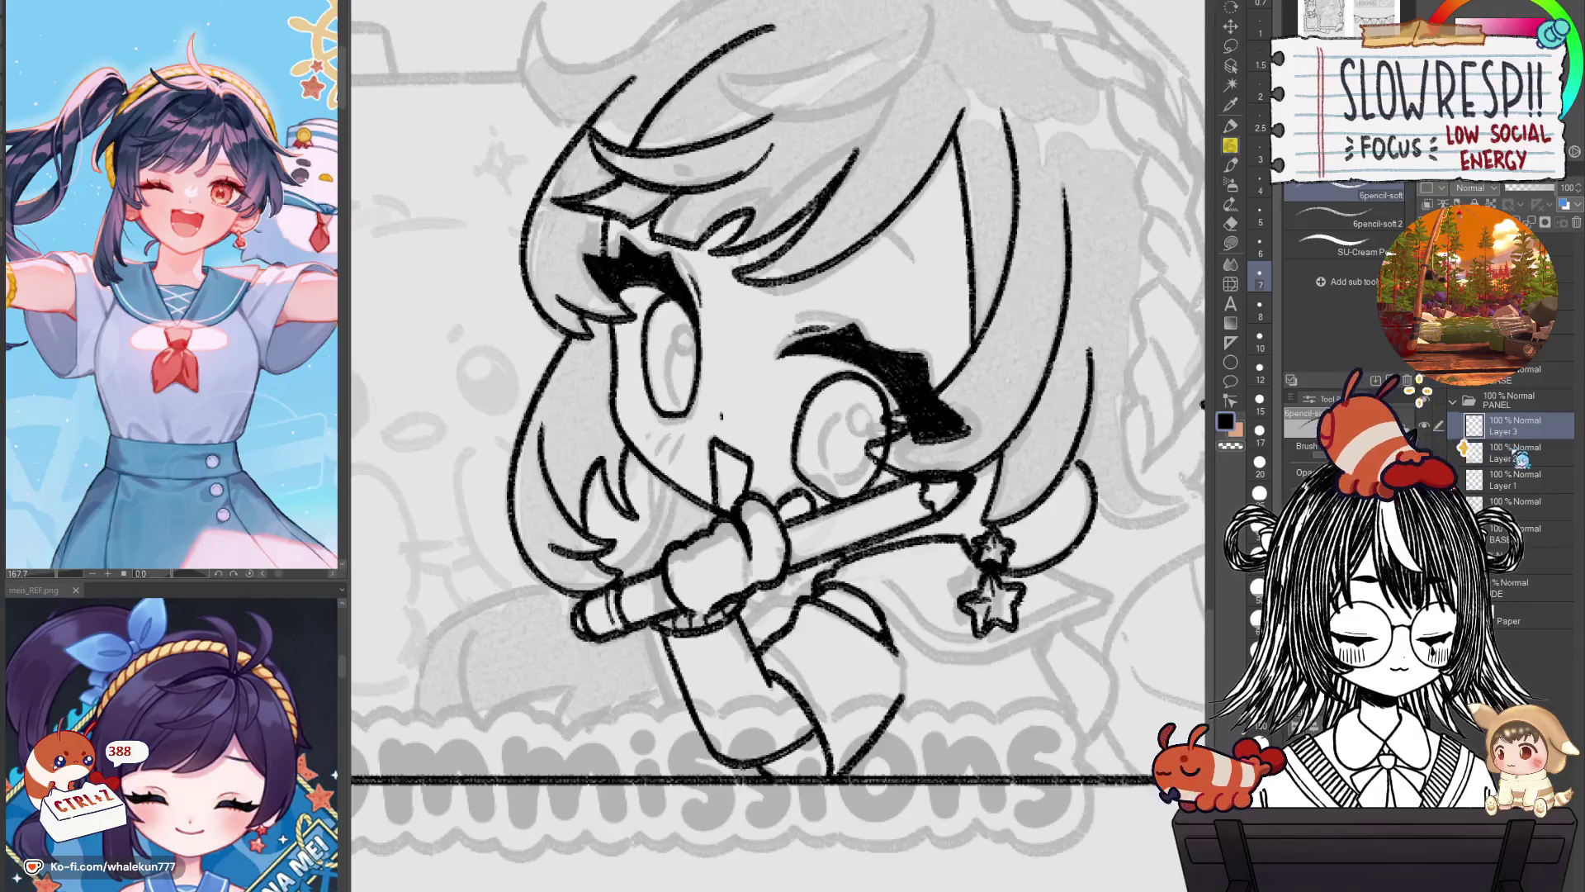
Select Layer 2 and switch to the Eraser at size 5.
{"action": "left_click", "coordinate": [1465, 450]}
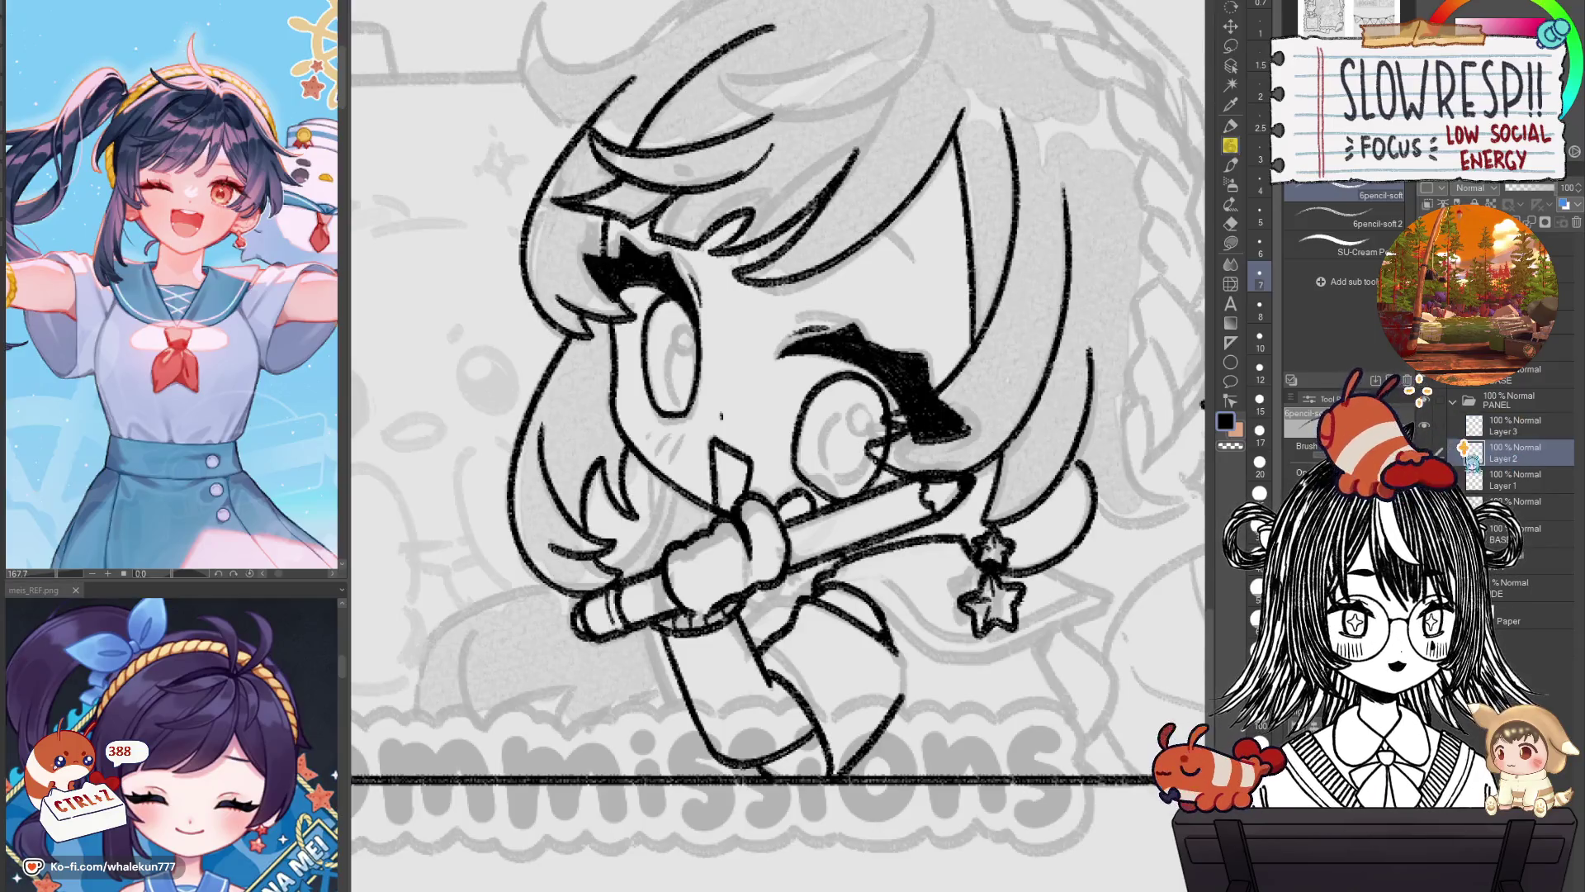
{"action": "key", "text": "e"}
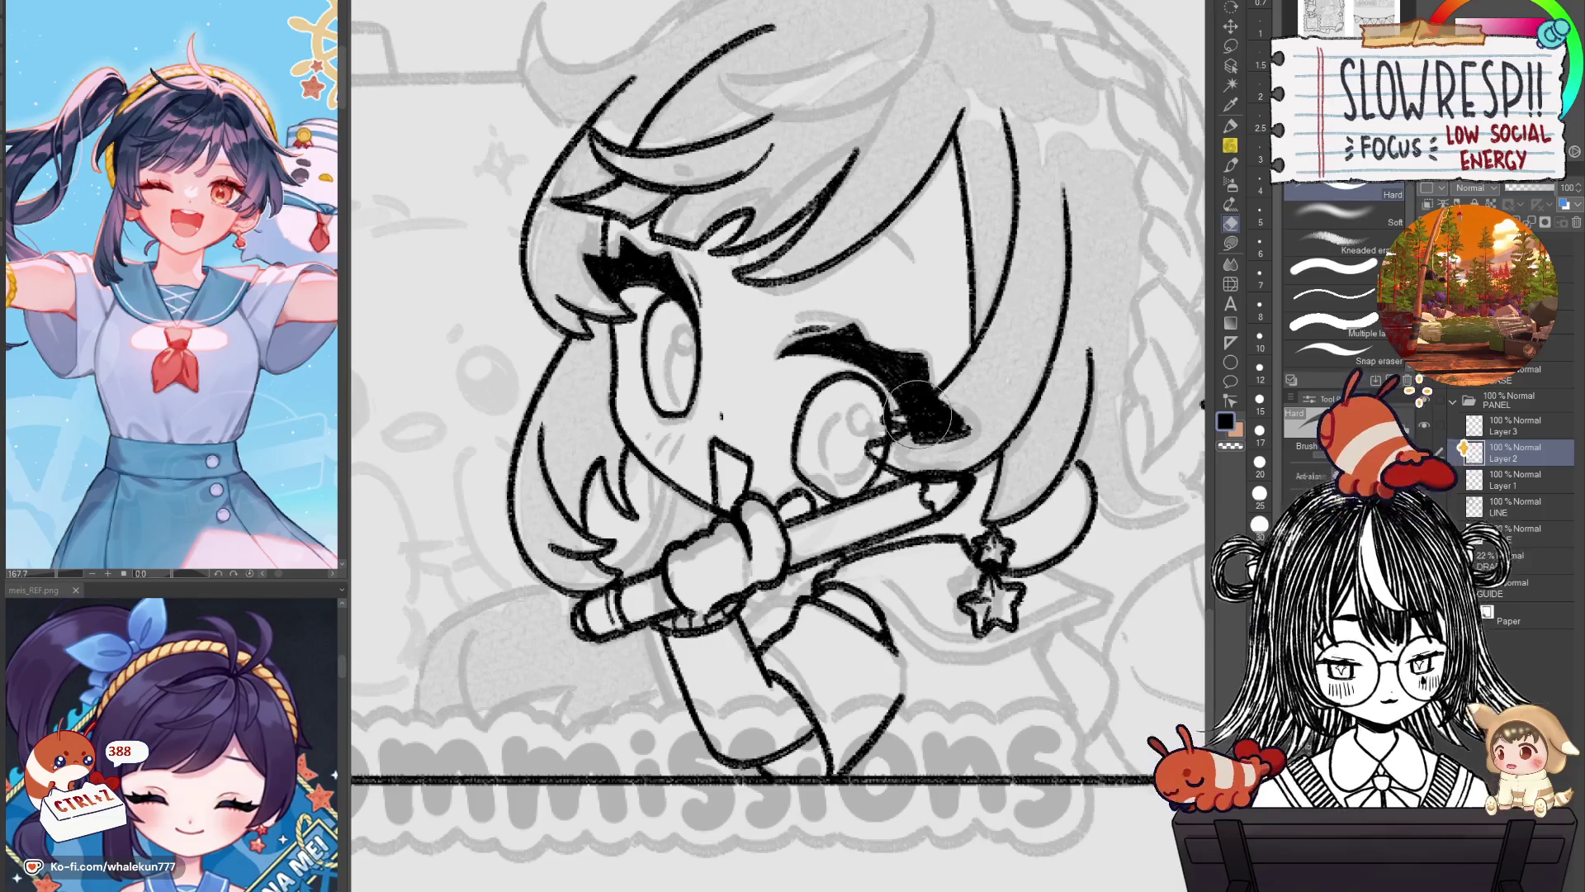
{"action": "scroll", "coordinate": [948, 397], "scroll_direction": "up", "scroll_amount": 1}
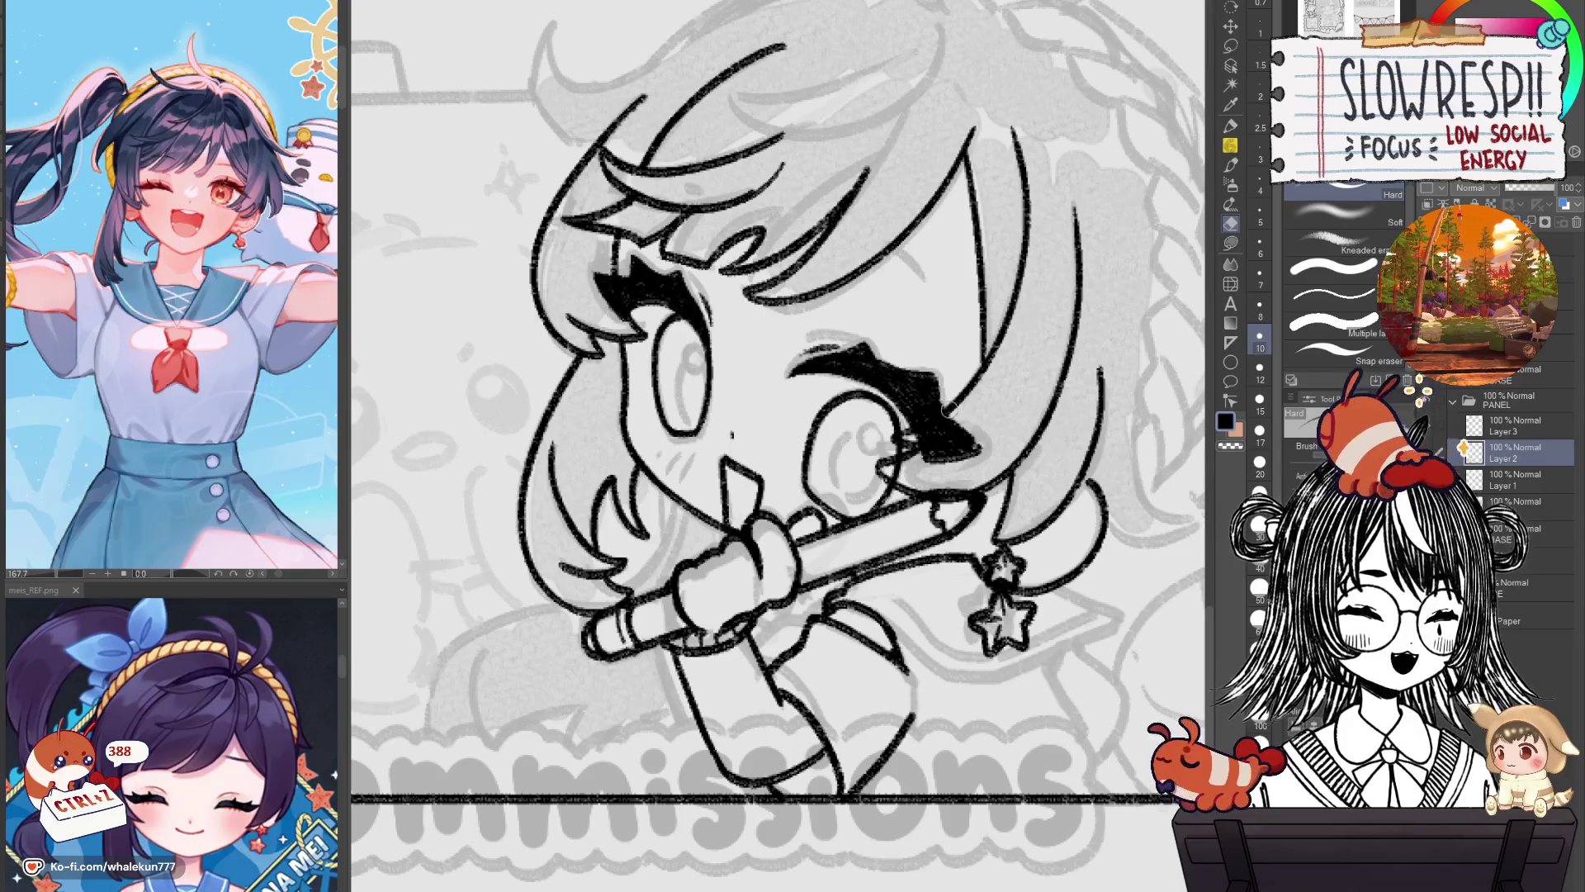
{"action": "key", "text": "bracketleft"}
{"action": "key", "text": "bracketleft"}
{"action": "key", "text": "bracketleft"}
{"action": "key", "text": "bracketleft"}
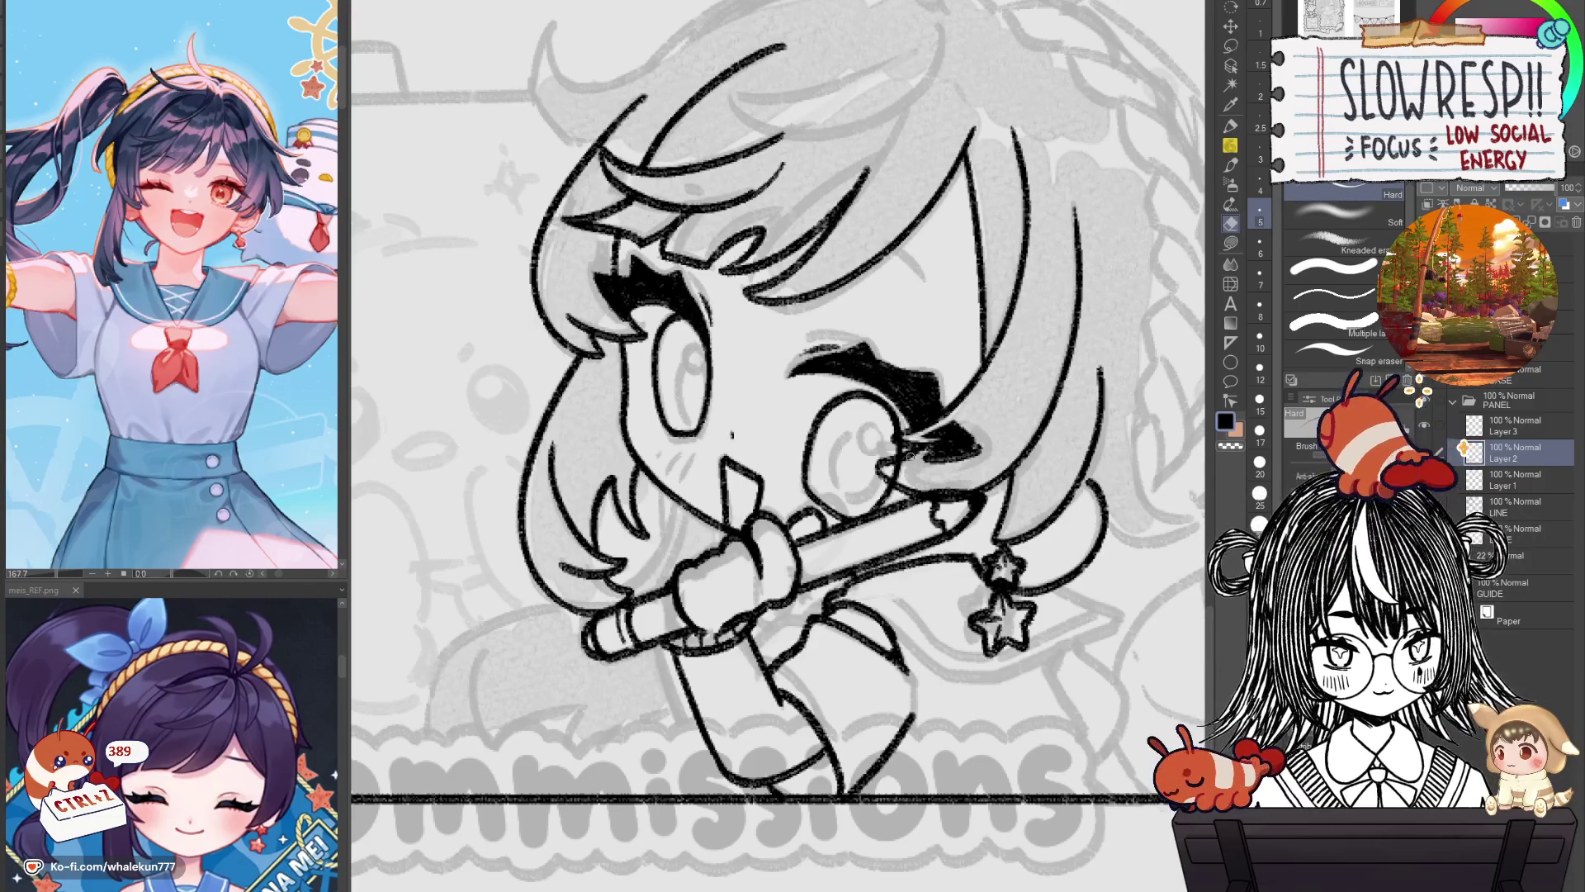
Pan to the girl's face, check it mirrored, then flip back and zoom out.
{"action": "left_click_drag", "start_coordinate": [951, 439], "coordinate": [1037, 625]}
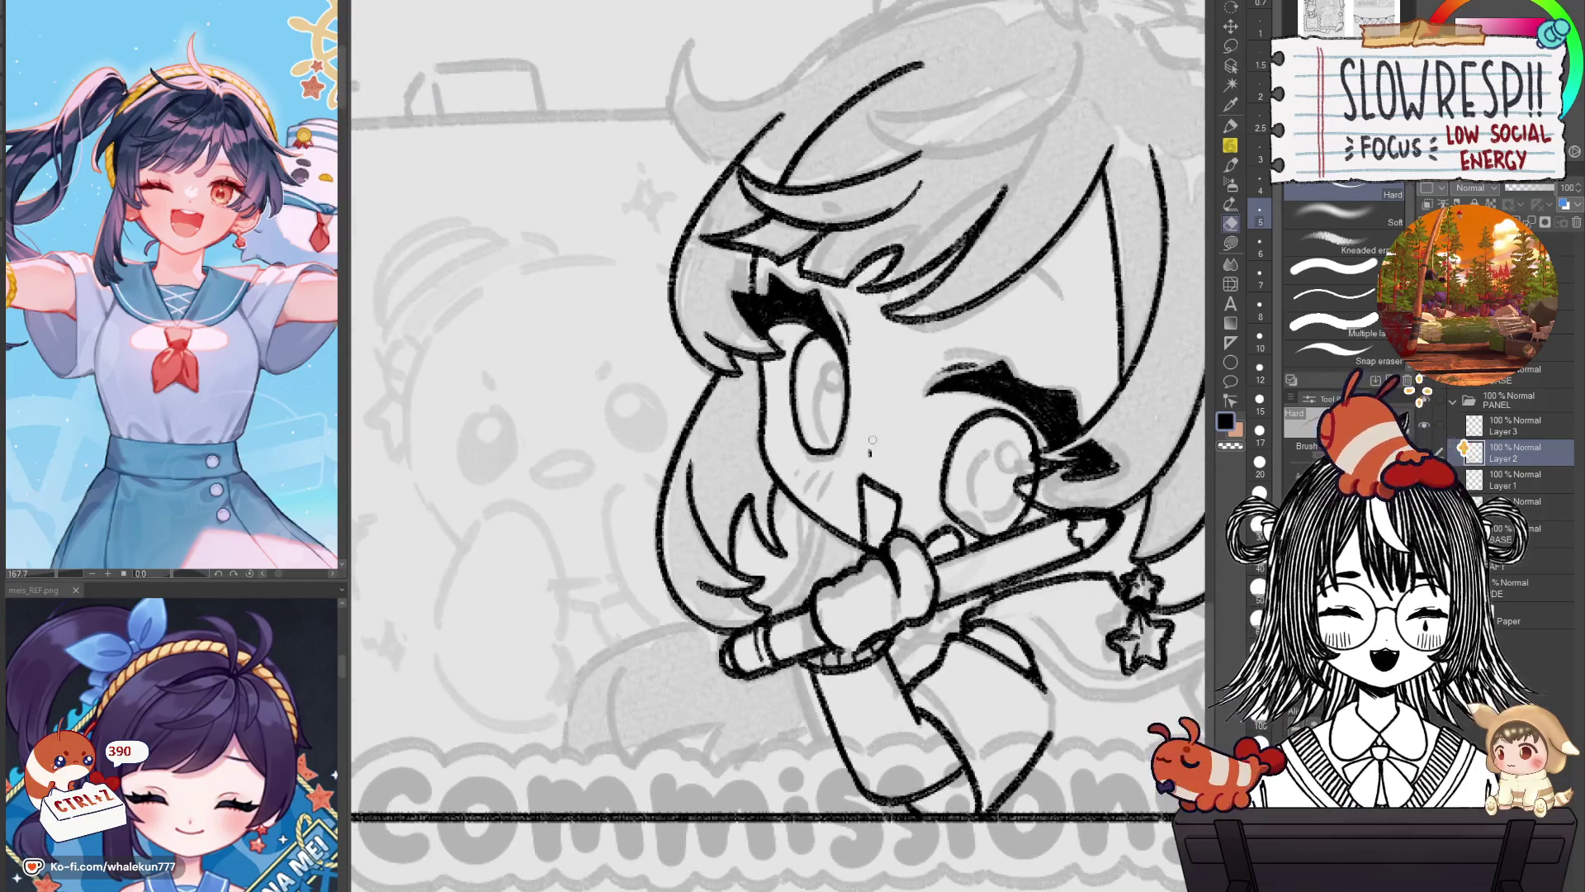
{"action": "scroll", "coordinate": [858, 420], "scroll_direction": "up", "scroll_amount": 2}
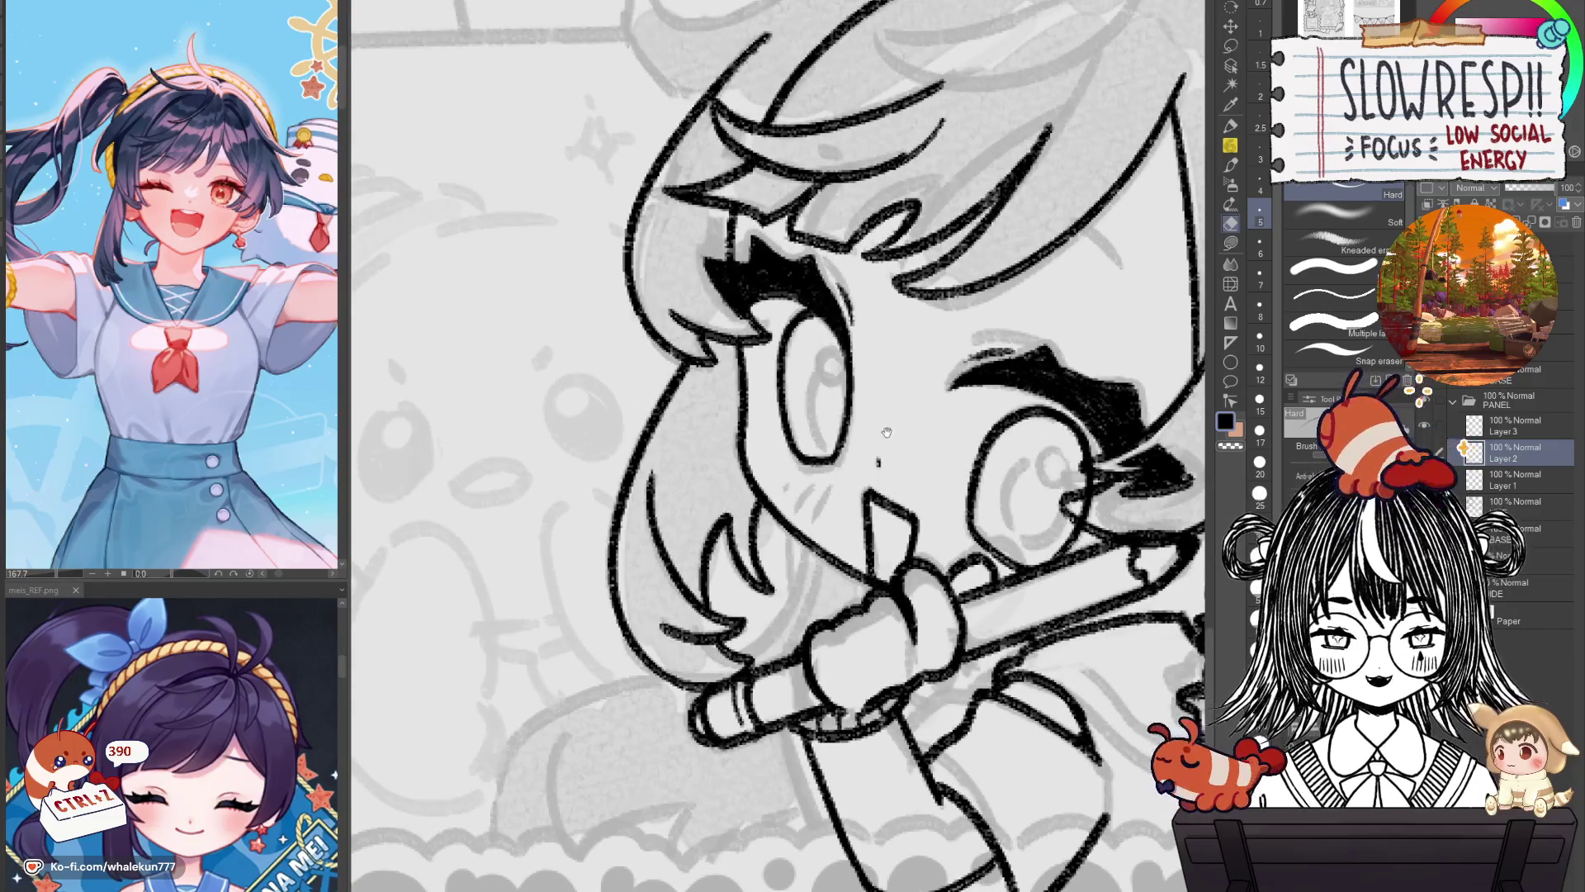
{"action": "left_click_drag", "start_coordinate": [886, 432], "coordinate": [876, 456]}
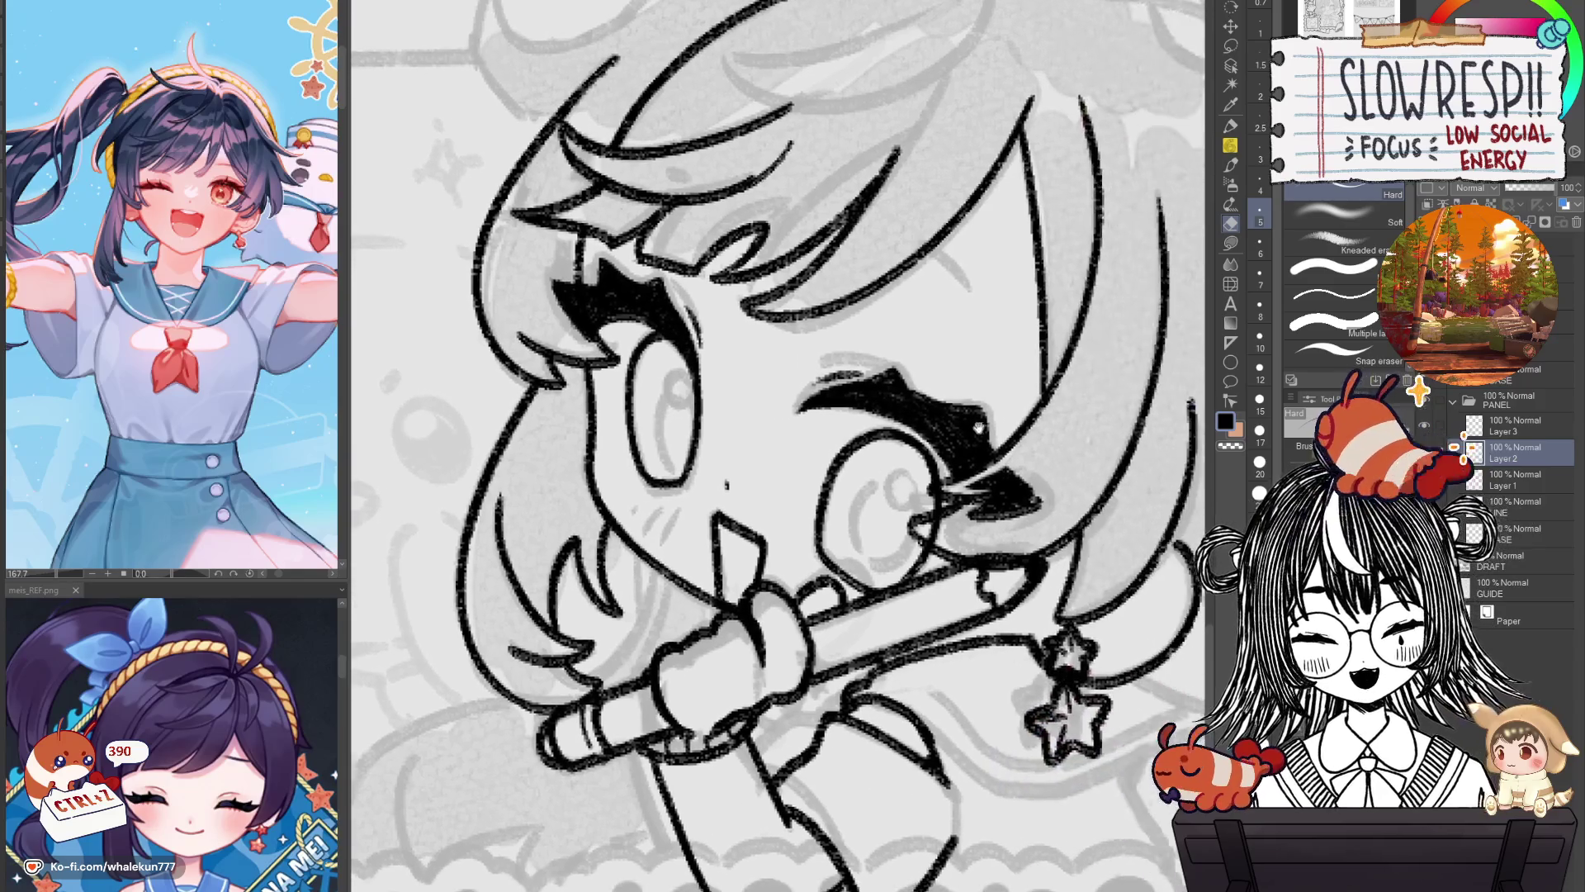
{"action": "key", "text": "h"}
{"action": "mouse_move", "coordinate": [443, 459]}
{"action": "left_mouse_down"}
{"action": "mouse_move", "coordinate": [649, 459]}
{"action": "mouse_move", "coordinate": [654, 435]}
{"action": "left_mouse_up"}
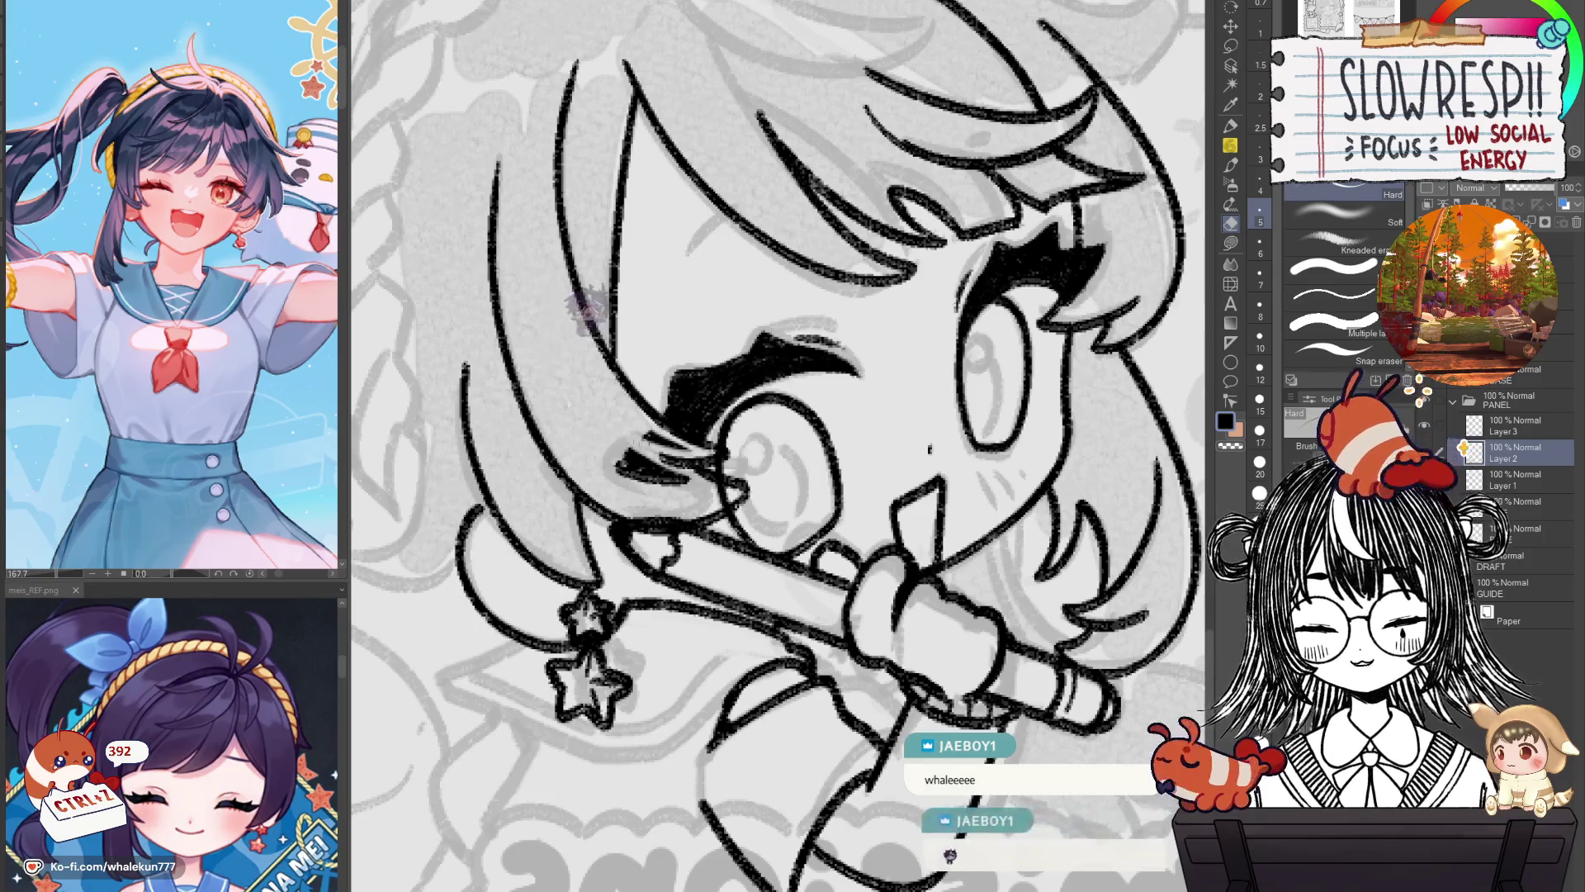
{"action": "key", "text": "h"}
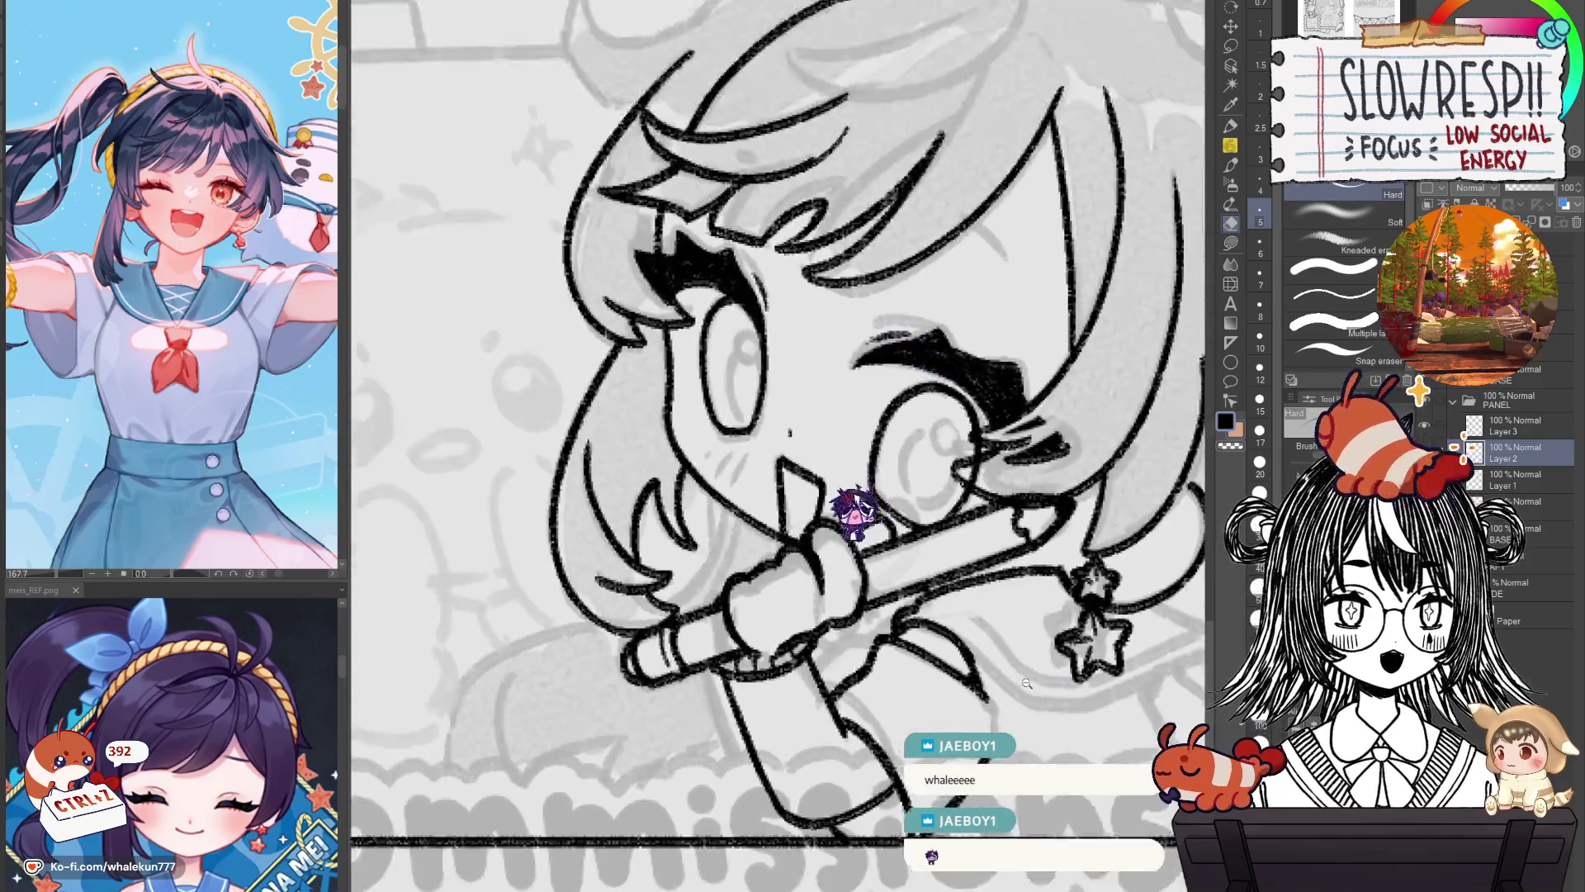
{"action": "left_click", "coordinate": [1026, 683], "text": "alt"}
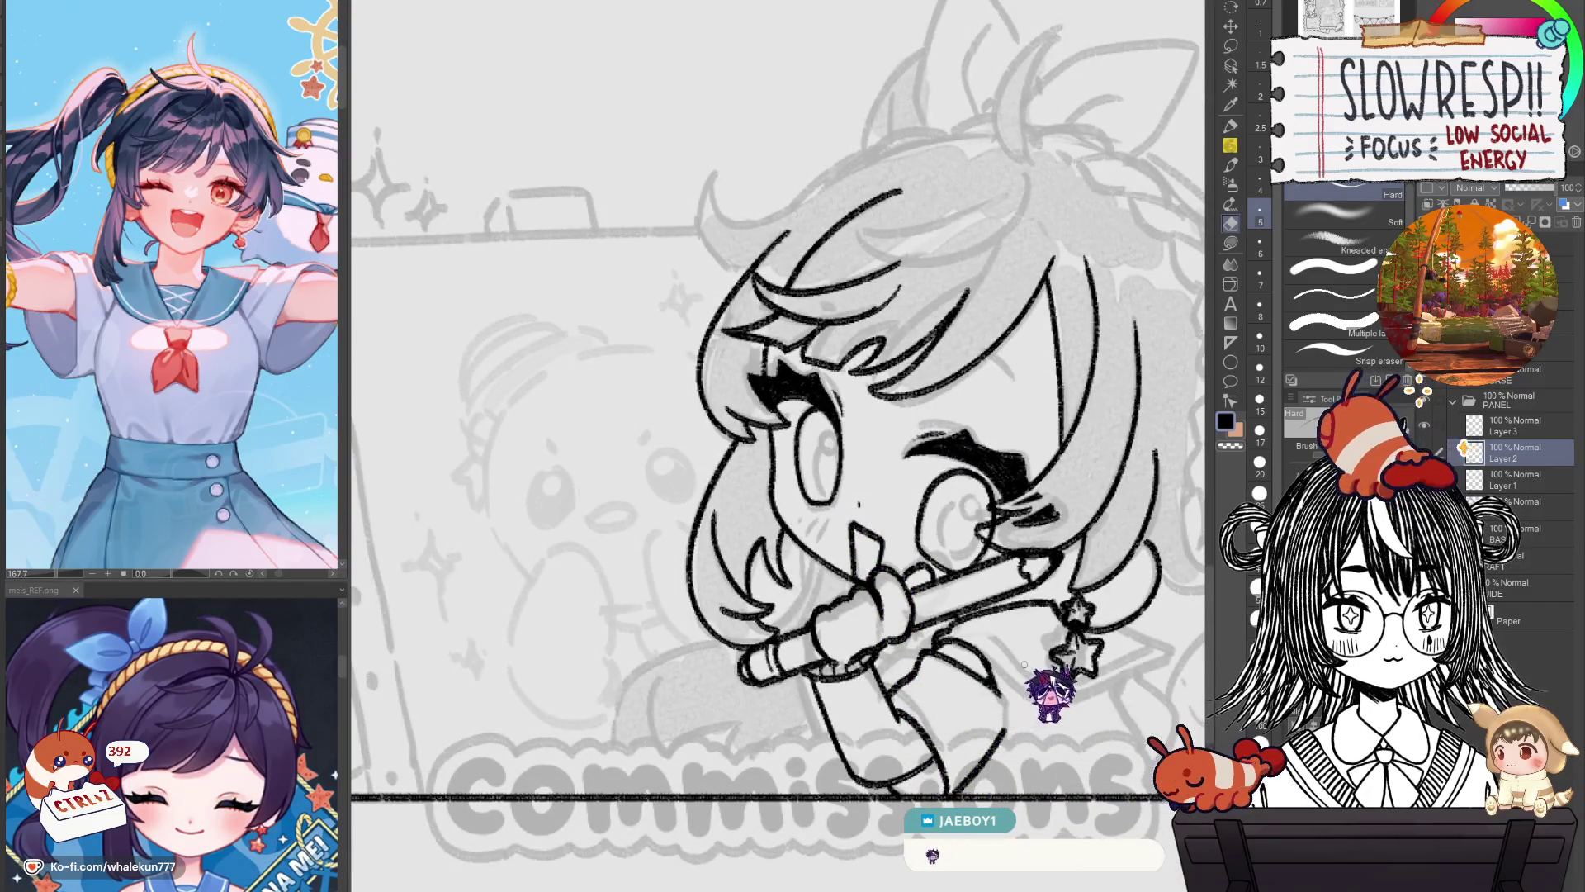
Return to the pencil and ink the hair, face and hand while repositioning the view.
{"action": "key", "text": "p"}
{"action": "left_click_drag", "start_coordinate": [999, 735], "coordinate": [991, 658]}
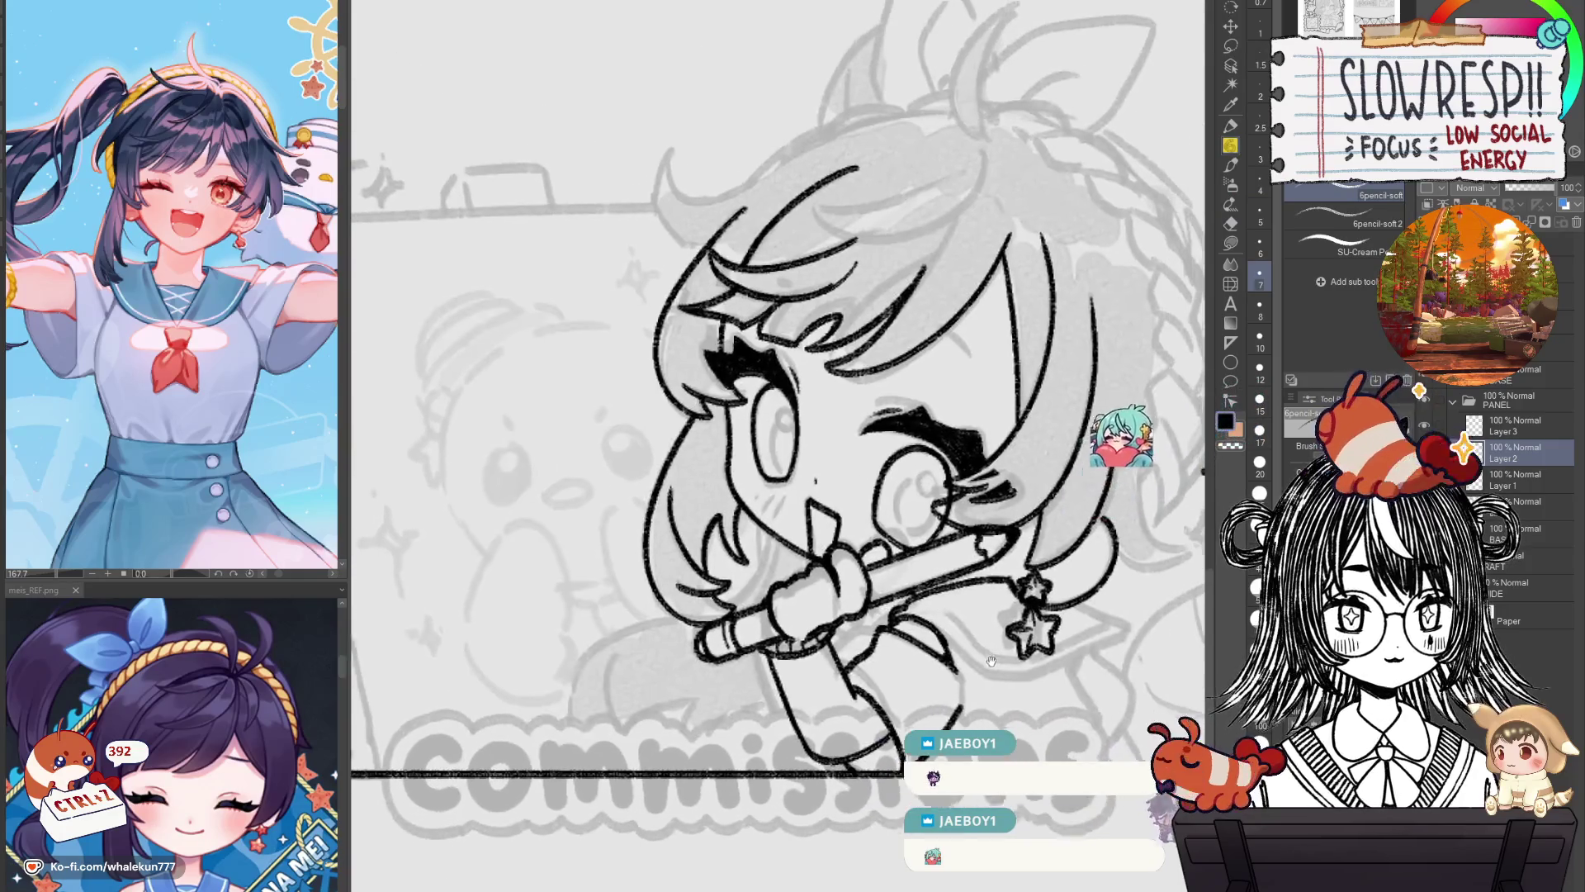
{"action": "left_click_drag", "start_coordinate": [892, 639], "coordinate": [991, 656]}
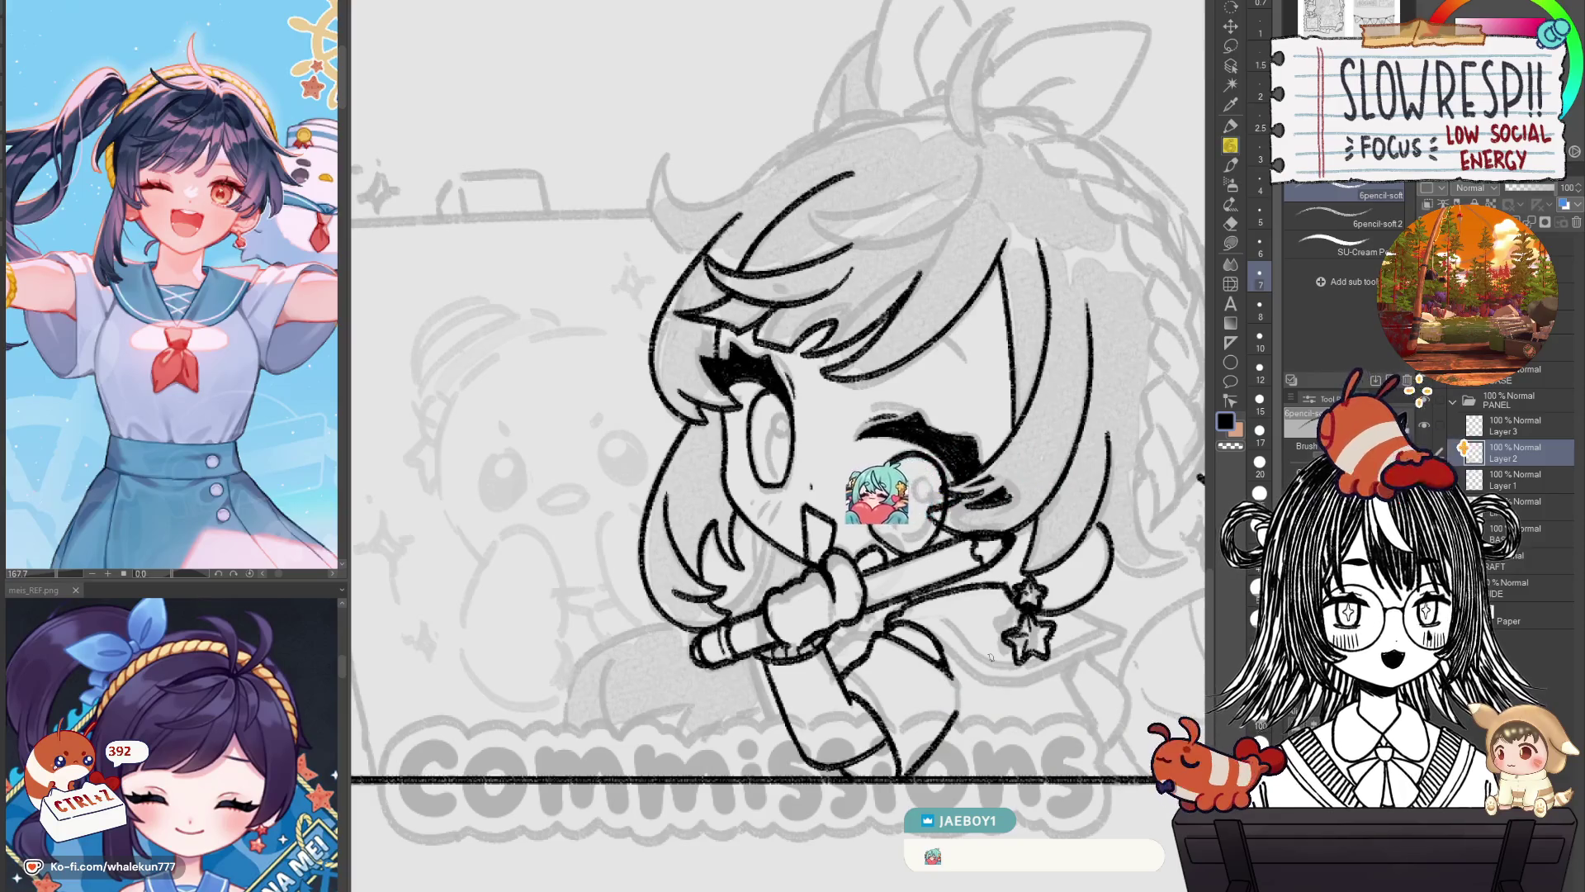
{"action": "mouse_move", "coordinate": [1001, 659]}
{"action": "left_mouse_down"}
{"action": "mouse_move", "coordinate": [990, 547]}
{"action": "mouse_move", "coordinate": [977, 658]}
{"action": "left_mouse_up"}
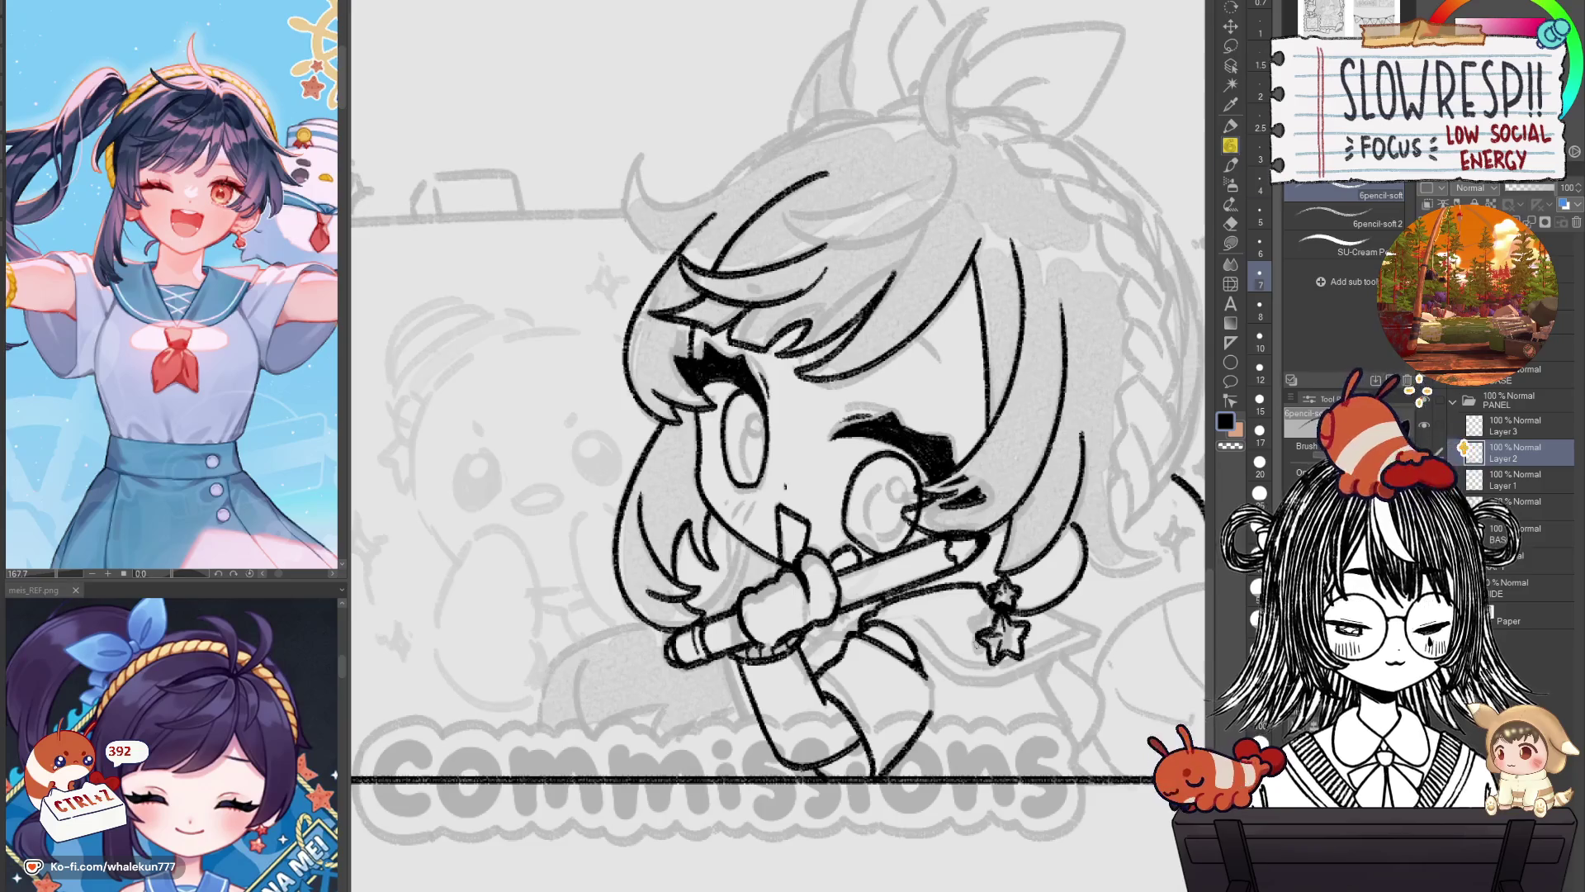
{"action": "left_click_drag", "start_coordinate": [984, 688], "coordinate": [999, 605]}
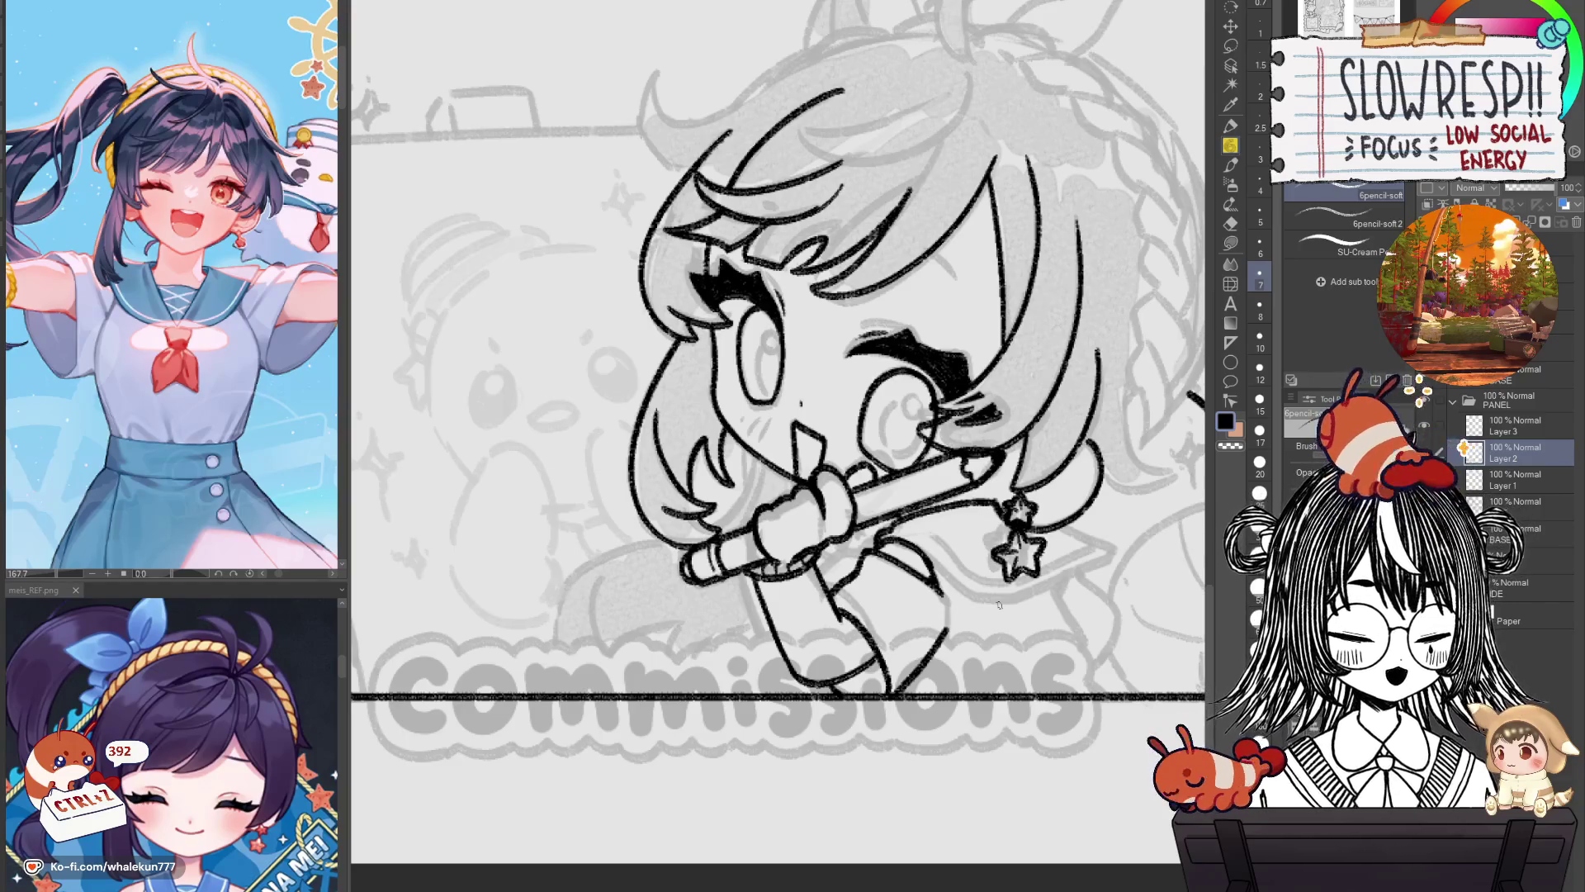
{"action": "left_click_drag", "start_coordinate": [980, 537], "coordinate": [1003, 497]}
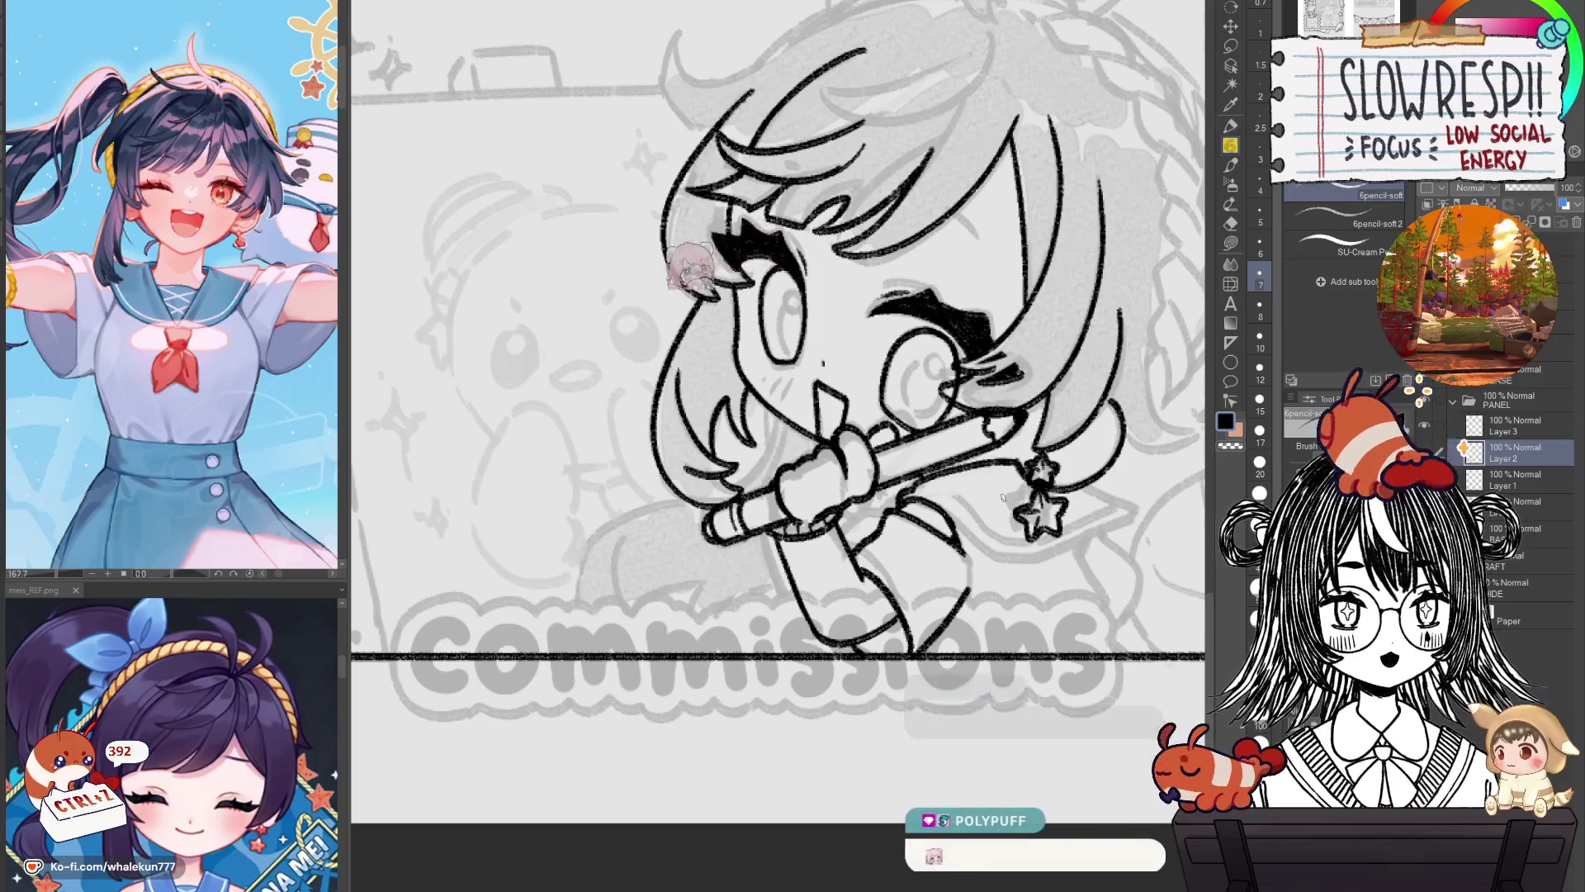
Check the lineart mirrored, then select a layer above Layer 2 for a rough torso doodle.
{"action": "key", "text": "h"}
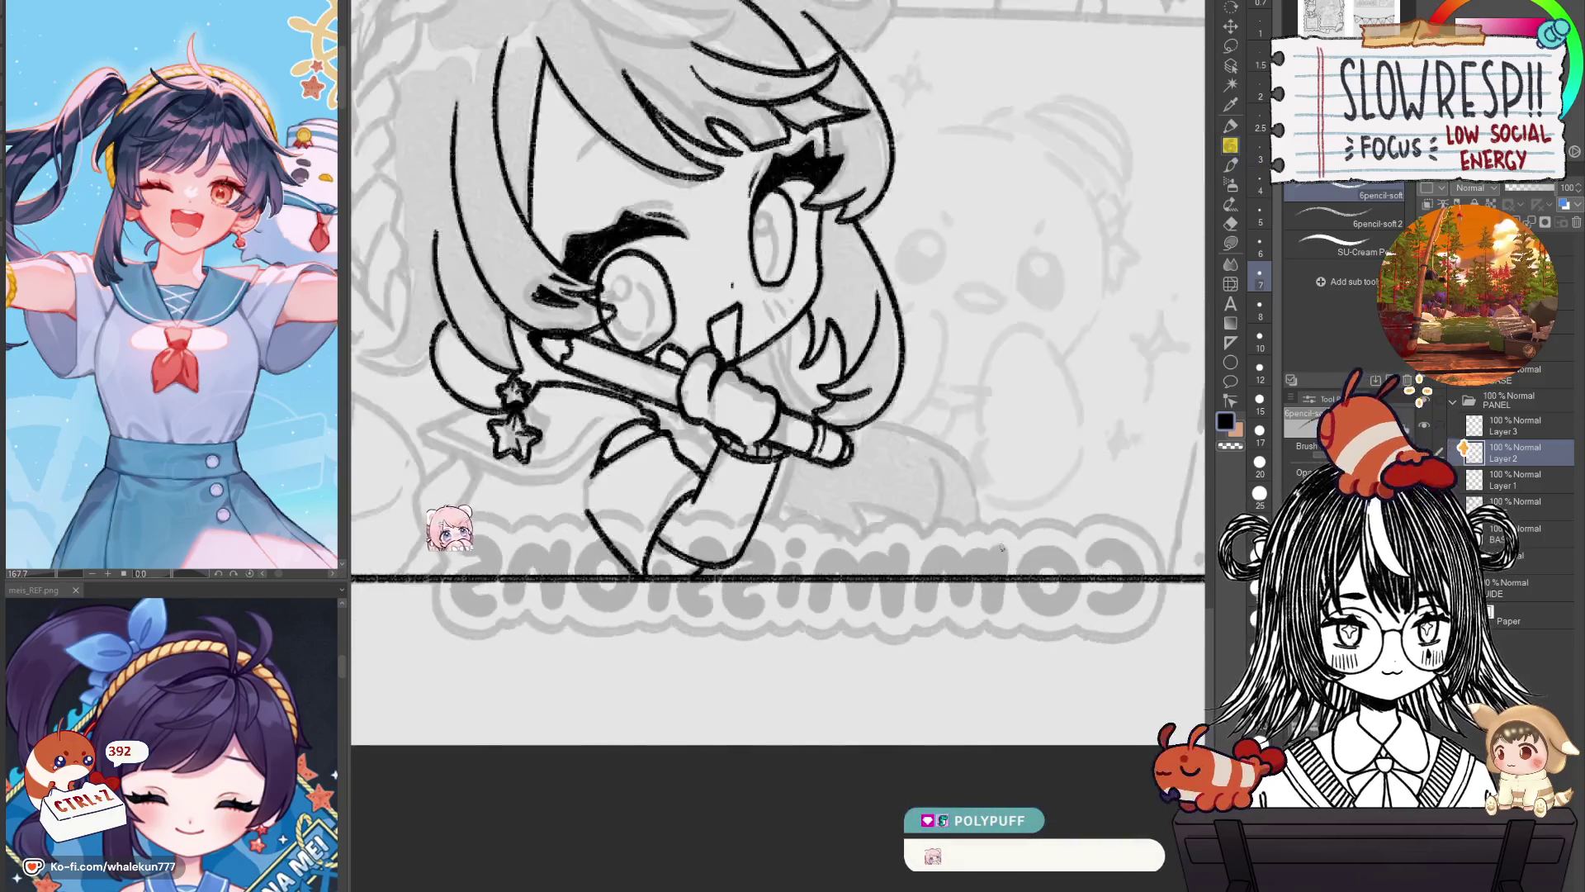
{"action": "key", "text": "h"}
{"action": "left_click_drag", "start_coordinate": [997, 545], "coordinate": [997, 619]}
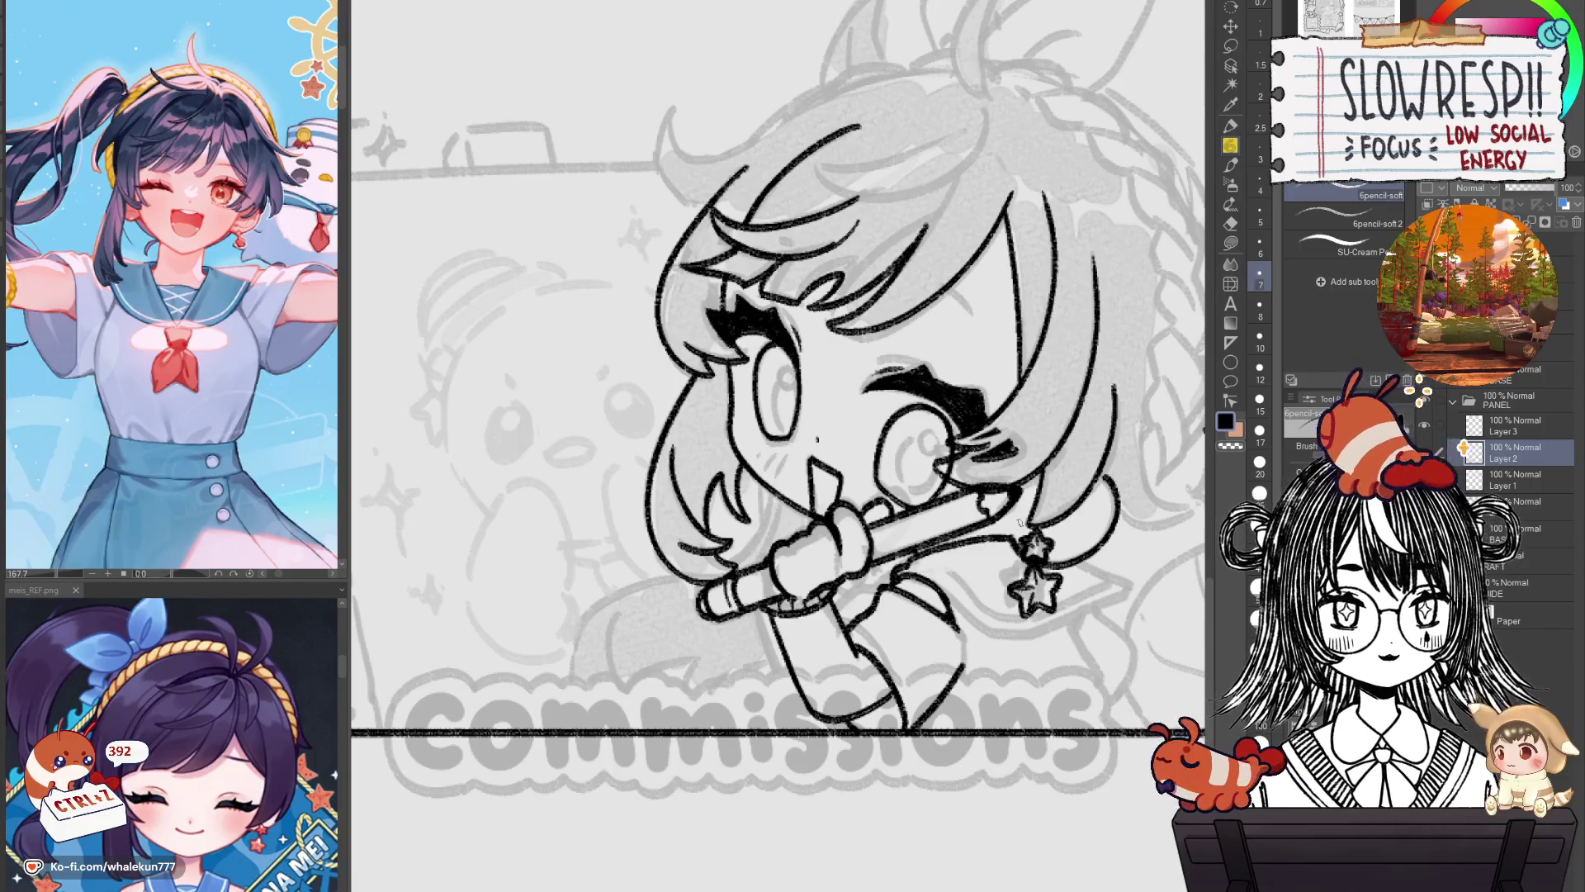
{"action": "key", "text": "h"}
{"action": "key", "text": "h"}
{"action": "scroll", "coordinate": [1015, 505], "scroll_direction": "down", "scroll_amount": 2}
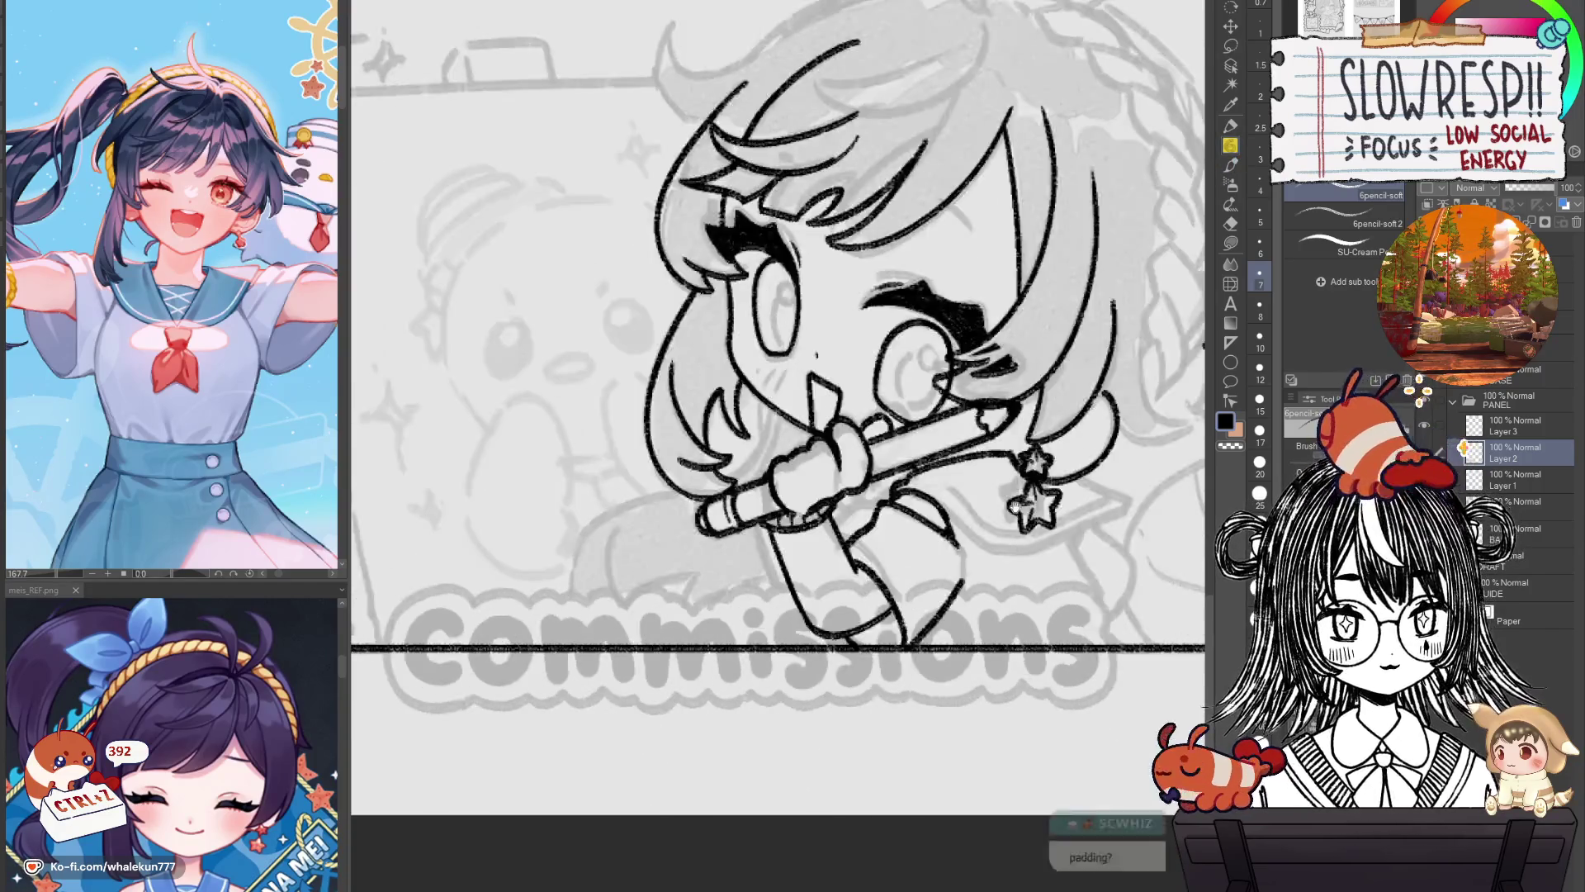
{"action": "scroll", "coordinate": [1016, 503], "scroll_direction": "up", "scroll_amount": 2}
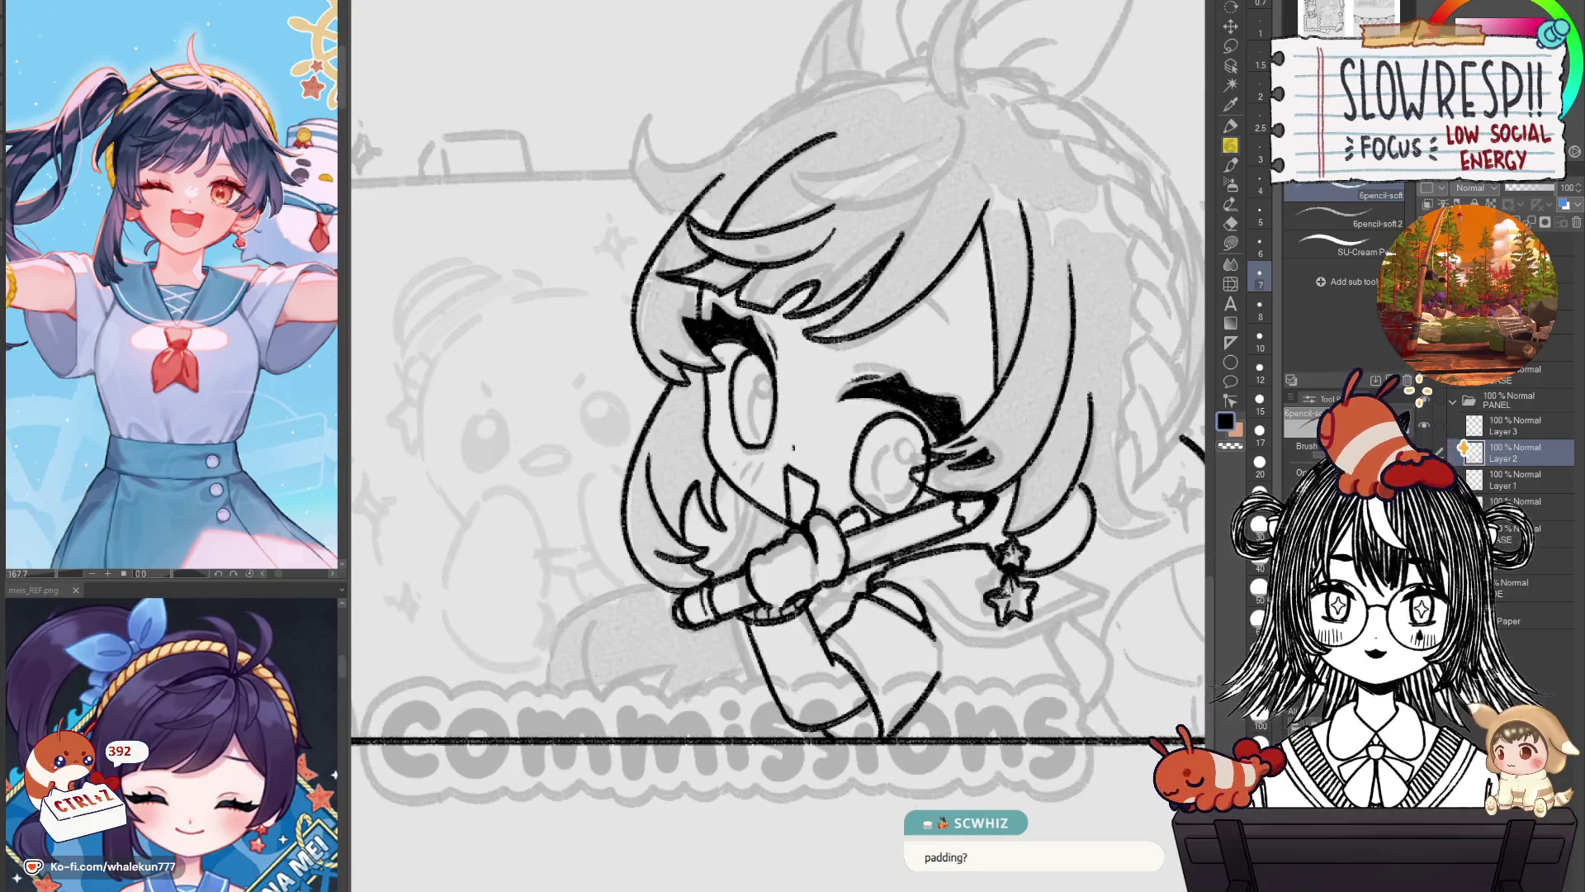
{"action": "left_click", "coordinate": [1553, 244]}
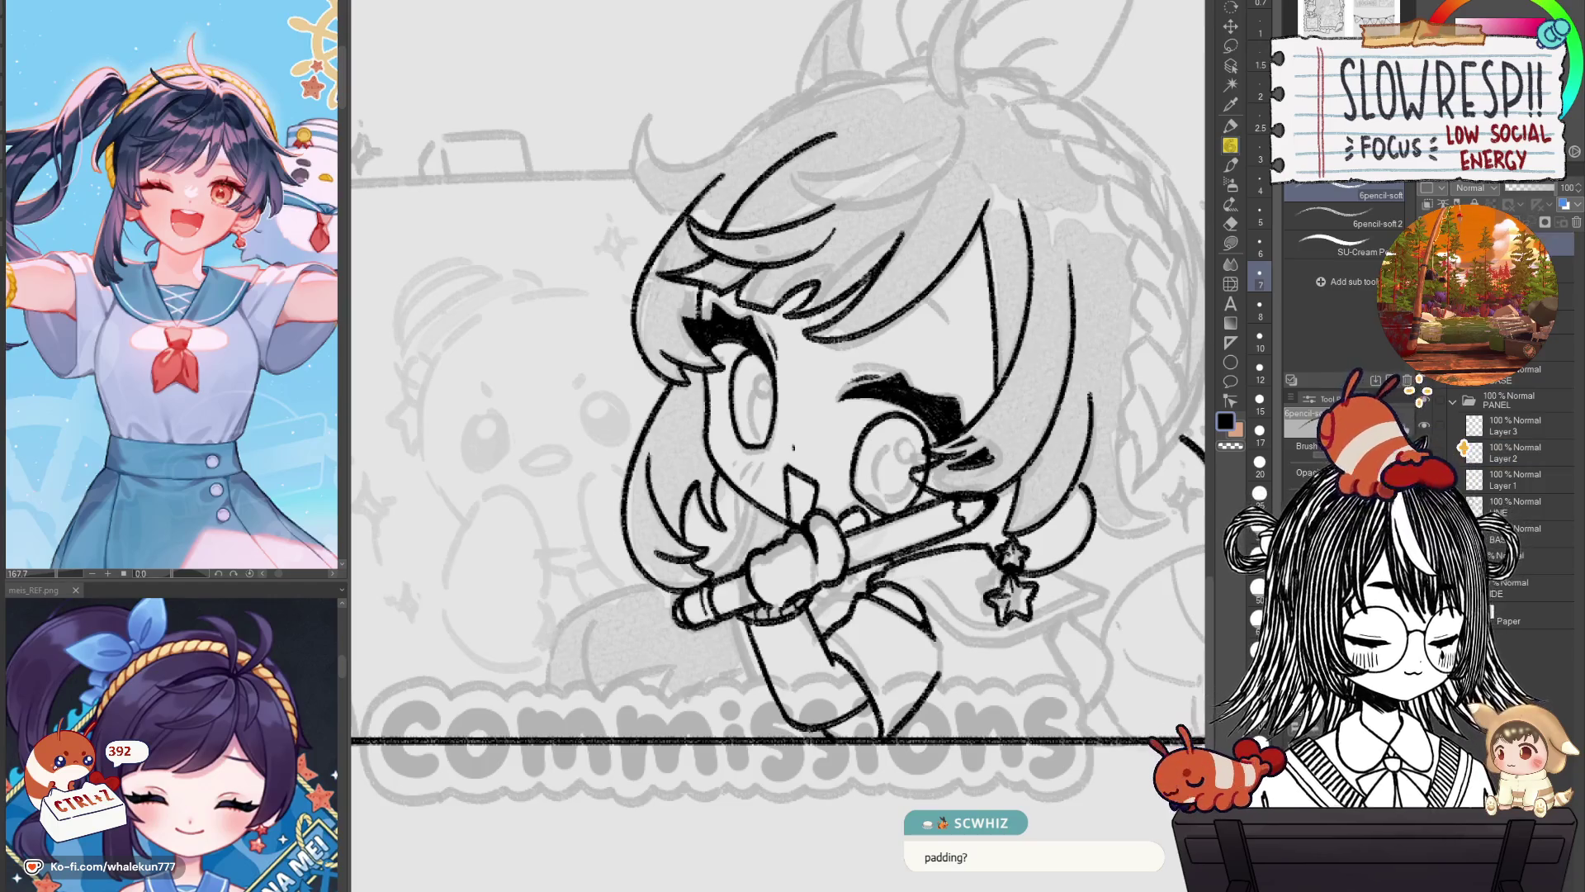
{"action": "scroll", "coordinate": [1552, 330], "scroll_direction": "up", "scroll_amount": 1}
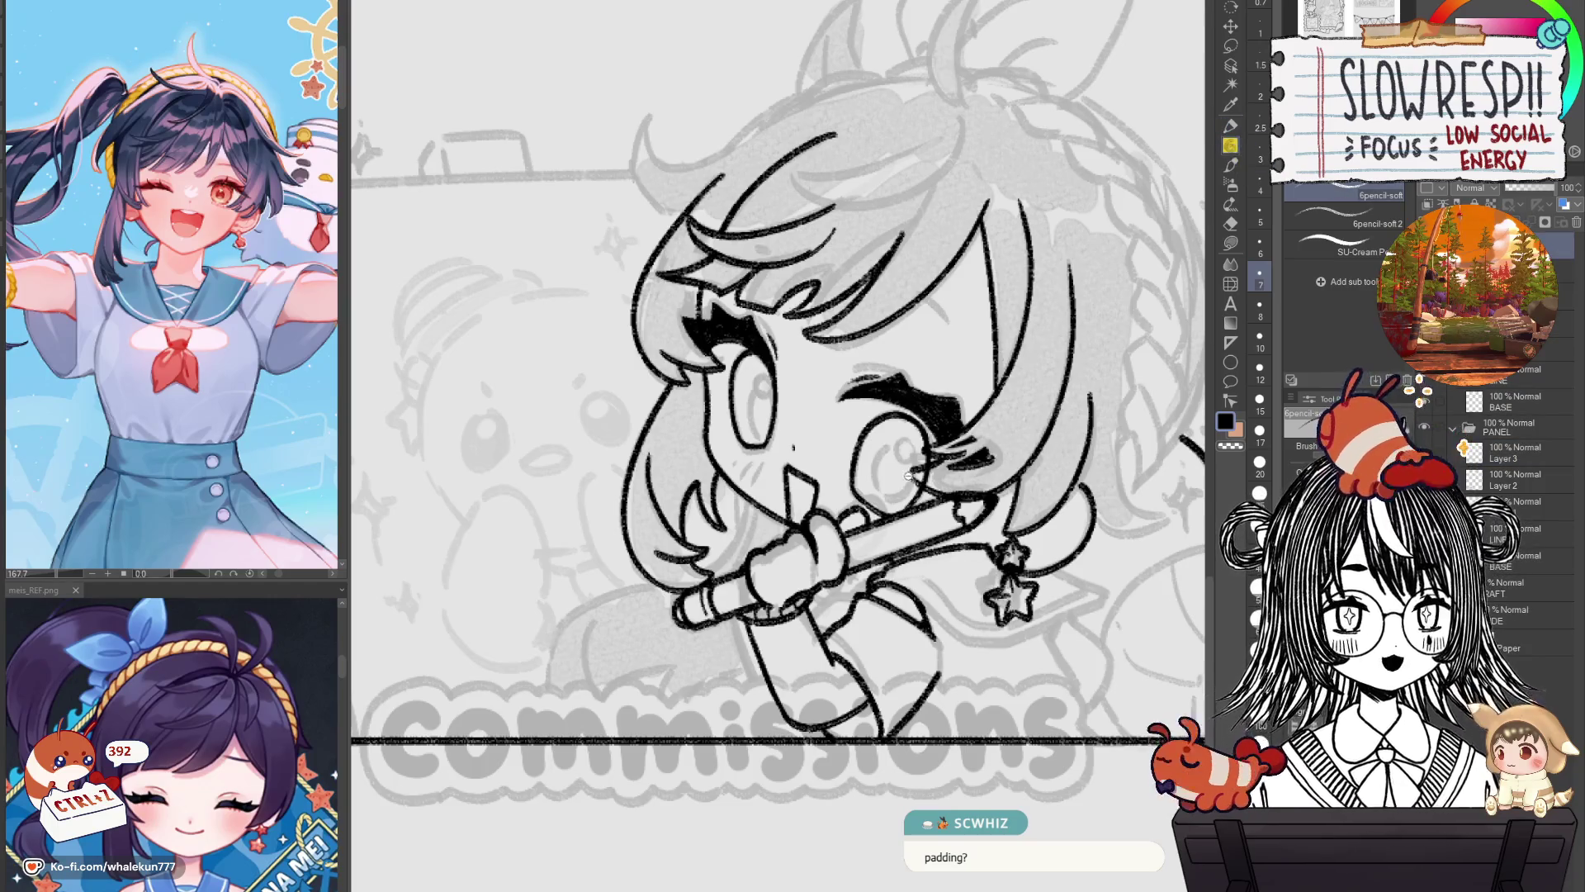
{"action": "scroll", "coordinate": [780, 328], "scroll_direction": "down", "scroll_amount": 2}
{"action": "scroll", "coordinate": [780, 328], "scroll_direction": "up", "scroll_amount": 2}
Sketch a rough bottle-like torso with base line, chest lines and a pointing arrow, then circle it.
{"action": "mouse_move", "coordinate": [742, 253]}
{"action": "left_mouse_down"}
{"action": "mouse_move", "coordinate": [803, 253]}
{"action": "mouse_move", "coordinate": [791, 240]}
{"action": "mouse_move", "coordinate": [693, 292]}
{"action": "mouse_move", "coordinate": [656, 397]}
{"action": "left_mouse_up"}
{"action": "mouse_move", "coordinate": [805, 247]}
{"action": "left_mouse_down"}
{"action": "mouse_move", "coordinate": [808, 297]}
{"action": "mouse_move", "coordinate": [864, 306]}
{"action": "mouse_move", "coordinate": [861, 380]}
{"action": "left_mouse_up"}
{"action": "mouse_move", "coordinate": [671, 372]}
{"action": "left_mouse_down"}
{"action": "mouse_move", "coordinate": [716, 467]}
{"action": "mouse_move", "coordinate": [805, 477]}
{"action": "mouse_move", "coordinate": [859, 380]}
{"action": "left_mouse_up"}
{"action": "left_click_drag", "start_coordinate": [660, 459], "coordinate": [851, 468]}
{"action": "left_click_drag", "start_coordinate": [869, 306], "coordinate": [867, 409]}
{"action": "scroll", "coordinate": [878, 446], "scroll_direction": "up", "scroll_amount": 1}
{"action": "mouse_move", "coordinate": [970, 304]}
{"action": "left_mouse_down"}
{"action": "mouse_move", "coordinate": [891, 335]}
{"action": "mouse_move", "coordinate": [911, 340]}
{"action": "left_mouse_up"}
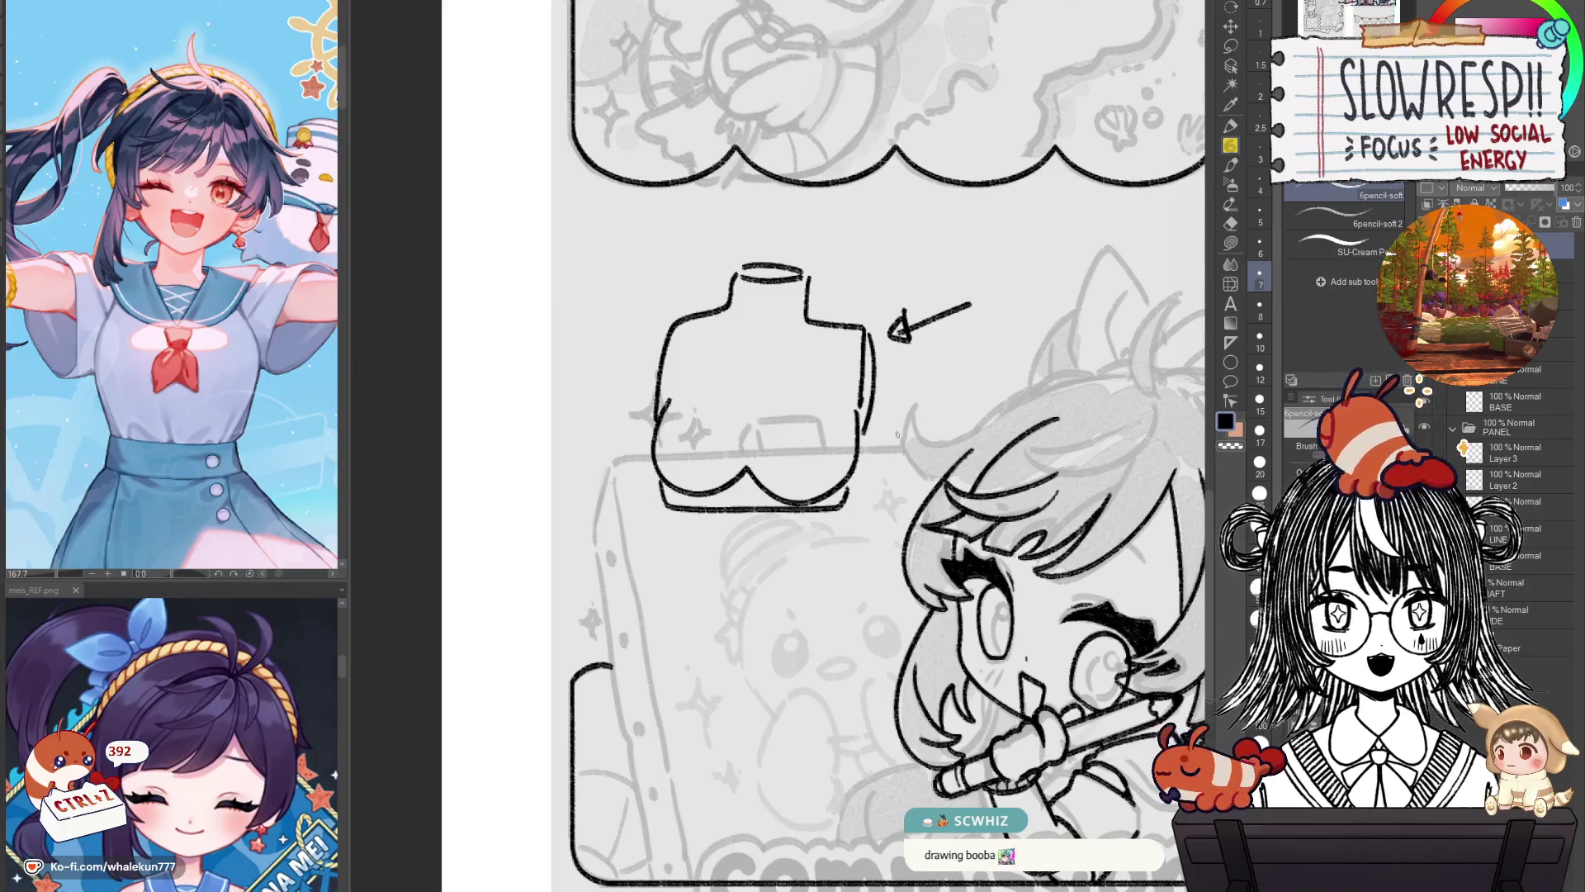
{"action": "mouse_move", "coordinate": [708, 324]}
{"action": "left_mouse_down"}
{"action": "mouse_move", "coordinate": [753, 346]}
{"action": "mouse_move", "coordinate": [822, 332]}
{"action": "left_mouse_up"}
{"action": "mouse_move", "coordinate": [710, 248]}
{"action": "left_mouse_down"}
{"action": "mouse_move", "coordinate": [615, 528]}
{"action": "mouse_move", "coordinate": [925, 281]}
{"action": "mouse_move", "coordinate": [731, 249]}
{"action": "left_mouse_up"}
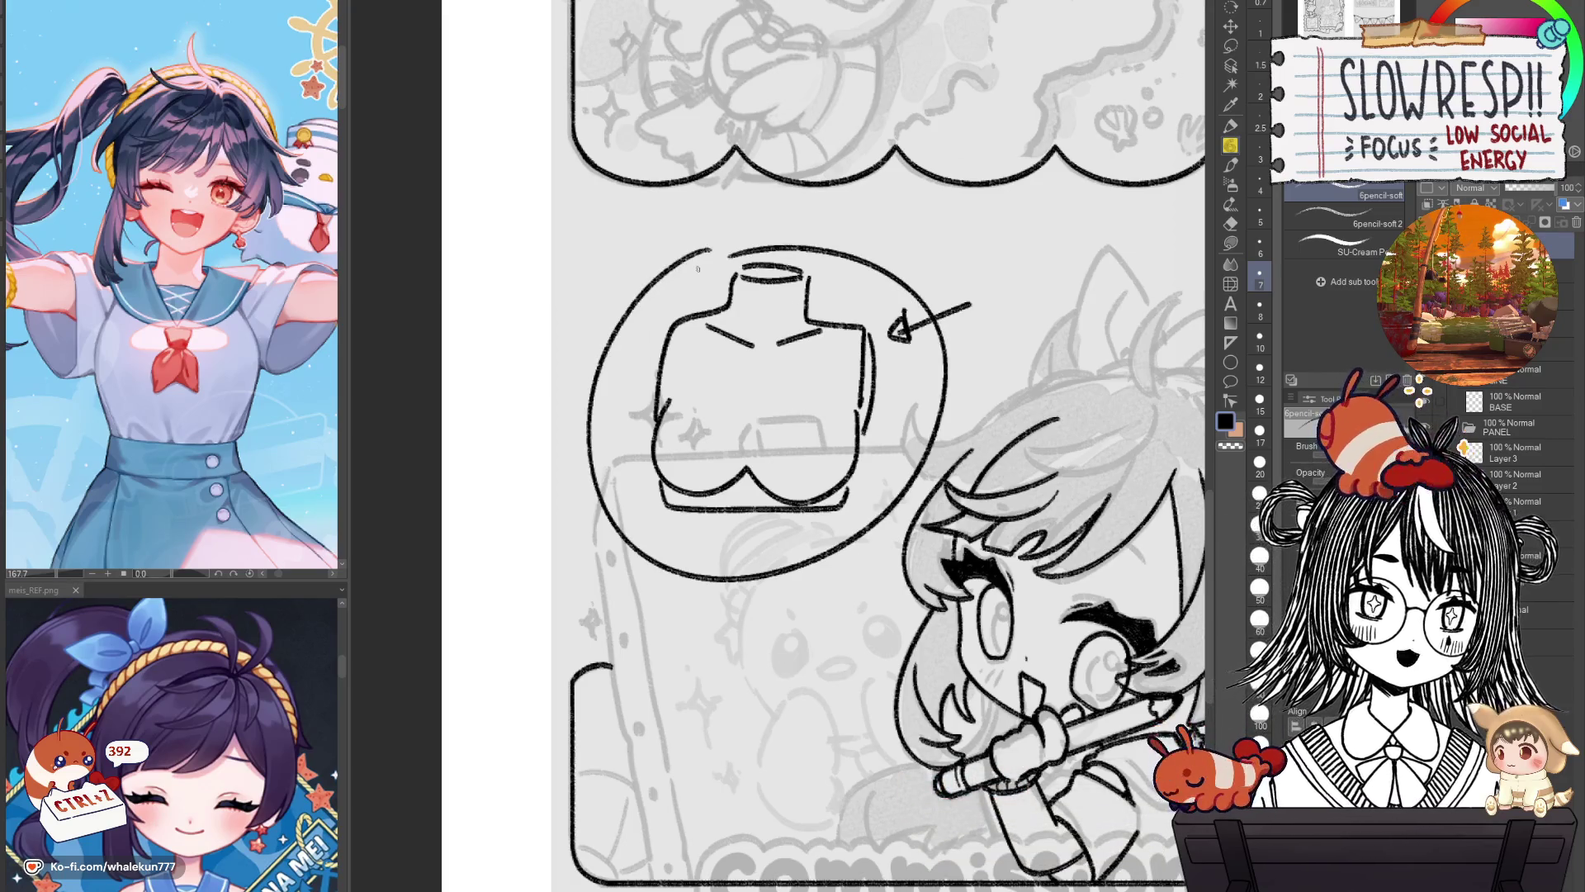
Clear the rough doodle, then draw a freehand circle and undo the attempts.
{"action": "key", "text": "Delete"}
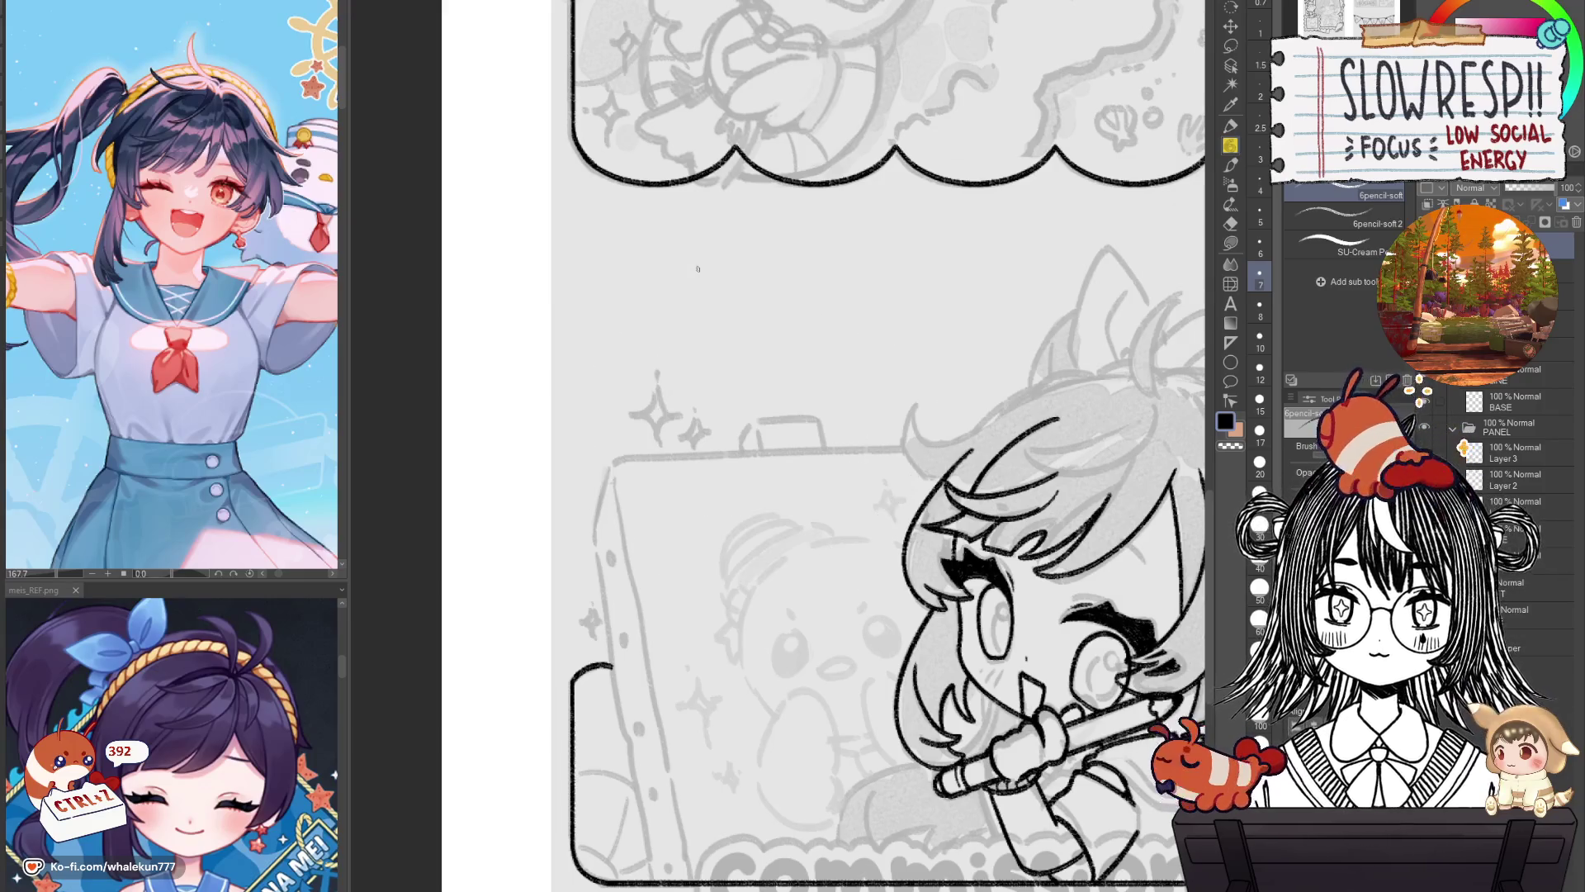
{"action": "left_click_drag", "start_coordinate": [697, 269], "coordinate": [721, 279]}
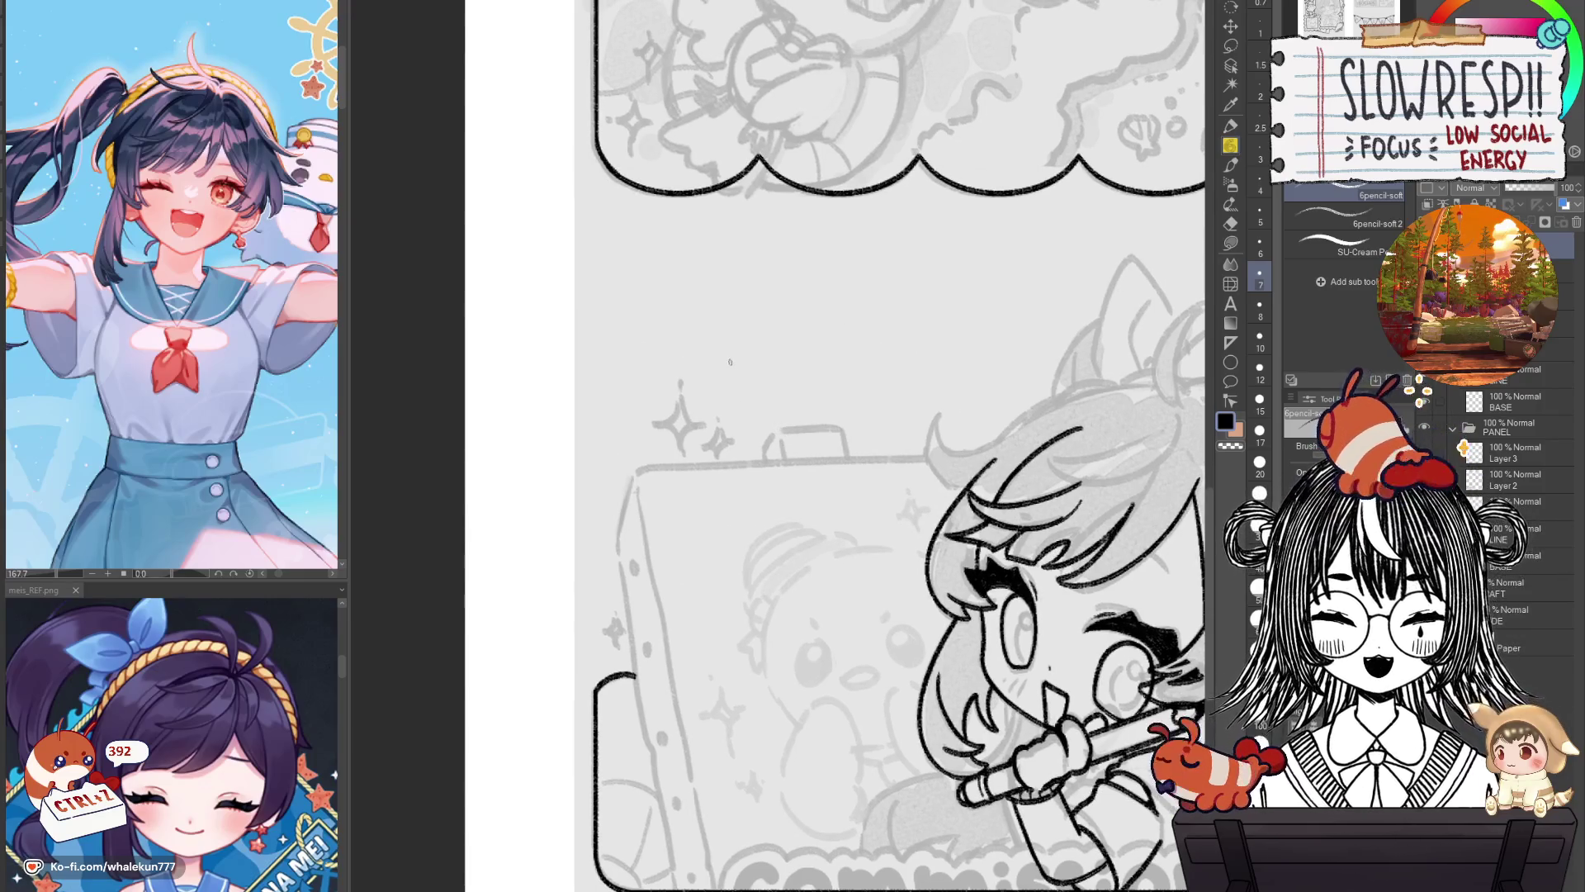
{"action": "mouse_move", "coordinate": [744, 371]}
{"action": "left_mouse_down"}
{"action": "mouse_move", "coordinate": [682, 446]}
{"action": "mouse_move", "coordinate": [778, 390]}
{"action": "mouse_move", "coordinate": [723, 466]}
{"action": "mouse_move", "coordinate": [817, 368]}
{"action": "mouse_move", "coordinate": [759, 341]}
{"action": "mouse_move", "coordinate": [710, 454]}
{"action": "mouse_move", "coordinate": [749, 331]}
{"action": "mouse_move", "coordinate": [777, 355]}
{"action": "mouse_move", "coordinate": [768, 380]}
{"action": "left_mouse_up"}
{"action": "key", "text": "ctrl+z"}
{"action": "key", "text": "ctrl+z"}
{"action": "key", "text": "ctrl+z"}
{"action": "mouse_move", "coordinate": [826, 324]}
{"action": "left_mouse_down"}
{"action": "mouse_move", "coordinate": [812, 458]}
{"action": "mouse_move", "coordinate": [854, 331]}
{"action": "mouse_move", "coordinate": [758, 384]}
{"action": "mouse_move", "coordinate": [899, 395]}
{"action": "mouse_move", "coordinate": [855, 330]}
{"action": "mouse_move", "coordinate": [768, 379]}
{"action": "mouse_move", "coordinate": [884, 396]}
{"action": "mouse_move", "coordinate": [850, 332]}
{"action": "mouse_move", "coordinate": [768, 412]}
{"action": "mouse_move", "coordinate": [892, 355]}
{"action": "mouse_move", "coordinate": [843, 330]}
{"action": "left_mouse_up"}
{"action": "key", "text": "ctrl+z"}
{"action": "key", "text": "ctrl+z"}
{"action": "key", "text": "ctrl+z"}
Enlarge the eraser to 15, return to the soft pencil, and add stems above the two circles.
{"action": "key", "text": "e"}
{"action": "key", "text": "bracketright"}
{"action": "key", "text": "bracketright"}
{"action": "key", "text": "bracketright"}
{"action": "key", "text": "bracketright"}
{"action": "key", "text": "bracketright"}
{"action": "key", "text": "bracketright"}
{"action": "key", "text": "p"}
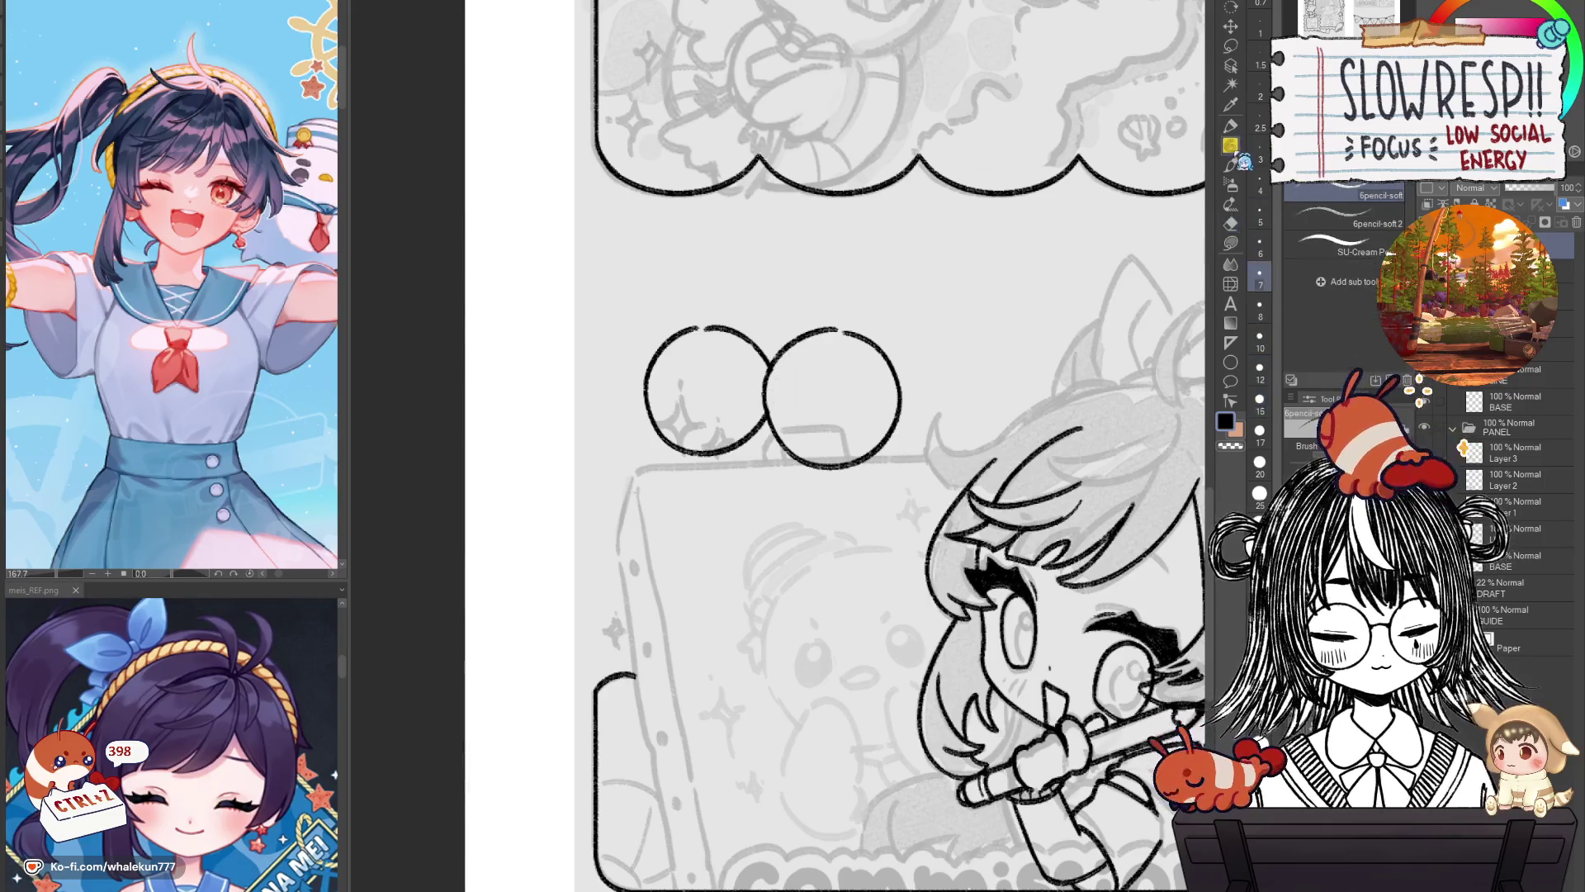
{"action": "left_click_drag", "start_coordinate": [871, 437], "coordinate": [933, 518]}
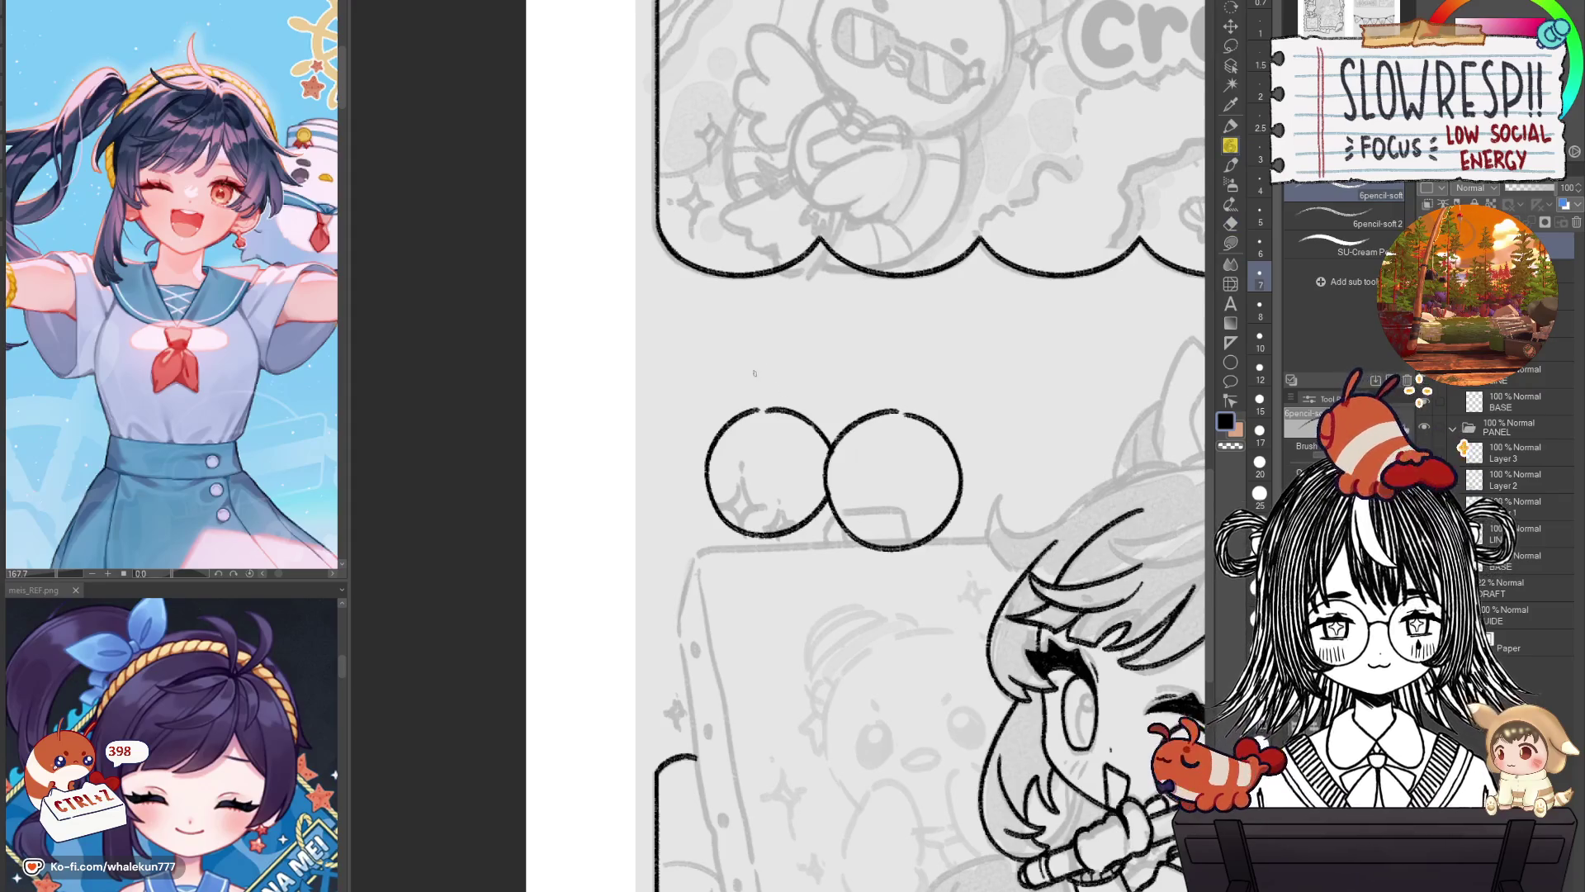
{"action": "mouse_move", "coordinate": [816, 417]}
{"action": "left_mouse_down"}
{"action": "mouse_move", "coordinate": [859, 416]}
{"action": "mouse_move", "coordinate": [854, 427]}
{"action": "left_mouse_up"}
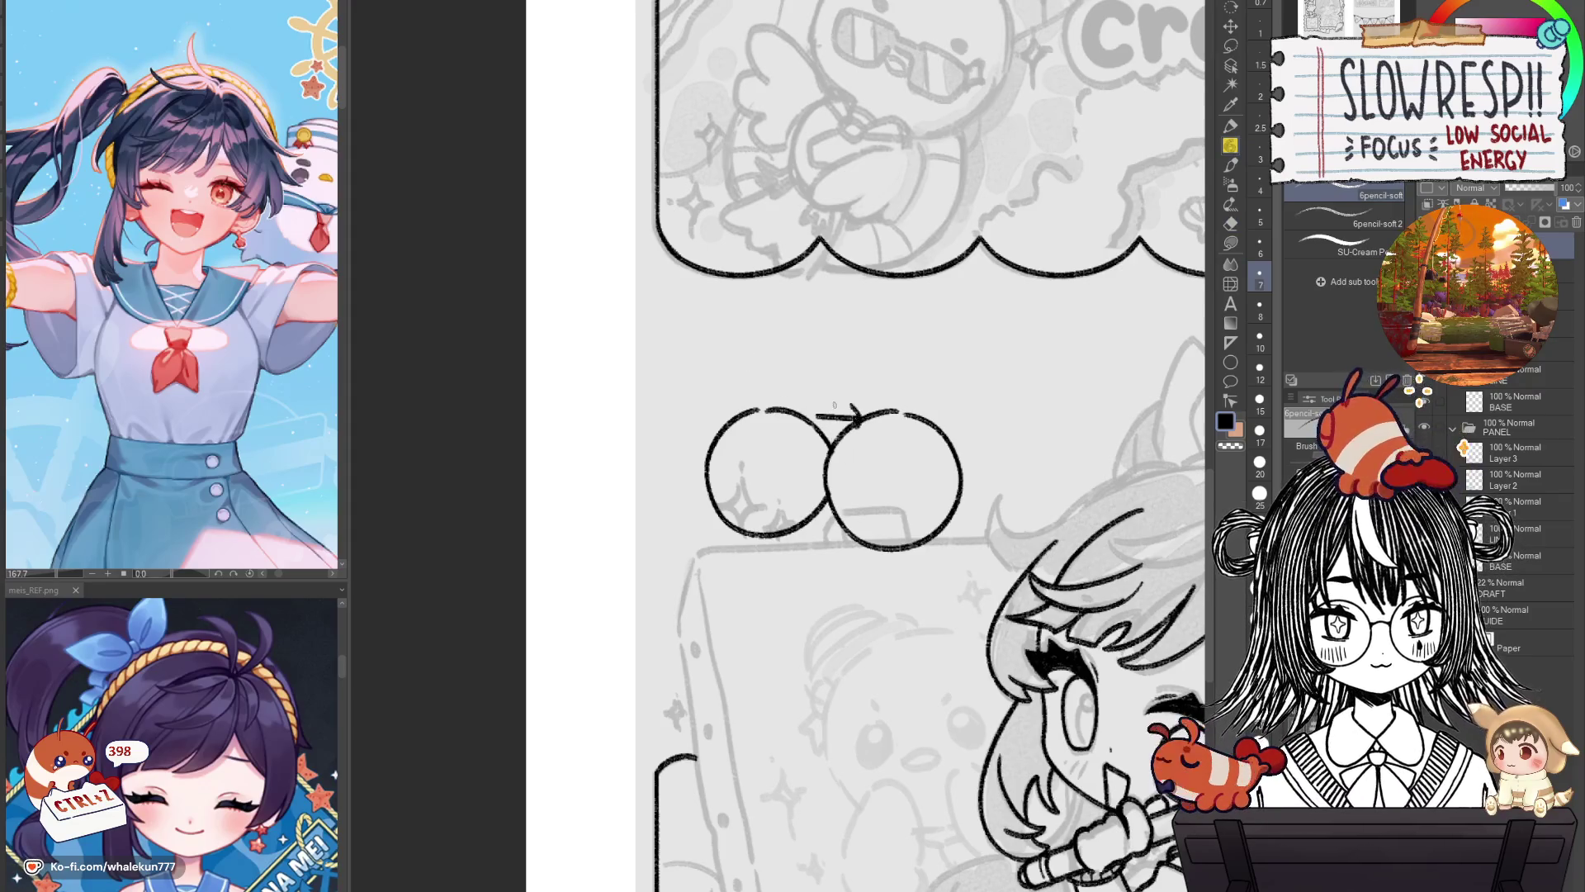
{"action": "key", "text": "ctrl+z"}
{"action": "key", "text": "ctrl+z"}
{"action": "key", "text": "ctrl+z"}
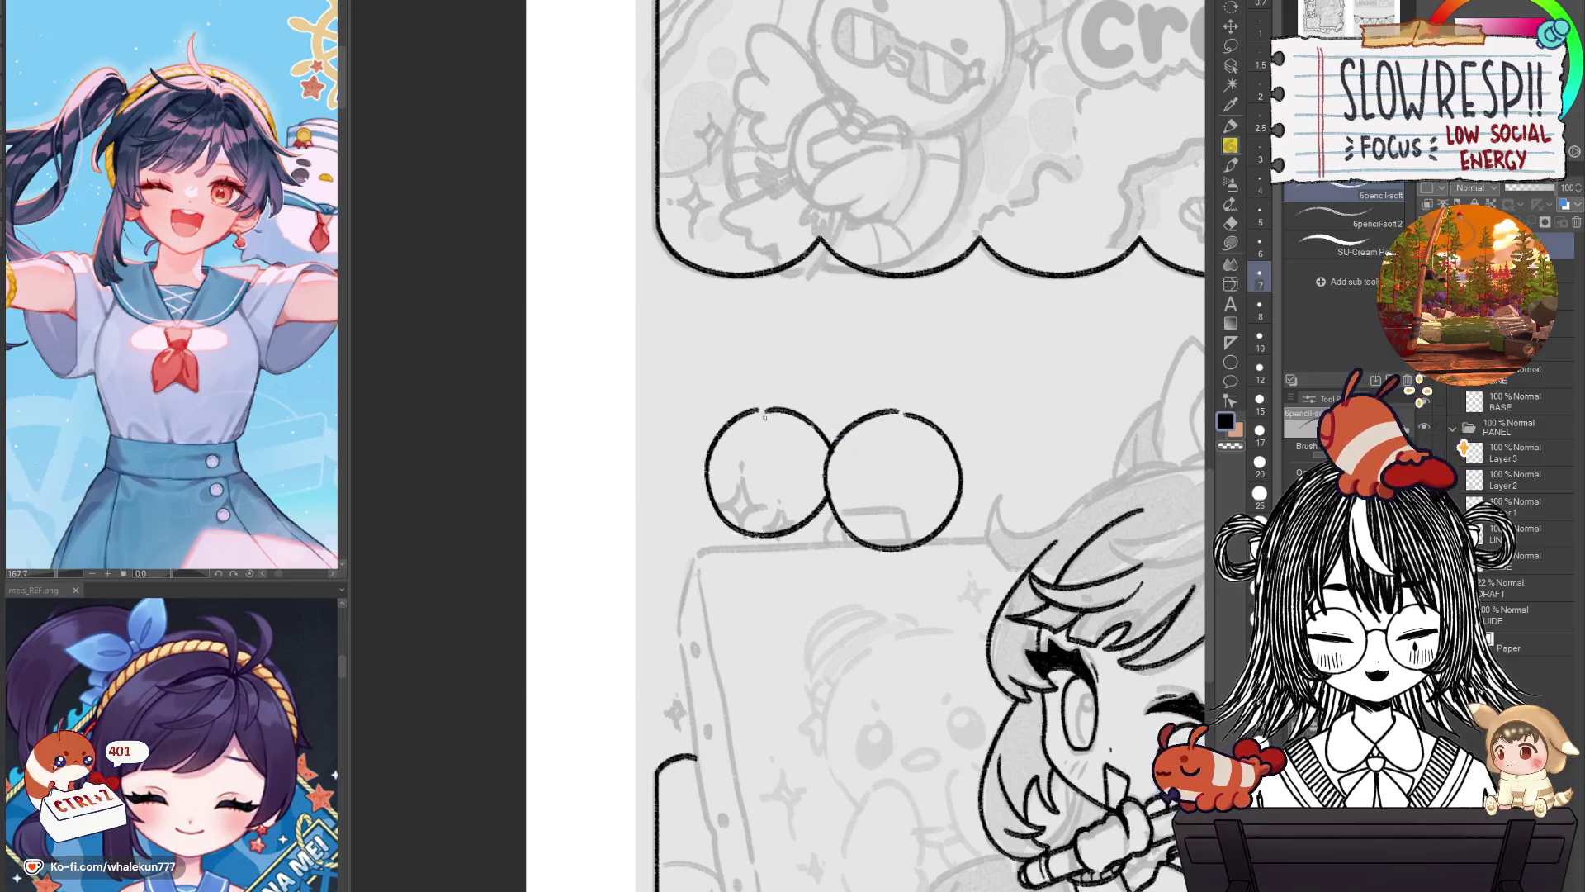
{"action": "mouse_move", "coordinate": [758, 406]}
{"action": "left_mouse_down"}
{"action": "mouse_move", "coordinate": [781, 326]}
{"action": "mouse_move", "coordinate": [774, 408]}
{"action": "left_mouse_up"}
{"action": "mouse_move", "coordinate": [899, 408]}
{"action": "left_mouse_down"}
{"action": "mouse_move", "coordinate": [904, 332]}
{"action": "mouse_move", "coordinate": [920, 405]}
{"action": "left_mouse_up"}
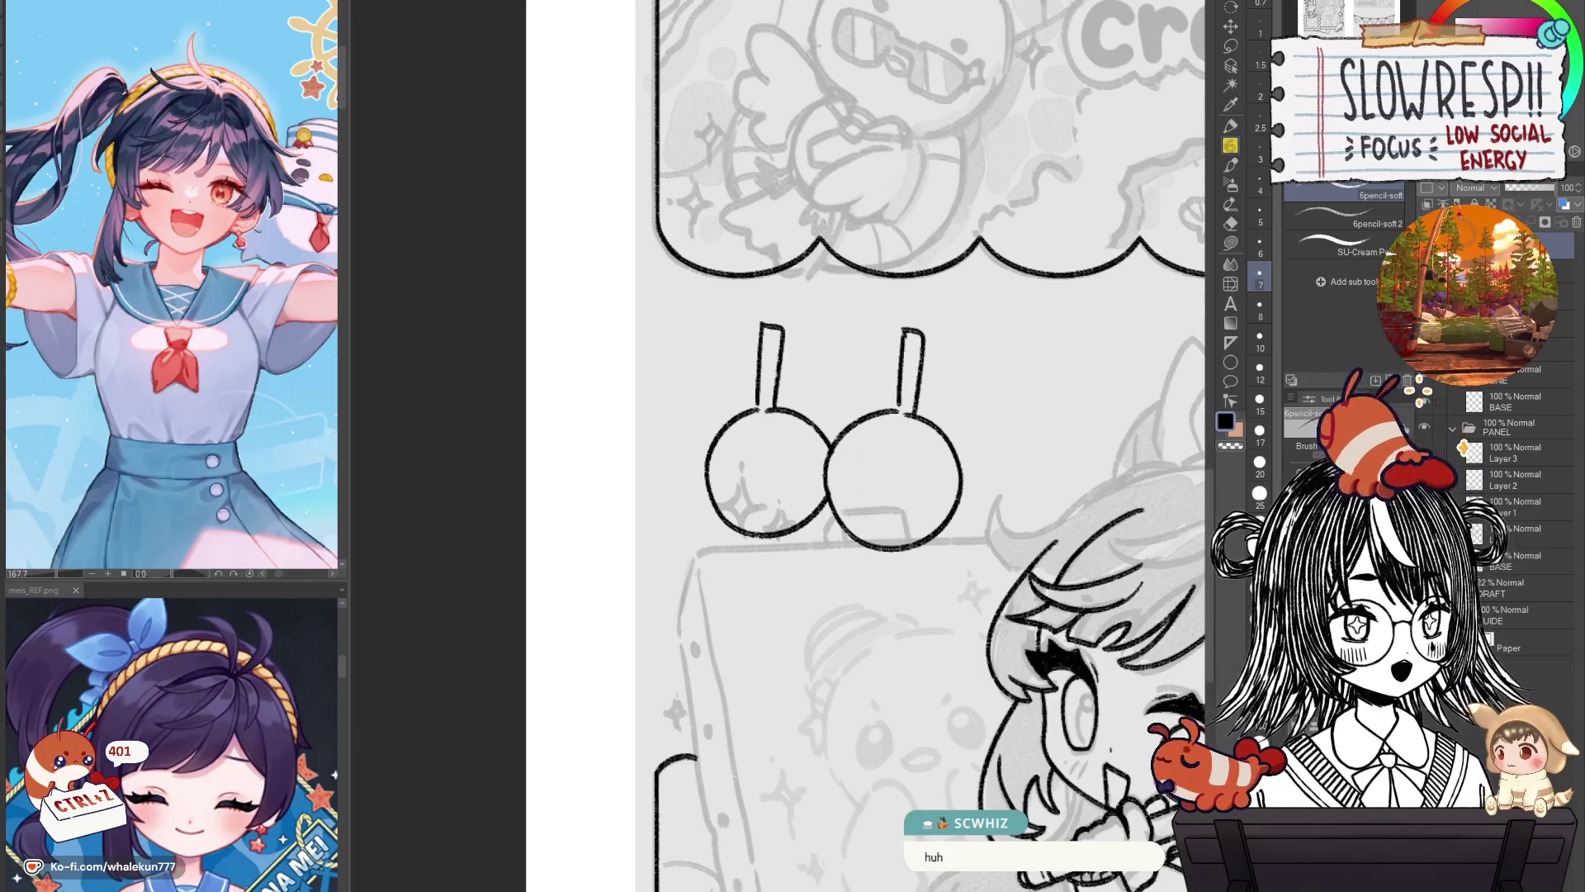
Undo both stems and delete the layer holding the doodle.
{"action": "left_click_drag", "start_coordinate": [963, 615], "coordinate": [886, 544]}
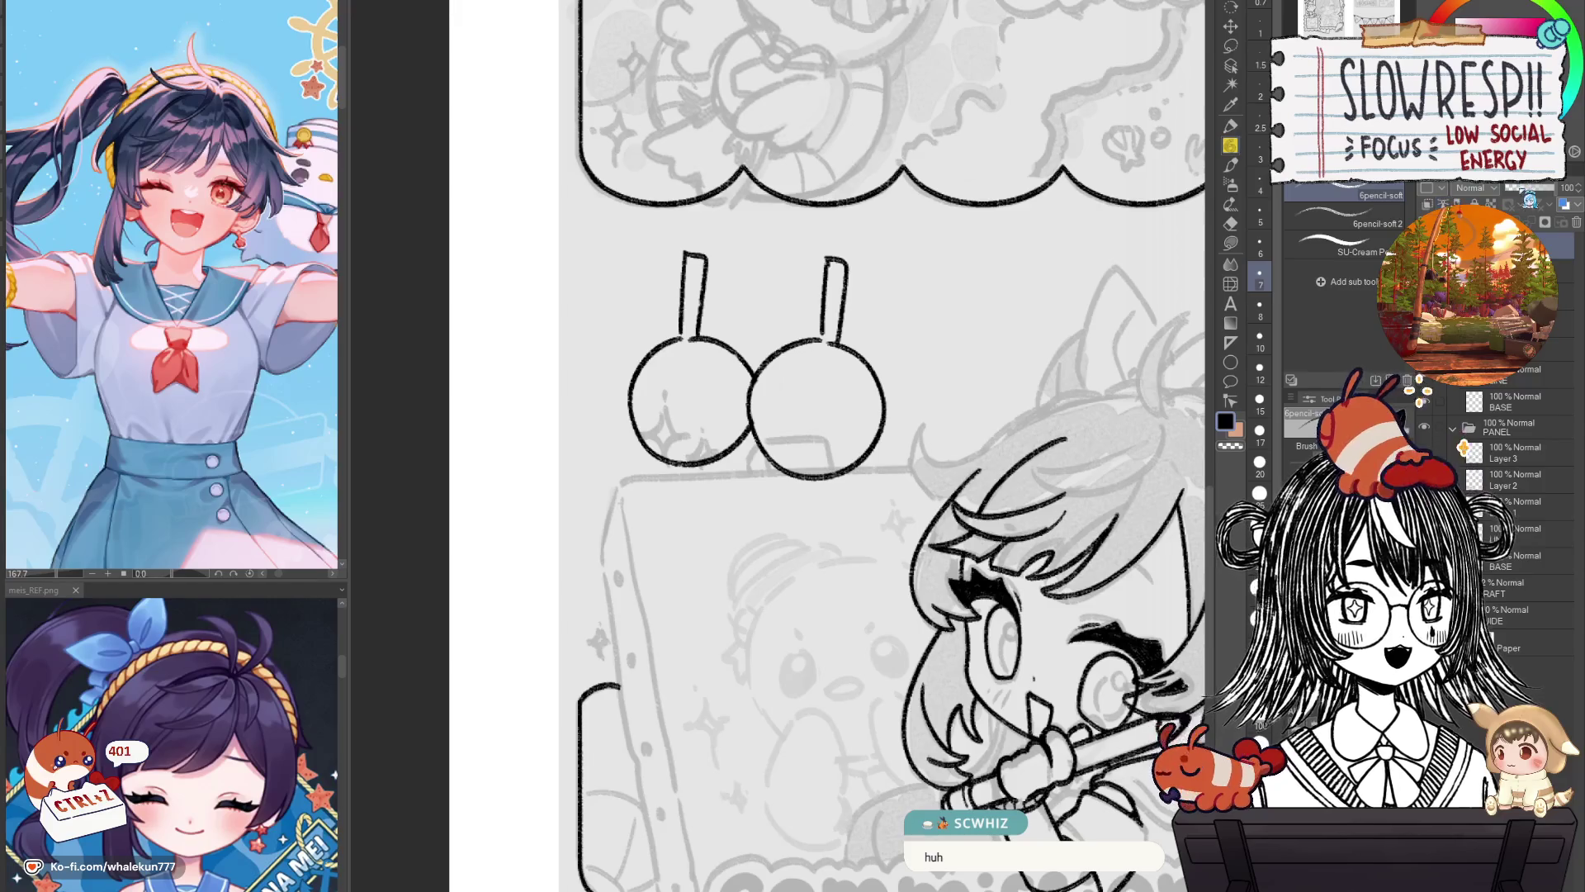
{"action": "key", "text": "ctrl+z"}
{"action": "key", "text": "ctrl+z"}
{"action": "key", "text": "ctrl+z"}
{"action": "key", "text": "ctrl+z"}
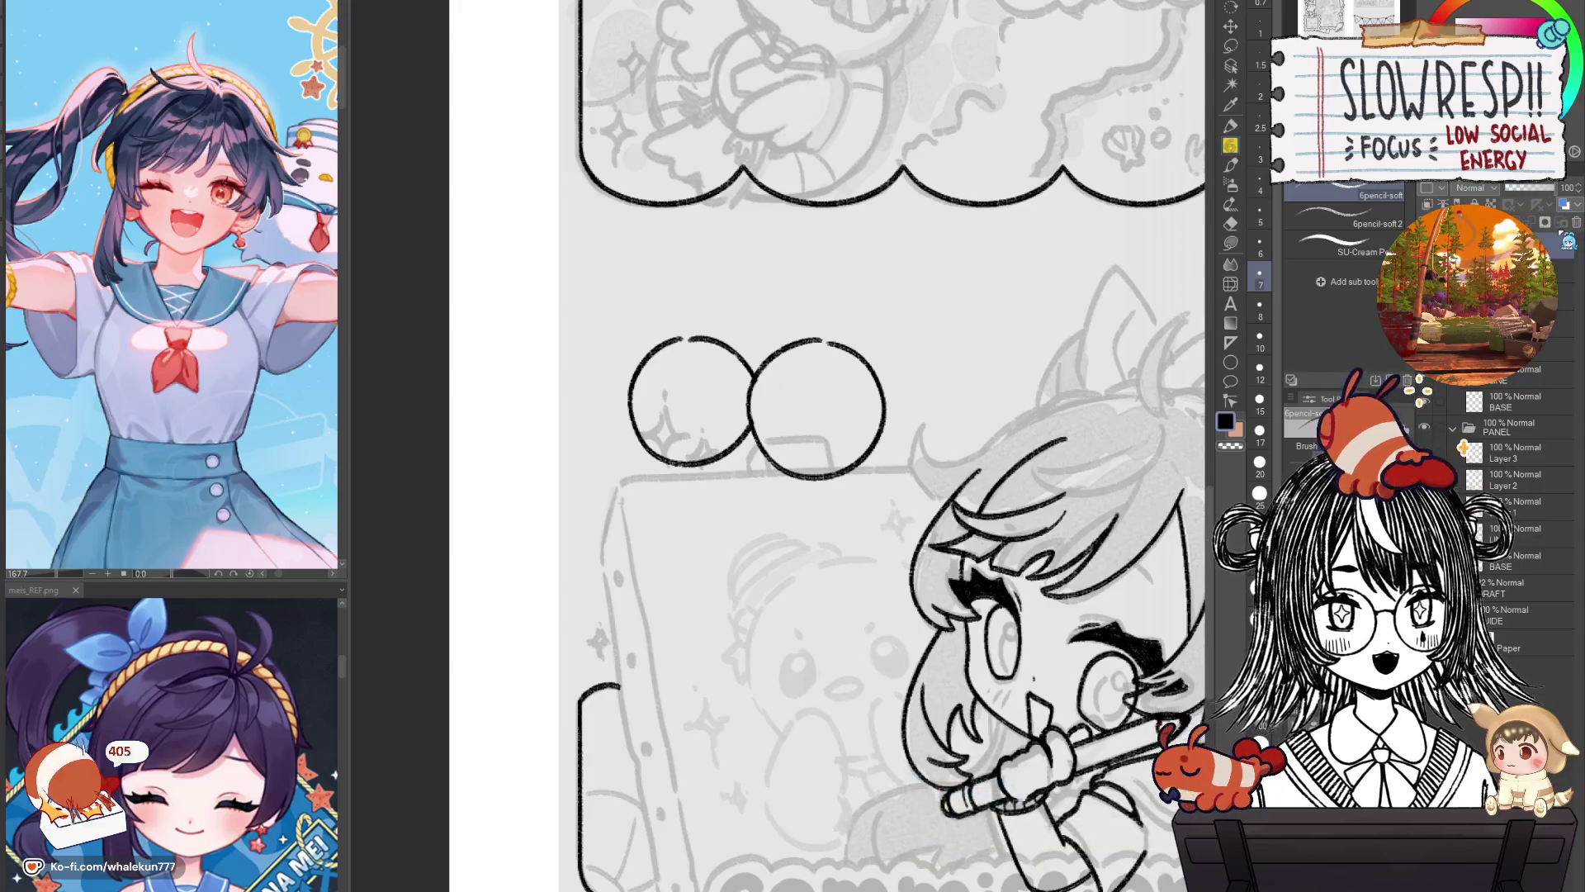
{"action": "key", "text": "ctrl+z"}
{"action": "key", "text": "ctrl+z"}
{"action": "key", "text": "ctrl+z"}
{"action": "key", "text": "ctrl+z"}
{"action": "key", "text": "ctrl+z"}
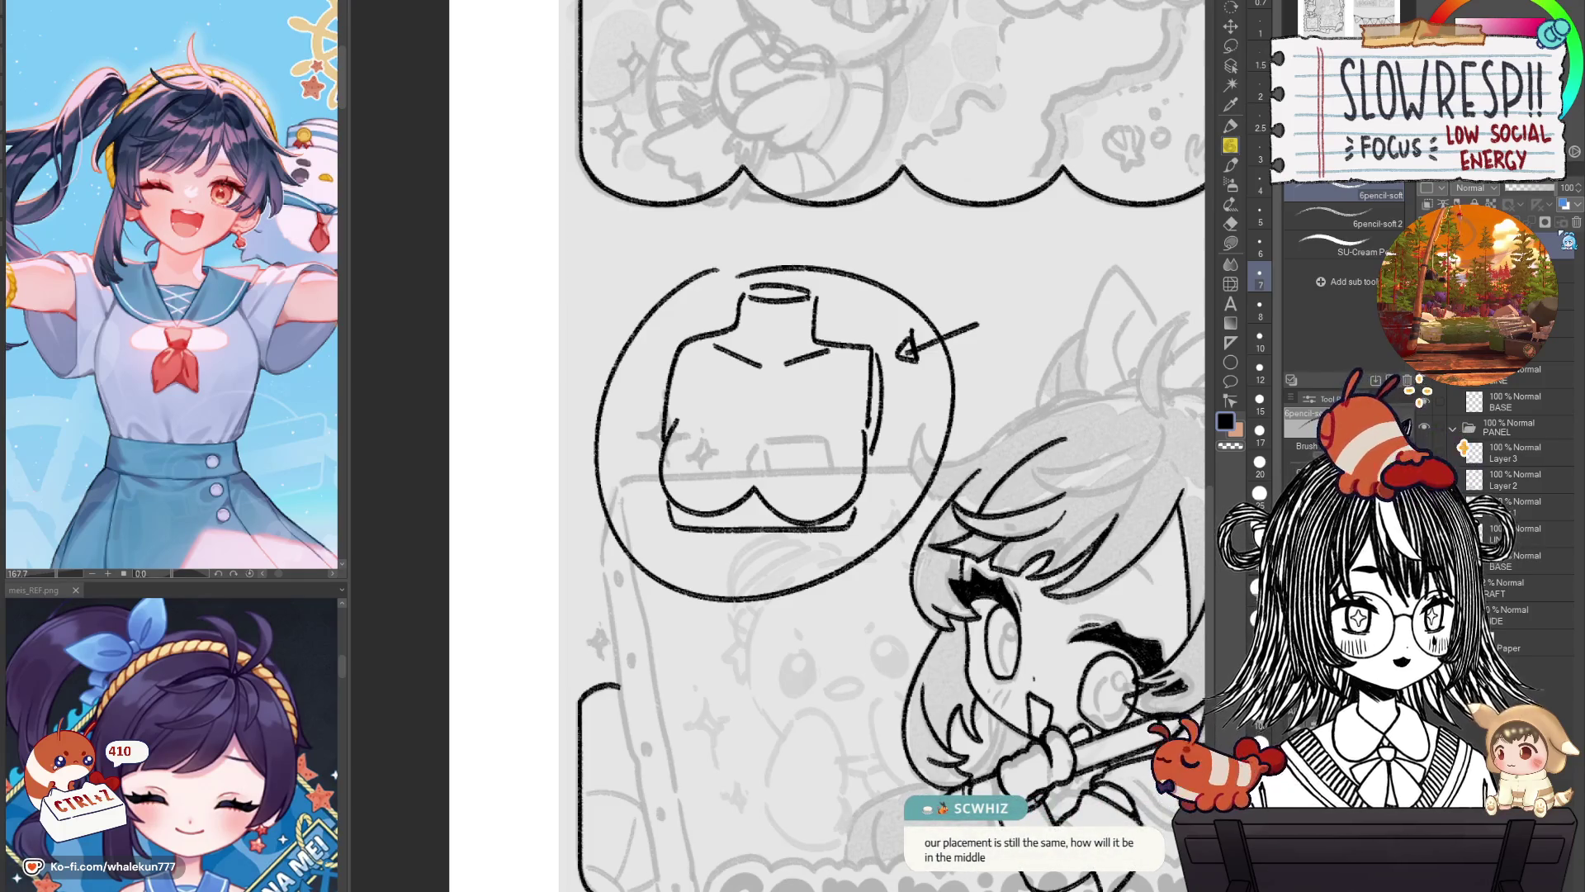
{"action": "left_click", "coordinate": [1577, 222]}
Make Layer 3 the active layer and recentre the girl in view.
{"action": "mouse_move", "coordinate": [852, 677]}
{"action": "left_mouse_down"}
{"action": "mouse_move", "coordinate": [801, 627]}
{"action": "mouse_move", "coordinate": [724, 453]}
{"action": "left_mouse_up"}
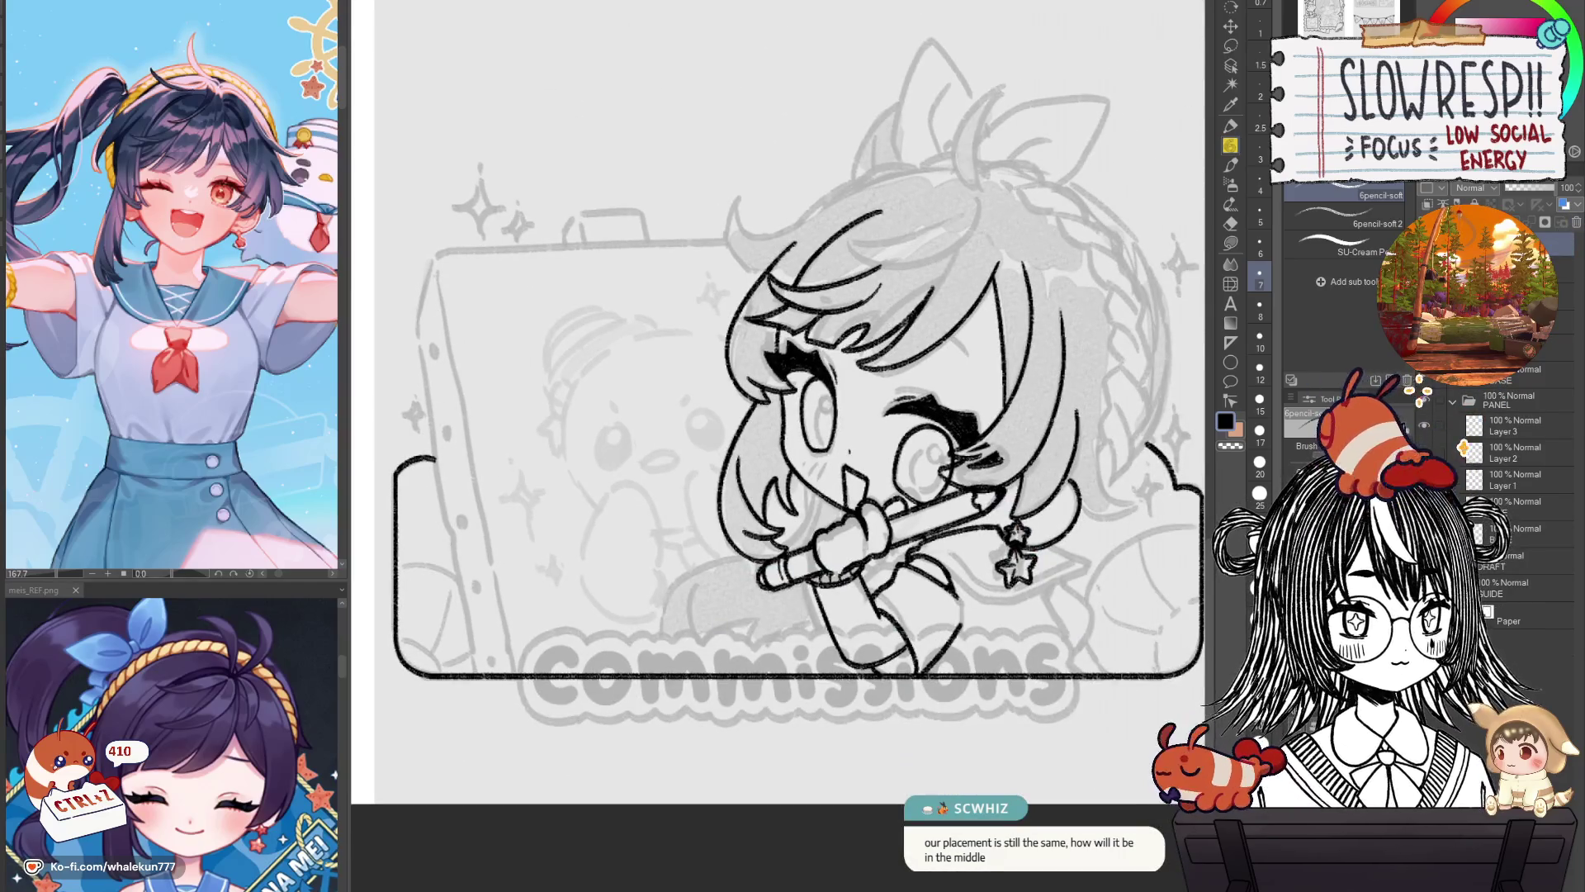
{"action": "left_click_drag", "start_coordinate": [939, 669], "coordinate": [925, 708]}
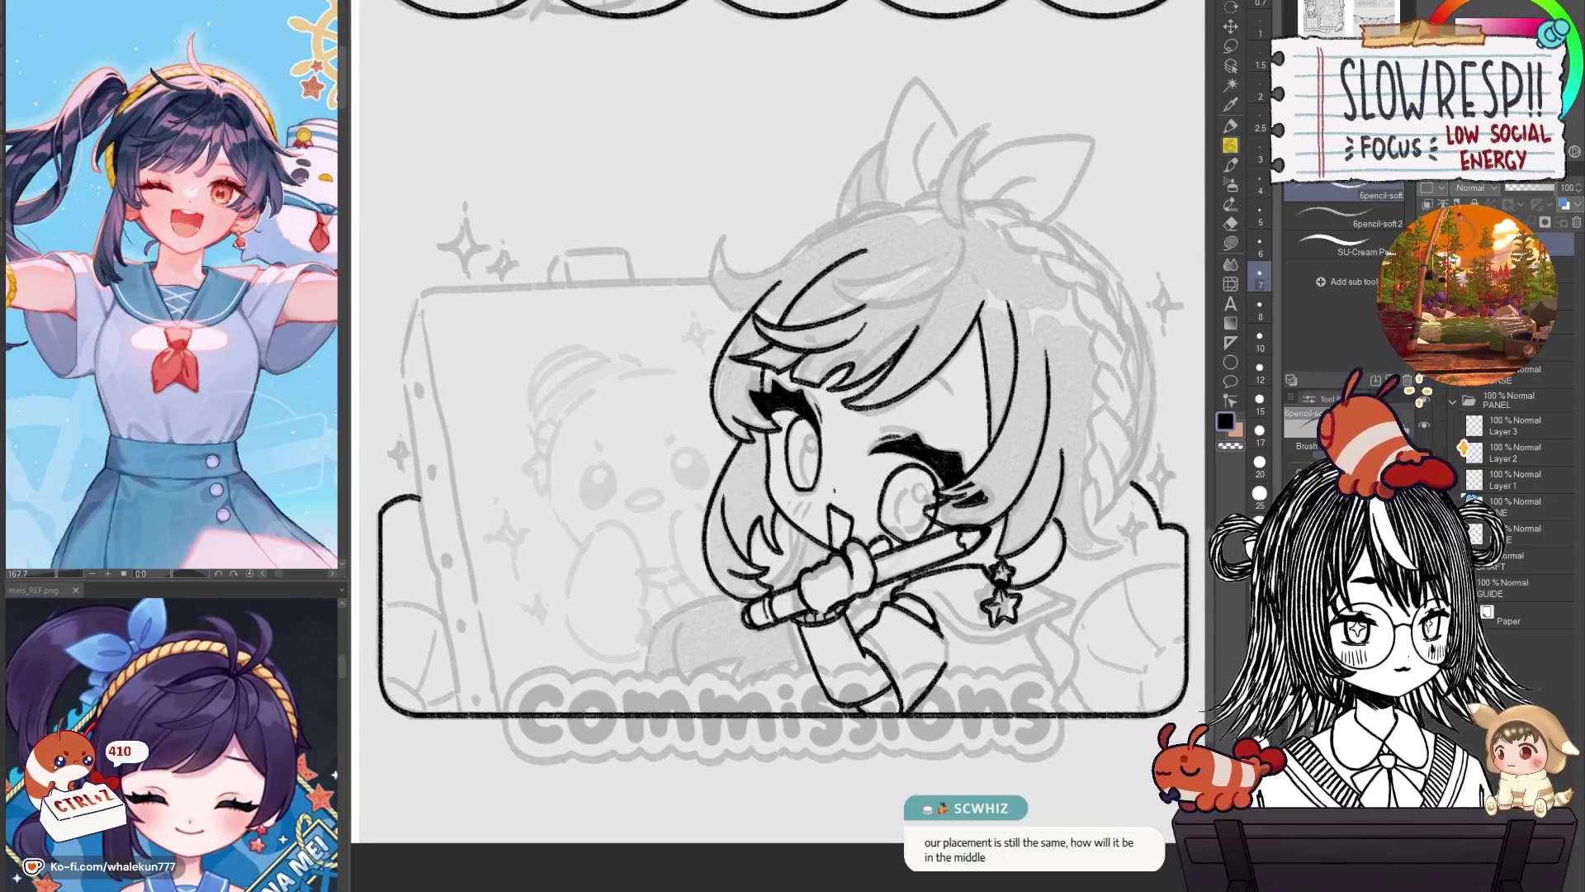
{"action": "left_click", "coordinate": [1528, 425]}
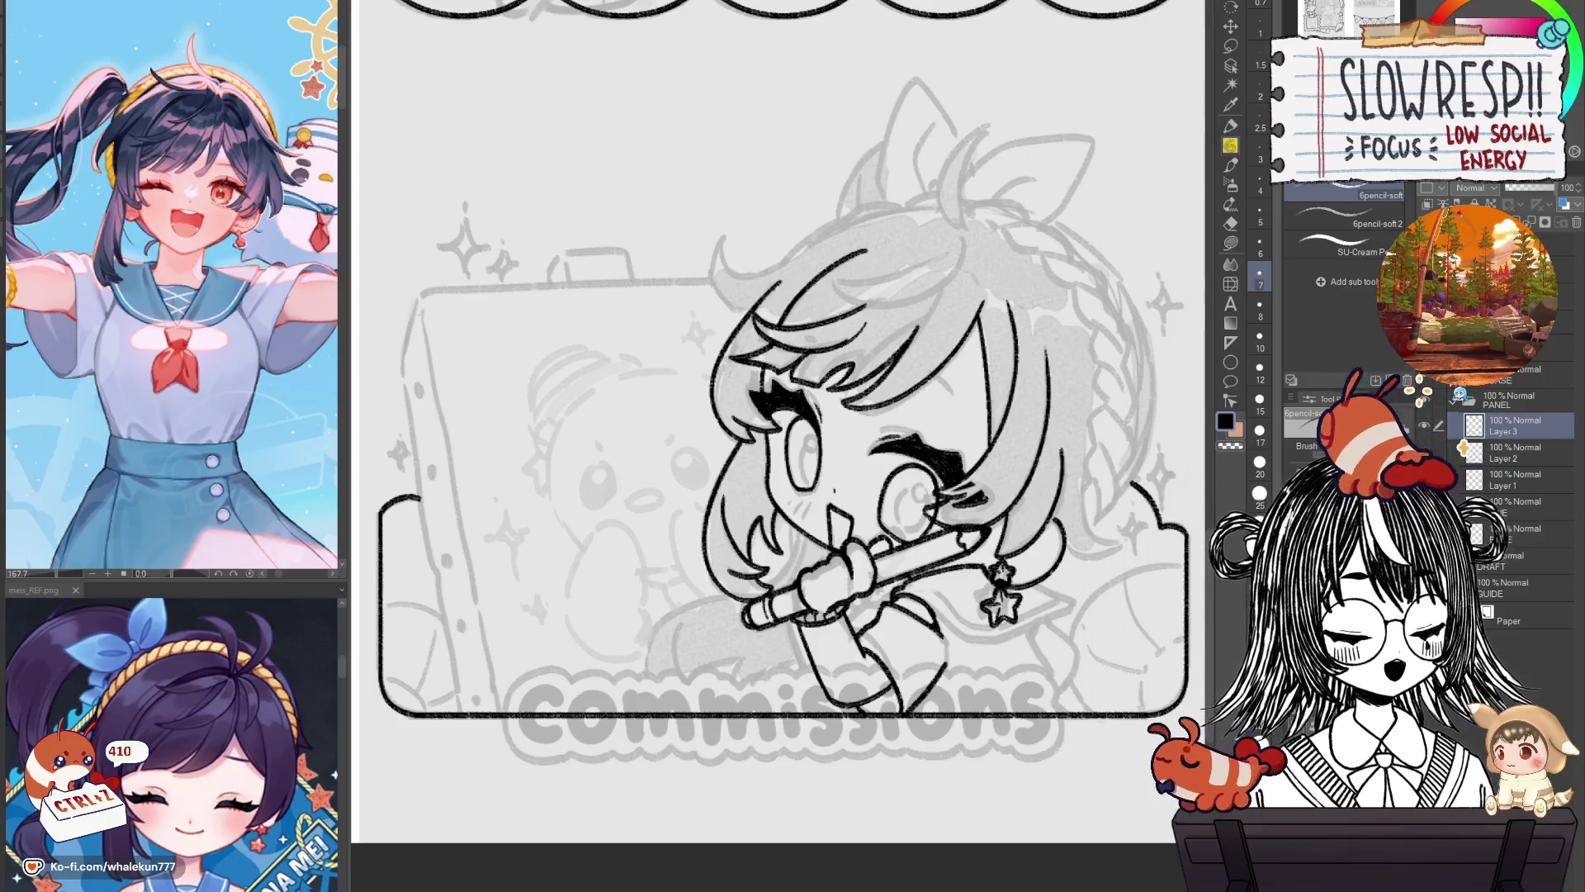
{"action": "left_click_drag", "start_coordinate": [1076, 567], "coordinate": [1086, 612]}
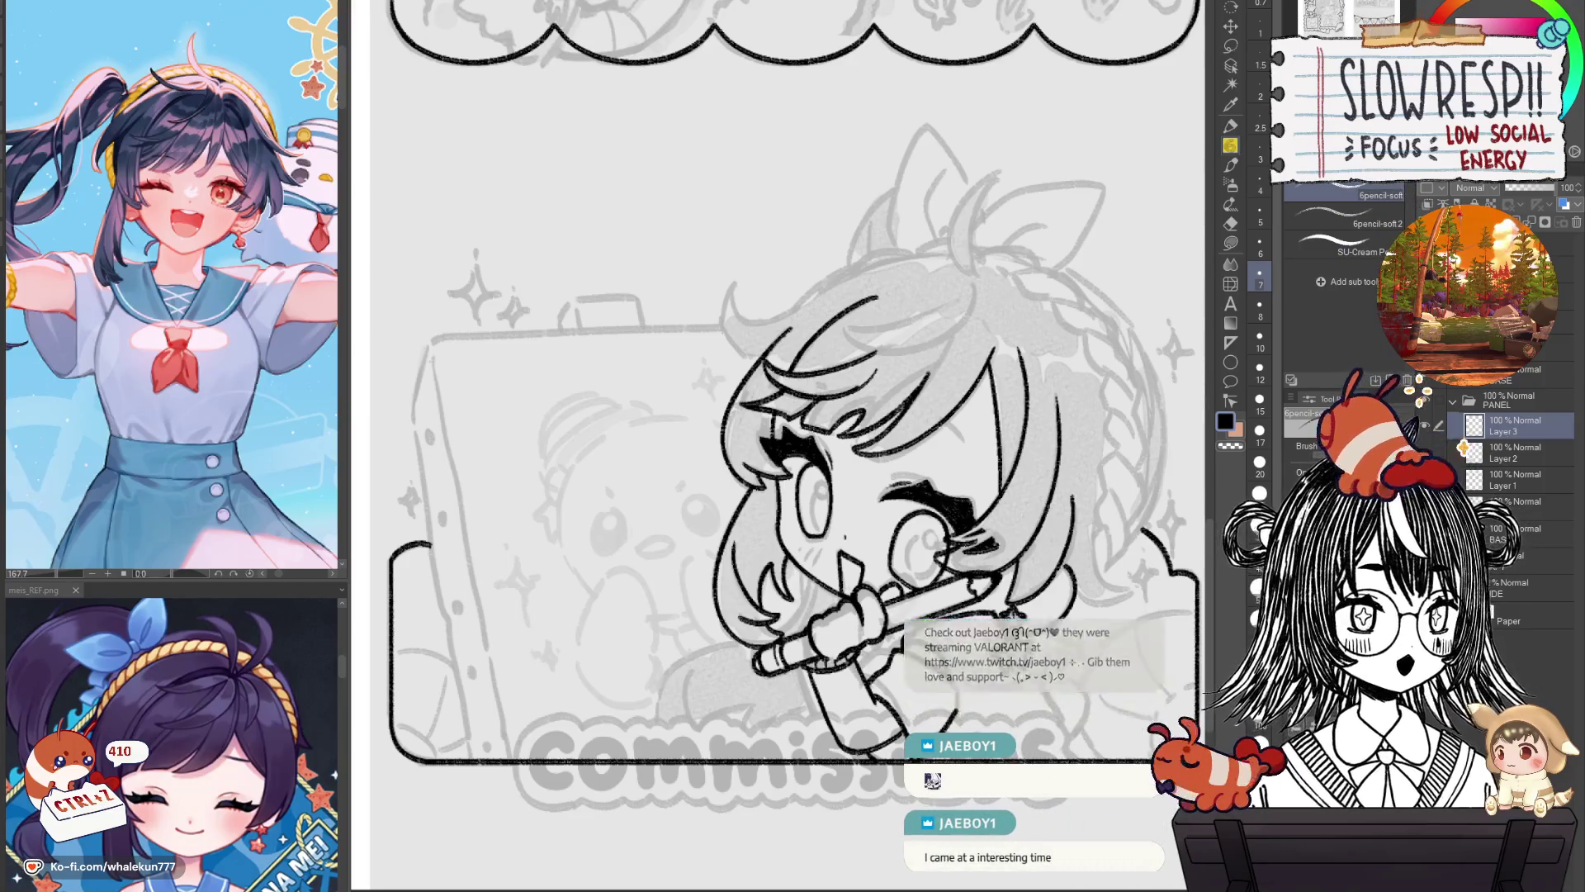
Zoom out and pan so the panel and the girl are framed together.
{"action": "left_click_drag", "start_coordinate": [1020, 701], "coordinate": [1039, 594]}
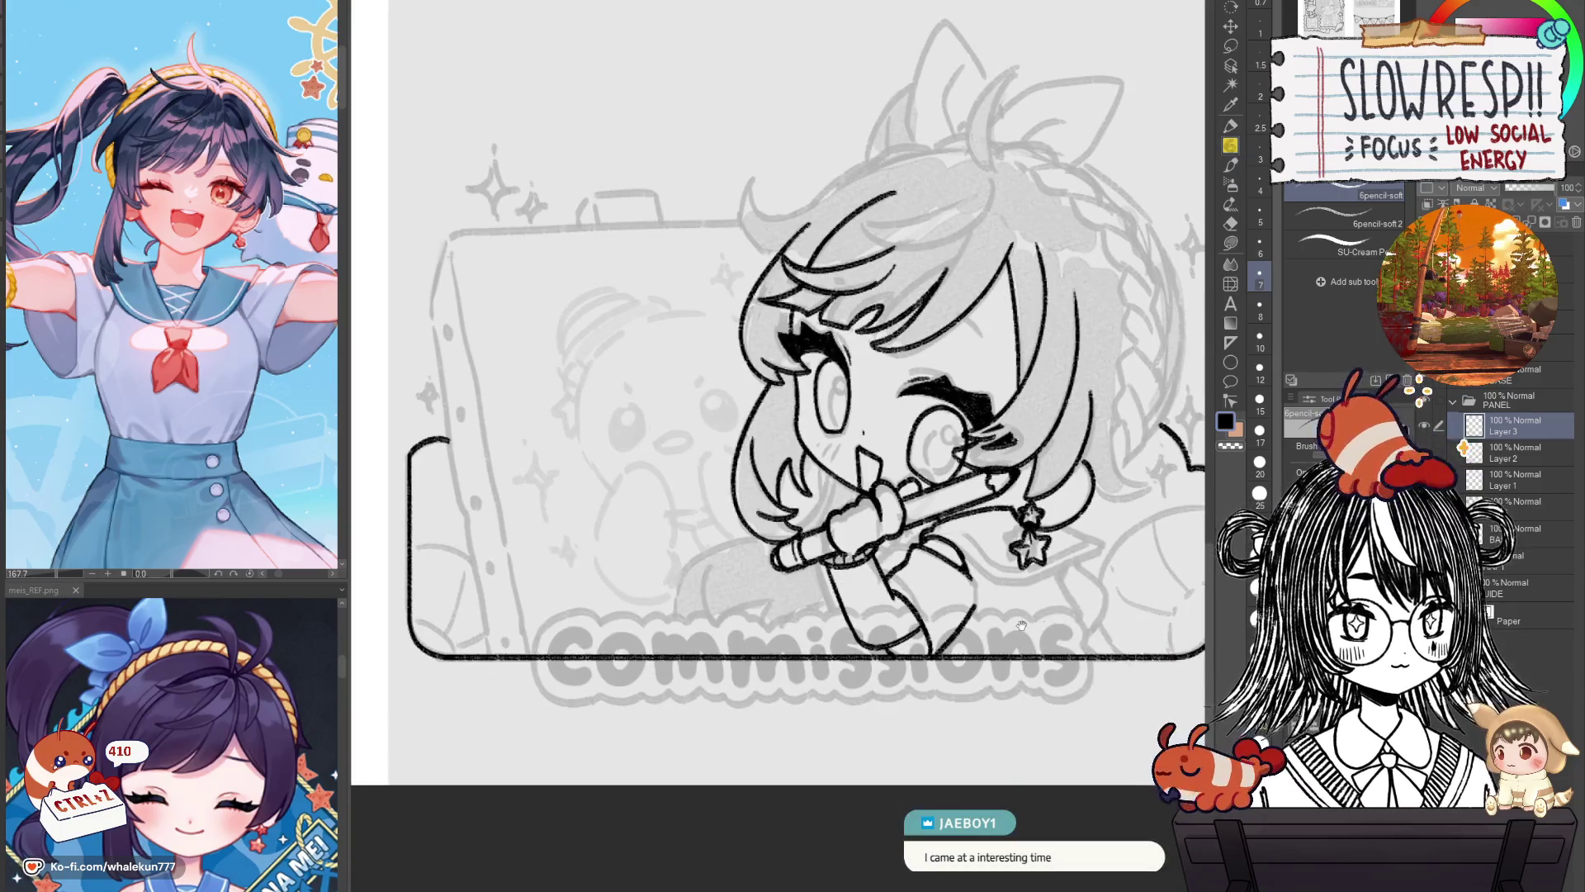
{"action": "key", "text": "ctrl+minus"}
{"action": "key", "text": "ctrl+minus"}
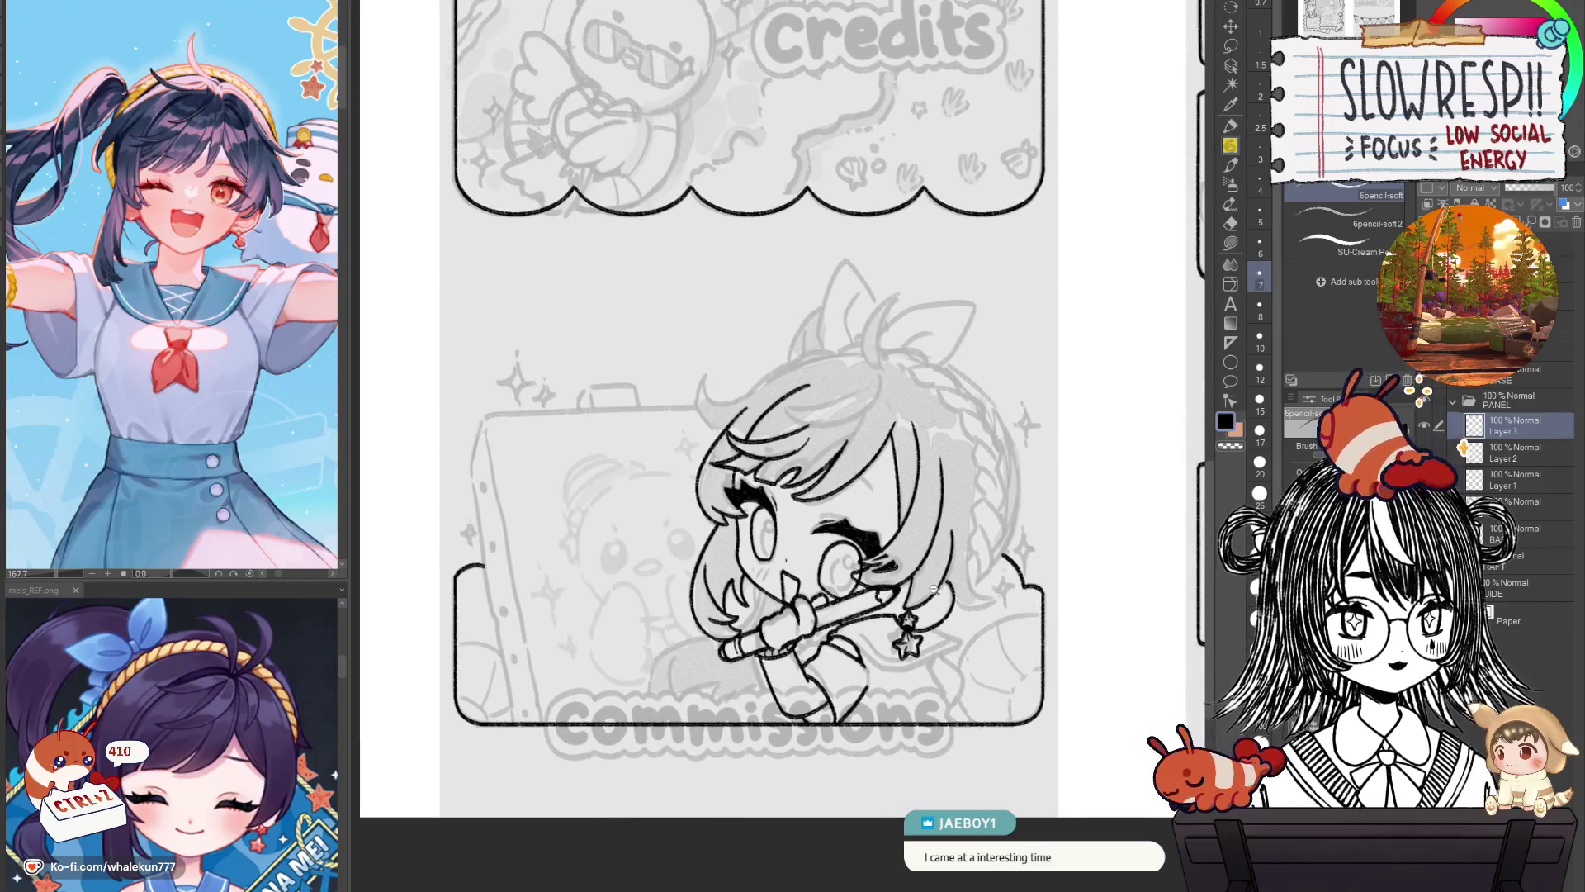
{"action": "scroll", "coordinate": [990, 594], "scroll_direction": "up", "scroll_amount": 1}
{"action": "scroll", "coordinate": [1024, 576], "scroll_direction": "up", "scroll_amount": 1}
{"action": "left_click_drag", "start_coordinate": [1005, 615], "coordinate": [1032, 735]}
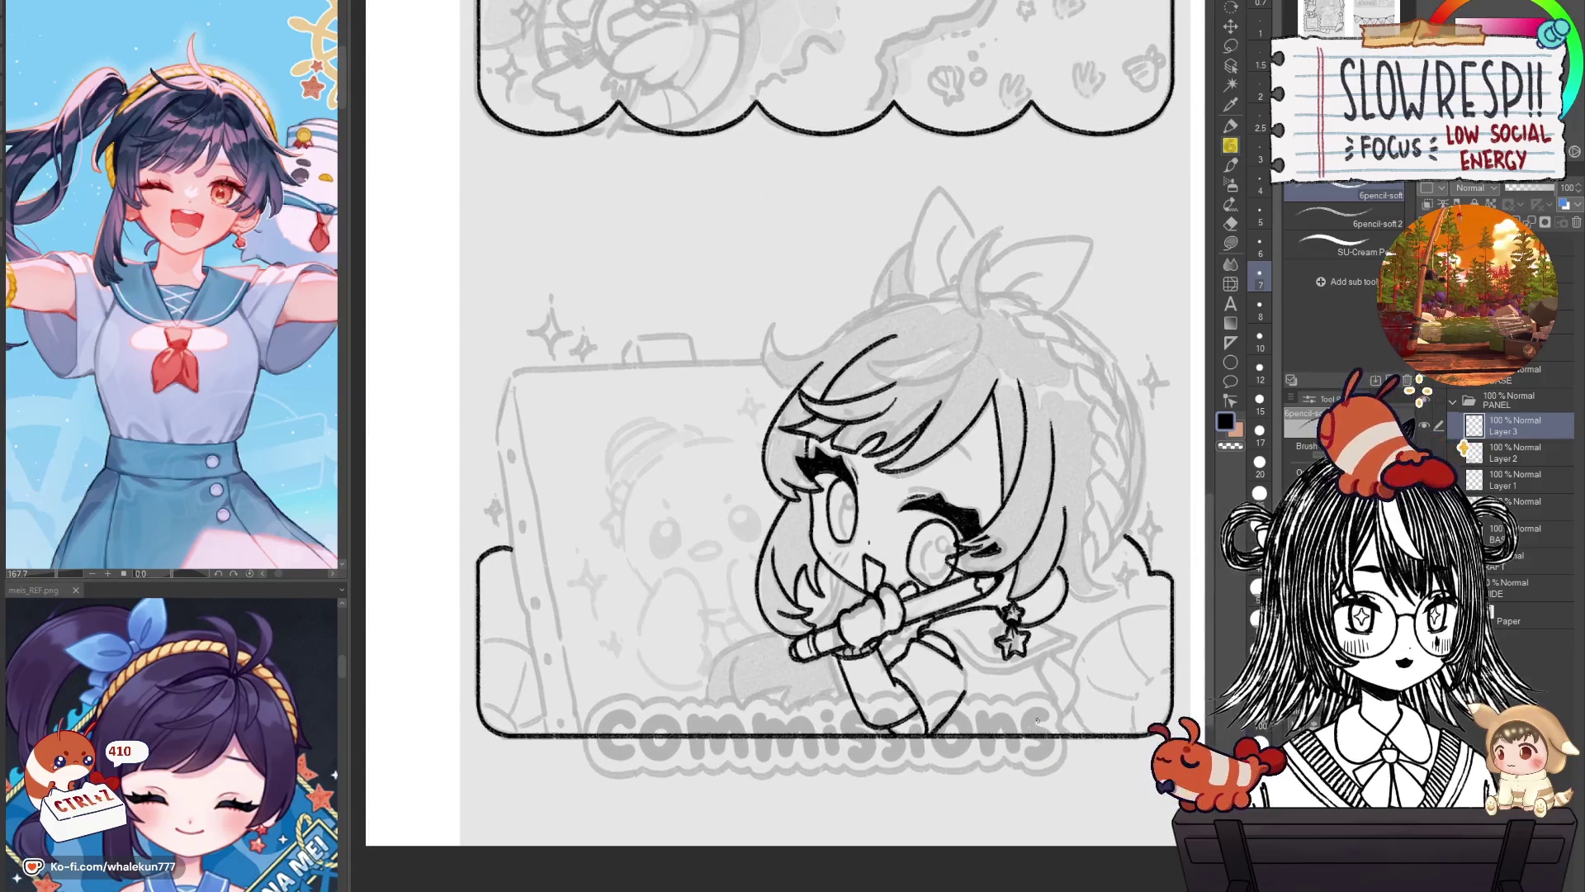
{"action": "left_click_drag", "start_coordinate": [1037, 721], "coordinate": [998, 707]}
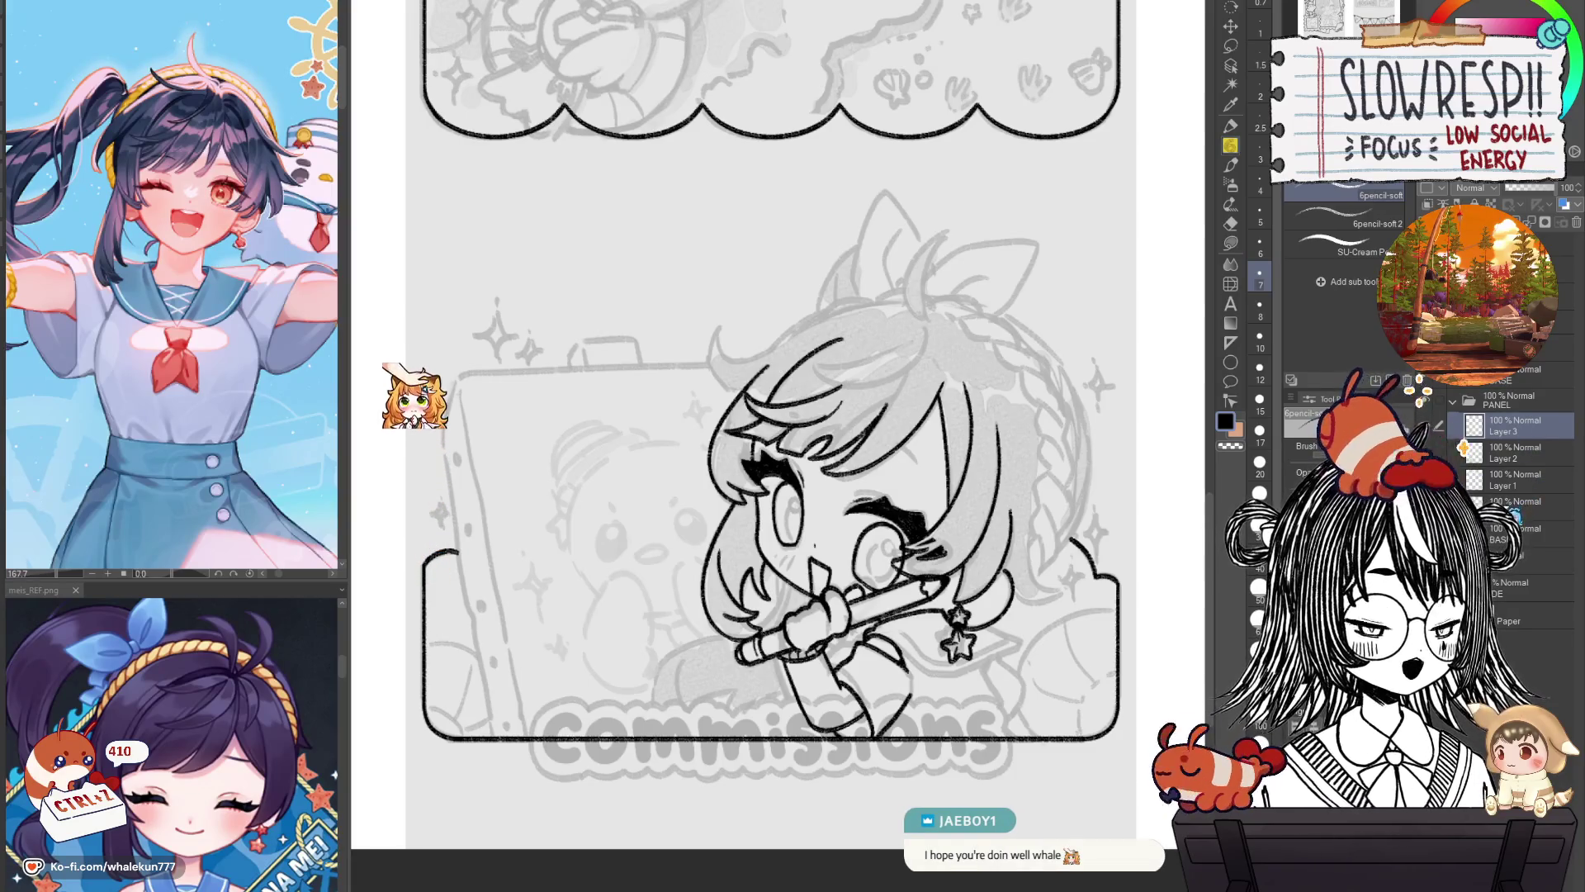
Briefly delete and restore the hair lineart to compare, then make Layer 2 active.
{"action": "key", "text": "Delete"}
{"action": "key", "text": "ctrl+z"}
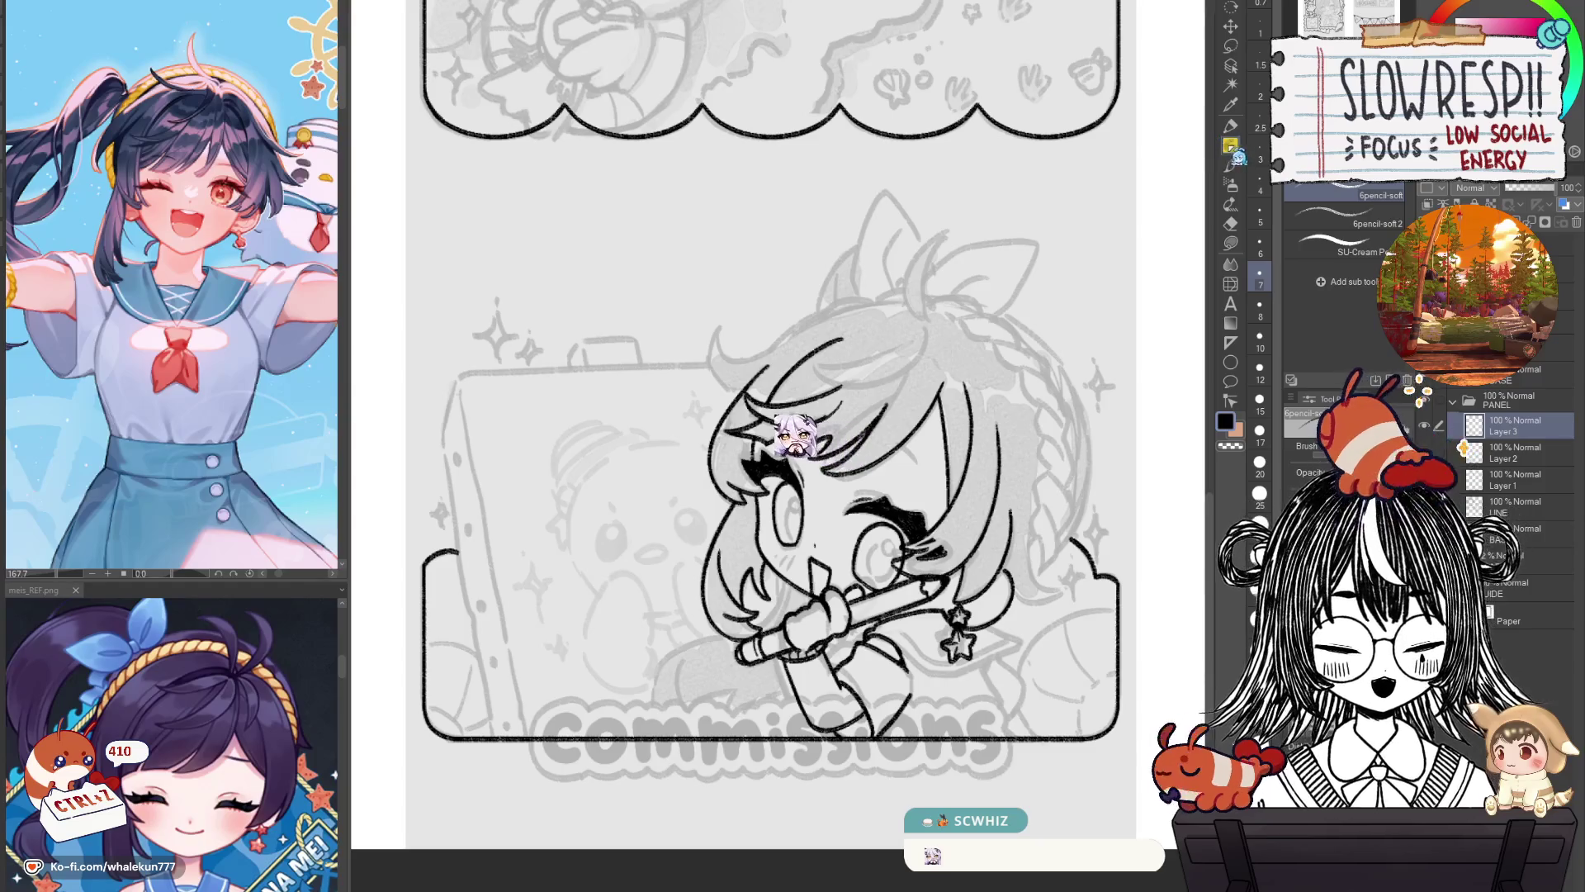
{"action": "left_click_drag", "start_coordinate": [858, 670], "coordinate": [963, 636]}
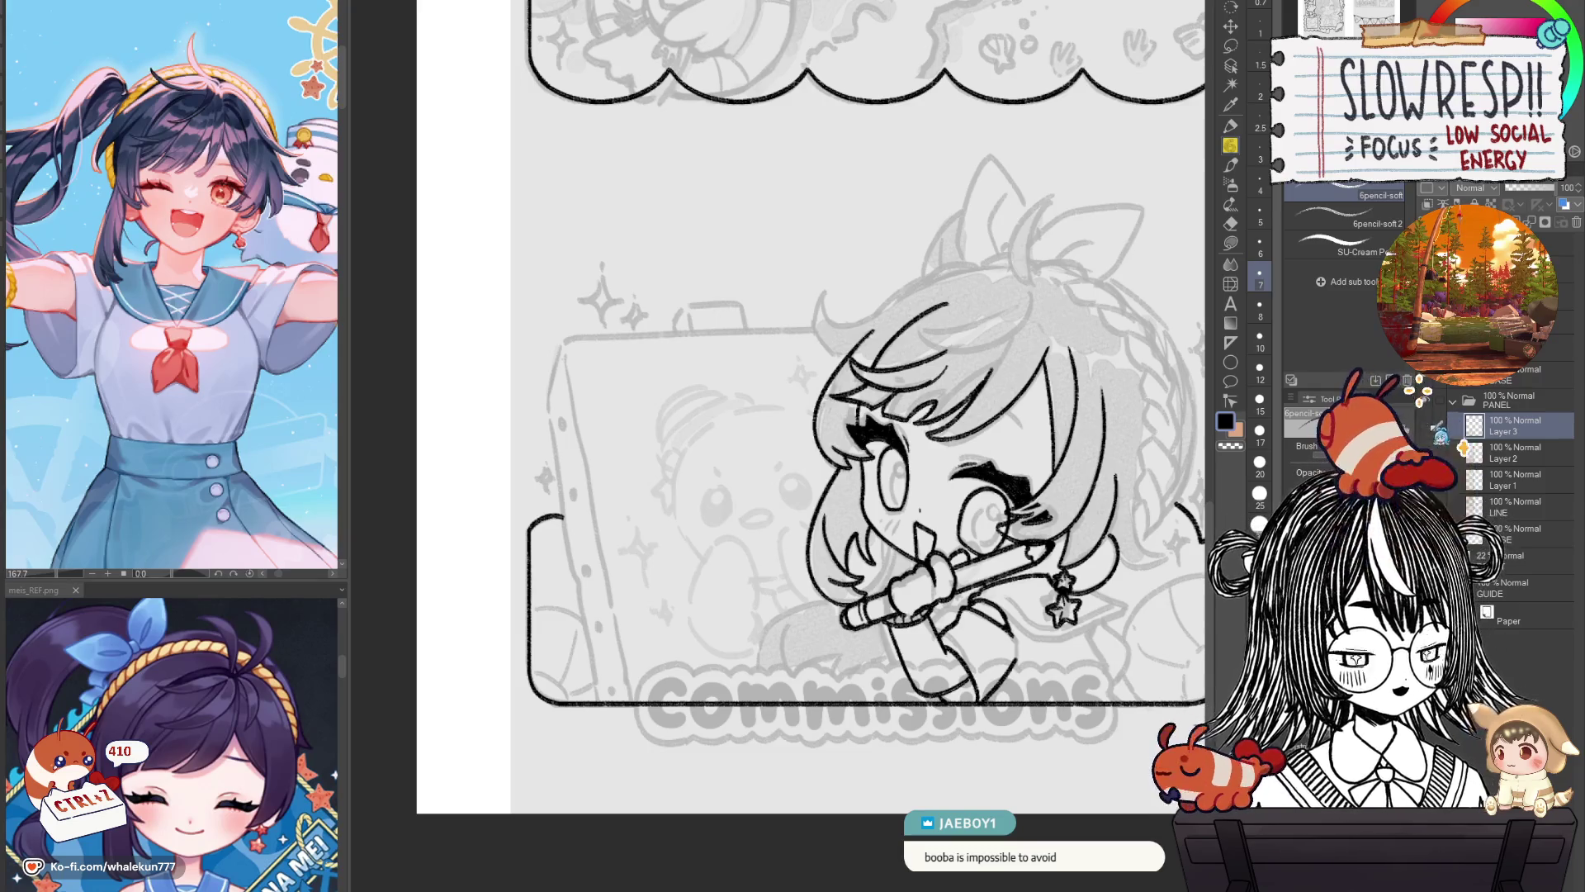
{"action": "left_click", "coordinate": [1495, 454]}
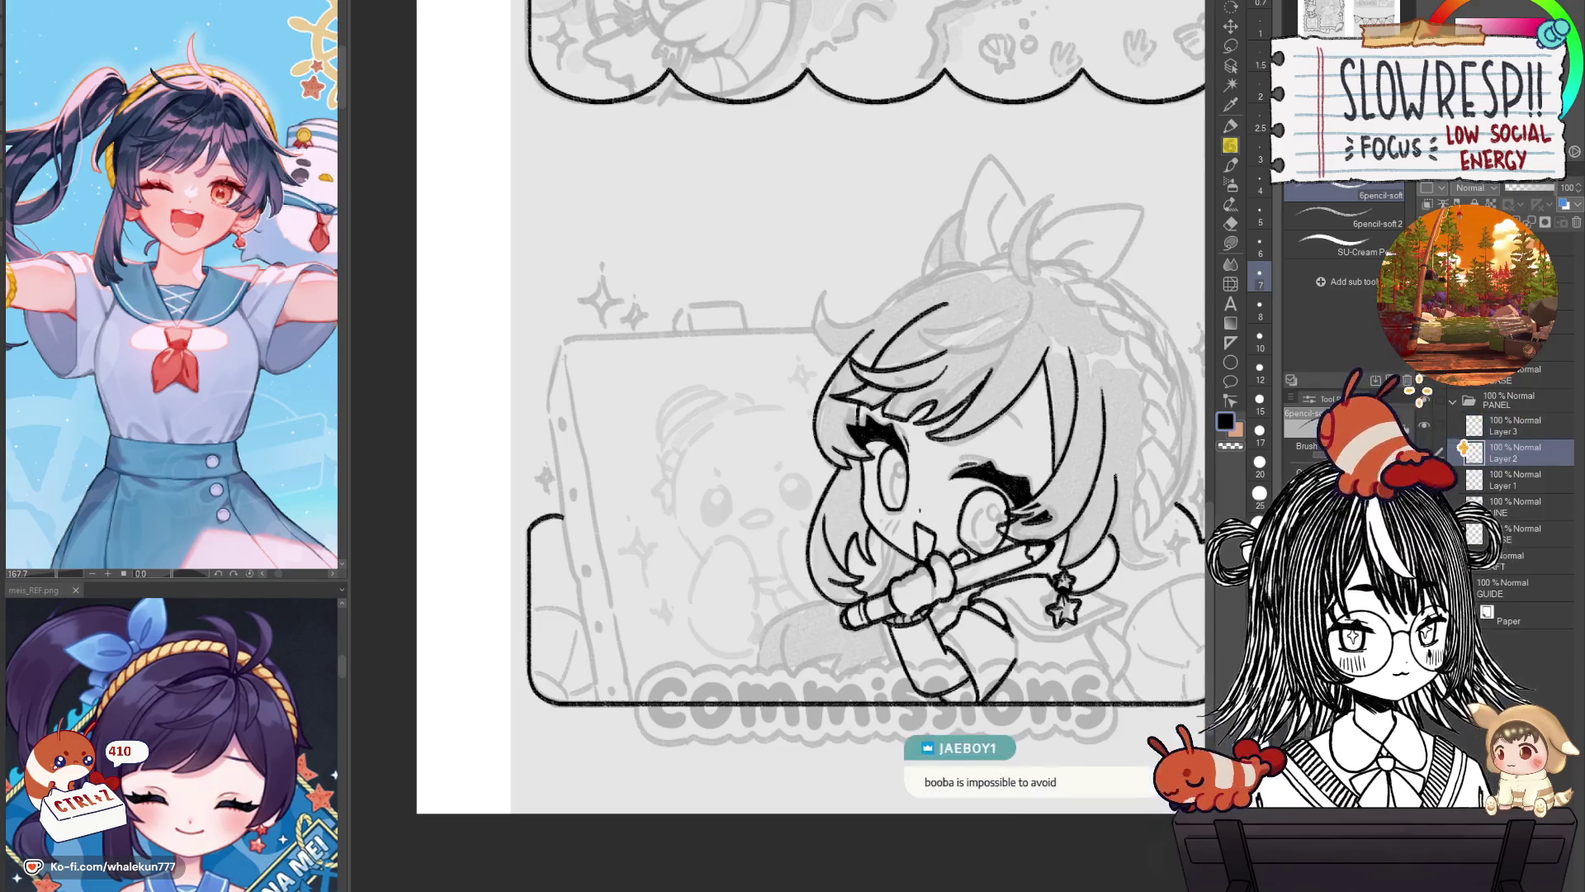
Hide and reshow the Layer 3 hair lineart to compare it with the sketch, keeping Layer 3 active.
{"action": "scroll", "coordinate": [895, 458], "scroll_direction": "up", "scroll_amount": 1}
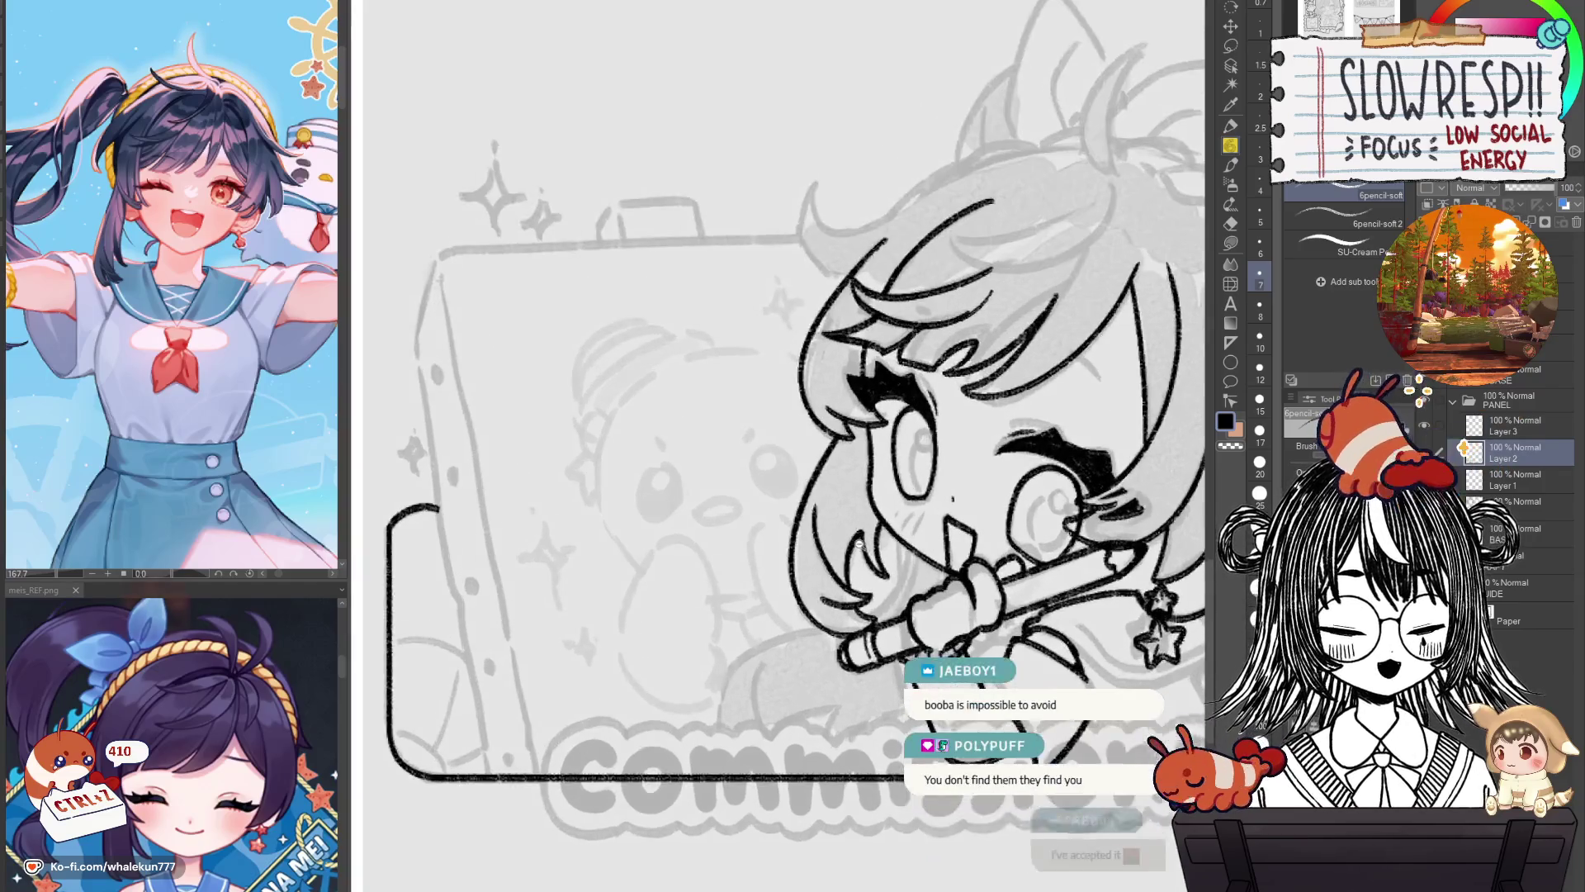
{"action": "scroll", "coordinate": [895, 457], "scroll_direction": "up", "scroll_amount": 2}
{"action": "scroll", "coordinate": [895, 457], "scroll_direction": "up", "scroll_amount": 1}
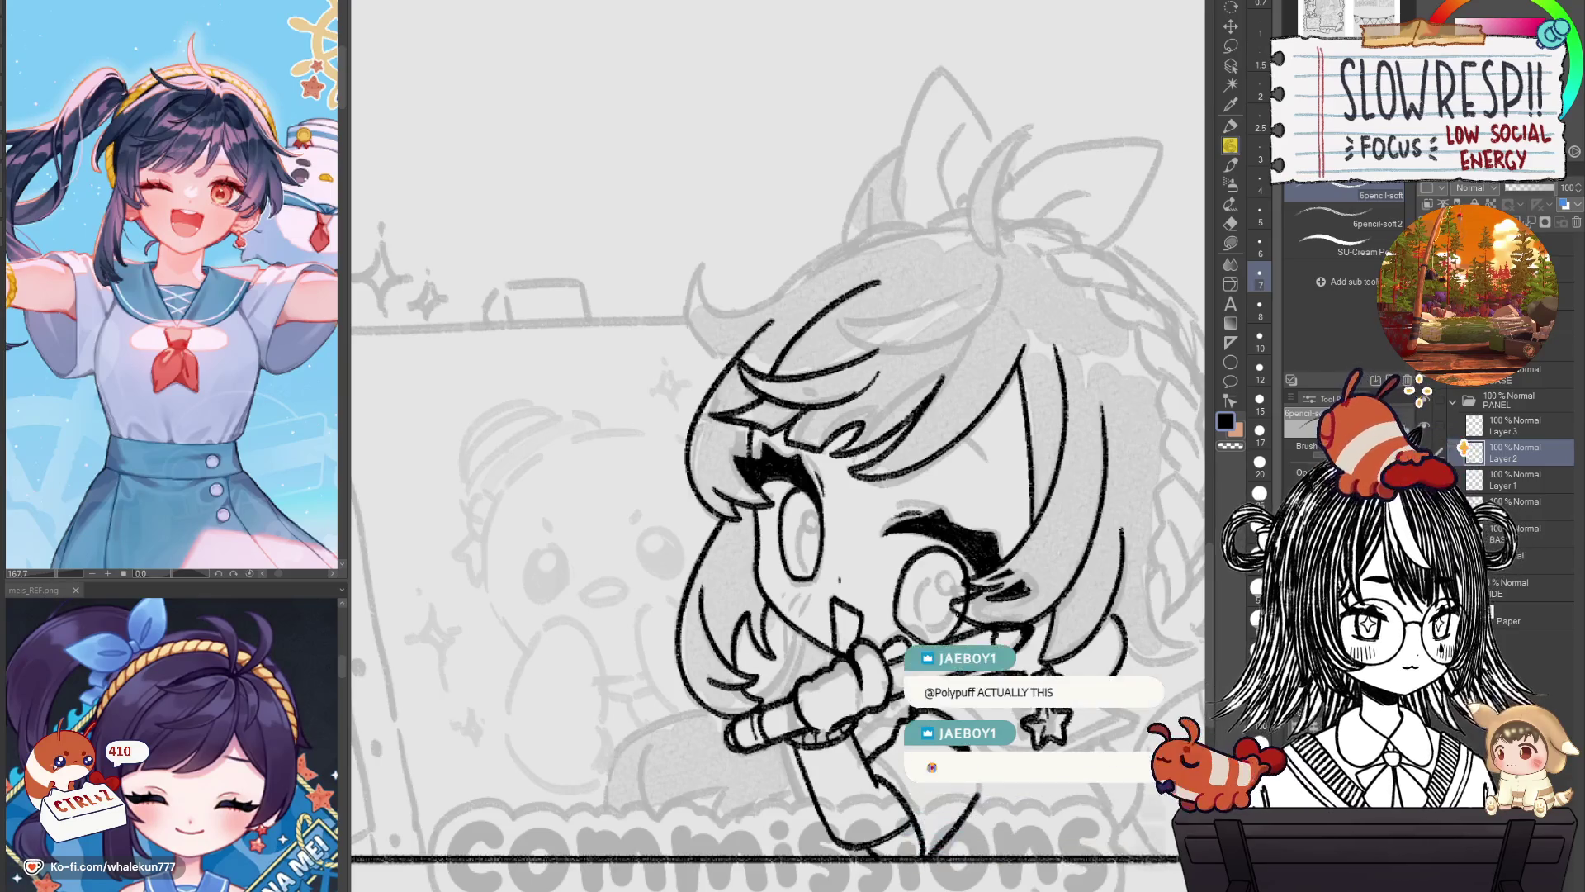
{"action": "left_click", "coordinate": [1427, 428]}
{"action": "left_click", "coordinate": [1425, 426]}
{"action": "left_click", "coordinate": [1515, 425]}
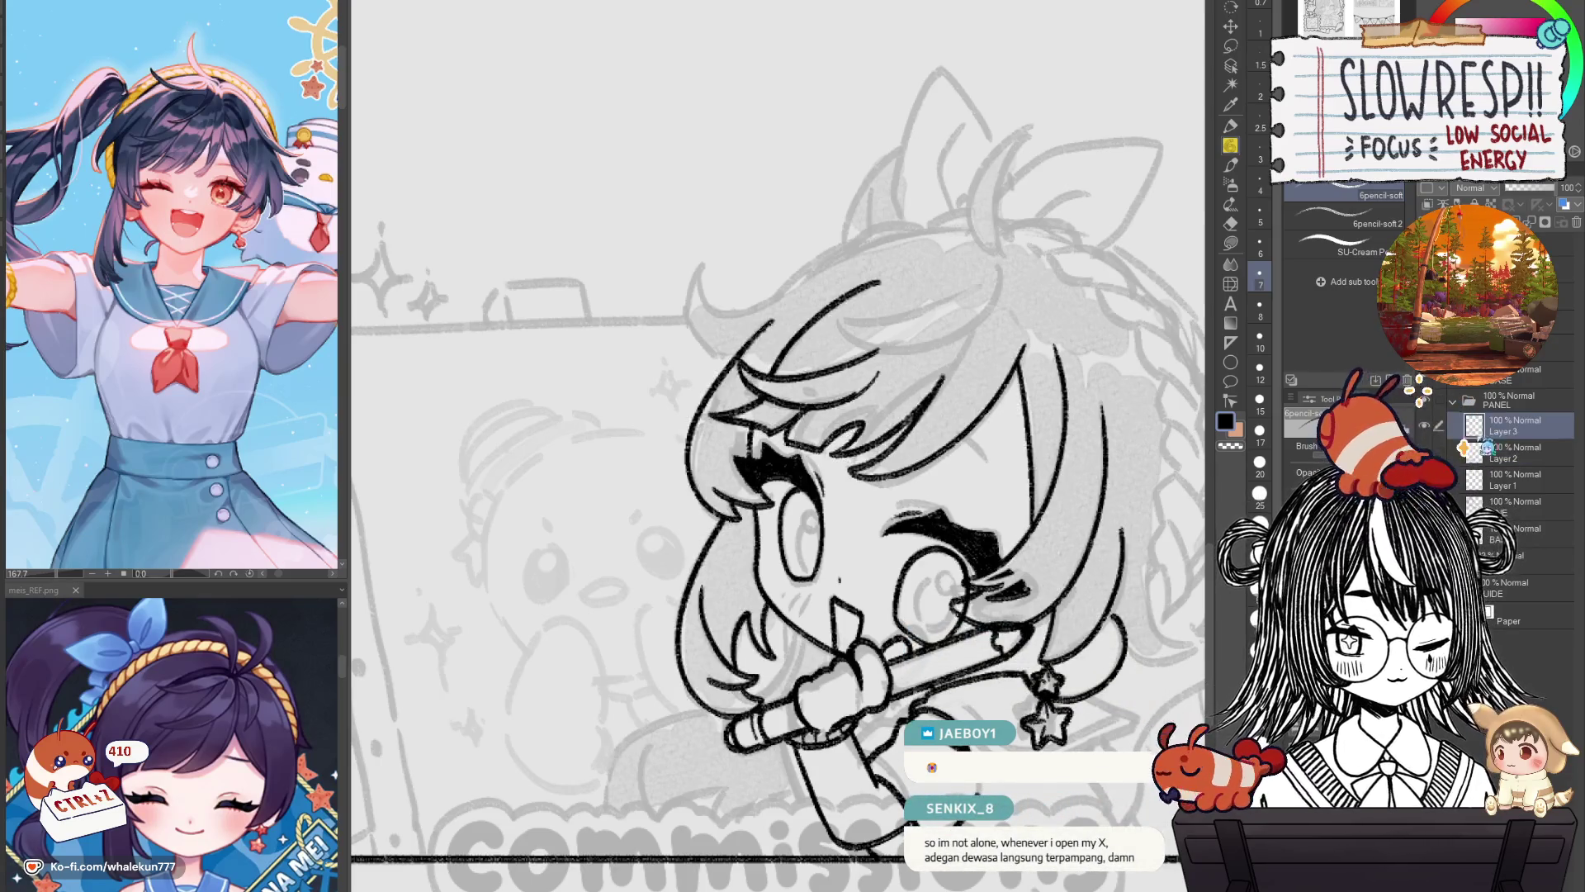
Select Layer 2 and switch to the Eraser tool.
{"action": "scroll", "coordinate": [974, 615], "scroll_direction": "down", "scroll_amount": 2}
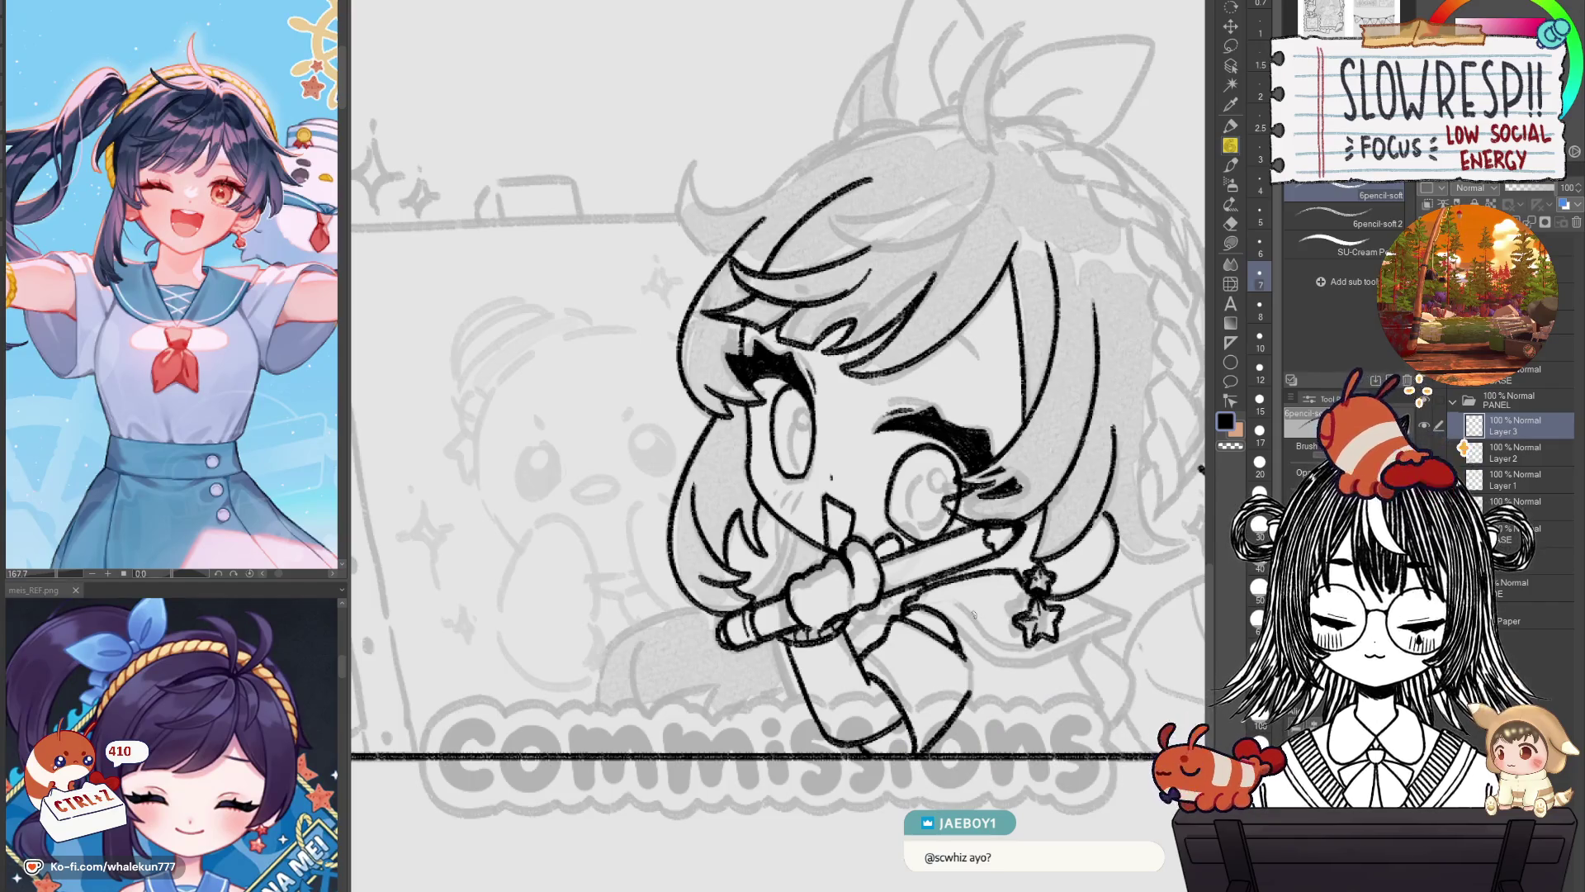
{"action": "left_click", "coordinate": [1509, 461]}
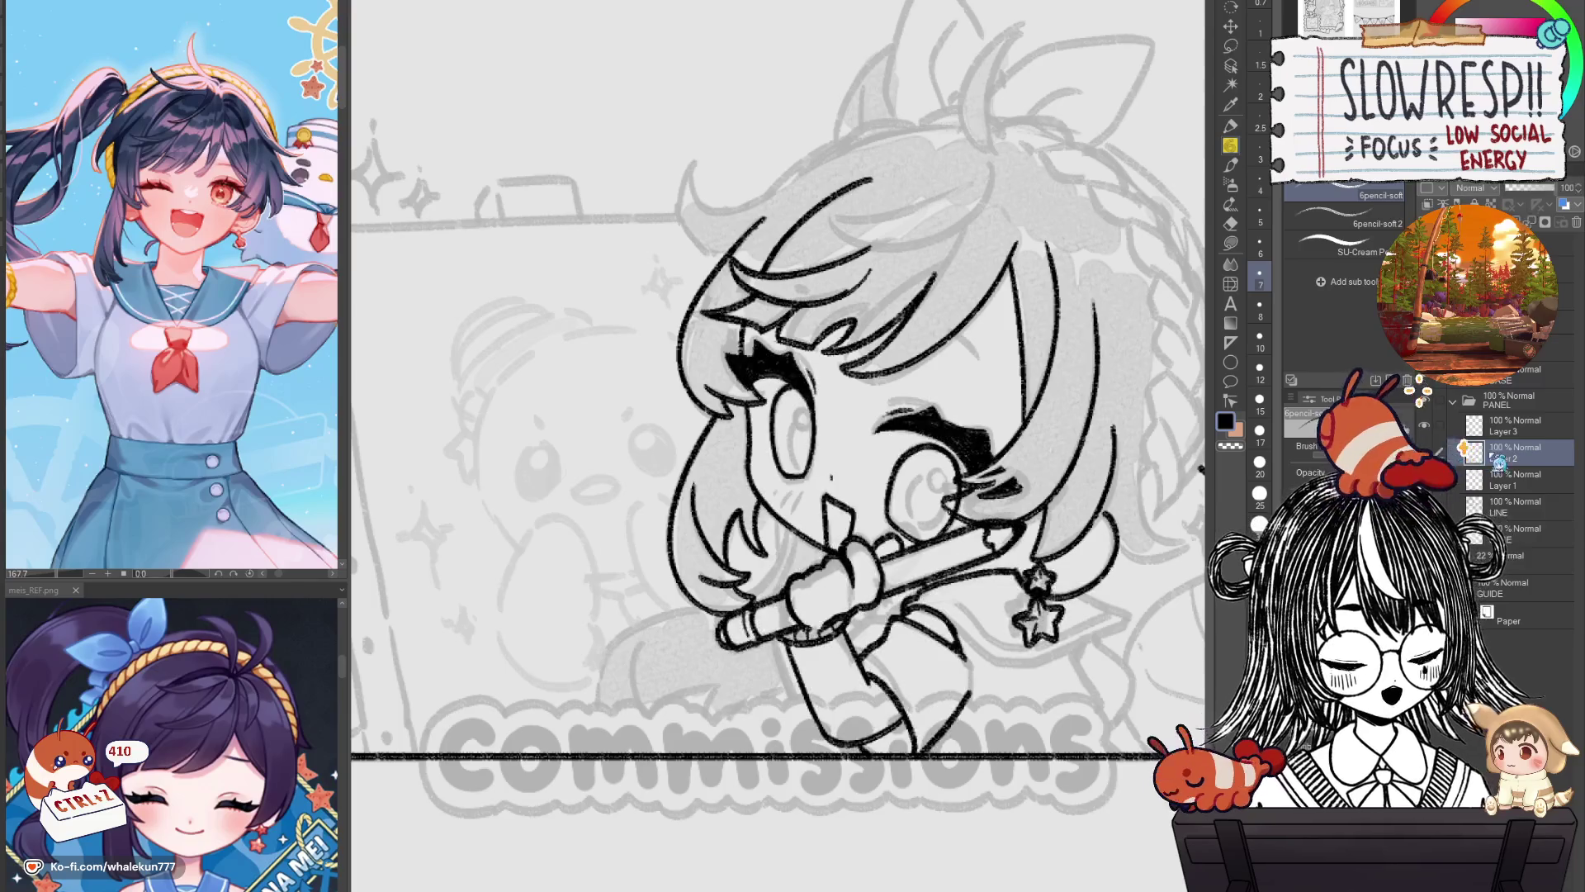
{"action": "key", "text": "e"}
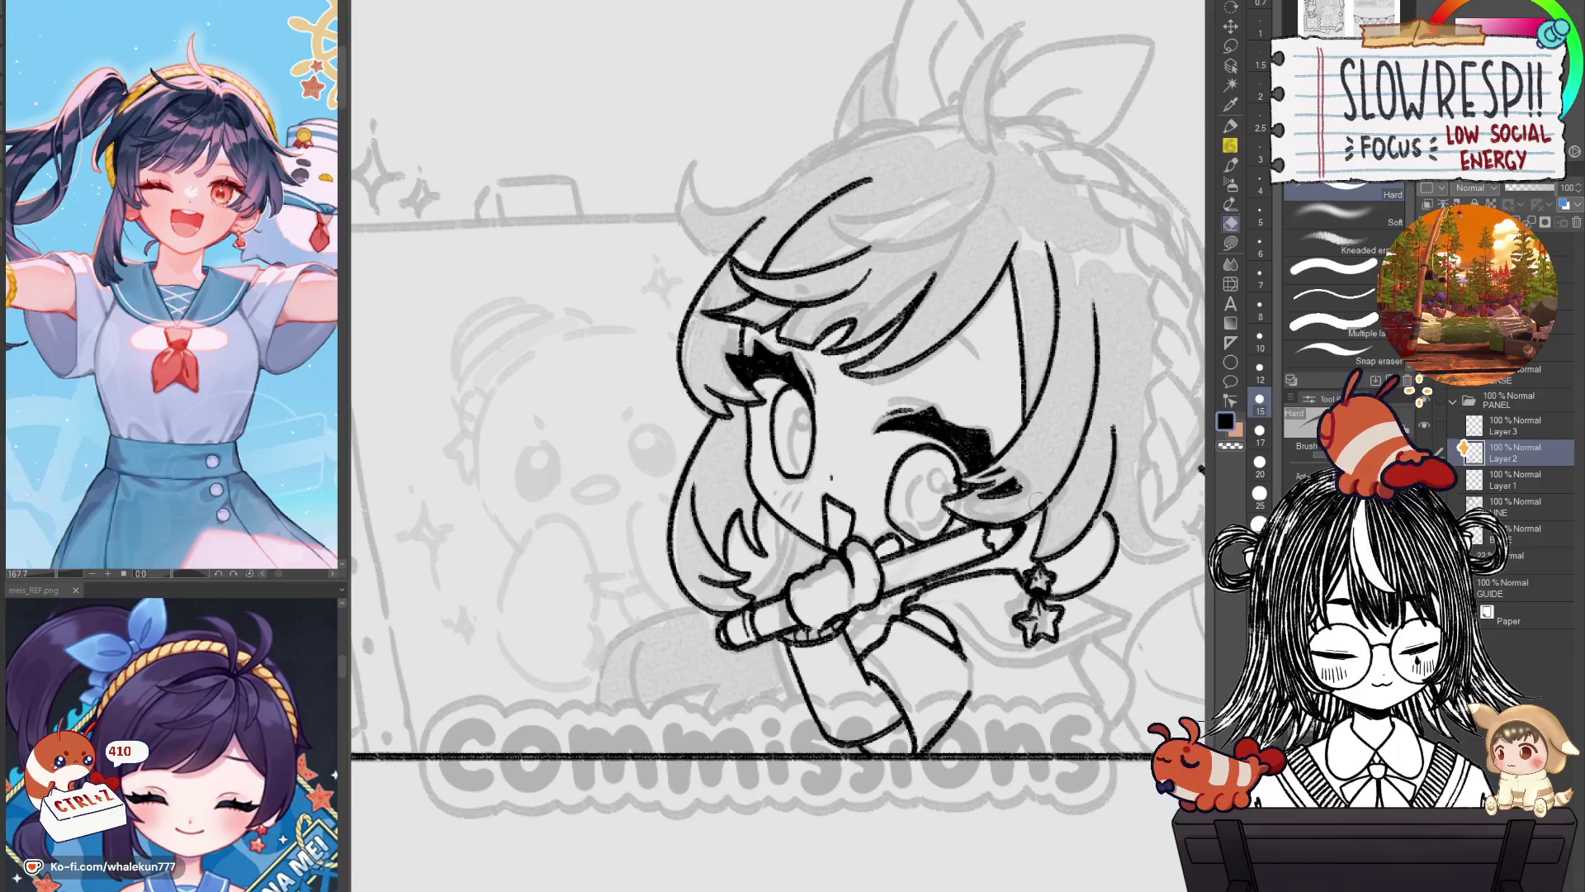
On Layer 3, shrink the eraser to size 10 and pan over the face.
{"action": "left_click", "coordinate": [1534, 437]}
{"action": "key", "text": "bracketleft"}
{"action": "key", "text": "bracketleft"}
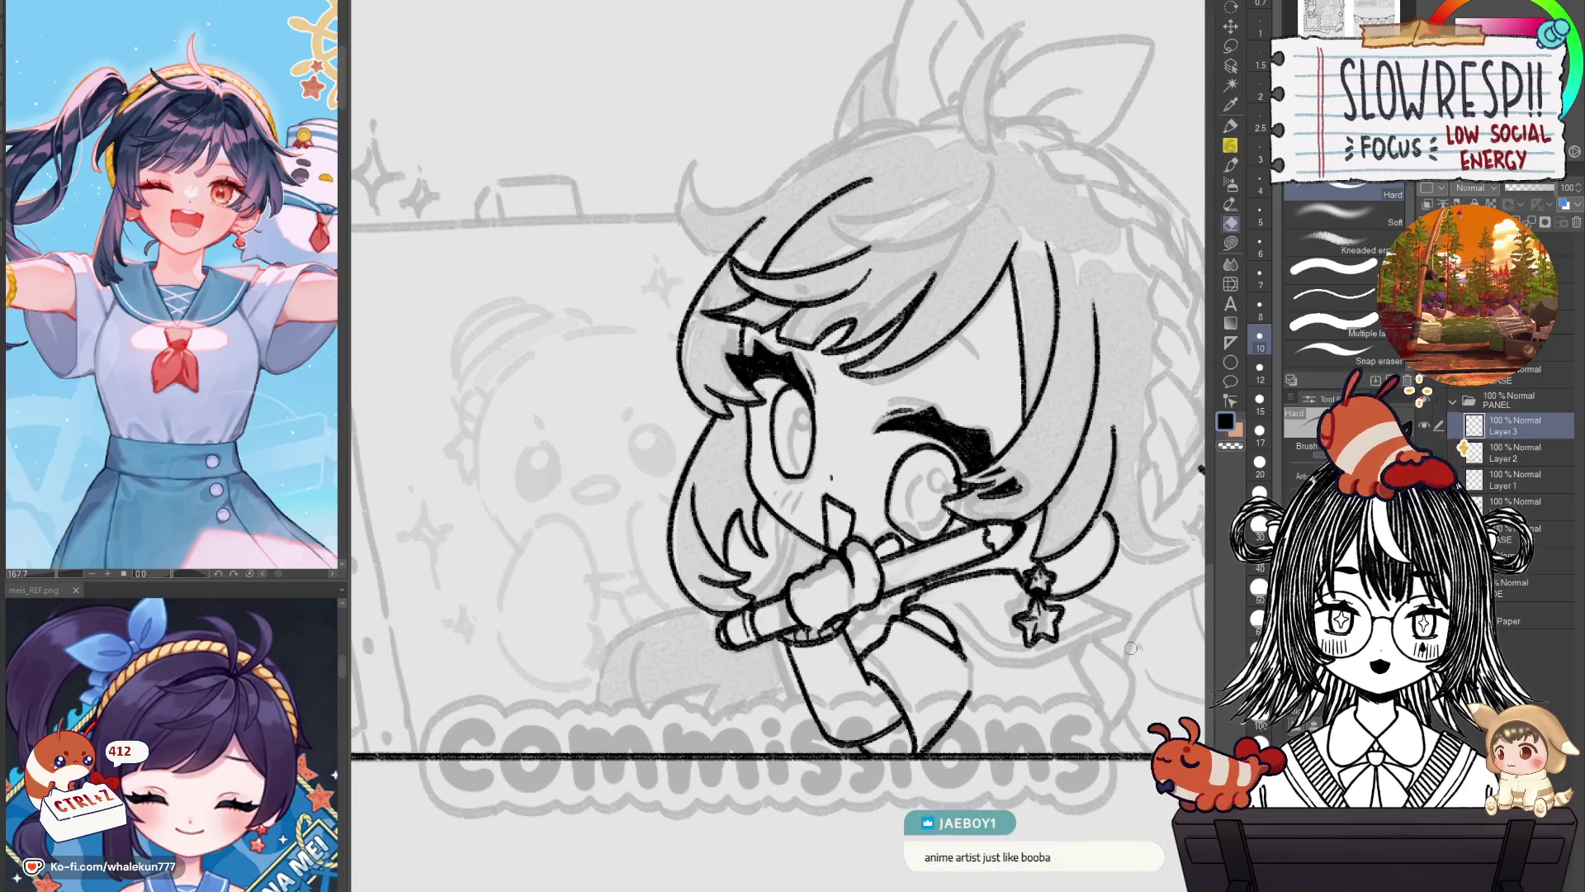
{"action": "left_click_drag", "start_coordinate": [1098, 648], "coordinate": [1094, 700]}
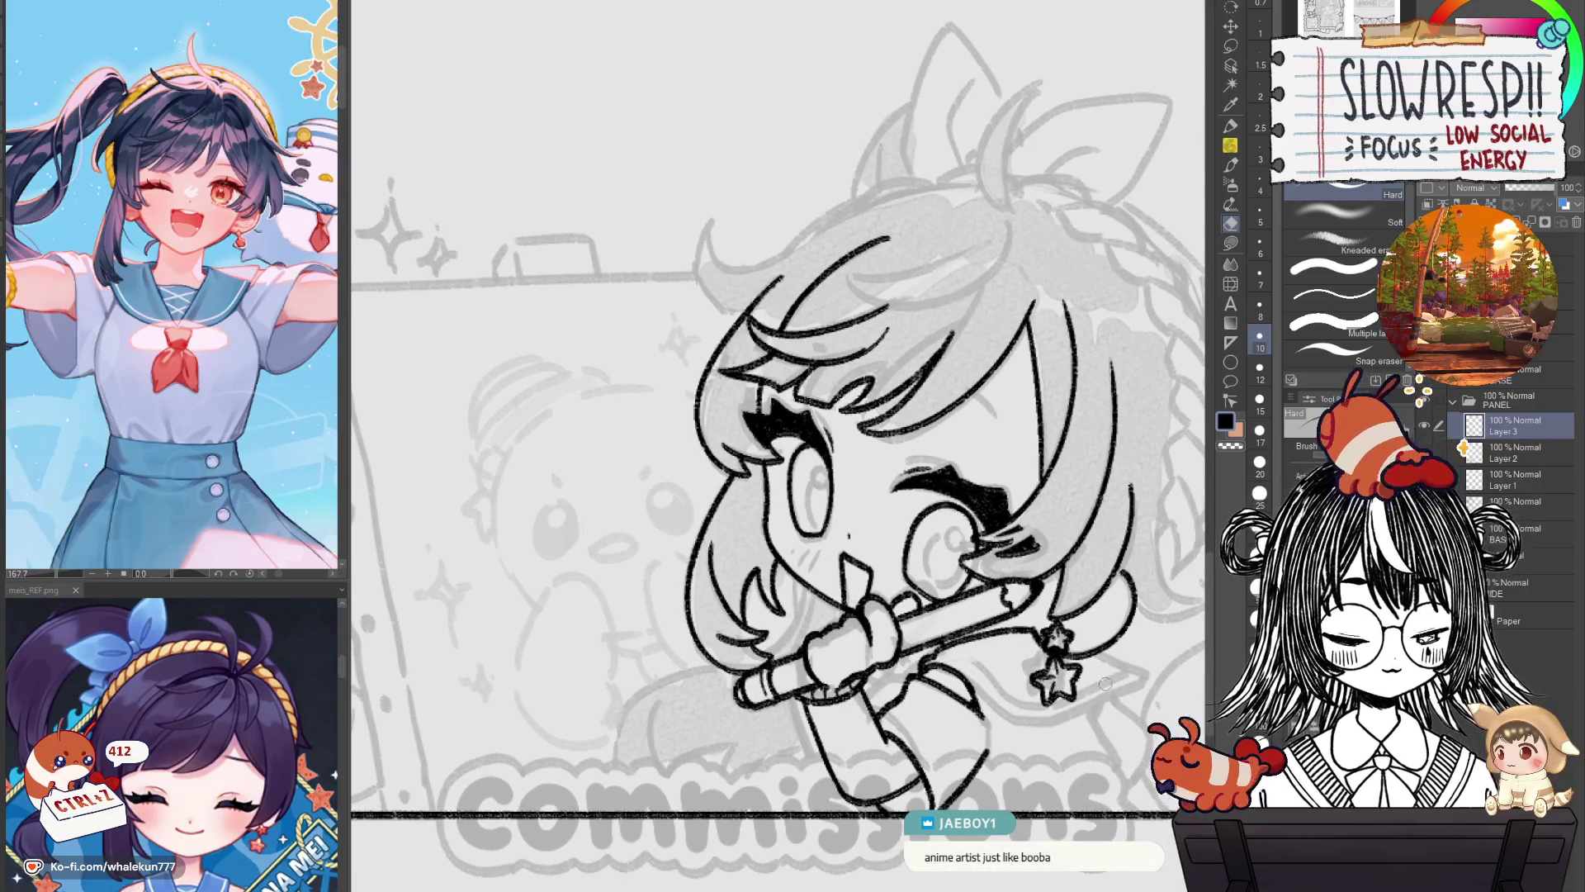
{"action": "left_click_drag", "start_coordinate": [1061, 617], "coordinate": [1103, 631]}
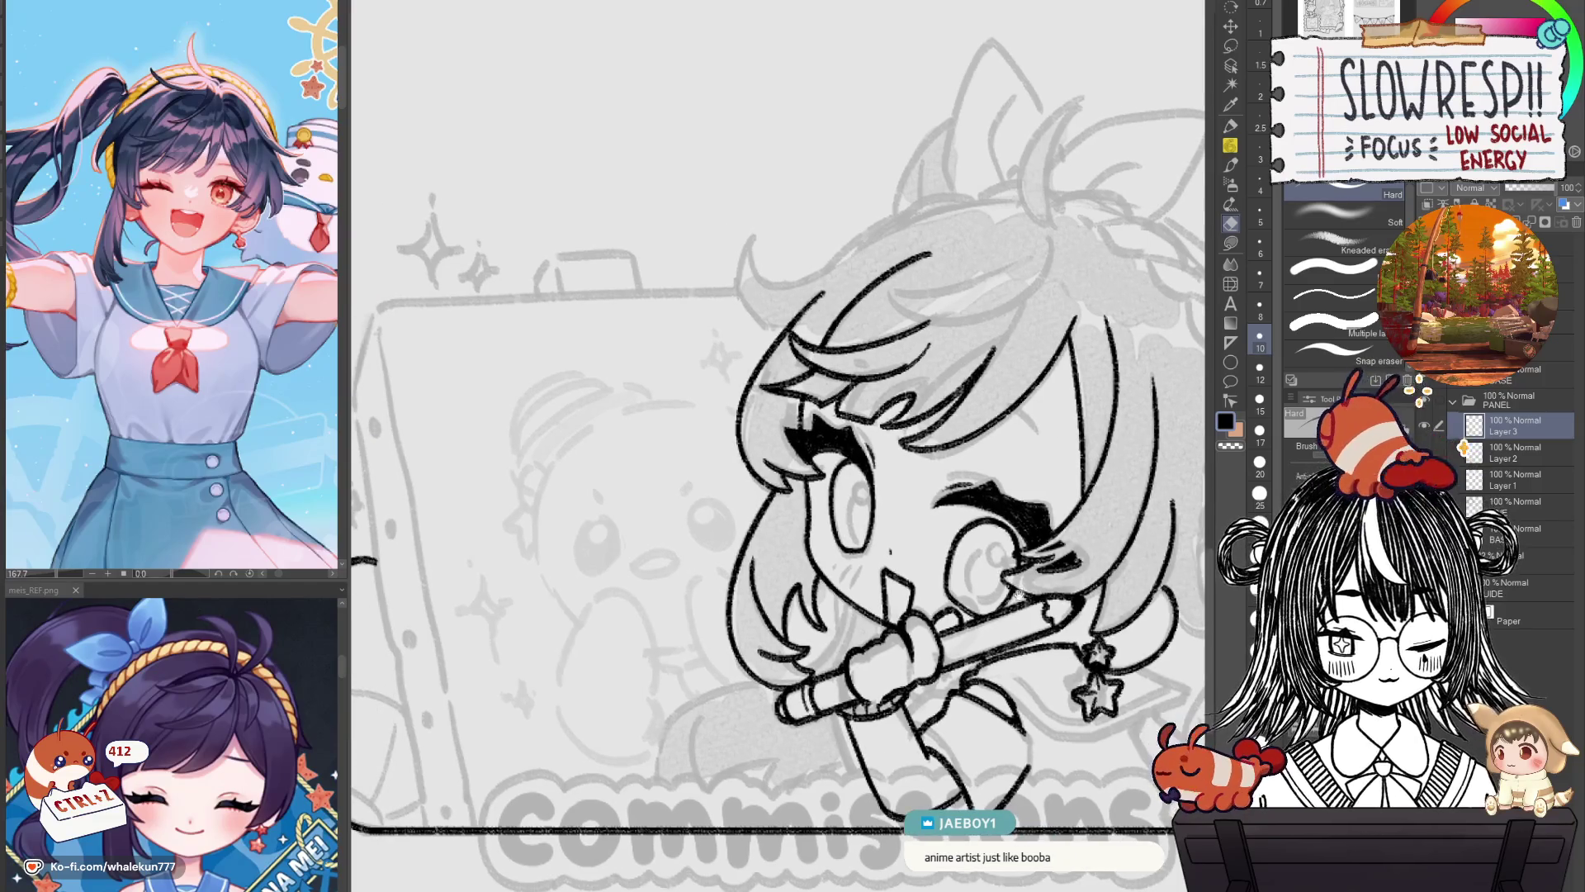
{"action": "left_click_drag", "start_coordinate": [1020, 592], "coordinate": [1031, 546]}
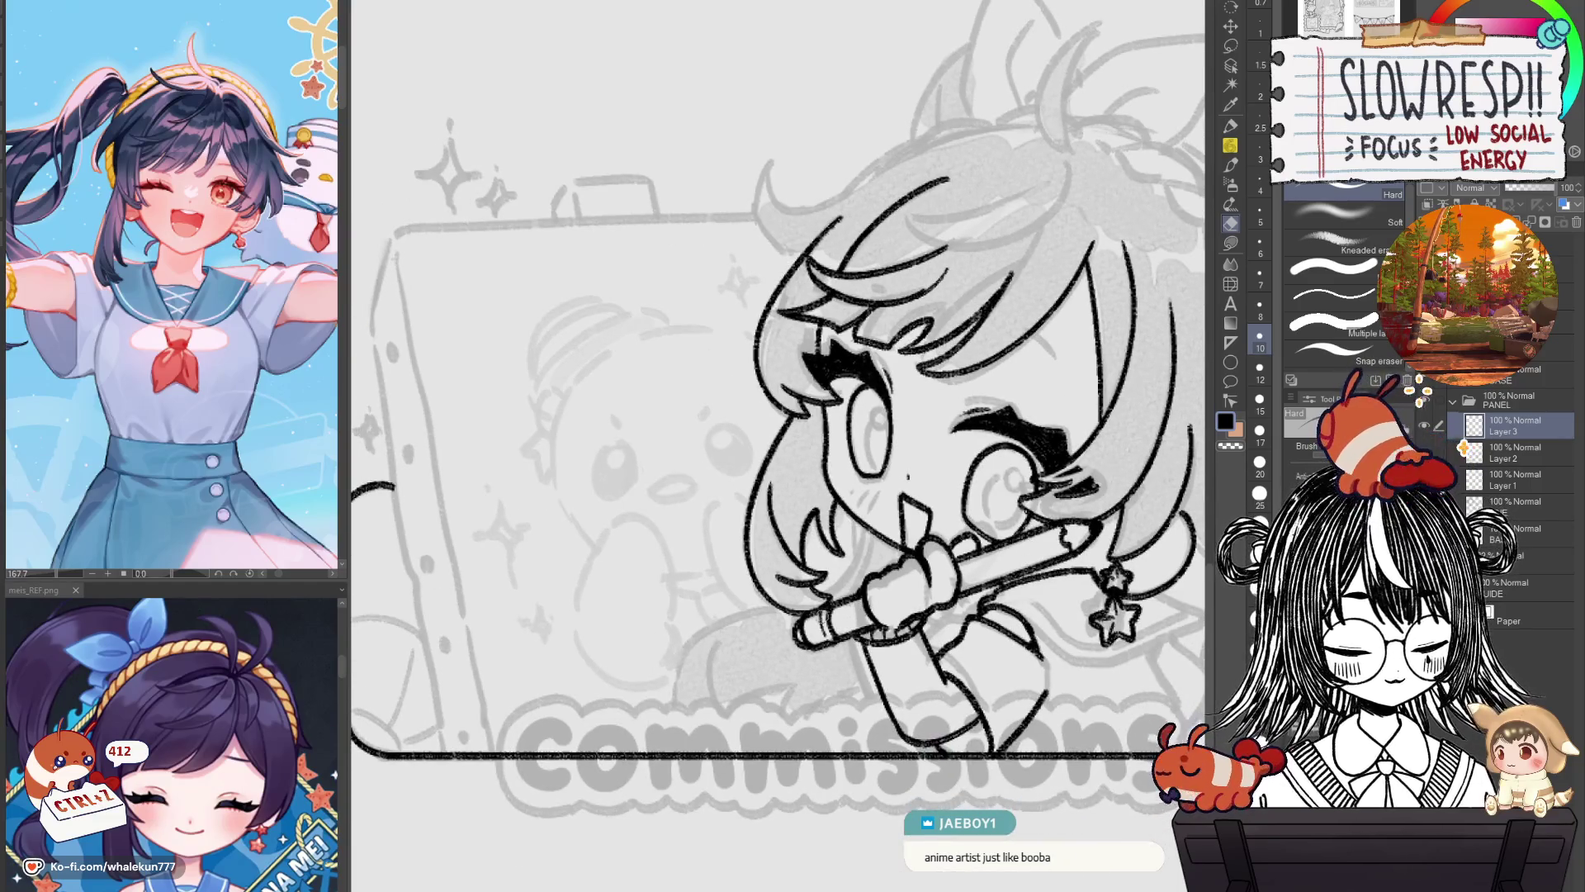
{"action": "left_click_drag", "start_coordinate": [859, 571], "coordinate": [859, 624]}
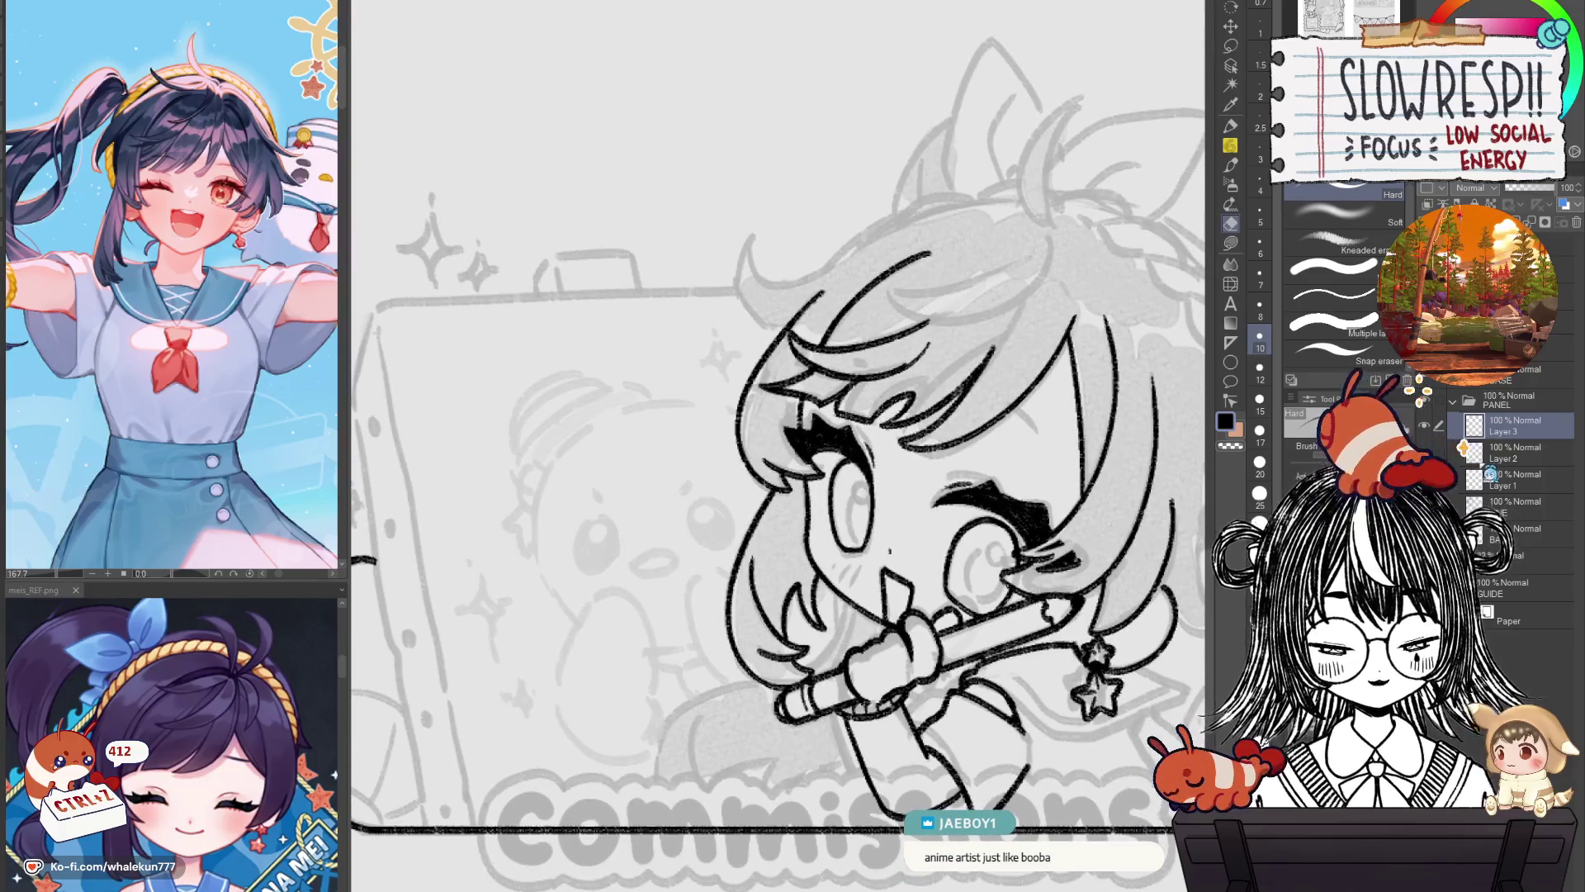
Select Layer 2, mirror the canvas to check the drawing, and shrink the eraser to 6.
{"action": "left_click", "coordinate": [1519, 452]}
{"action": "left_click_drag", "start_coordinate": [824, 520], "coordinate": [825, 551]}
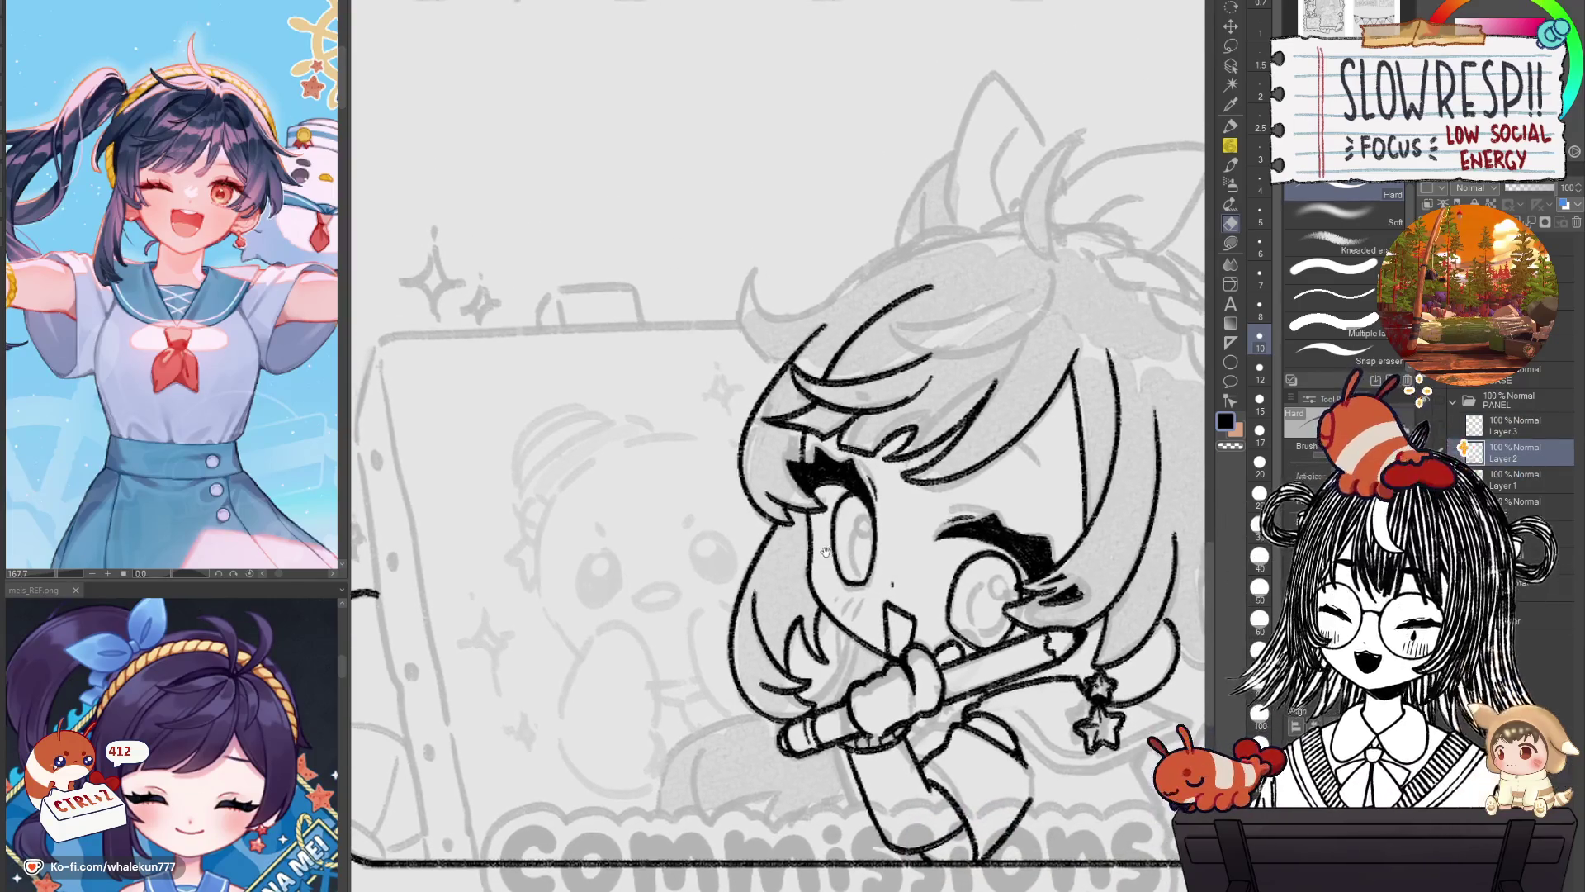
{"action": "key", "text": "h"}
{"action": "key", "text": "h"}
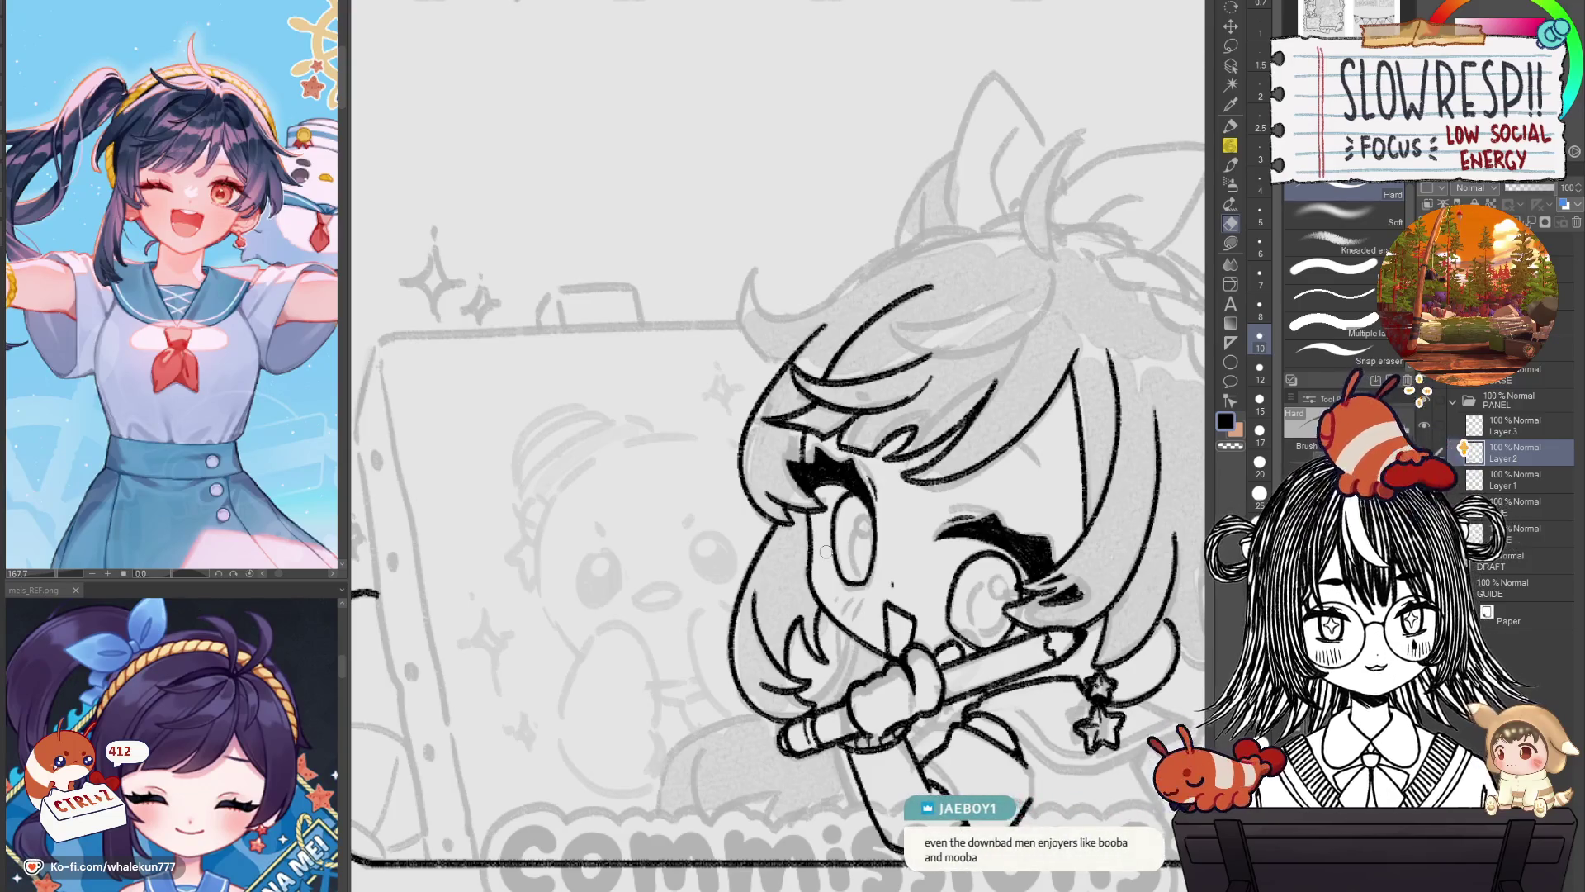
{"action": "key", "text": "bracketleft"}
{"action": "key", "text": "bracketleft"}
{"action": "key", "text": "bracketleft"}
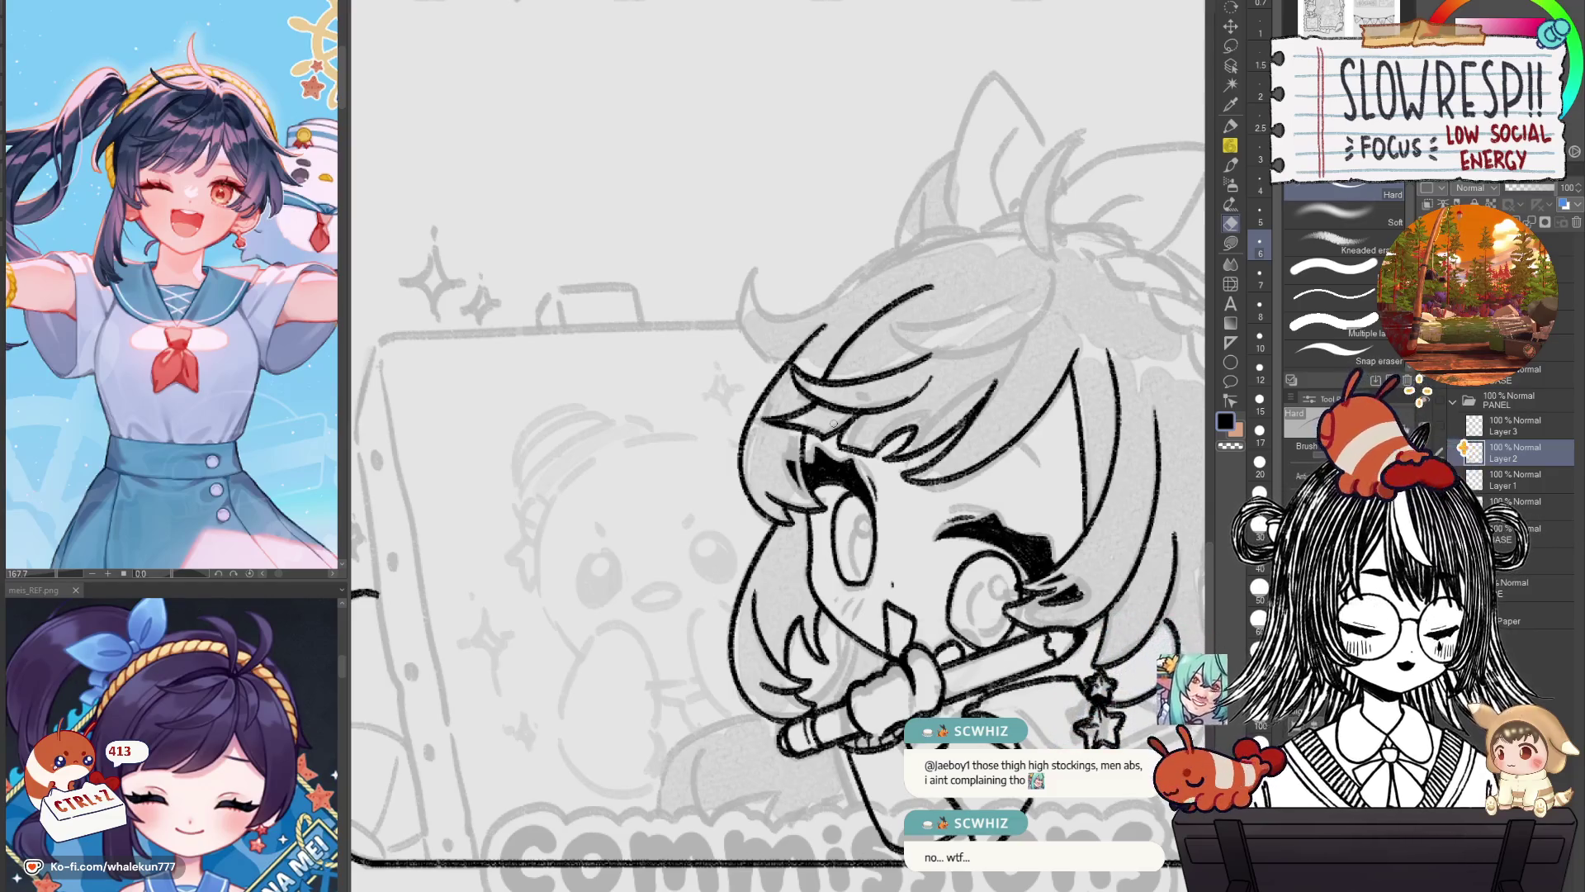
Switch back to the pencil and pan and zoom the canvas around the character.
{"action": "key", "text": "p"}
{"action": "left_click_drag", "start_coordinate": [1055, 749], "coordinate": [985, 671]}
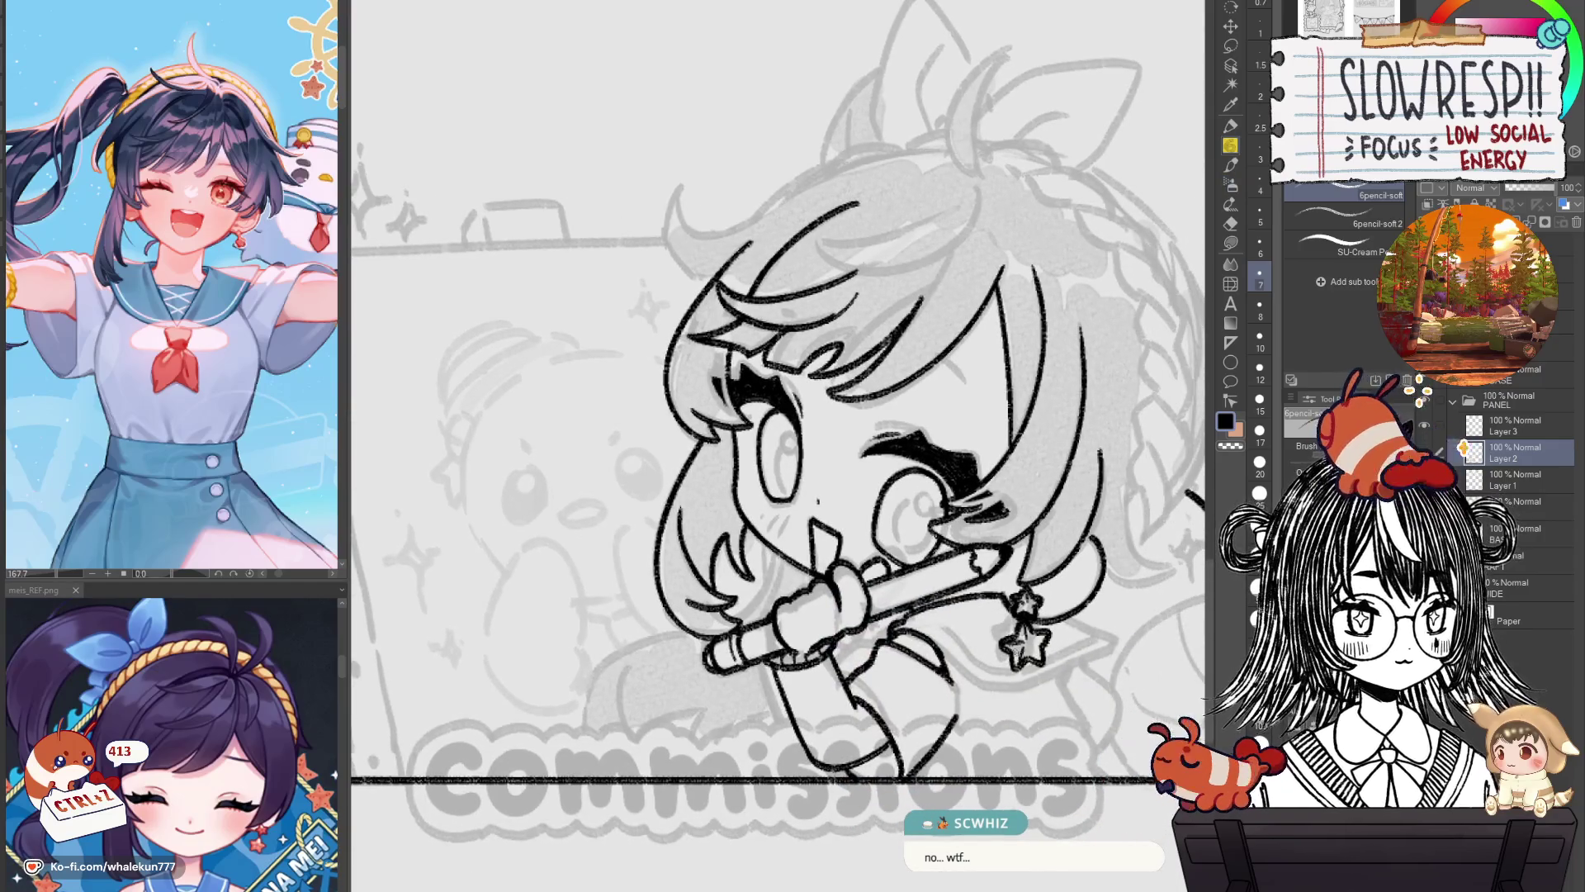
{"action": "mouse_move", "coordinate": [802, 532]}
{"action": "left_mouse_down"}
{"action": "mouse_move", "coordinate": [910, 589]}
{"action": "mouse_move", "coordinate": [905, 701]}
{"action": "left_mouse_up"}
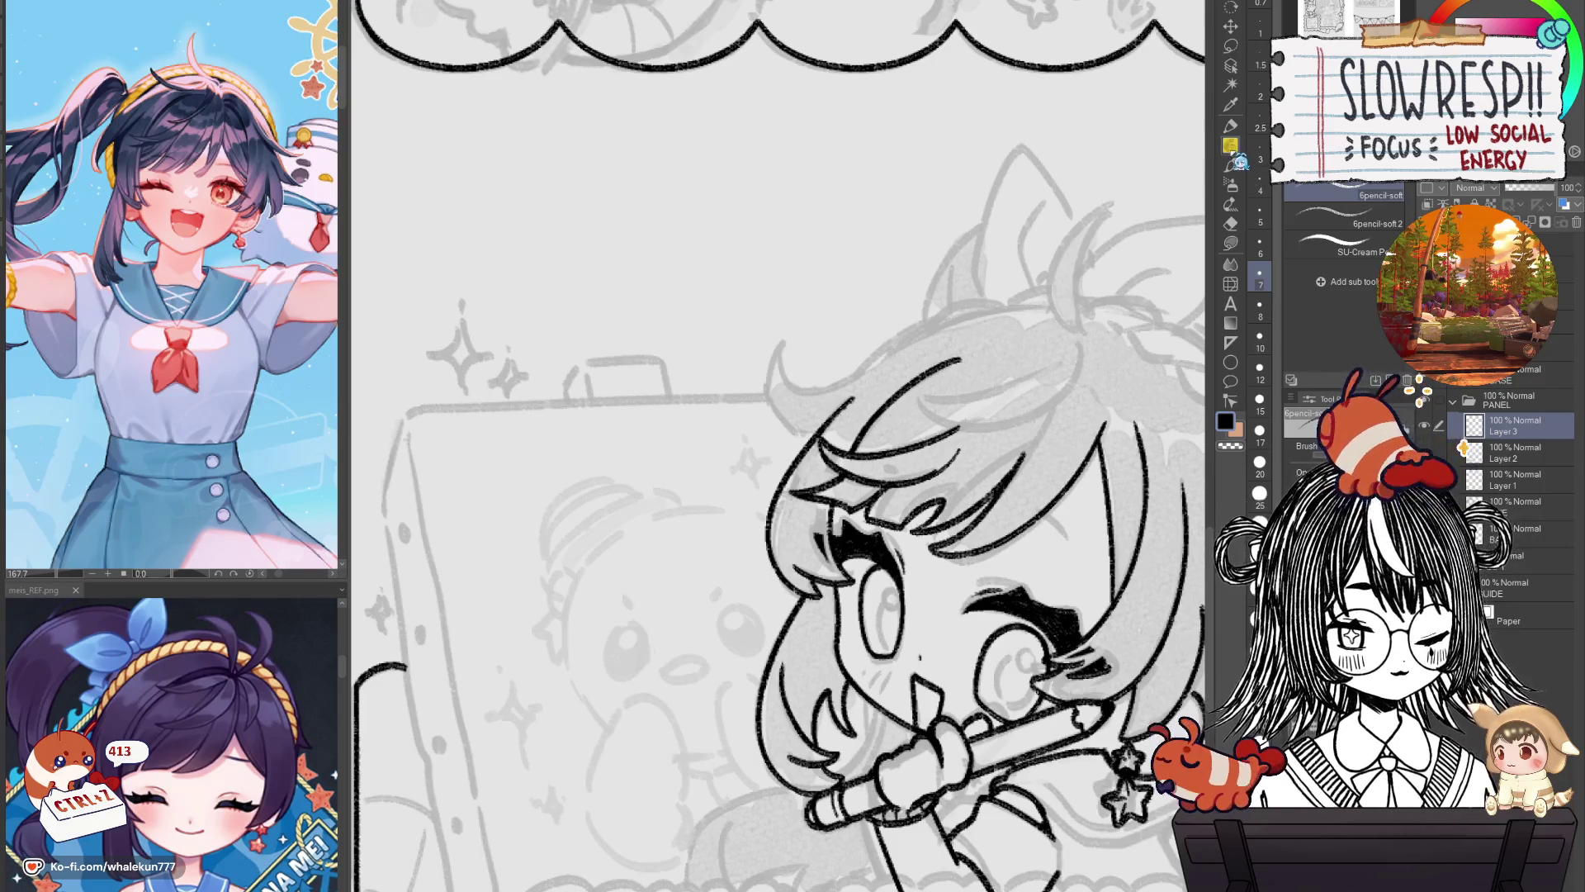
{"action": "scroll", "coordinate": [776, 446], "scroll_direction": "down", "scroll_amount": 3}
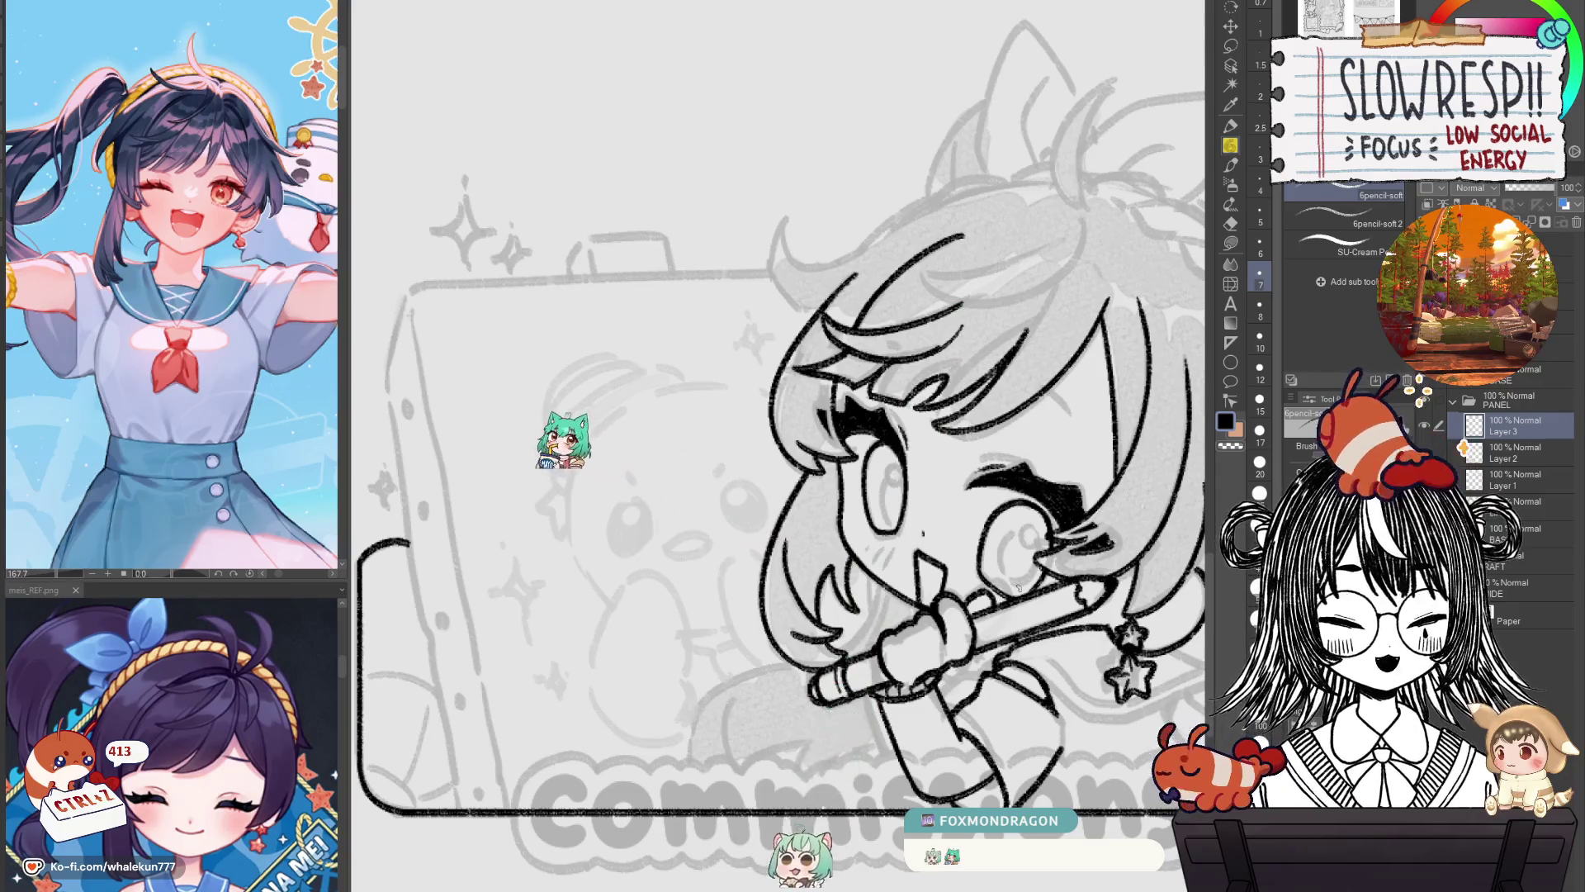
{"action": "scroll", "coordinate": [1017, 587], "scroll_direction": "down", "scroll_amount": 2}
{"action": "scroll", "coordinate": [1032, 570], "scroll_direction": "down", "scroll_amount": 1}
{"action": "scroll", "coordinate": [1033, 570], "scroll_direction": "up", "scroll_amount": 1}
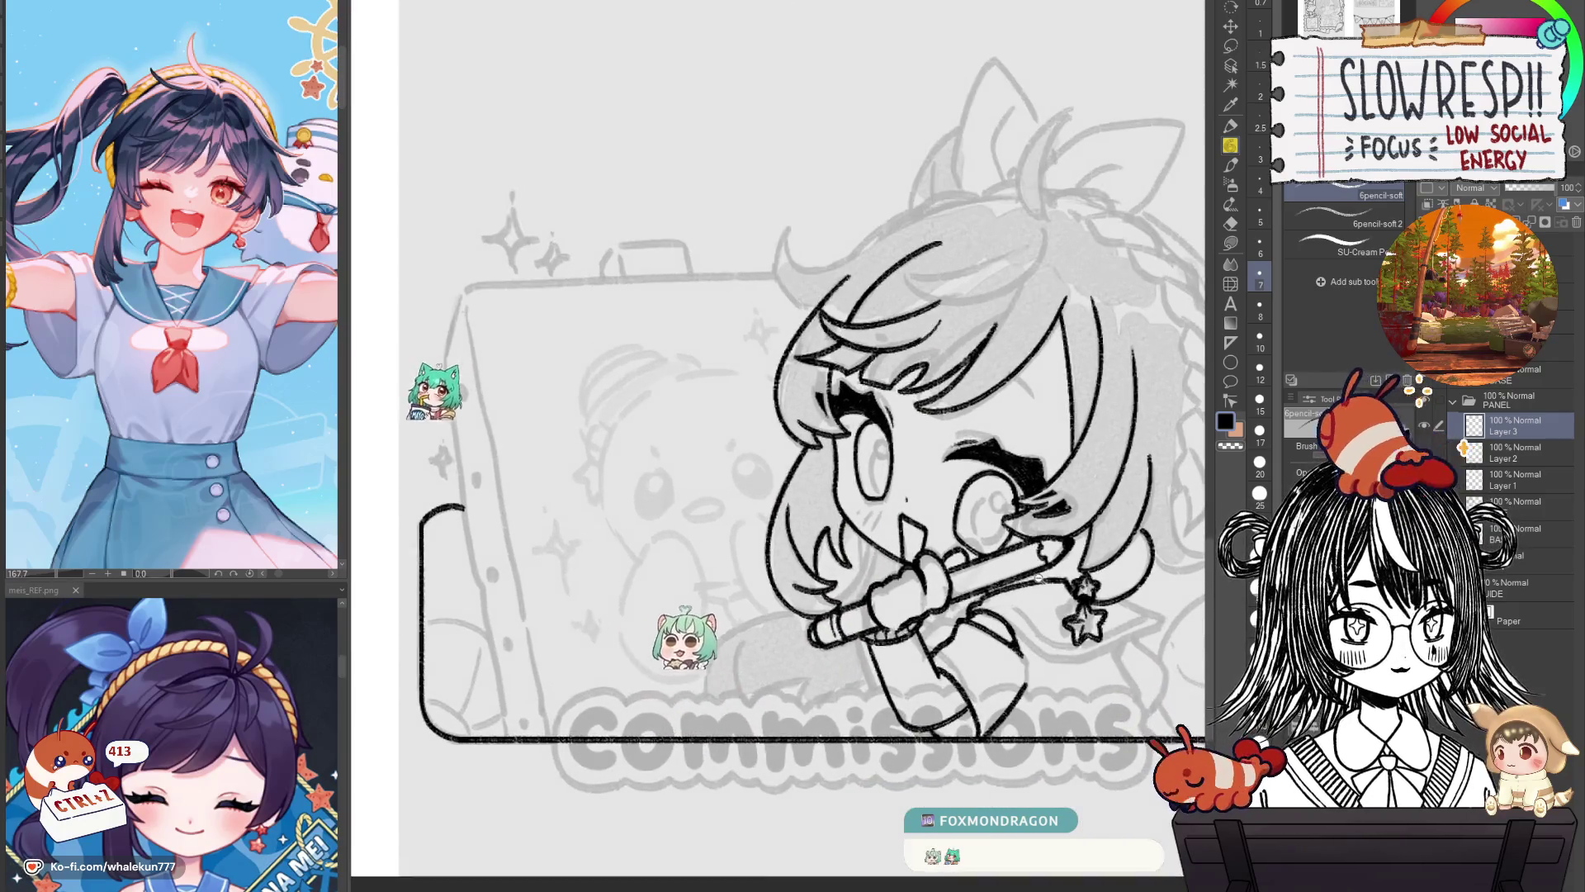
{"action": "scroll", "coordinate": [1039, 582], "scroll_direction": "up", "scroll_amount": 1}
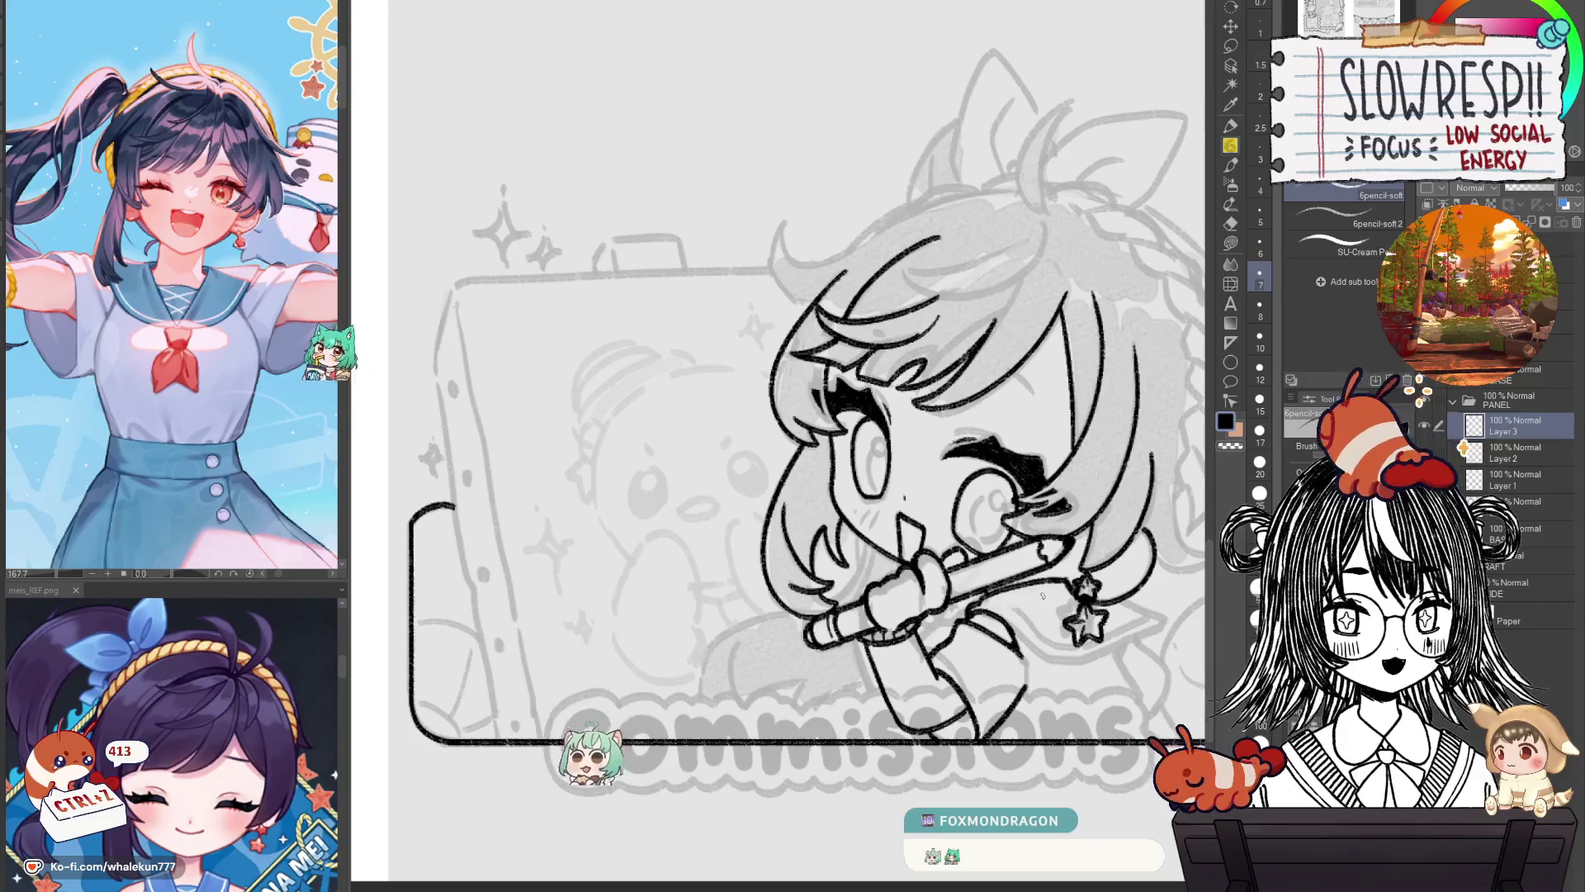
{"action": "scroll", "coordinate": [1044, 593], "scroll_direction": "up", "scroll_amount": 1}
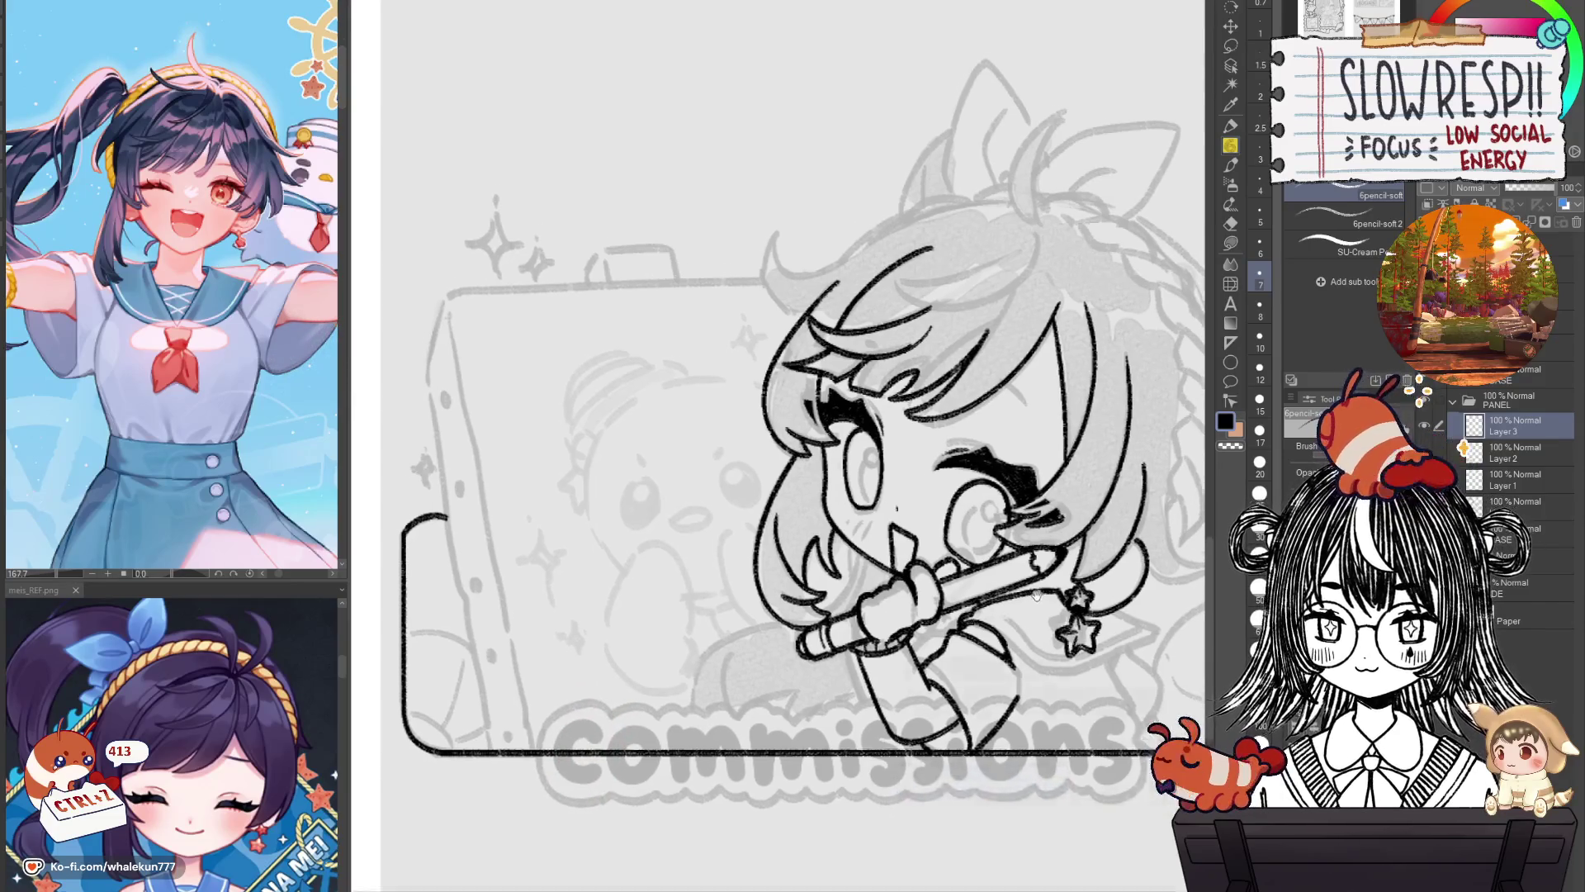
{"action": "scroll", "coordinate": [1042, 591], "scroll_direction": "up", "scroll_amount": 1}
{"action": "scroll", "coordinate": [1039, 588], "scroll_direction": "down", "scroll_amount": 3}
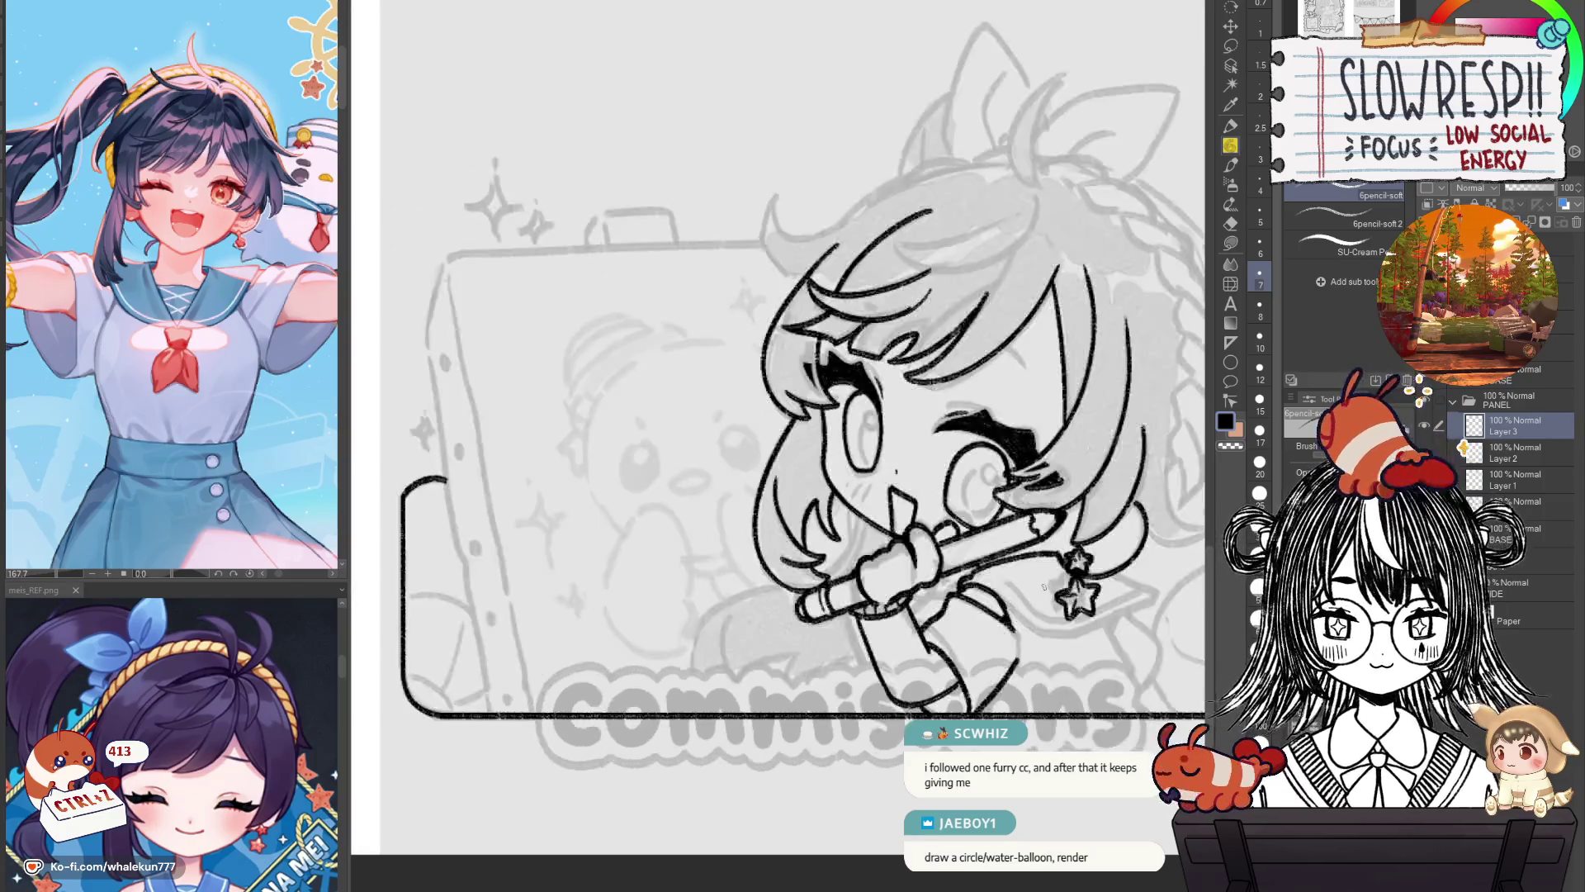
{"action": "left_click_drag", "start_coordinate": [1040, 599], "coordinate": [1025, 616]}
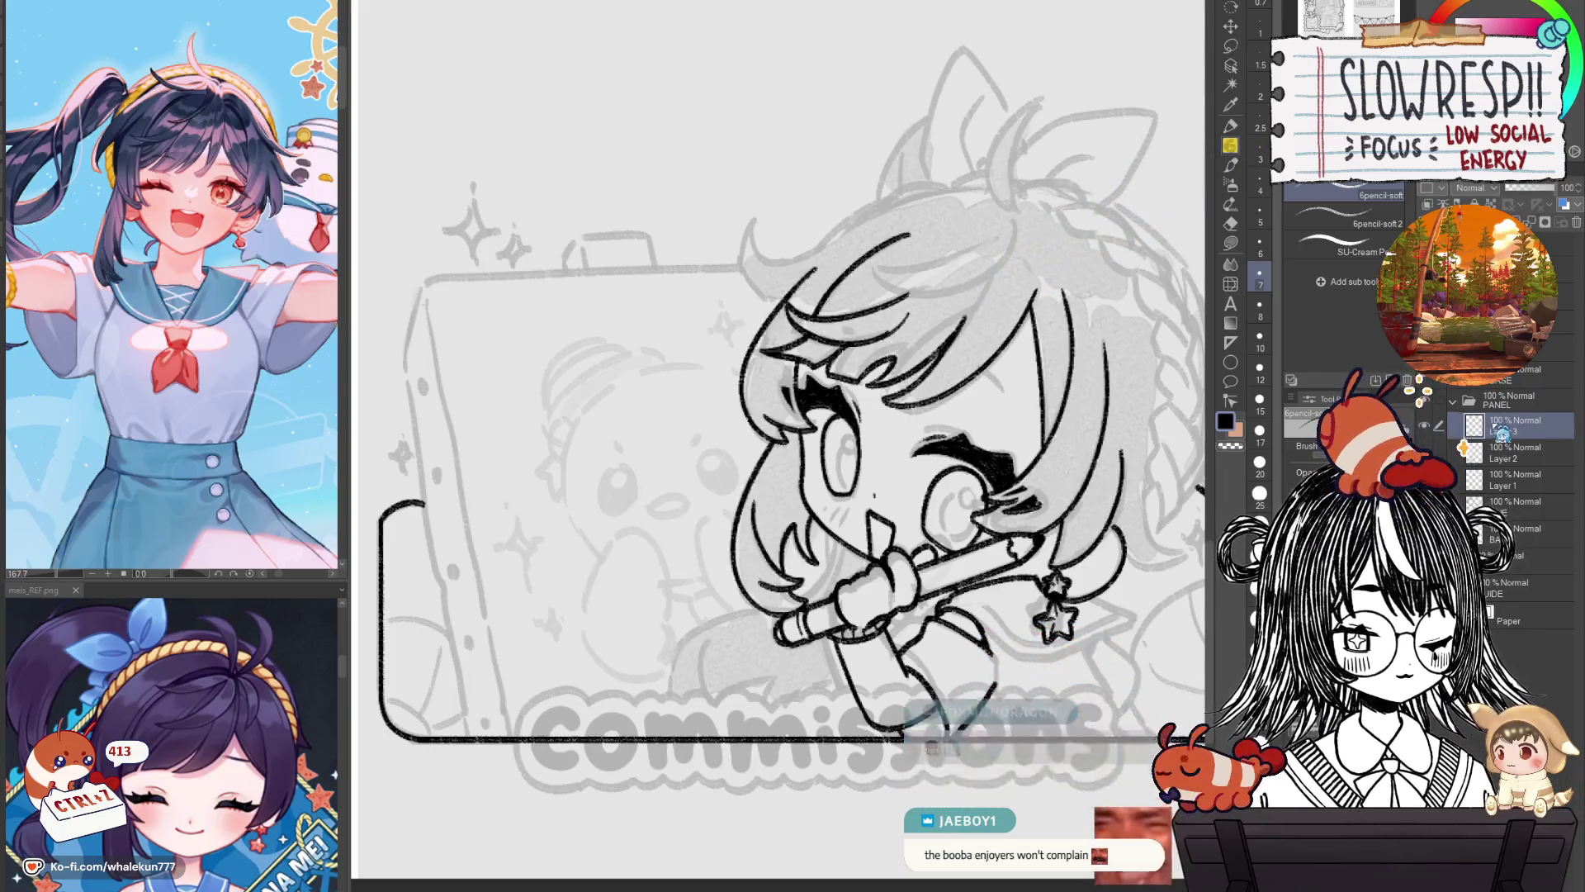
Zoom and pan over the face and hair.
{"action": "scroll", "coordinate": [784, 395], "scroll_direction": "up", "scroll_amount": 3}
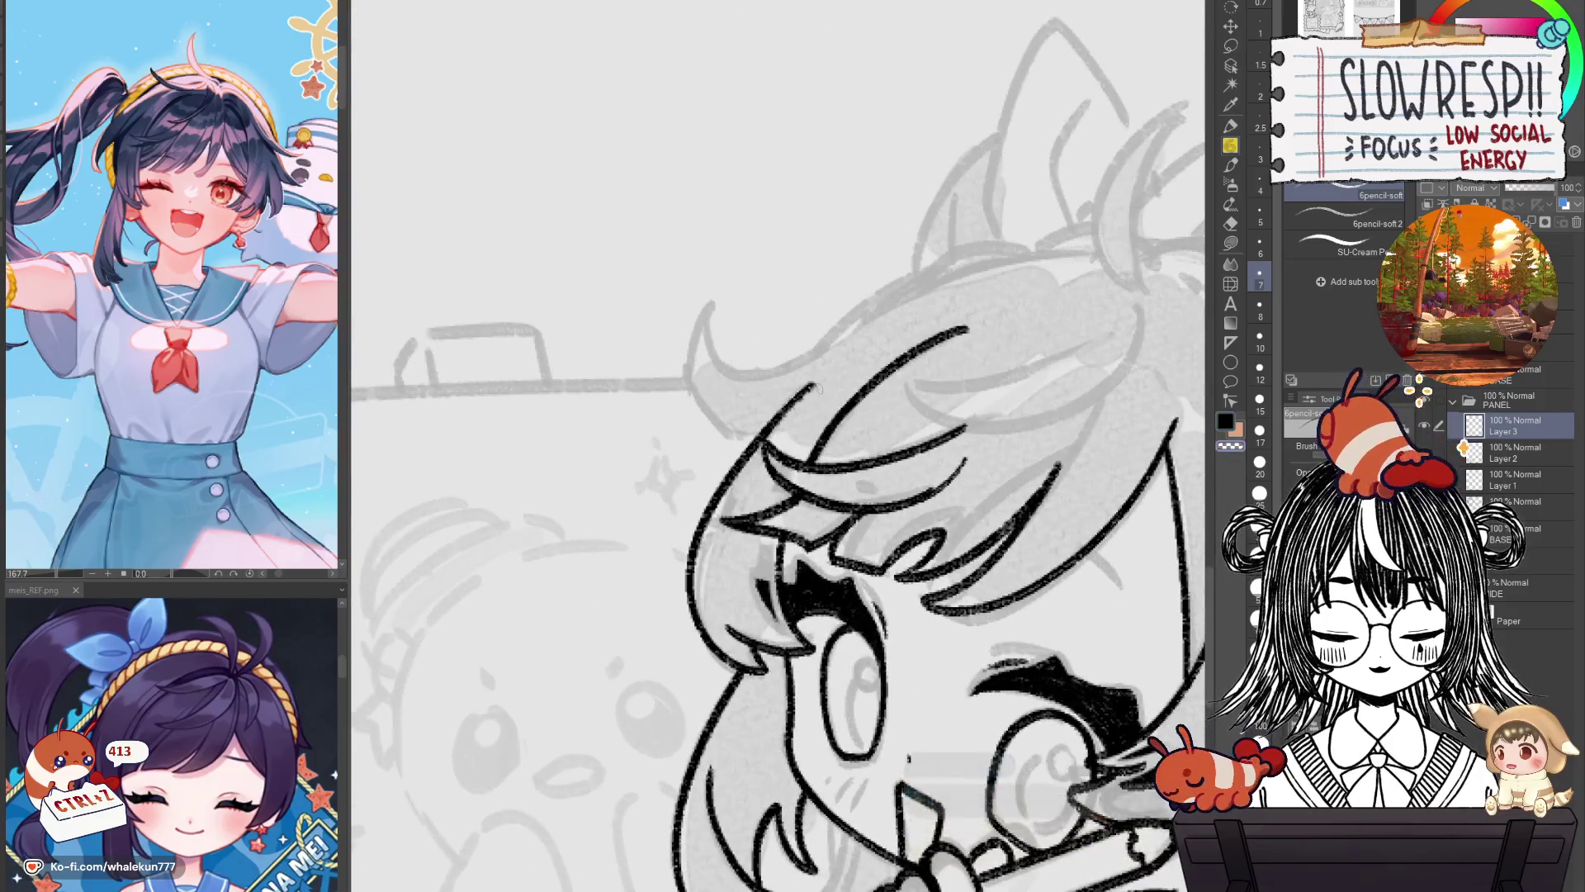
{"action": "scroll", "coordinate": [862, 352], "scroll_direction": "up", "scroll_amount": 2}
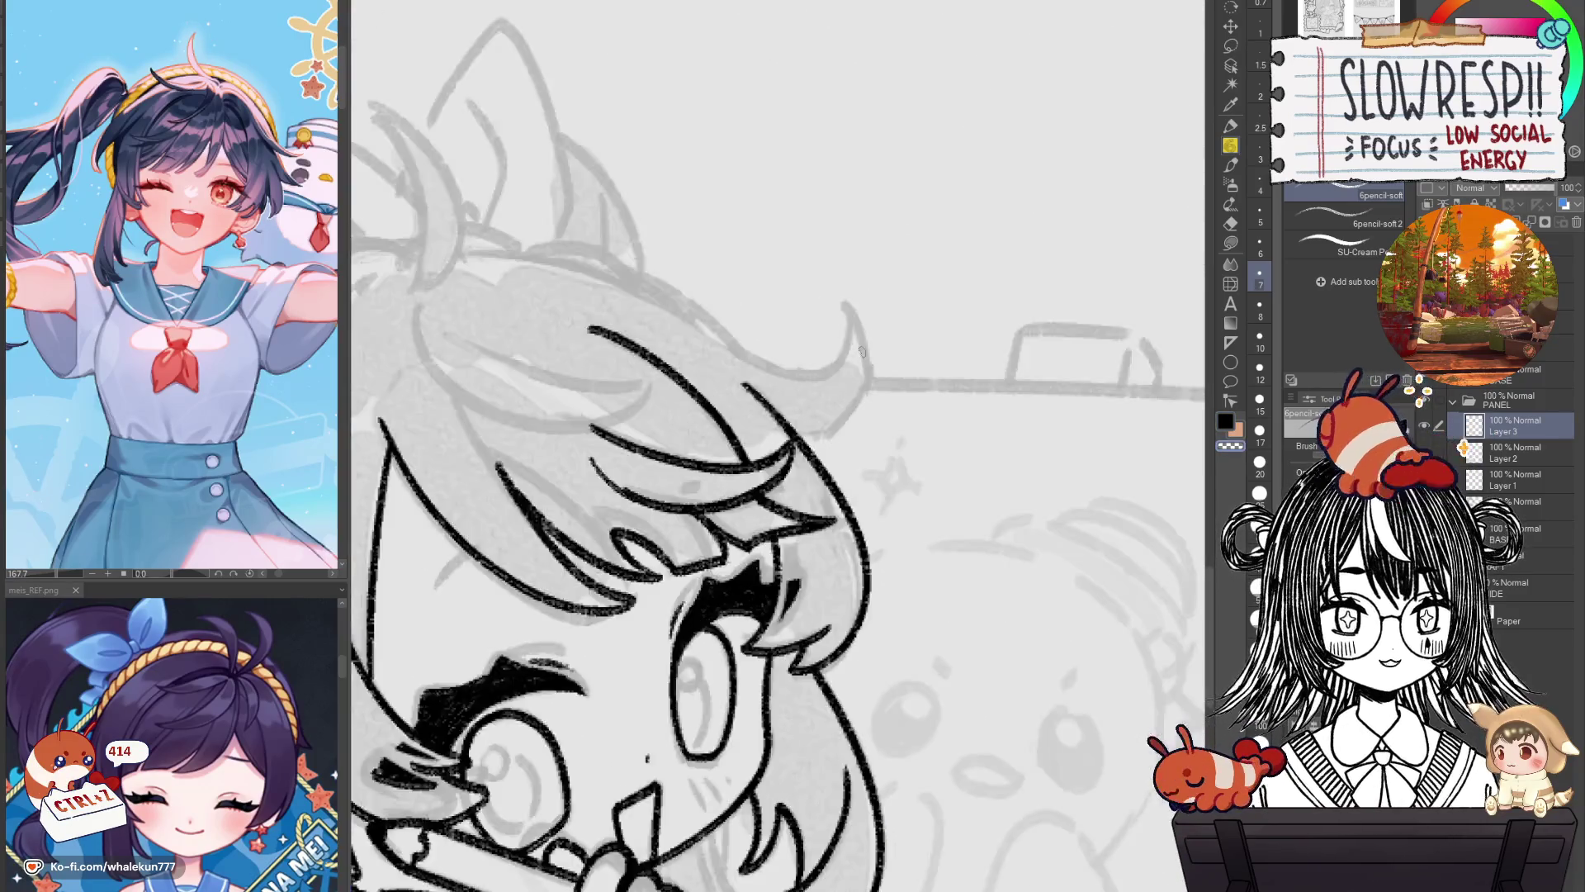
{"action": "scroll", "coordinate": [862, 352], "scroll_direction": "down", "scroll_amount": 2}
{"action": "left_click_drag", "start_coordinate": [887, 532], "coordinate": [898, 627]}
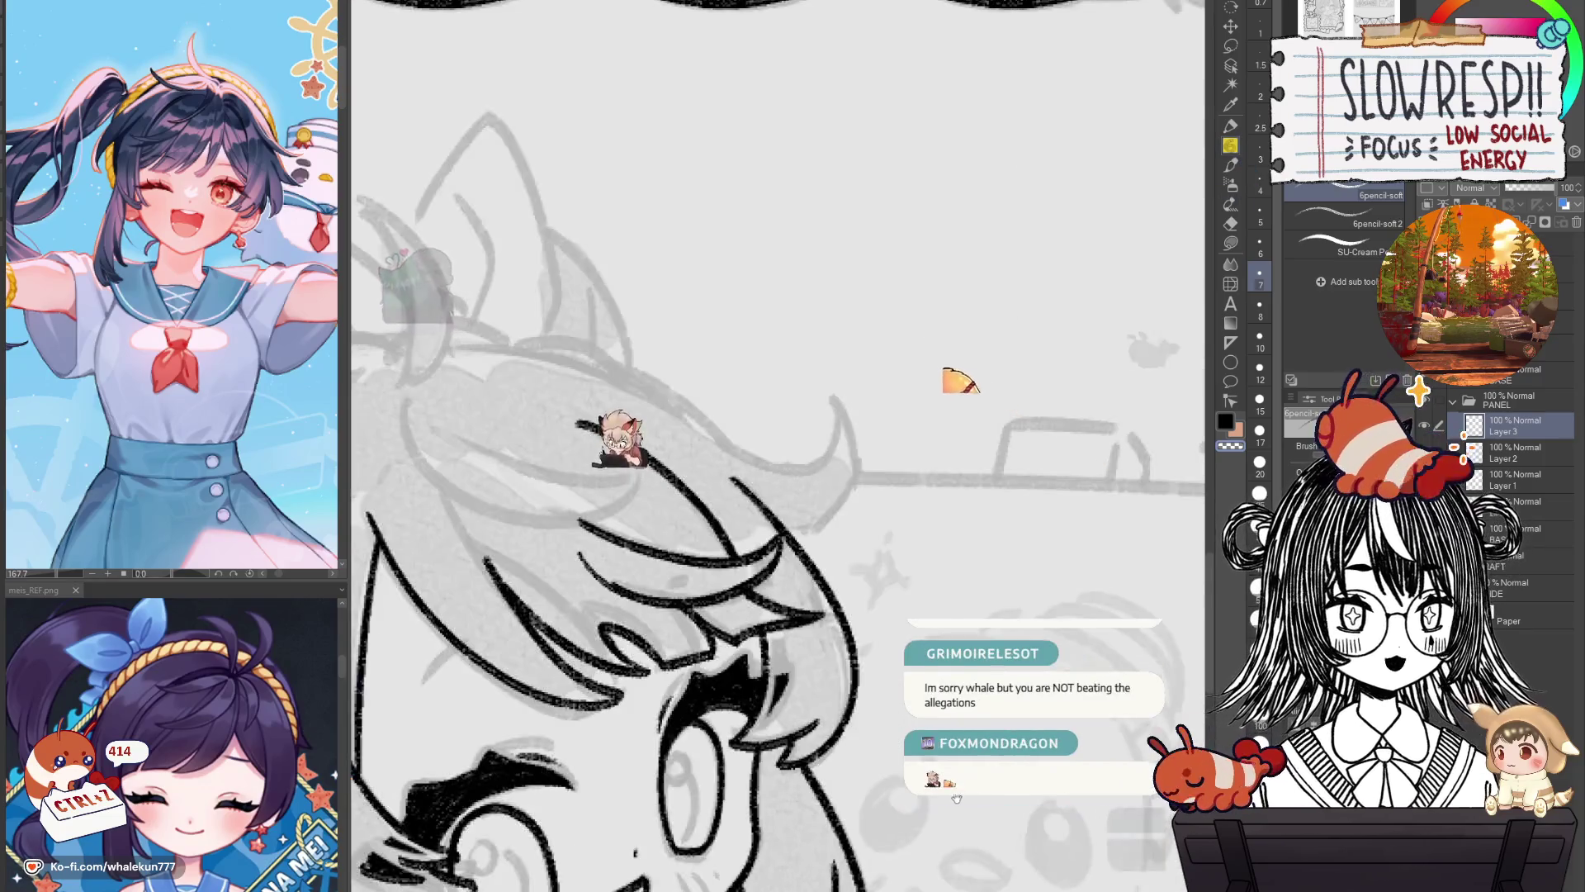
{"action": "left_click_drag", "start_coordinate": [1097, 467], "coordinate": [787, 285]}
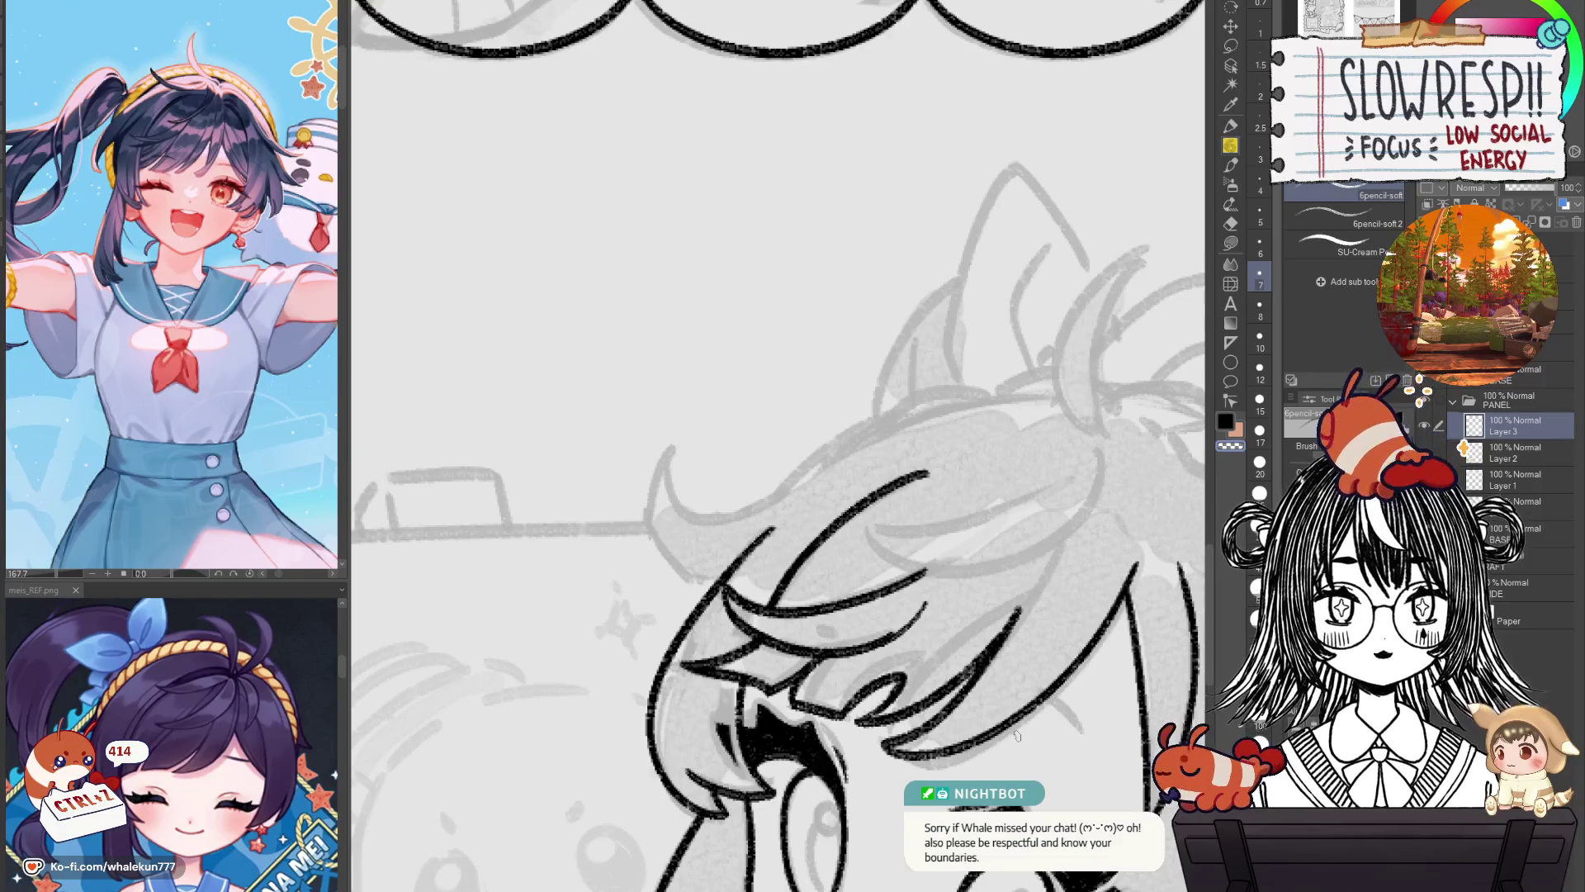
Zoom out until the whole page, Credits banner and Commissions panel, fits the window.
{"action": "scroll", "coordinate": [963, 491], "scroll_direction": "down", "scroll_amount": 1}
{"action": "scroll", "coordinate": [963, 490], "scroll_direction": "down", "scroll_amount": 2}
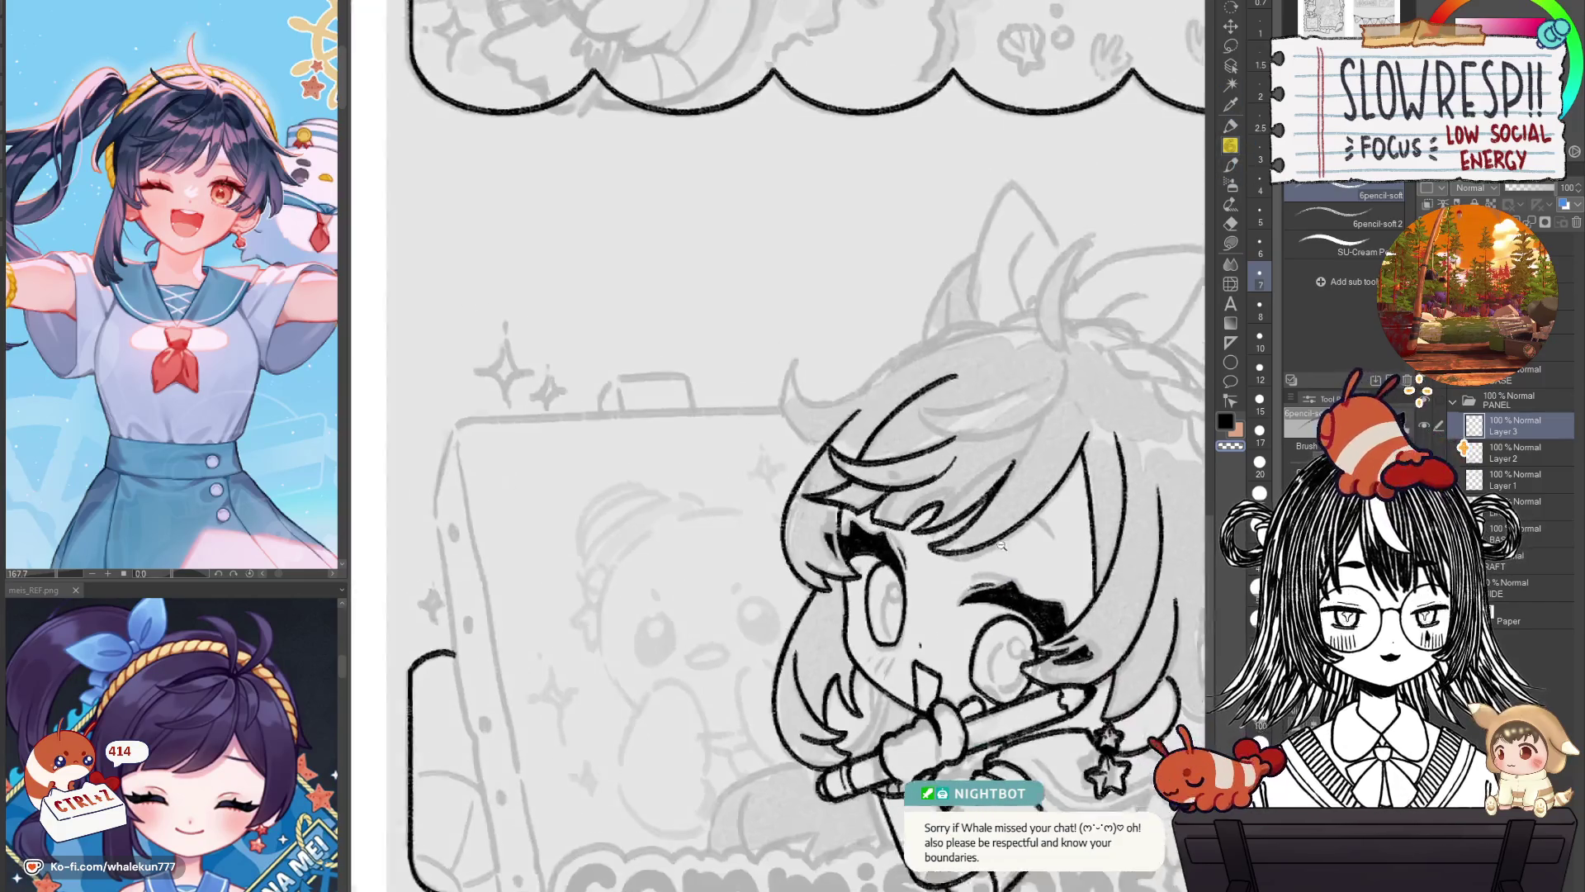
{"action": "scroll", "coordinate": [963, 490], "scroll_direction": "down", "scroll_amount": 2}
{"action": "scroll", "coordinate": [963, 491], "scroll_direction": "down", "scroll_amount": 2}
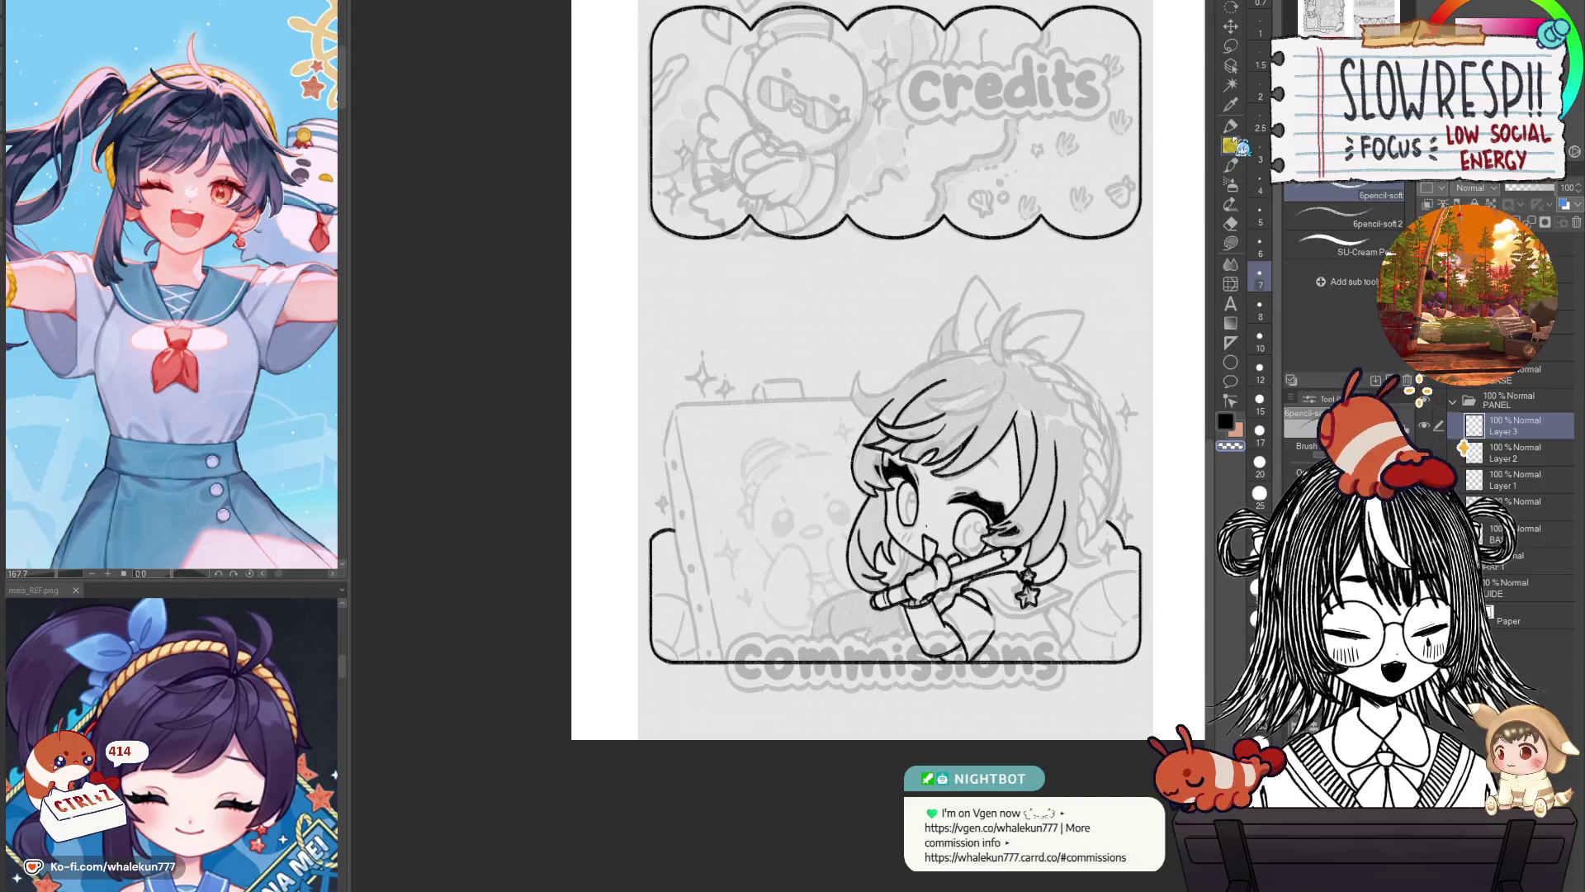
Undo and redo the last hair change, then zoom and pan to centre the hair.
{"action": "key", "text": "ctrl+z"}
{"action": "key", "text": "ctrl+y"}
{"action": "mouse_move", "coordinate": [984, 620]}
{"action": "left_mouse_down"}
{"action": "mouse_move", "coordinate": [942, 476]}
{"action": "mouse_move", "coordinate": [917, 477]}
{"action": "left_mouse_up"}
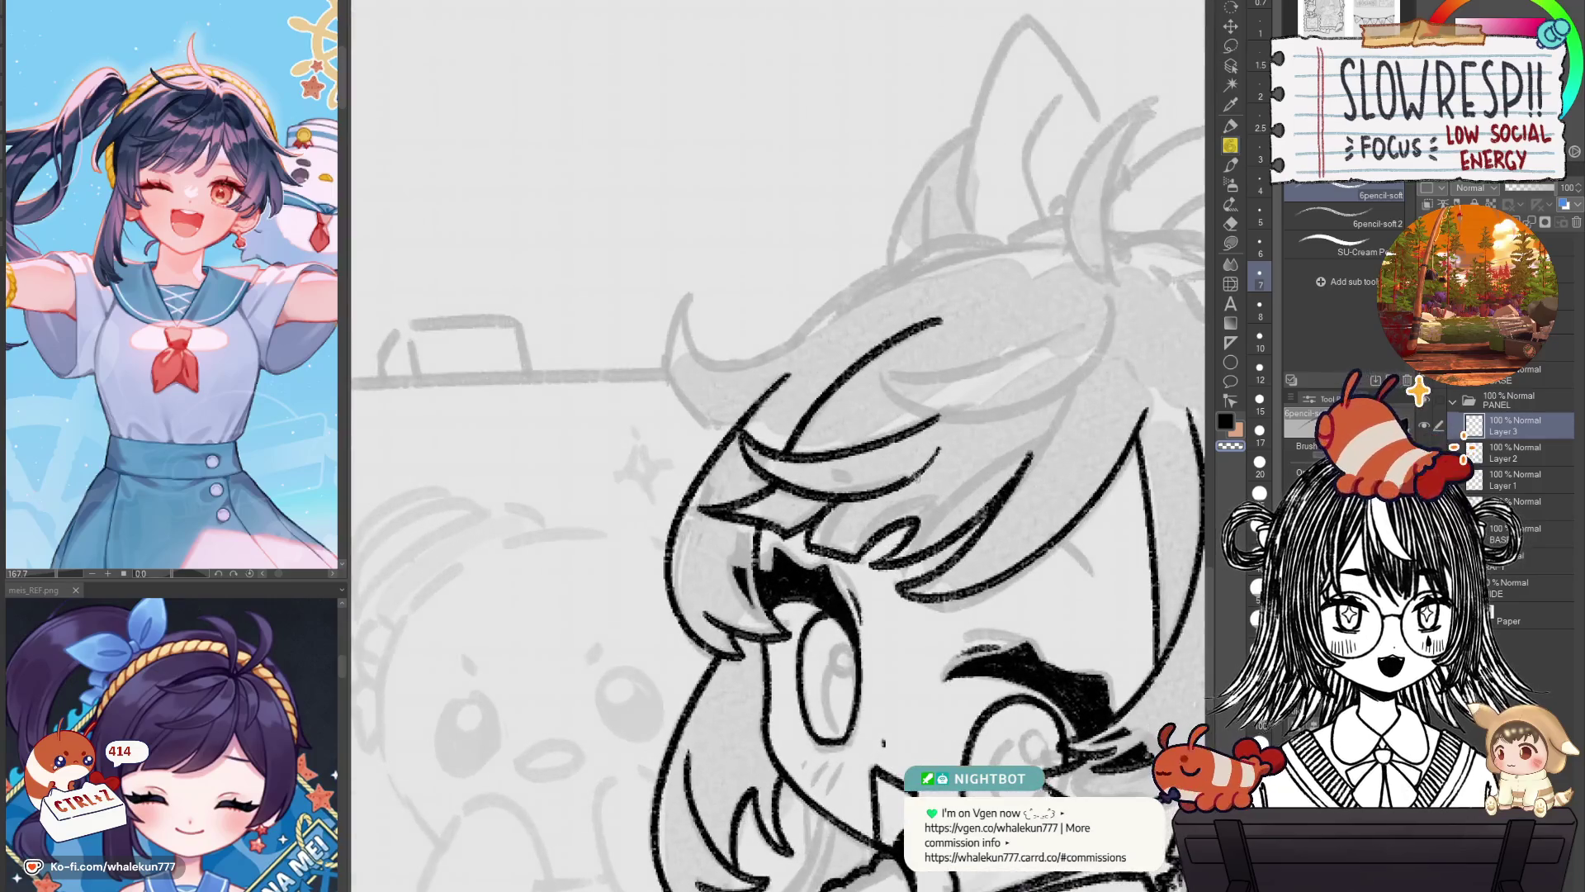
{"action": "scroll", "coordinate": [916, 479], "scroll_direction": "down", "scroll_amount": 1}
{"action": "scroll", "coordinate": [917, 479], "scroll_direction": "down", "scroll_amount": 1}
{"action": "mouse_move", "coordinate": [916, 479]}
{"action": "left_mouse_down"}
{"action": "mouse_move", "coordinate": [830, 499]}
{"action": "mouse_move", "coordinate": [876, 537]}
{"action": "left_mouse_up"}
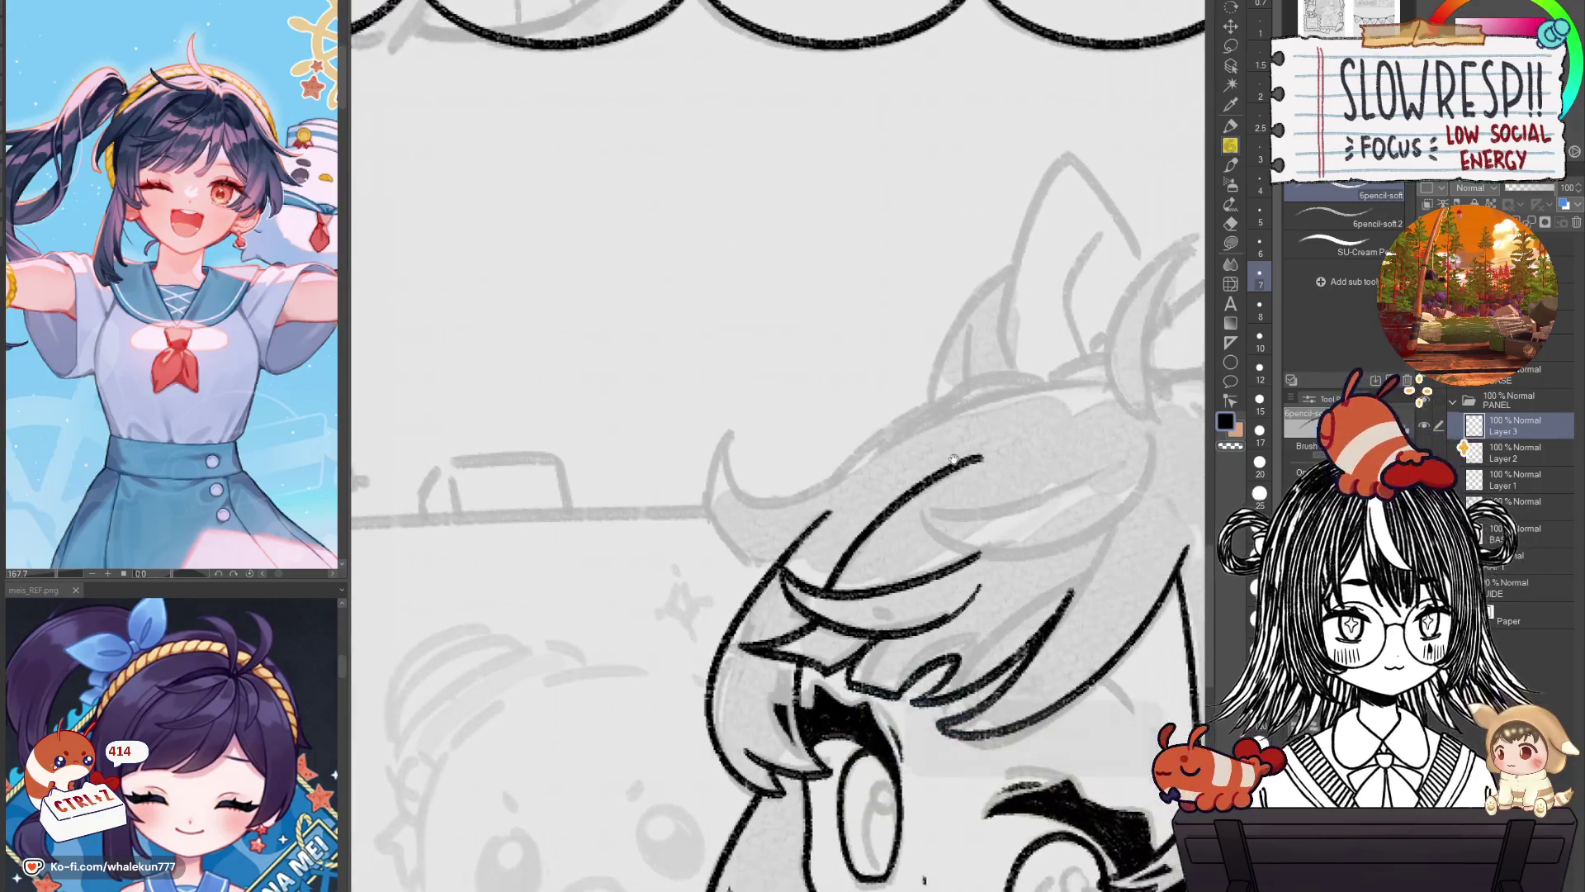
{"action": "left_click_drag", "start_coordinate": [1116, 407], "coordinate": [1008, 387]}
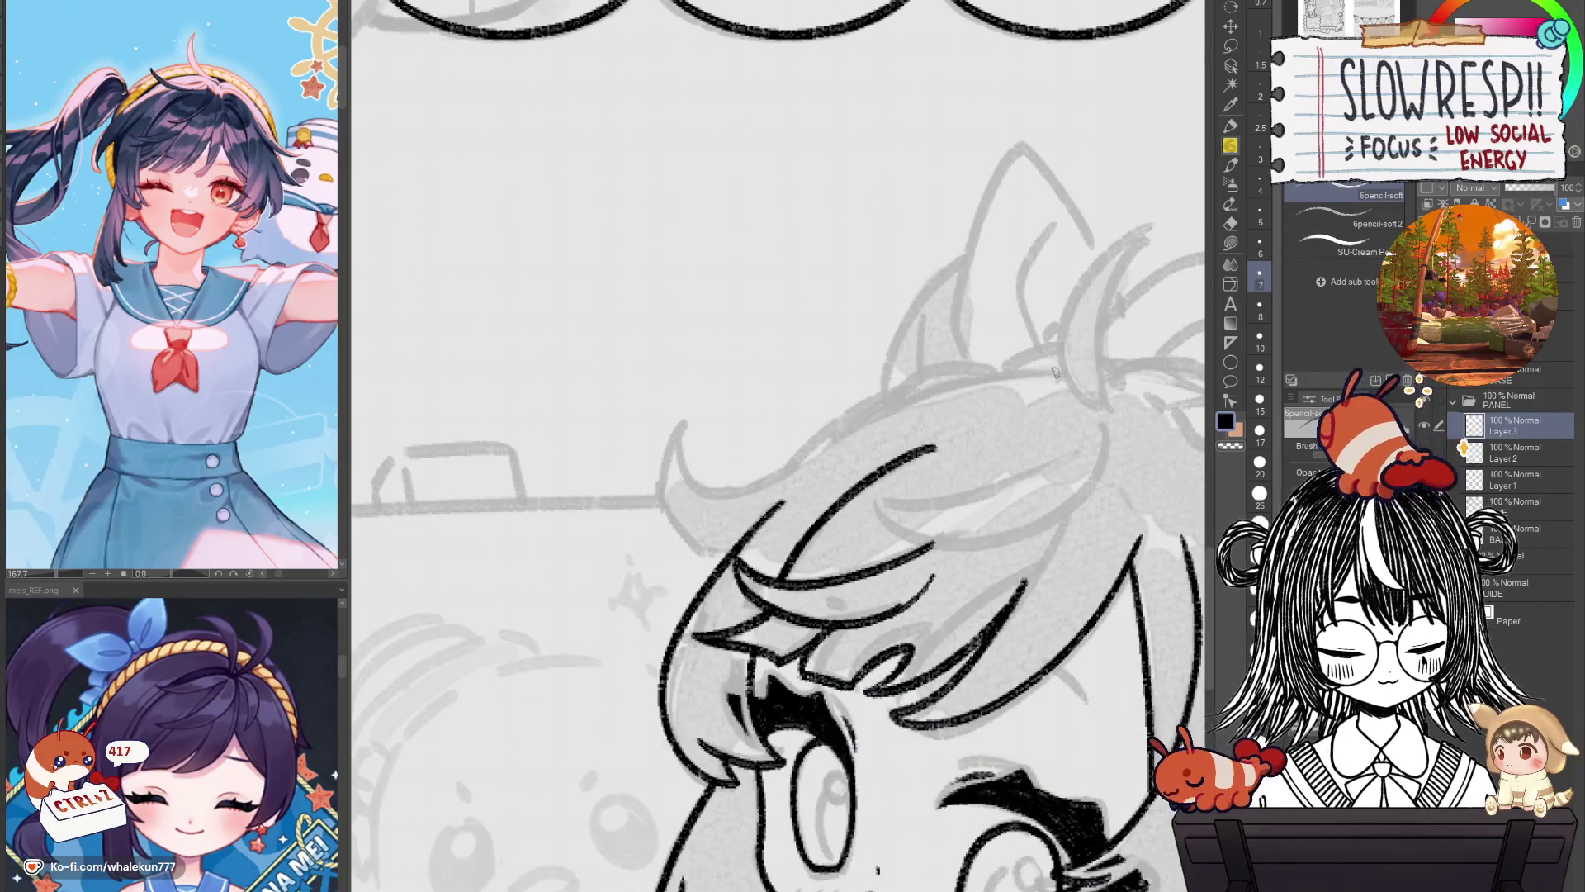
Draw a new strand across the fringe, check it mirrored, and return to the normal unmirrored view framing the head.
{"action": "left_click_drag", "start_coordinate": [1062, 372], "coordinate": [789, 468]}
{"action": "key", "text": "h"}
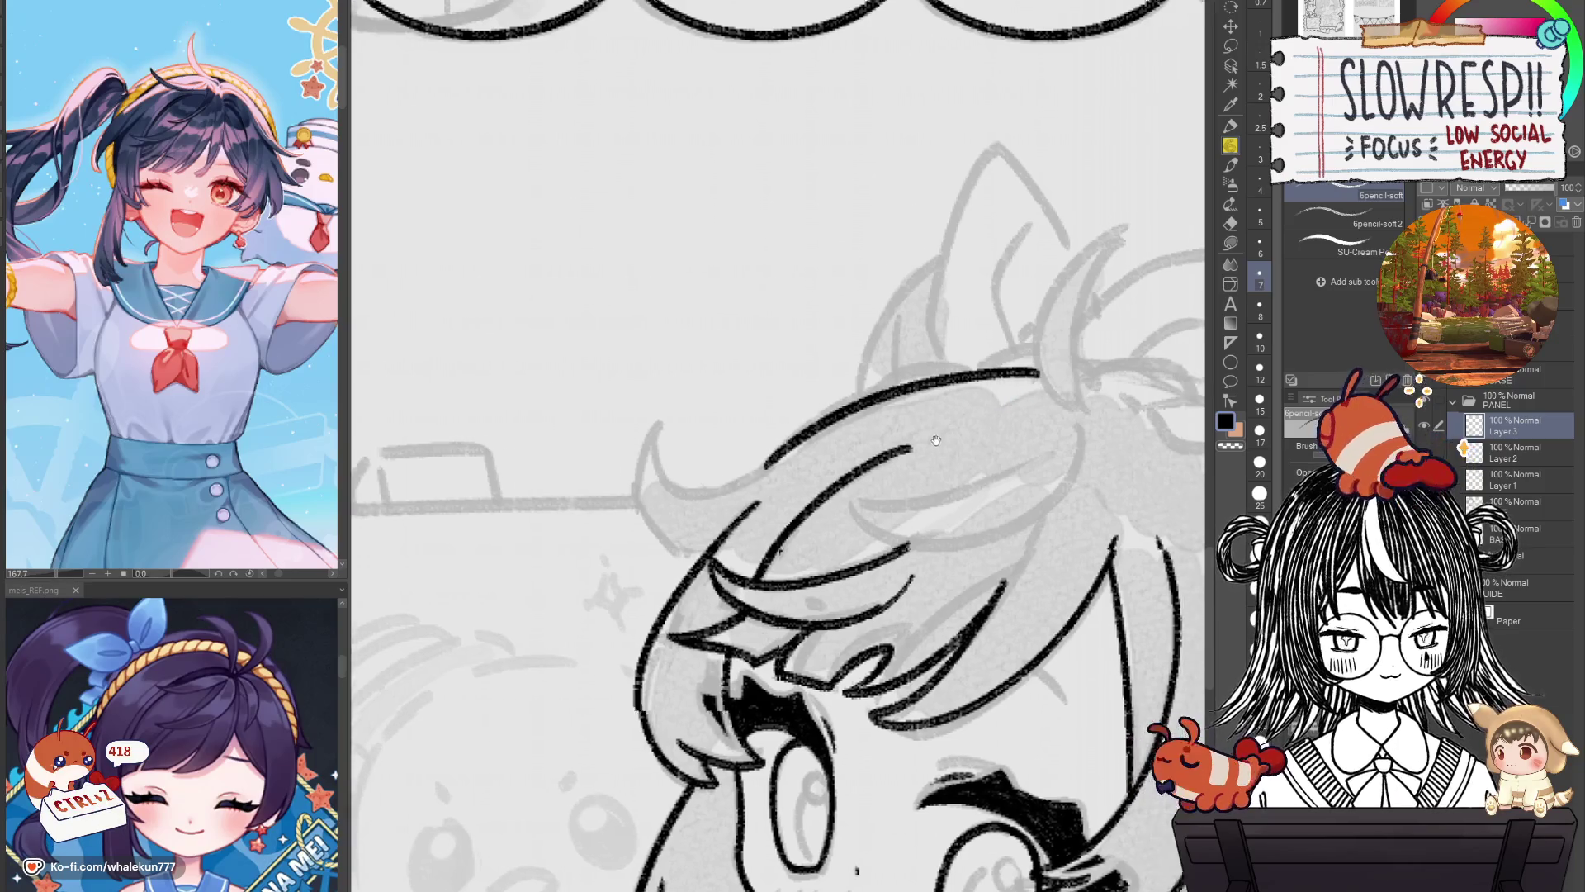
{"action": "key", "text": "h"}
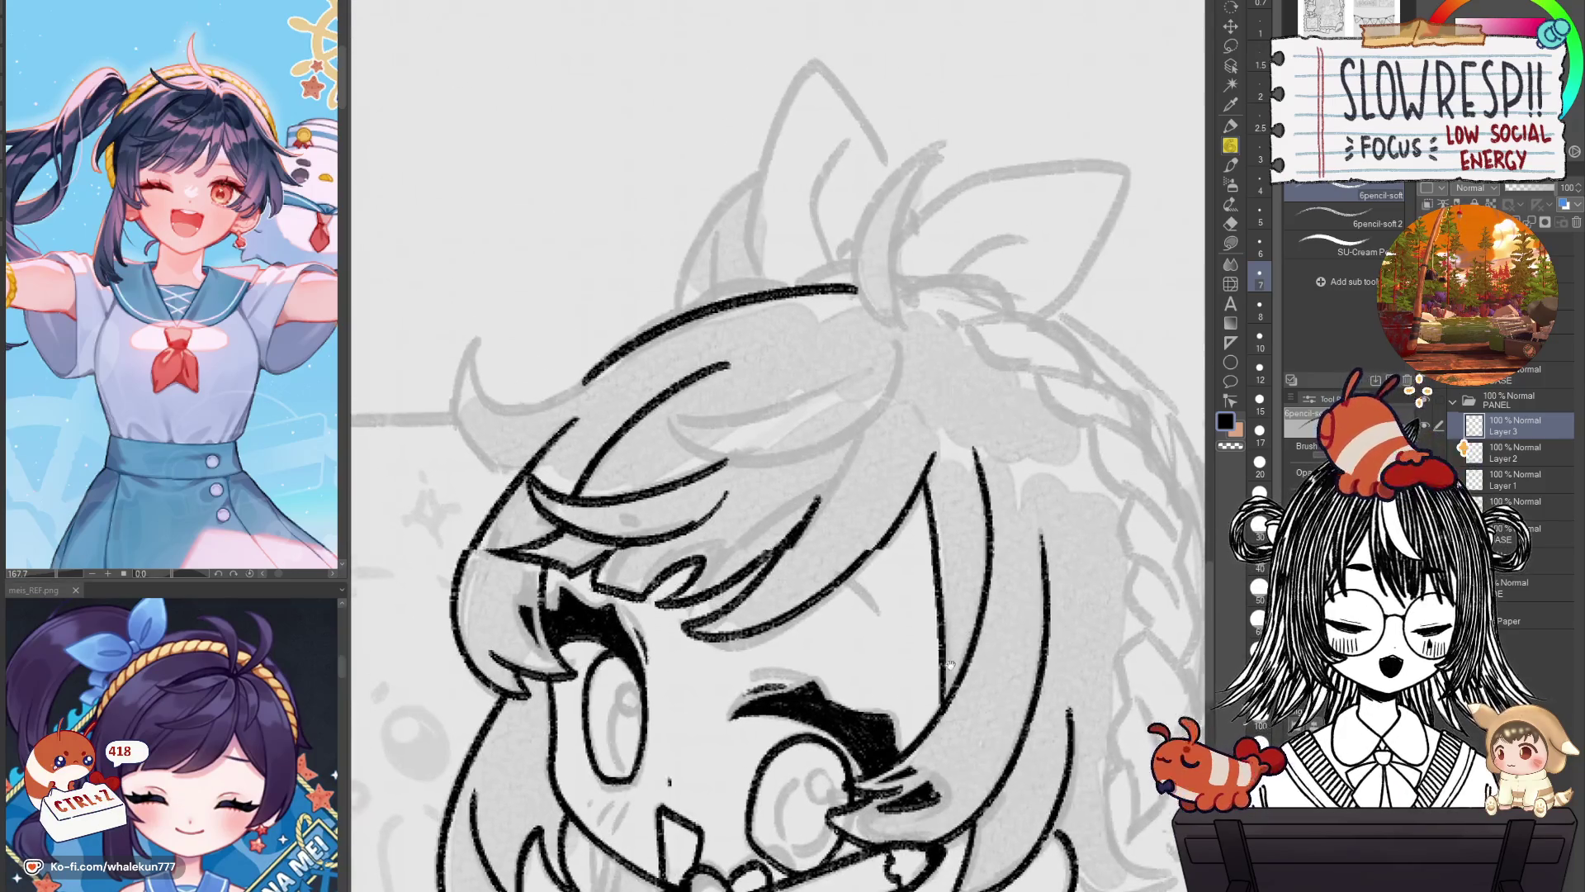
{"action": "left_click_drag", "start_coordinate": [952, 582], "coordinate": [977, 671]}
{"action": "scroll", "coordinate": [958, 692], "scroll_direction": "down", "scroll_amount": 2}
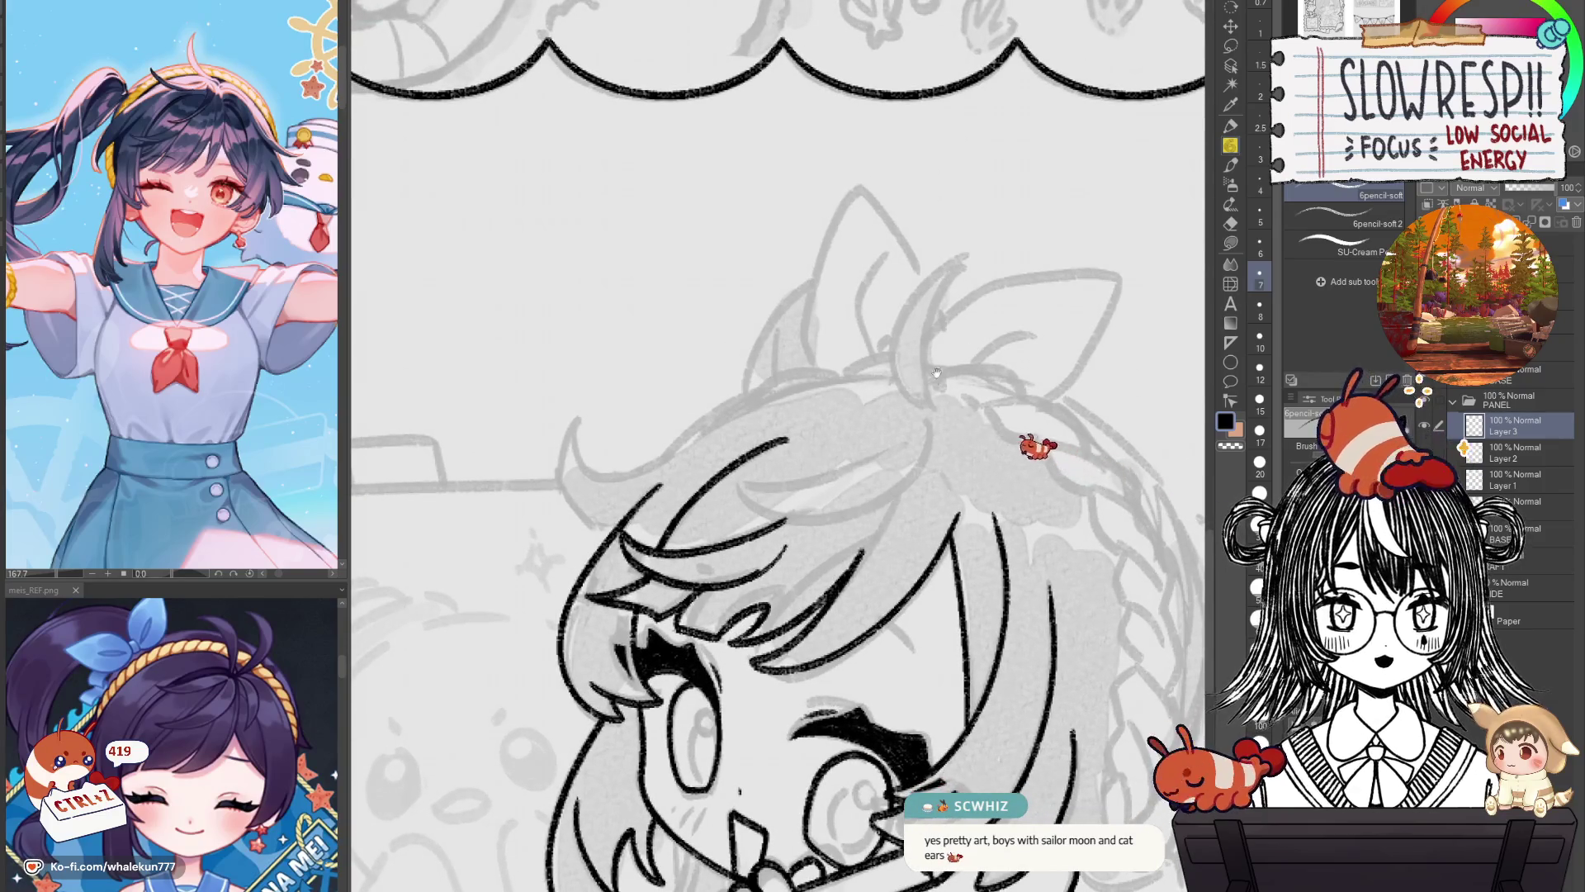
{"action": "scroll", "coordinate": [854, 363], "scroll_direction": "up", "scroll_amount": 2}
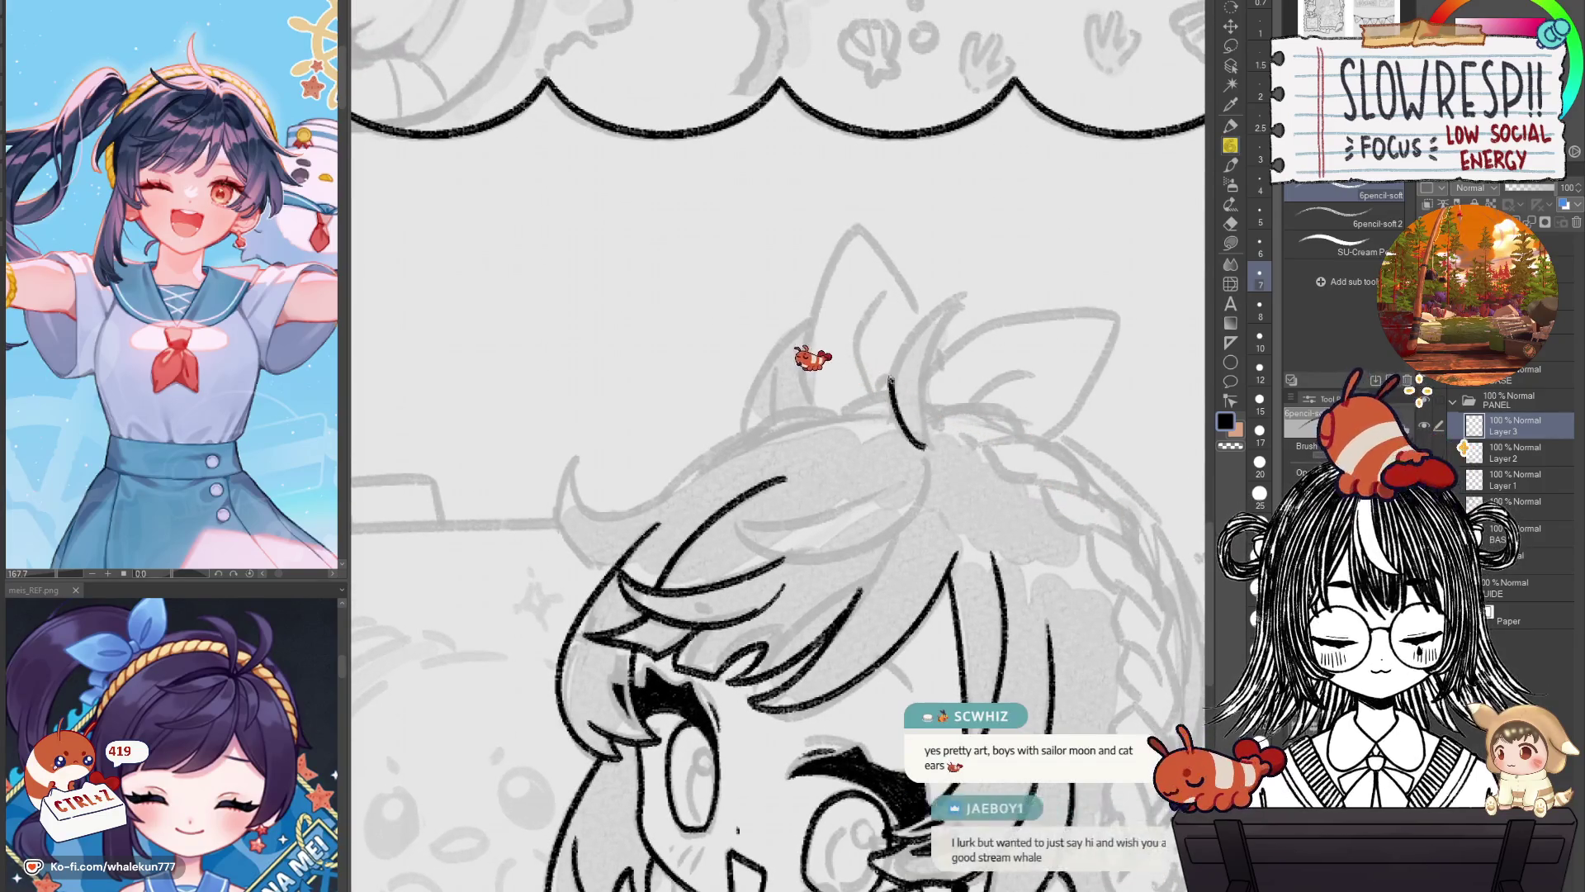
Draw the curled ahoge strand atop the chibi's head, redrawing it once.
{"action": "left_click_drag", "start_coordinate": [925, 446], "coordinate": [962, 303]}
{"action": "key", "text": "ctrl+z"}
{"action": "left_click_drag", "start_coordinate": [931, 451], "coordinate": [960, 305]}
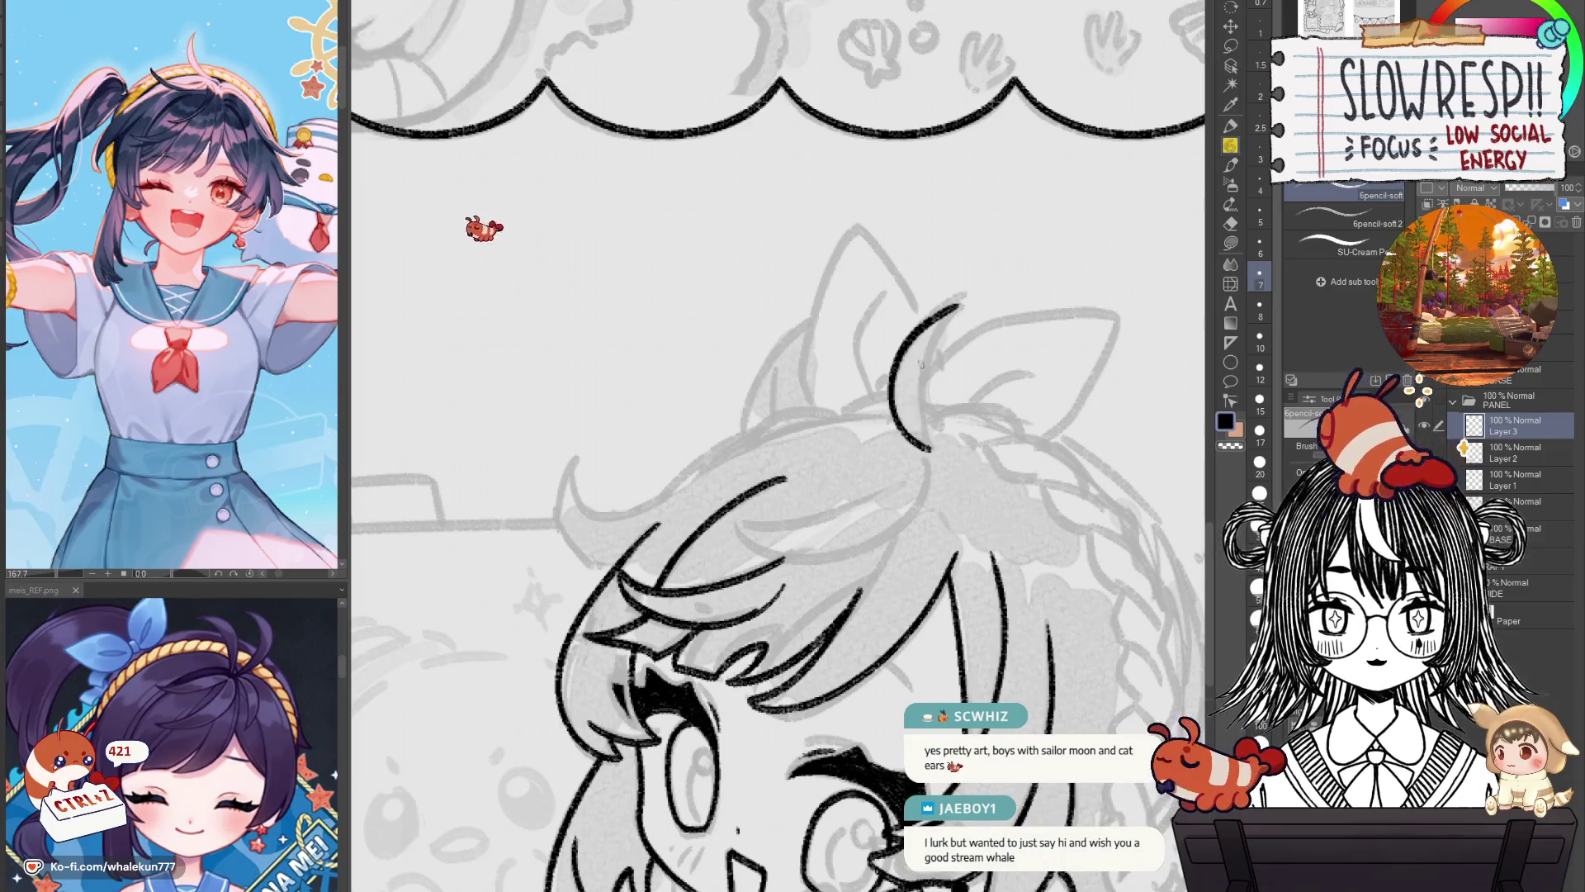
{"action": "scroll", "coordinate": [913, 406], "scroll_direction": "up", "scroll_amount": 1}
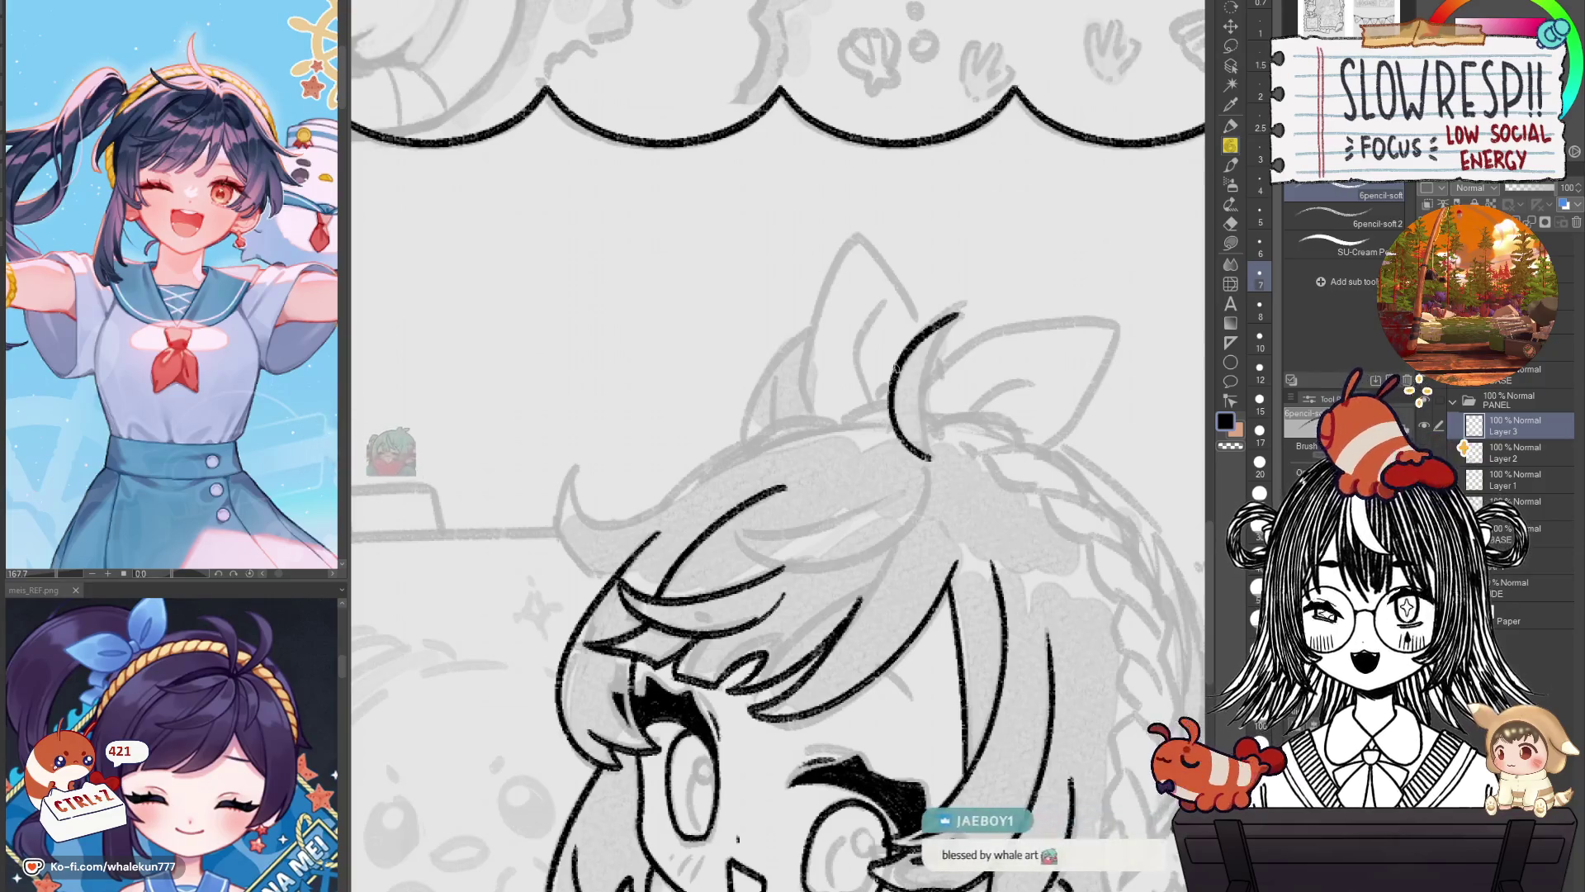
{"action": "left_click_drag", "start_coordinate": [982, 418], "coordinate": [895, 353]}
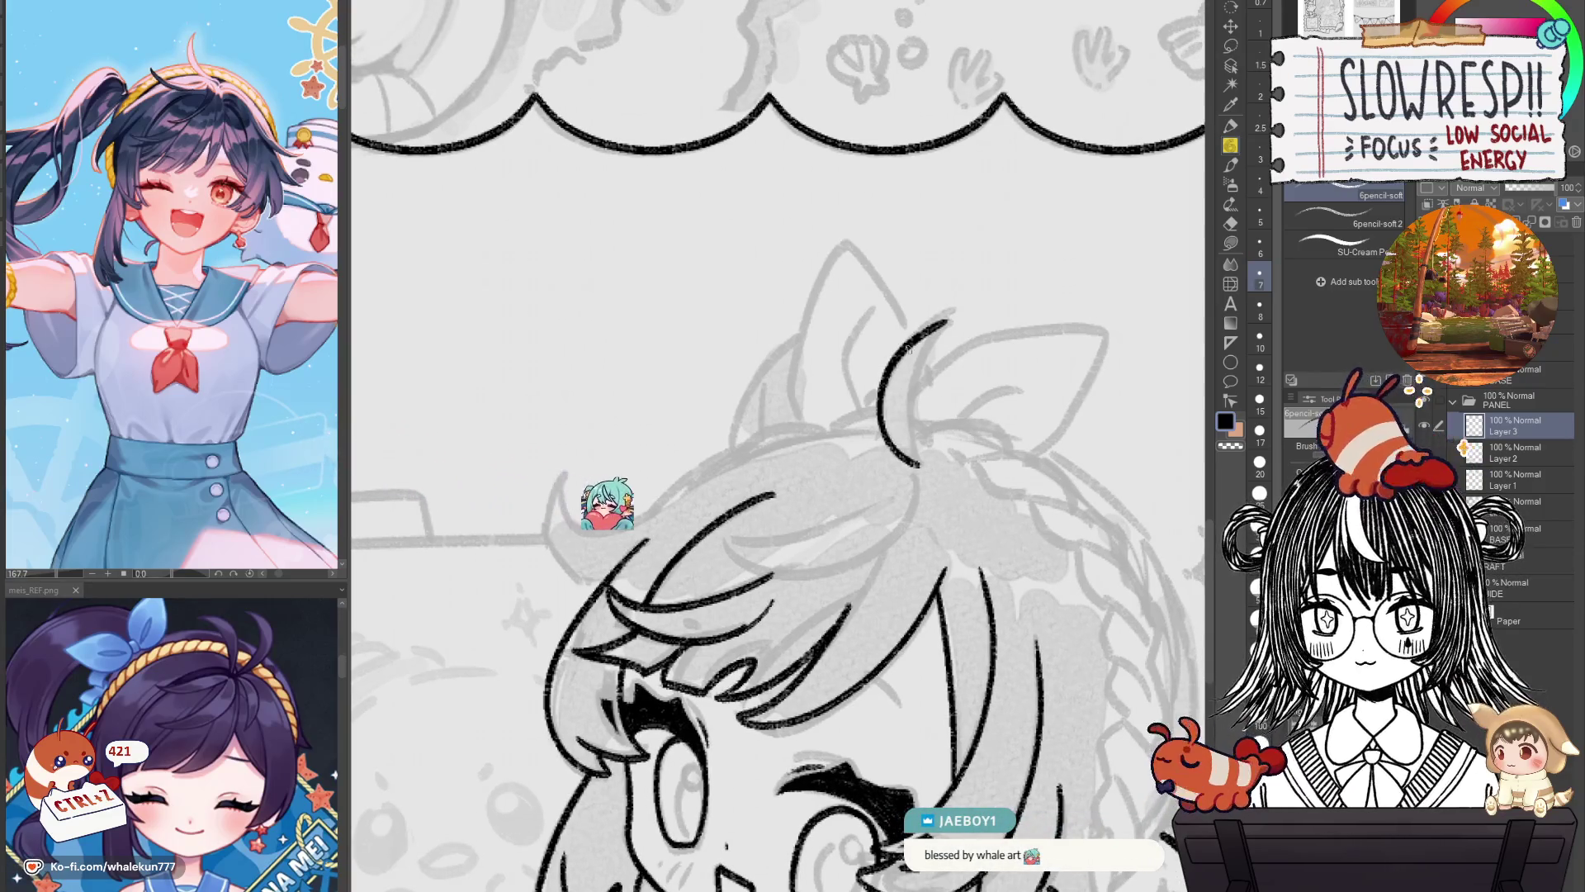
Retry the hair strand on top of the head until a final version is kept.
{"action": "key", "text": "ctrl+z"}
{"action": "mouse_move", "coordinate": [912, 512]}
{"action": "left_mouse_down"}
{"action": "mouse_move", "coordinate": [954, 353]}
{"action": "mouse_move", "coordinate": [913, 524]}
{"action": "left_mouse_up"}
{"action": "key", "text": "ctrl+z"}
{"action": "key", "text": "ctrl+z"}
{"action": "left_click_drag", "start_coordinate": [946, 360], "coordinate": [908, 511]}
{"action": "key", "text": "ctrl+z"}
{"action": "left_click_drag", "start_coordinate": [946, 360], "coordinate": [905, 511]}
{"action": "key", "text": "ctrl+z"}
{"action": "left_click_drag", "start_coordinate": [948, 360], "coordinate": [903, 507]}
{"action": "key", "text": "ctrl+z"}
{"action": "key", "text": "ctrl+z"}
{"action": "mouse_move", "coordinate": [948, 360]}
{"action": "left_mouse_down"}
{"action": "mouse_move", "coordinate": [908, 507]}
{"action": "mouse_move", "coordinate": [974, 436]}
{"action": "left_mouse_up"}
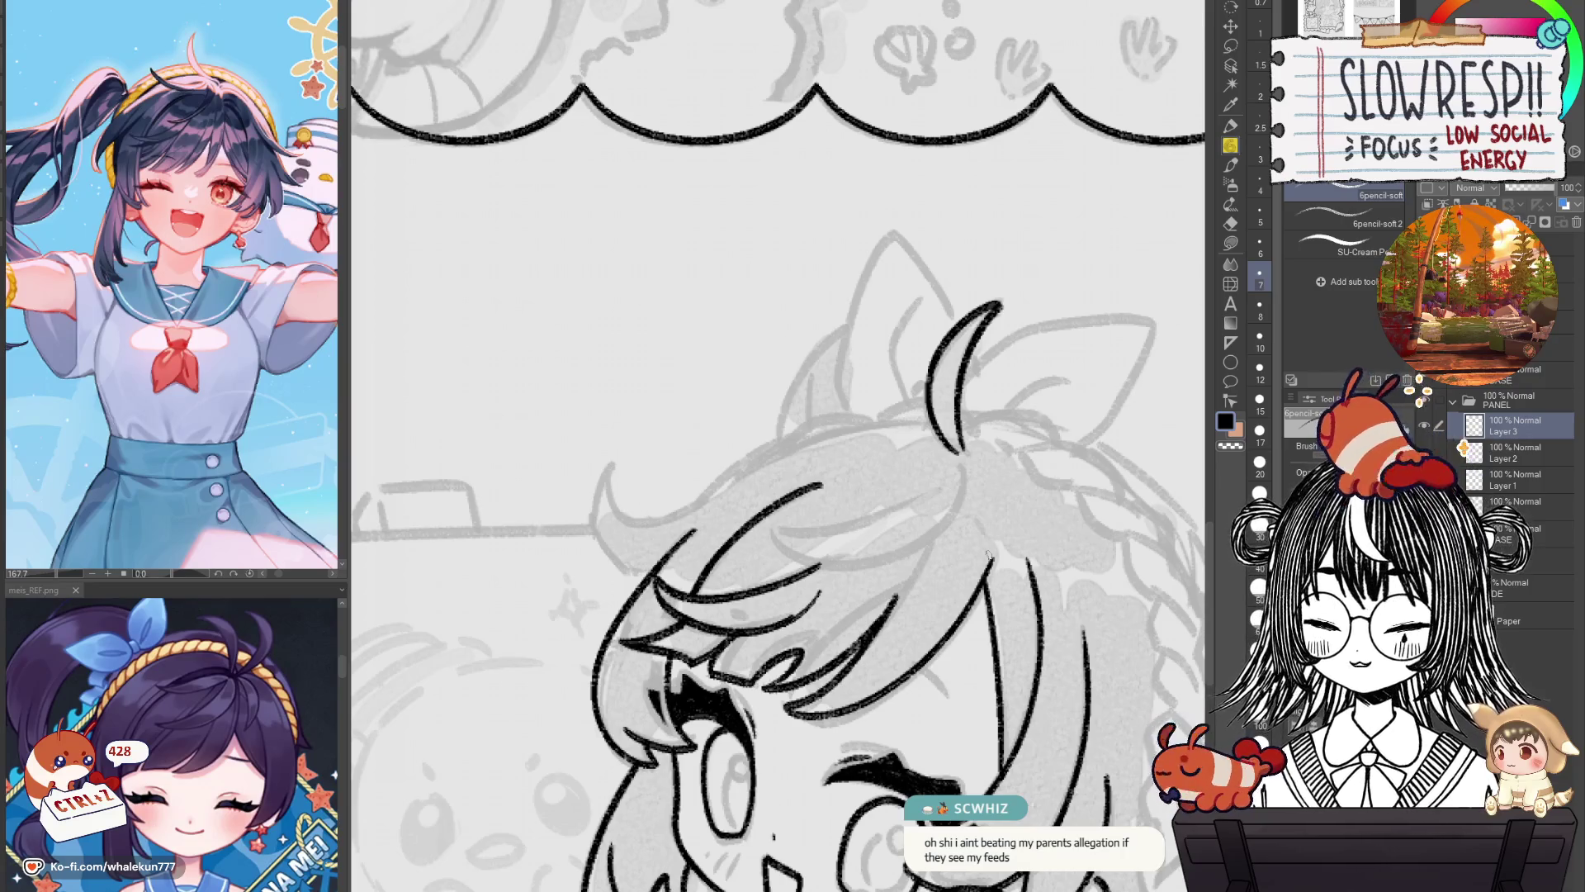
Mirror the canvas view to check the ahoge, then mirror it again for drawing.
{"action": "left_click_drag", "start_coordinate": [988, 554], "coordinate": [988, 443]}
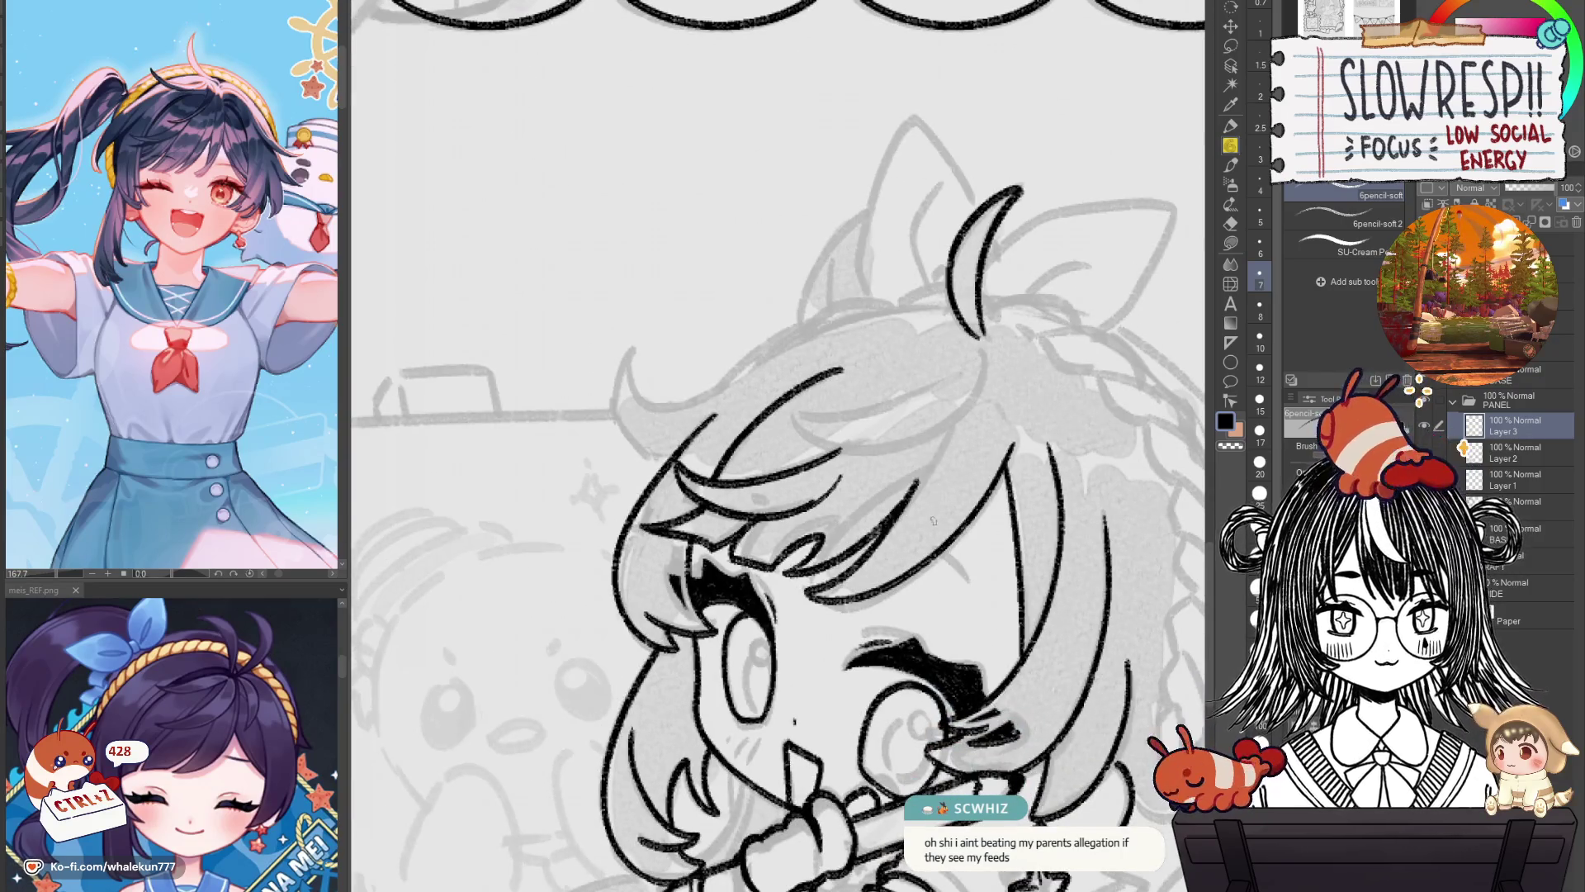
{"action": "key", "text": "h"}
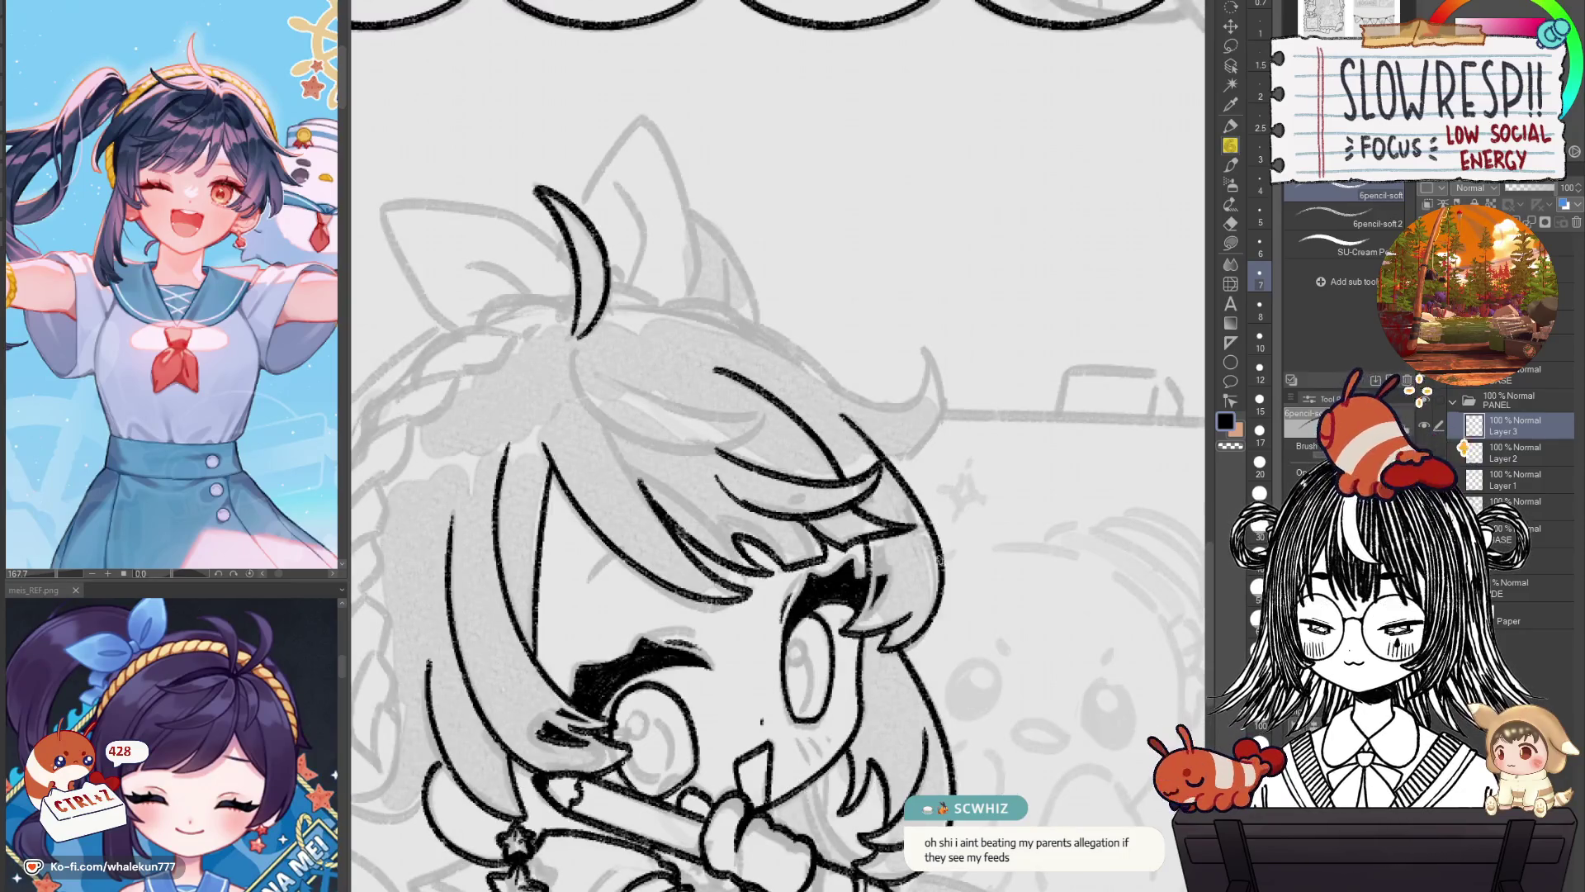
{"action": "key", "text": "h"}
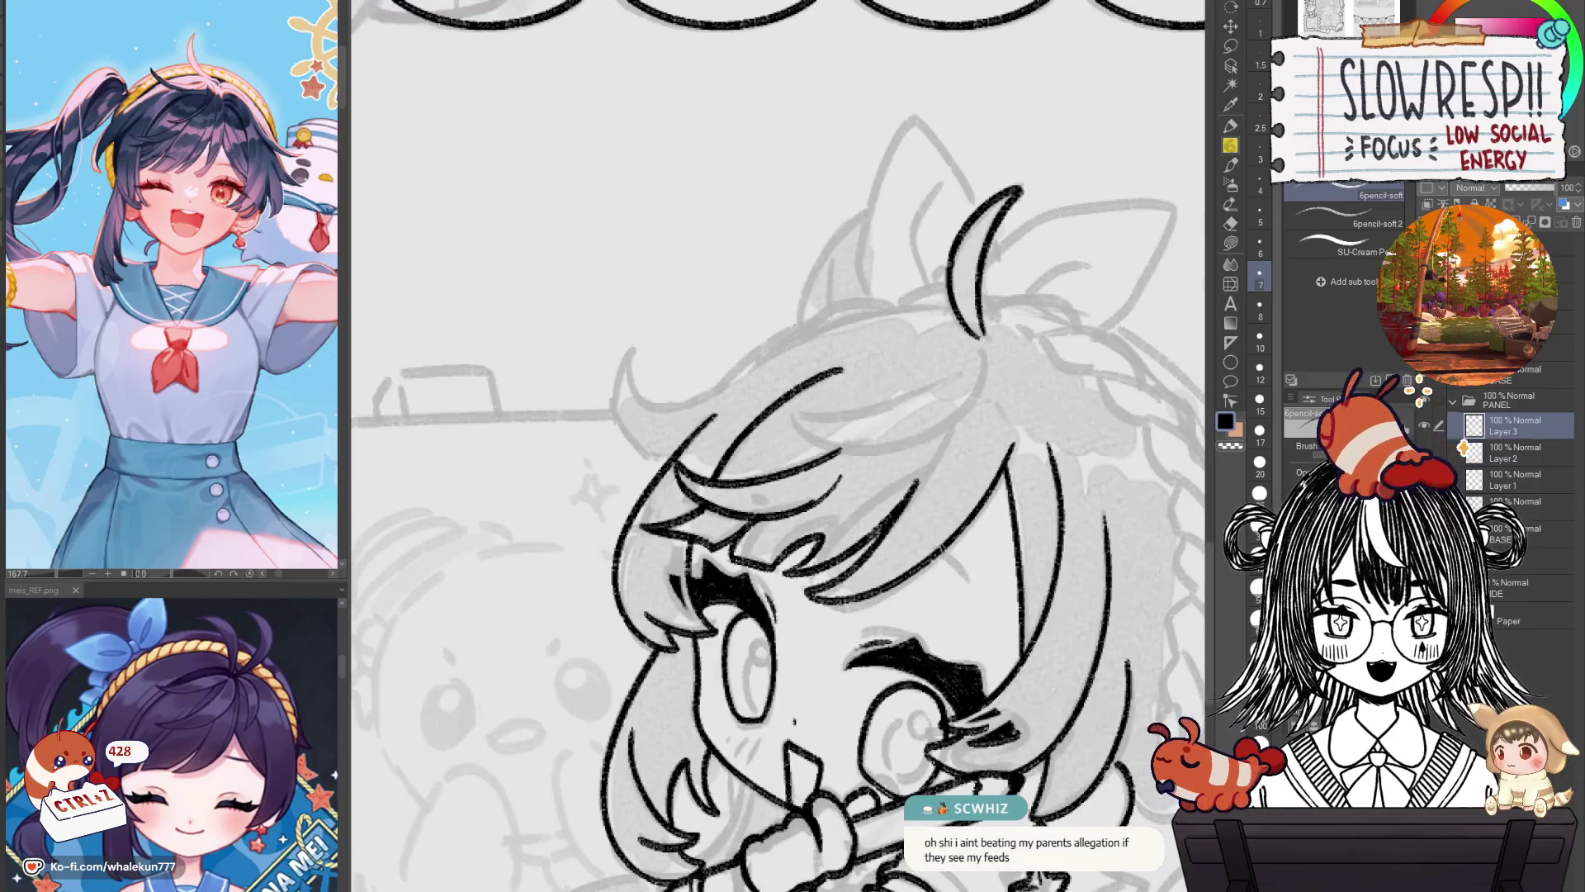
{"action": "mouse_move", "coordinate": [754, 576]}
{"action": "left_mouse_down"}
{"action": "mouse_move", "coordinate": [946, 588]}
{"action": "mouse_move", "coordinate": [905, 537]}
{"action": "left_mouse_up"}
{"action": "key", "text": "h"}
{"action": "key", "text": "h"}
{"action": "key", "text": "h"}
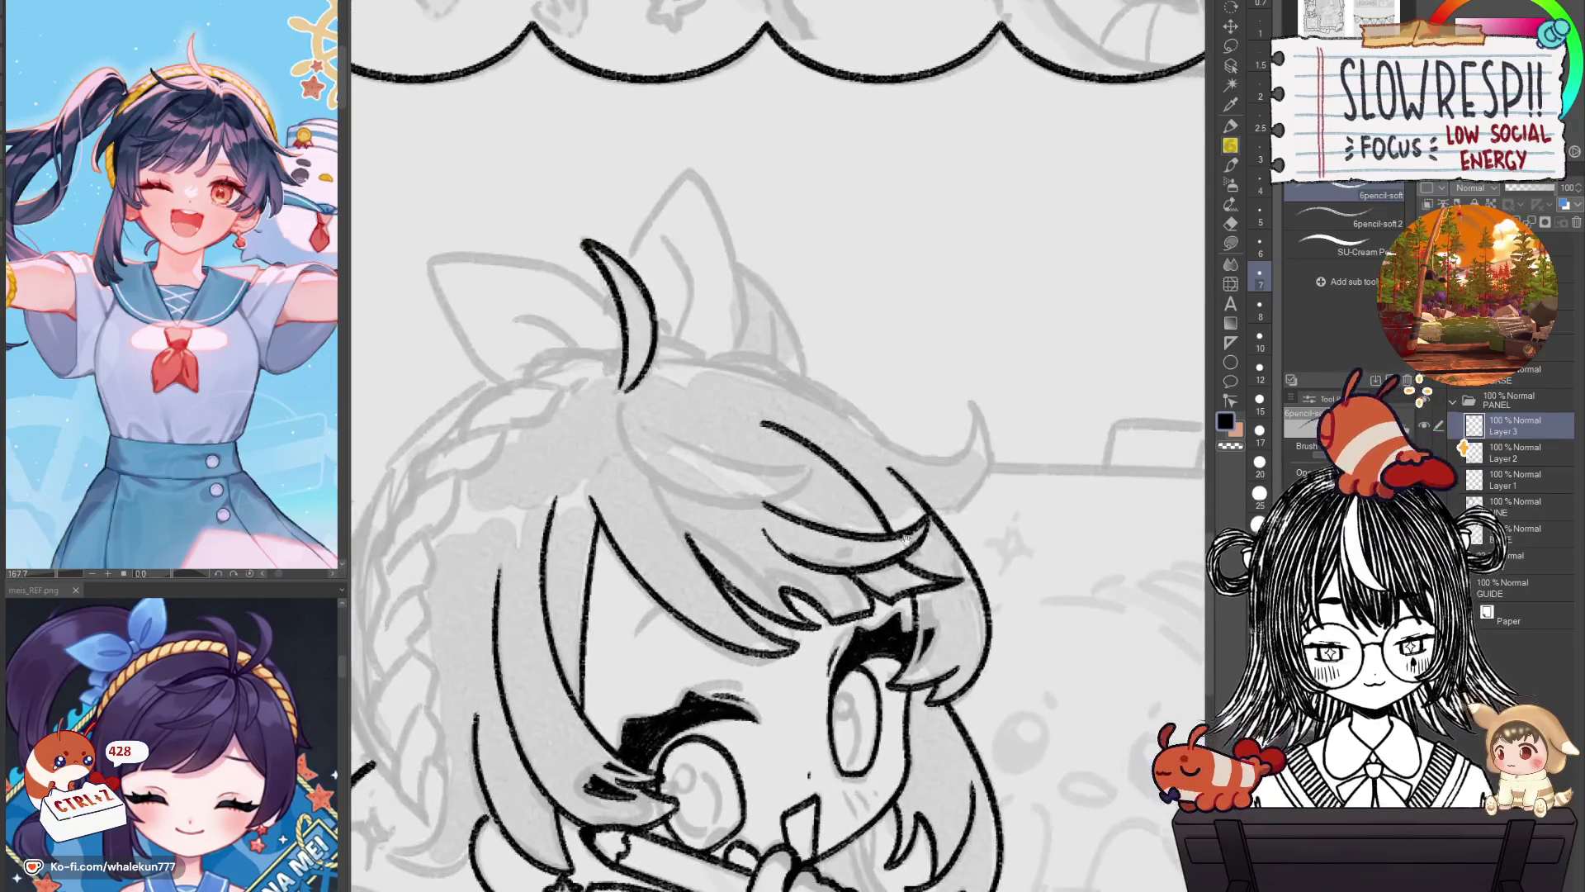
Attempt a long hair curve sweeping down from the ear, undoing each try.
{"action": "left_click_drag", "start_coordinate": [633, 395], "coordinate": [767, 520]}
{"action": "key", "text": "ctrl+z"}
{"action": "mouse_move", "coordinate": [621, 398]}
{"action": "left_mouse_down"}
{"action": "mouse_move", "coordinate": [788, 495]}
{"action": "mouse_move", "coordinate": [696, 501]}
{"action": "left_mouse_up"}
{"action": "key", "text": "ctrl+z"}
{"action": "key", "text": "ctrl+z"}
{"action": "left_click_drag", "start_coordinate": [619, 398], "coordinate": [811, 496]}
{"action": "key", "text": "ctrl+z"}
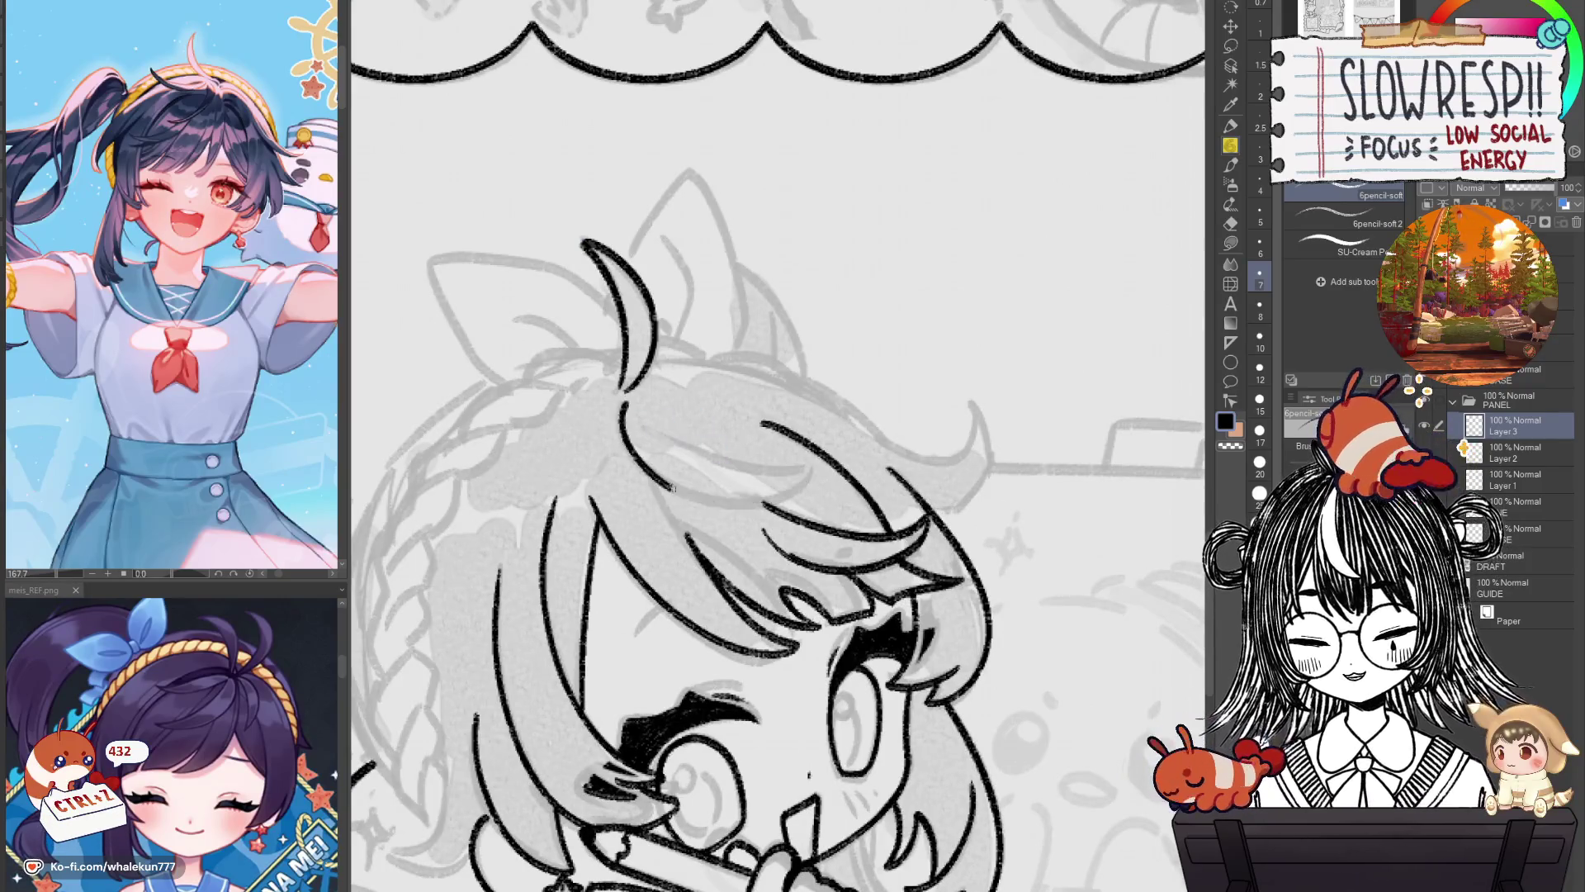
{"action": "key", "text": "ctrl+z"}
{"action": "key", "text": "ctrl+z"}
{"action": "left_click_drag", "start_coordinate": [619, 400], "coordinate": [826, 508]}
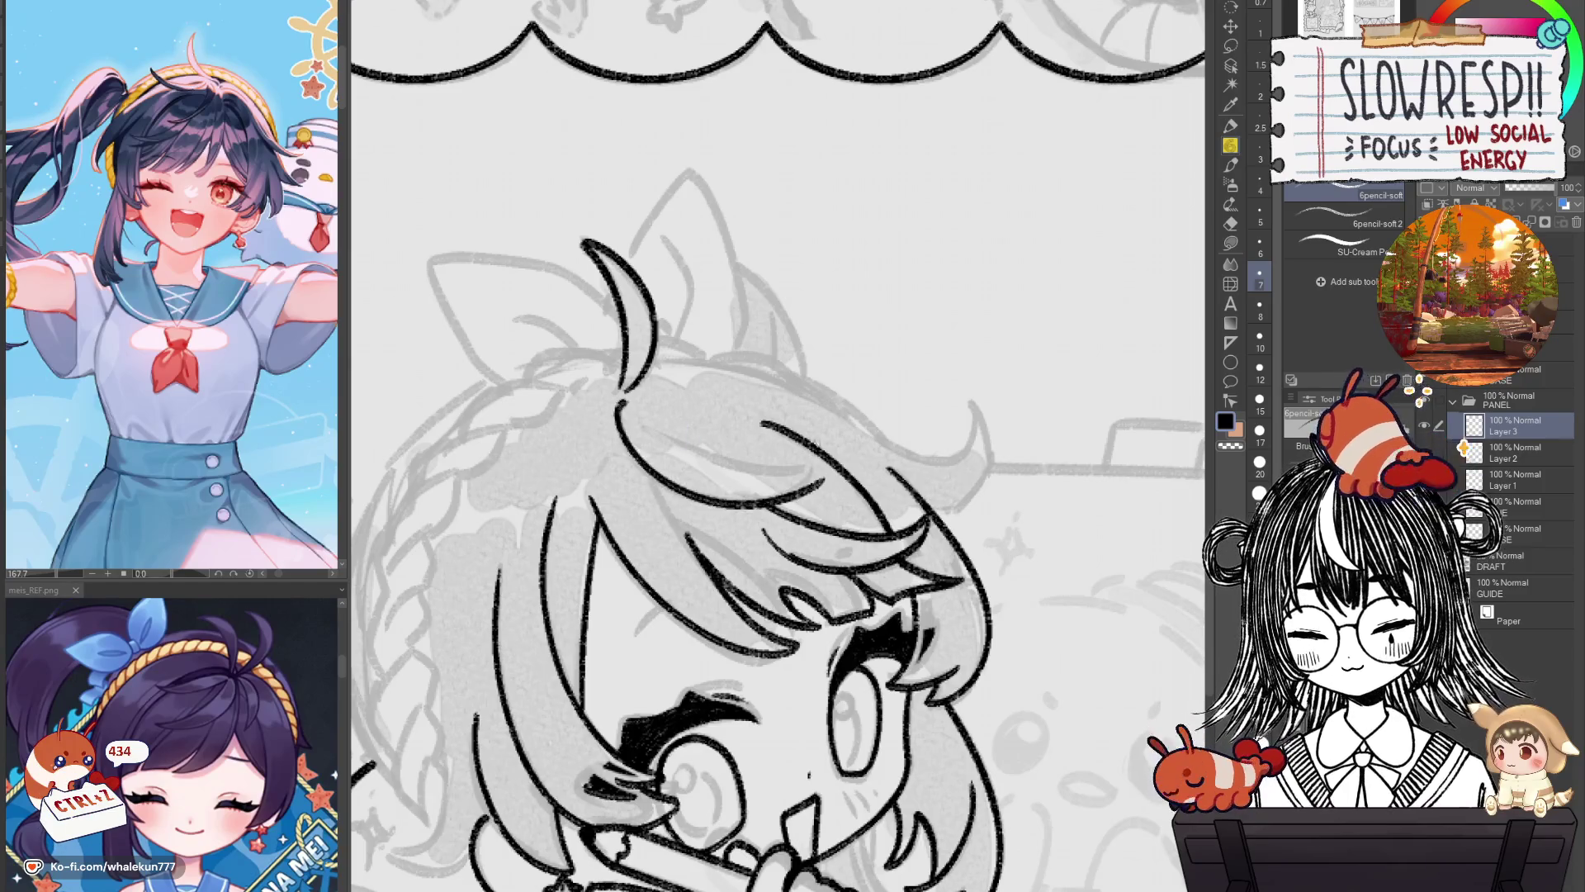
{"action": "key", "text": "ctrl+z"}
{"action": "left_click_drag", "start_coordinate": [622, 396], "coordinate": [805, 505]}
{"action": "key", "text": "ctrl+z"}
{"action": "left_click_drag", "start_coordinate": [619, 398], "coordinate": [816, 513]}
{"action": "key", "text": "ctrl+z"}
{"action": "left_click_drag", "start_coordinate": [618, 398], "coordinate": [808, 487]}
Rework the ear hair stroke with shorter and extended versions.
{"action": "left_click_drag", "start_coordinate": [721, 420], "coordinate": [747, 437]}
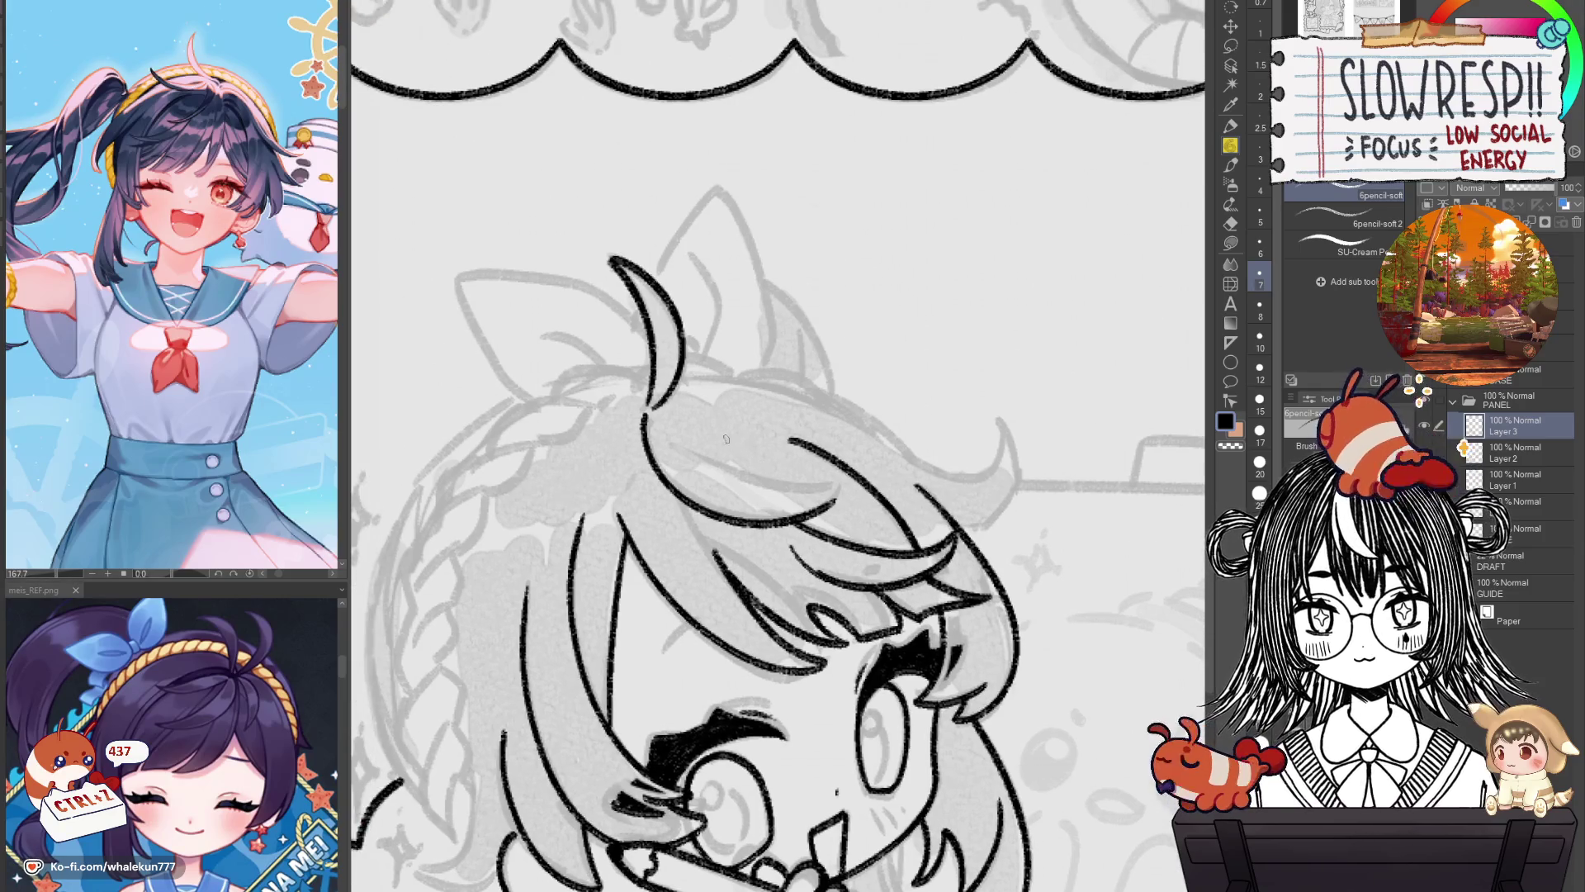
{"action": "key", "text": "ctrl+z"}
{"action": "left_click_drag", "start_coordinate": [650, 418], "coordinate": [825, 522]}
{"action": "key", "text": "ctrl+z"}
{"action": "left_click_drag", "start_coordinate": [652, 422], "coordinate": [834, 504]}
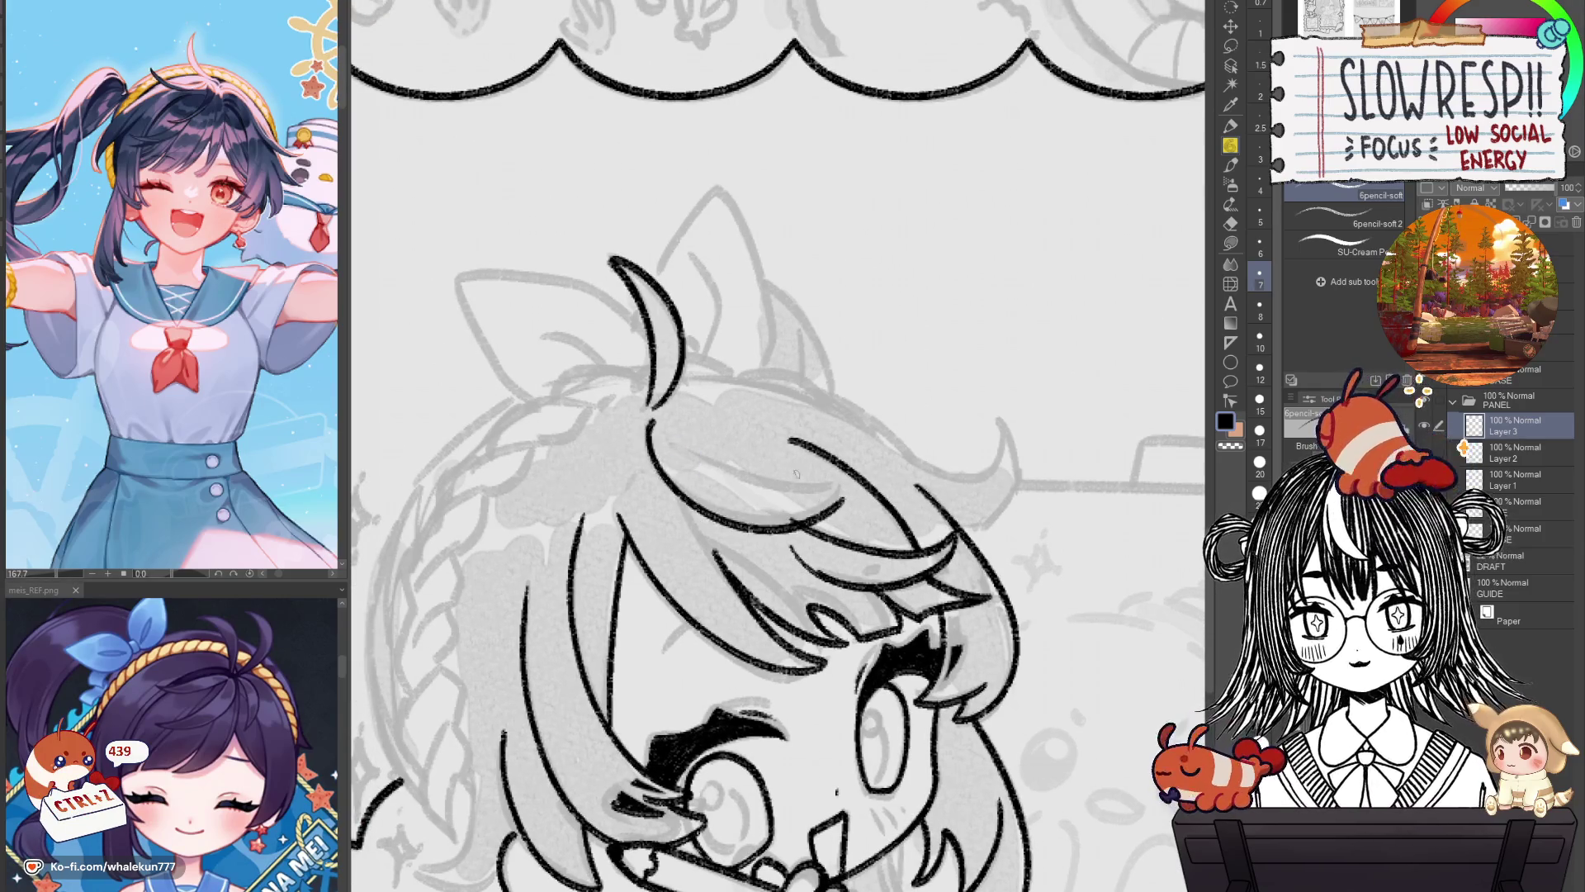
{"action": "key", "text": "ctrl+z"}
{"action": "left_click_drag", "start_coordinate": [668, 431], "coordinate": [693, 442]}
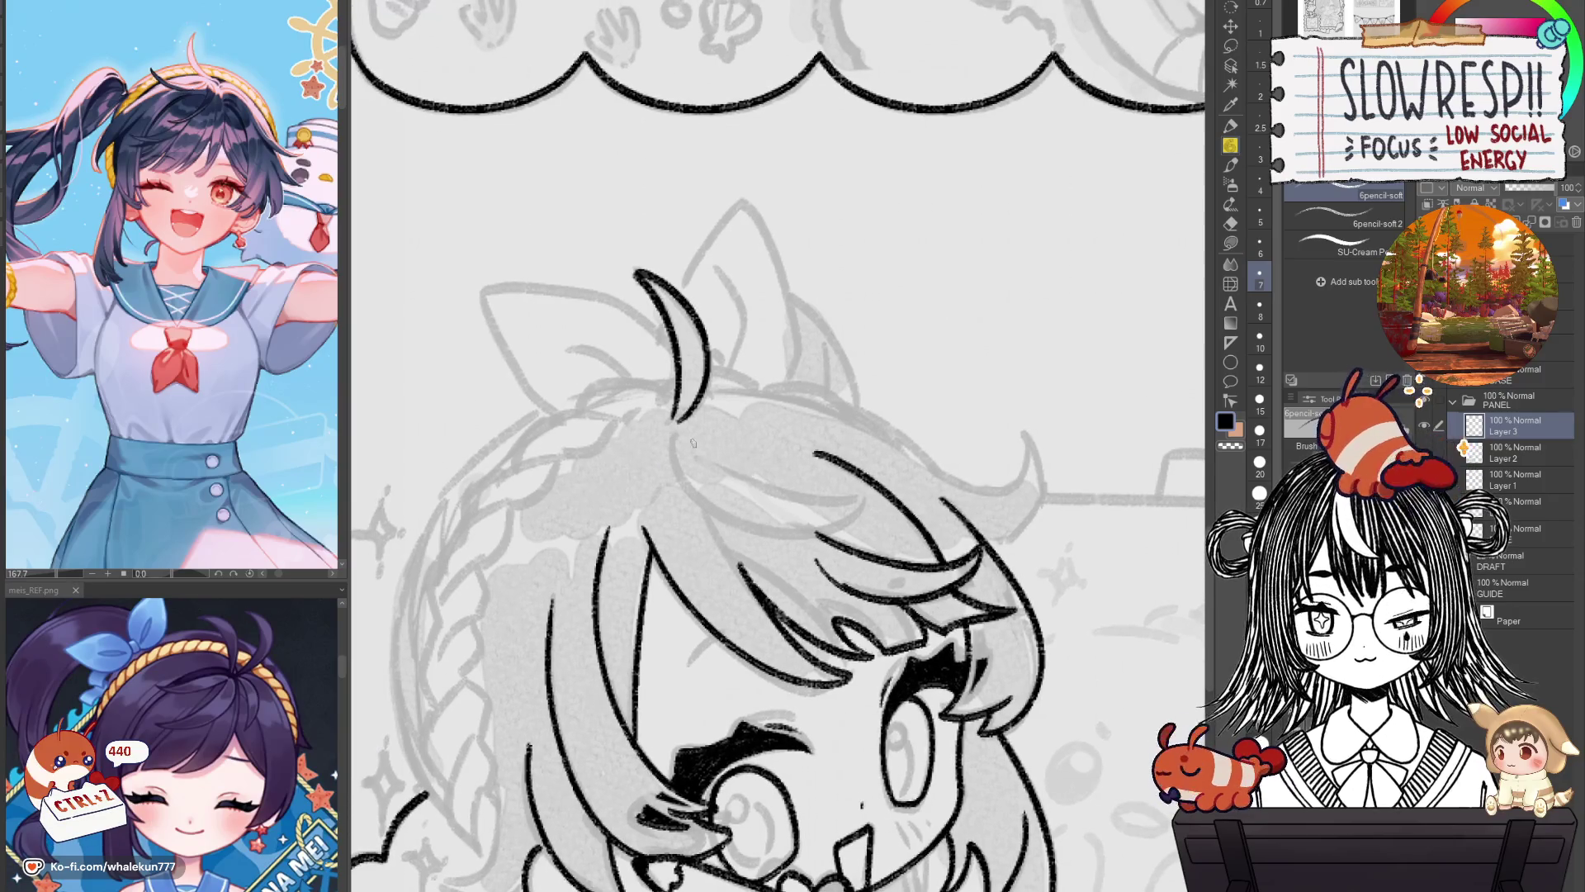
{"action": "left_click_drag", "start_coordinate": [696, 505], "coordinate": [855, 539]}
{"action": "key", "text": "ctrl+z"}
{"action": "key", "text": "ctrl+z"}
{"action": "left_click_drag", "start_coordinate": [677, 440], "coordinate": [863, 535]}
{"action": "key", "text": "ctrl+z"}
{"action": "mouse_move", "coordinate": [668, 433]}
{"action": "left_mouse_down"}
{"action": "mouse_move", "coordinate": [865, 532]}
{"action": "mouse_move", "coordinate": [704, 508]}
{"action": "mouse_move", "coordinate": [864, 537]}
{"action": "left_mouse_up"}
{"action": "key", "text": "ctrl+z"}
{"action": "key", "text": "ctrl+z"}
{"action": "mouse_move", "coordinate": [669, 428]}
{"action": "left_mouse_down"}
{"action": "mouse_move", "coordinate": [870, 543]}
{"action": "mouse_move", "coordinate": [682, 479]}
{"action": "mouse_move", "coordinate": [866, 515]}
{"action": "mouse_move", "coordinate": [754, 460]}
{"action": "left_mouse_up"}
{"action": "key", "text": "ctrl+z"}
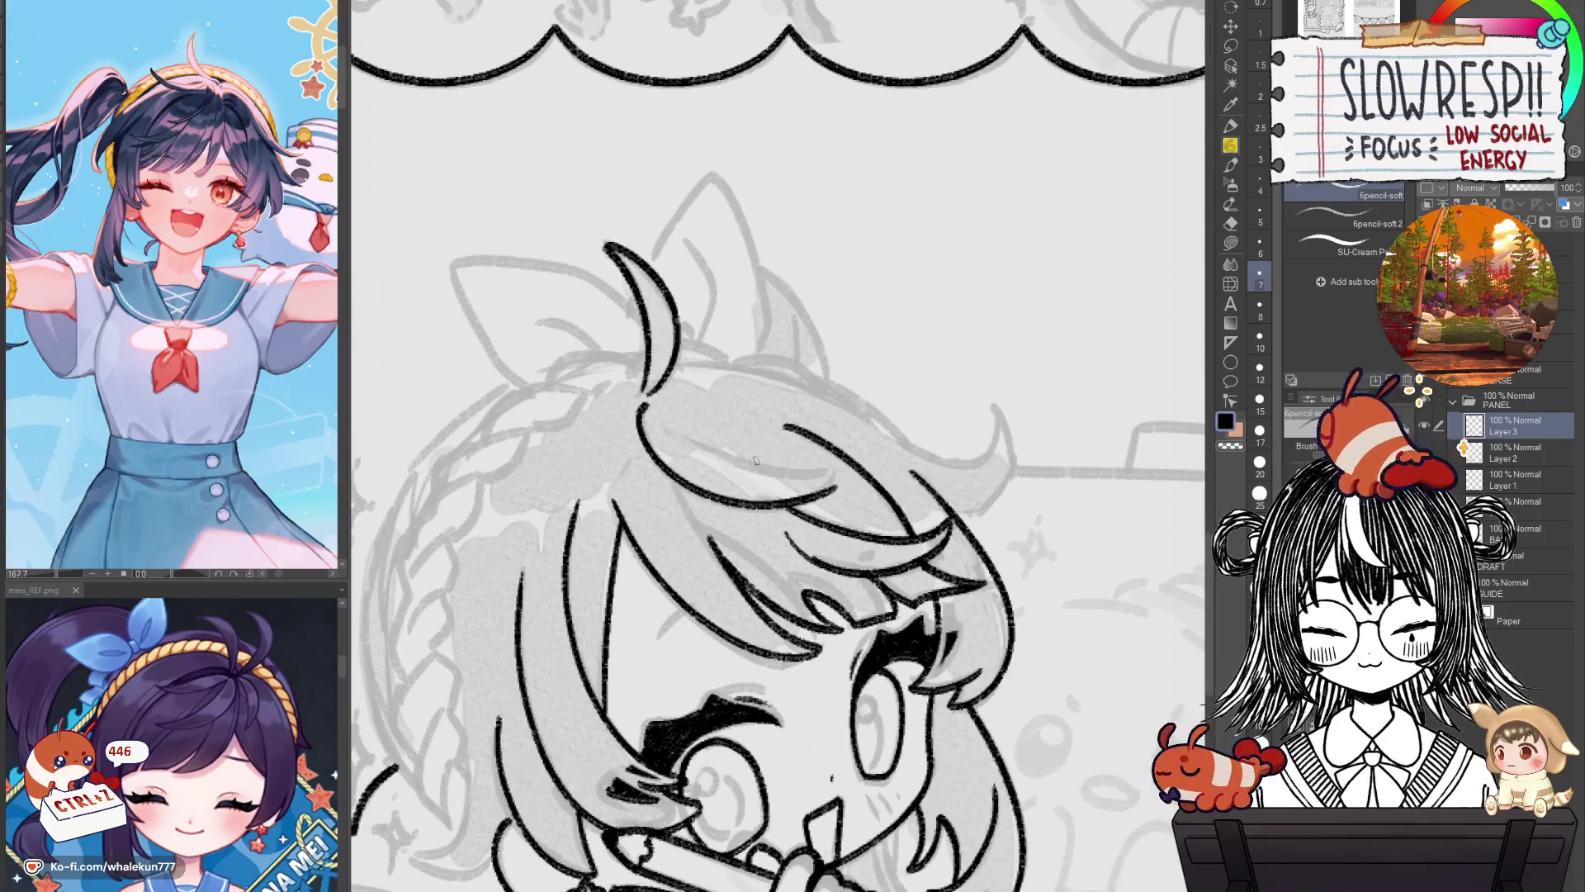
Redraw the ear hair curve with different shapes, adjusting the view between tries.
{"action": "mouse_move", "coordinate": [699, 417]}
{"action": "left_mouse_down"}
{"action": "mouse_move", "coordinate": [699, 447]}
{"action": "mouse_move", "coordinate": [818, 512]}
{"action": "left_mouse_up"}
{"action": "key", "text": "ctrl+z"}
{"action": "key", "text": "ctrl+z"}
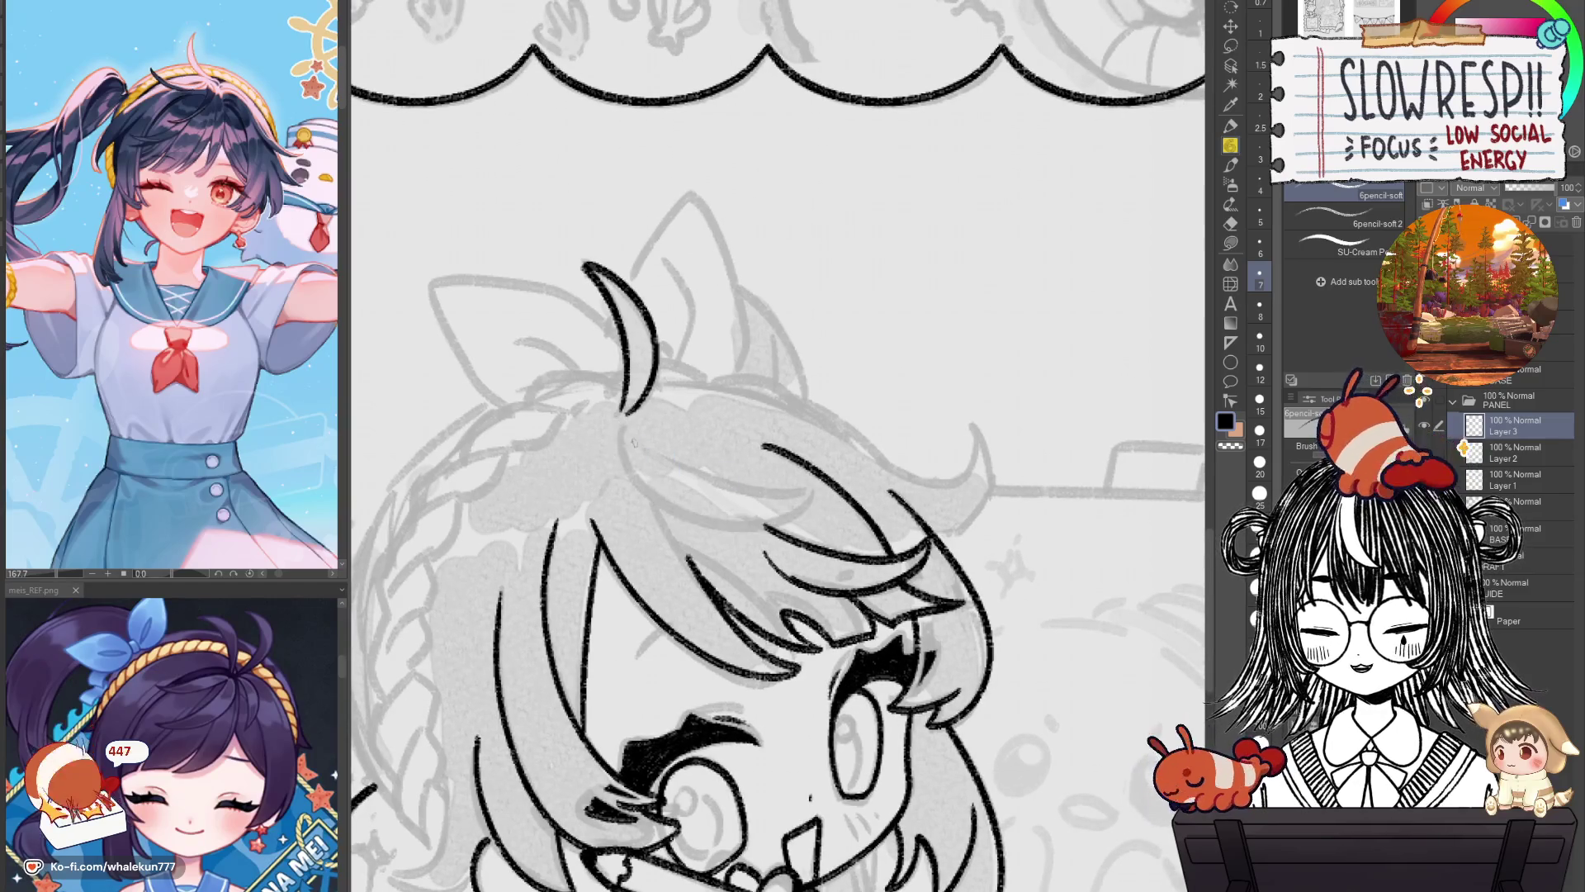
{"action": "left_click_drag", "start_coordinate": [621, 428], "coordinate": [821, 510]}
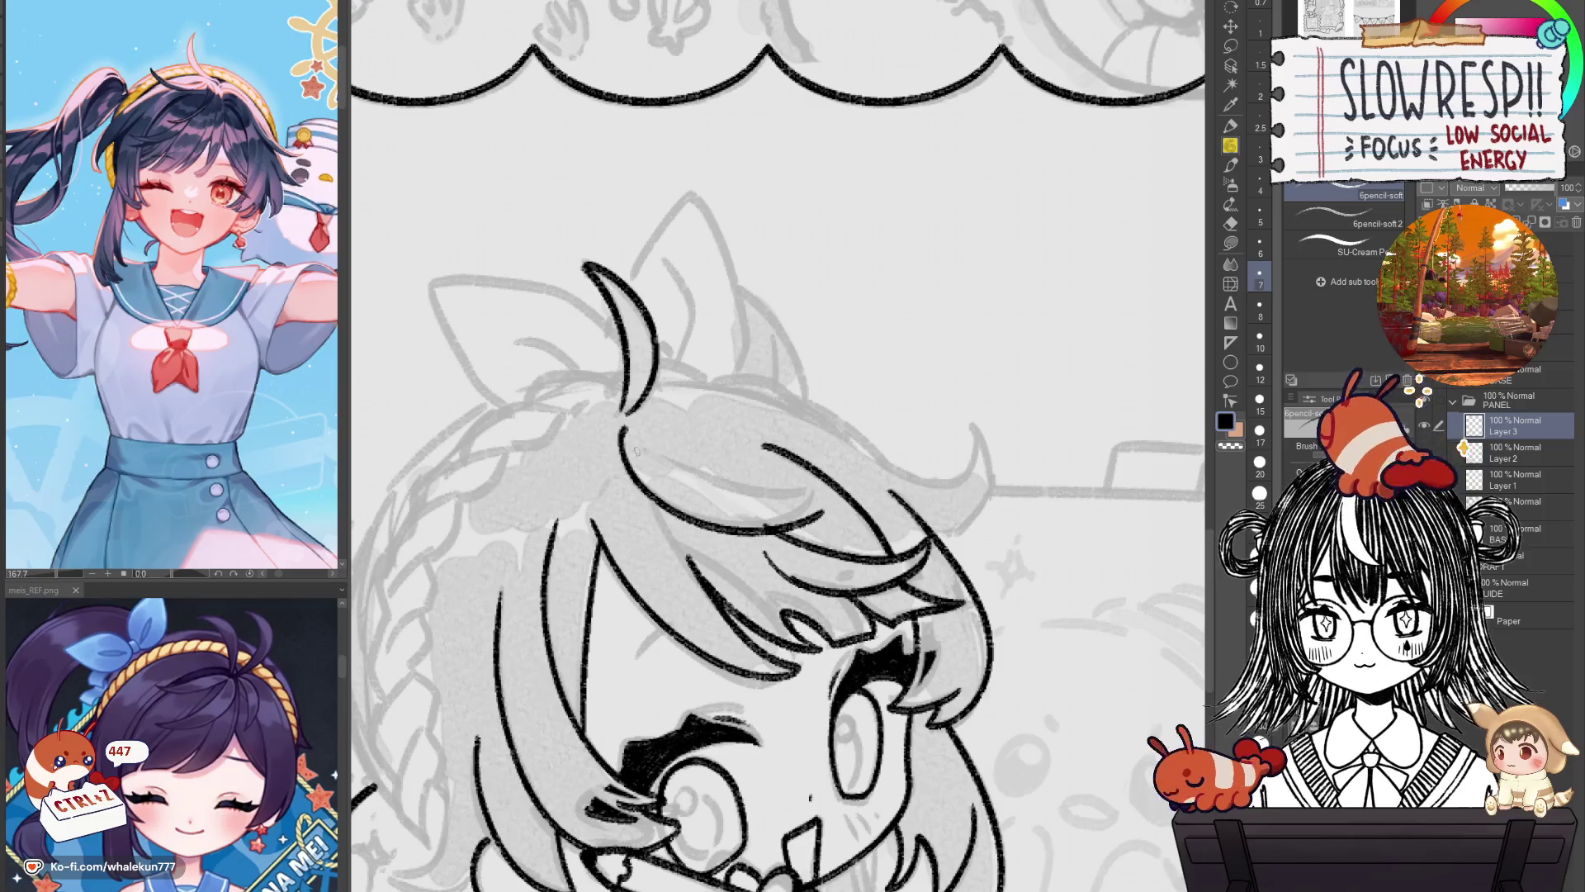
{"action": "key", "text": "ctrl+z"}
{"action": "left_click_drag", "start_coordinate": [621, 428], "coordinate": [813, 506]}
{"action": "key", "text": "ctrl+z"}
{"action": "key", "text": "ctrl+z"}
{"action": "left_click_drag", "start_coordinate": [619, 423], "coordinate": [826, 478]}
{"action": "key", "text": "ctrl+z"}
{"action": "left_click_drag", "start_coordinate": [621, 428], "coordinate": [810, 489]}
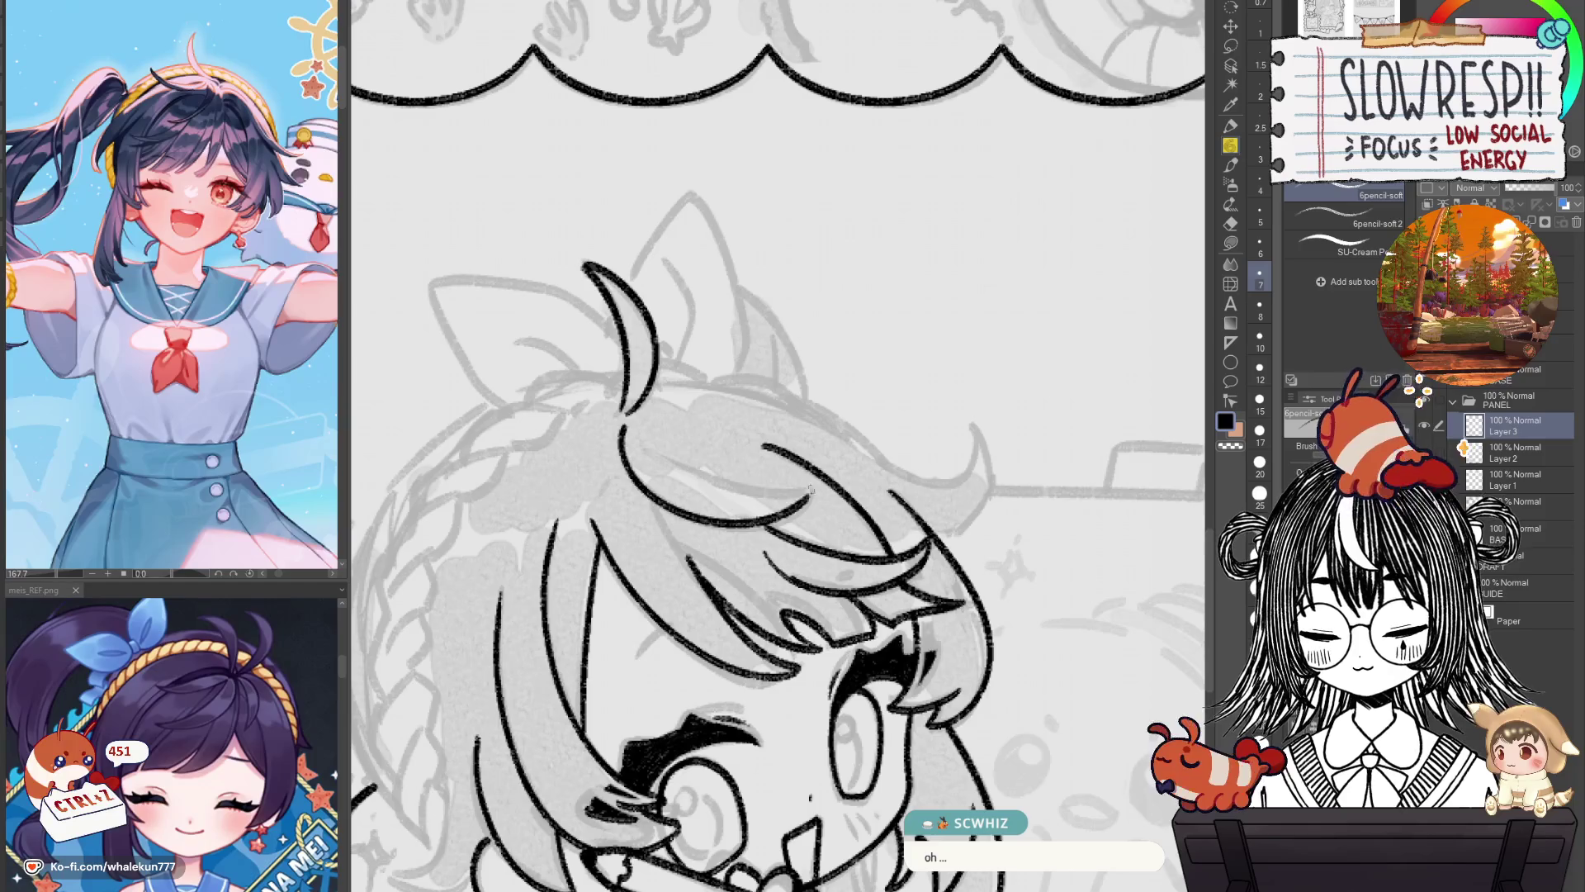
{"action": "left_click_drag", "start_coordinate": [694, 455], "coordinate": [720, 467]}
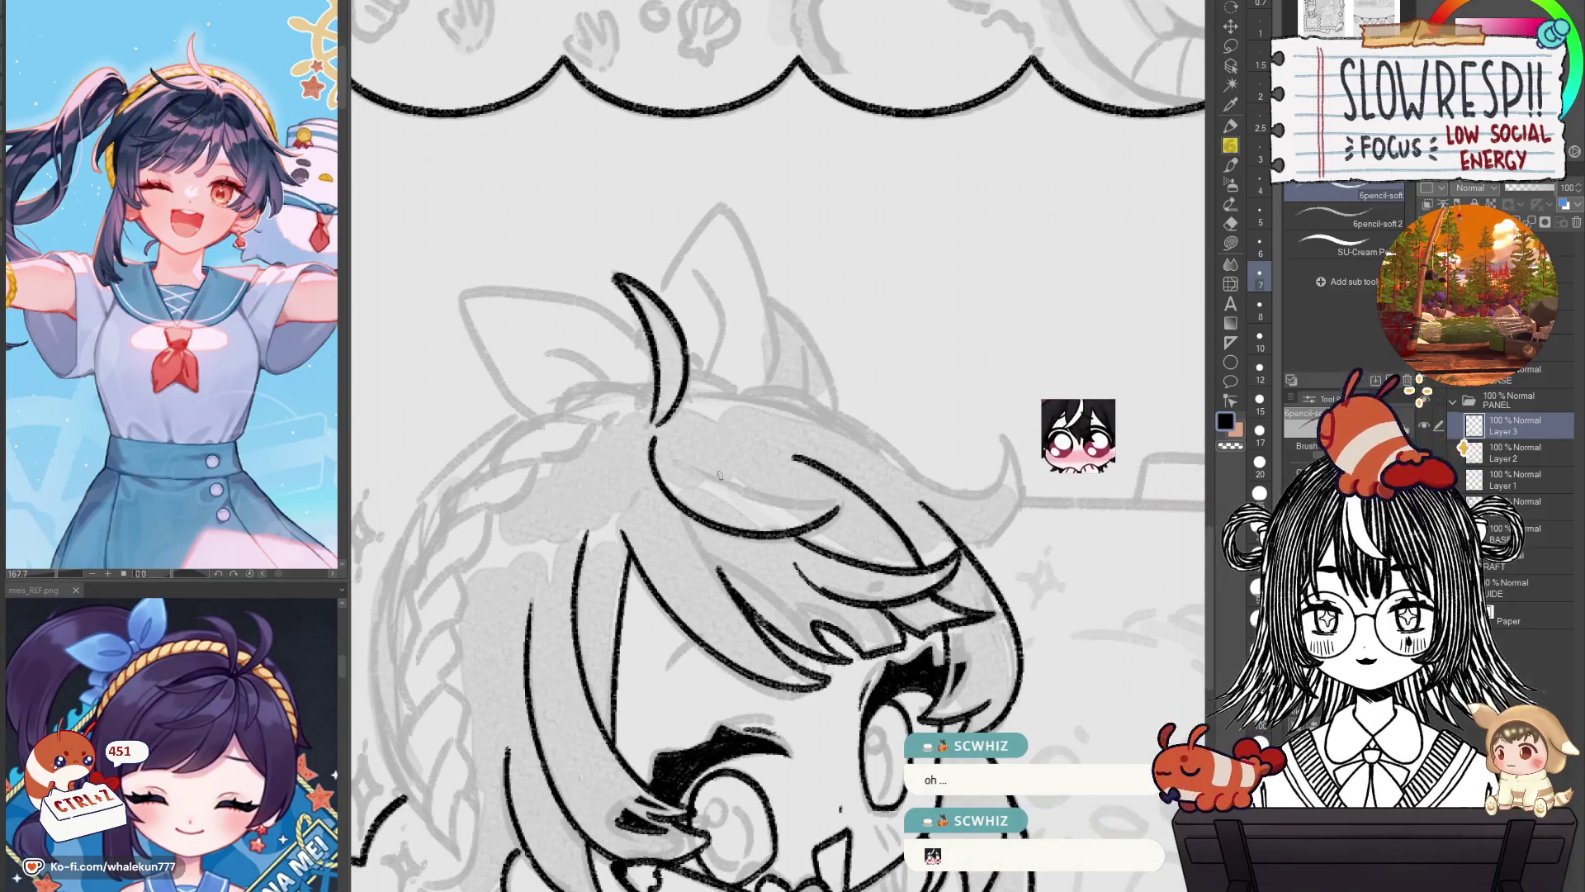
{"action": "left_click_drag", "start_coordinate": [722, 477], "coordinate": [730, 449]}
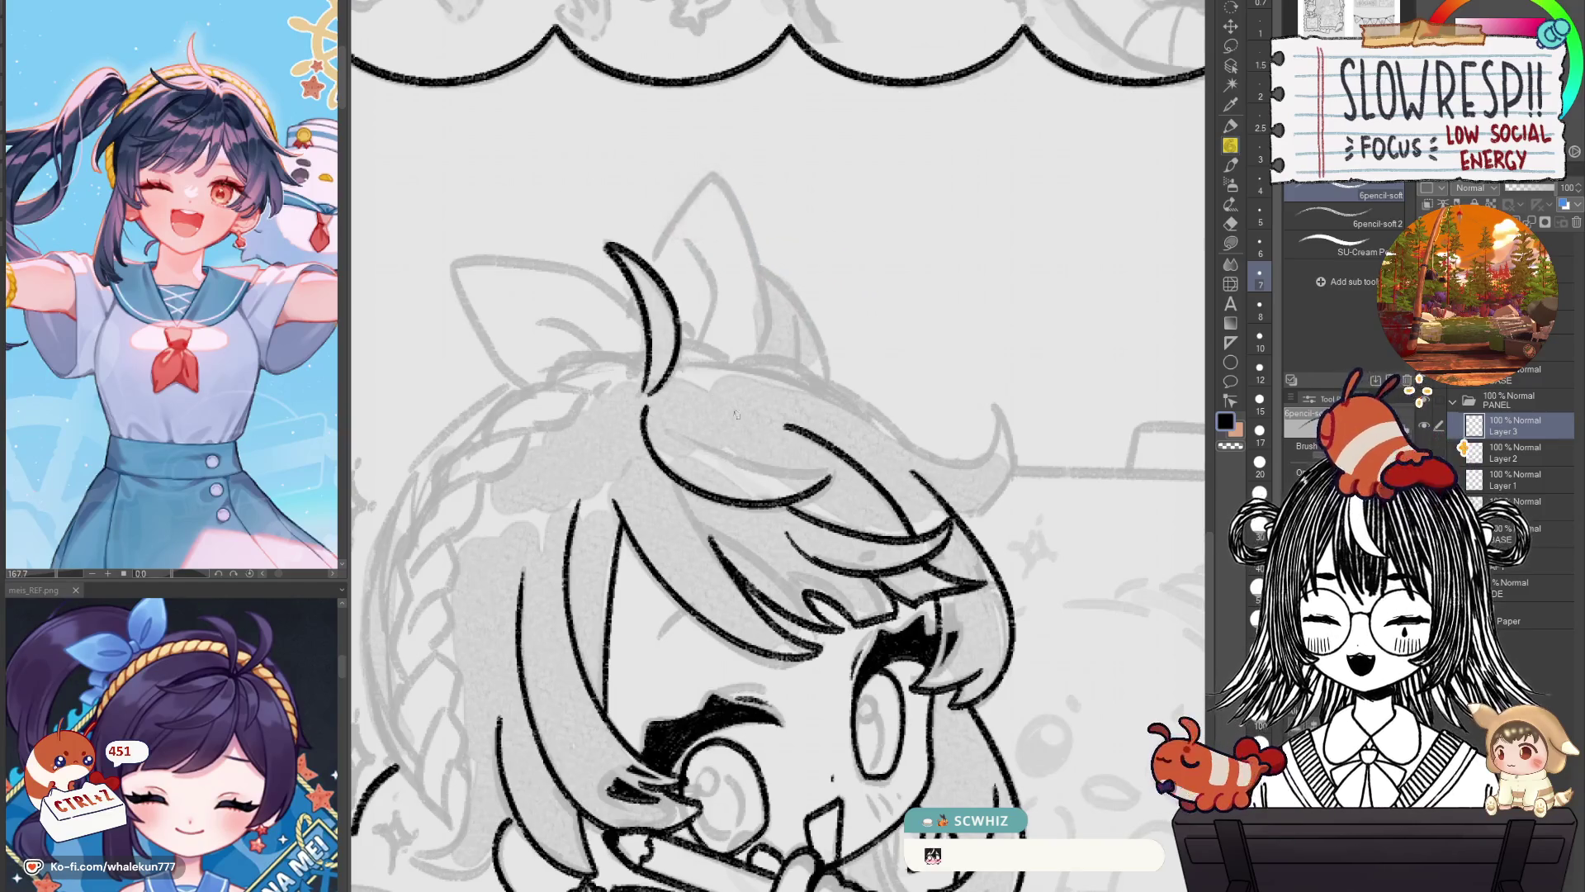
{"action": "left_click_drag", "start_coordinate": [768, 439], "coordinate": [749, 436]}
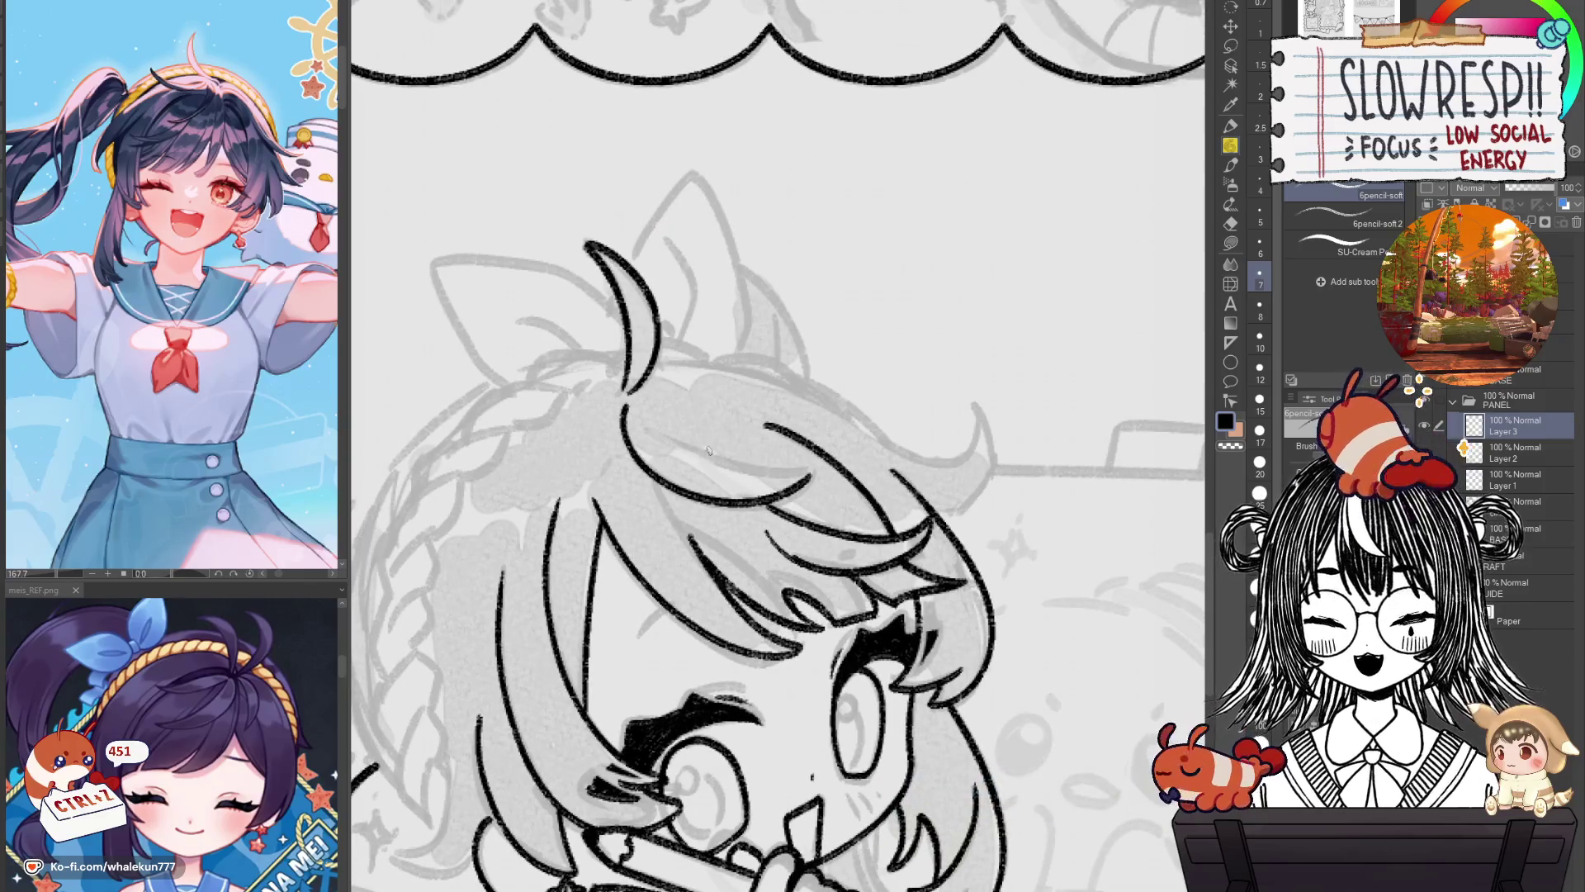
{"action": "left_click_drag", "start_coordinate": [712, 430], "coordinate": [738, 379]}
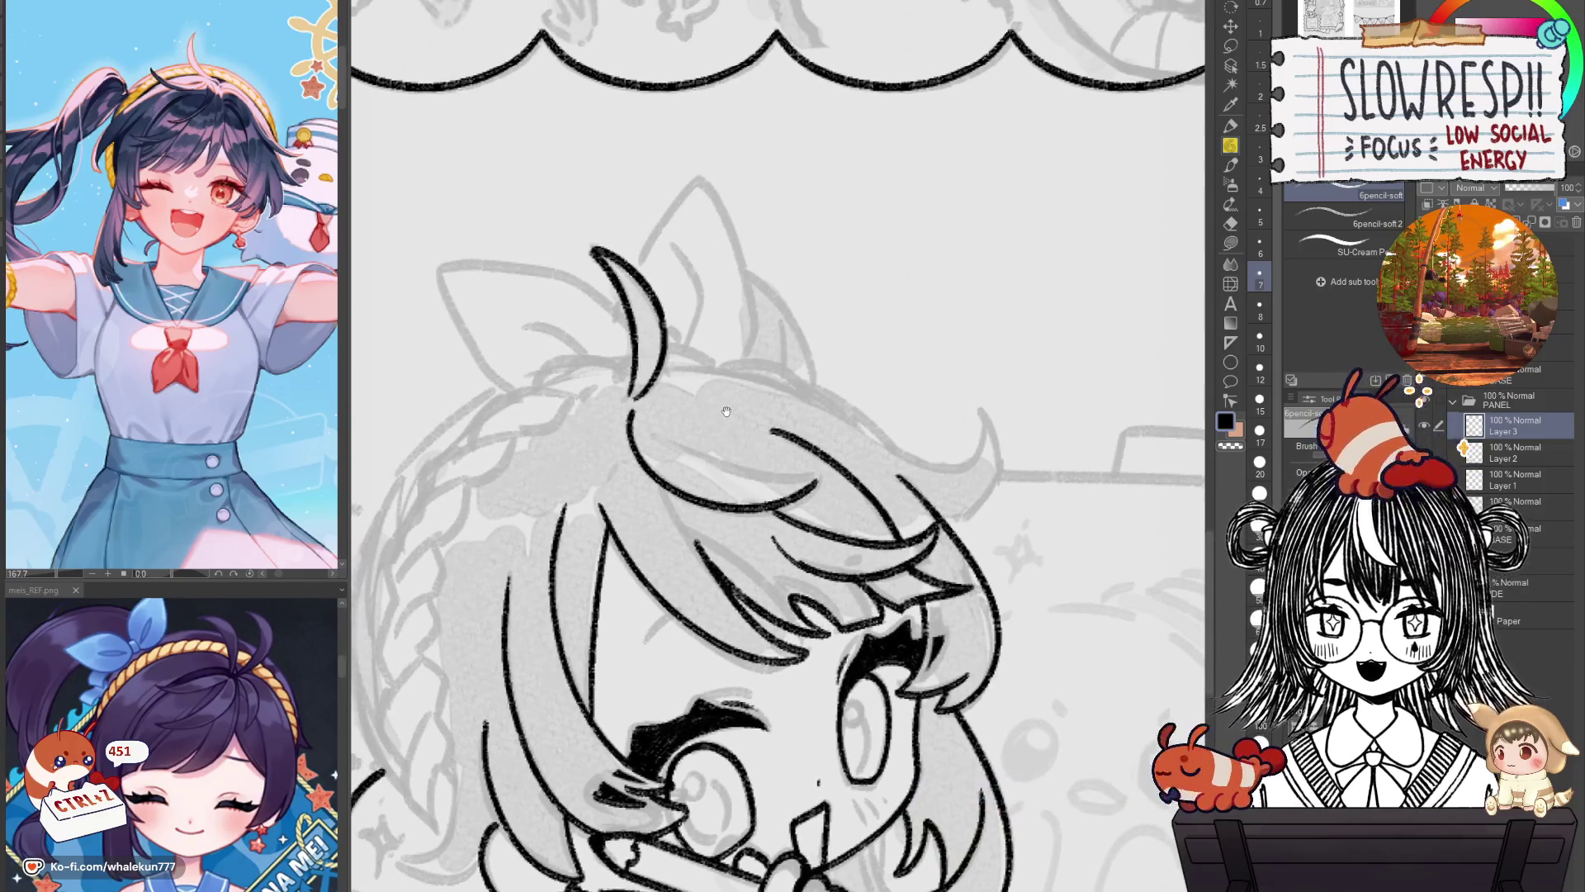
{"action": "key", "text": "ctrl+z"}
{"action": "key", "text": "ctrl+z"}
{"action": "mouse_move", "coordinate": [666, 418]}
{"action": "left_mouse_down"}
{"action": "mouse_move", "coordinate": [822, 475]}
{"action": "mouse_move", "coordinate": [935, 464]}
{"action": "left_mouse_up"}
{"action": "key", "text": "ctrl+z"}
Reposition and zoom the view over the chibi's head.
{"action": "mouse_move", "coordinate": [792, 462]}
{"action": "left_mouse_down"}
{"action": "mouse_move", "coordinate": [950, 488]}
{"action": "mouse_move", "coordinate": [957, 556]}
{"action": "left_mouse_up"}
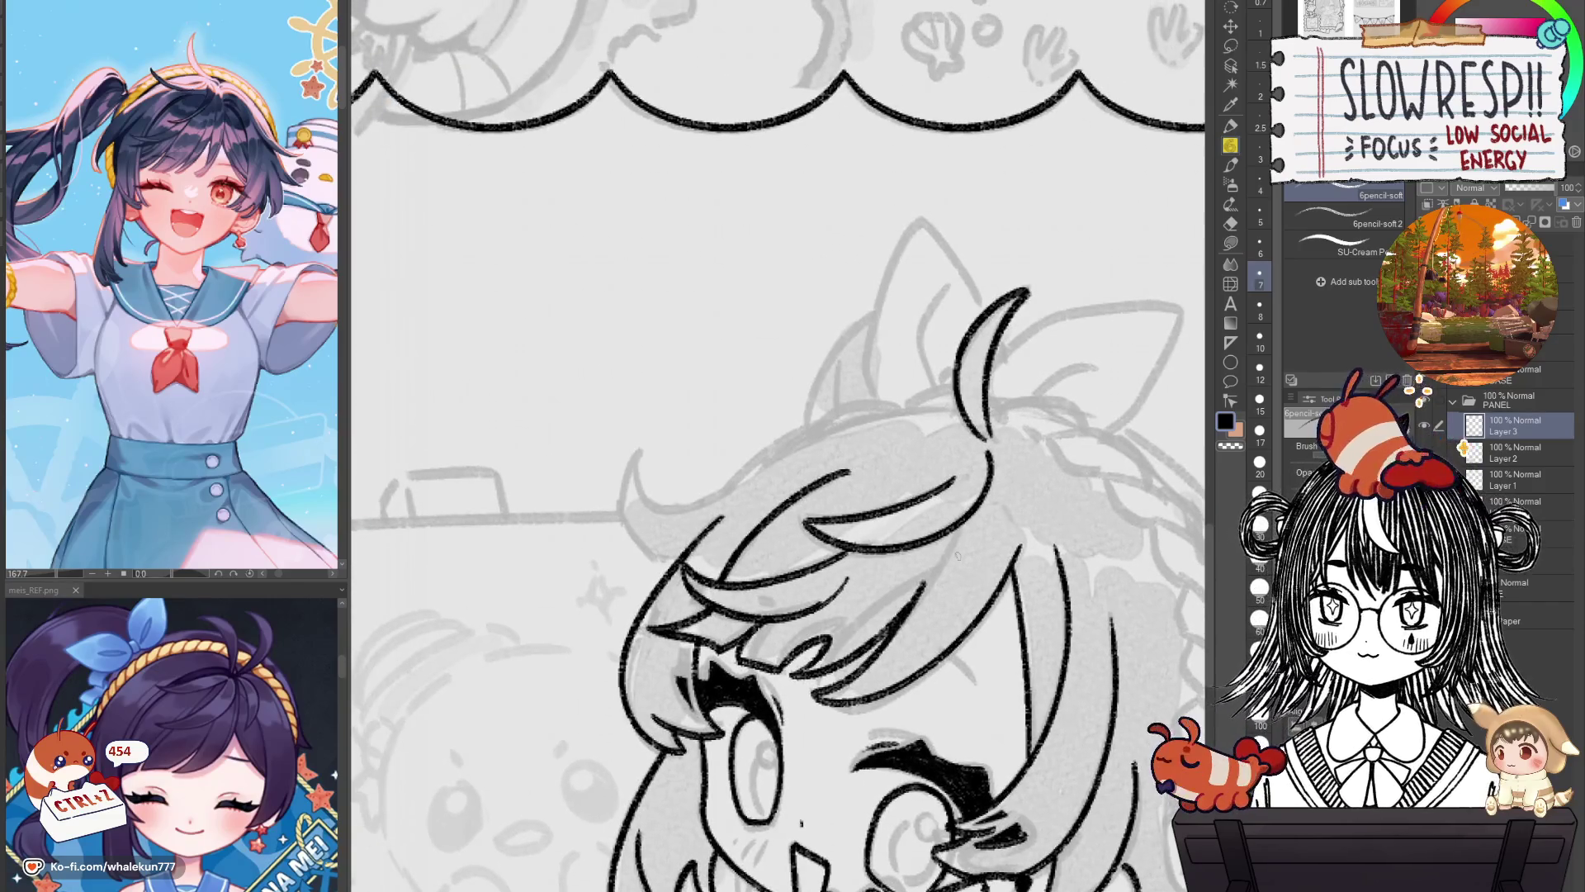
{"action": "left_click_drag", "start_coordinate": [907, 484], "coordinate": [896, 552]}
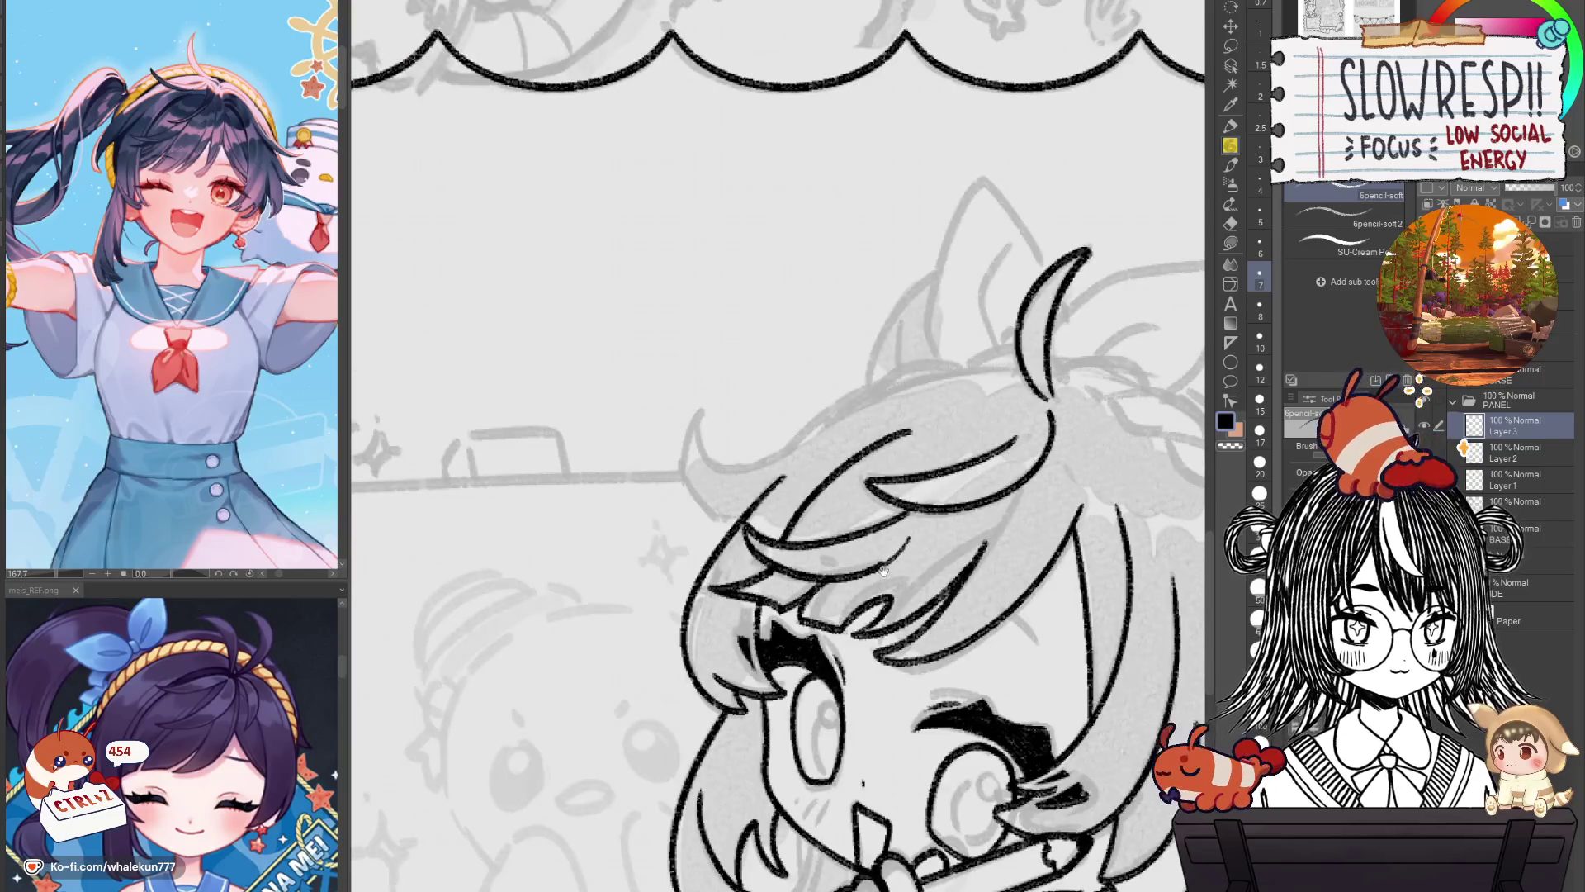
{"action": "left_click_drag", "start_coordinate": [826, 608], "coordinate": [782, 690]}
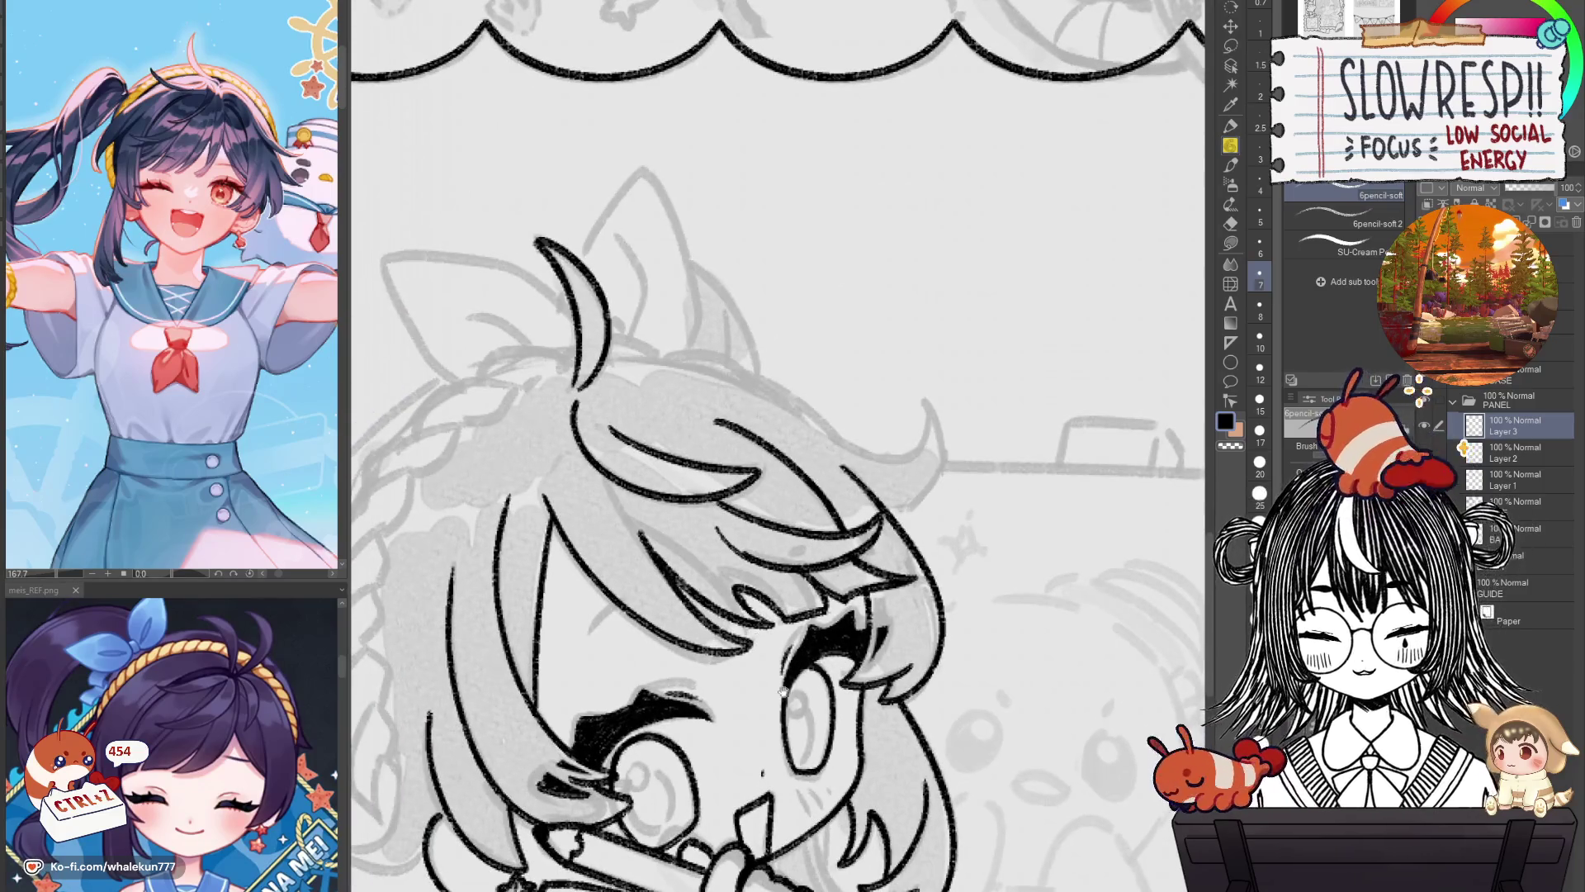
{"action": "scroll", "coordinate": [783, 689], "scroll_direction": "down", "scroll_amount": 3}
{"action": "scroll", "coordinate": [929, 541], "scroll_direction": "up", "scroll_amount": 3}
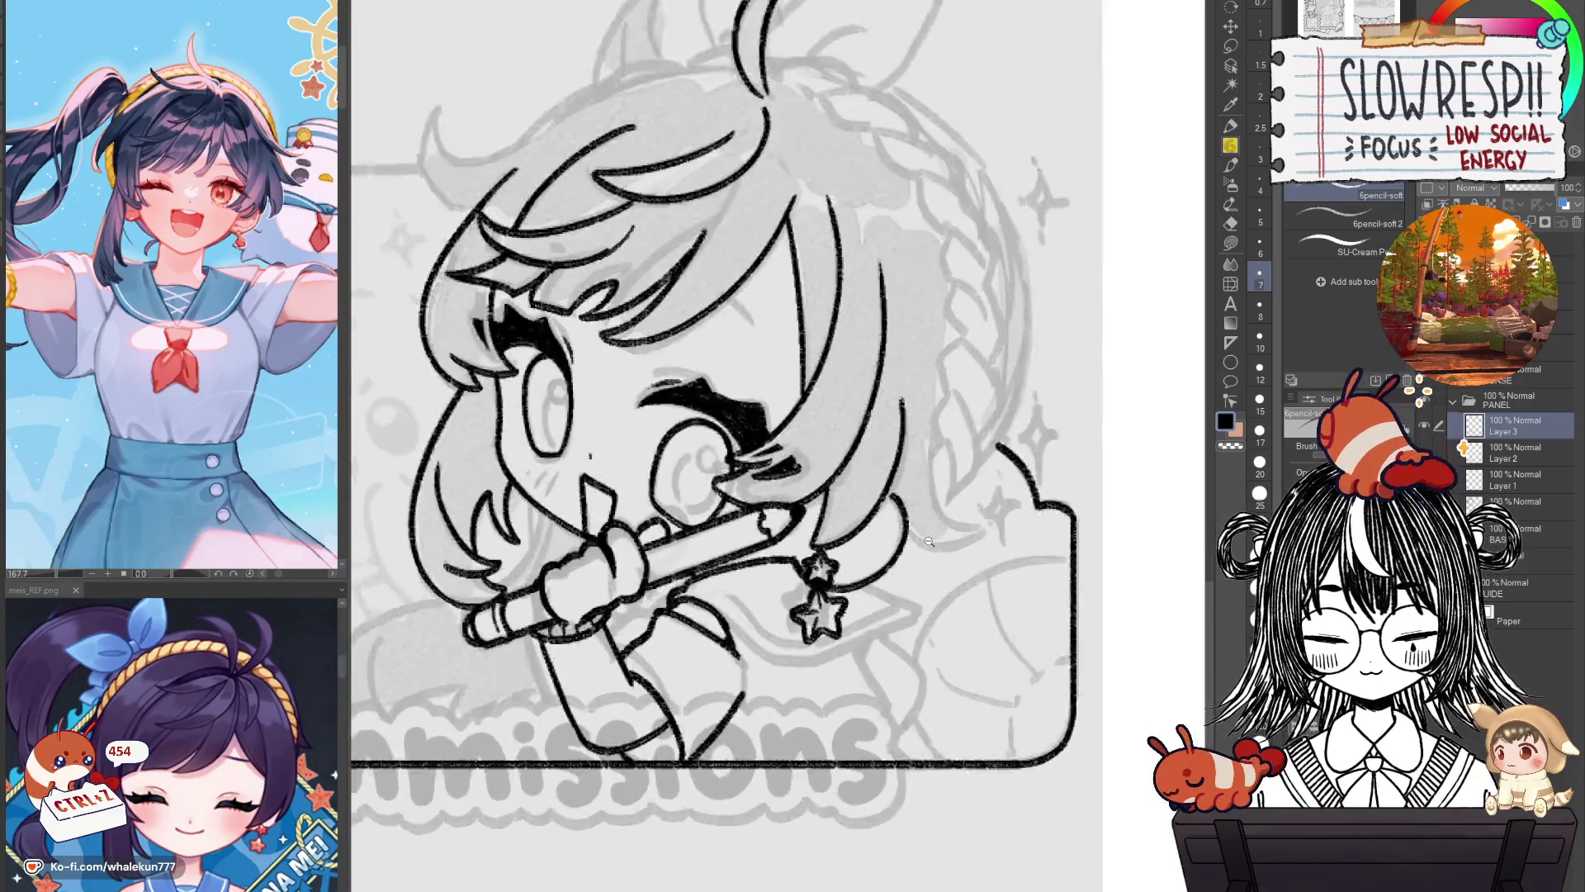
Merge Layer 3 down into Layer 2 and frame the pencil and star charm.
{"action": "scroll", "coordinate": [929, 540], "scroll_direction": "up", "scroll_amount": 2}
{"action": "key", "text": "ctrl+e"}
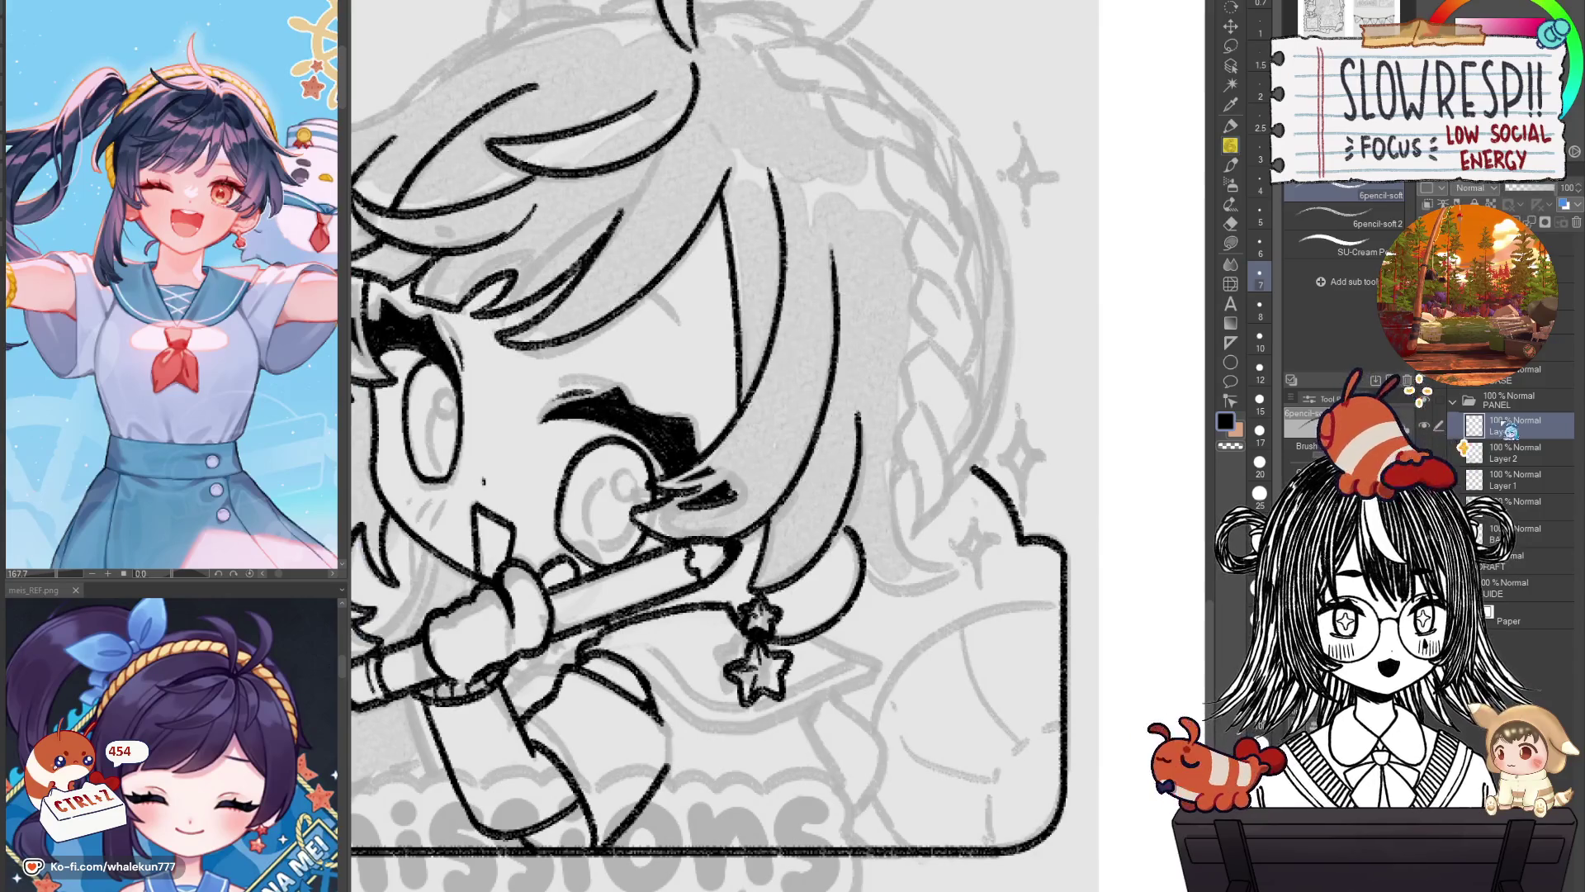
{"action": "left_click_drag", "start_coordinate": [861, 585], "coordinate": [975, 551]}
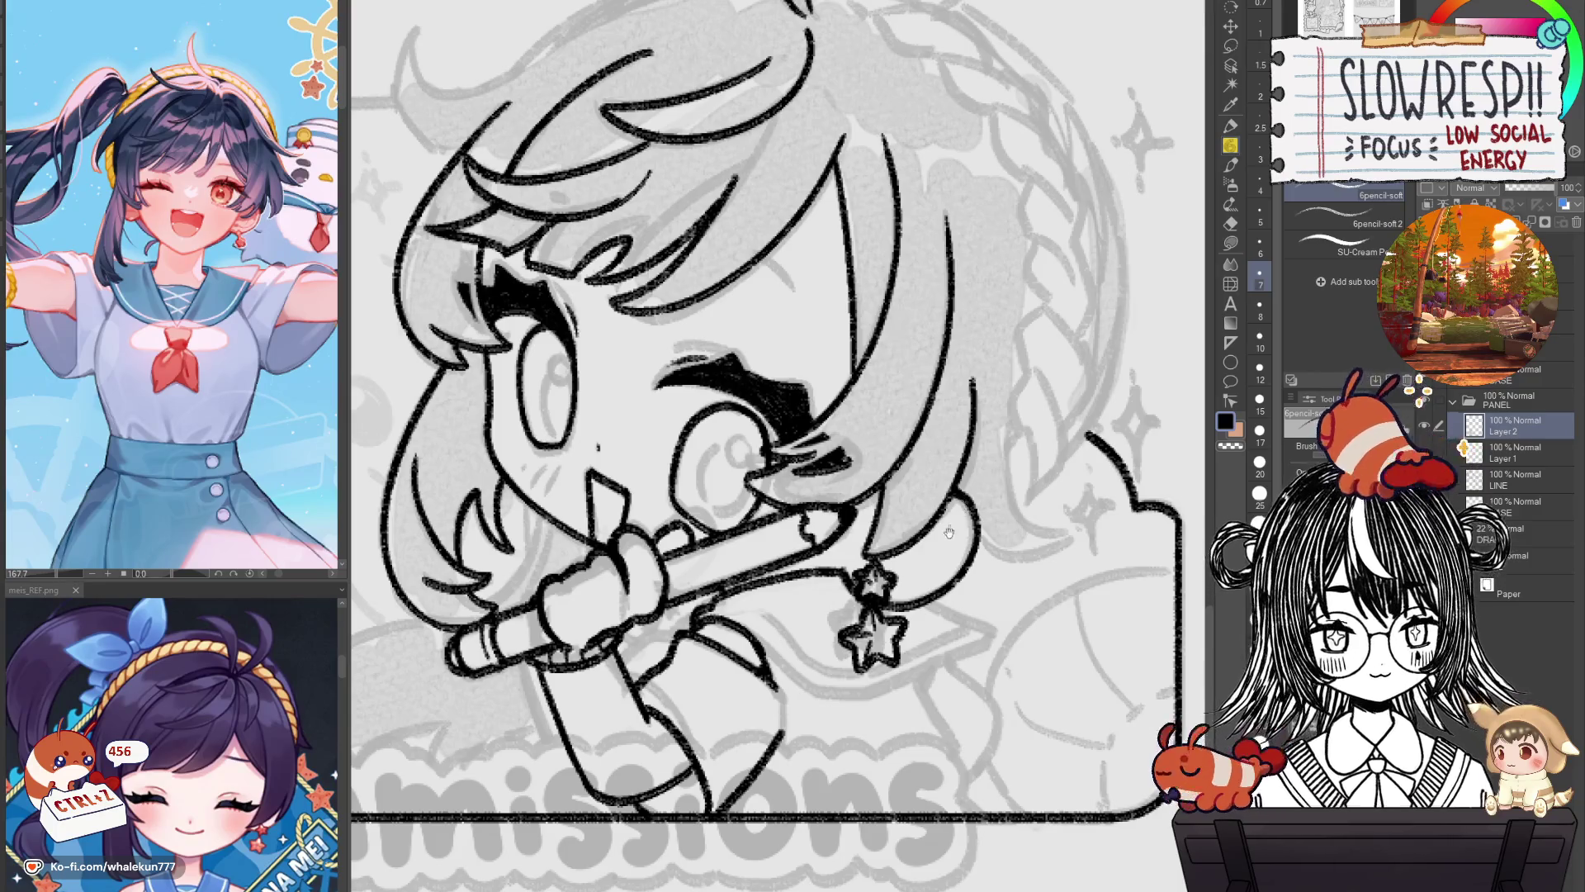
{"action": "scroll", "coordinate": [948, 531], "scroll_direction": "down", "scroll_amount": 1}
{"action": "scroll", "coordinate": [941, 531], "scroll_direction": "down", "scroll_amount": 1}
{"action": "scroll", "coordinate": [934, 530], "scroll_direction": "down", "scroll_amount": 1}
{"action": "scroll", "coordinate": [929, 529], "scroll_direction": "down", "scroll_amount": 1}
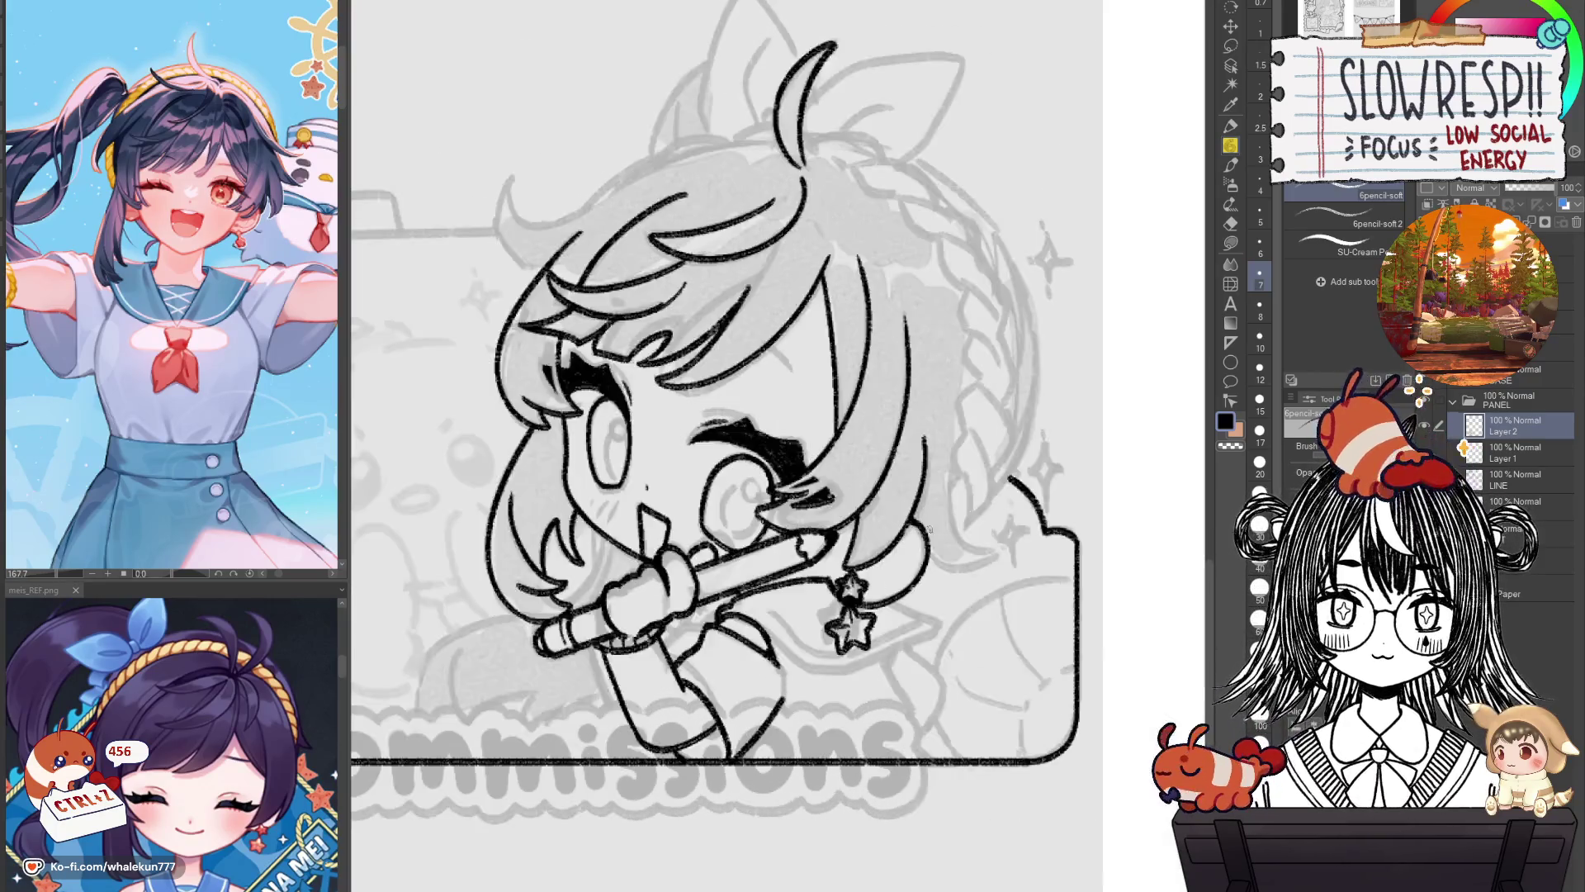
{"action": "scroll", "coordinate": [929, 529], "scroll_direction": "up", "scroll_amount": 1}
{"action": "scroll", "coordinate": [929, 529], "scroll_direction": "up", "scroll_amount": 1}
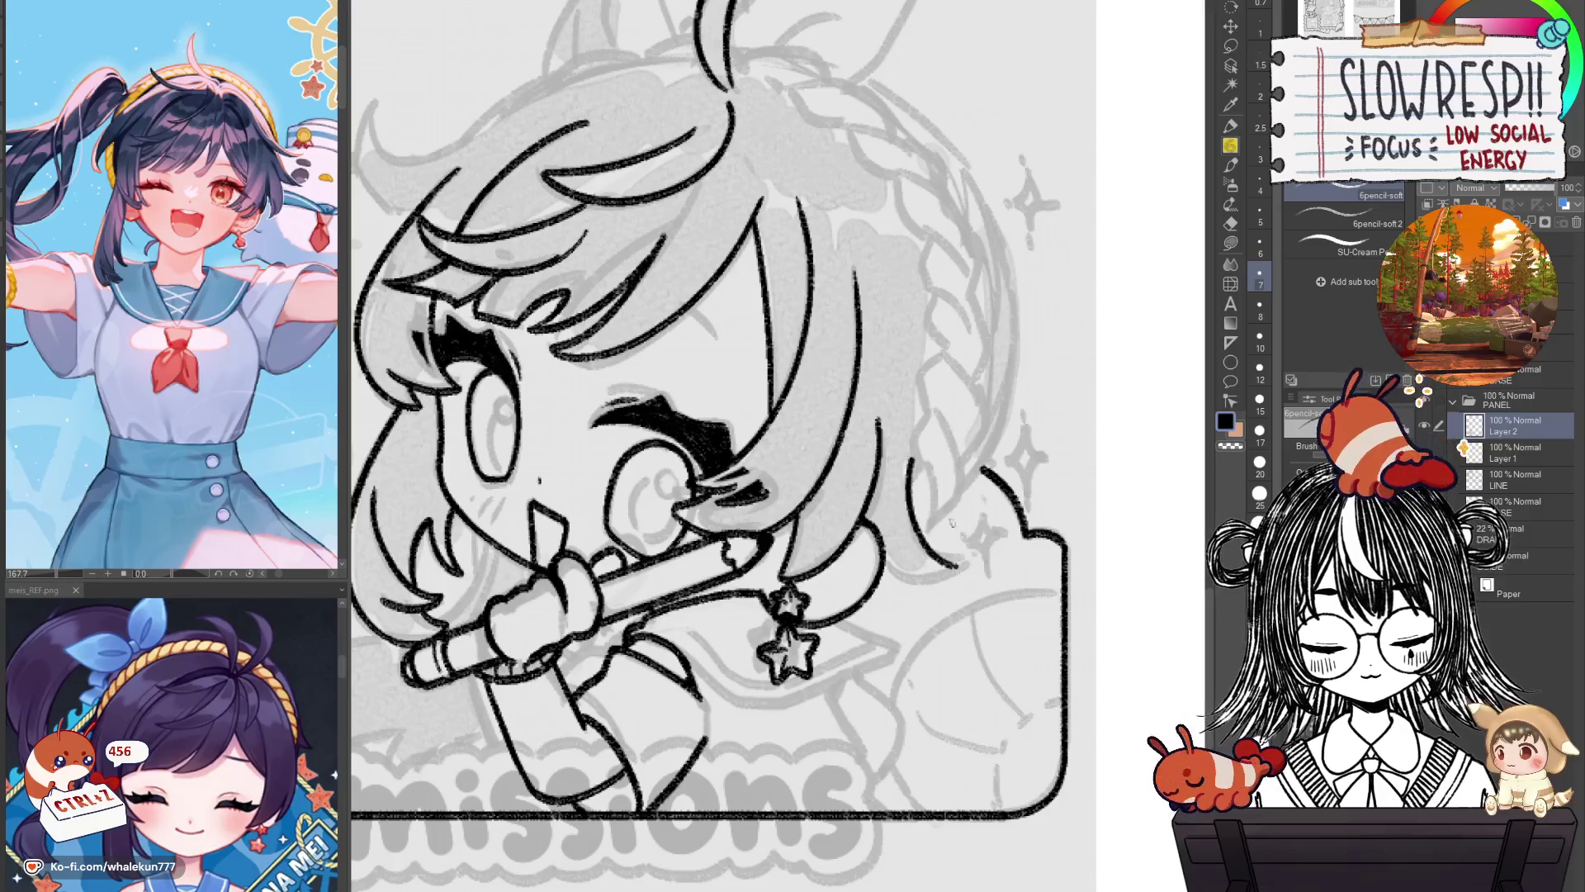
Check the drawing mirrored, then try a curved hair strand beside the star charm.
{"action": "key", "text": "h"}
{"action": "scroll", "coordinate": [849, 545], "scroll_direction": "up", "scroll_amount": 2}
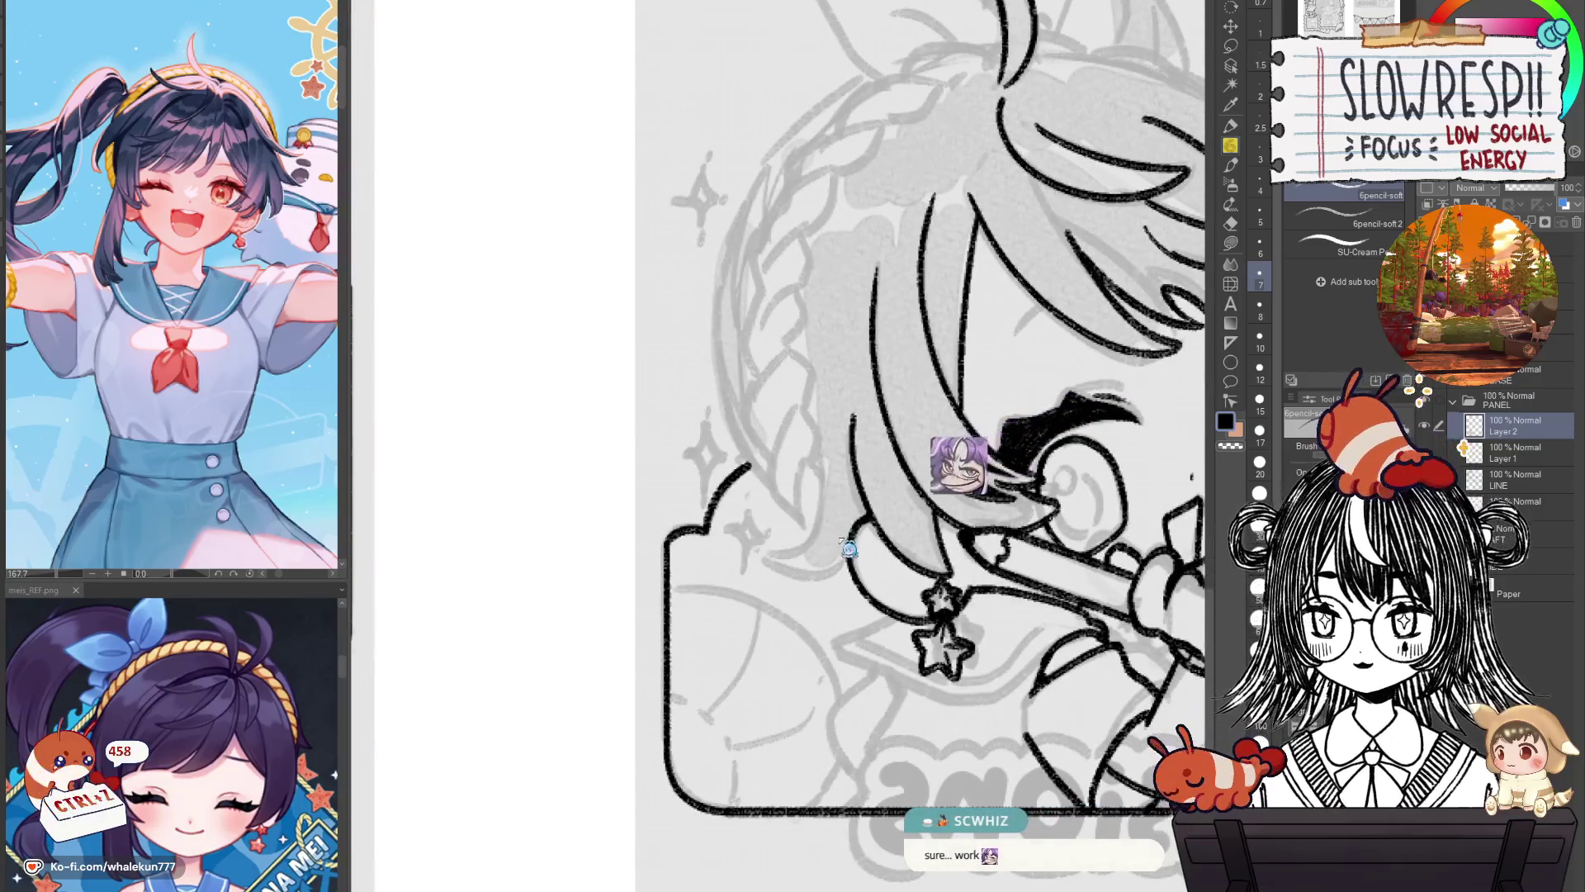
{"action": "key", "text": "h"}
{"action": "key", "text": "h"}
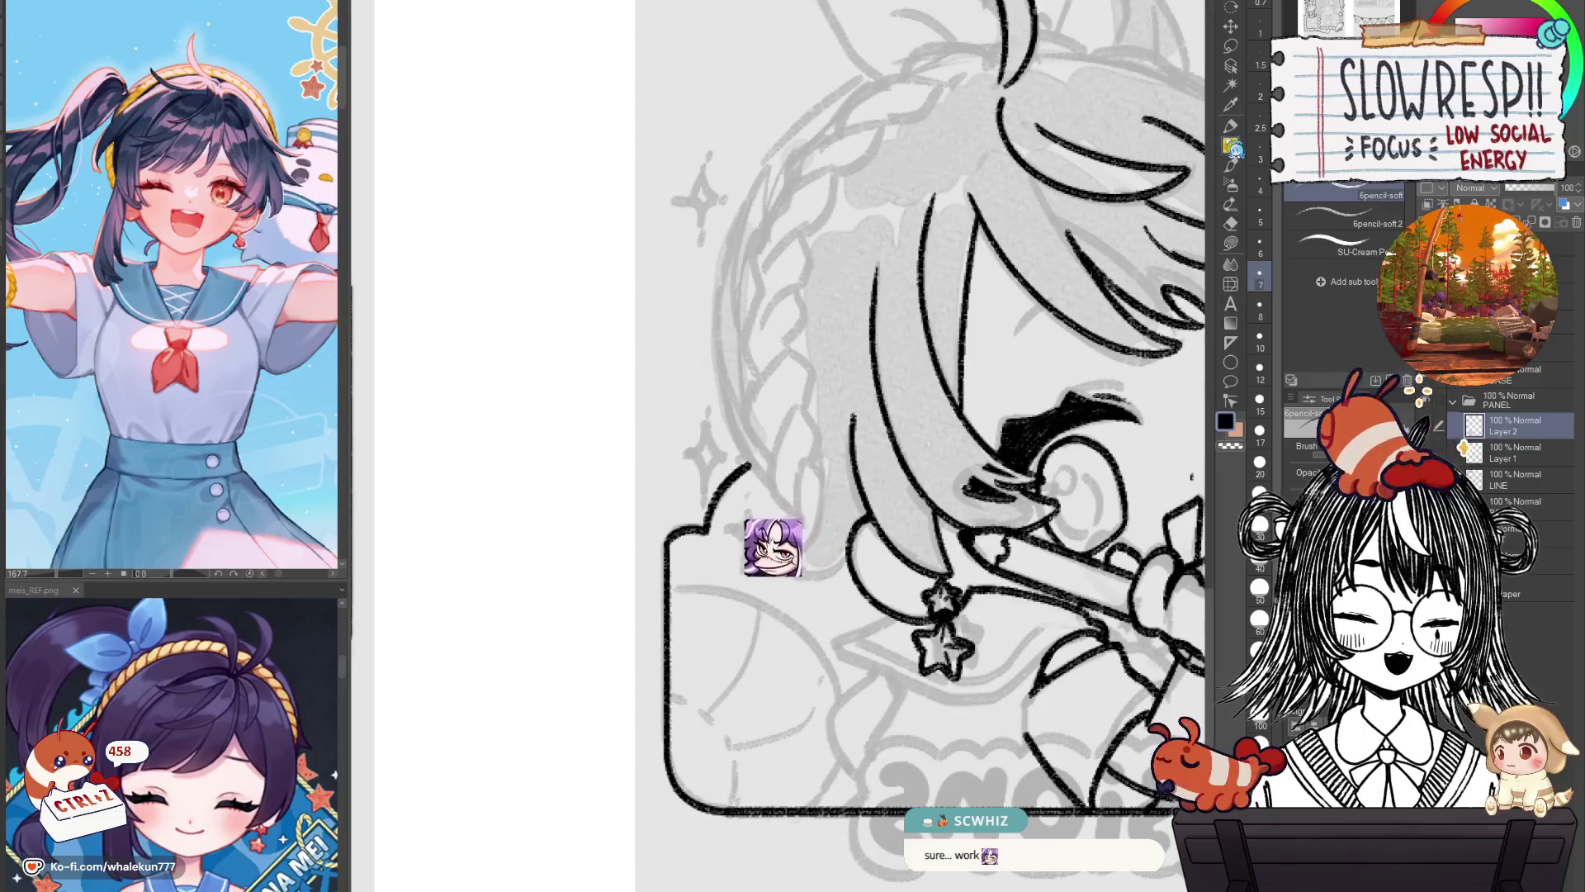
{"action": "scroll", "coordinate": [851, 551], "scroll_direction": "up", "scroll_amount": 1}
{"action": "scroll", "coordinate": [851, 551], "scroll_direction": "up", "scroll_amount": 1}
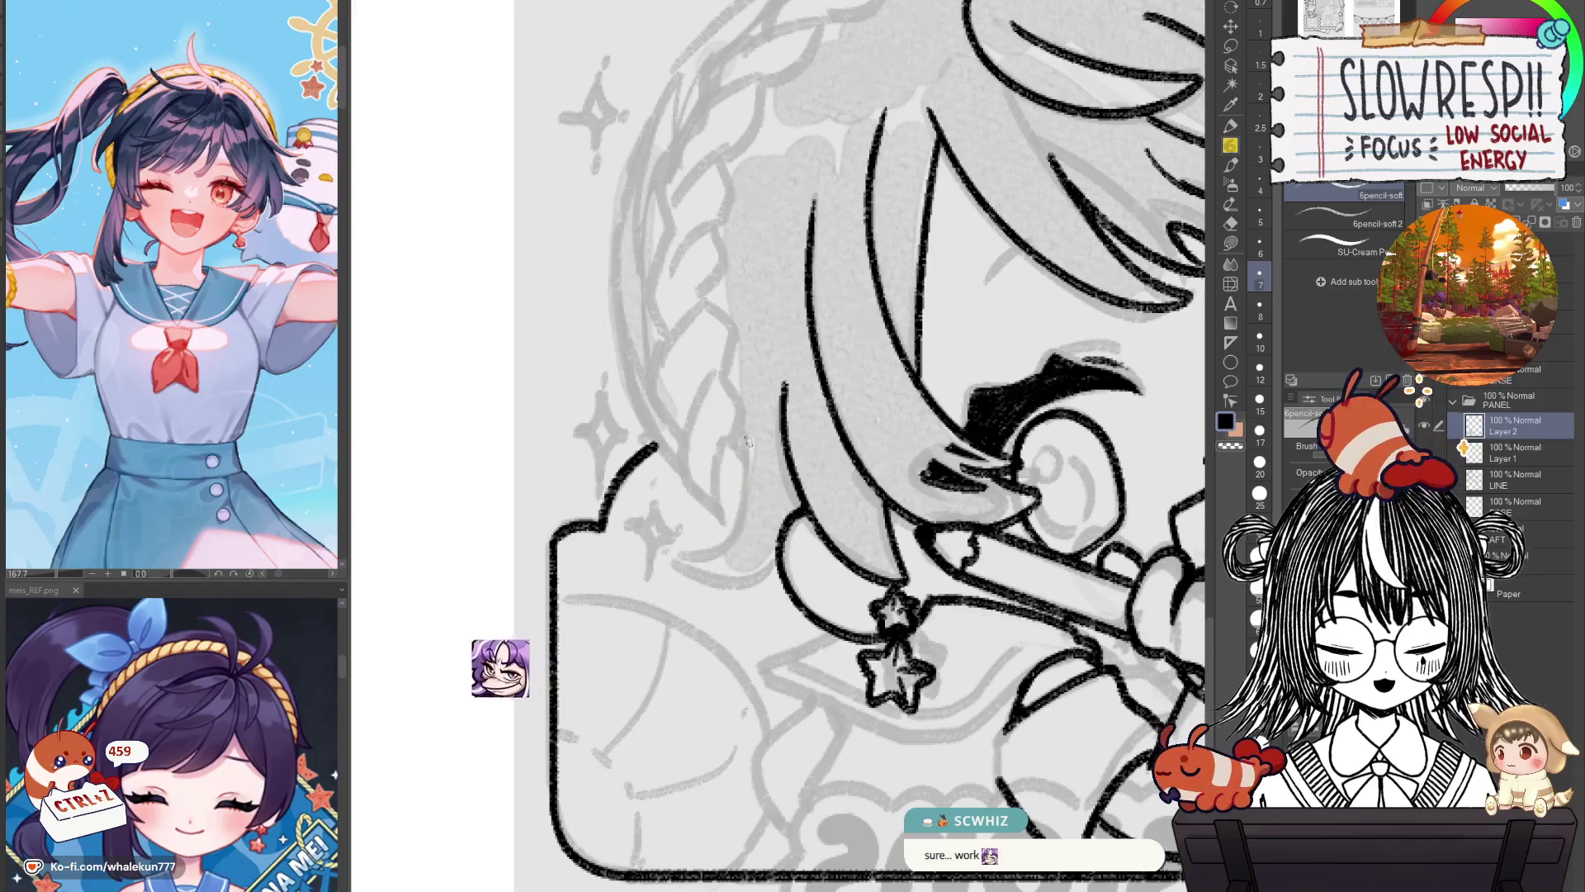
{"action": "mouse_move", "coordinate": [750, 450]}
{"action": "left_mouse_down"}
{"action": "mouse_move", "coordinate": [686, 569]}
{"action": "mouse_move", "coordinate": [780, 570]}
{"action": "mouse_move", "coordinate": [716, 591]}
{"action": "mouse_move", "coordinate": [781, 563]}
{"action": "left_mouse_up"}
{"action": "key", "text": "ctrl+z"}
{"action": "key", "text": "ctrl+z"}
{"action": "key", "text": "ctrl+z"}
{"action": "mouse_move", "coordinate": [684, 568]}
{"action": "left_mouse_down"}
{"action": "mouse_move", "coordinate": [753, 593]}
{"action": "mouse_move", "coordinate": [784, 566]}
{"action": "left_mouse_up"}
{"action": "key", "text": "ctrl+z"}
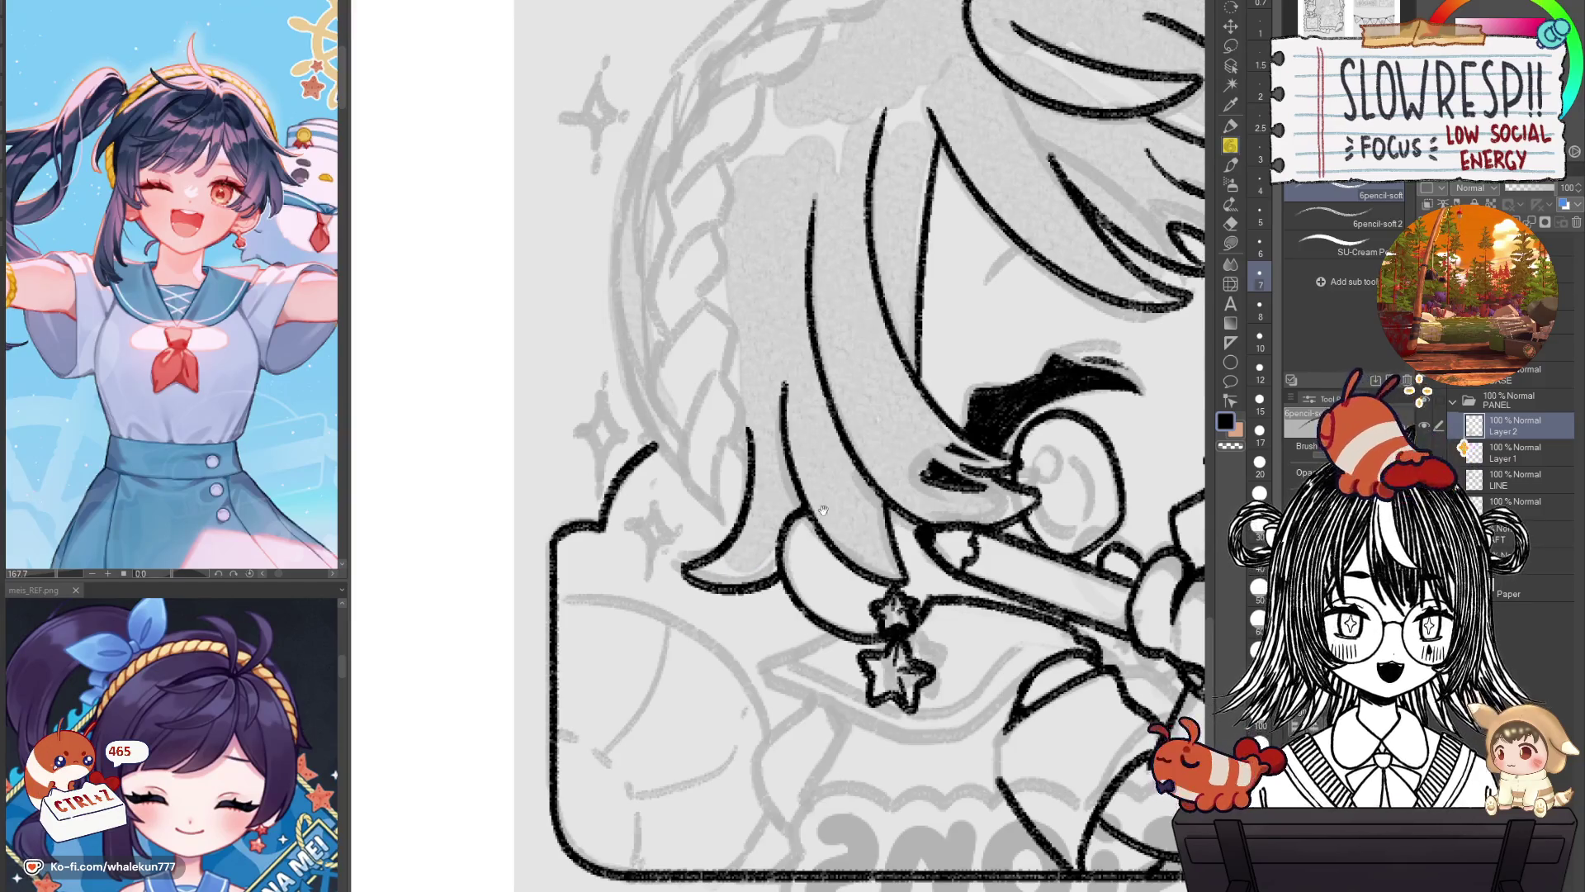
Mirror the whole drawing to check proportions, then frame the scalloped top border.
{"action": "left_click_drag", "start_coordinate": [823, 510], "coordinate": [793, 596]}
{"action": "key", "text": "h"}
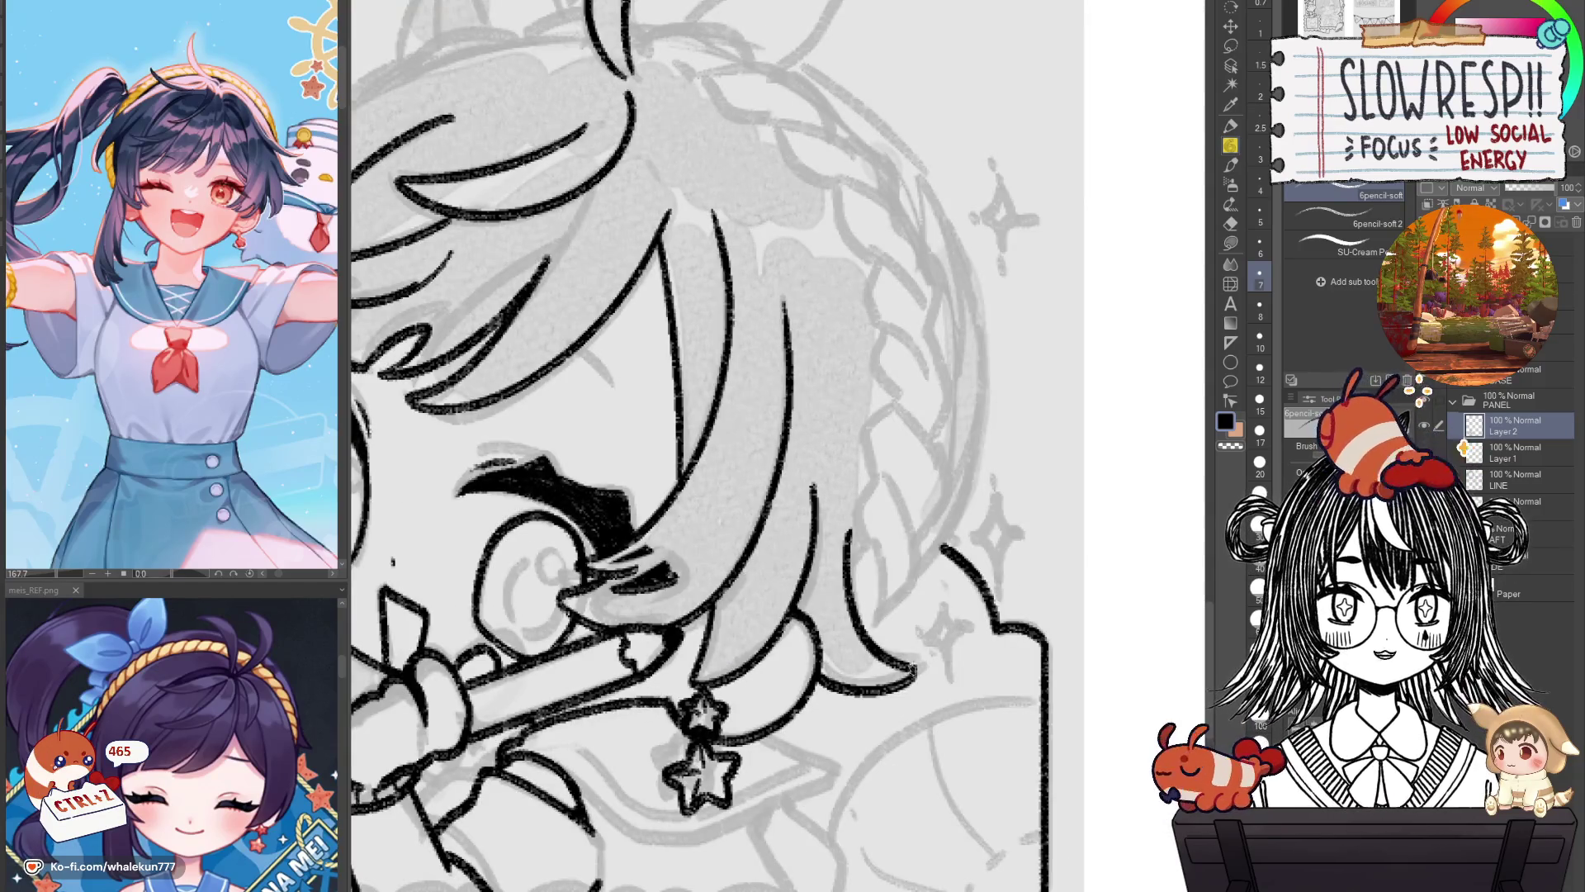
{"action": "scroll", "coordinate": [937, 658], "scroll_direction": "down", "scroll_amount": 2}
{"action": "scroll", "coordinate": [942, 640], "scroll_direction": "down", "scroll_amount": 1}
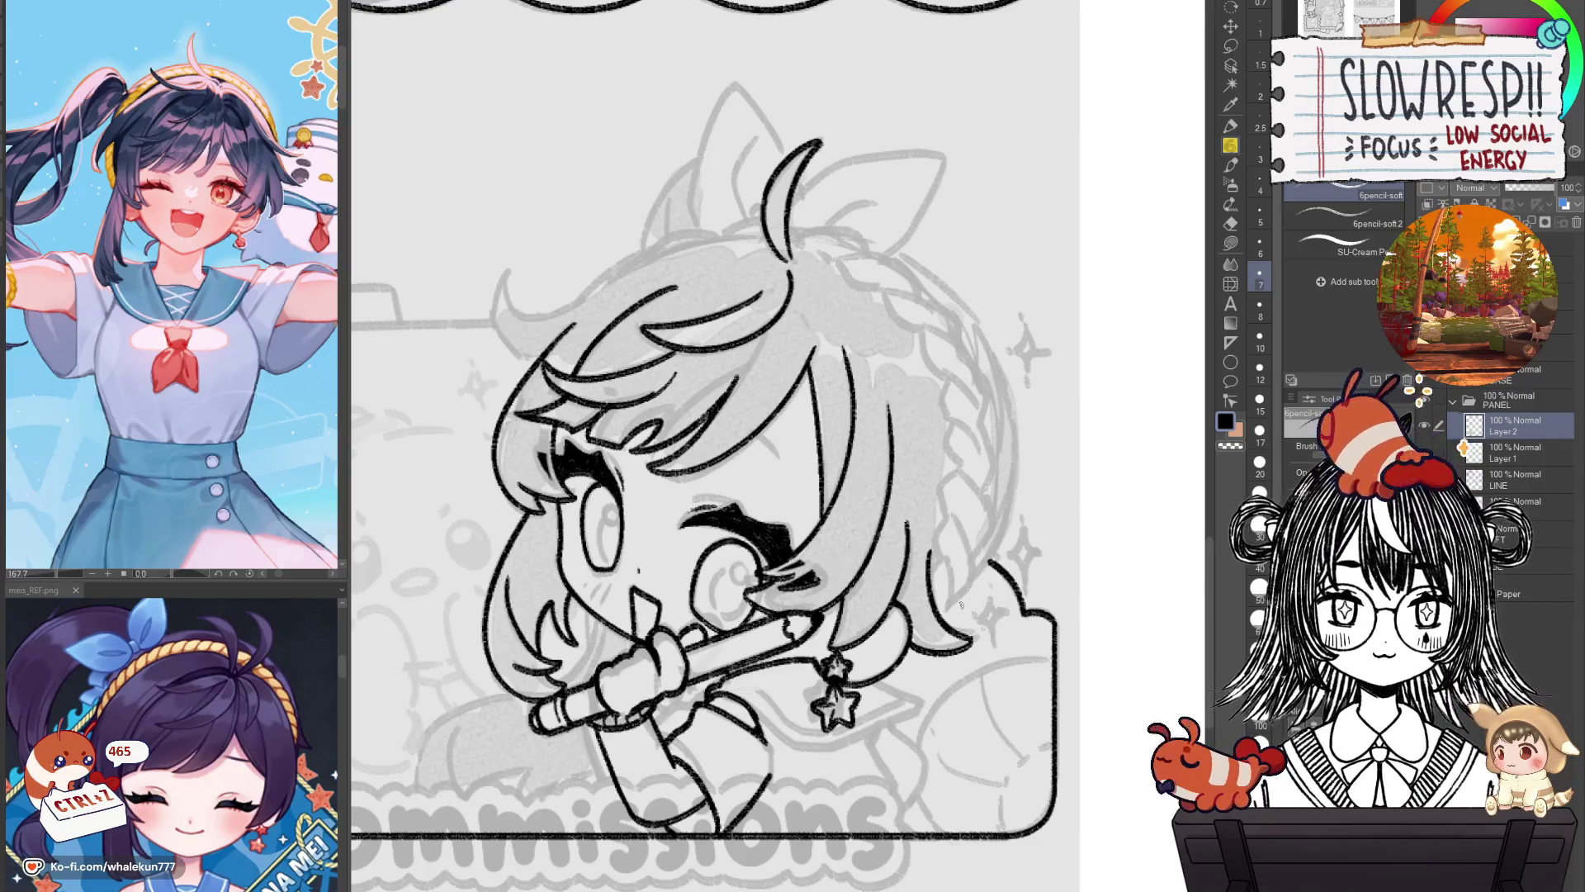
{"action": "key", "text": "h"}
{"action": "scroll", "coordinate": [1095, 652], "scroll_direction": "up", "scroll_amount": 1}
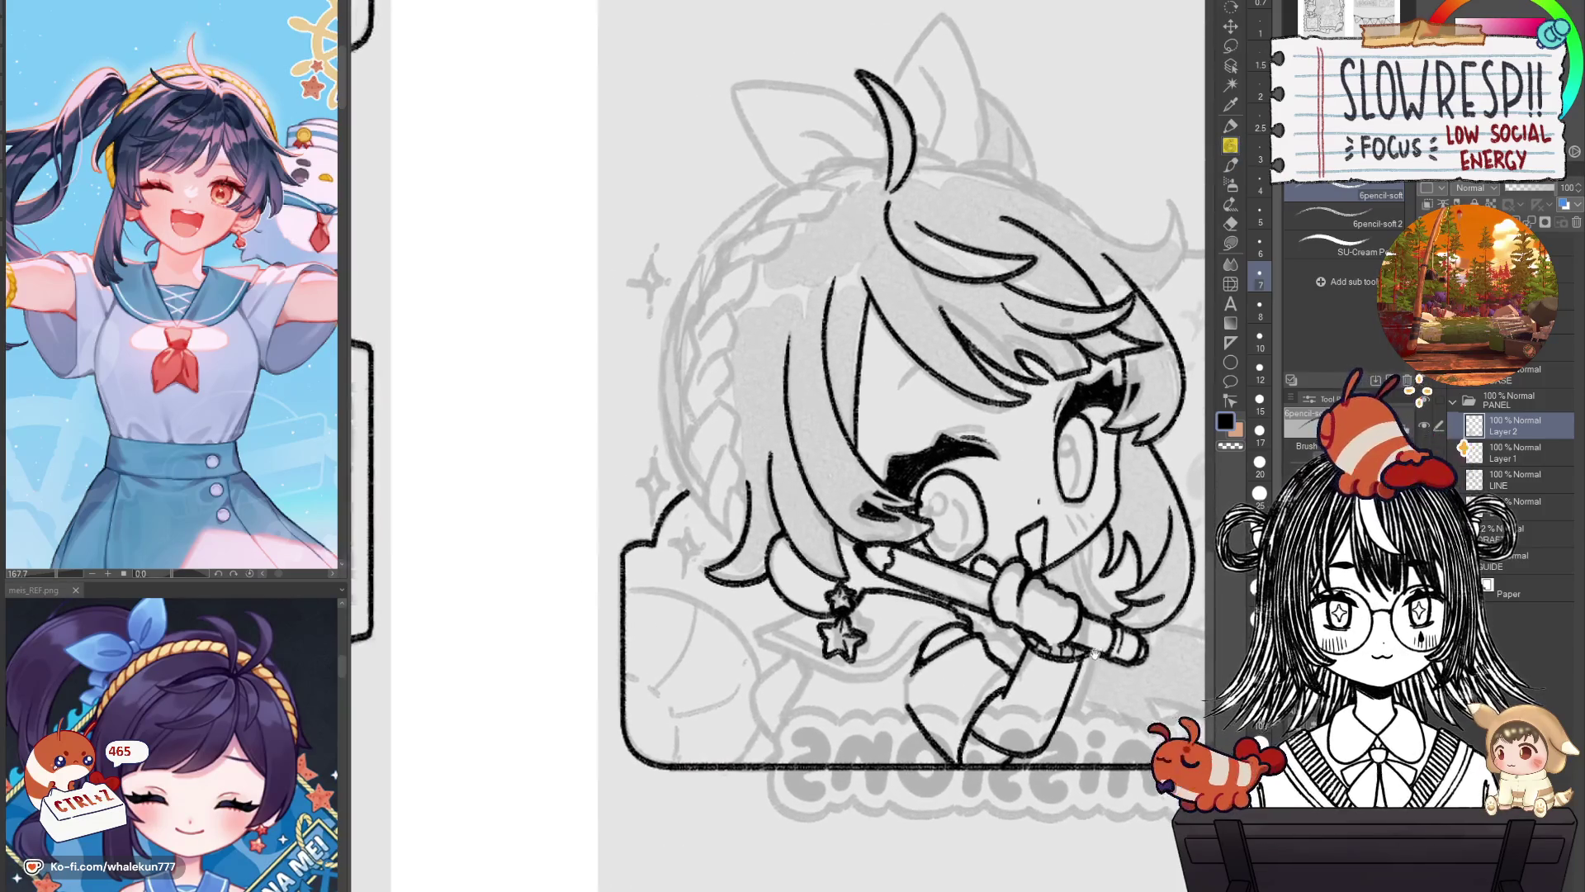
{"action": "scroll", "coordinate": [737, 568], "scroll_direction": "up", "scroll_amount": 3}
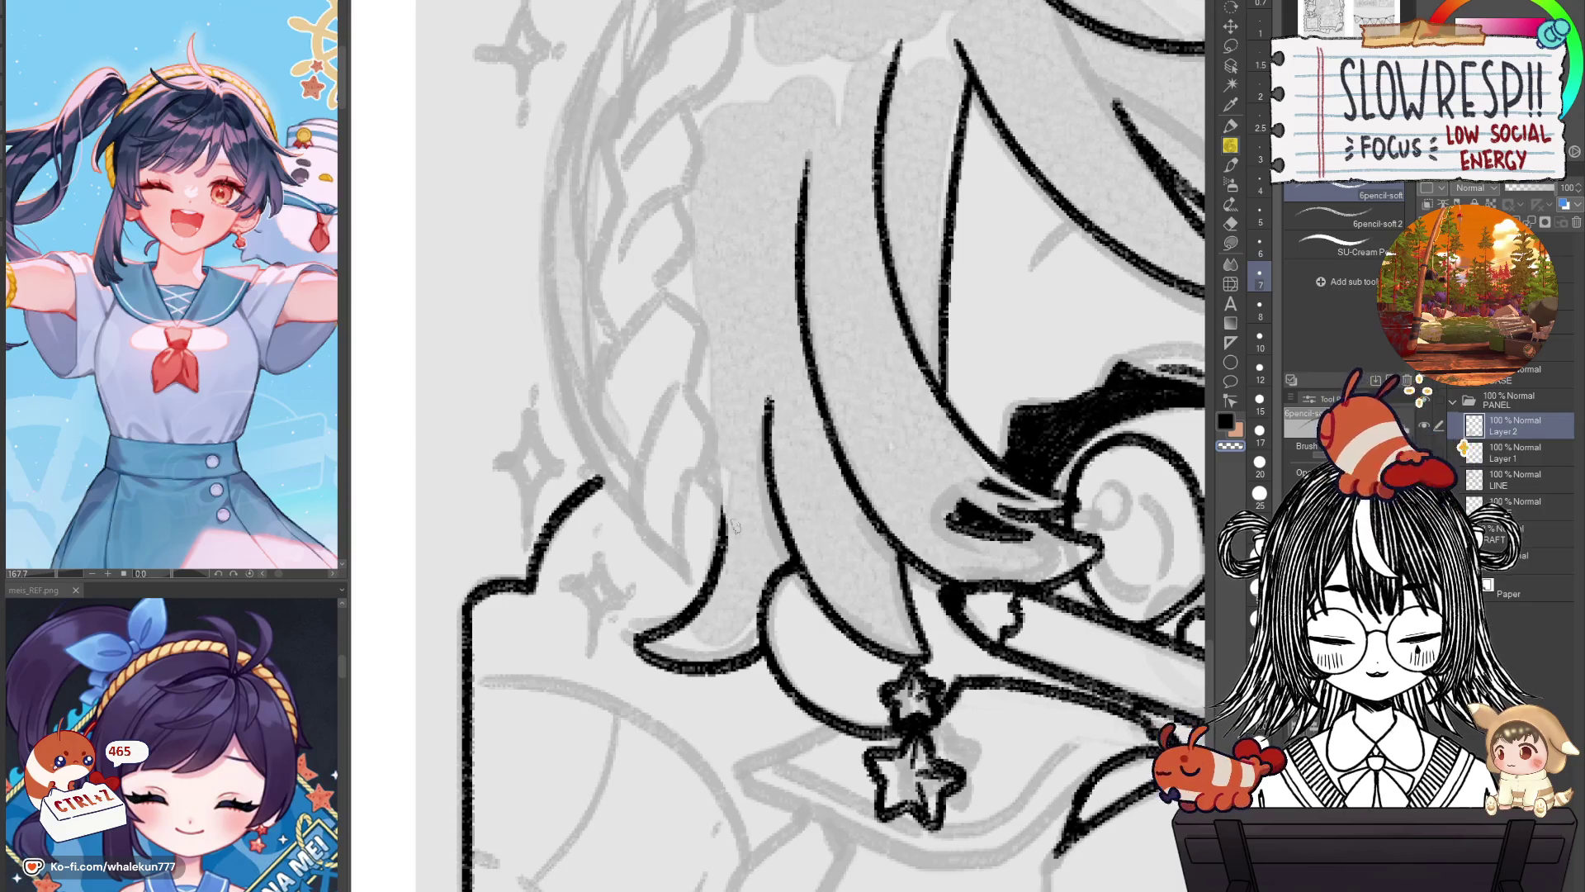
{"action": "scroll", "coordinate": [737, 578], "scroll_direction": "down", "scroll_amount": 5}
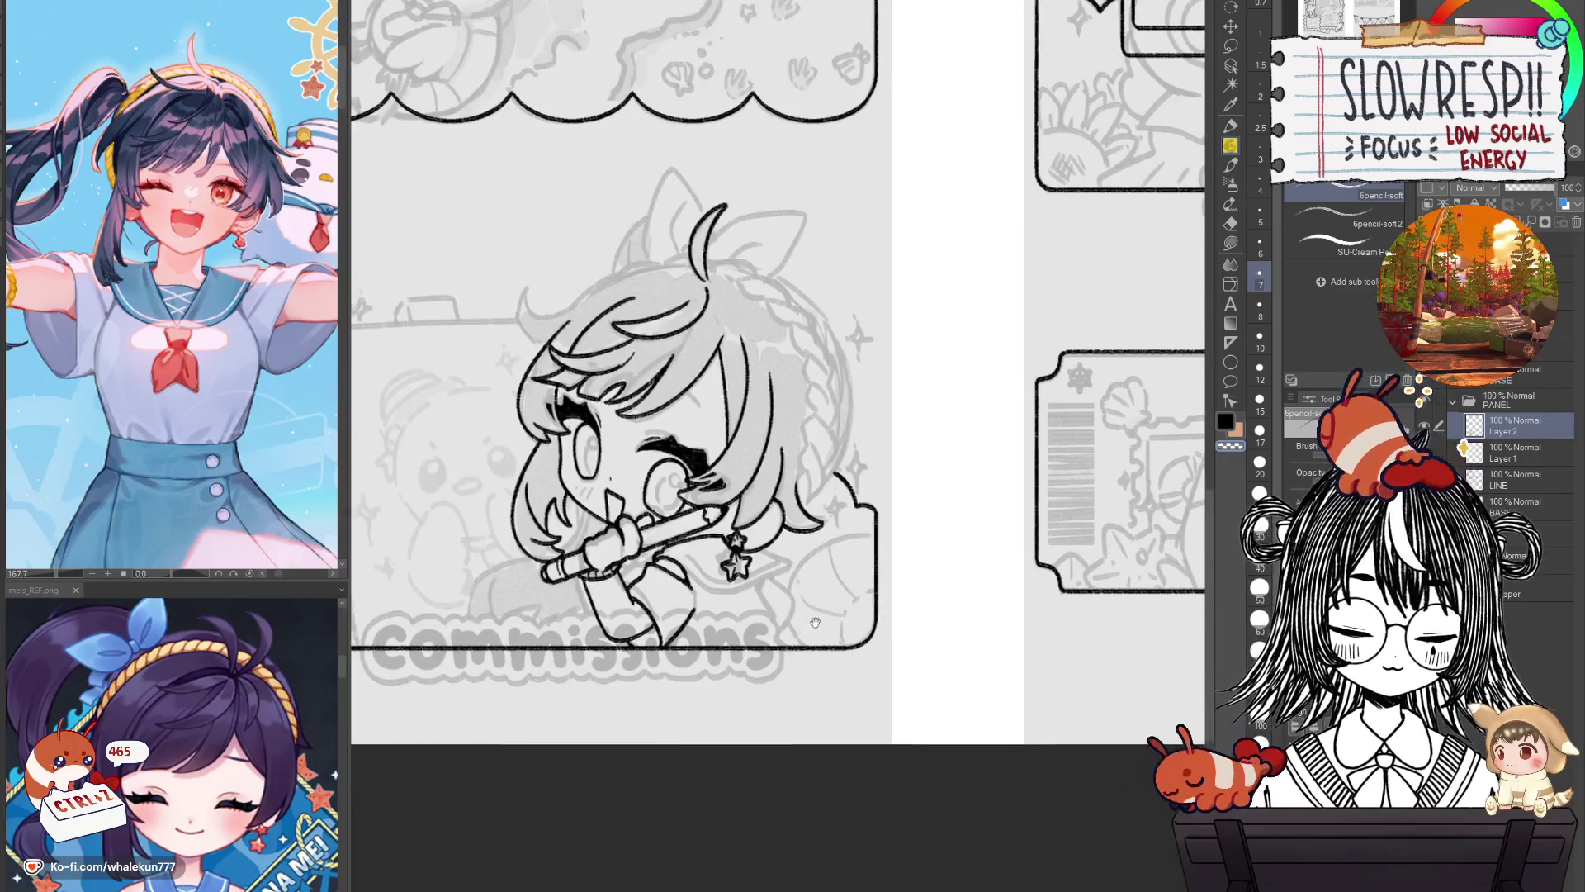
{"action": "scroll", "coordinate": [854, 510], "scroll_direction": "up", "scroll_amount": 3}
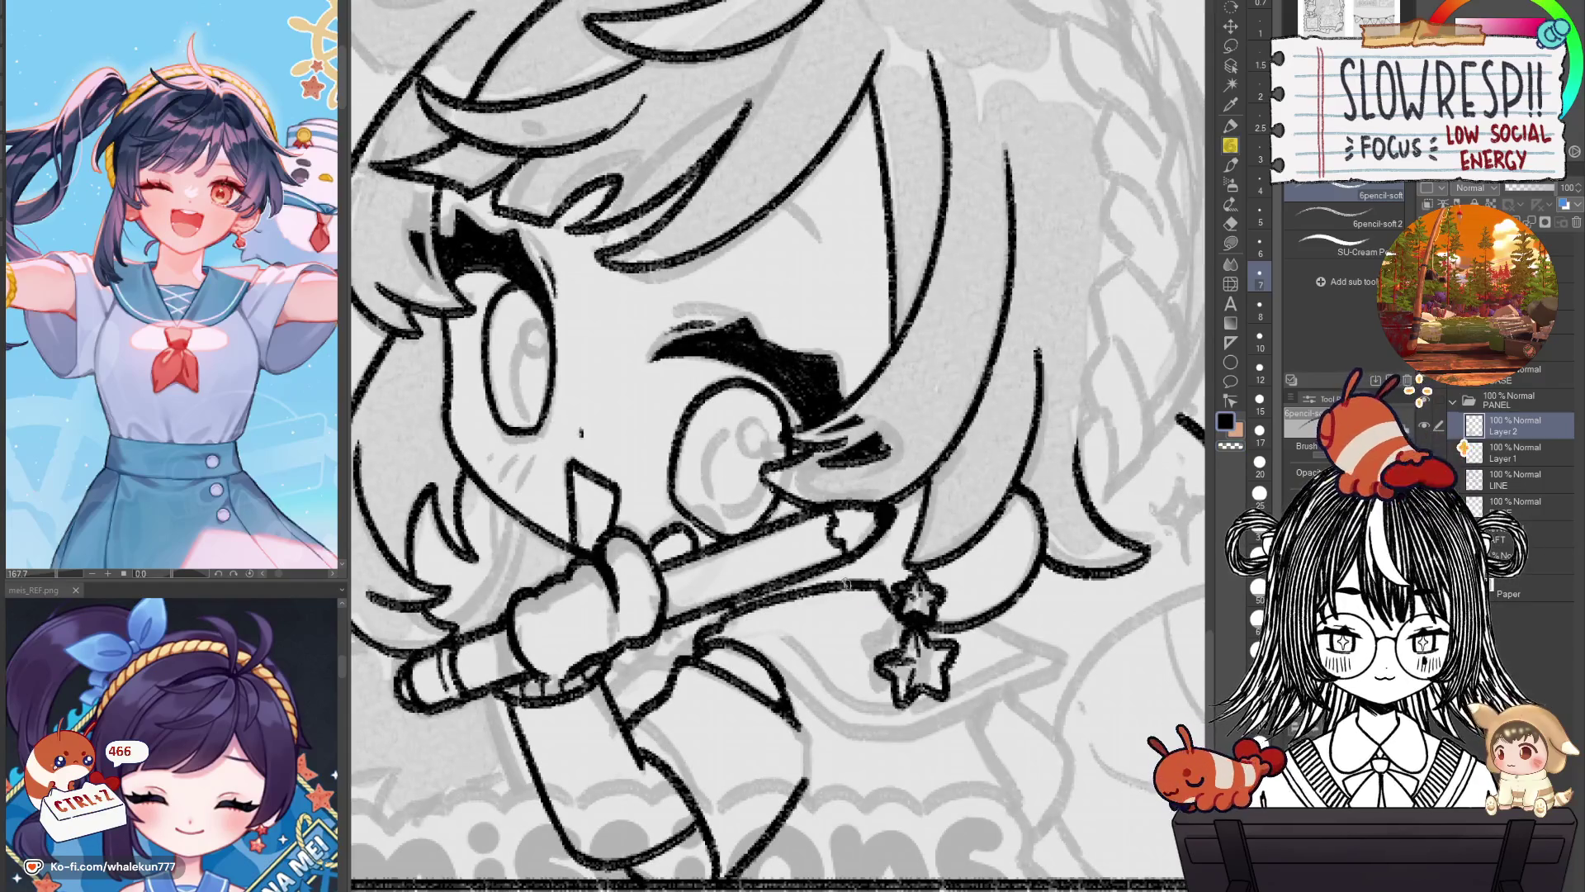
{"action": "scroll", "coordinate": [921, 555], "scroll_direction": "down", "scroll_amount": 5}
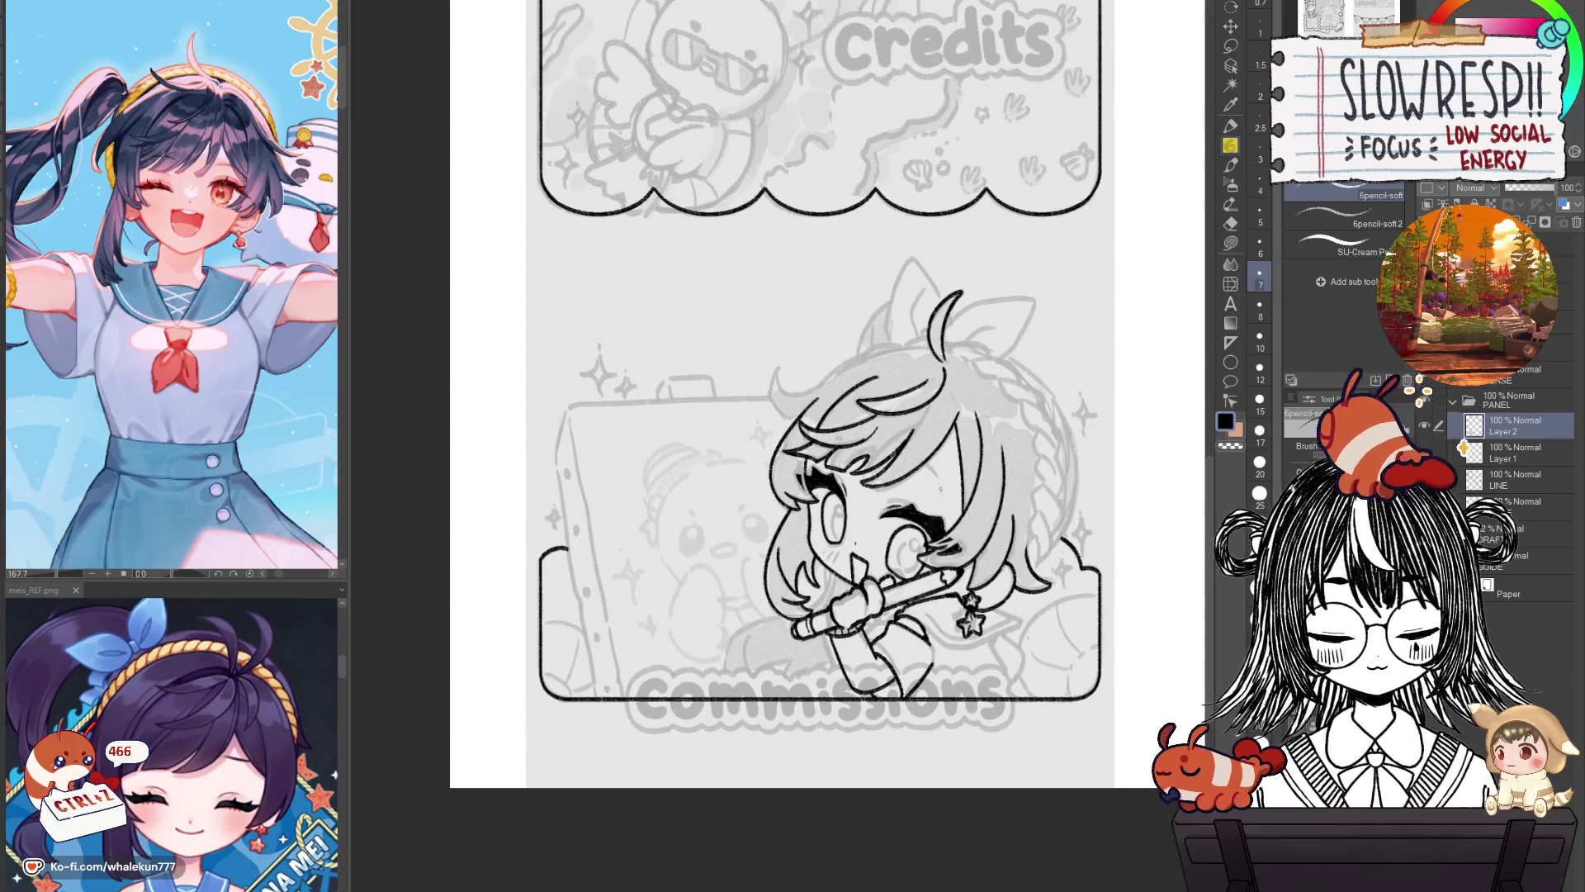
{"action": "scroll", "coordinate": [873, 523], "scroll_direction": "up", "scroll_amount": 3}
{"action": "left_click_drag", "start_coordinate": [873, 523], "coordinate": [890, 643]}
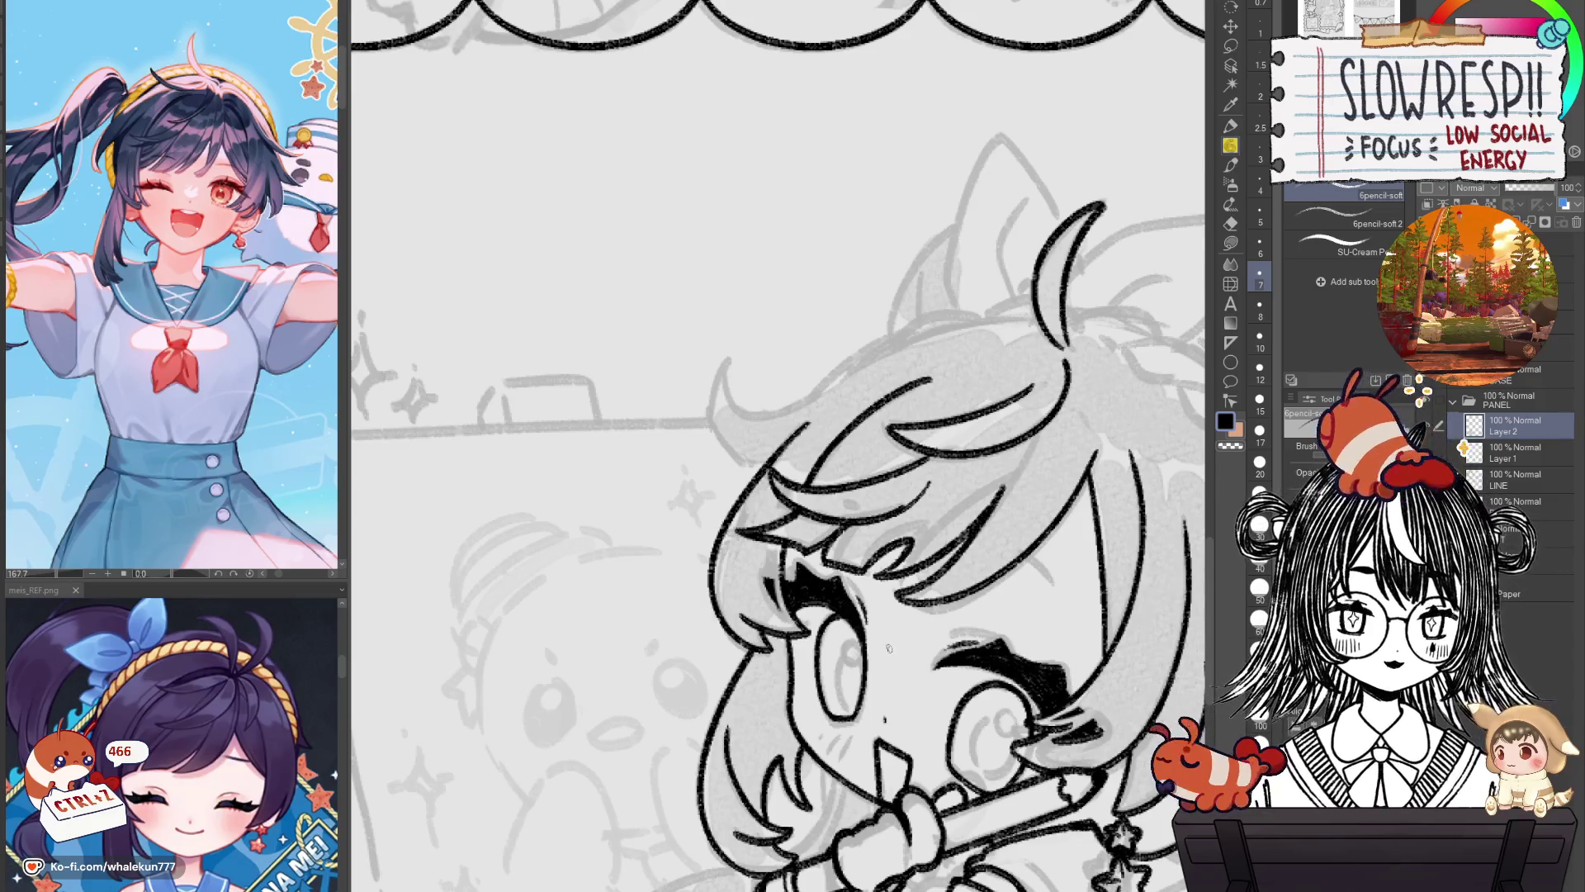
Zoom in and ink the long outline along the top of the hair.
{"action": "scroll", "coordinate": [893, 692], "scroll_direction": "down", "scroll_amount": 2}
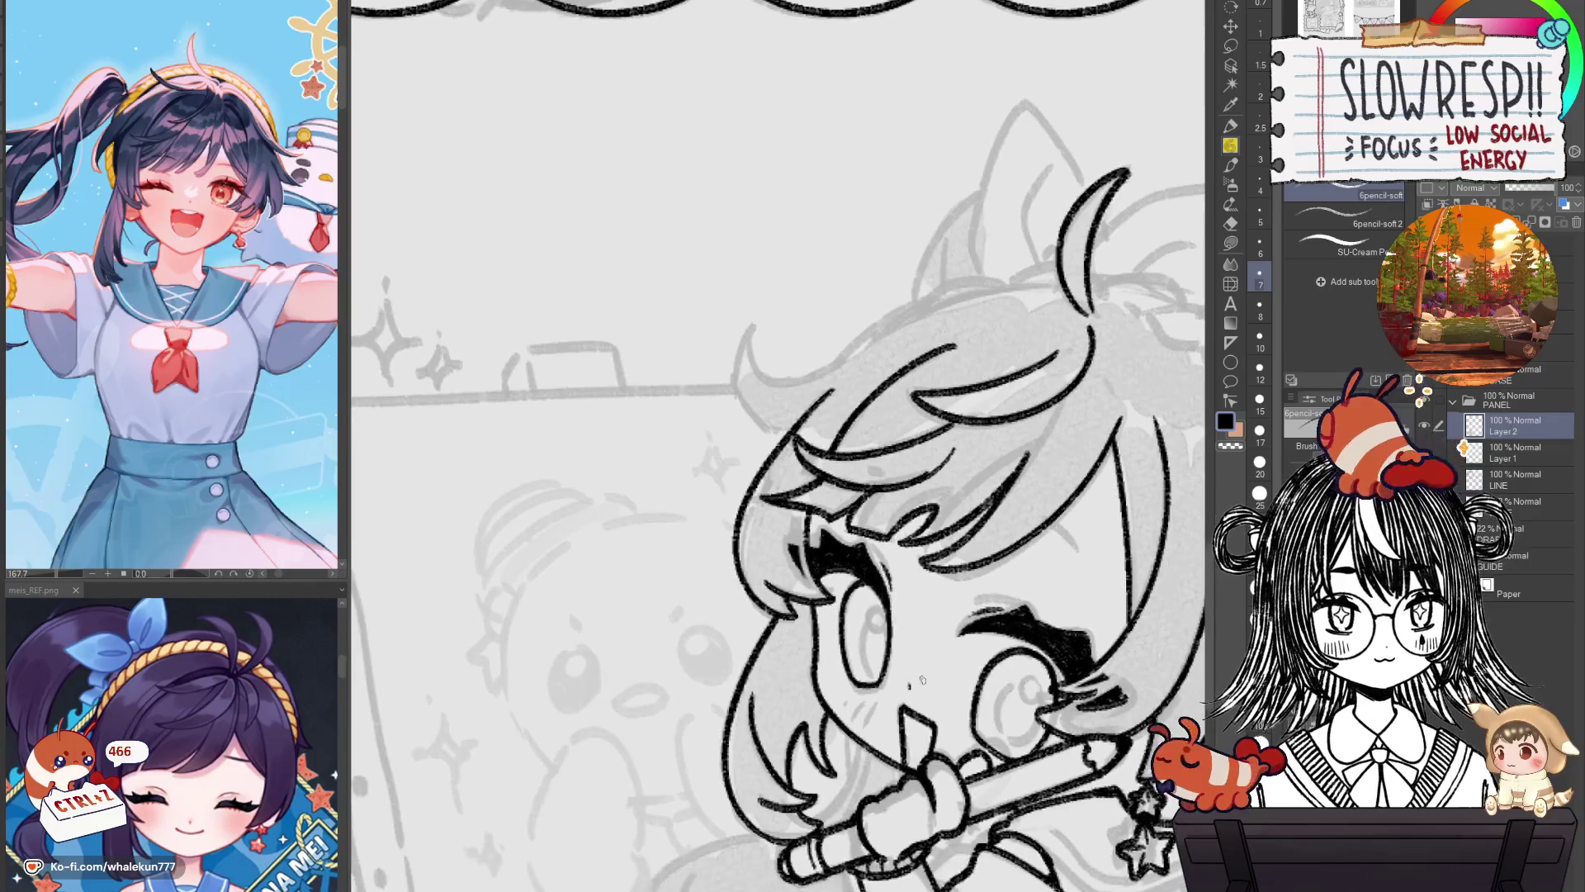
{"action": "scroll", "coordinate": [910, 660], "scroll_direction": "up", "scroll_amount": 2}
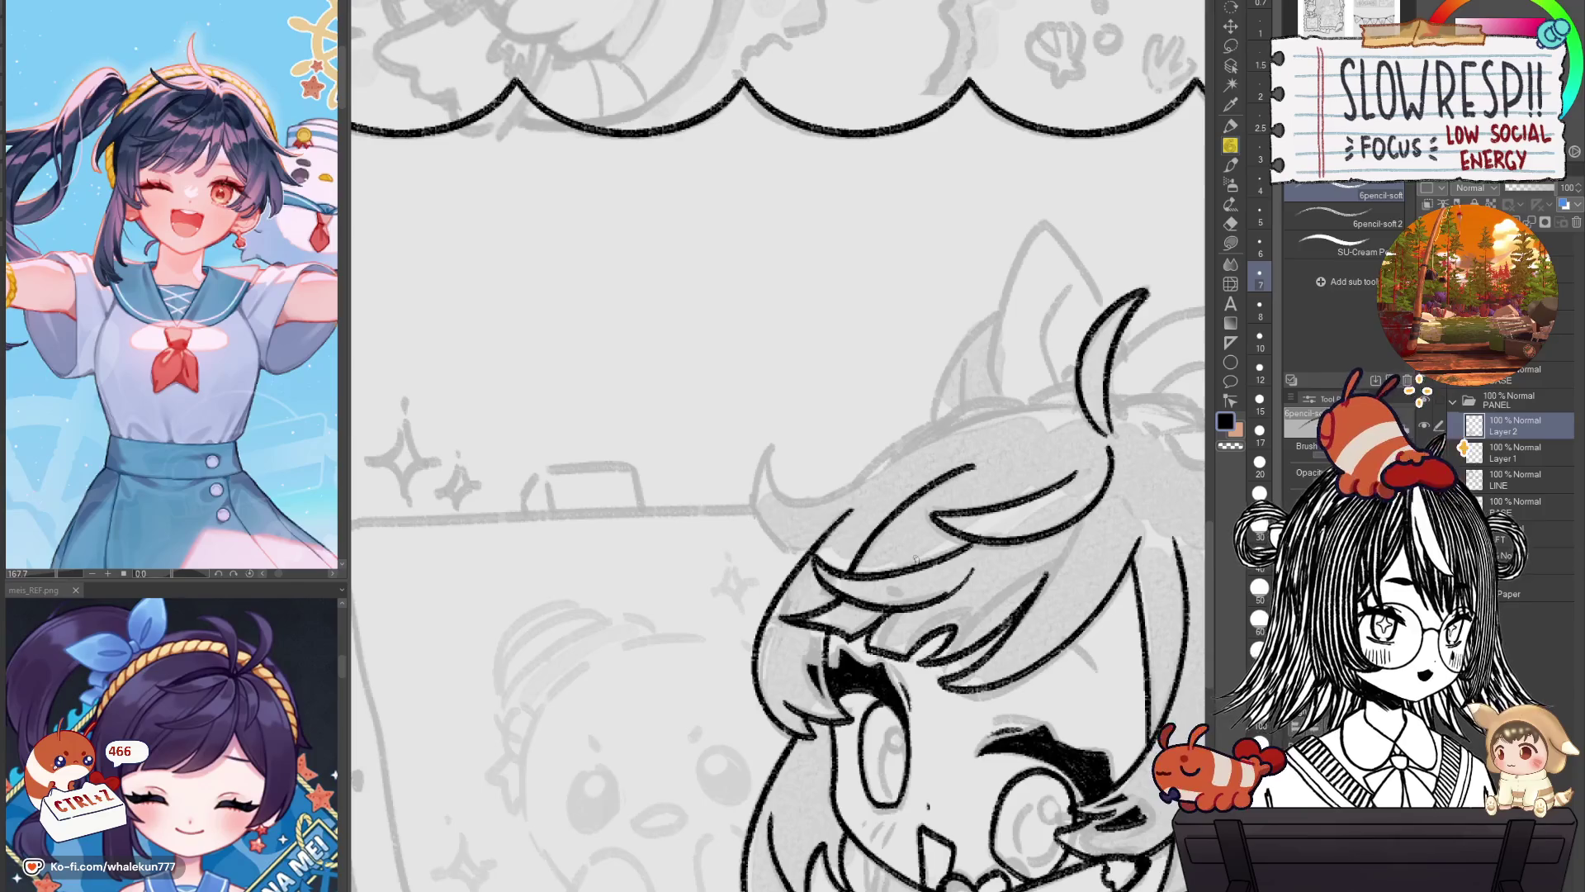
{"action": "scroll", "coordinate": [915, 528], "scroll_direction": "up", "scroll_amount": 1}
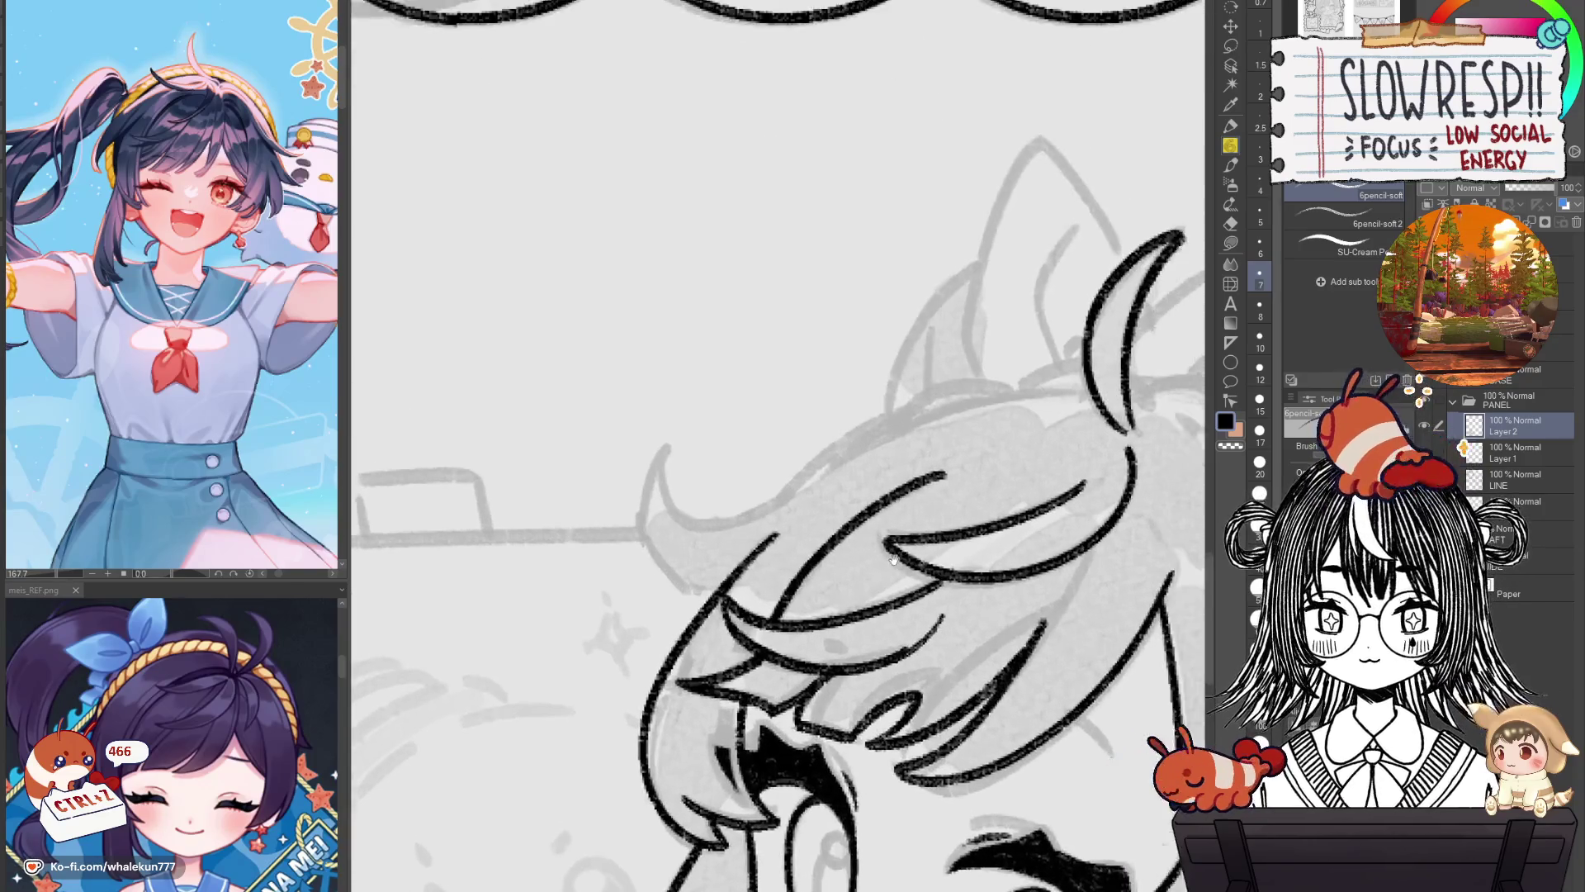
{"action": "scroll", "coordinate": [795, 469], "scroll_direction": "up", "scroll_amount": 1}
{"action": "left_click_drag", "start_coordinate": [752, 503], "coordinate": [998, 388]}
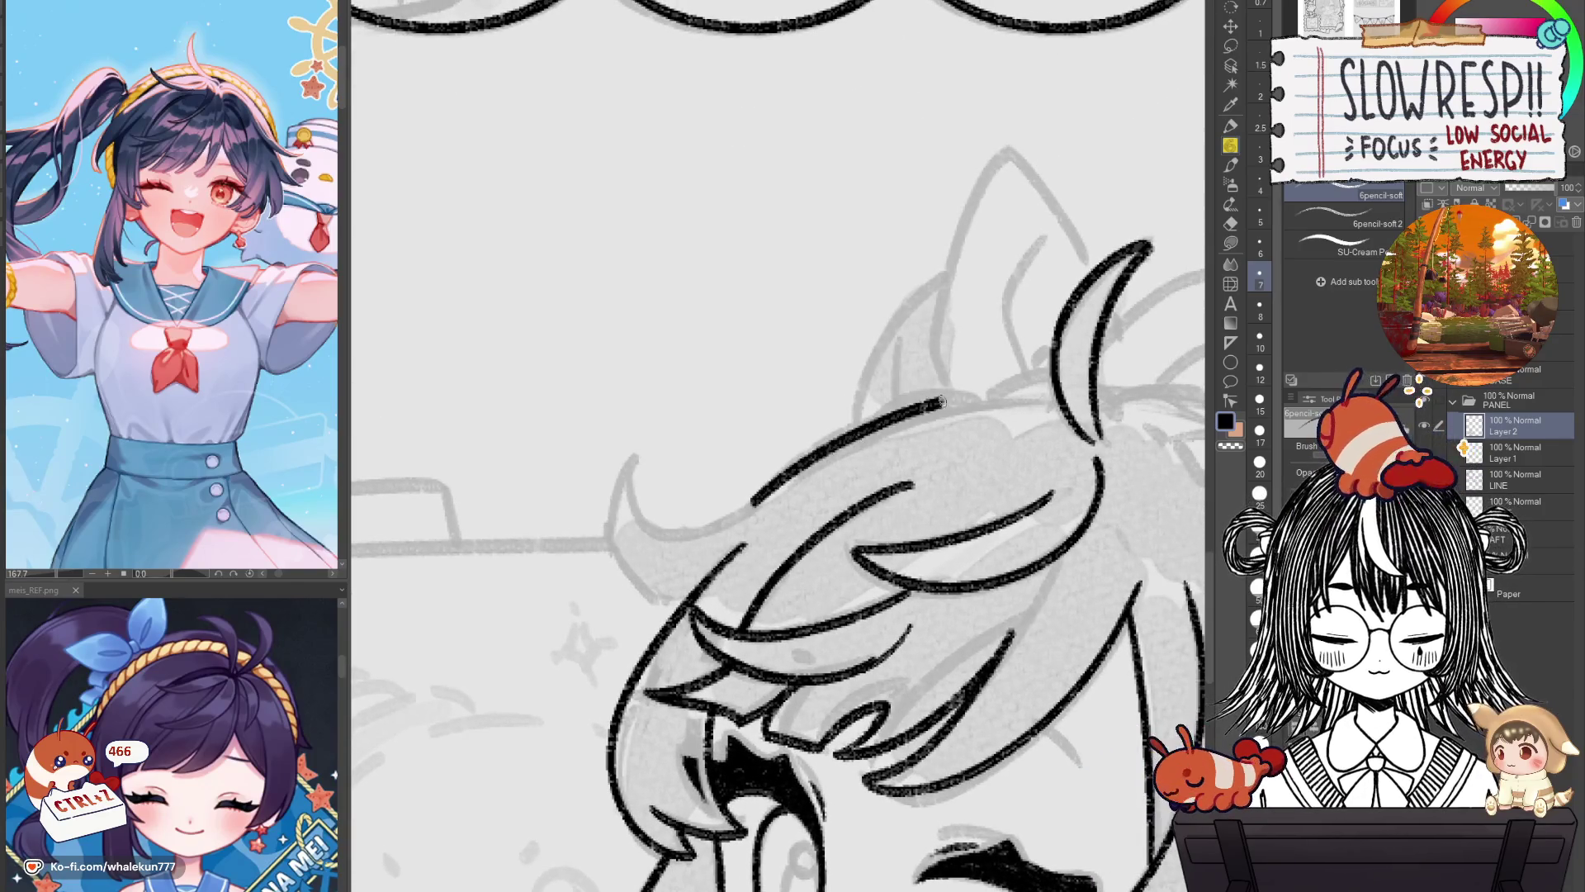
{"action": "key", "text": "ctrl+z"}
{"action": "left_click_drag", "start_coordinate": [753, 504], "coordinate": [1052, 398]}
{"action": "key", "text": "ctrl+z"}
{"action": "left_click_drag", "start_coordinate": [751, 505], "coordinate": [1065, 398]}
{"action": "key", "text": "ctrl+z"}
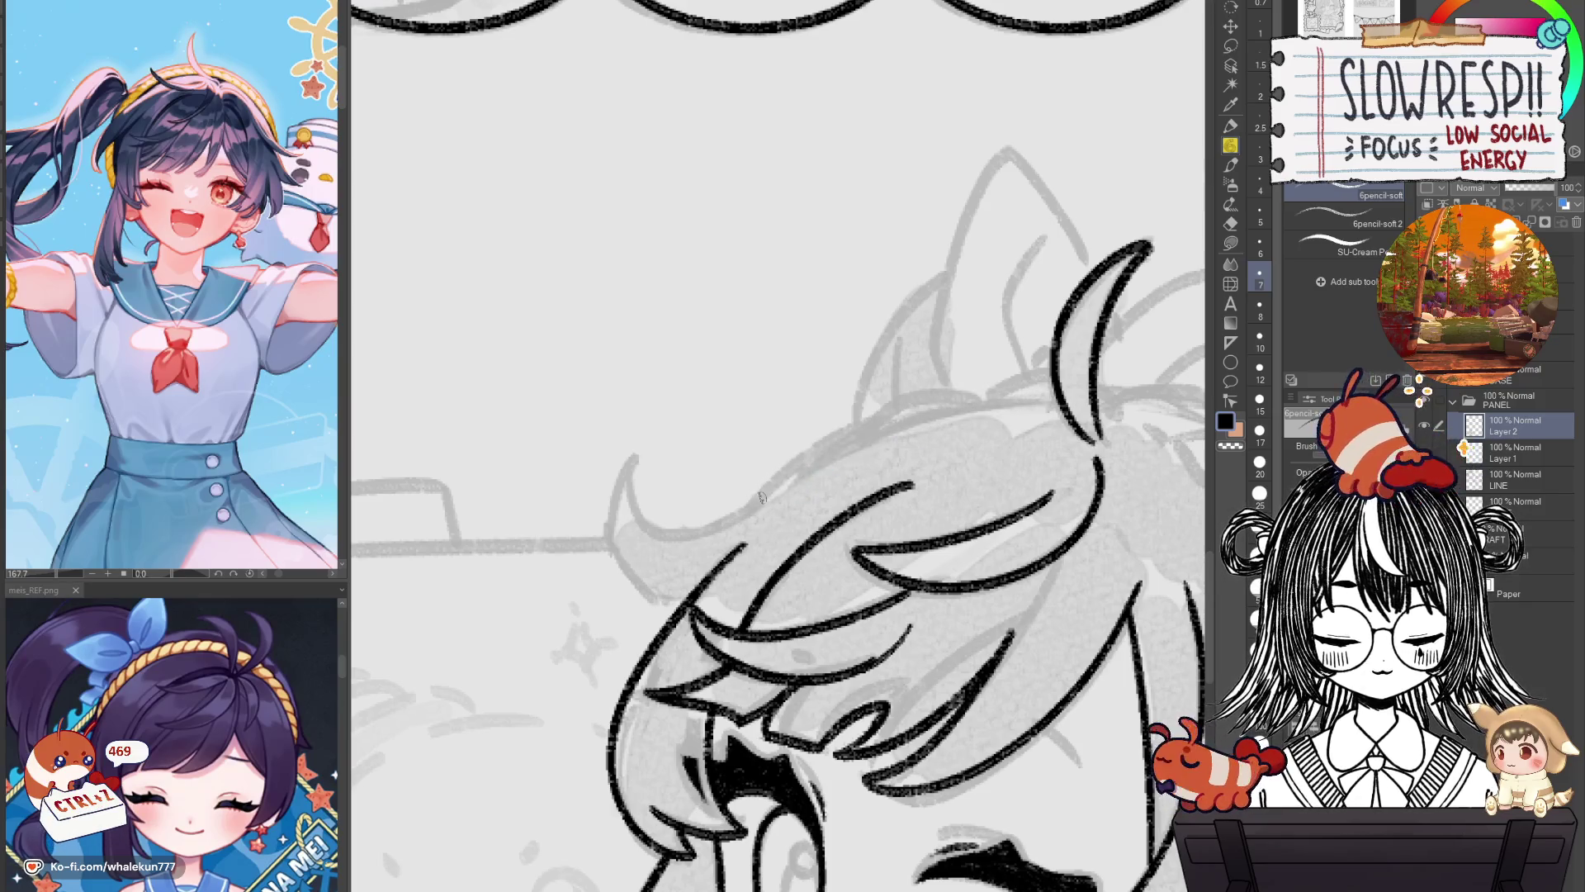
{"action": "left_click_drag", "start_coordinate": [758, 502], "coordinate": [1050, 399]}
In the mirrored view, ink a curved hair strand at the top of the head.
{"action": "left_click_drag", "start_coordinate": [1092, 543], "coordinate": [930, 464]}
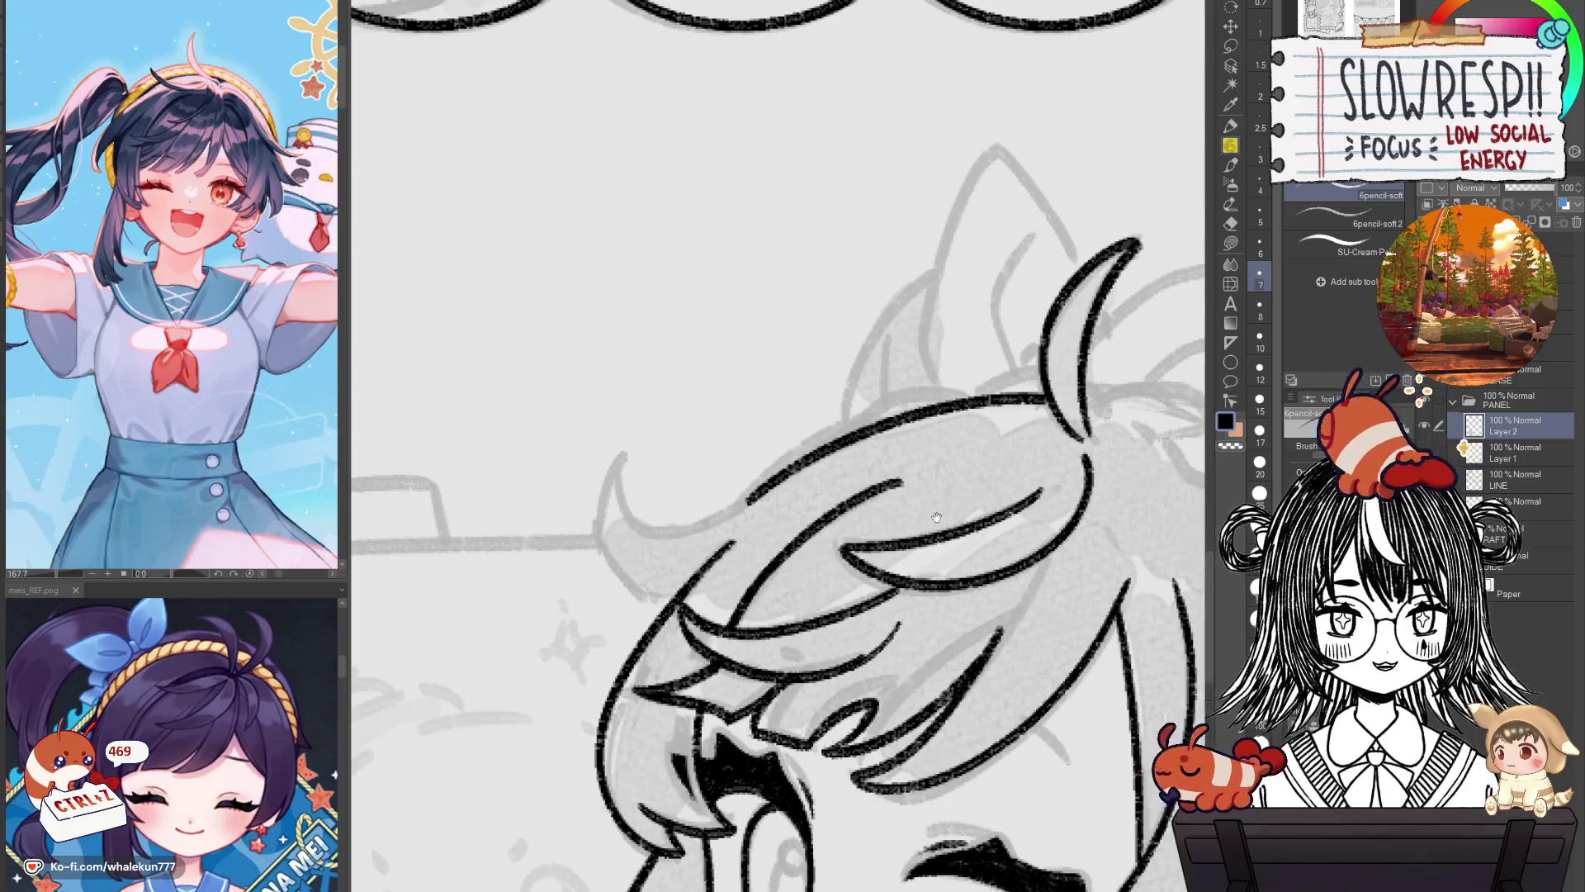
{"action": "key", "text": "h"}
{"action": "mouse_move", "coordinate": [832, 546]}
{"action": "left_mouse_down"}
{"action": "mouse_move", "coordinate": [977, 479]}
{"action": "mouse_move", "coordinate": [793, 435]}
{"action": "left_mouse_up"}
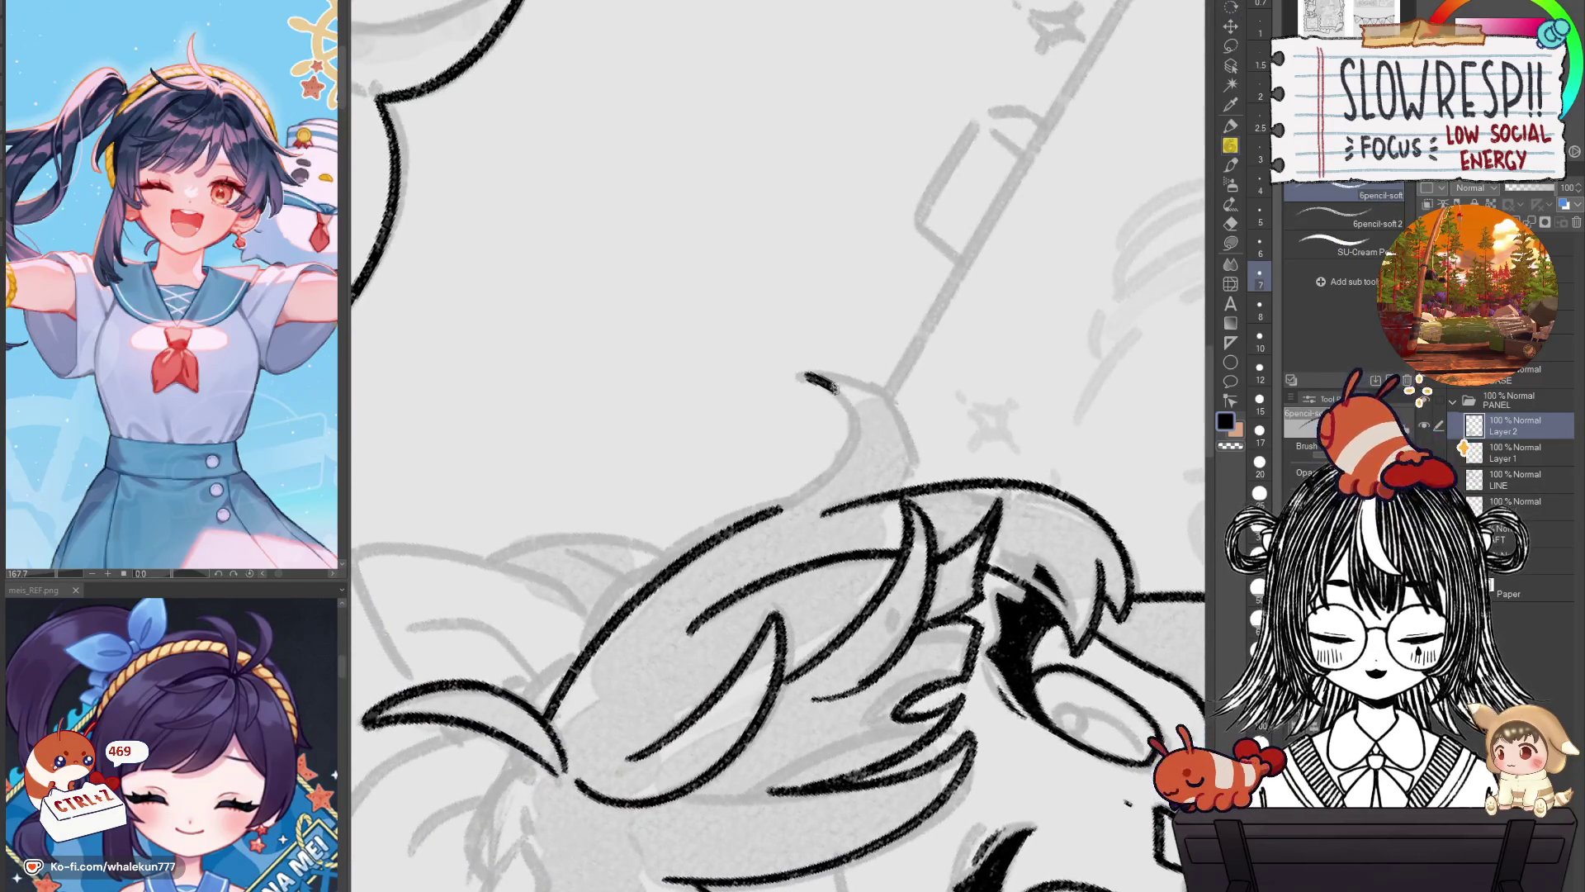
{"action": "left_click_drag", "start_coordinate": [805, 373], "coordinate": [772, 505]}
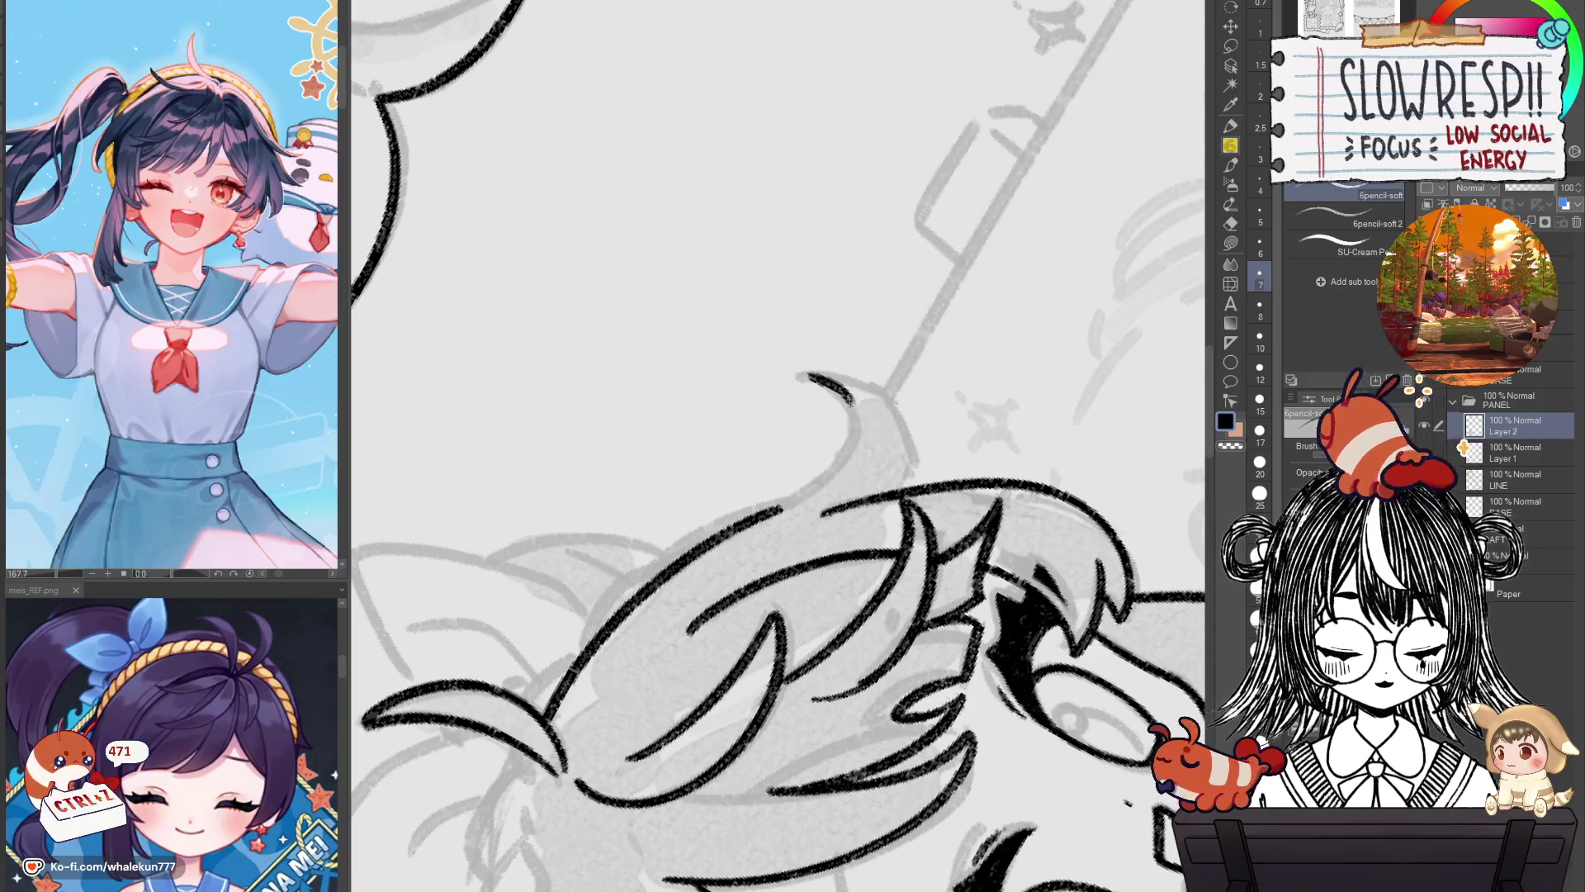
{"action": "key", "text": "ctrl+z"}
{"action": "key", "text": "ctrl+z"}
{"action": "left_click_drag", "start_coordinate": [805, 376], "coordinate": [807, 501]}
{"action": "key", "text": "ctrl+z"}
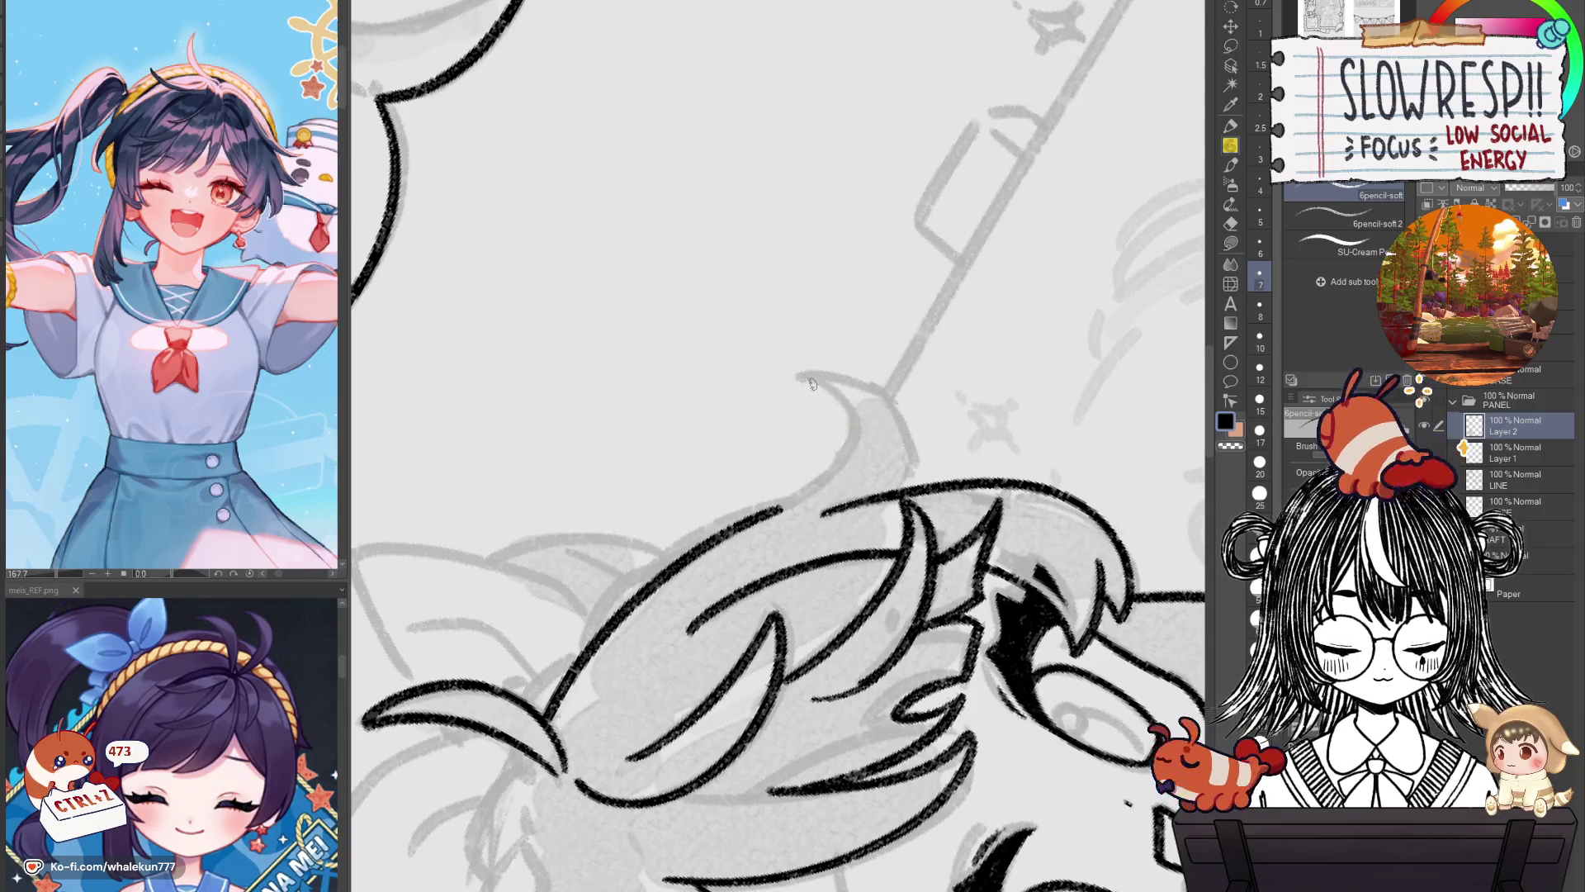
{"action": "left_click_drag", "start_coordinate": [805, 377], "coordinate": [788, 491]}
Try a new curved hair stroke and check the lines with a horizontal flip.
{"action": "key", "text": "h"}
{"action": "key", "text": "ctrl+z"}
{"action": "mouse_move", "coordinate": [713, 350]}
{"action": "left_mouse_down"}
{"action": "mouse_move", "coordinate": [703, 463]}
{"action": "mouse_move", "coordinate": [743, 479]}
{"action": "left_mouse_up"}
{"action": "key", "text": "ctrl+z"}
{"action": "key", "text": "ctrl+z"}
{"action": "key", "text": "h"}
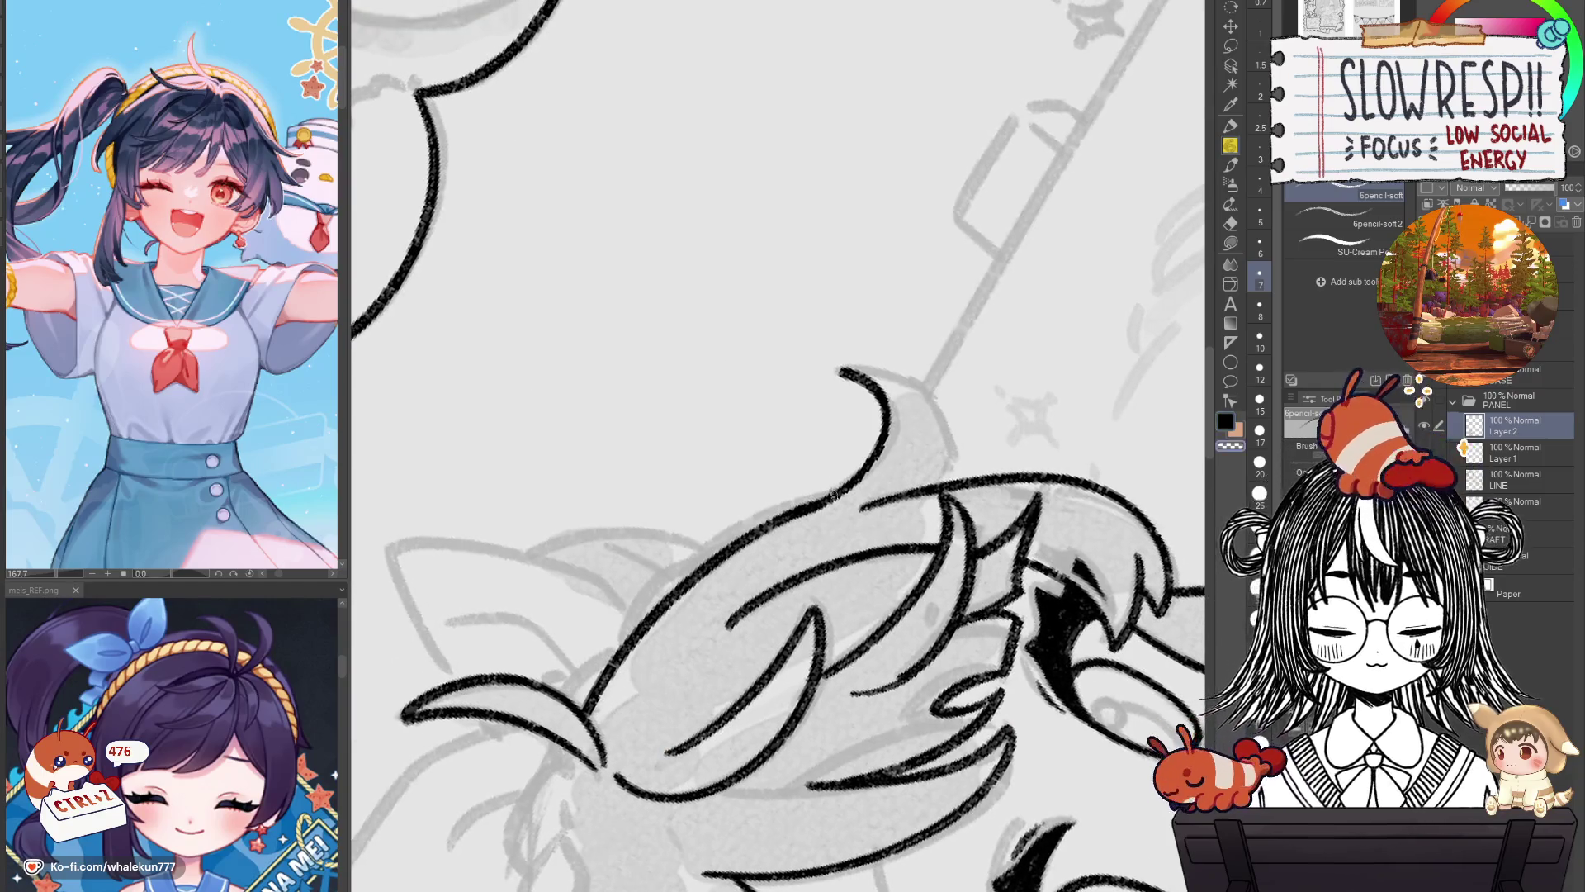
{"action": "key", "text": "h"}
{"action": "left_click_drag", "start_coordinate": [847, 512], "coordinate": [971, 520]}
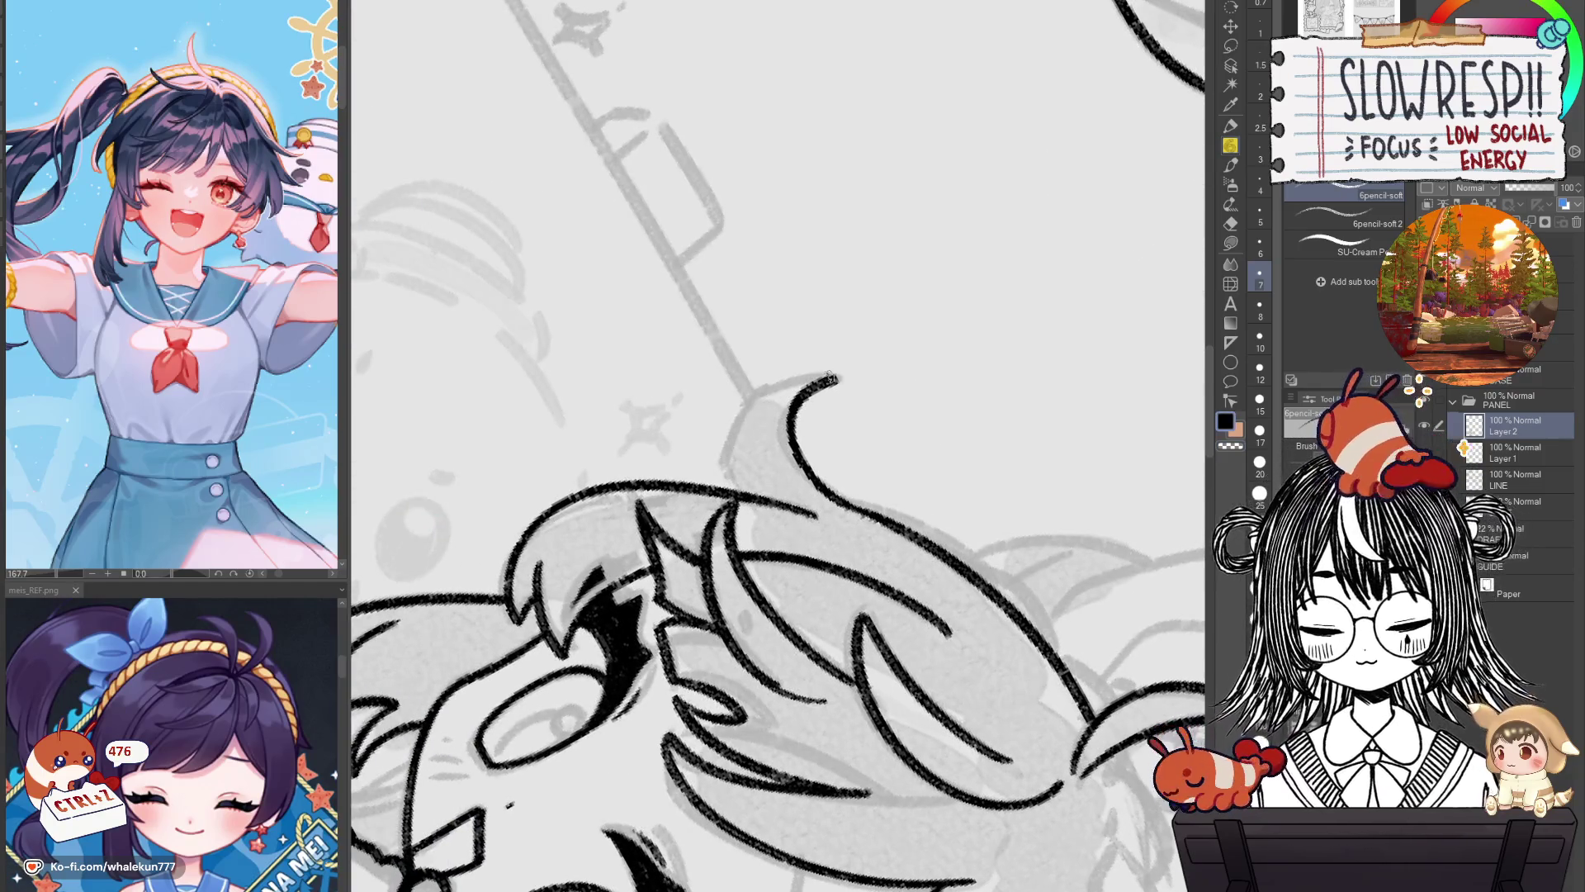
Ink the outer curve of the hooked strand flicking out on the left, then zoom out.
{"action": "left_click_drag", "start_coordinate": [834, 376], "coordinate": [722, 496]}
{"action": "key", "text": "ctrl+z"}
{"action": "mouse_move", "coordinate": [835, 376]}
{"action": "left_mouse_down"}
{"action": "mouse_move", "coordinate": [764, 413]}
{"action": "mouse_move", "coordinate": [726, 496]}
{"action": "left_mouse_up"}
{"action": "key", "text": "h"}
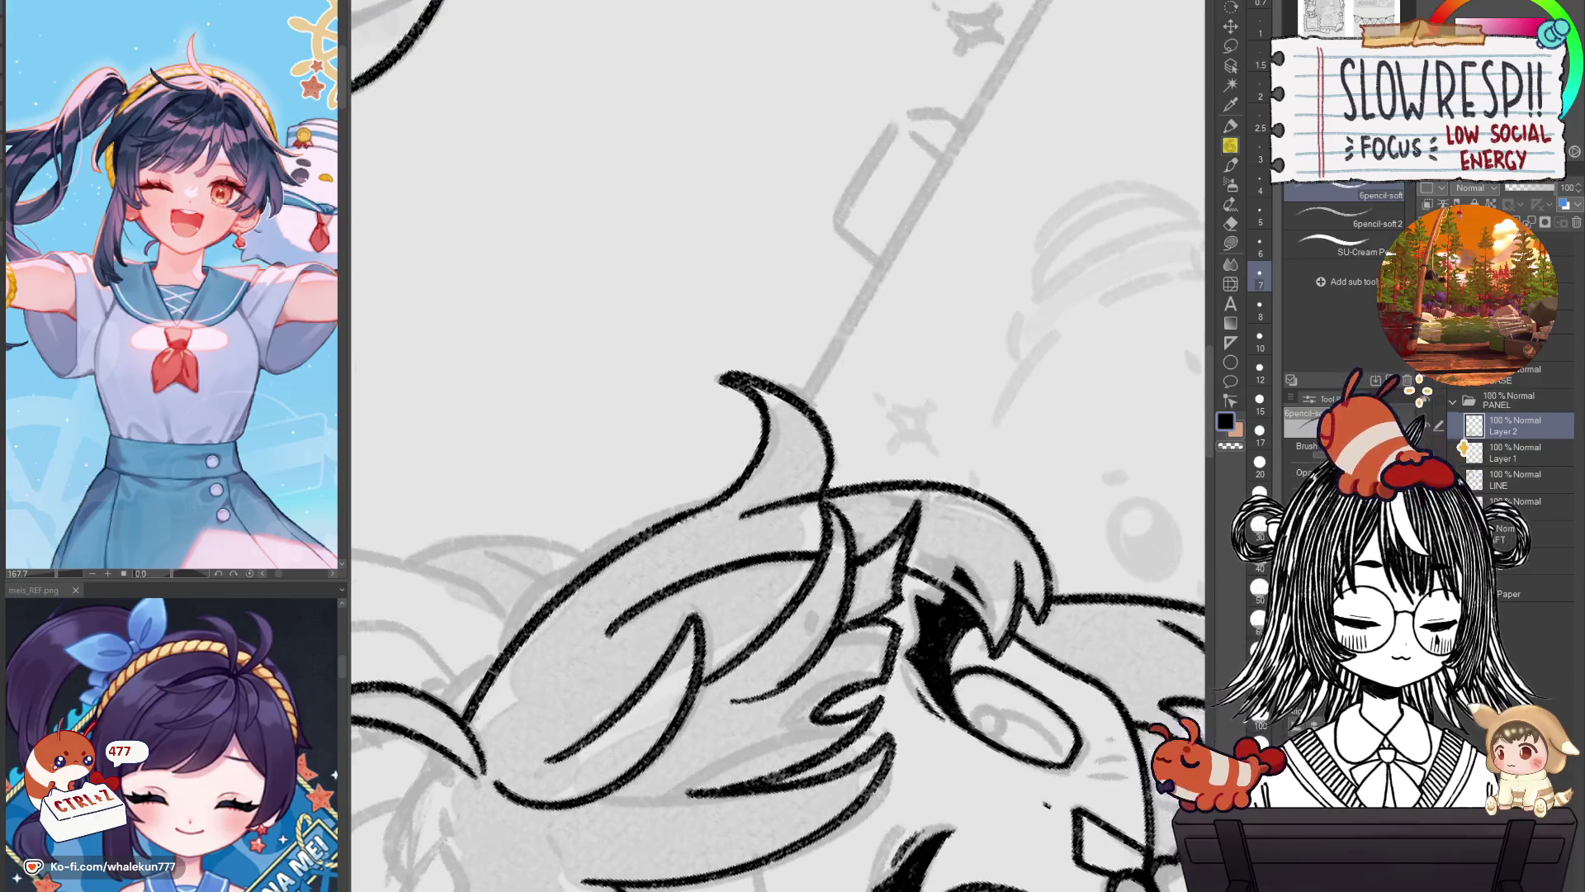
{"action": "scroll", "coordinate": [776, 446], "scroll_direction": "down", "scroll_amount": 2}
{"action": "scroll", "coordinate": [776, 446], "scroll_direction": "down", "scroll_amount": 2}
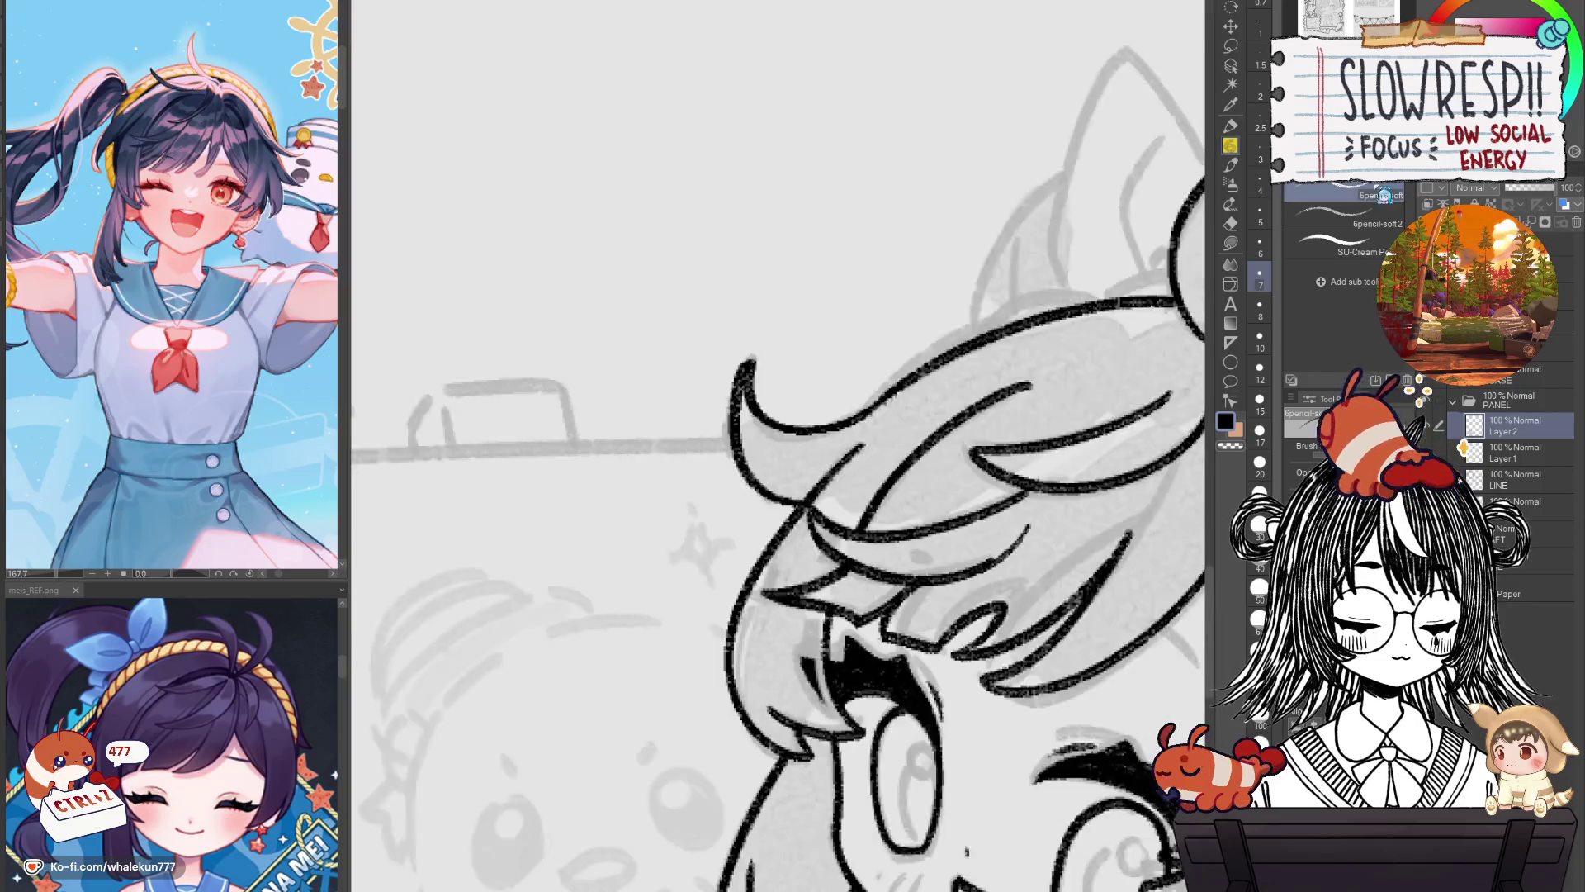
{"action": "scroll", "coordinate": [776, 446], "scroll_direction": "down", "scroll_amount": 3}
{"action": "scroll", "coordinate": [777, 446], "scroll_direction": "down", "scroll_amount": 1}
{"action": "scroll", "coordinate": [987, 611], "scroll_direction": "down", "scroll_amount": 1}
{"action": "scroll", "coordinate": [988, 611], "scroll_direction": "down", "scroll_amount": 3}
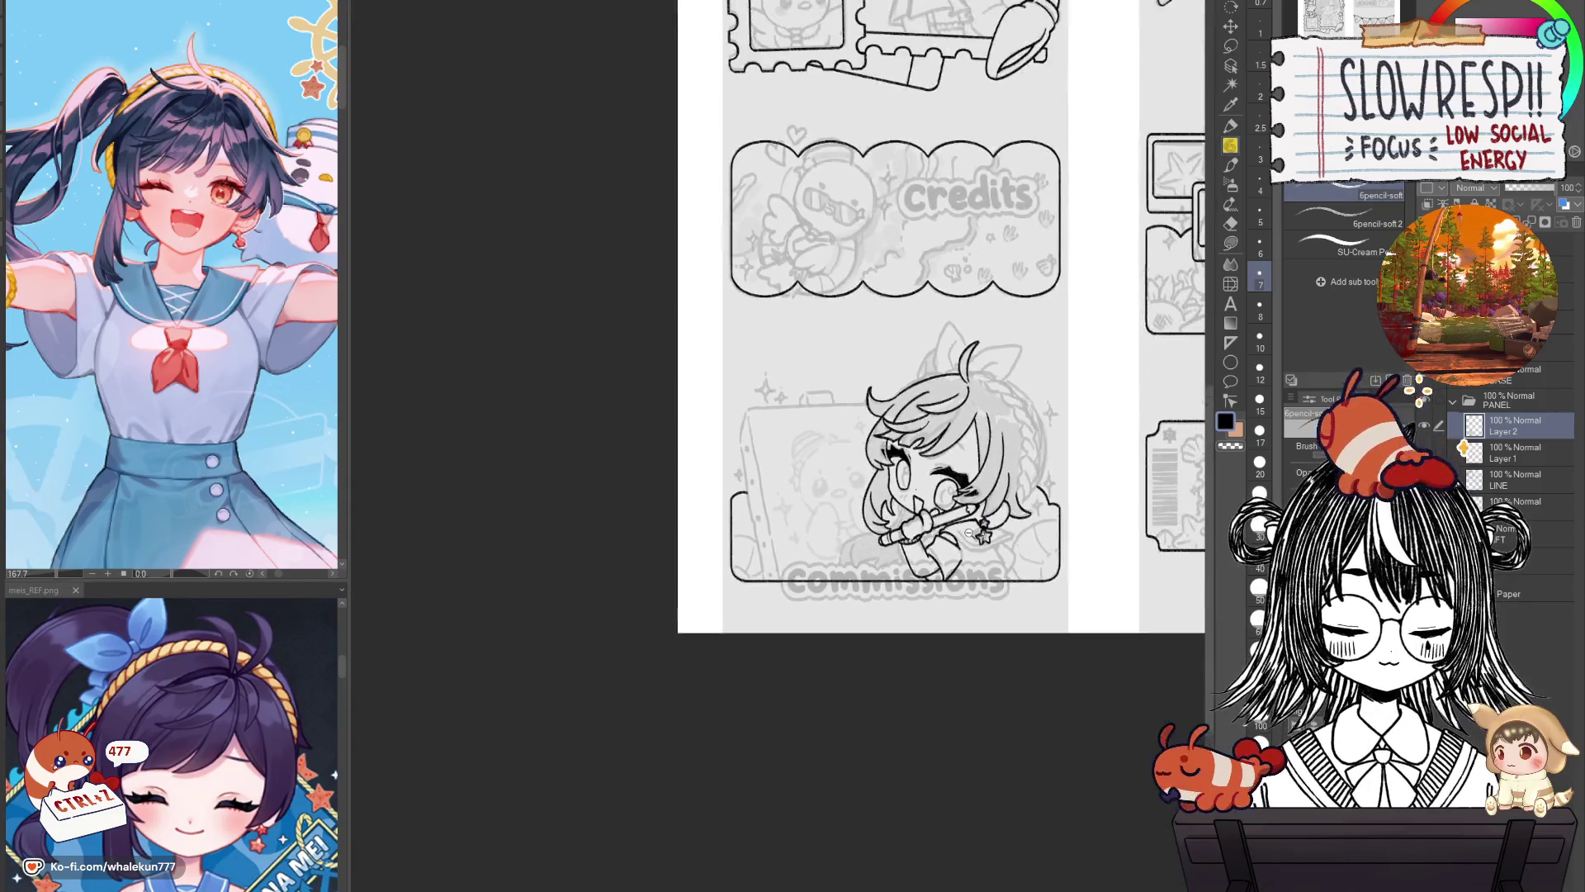
{"action": "scroll", "coordinate": [1032, 485], "scroll_direction": "up", "scroll_amount": 4}
{"action": "left_click_drag", "start_coordinate": [1032, 485], "coordinate": [1026, 549]}
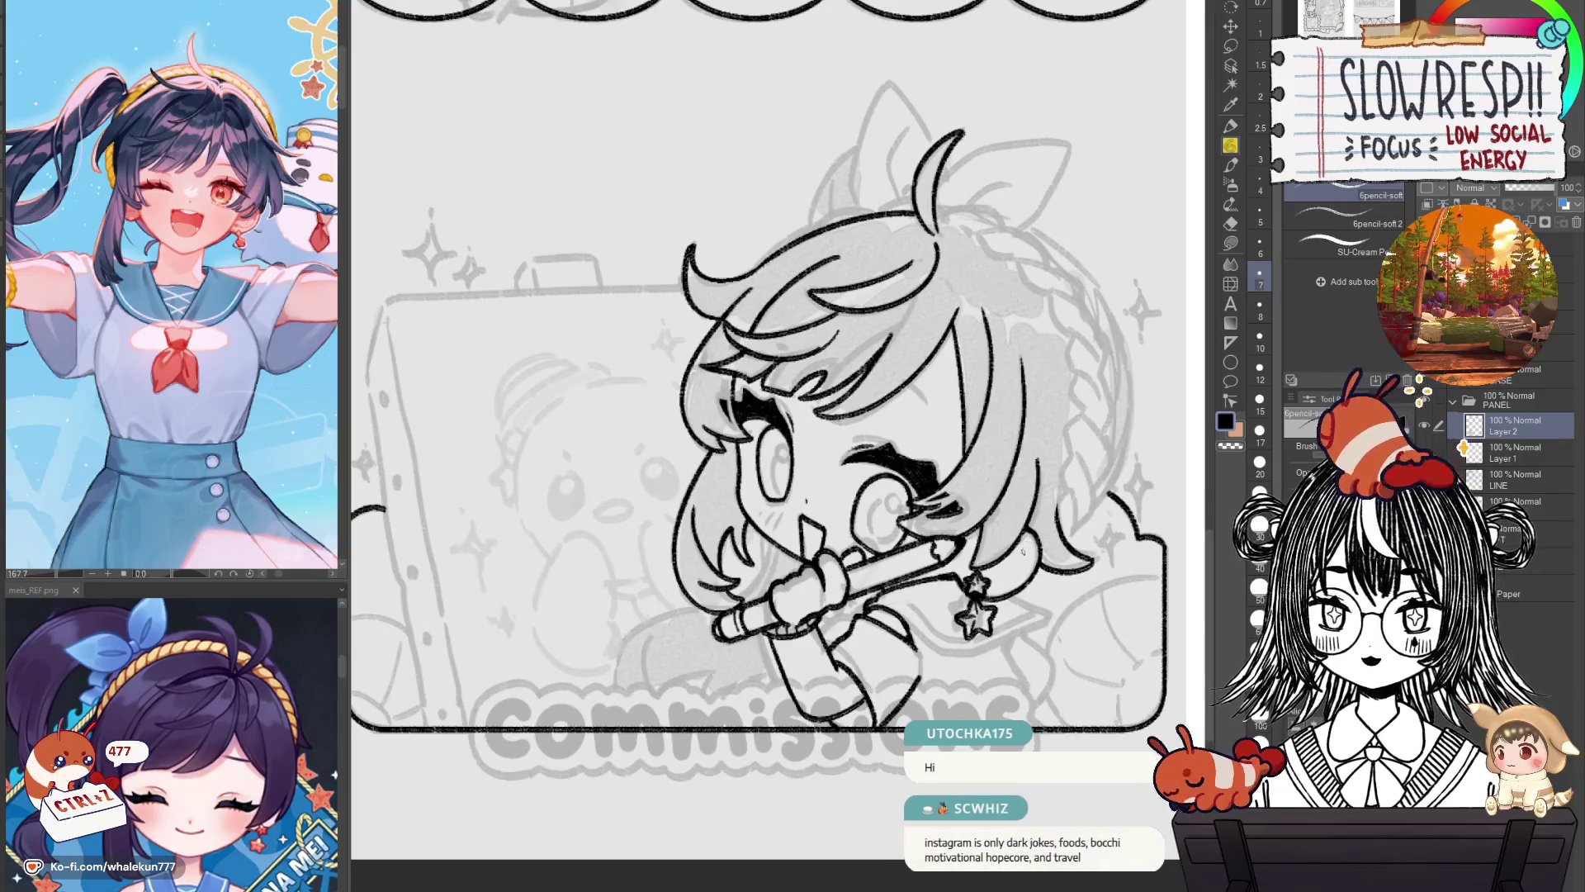
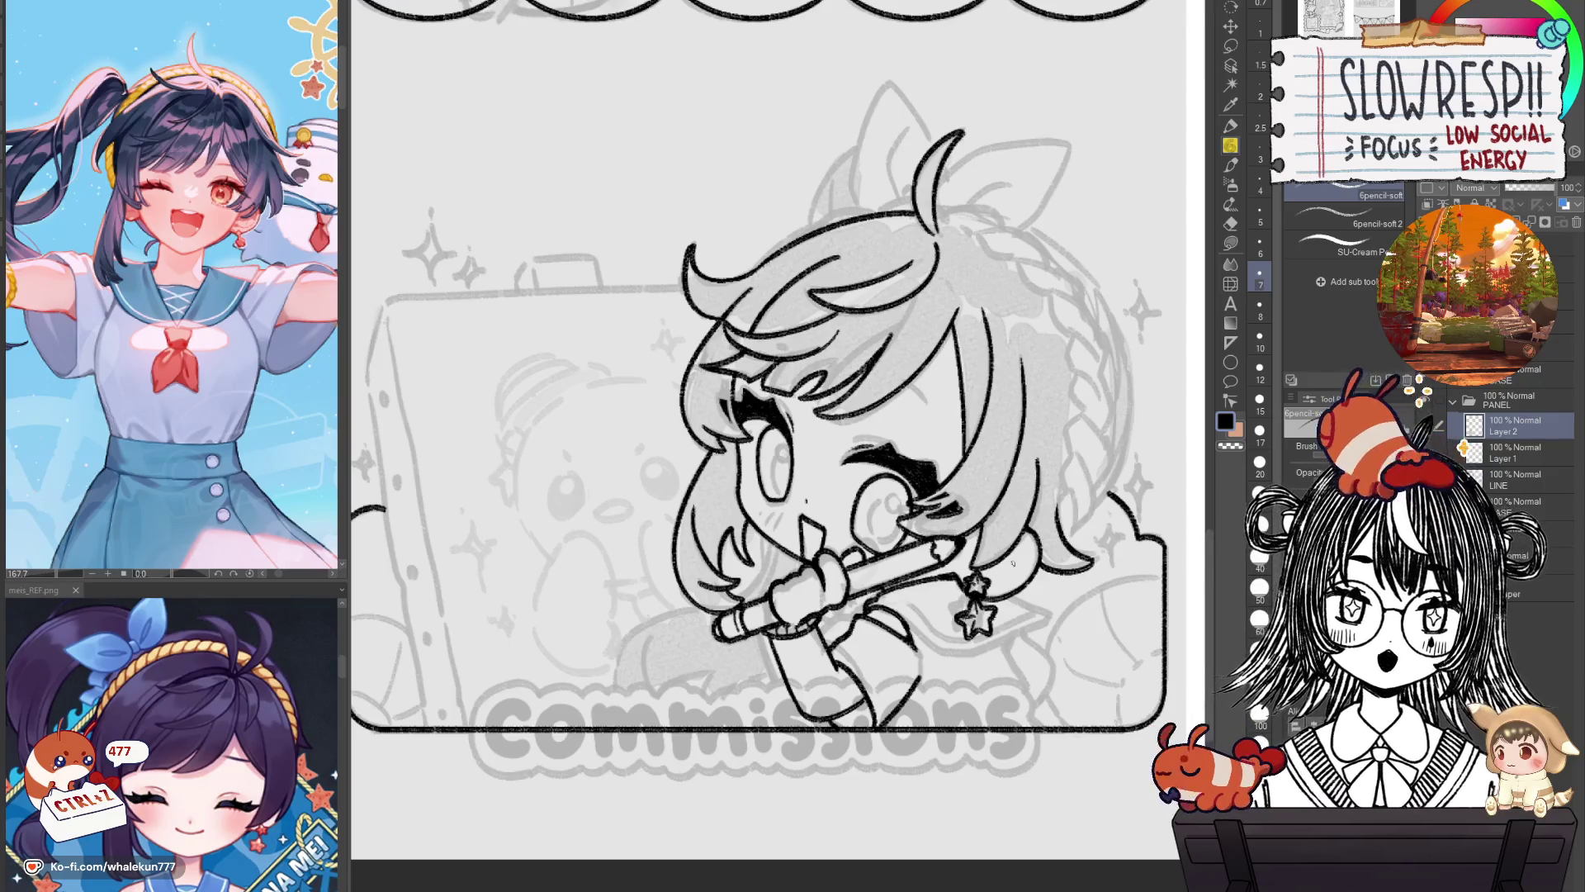
Zoom in on the chibi's face and try a first stroke down the right hair curve.
{"action": "left_click_drag", "start_coordinate": [973, 552], "coordinate": [946, 641]}
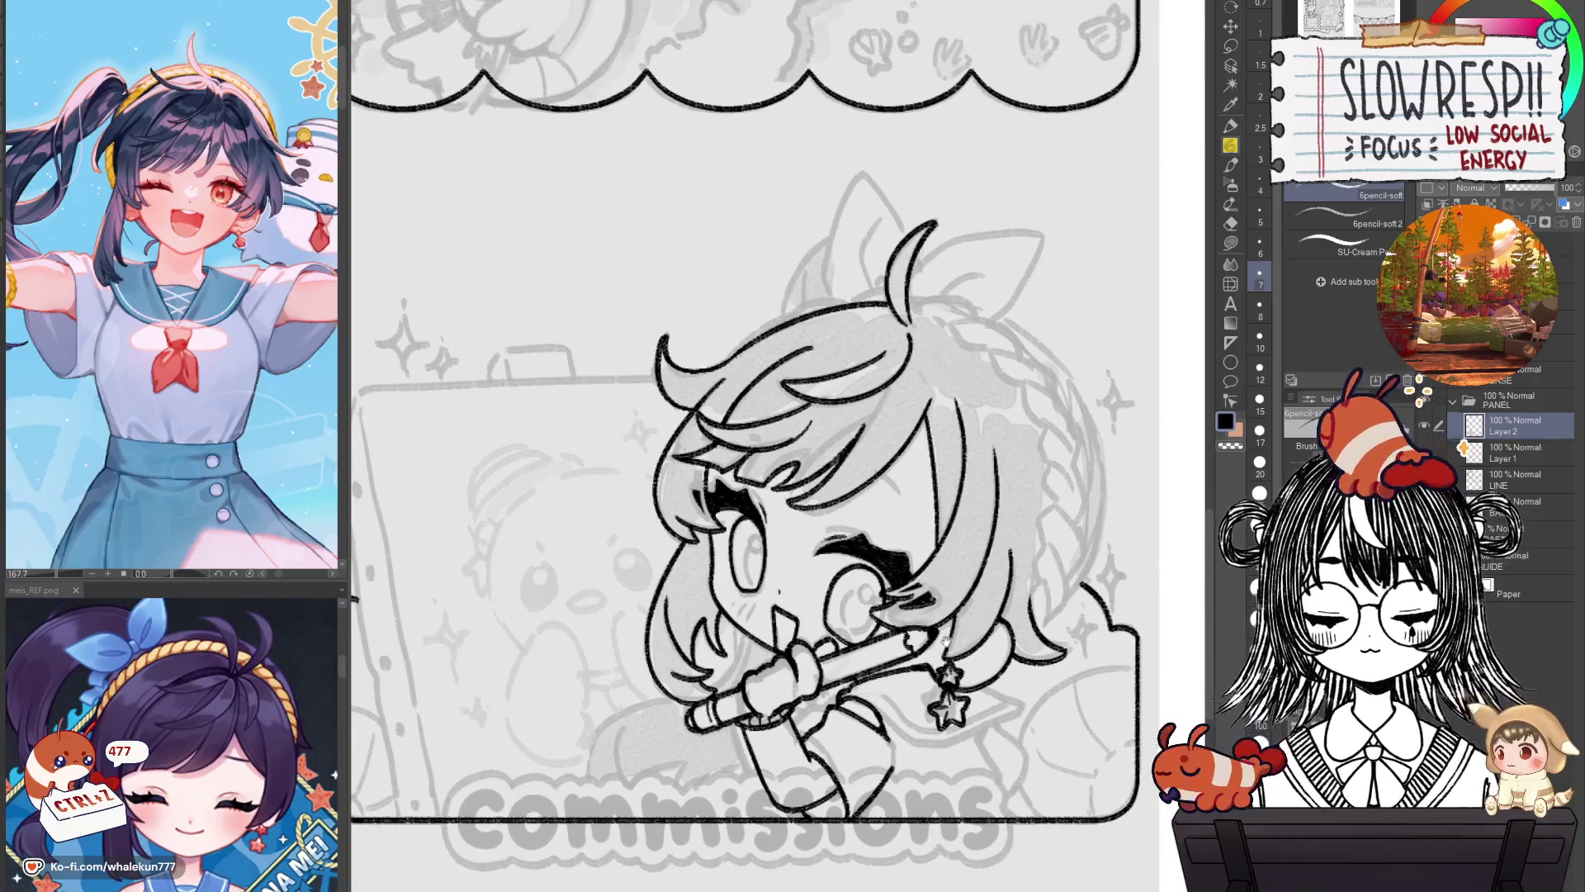
{"action": "scroll", "coordinate": [958, 609], "scroll_direction": "down", "scroll_amount": 3}
{"action": "scroll", "coordinate": [991, 562], "scroll_direction": "down", "scroll_amount": 1}
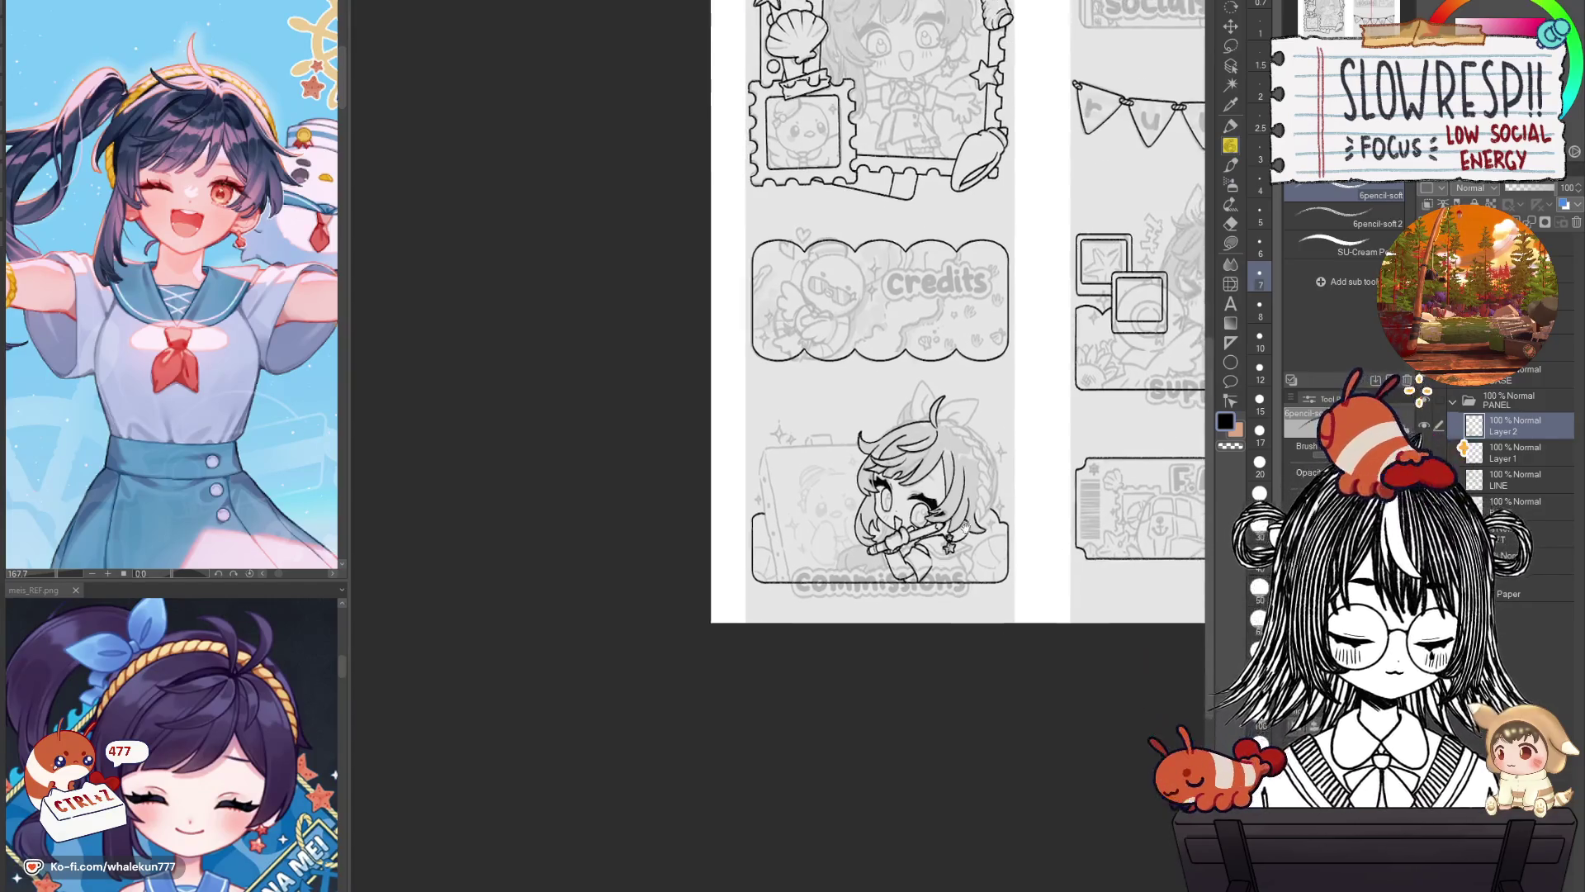
{"action": "scroll", "coordinate": [1022, 511], "scroll_direction": "up", "scroll_amount": 1}
{"action": "scroll", "coordinate": [1023, 510], "scroll_direction": "up", "scroll_amount": 2}
{"action": "scroll", "coordinate": [1011, 537], "scroll_direction": "up", "scroll_amount": 1}
{"action": "scroll", "coordinate": [1001, 566], "scroll_direction": "up", "scroll_amount": 2}
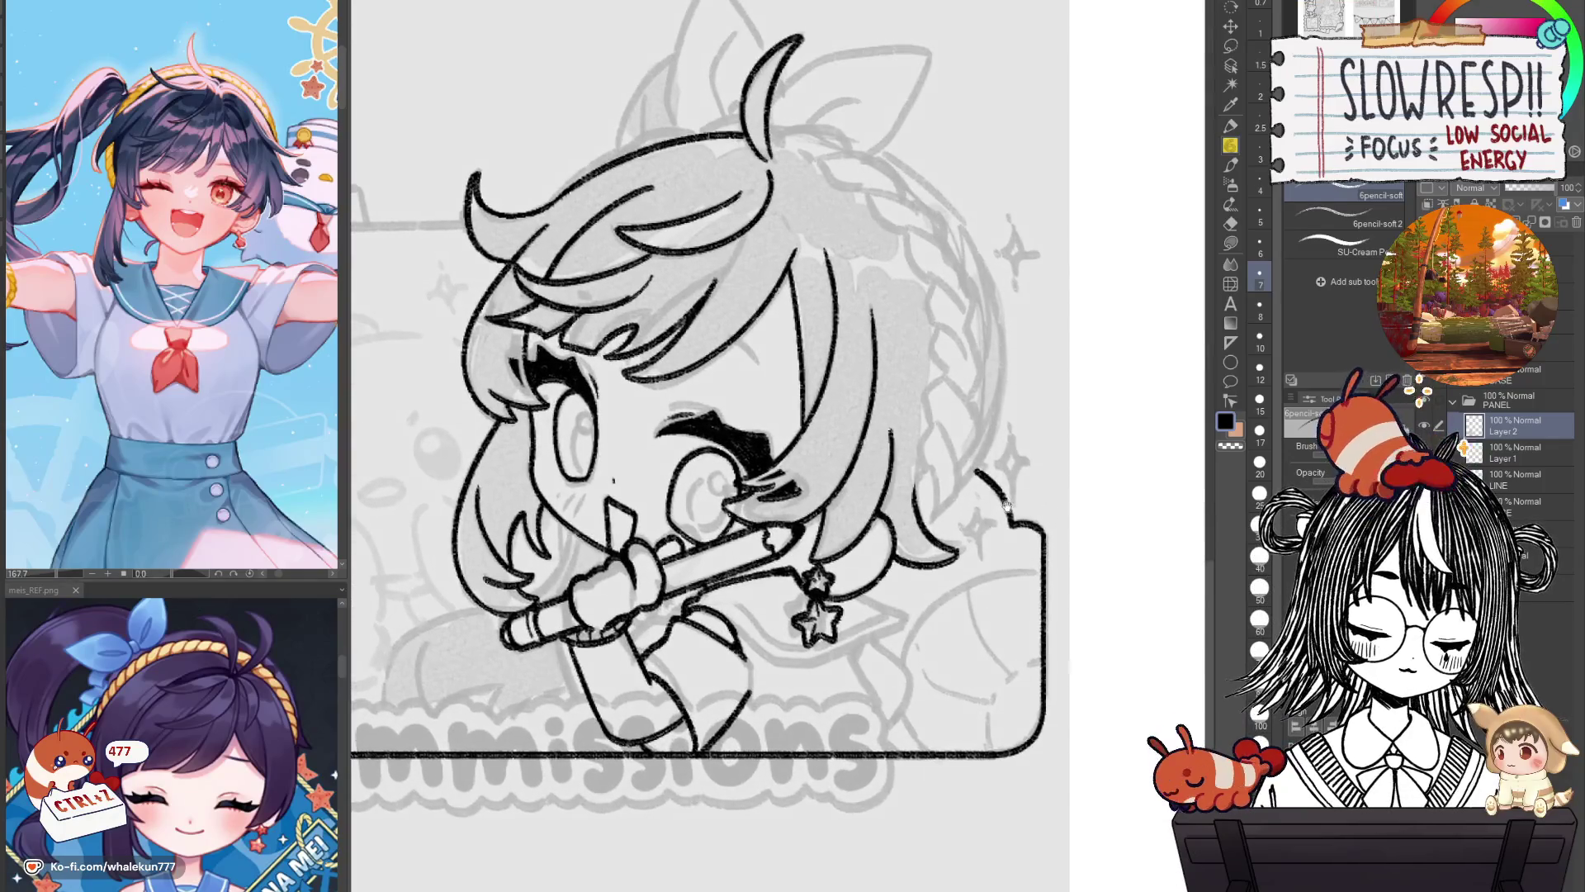
{"action": "scroll", "coordinate": [989, 594], "scroll_direction": "up", "scroll_amount": 2}
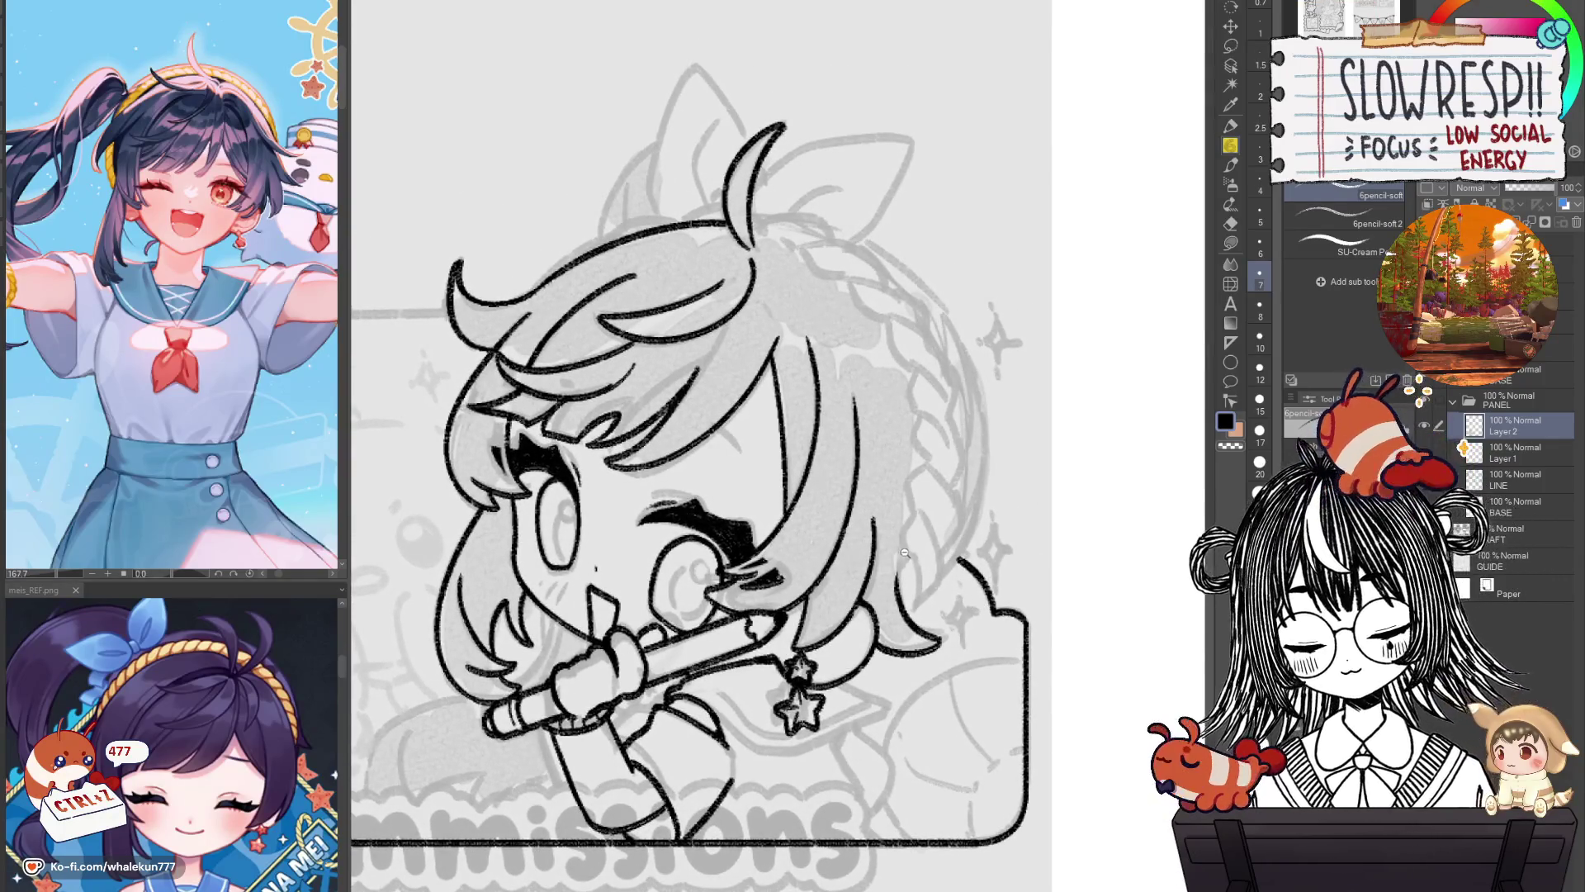
{"action": "scroll", "coordinate": [909, 559], "scroll_direction": "up", "scroll_amount": 1}
{"action": "left_click_drag", "start_coordinate": [917, 560], "coordinate": [923, 619]}
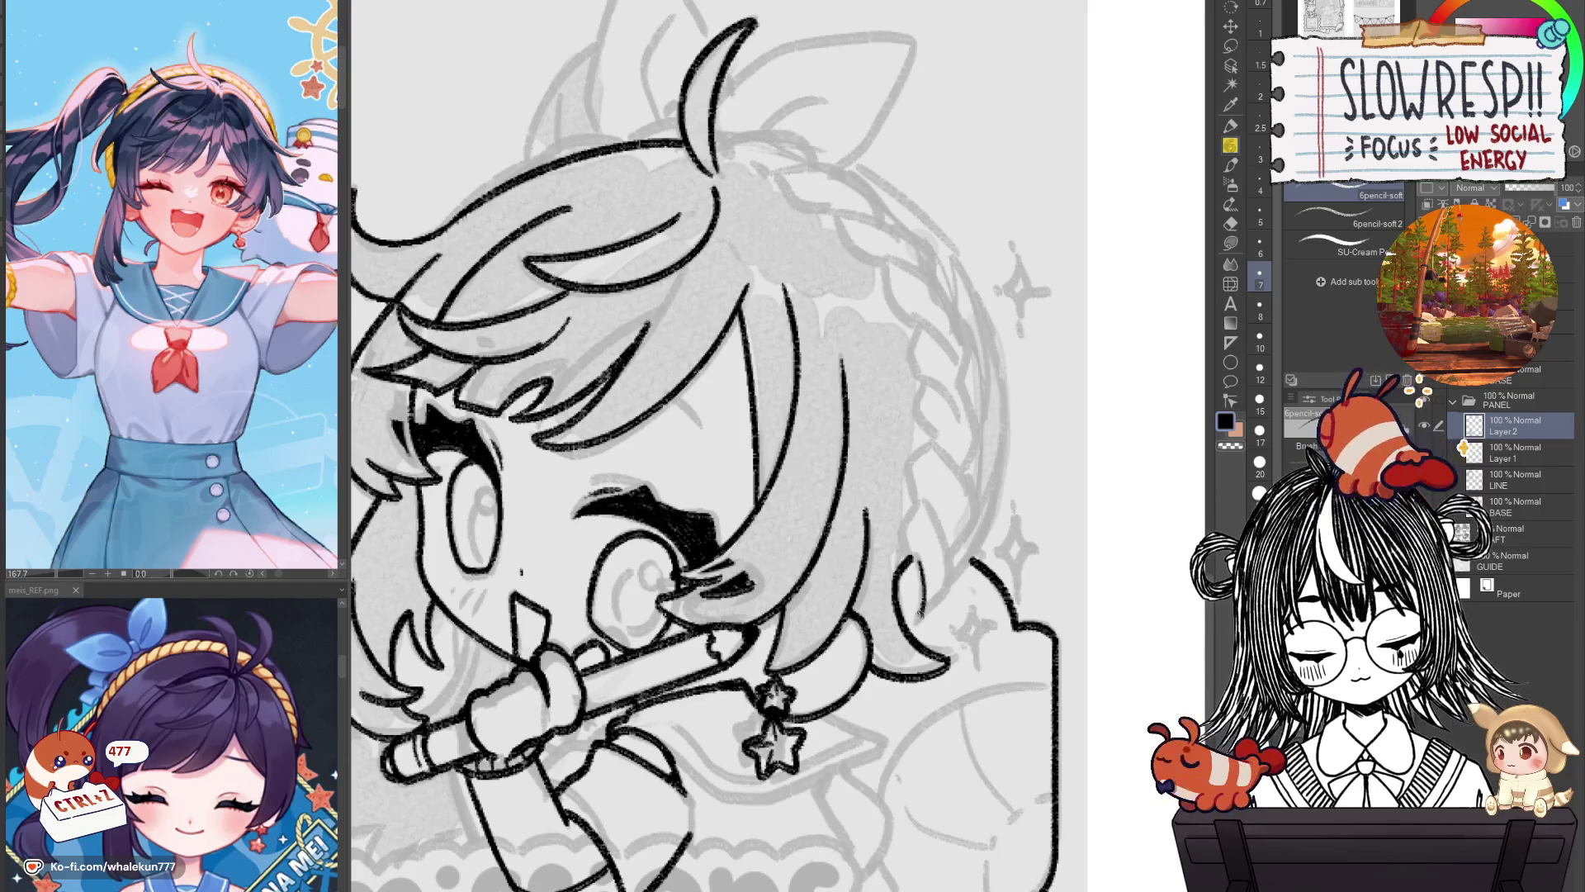
{"action": "key", "text": "ctrl+z"}
Redraw the right hair edge line in several attempts until the stroke sits right.
{"action": "mouse_move", "coordinate": [918, 498]}
{"action": "left_mouse_down"}
{"action": "mouse_move", "coordinate": [903, 539]}
{"action": "mouse_move", "coordinate": [923, 615]}
{"action": "left_mouse_up"}
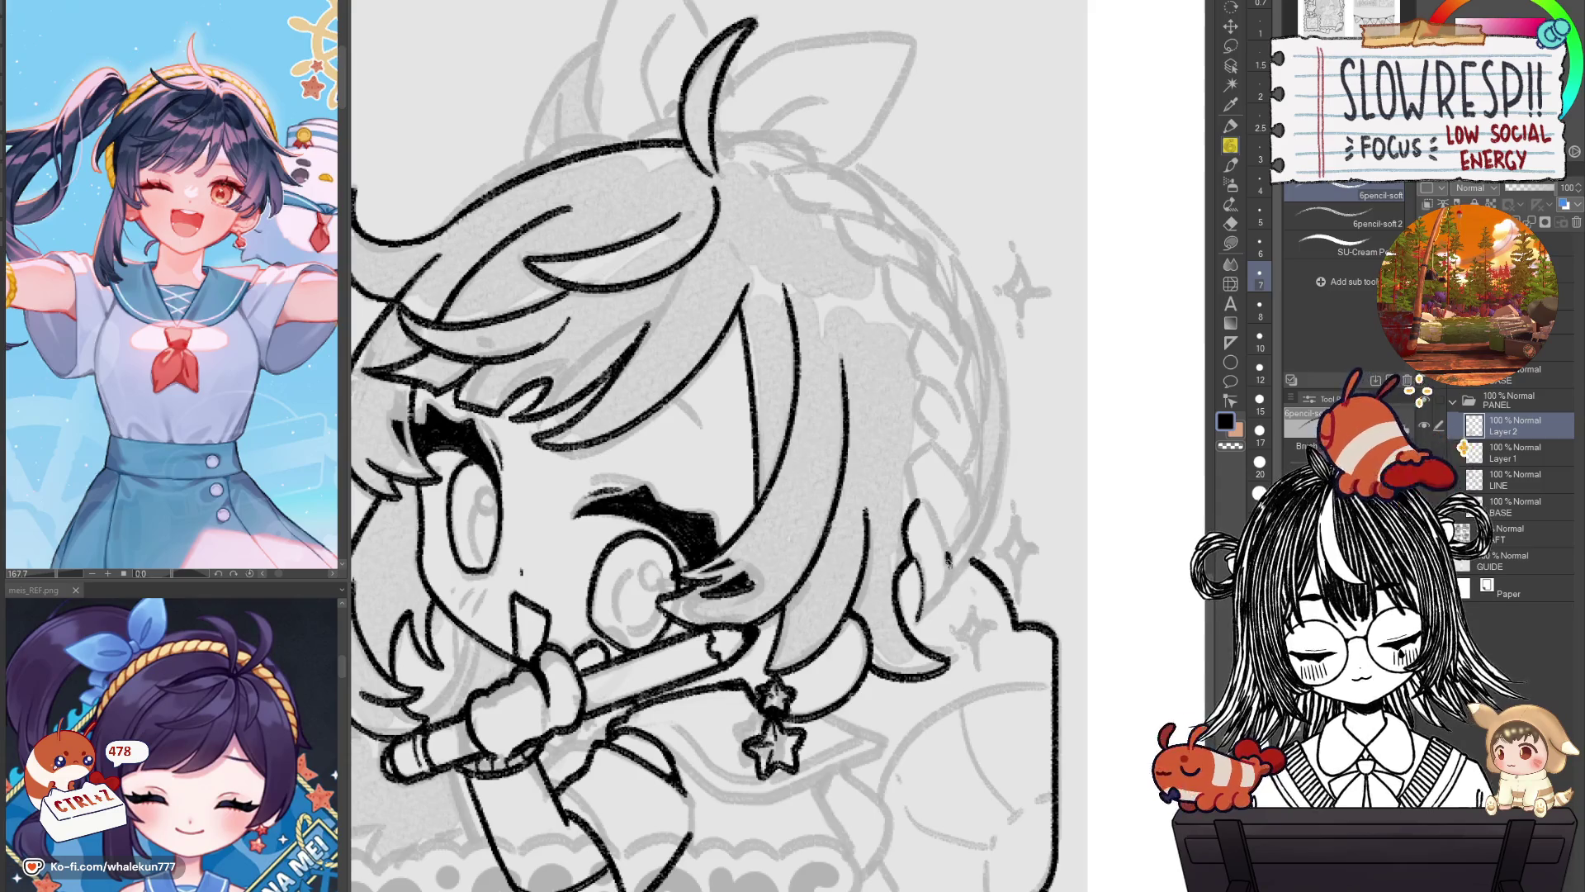
{"action": "key", "text": "ctrl+z"}
{"action": "scroll", "coordinate": [949, 566], "scroll_direction": "up", "scroll_amount": 2}
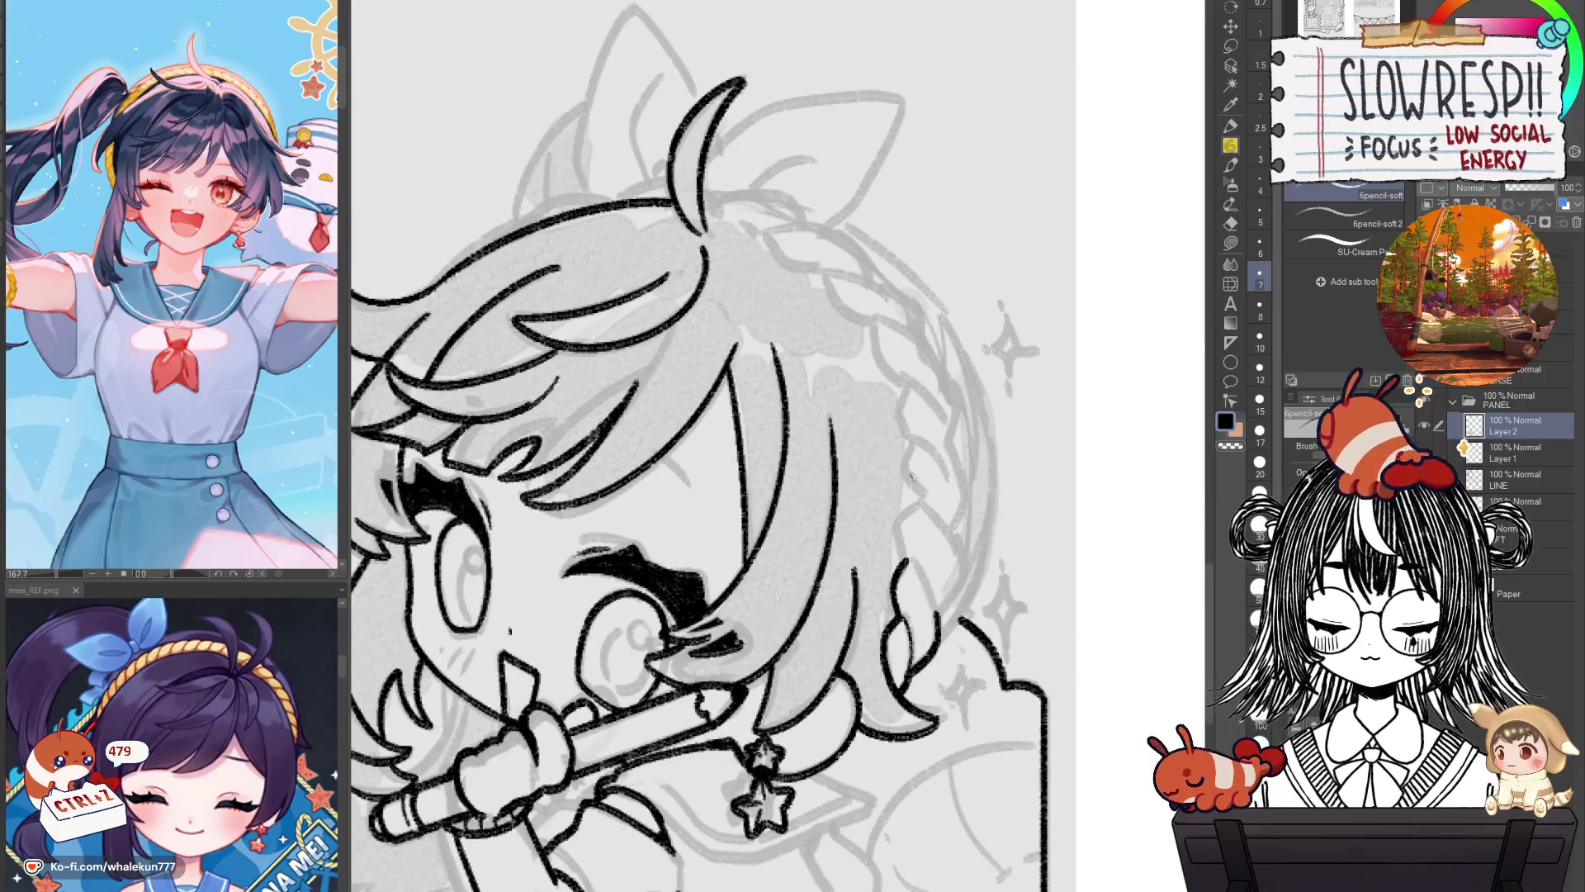
{"action": "left_click_drag", "start_coordinate": [919, 494], "coordinate": [906, 566]}
{"action": "key", "text": "ctrl+z"}
{"action": "mouse_move", "coordinate": [919, 497]}
{"action": "left_mouse_down"}
{"action": "mouse_move", "coordinate": [904, 515]}
{"action": "mouse_move", "coordinate": [938, 609]}
{"action": "left_mouse_up"}
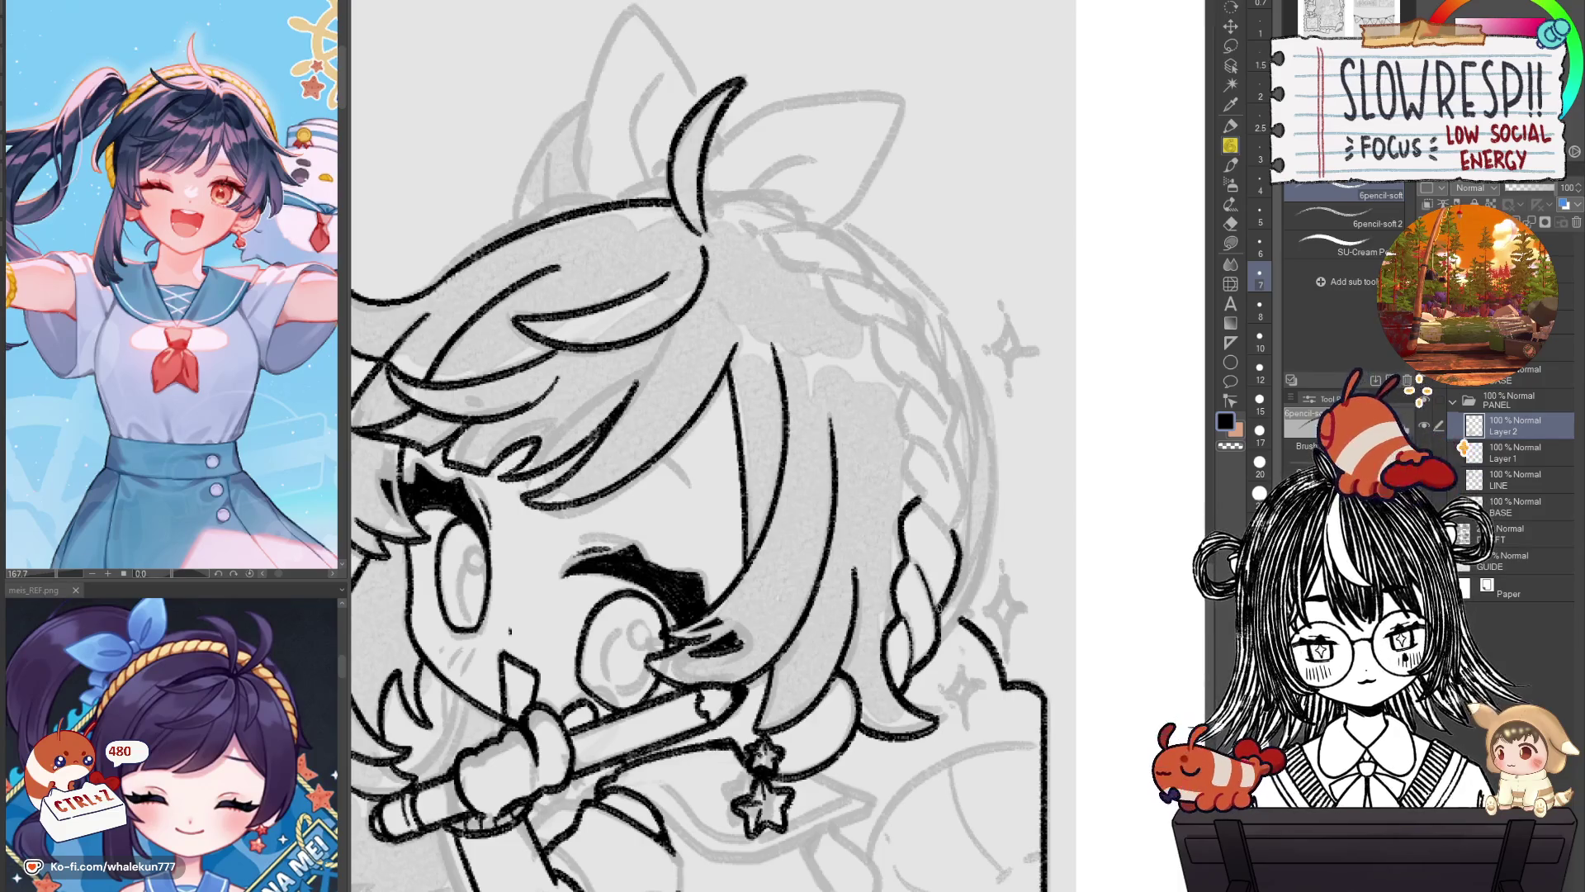
{"action": "left_click_drag", "start_coordinate": [908, 442], "coordinate": [919, 500]}
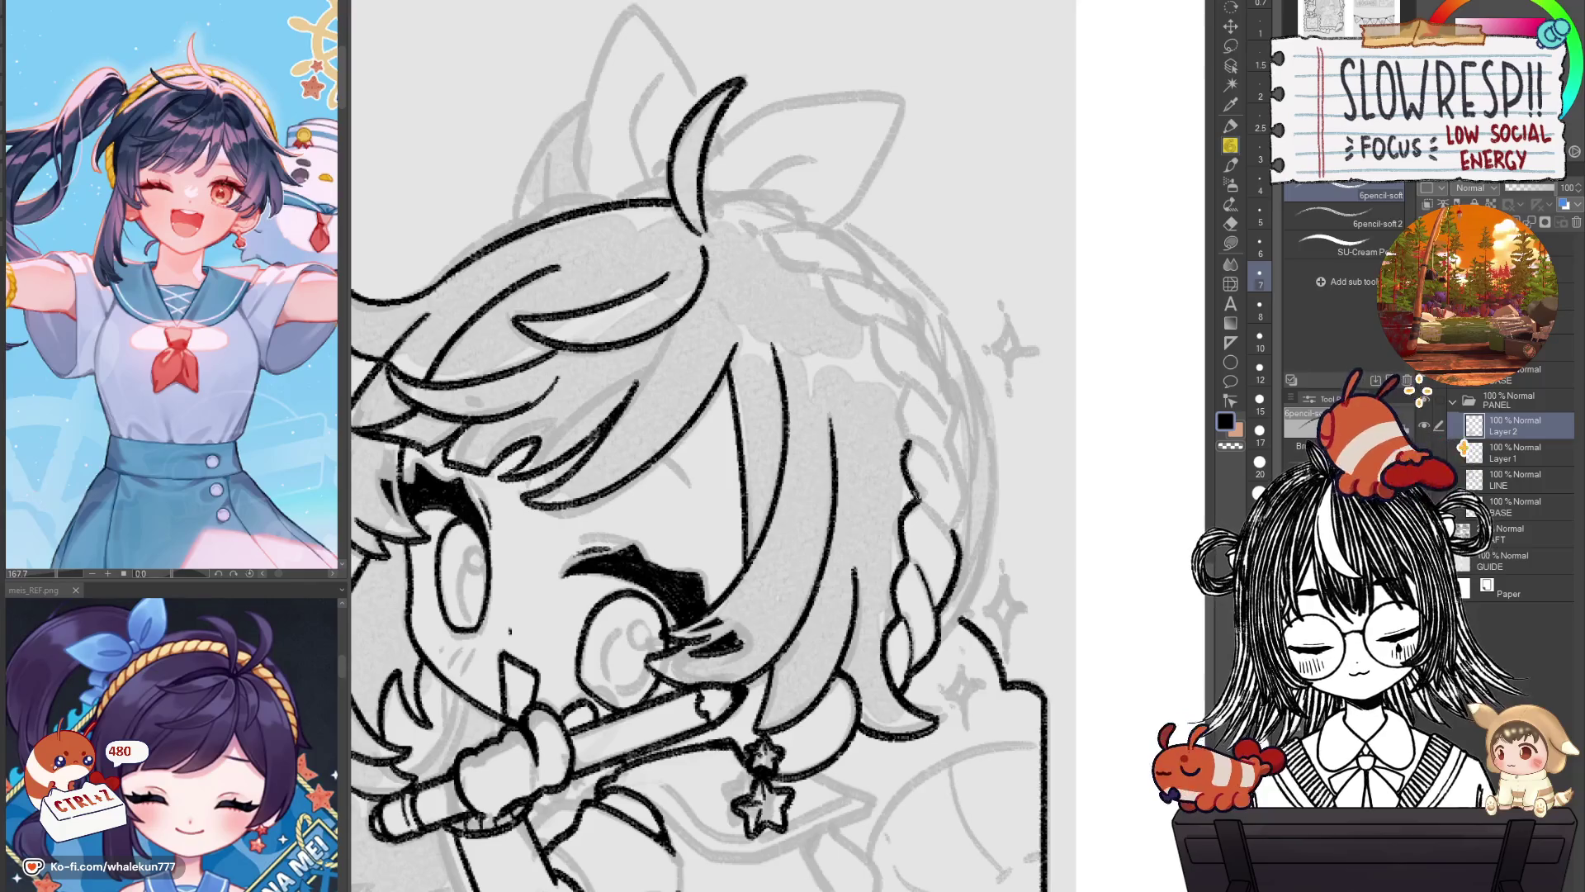
{"action": "key", "text": "ctrl+z"}
{"action": "mouse_move", "coordinate": [907, 435]}
{"action": "left_mouse_down"}
{"action": "mouse_move", "coordinate": [918, 499]}
{"action": "mouse_move", "coordinate": [951, 537]}
{"action": "mouse_move", "coordinate": [1075, 493]}
{"action": "left_mouse_up"}
Mirror the canvas and erase the stray line at the braid edge.
{"action": "key", "text": "h"}
{"action": "key", "text": "e"}
{"action": "left_click_drag", "start_coordinate": [732, 549], "coordinate": [726, 571]}
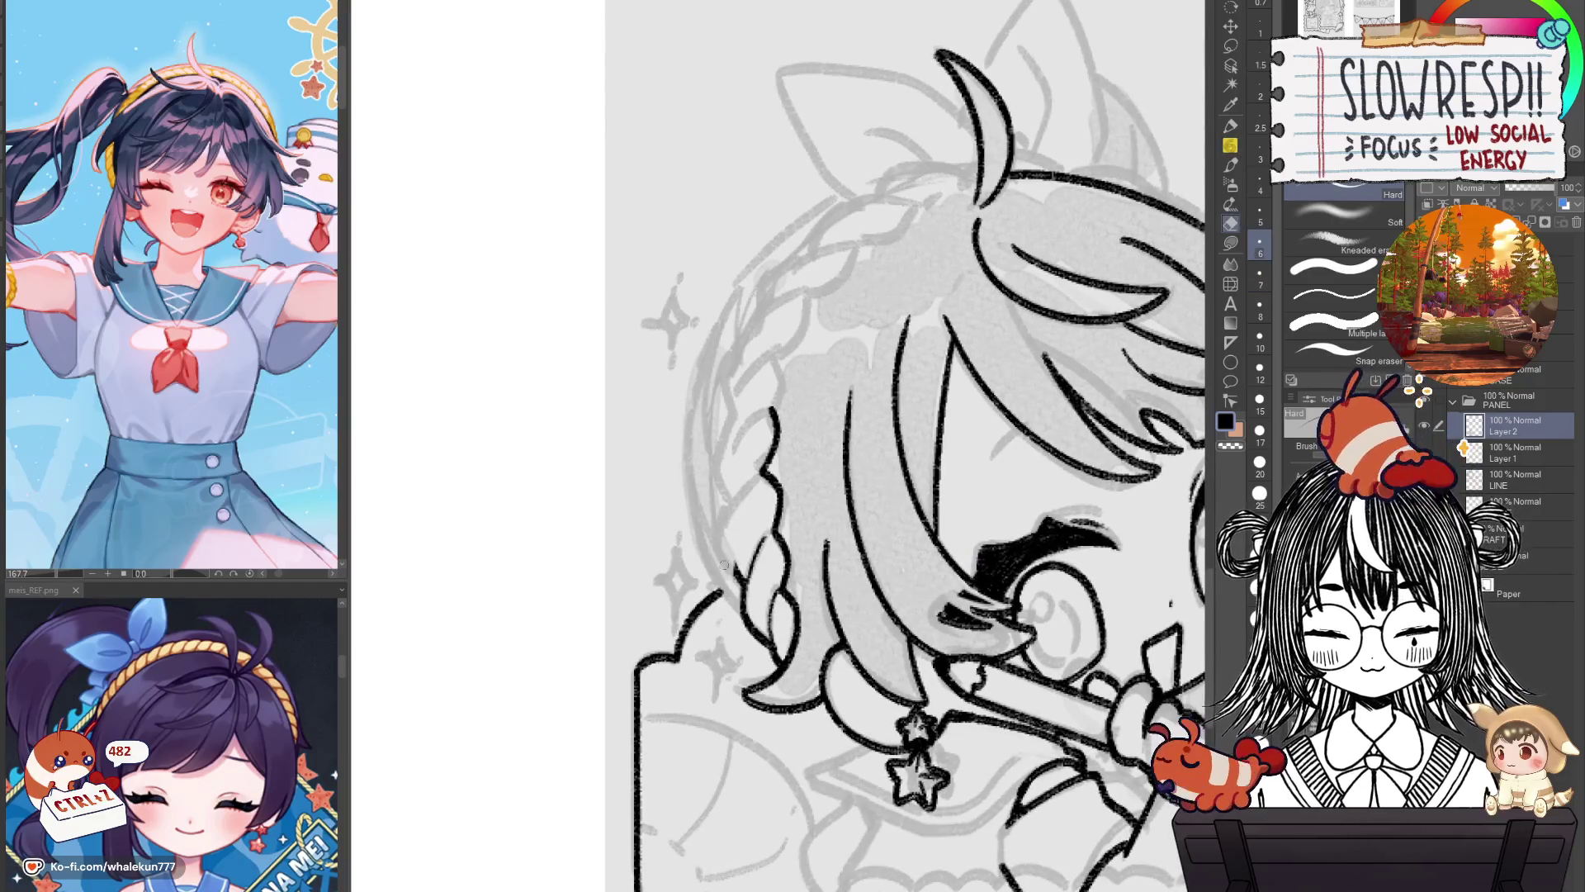
{"action": "key", "text": "p"}
Ink the left braid edge line, redrawing it several times.
{"action": "left_click_drag", "start_coordinate": [741, 493], "coordinate": [733, 570]}
{"action": "key", "text": "ctrl+z"}
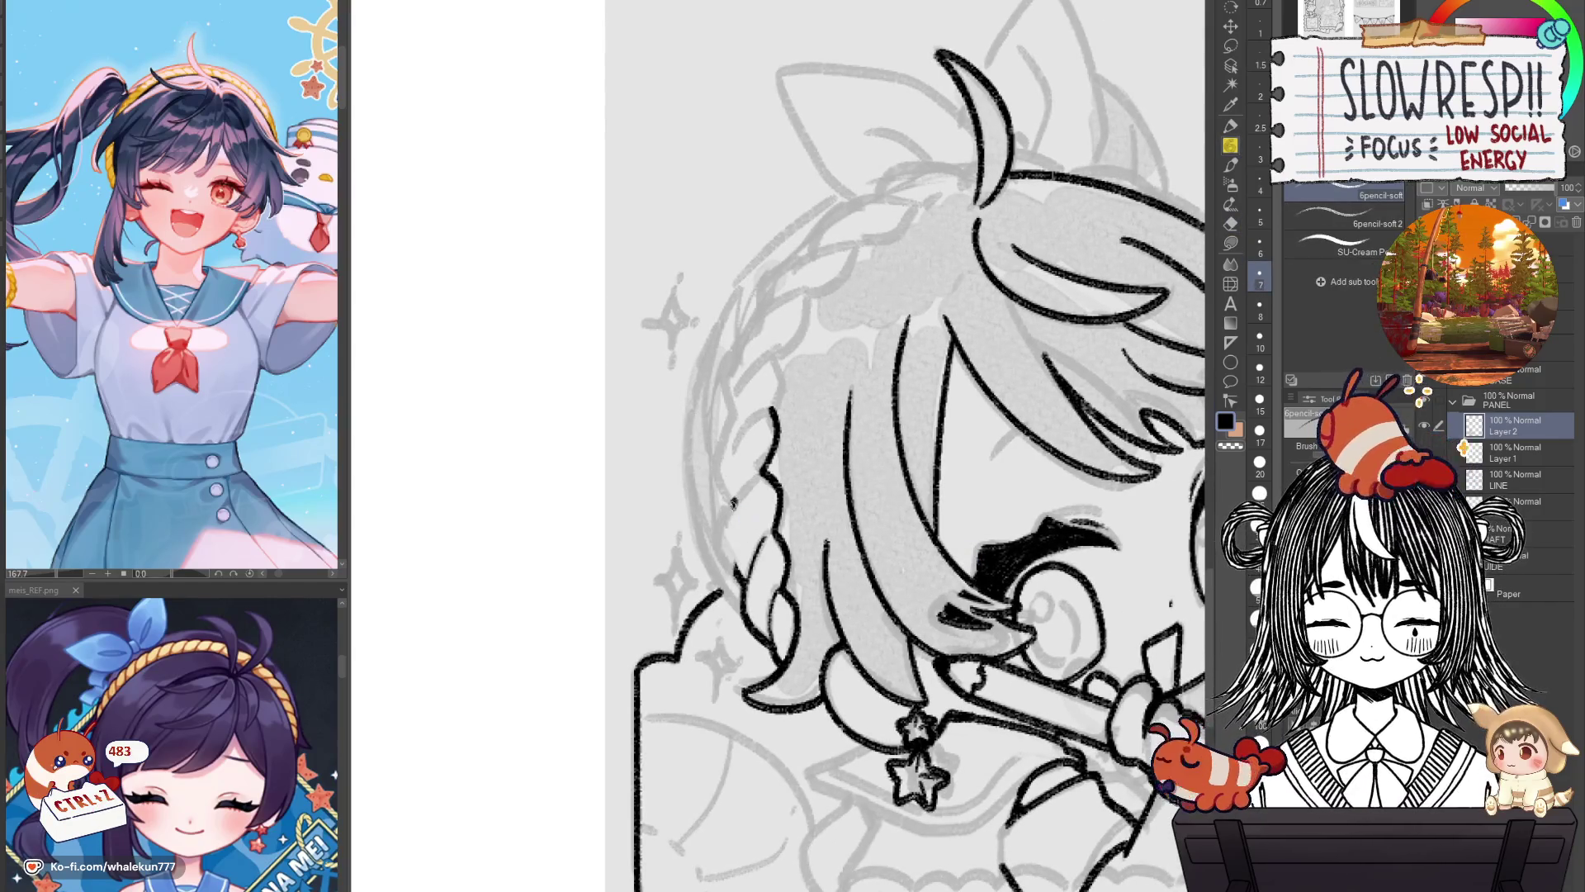
{"action": "left_click_drag", "start_coordinate": [732, 498], "coordinate": [737, 578]}
{"action": "key", "text": "ctrl+z"}
{"action": "left_click_drag", "start_coordinate": [728, 501], "coordinate": [735, 577]}
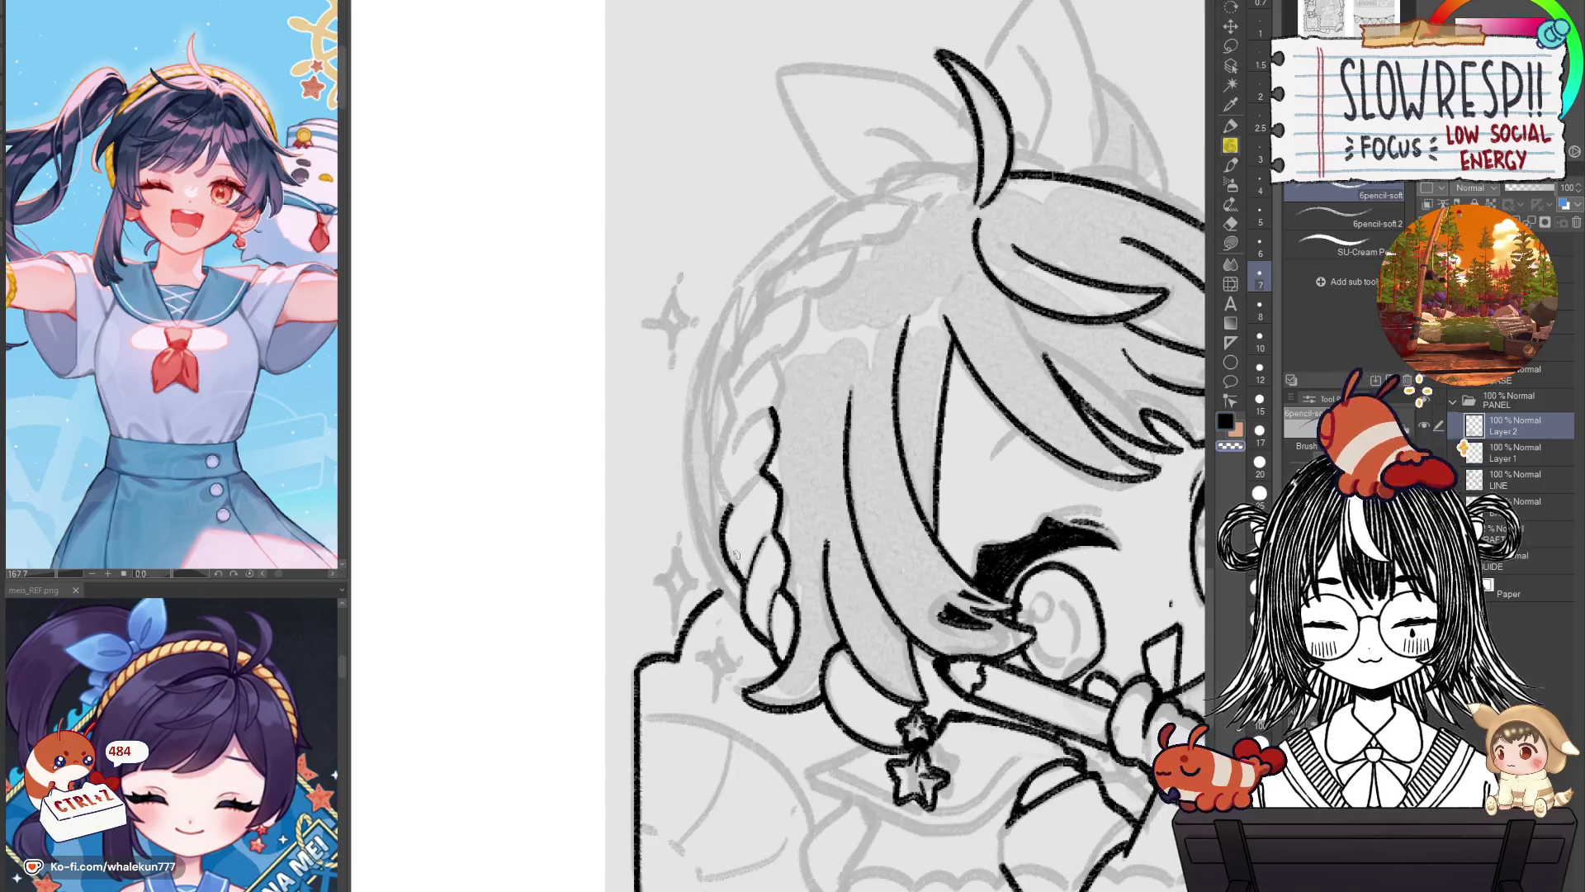
{"action": "key", "text": "ctrl+z"}
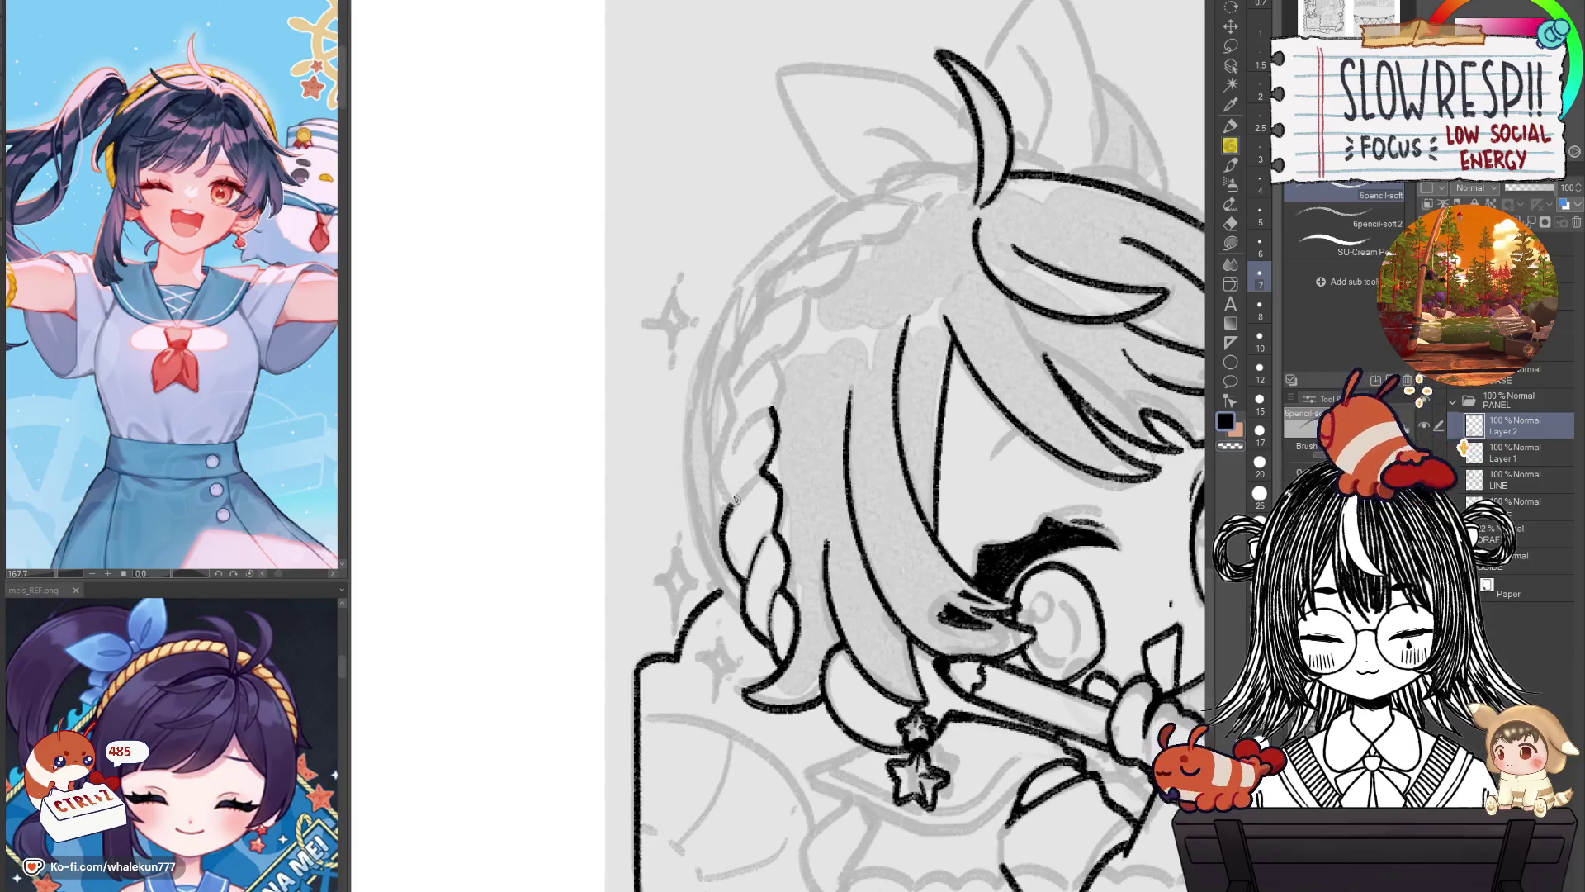
{"action": "mouse_move", "coordinate": [753, 475]}
{"action": "left_mouse_down"}
{"action": "mouse_move", "coordinate": [783, 615]}
{"action": "mouse_move", "coordinate": [799, 531]}
{"action": "left_mouse_up"}
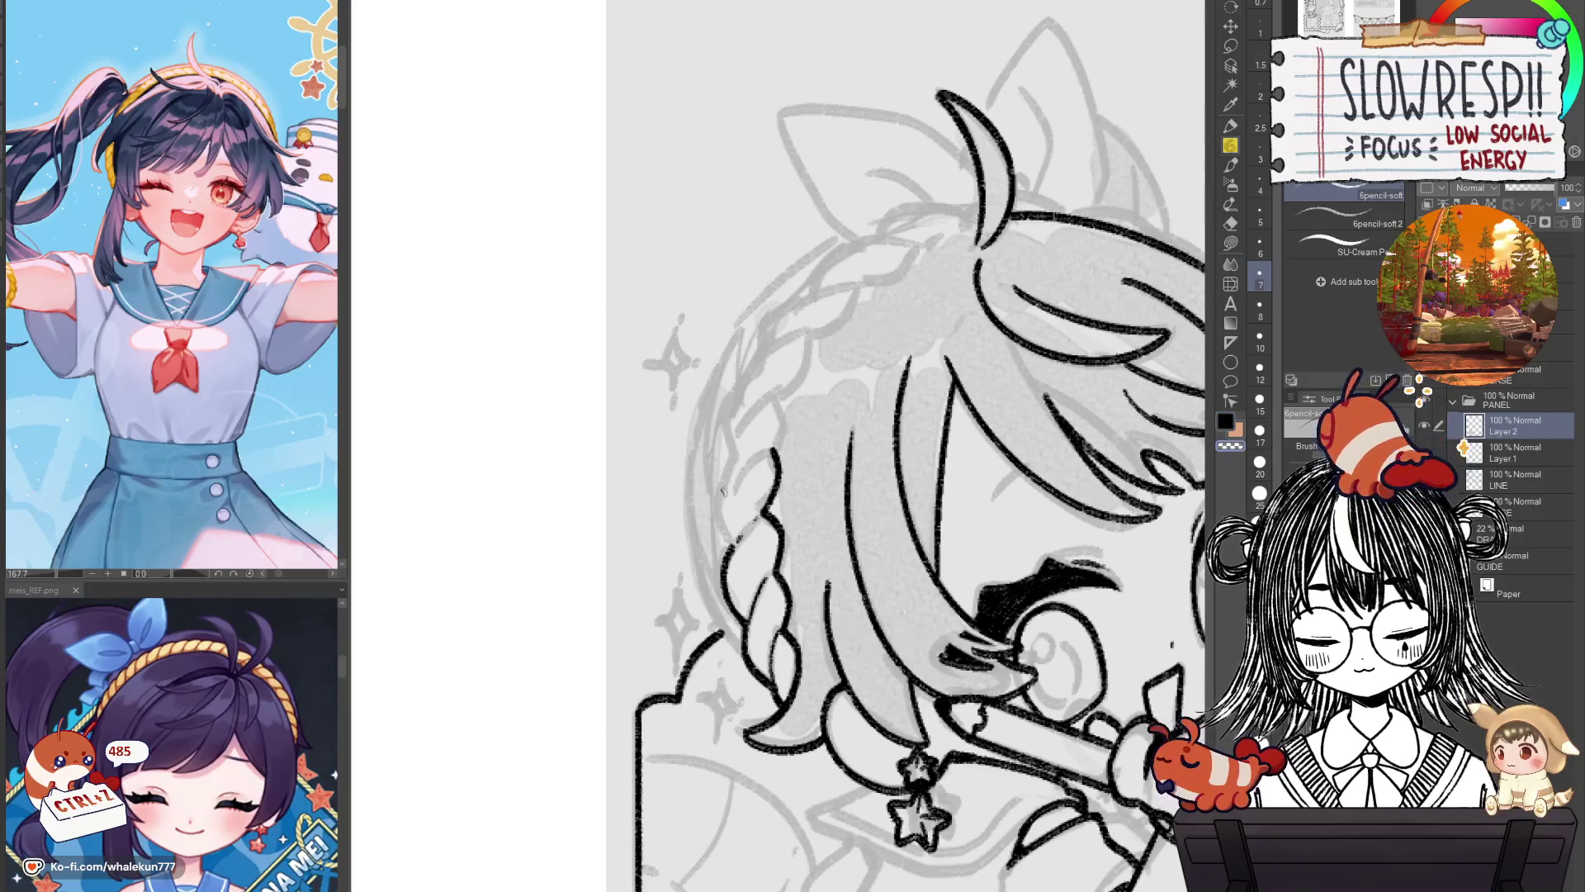
{"action": "key", "text": "ctrl+z"}
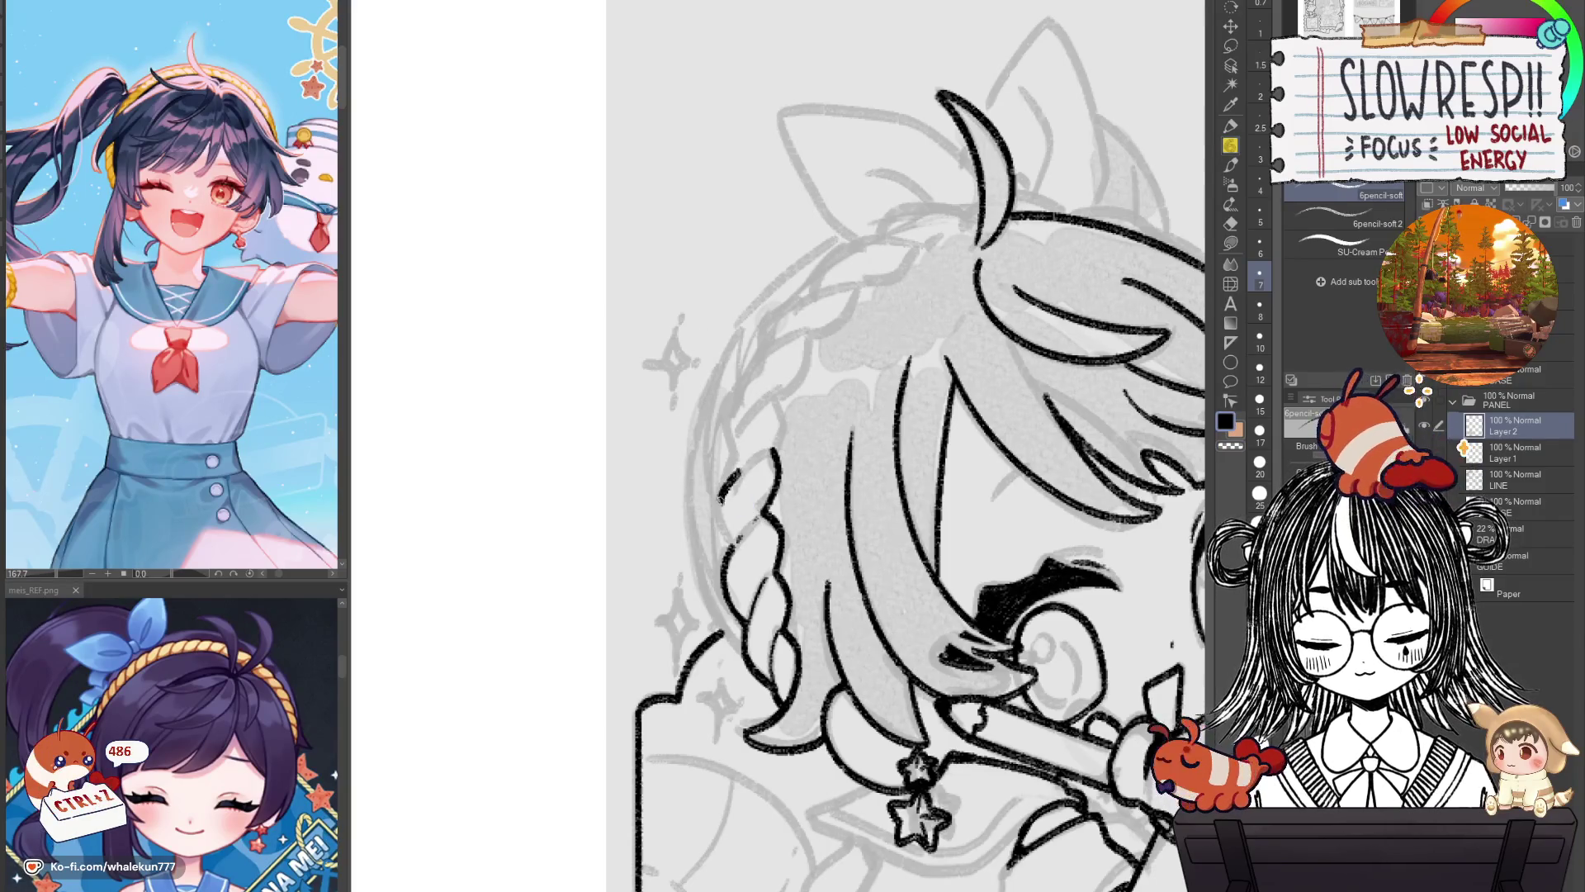
Extend the braid line downward and redraw its top section.
{"action": "left_click_drag", "start_coordinate": [742, 489], "coordinate": [741, 503]}
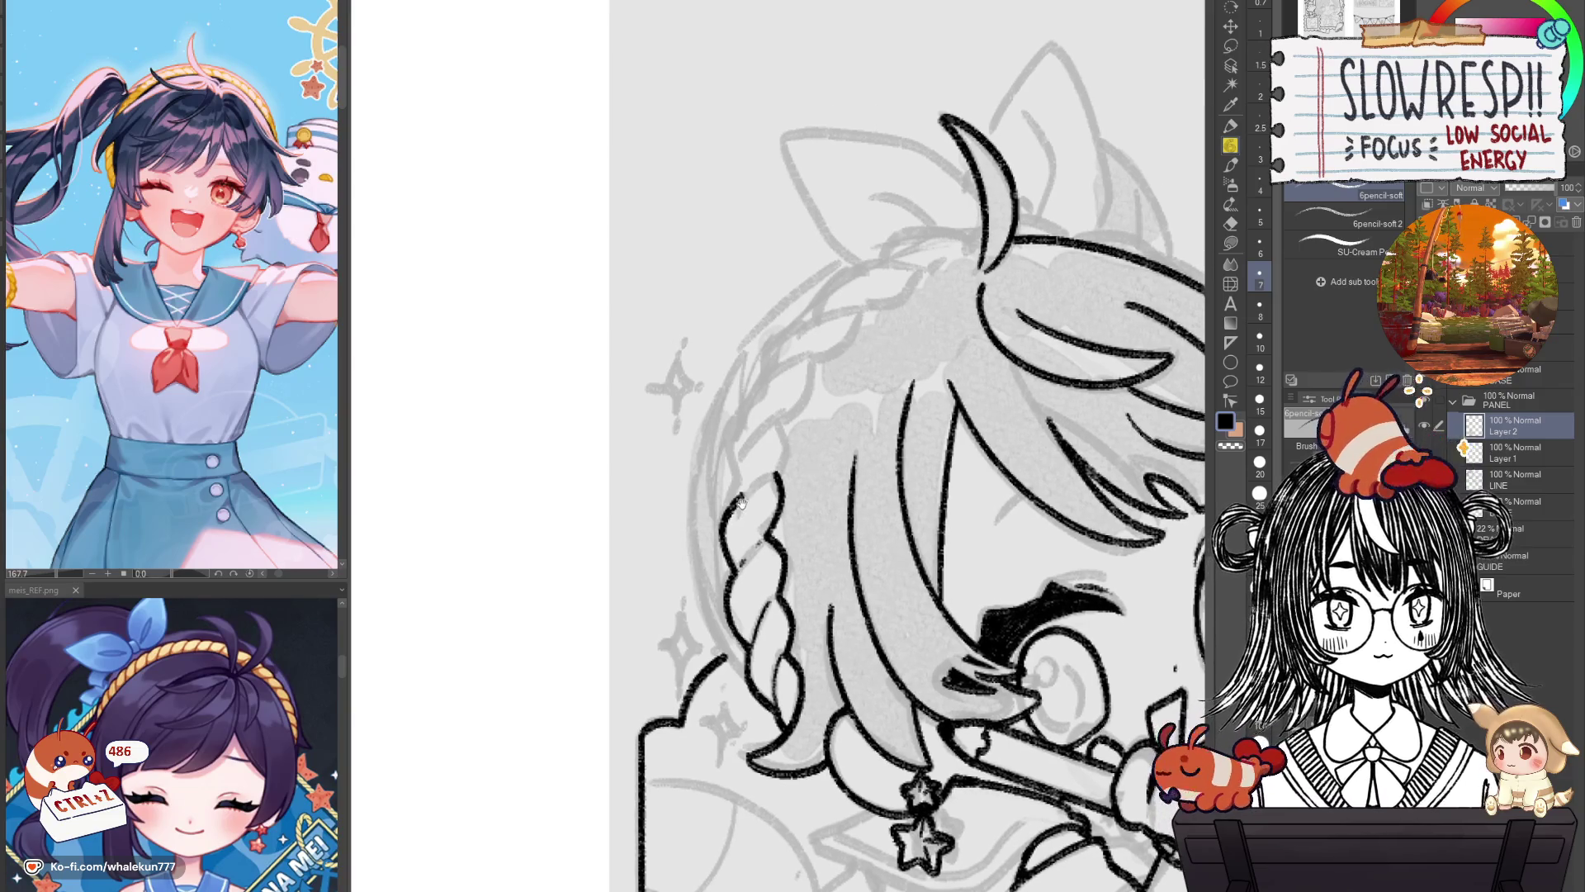
{"action": "key", "text": "ctrl+z"}
{"action": "key", "text": "ctrl+z"}
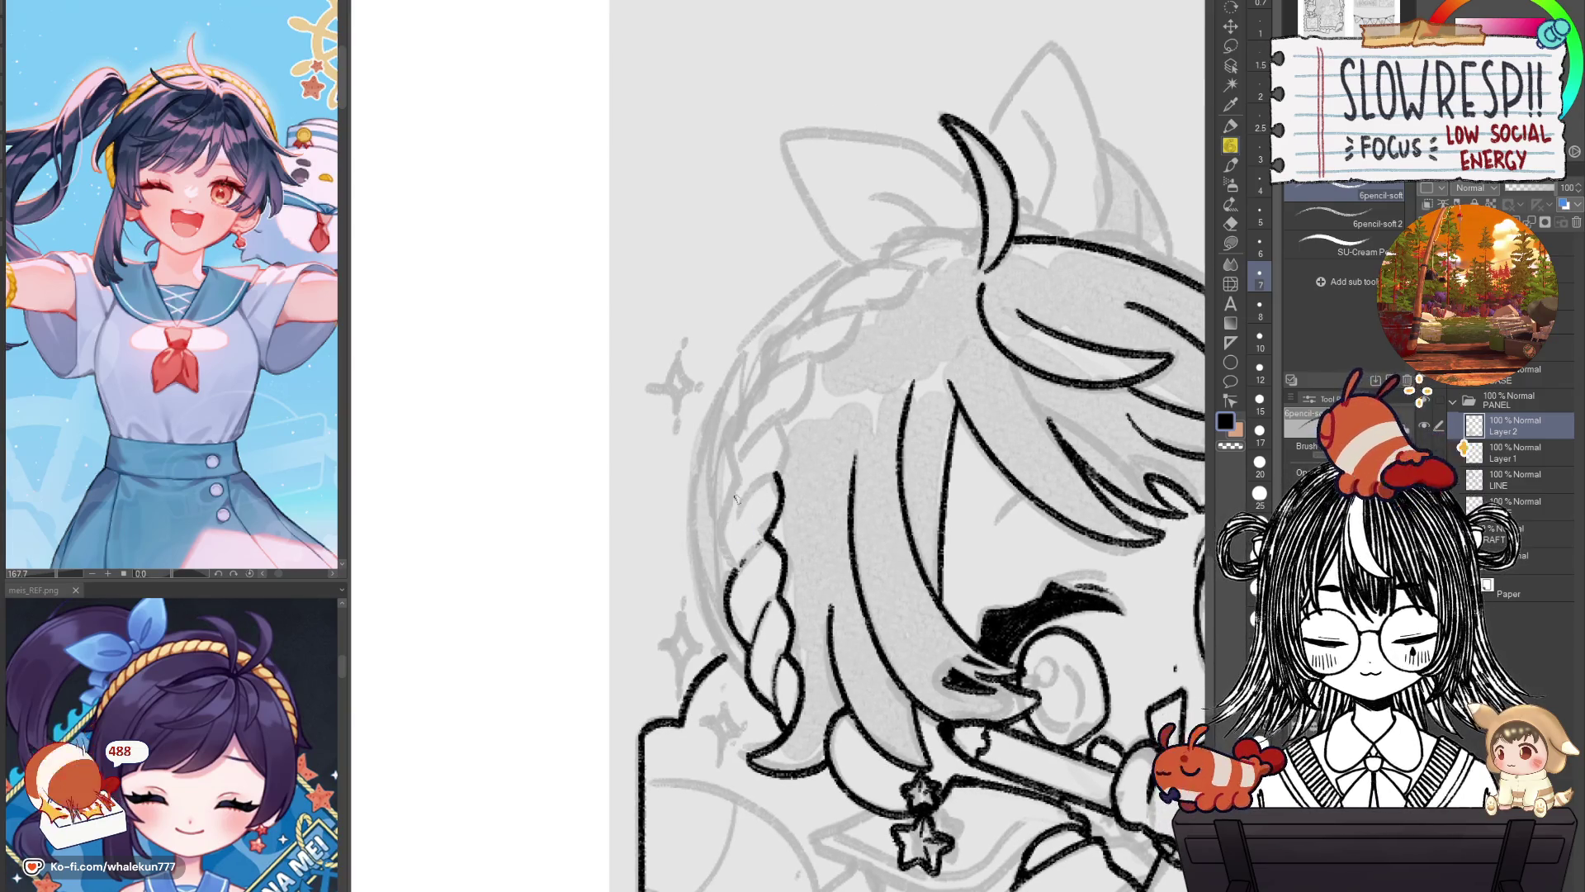
{"action": "left_click_drag", "start_coordinate": [725, 529], "coordinate": [737, 565]}
{"action": "key", "text": "ctrl+z"}
{"action": "key", "text": "ctrl+z"}
{"action": "left_click_drag", "start_coordinate": [732, 501], "coordinate": [720, 546]}
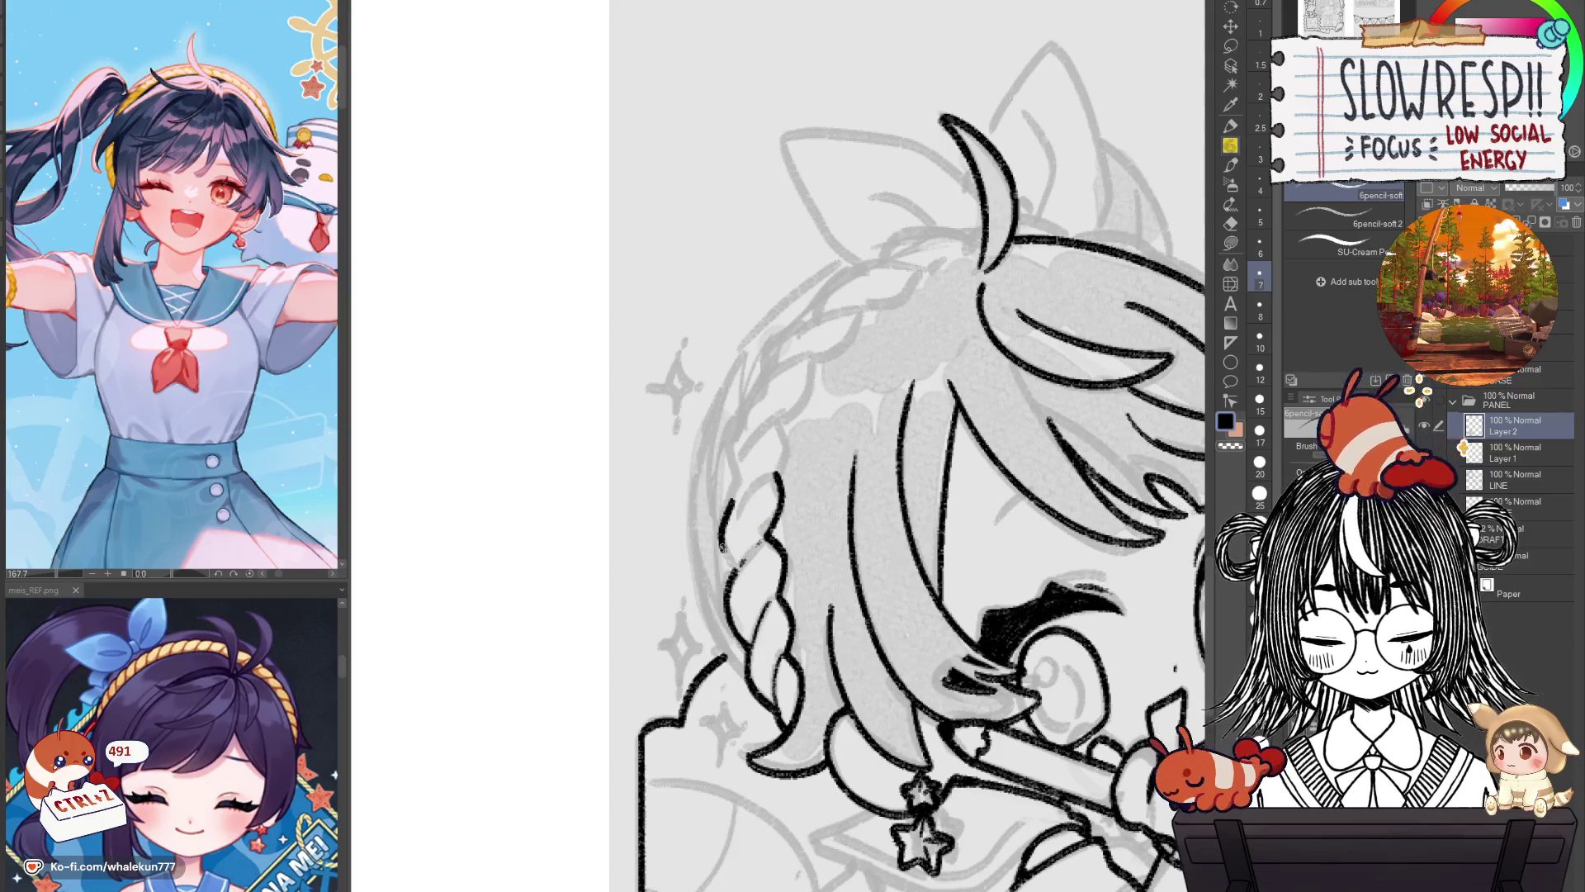
{"action": "key", "text": "ctrl+z"}
{"action": "mouse_move", "coordinate": [737, 494]}
{"action": "left_mouse_down"}
{"action": "mouse_move", "coordinate": [721, 528]}
{"action": "mouse_move", "coordinate": [733, 575]}
{"action": "left_mouse_up"}
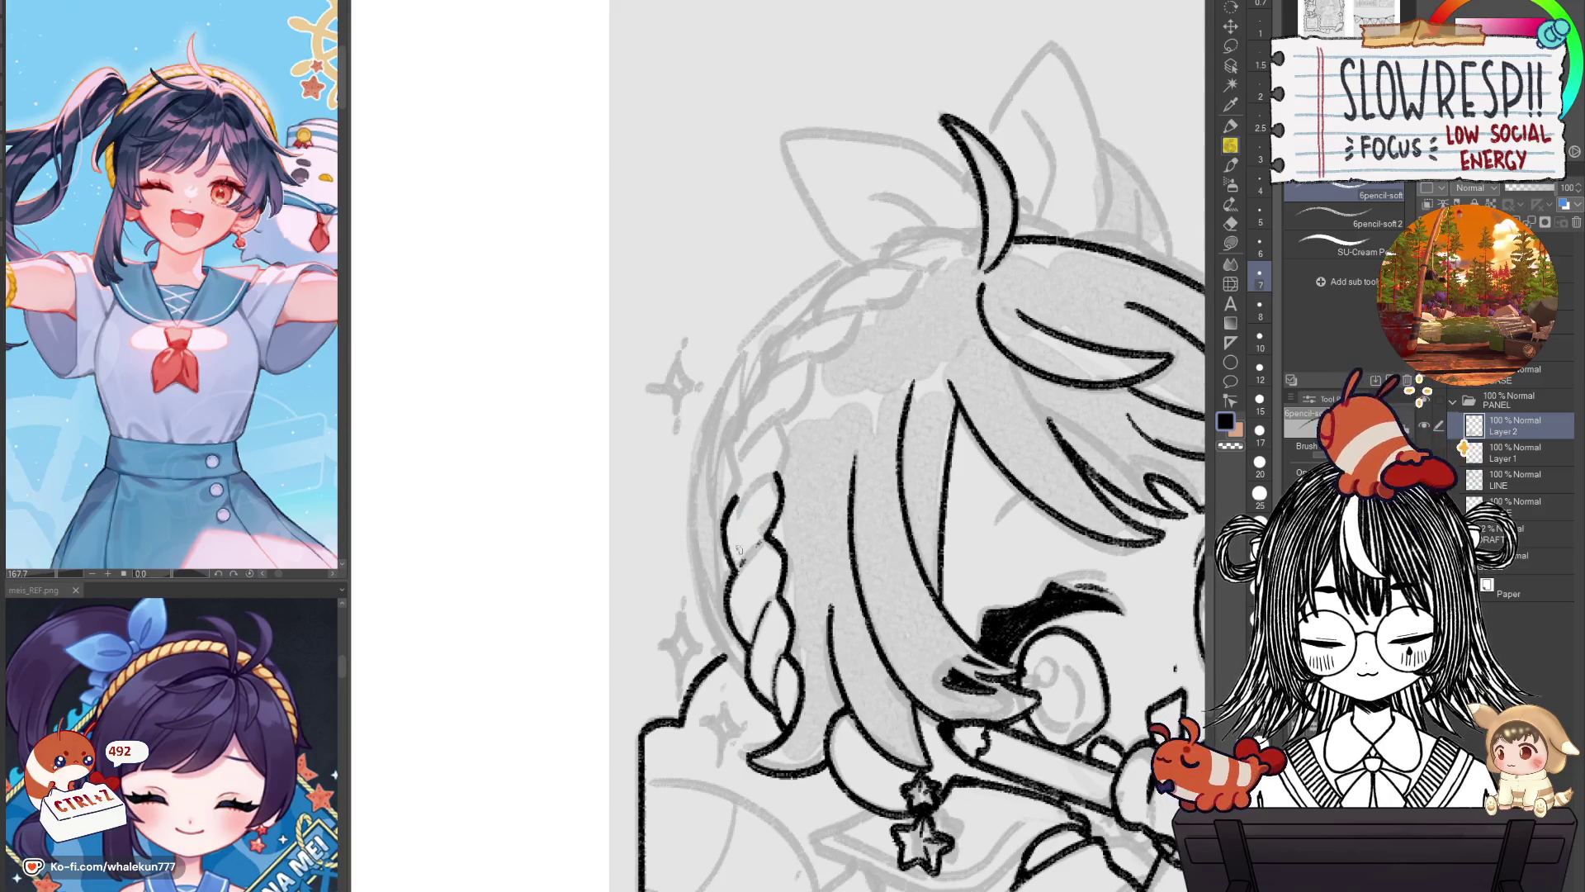
{"action": "key", "text": "ctrl+z"}
{"action": "mouse_move", "coordinate": [743, 488]}
{"action": "left_mouse_down"}
{"action": "mouse_move", "coordinate": [770, 474]}
{"action": "mouse_move", "coordinate": [728, 469]}
{"action": "mouse_move", "coordinate": [732, 498]}
{"action": "left_mouse_up"}
{"action": "key", "text": "ctrl+z"}
Mirror the view, zoom onto the braid, and test a short stroke across it.
{"action": "key", "text": "h"}
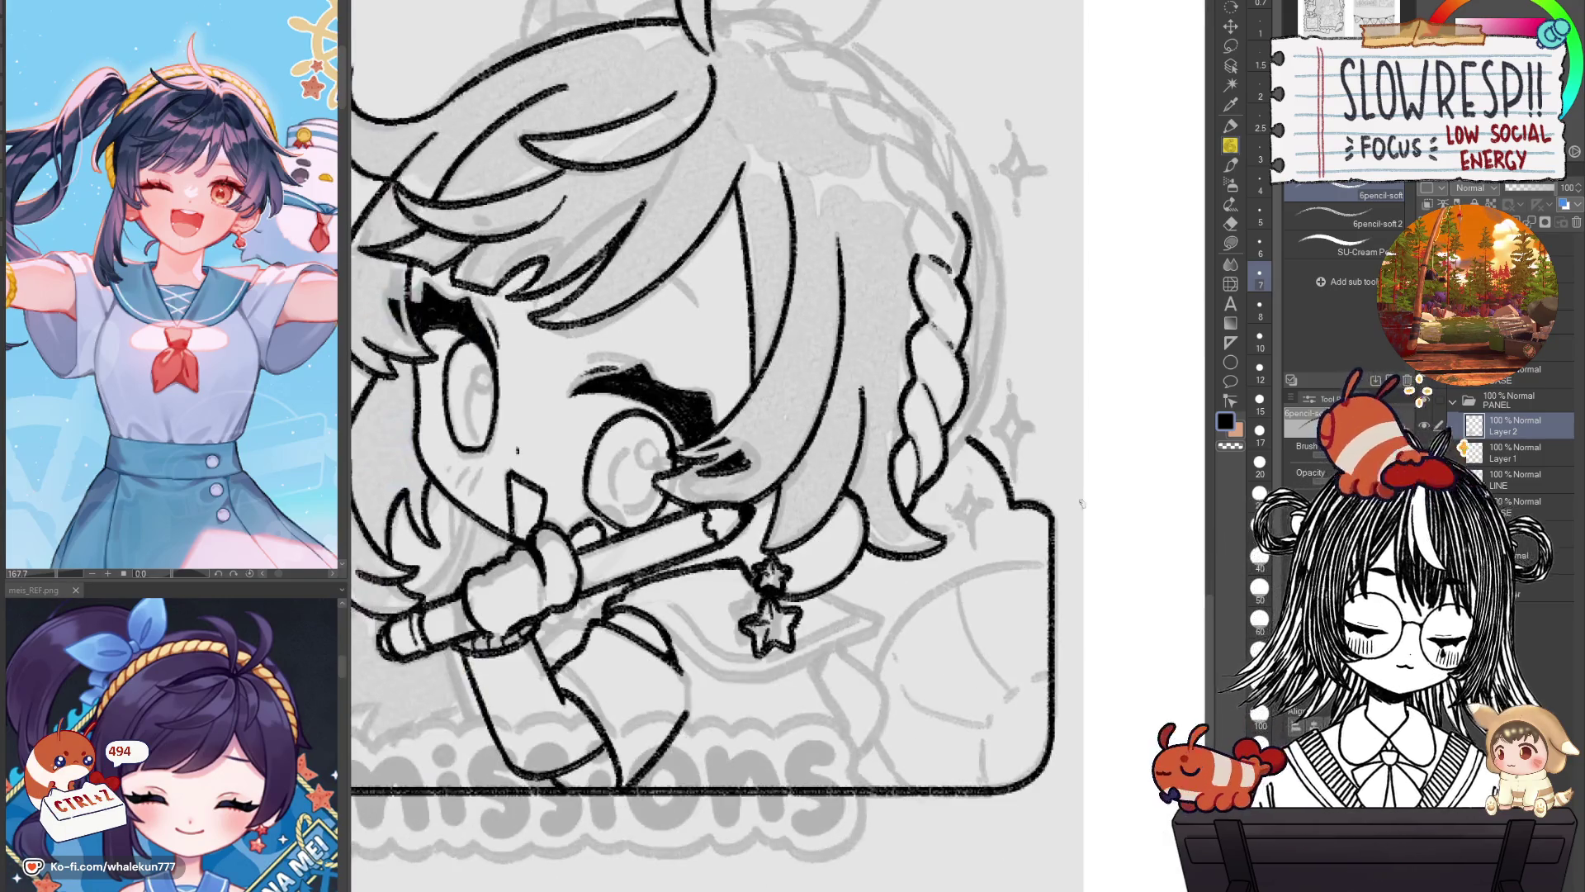
{"action": "scroll", "coordinate": [1028, 559], "scroll_direction": "down", "scroll_amount": 2}
{"action": "scroll", "coordinate": [1028, 559], "scroll_direction": "down", "scroll_amount": 2}
{"action": "scroll", "coordinate": [1028, 559], "scroll_direction": "up", "scroll_amount": 2}
{"action": "key", "text": "h"}
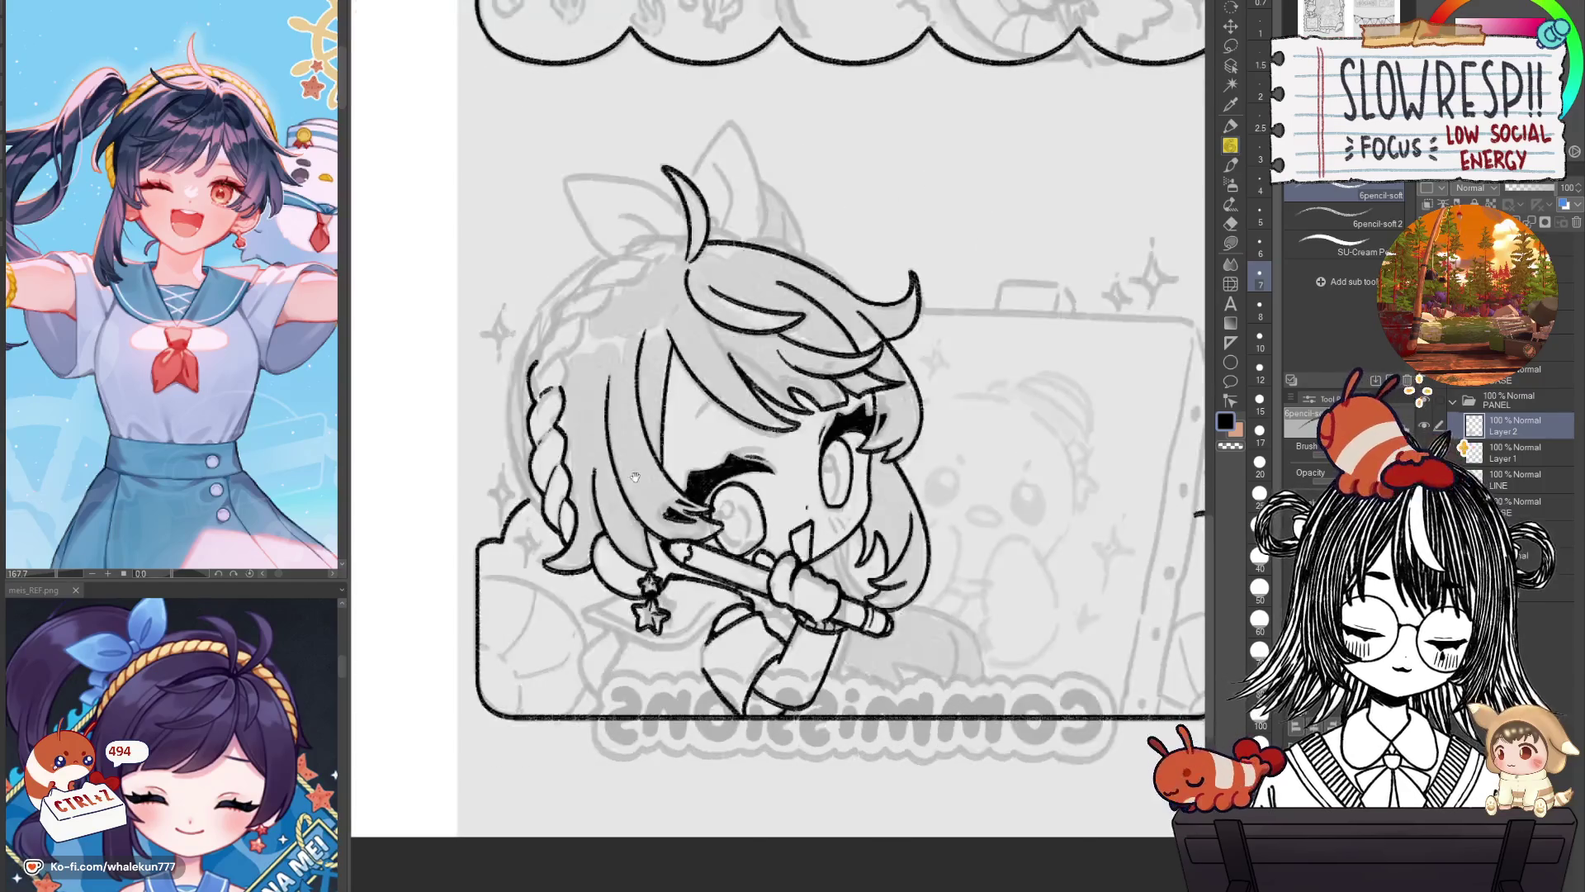
{"action": "scroll", "coordinate": [799, 525], "scroll_direction": "up", "scroll_amount": 2}
{"action": "scroll", "coordinate": [799, 525], "scroll_direction": "up", "scroll_amount": 2}
{"action": "left_click_drag", "start_coordinate": [800, 525], "coordinate": [851, 509]}
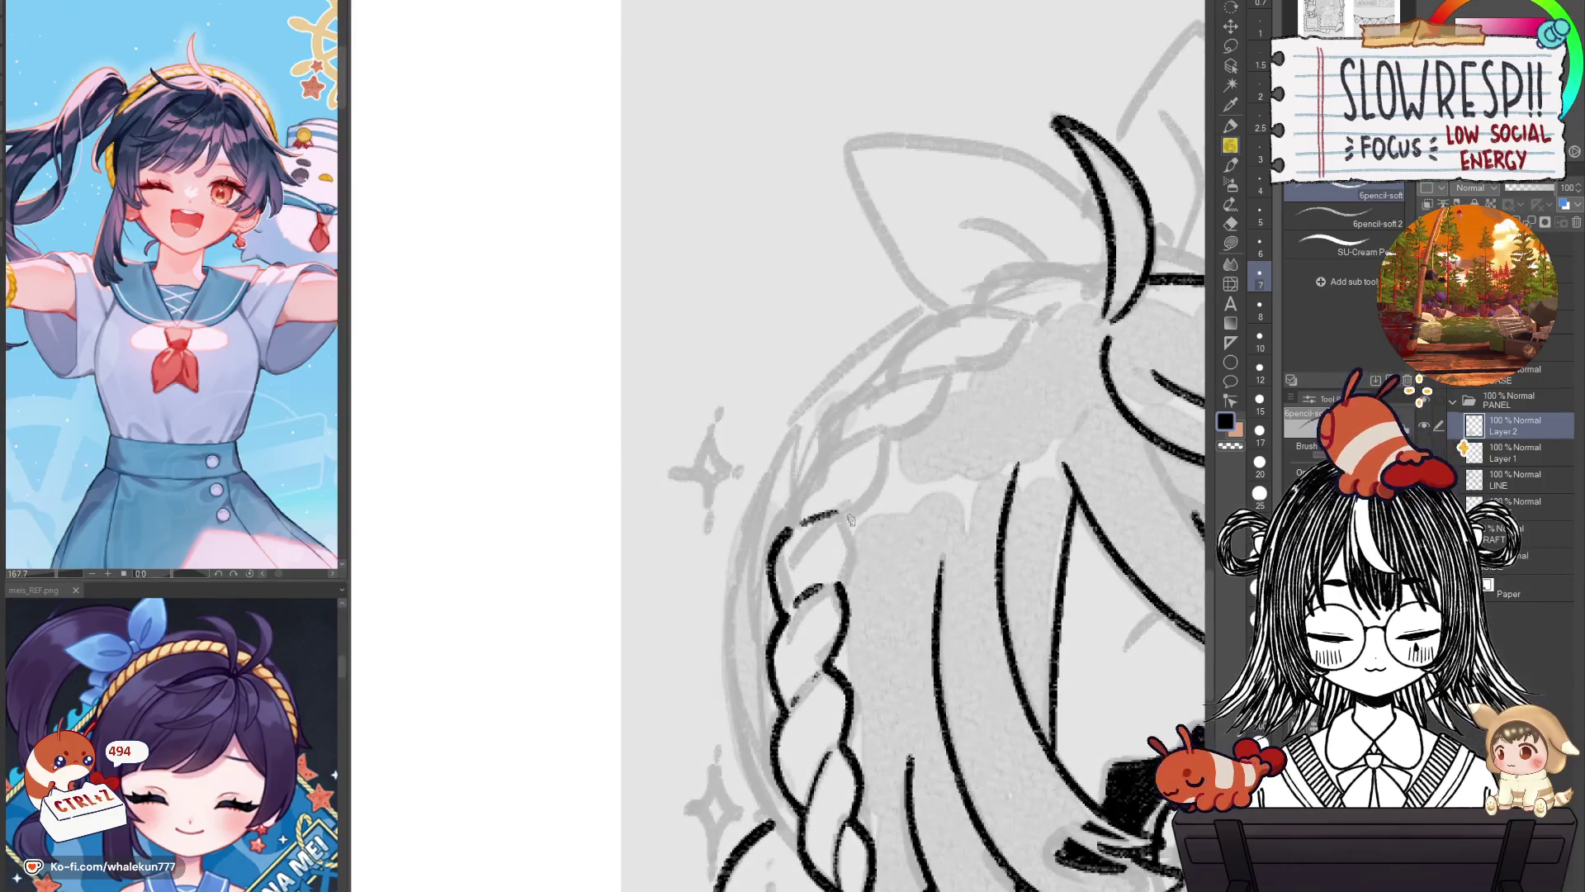
{"action": "key", "text": "ctrl+z"}
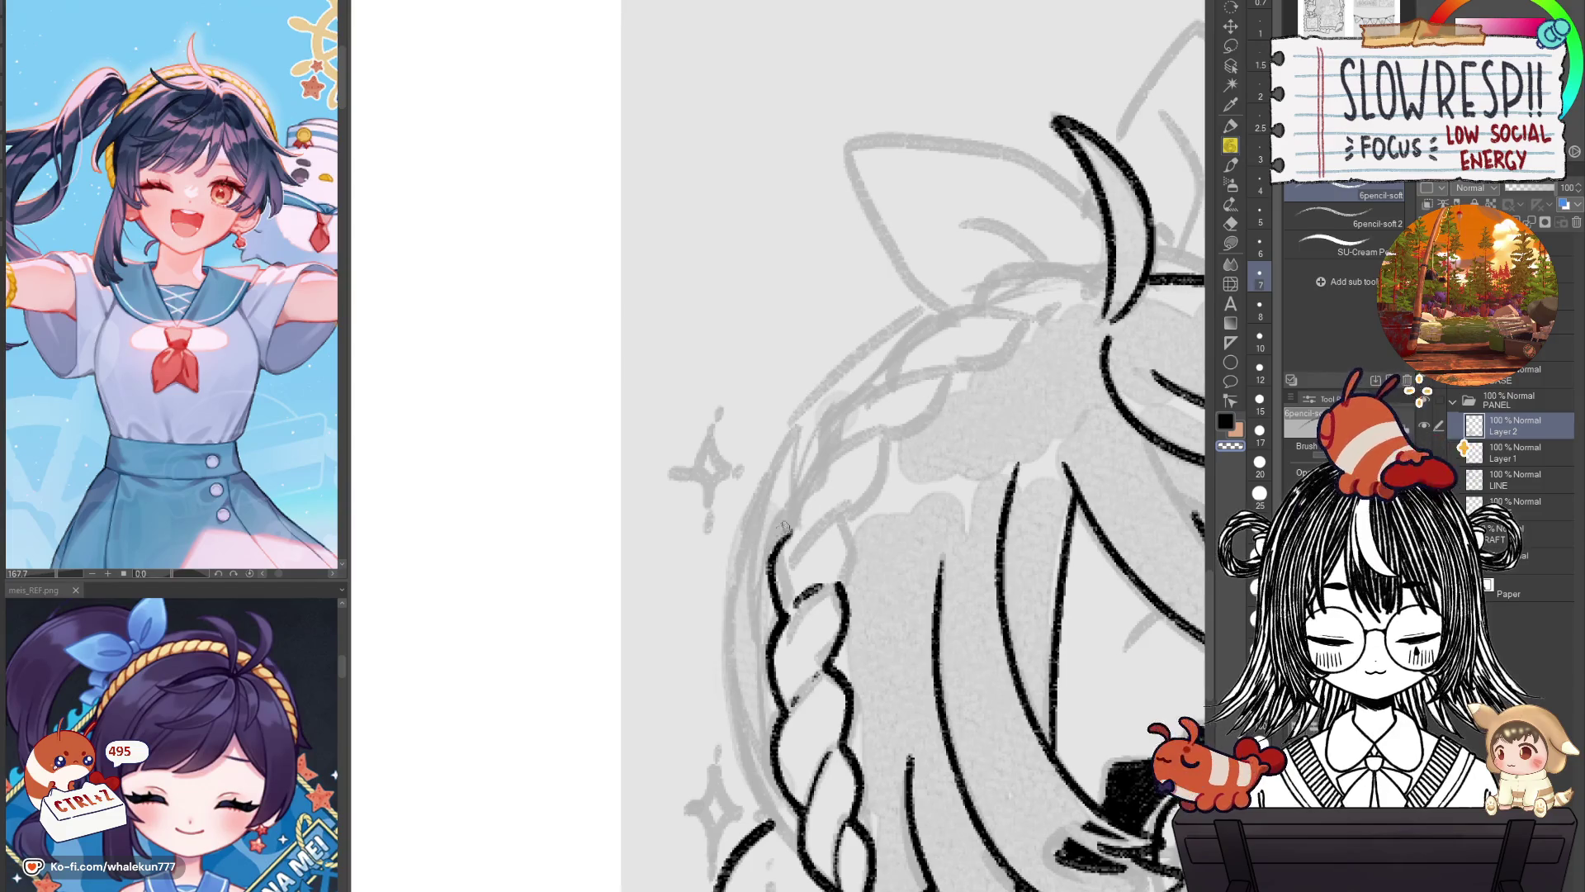
Ink the curves of the lower braid segments.
{"action": "left_click_drag", "start_coordinate": [840, 586], "coordinate": [881, 440]}
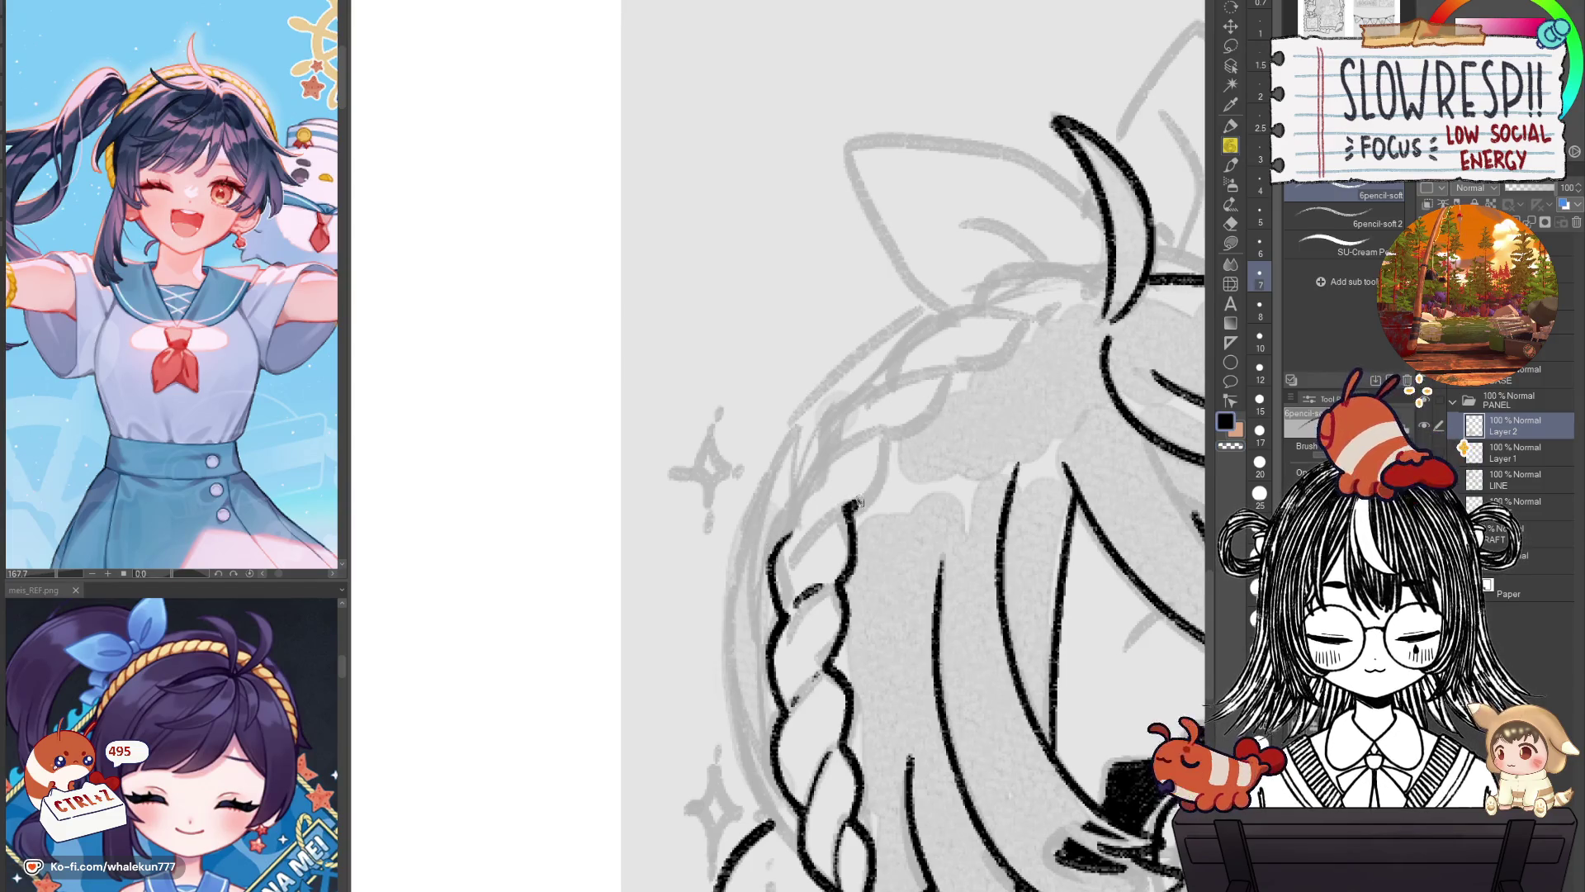
{"action": "left_click_drag", "start_coordinate": [791, 525], "coordinate": [830, 452]}
{"action": "key", "text": "ctrl+z"}
{"action": "mouse_move", "coordinate": [789, 535]}
{"action": "left_mouse_down"}
{"action": "mouse_move", "coordinate": [839, 442]}
{"action": "mouse_move", "coordinate": [843, 495]}
{"action": "mouse_move", "coordinate": [923, 430]}
{"action": "left_mouse_up"}
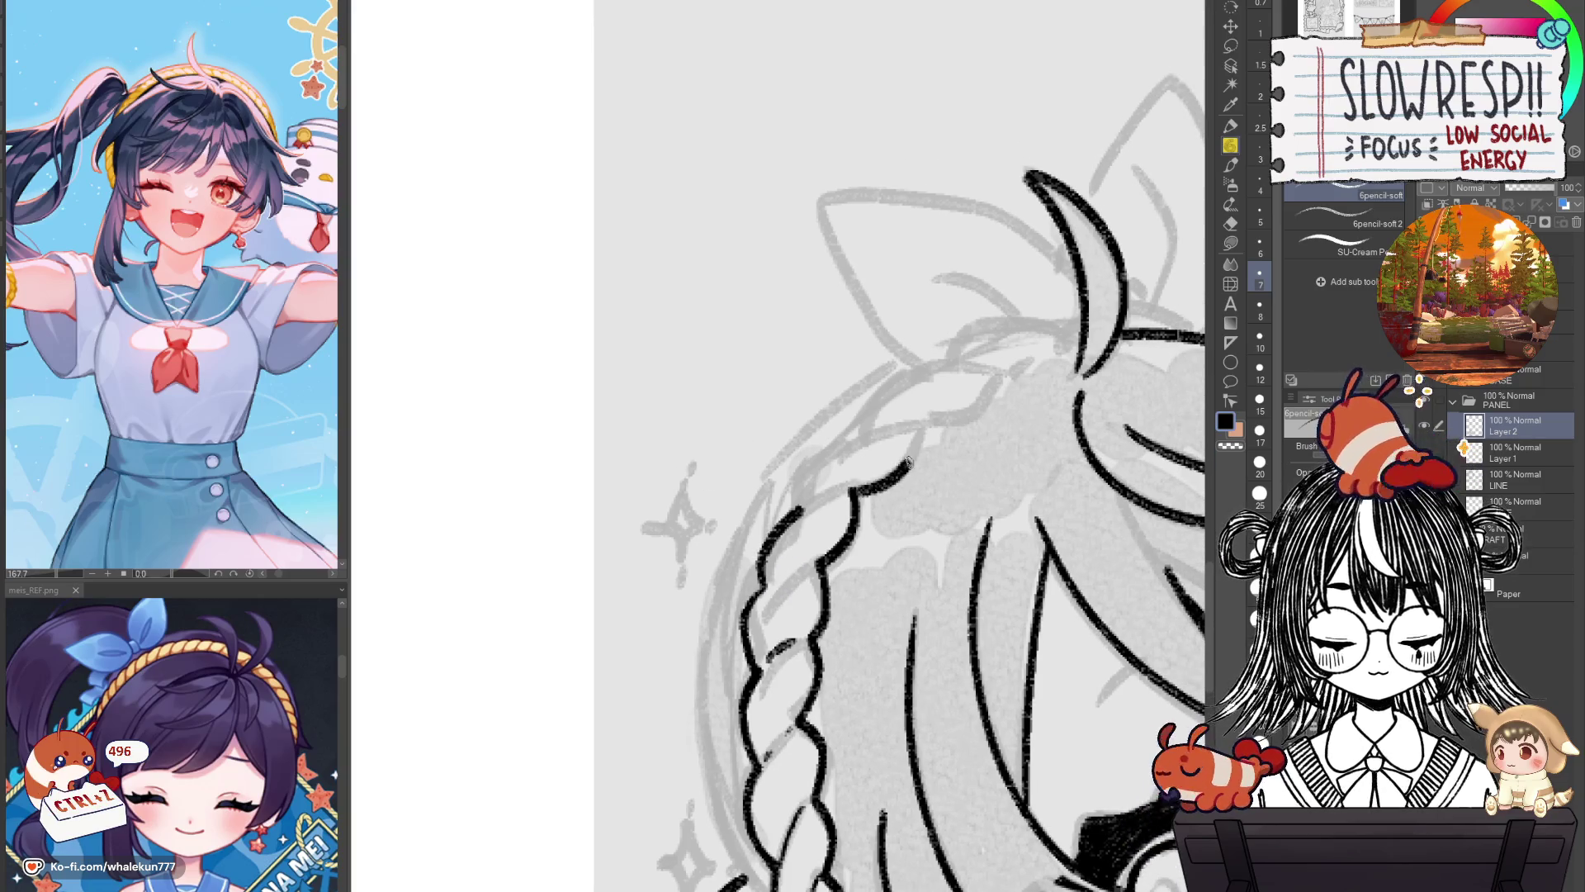
{"action": "mouse_move", "coordinate": [801, 508]}
{"action": "left_mouse_down"}
{"action": "mouse_move", "coordinate": [811, 464]}
{"action": "mouse_move", "coordinate": [867, 431]}
{"action": "mouse_move", "coordinate": [842, 506]}
{"action": "left_mouse_up"}
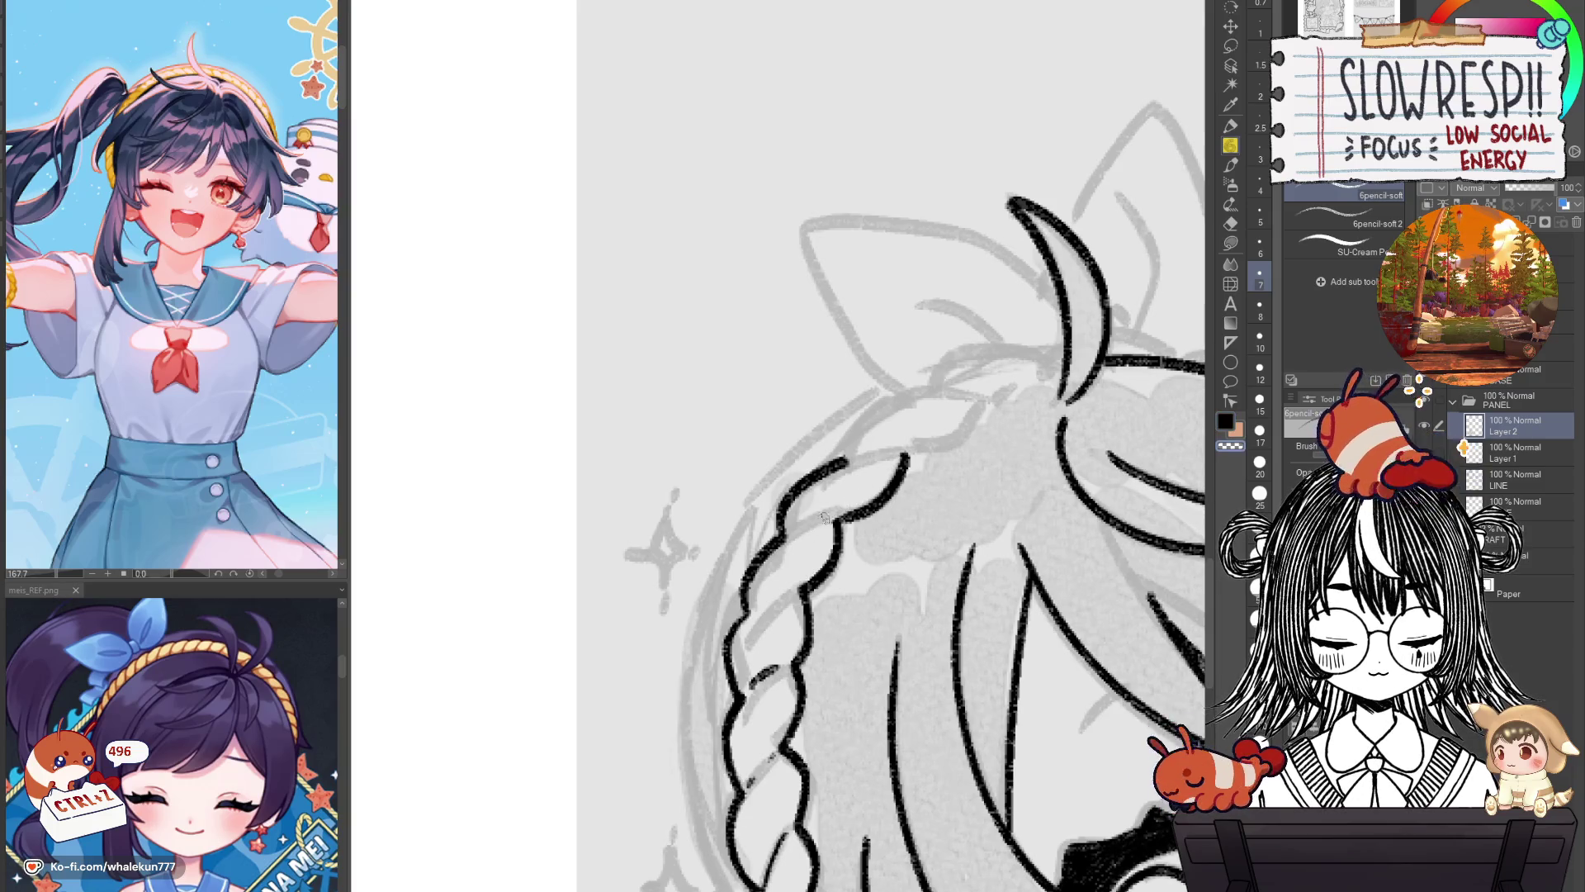
{"action": "left_click_drag", "start_coordinate": [784, 535], "coordinate": [843, 513]}
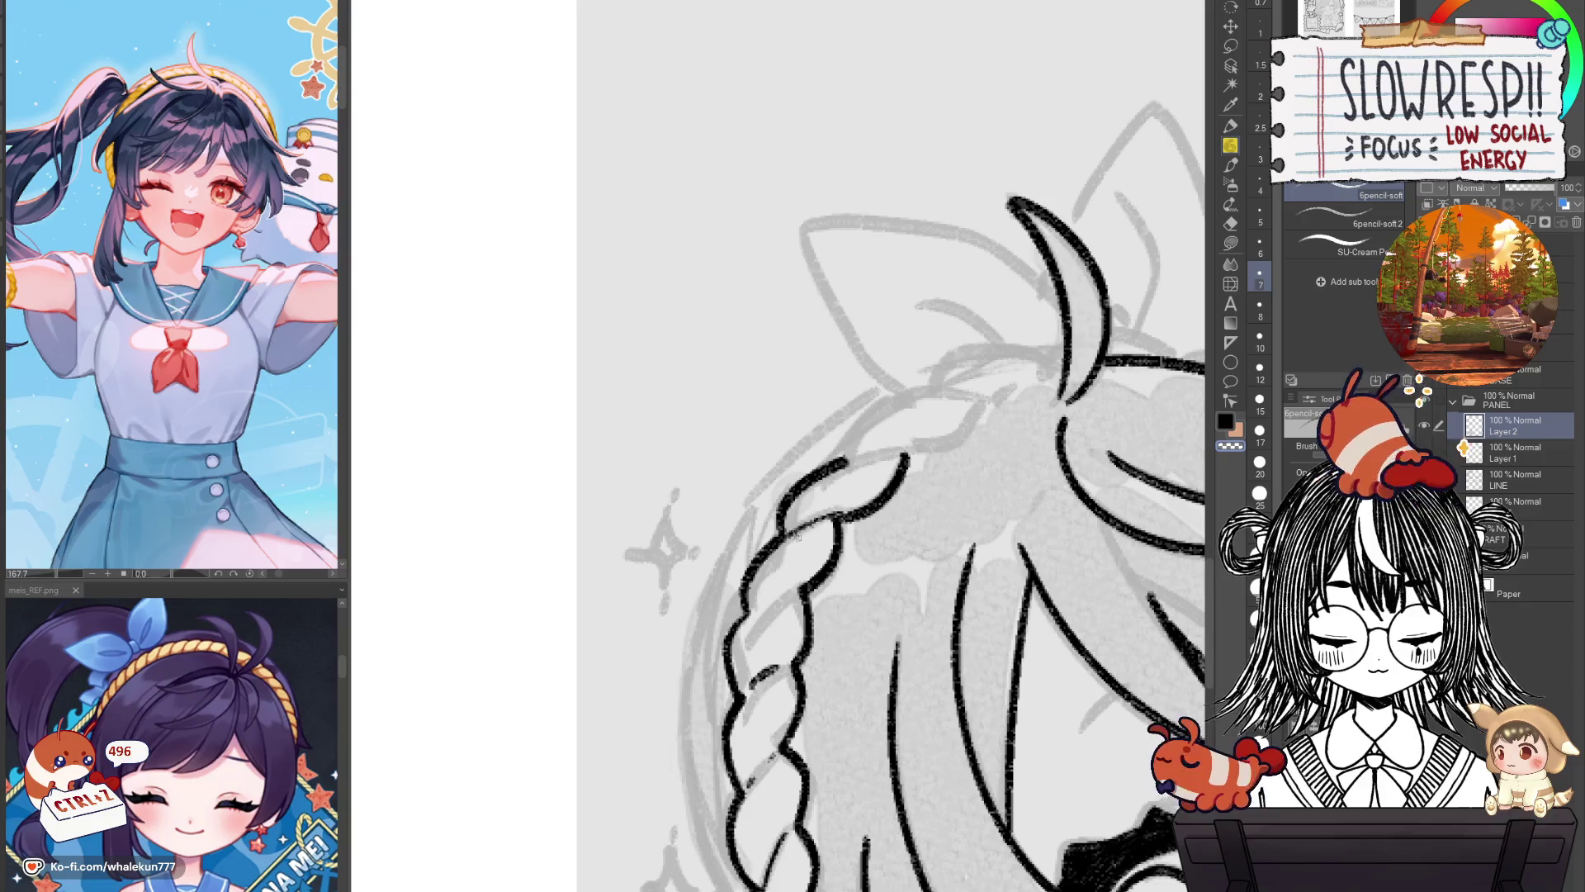
Ink the braid curves near the top of the head and add short detail strokes.
{"action": "mouse_move", "coordinate": [896, 494]}
{"action": "left_mouse_down"}
{"action": "mouse_move", "coordinate": [850, 516]}
{"action": "mouse_move", "coordinate": [916, 450]}
{"action": "left_mouse_up"}
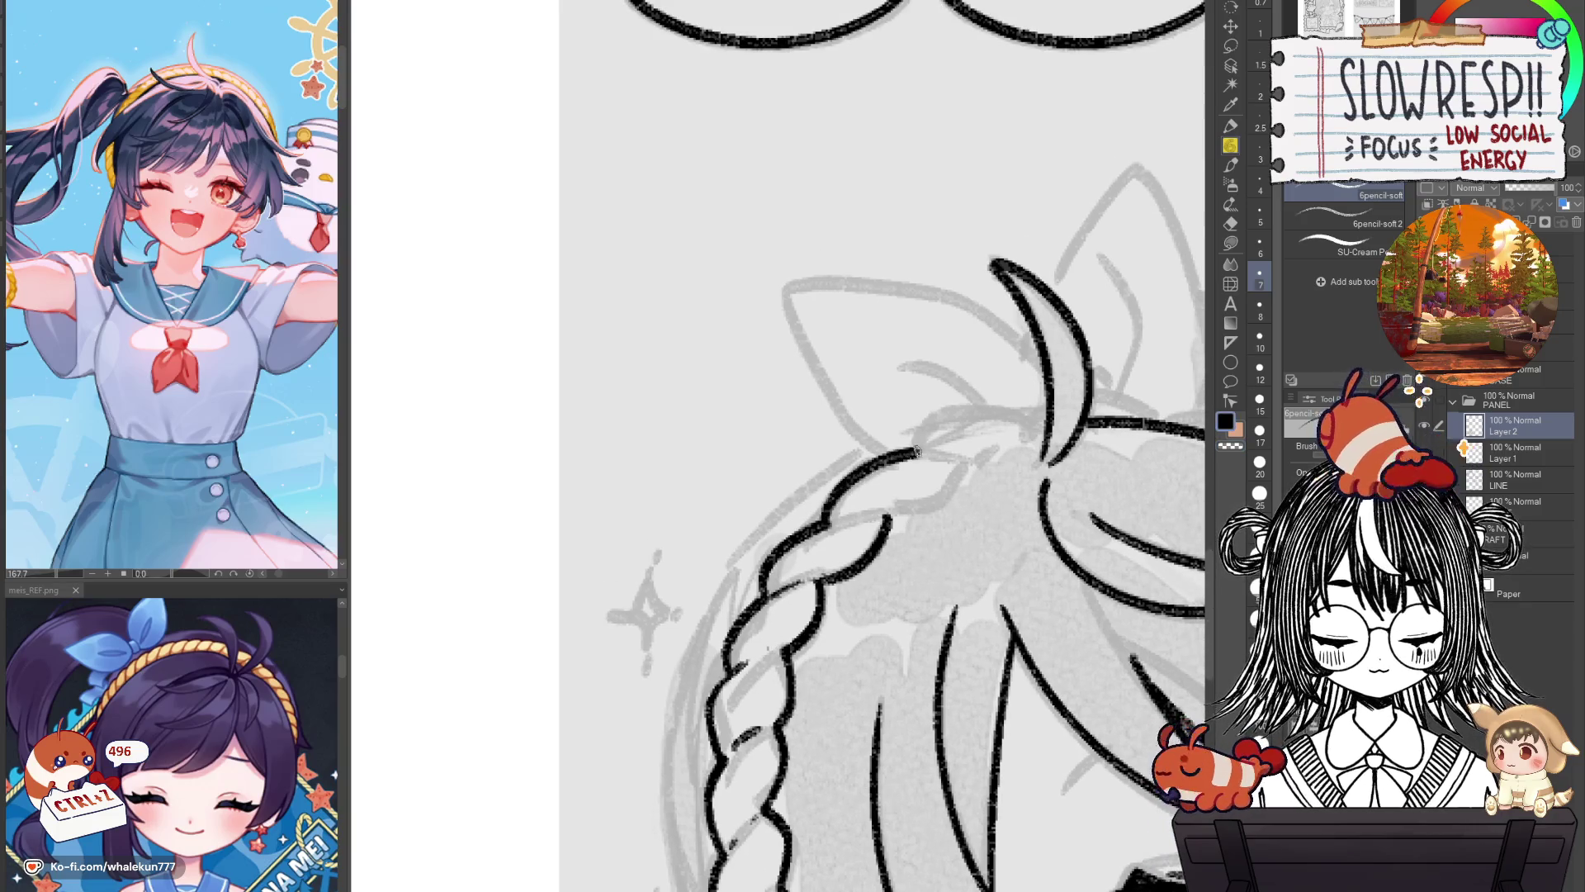
{"action": "mouse_move", "coordinate": [884, 519]}
{"action": "left_mouse_down"}
{"action": "mouse_move", "coordinate": [958, 483]}
{"action": "mouse_move", "coordinate": [962, 406]}
{"action": "mouse_move", "coordinate": [1031, 413]}
{"action": "left_mouse_up"}
{"action": "mouse_move", "coordinate": [962, 473]}
{"action": "left_mouse_down"}
{"action": "mouse_move", "coordinate": [1053, 423]}
{"action": "mouse_move", "coordinate": [1049, 401]}
{"action": "left_mouse_up"}
{"action": "key", "text": "ctrl+z"}
{"action": "left_click_drag", "start_coordinate": [935, 459], "coordinate": [971, 455]}
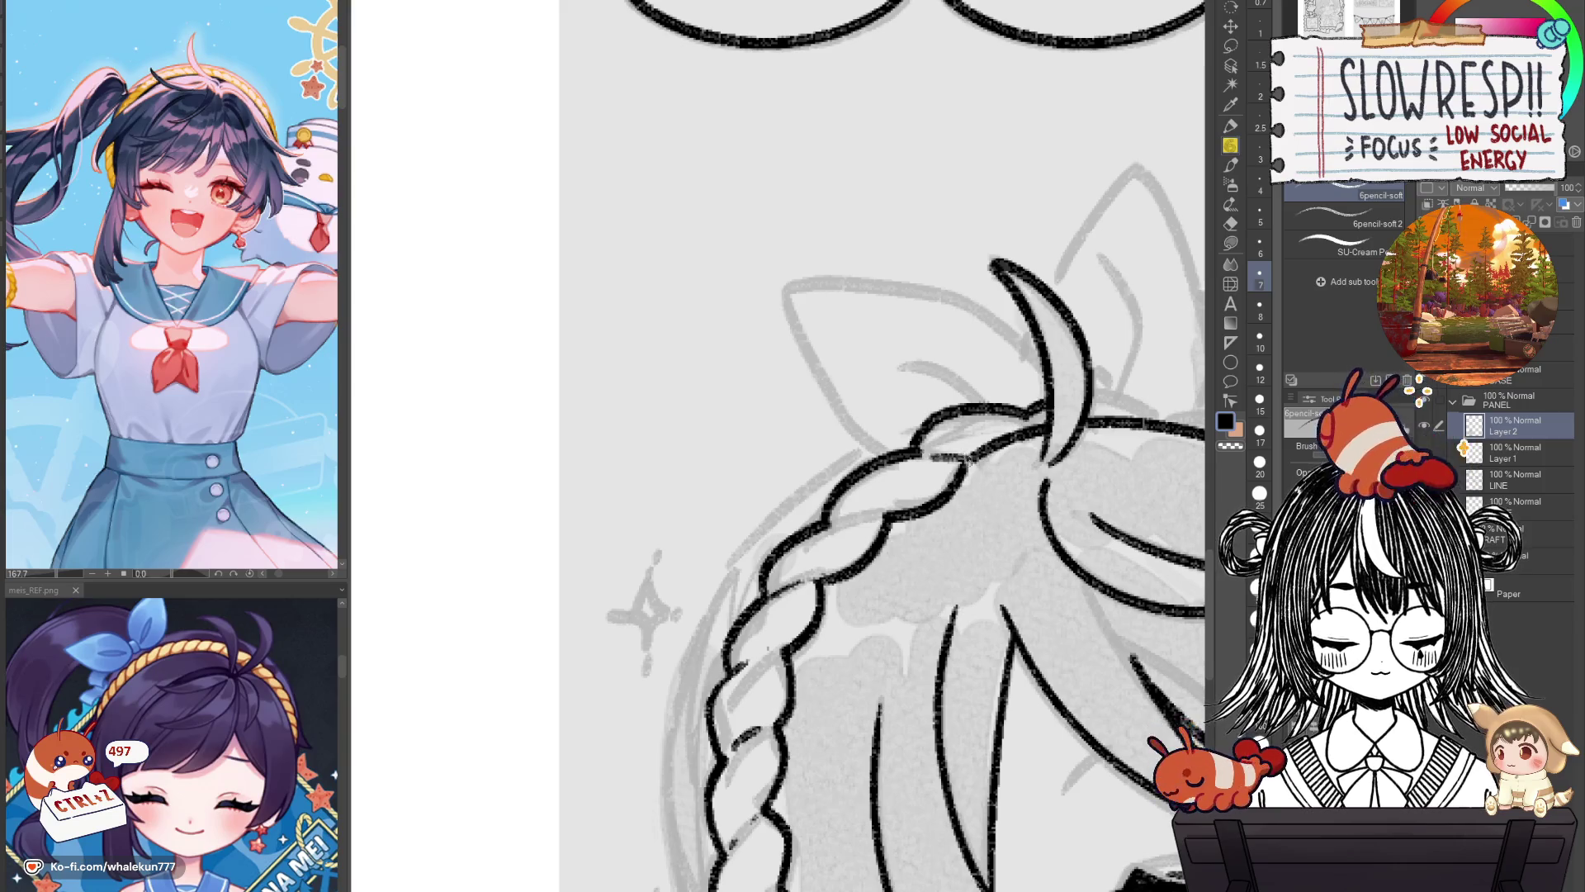
{"action": "left_click_drag", "start_coordinate": [851, 519], "coordinate": [890, 510]}
{"action": "mouse_move", "coordinate": [1043, 426]}
{"action": "left_mouse_down"}
{"action": "mouse_move", "coordinate": [995, 637]}
{"action": "mouse_move", "coordinate": [1004, 395]}
{"action": "mouse_move", "coordinate": [887, 382]}
{"action": "mouse_move", "coordinate": [772, 417]}
{"action": "left_mouse_up"}
Ink the bangs line across the chibi's forehead after several retries, then zoom out to the page.
{"action": "key", "text": "ctrl+z"}
{"action": "key", "text": "ctrl+z"}
{"action": "mouse_move", "coordinate": [899, 380]}
{"action": "left_mouse_down"}
{"action": "mouse_move", "coordinate": [805, 386]}
{"action": "mouse_move", "coordinate": [758, 426]}
{"action": "left_mouse_up"}
{"action": "key", "text": "ctrl+z"}
{"action": "left_click_drag", "start_coordinate": [899, 380], "coordinate": [764, 423]}
{"action": "key", "text": "ctrl+z"}
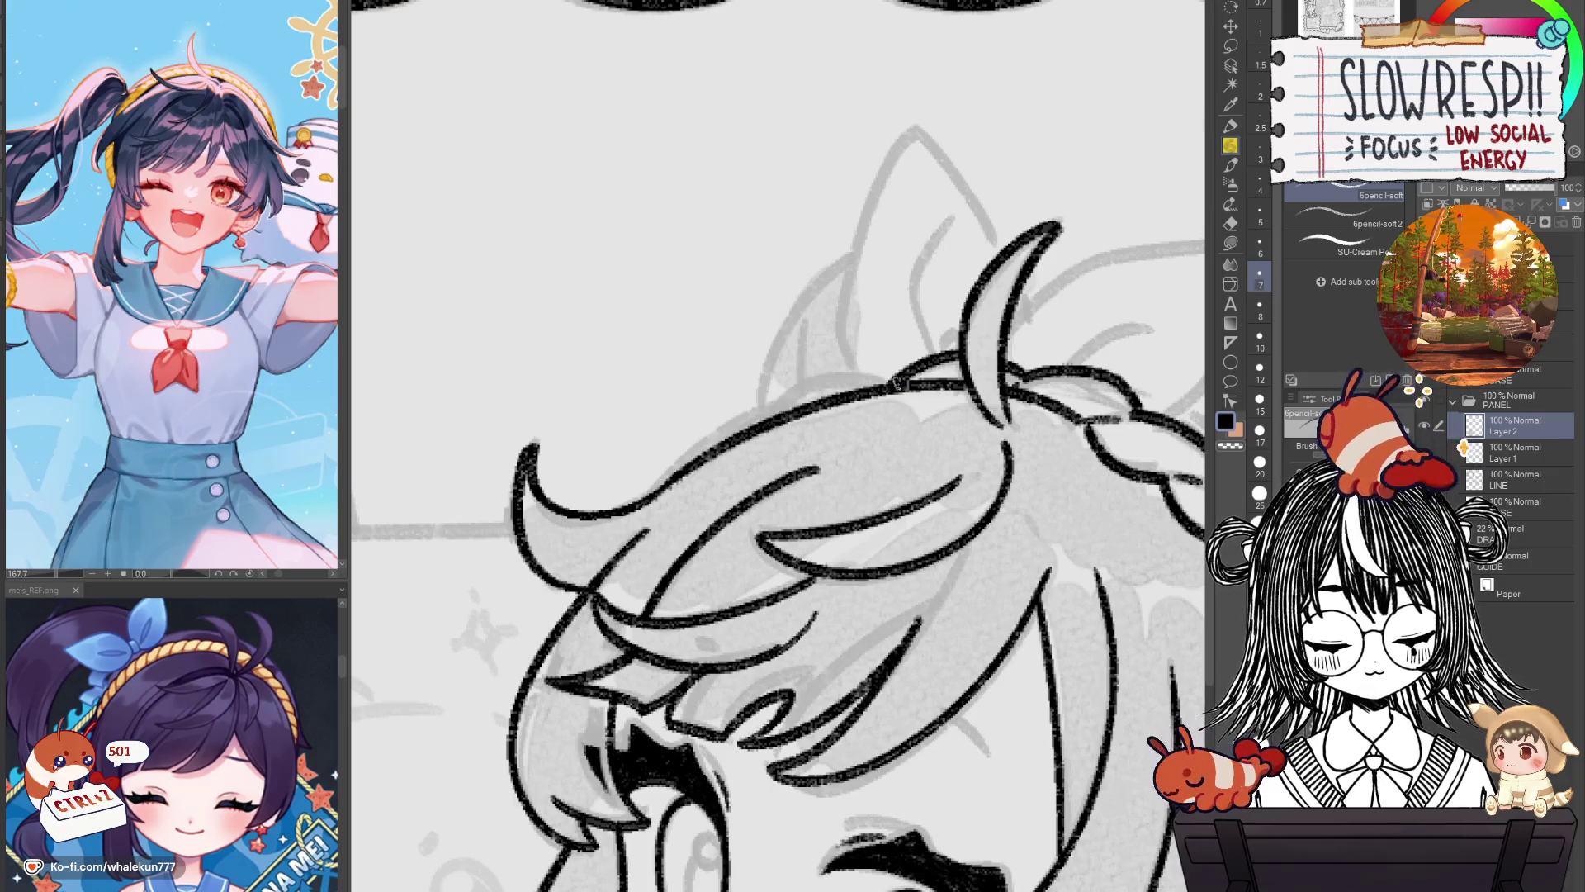
{"action": "left_click_drag", "start_coordinate": [900, 382], "coordinate": [776, 401]}
{"action": "key", "text": "ctrl+z"}
{"action": "mouse_move", "coordinate": [912, 364]}
{"action": "left_mouse_down"}
{"action": "mouse_move", "coordinate": [848, 373]}
{"action": "mouse_move", "coordinate": [776, 413]}
{"action": "left_mouse_up"}
{"action": "key", "text": "ctrl+z"}
{"action": "left_click_drag", "start_coordinate": [905, 367], "coordinate": [776, 415]}
{"action": "key", "text": "ctrl+z"}
{"action": "left_click_drag", "start_coordinate": [909, 367], "coordinate": [734, 436]}
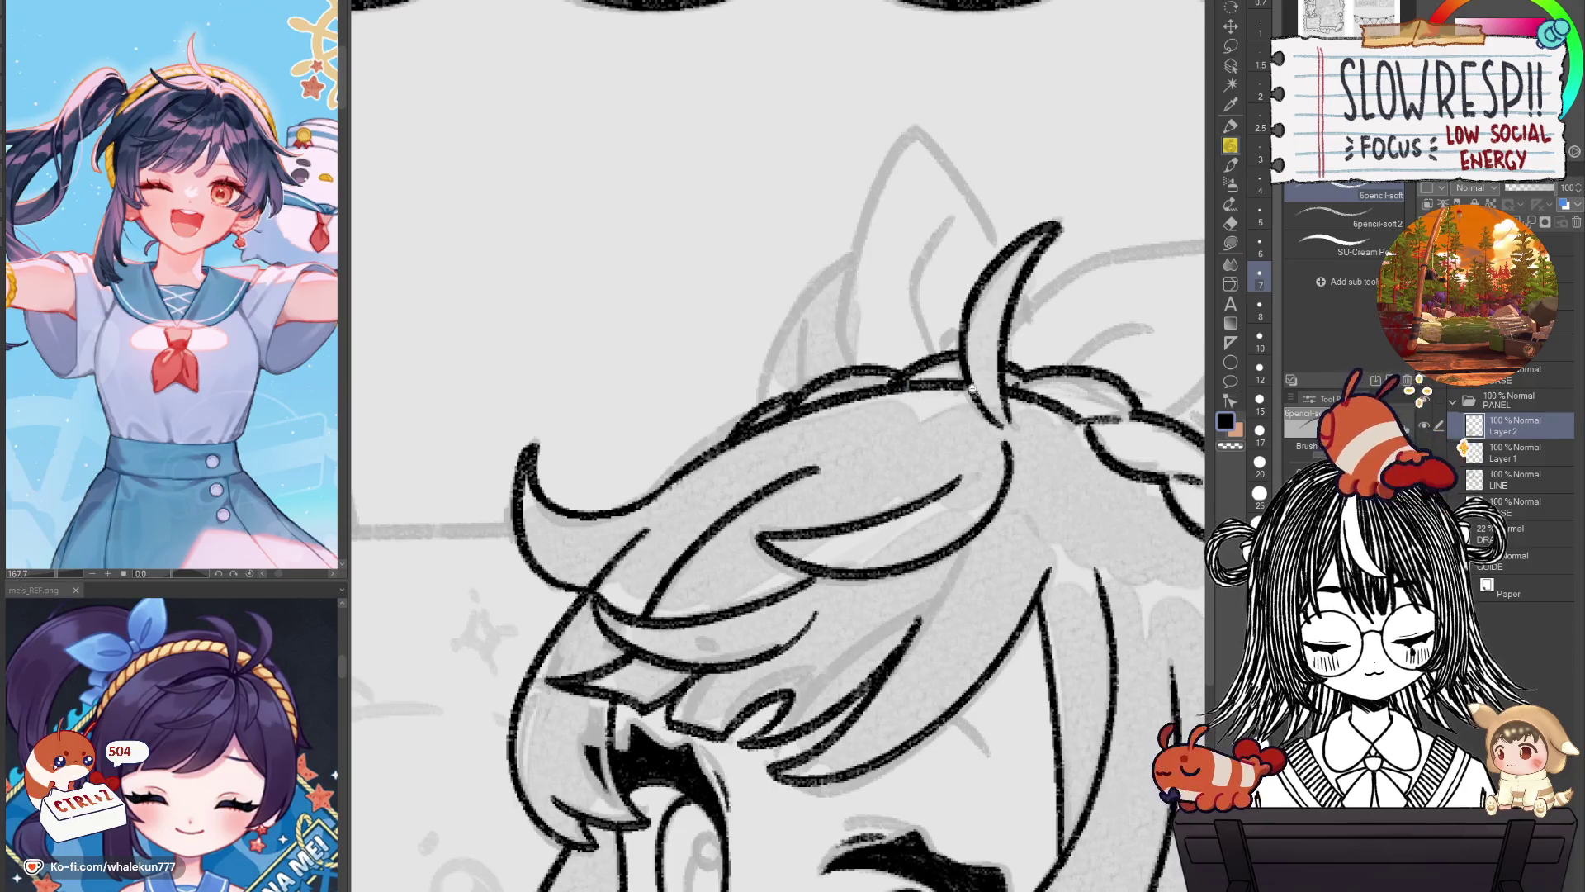
{"action": "key", "text": "ctrl+minus"}
Check the page mirrored, then zoom back in on the Commissions chibi.
{"action": "key", "text": "h"}
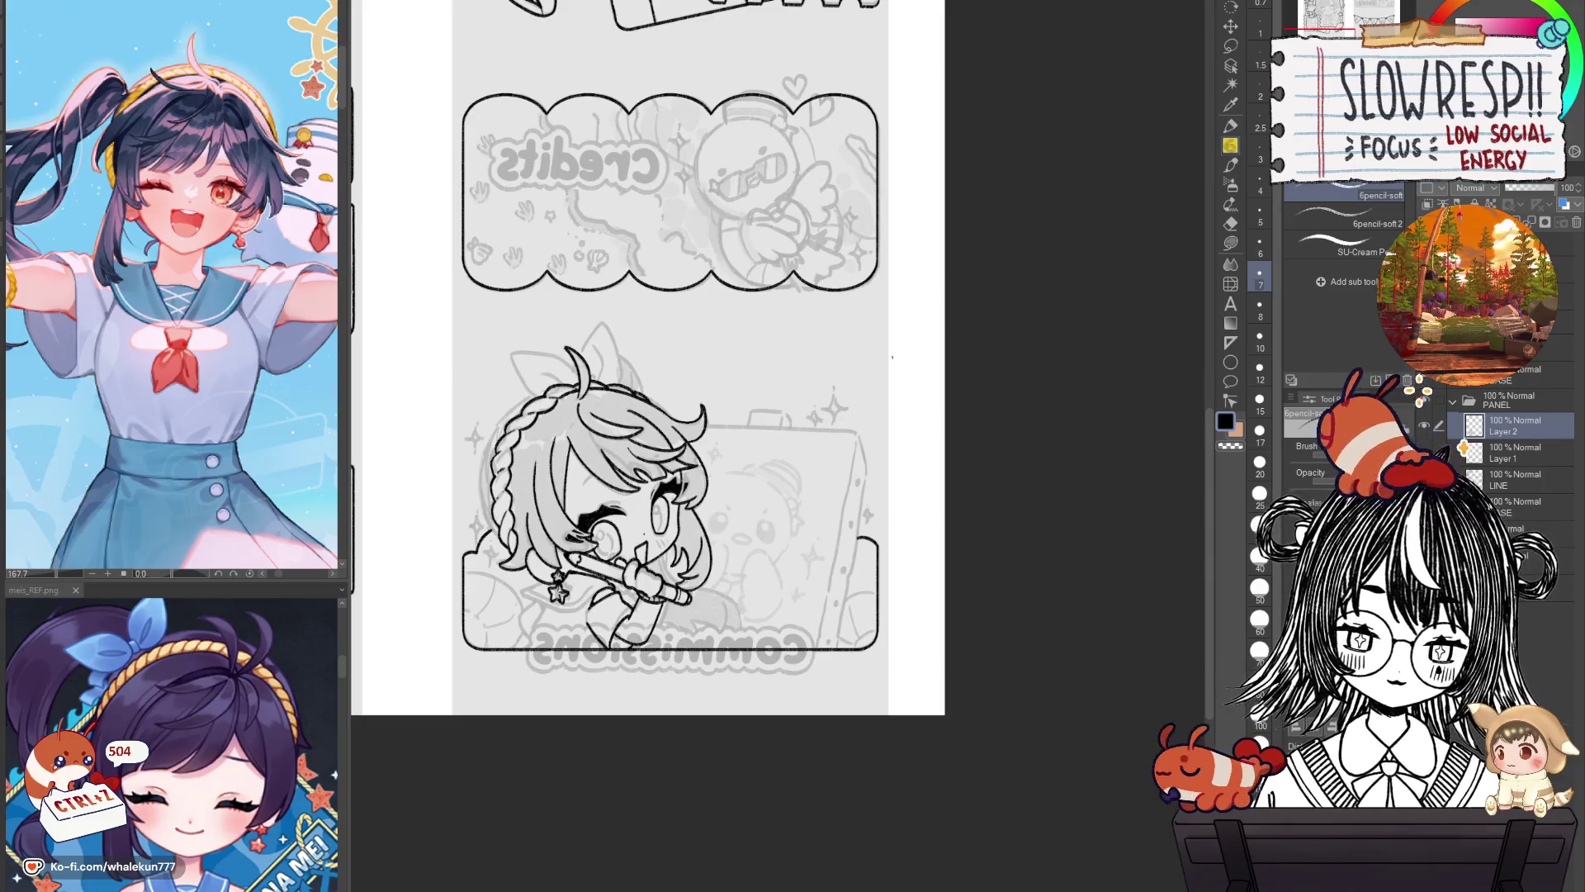
{"action": "key", "text": "h"}
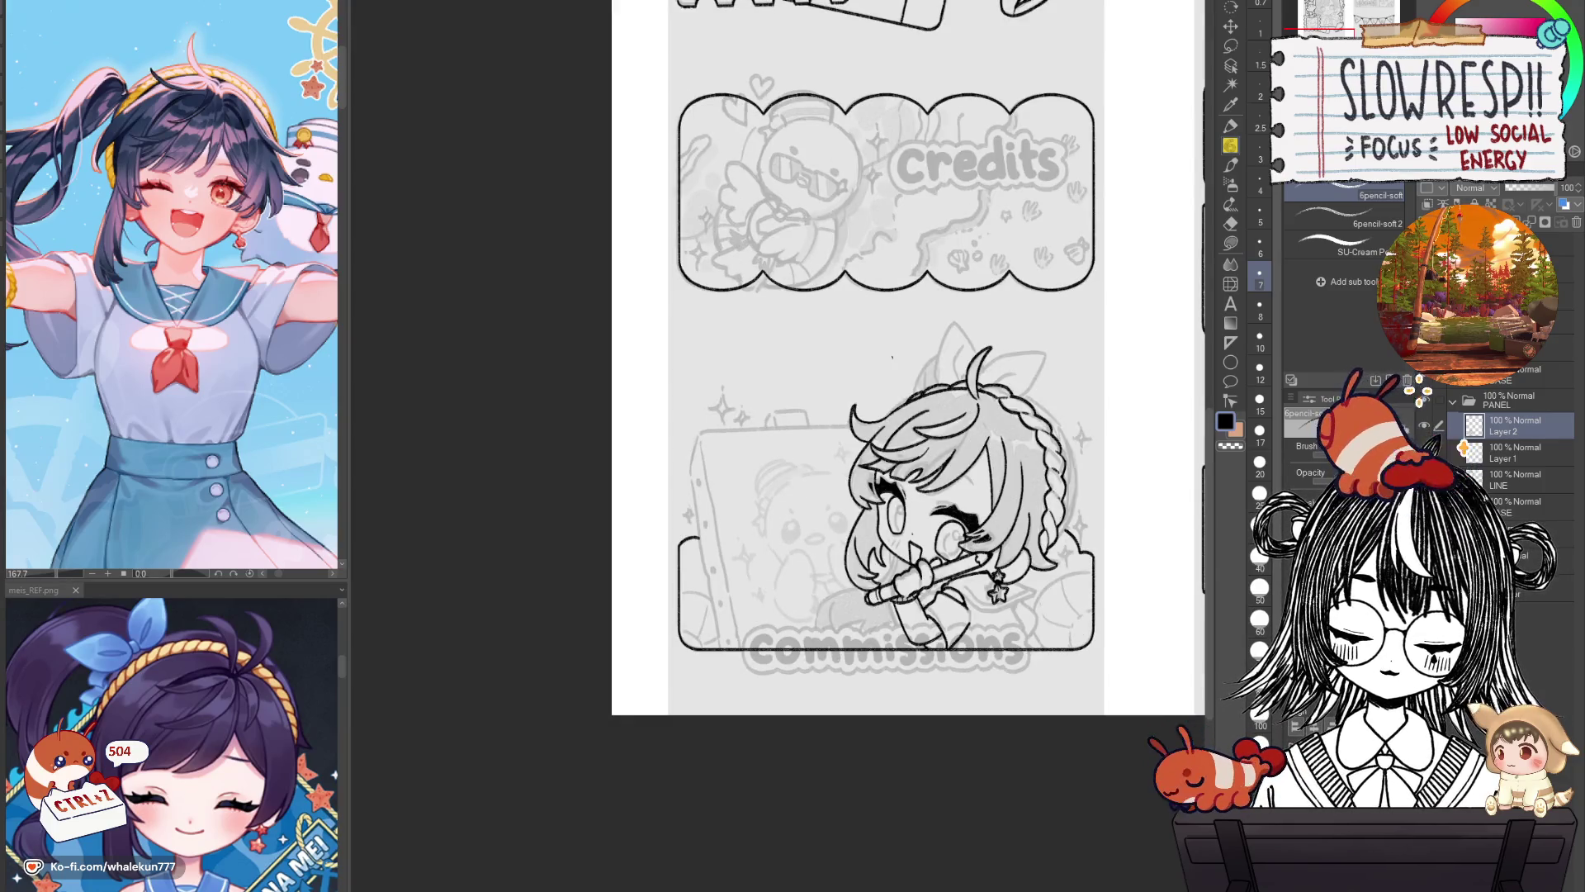
{"action": "mouse_move", "coordinate": [1024, 636]}
{"action": "left_mouse_down"}
{"action": "mouse_move", "coordinate": [915, 546]}
{"action": "mouse_move", "coordinate": [770, 509]}
{"action": "left_mouse_up"}
{"action": "scroll", "coordinate": [914, 547], "scroll_direction": "up", "scroll_amount": 5}
{"action": "scroll", "coordinate": [915, 546], "scroll_direction": "up", "scroll_amount": 1}
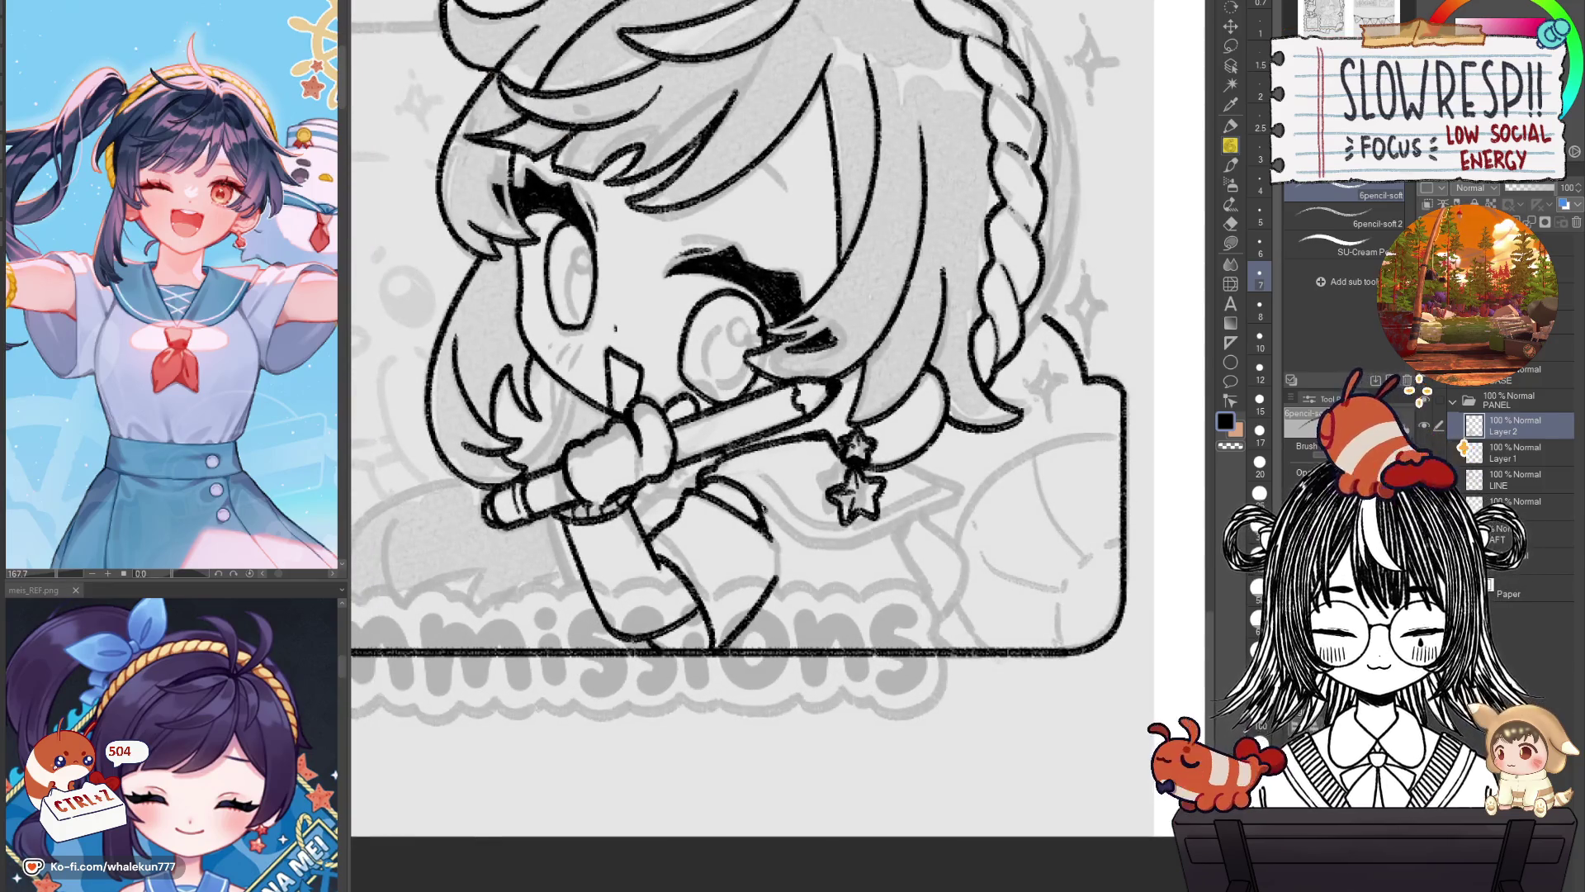
Ink the line running down from the star earring using a mirrored view.
{"action": "key", "text": "h"}
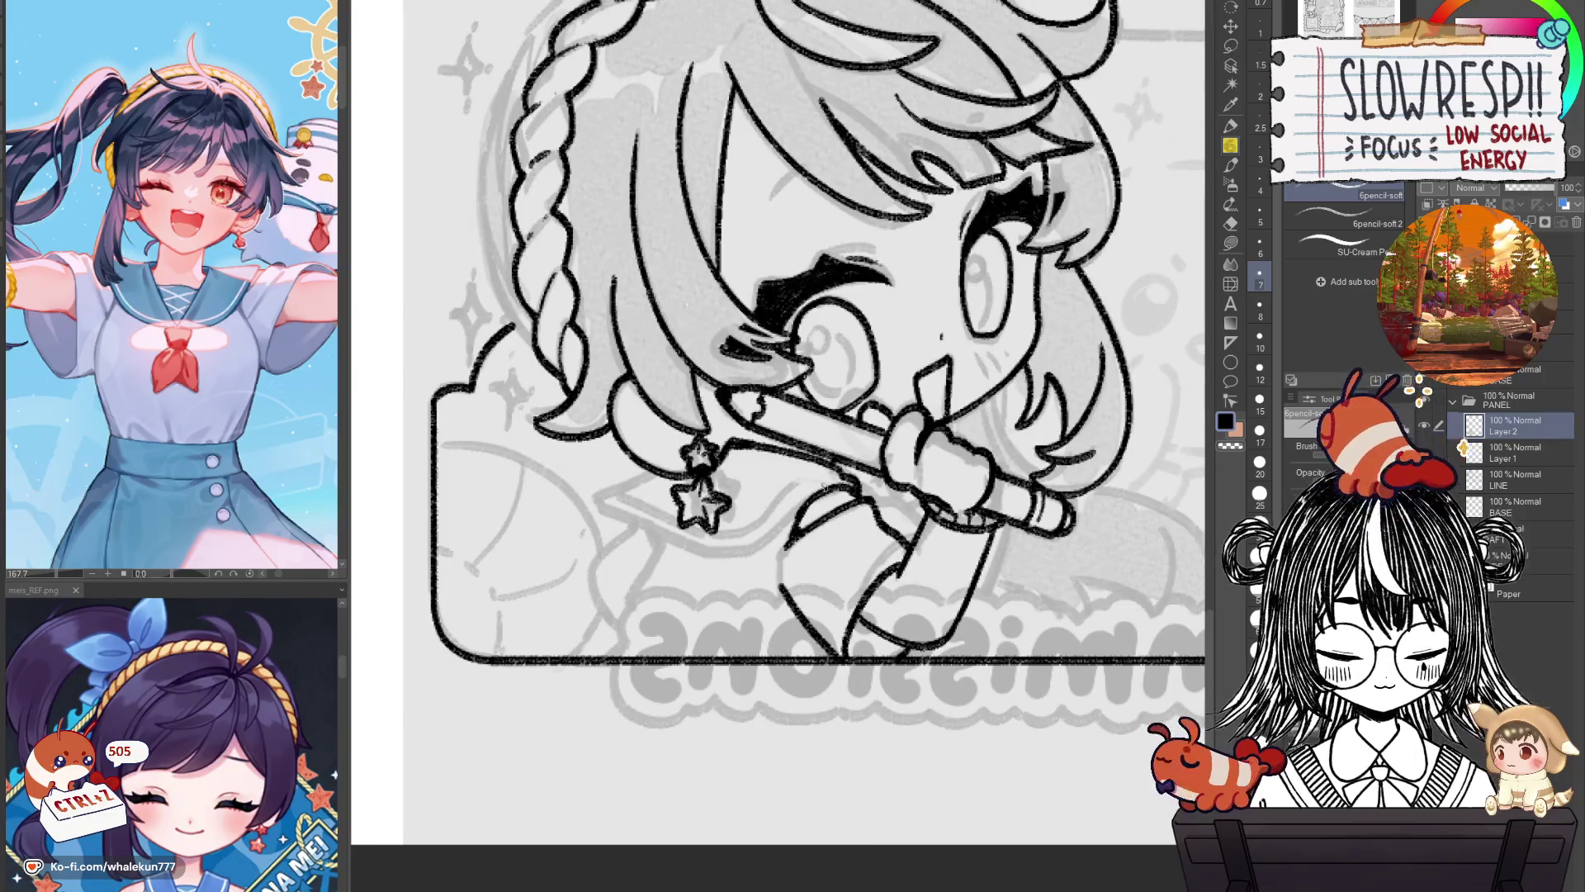
{"action": "left_click_drag", "start_coordinate": [840, 475], "coordinate": [758, 538]}
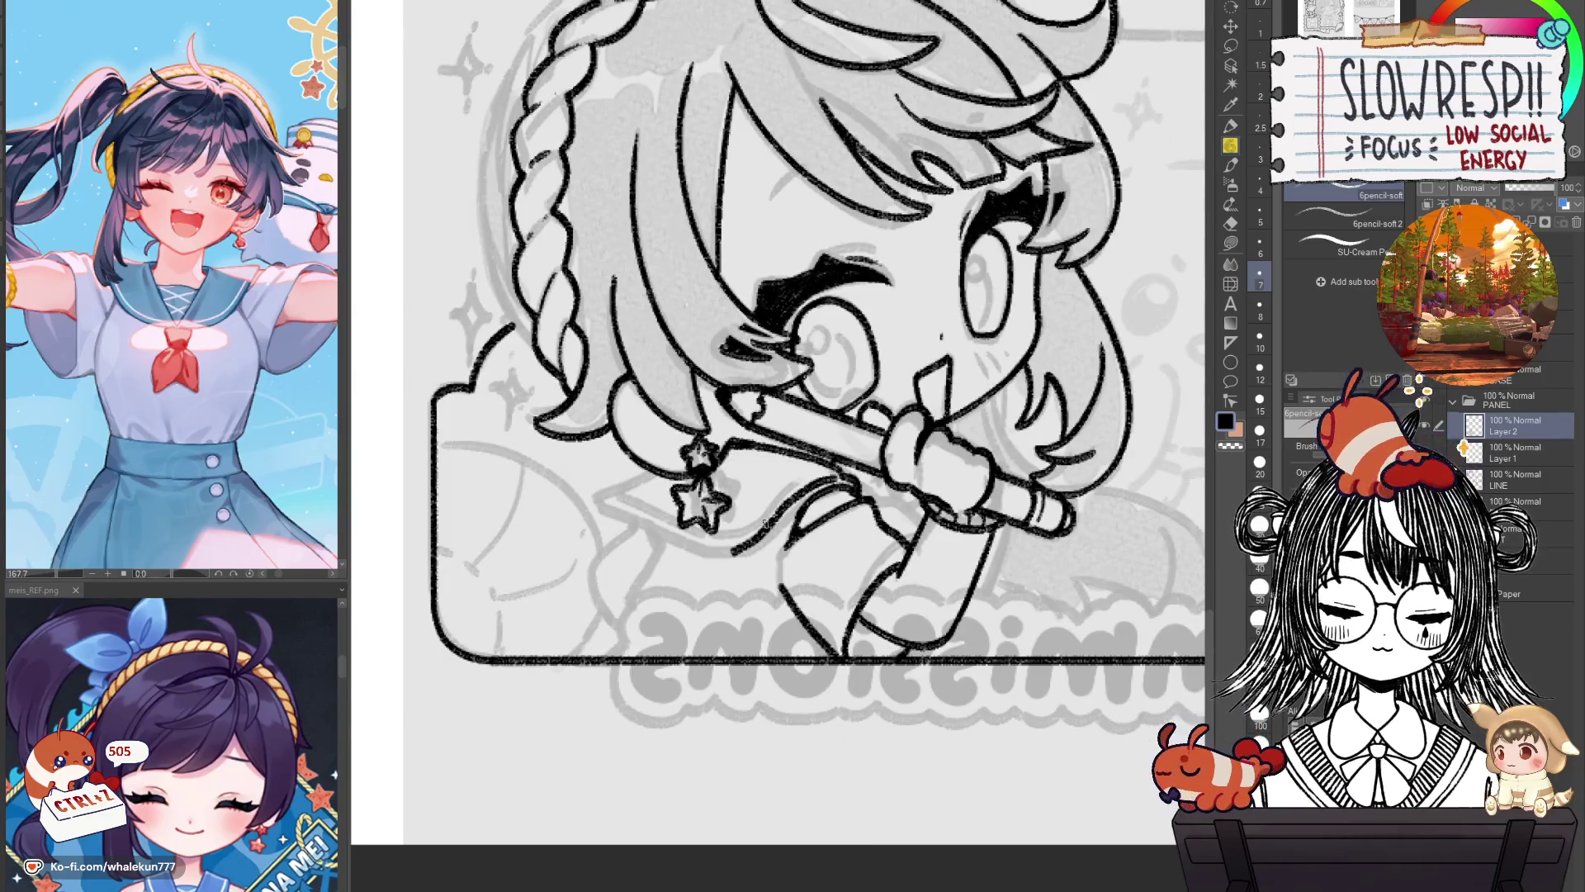
{"action": "key", "text": "h"}
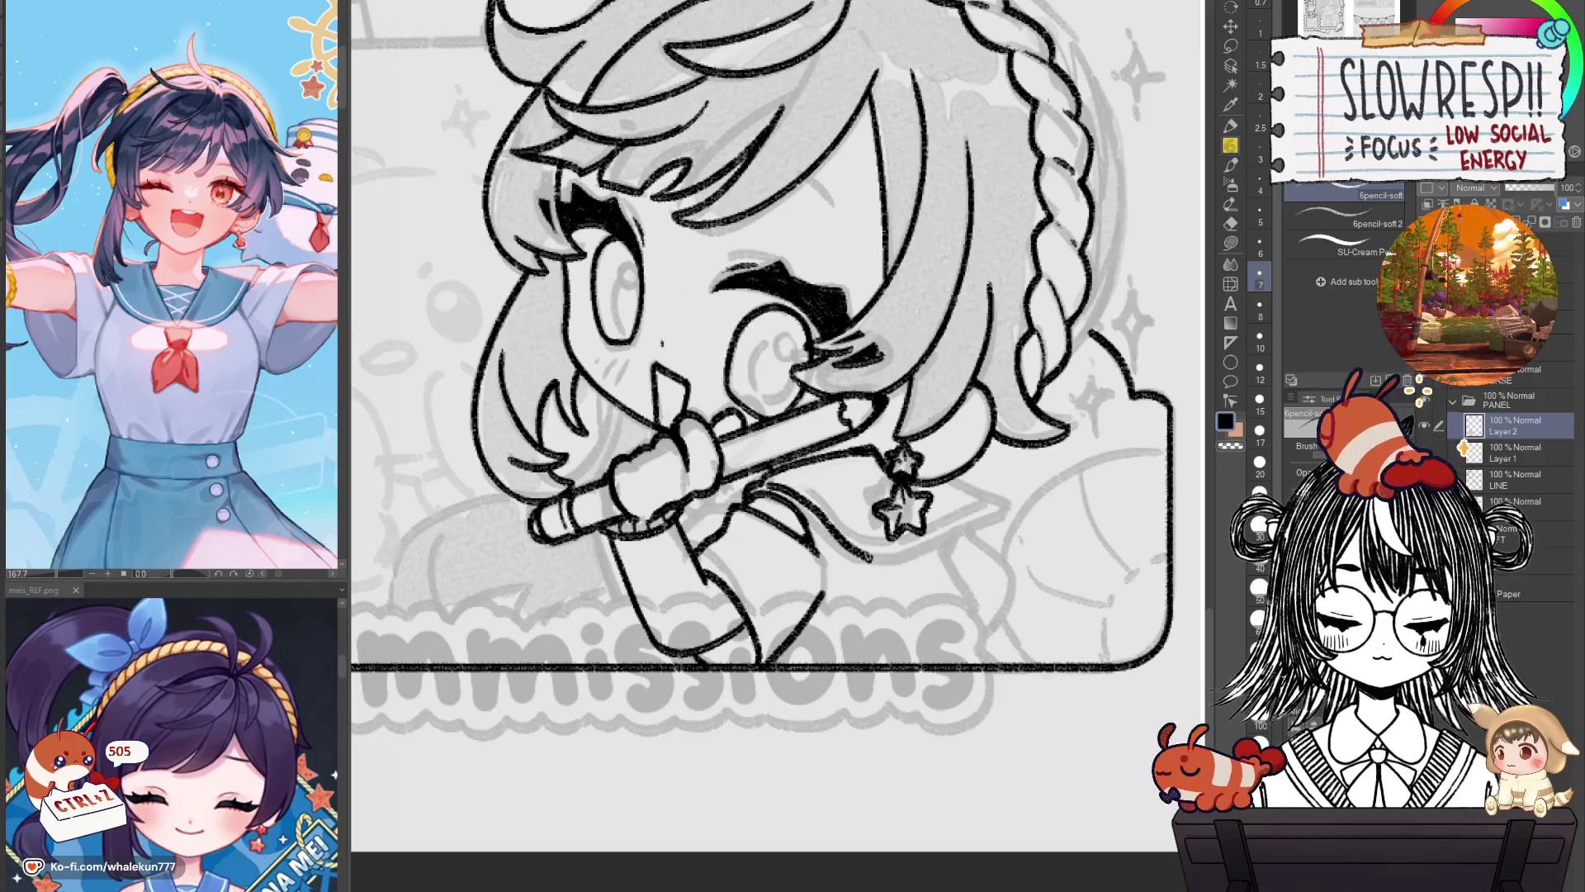
{"action": "key", "text": "ctrl+z"}
{"action": "key", "text": "h"}
{"action": "left_click_drag", "start_coordinate": [815, 510], "coordinate": [730, 578]}
{"action": "key", "text": "h"}
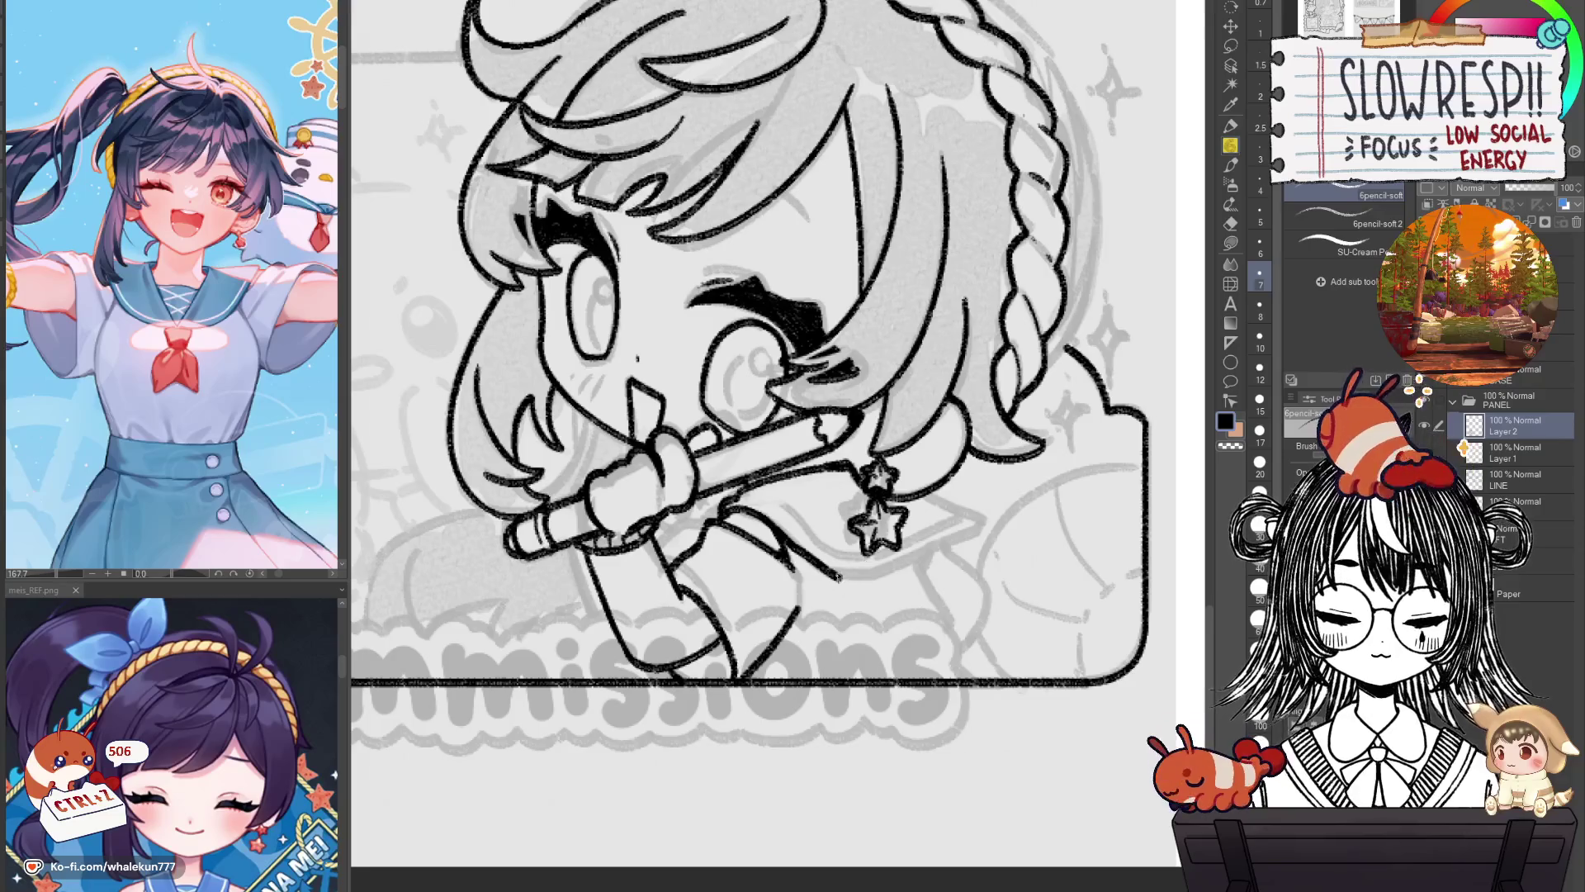
Ink the collar line toward the upper right and a new clothing line below the earring.
{"action": "left_click_drag", "start_coordinate": [867, 576], "coordinate": [990, 512]}
{"action": "key", "text": "h"}
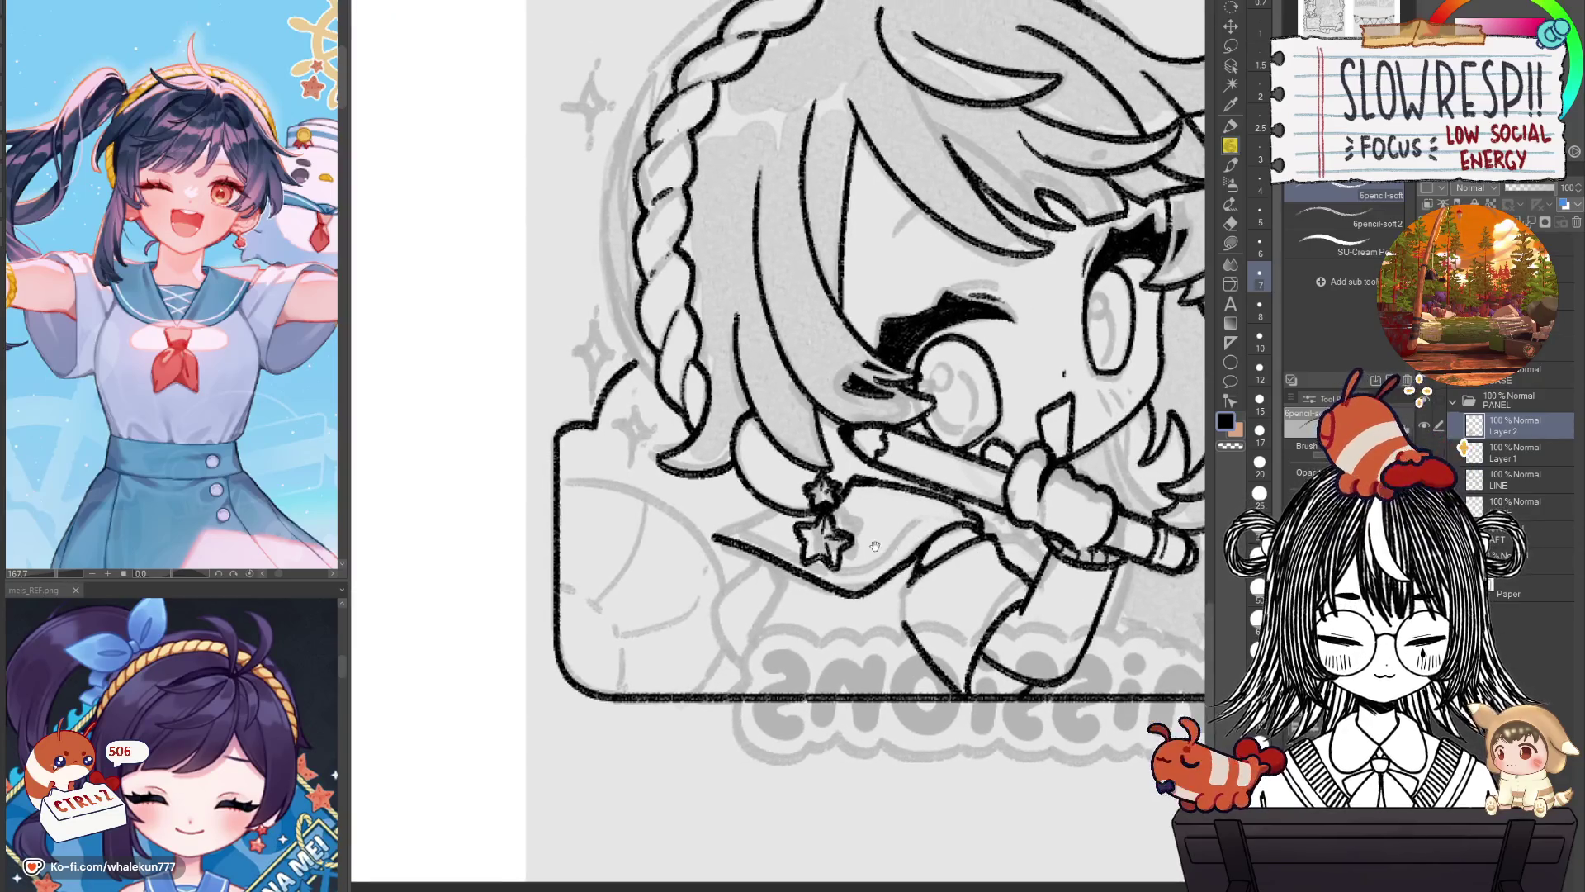
{"action": "left_click_drag", "start_coordinate": [774, 510], "coordinate": [715, 535]}
{"action": "key", "text": "ctrl+z"}
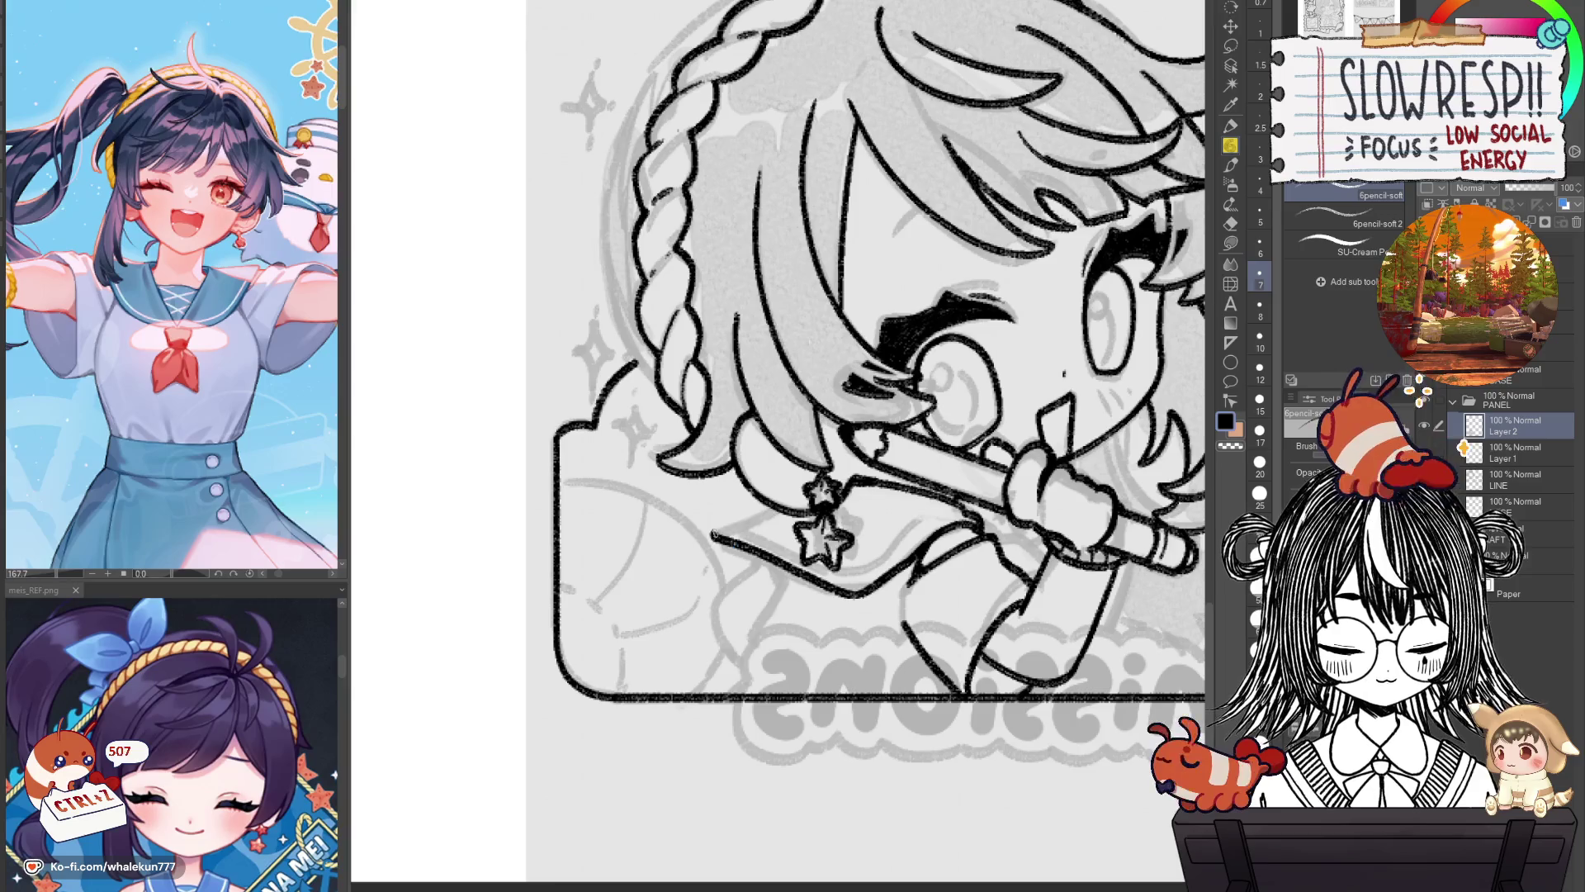
{"action": "key", "text": "h"}
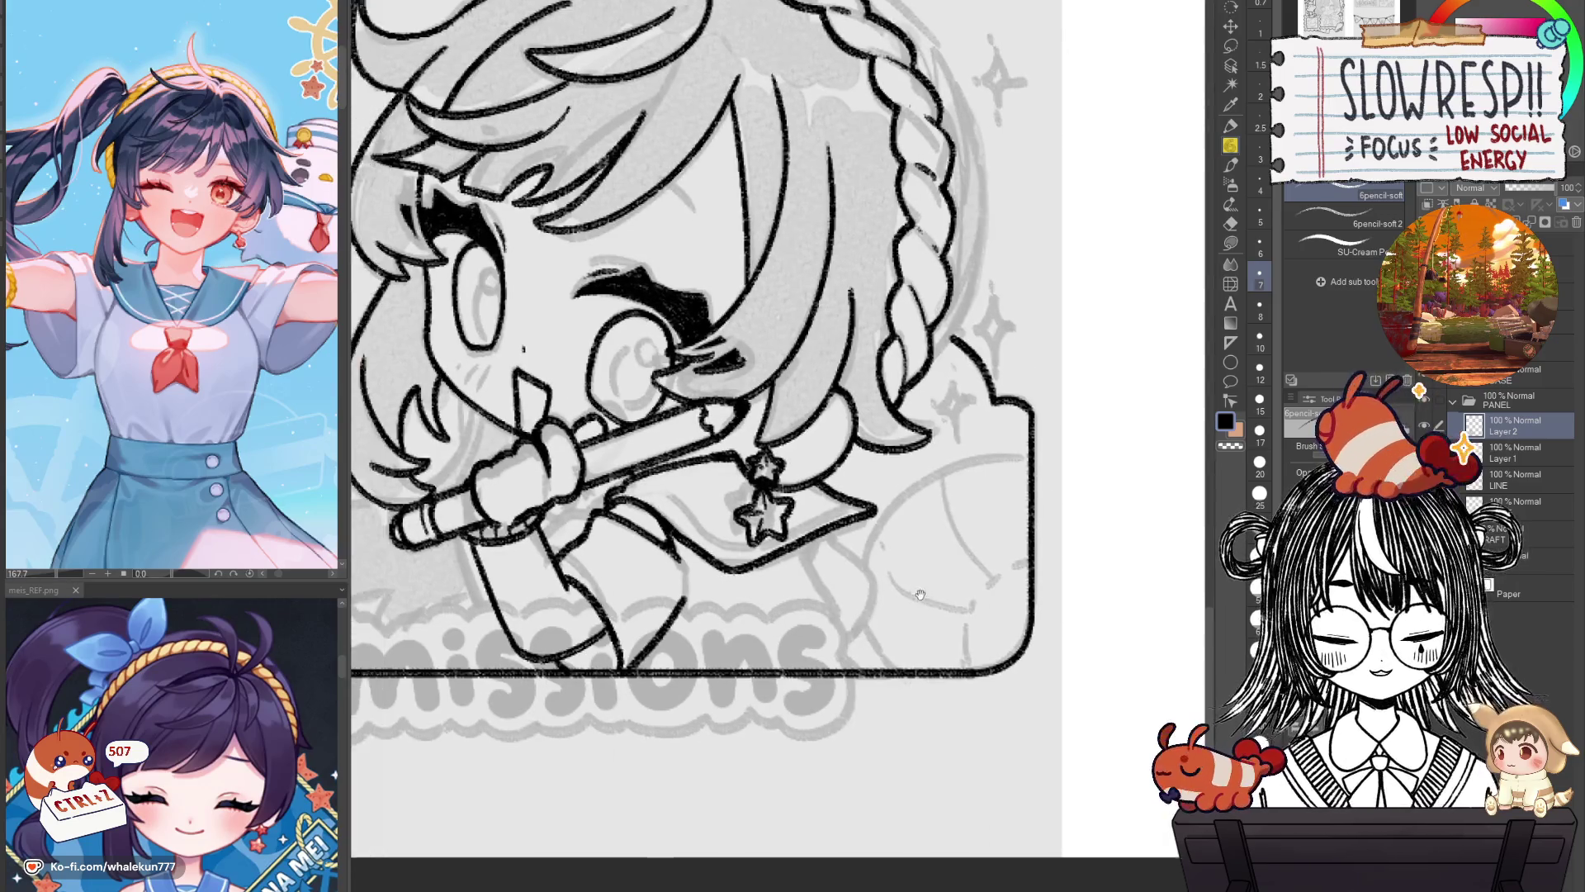
{"action": "left_click_drag", "start_coordinate": [793, 493], "coordinate": [890, 421]}
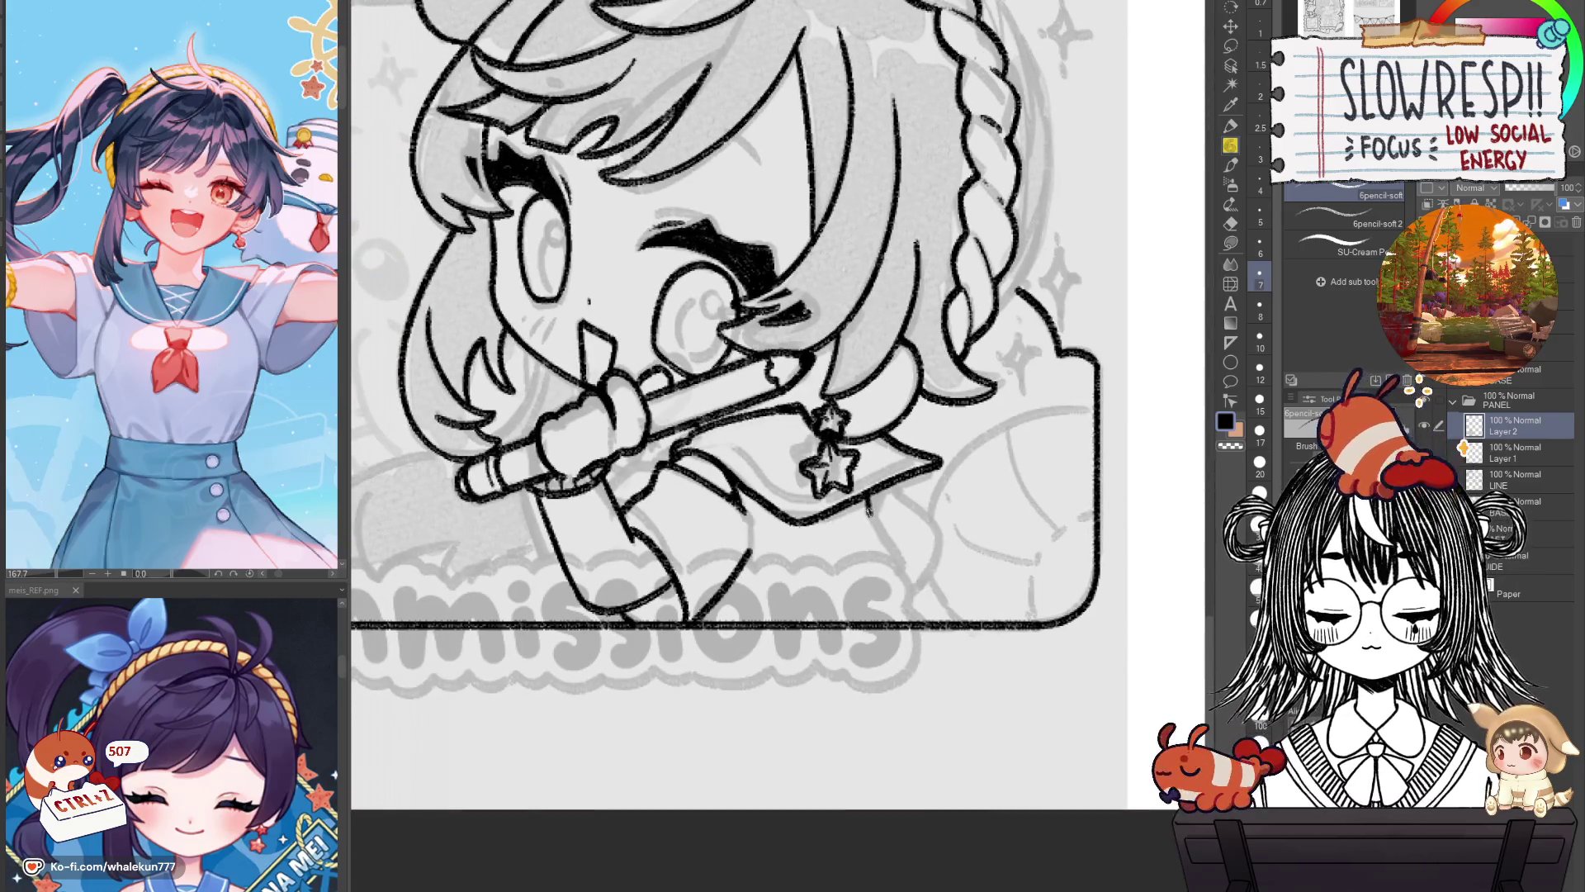
{"action": "key", "text": "h"}
{"action": "key", "text": "ctrl+z"}
{"action": "left_click_drag", "start_coordinate": [747, 497], "coordinate": [708, 571]}
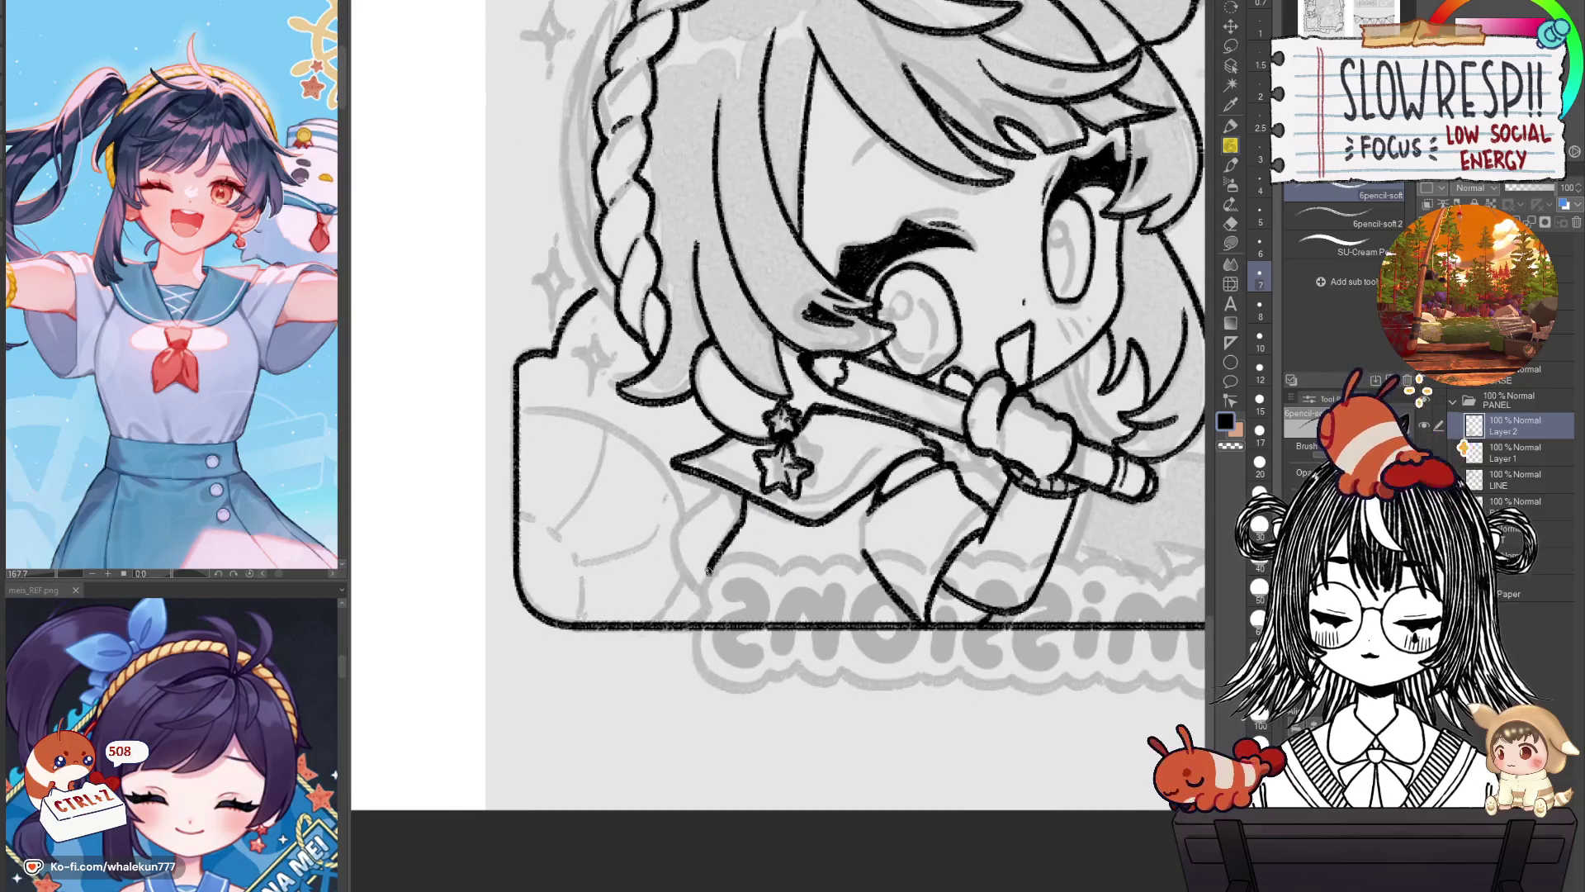
{"action": "key", "text": "h"}
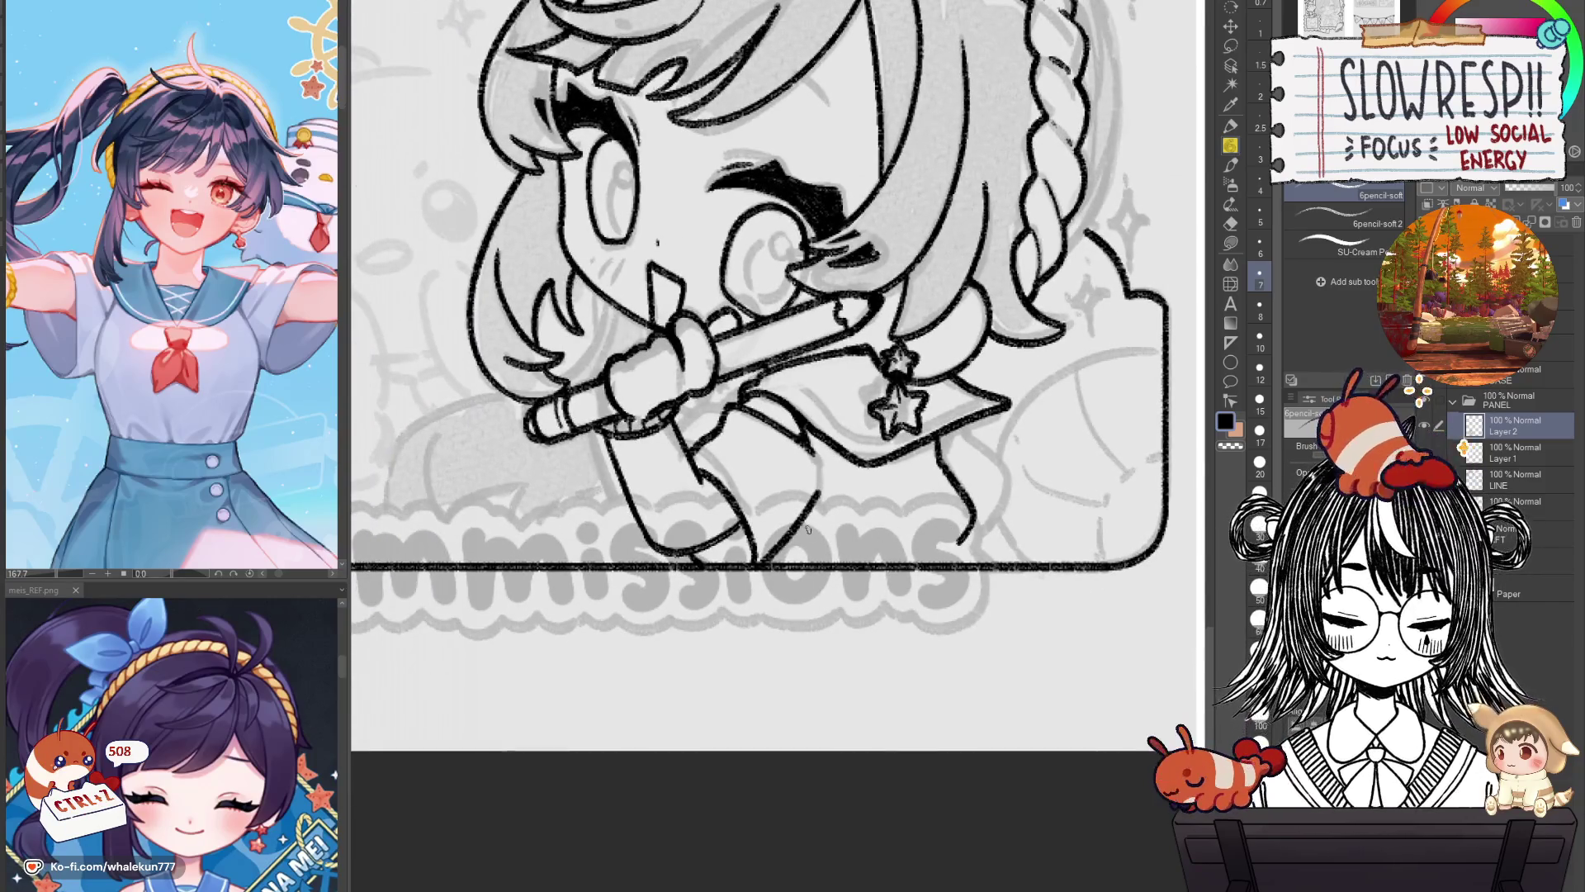
Draw the skirt hem, redrawing it after checking it in mirrored view.
{"action": "mouse_move", "coordinate": [792, 530]}
{"action": "left_mouse_down"}
{"action": "mouse_move", "coordinate": [798, 558]}
{"action": "mouse_move", "coordinate": [956, 541]}
{"action": "left_mouse_up"}
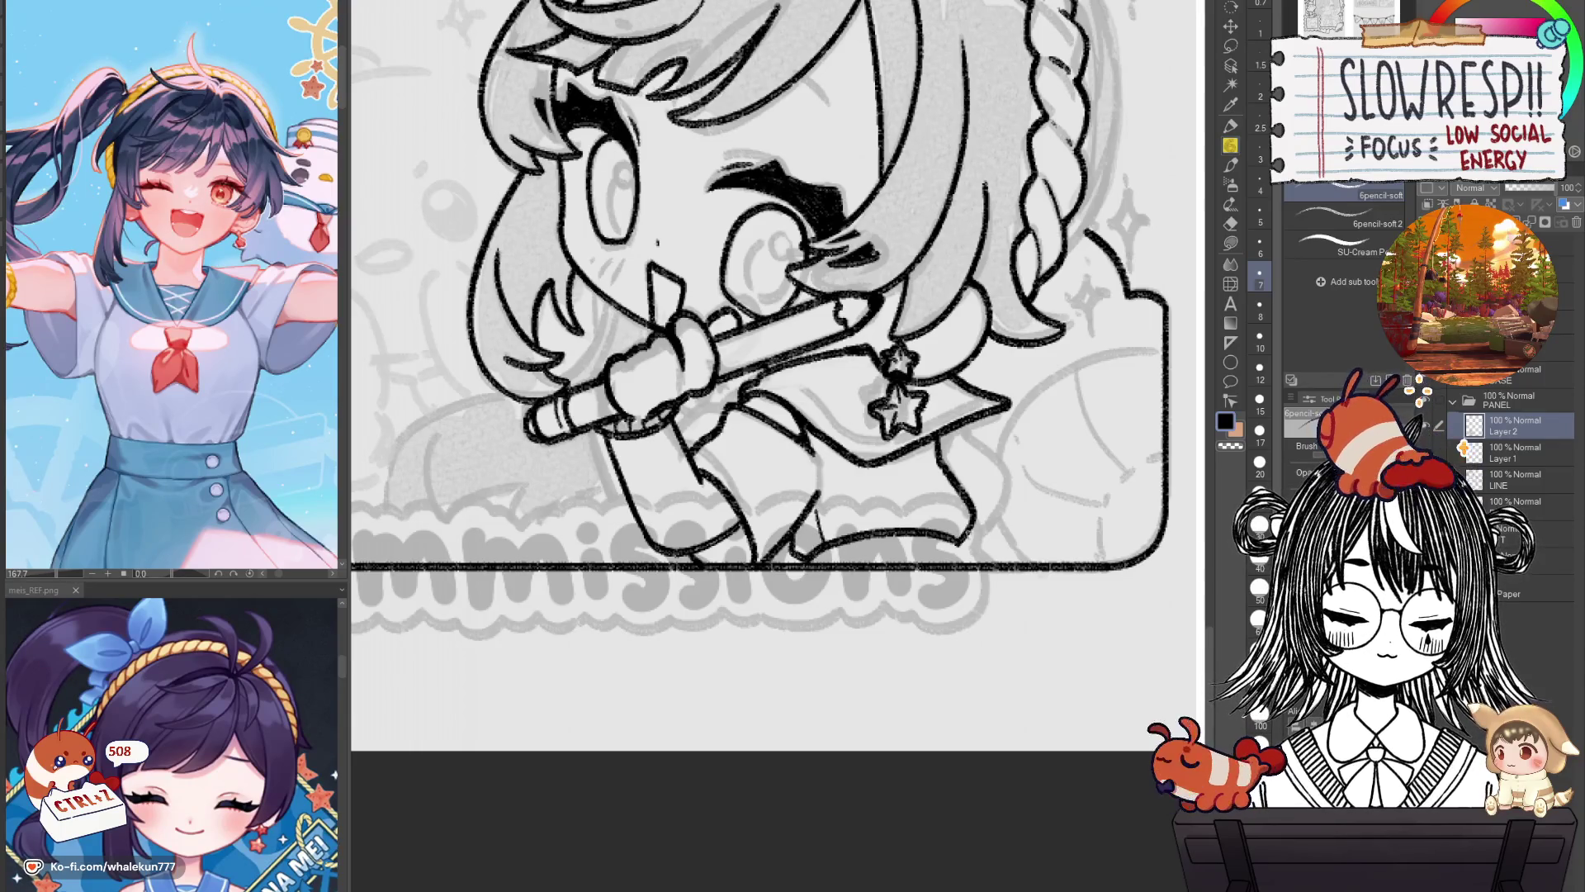
{"action": "key", "text": "ctrl+z"}
{"action": "left_click_drag", "start_coordinate": [805, 562], "coordinate": [962, 537]}
{"action": "key", "text": "ctrl+z"}
{"action": "key", "text": "h"}
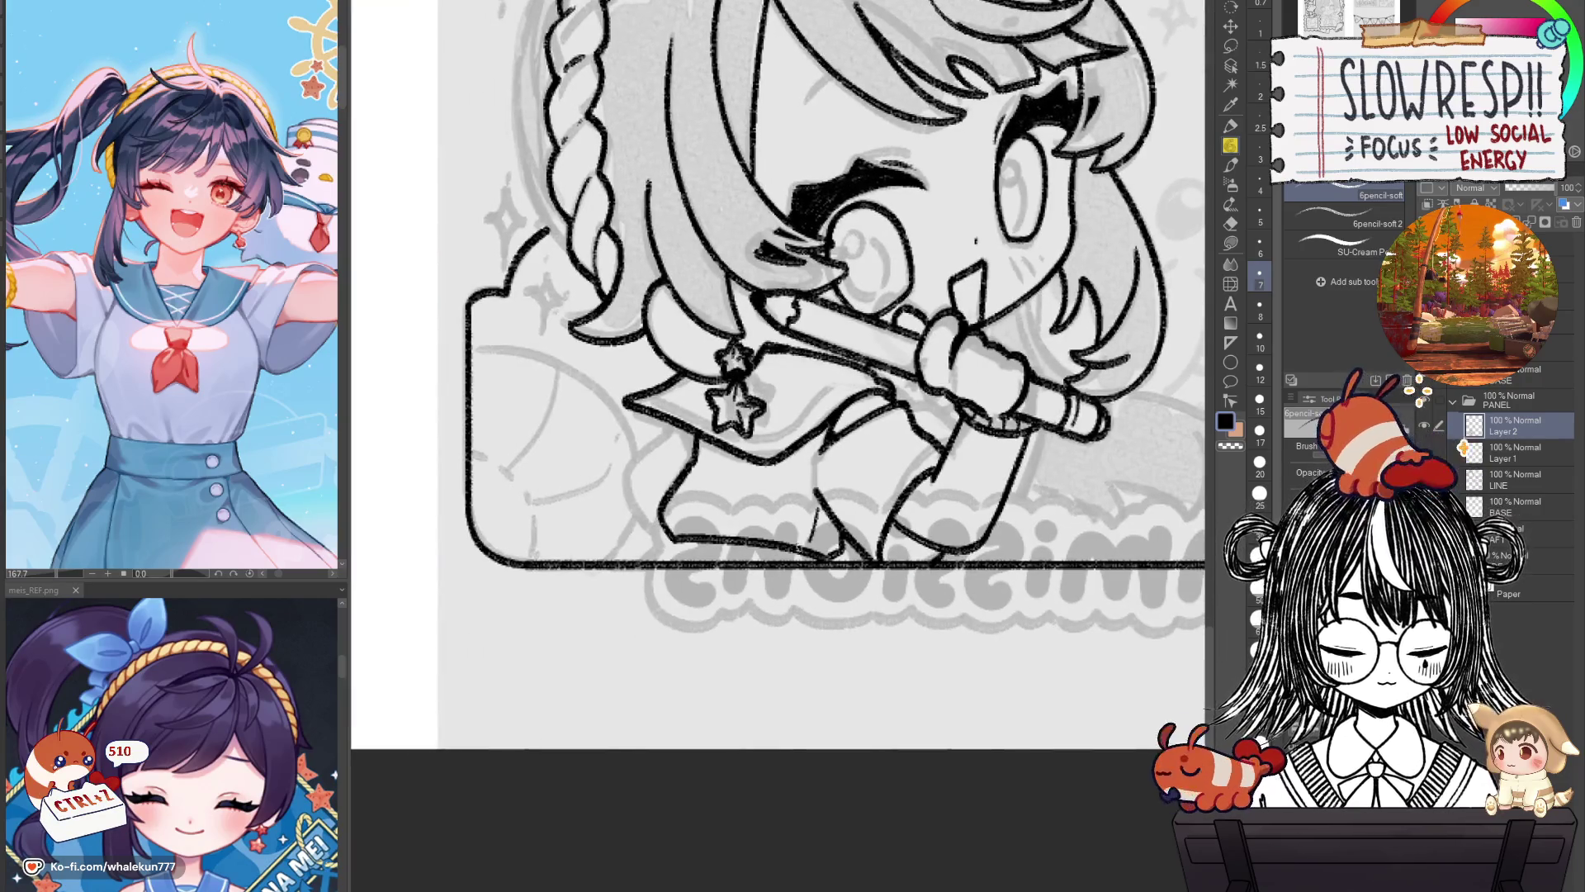
{"action": "key", "text": "h"}
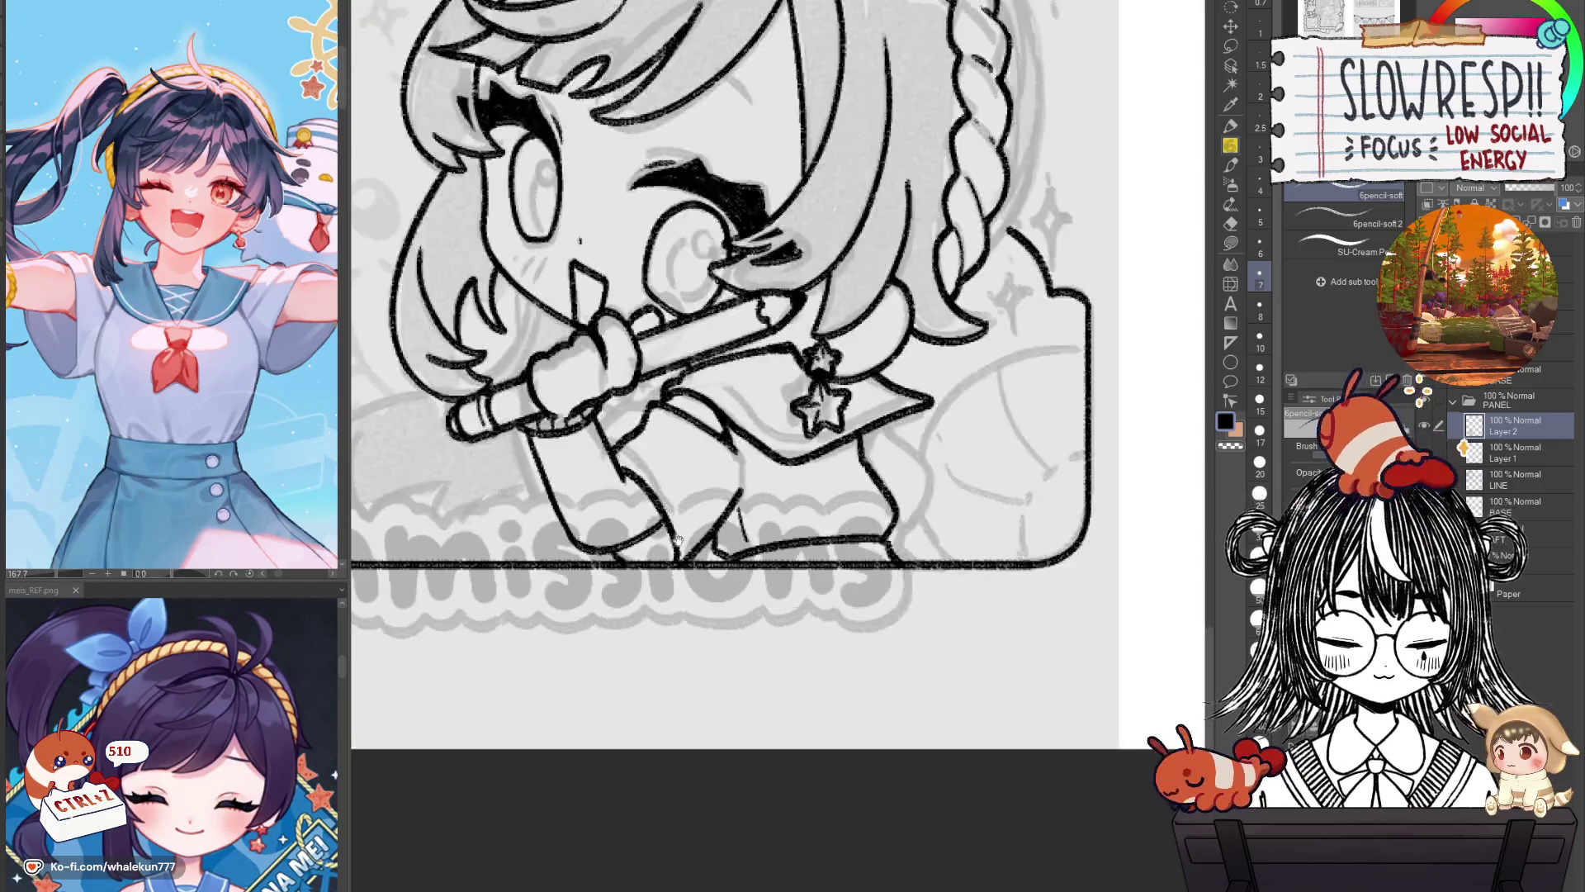
{"action": "key", "text": "ctrl+z"}
{"action": "key", "text": "ctrl+z"}
{"action": "left_click_drag", "start_coordinate": [727, 588], "coordinate": [885, 551]}
Clear the stray hem strokes and ink the skirt hem across the bottom.
{"action": "key", "text": "e"}
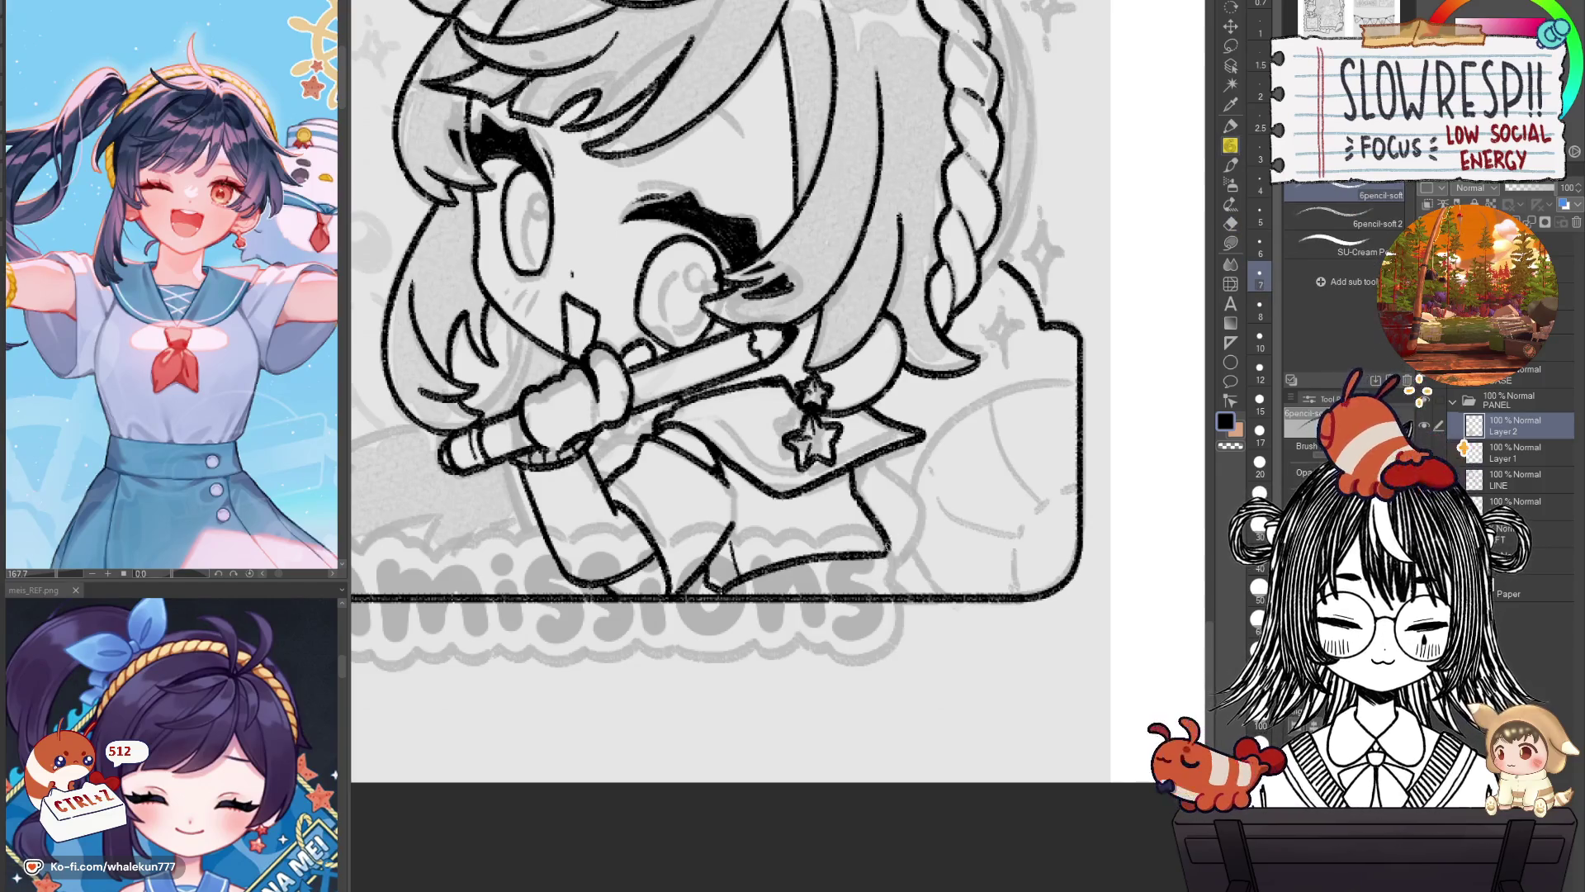
{"action": "key", "text": "ctrl+z"}
{"action": "key", "text": "ctrl+z"}
{"action": "key", "text": "ctrl+z"}
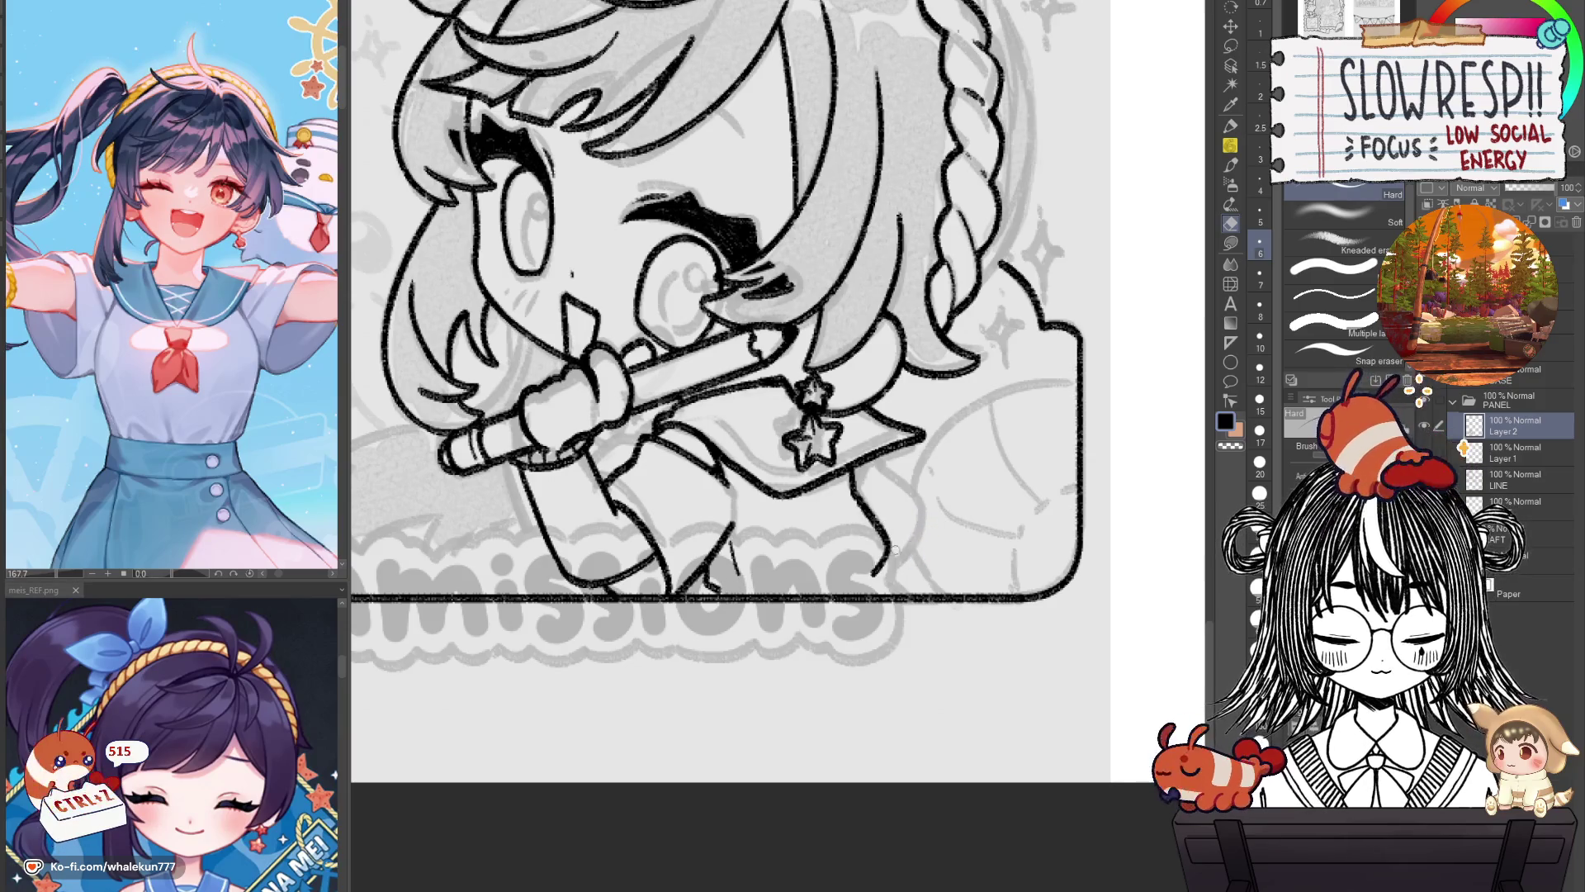
{"action": "key", "text": "ctrl+z"}
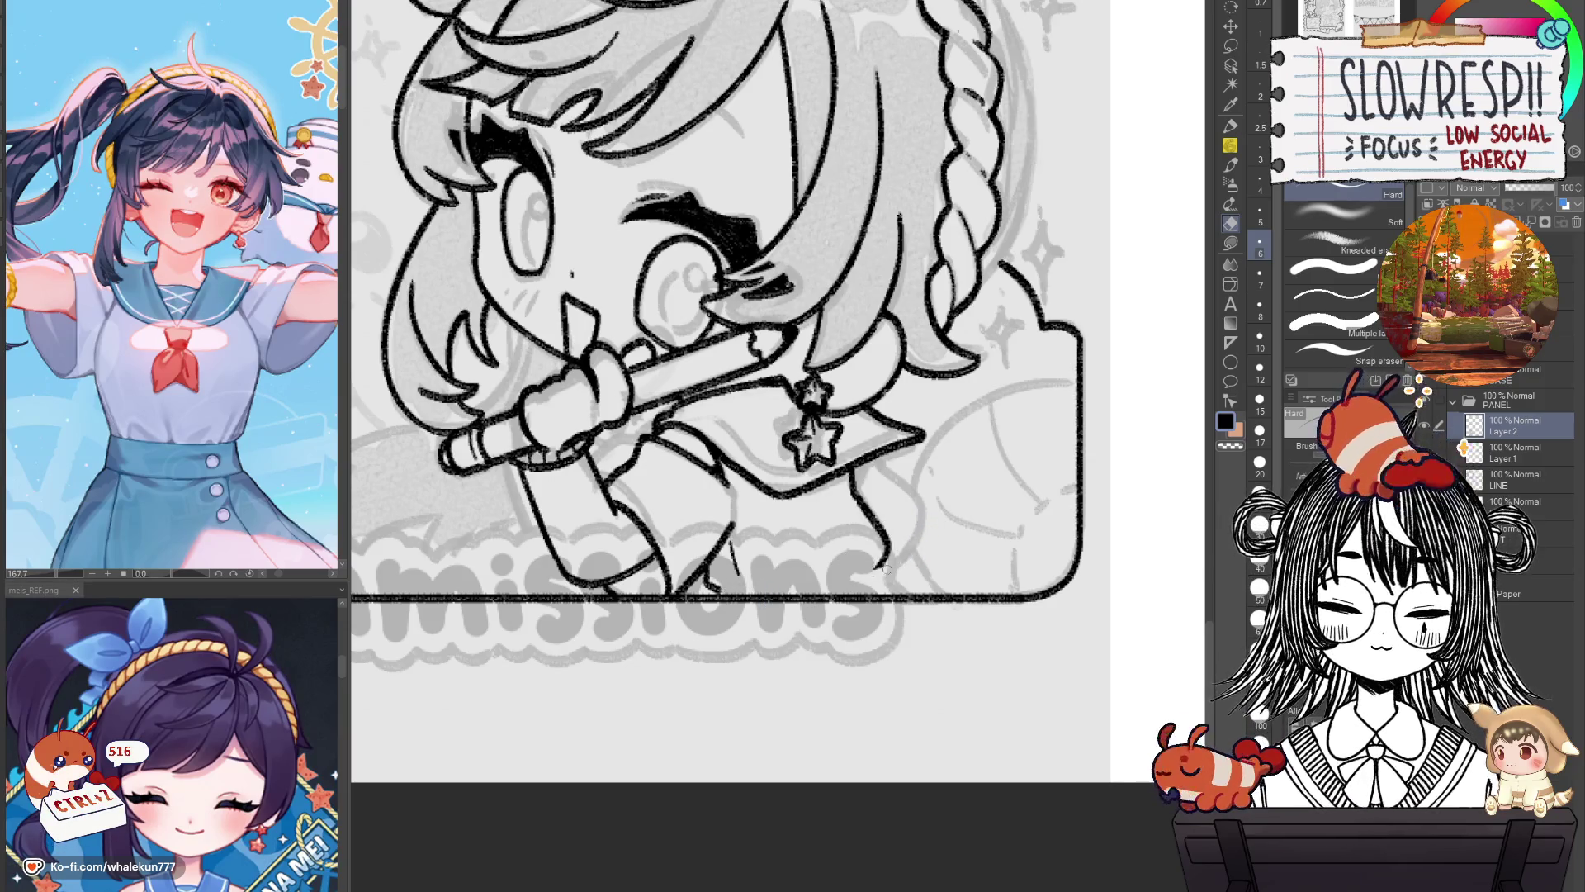
{"action": "key", "text": "p"}
{"action": "mouse_move", "coordinate": [717, 591]}
{"action": "left_mouse_down"}
{"action": "mouse_move", "coordinate": [842, 570]}
{"action": "mouse_move", "coordinate": [883, 586]}
{"action": "left_mouse_up"}
{"action": "key", "text": "ctrl+z"}
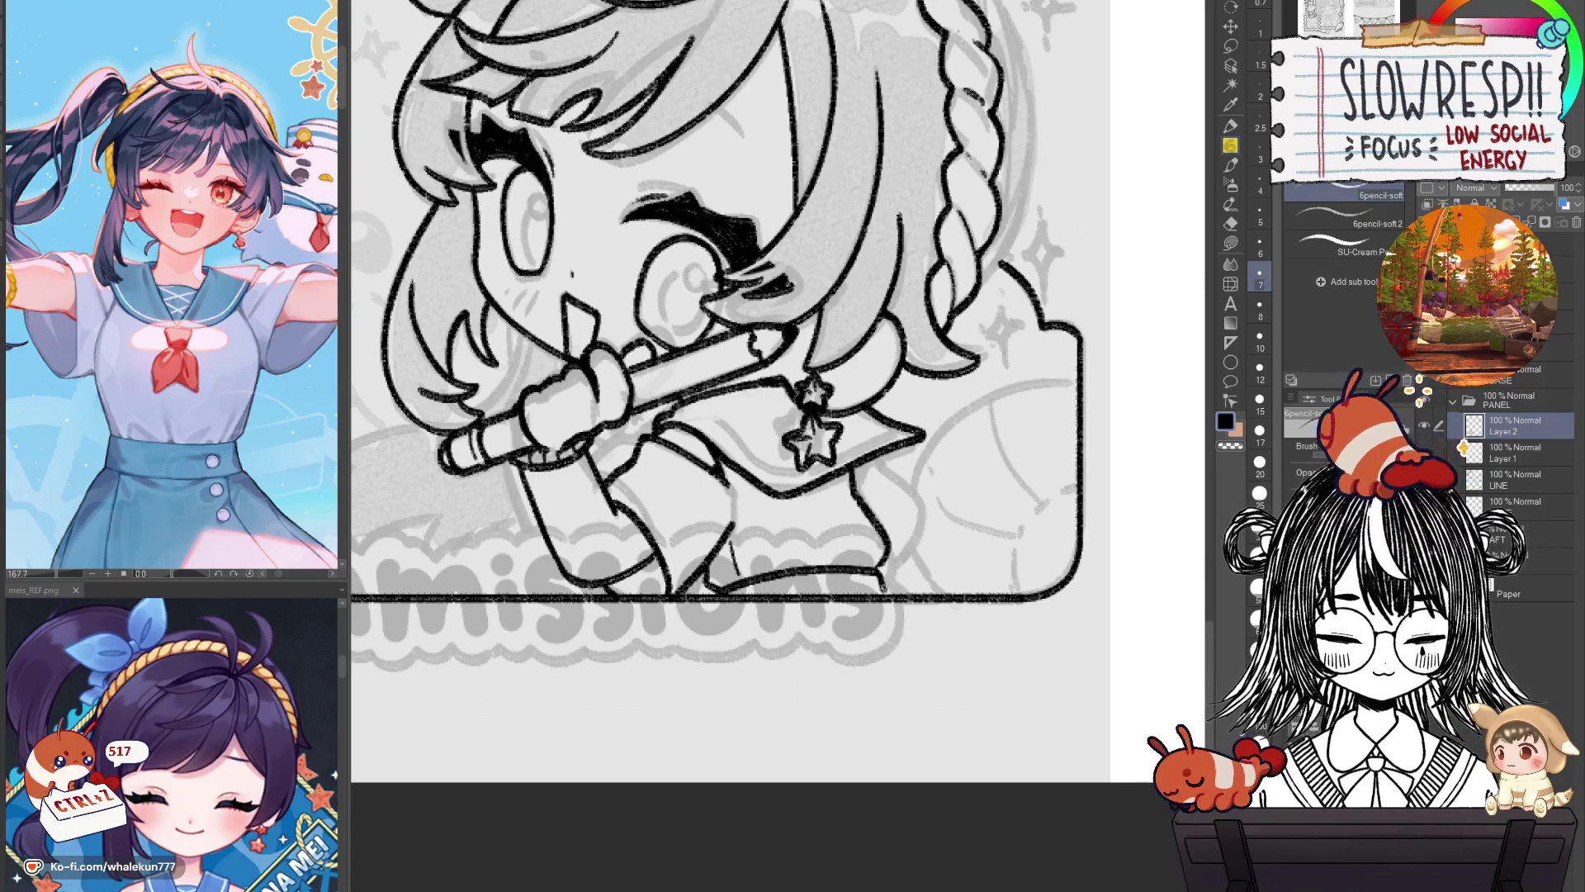
Ink the skirt's left edge and remove small stray strokes near the hem.
{"action": "key", "text": "h"}
{"action": "mouse_move", "coordinate": [735, 513]}
{"action": "left_mouse_down"}
{"action": "mouse_move", "coordinate": [682, 566]}
{"action": "mouse_move", "coordinate": [725, 621]}
{"action": "mouse_move", "coordinate": [682, 636]}
{"action": "left_mouse_up"}
{"action": "key", "text": "ctrl+z"}
{"action": "key", "text": "h"}
{"action": "key", "text": "ctrl+z"}
{"action": "key", "text": "ctrl+z"}
{"action": "key", "text": "h"}
{"action": "left_click_drag", "start_coordinate": [702, 597], "coordinate": [665, 647]}
{"action": "key", "text": "ctrl+z"}
{"action": "key", "text": "h"}
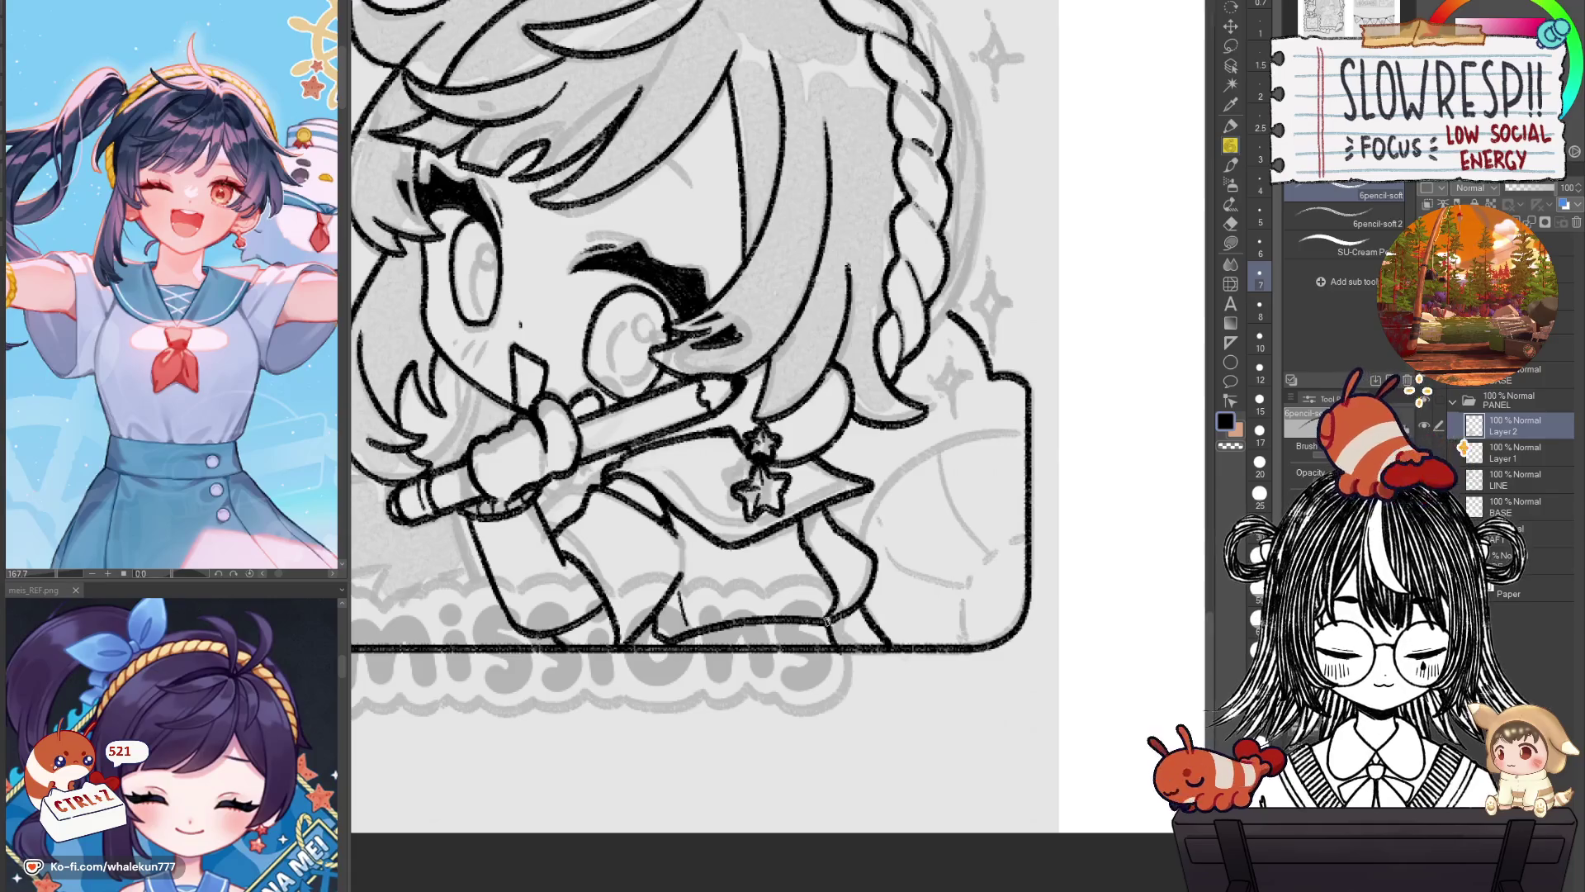
Undo the last stroke and fit the whole chibi in view to check the lines.
{"action": "scroll", "coordinate": [896, 586], "scroll_direction": "down", "scroll_amount": 5}
{"action": "scroll", "coordinate": [896, 578], "scroll_direction": "up", "scroll_amount": 5}
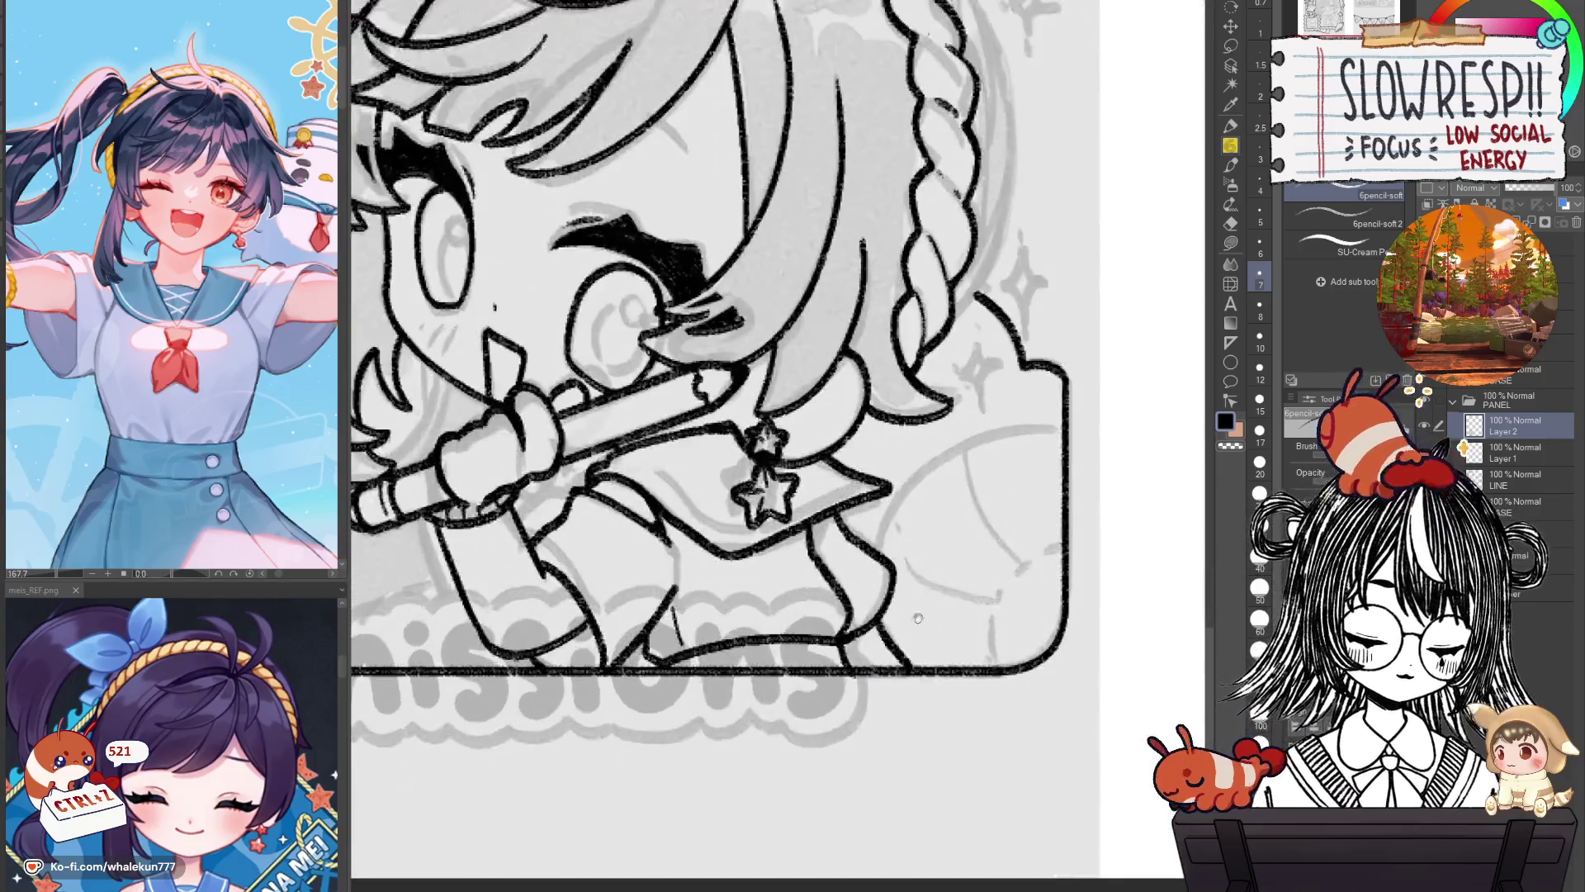
{"action": "scroll", "coordinate": [900, 561], "scroll_direction": "up", "scroll_amount": 1}
{"action": "scroll", "coordinate": [903, 548], "scroll_direction": "up", "scroll_amount": 1}
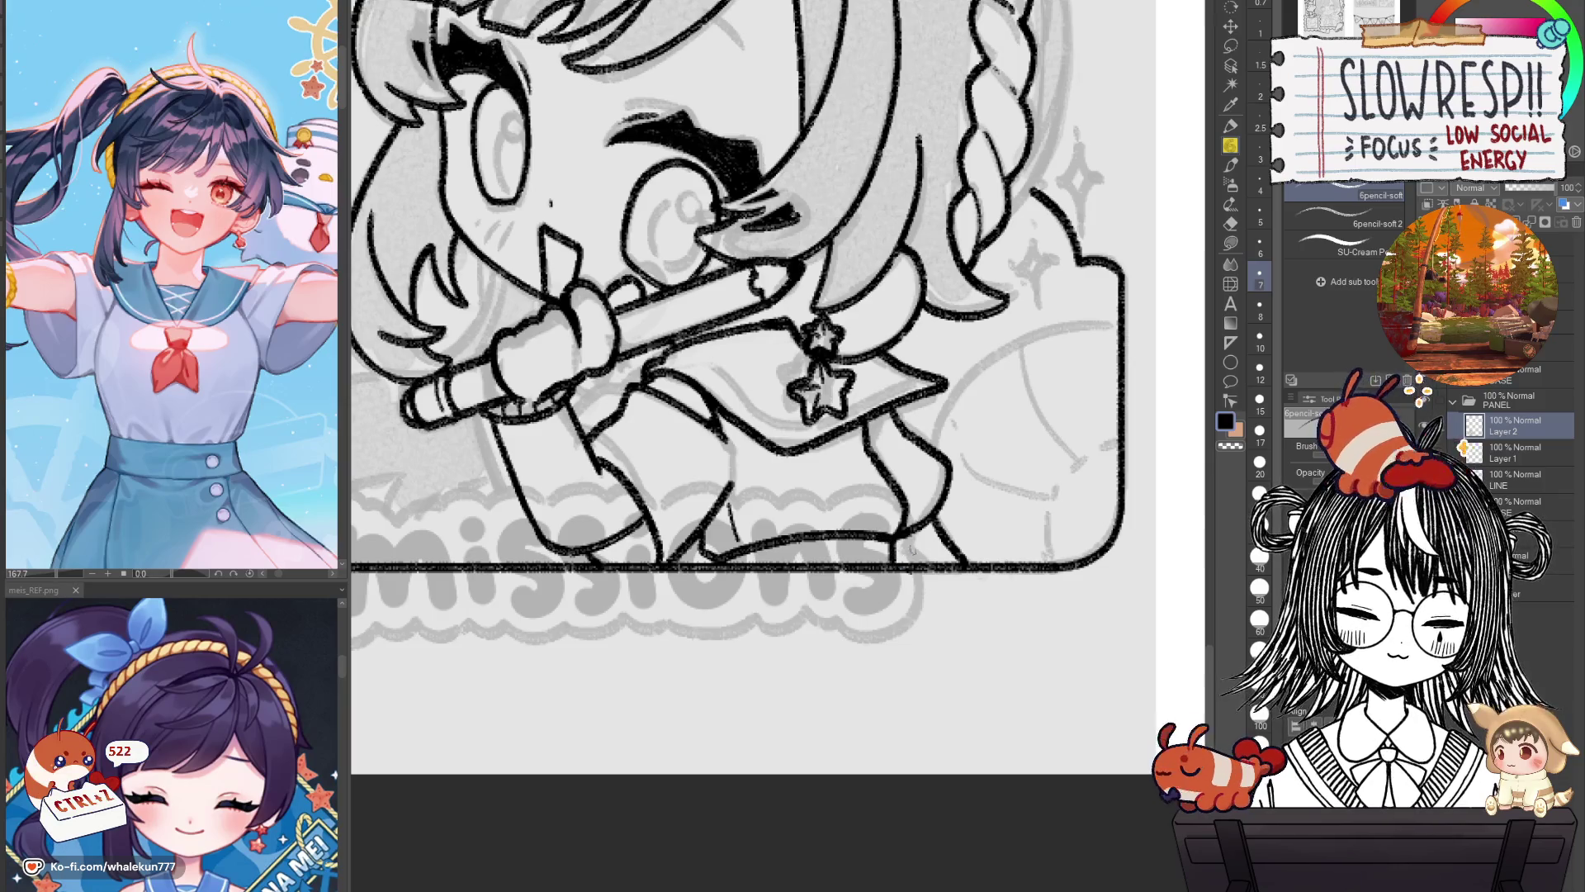
{"action": "key", "text": "ctrl+z"}
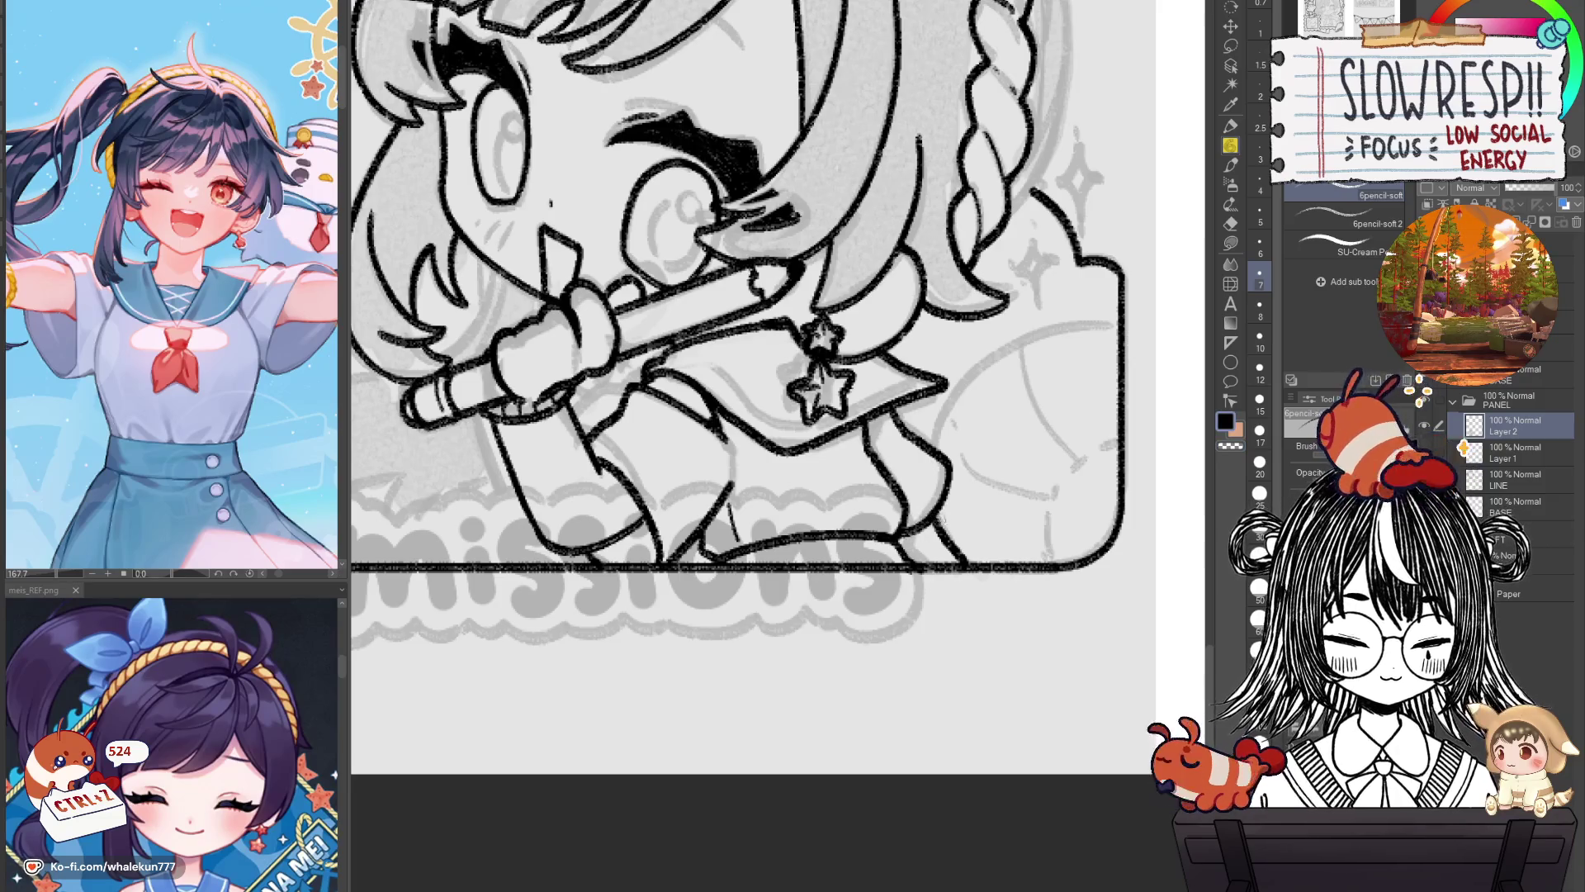
{"action": "key", "text": "ctrl+0"}
Flip and zoom the view to inspect the braid and the panel above it.
{"action": "key", "text": "h"}
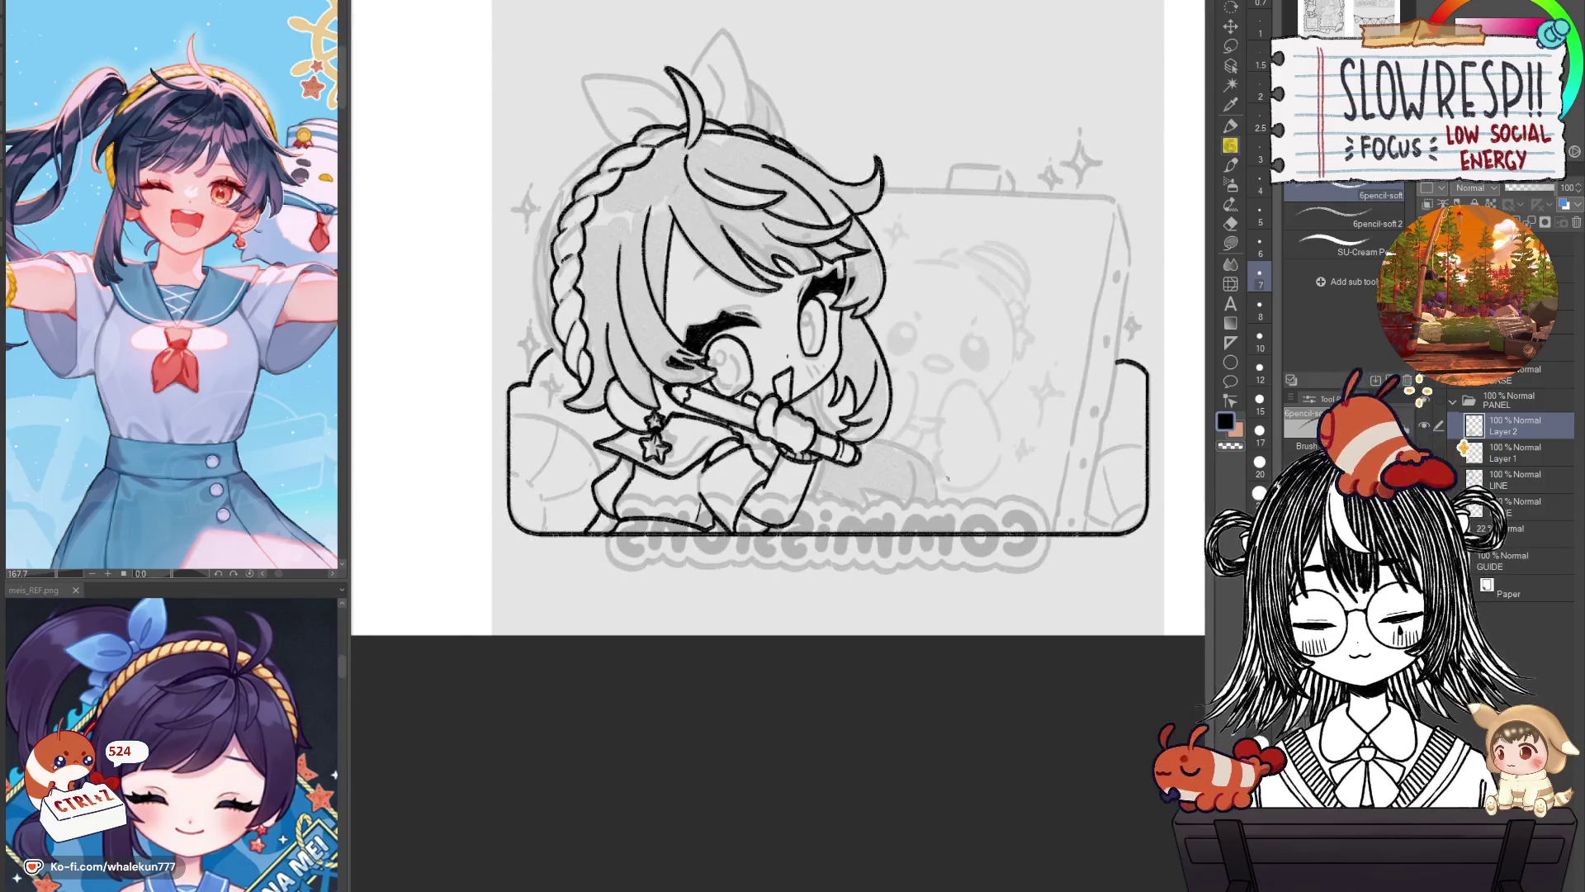
{"action": "key", "text": "h"}
{"action": "scroll", "coordinate": [947, 478], "scroll_direction": "up", "scroll_amount": 2}
{"action": "scroll", "coordinate": [984, 597], "scroll_direction": "up", "scroll_amount": 2}
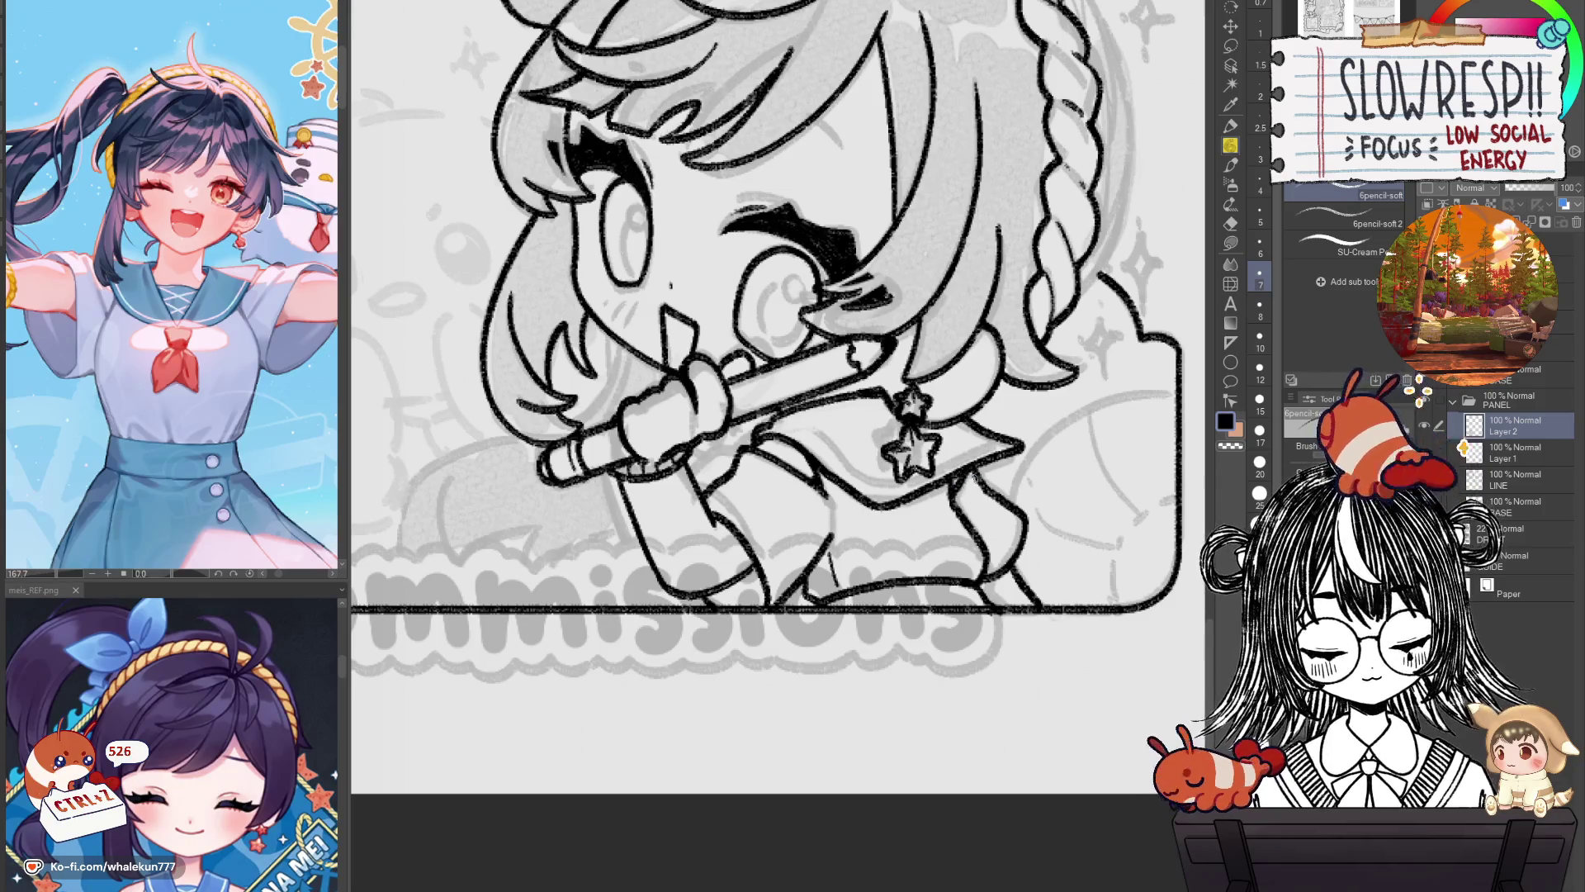
{"action": "scroll", "coordinate": [996, 500], "scroll_direction": "down", "scroll_amount": 4}
{"action": "key", "text": "h"}
{"action": "key", "text": "h"}
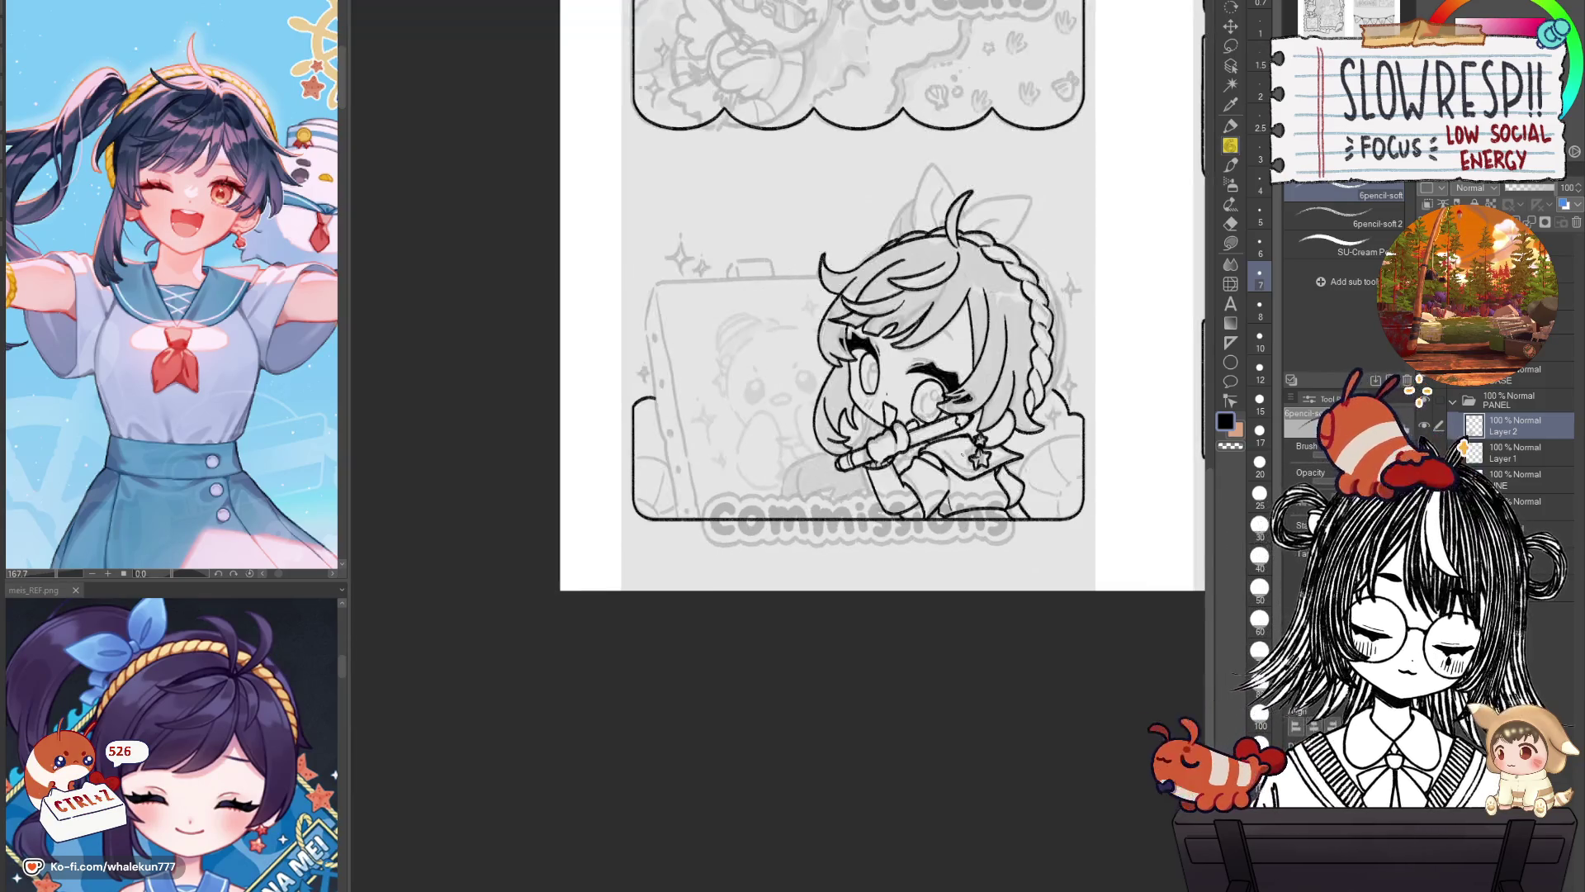
{"action": "scroll", "coordinate": [995, 500], "scroll_direction": "up", "scroll_amount": 2}
{"action": "scroll", "coordinate": [958, 492], "scroll_direction": "up", "scroll_amount": 1}
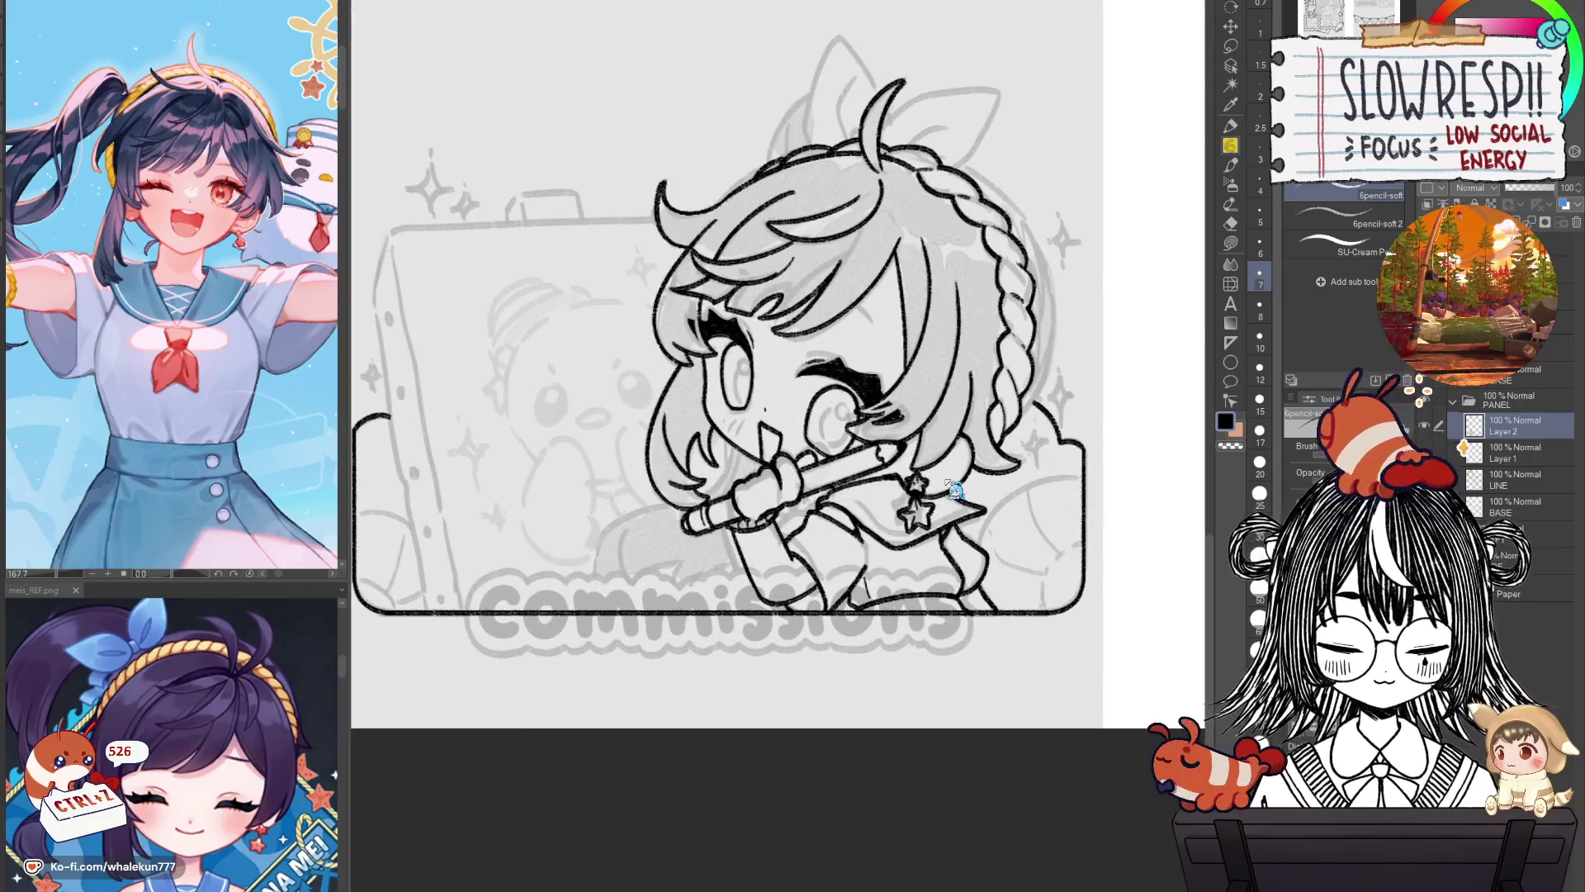
{"action": "key", "text": "h"}
{"action": "key", "text": "h"}
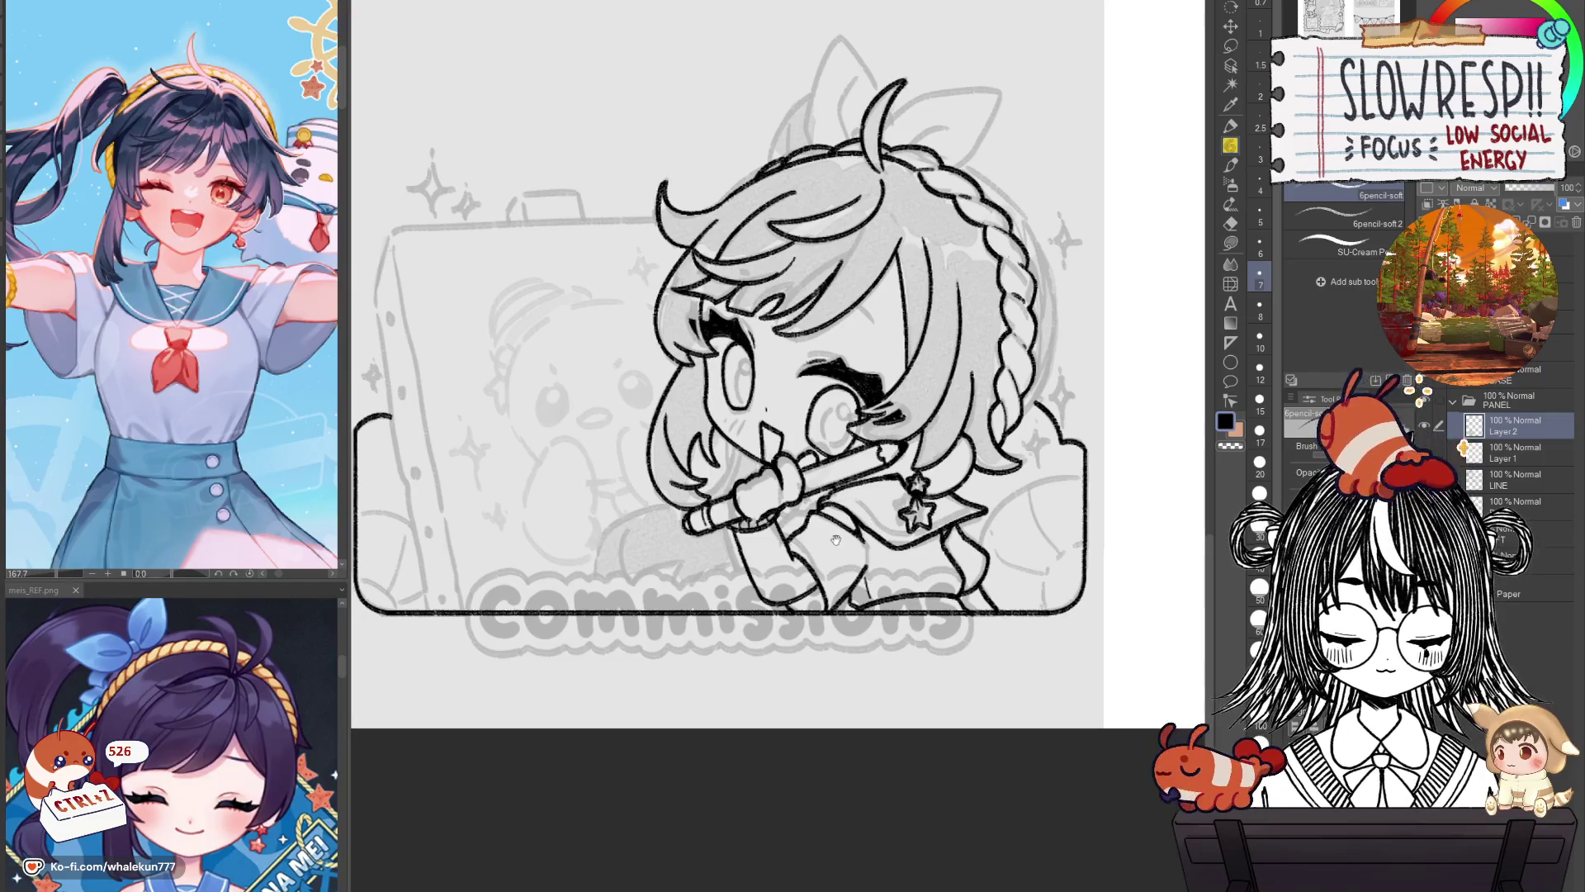
{"action": "left_click_drag", "start_coordinate": [951, 378], "coordinate": [1032, 552]}
{"action": "key", "text": "h"}
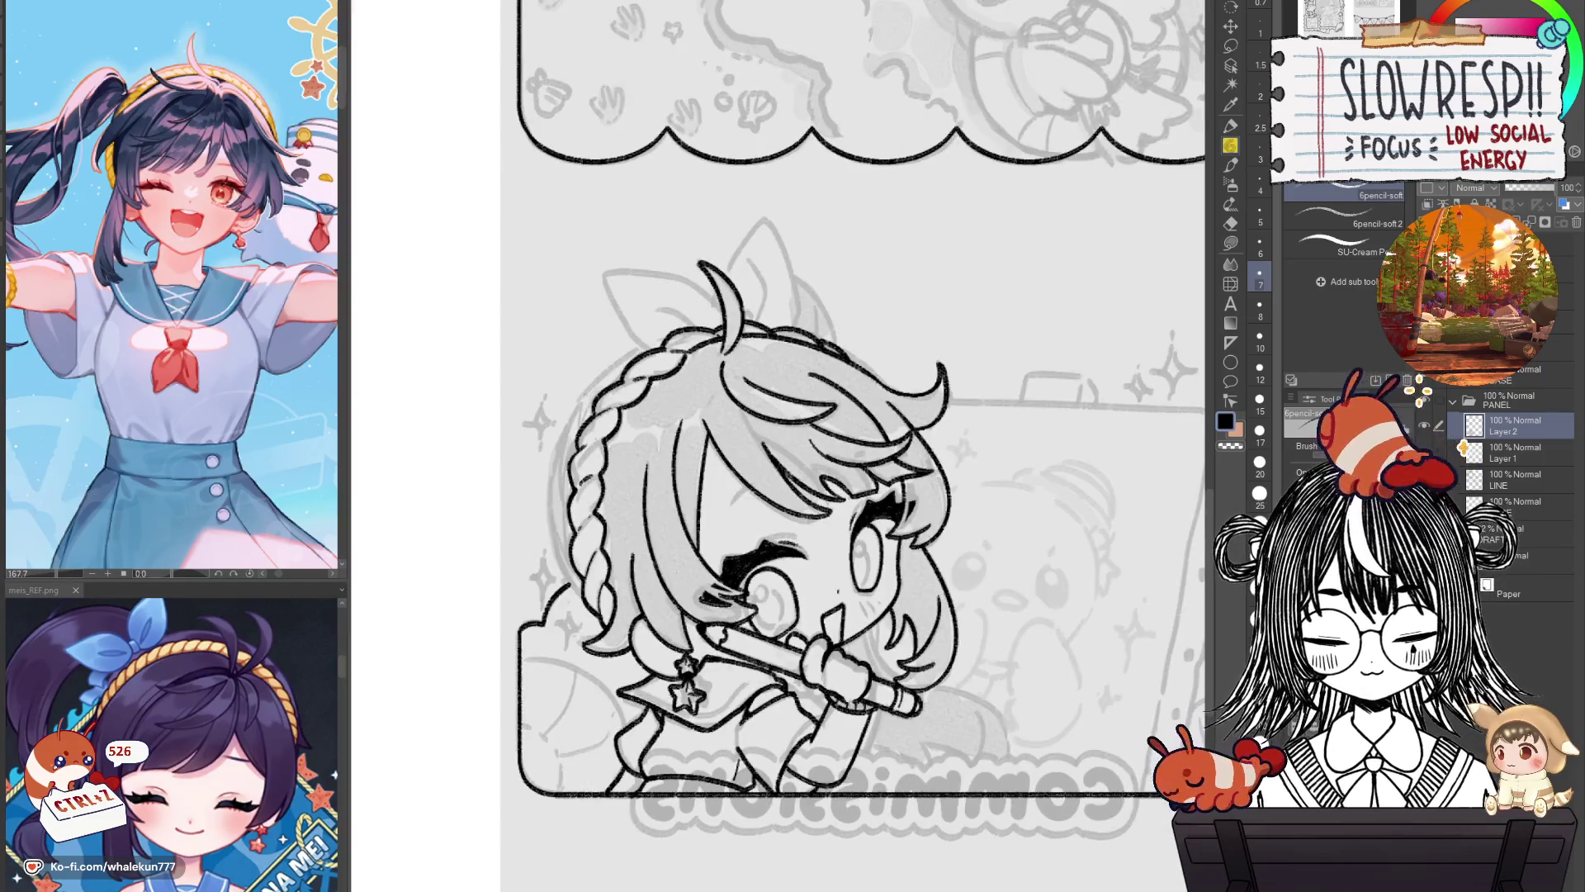
Ink the braid's left edge in black, redrawing it until clean, then flip to check.
{"action": "left_click_drag", "start_coordinate": [631, 355], "coordinate": [562, 574]}
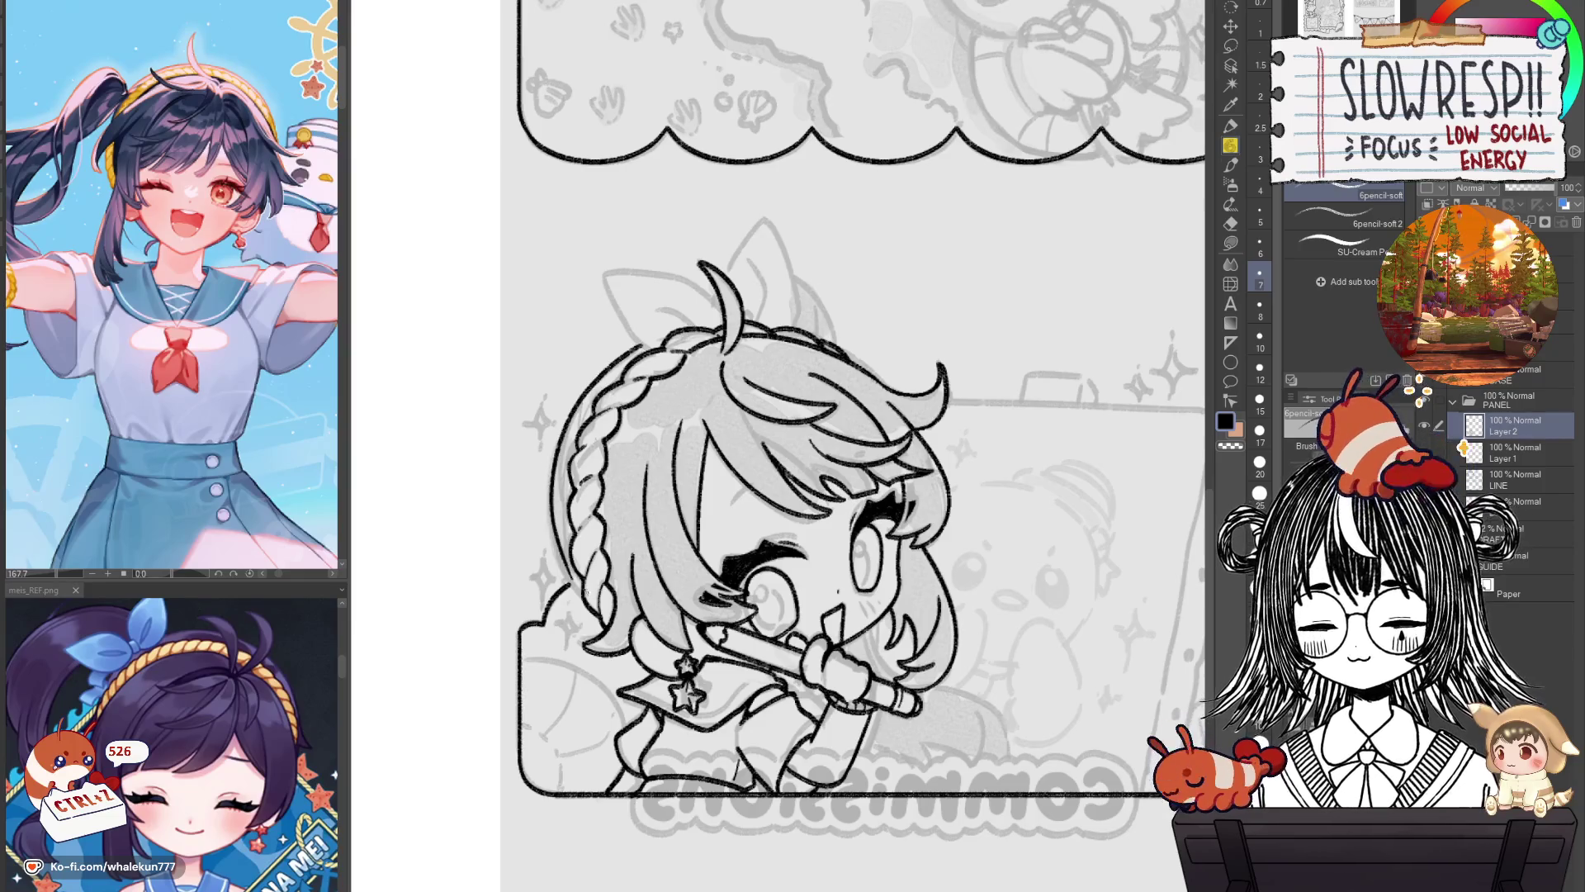
{"action": "key", "text": "ctrl+z"}
{"action": "left_click_drag", "start_coordinate": [640, 345], "coordinate": [555, 585]}
{"action": "key", "text": "ctrl+z"}
{"action": "left_click_drag", "start_coordinate": [637, 347], "coordinate": [552, 588]}
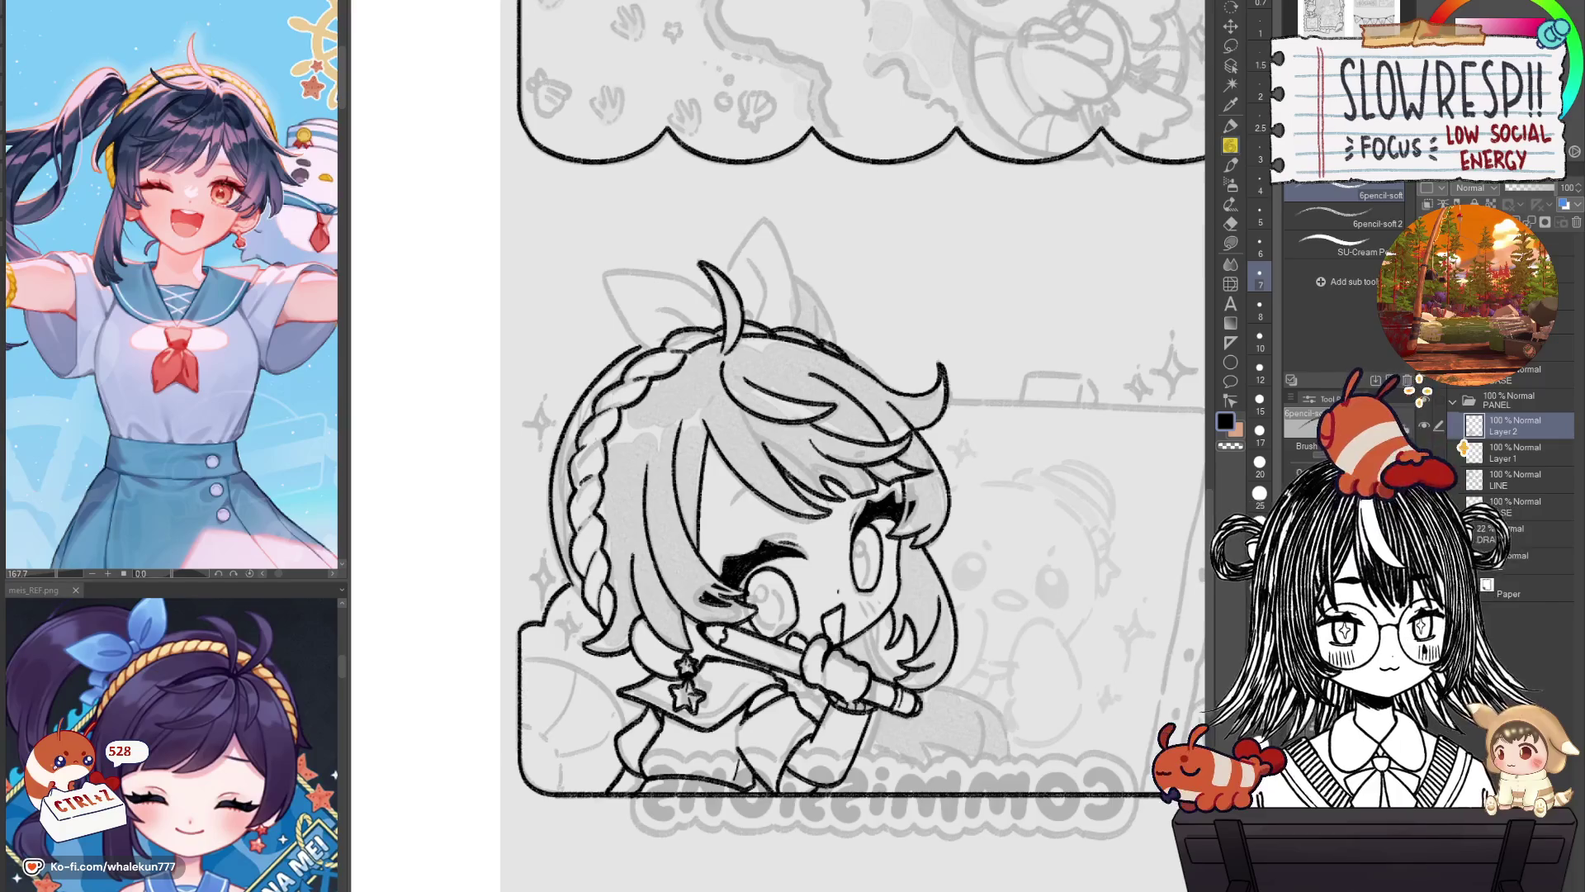
{"action": "left_click_drag", "start_coordinate": [941, 652], "coordinate": [1064, 549]}
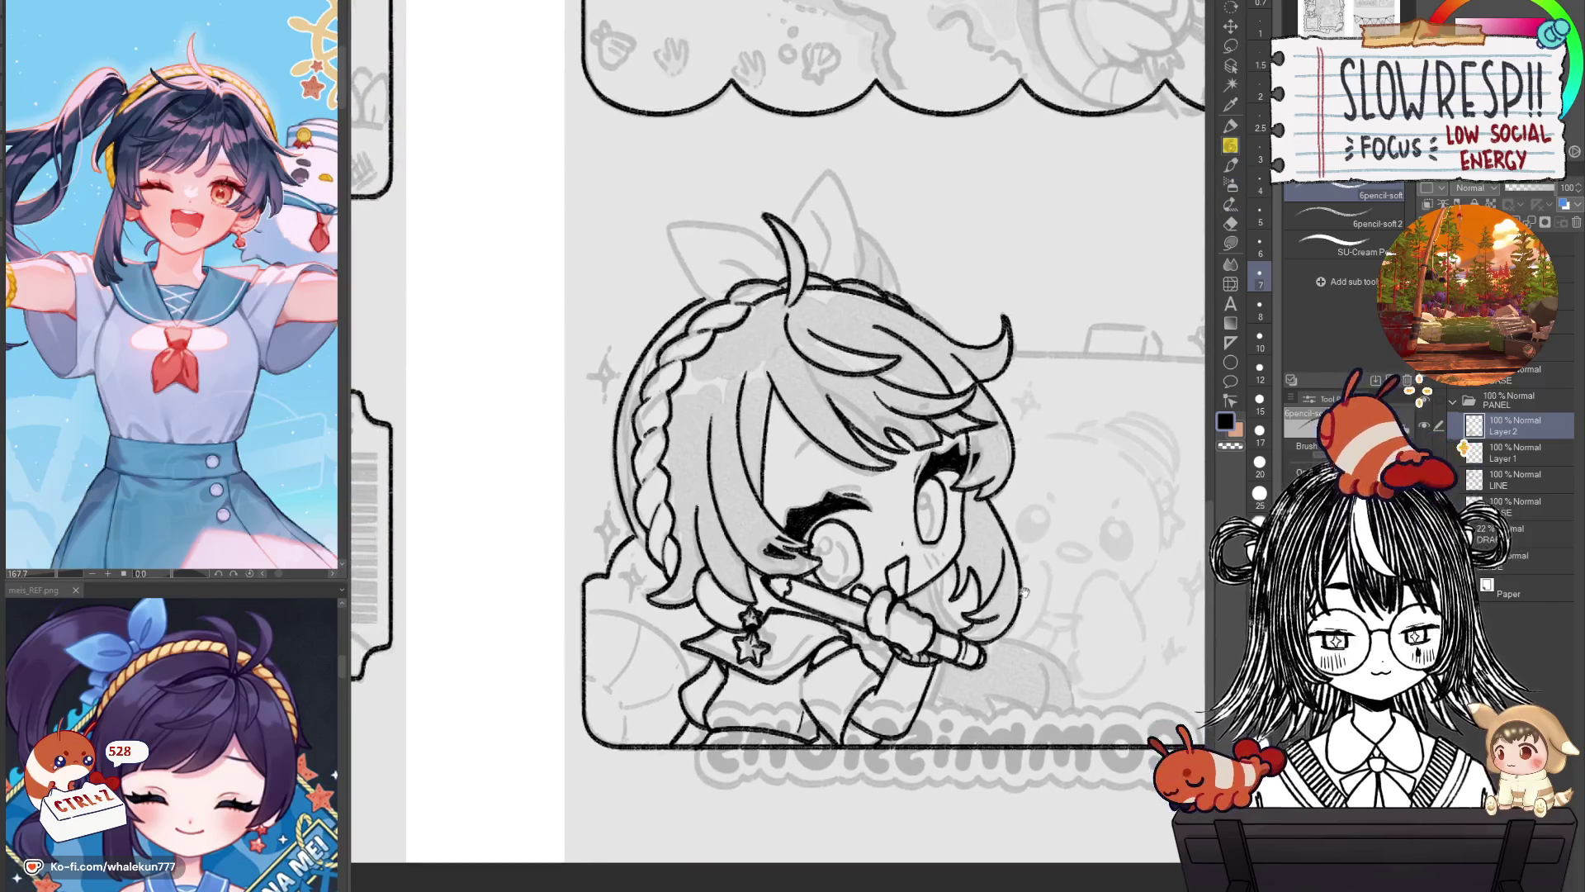
{"action": "key", "text": "h"}
{"action": "key", "text": "h"}
{"action": "key", "text": "h"}
{"action": "scroll", "coordinate": [904, 475], "scroll_direction": "up", "scroll_amount": 2}
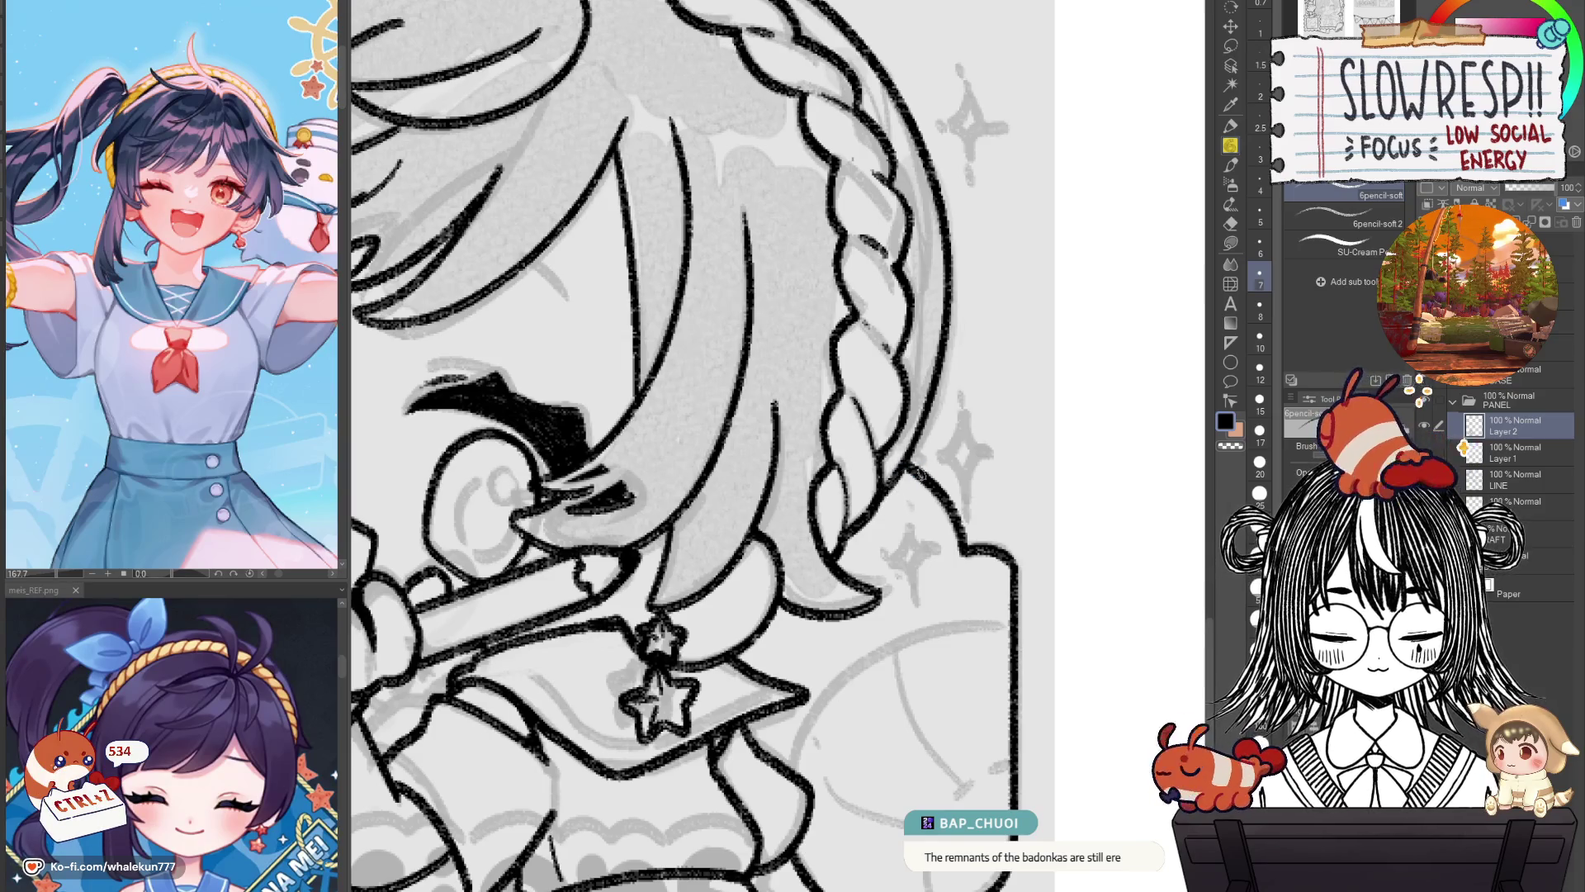
{"action": "scroll", "coordinate": [909, 466], "scroll_direction": "down", "scroll_amount": 5}
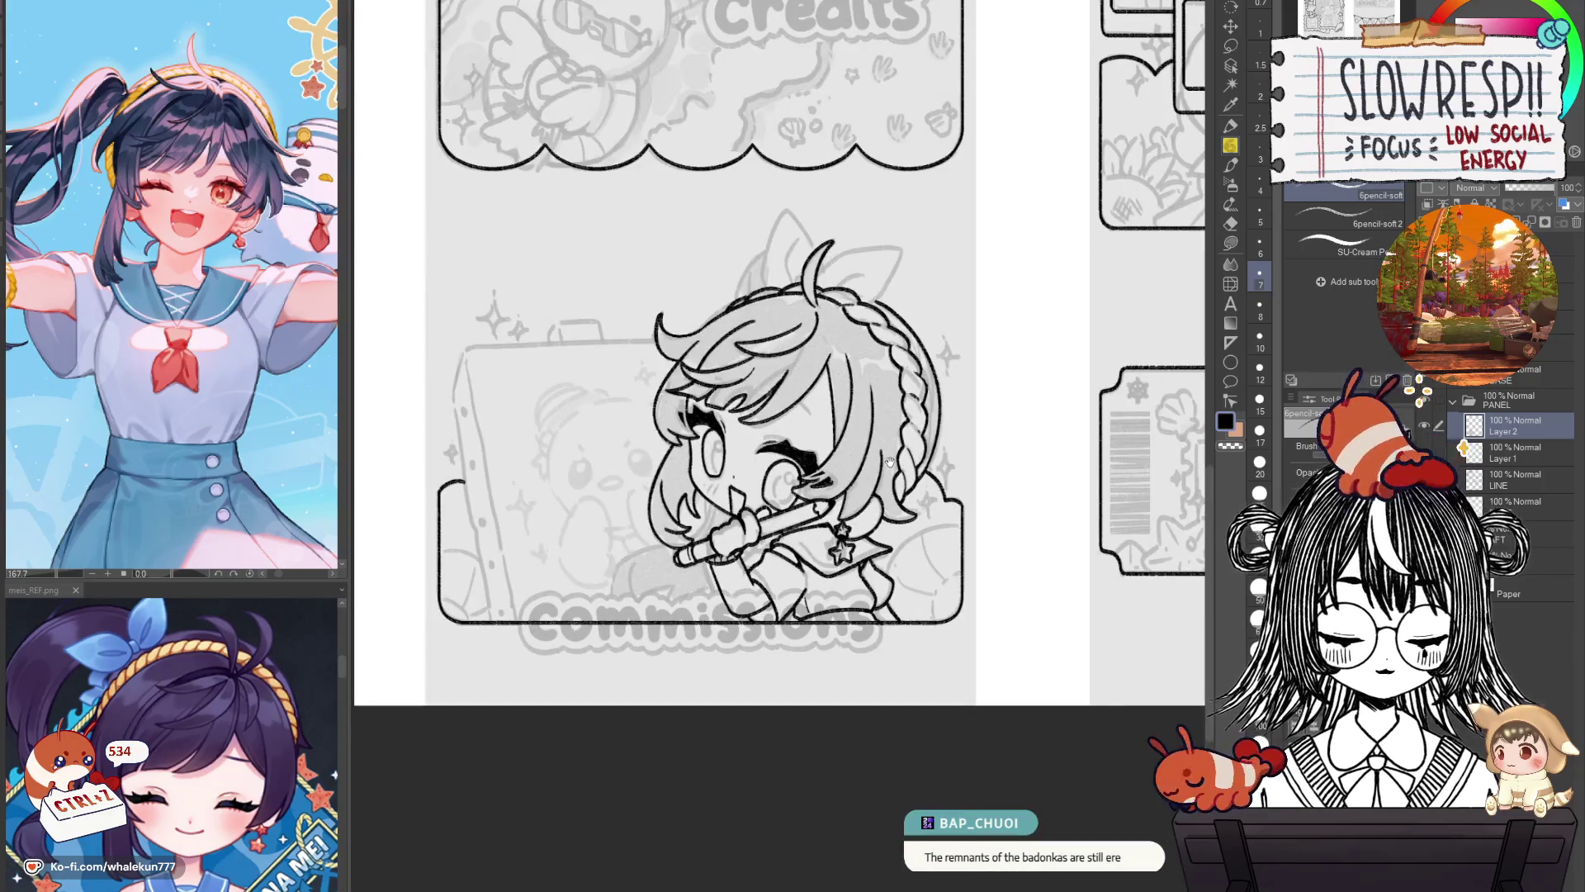
{"action": "key", "text": "h"}
{"action": "left_click", "coordinate": [1424, 529]}
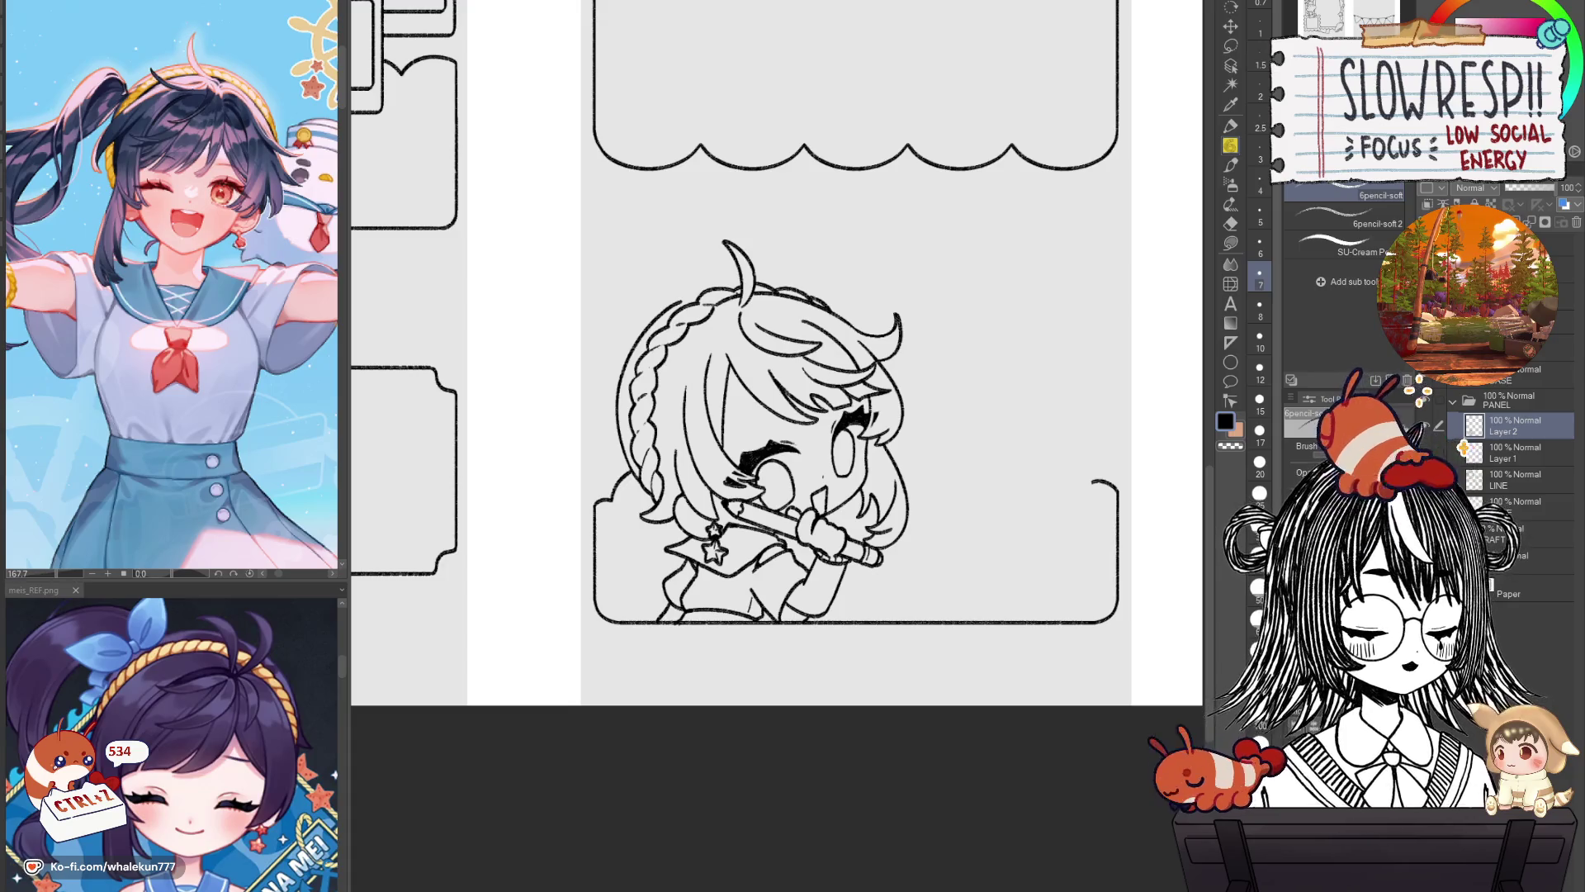
{"action": "key", "text": "h"}
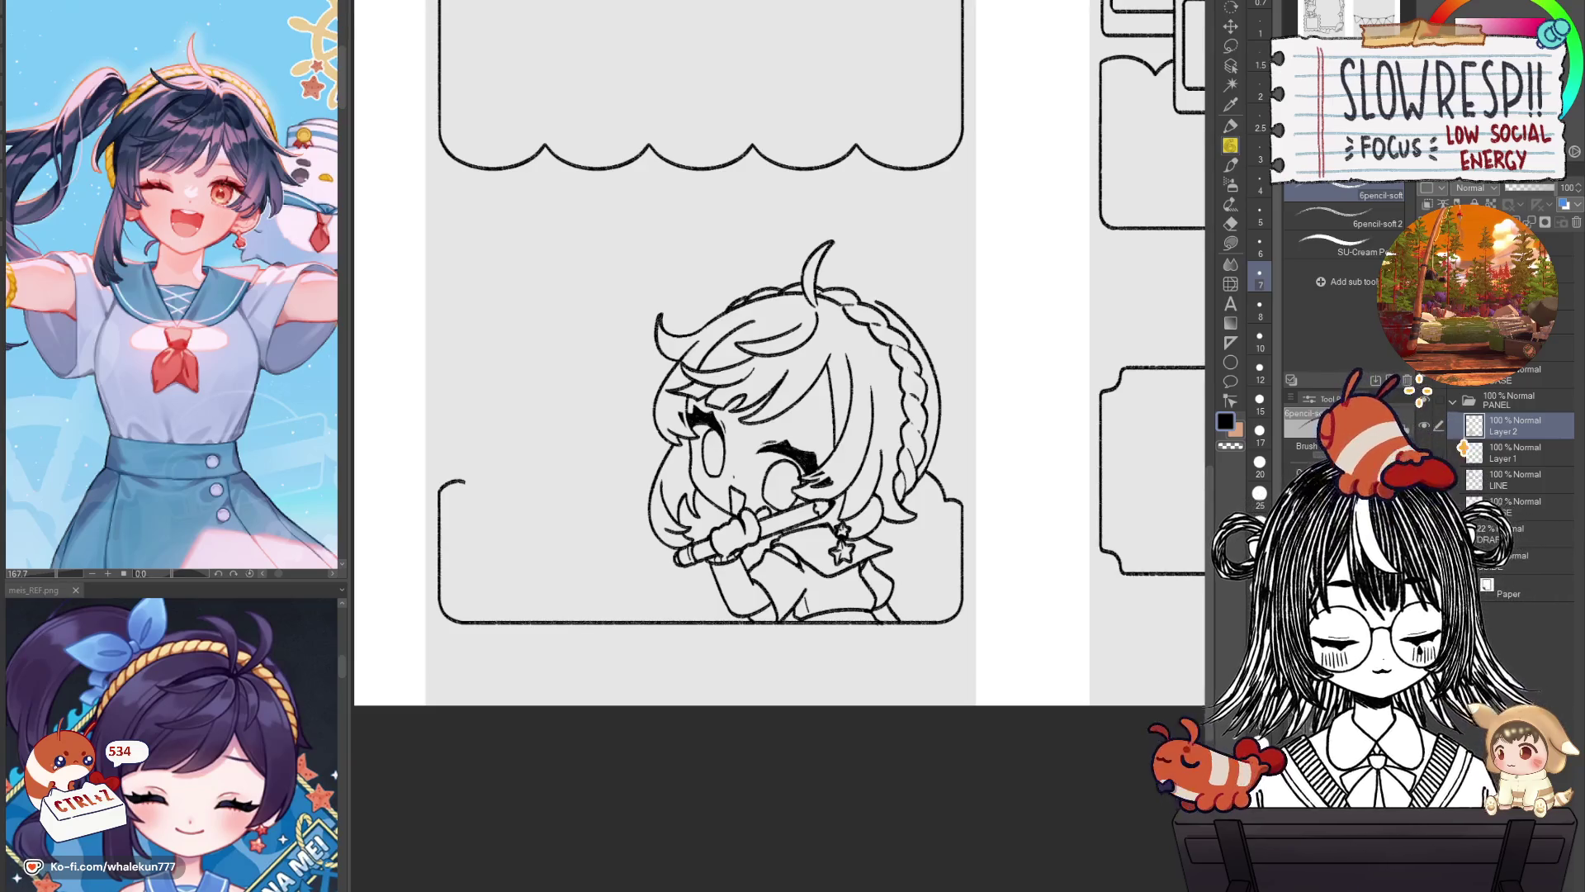
{"action": "left_click", "coordinate": [1457, 533]}
{"action": "left_click", "coordinate": [1457, 479]}
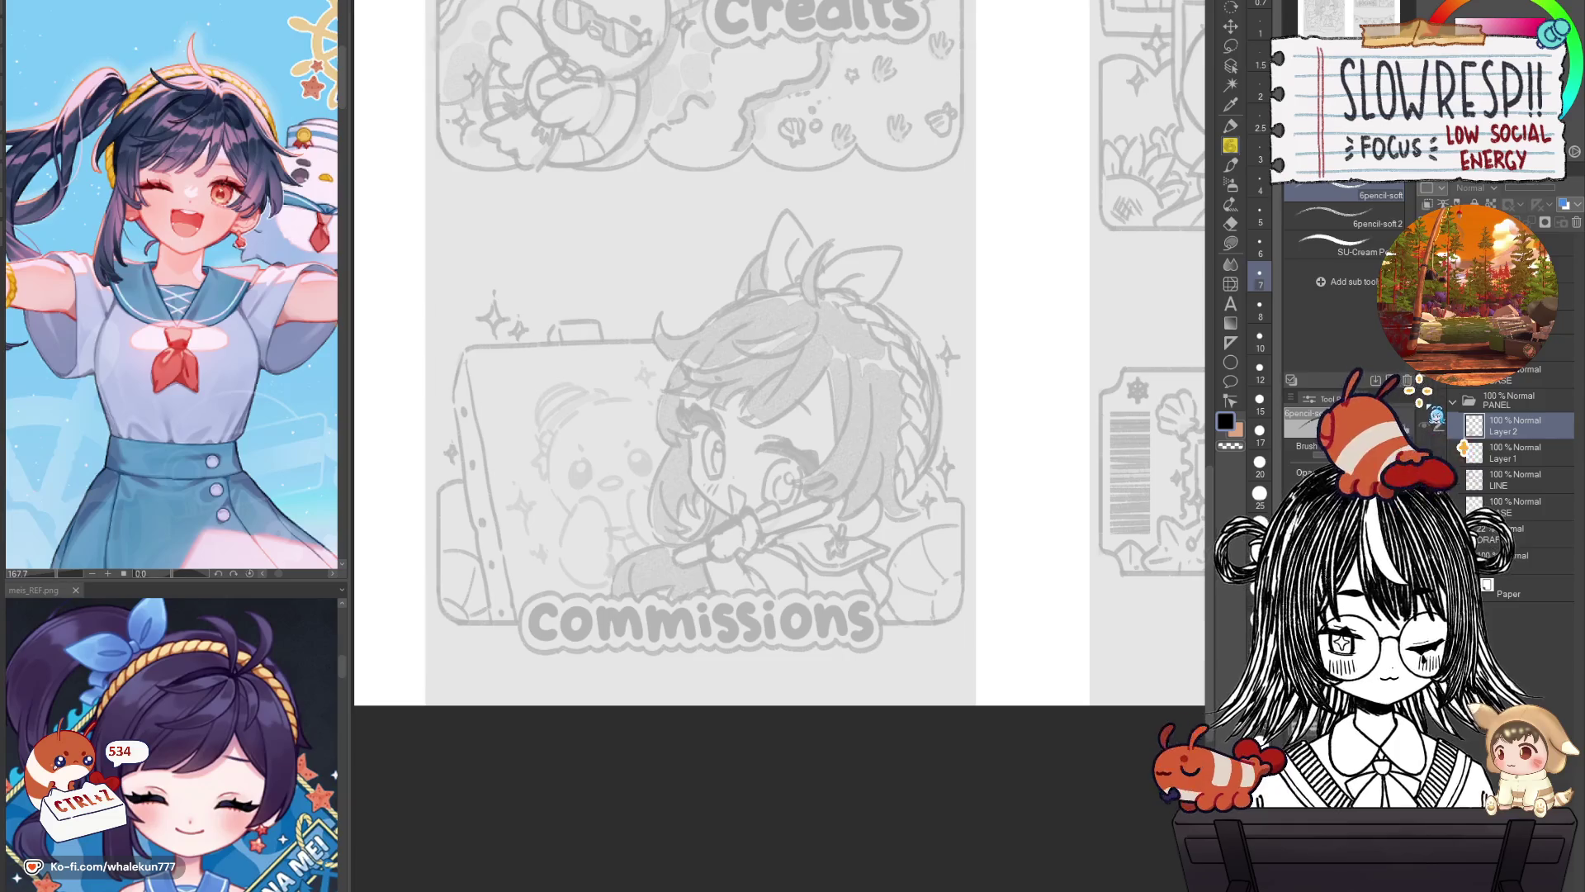
{"action": "left_click", "coordinate": [1464, 448]}
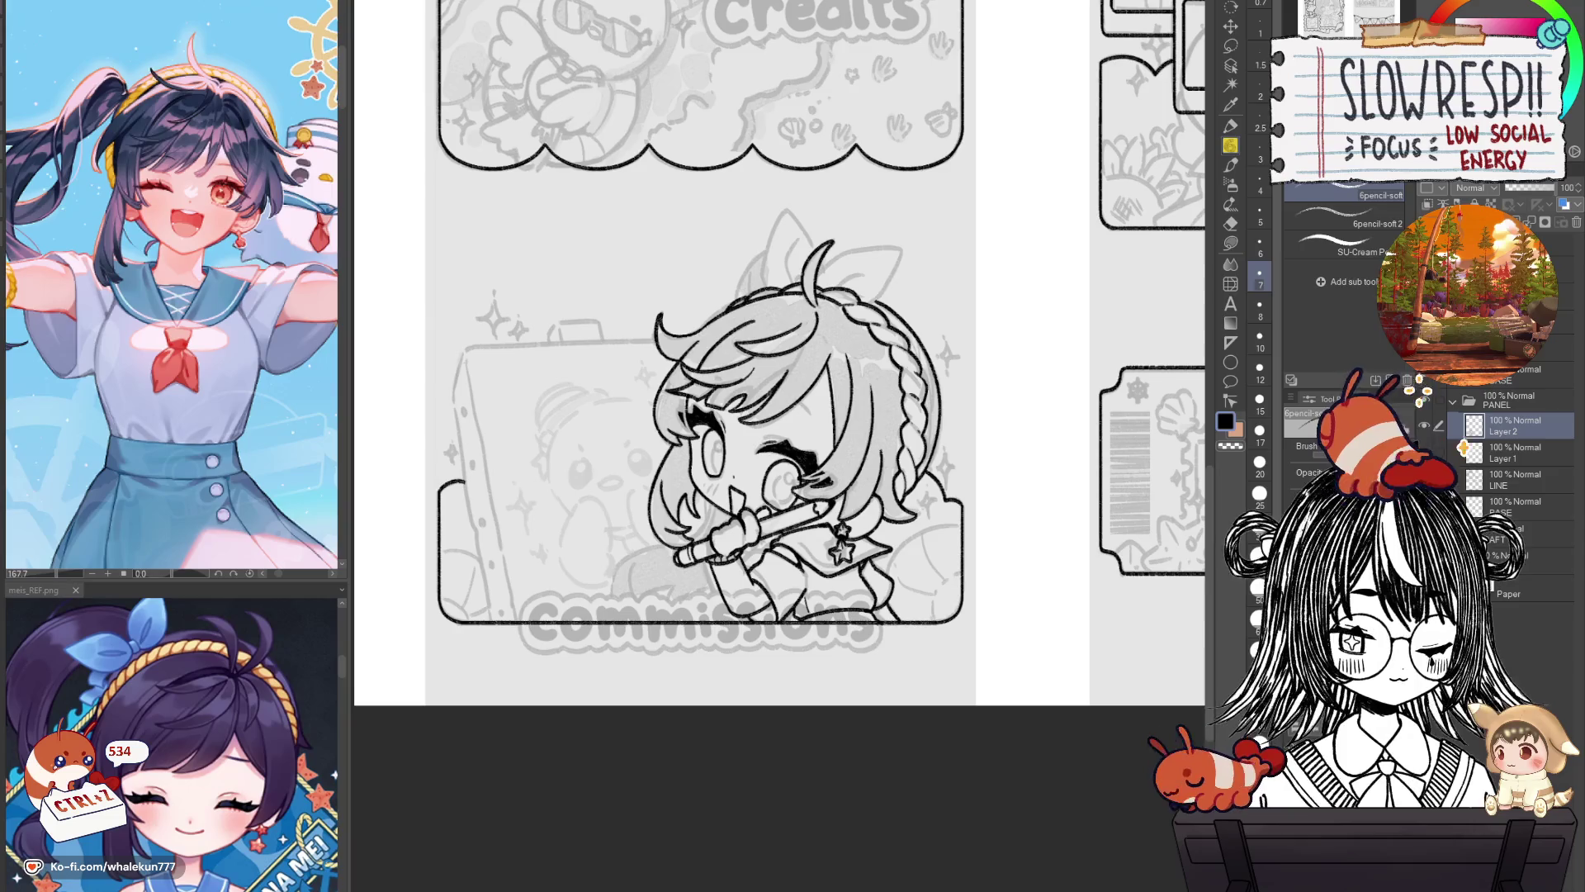
{"action": "left_click", "coordinate": [1463, 447]}
{"action": "key", "text": "h"}
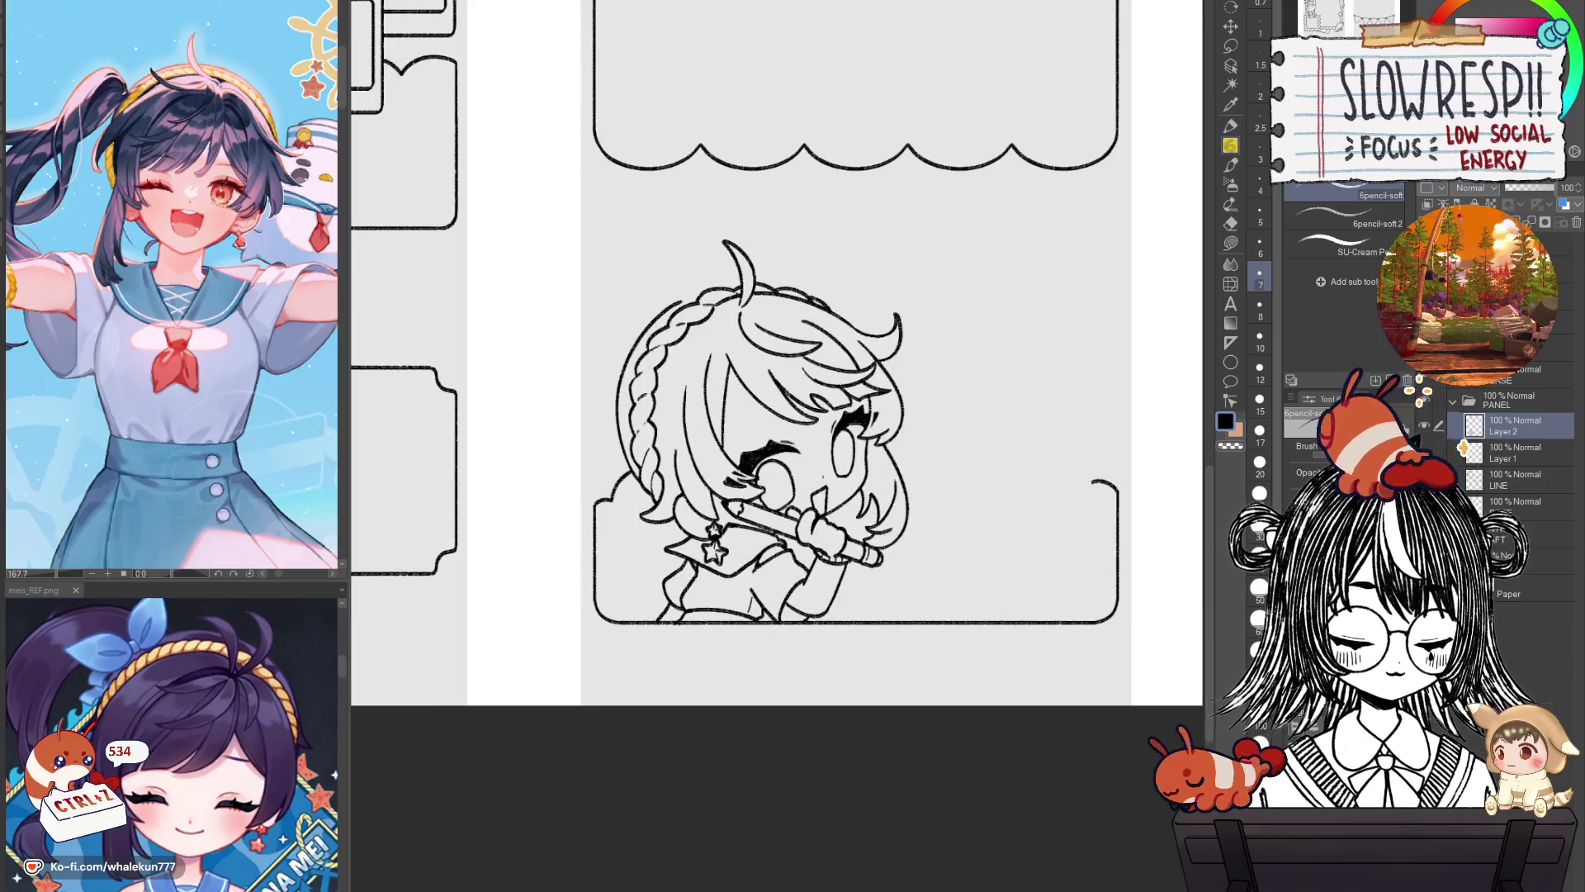
{"action": "left_click_drag", "start_coordinate": [923, 627], "coordinate": [966, 713]}
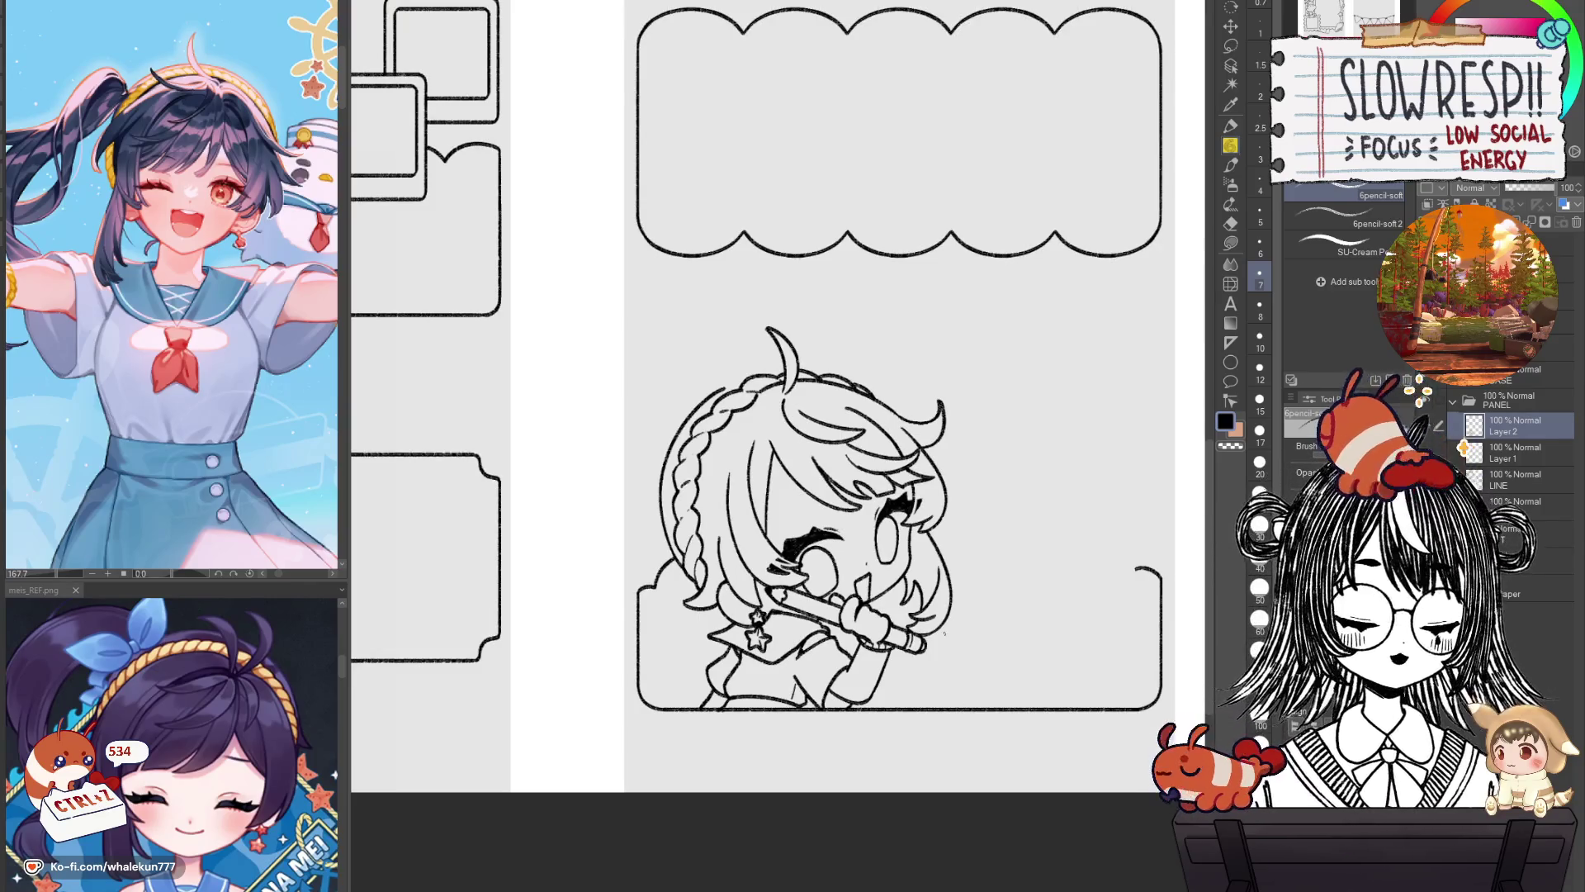
{"action": "key", "text": "ctrl+z"}
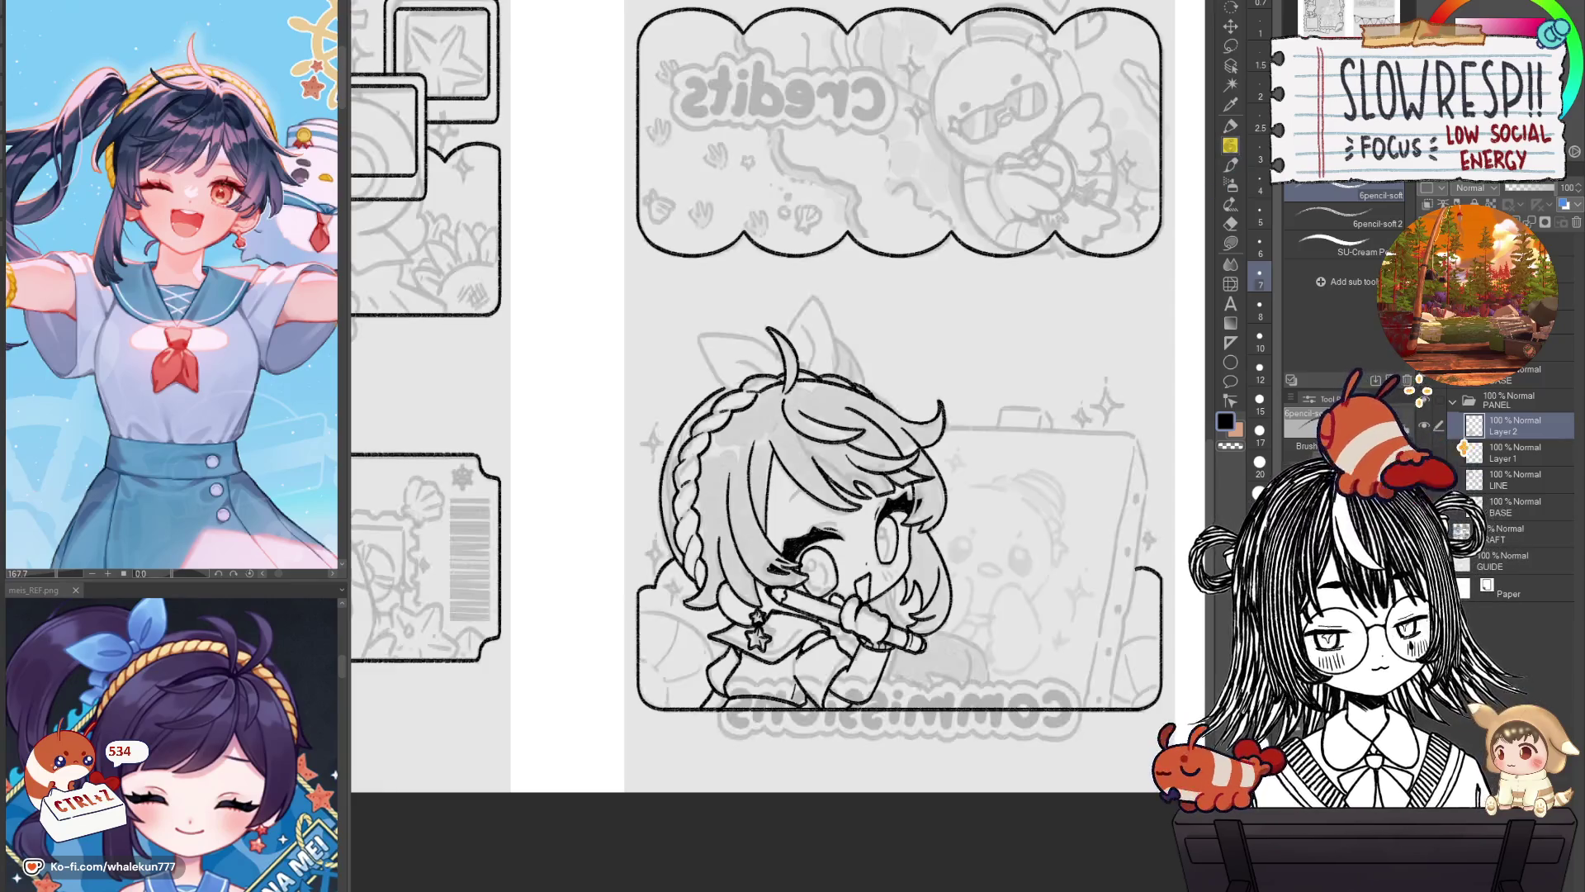
Ink the right ear's outline down to the hair, redoing it until clean.
{"action": "key", "text": "h"}
{"action": "scroll", "coordinate": [886, 499], "scroll_direction": "up", "scroll_amount": 3}
{"action": "scroll", "coordinate": [885, 499], "scroll_direction": "up", "scroll_amount": 3}
{"action": "scroll", "coordinate": [985, 505], "scroll_direction": "up", "scroll_amount": 1}
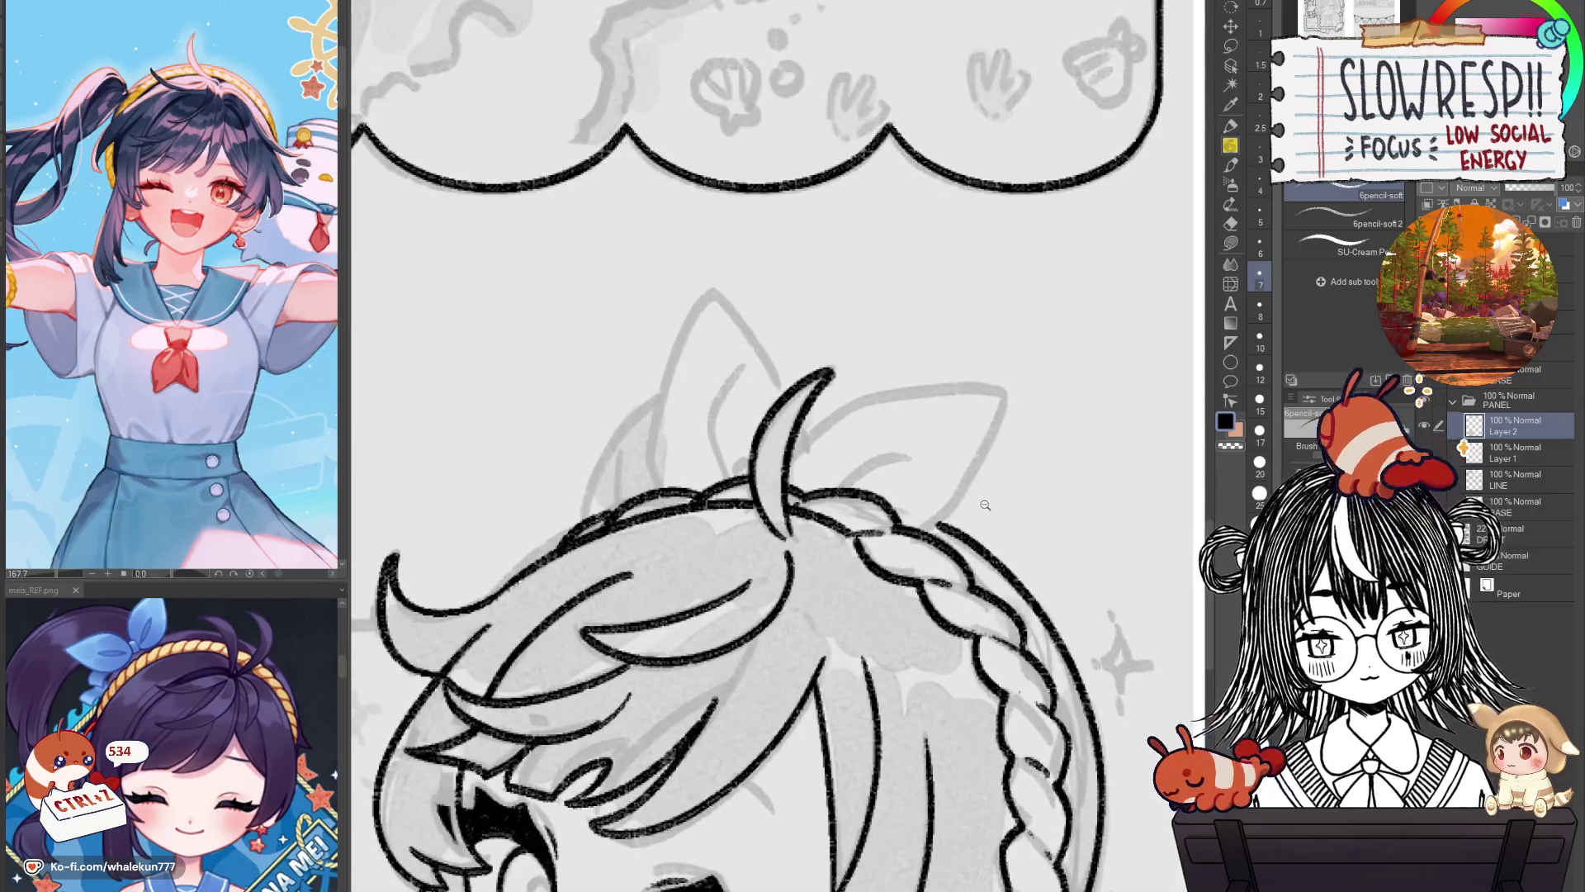
{"action": "key", "text": "h"}
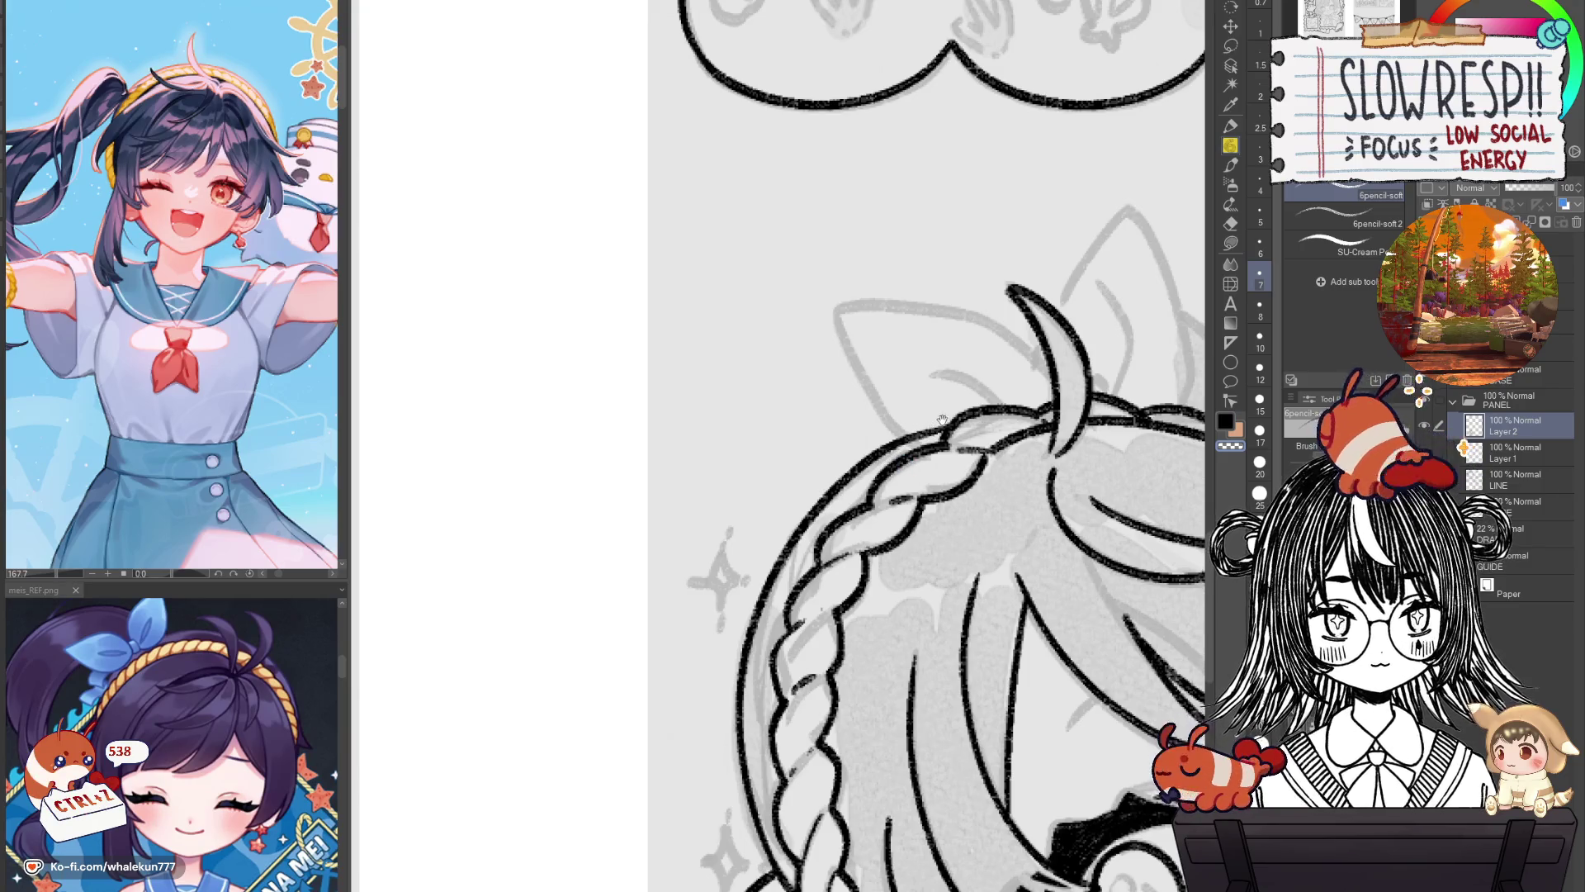
{"action": "scroll", "coordinate": [943, 420], "scroll_direction": "up", "scroll_amount": 1}
{"action": "scroll", "coordinate": [945, 430], "scroll_direction": "up", "scroll_amount": 1}
{"action": "scroll", "coordinate": [946, 430], "scroll_direction": "up", "scroll_amount": 1}
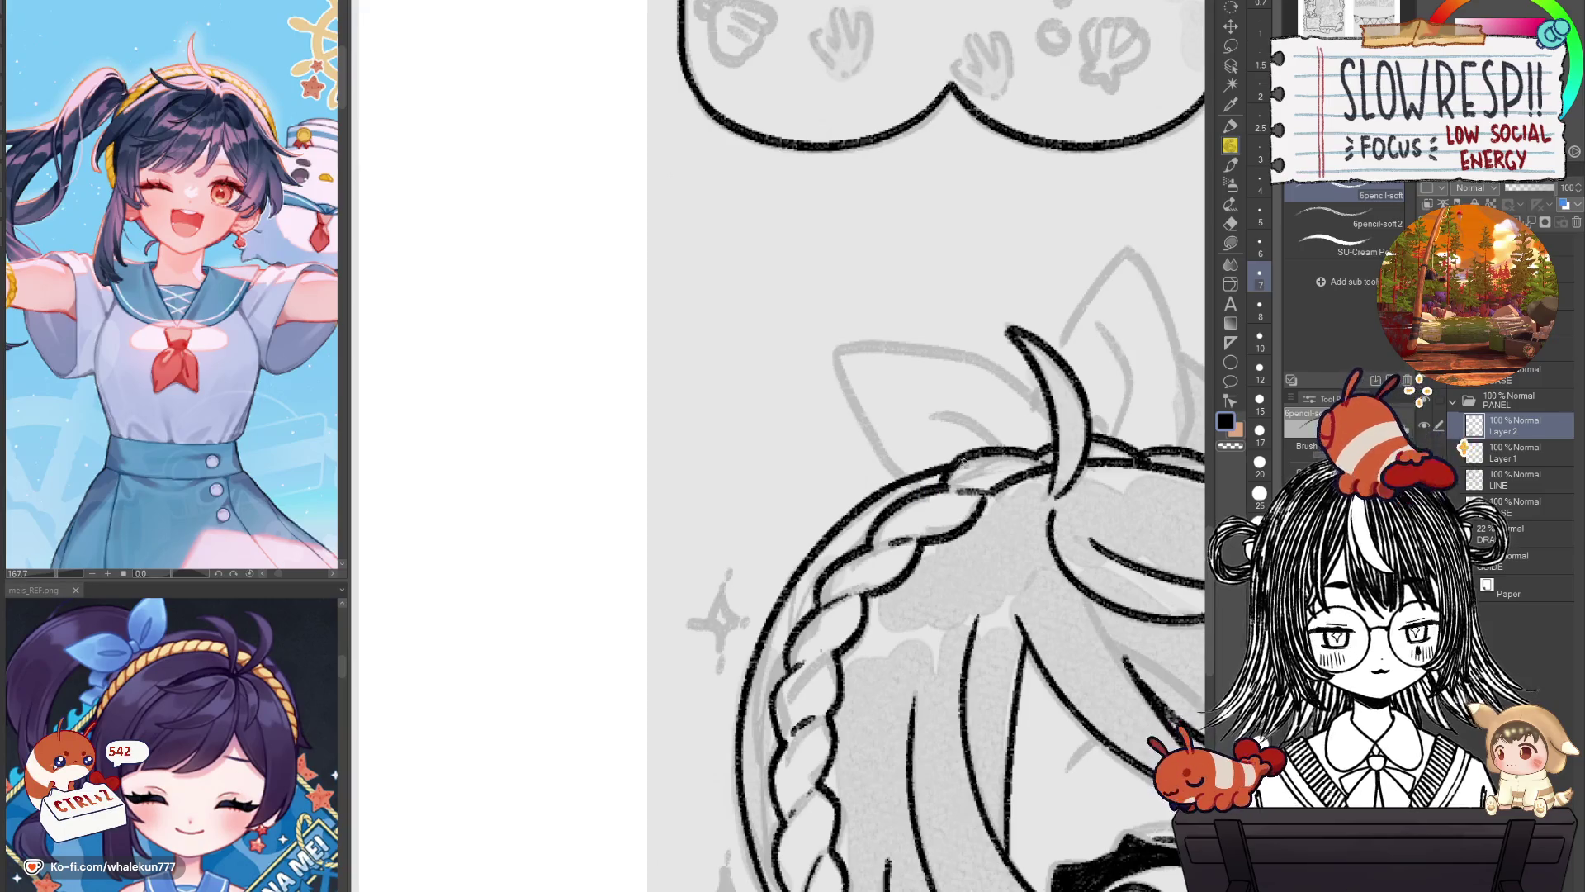
{"action": "mouse_move", "coordinate": [979, 468]}
{"action": "left_mouse_down"}
{"action": "mouse_move", "coordinate": [765, 550]}
{"action": "mouse_move", "coordinate": [839, 537]}
{"action": "left_mouse_up"}
{"action": "left_click_drag", "start_coordinate": [717, 533], "coordinate": [877, 557]}
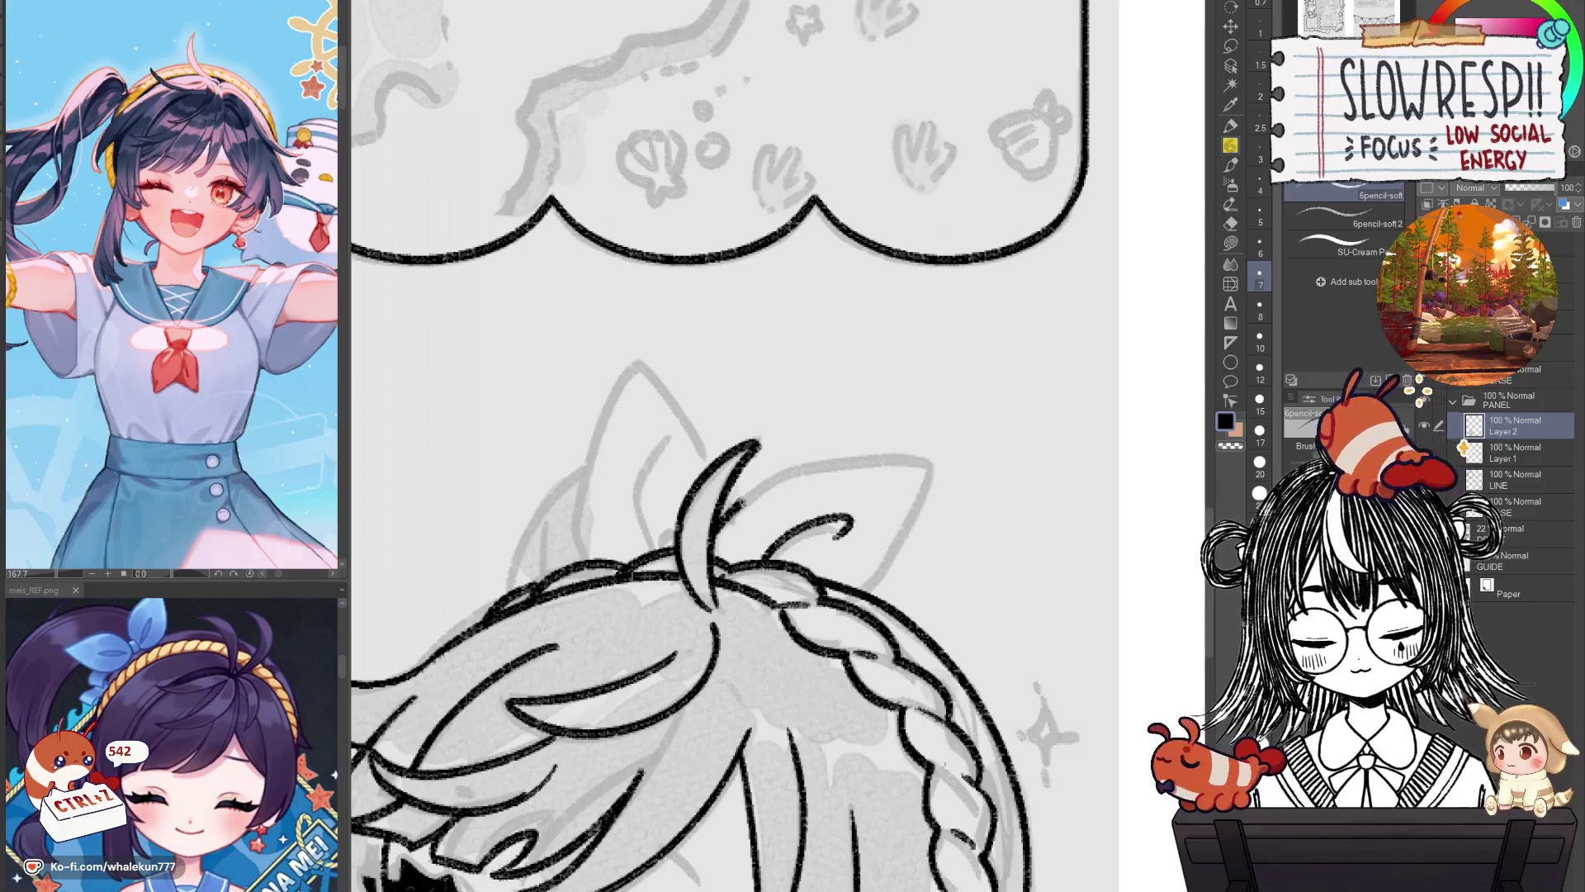
{"action": "key", "text": "ctrl+z"}
{"action": "key", "text": "ctrl+z"}
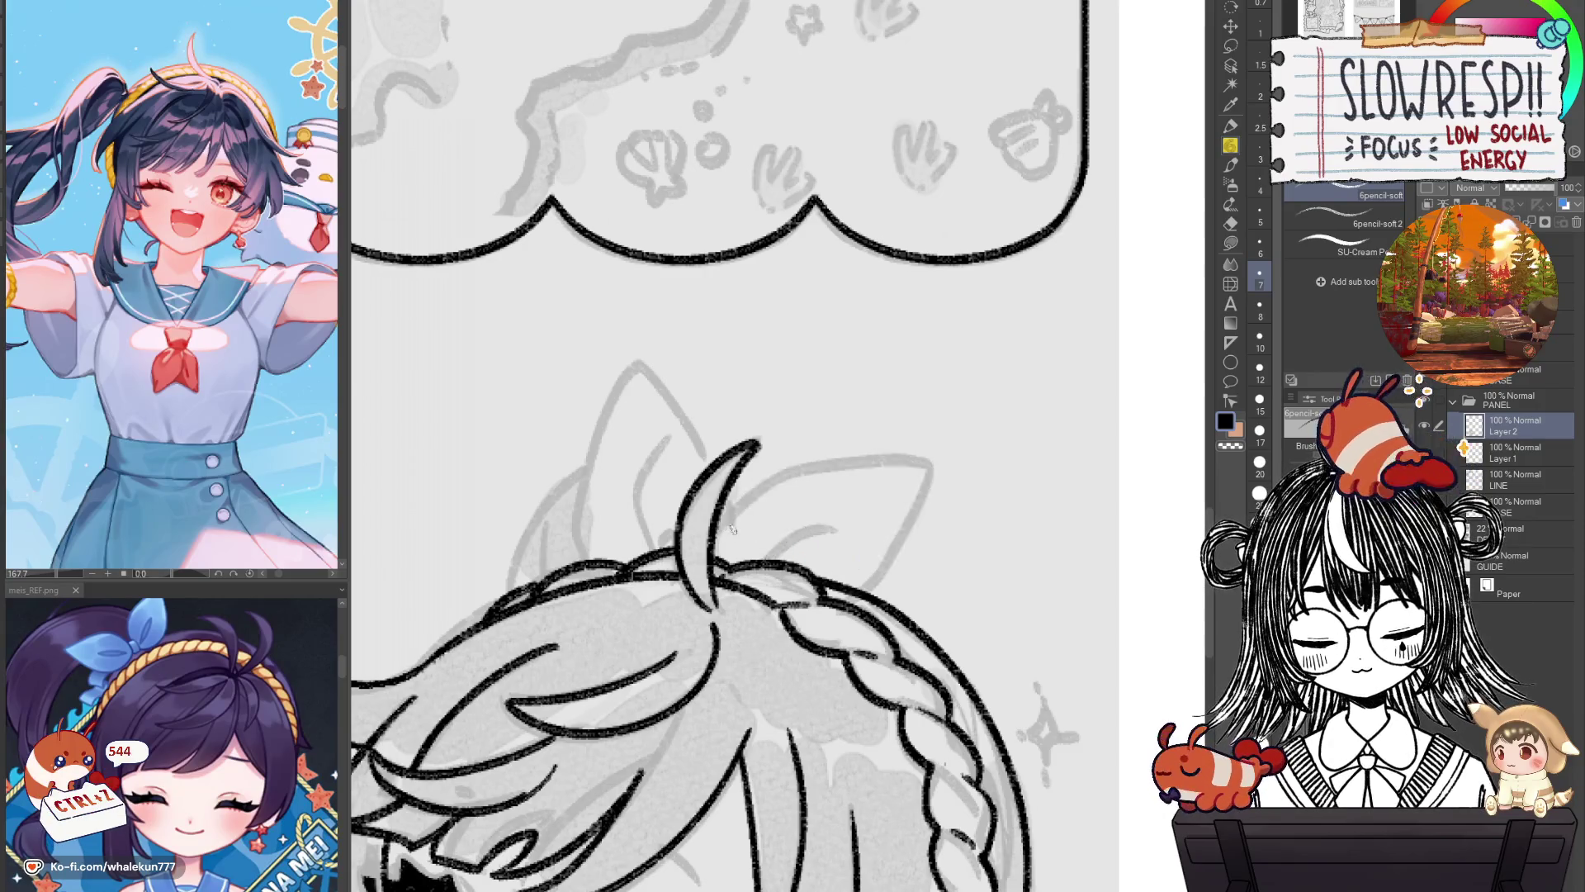
{"action": "left_click_drag", "start_coordinate": [715, 529], "coordinate": [858, 587]}
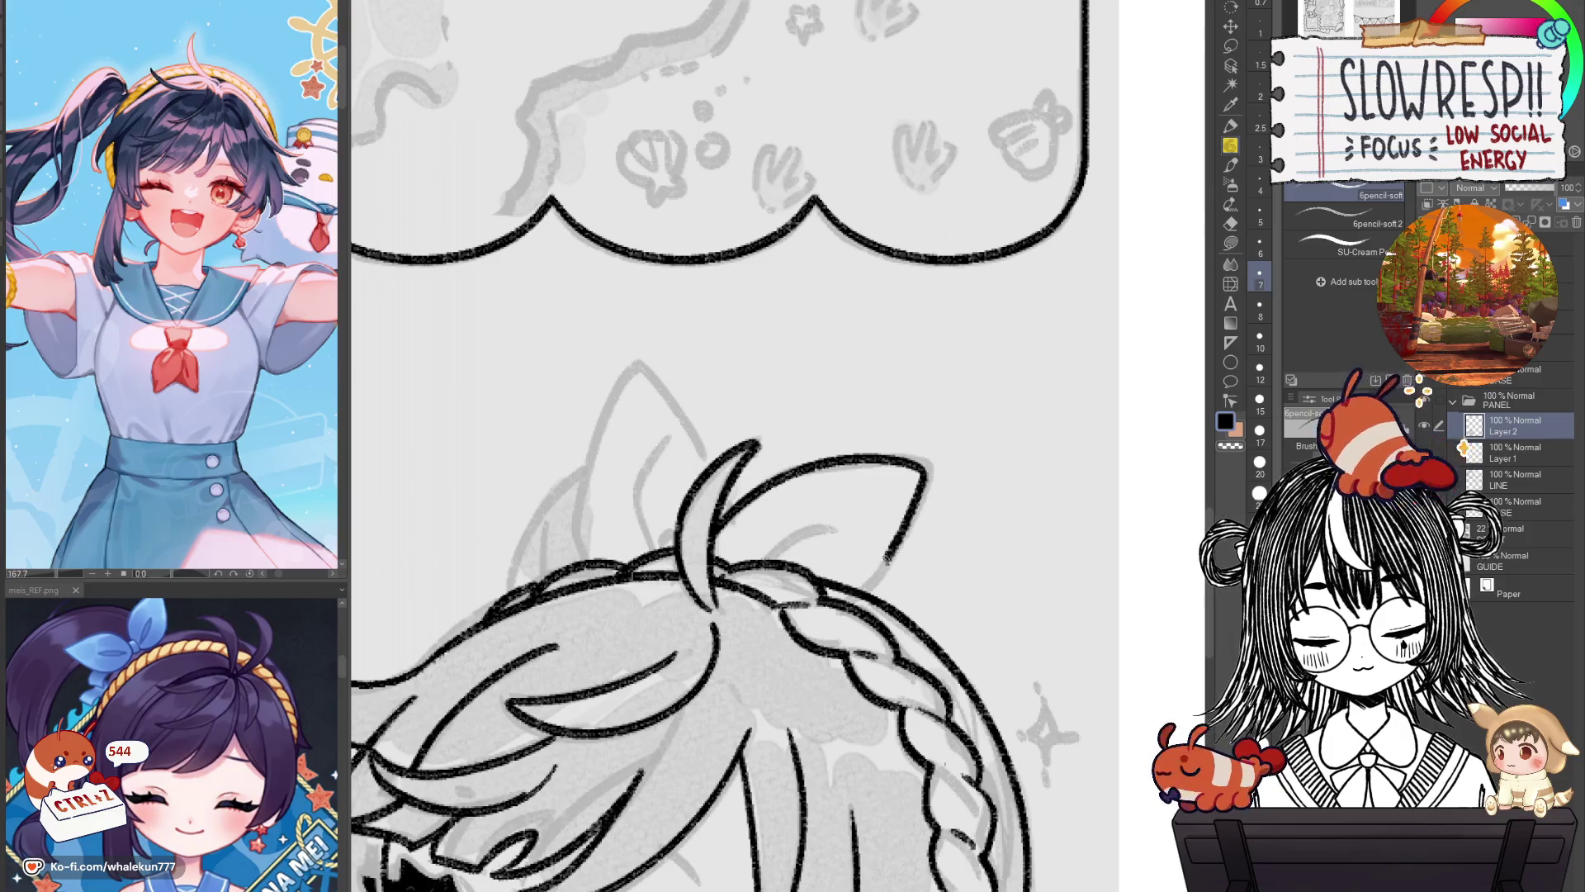
{"action": "key", "text": "ctrl+z"}
{"action": "left_click_drag", "start_coordinate": [714, 535], "coordinate": [875, 576]}
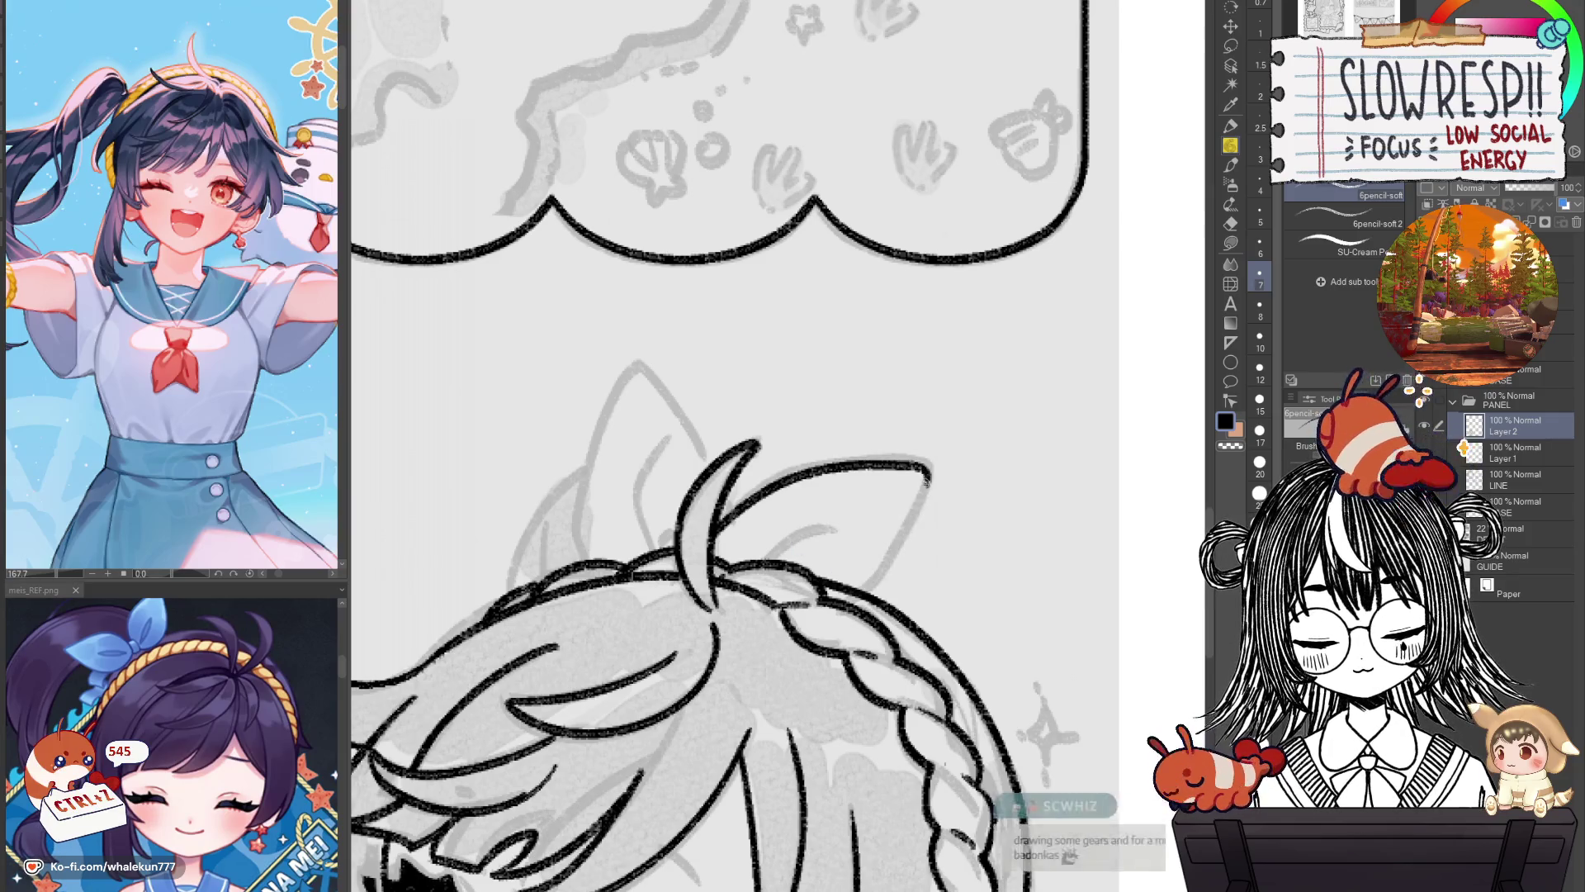
{"action": "left_click_drag", "start_coordinate": [772, 560], "coordinate": [838, 532]}
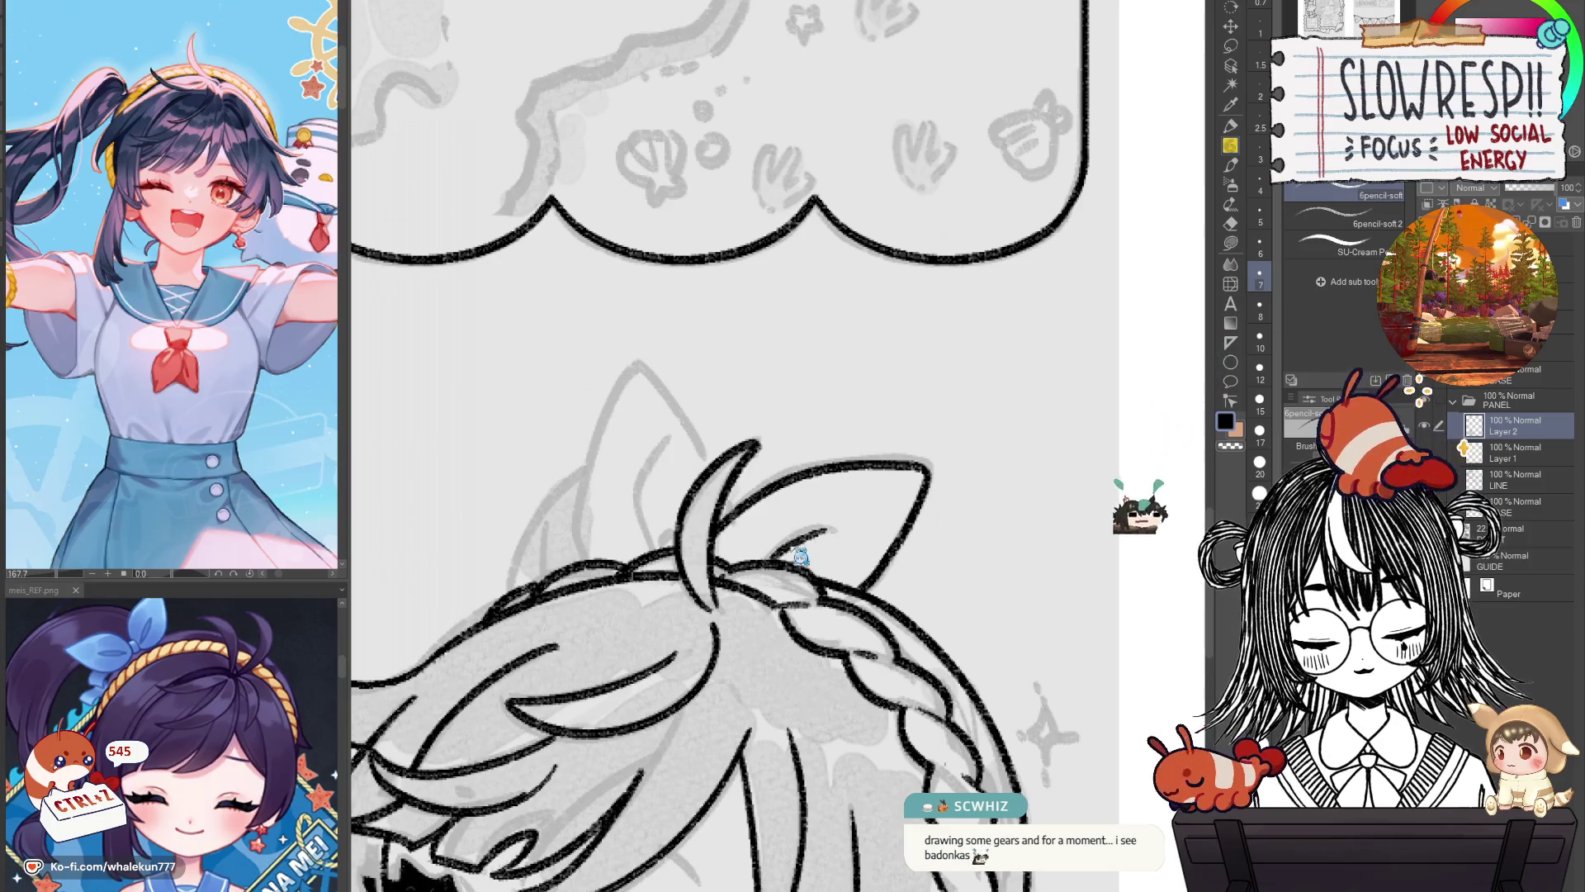
{"action": "key", "text": "ctrl+z"}
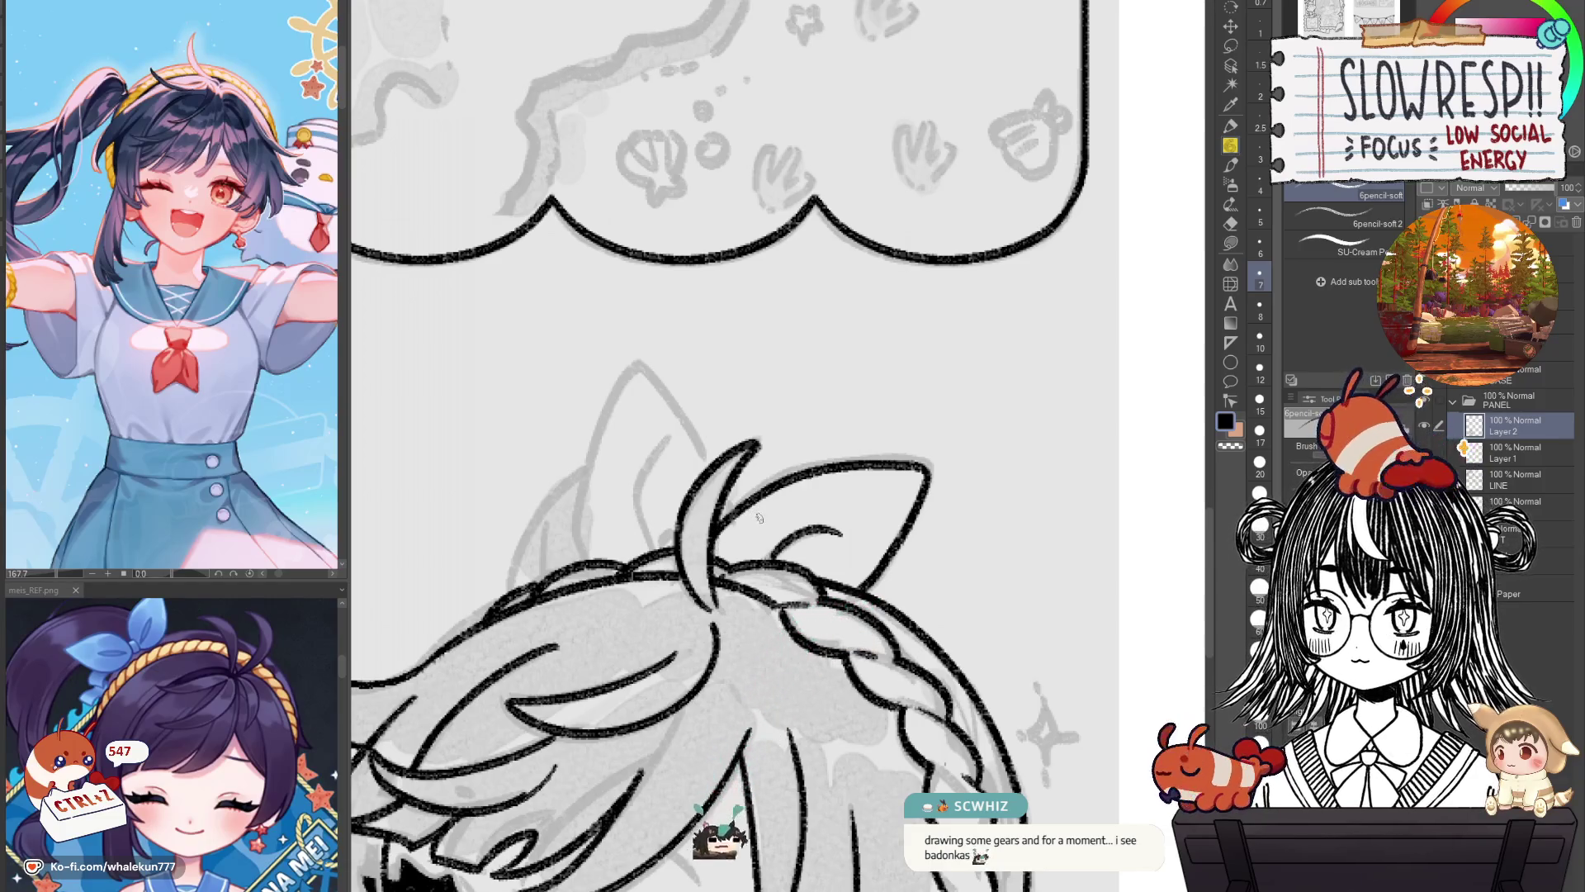
Ink the left ear's edge and the short stroke beside it.
{"action": "key", "text": "h"}
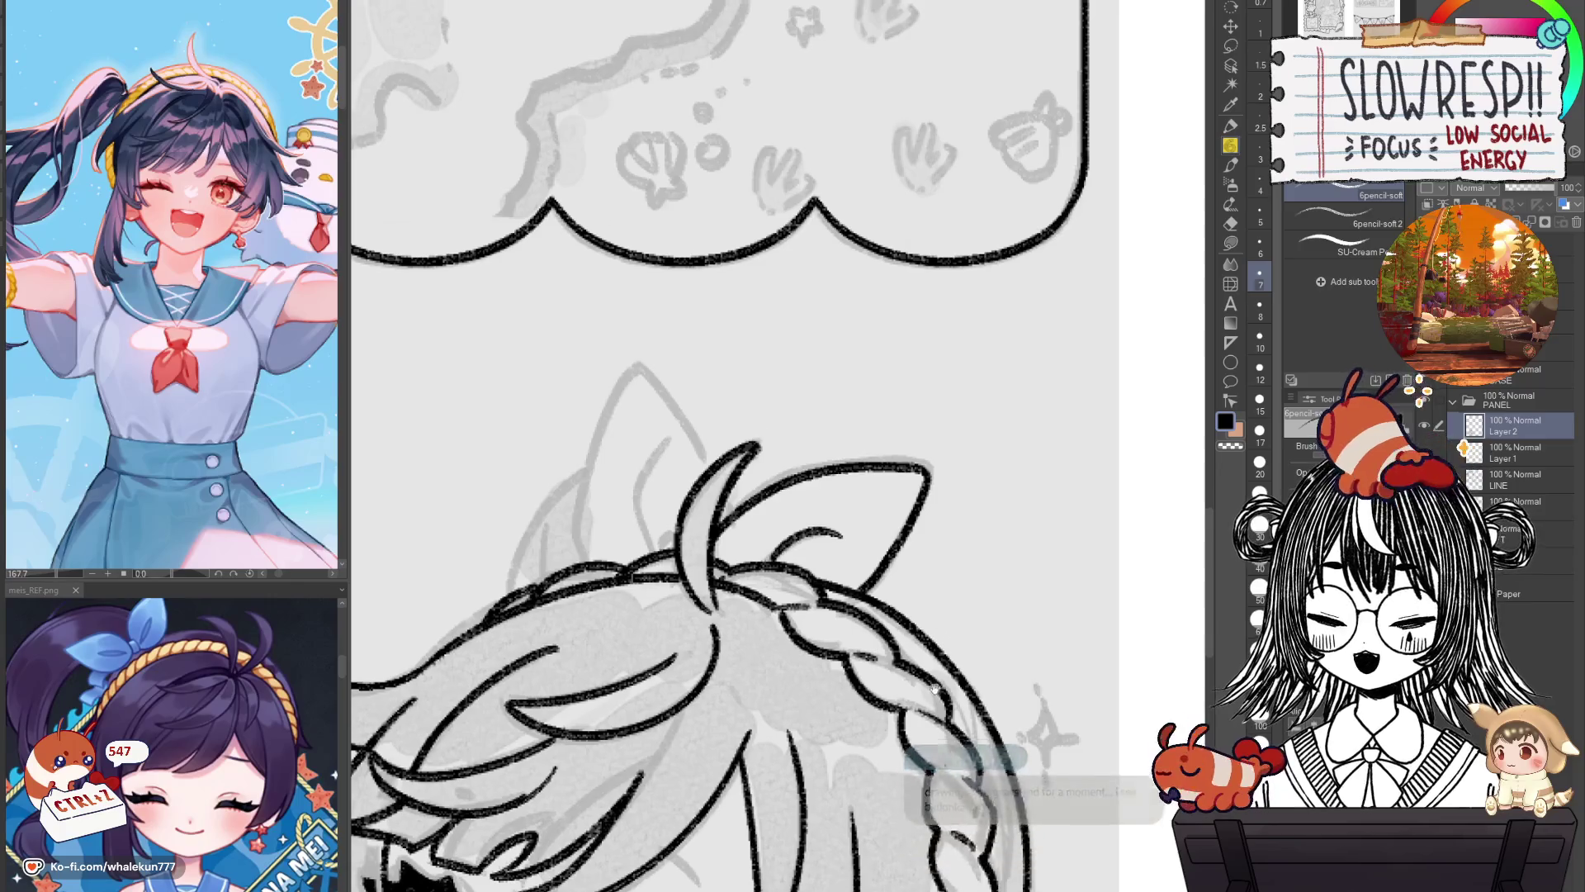
{"action": "key", "text": "h"}
{"action": "left_click_drag", "start_coordinate": [1005, 807], "coordinate": [1022, 749]}
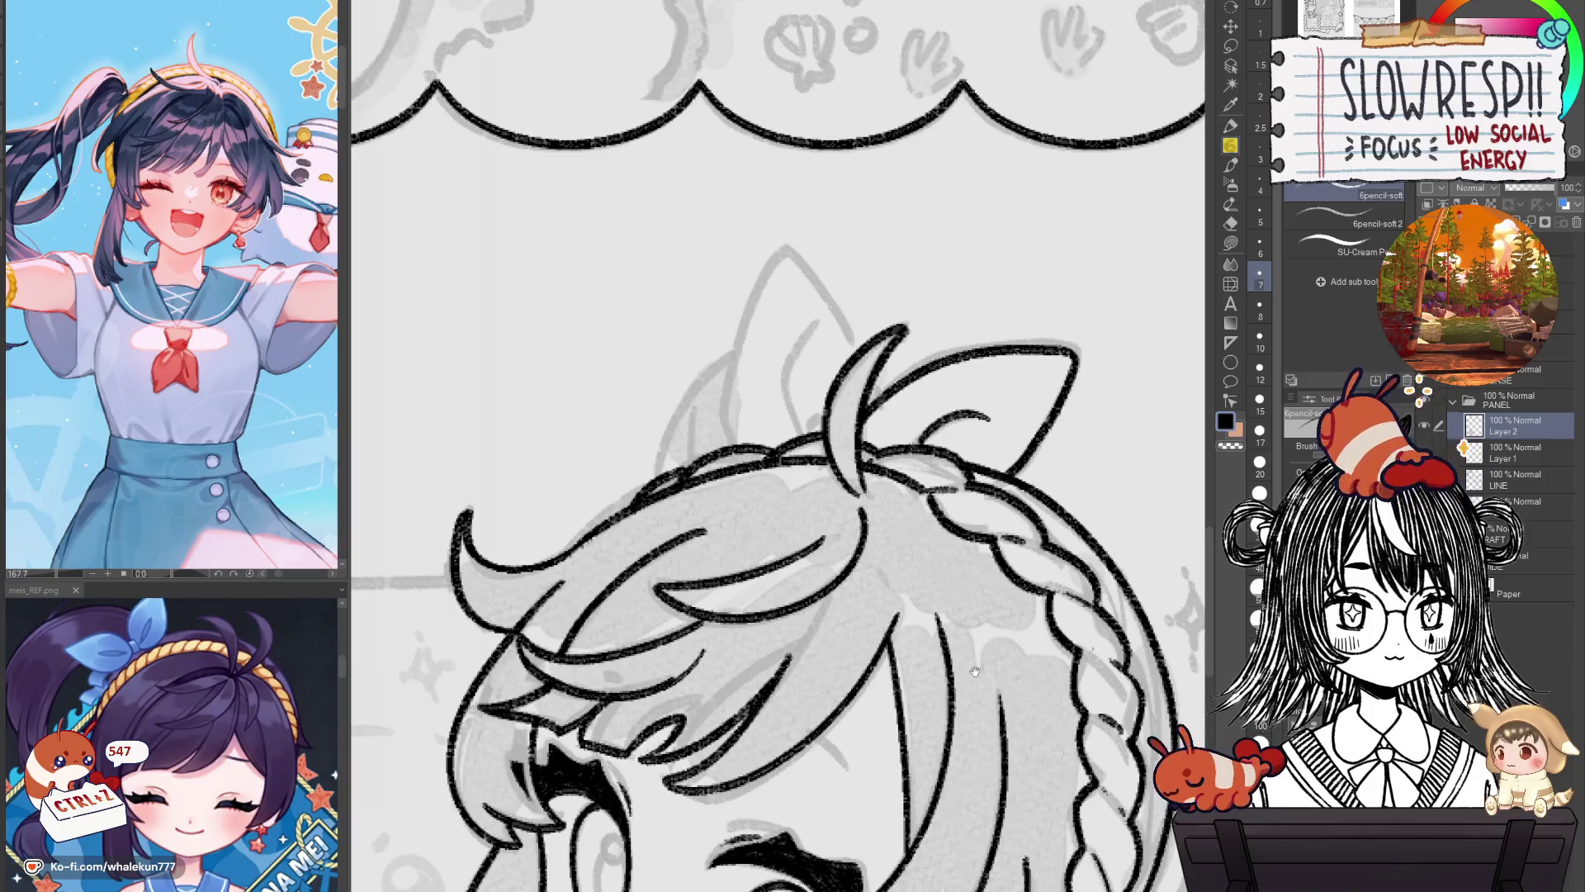
{"action": "left_click_drag", "start_coordinate": [808, 436], "coordinate": [817, 324]}
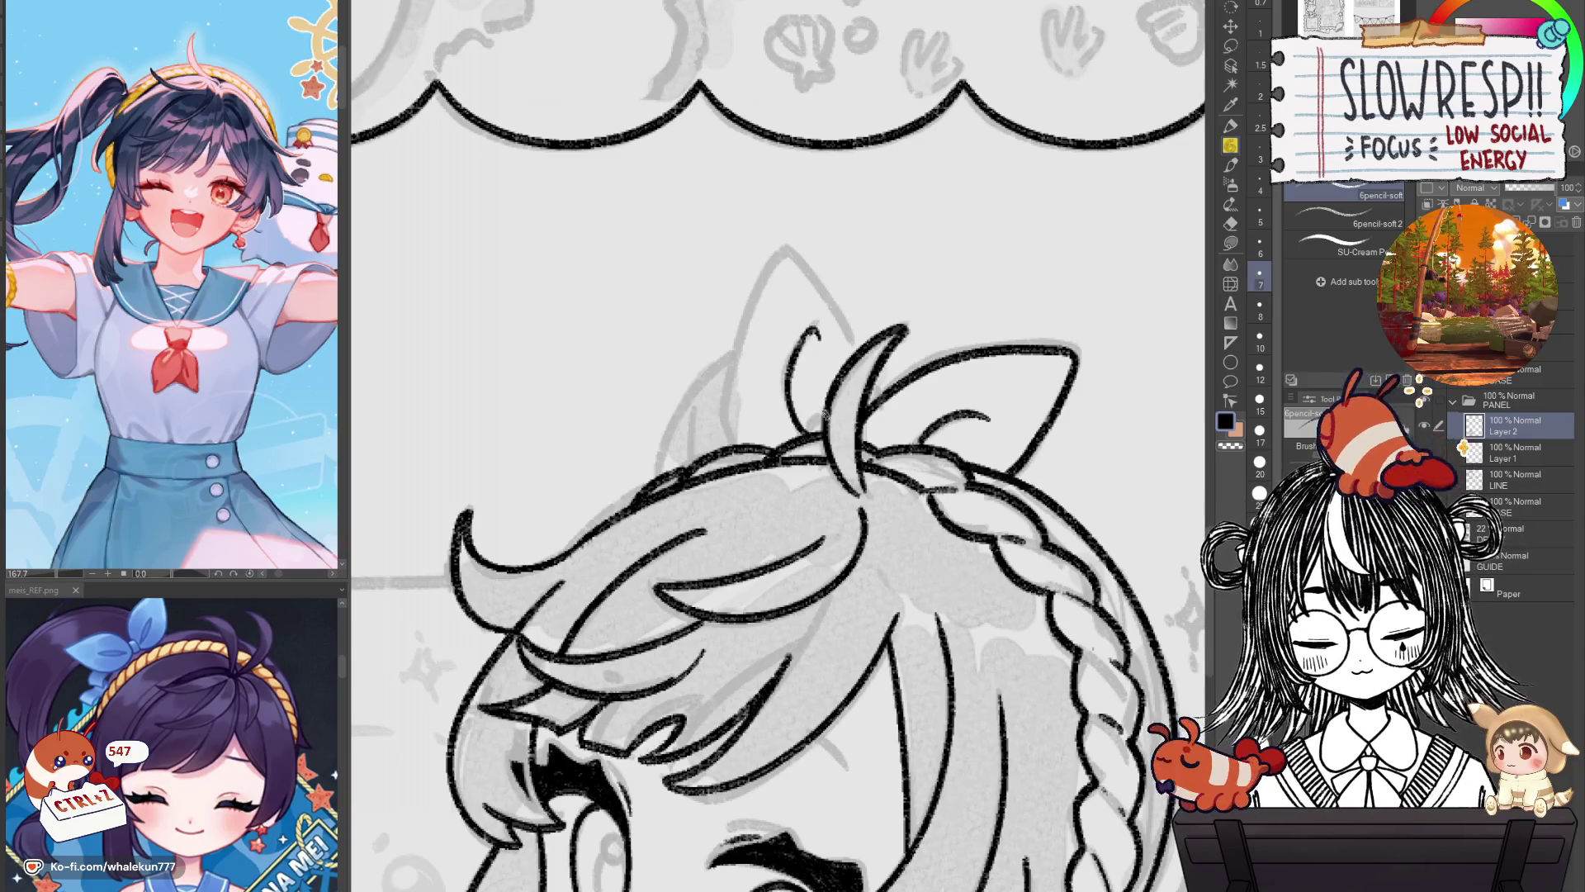
{"action": "key", "text": "ctrl+z"}
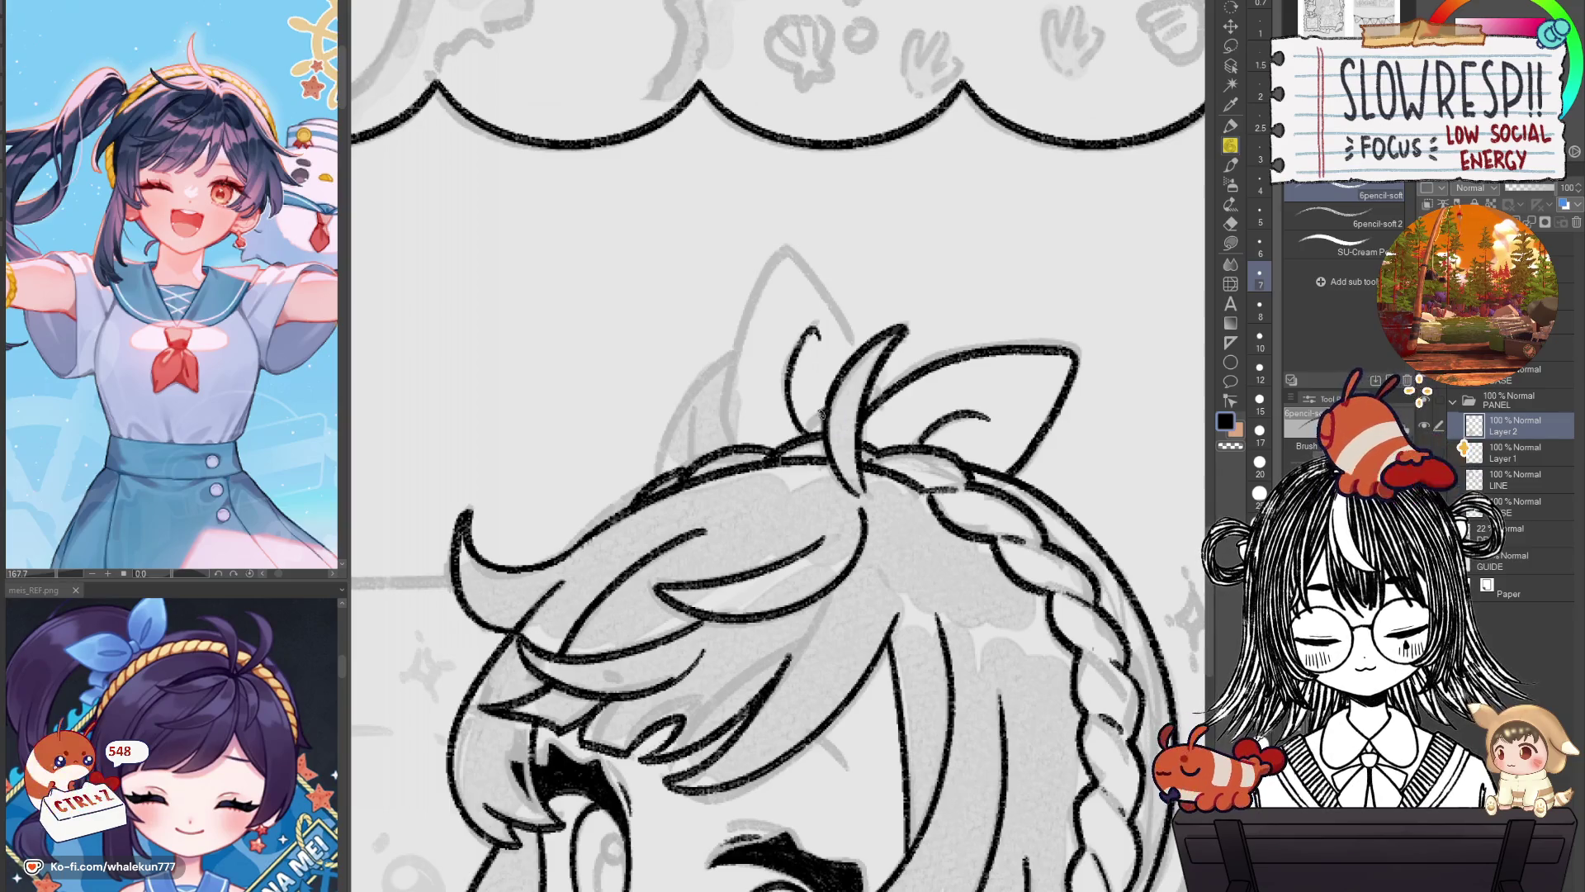
{"action": "left_click_drag", "start_coordinate": [737, 447], "coordinate": [718, 364]}
{"action": "key", "text": "ctrl+z"}
{"action": "mouse_move", "coordinate": [735, 450]}
{"action": "left_mouse_down"}
{"action": "mouse_move", "coordinate": [765, 282]}
{"action": "mouse_move", "coordinate": [848, 333]}
{"action": "left_mouse_up"}
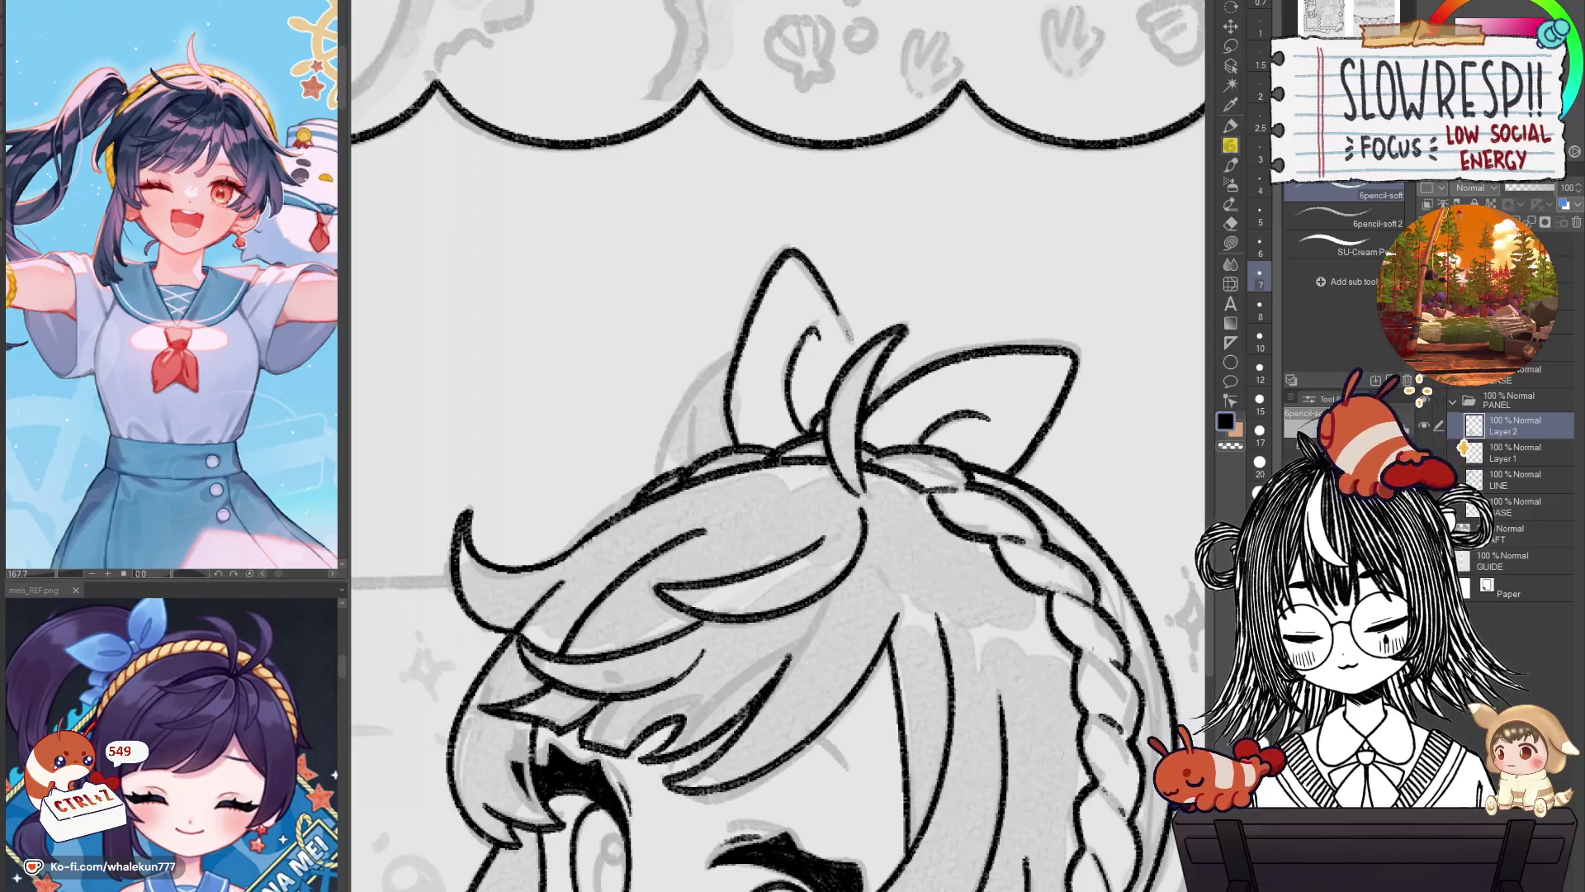
{"action": "key", "text": "h"}
{"action": "key", "text": "ctrl+z"}
{"action": "key", "text": "ctrl+z"}
{"action": "left_click_drag", "start_coordinate": [997, 419], "coordinate": [966, 479]}
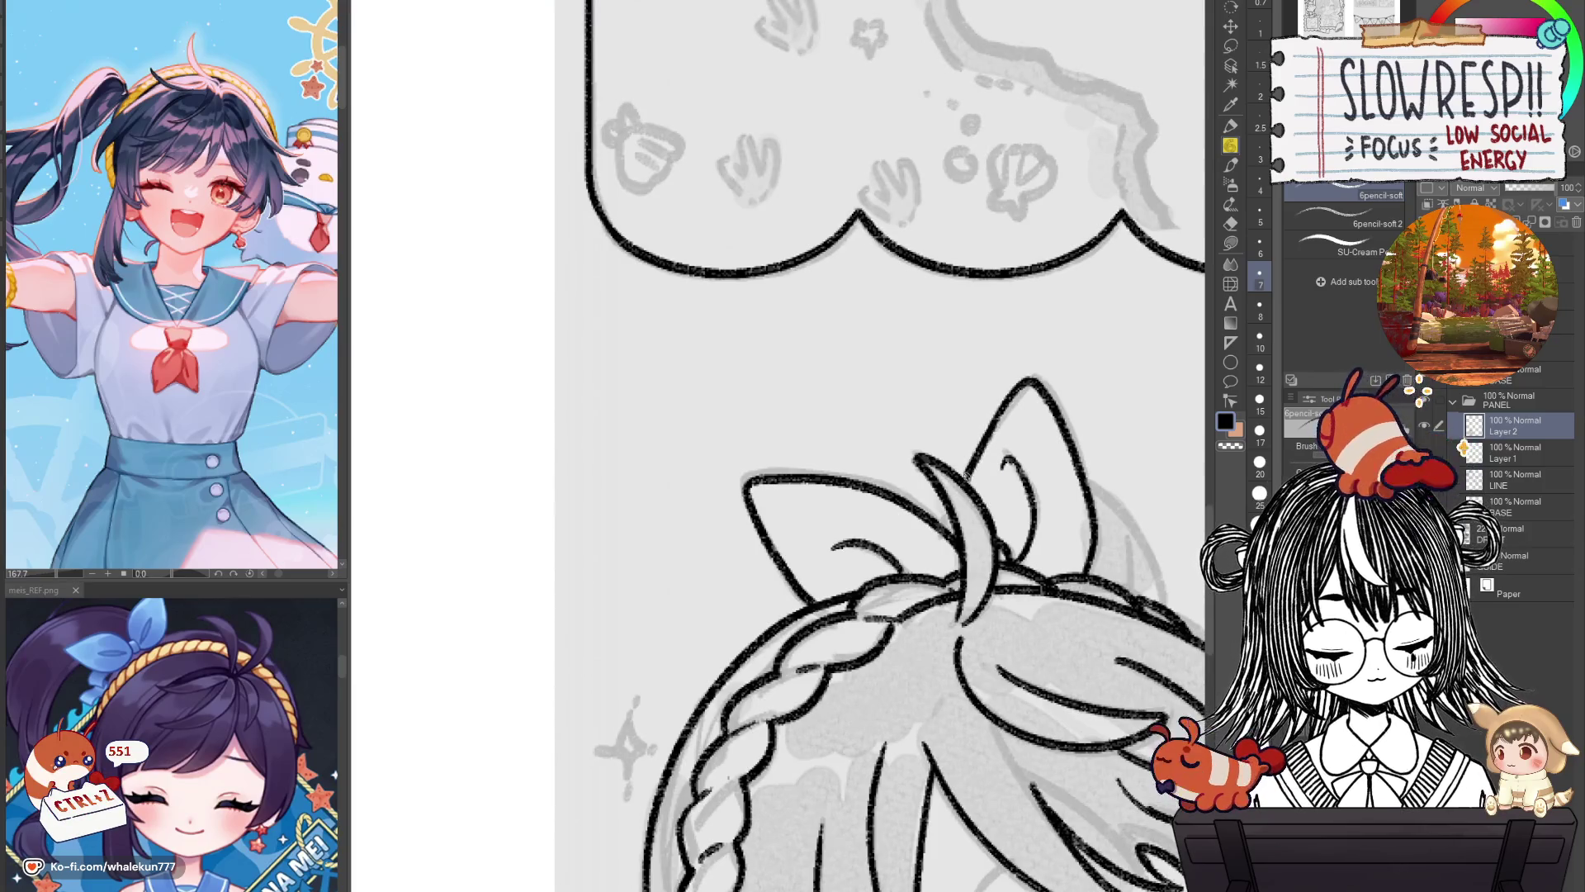
Add the curved line along the left ear.
{"action": "left_click_drag", "start_coordinate": [956, 583], "coordinate": [931, 506]}
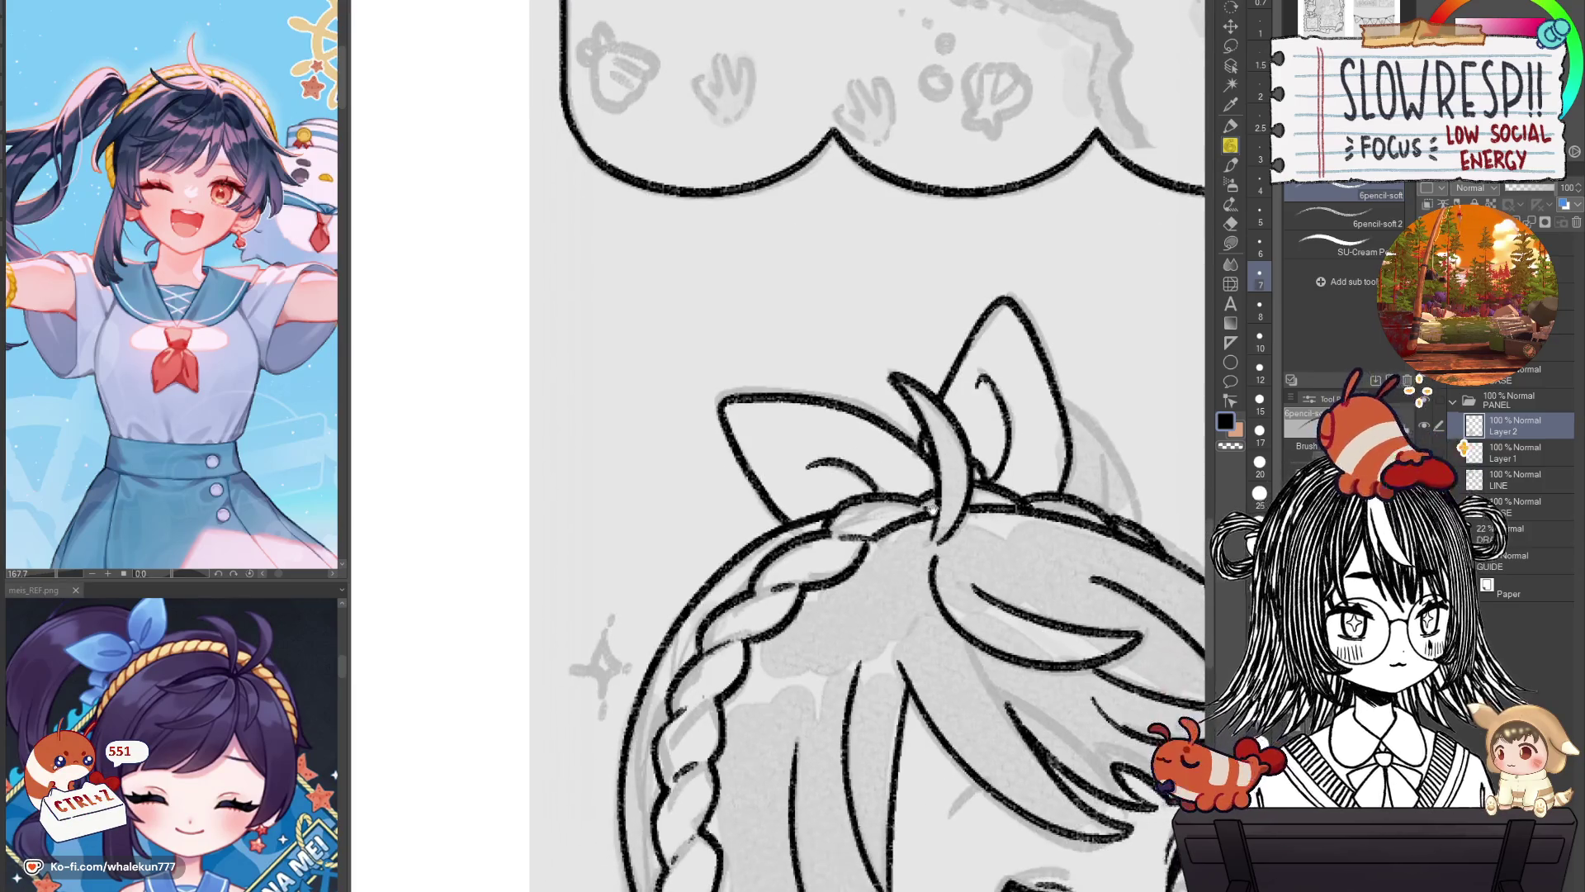
{"action": "scroll", "coordinate": [943, 775], "scroll_direction": "down", "scroll_amount": 3}
{"action": "key", "text": "h"}
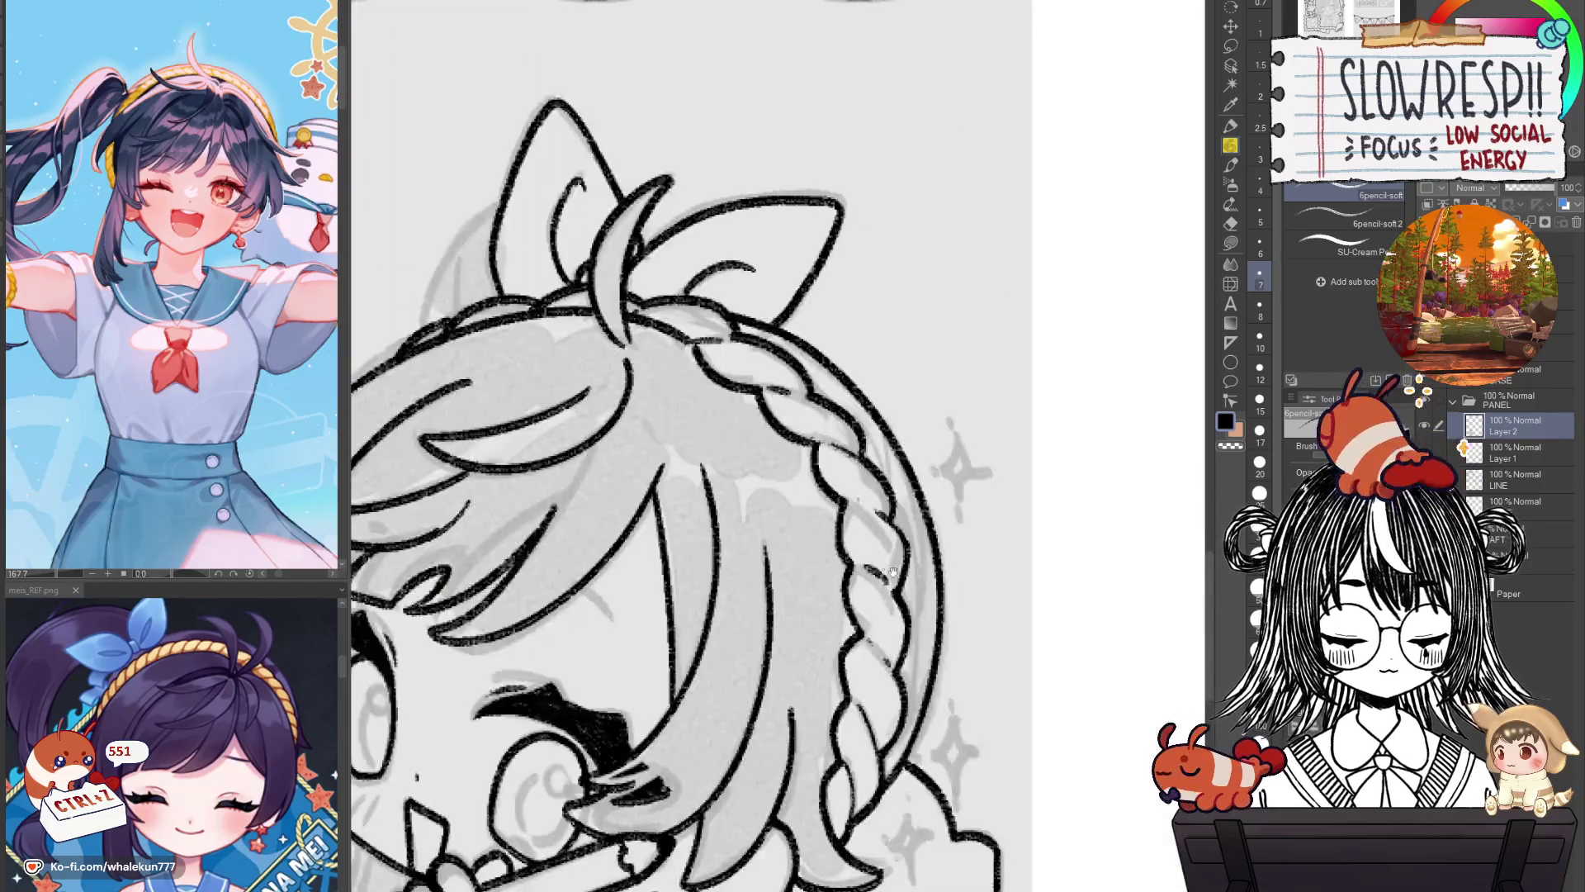
{"action": "scroll", "coordinate": [1064, 644], "scroll_direction": "up", "scroll_amount": 3}
{"action": "left_click_drag", "start_coordinate": [883, 361], "coordinate": [826, 429]}
{"action": "key", "text": "ctrl+z"}
{"action": "left_click_drag", "start_coordinate": [882, 361], "coordinate": [806, 482]}
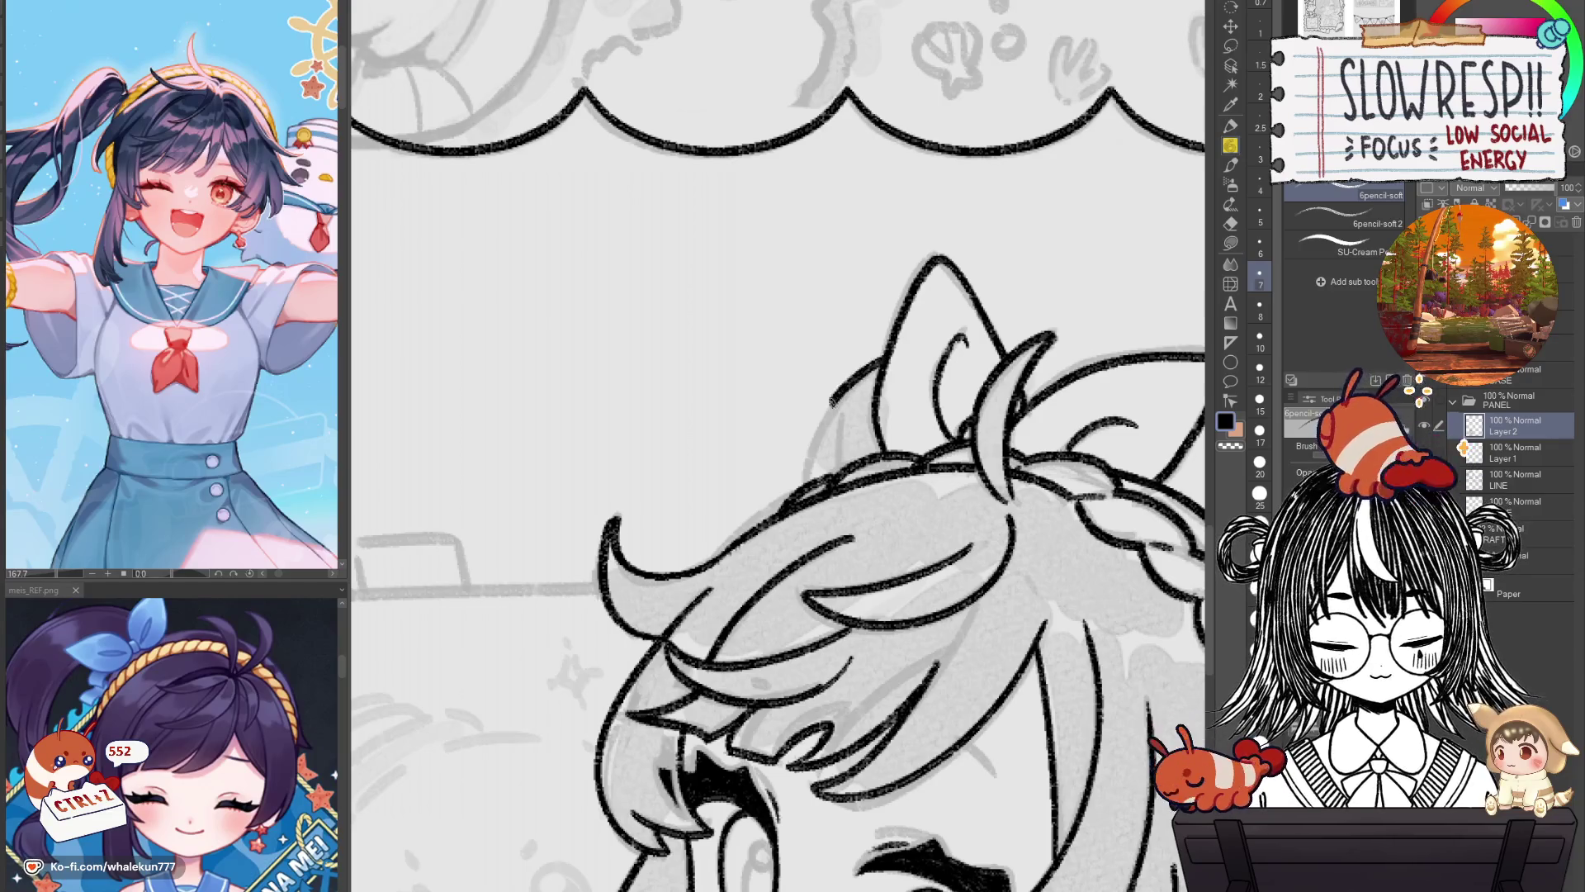
{"action": "scroll", "coordinate": [908, 578], "scroll_direction": "down", "scroll_amount": 3}
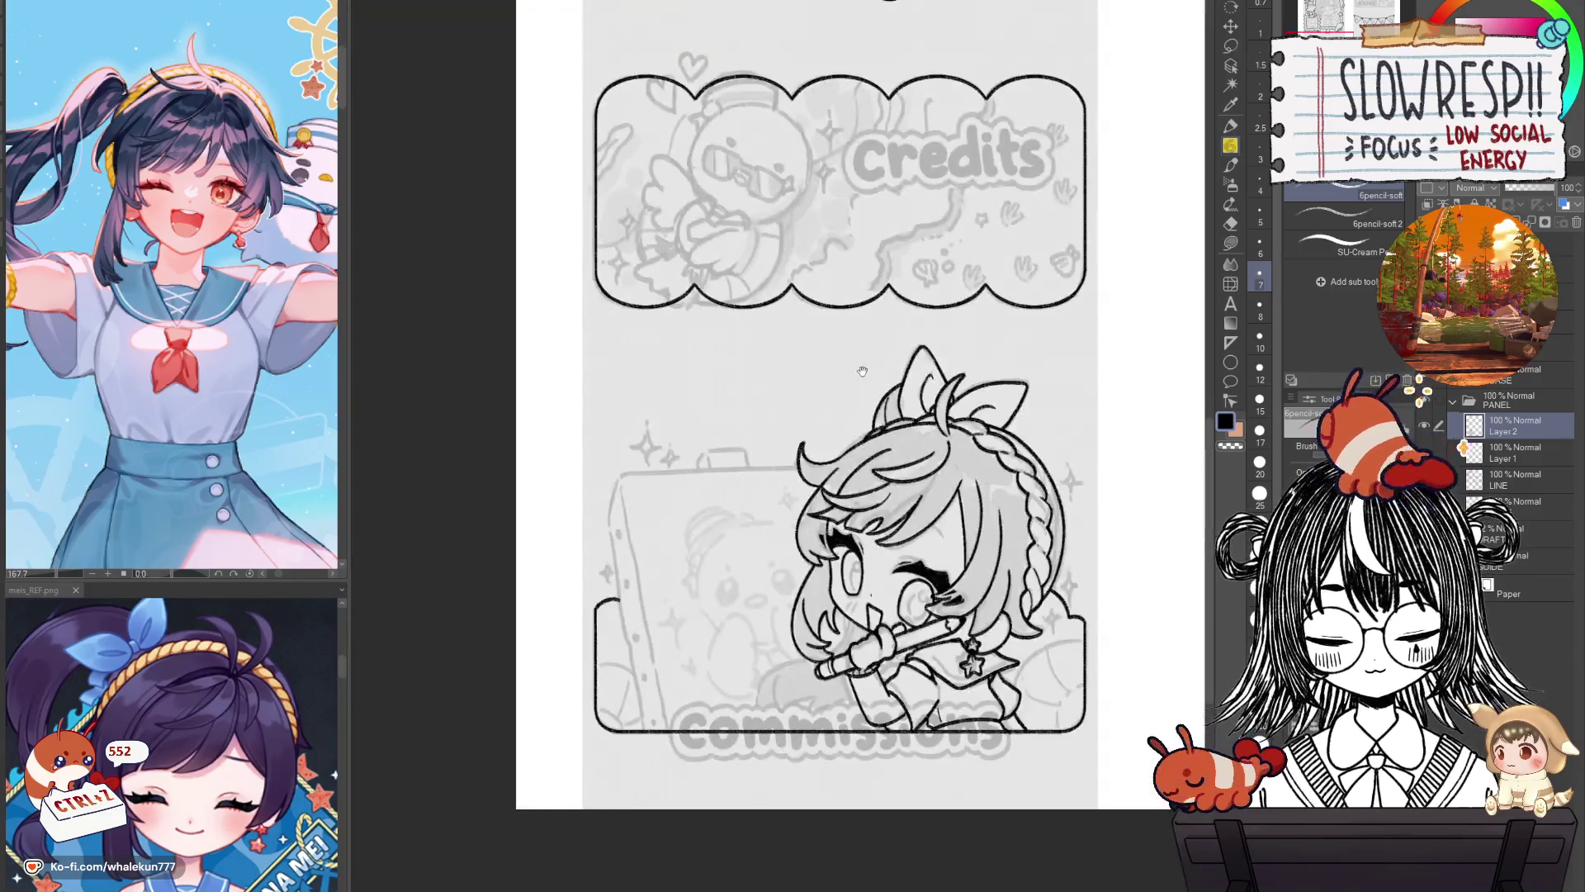
Undo the trial marks near the hand and create a new layer above Layer 2.
{"action": "left_click_drag", "start_coordinate": [920, 623], "coordinate": [888, 479]}
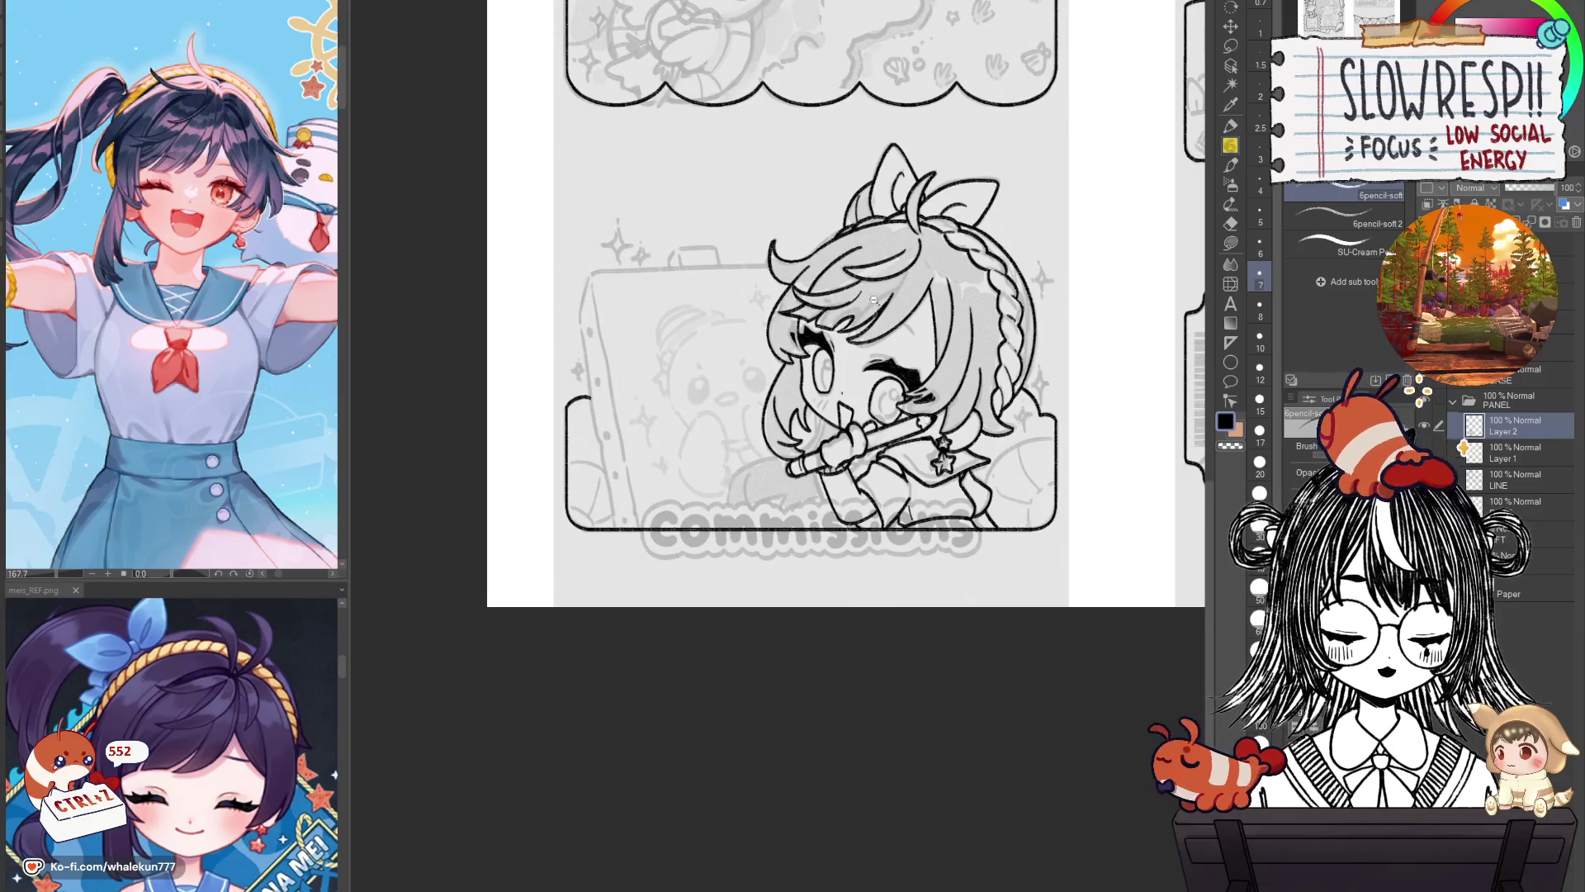
{"action": "scroll", "coordinate": [840, 440], "scroll_direction": "up", "scroll_amount": 3}
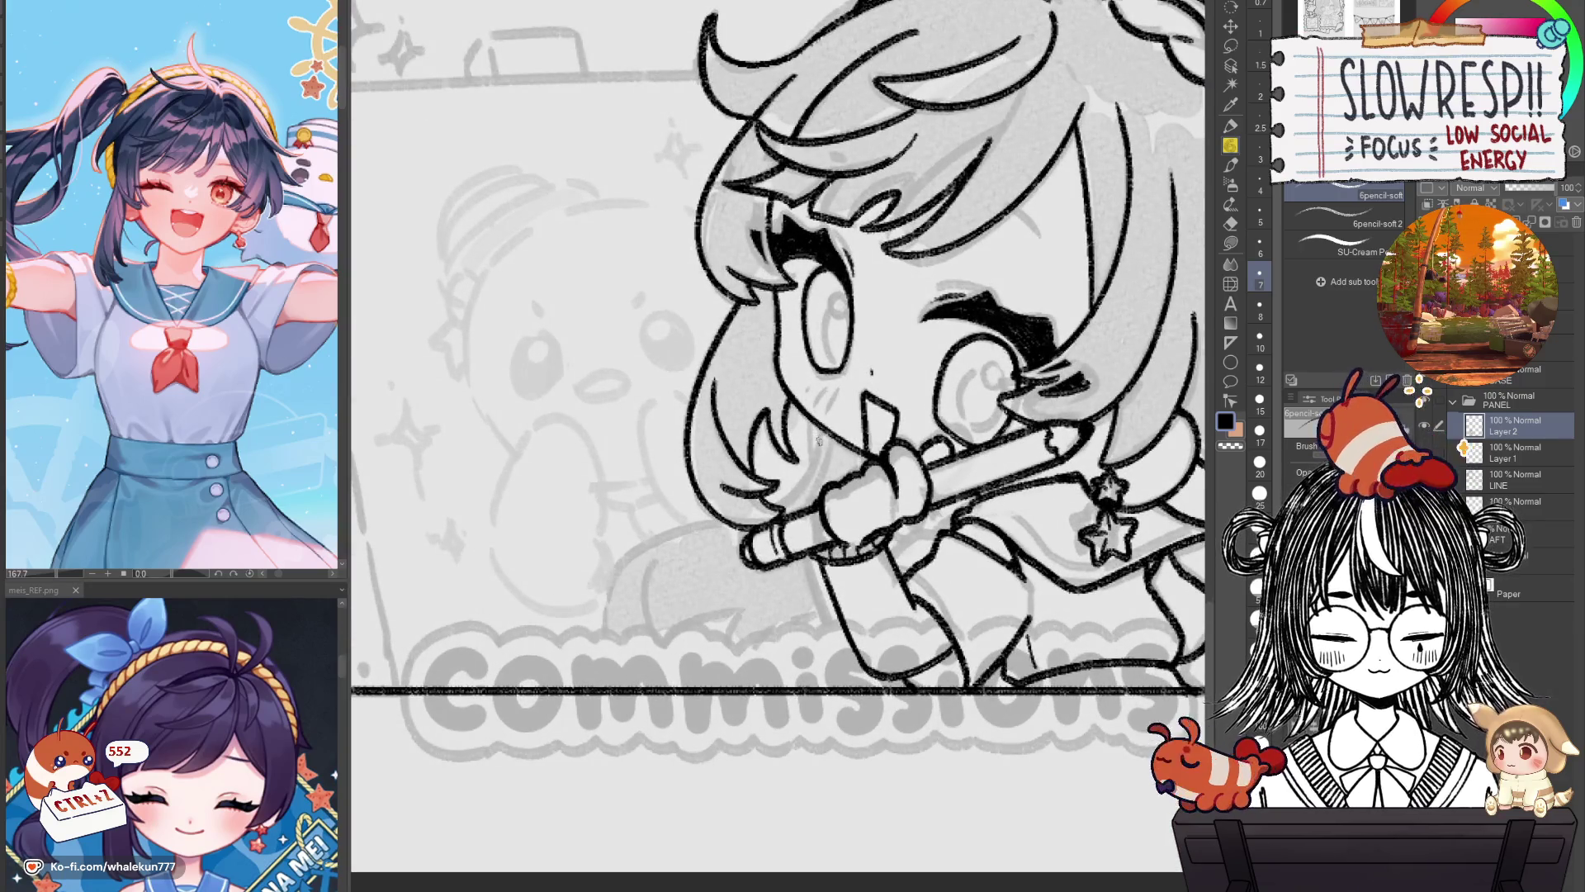
{"action": "key", "text": "ctrl+z"}
{"action": "key", "text": "ctrl+z"}
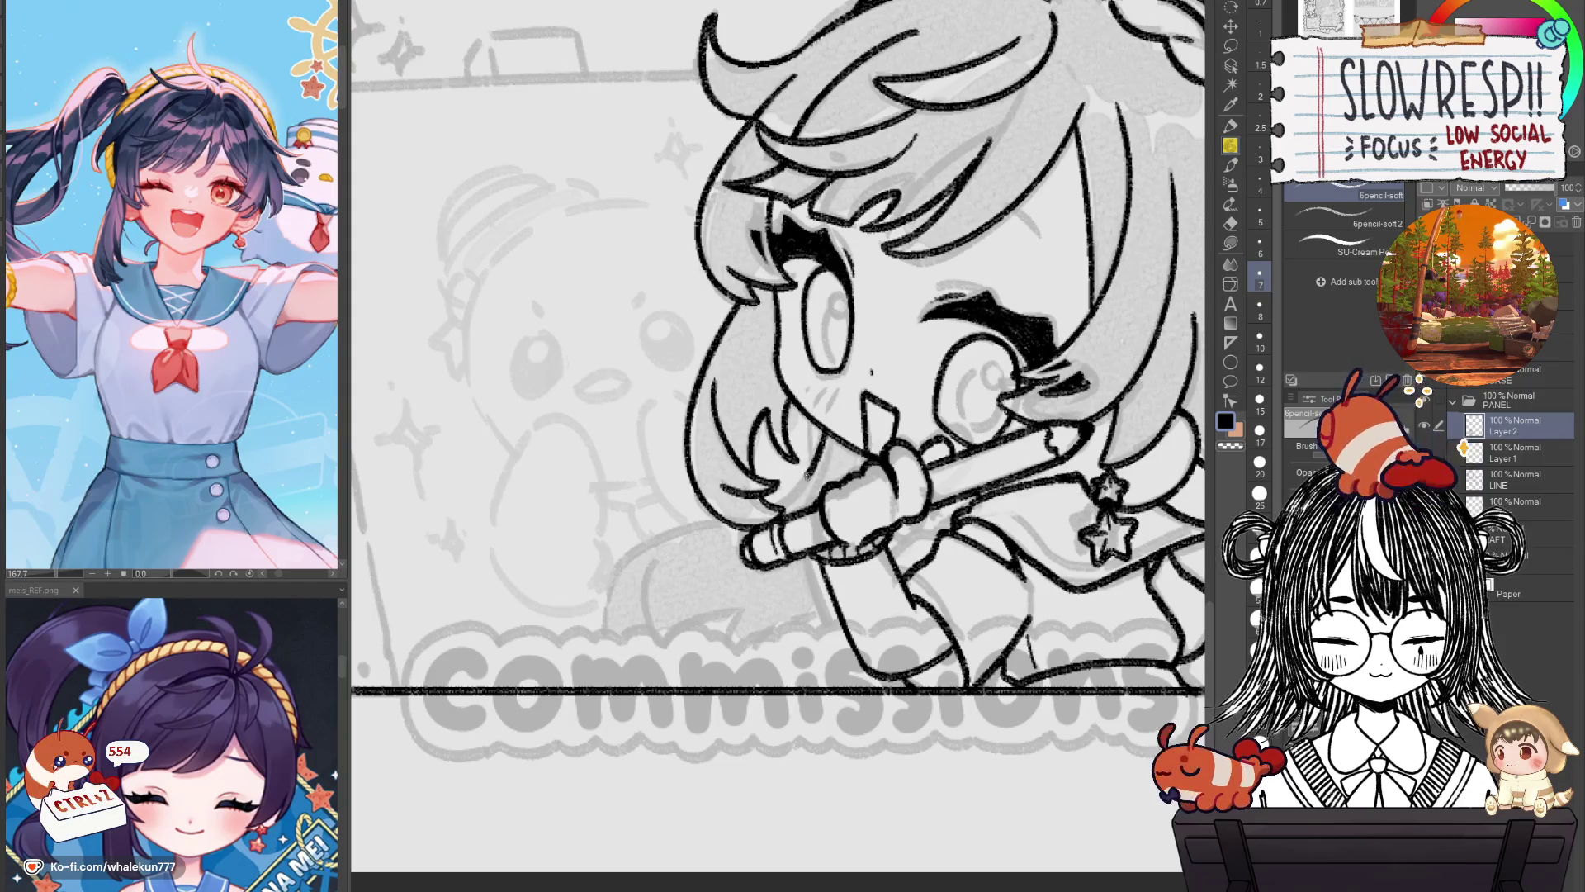
{"action": "key", "text": "ctrl+z"}
{"action": "key", "text": "ctrl+z"}
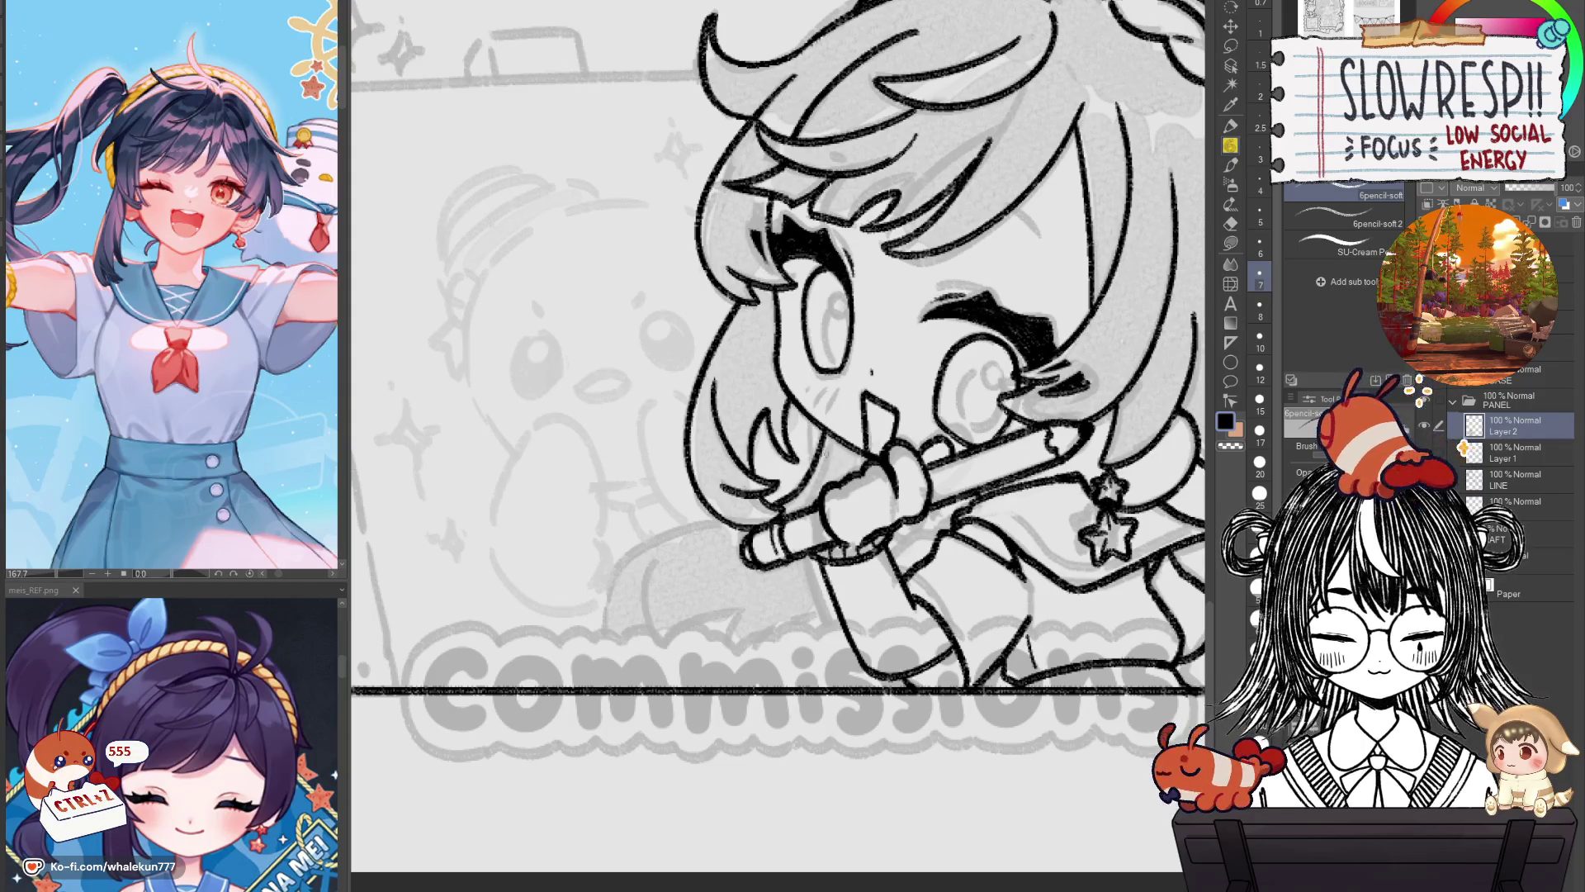
{"action": "key", "text": "ctrl+z"}
{"action": "key", "text": "ctrl+shift+n"}
Draw the hair curve from the hand down to the lower left, retrying until clean.
{"action": "left_click_drag", "start_coordinate": [785, 490], "coordinate": [915, 457]}
{"action": "left_click_drag", "start_coordinate": [953, 395], "coordinate": [737, 650]}
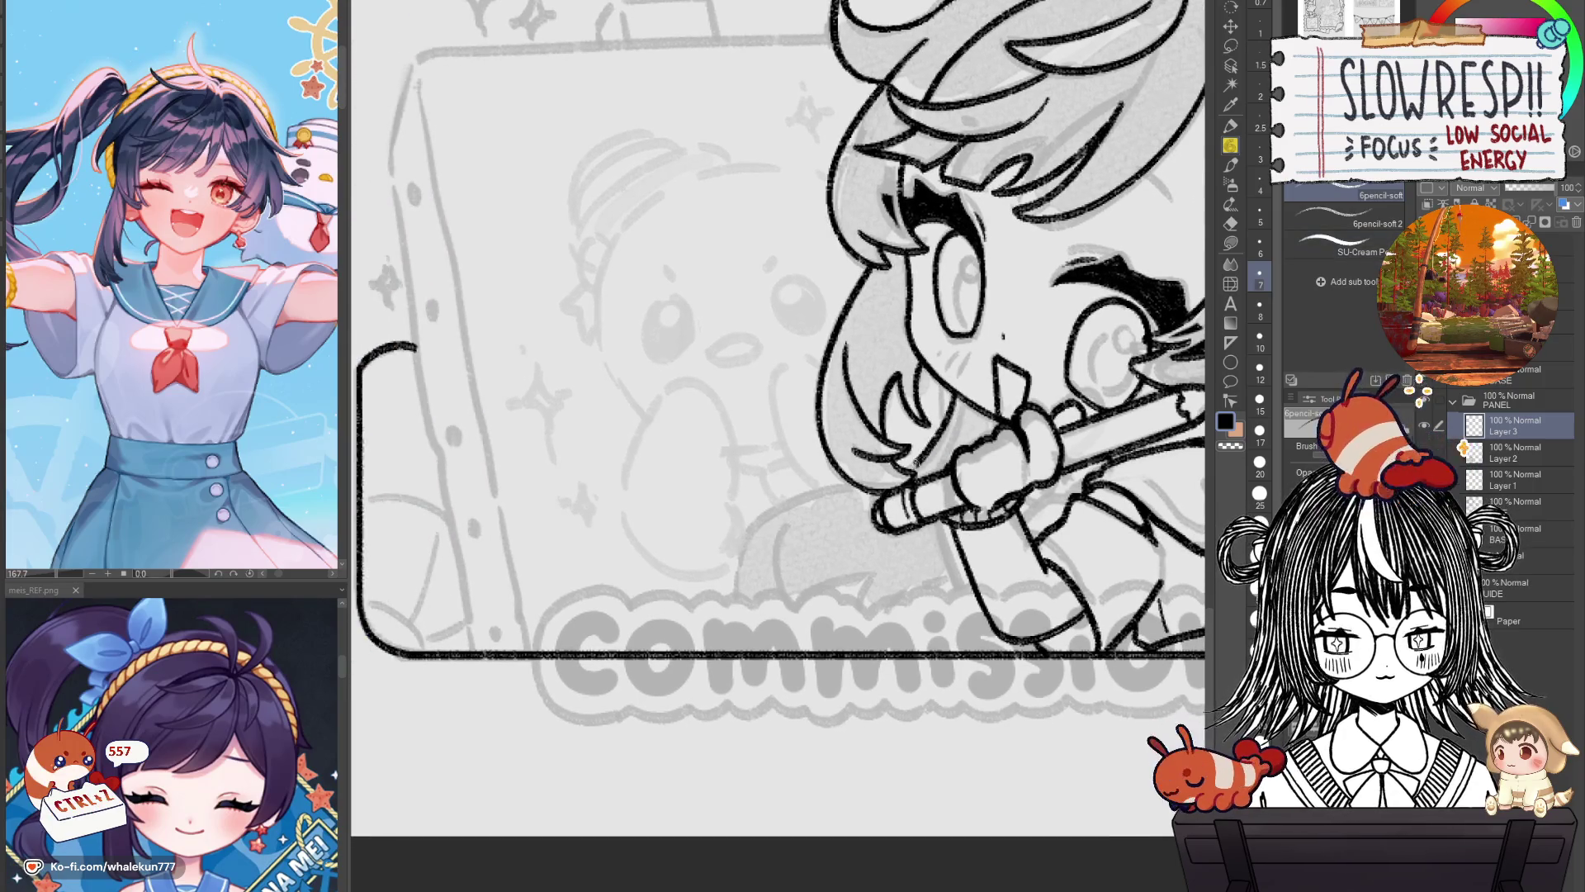
{"action": "key", "text": "ctrl+z"}
{"action": "left_click_drag", "start_coordinate": [954, 393], "coordinate": [735, 649]}
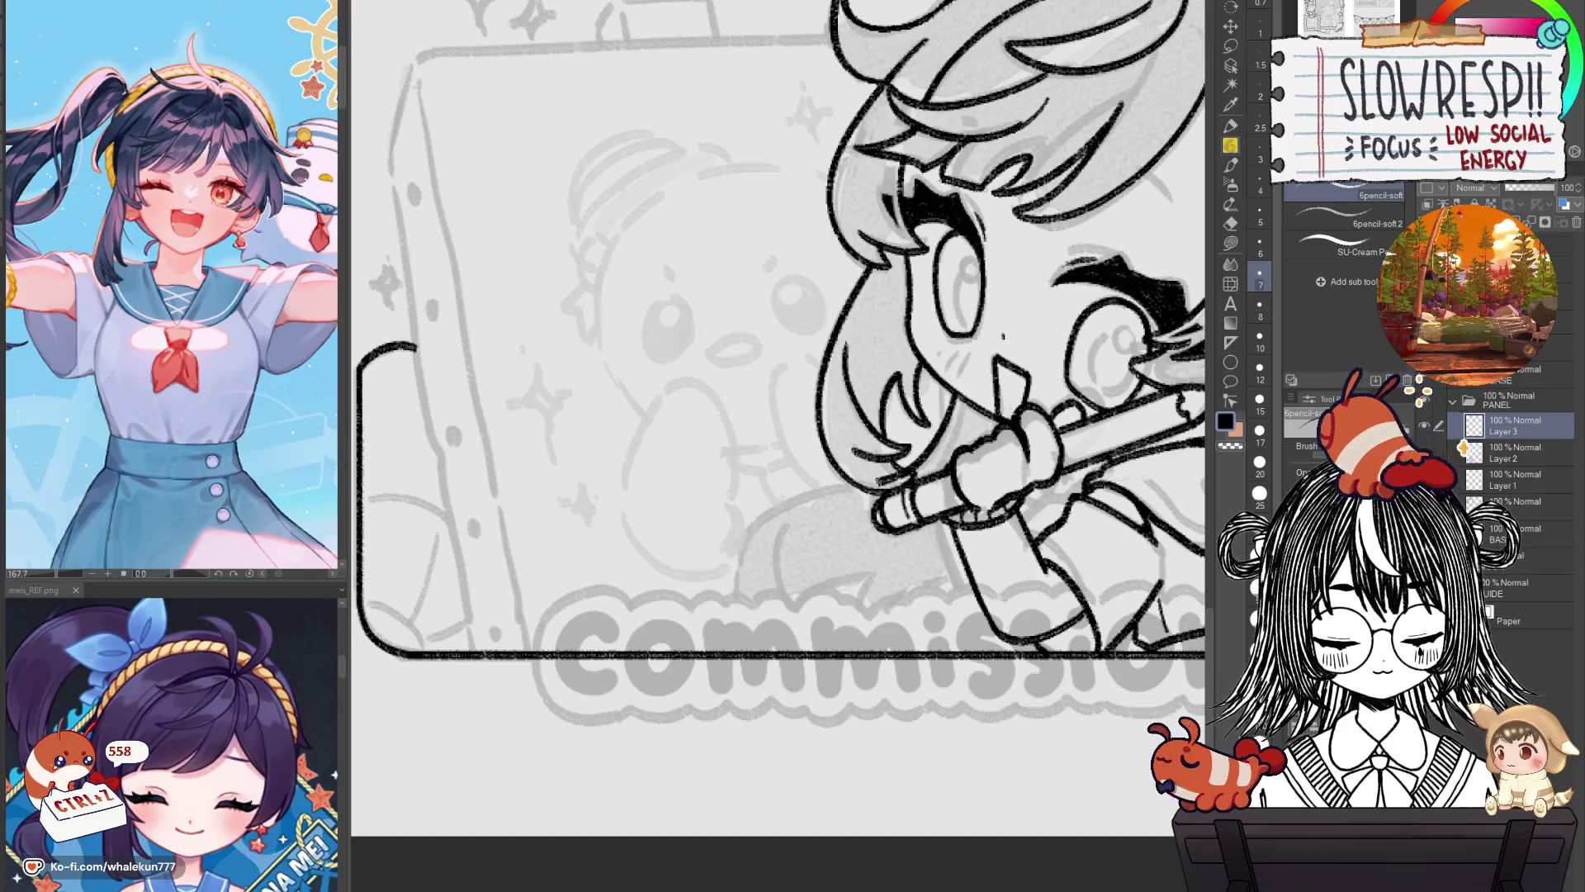
{"action": "key", "text": "ctrl+z"}
{"action": "left_click_drag", "start_coordinate": [949, 400], "coordinate": [736, 630]}
{"action": "key", "text": "ctrl+z"}
{"action": "left_click_drag", "start_coordinate": [954, 386], "coordinate": [741, 618]}
Extend the lower-left hair curve and add a short stroke by the sleeve.
{"action": "mouse_move", "coordinate": [780, 527]}
{"action": "left_mouse_down"}
{"action": "mouse_move", "coordinate": [851, 607]}
{"action": "mouse_move", "coordinate": [817, 631]}
{"action": "mouse_move", "coordinate": [844, 605]}
{"action": "mouse_move", "coordinate": [837, 634]}
{"action": "mouse_move", "coordinate": [854, 578]}
{"action": "mouse_move", "coordinate": [871, 582]}
{"action": "mouse_move", "coordinate": [884, 640]}
{"action": "left_mouse_up"}
{"action": "key", "text": "ctrl+z"}
{"action": "key", "text": "ctrl+z"}
{"action": "key", "text": "ctrl+z"}
{"action": "key", "text": "ctrl+z"}
{"action": "key", "text": "ctrl+z"}
{"action": "key", "text": "ctrl+z"}
{"action": "key", "text": "ctrl+z"}
{"action": "key", "text": "ctrl+z"}
{"action": "mouse_move", "coordinate": [800, 605]}
{"action": "left_mouse_down"}
{"action": "mouse_move", "coordinate": [879, 576]}
{"action": "mouse_move", "coordinate": [875, 637]}
{"action": "mouse_move", "coordinate": [916, 592]}
{"action": "mouse_move", "coordinate": [956, 578]}
{"action": "left_mouse_up"}
{"action": "key", "text": "ctrl+z"}
{"action": "key", "text": "ctrl+z"}
{"action": "key", "text": "ctrl+z"}
{"action": "left_click_drag", "start_coordinate": [891, 634], "coordinate": [947, 510]}
{"action": "key", "text": "ctrl+z"}
{"action": "key", "text": "ctrl+z"}
{"action": "key", "text": "ctrl+z"}
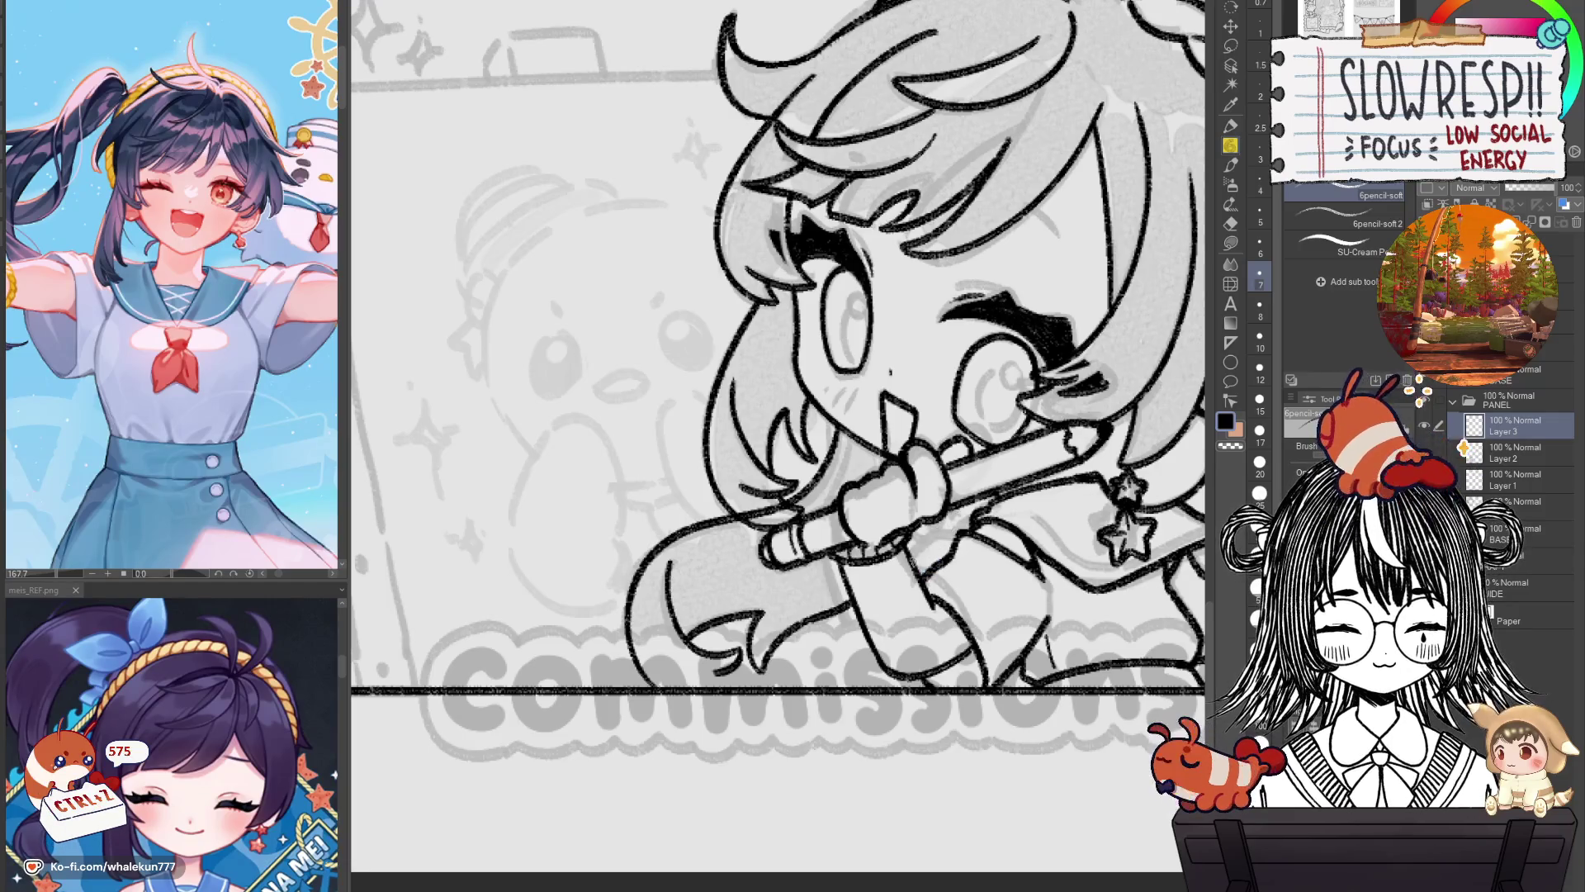
{"action": "scroll", "coordinate": [891, 517], "scroll_direction": "up", "scroll_amount": 2}
{"action": "left_click_drag", "start_coordinate": [826, 560], "coordinate": [863, 507]}
{"action": "key", "text": "h"}
{"action": "key", "text": "h"}
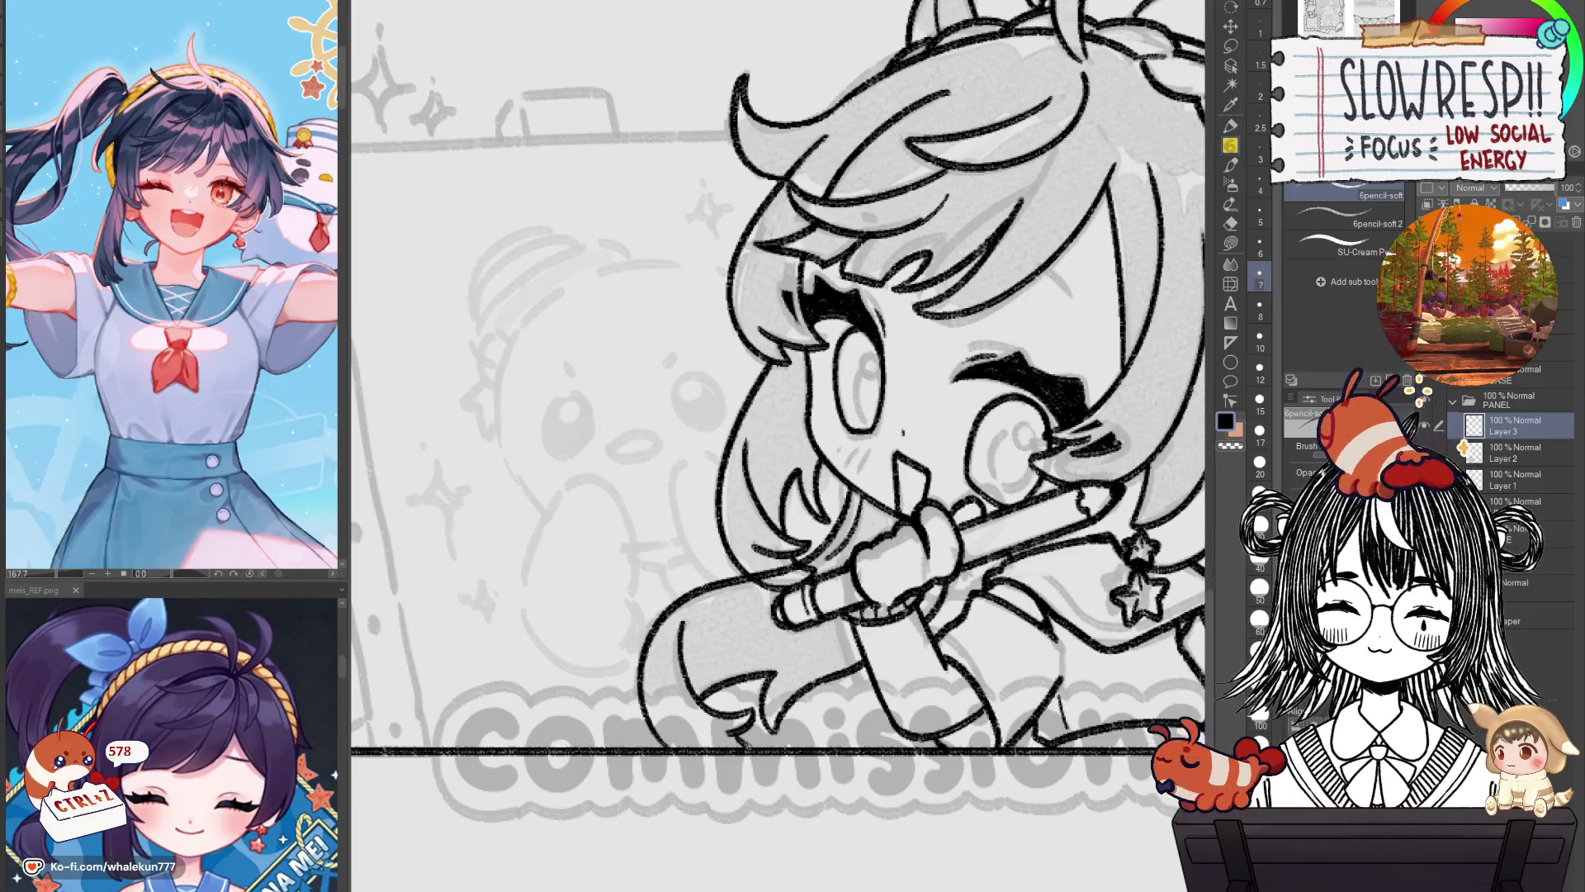
Zoom out over the whole page and flip the view to check the chibi.
{"action": "left_click", "coordinate": [909, 632]}
{"action": "key", "text": "h"}
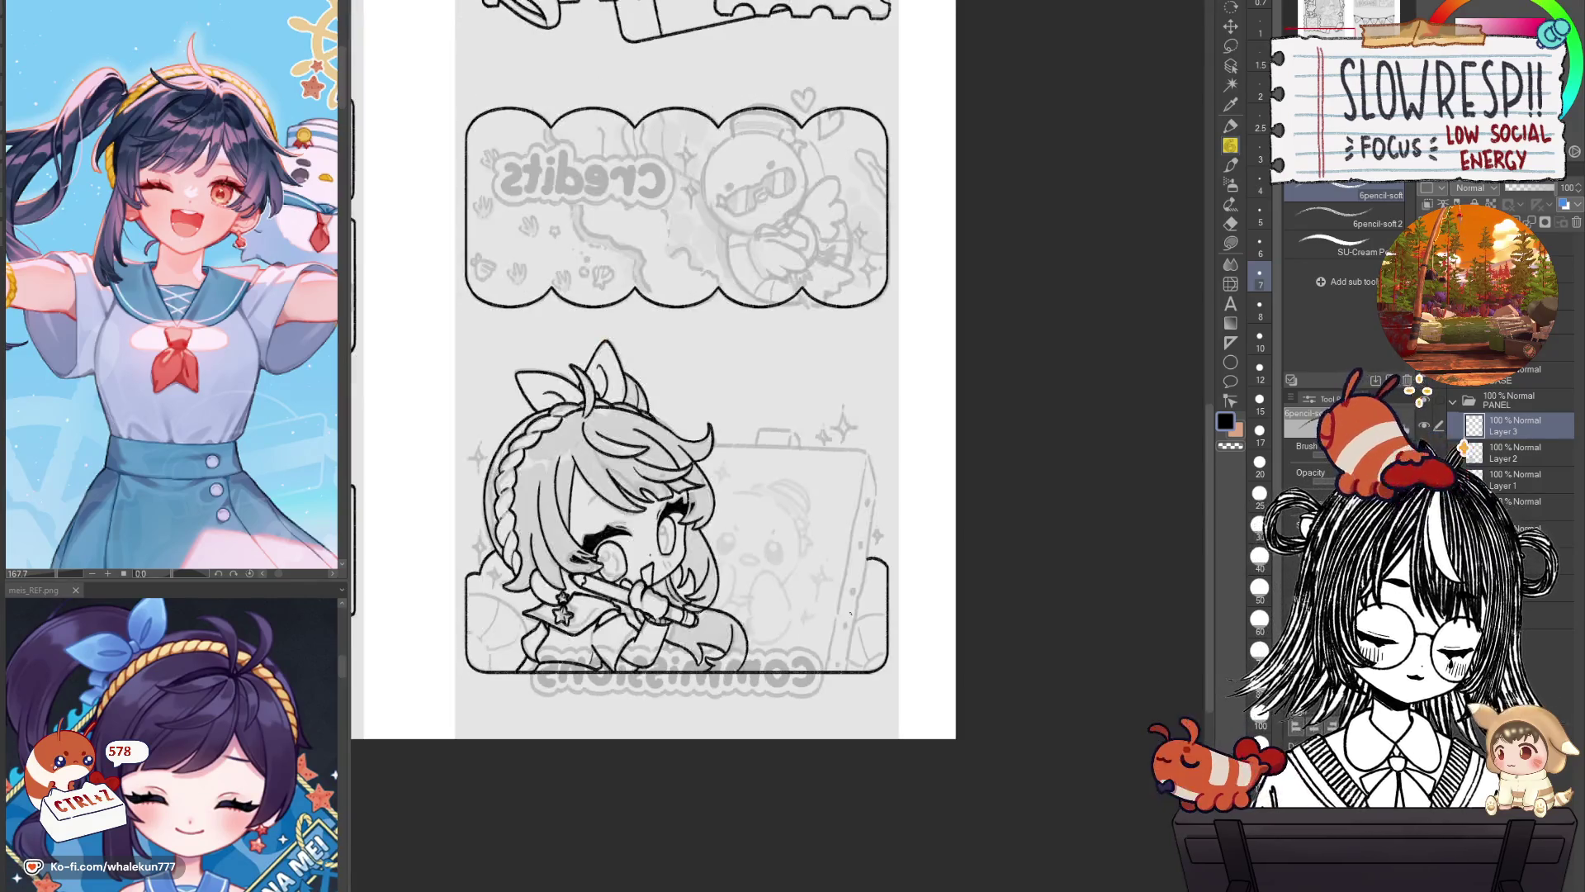
{"action": "key", "text": "h"}
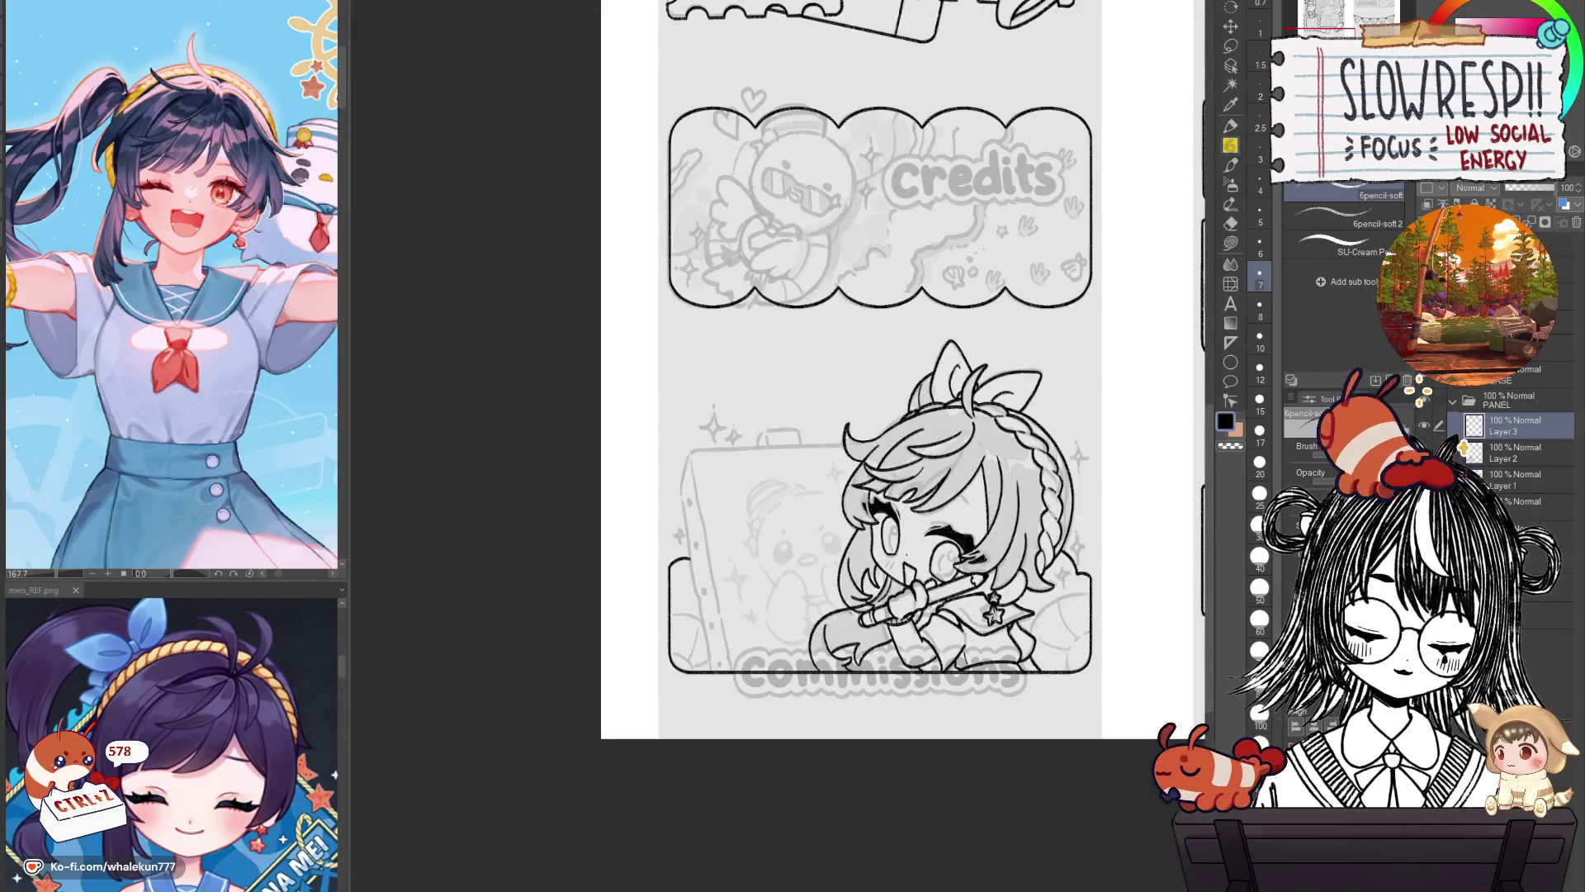
{"action": "scroll", "coordinate": [777, 371], "scroll_direction": "right", "scroll_amount": 2}
{"action": "scroll", "coordinate": [927, 569], "scroll_direction": "up", "scroll_amount": 1}
{"action": "scroll", "coordinate": [917, 644], "scroll_direction": "up", "scroll_amount": 1}
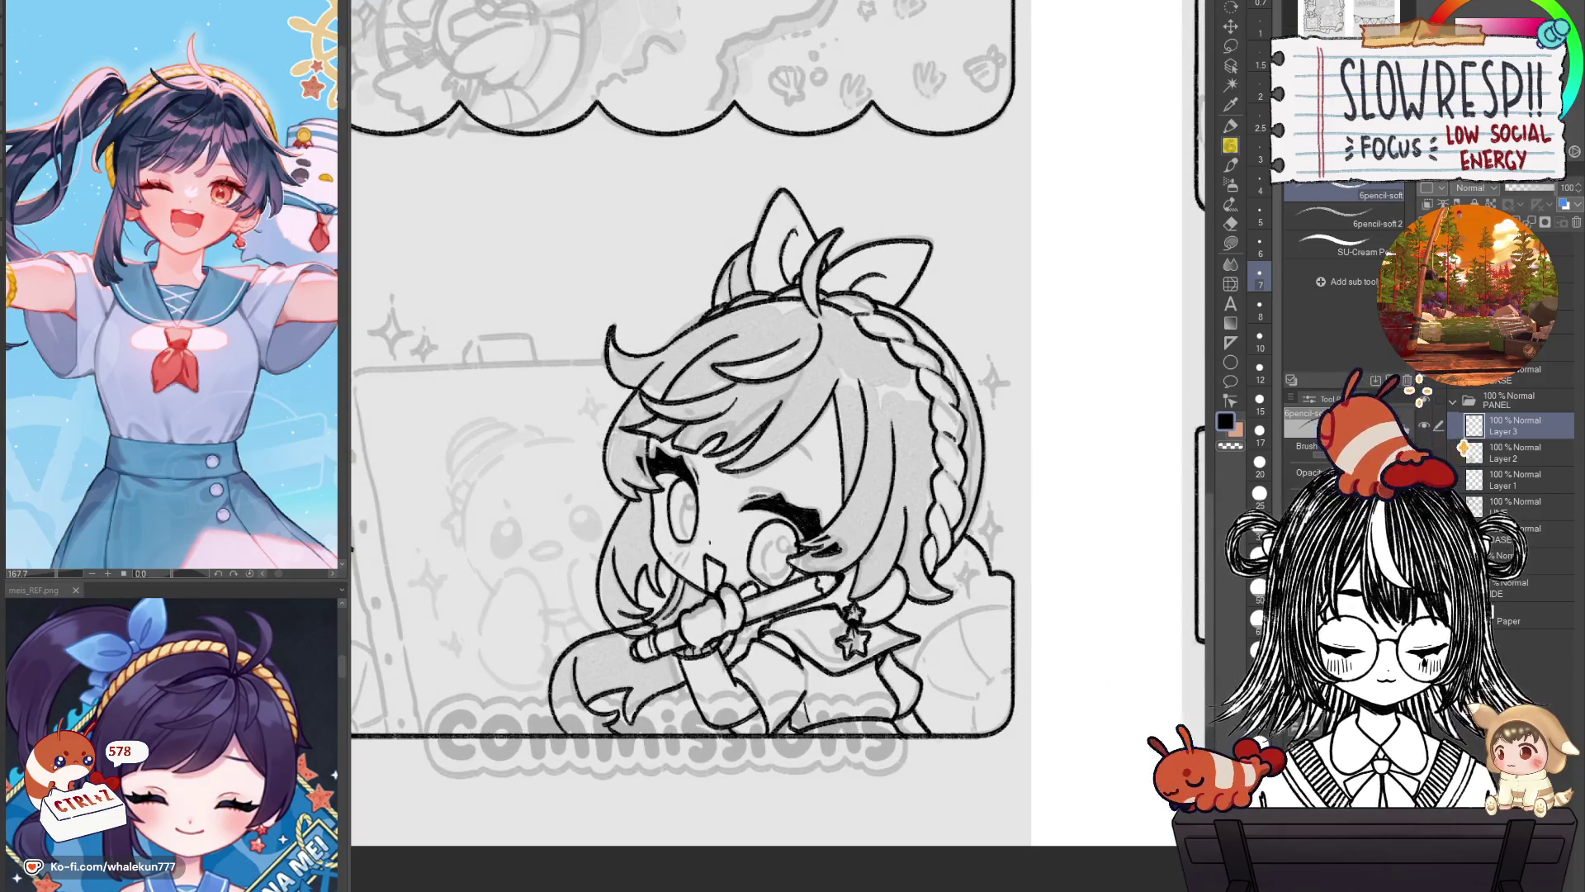
Switch to the eraser at size 12, then return to the pencil.
{"action": "key", "text": "e"}
{"action": "scroll", "coordinate": [640, 608], "scroll_direction": "up", "scroll_amount": 2}
{"action": "key", "text": "bracketright"}
{"action": "key", "text": "bracketright"}
{"action": "key", "text": "bracketright"}
{"action": "key", "text": "bracketright"}
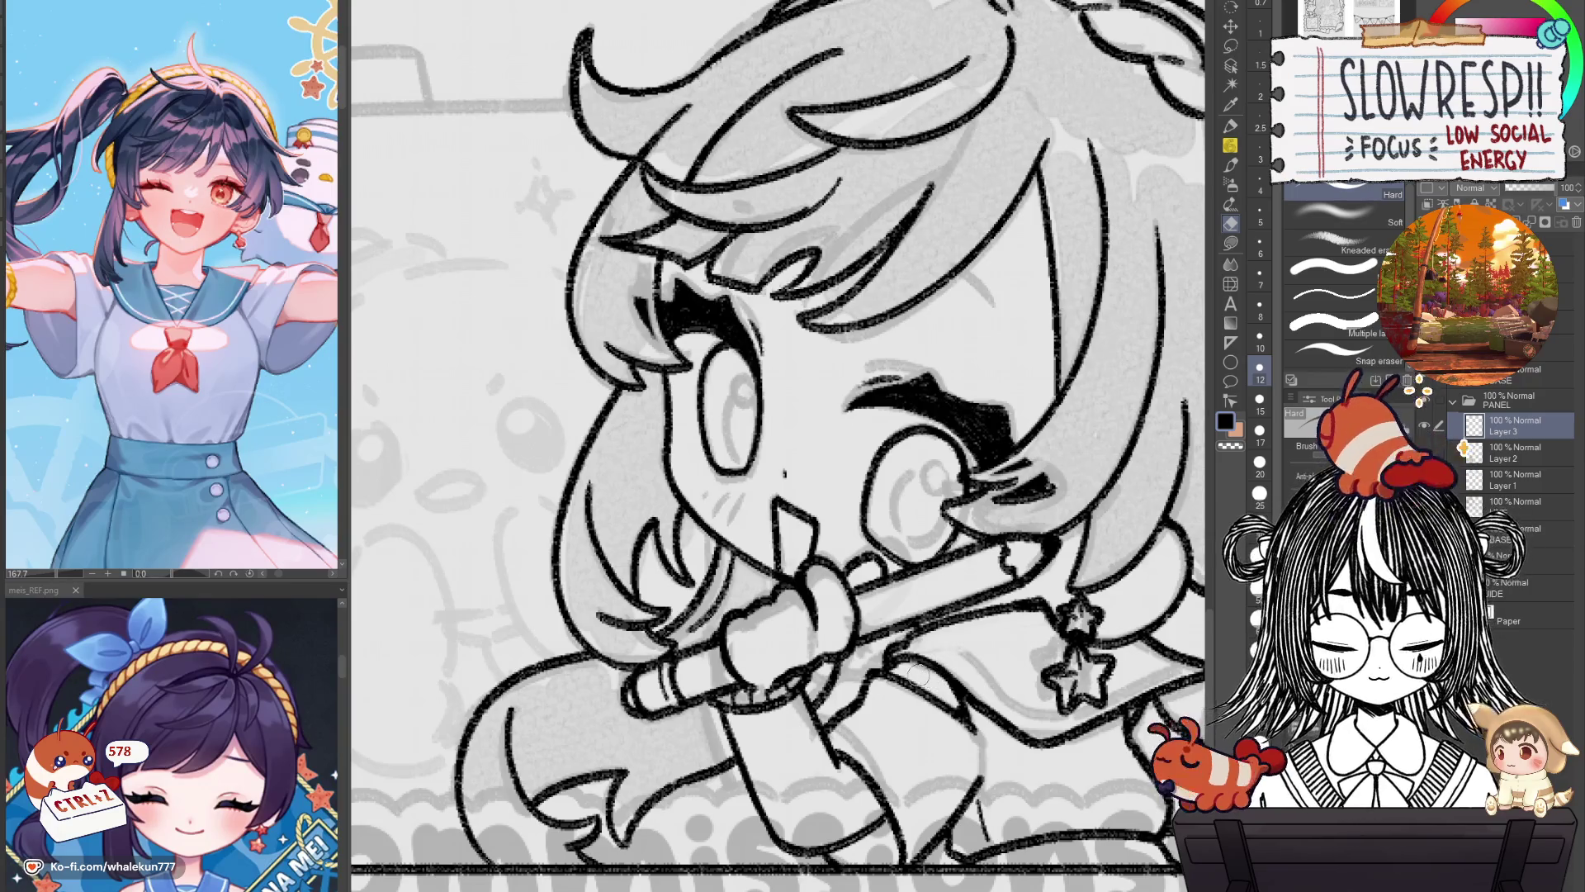
{"action": "key", "text": "p"}
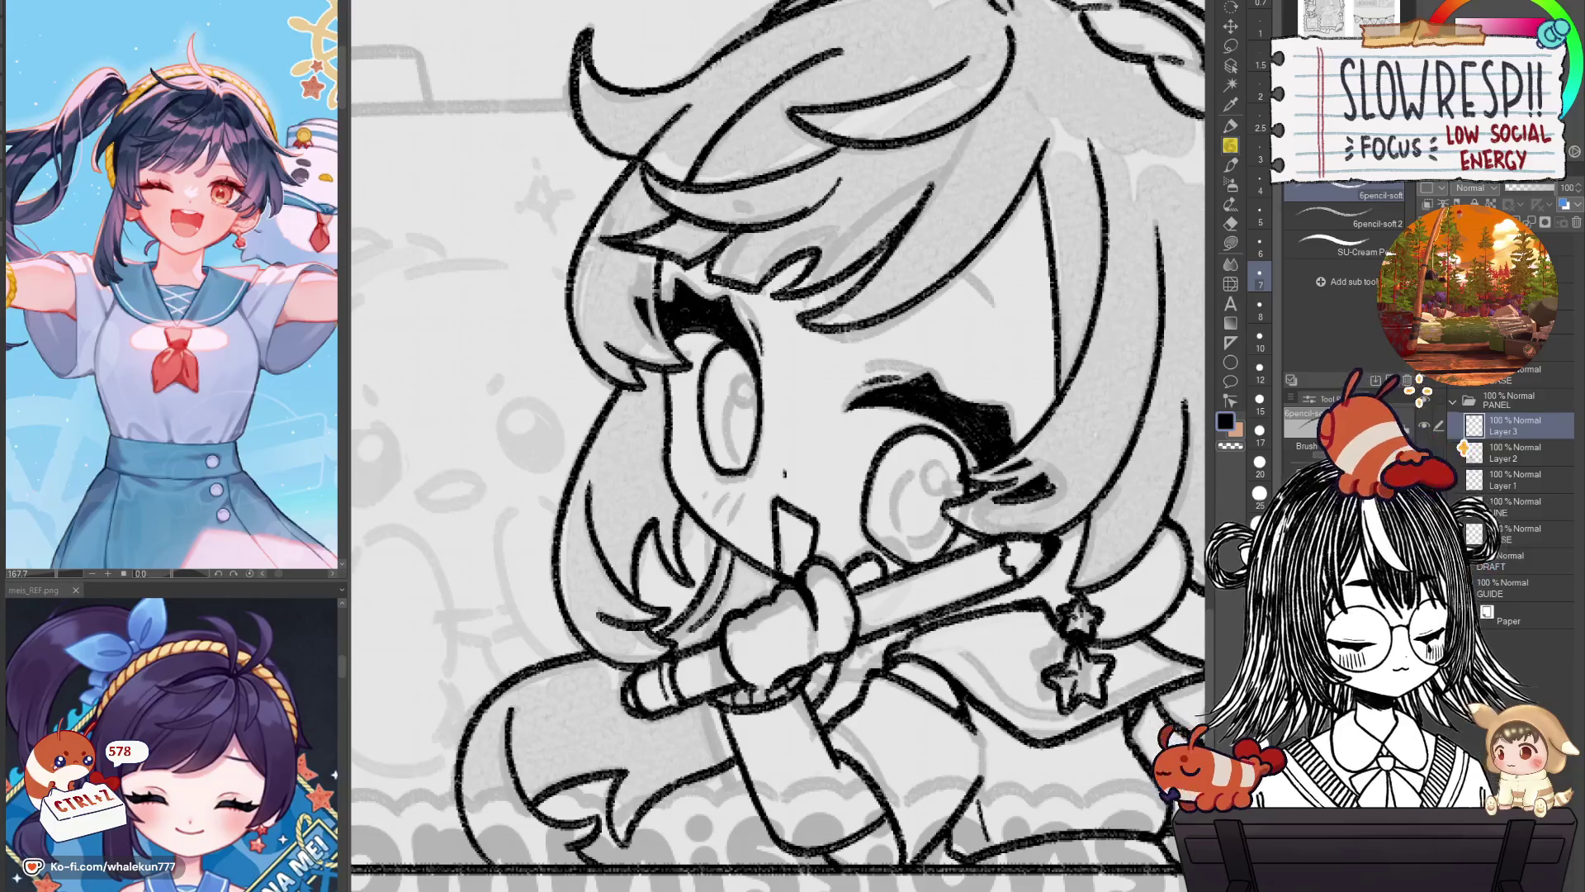
{"action": "scroll", "coordinate": [924, 666], "scroll_direction": "down", "scroll_amount": 3}
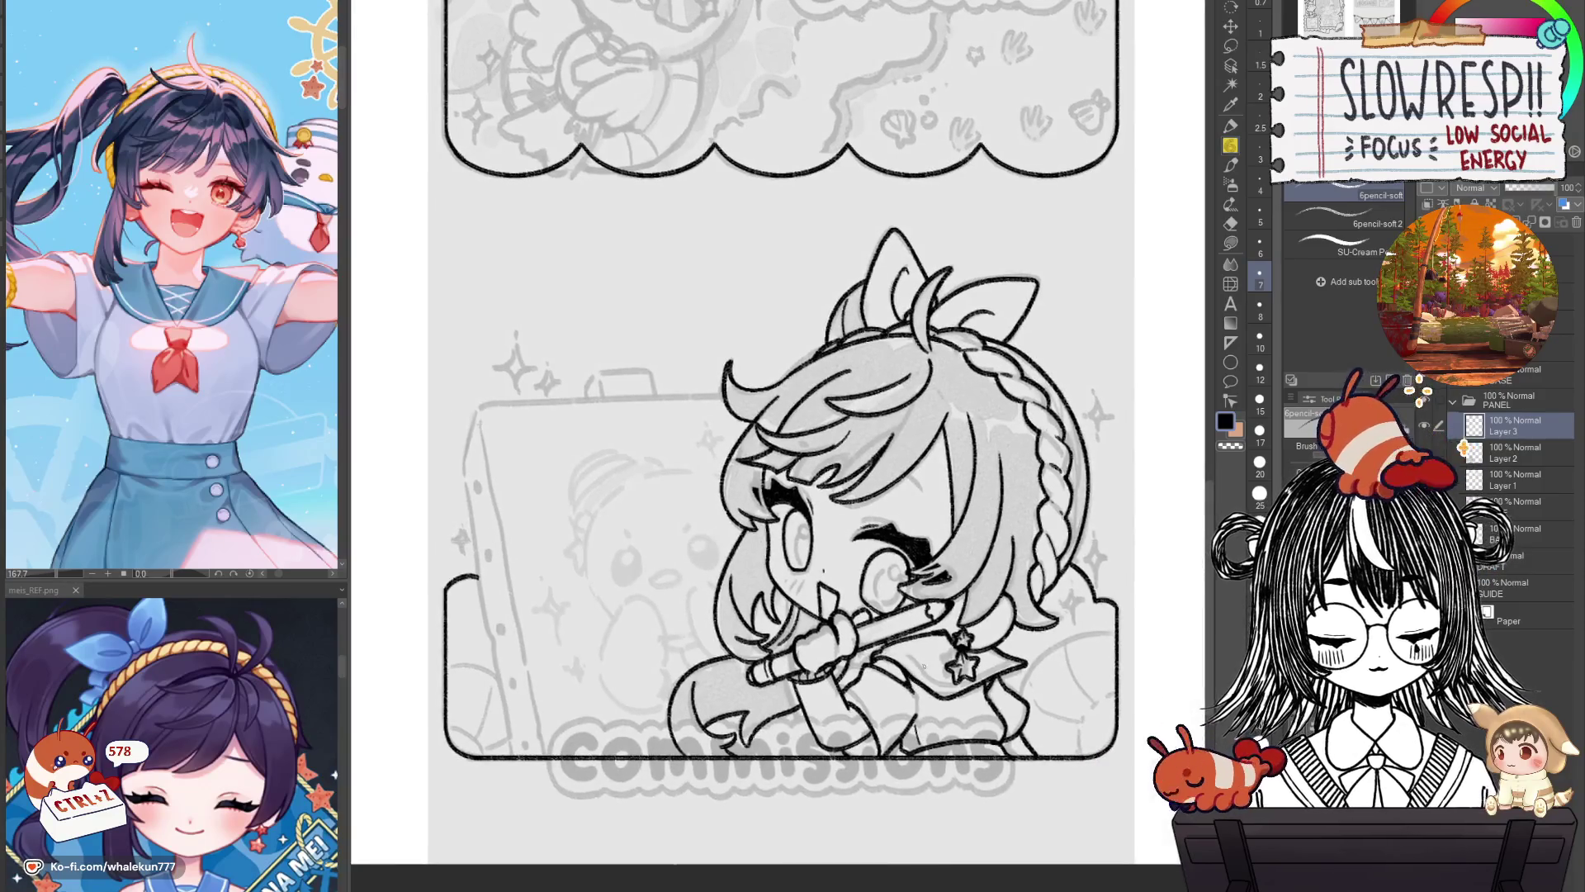
Zoom in on the face and add a short hair stroke, undoing it to redraw thicker.
{"action": "key", "text": "h"}
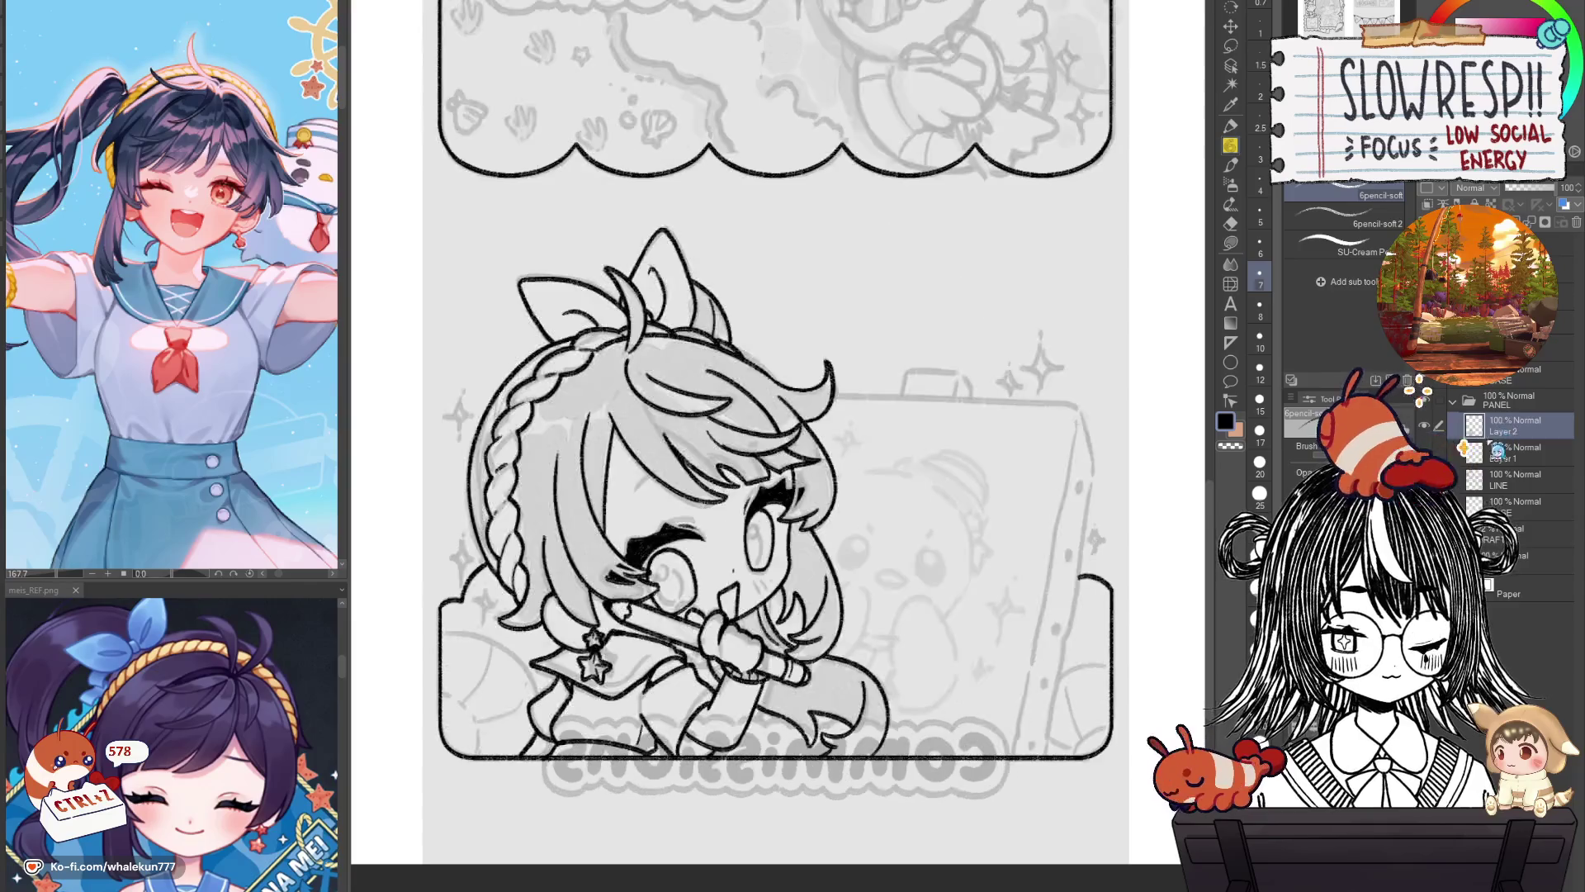
{"action": "key", "text": "h"}
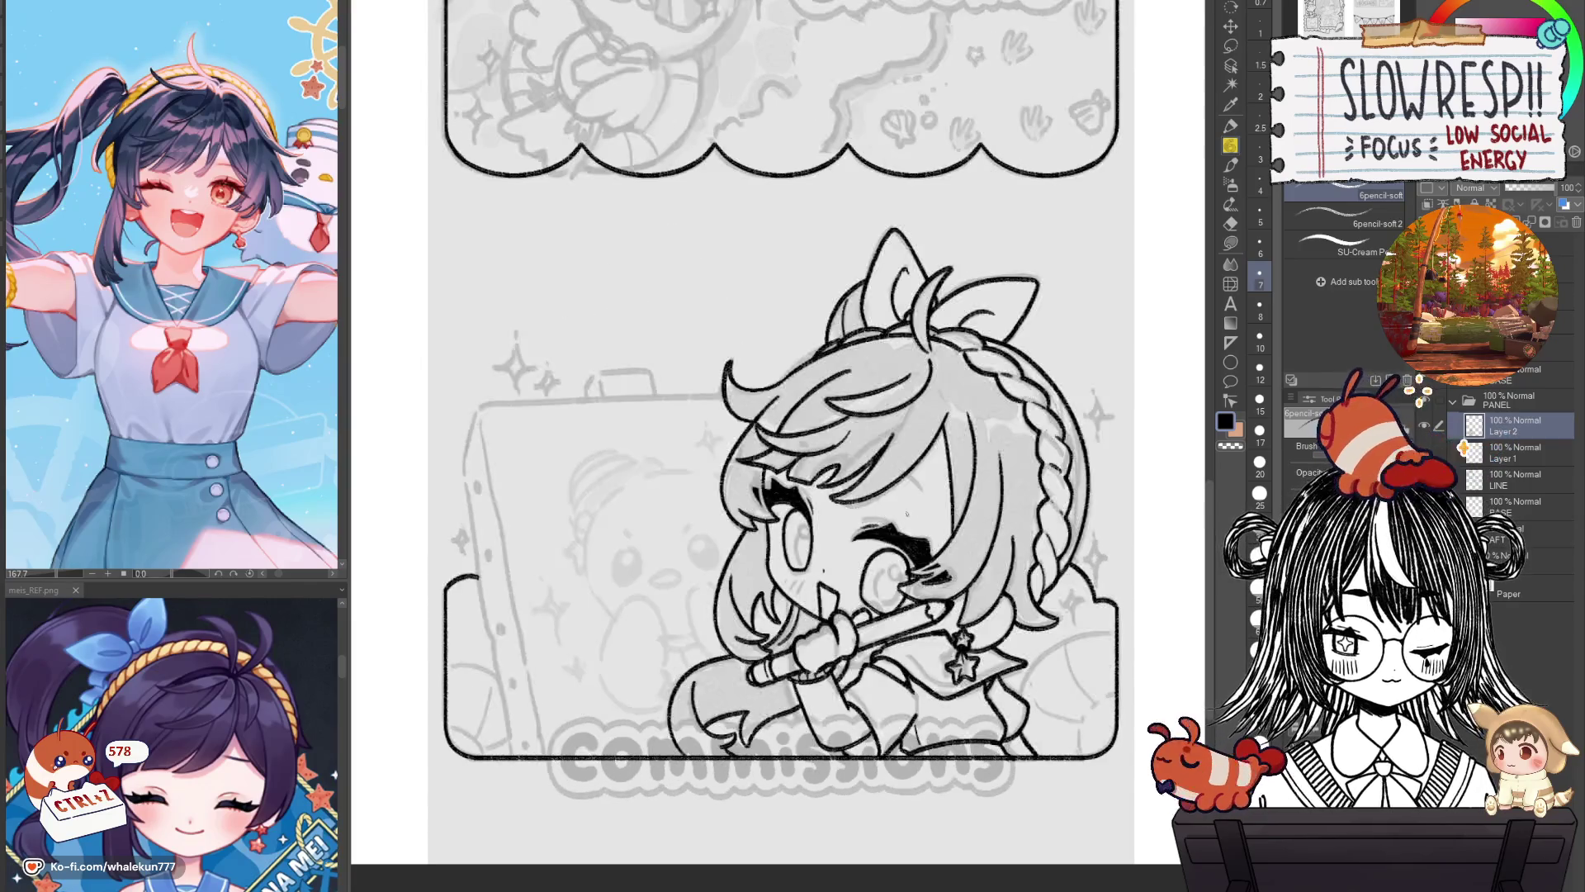
{"action": "scroll", "coordinate": [896, 494], "scroll_direction": "up", "scroll_amount": 2}
{"action": "scroll", "coordinate": [909, 504], "scroll_direction": "down", "scroll_amount": 5}
{"action": "scroll", "coordinate": [991, 528], "scroll_direction": "up", "scroll_amount": 1}
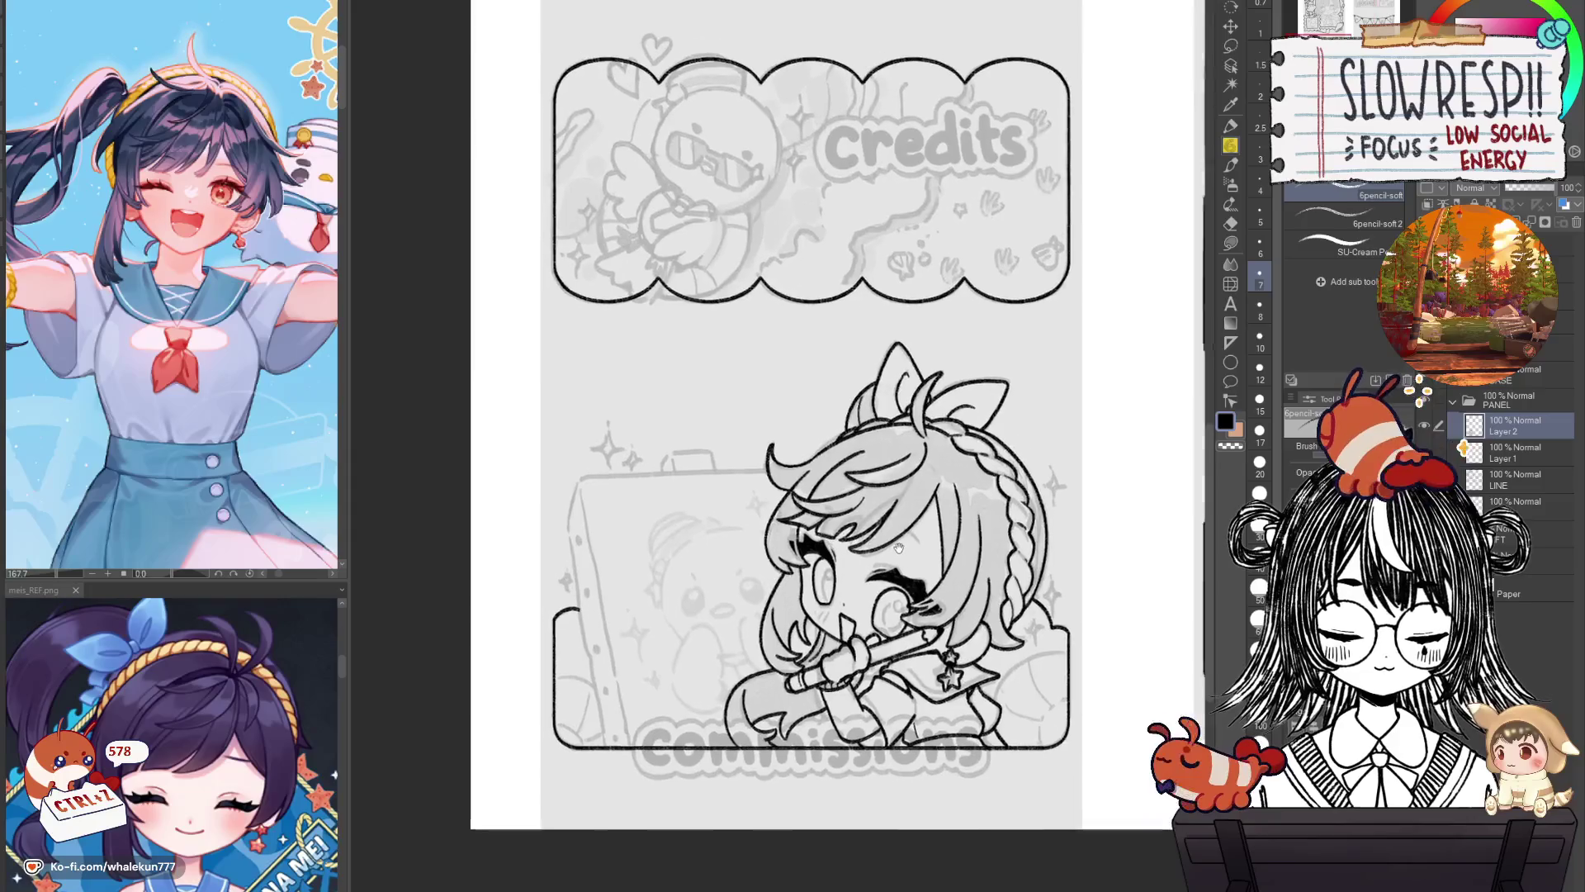
{"action": "scroll", "coordinate": [991, 528], "scroll_direction": "up", "scroll_amount": 1}
{"action": "scroll", "coordinate": [991, 529], "scroll_direction": "up", "scroll_amount": 1}
{"action": "scroll", "coordinate": [991, 529], "scroll_direction": "up", "scroll_amount": 1}
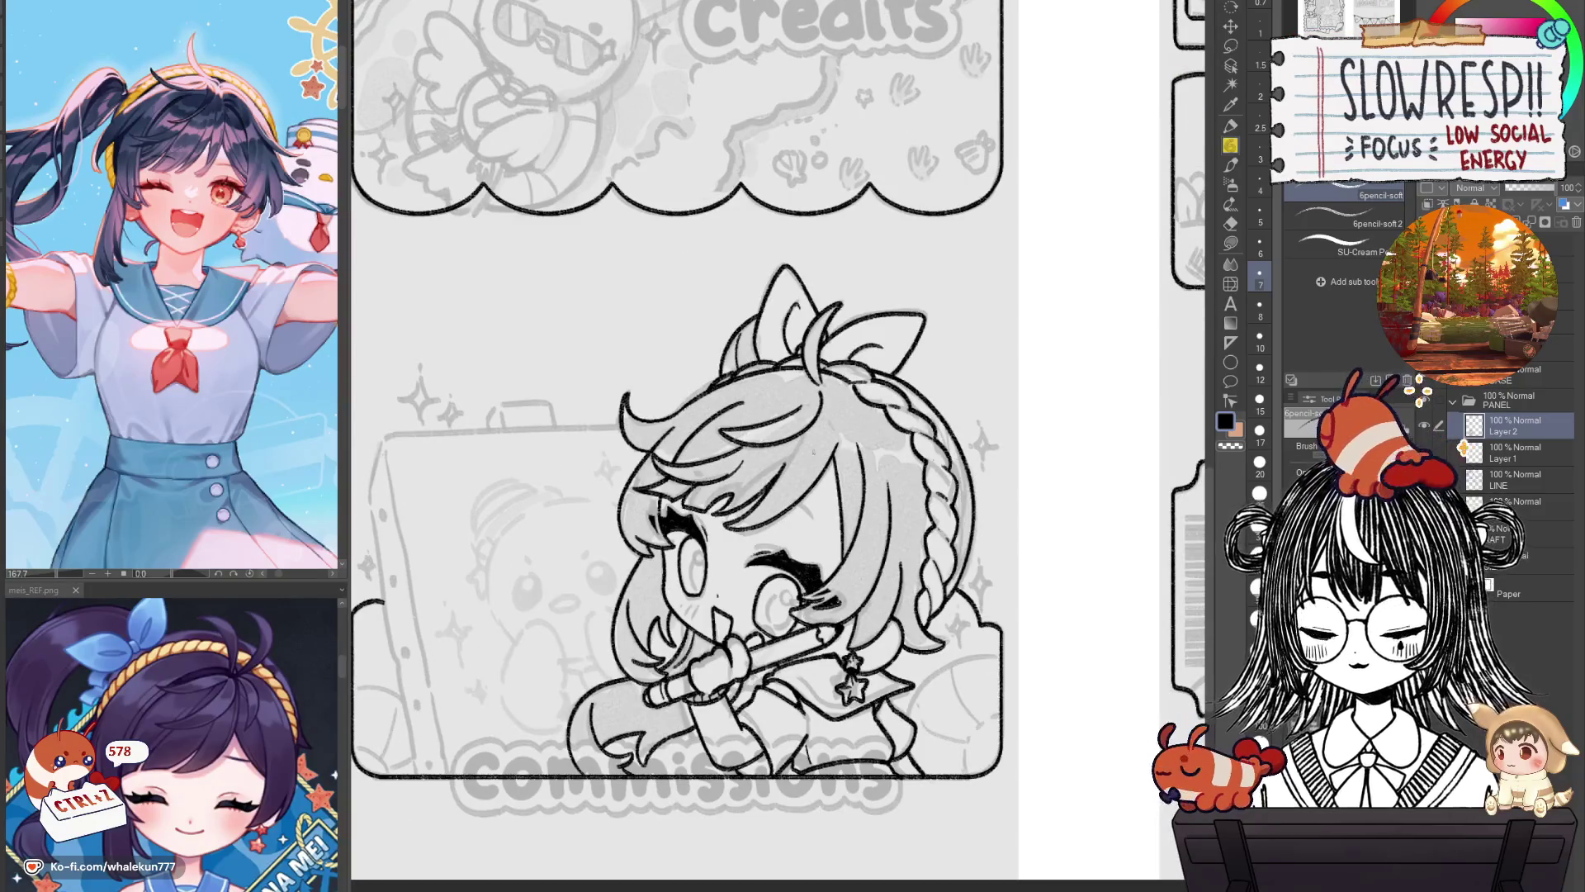
{"action": "scroll", "coordinate": [800, 507], "scroll_direction": "up", "scroll_amount": 2}
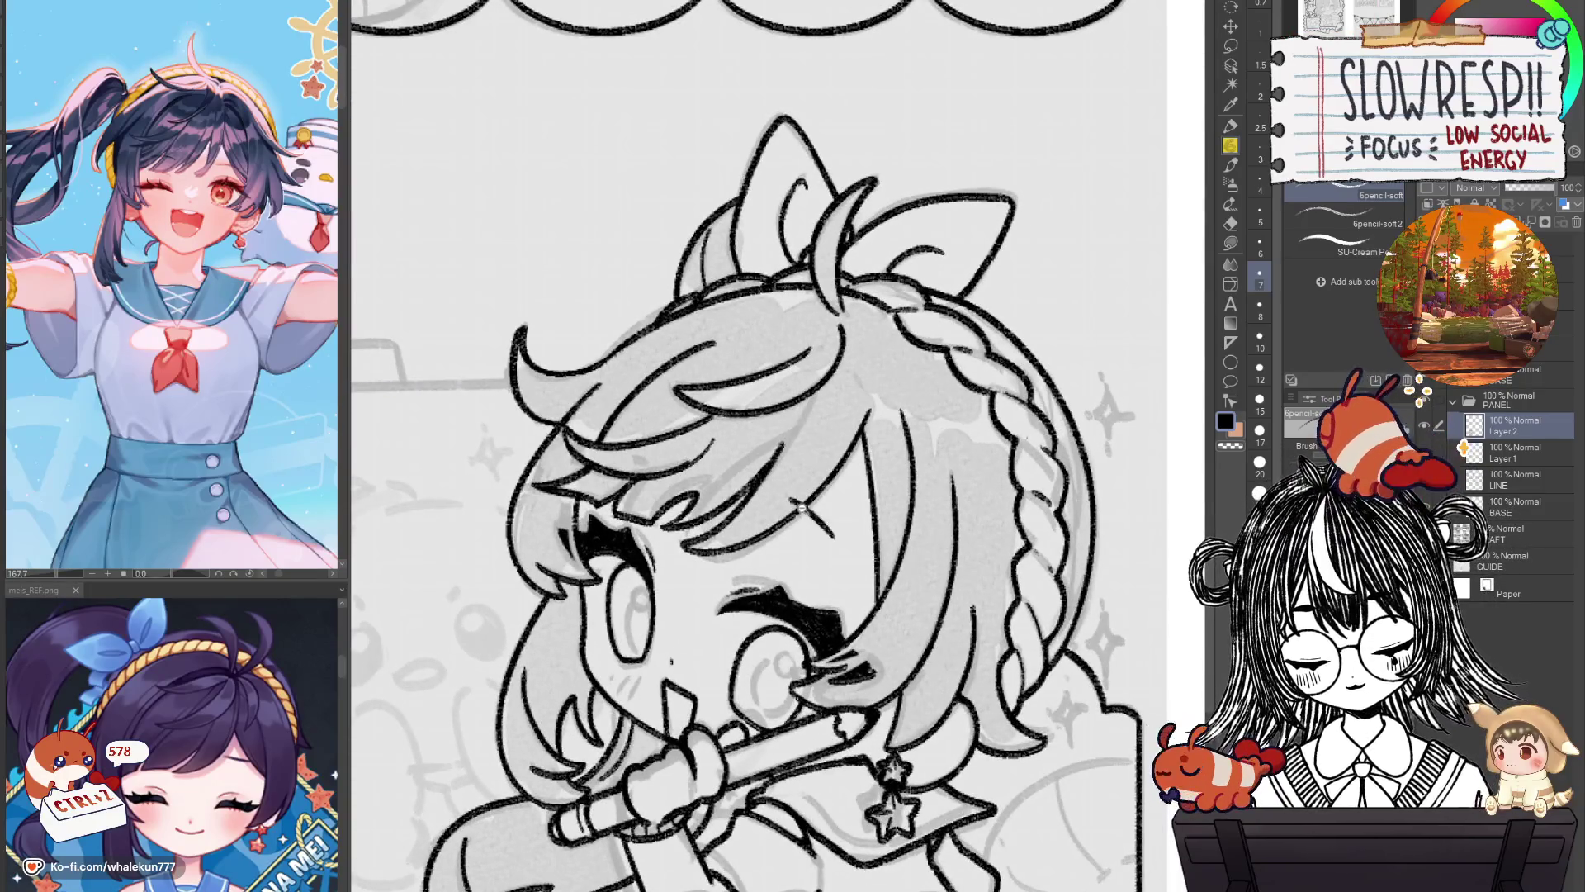
{"action": "scroll", "coordinate": [800, 507], "scroll_direction": "up", "scroll_amount": 2}
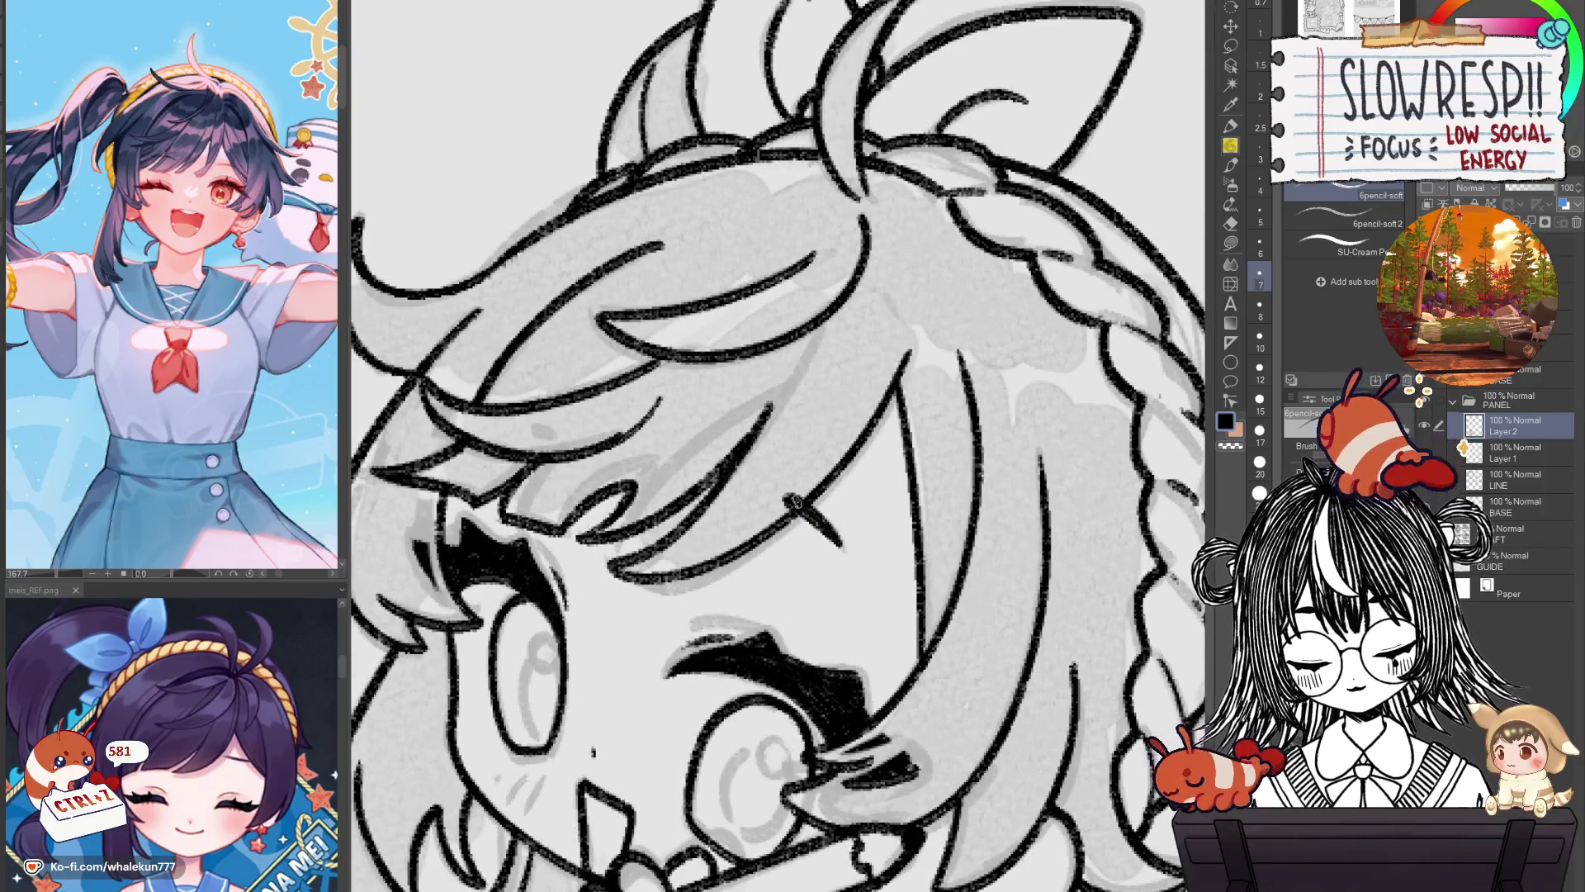
{"action": "key", "text": "h"}
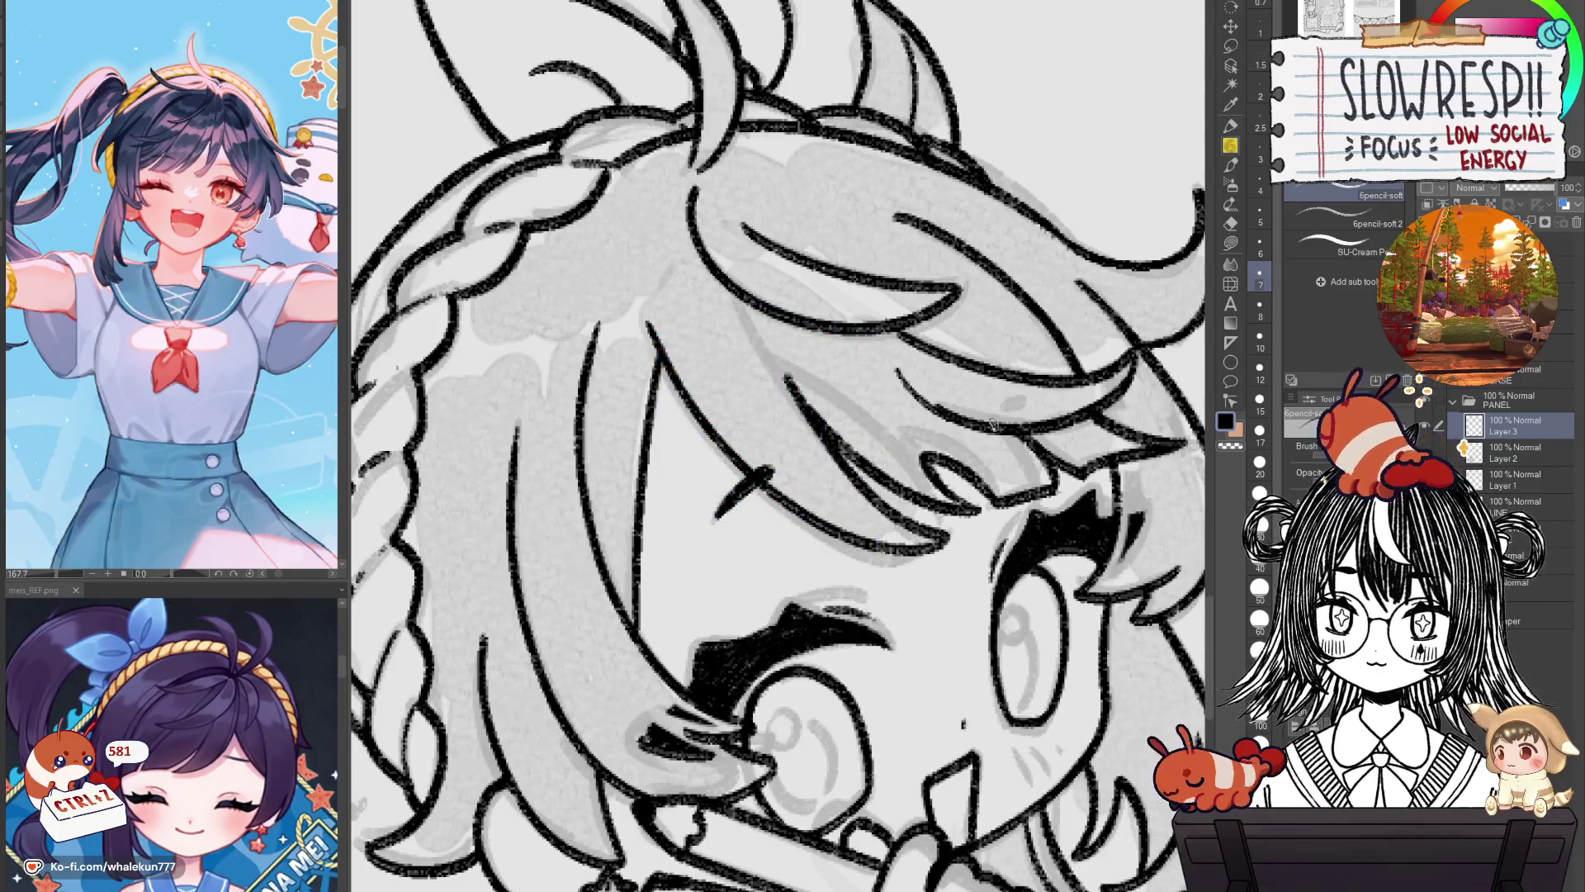
{"action": "scroll", "coordinate": [993, 425], "scroll_direction": "up", "scroll_amount": 2}
{"action": "mouse_move", "coordinate": [962, 419]}
{"action": "left_mouse_down"}
{"action": "mouse_move", "coordinate": [1042, 417]}
{"action": "mouse_move", "coordinate": [1022, 421]}
{"action": "left_mouse_up"}
{"action": "key", "text": "ctrl+z"}
{"action": "key", "text": "ctrl+z"}
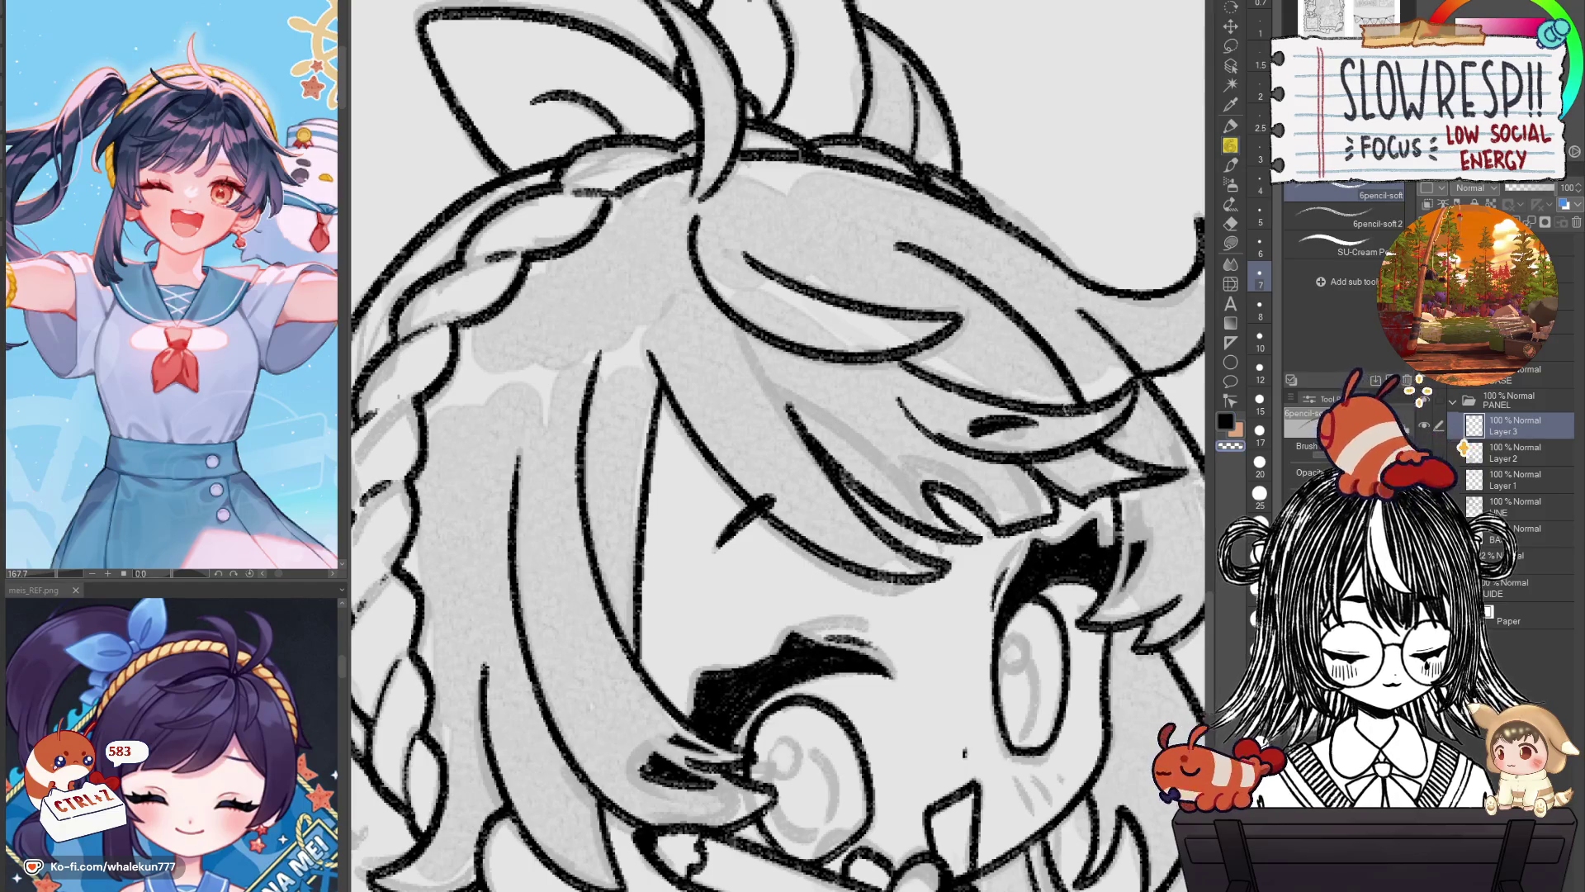
{"action": "key", "text": "h"}
{"action": "scroll", "coordinate": [1042, 483], "scroll_direction": "down", "scroll_amount": 5}
{"action": "scroll", "coordinate": [1015, 487], "scroll_direction": "down", "scroll_amount": 2}
{"action": "scroll", "coordinate": [985, 501], "scroll_direction": "up", "scroll_amount": 1}
Hide the gray sketch layers and return to the pencil over the face.
{"action": "key", "text": "h"}
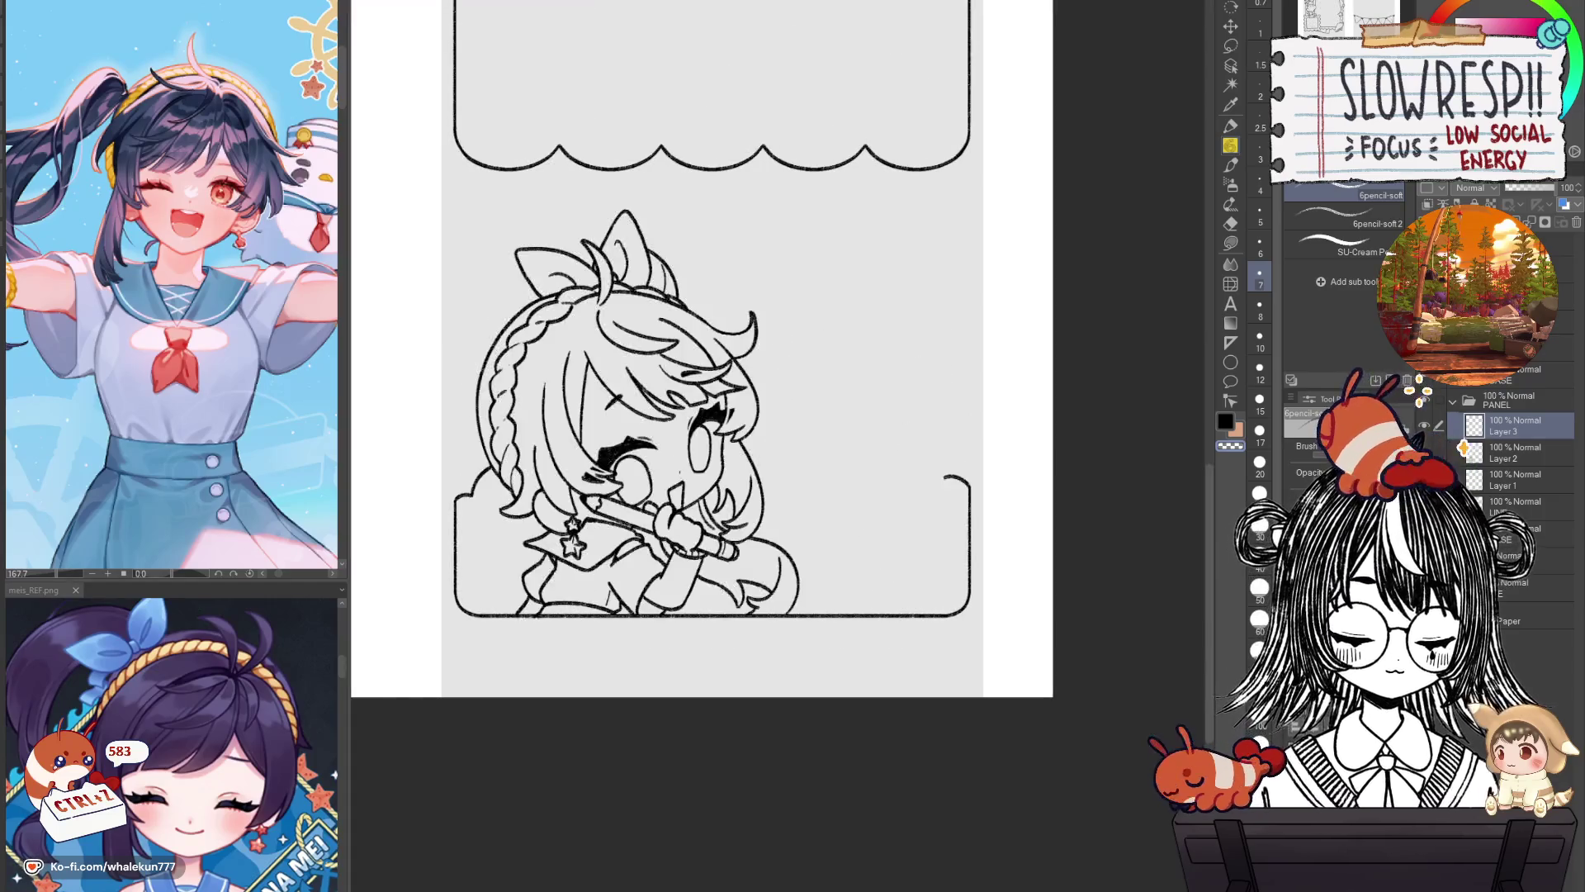
{"action": "left_click", "coordinate": [1230, 26]}
{"action": "key", "text": "h"}
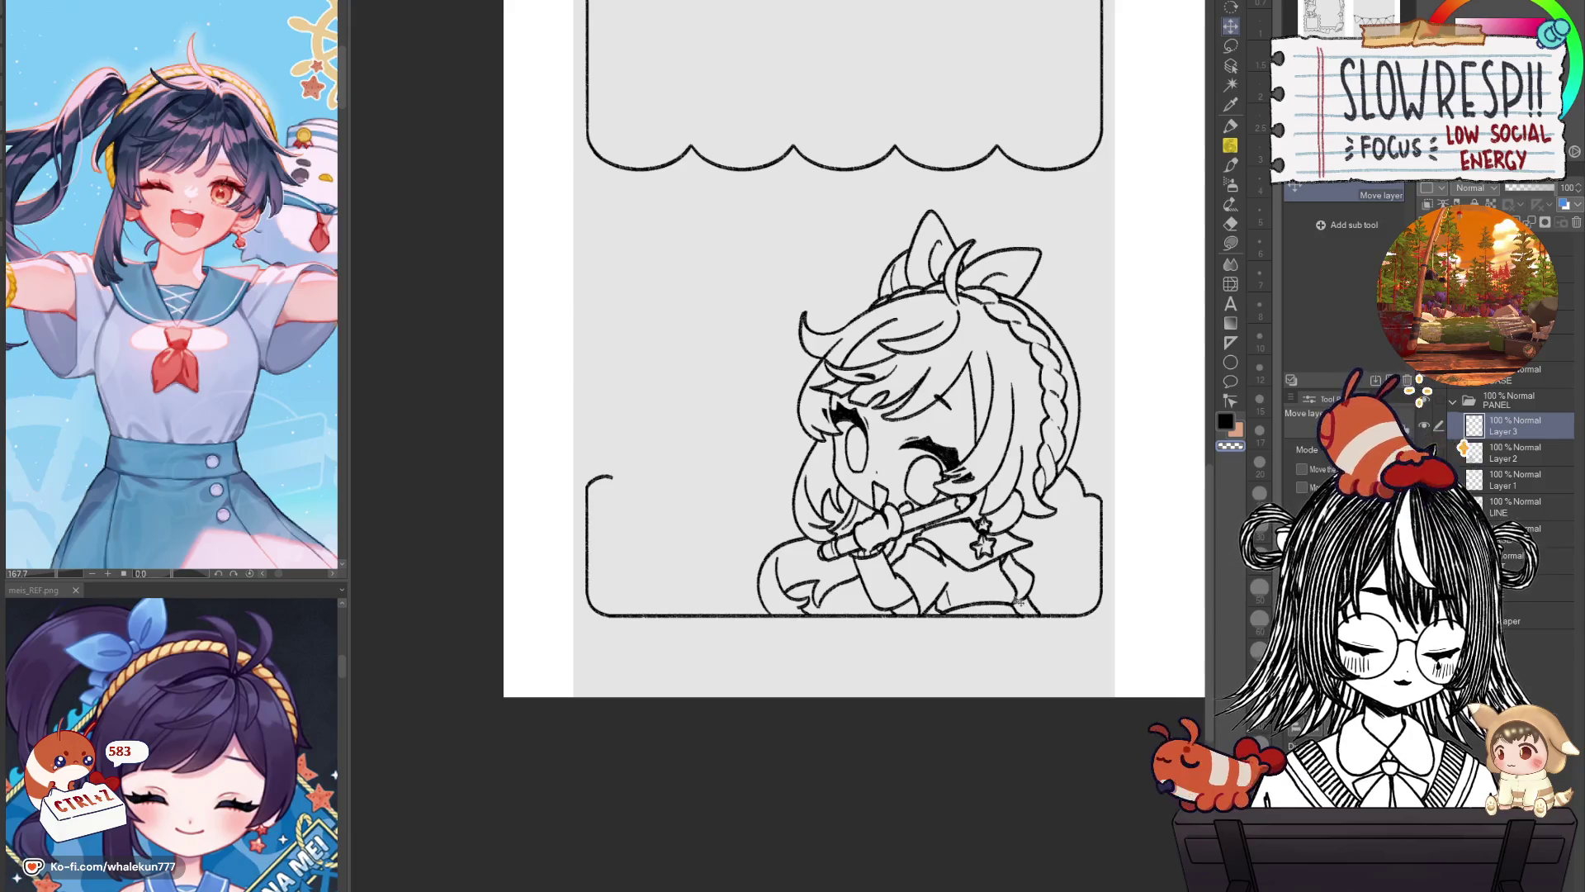
{"action": "key", "text": "p"}
{"action": "left_click_drag", "start_coordinate": [891, 363], "coordinate": [661, 363]}
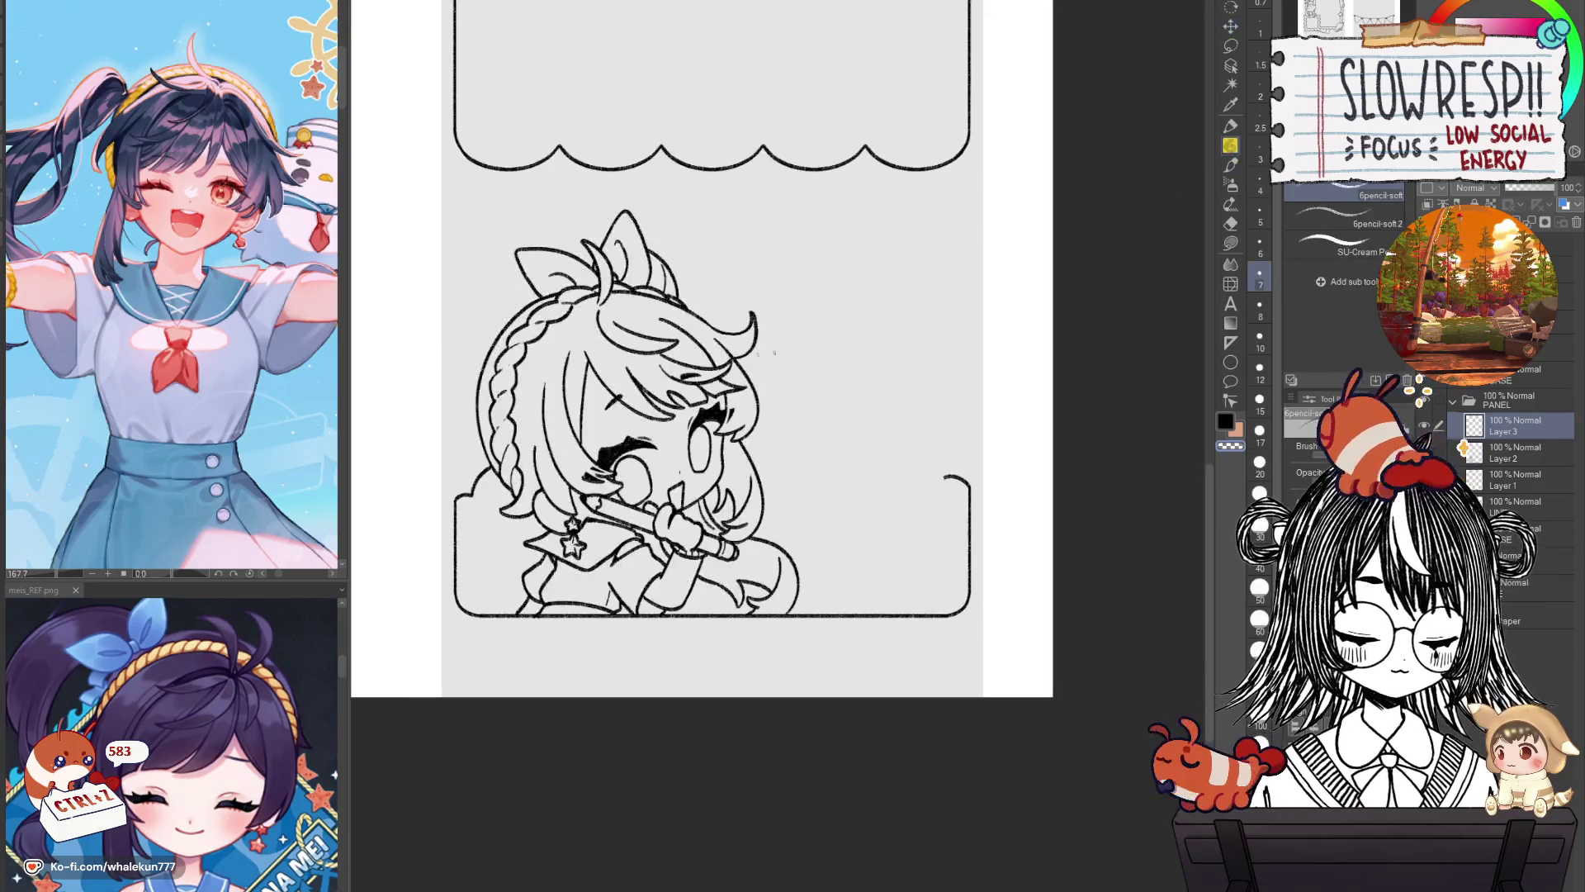
{"action": "scroll", "coordinate": [705, 372], "scroll_direction": "up", "scroll_amount": 5}
{"action": "scroll", "coordinate": [704, 372], "scroll_direction": "down", "scroll_amount": 5}
{"action": "scroll", "coordinate": [964, 551], "scroll_direction": "up", "scroll_amount": 4}
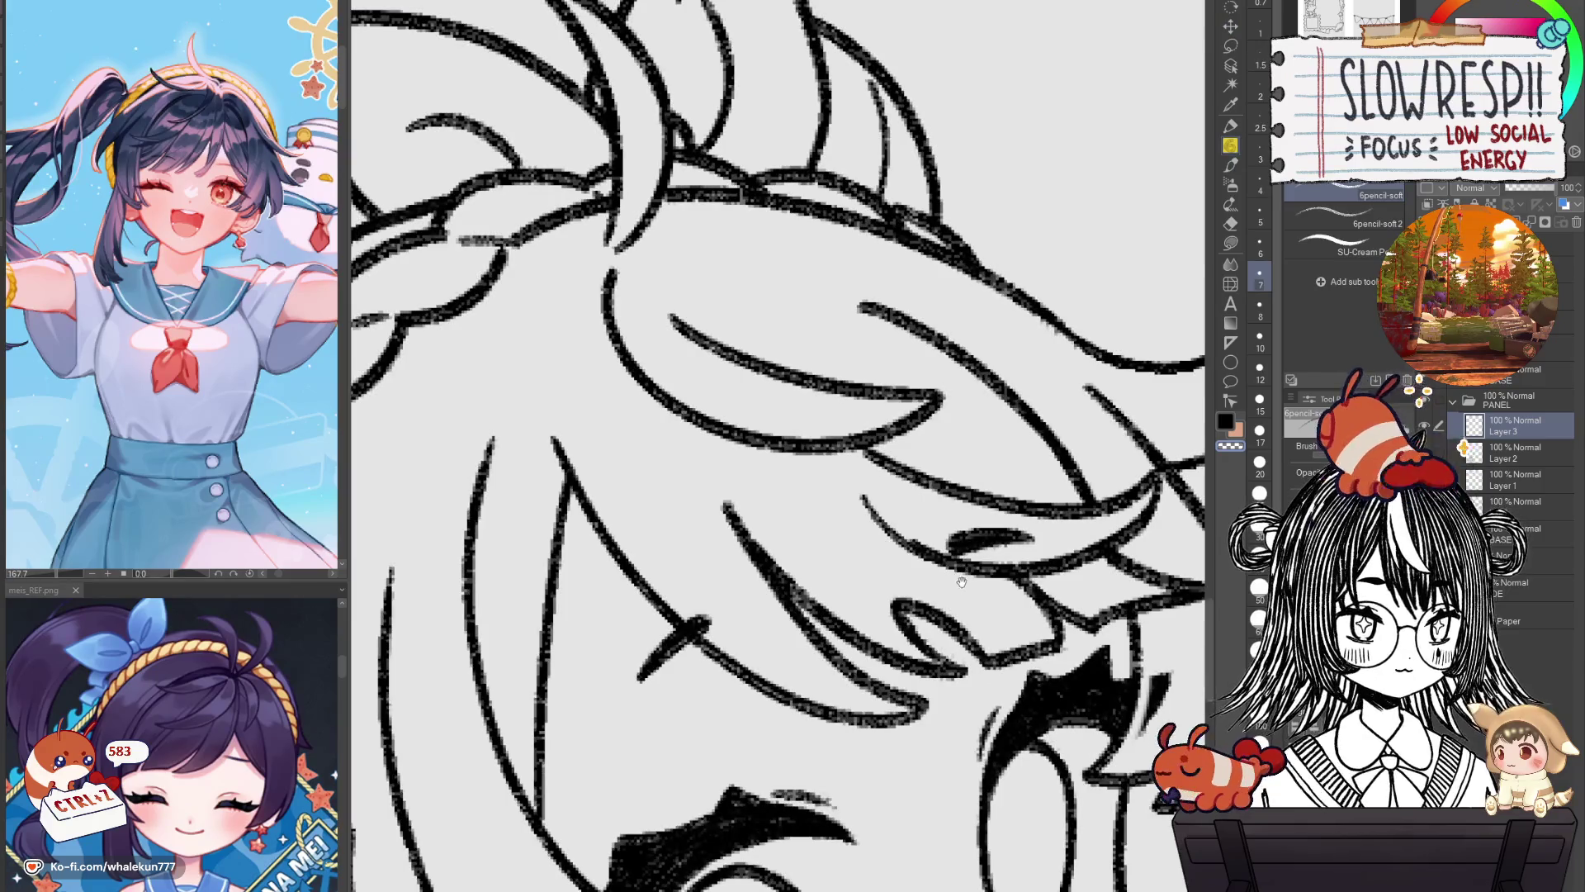
{"action": "mouse_move", "coordinate": [950, 559]}
{"action": "left_mouse_down"}
{"action": "mouse_move", "coordinate": [932, 581]}
{"action": "mouse_move", "coordinate": [995, 568]}
{"action": "left_mouse_up"}
Undo a stray stroke near the hair and flip the view to review the panel.
{"action": "key", "text": "ctrl+z"}
{"action": "key", "text": "ctrl+z"}
{"action": "key", "text": "ctrl+z"}
{"action": "scroll", "coordinate": [979, 572], "scroll_direction": "up", "scroll_amount": 3}
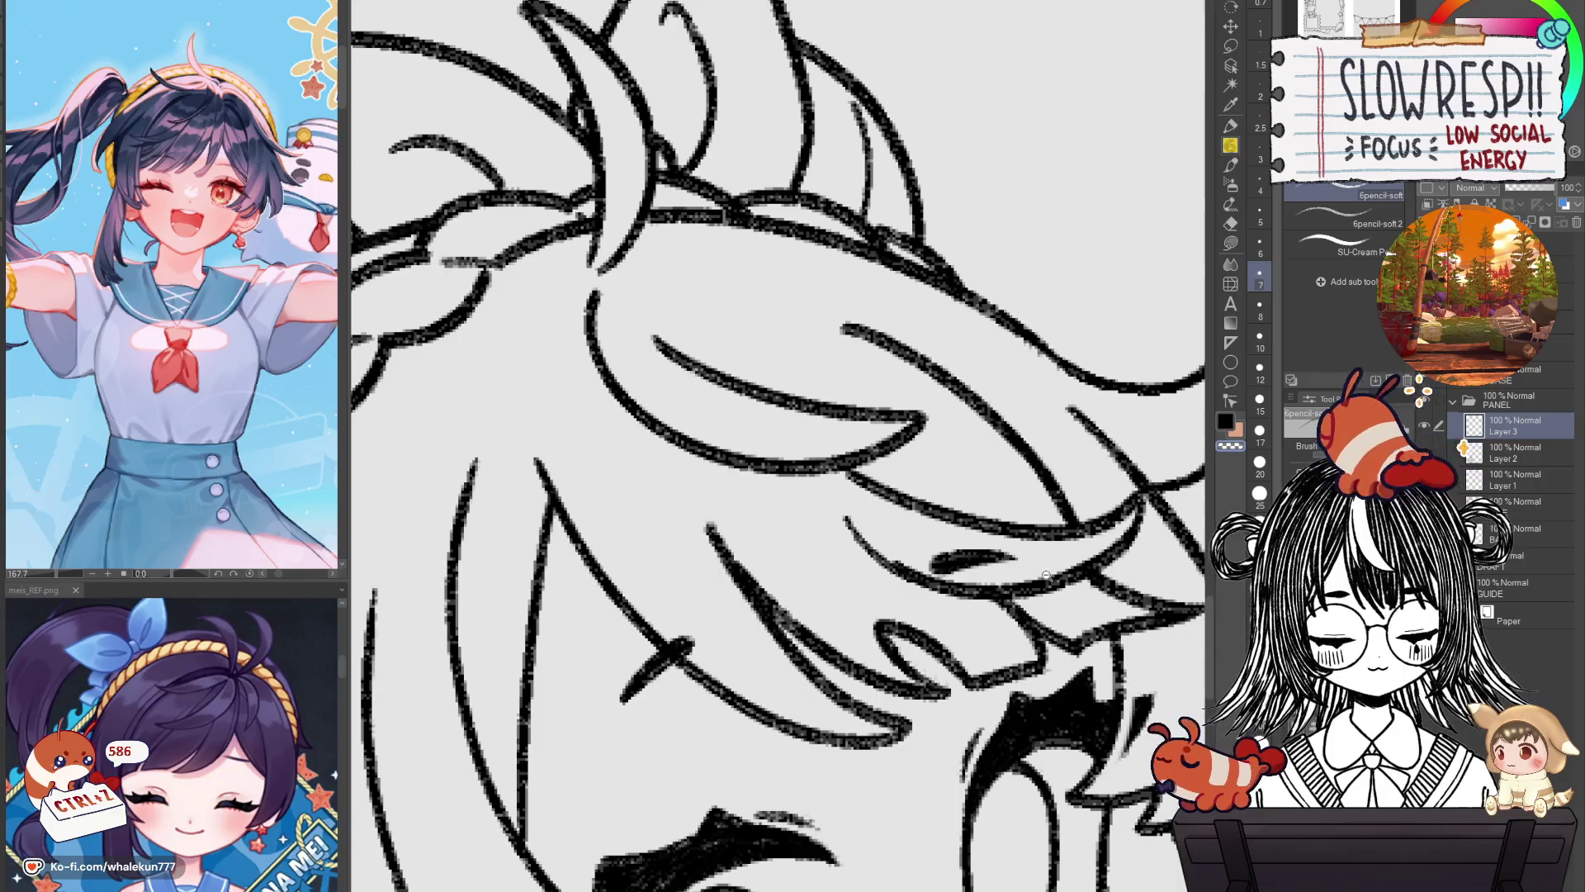
{"action": "scroll", "coordinate": [1027, 584], "scroll_direction": "down", "scroll_amount": 2}
{"action": "key", "text": "h"}
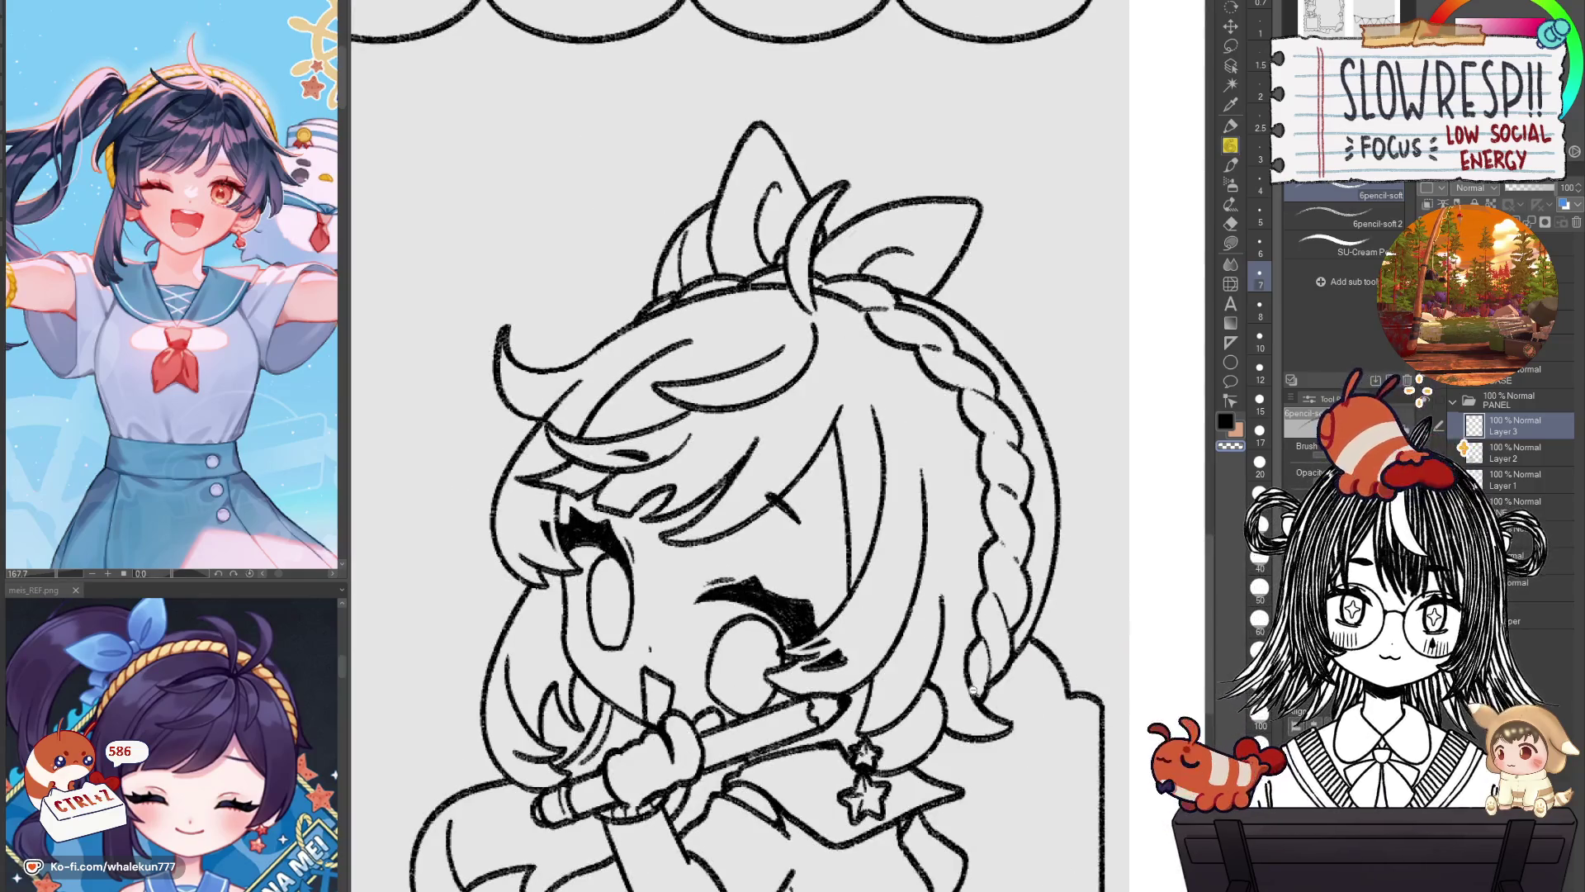
{"action": "key", "text": "h"}
{"action": "key", "text": "h"}
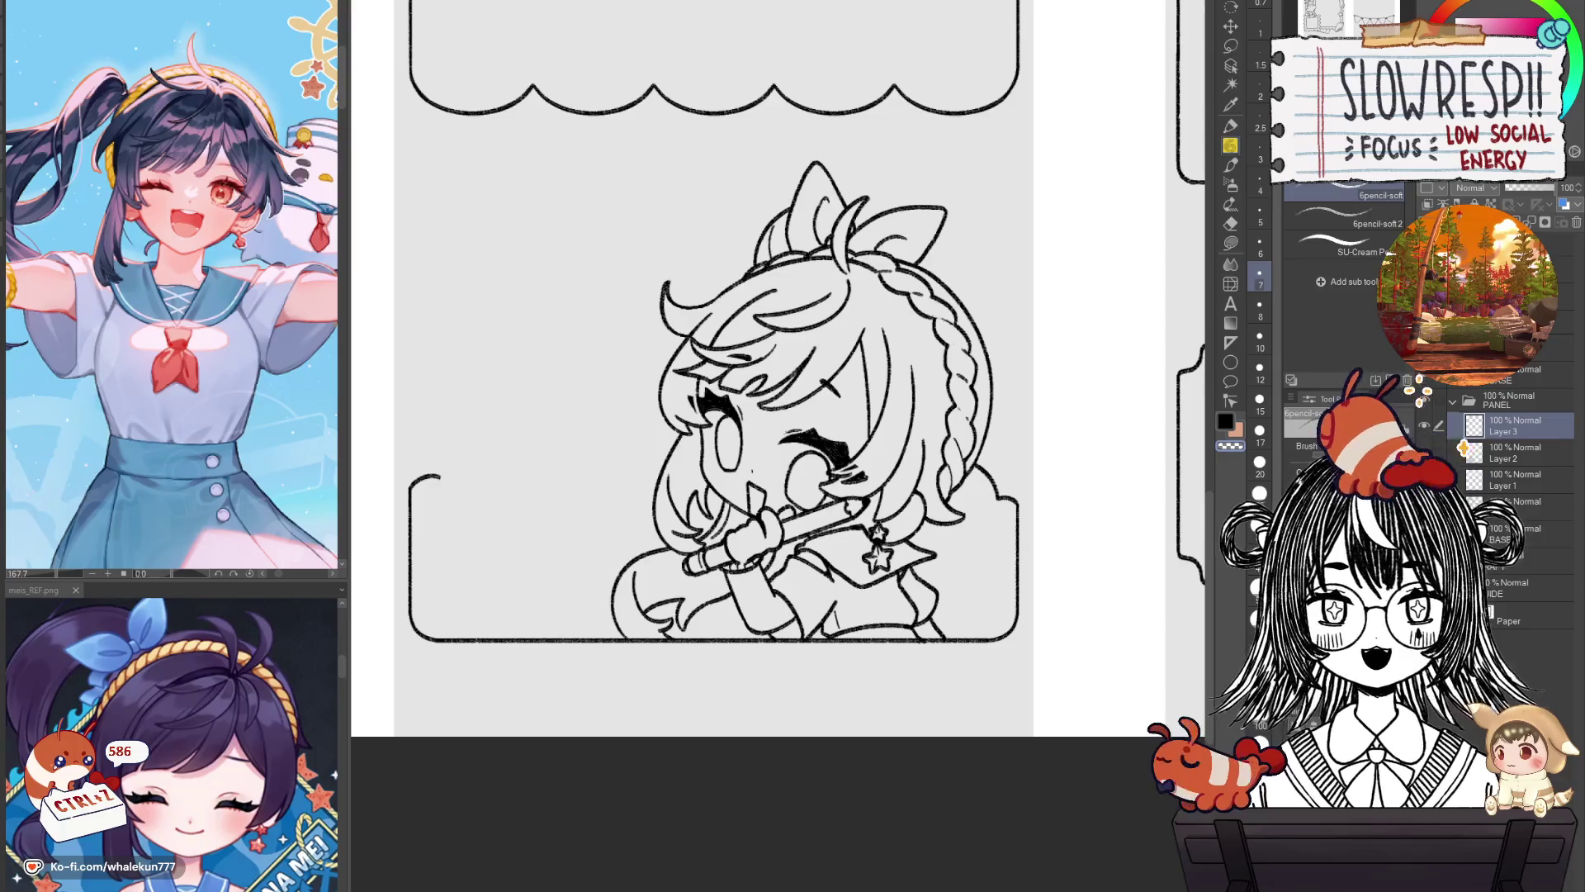
Merge the ink layer into Layer 2 and undo so the extra Layer 1 disappears.
{"action": "left_click_drag", "start_coordinate": [743, 413], "coordinate": [907, 432]}
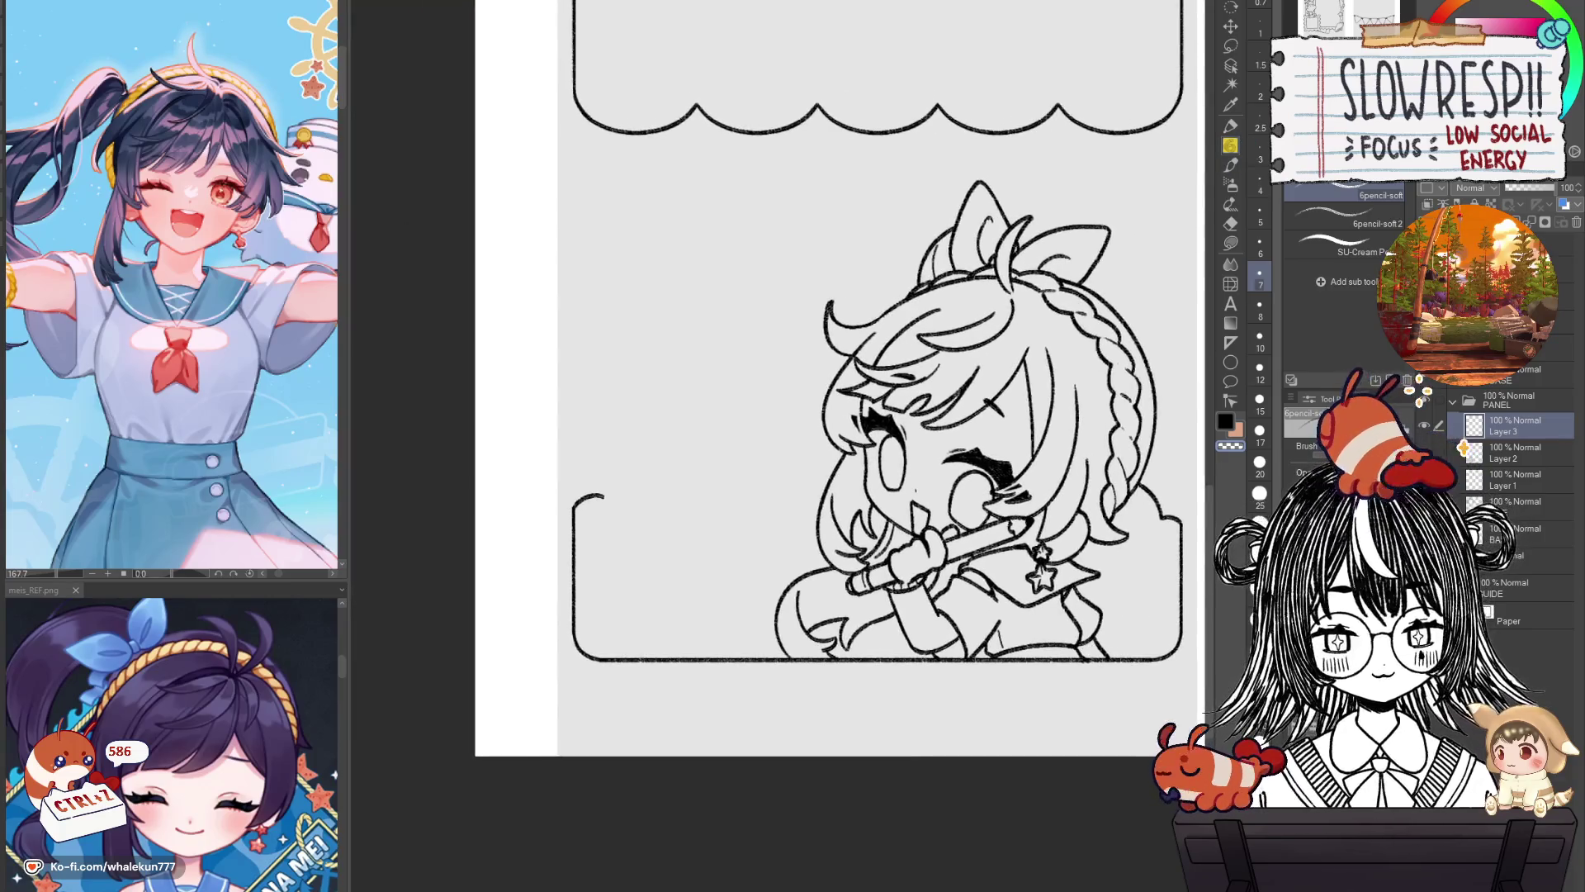
{"action": "key", "text": "ctrl+z"}
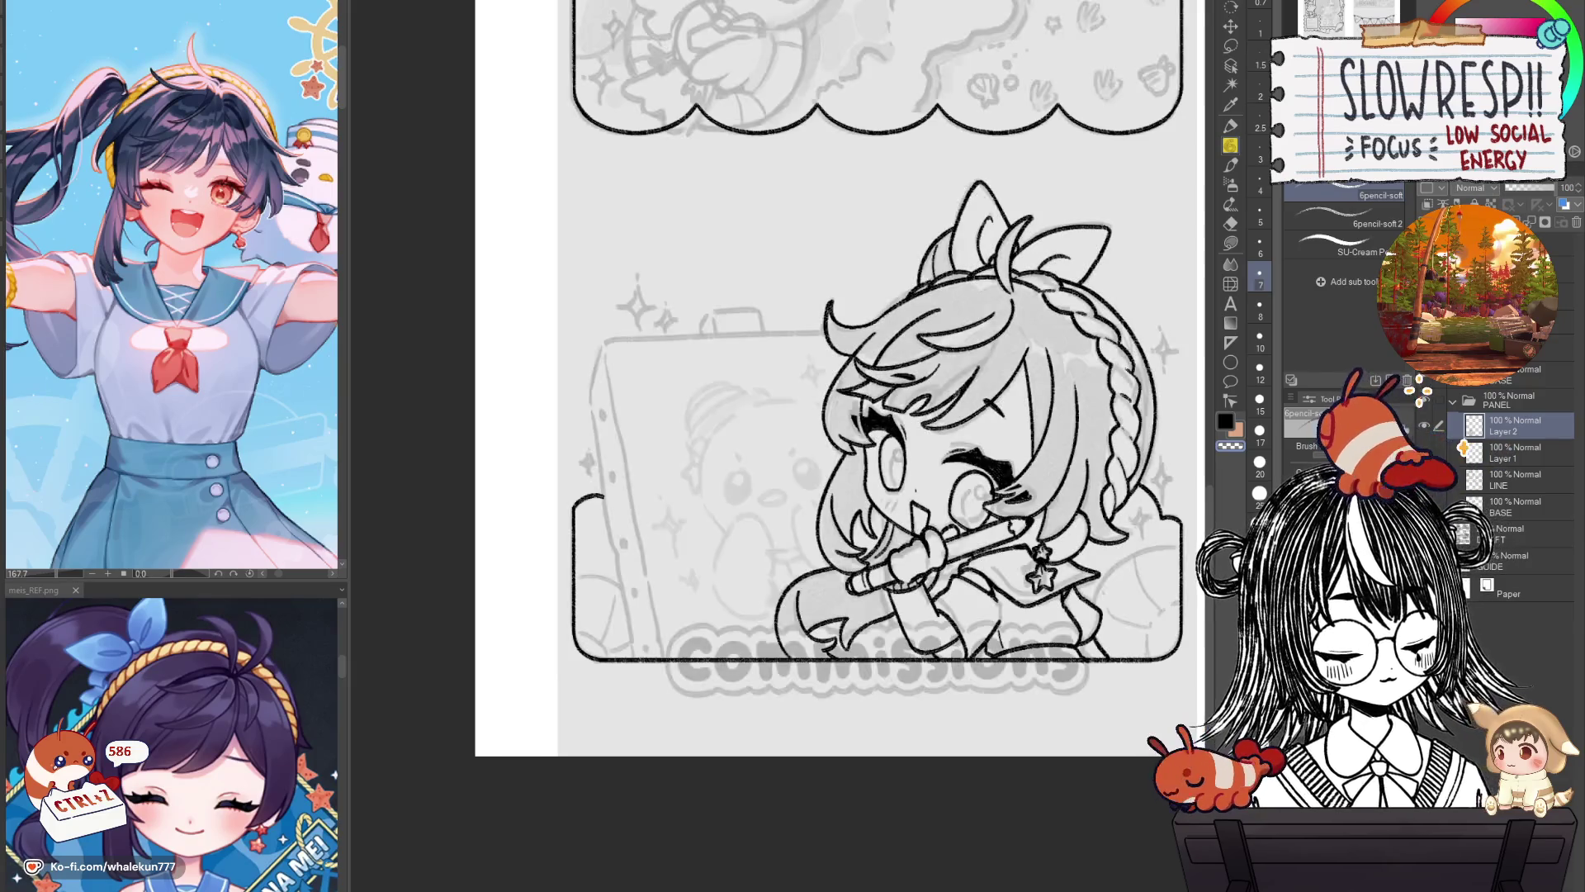
{"action": "scroll", "coordinate": [825, 445], "scroll_direction": "up", "scroll_amount": 3}
{"action": "left_click", "coordinate": [1511, 452]}
{"action": "left_click_drag", "start_coordinate": [1133, 615], "coordinate": [934, 568]}
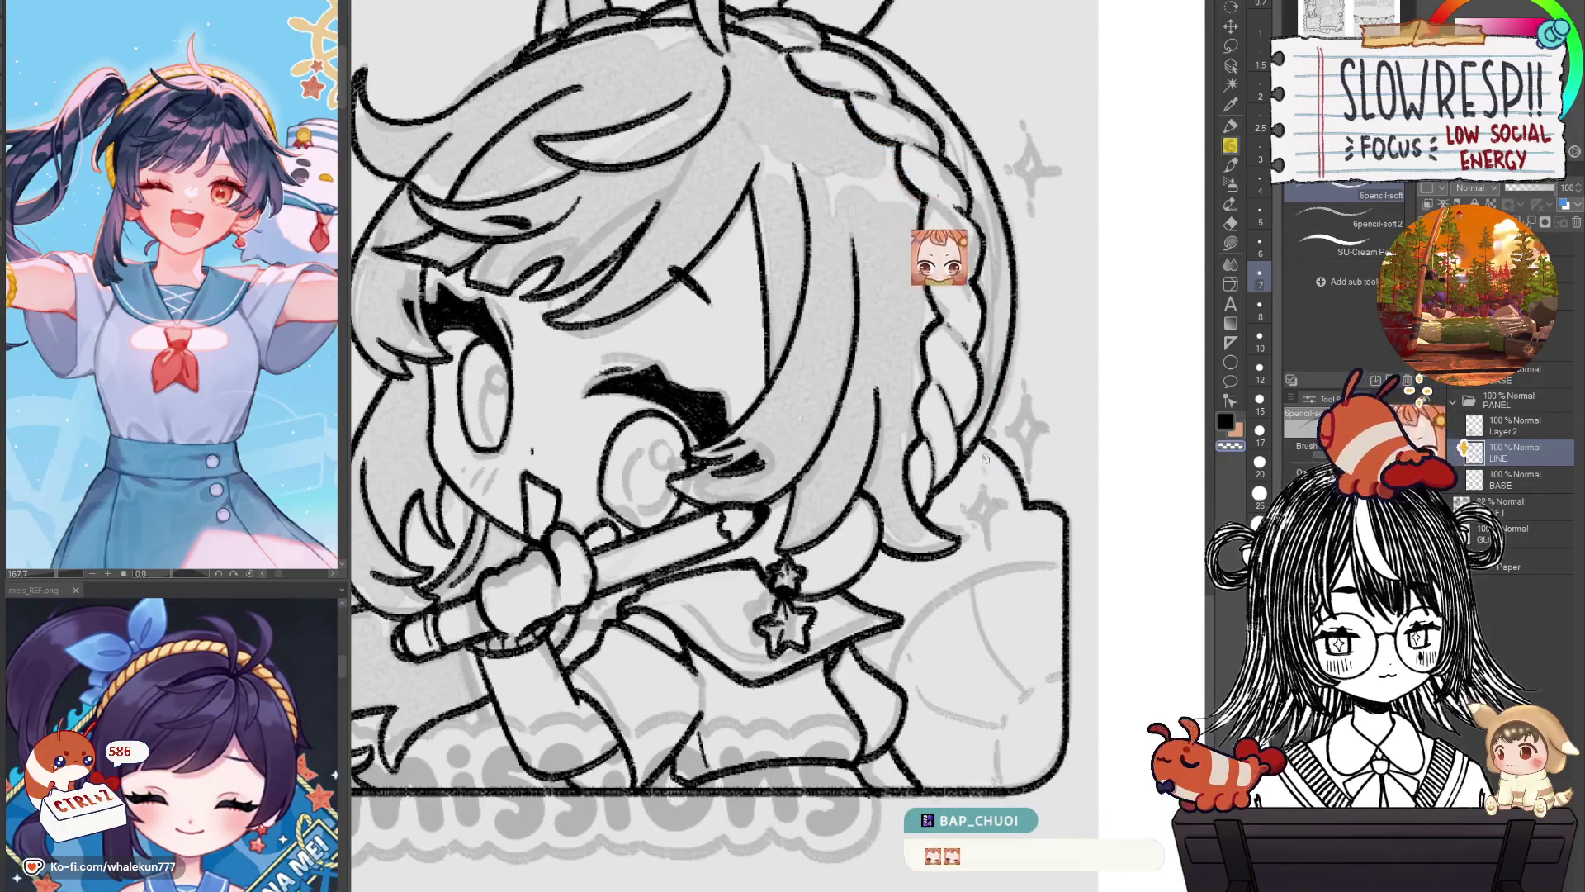
{"action": "key", "text": "ctrl+z"}
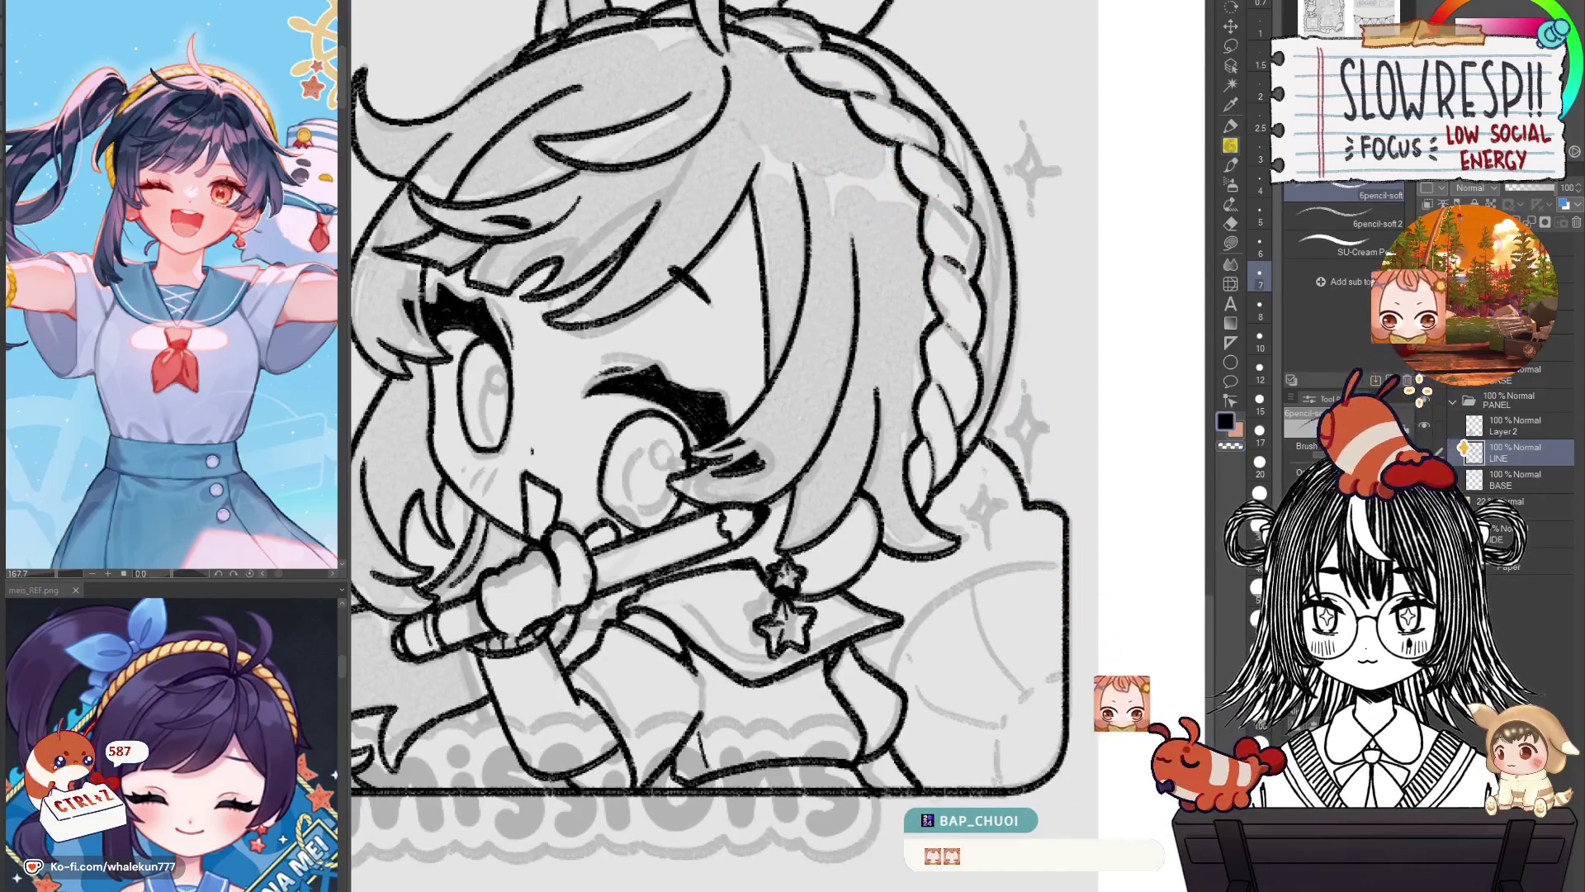
{"action": "scroll", "coordinate": [700, 655], "scroll_direction": "down", "scroll_amount": 5}
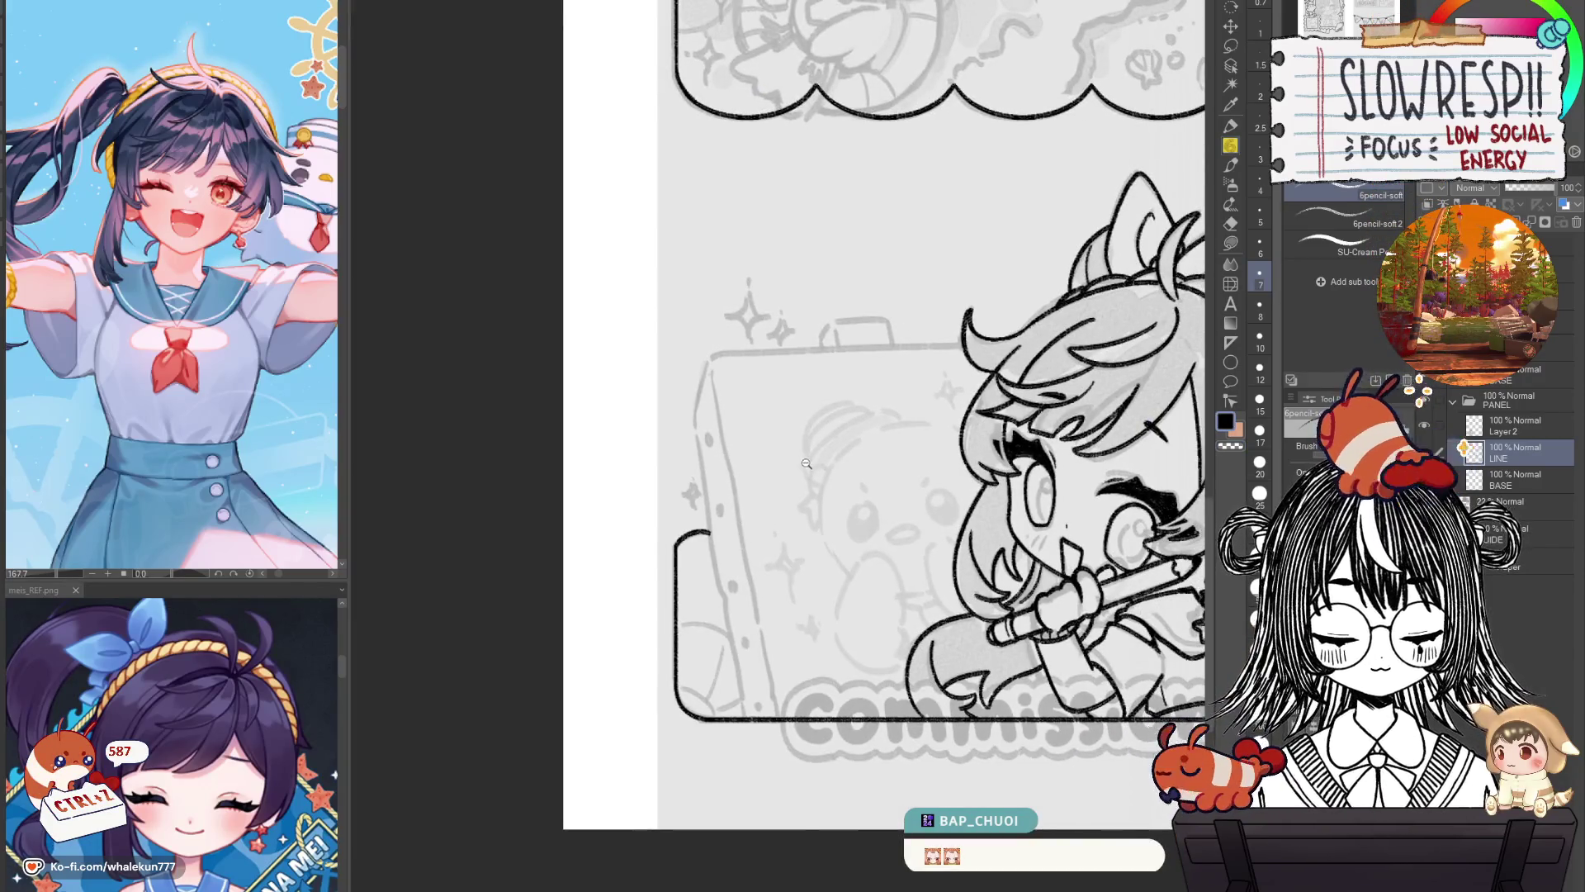
{"action": "left_click", "coordinate": [874, 480]}
{"action": "scroll", "coordinate": [941, 643], "scroll_direction": "up", "scroll_amount": 3}
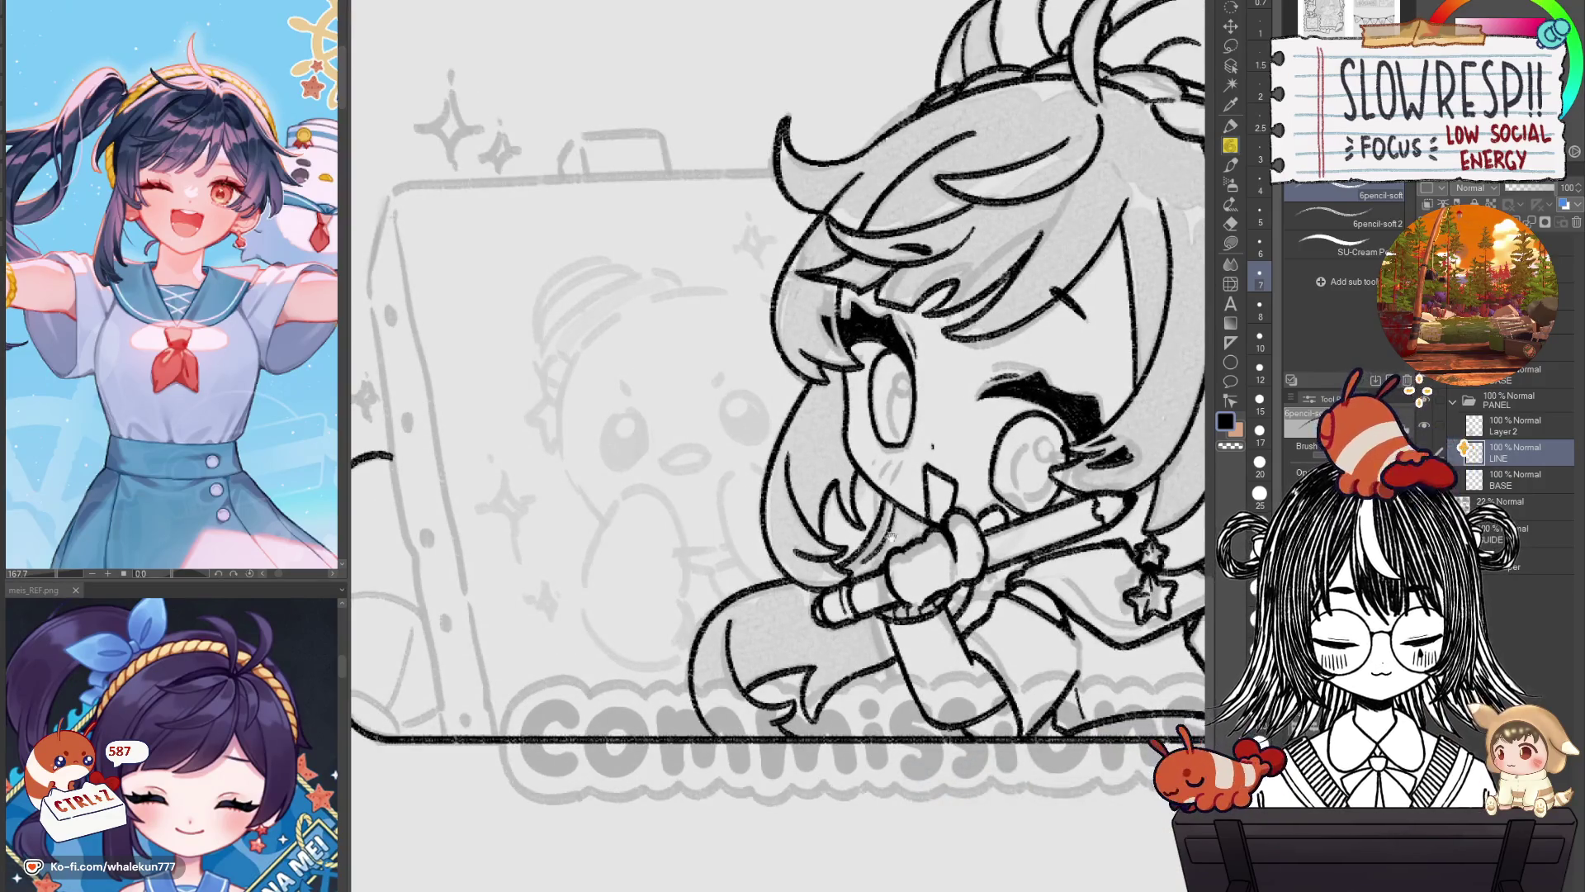
{"action": "left_click_drag", "start_coordinate": [890, 536], "coordinate": [988, 566]}
{"action": "scroll", "coordinate": [997, 584], "scroll_direction": "down", "scroll_amount": 5}
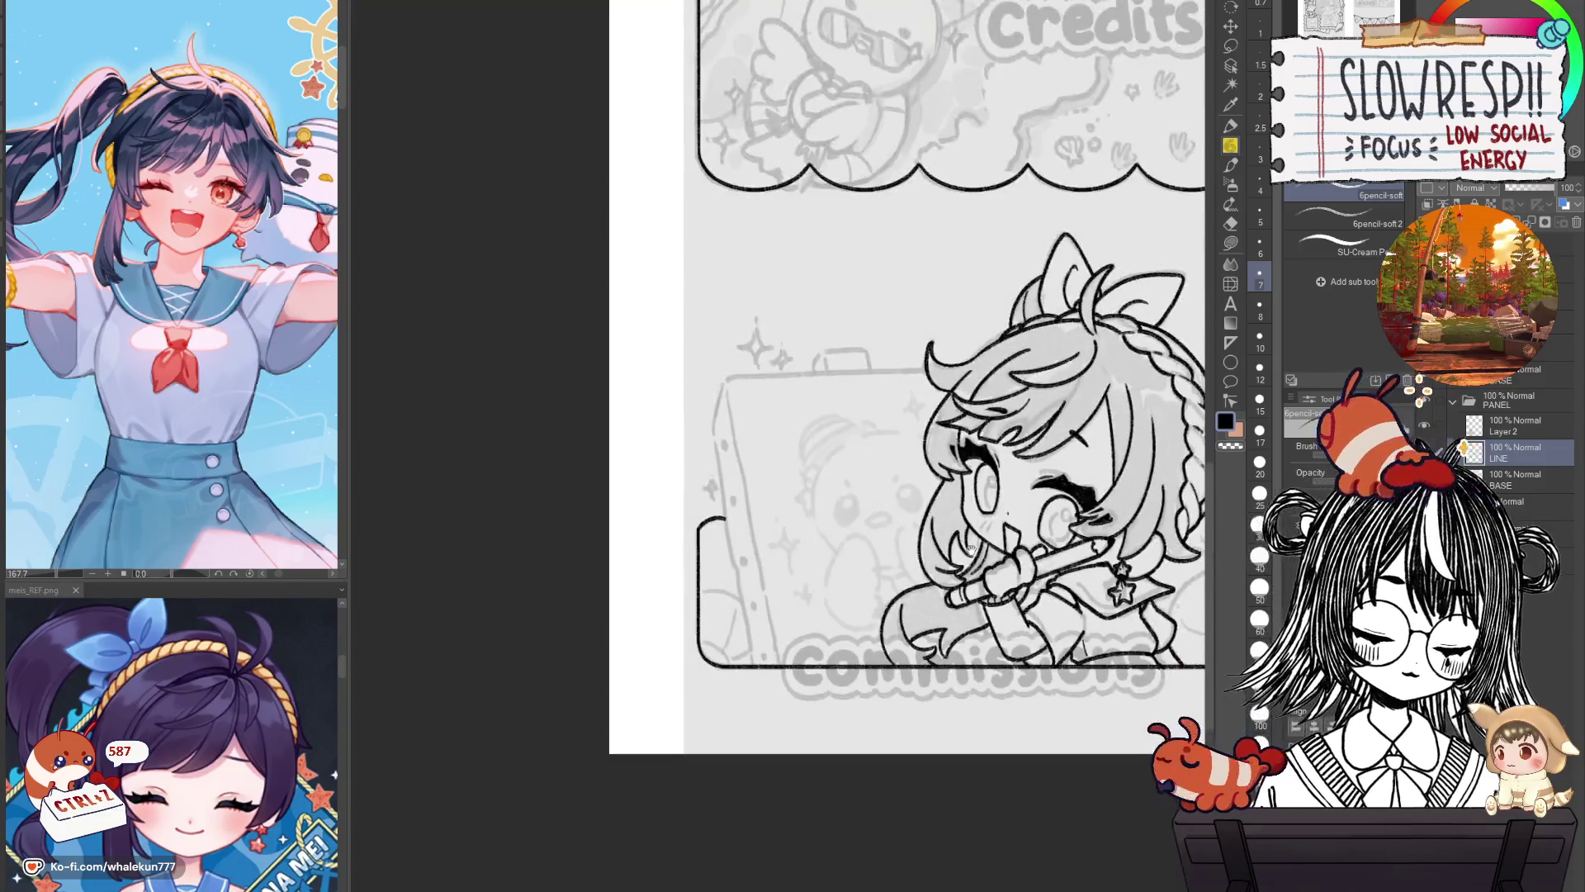
Place ruler guides along the board's top and left edges on Layer 2 and pencil the left edge.
{"action": "key", "text": "u"}
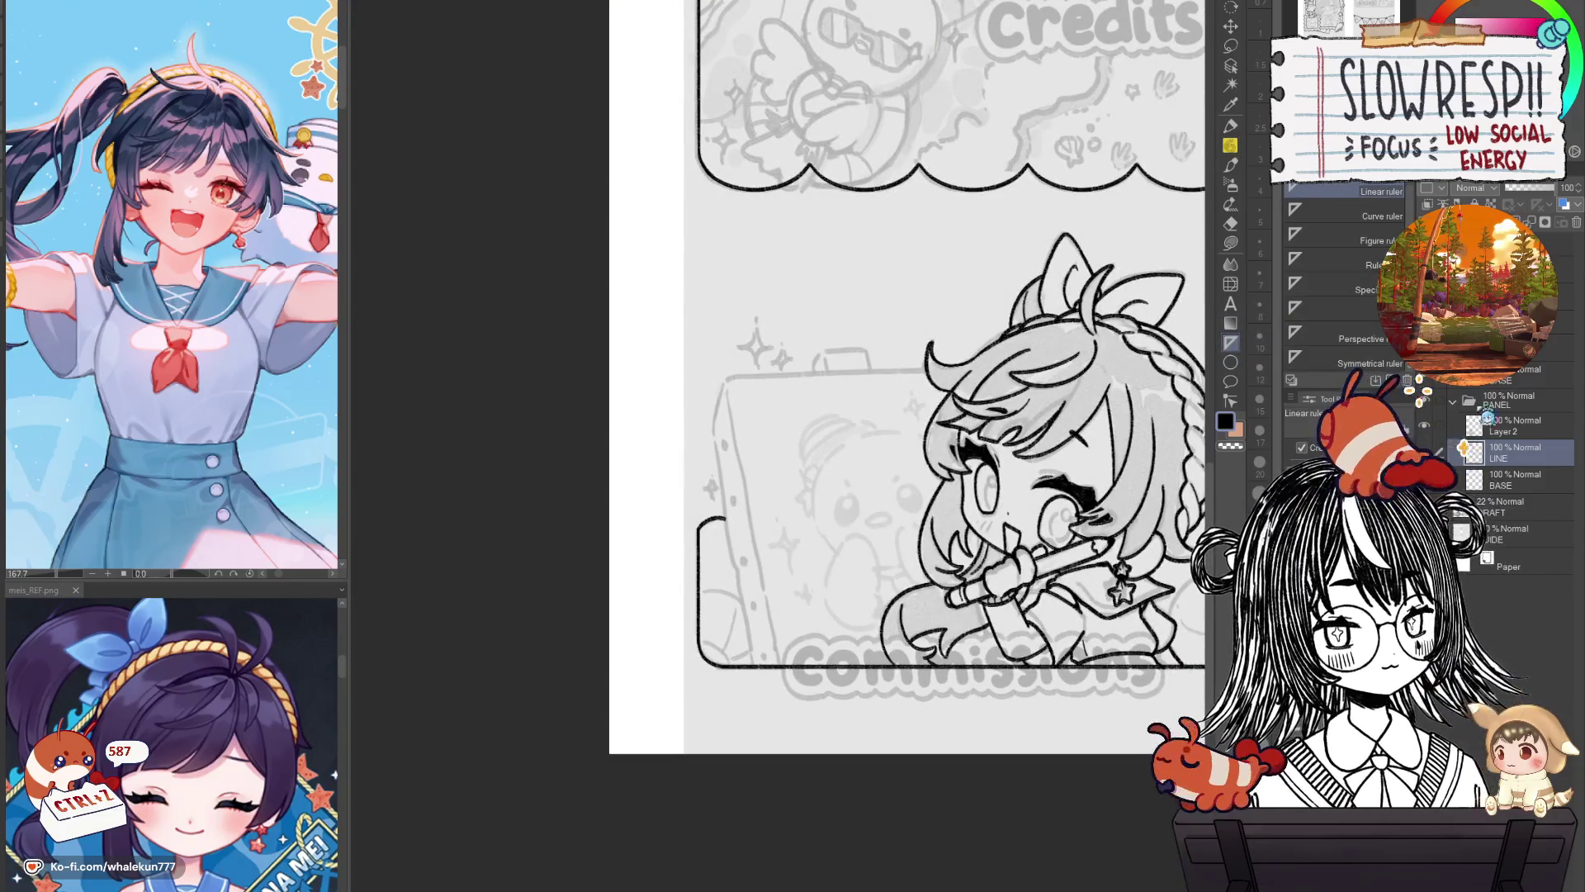
{"action": "left_click", "coordinate": [1466, 426]}
{"action": "scroll", "coordinate": [834, 475], "scroll_direction": "up", "scroll_amount": 2}
{"action": "scroll", "coordinate": [843, 479], "scroll_direction": "up", "scroll_amount": 1}
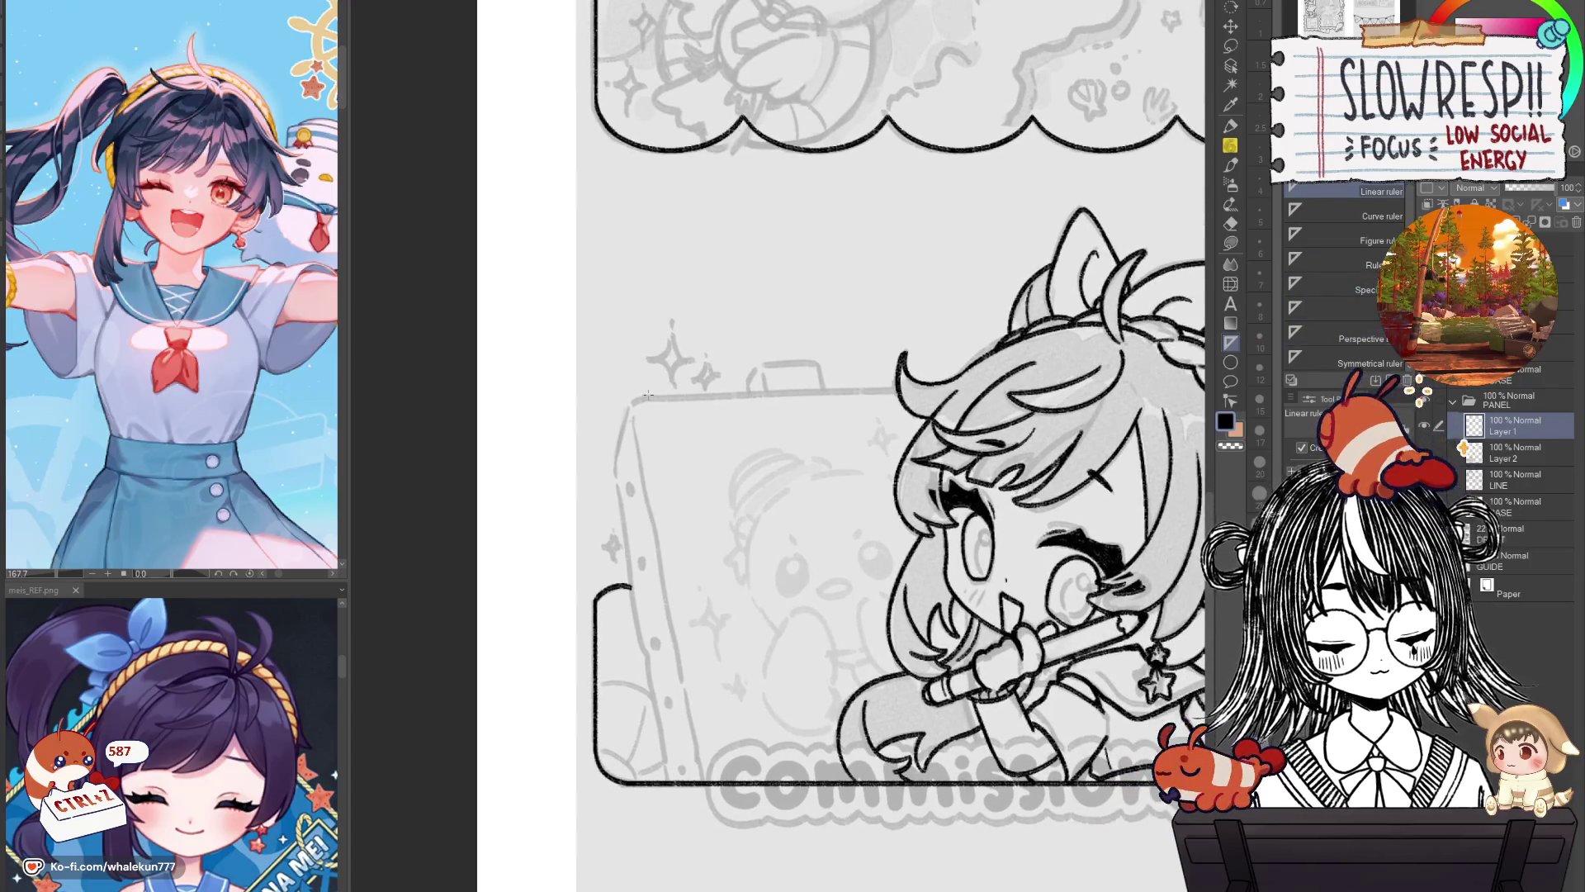
{"action": "left_click_drag", "start_coordinate": [640, 398], "coordinate": [966, 385]}
{"action": "left_click_drag", "start_coordinate": [640, 505], "coordinate": [706, 802]}
{"action": "key", "text": "p"}
{"action": "left_click_drag", "start_coordinate": [632, 405], "coordinate": [701, 783]}
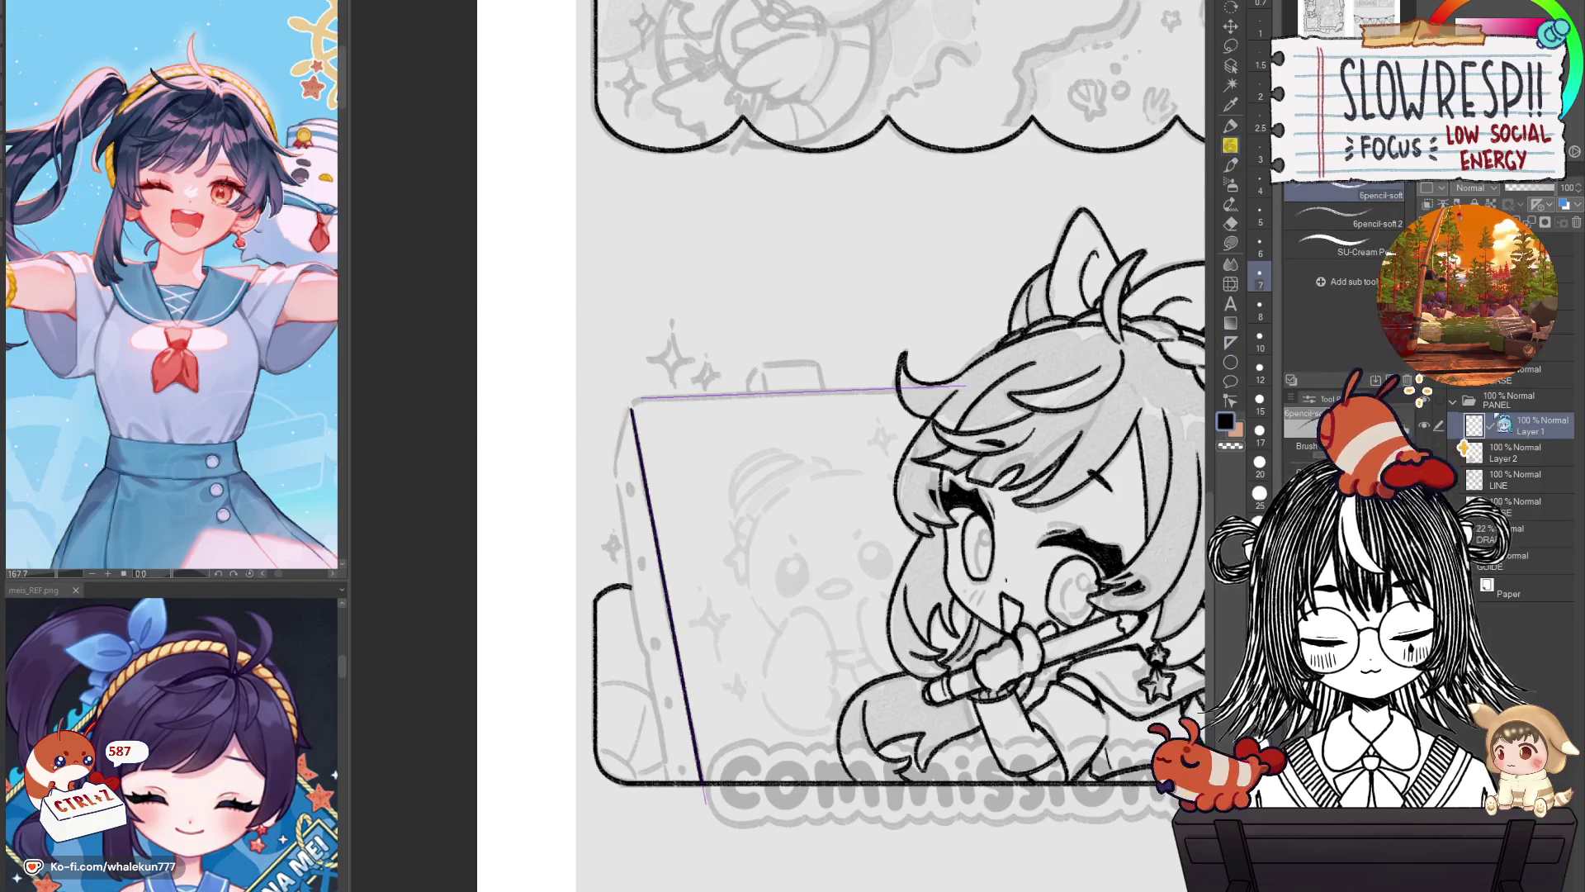
On a new Layer 3, ink the board's straight left and top edges along the guides.
{"action": "key", "text": "ctrl+shift+n"}
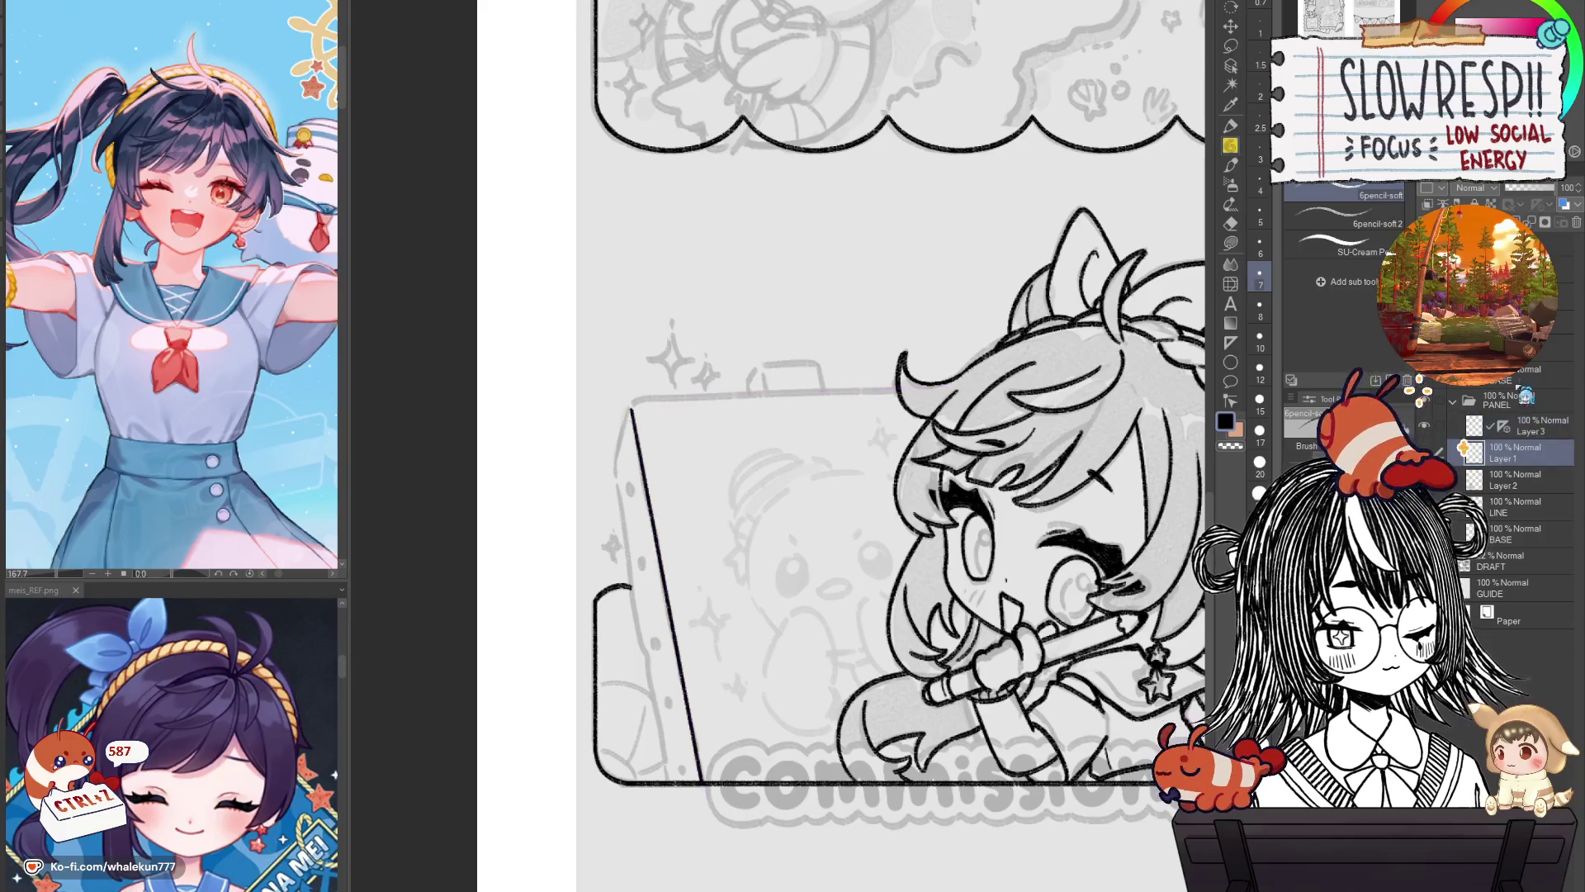
{"action": "key", "text": "k"}
{"action": "mouse_move", "coordinate": [920, 671]}
{"action": "left_mouse_down"}
{"action": "mouse_move", "coordinate": [888, 737]}
{"action": "mouse_move", "coordinate": [902, 727]}
{"action": "left_mouse_up"}
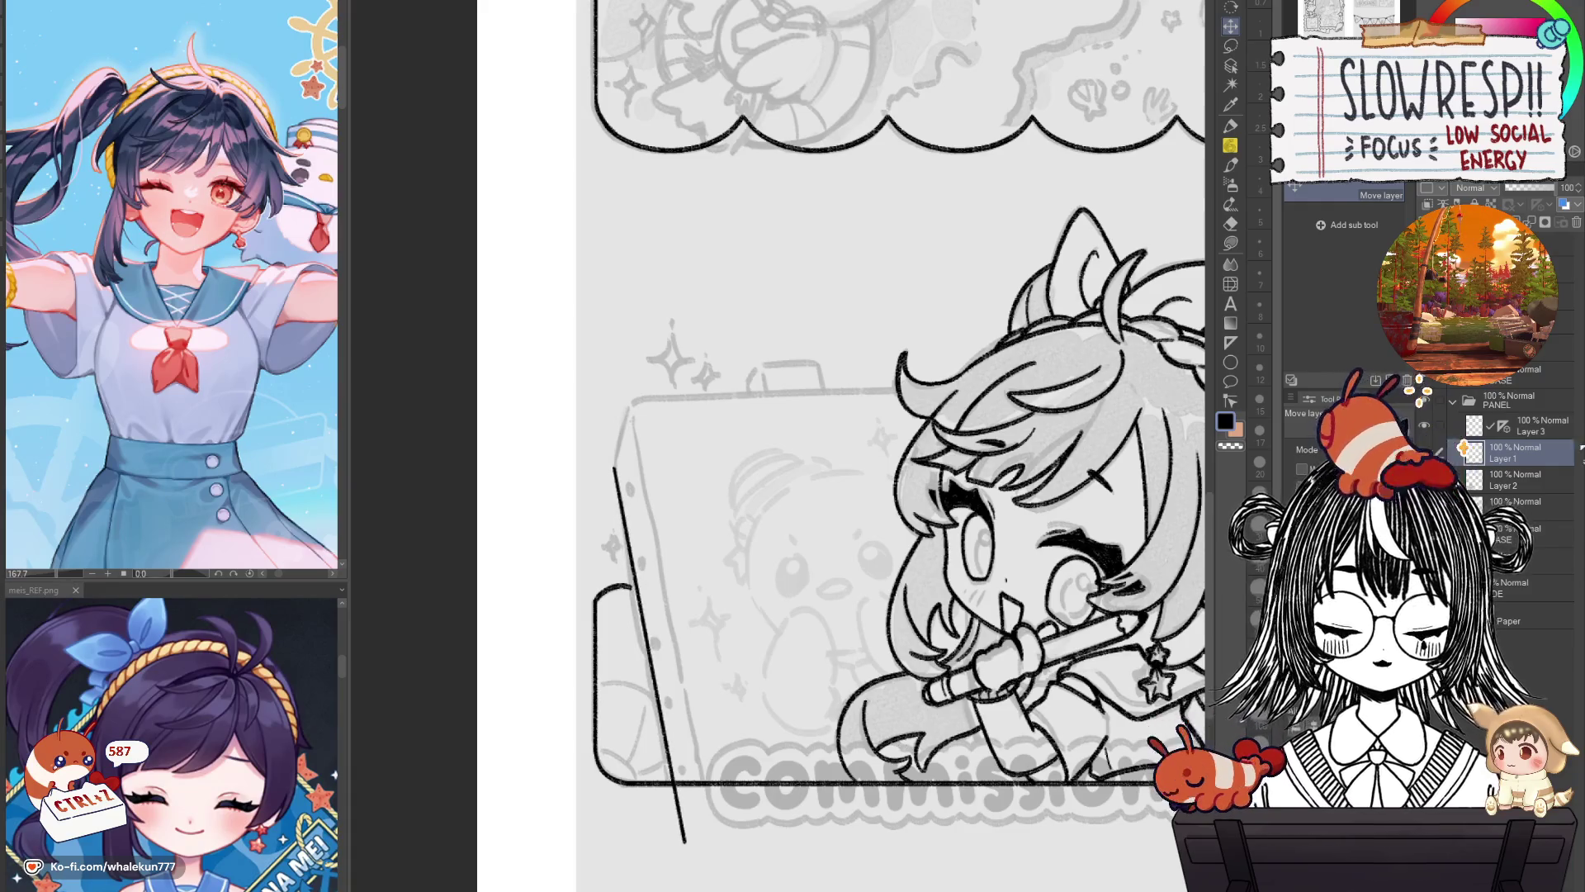
{"action": "left_click", "coordinate": [1519, 426]}
{"action": "key", "text": "p"}
{"action": "left_click_drag", "start_coordinate": [632, 407], "coordinate": [702, 780]}
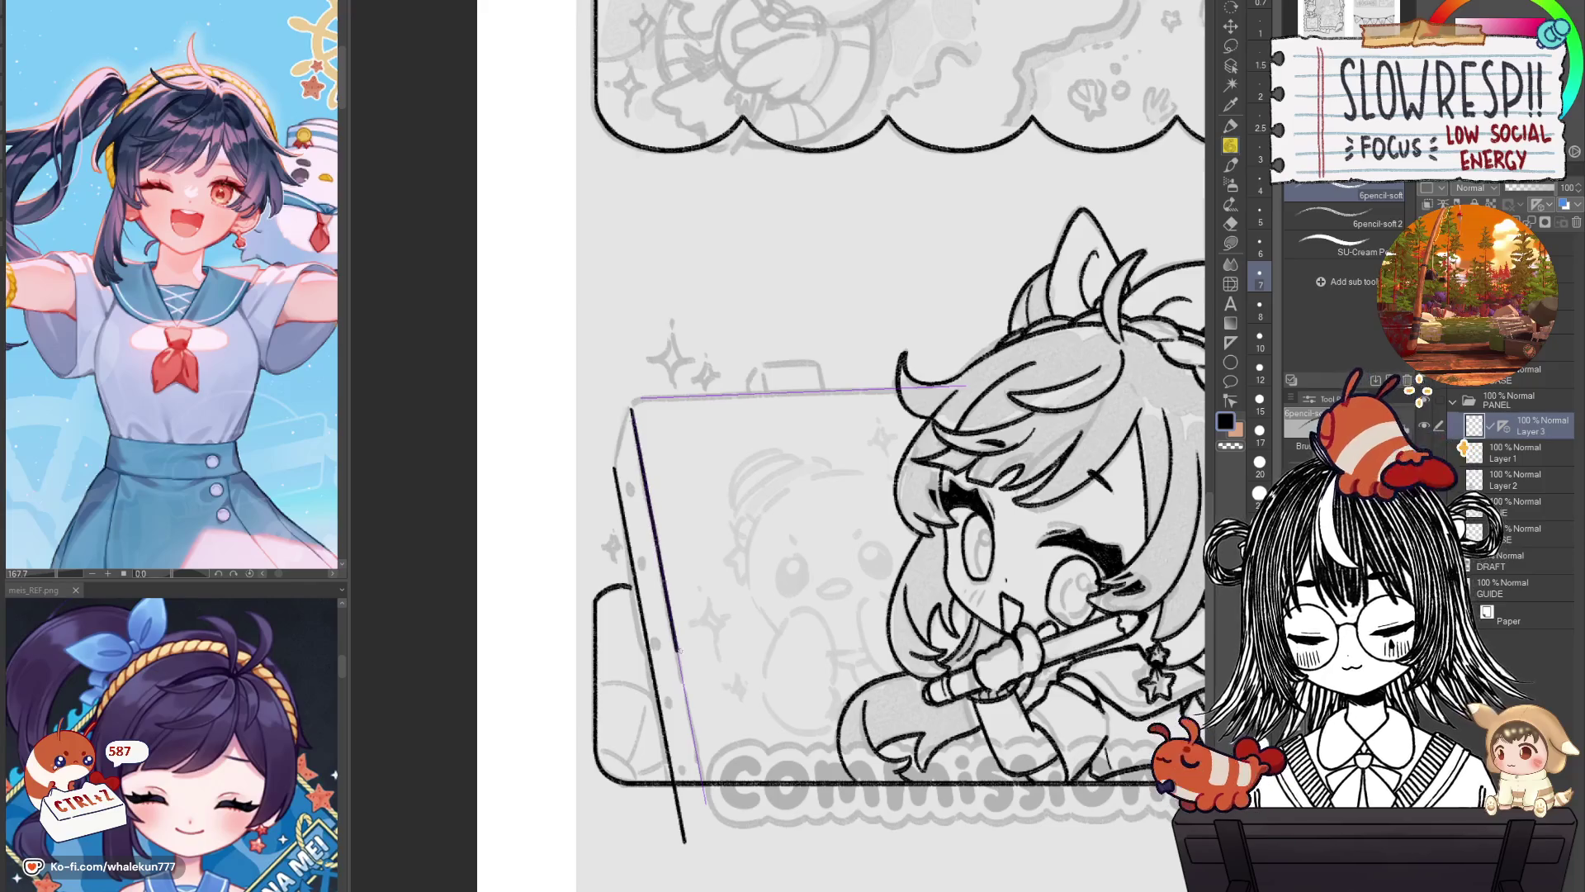
{"action": "left_click_drag", "start_coordinate": [634, 402], "coordinate": [958, 385]}
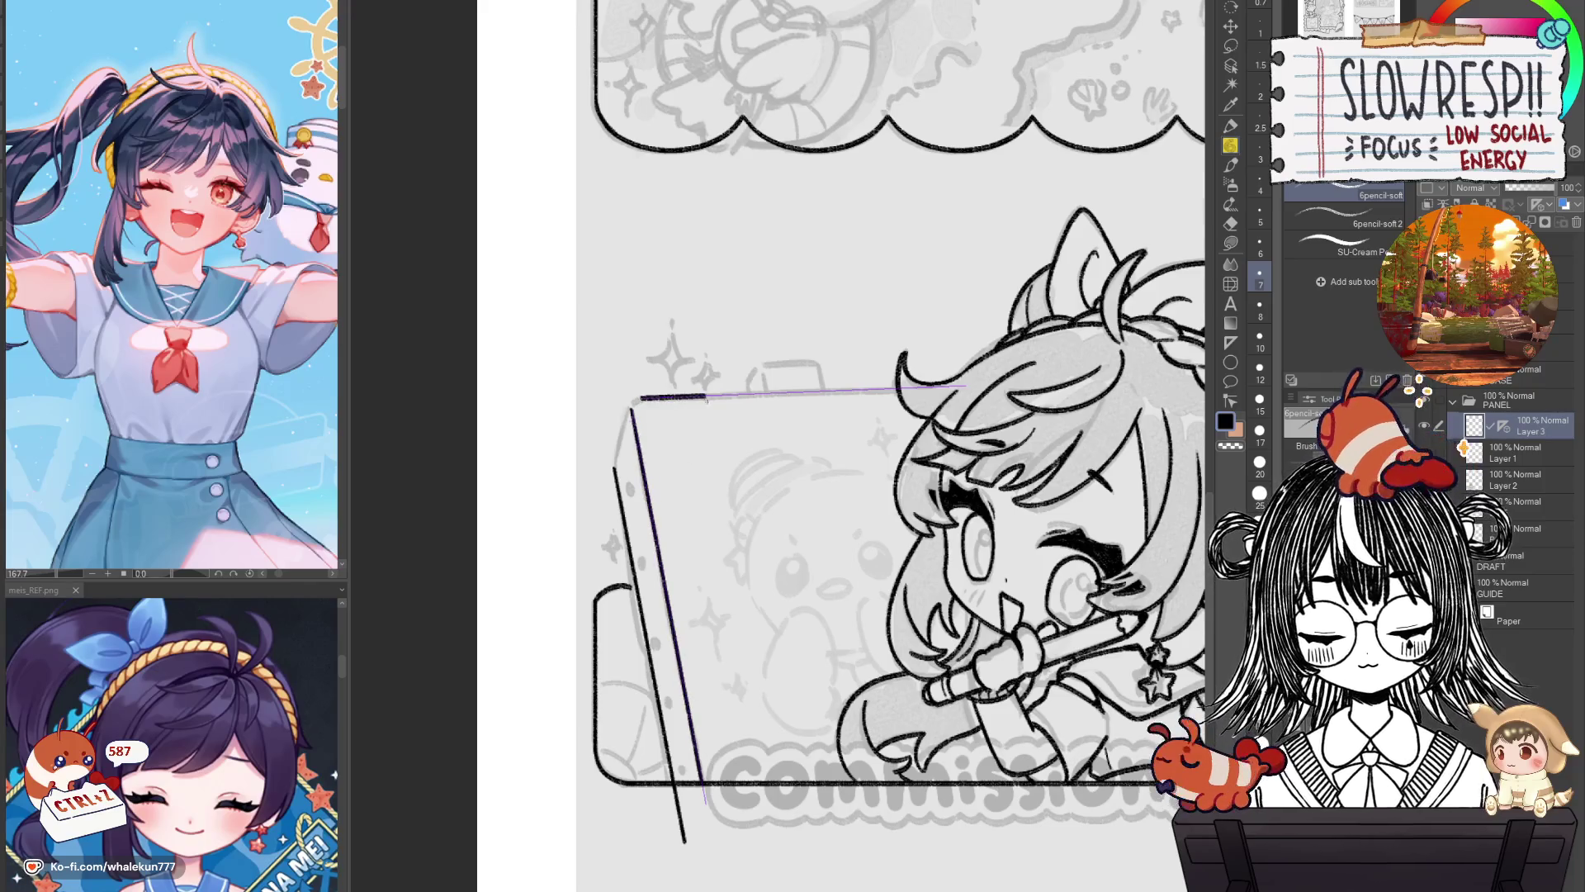
Duplicate and offset the left edge line, erase its excess, and merge it into Layer 1.
{"action": "left_click", "coordinate": [1519, 453]}
{"action": "key", "text": "k"}
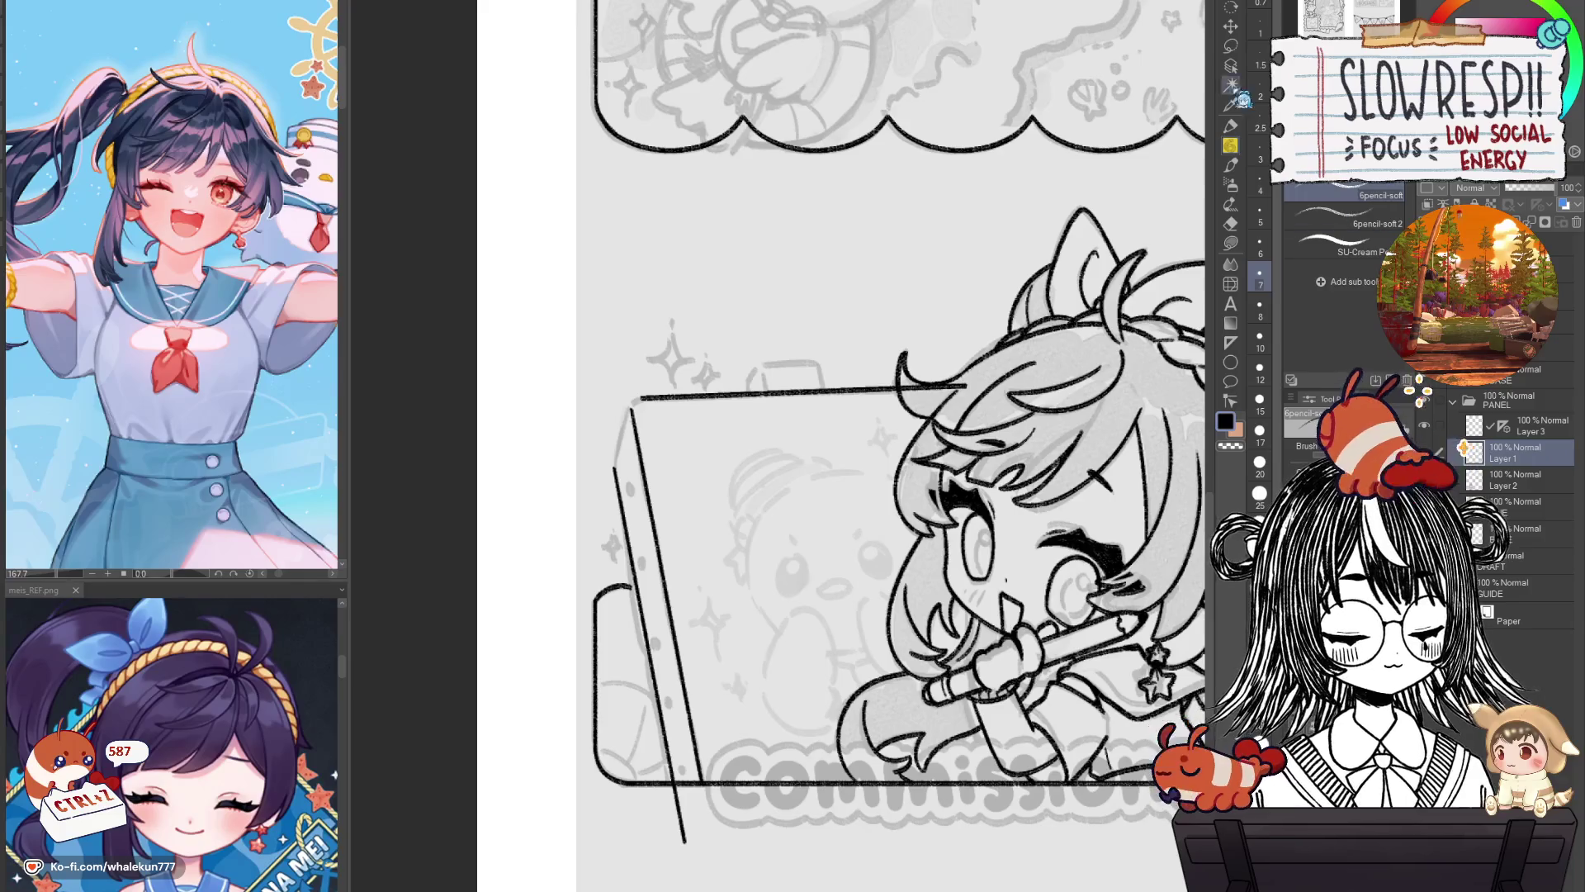
{"action": "mouse_move", "coordinate": [681, 670]}
{"action": "left_mouse_down"}
{"action": "mouse_move", "coordinate": [764, 717]}
{"action": "mouse_move", "coordinate": [1016, 665]}
{"action": "left_mouse_up"}
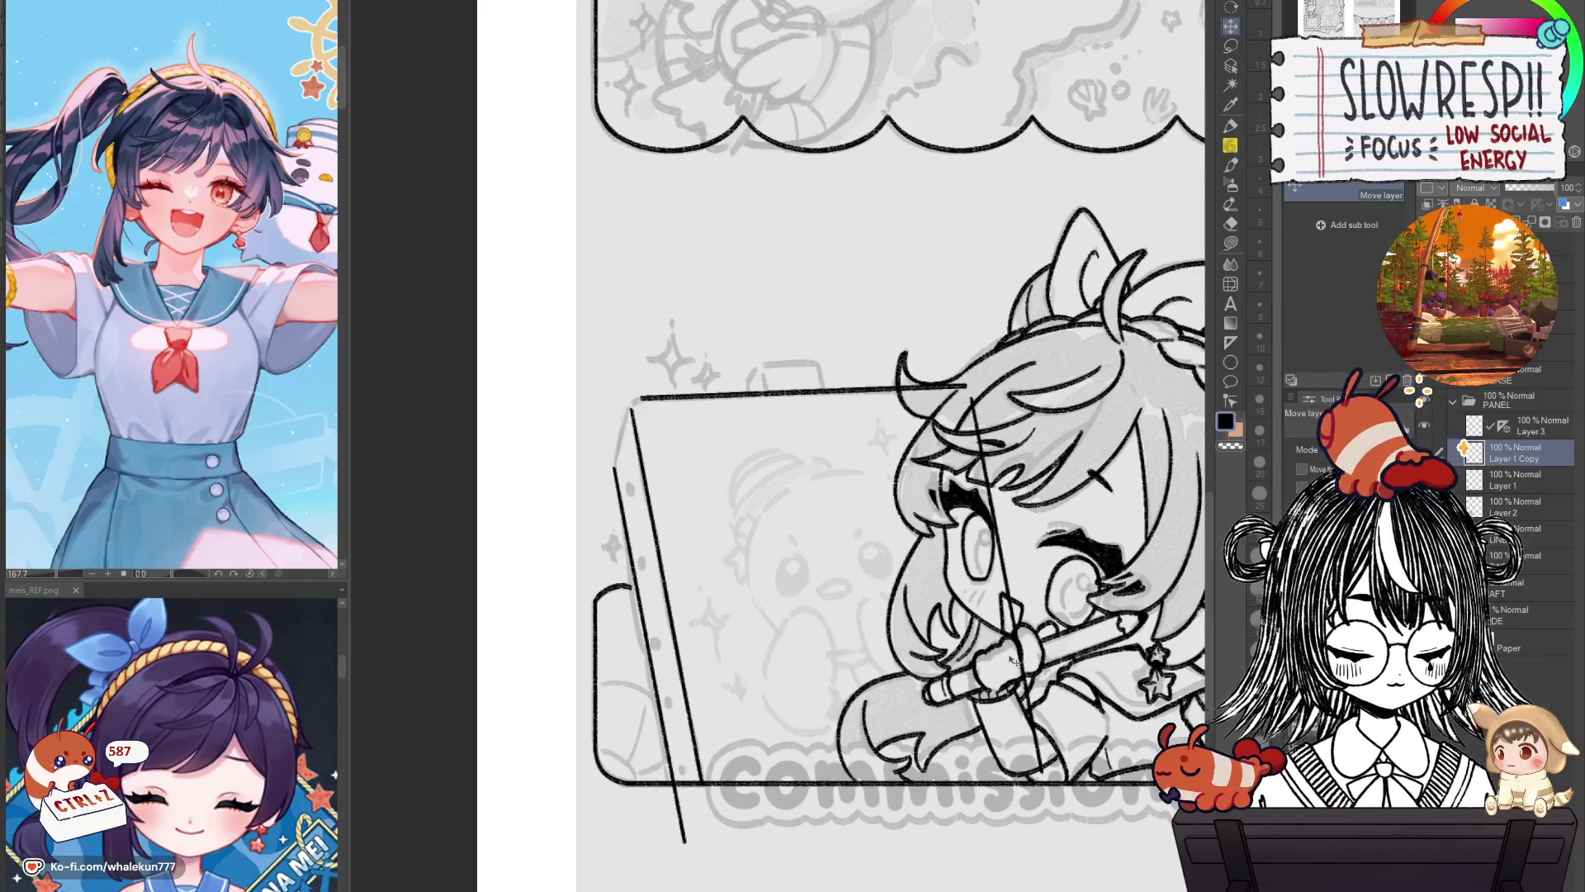
{"action": "left_click_drag", "start_coordinate": [1070, 732], "coordinate": [1020, 687]}
{"action": "key", "text": "e"}
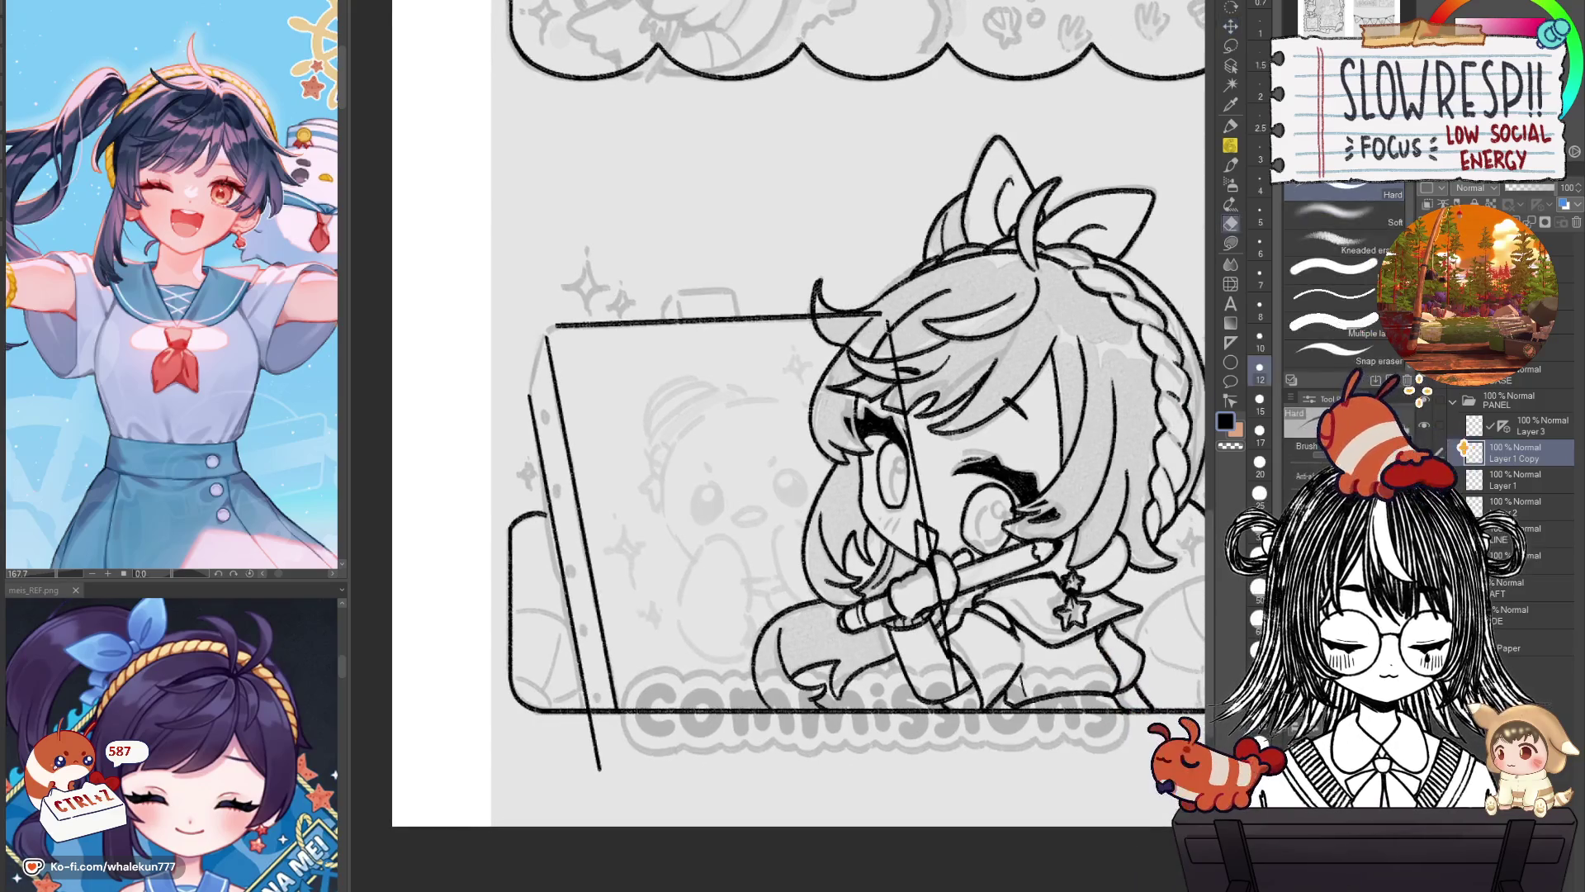
{"action": "left_click_drag", "start_coordinate": [896, 376], "coordinate": [935, 561]}
{"action": "key", "text": "bracketright"}
{"action": "key", "text": "bracketright"}
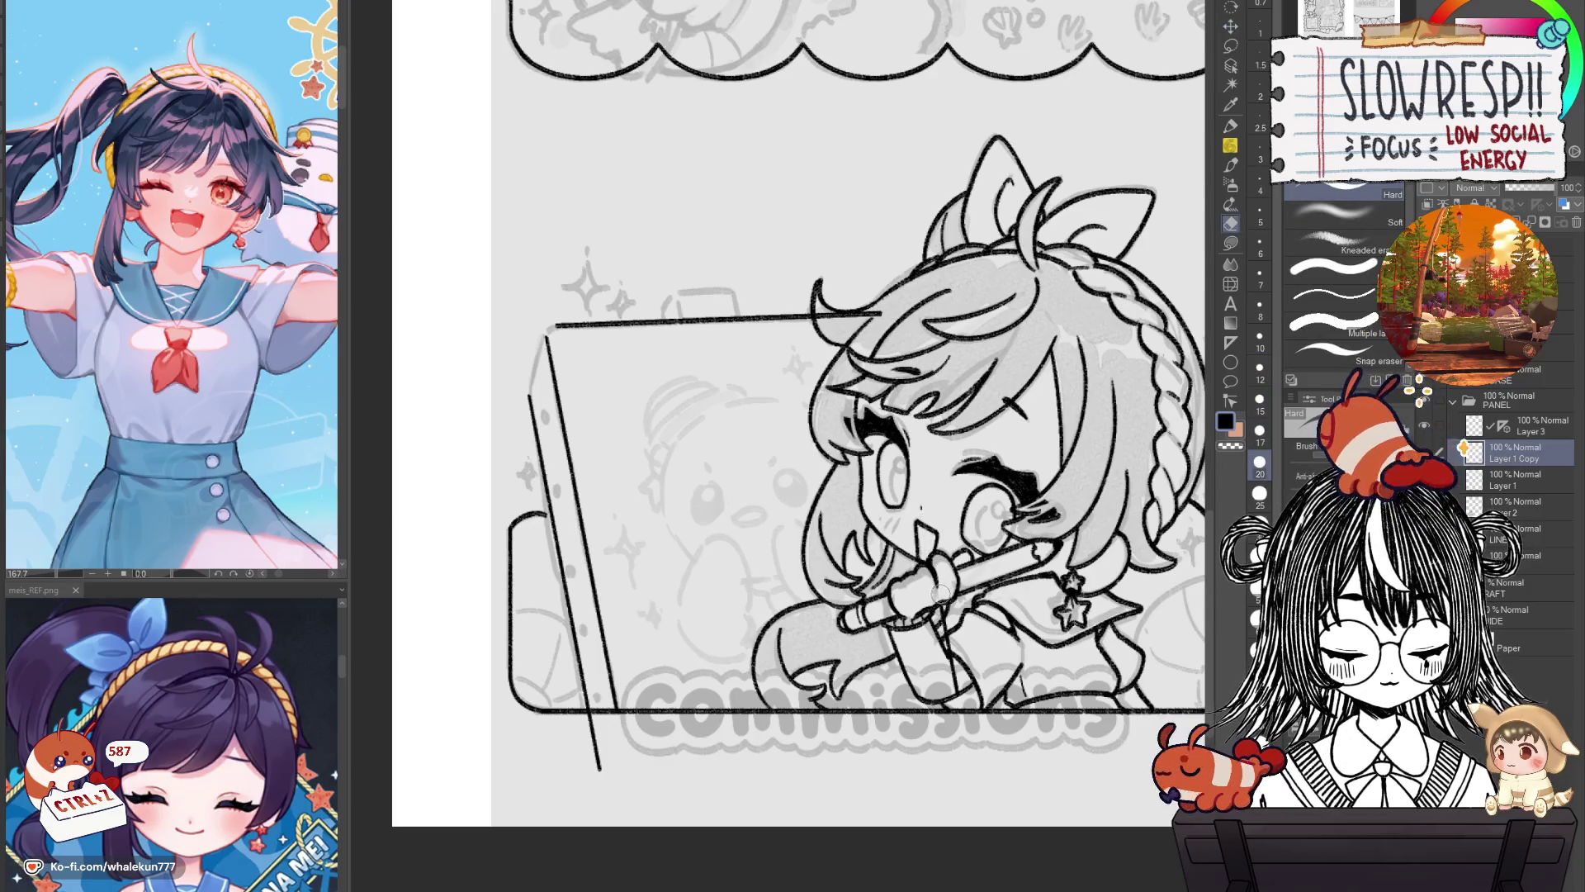
{"action": "scroll", "coordinate": [956, 583], "scroll_direction": "up", "scroll_amount": 2}
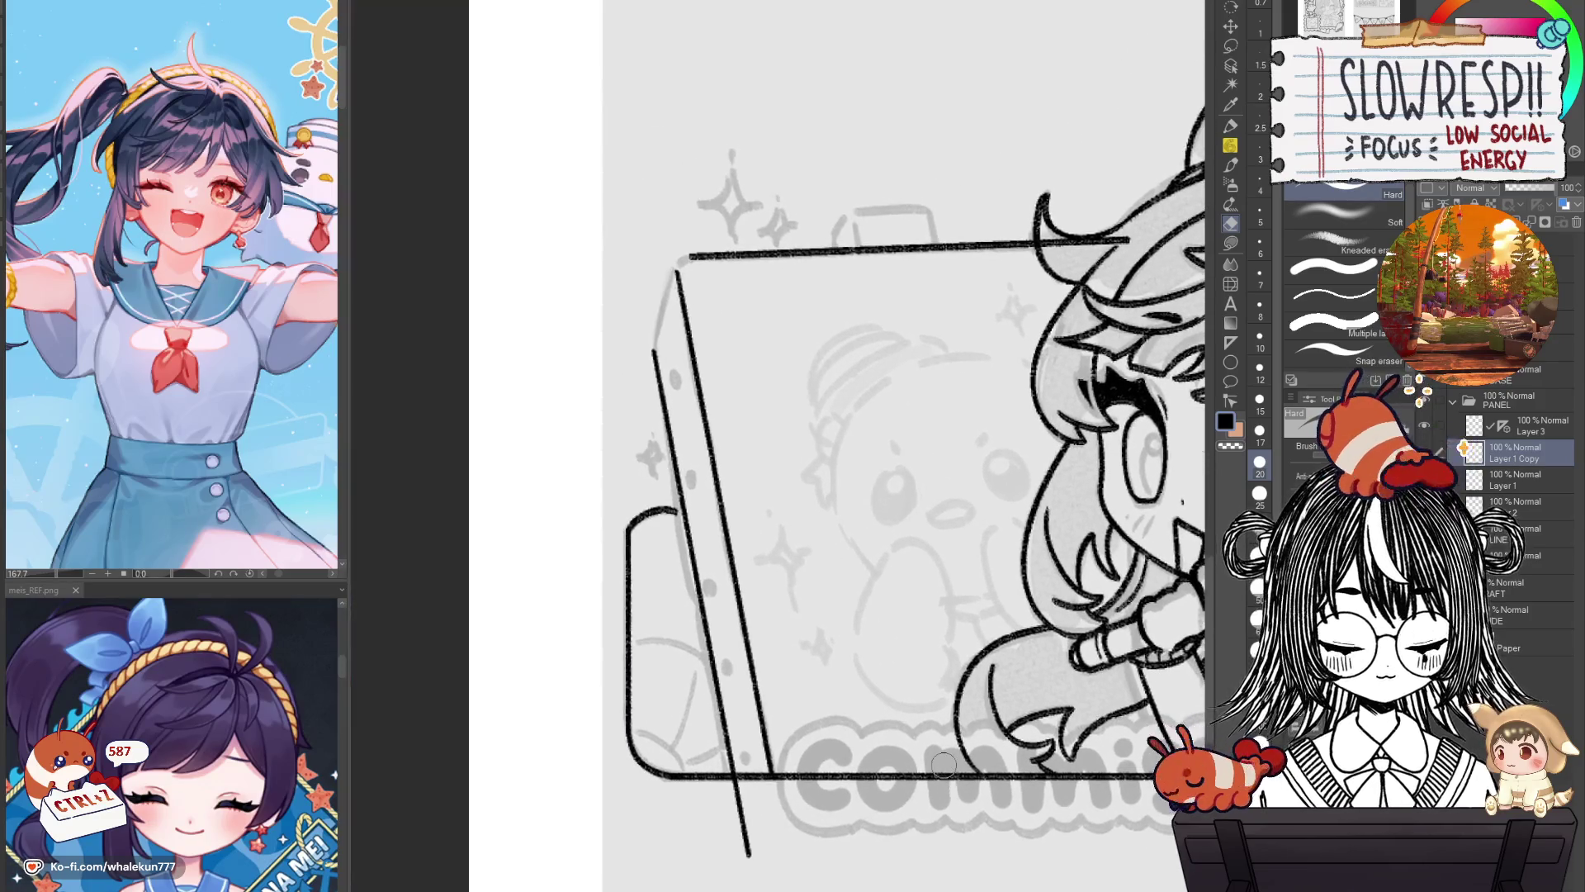
{"action": "left_click_drag", "start_coordinate": [739, 788], "coordinate": [748, 855]}
{"action": "key", "text": "ctrl+e"}
Trim the top line's overshooting end and draw the rounded corner and diagonal side edge.
{"action": "mouse_move", "coordinate": [922, 732]}
{"action": "left_mouse_down"}
{"action": "mouse_move", "coordinate": [909, 740]}
{"action": "mouse_move", "coordinate": [818, 658]}
{"action": "left_mouse_up"}
{"action": "left_click", "coordinate": [908, 741], "text": "ctrl+shift"}
{"action": "left_click_drag", "start_coordinate": [946, 293], "coordinate": [852, 293]}
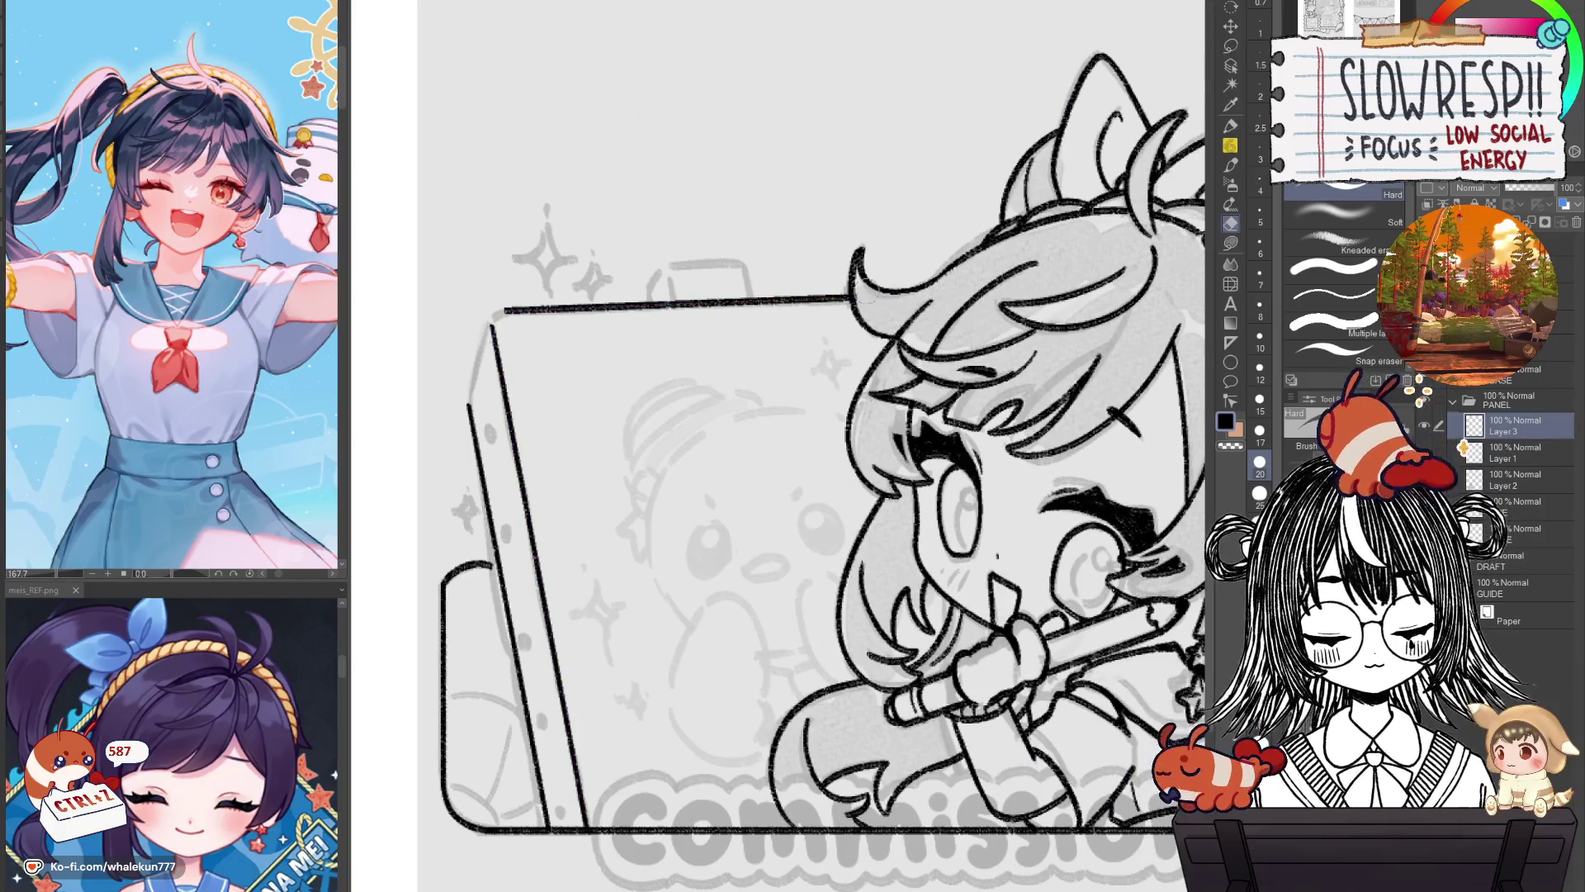
{"action": "left_click_drag", "start_coordinate": [1039, 455], "coordinate": [1142, 538]}
{"action": "left_click_drag", "start_coordinate": [797, 545], "coordinate": [912, 528]}
{"action": "key", "text": "p"}
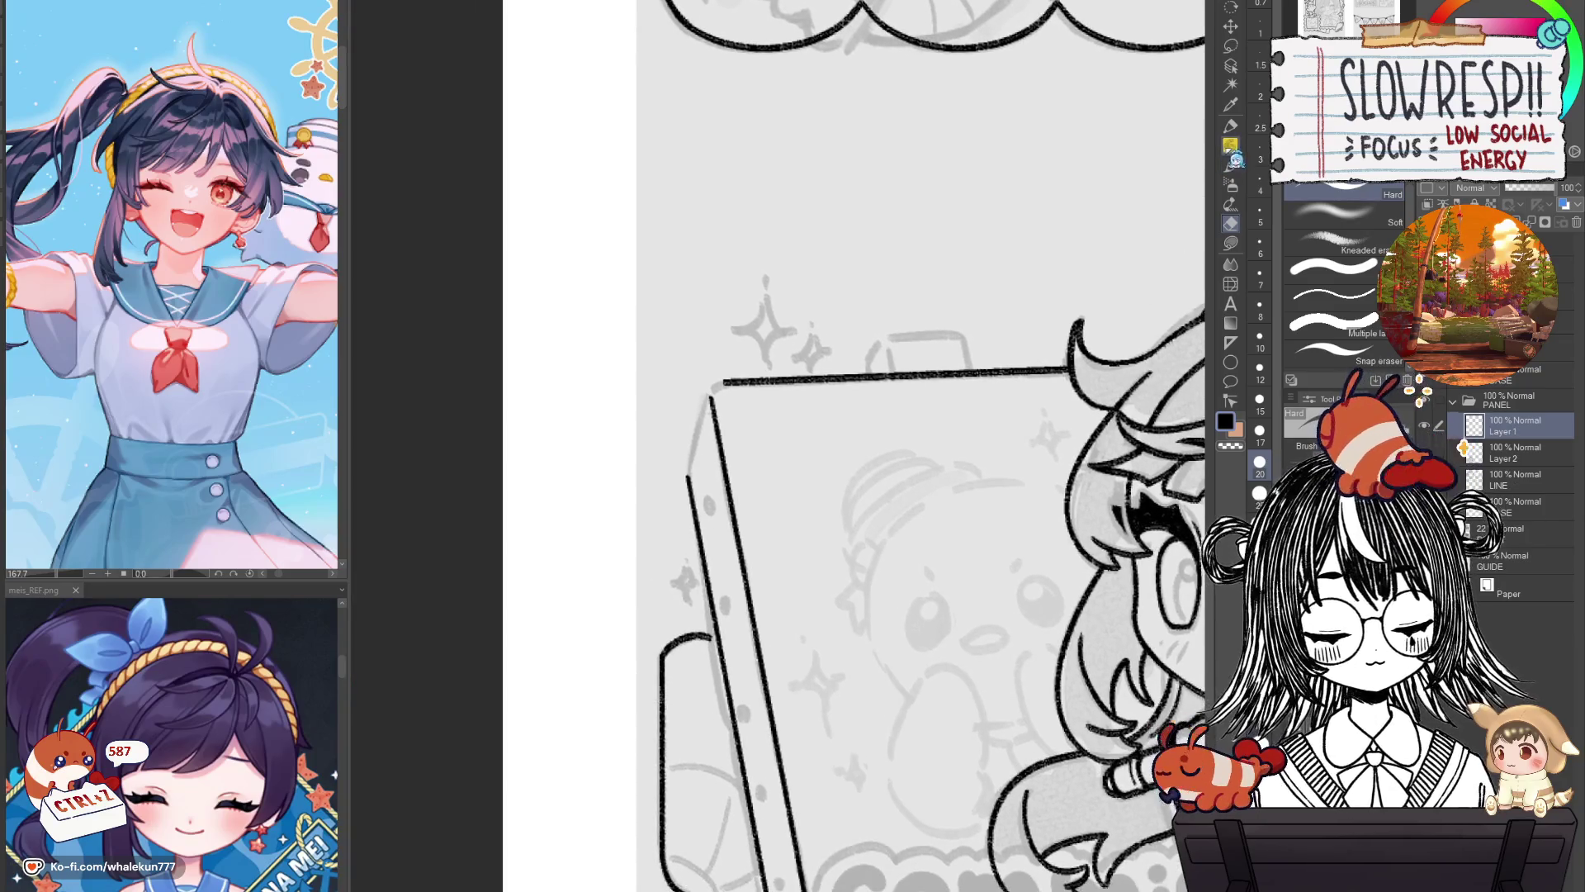
{"action": "scroll", "coordinate": [730, 406], "scroll_direction": "up", "scroll_amount": 3}
{"action": "mouse_move", "coordinate": [730, 403]}
{"action": "left_mouse_down"}
{"action": "mouse_move", "coordinate": [705, 438]}
{"action": "mouse_move", "coordinate": [706, 404]}
{"action": "left_mouse_up"}
{"action": "key", "text": "ctrl+z"}
{"action": "left_click_drag", "start_coordinate": [701, 506], "coordinate": [743, 444]}
{"action": "left_click_drag", "start_coordinate": [765, 344], "coordinate": [708, 525]}
Redraw the board's diagonal side edge down from the top corner.
{"action": "scroll", "coordinate": [717, 474], "scroll_direction": "down", "scroll_amount": 5}
{"action": "scroll", "coordinate": [760, 528], "scroll_direction": "up", "scroll_amount": 1}
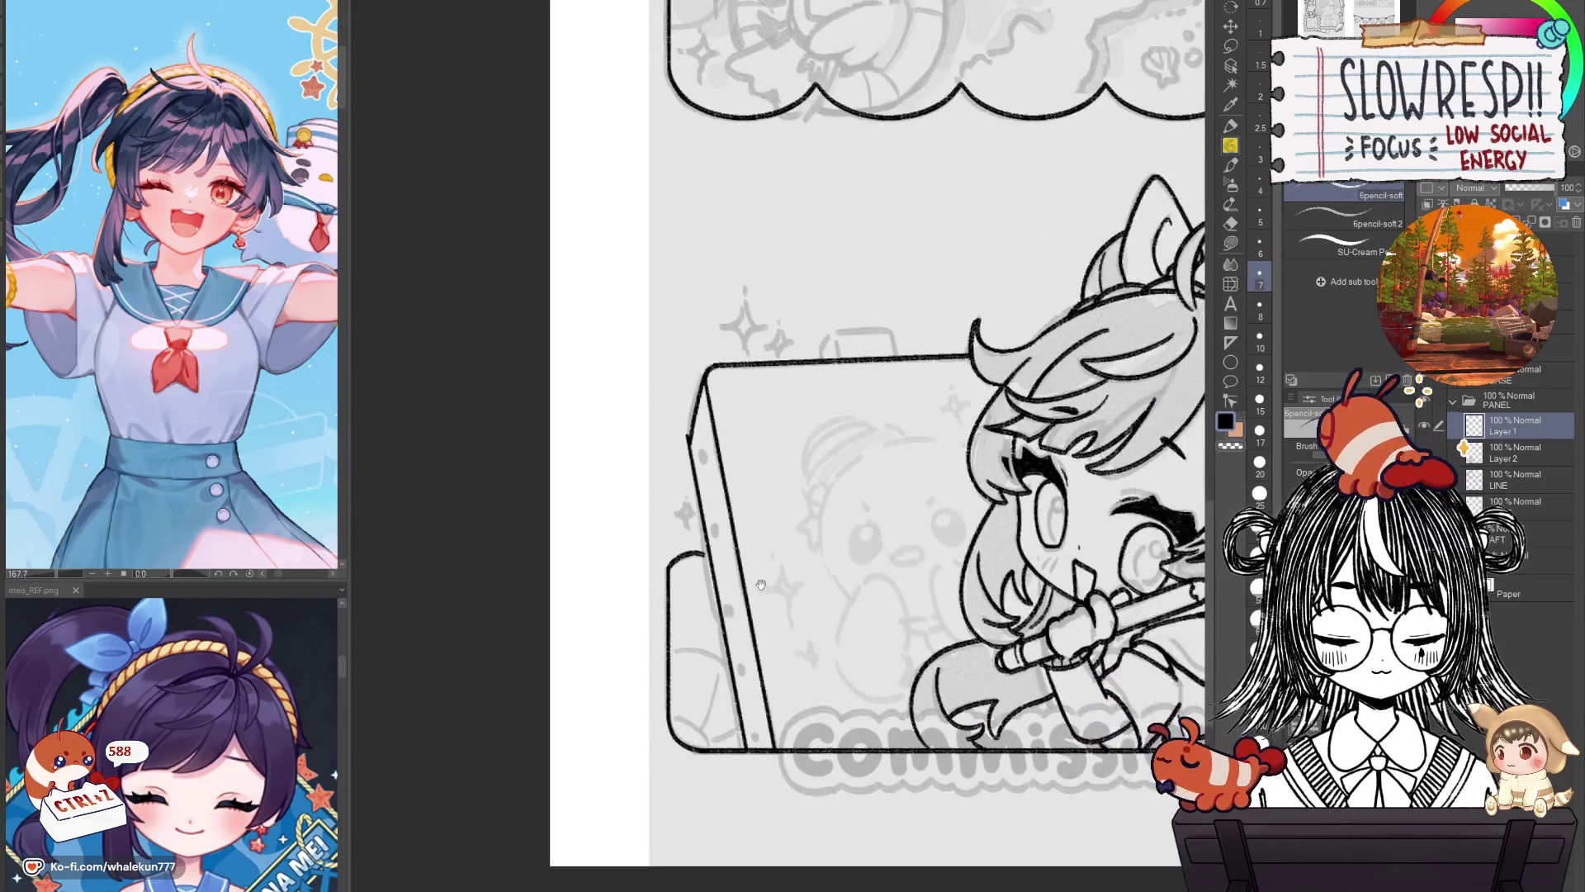
{"action": "scroll", "coordinate": [776, 545], "scroll_direction": "up", "scroll_amount": 2}
{"action": "scroll", "coordinate": [801, 573], "scroll_direction": "up", "scroll_amount": 2}
{"action": "key", "text": "ctrl+z"}
{"action": "left_click_drag", "start_coordinate": [715, 388], "coordinate": [665, 570]}
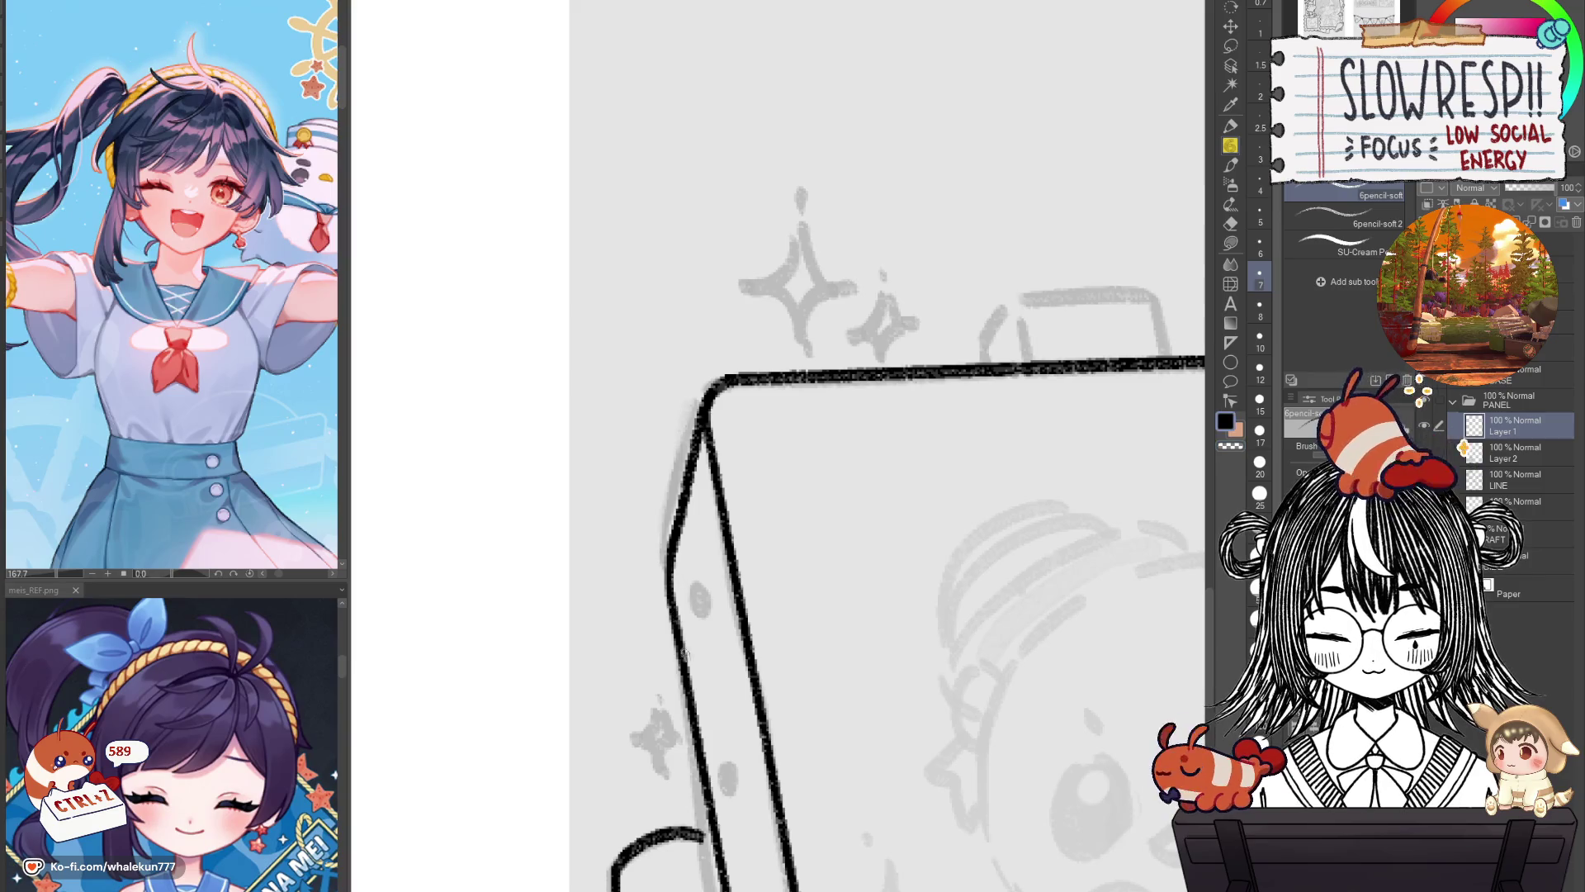
Try a short stroke near the curve end on the LINE layer, then undo it.
{"action": "left_click_drag", "start_coordinate": [695, 586], "coordinate": [761, 280]}
{"action": "left_click", "coordinate": [1488, 487]}
{"action": "mouse_move", "coordinate": [747, 539]}
{"action": "left_mouse_down"}
{"action": "mouse_move", "coordinate": [791, 434]}
{"action": "mouse_move", "coordinate": [830, 424]}
{"action": "left_mouse_up"}
{"action": "key", "text": "ctrl+z"}
{"action": "scroll", "coordinate": [879, 431], "scroll_direction": "down", "scroll_amount": 5}
{"action": "scroll", "coordinate": [888, 438], "scroll_direction": "up", "scroll_amount": 3}
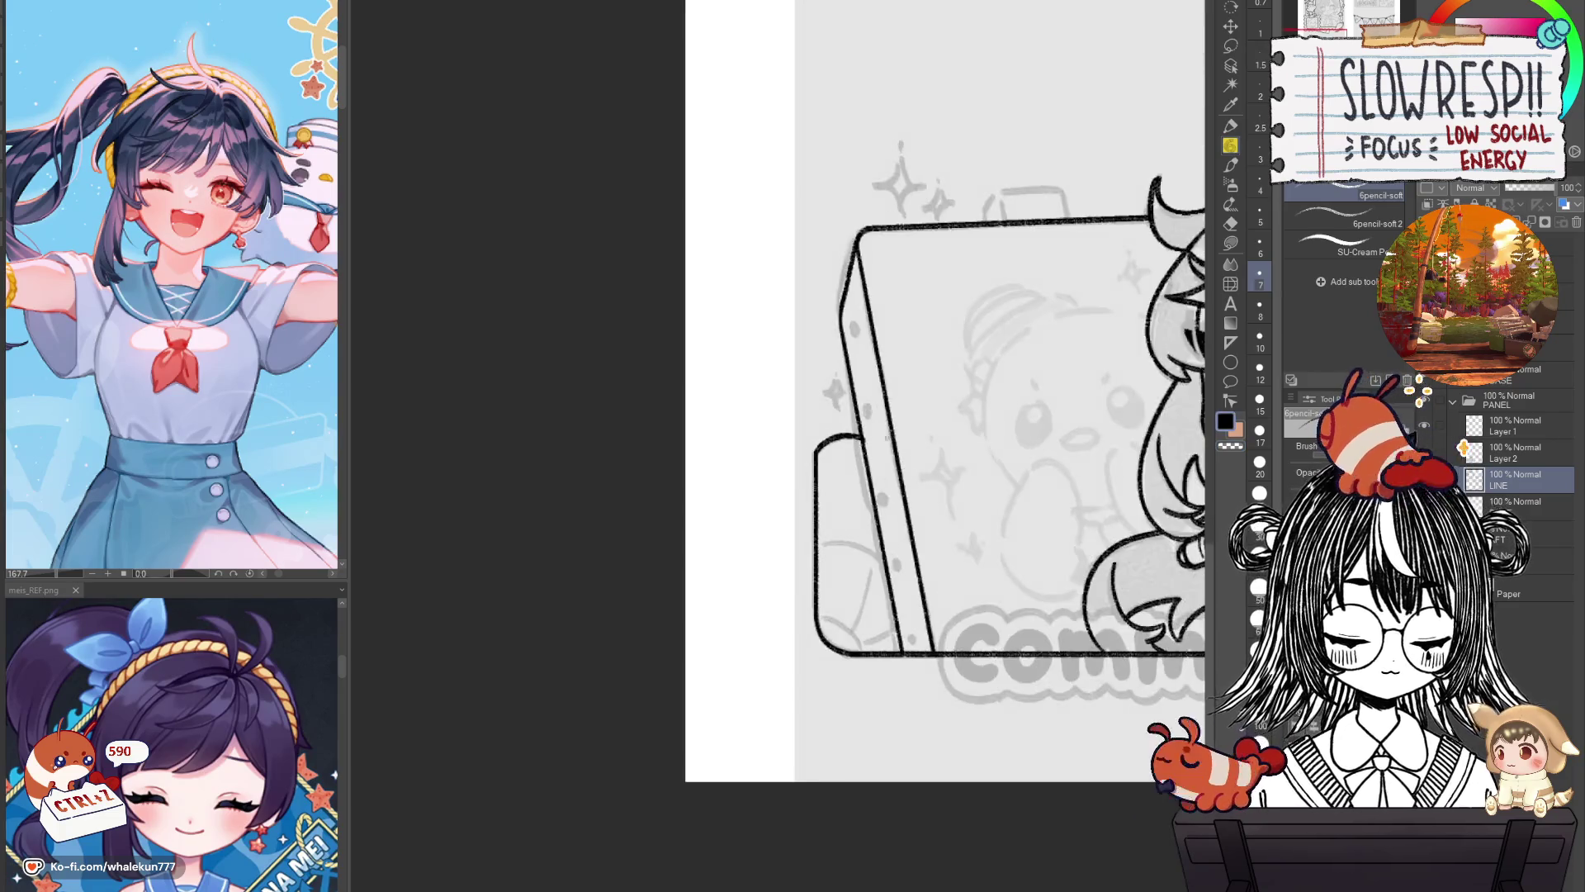
Make Layer 1 active with the pencil and pan to review the whole board.
{"action": "key", "text": "e"}
{"action": "left_click", "coordinate": [1528, 426]}
{"action": "key", "text": "p"}
{"action": "mouse_move", "coordinate": [1001, 546]}
{"action": "left_mouse_down"}
{"action": "mouse_move", "coordinate": [793, 591]}
{"action": "mouse_move", "coordinate": [746, 506]}
{"action": "left_mouse_up"}
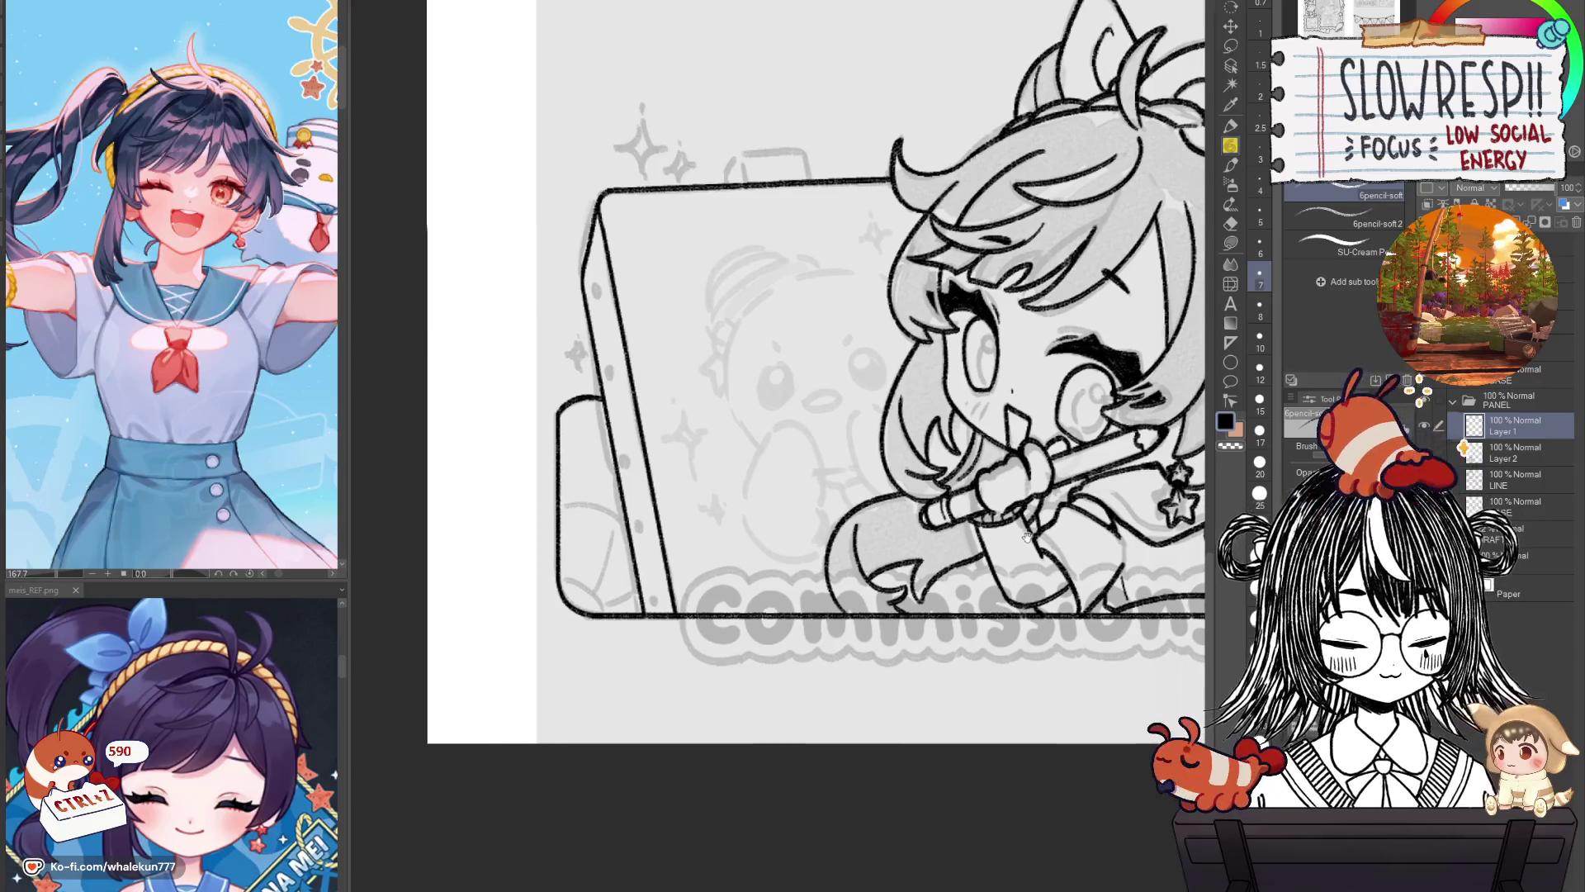
{"action": "left_click_drag", "start_coordinate": [1034, 537], "coordinate": [984, 645]}
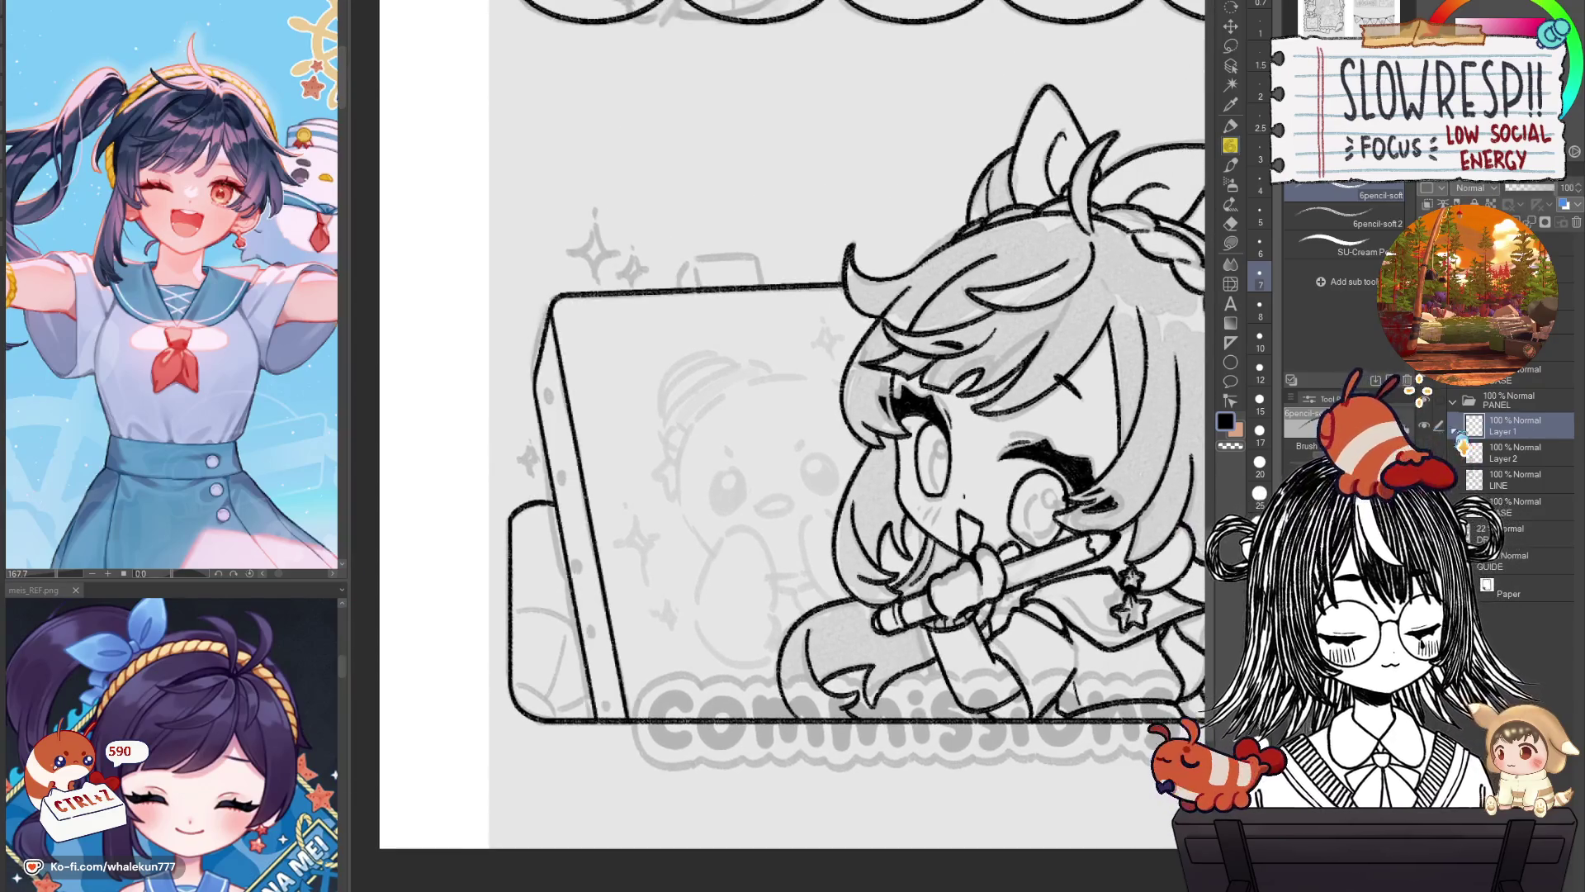
{"action": "scroll", "coordinate": [865, 388], "scroll_direction": "up", "scroll_amount": 3}
Copy the board's rounded top-left corner onto the top edge and erase its stray stroke.
{"action": "key", "text": "m"}
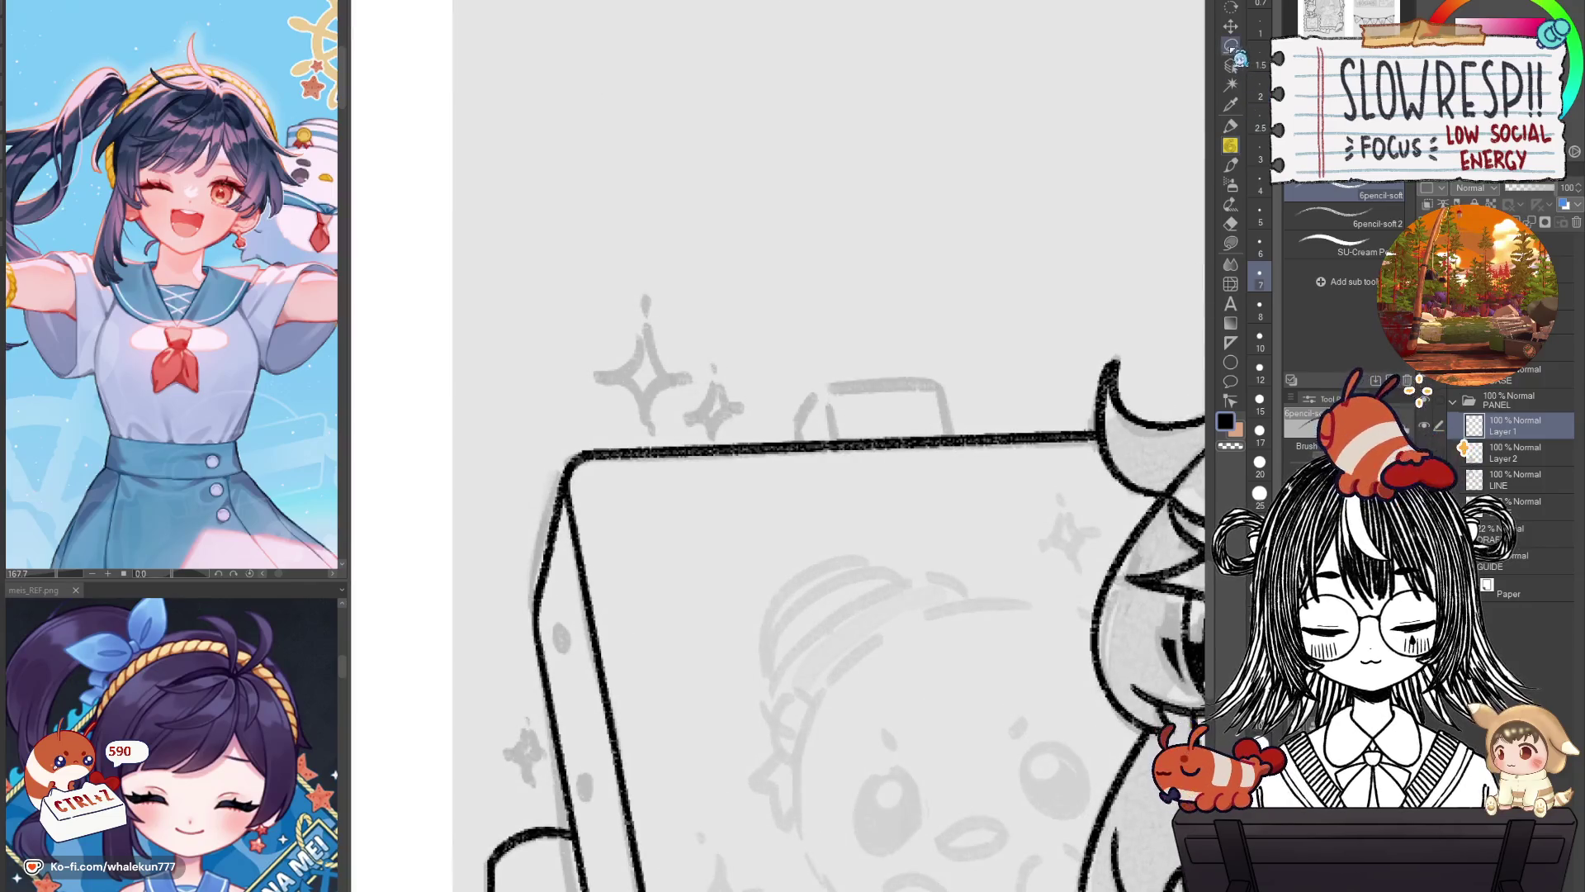
{"action": "mouse_move", "coordinate": [566, 431]}
{"action": "left_mouse_down"}
{"action": "mouse_move", "coordinate": [651, 487]}
{"action": "mouse_move", "coordinate": [611, 417]}
{"action": "left_mouse_up"}
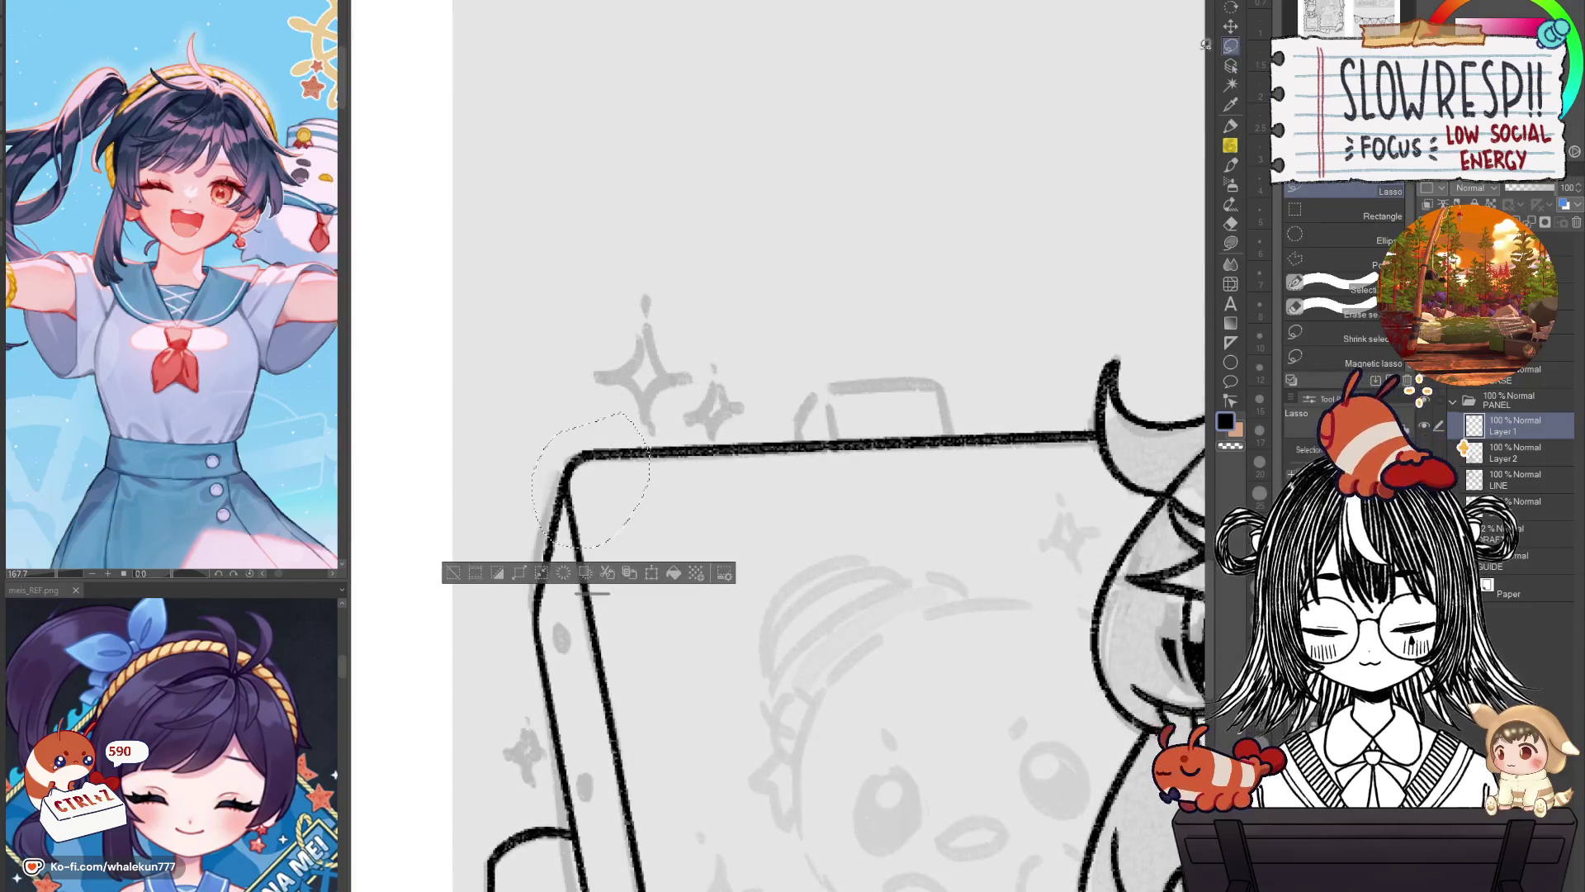
{"action": "left_click", "coordinate": [1230, 25]}
{"action": "key", "text": "ctrl+c"}
{"action": "key", "text": "ctrl+v"}
{"action": "mouse_move", "coordinate": [673, 596]}
{"action": "left_mouse_down"}
{"action": "mouse_move", "coordinate": [914, 485]}
{"action": "mouse_move", "coordinate": [939, 533]}
{"action": "left_mouse_up"}
{"action": "key", "text": "e"}
{"action": "left_click_drag", "start_coordinate": [812, 425], "coordinate": [819, 471]}
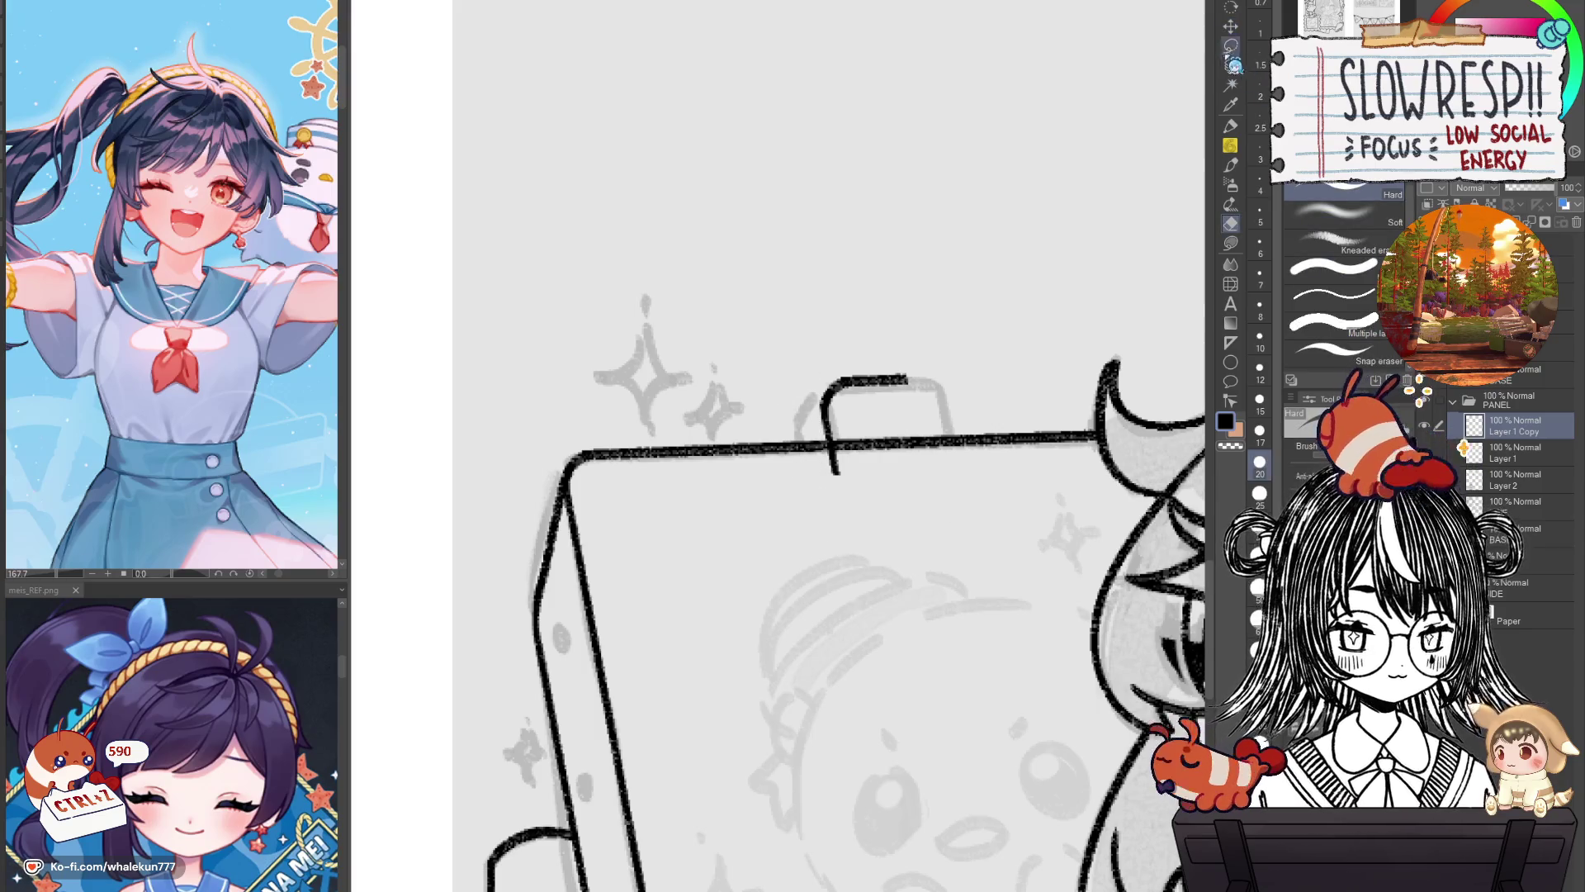
Move a copied stroke right for the handle's other side, merge into Layer 1, trim ends.
{"action": "key", "text": "m"}
{"action": "scroll", "coordinate": [859, 362], "scroll_direction": "up", "scroll_amount": 2}
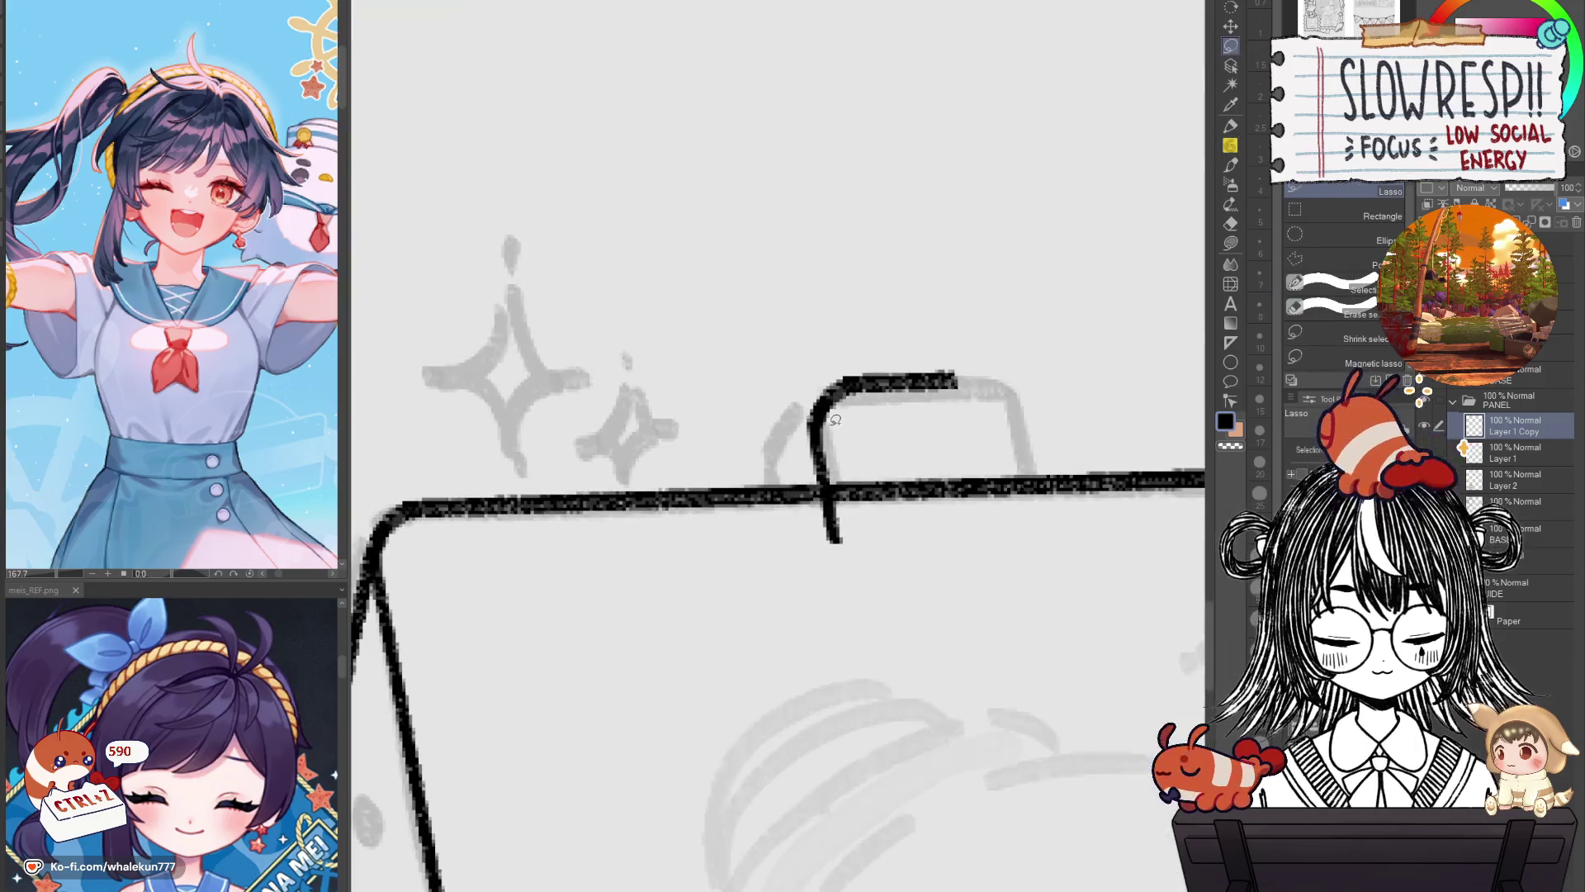
{"action": "left_click_drag", "start_coordinate": [813, 425], "coordinate": [813, 429]}
{"action": "left_click", "coordinate": [1230, 26]}
{"action": "left_click_drag", "start_coordinate": [834, 533], "coordinate": [1028, 513]}
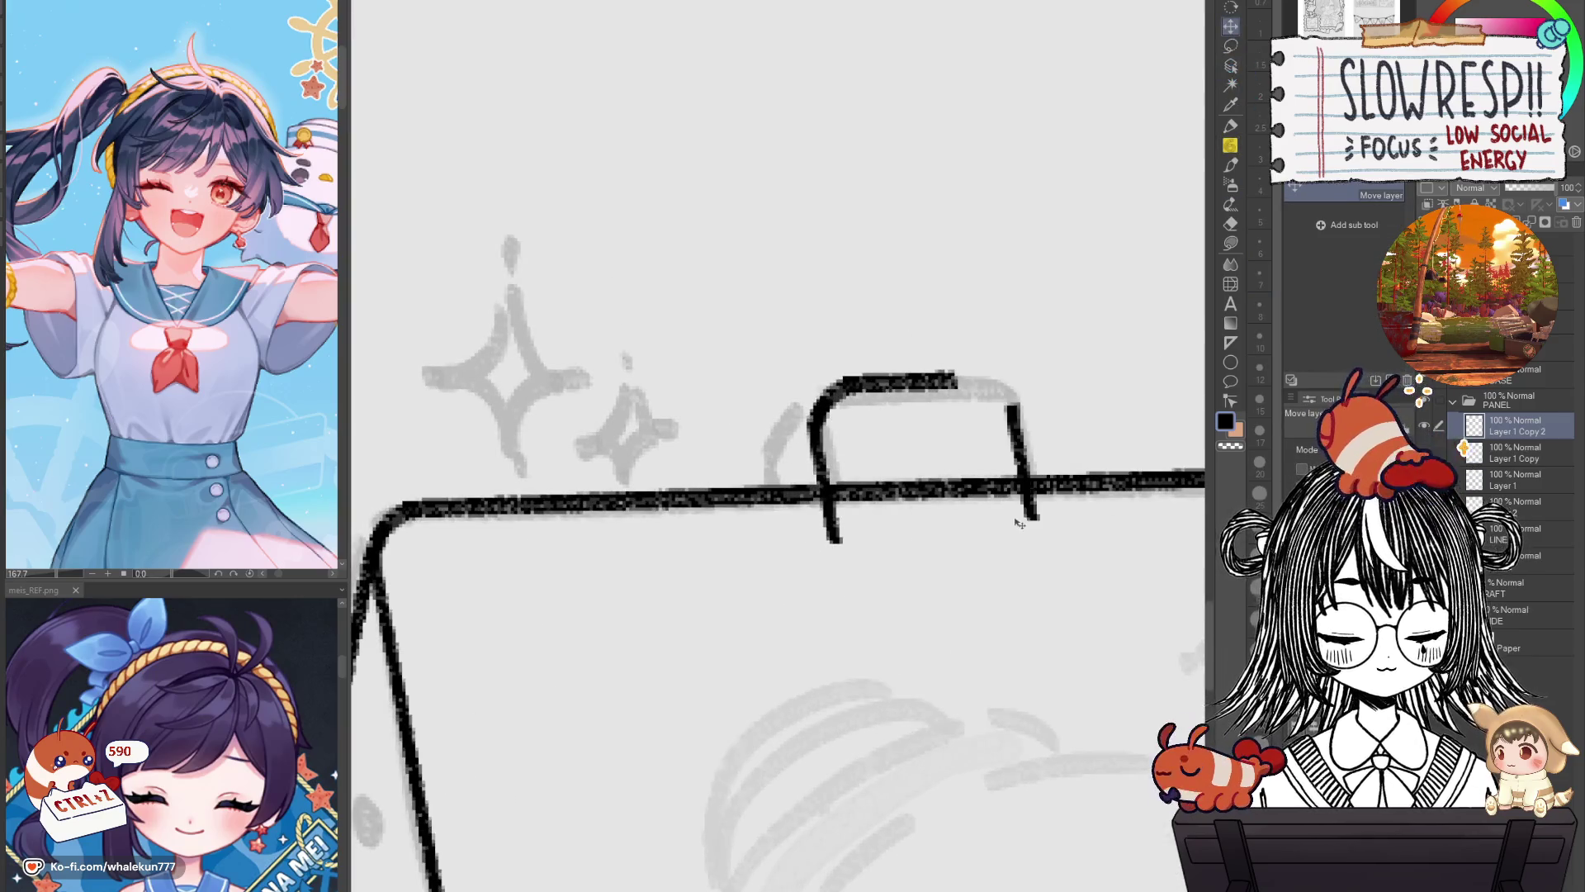
{"action": "key", "text": "ctrl+e"}
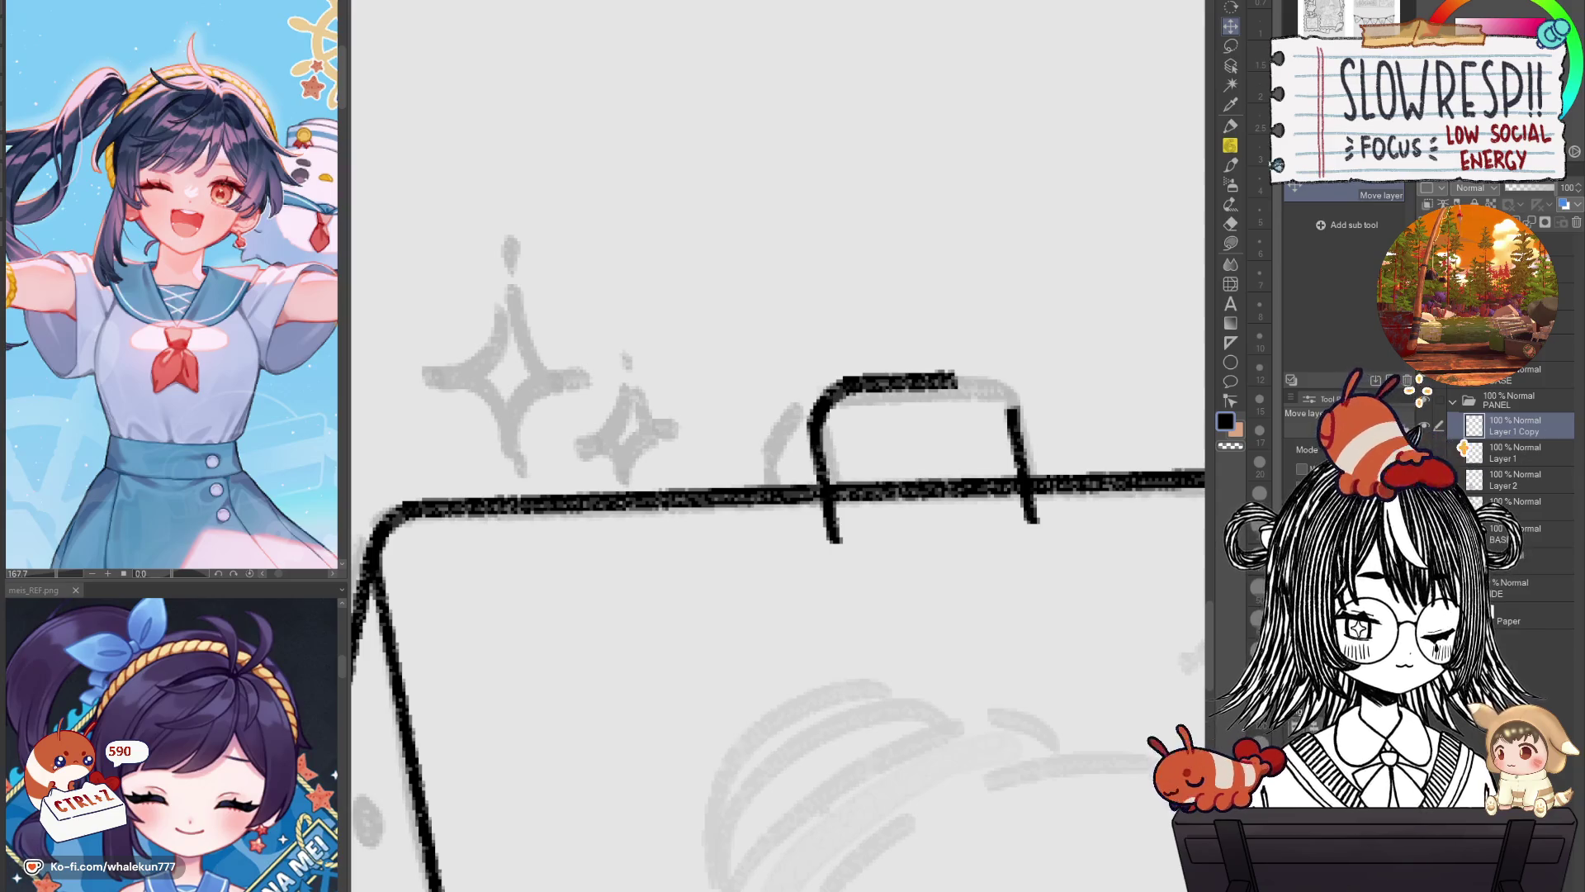
{"action": "key", "text": "e"}
{"action": "left_click_drag", "start_coordinate": [823, 508], "coordinate": [824, 531]}
{"action": "left_click_drag", "start_coordinate": [1031, 516], "coordinate": [1032, 504]}
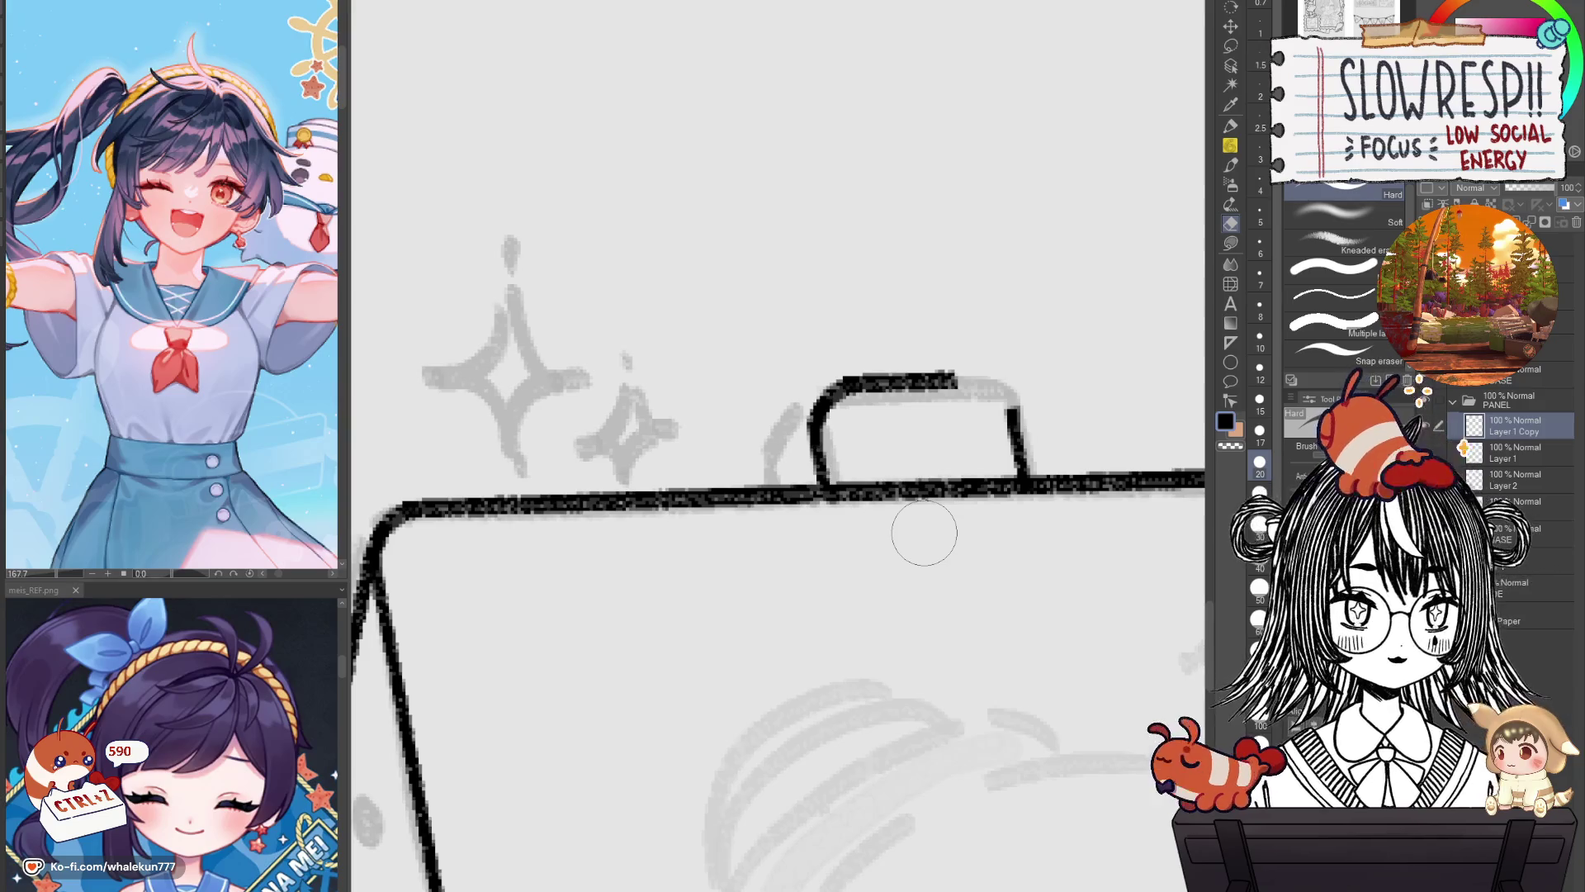
Ink the handle's slanted left side, redrawing it once before undoing it.
{"action": "left_click", "coordinate": [1228, 144]}
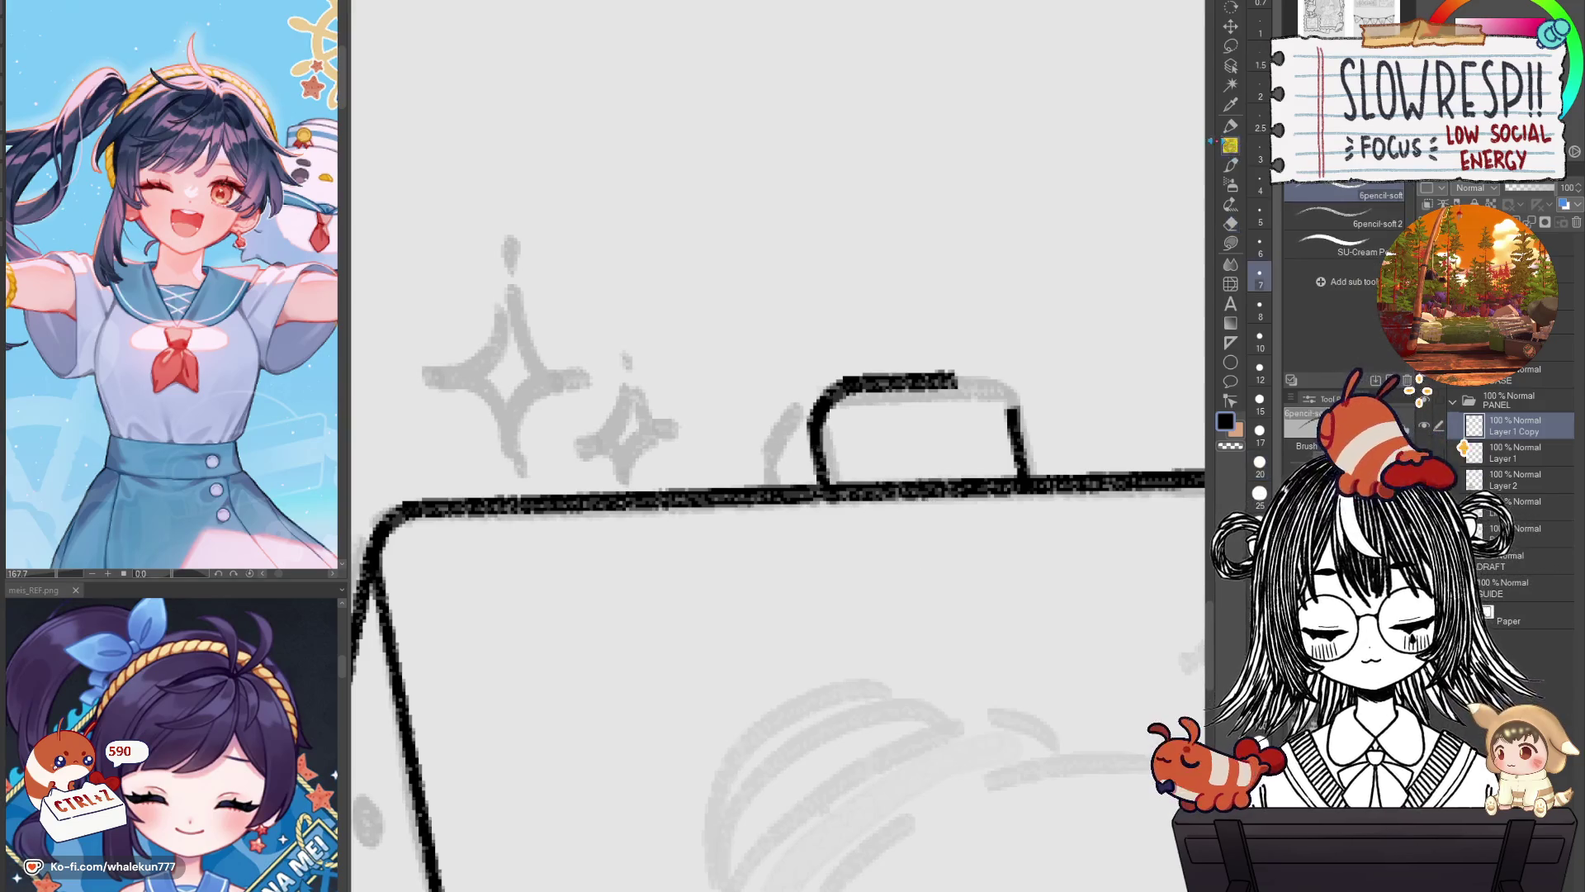
{"action": "left_click_drag", "start_coordinate": [832, 383], "coordinate": [774, 439]}
{"action": "key", "text": "ctrl+z"}
{"action": "left_click_drag", "start_coordinate": [832, 383], "coordinate": [777, 446]}
{"action": "scroll", "coordinate": [841, 391], "scroll_direction": "down", "scroll_amount": 5}
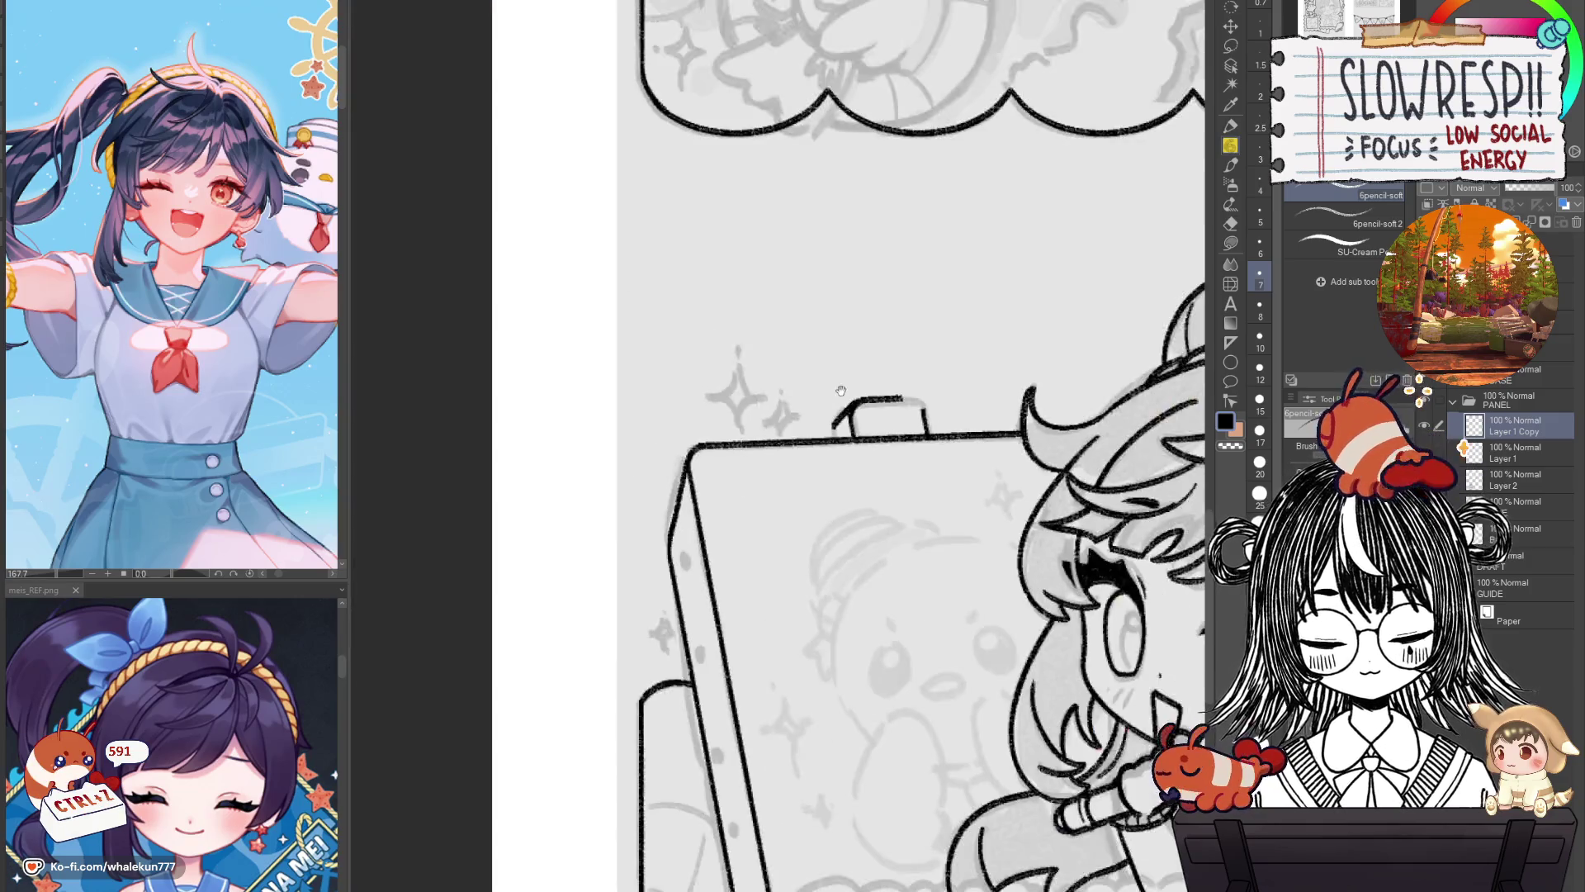
{"action": "scroll", "coordinate": [866, 392], "scroll_direction": "up", "scroll_amount": 3}
{"action": "key", "text": "ctrl+z"}
{"action": "scroll", "coordinate": [848, 593], "scroll_direction": "down", "scroll_amount": 6}
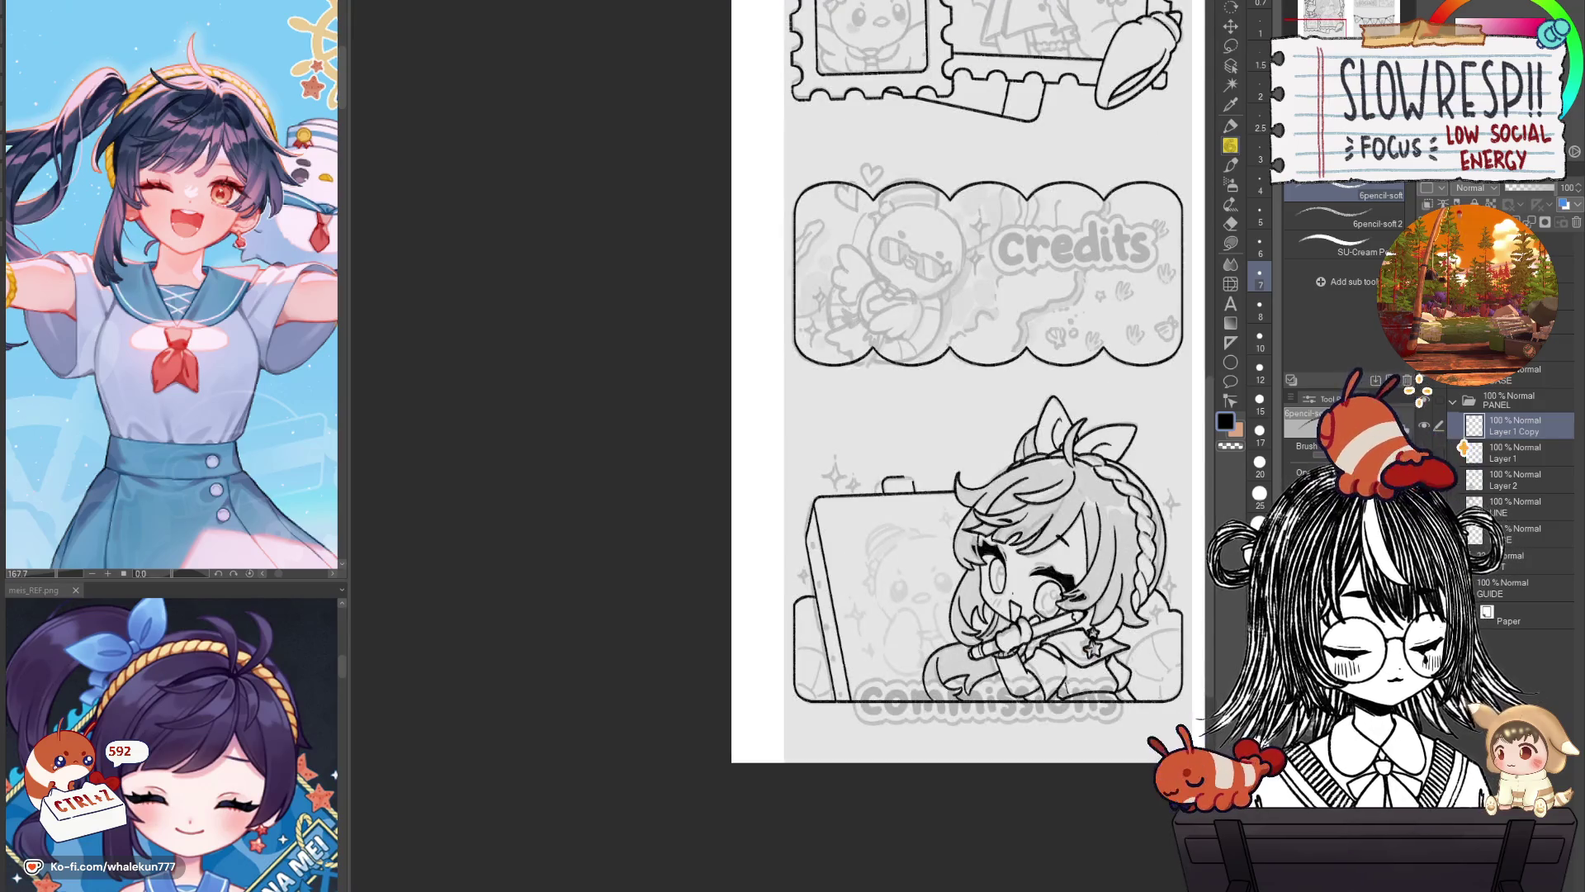
Hide the grey sketch, restore the longer handle strokes, and erase ends below the top edge.
{"action": "left_click", "coordinate": [1463, 449]}
{"action": "scroll", "coordinate": [871, 479], "scroll_direction": "up", "scroll_amount": 5}
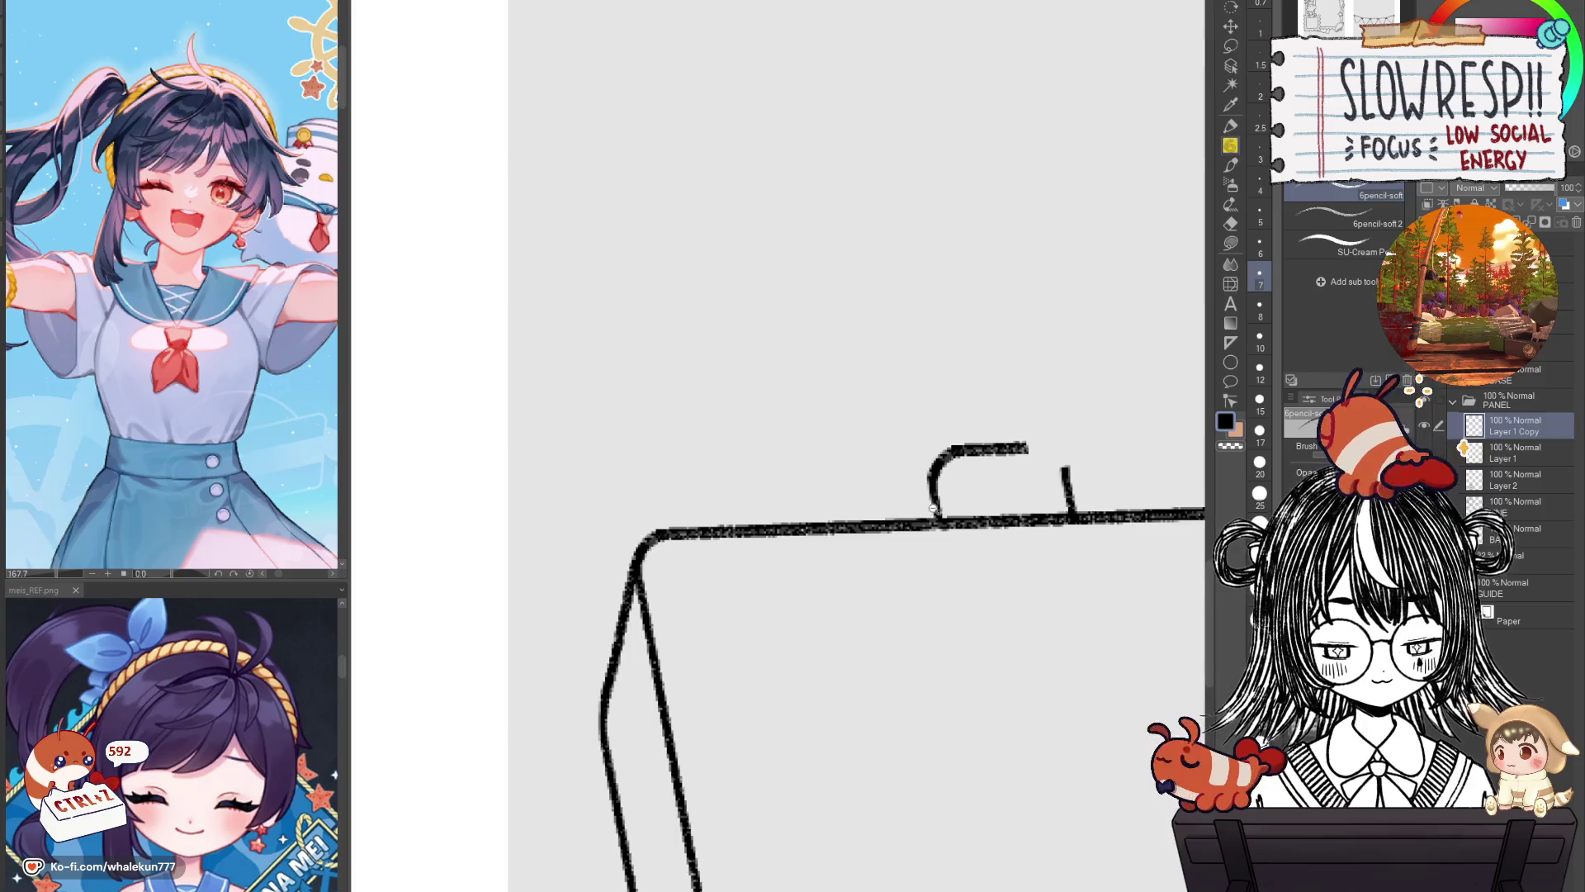
{"action": "left_click_drag", "start_coordinate": [949, 439], "coordinate": [923, 497]}
{"action": "key", "text": "ctrl+z"}
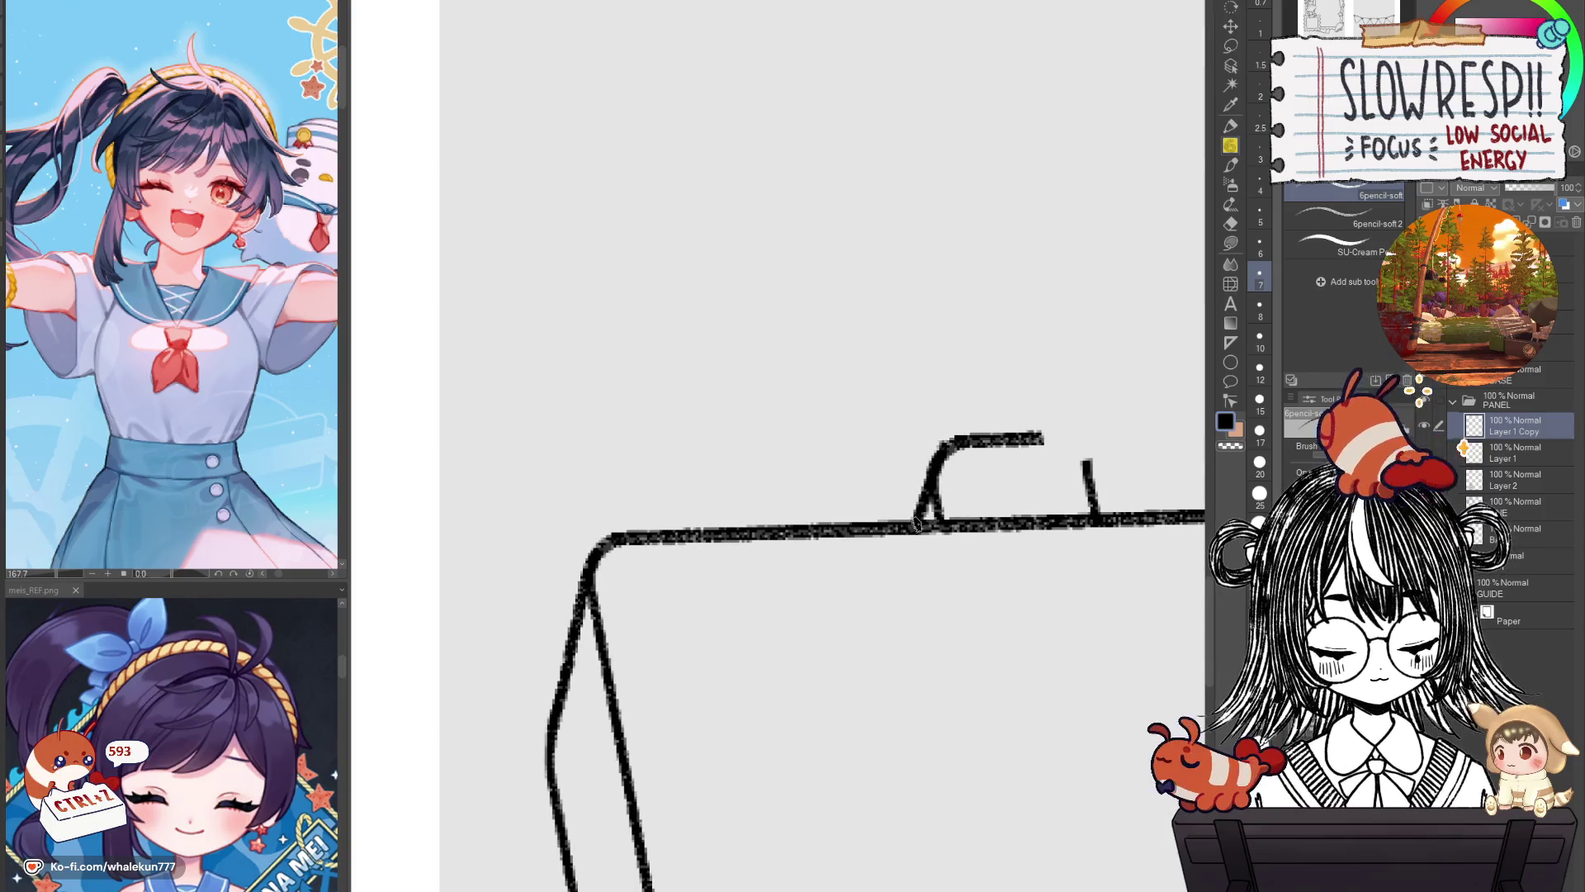
{"action": "key", "text": "ctrl+z"}
{"action": "key", "text": "ctrl+z"}
{"action": "key", "text": "ctrl+z"}
{"action": "key", "text": "ctrl+z"}
{"action": "key", "text": "ctrl+z"}
{"action": "key", "text": "ctrl+z"}
{"action": "key", "text": "ctrl+z"}
{"action": "key", "text": "ctrl+z"}
{"action": "key", "text": "e"}
{"action": "left_click_drag", "start_coordinate": [908, 566], "coordinate": [950, 555]}
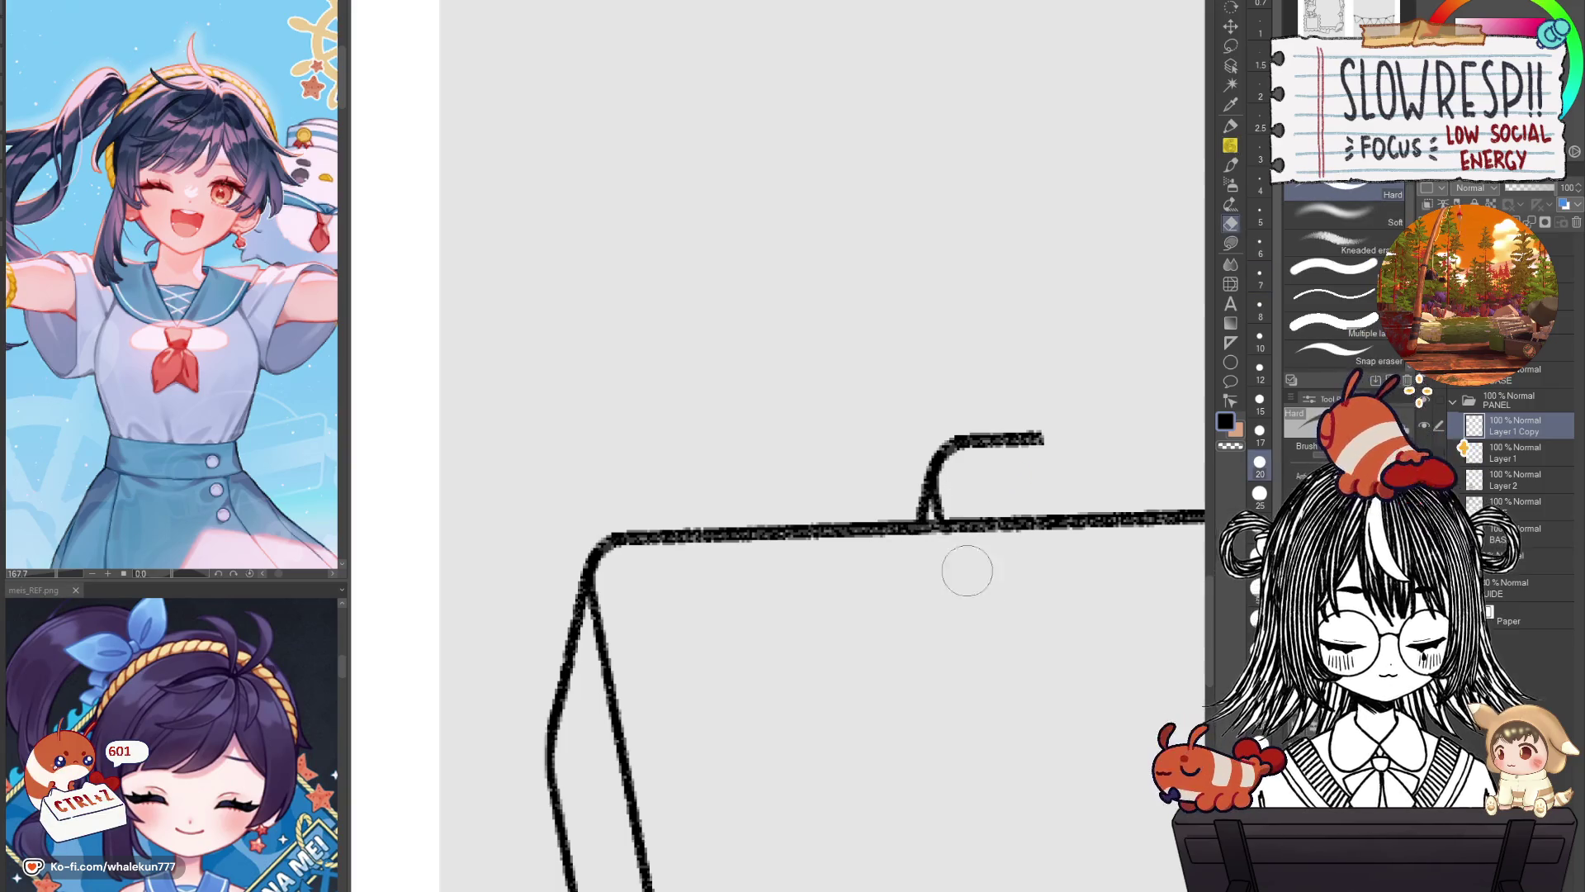
Copy the board's left side stroke and move the pasted copy up-right across the board edge.
{"action": "key", "text": "m"}
{"action": "left_click_drag", "start_coordinate": [611, 649], "coordinate": [606, 657]}
{"action": "key", "text": "ctrl+c"}
{"action": "key", "text": "ctrl+v"}
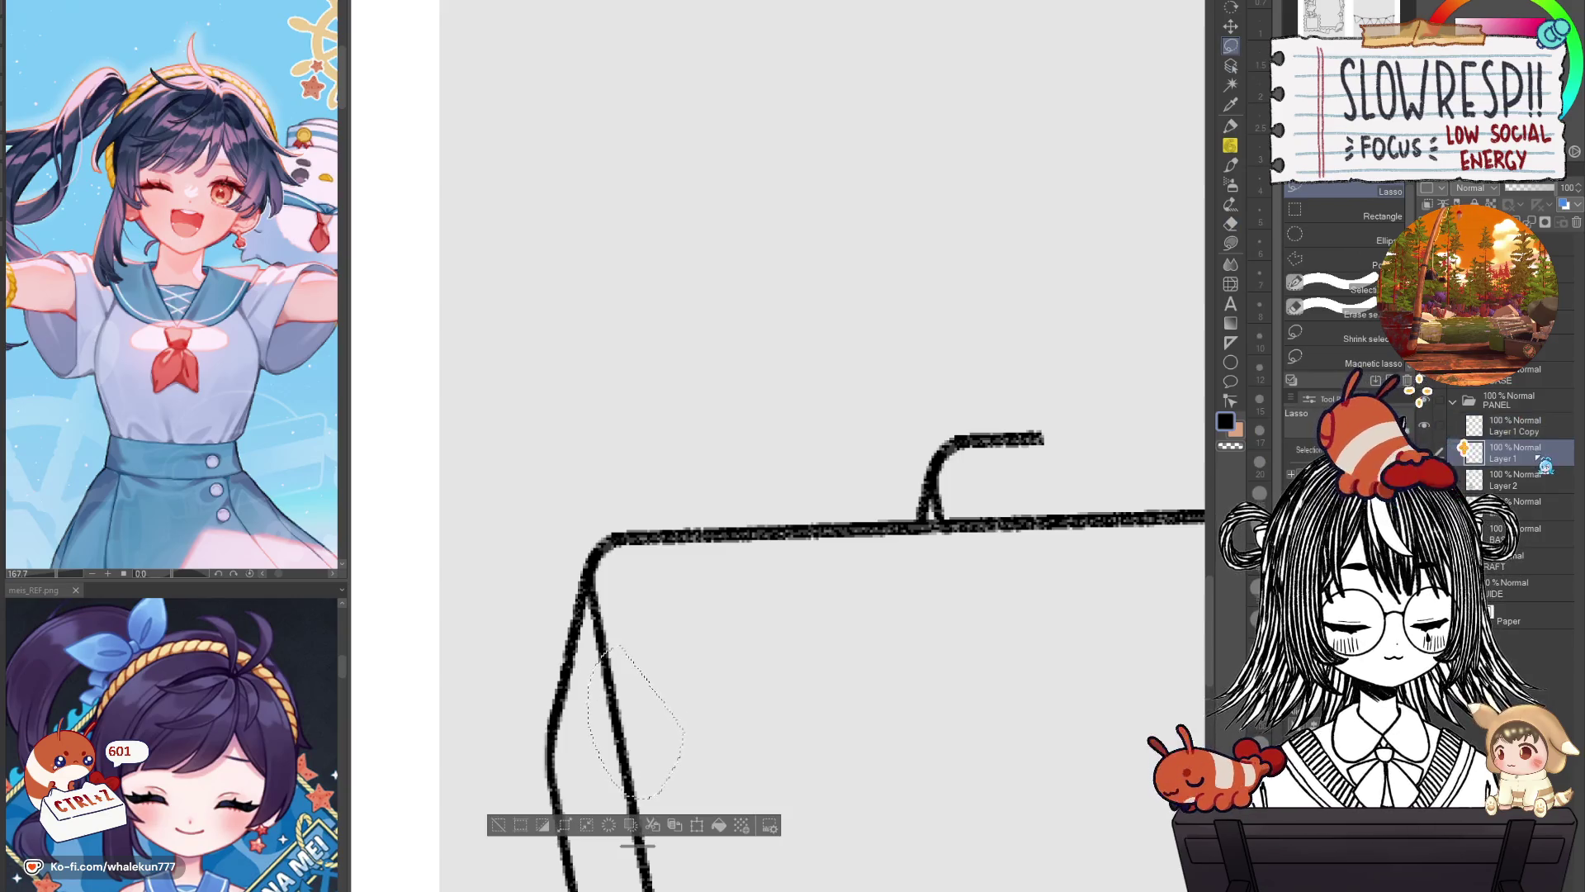
{"action": "left_click", "coordinate": [1231, 25]}
{"action": "left_click_drag", "start_coordinate": [676, 725], "coordinate": [1141, 523]}
{"action": "left_click", "coordinate": [1231, 147]}
{"action": "left_click_drag", "start_coordinate": [1057, 440], "coordinate": [793, 473]}
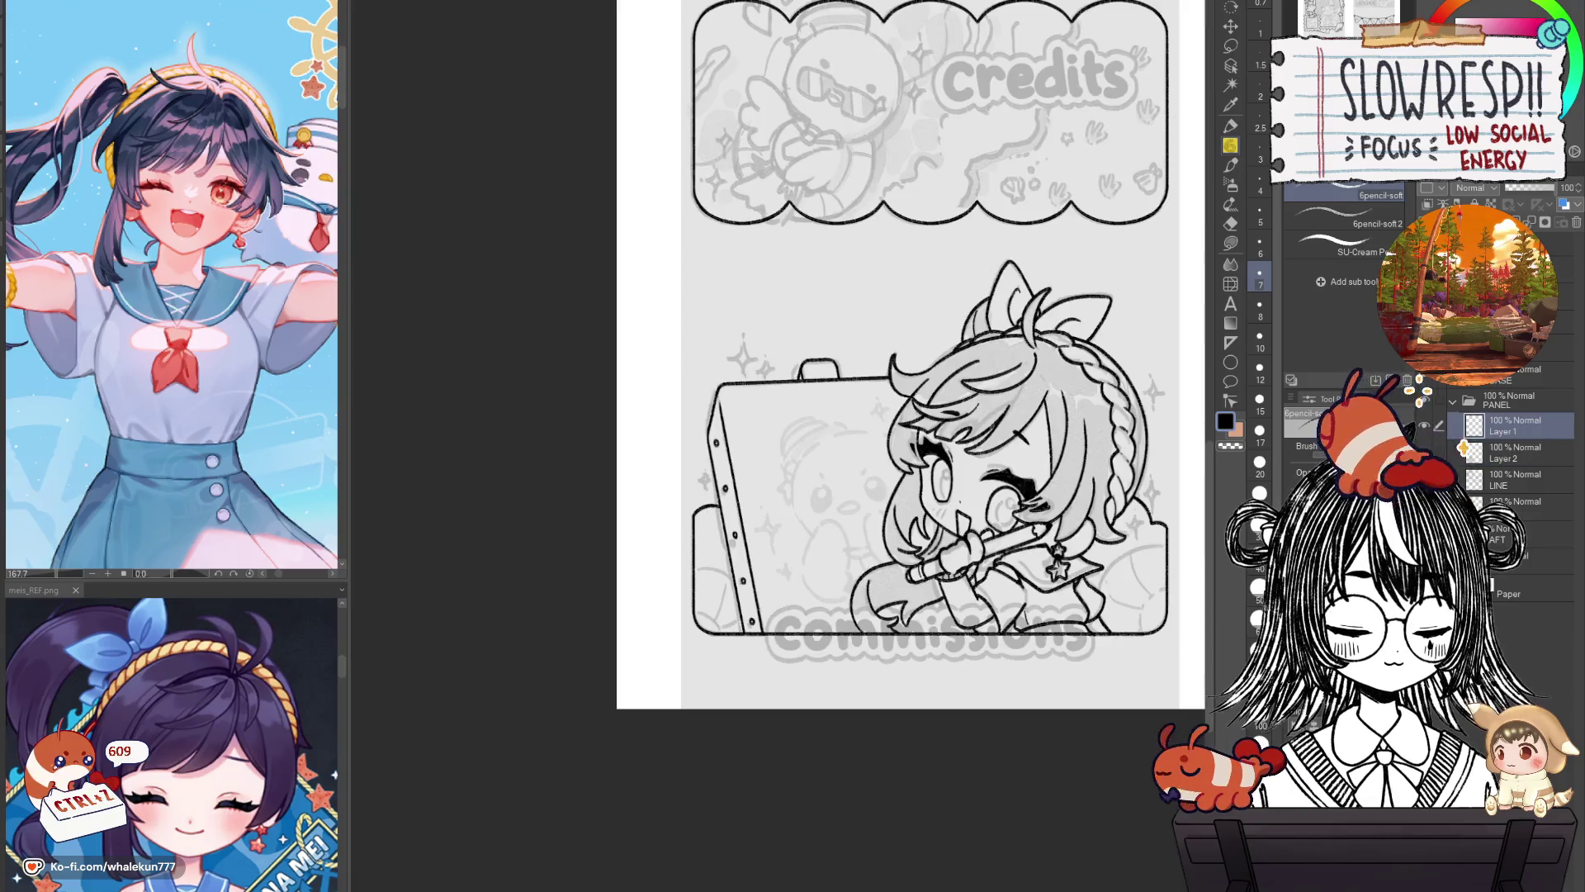
Merge the inking into the LINE layer, show the sketch again, and review both pages.
{"action": "scroll", "coordinate": [908, 727], "scroll_direction": "down", "scroll_amount": 1}
{"action": "scroll", "coordinate": [884, 743], "scroll_direction": "down", "scroll_amount": 2}
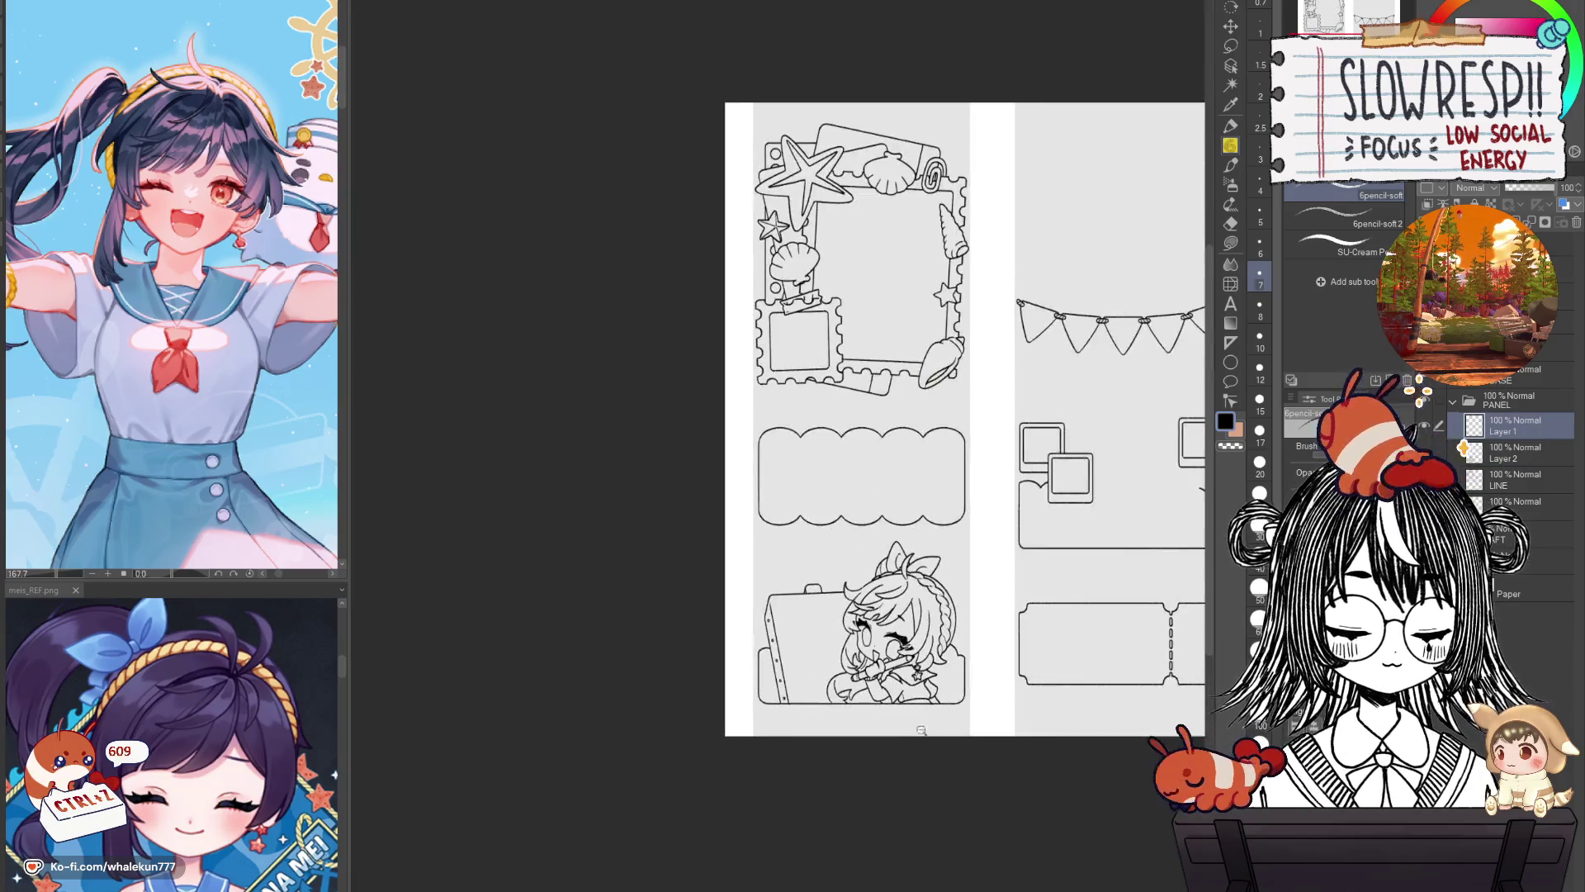
{"action": "scroll", "coordinate": [871, 751], "scroll_direction": "down", "scroll_amount": 1}
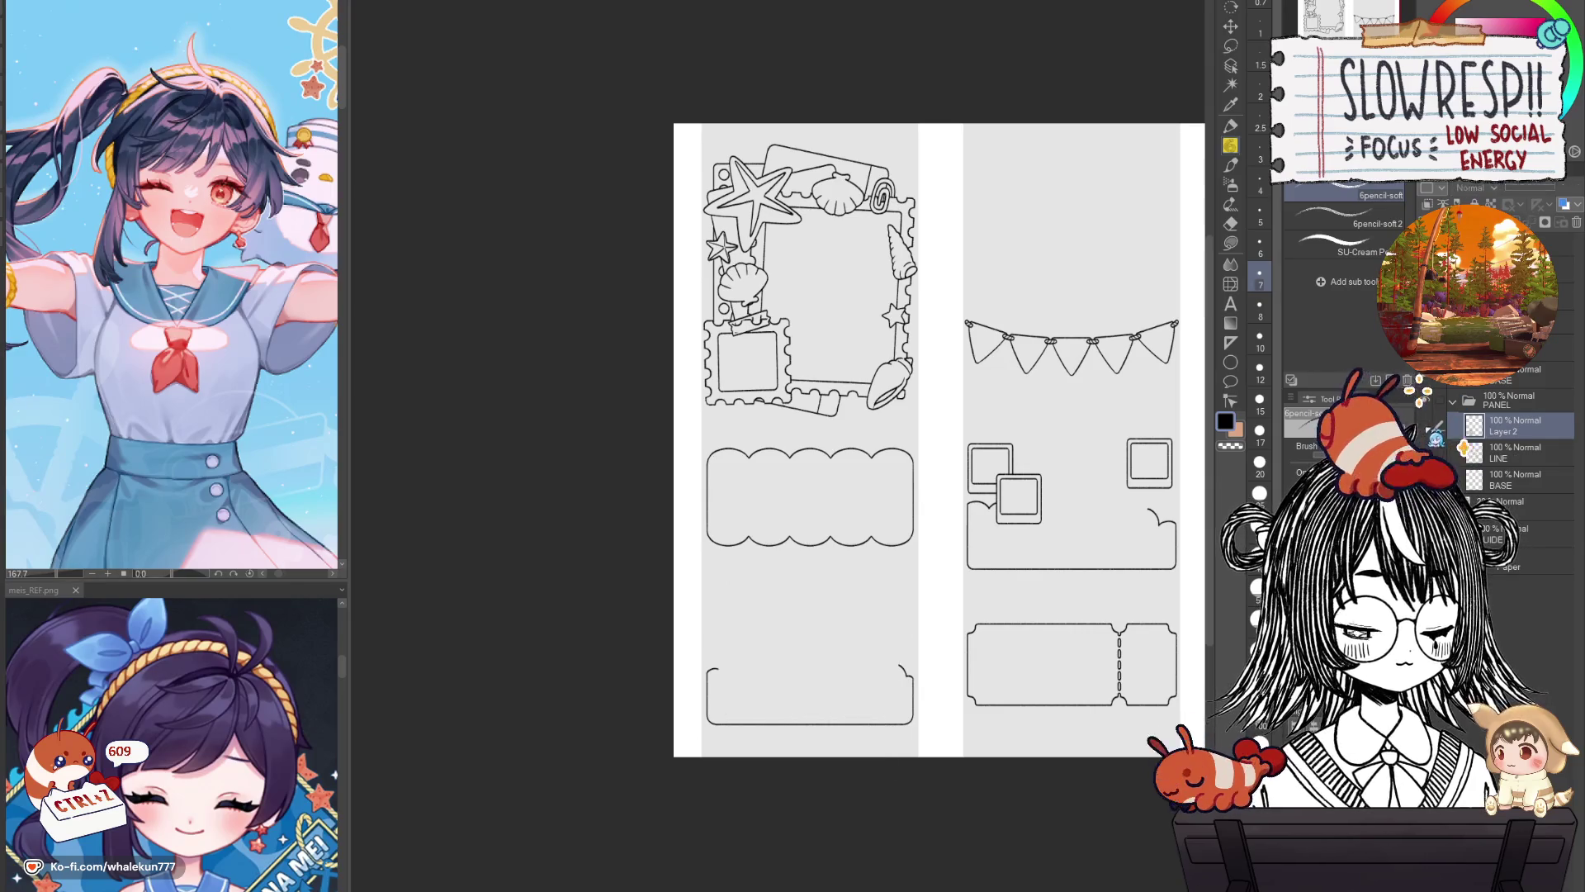
{"action": "key", "text": "ctrl+z"}
{"action": "key", "text": "ctrl+y"}
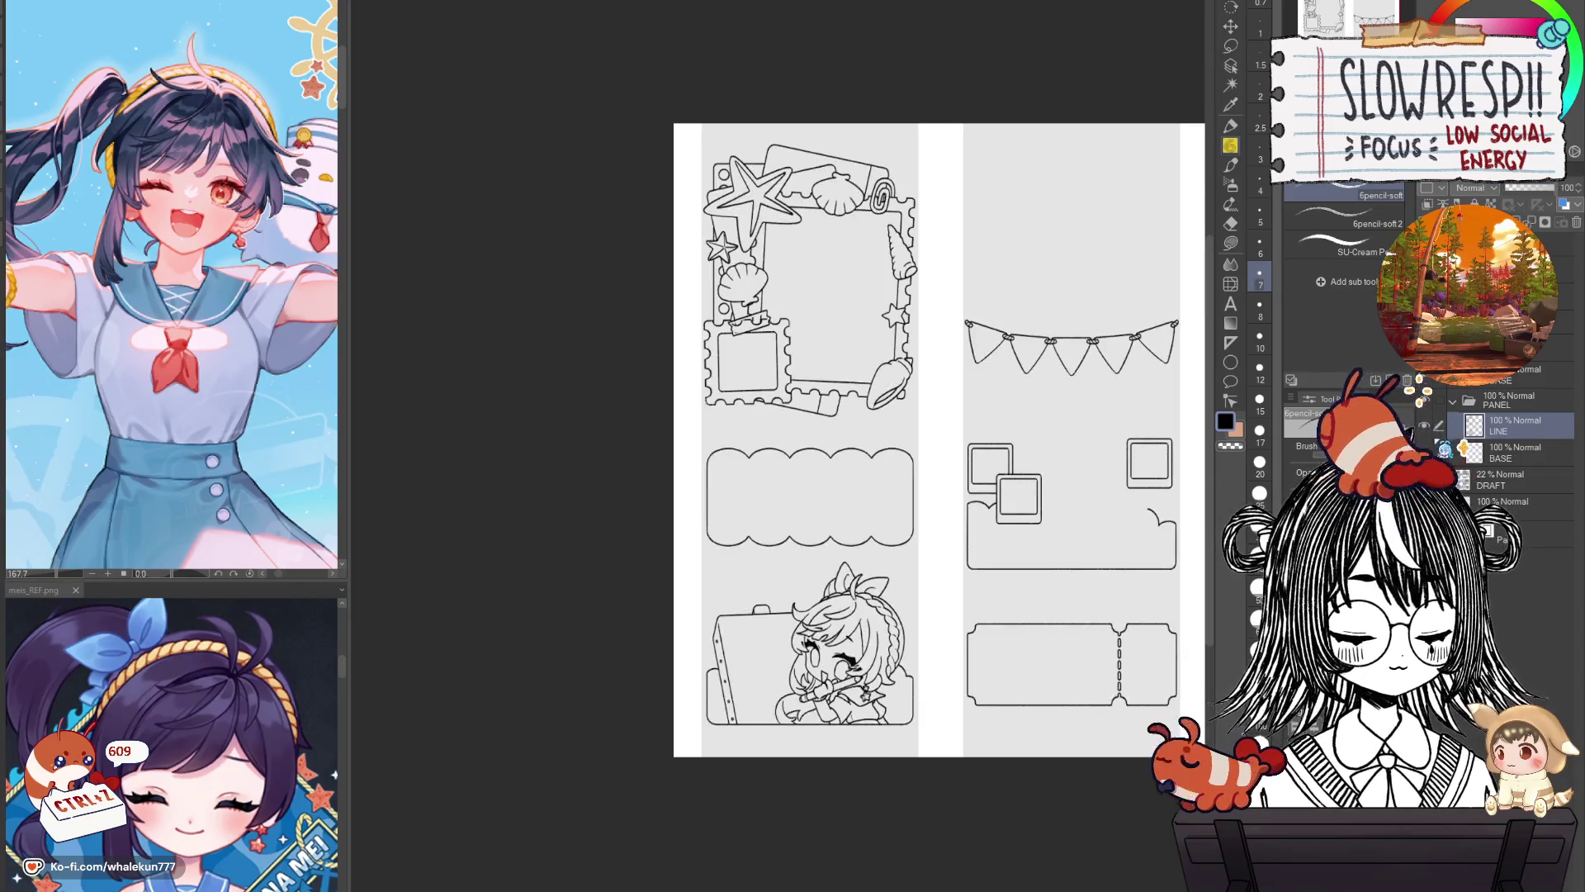
{"action": "key", "text": "ctrl+y"}
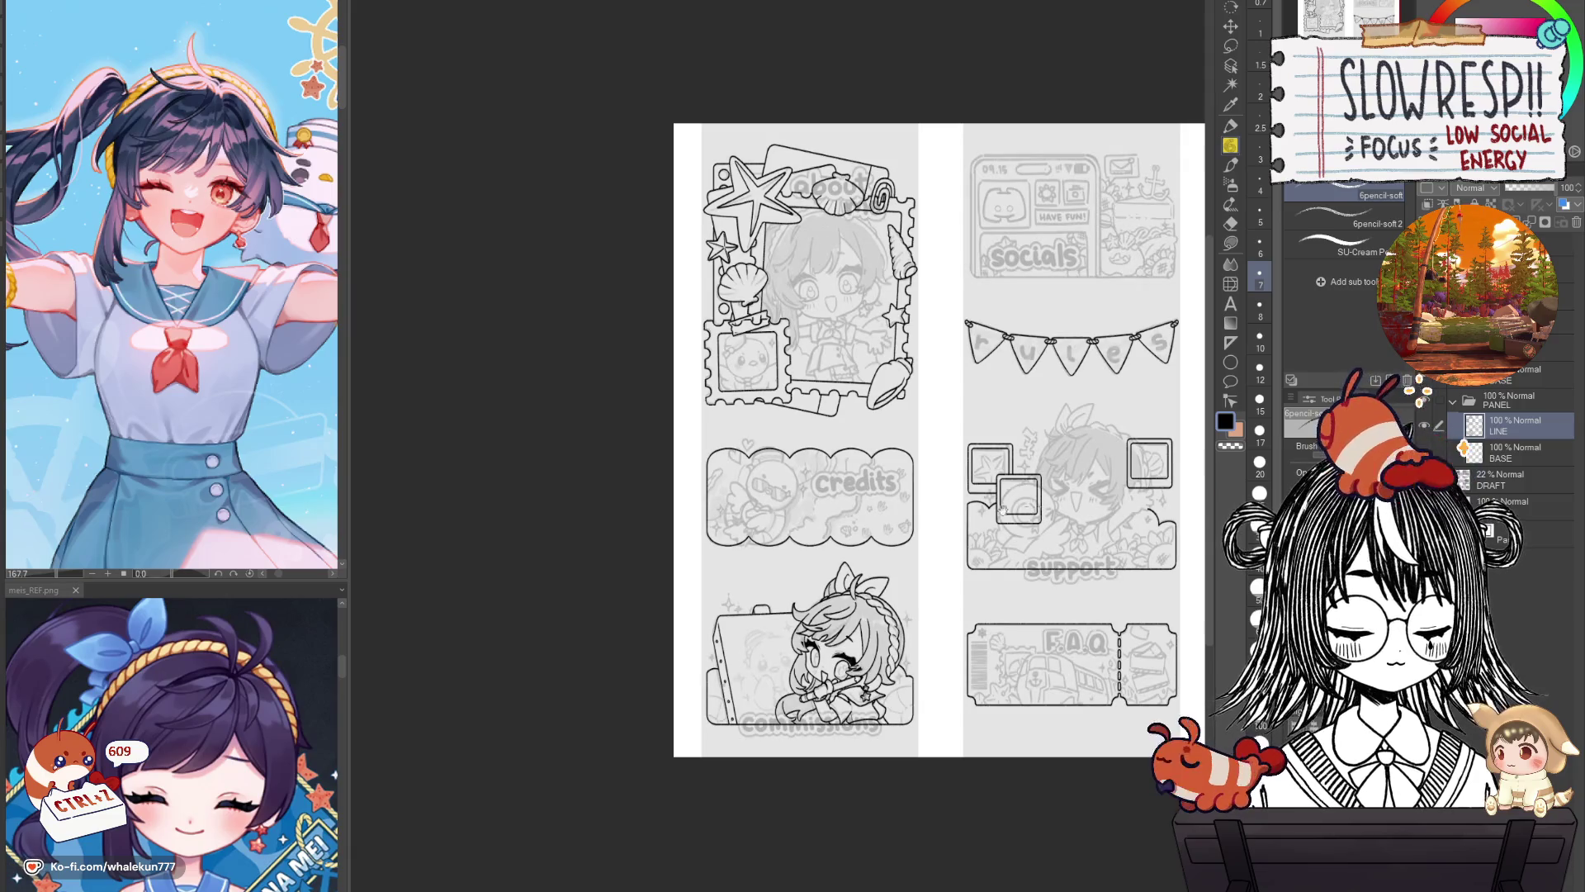
{"action": "left_click_drag", "start_coordinate": [956, 696], "coordinate": [875, 717]}
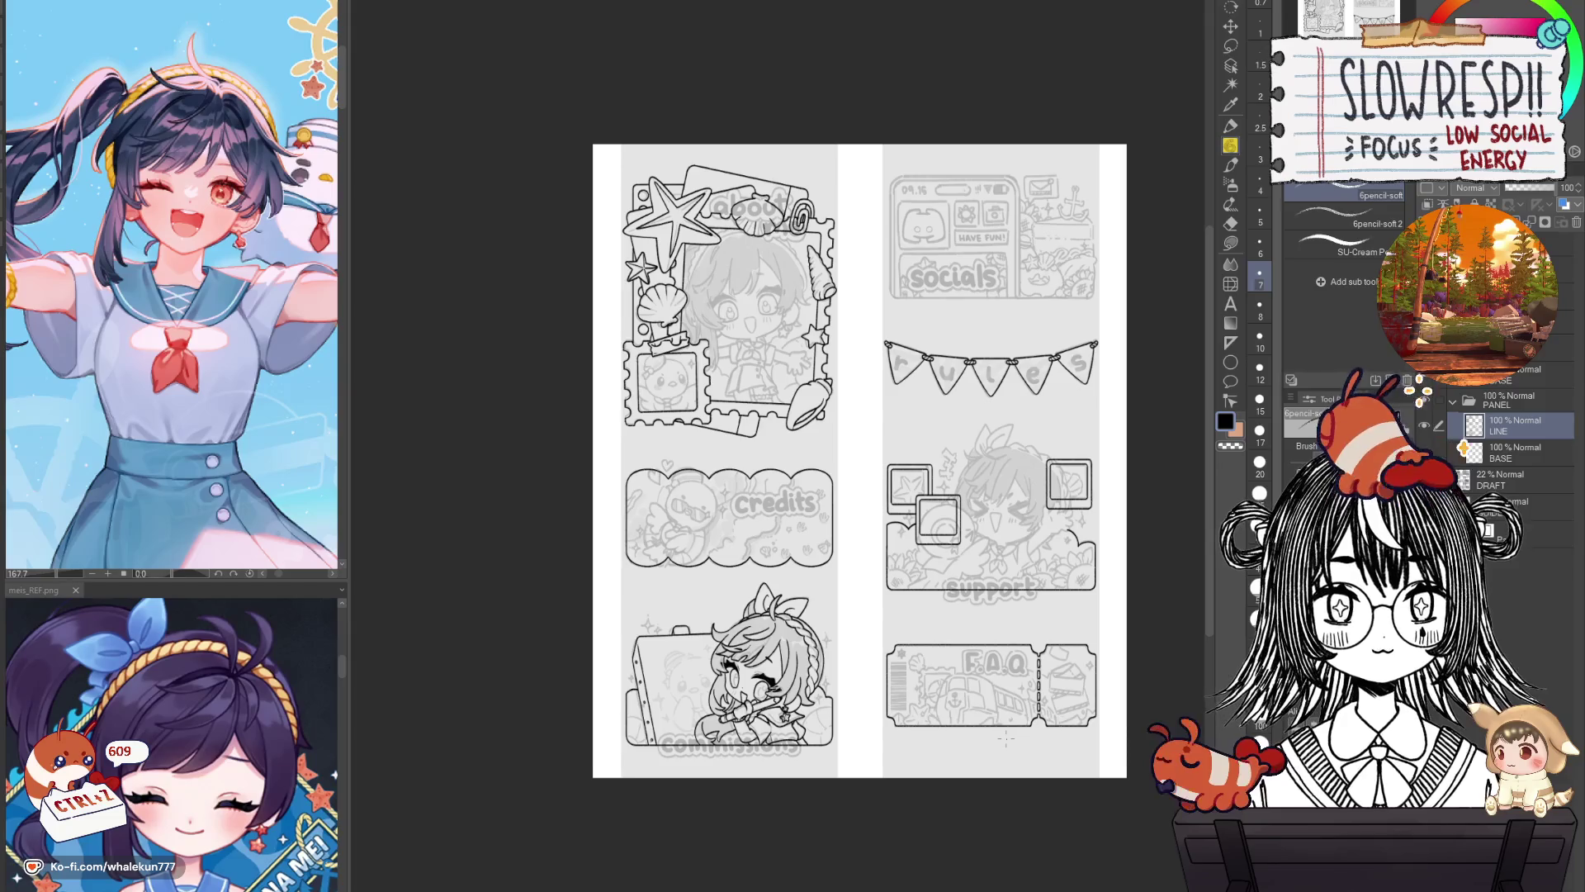
{"action": "left_click_drag", "start_coordinate": [1002, 746], "coordinate": [1025, 655]}
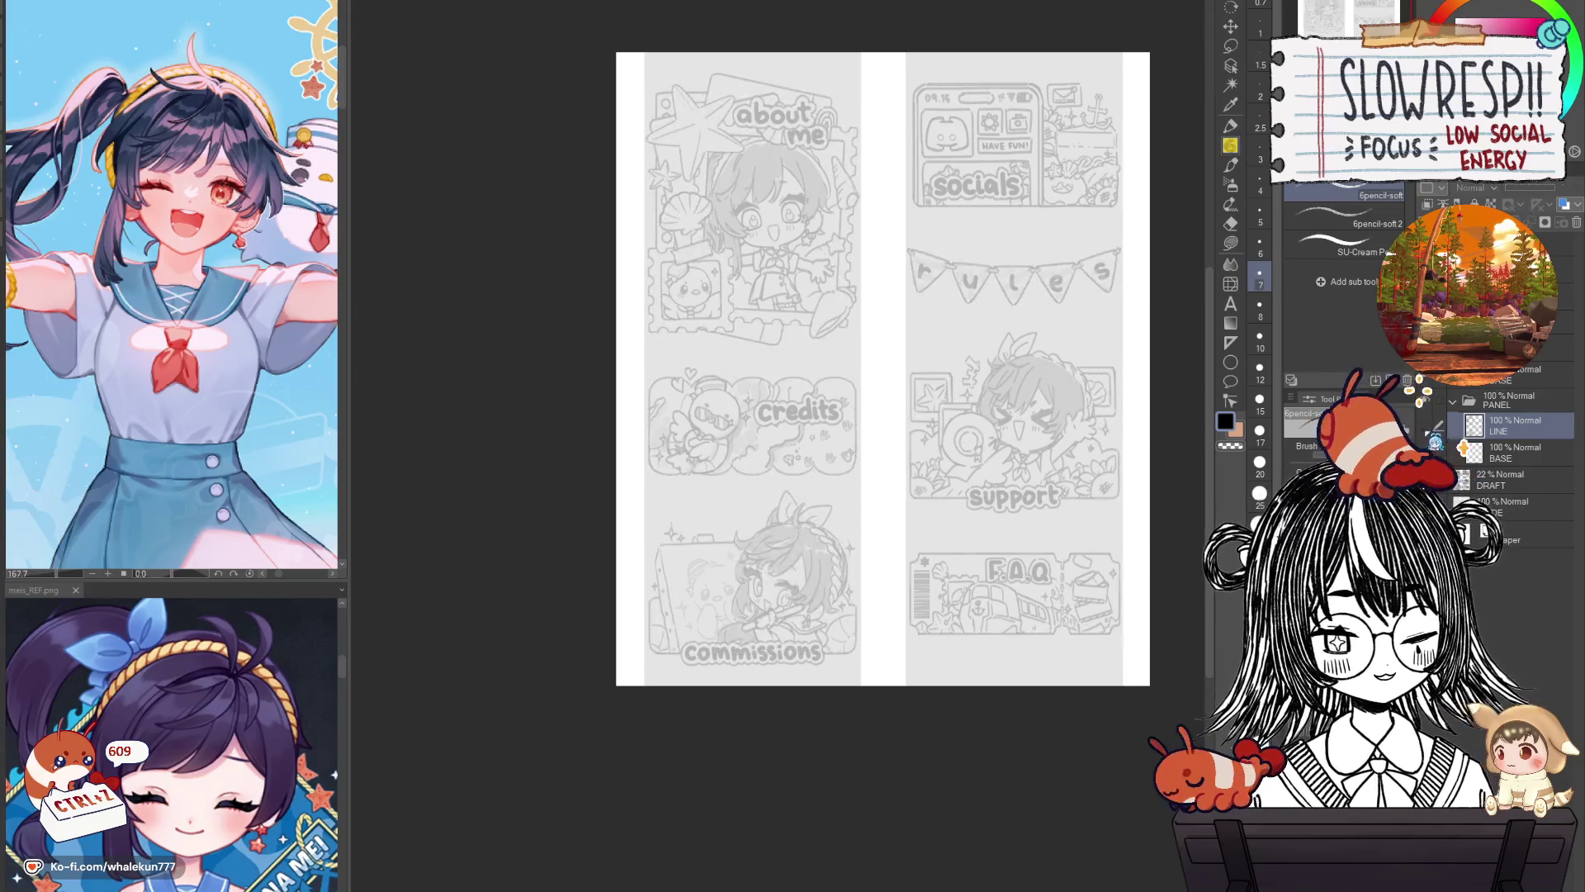
Add a new empty layer above LINE and bring the About Me panel into view.
{"action": "key", "text": "ctrl+shift+n"}
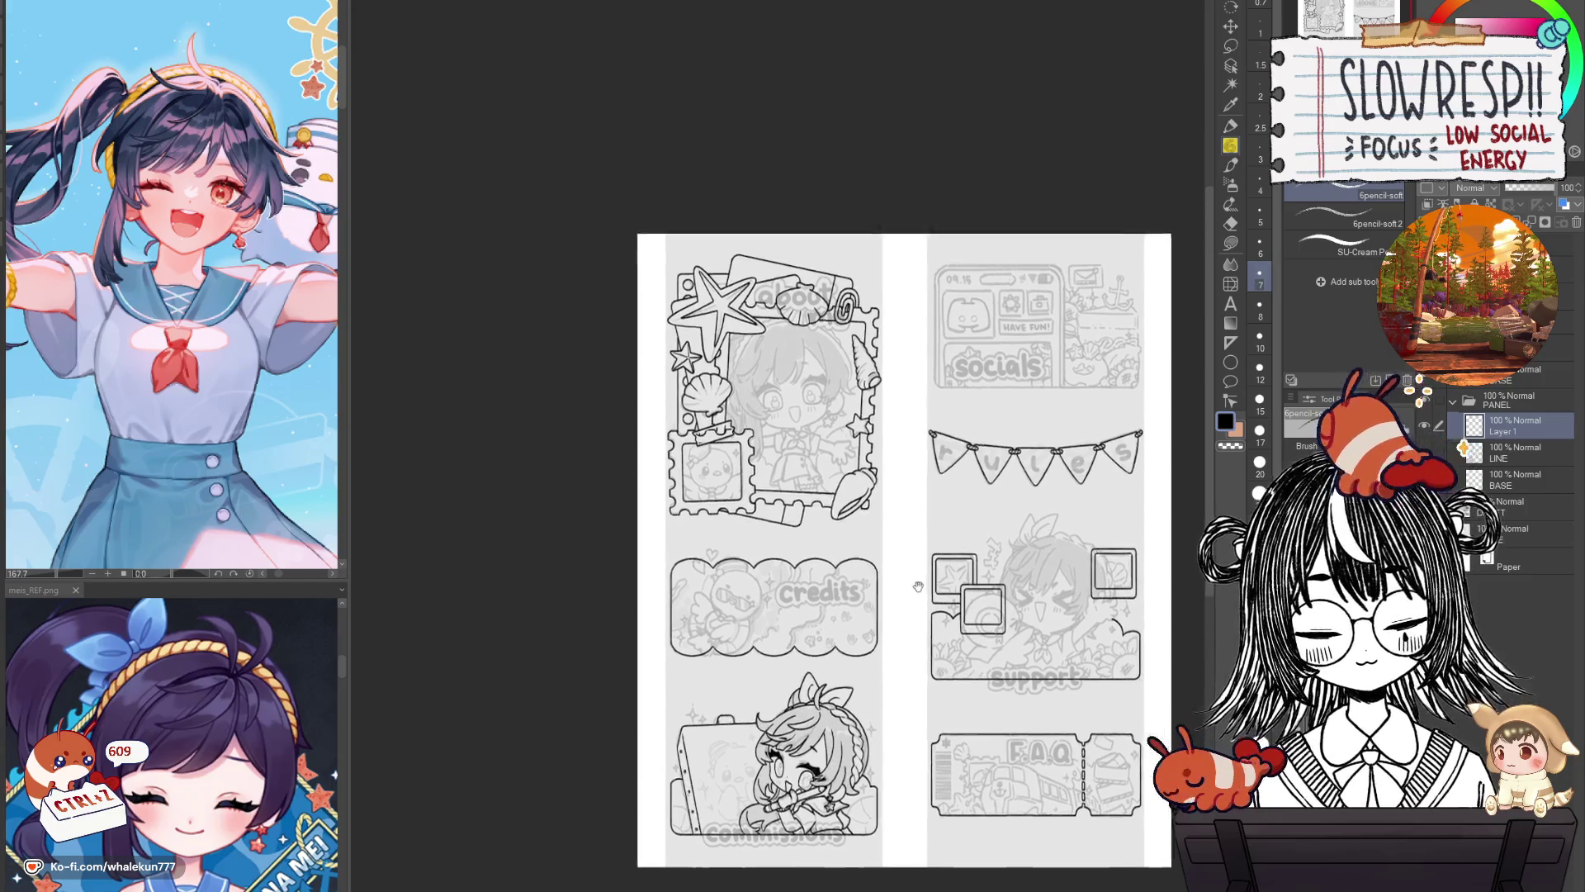
{"action": "left_click_drag", "start_coordinate": [796, 192], "coordinate": [829, 431]}
{"action": "scroll", "coordinate": [829, 431], "scroll_direction": "up", "scroll_amount": 3}
Place a vertical symmetrical ruler down the centre of the About Me chibi's face.
{"action": "scroll", "coordinate": [928, 610], "scroll_direction": "up", "scroll_amount": 1}
{"action": "scroll", "coordinate": [929, 609], "scroll_direction": "down", "scroll_amount": 3}
{"action": "scroll", "coordinate": [958, 632], "scroll_direction": "up", "scroll_amount": 3}
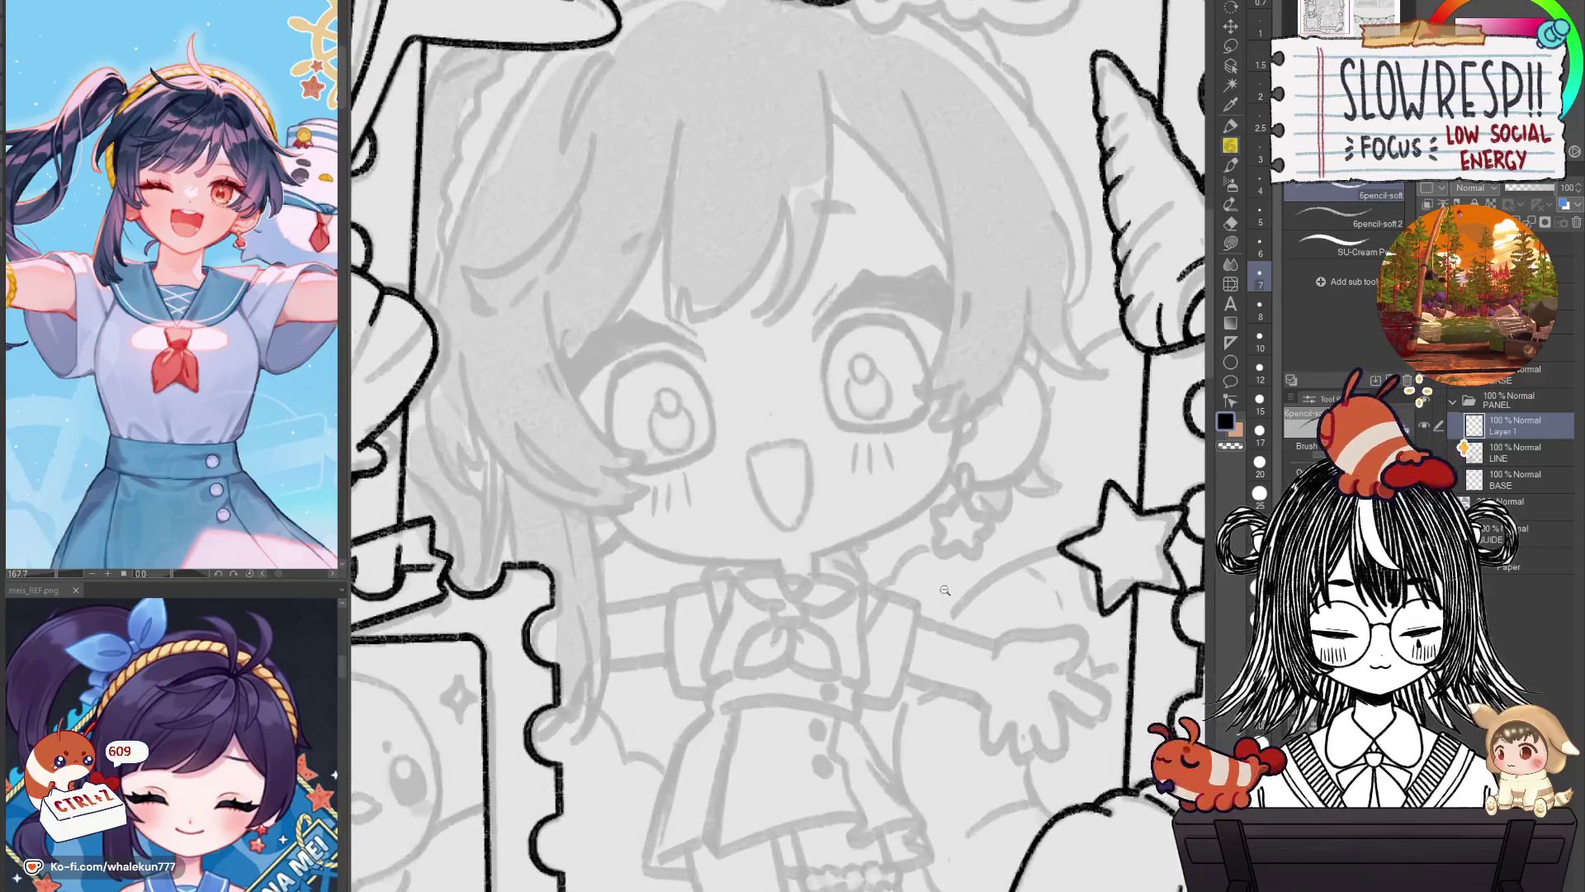
{"action": "scroll", "coordinate": [985, 653], "scroll_direction": "up", "scroll_amount": 2}
{"action": "scroll", "coordinate": [985, 653], "scroll_direction": "up", "scroll_amount": 1}
{"action": "left_click", "coordinate": [1230, 343]}
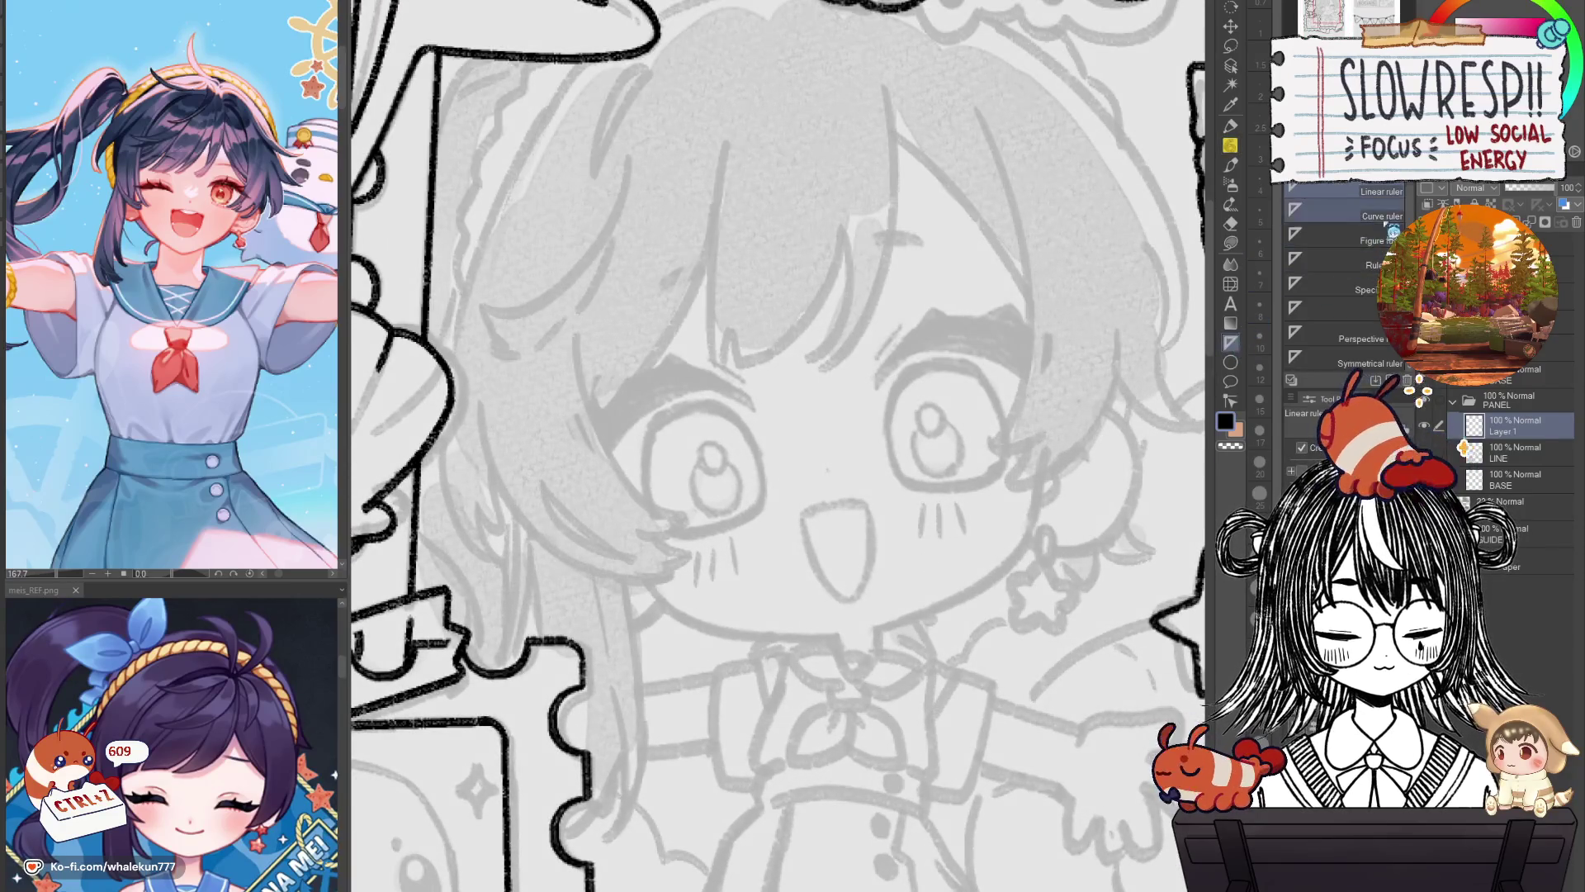
{"action": "left_click", "coordinate": [1337, 359]}
{"action": "left_click_drag", "start_coordinate": [830, 493], "coordinate": [857, 642]}
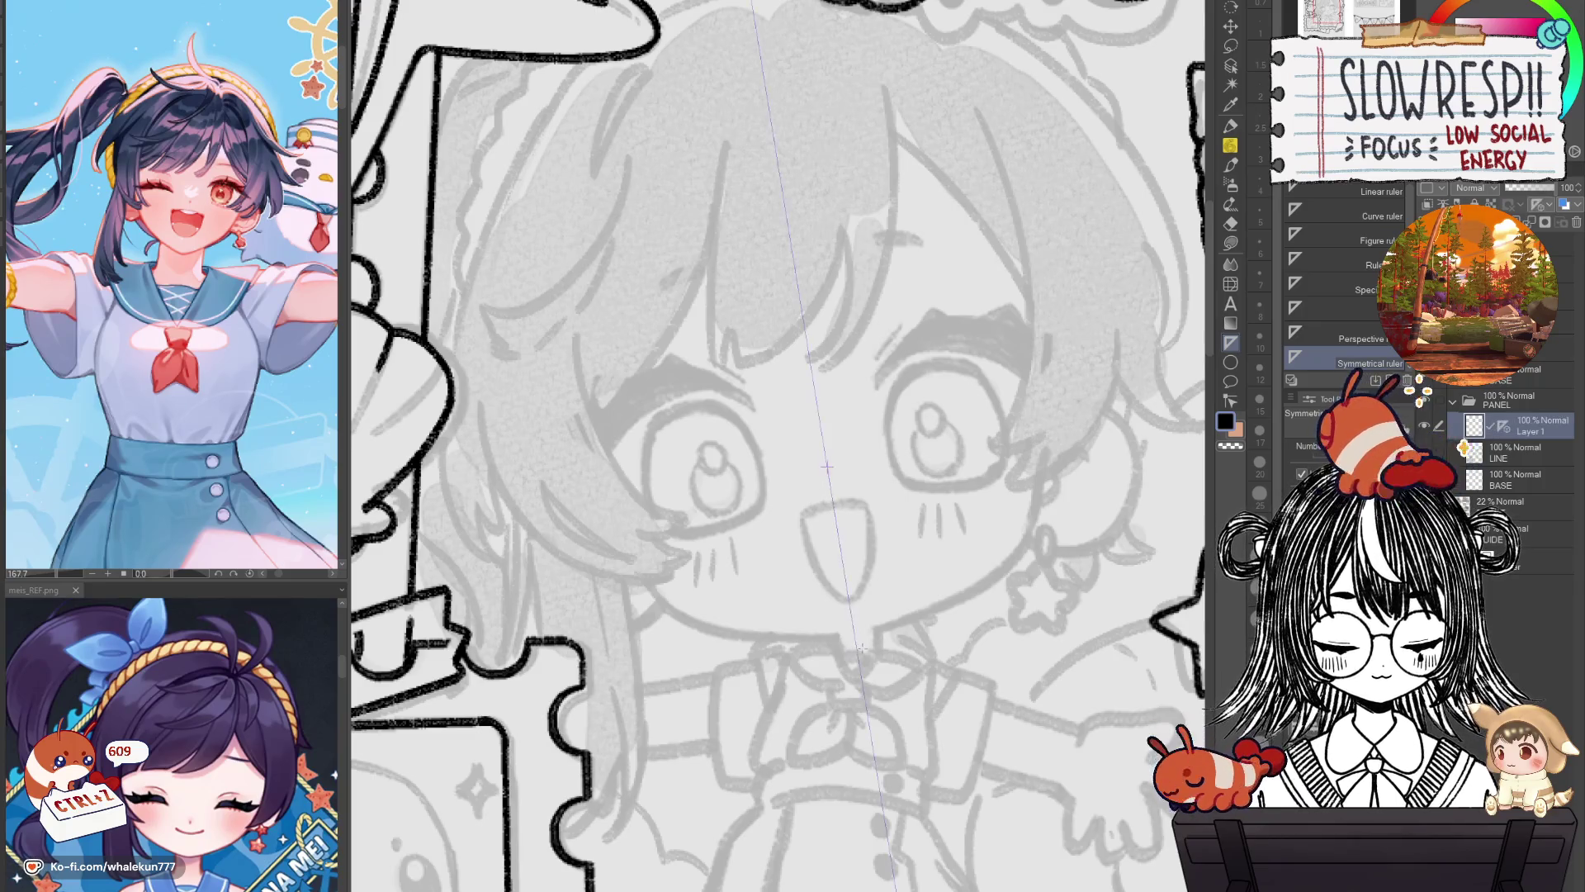
{"action": "key", "text": "ctrl+z"}
{"action": "left_click_drag", "start_coordinate": [834, 501], "coordinate": [854, 621]}
Ink mirrored brow strokes over both eyes, redrawing the symmetry axis once along the way.
{"action": "key", "text": "p"}
{"action": "left_click_drag", "start_coordinate": [877, 381], "coordinate": [894, 360]}
{"action": "key", "text": "ctrl+z"}
{"action": "key", "text": "ctrl+z"}
{"action": "left_click", "coordinate": [1230, 342]}
{"action": "key", "text": "ctrl+z"}
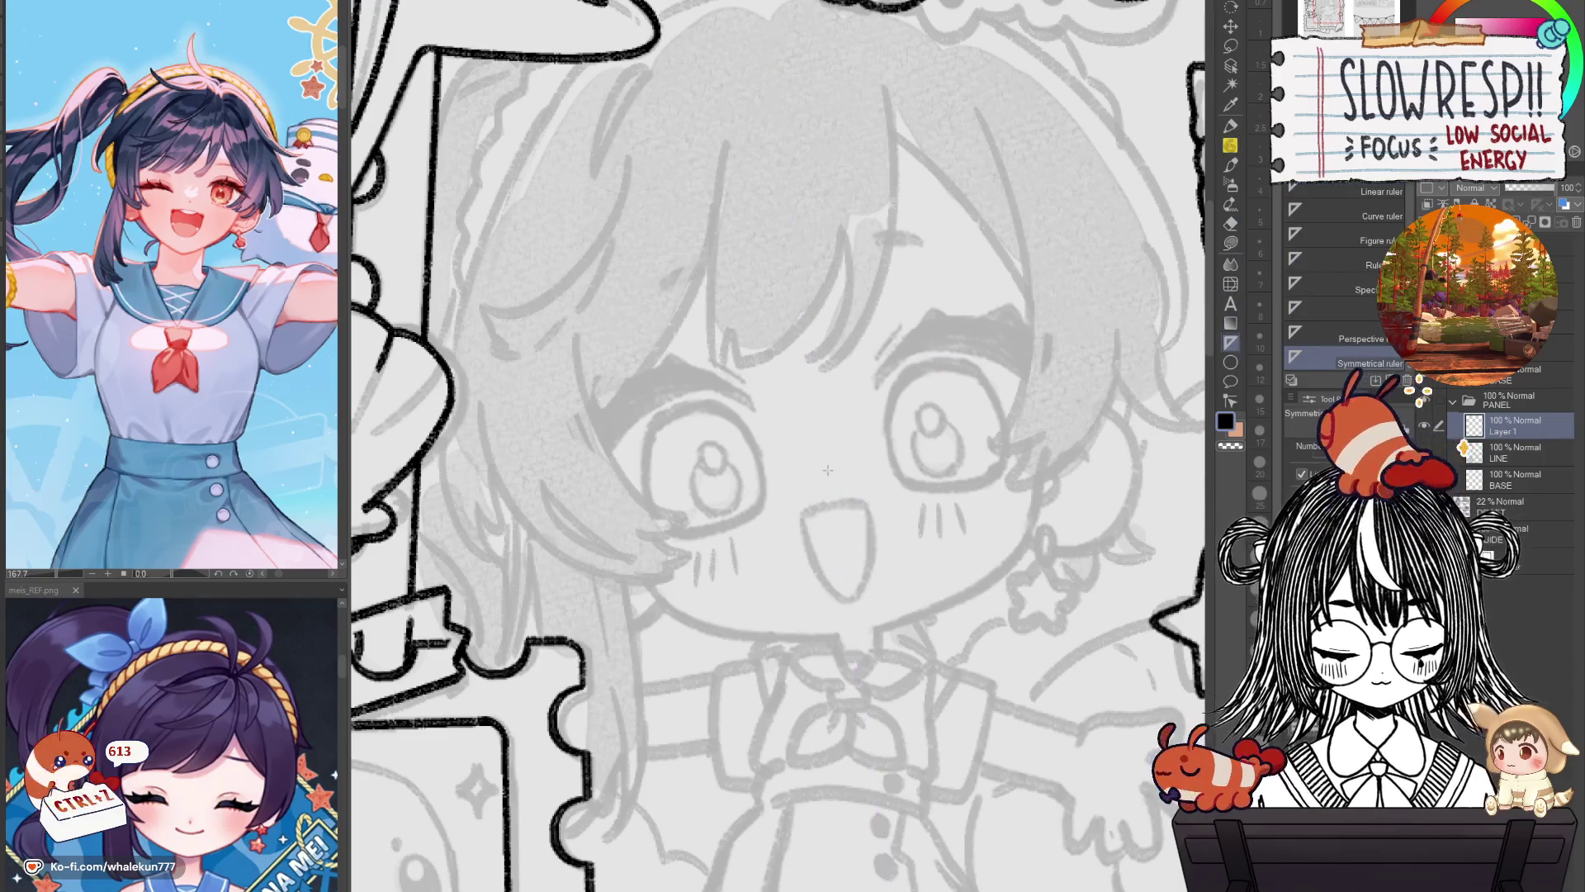
{"action": "left_click_drag", "start_coordinate": [835, 518], "coordinate": [848, 609]}
{"action": "key", "text": "p"}
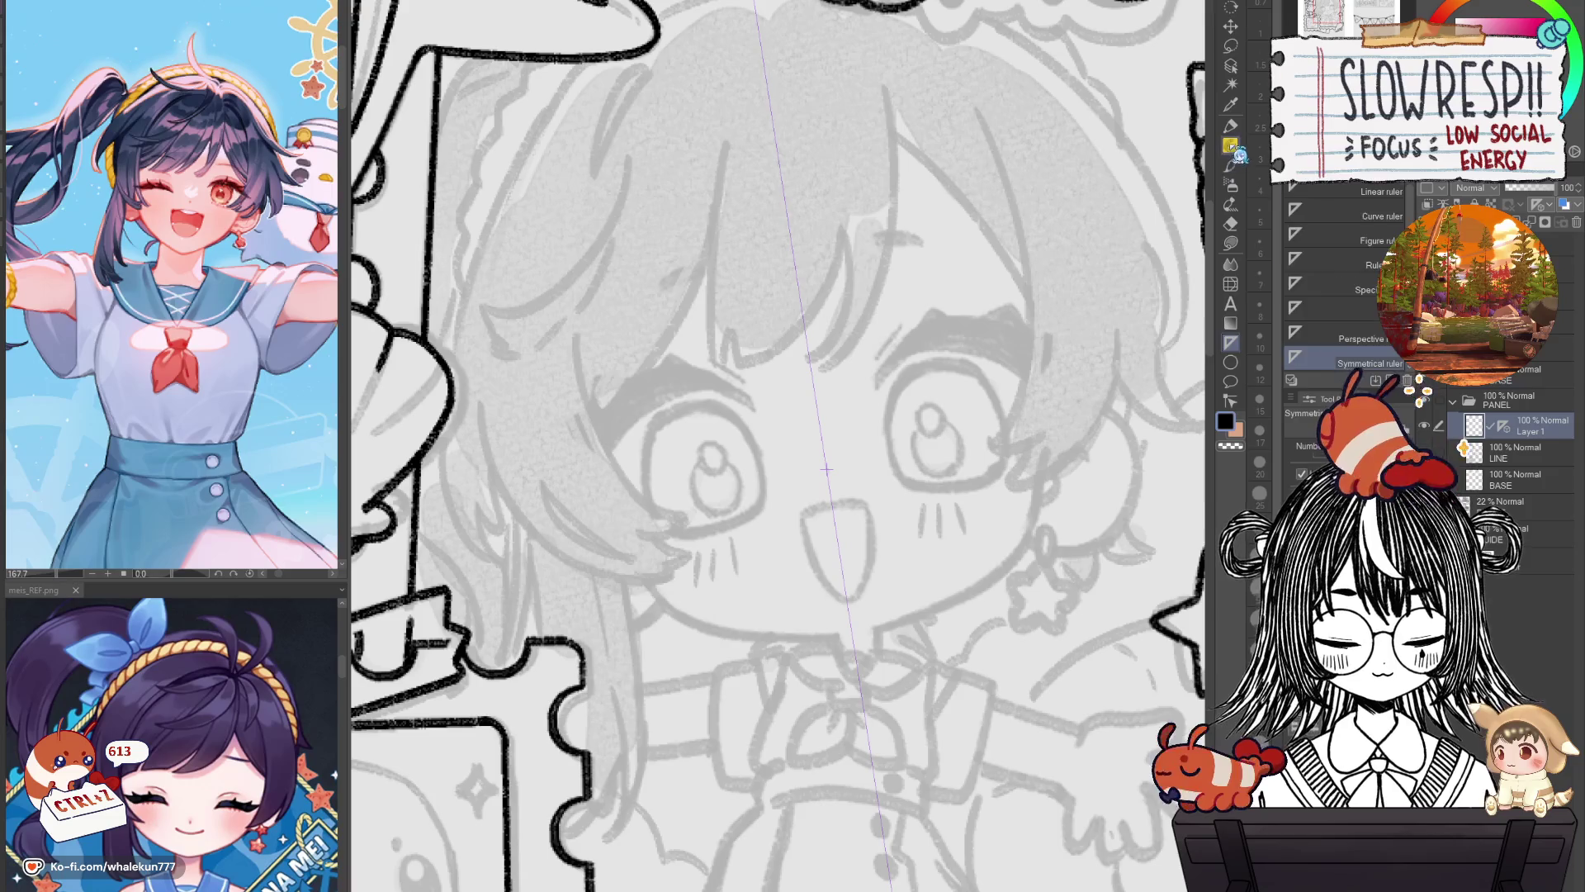
{"action": "left_click_drag", "start_coordinate": [877, 380], "coordinate": [901, 349]}
{"action": "mouse_move", "coordinate": [1053, 341]}
{"action": "left_mouse_down"}
{"action": "mouse_move", "coordinate": [1035, 375]}
{"action": "mouse_move", "coordinate": [1061, 353]}
{"action": "mouse_move", "coordinate": [1026, 388]}
{"action": "left_mouse_up"}
{"action": "key", "text": "ctrl+z"}
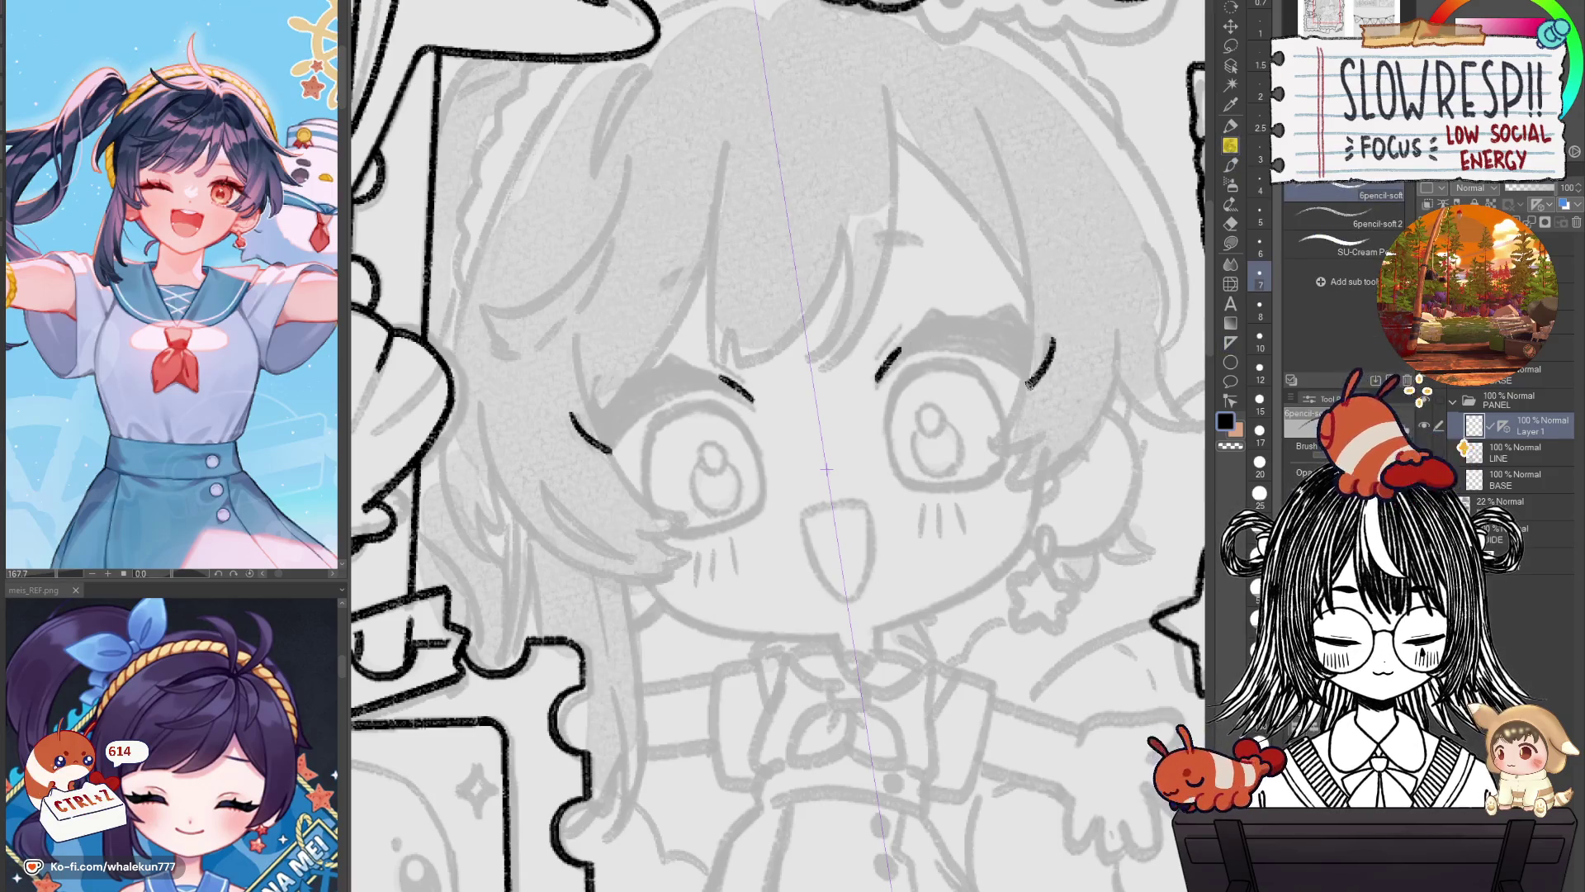
Undo the earlier brow strokes and lay a new symmetry axis through the mouth.
{"action": "scroll", "coordinate": [1079, 331], "scroll_direction": "up", "scroll_amount": 2}
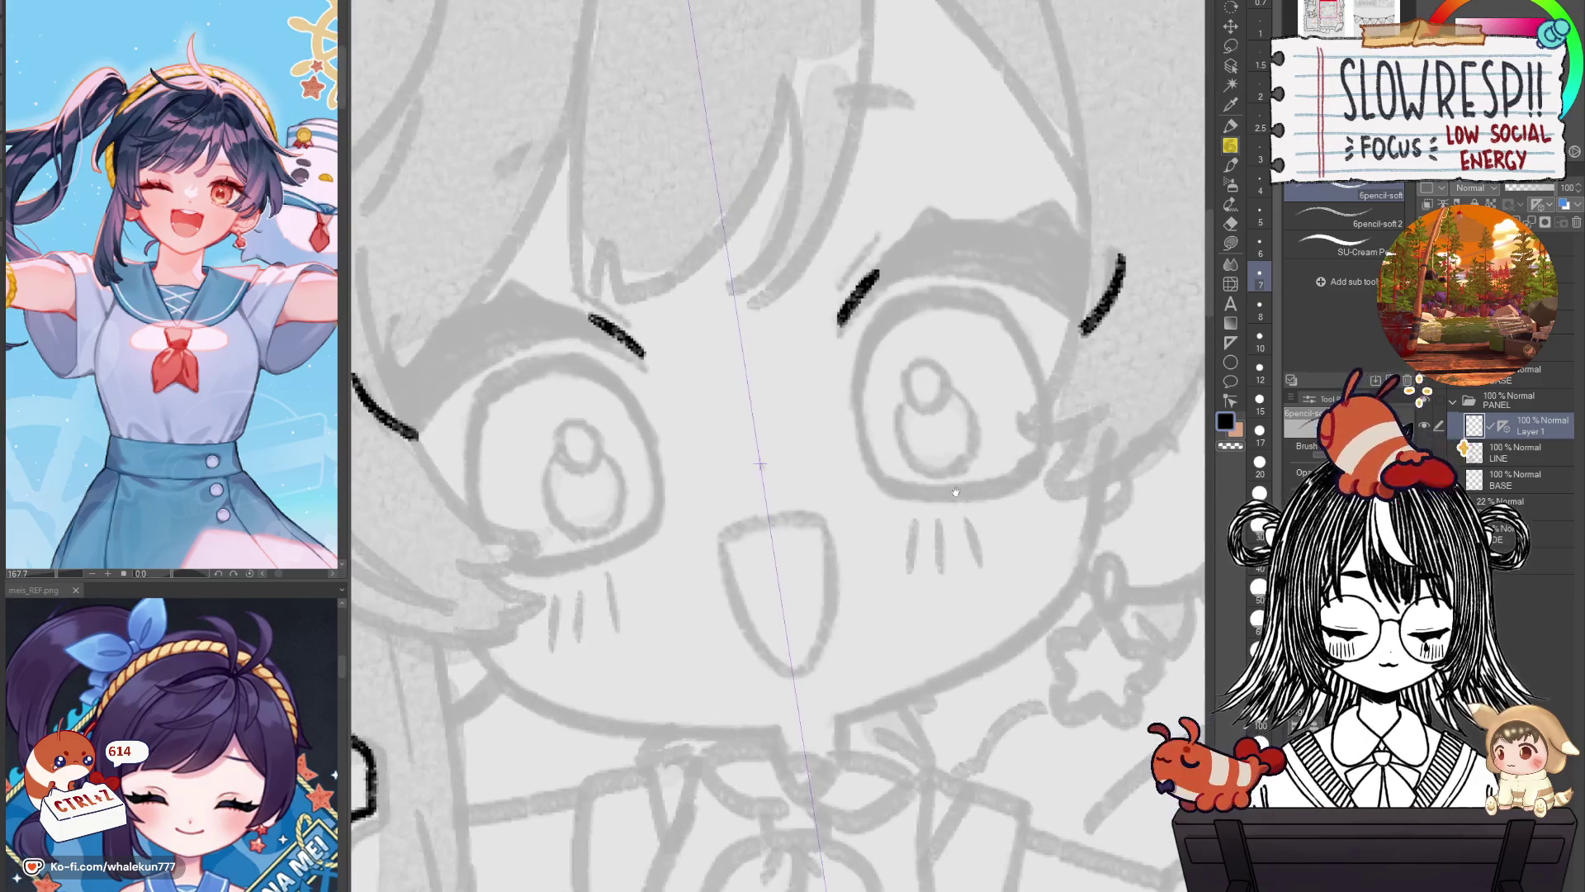
{"action": "scroll", "coordinate": [1078, 331], "scroll_direction": "up", "scroll_amount": 1}
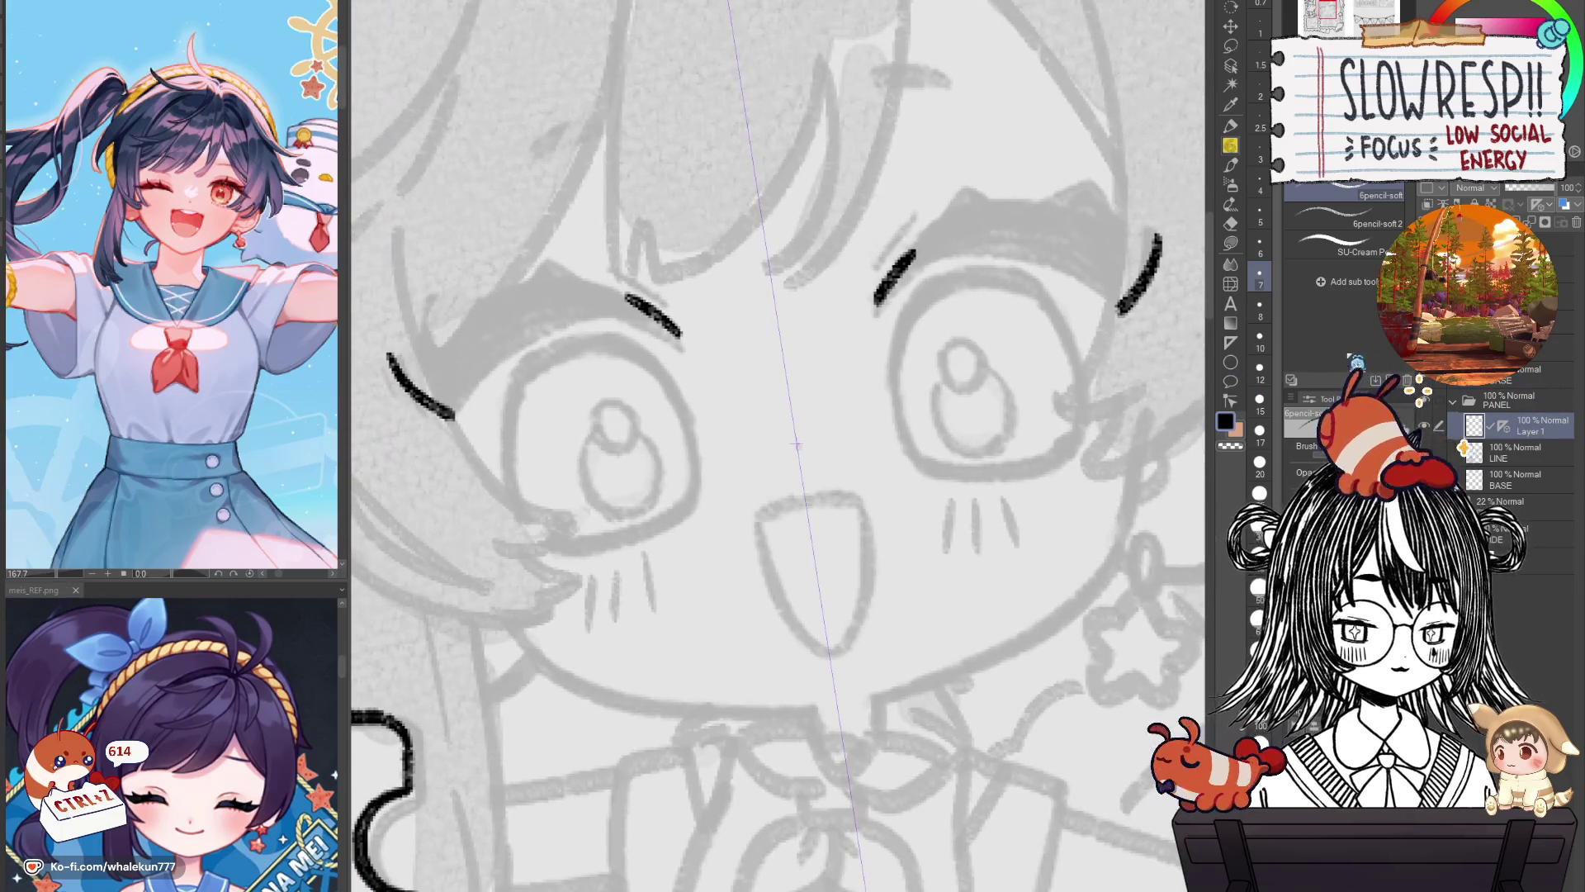
{"action": "key", "text": "ctrl+z"}
{"action": "key", "text": "ctrl+z"}
{"action": "key", "text": "u"}
{"action": "key", "text": "ctrl+z"}
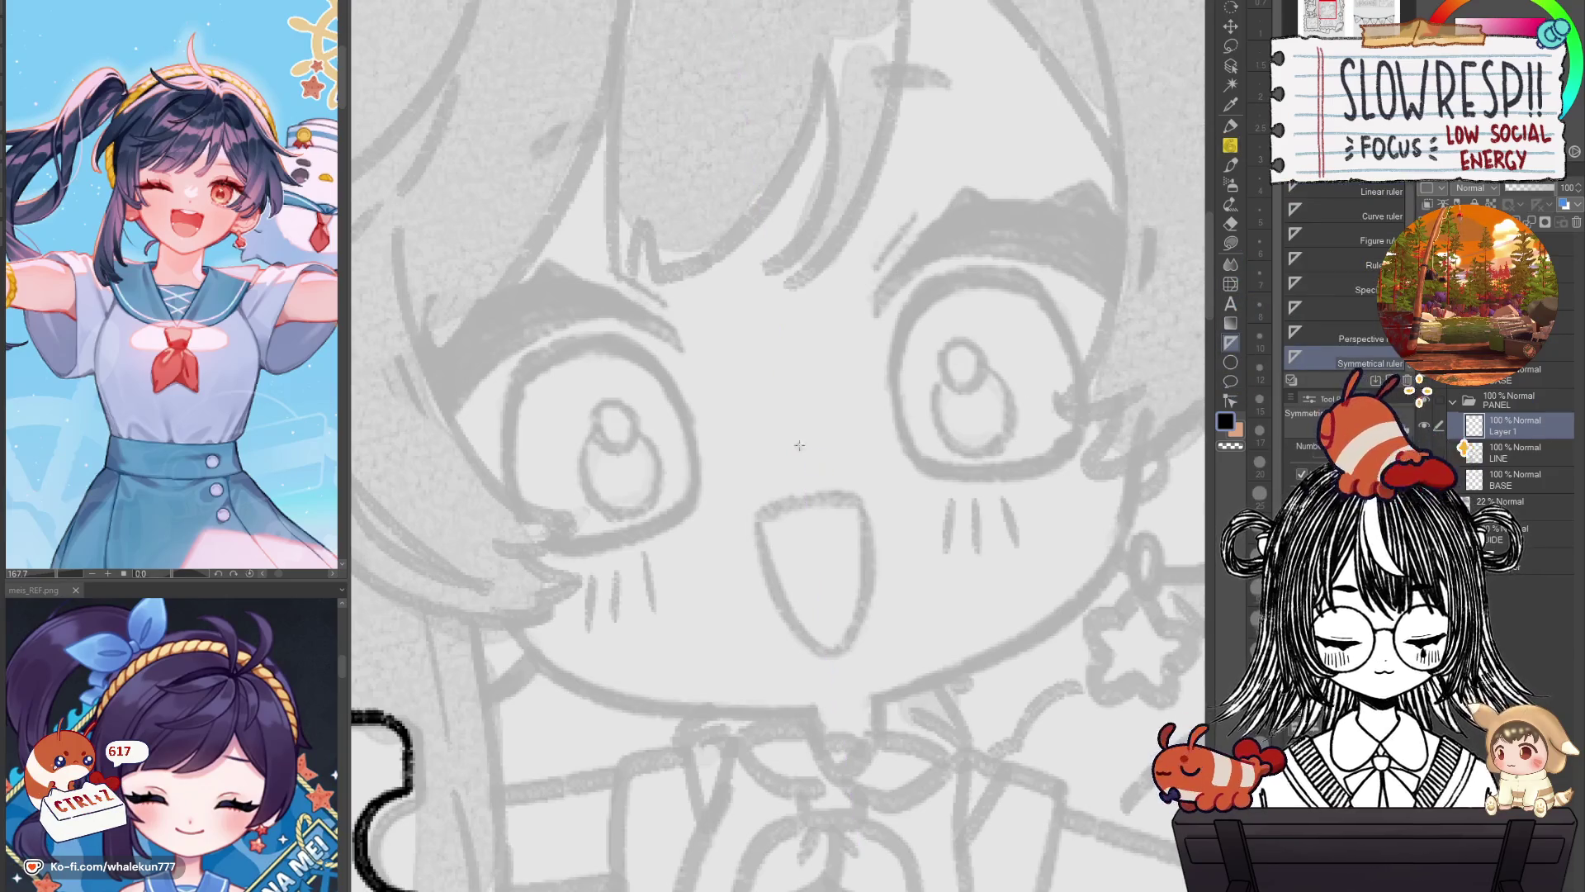
{"action": "left_click_drag", "start_coordinate": [798, 442], "coordinate": [841, 704]}
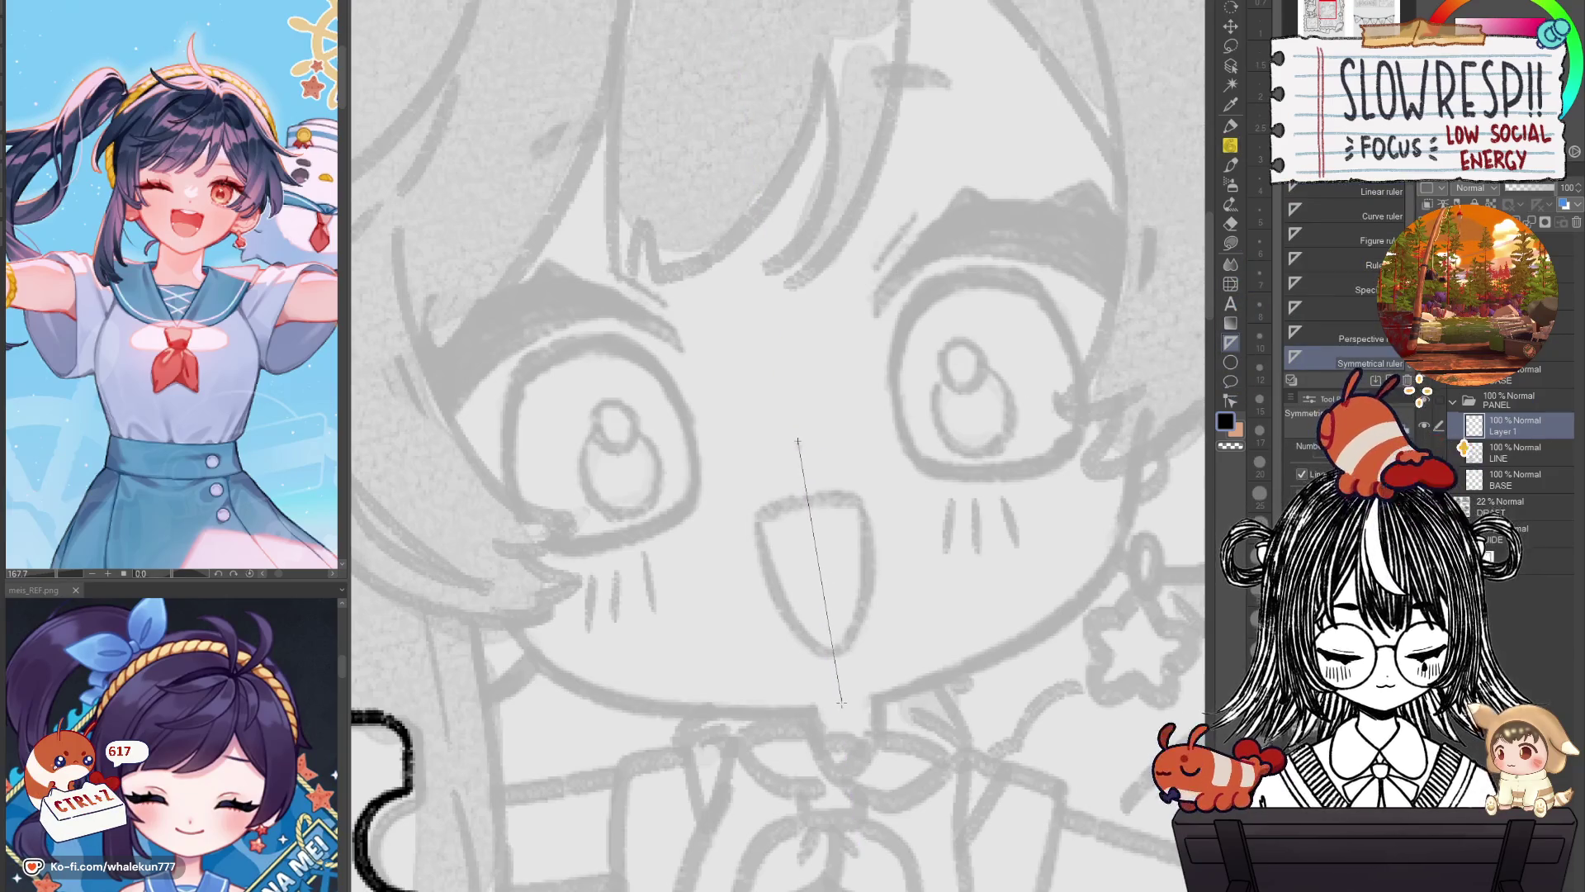
{"action": "key", "text": "p"}
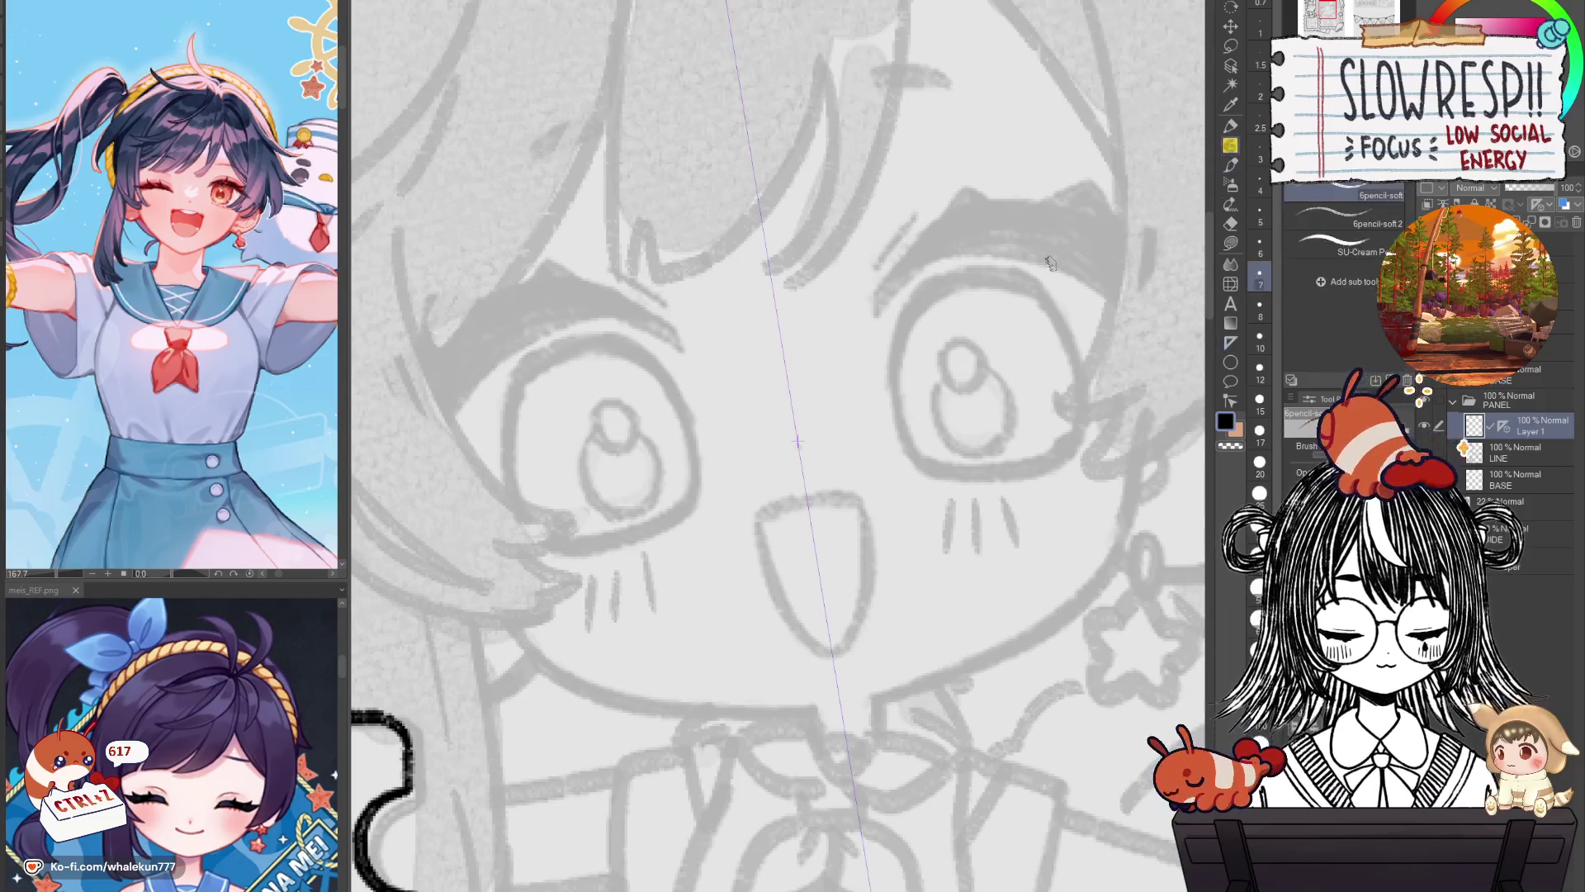
Try mirrored lip, tongue, eyebrow and face-edge strokes, then clear them.
{"action": "left_click_drag", "start_coordinate": [757, 519], "coordinate": [811, 500]}
{"action": "left_click_drag", "start_coordinate": [760, 527], "coordinate": [842, 651]}
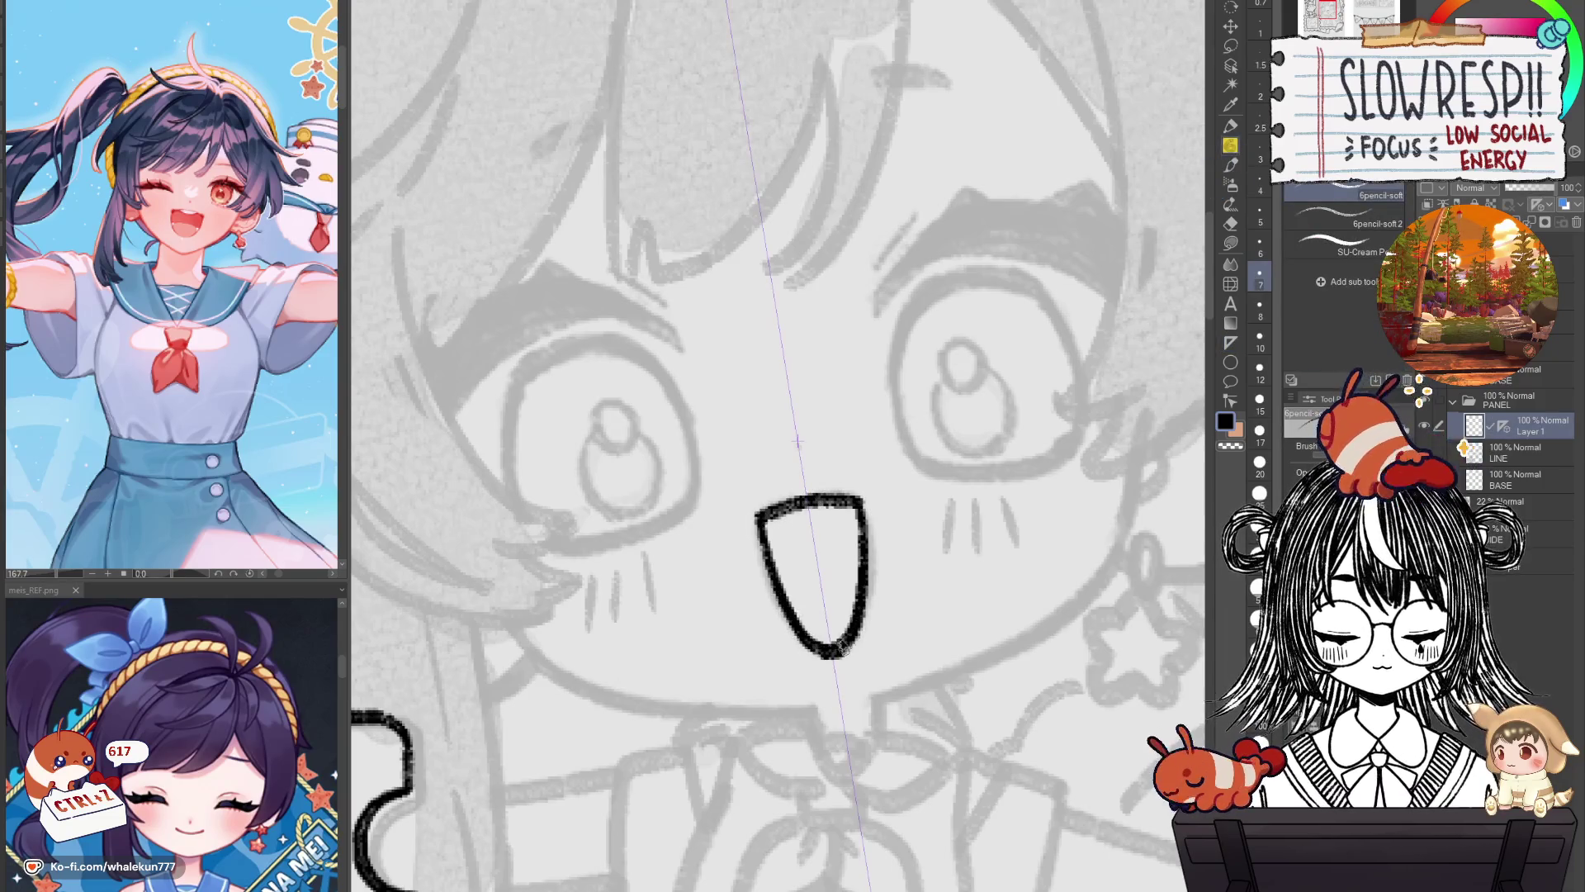
{"action": "left_click_drag", "start_coordinate": [880, 301], "coordinate": [963, 209]}
{"action": "left_click_drag", "start_coordinate": [1153, 231], "coordinate": [1115, 322]}
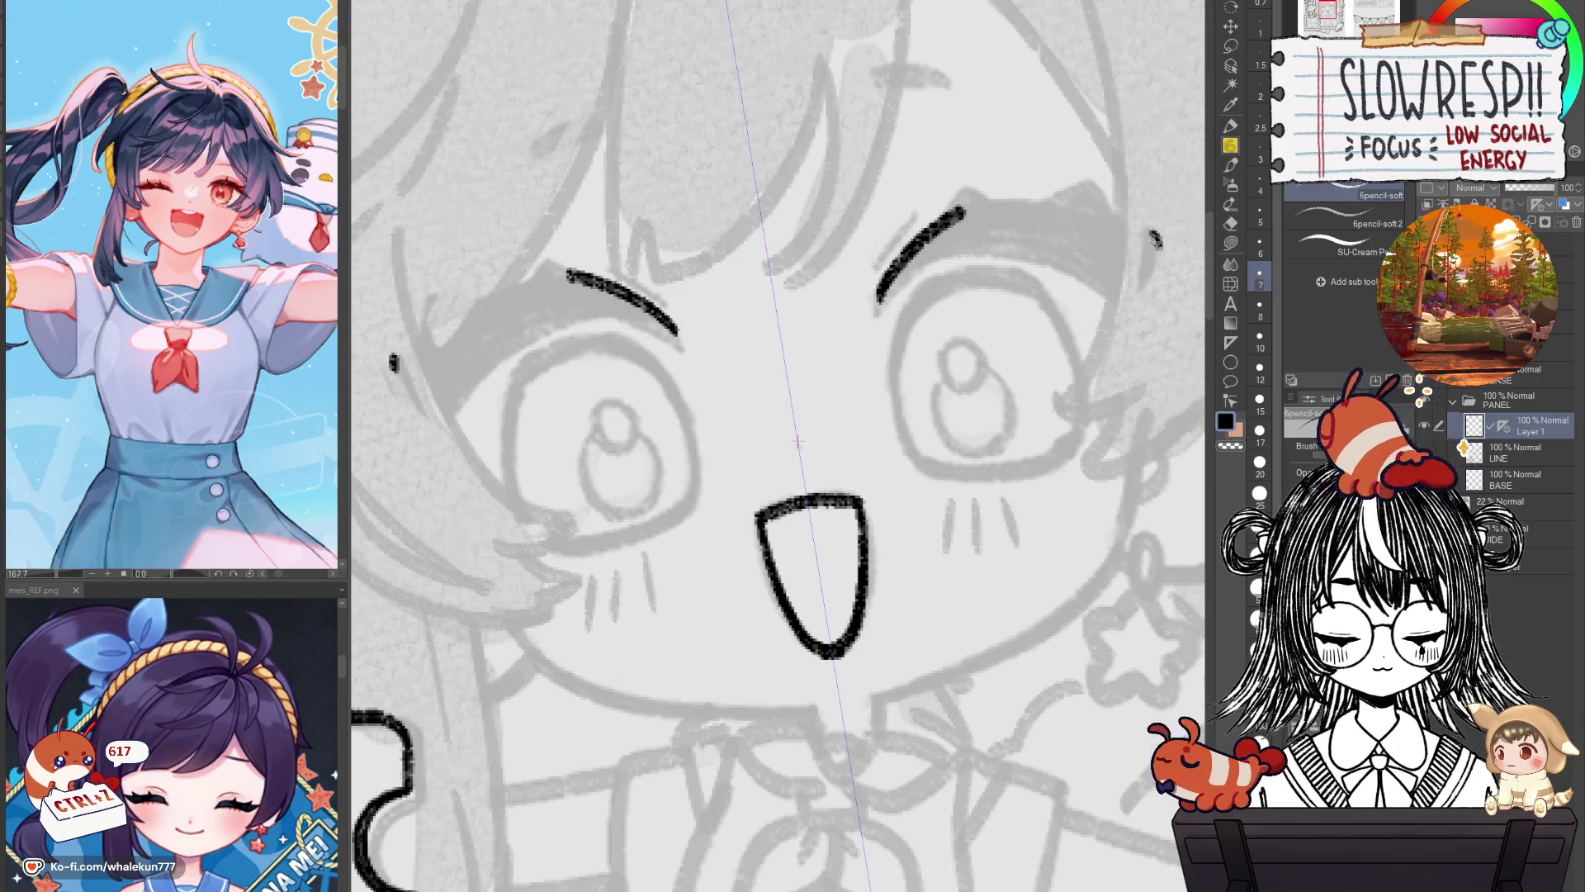
{"action": "key", "text": "Delete"}
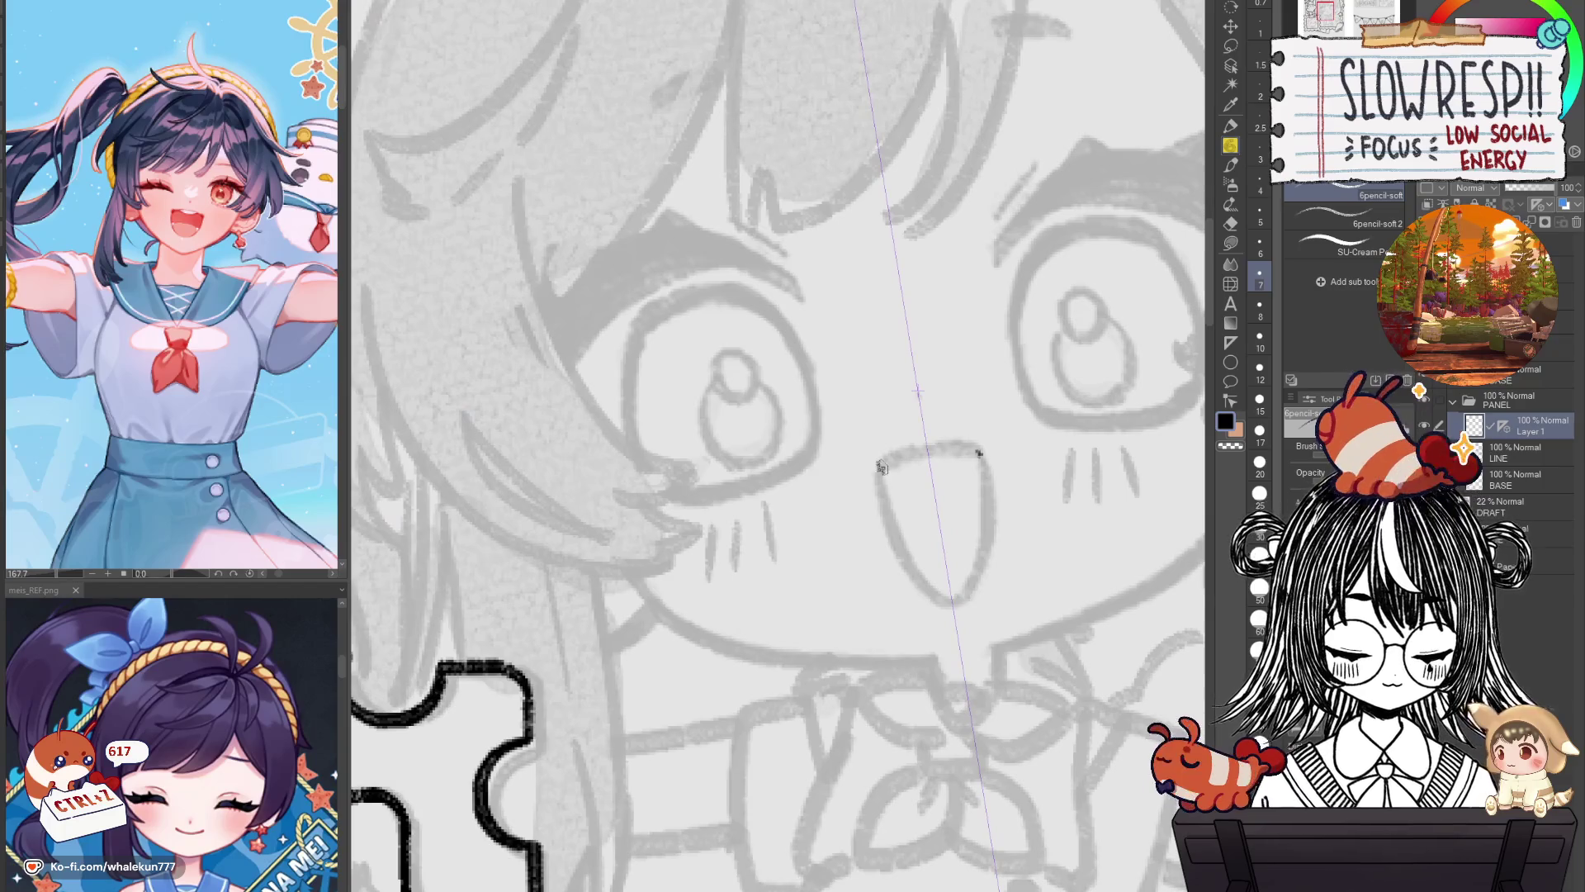
Draw mirrored black arcs for both eyebrows and thicken the right one.
{"action": "left_click_drag", "start_coordinate": [881, 467], "coordinate": [981, 453]}
{"action": "key", "text": "ctrl+z"}
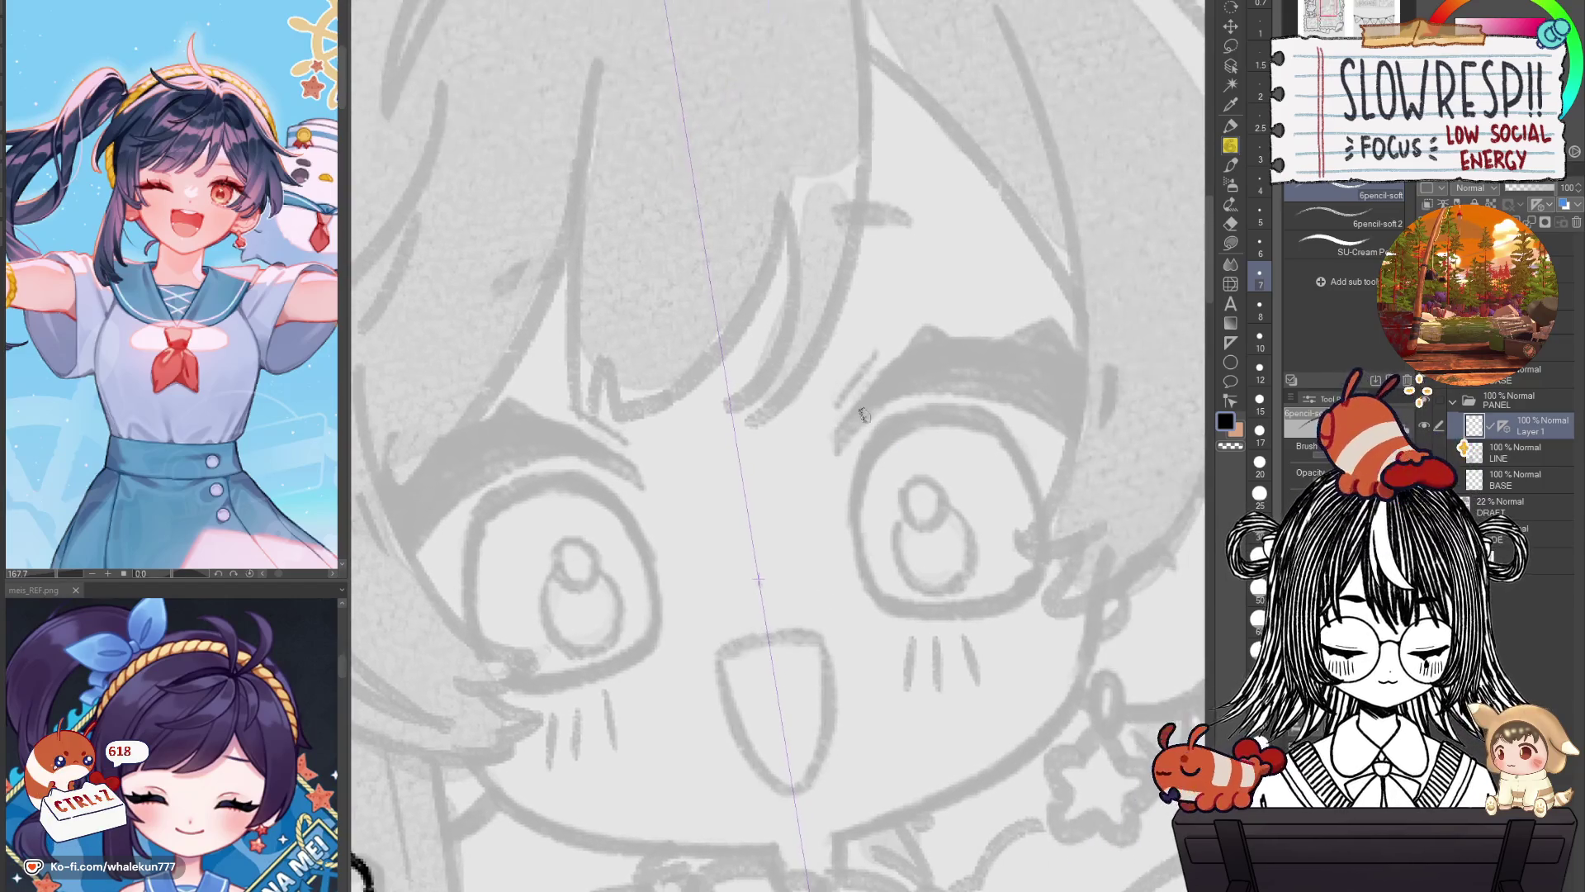
{"action": "left_click_drag", "start_coordinate": [839, 437], "coordinate": [979, 340]}
{"action": "key", "text": "ctrl+z"}
{"action": "left_click_drag", "start_coordinate": [837, 440], "coordinate": [968, 345]}
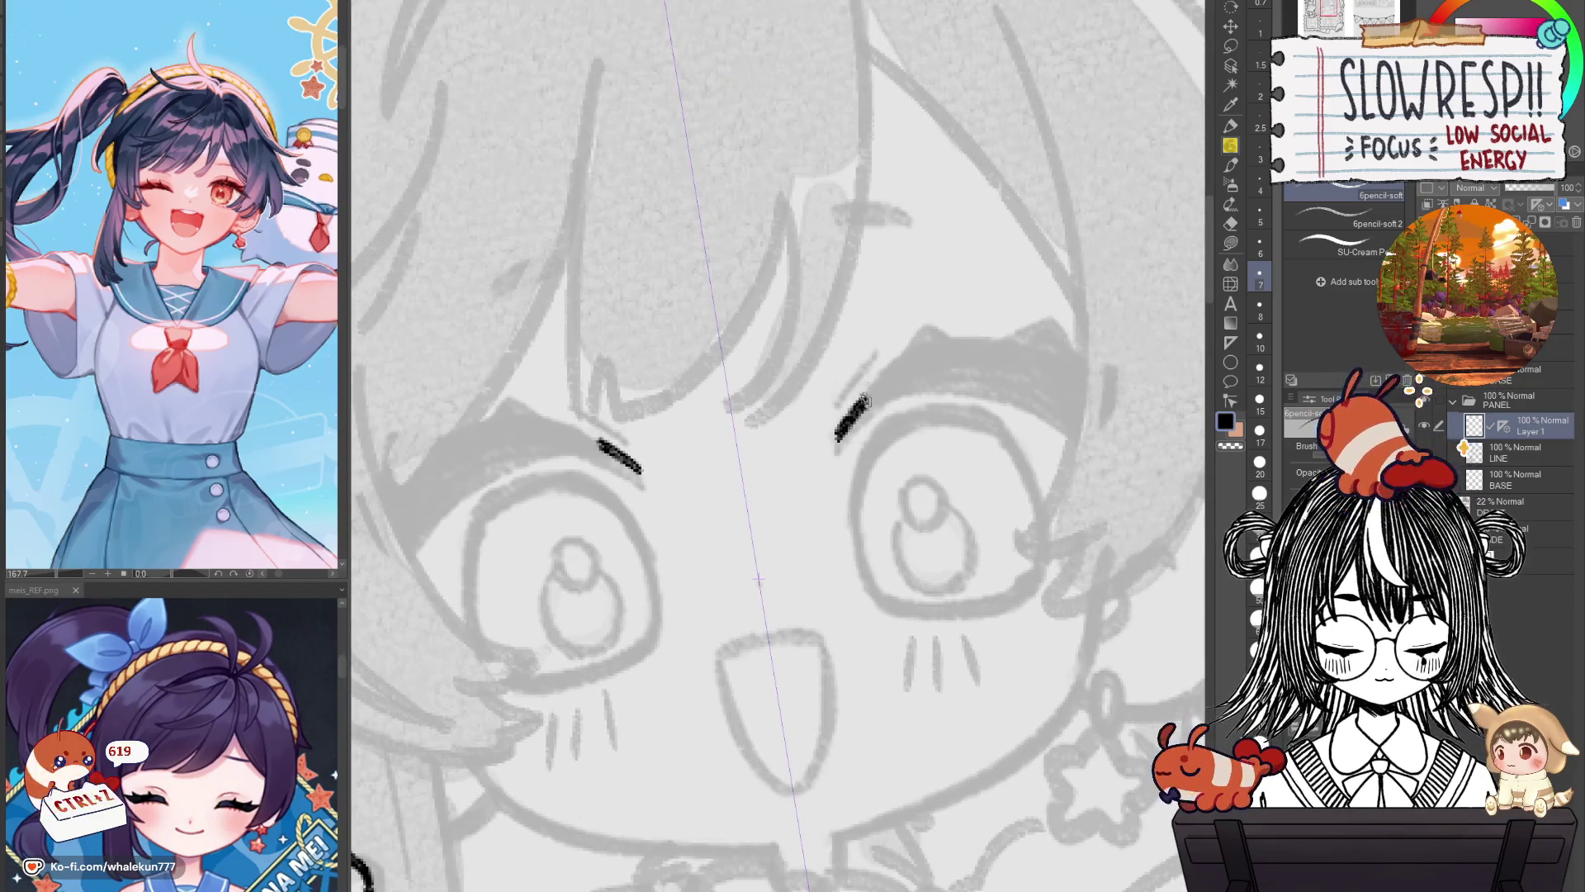
{"action": "key", "text": "ctrl+z"}
{"action": "left_click_drag", "start_coordinate": [839, 439], "coordinate": [956, 340]}
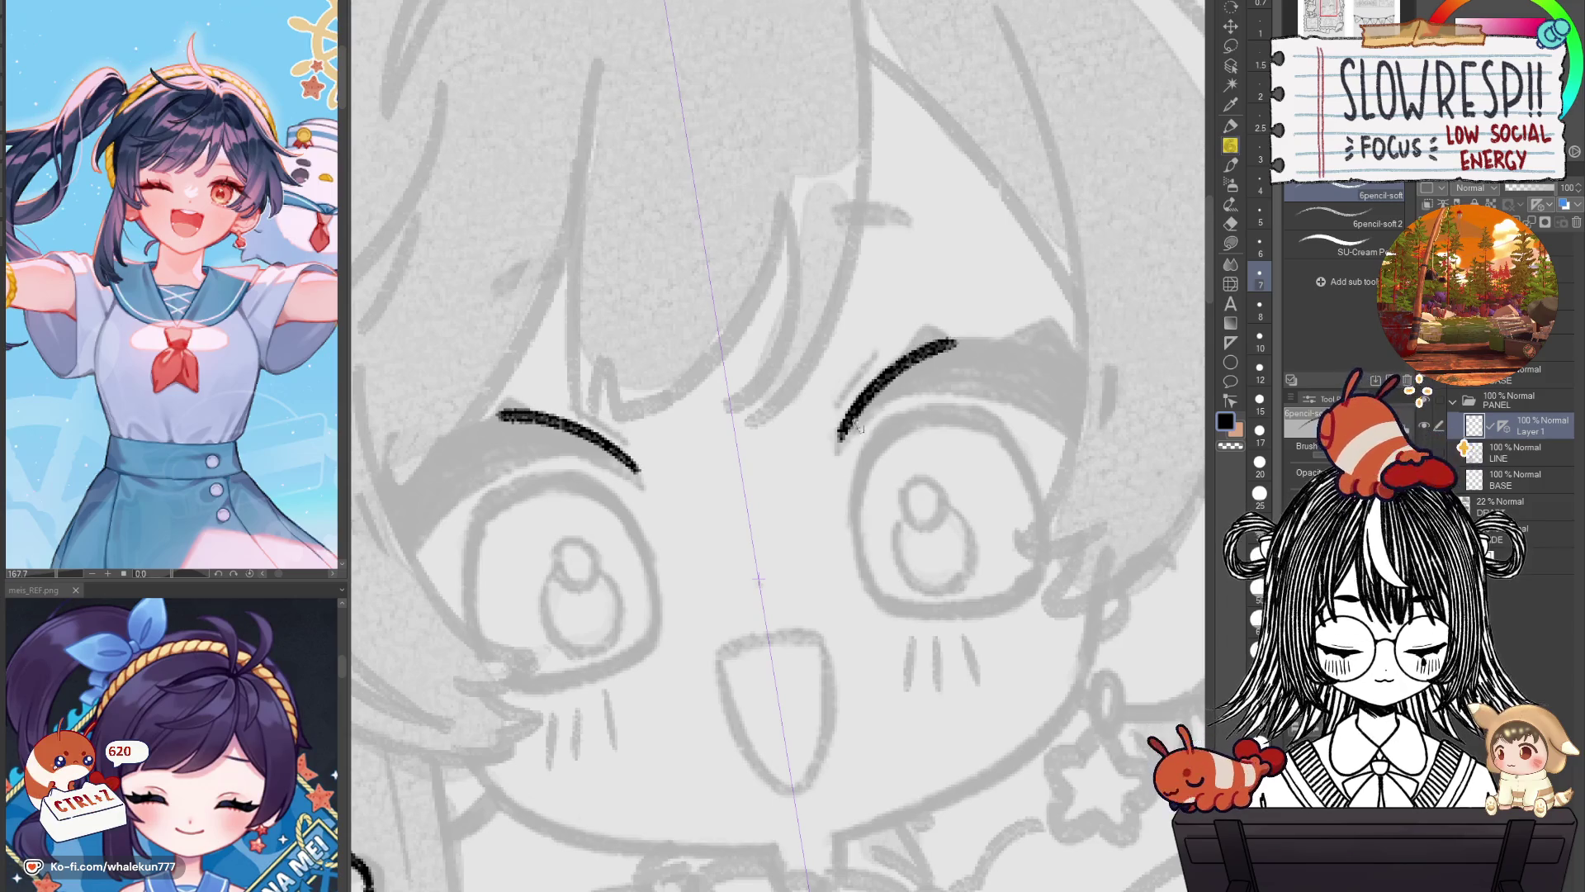
{"action": "left_click_drag", "start_coordinate": [838, 448], "coordinate": [968, 344]}
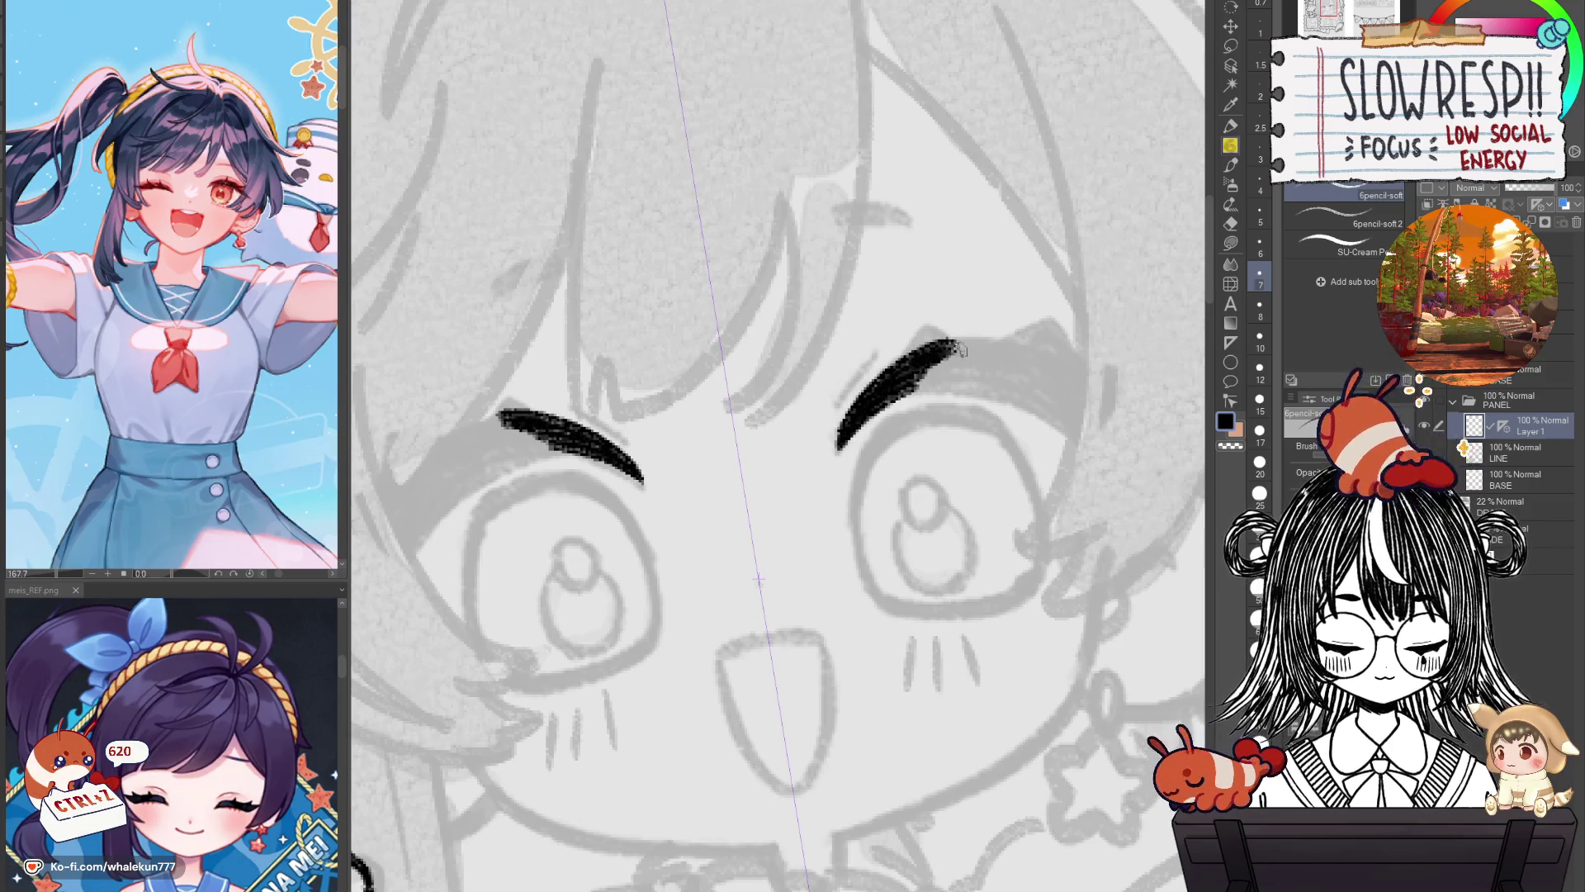
Zoom in on both eyes and redraw the eyebrow with its mirrored twin.
{"action": "scroll", "coordinate": [936, 399], "scroll_direction": "down", "scroll_amount": 5}
{"action": "scroll", "coordinate": [909, 427], "scroll_direction": "up", "scroll_amount": 3}
{"action": "scroll", "coordinate": [909, 427], "scroll_direction": "down", "scroll_amount": 6}
{"action": "scroll", "coordinate": [861, 542], "scroll_direction": "up", "scroll_amount": 2}
{"action": "scroll", "coordinate": [861, 542], "scroll_direction": "up", "scroll_amount": 2}
{"action": "scroll", "coordinate": [862, 542], "scroll_direction": "up", "scroll_amount": 2}
{"action": "scroll", "coordinate": [862, 541], "scroll_direction": "up", "scroll_amount": 2}
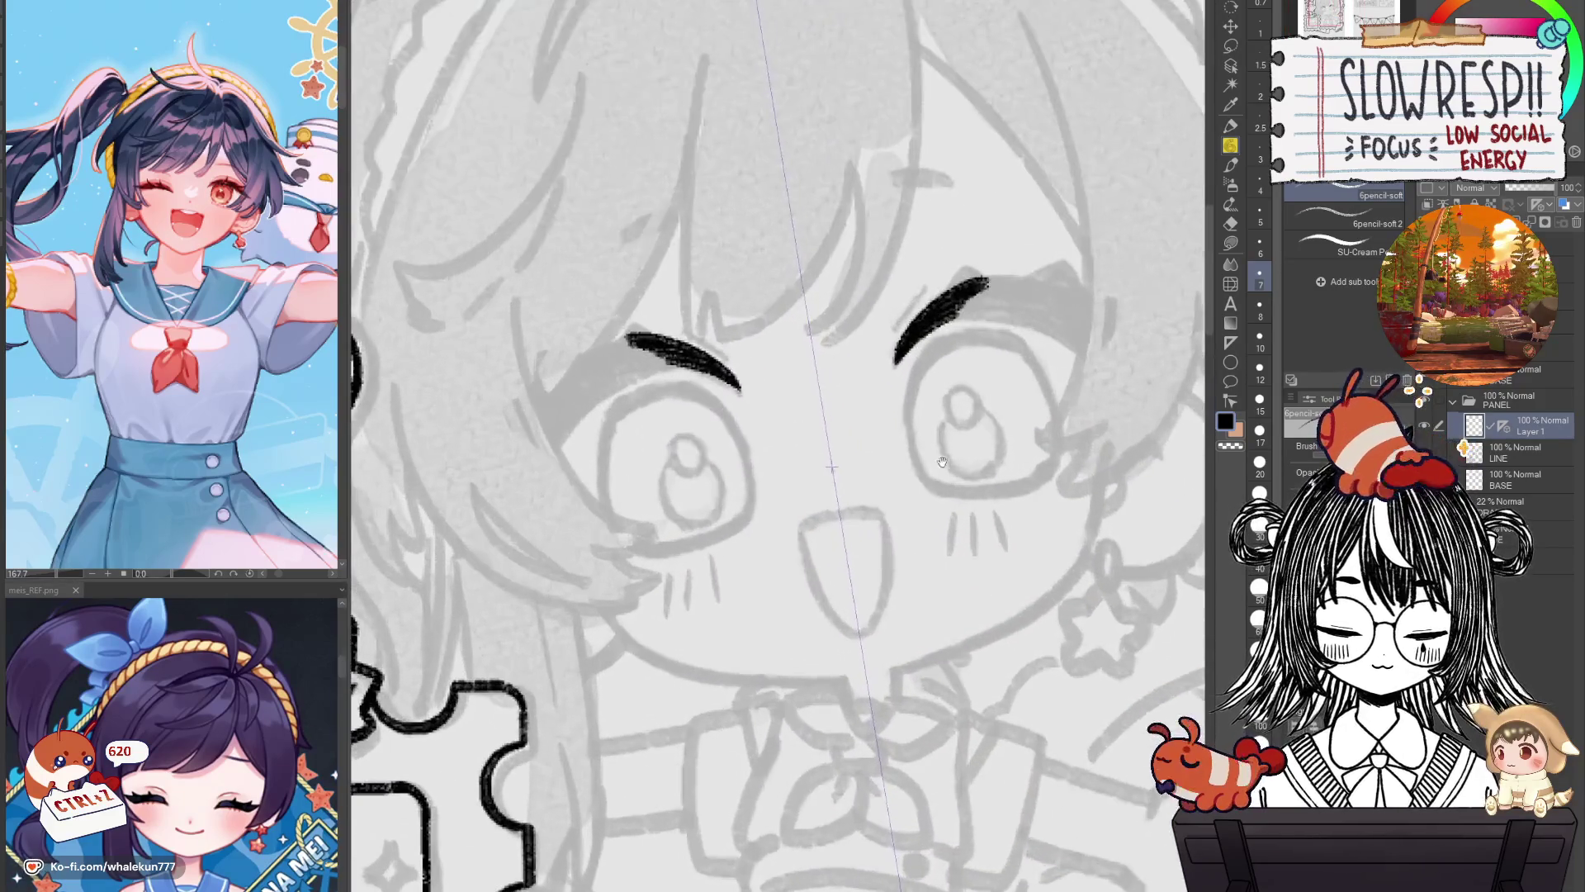
{"action": "scroll", "coordinate": [908, 496], "scroll_direction": "up", "scroll_amount": 1}
{"action": "scroll", "coordinate": [966, 448], "scroll_direction": "up", "scroll_amount": 2}
{"action": "mouse_move", "coordinate": [966, 448]}
{"action": "left_mouse_down"}
{"action": "mouse_move", "coordinate": [931, 468]}
{"action": "mouse_move", "coordinate": [995, 409]}
{"action": "mouse_move", "coordinate": [1042, 422]}
{"action": "left_mouse_up"}
{"action": "key", "text": "ctrl+z"}
Retry the right eyebrow stroke until both mirrored arcs sit correctly.
{"action": "key", "text": "ctrl+z"}
{"action": "key", "text": "ctrl+z"}
{"action": "left_click_drag", "start_coordinate": [918, 433], "coordinate": [1026, 423]}
{"action": "key", "text": "ctrl+z"}
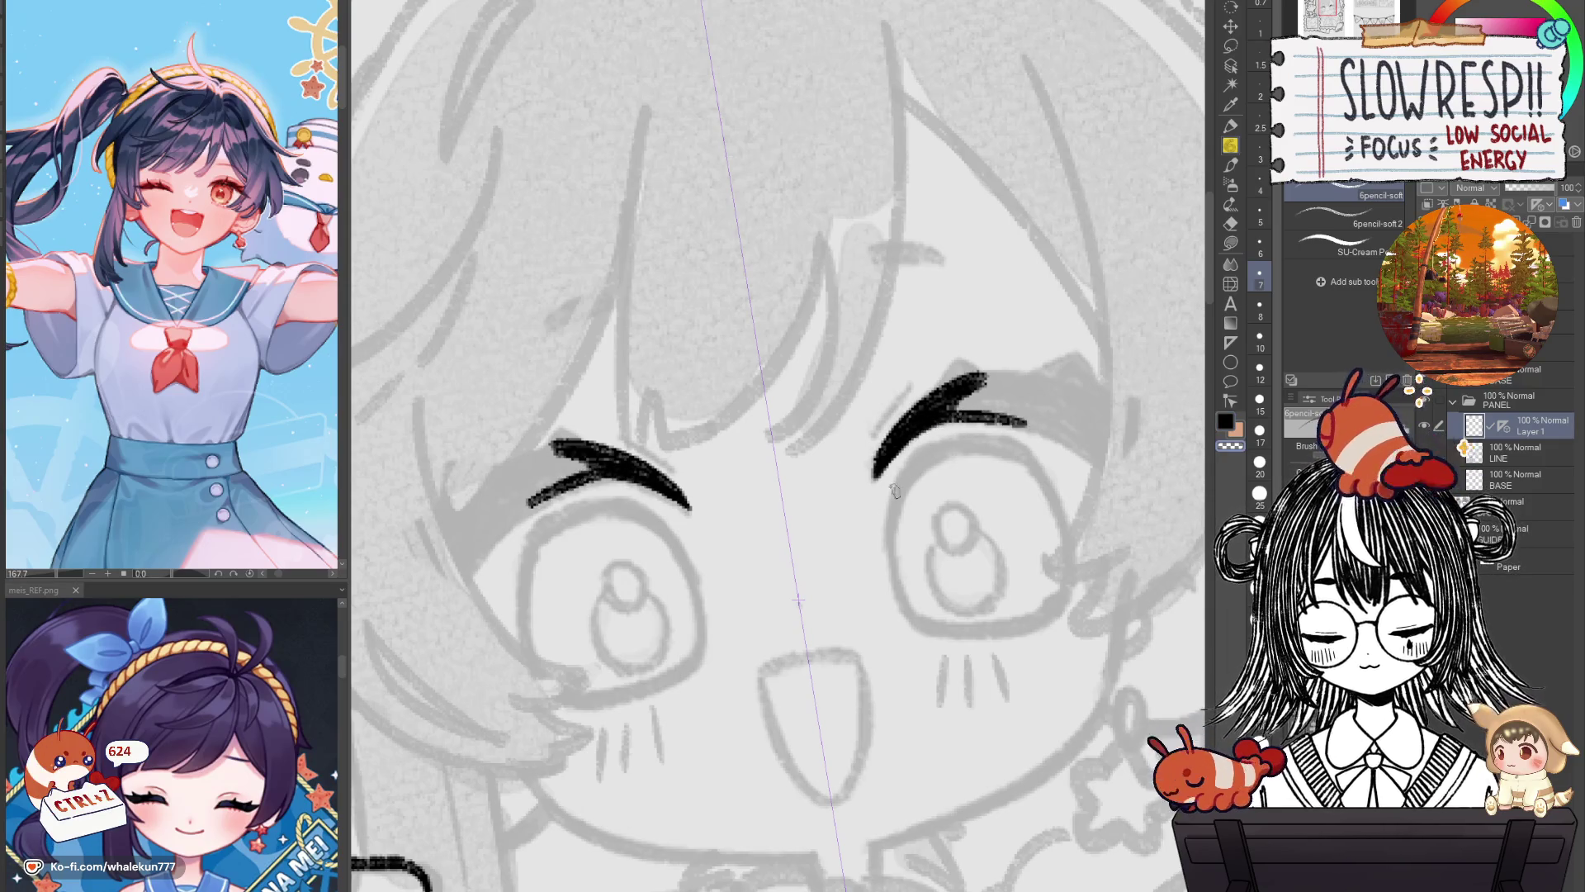
{"action": "left_click_drag", "start_coordinate": [917, 434], "coordinate": [1026, 422]}
{"action": "key", "text": "ctrl+z"}
{"action": "mouse_move", "coordinate": [918, 432]}
{"action": "left_mouse_down"}
{"action": "mouse_move", "coordinate": [1024, 421]}
{"action": "mouse_move", "coordinate": [968, 446]}
{"action": "left_mouse_up"}
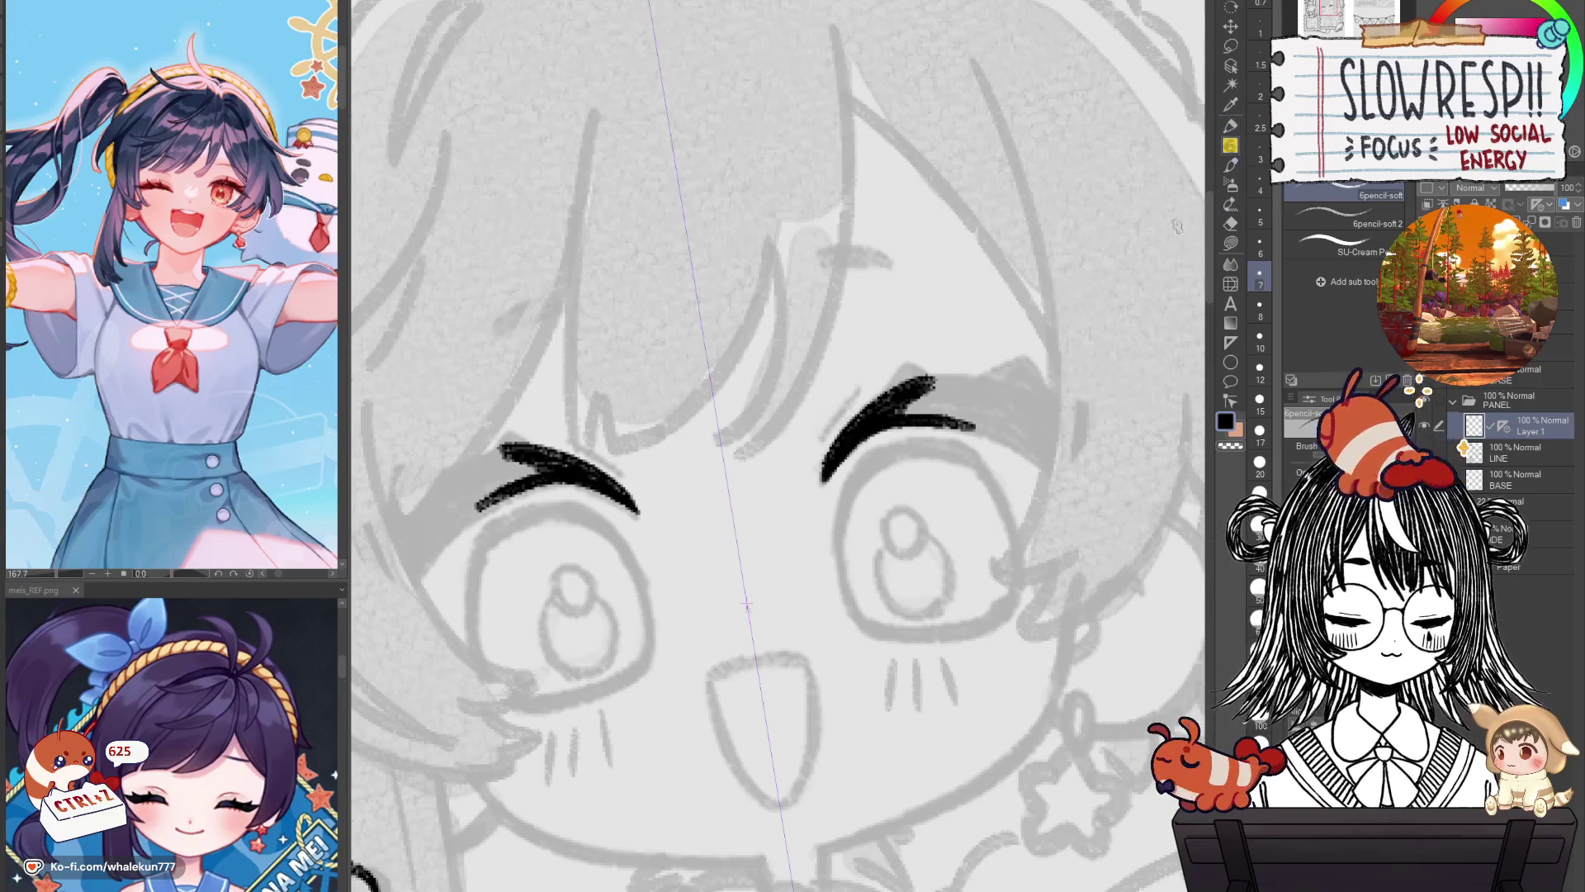
Thicken both eyebrows with black hatching and rotate the view so the symmetry line is vertical.
{"action": "left_click_drag", "start_coordinate": [949, 483], "coordinate": [993, 530]}
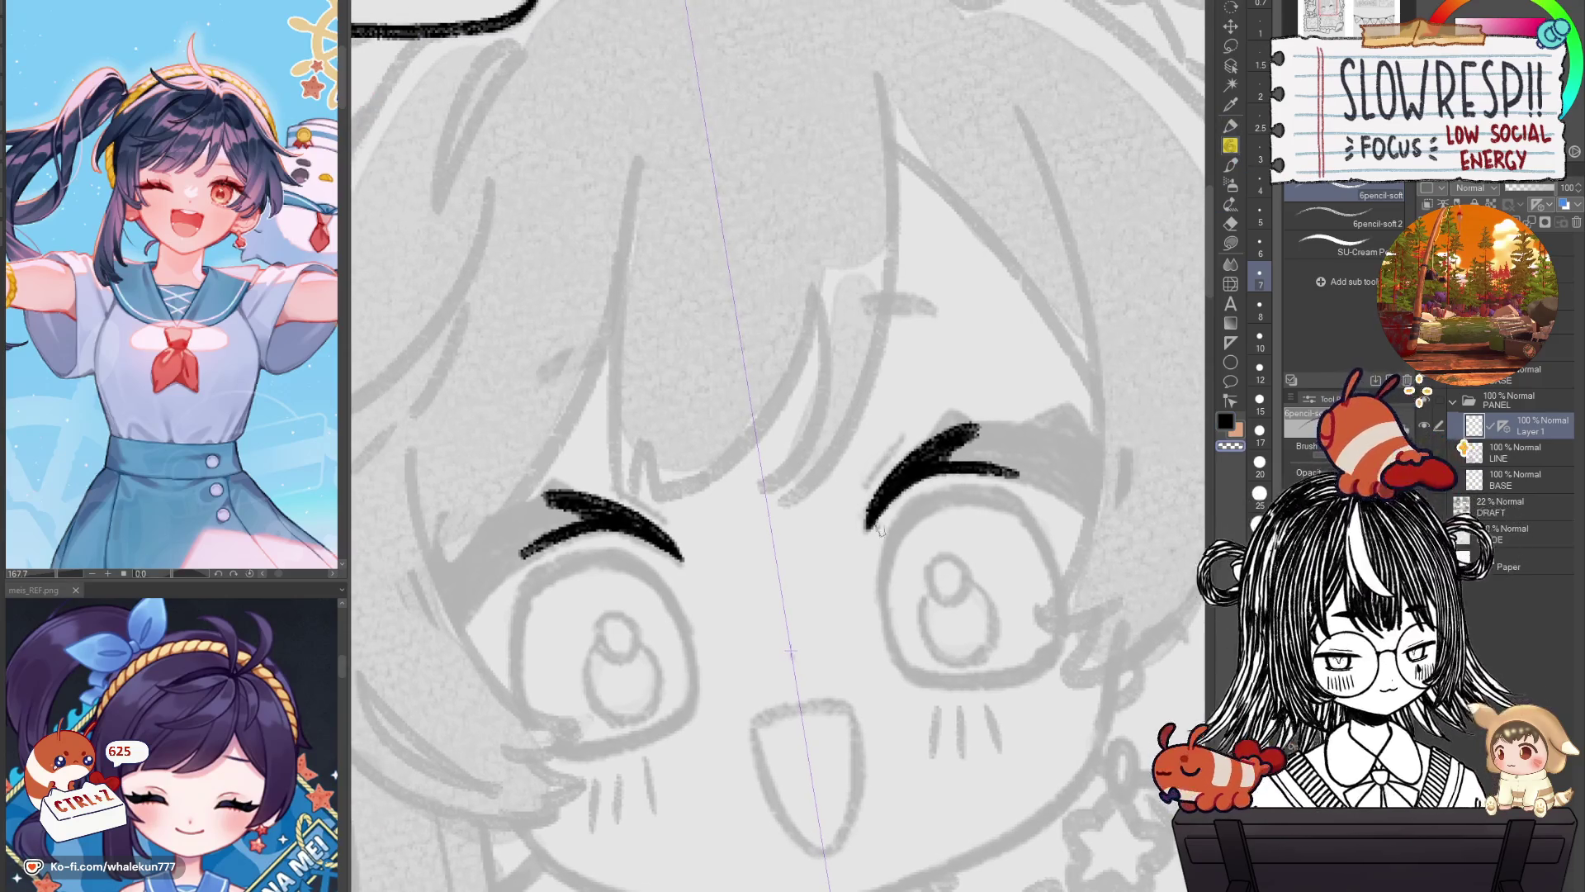
{"action": "left_click_drag", "start_coordinate": [925, 471], "coordinate": [1016, 452]}
{"action": "left_click_drag", "start_coordinate": [797, 542], "coordinate": [937, 539]}
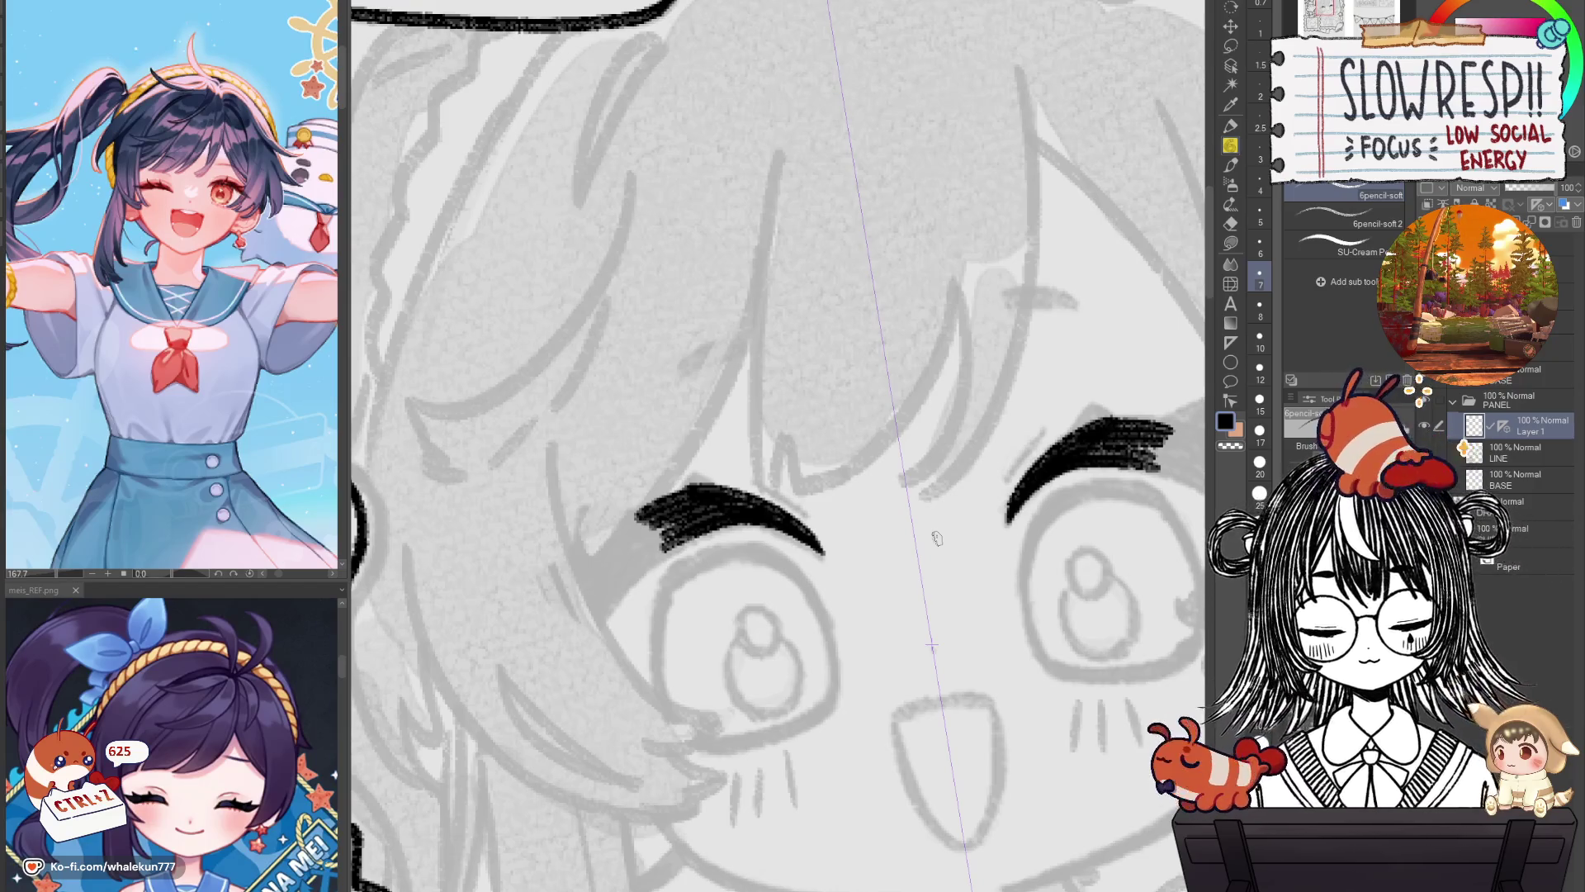
{"action": "key", "text": "r"}
{"action": "mouse_move", "coordinate": [991, 463]}
{"action": "left_mouse_down"}
{"action": "mouse_move", "coordinate": [1090, 501]}
{"action": "mouse_move", "coordinate": [974, 463]}
{"action": "left_mouse_up"}
{"action": "key", "text": "p"}
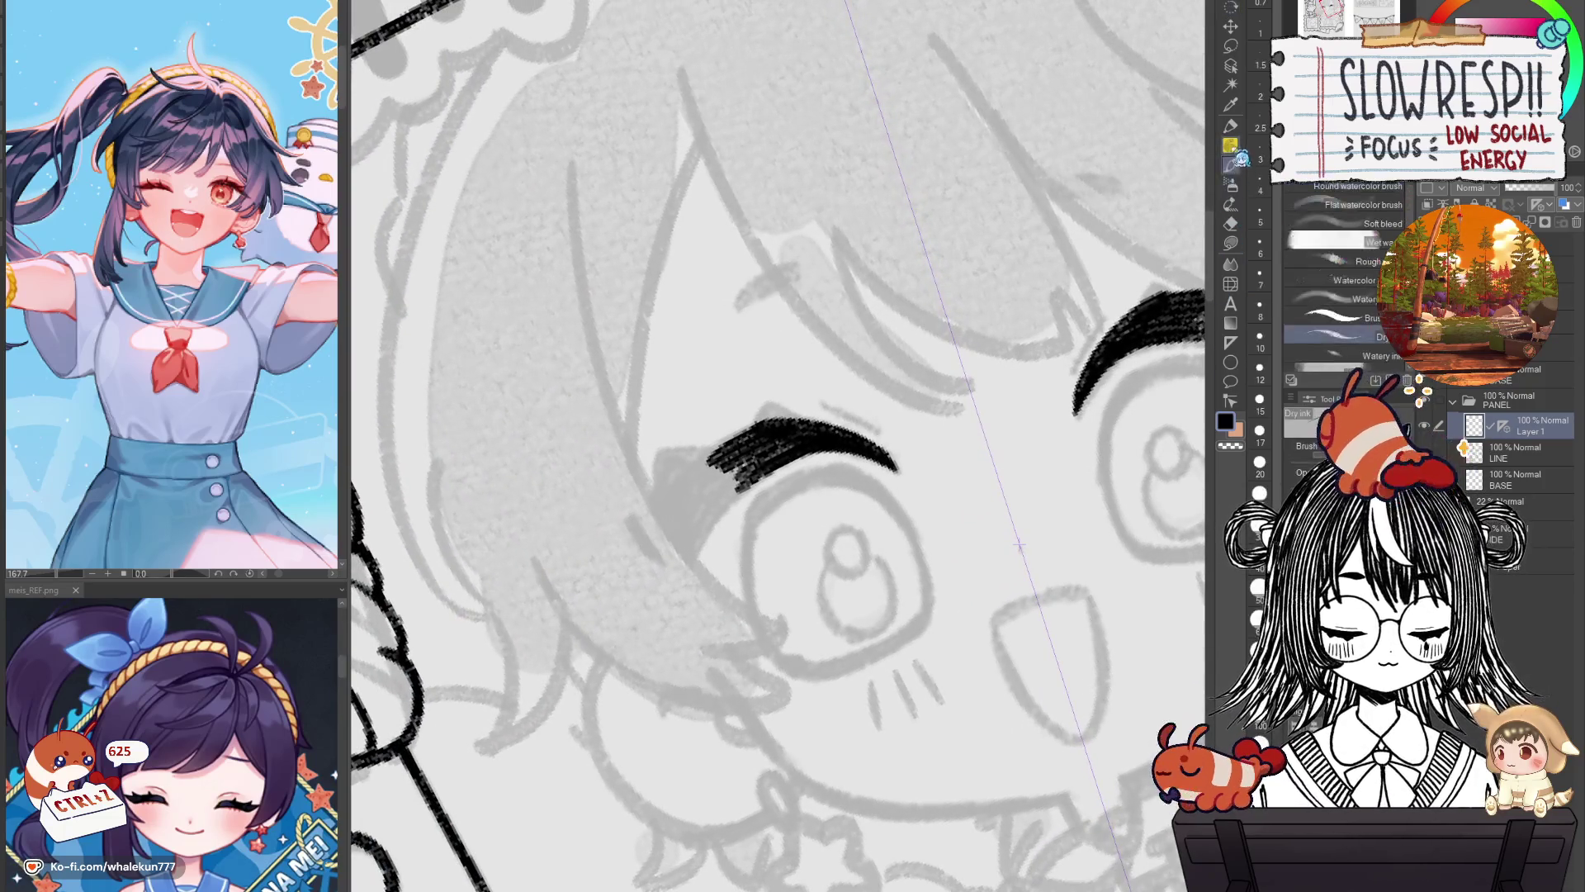
Extend the eyebrow down toward the left with a thick, dark outer end.
{"action": "left_click_drag", "start_coordinate": [768, 501], "coordinate": [822, 508]}
{"action": "left_click_drag", "start_coordinate": [710, 536], "coordinate": [801, 450]}
{"action": "key", "text": "ctrl+z"}
{"action": "left_click_drag", "start_coordinate": [710, 537], "coordinate": [801, 450]}
{"action": "key", "text": "ctrl+z"}
{"action": "mouse_move", "coordinate": [712, 537]}
{"action": "left_mouse_down"}
{"action": "mouse_move", "coordinate": [817, 437]}
{"action": "mouse_move", "coordinate": [760, 487]}
{"action": "mouse_move", "coordinate": [818, 455]}
{"action": "left_mouse_up"}
{"action": "mouse_move", "coordinate": [747, 557]}
{"action": "left_mouse_down"}
{"action": "mouse_move", "coordinate": [813, 474]}
{"action": "mouse_move", "coordinate": [764, 545]}
{"action": "left_mouse_up"}
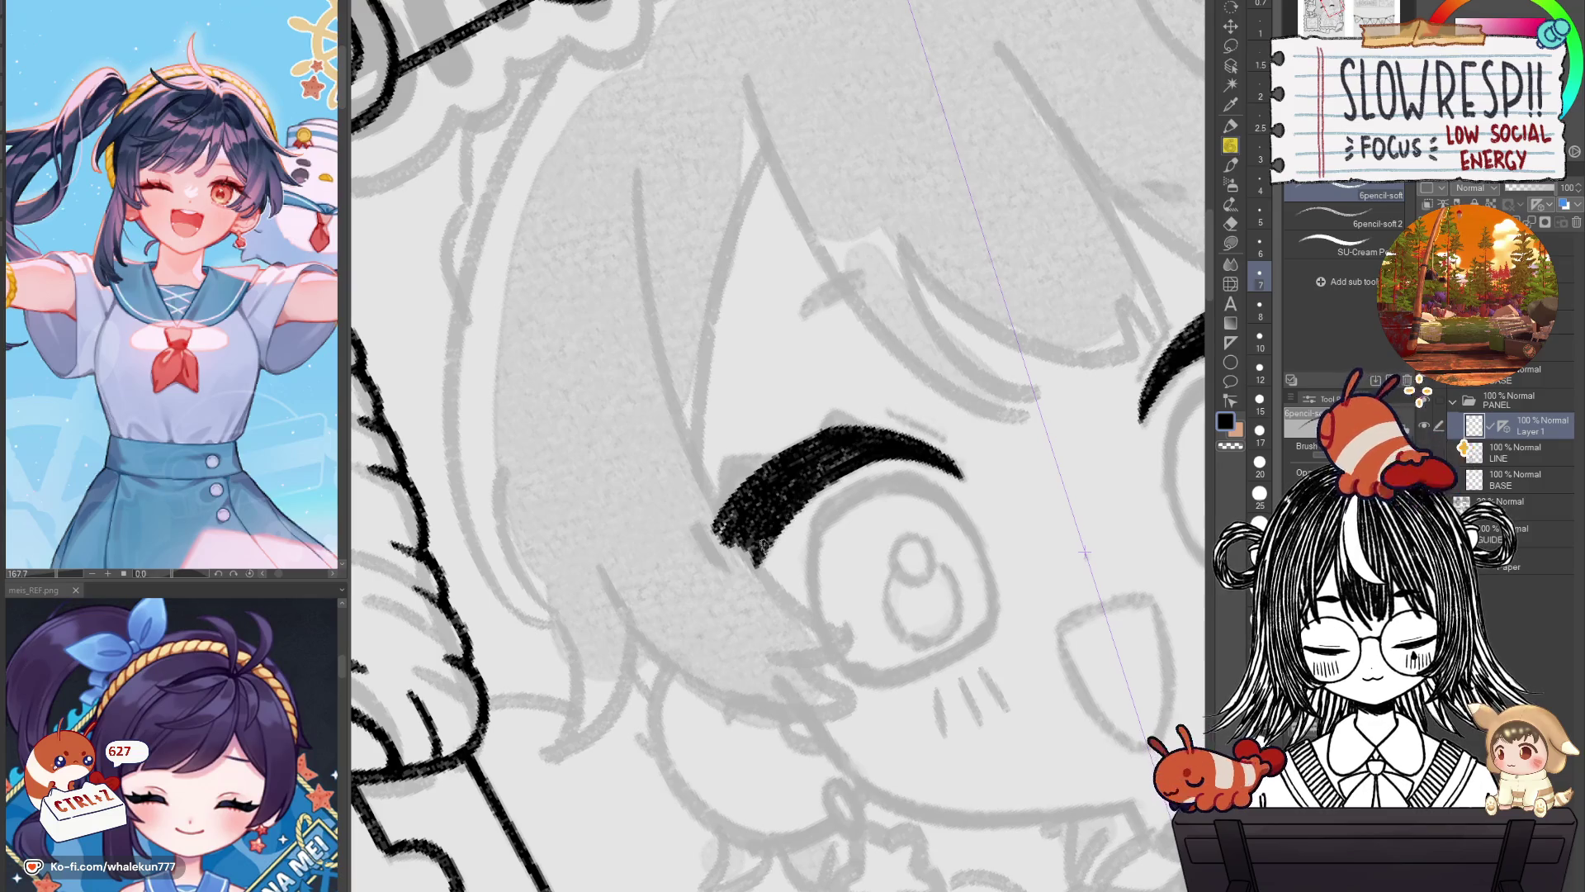
Flip the canvas horizontally to check the brows, then frame both eyebrows.
{"action": "key", "text": "h"}
{"action": "mouse_move", "coordinate": [660, 620]}
{"action": "left_mouse_down"}
{"action": "mouse_move", "coordinate": [857, 564]}
{"action": "mouse_move", "coordinate": [921, 607]}
{"action": "left_mouse_up"}
{"action": "key", "text": "h"}
{"action": "scroll", "coordinate": [725, 527], "scroll_direction": "up", "scroll_amount": 3}
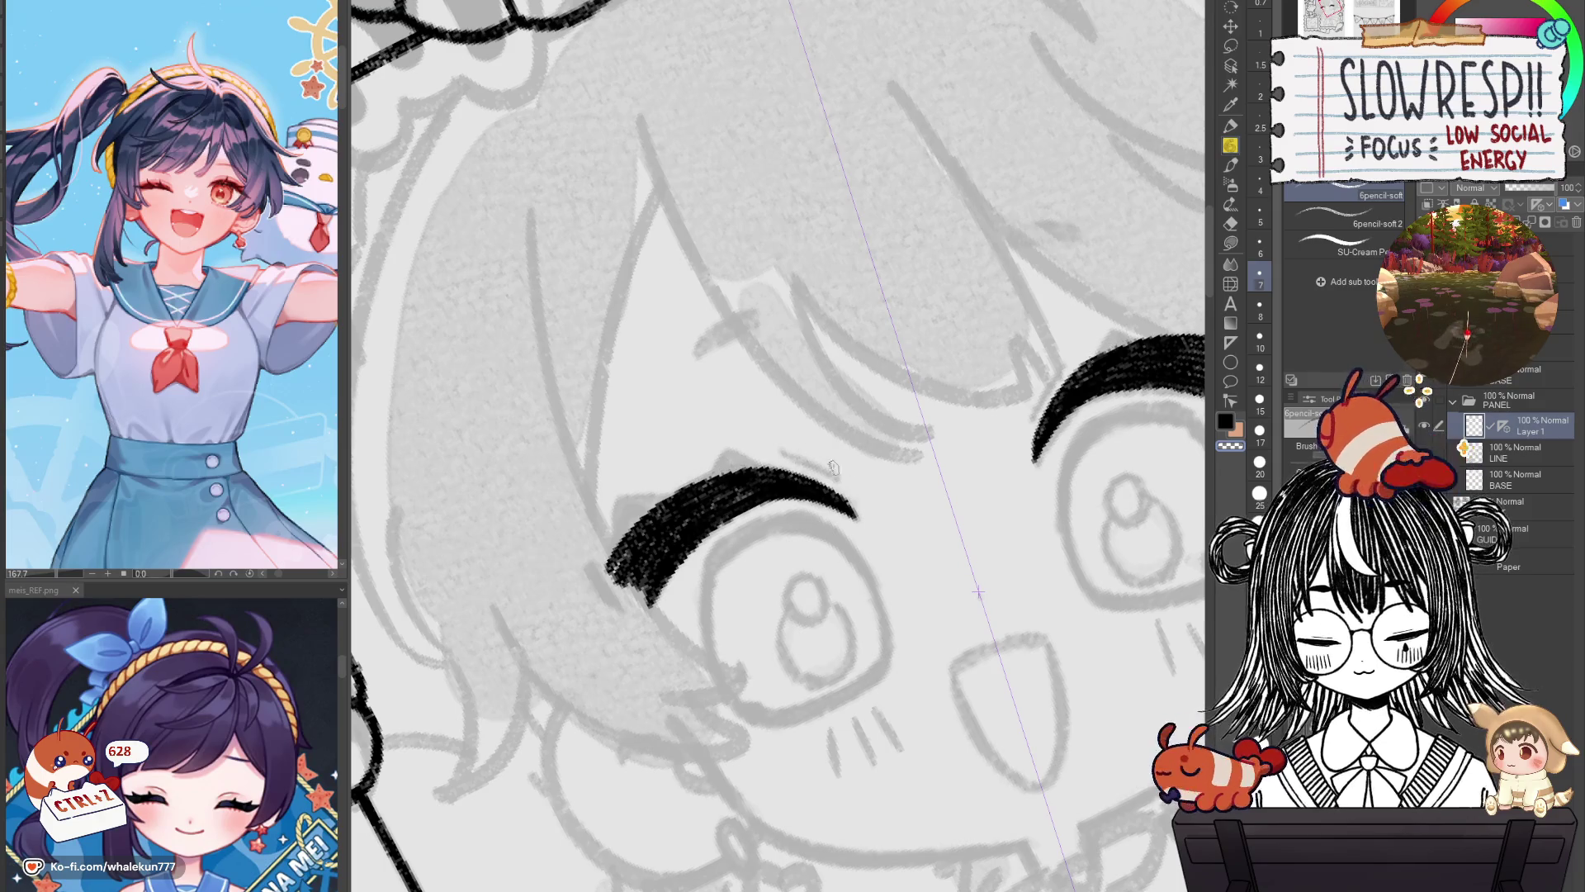
{"action": "left_click_drag", "start_coordinate": [723, 457], "coordinate": [708, 459]}
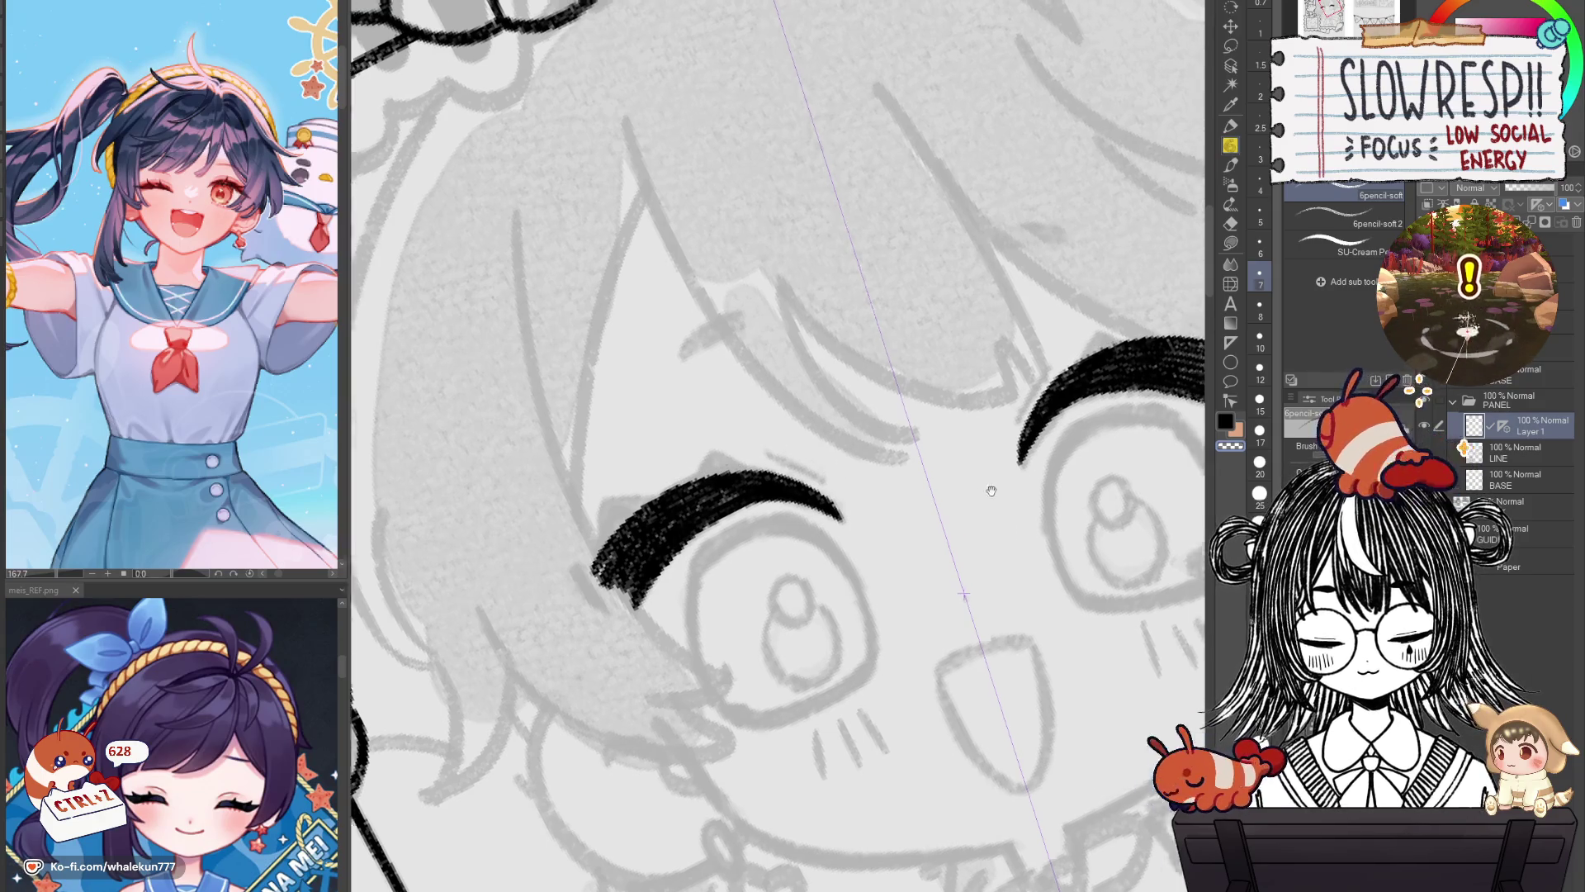
{"action": "left_click_drag", "start_coordinate": [992, 491], "coordinate": [826, 524]}
{"action": "left_click_drag", "start_coordinate": [908, 458], "coordinate": [850, 541]}
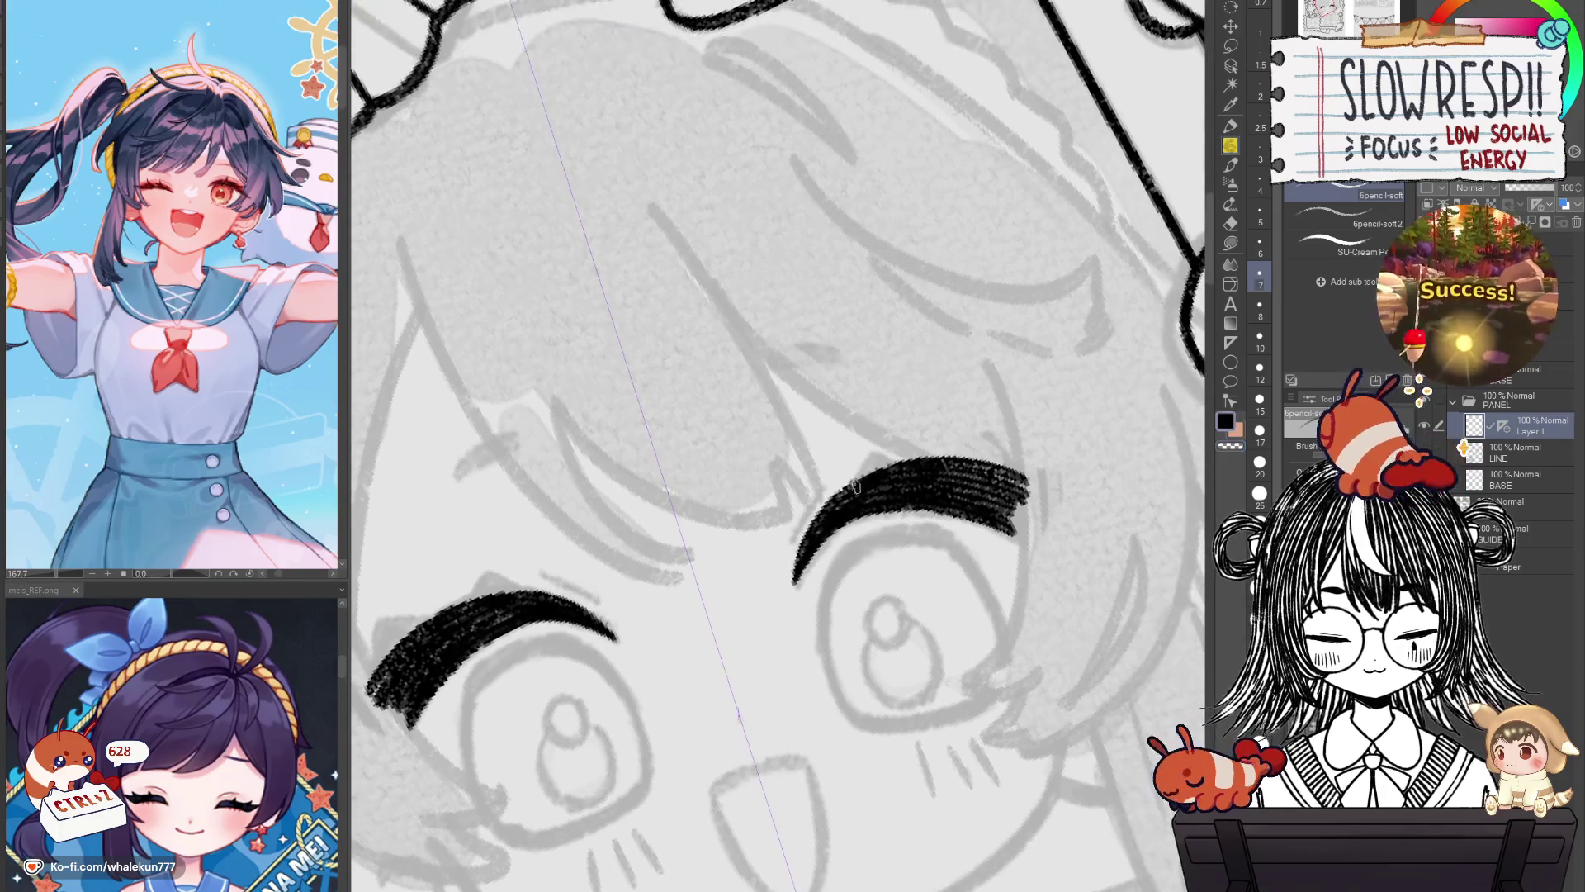
Add notched strokes along the top edges of both eyebrows.
{"action": "left_click_drag", "start_coordinate": [857, 478], "coordinate": [900, 459]}
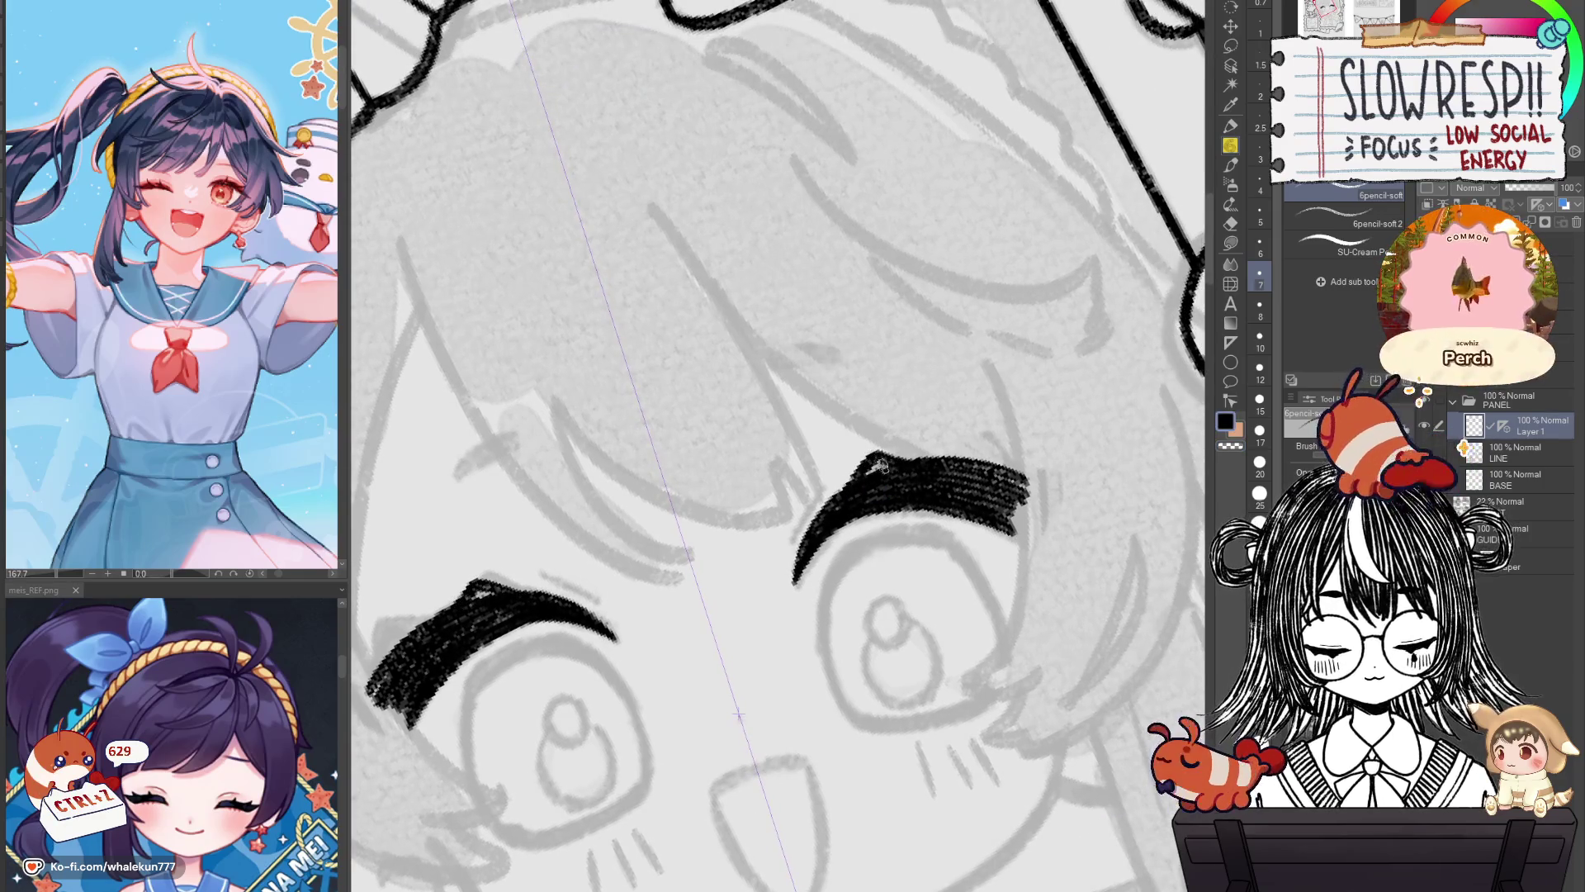
{"action": "key", "text": "ctrl+z"}
{"action": "key", "text": "ctrl+z"}
{"action": "left_click_drag", "start_coordinate": [471, 593], "coordinate": [500, 582]}
{"action": "mouse_move", "coordinate": [863, 474]}
{"action": "left_mouse_down"}
{"action": "mouse_move", "coordinate": [908, 468]}
{"action": "mouse_move", "coordinate": [863, 469]}
{"action": "left_mouse_up"}
{"action": "key", "text": "ctrl+z"}
{"action": "key", "text": "ctrl+z"}
{"action": "key", "text": "ctrl+y"}
{"action": "key", "text": "ctrl+y"}
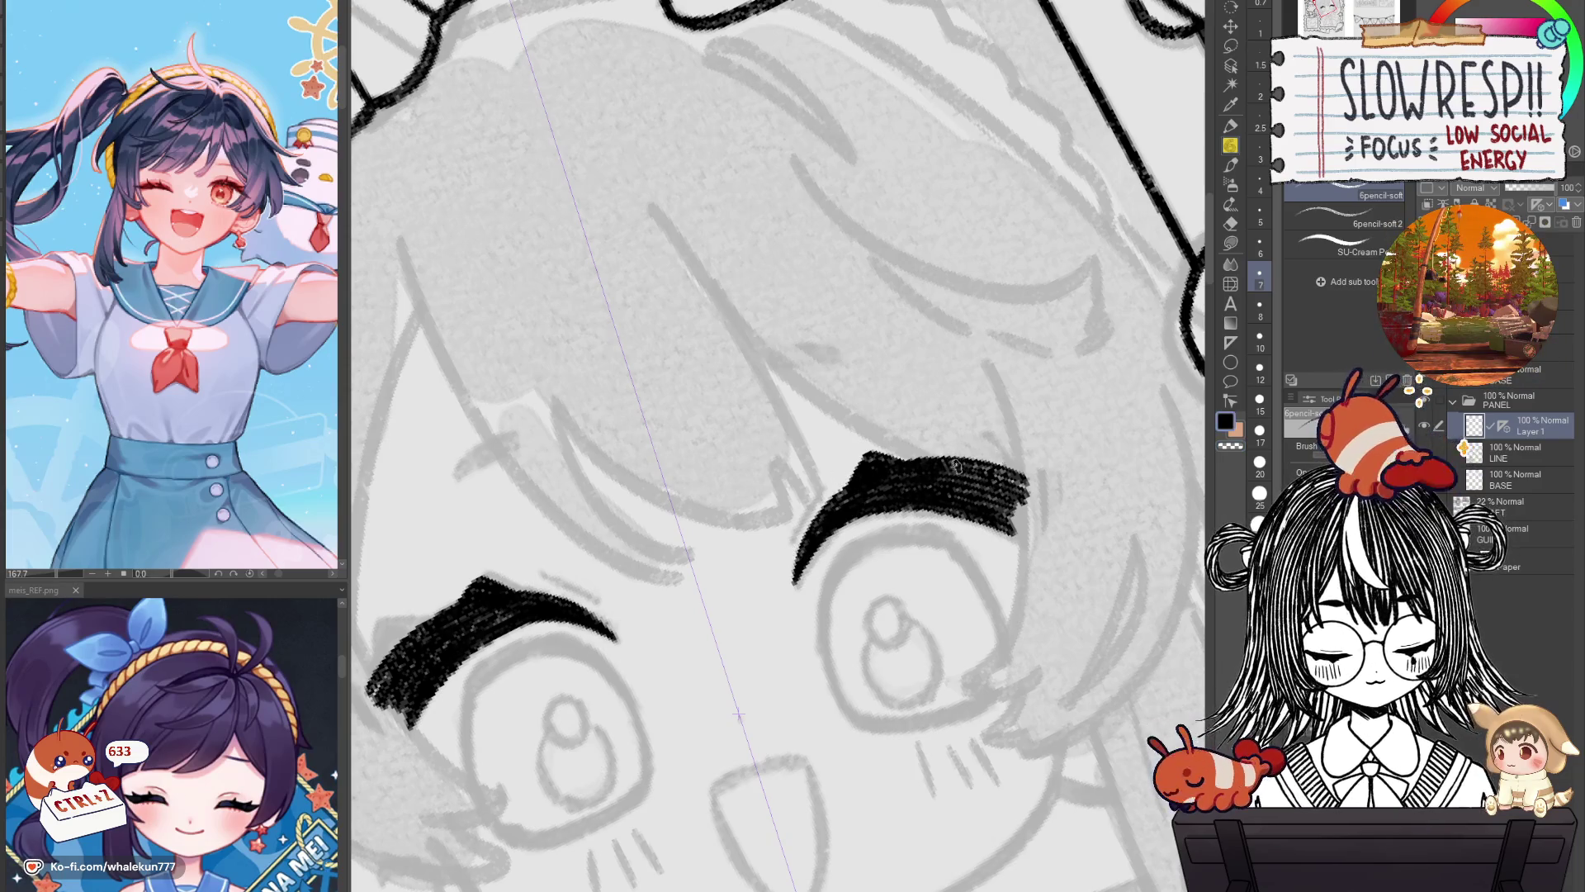
Rework the eyebrow tip strokes and re-center the view on each eyebrow.
{"action": "left_click_drag", "start_coordinate": [966, 473], "coordinate": [965, 433]}
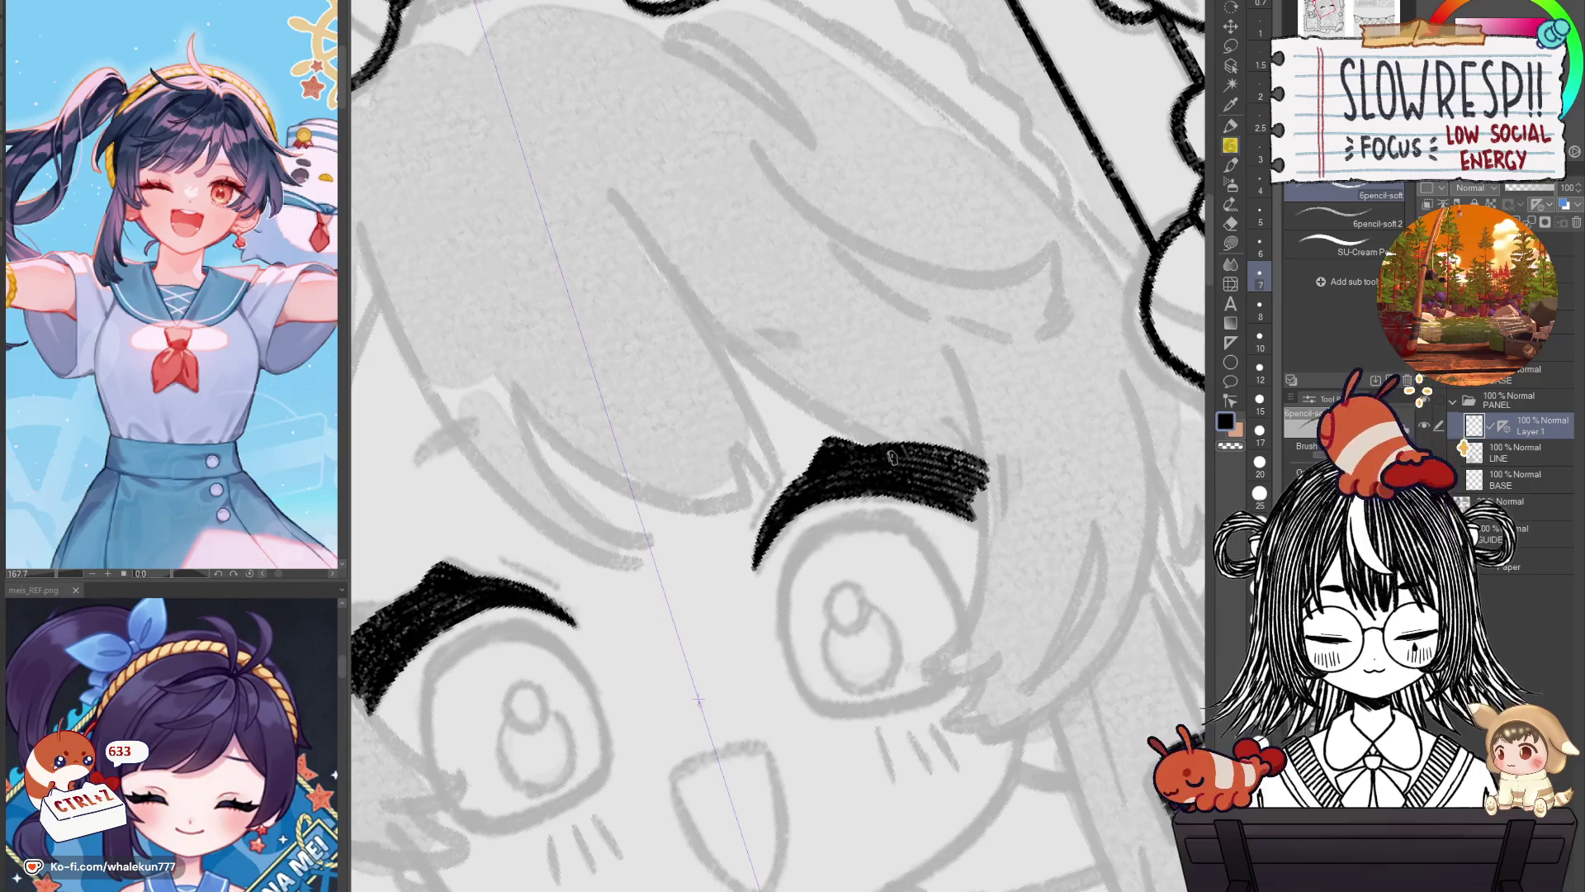
{"action": "key", "text": "ctrl+z"}
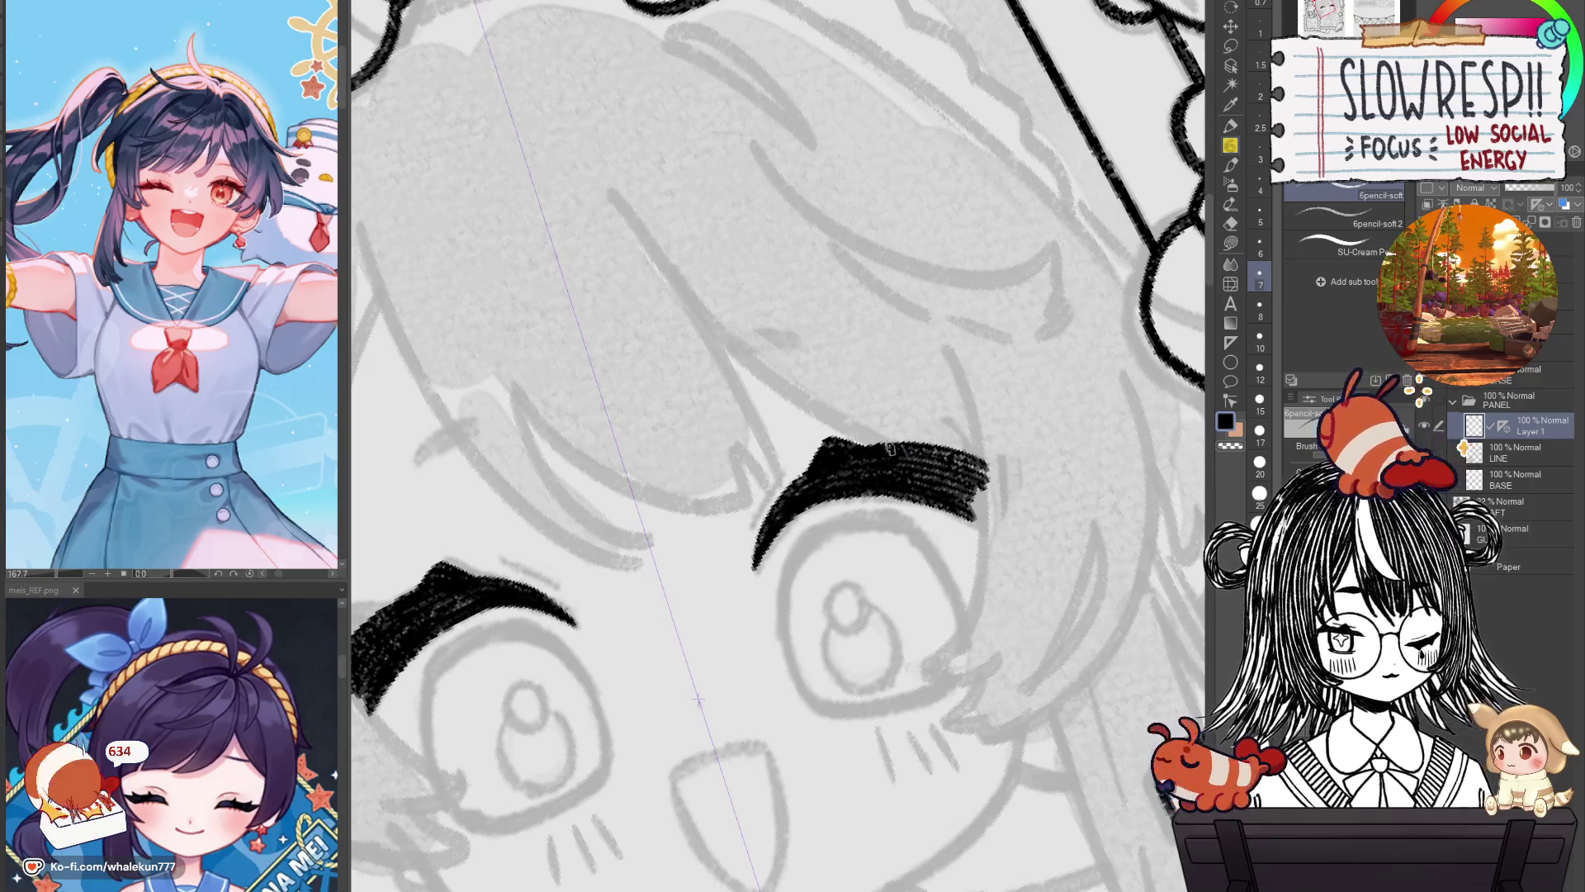
{"action": "key", "text": "ctrl+z"}
{"action": "key", "text": "ctrl+z"}
{"action": "left_click_drag", "start_coordinate": [891, 437], "coordinate": [927, 446]}
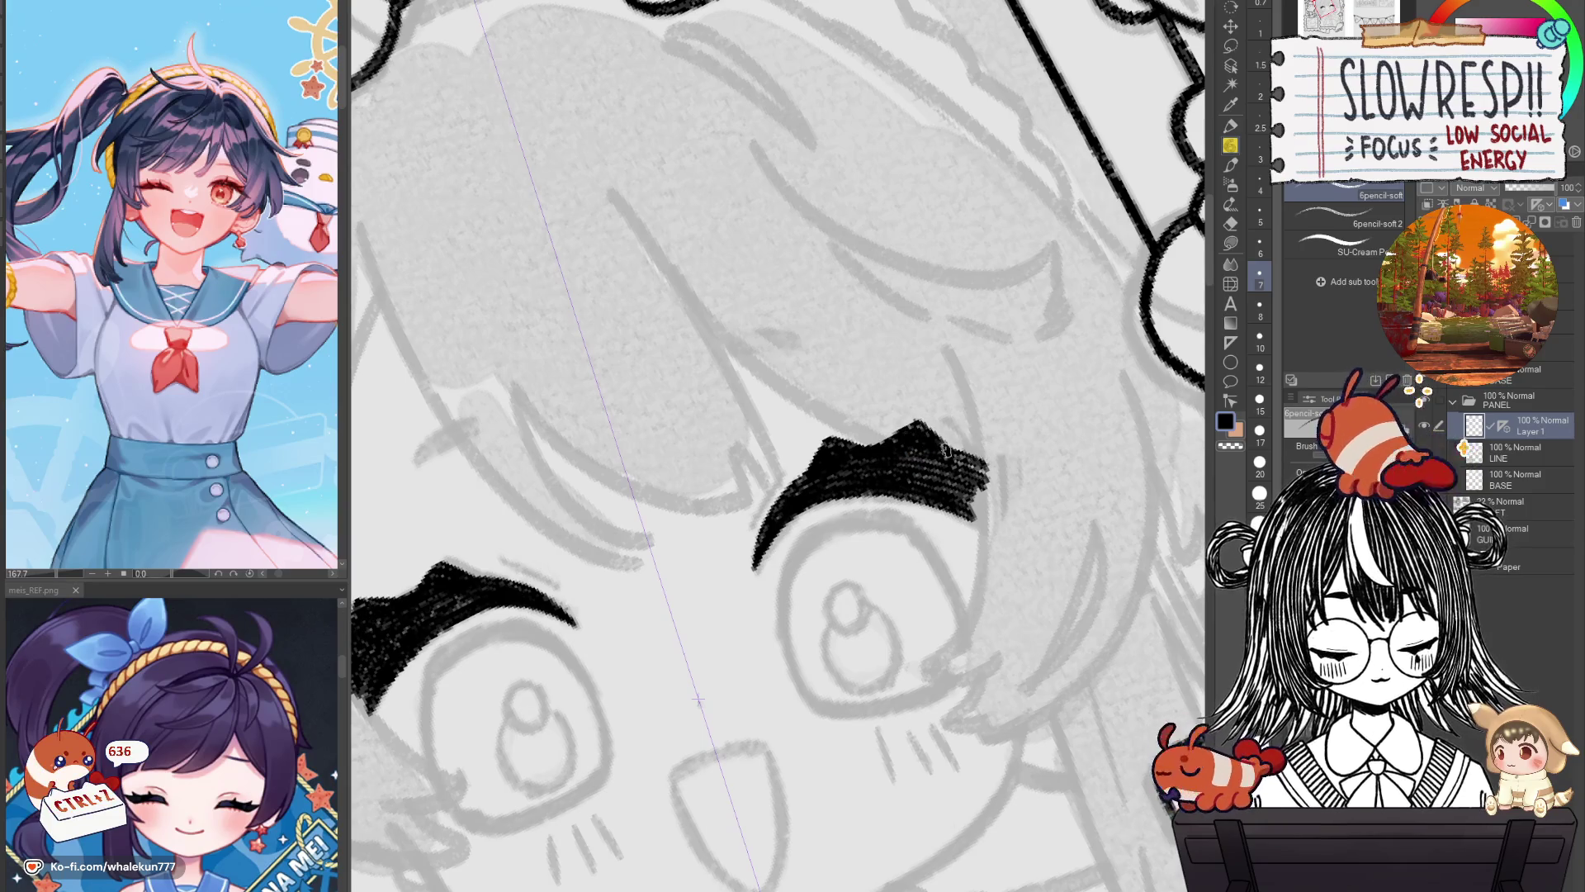
{"action": "key", "text": "ctrl+z"}
{"action": "mouse_move", "coordinate": [951, 453]}
{"action": "left_mouse_down"}
{"action": "mouse_move", "coordinate": [1017, 460]}
{"action": "mouse_move", "coordinate": [986, 530]}
{"action": "left_mouse_up"}
{"action": "key", "text": "ctrl+z"}
{"action": "key", "text": "ctrl+z"}
{"action": "left_click_drag", "start_coordinate": [394, 694], "coordinate": [658, 570]}
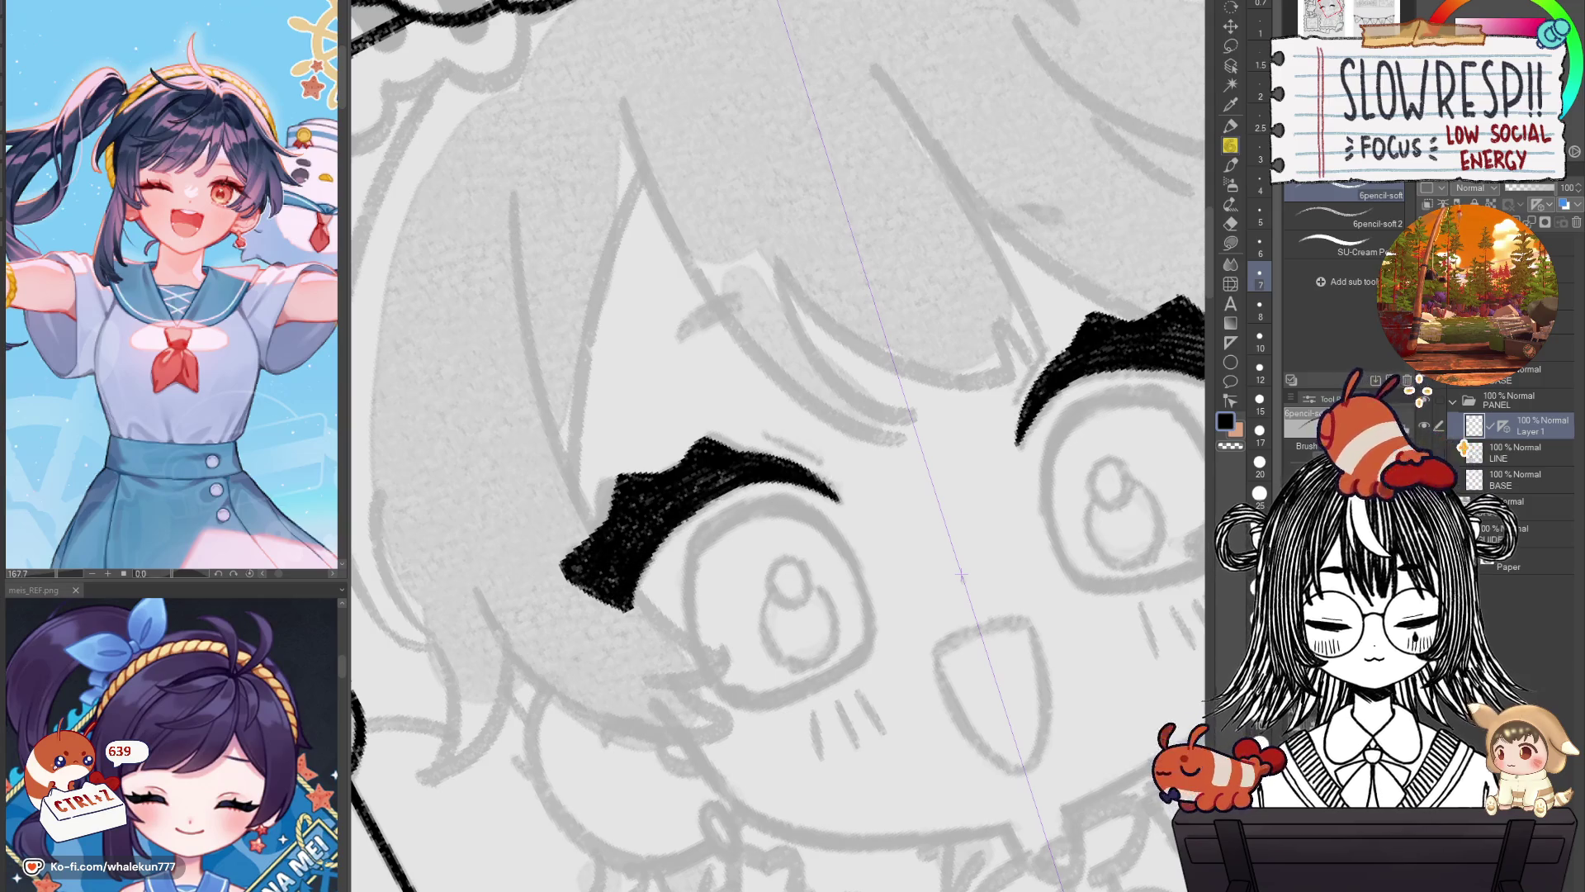
{"action": "left_click_drag", "start_coordinate": [716, 494], "coordinate": [448, 551]}
{"action": "mouse_move", "coordinate": [847, 665]}
{"action": "left_mouse_down"}
{"action": "mouse_move", "coordinate": [809, 673]}
{"action": "mouse_move", "coordinate": [950, 572]}
{"action": "left_mouse_up"}
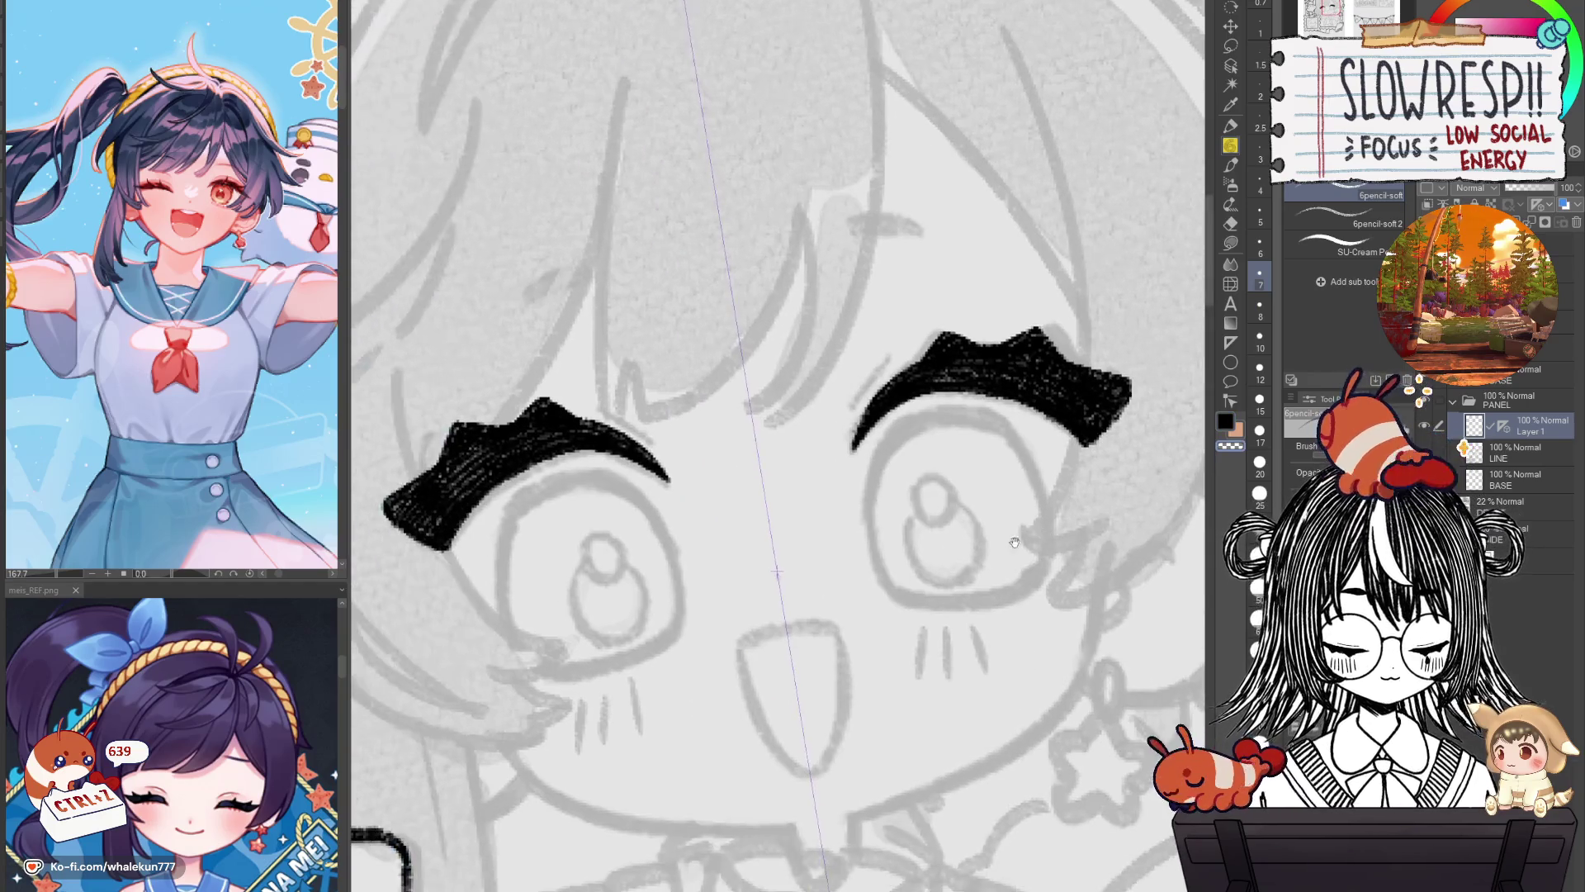
Move both eyebrows slightly lower and draw thin lines above them.
{"action": "scroll", "coordinate": [965, 575], "scroll_direction": "down", "scroll_amount": 5}
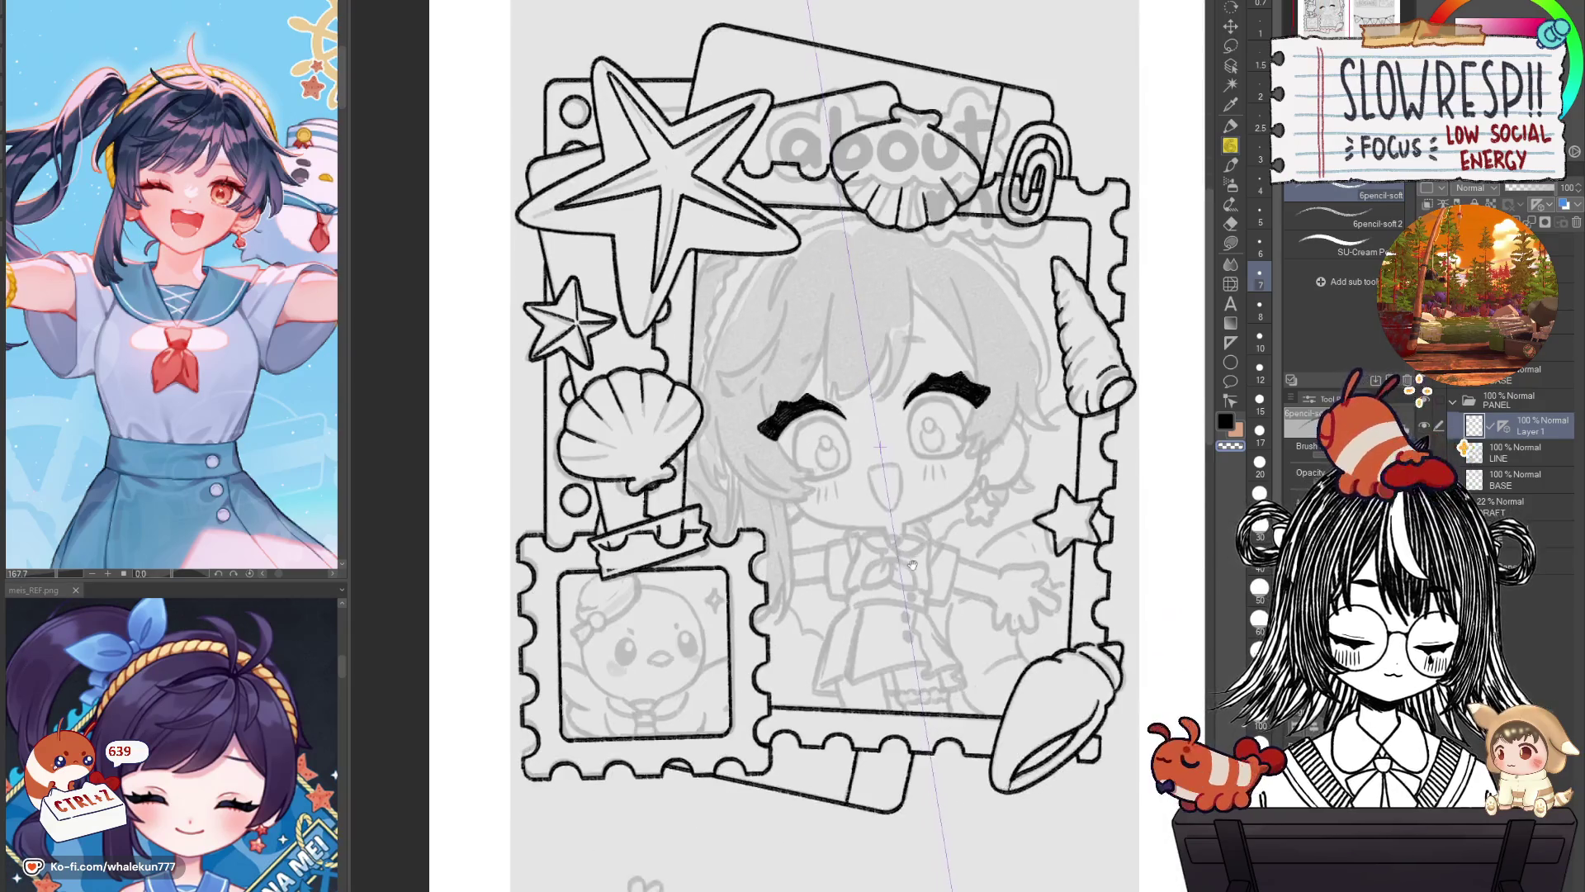
{"action": "scroll", "coordinate": [925, 571], "scroll_direction": "up", "scroll_amount": 5}
{"action": "scroll", "coordinate": [916, 570], "scroll_direction": "down", "scroll_amount": 2}
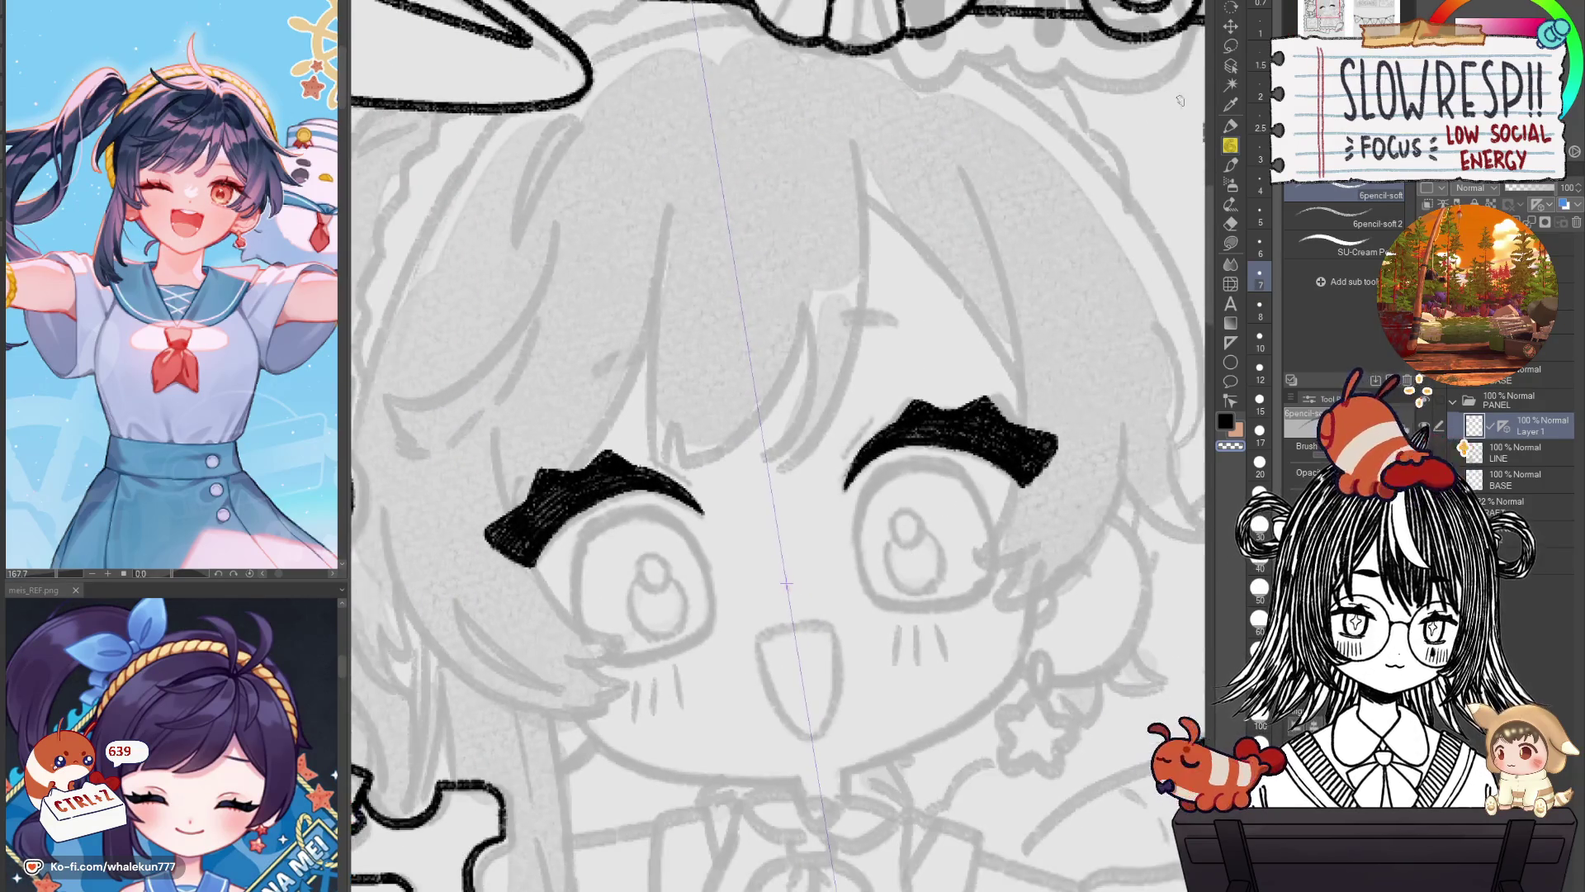
{"action": "key", "text": "k"}
{"action": "mouse_move", "coordinate": [951, 552]}
{"action": "left_mouse_down"}
{"action": "mouse_move", "coordinate": [966, 553]}
{"action": "mouse_move", "coordinate": [953, 562]}
{"action": "left_mouse_up"}
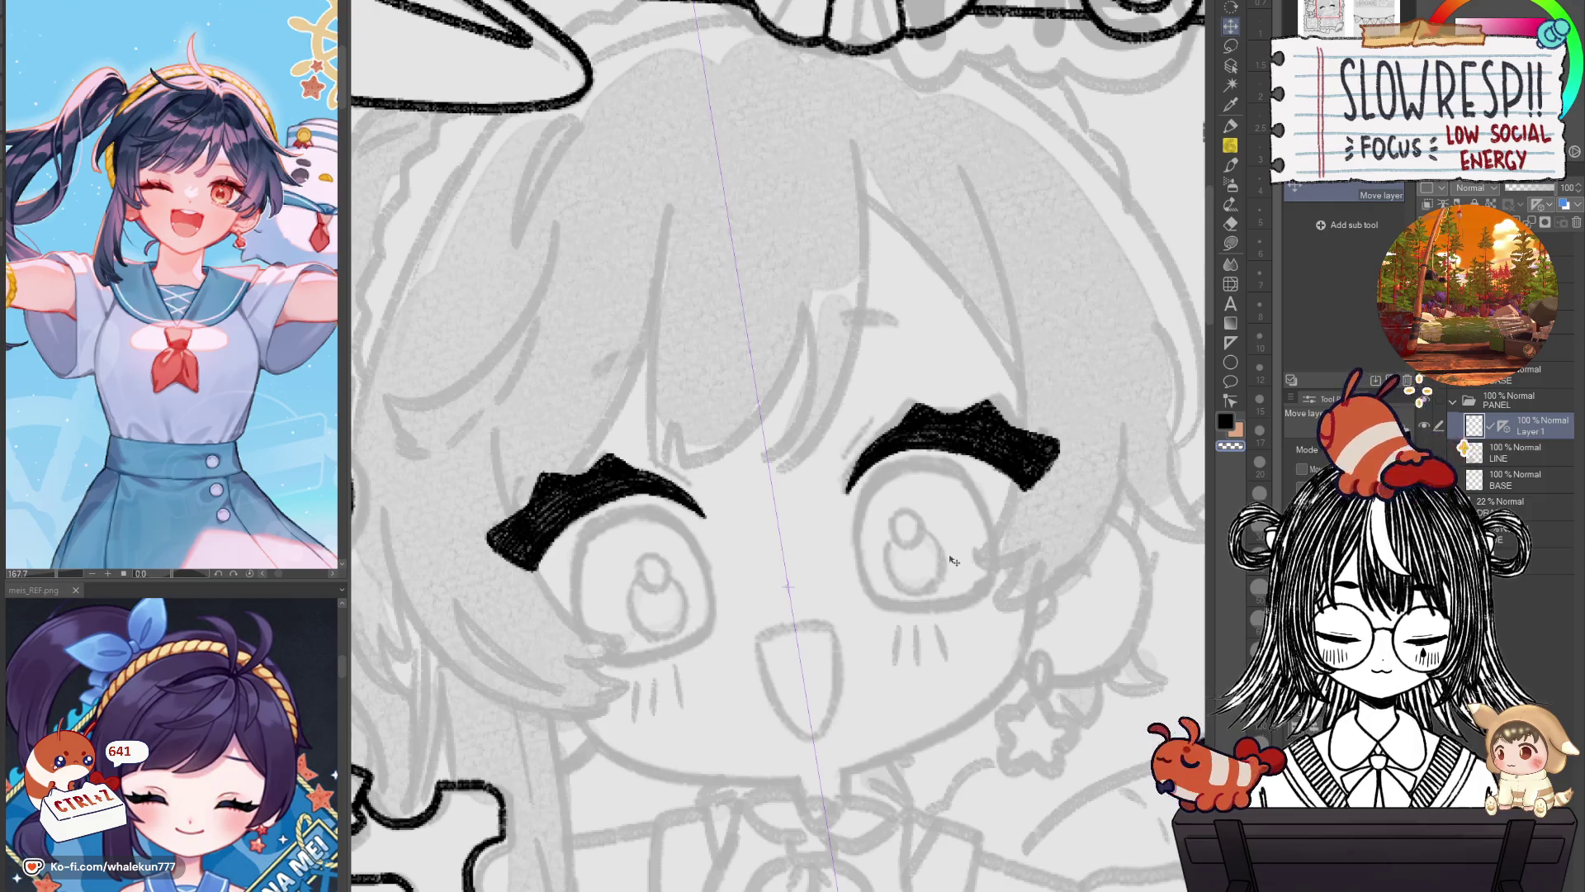
{"action": "key", "text": "p"}
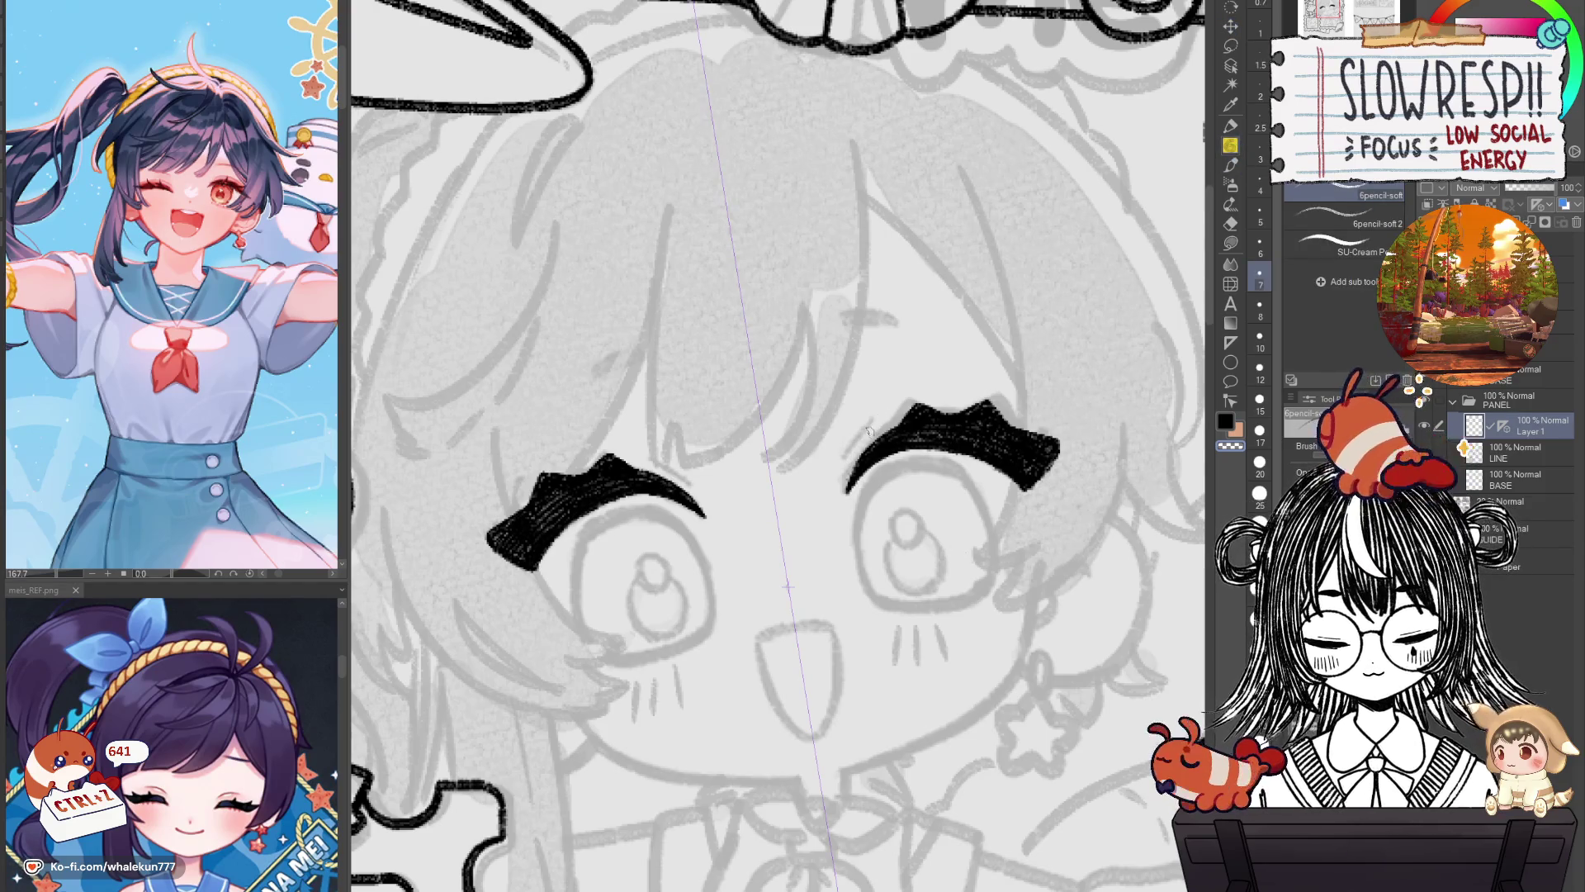
{"action": "key", "text": "ctrl+z"}
{"action": "left_click_drag", "start_coordinate": [844, 461], "coordinate": [884, 418]}
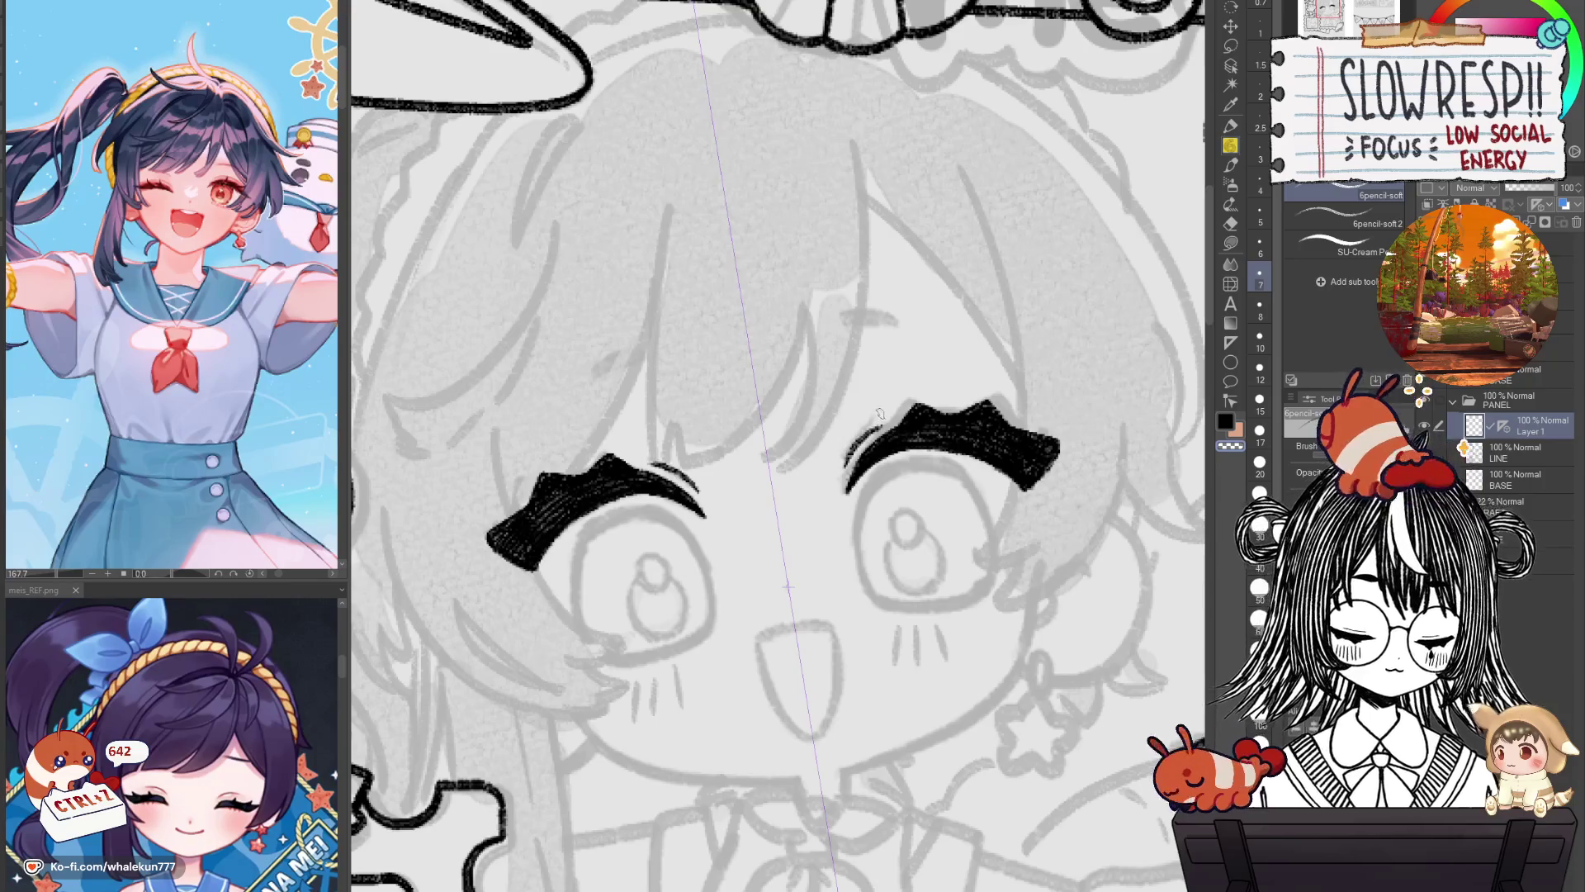
Trace the outer and lower outlines of both round eyes.
{"action": "mouse_move", "coordinate": [880, 412]}
{"action": "left_mouse_down"}
{"action": "mouse_move", "coordinate": [843, 386]}
{"action": "mouse_move", "coordinate": [844, 574]}
{"action": "left_mouse_up"}
{"action": "left_click_drag", "start_coordinate": [736, 512], "coordinate": [817, 500]}
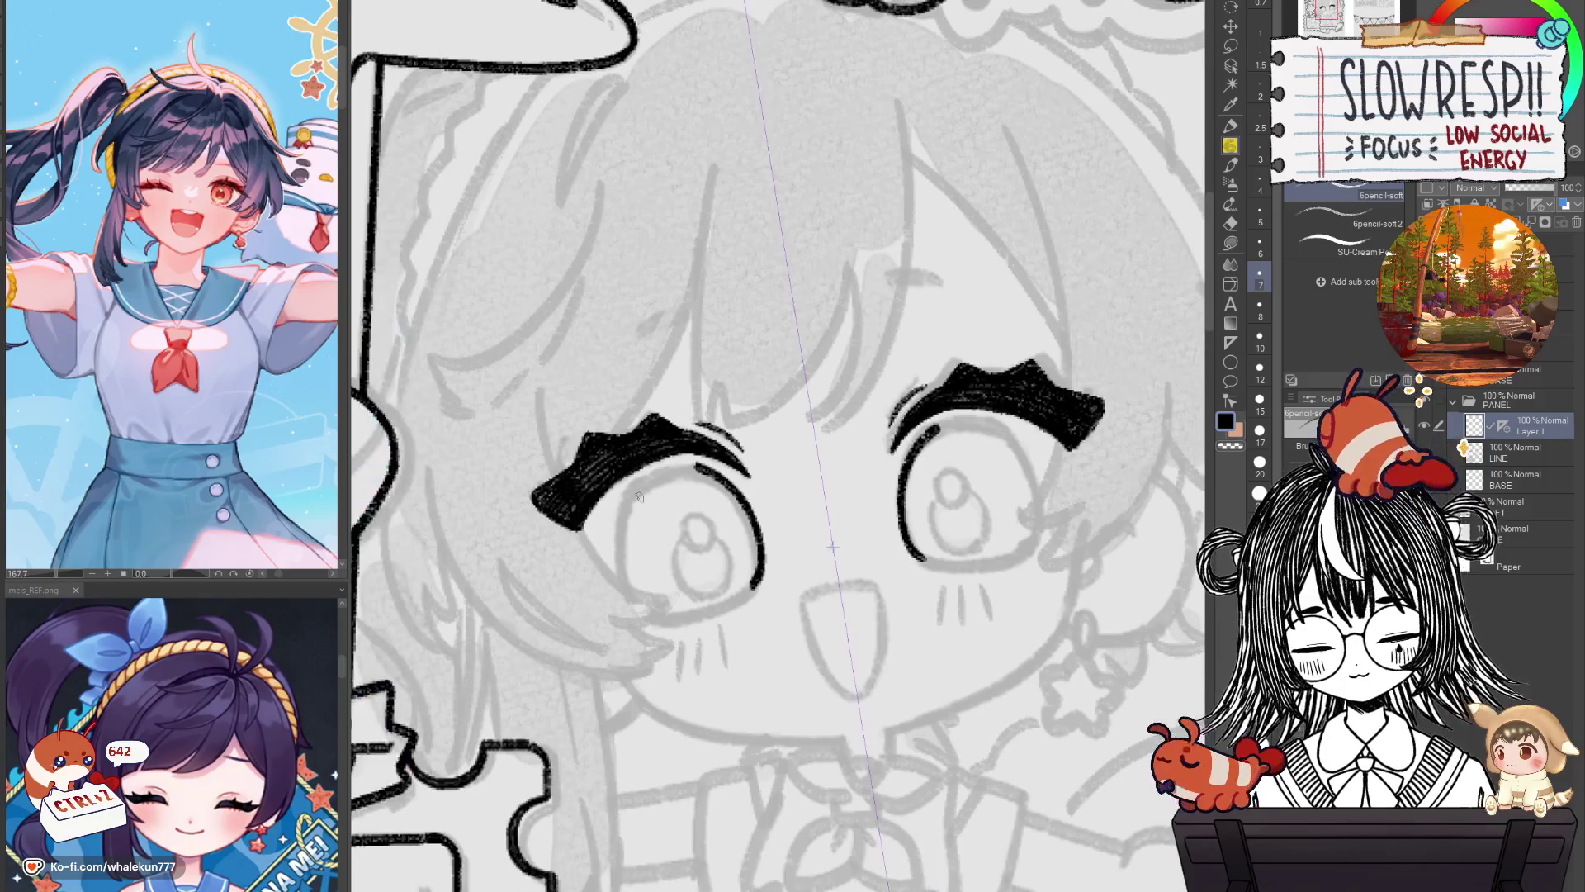
{"action": "mouse_move", "coordinate": [634, 492]}
{"action": "left_mouse_down"}
{"action": "mouse_move", "coordinate": [657, 612]}
{"action": "mouse_move", "coordinate": [751, 596]}
{"action": "left_mouse_up"}
{"action": "key", "text": "ctrl+z"}
{"action": "left_click_drag", "start_coordinate": [632, 603], "coordinate": [755, 583]}
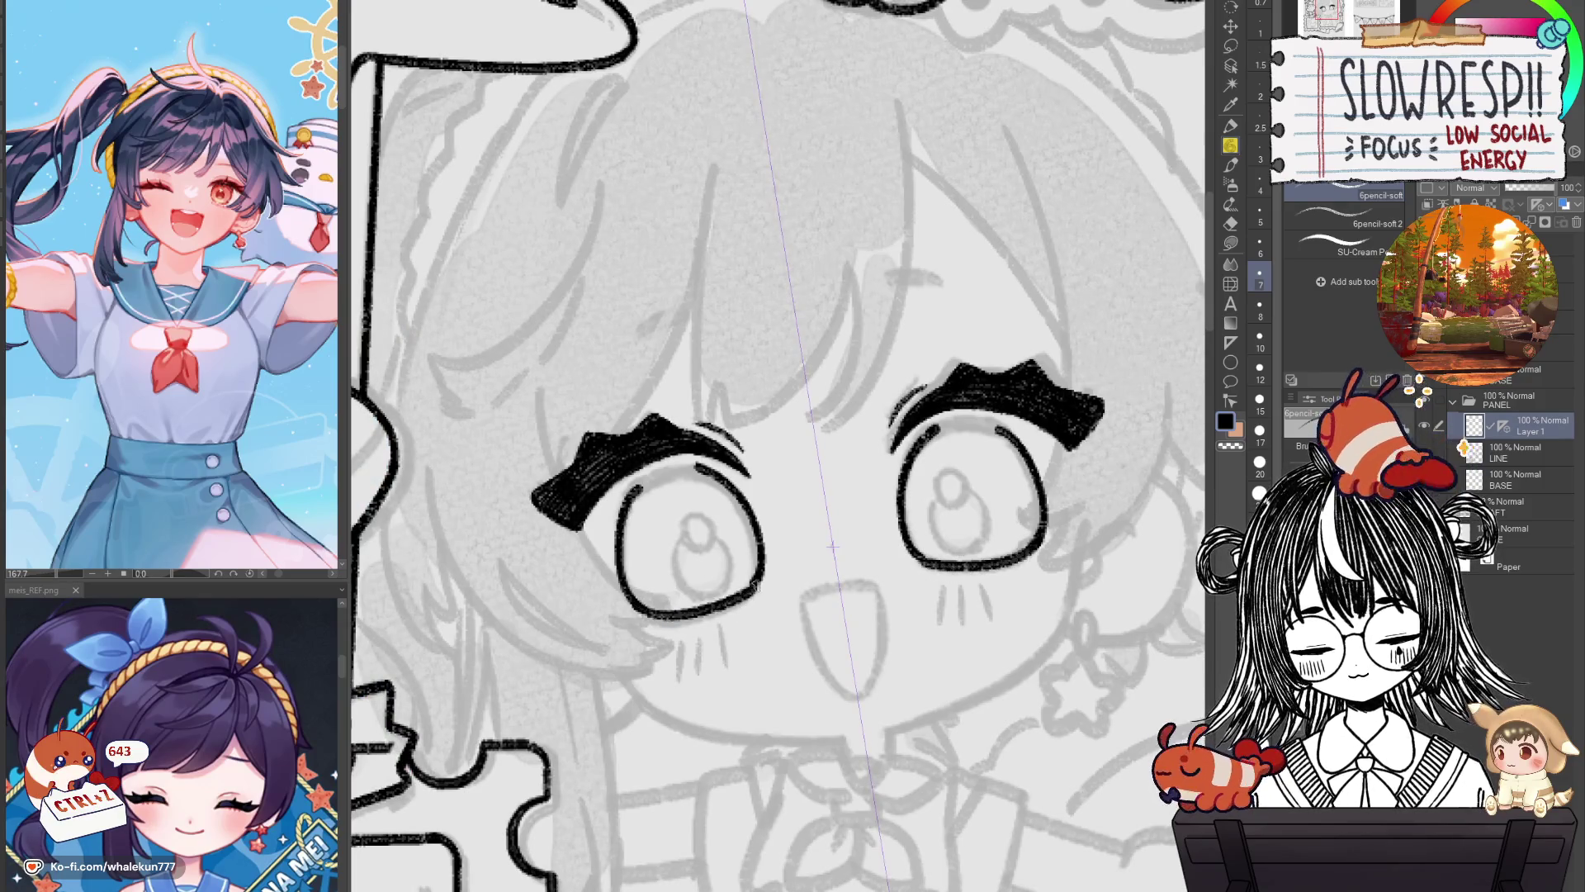
{"action": "scroll", "coordinate": [808, 527], "scroll_direction": "right", "scroll_amount": 3}
{"action": "key", "text": "ctrl+z"}
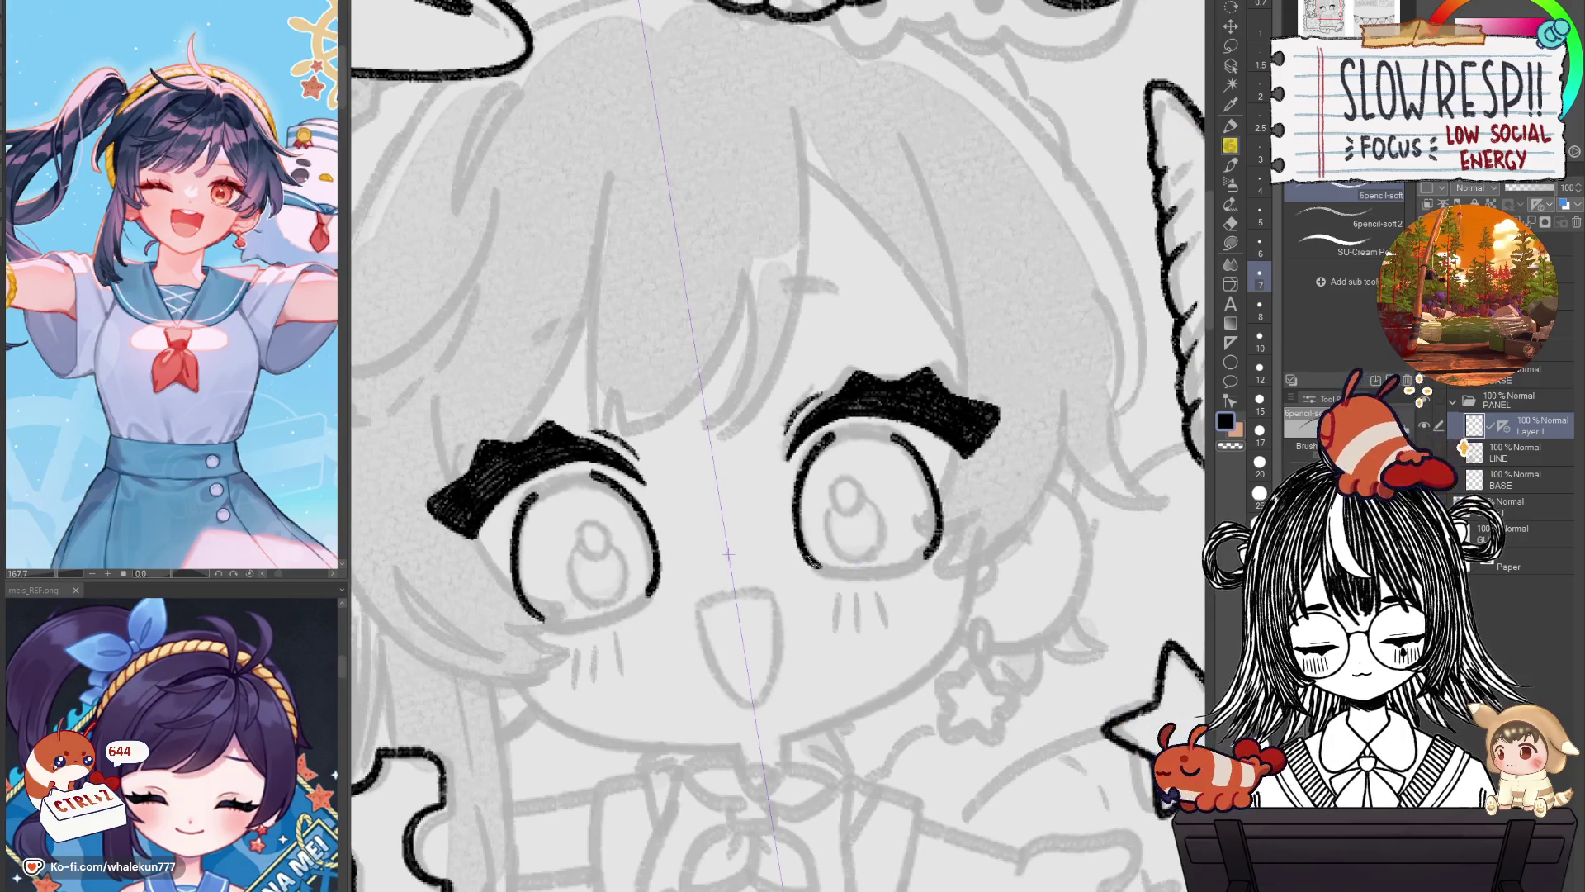
Rework the right eye outline and upper lids, discarding unsatisfying strokes.
{"action": "left_click_drag", "start_coordinate": [791, 496], "coordinate": [807, 566]}
{"action": "key", "text": "ctrl+z"}
{"action": "left_click_drag", "start_coordinate": [799, 478], "coordinate": [814, 562]}
{"action": "key", "text": "ctrl+z"}
{"action": "mouse_move", "coordinate": [797, 480]}
{"action": "left_mouse_down"}
{"action": "mouse_move", "coordinate": [825, 578]}
{"action": "mouse_move", "coordinate": [877, 597]}
{"action": "left_mouse_up"}
{"action": "key", "text": "ctrl+z"}
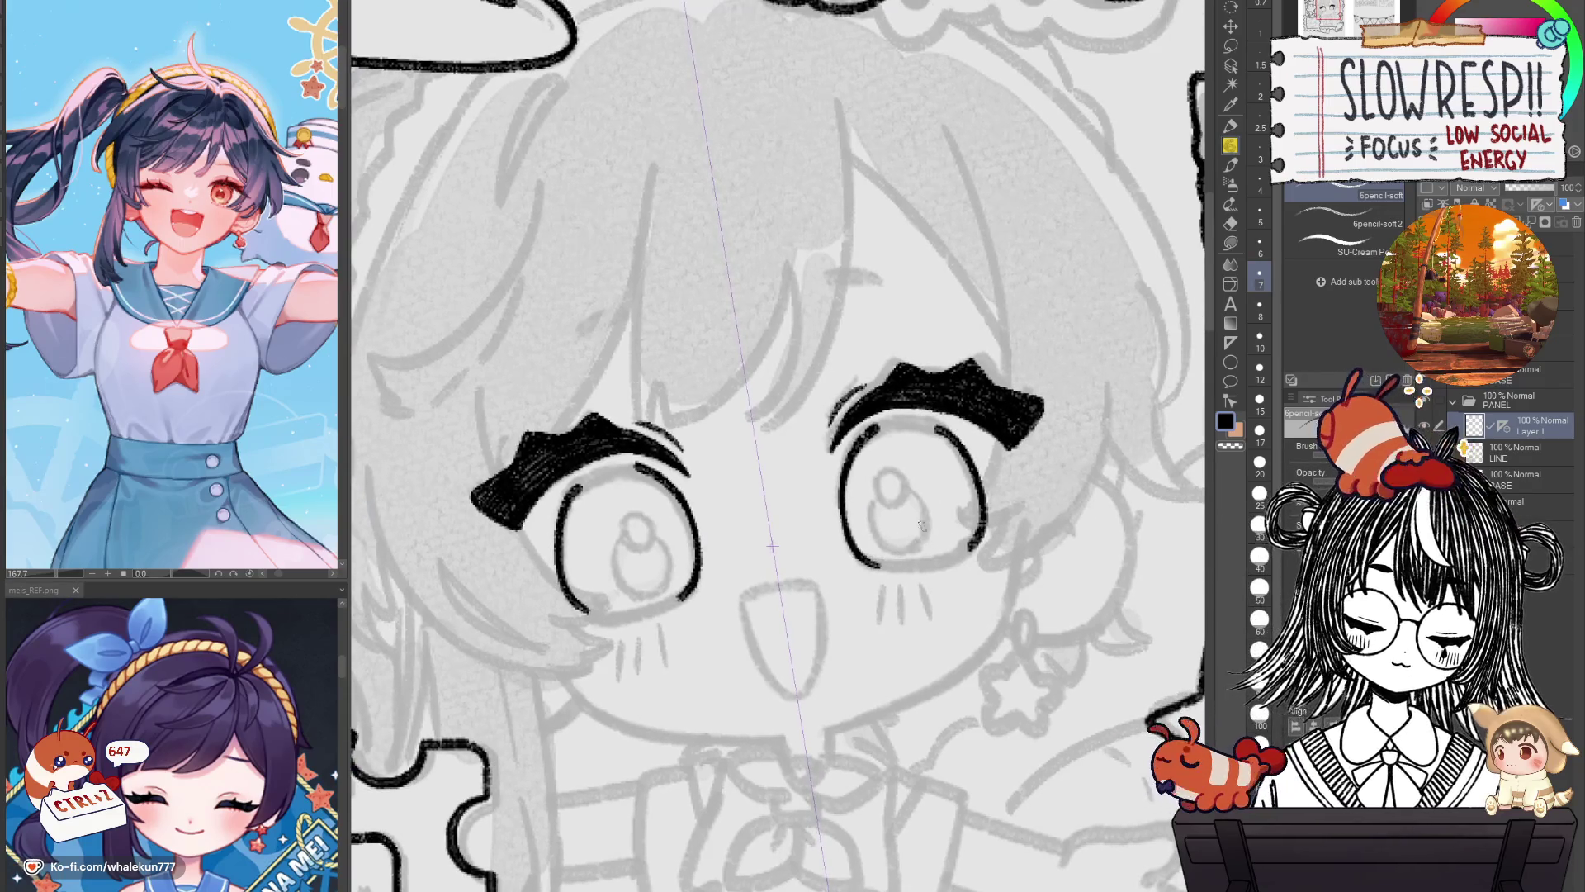
{"action": "mouse_move", "coordinate": [863, 472]}
{"action": "left_mouse_down"}
{"action": "mouse_move", "coordinate": [929, 466]}
{"action": "mouse_move", "coordinate": [951, 483]}
{"action": "left_mouse_up"}
{"action": "key", "text": "ctrl+z"}
{"action": "key", "text": "ctrl+z"}
{"action": "mouse_move", "coordinate": [667, 543]}
{"action": "left_mouse_down"}
{"action": "mouse_move", "coordinate": [957, 535]}
{"action": "mouse_move", "coordinate": [931, 560]}
{"action": "mouse_move", "coordinate": [900, 500]}
{"action": "left_mouse_up"}
{"action": "key", "text": "ctrl+z"}
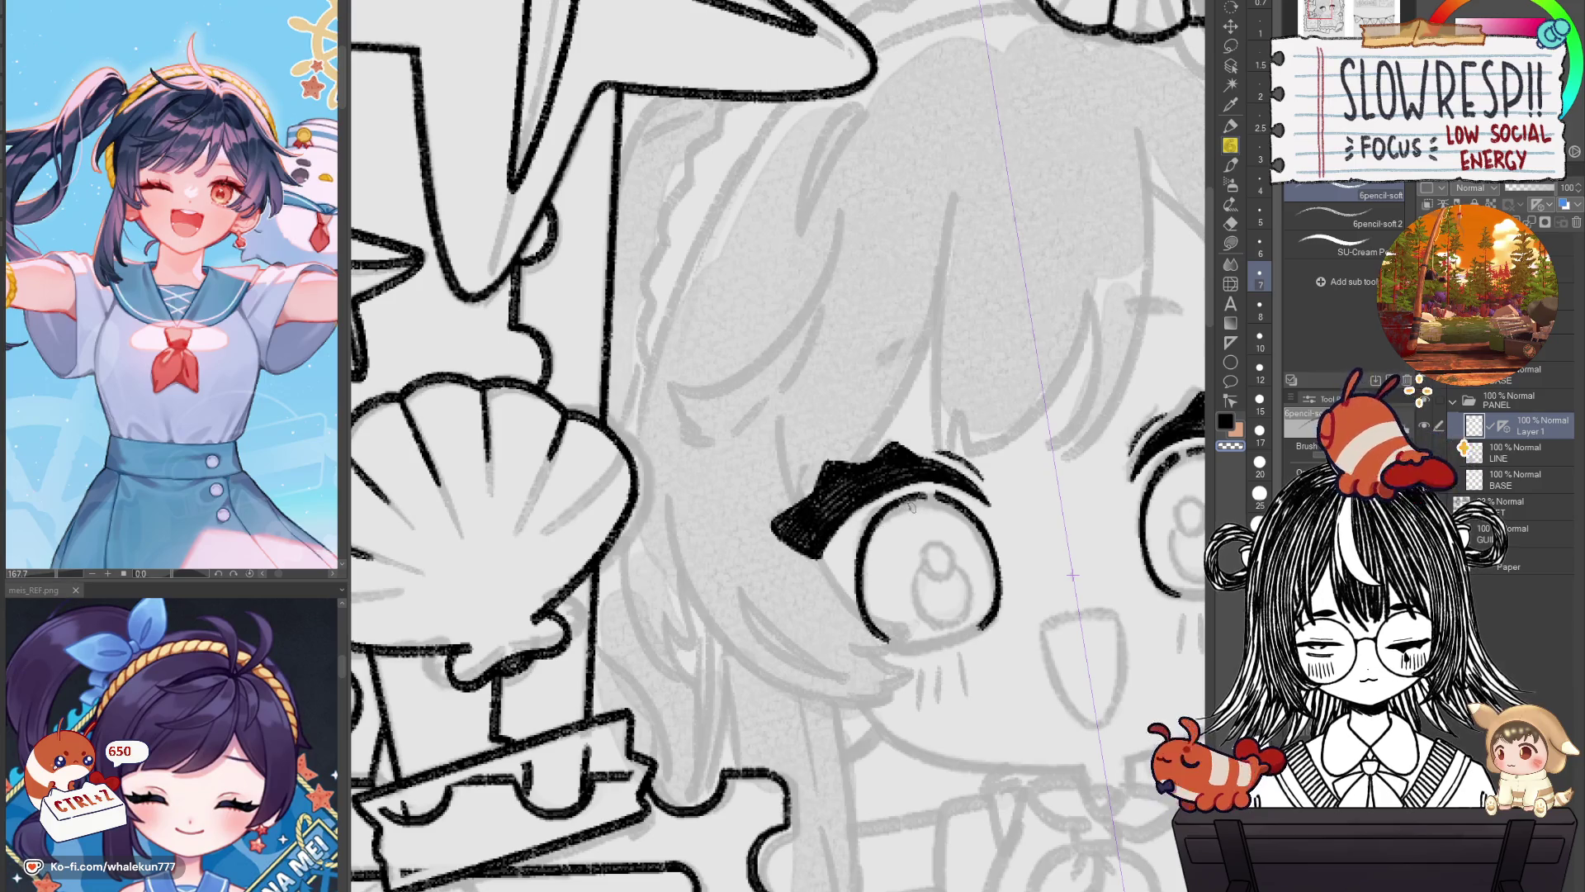
Restore the lower-lid lines, add a short stroke at the right eye's edge, and view the whole page.
{"action": "key", "text": "h"}
{"action": "key", "text": "h"}
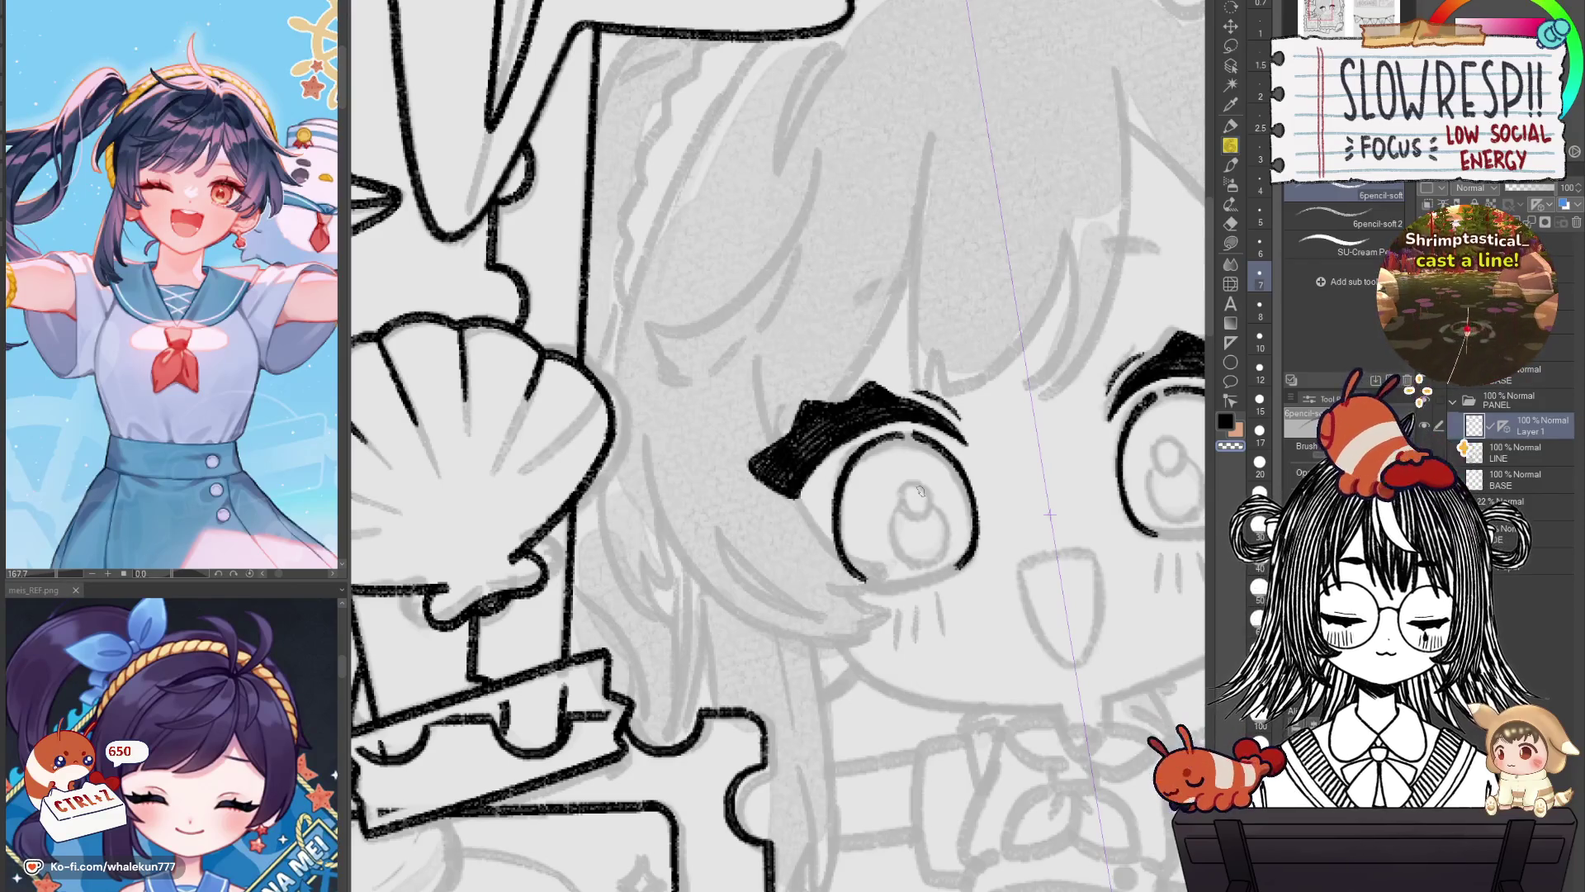
{"action": "mouse_move", "coordinate": [920, 490]}
{"action": "left_mouse_down"}
{"action": "mouse_move", "coordinate": [918, 432]}
{"action": "mouse_move", "coordinate": [723, 456]}
{"action": "left_mouse_up"}
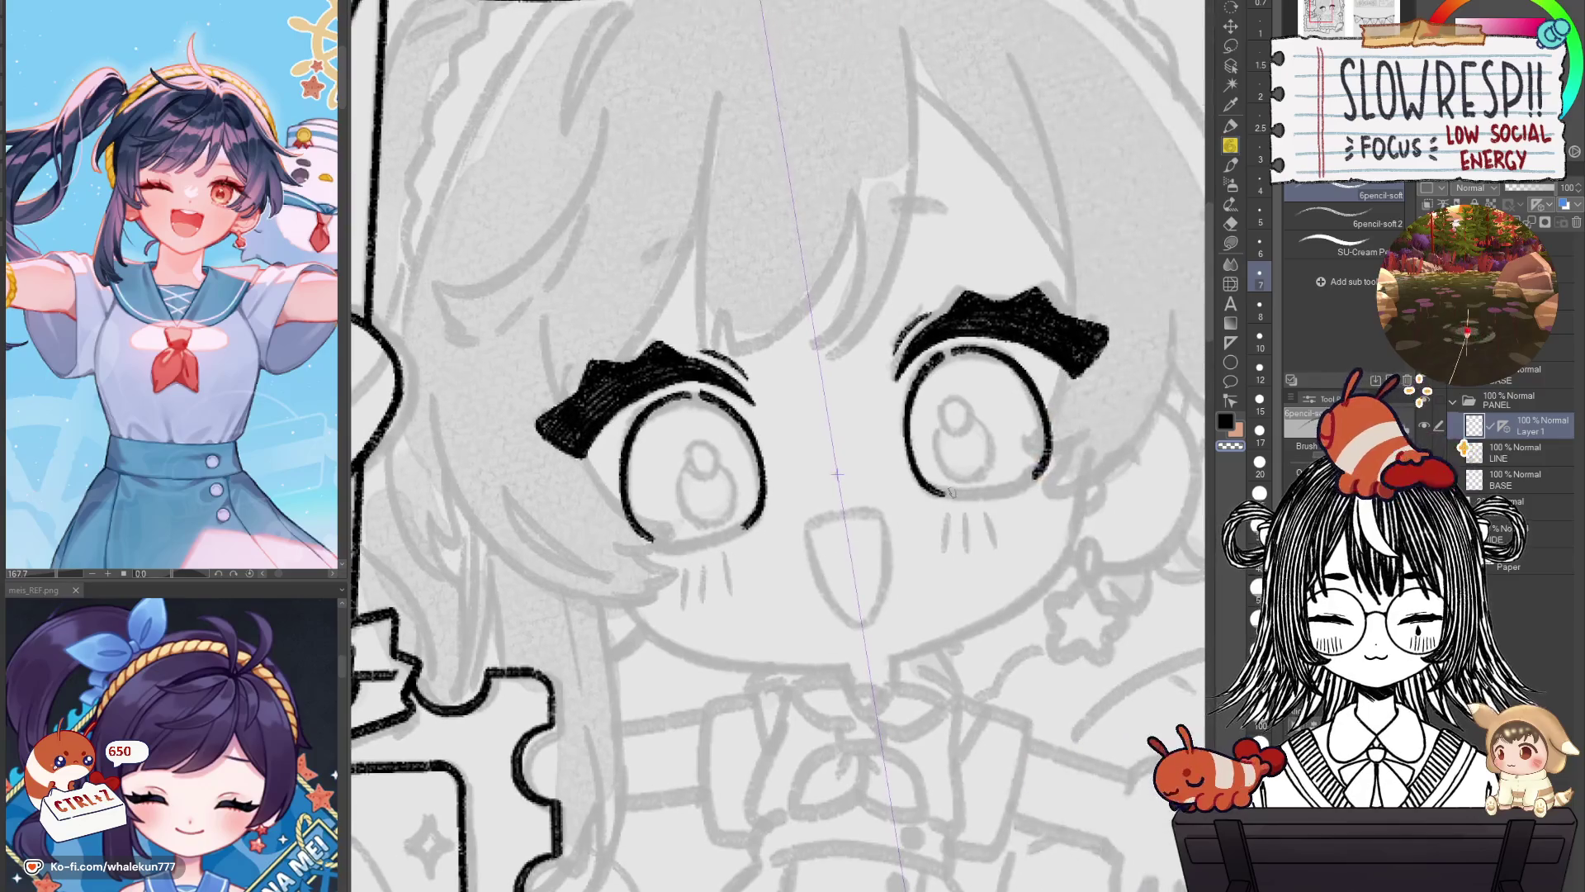
{"action": "key", "text": "ctrl+y"}
{"action": "key", "text": "ctrl+z"}
{"action": "key", "text": "ctrl+y"}
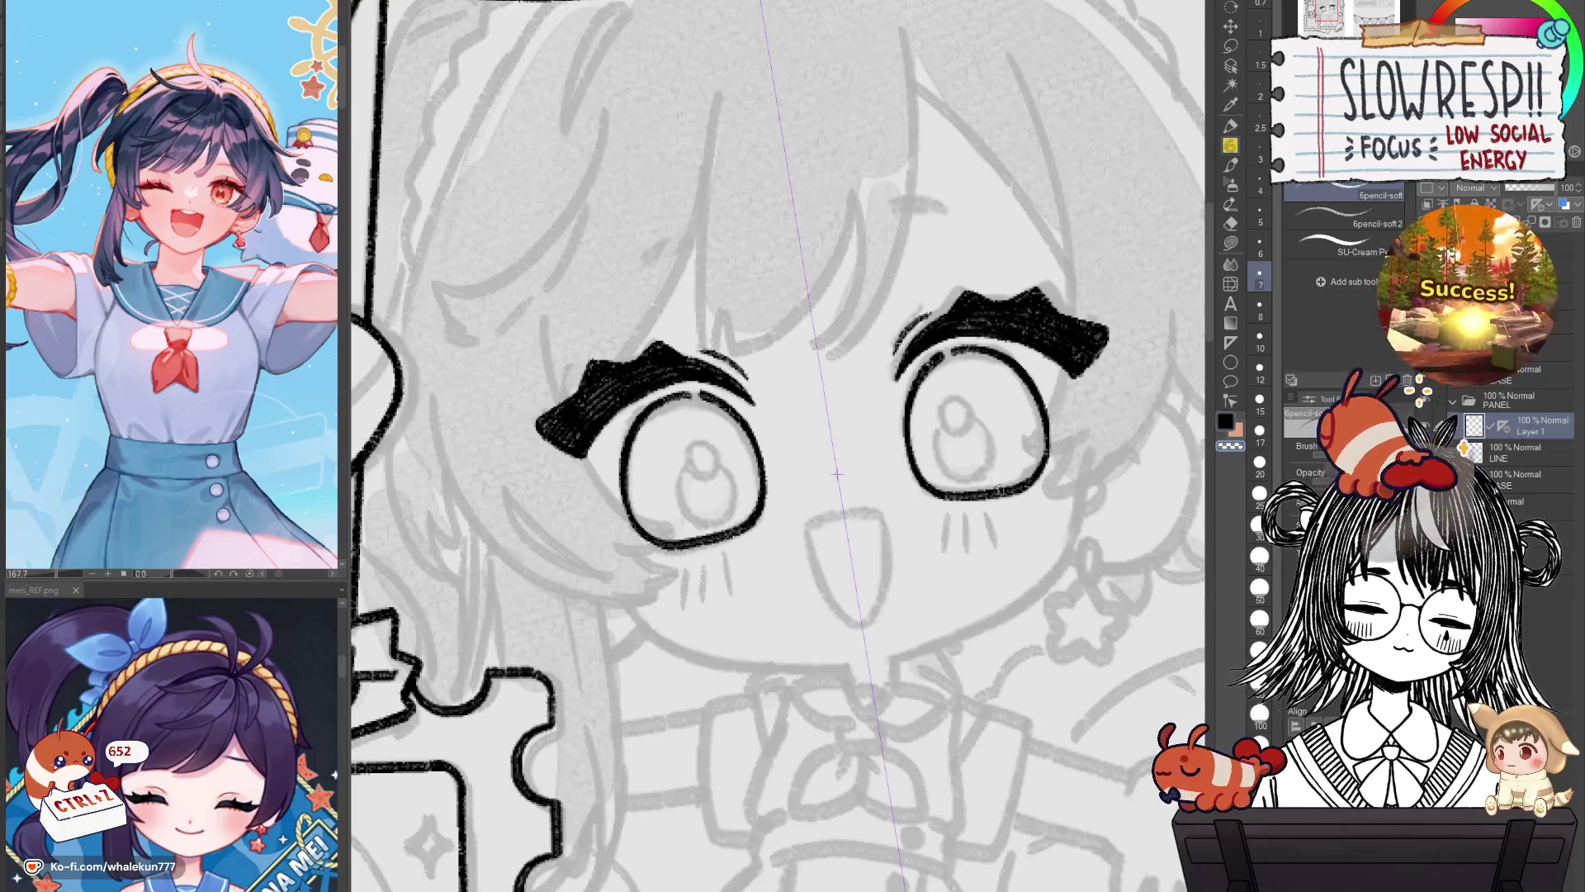
{"action": "left_click_drag", "start_coordinate": [1032, 376], "coordinate": [1047, 442]}
{"action": "key", "text": "ctrl+z"}
{"action": "key", "text": "ctrl+y"}
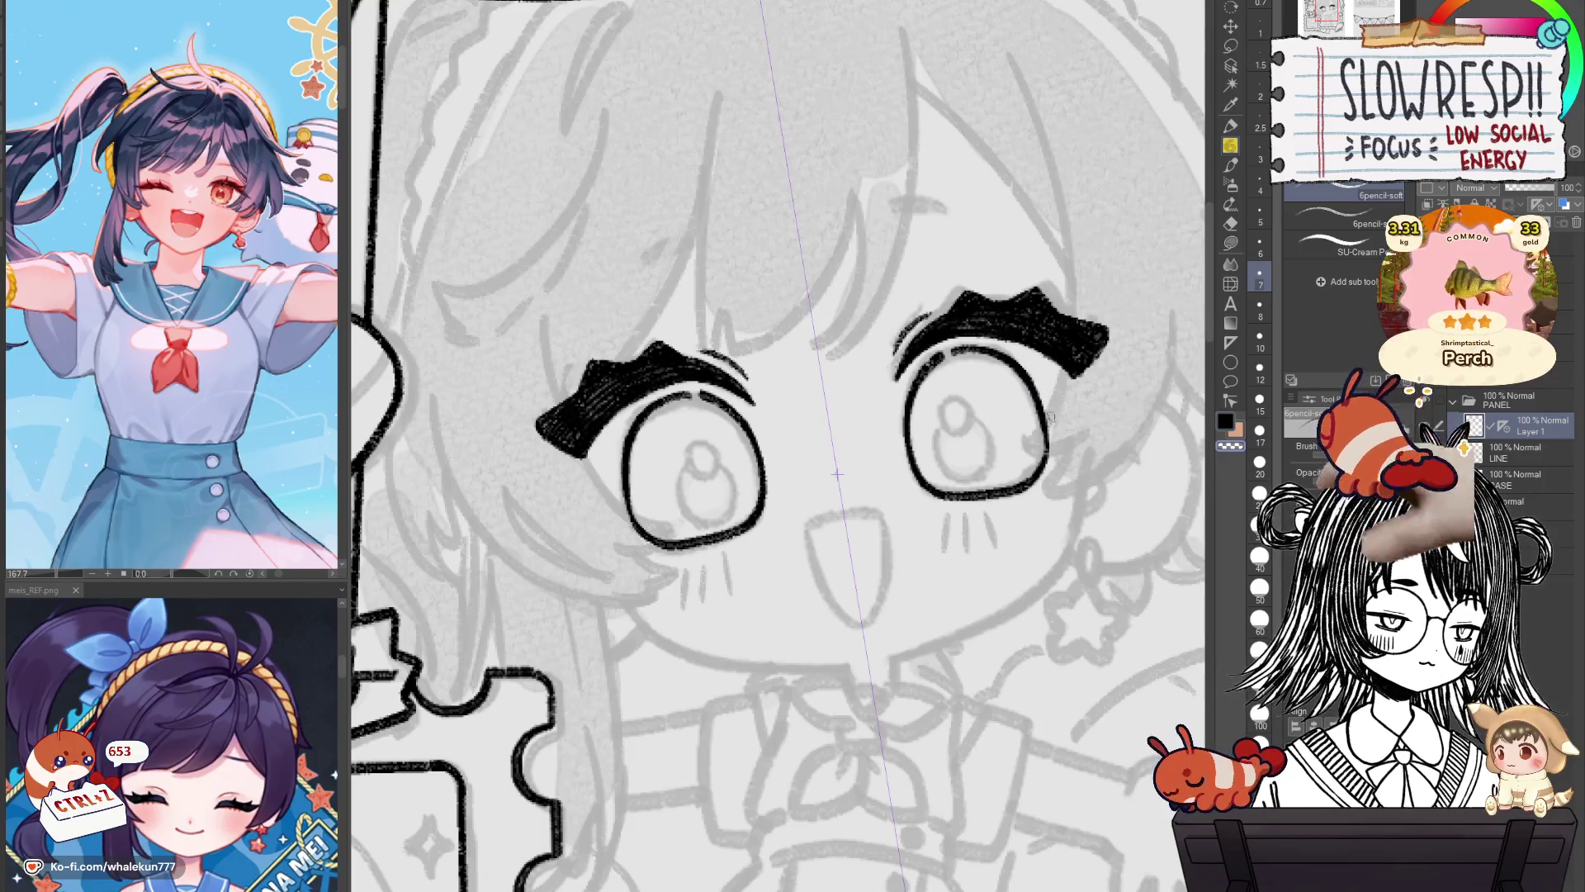
{"action": "left_click_drag", "start_coordinate": [1055, 424], "coordinate": [1042, 469]}
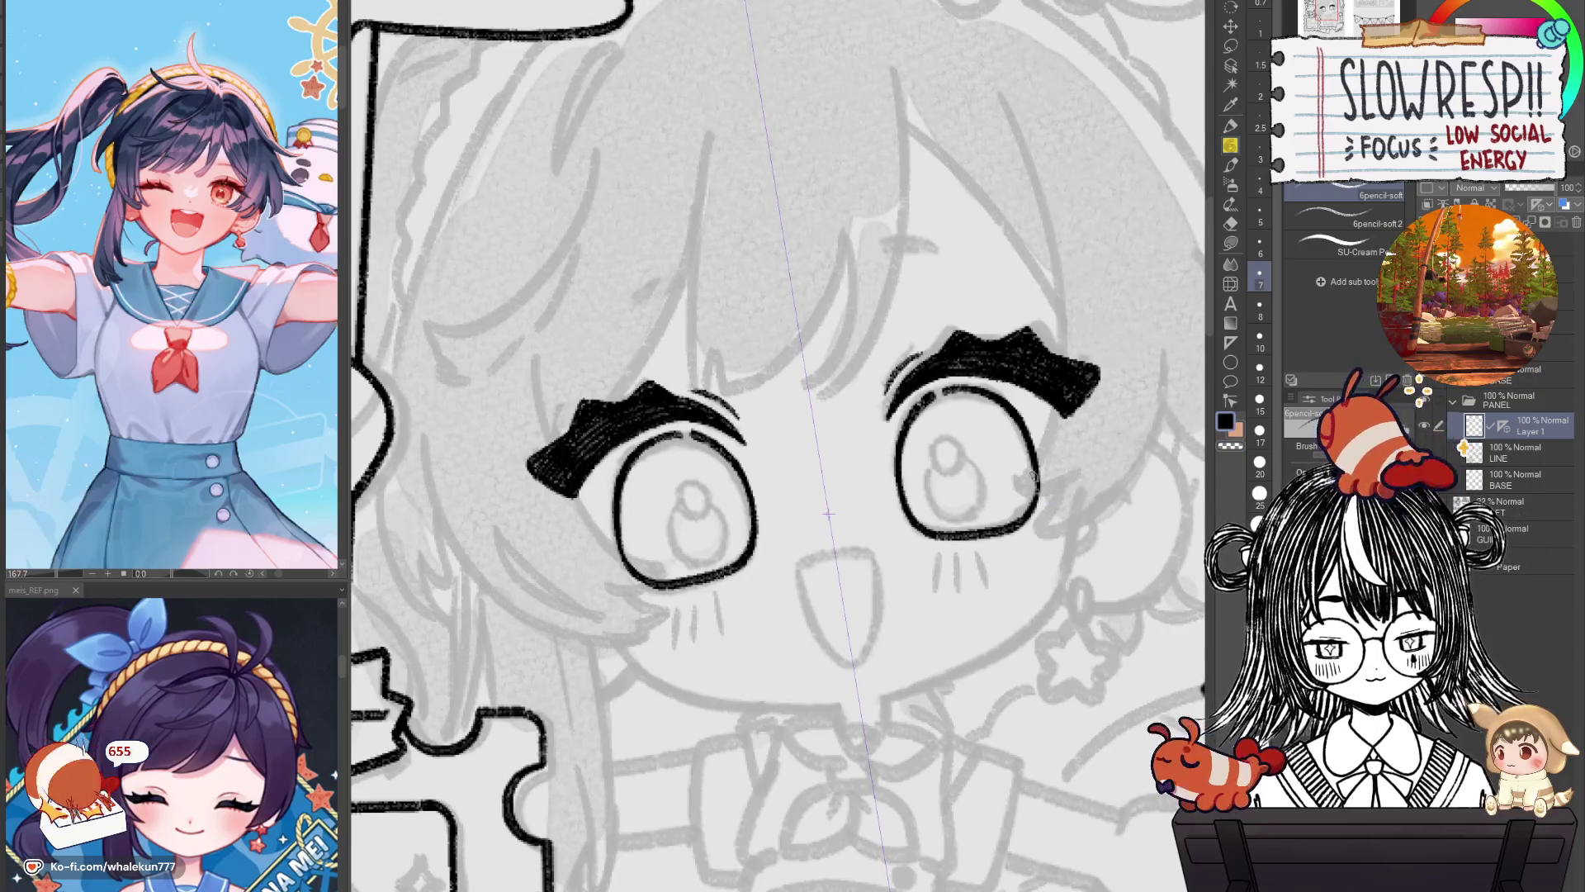
{"action": "key", "text": "ctrl+0"}
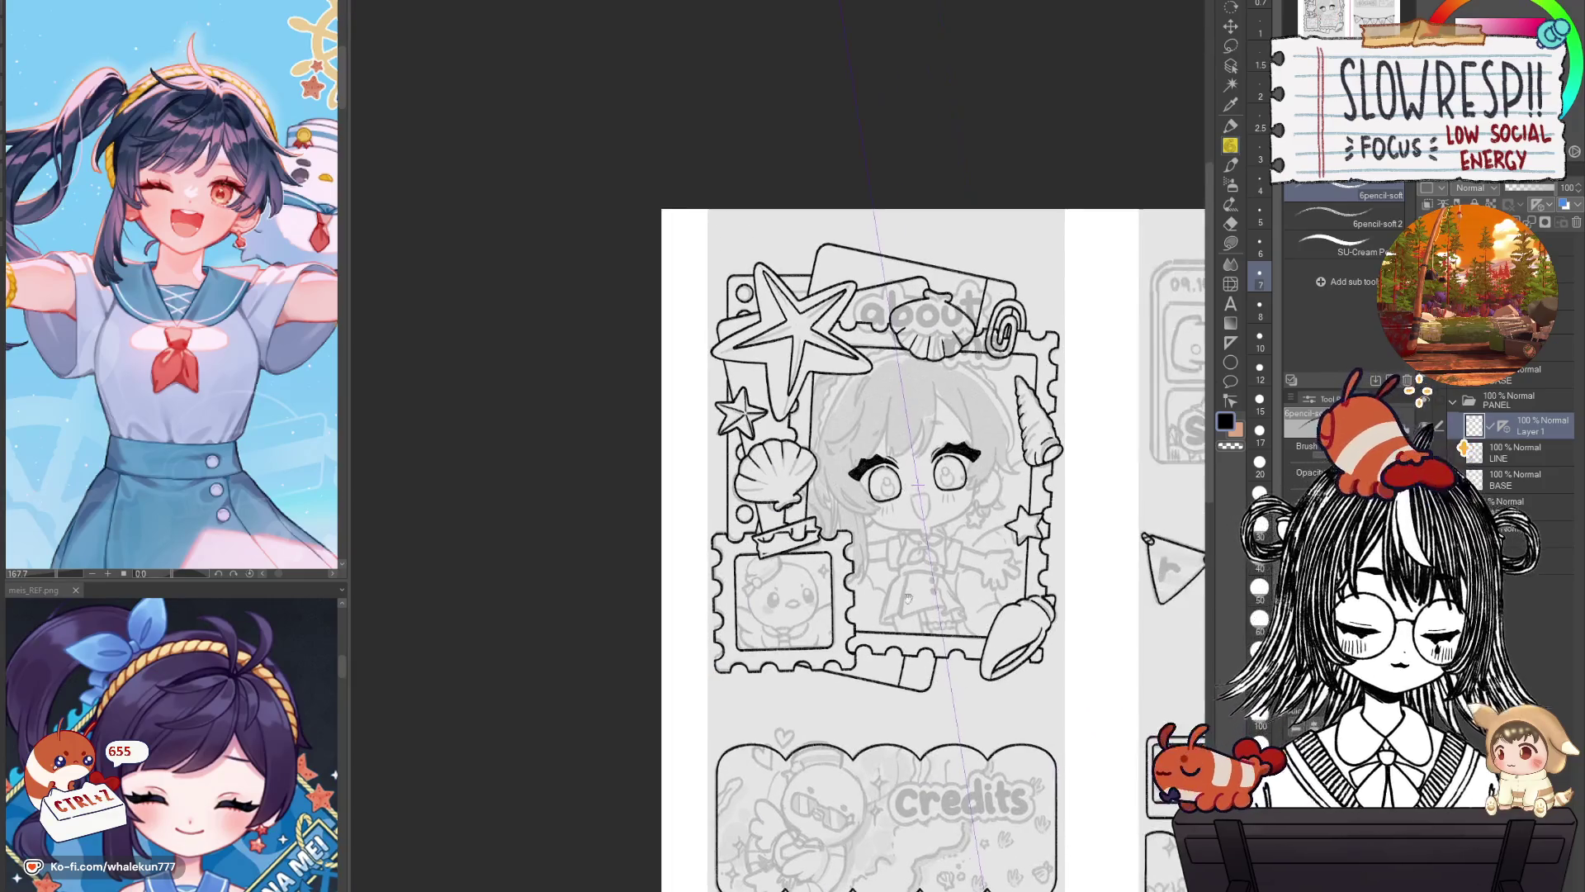
Ink the open mouth outline from its top curve down toward the chin.
{"action": "scroll", "coordinate": [925, 453], "scroll_direction": "up", "scroll_amount": 5}
{"action": "scroll", "coordinate": [924, 454], "scroll_direction": "up", "scroll_amount": 2}
{"action": "scroll", "coordinate": [942, 515], "scroll_direction": "up", "scroll_amount": 2}
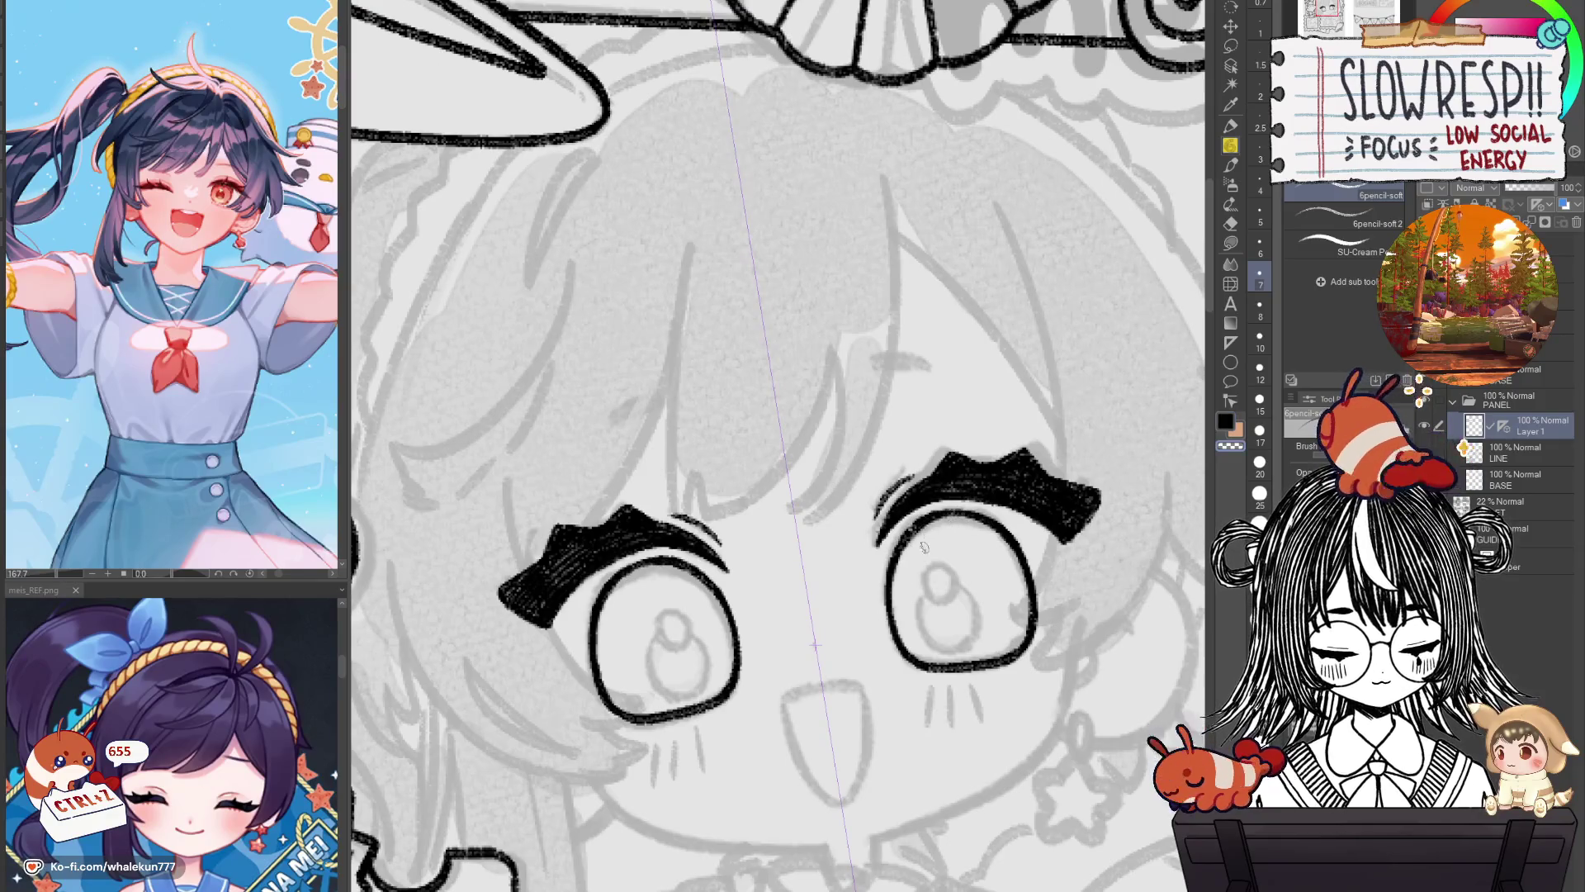
{"action": "scroll", "coordinate": [985, 593], "scroll_direction": "down", "scroll_amount": 5}
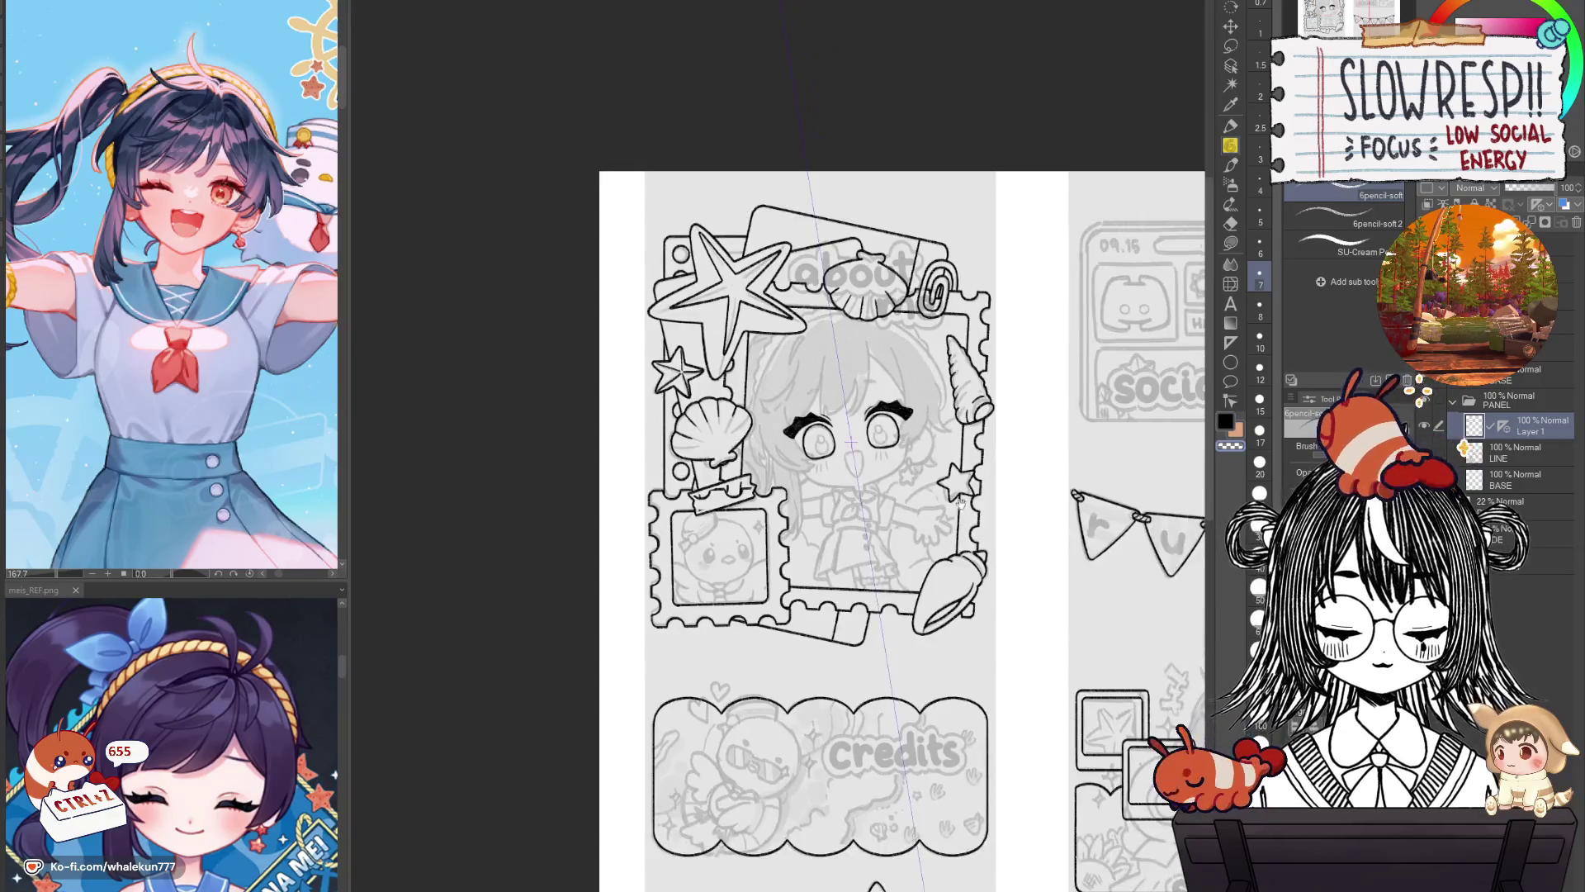
{"action": "scroll", "coordinate": [960, 499], "scroll_direction": "up", "scroll_amount": 1}
{"action": "scroll", "coordinate": [917, 529], "scroll_direction": "up", "scroll_amount": 3}
{"action": "scroll", "coordinate": [880, 555], "scroll_direction": "up", "scroll_amount": 1}
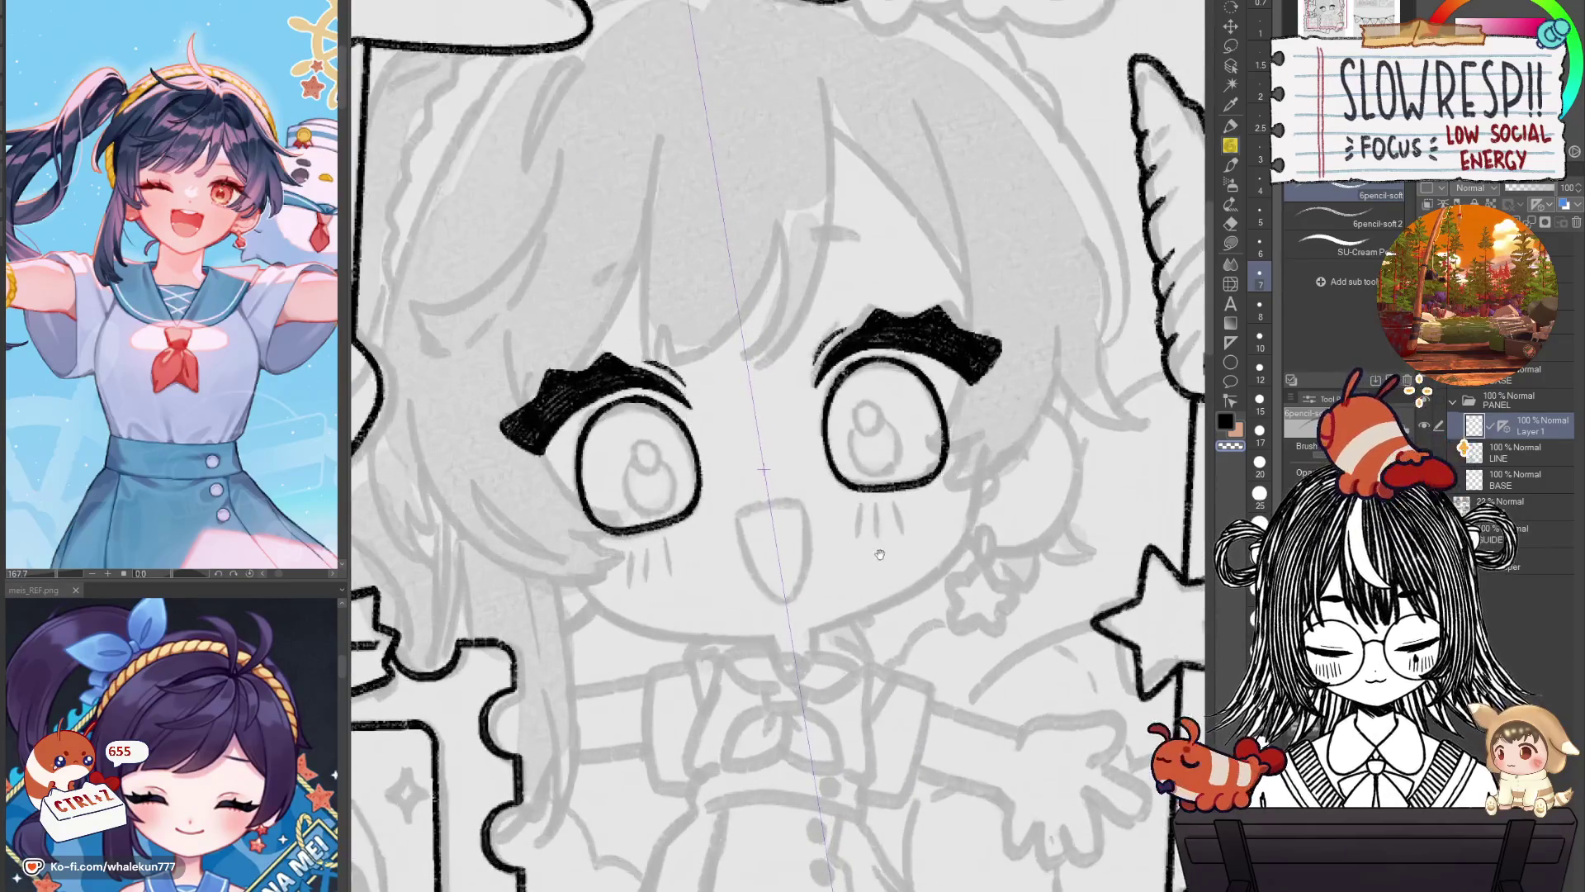
{"action": "scroll", "coordinate": [832, 553], "scroll_direction": "up", "scroll_amount": 1}
{"action": "mouse_move", "coordinate": [772, 520]}
{"action": "left_mouse_down"}
{"action": "mouse_move", "coordinate": [853, 506]}
{"action": "mouse_move", "coordinate": [806, 629]}
{"action": "left_mouse_up"}
{"action": "key", "text": "ctrl+z"}
{"action": "key", "text": "ctrl+z"}
{"action": "key", "text": "ctrl+z"}
{"action": "mouse_move", "coordinate": [771, 517]}
{"action": "left_mouse_down"}
{"action": "mouse_move", "coordinate": [809, 629]}
{"action": "mouse_move", "coordinate": [853, 621]}
{"action": "left_mouse_up"}
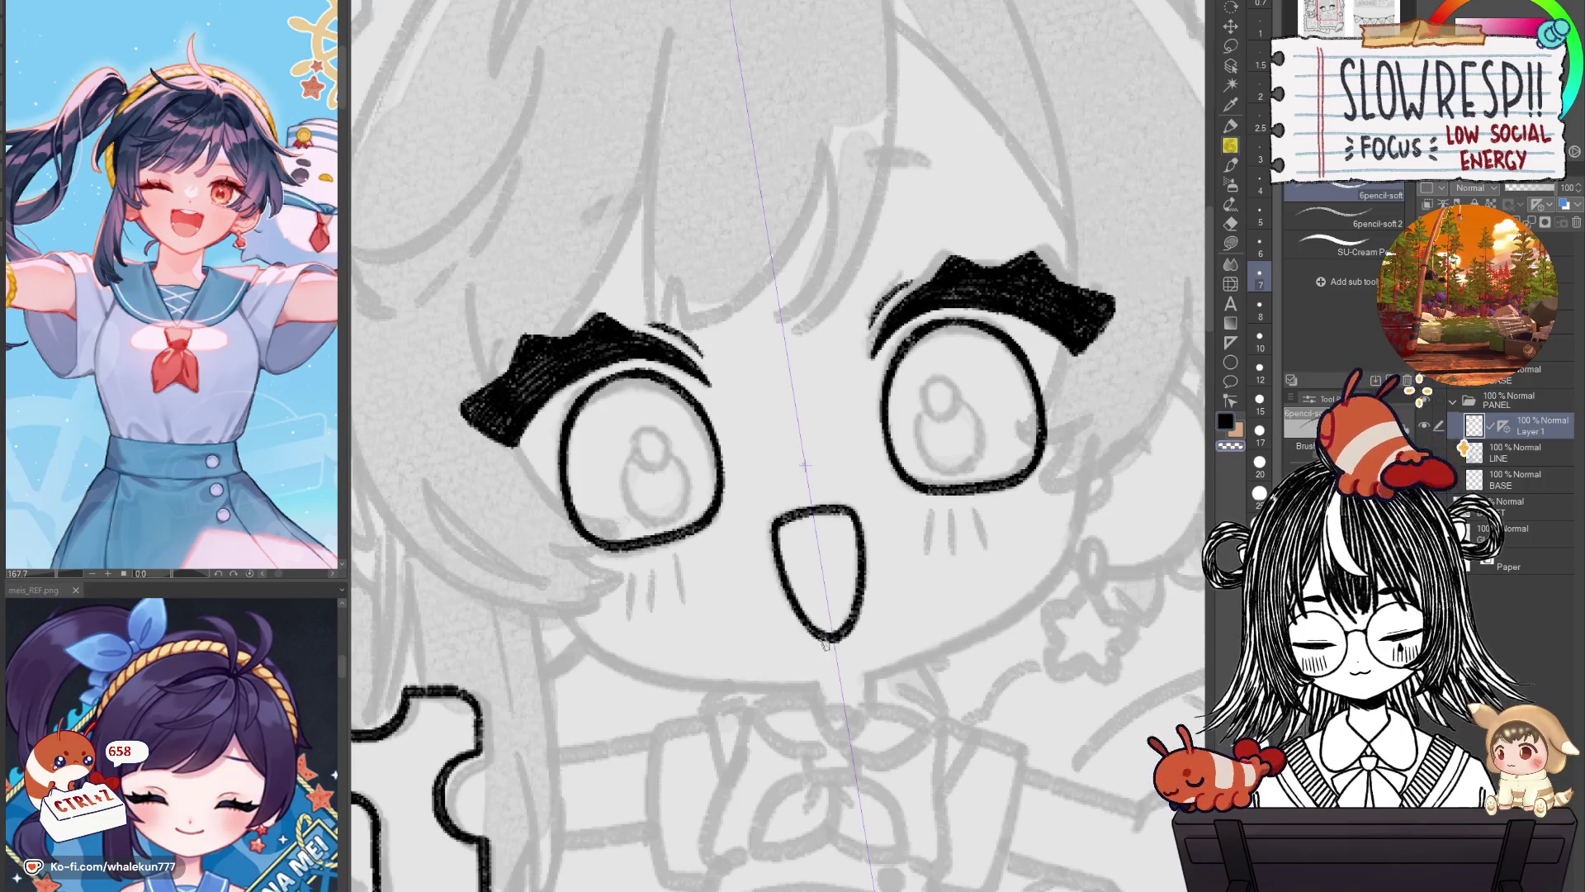
Add short, thick, dark mirrored strokes above each eyebrow.
{"action": "scroll", "coordinate": [949, 578], "scroll_direction": "down", "scroll_amount": 5}
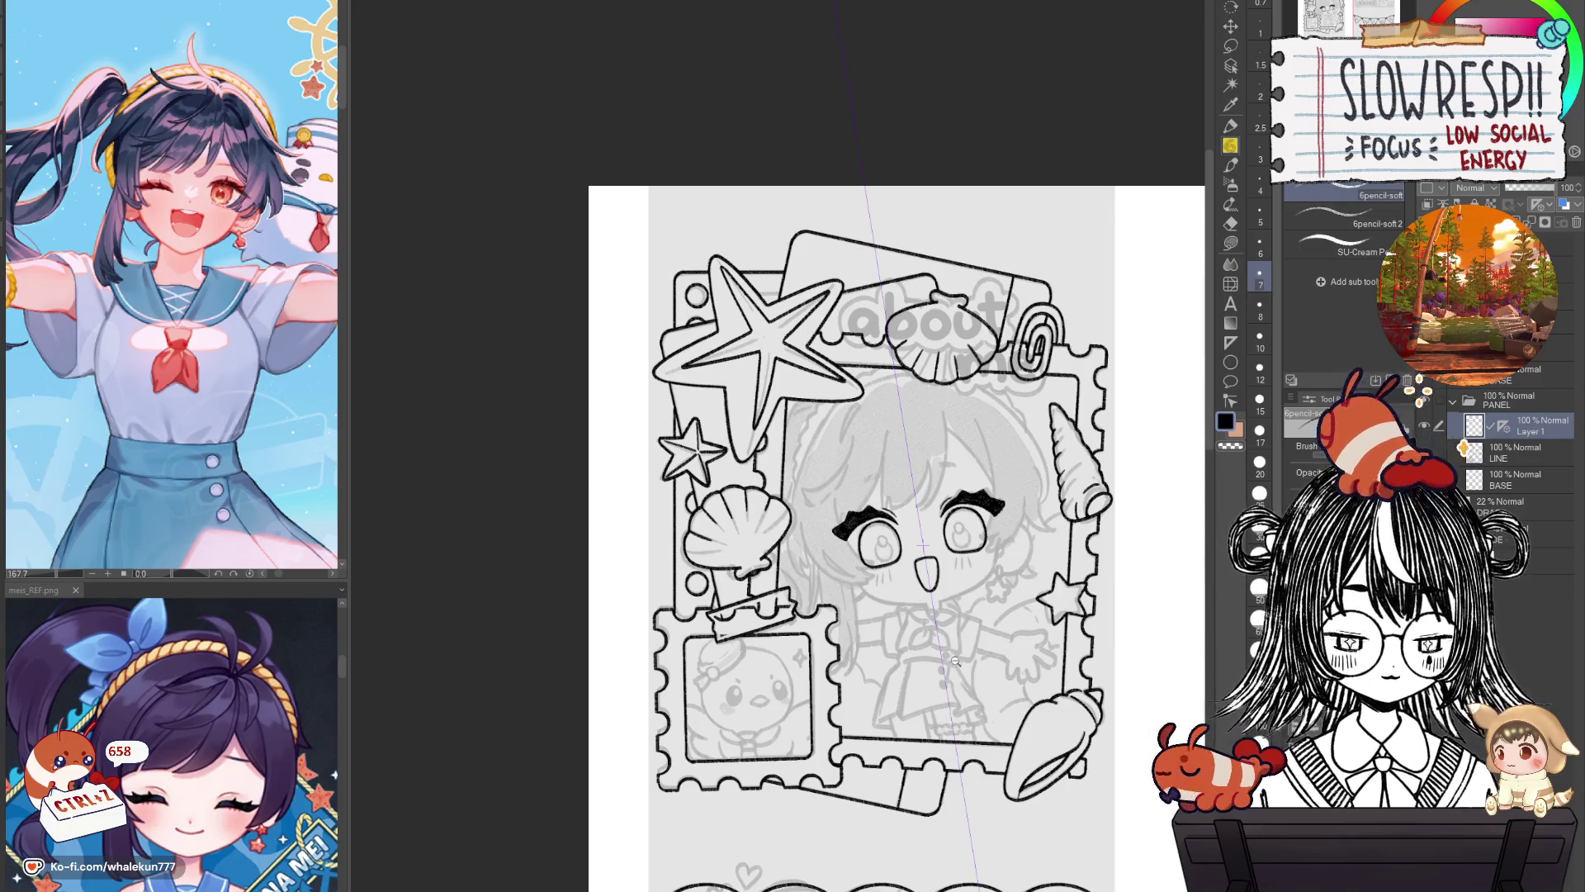
{"action": "scroll", "coordinate": [955, 661], "scroll_direction": "up", "scroll_amount": 5}
{"action": "scroll", "coordinate": [748, 341], "scroll_direction": "up", "scroll_amount": 2}
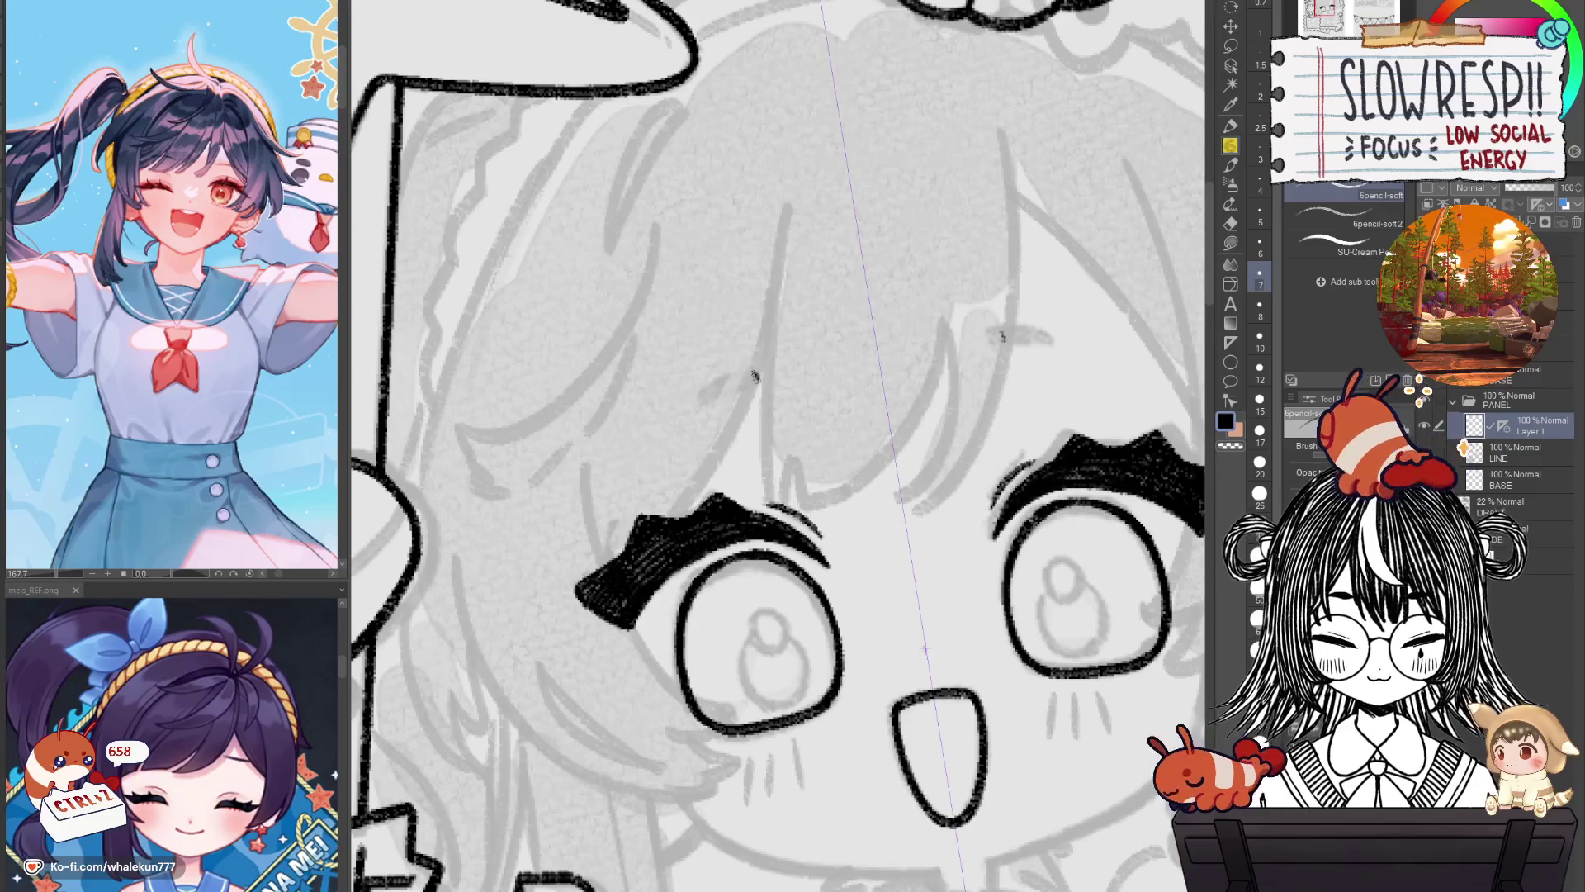
{"action": "left_click_drag", "start_coordinate": [754, 377], "coordinate": [698, 402]}
{"action": "left_click_drag", "start_coordinate": [1001, 334], "coordinate": [1063, 341]}
{"action": "left_click_drag", "start_coordinate": [758, 376], "coordinate": [686, 412]}
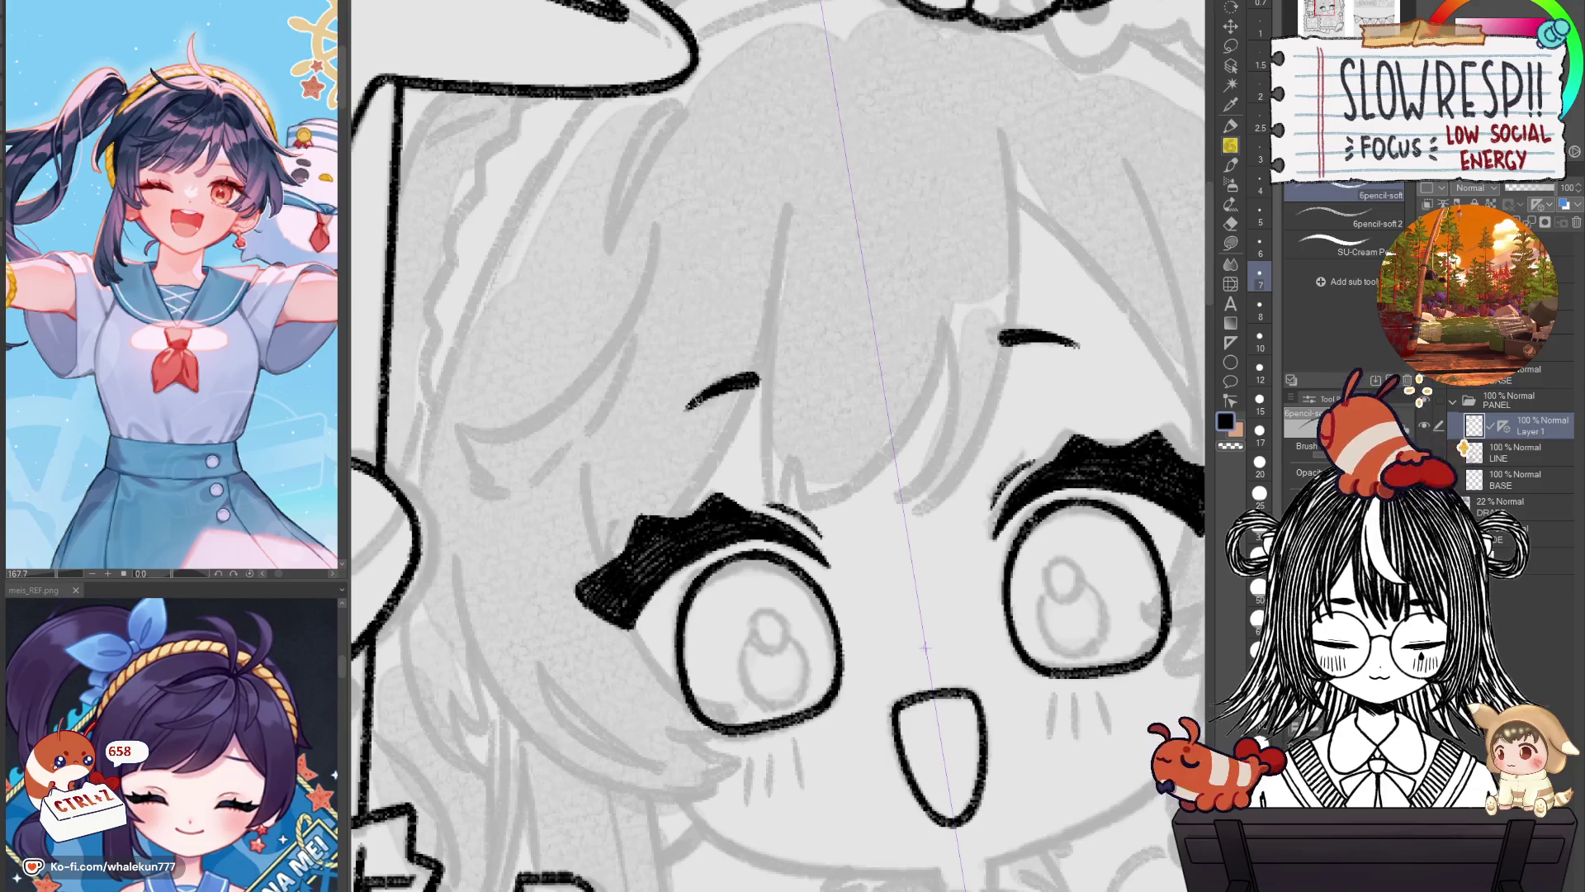
Flip the view to check, then ink symmetric contour lines on both cheeks.
{"action": "scroll", "coordinate": [710, 402], "scroll_direction": "down", "scroll_amount": 5}
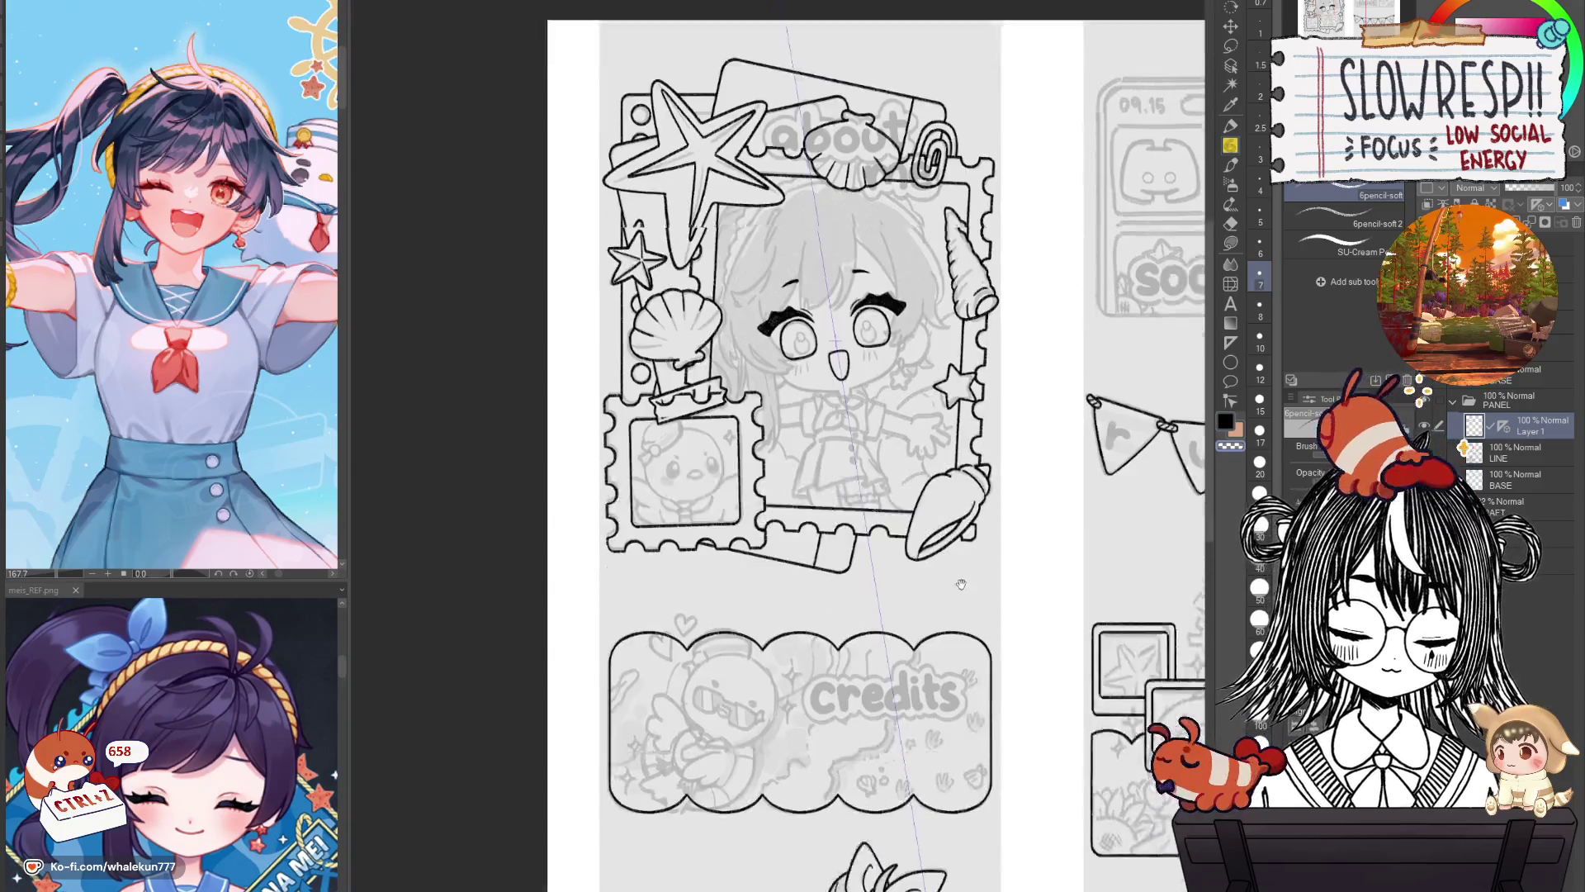
{"action": "left_click_drag", "start_coordinate": [949, 875], "coordinate": [960, 580]}
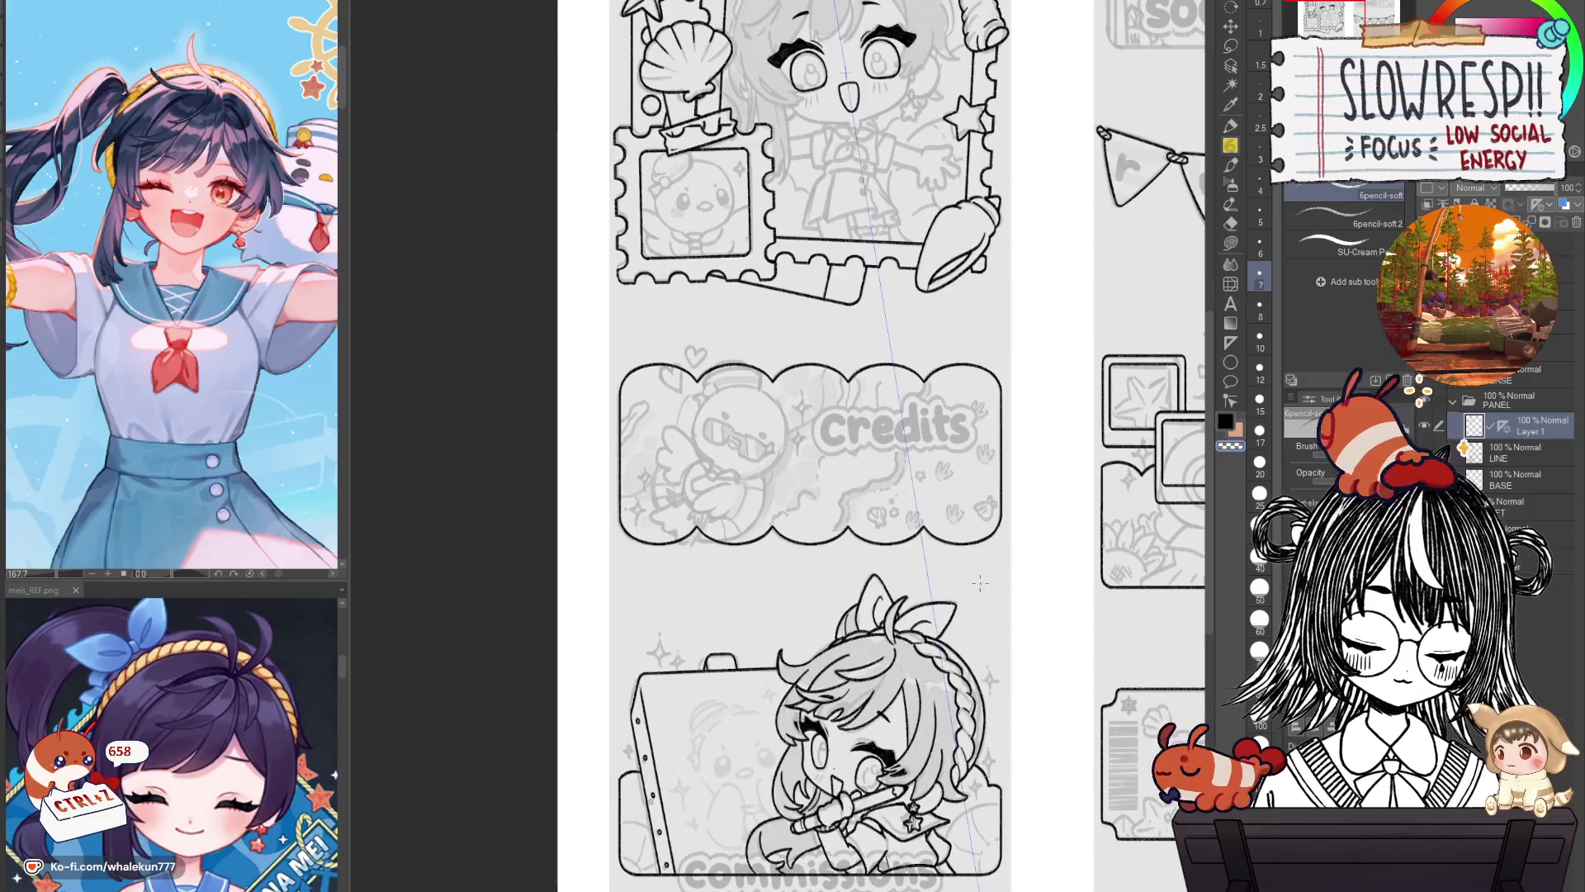
{"action": "key", "text": "h"}
{"action": "key", "text": "h"}
{"action": "scroll", "coordinate": [860, 371], "scroll_direction": "up", "scroll_amount": 1}
{"action": "scroll", "coordinate": [861, 371], "scroll_direction": "up", "scroll_amount": 1}
{"action": "scroll", "coordinate": [861, 371], "scroll_direction": "up", "scroll_amount": 1}
{"action": "scroll", "coordinate": [861, 371], "scroll_direction": "up", "scroll_amount": 1}
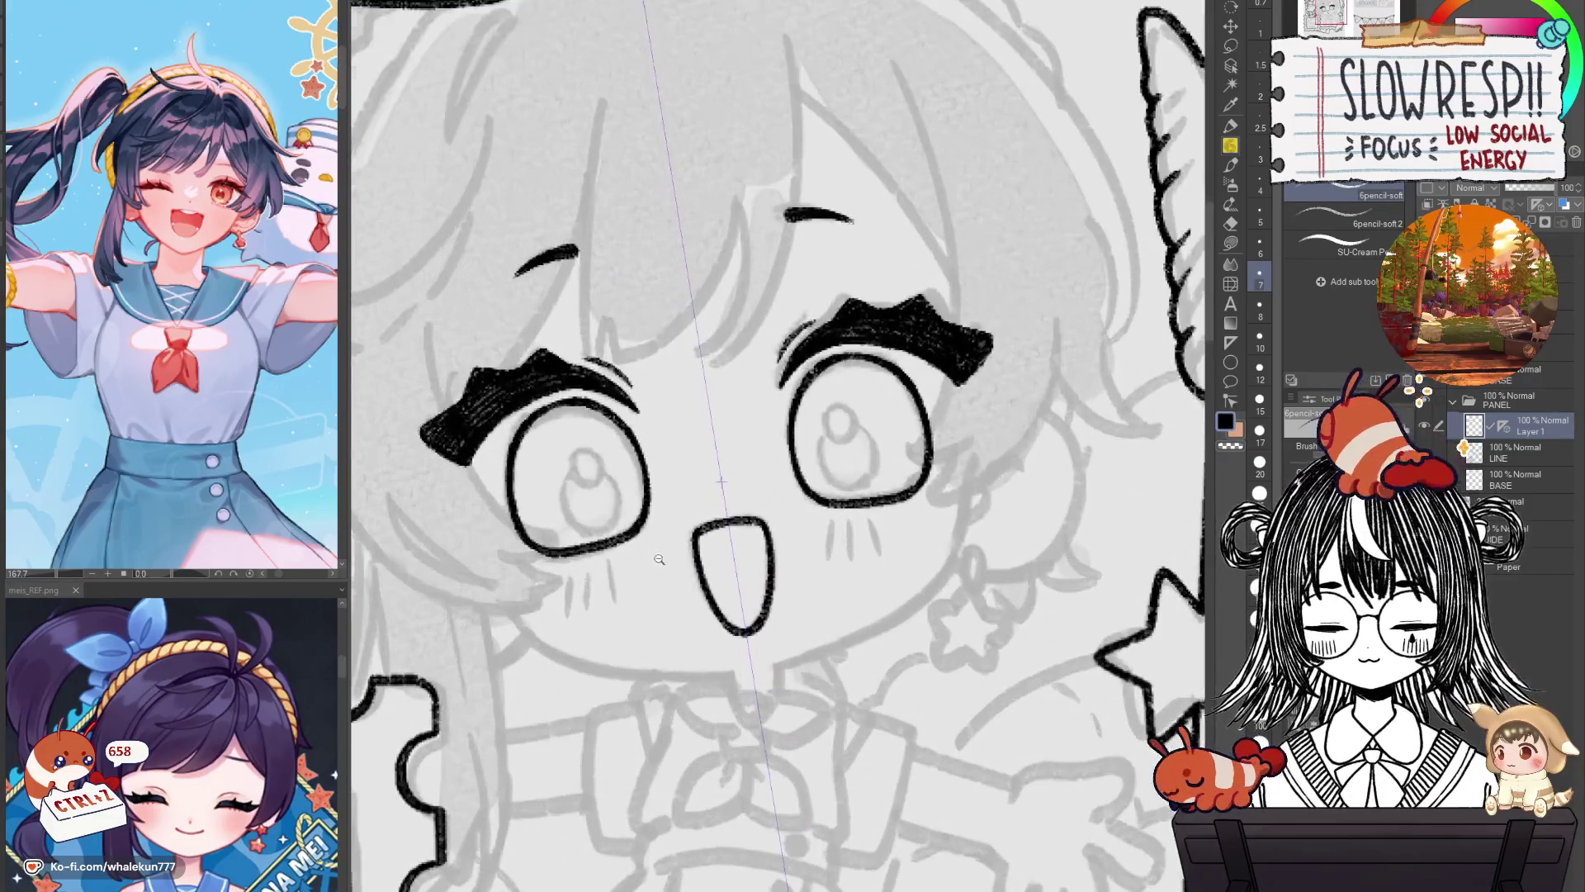
{"action": "scroll", "coordinate": [694, 470], "scroll_direction": "up", "scroll_amount": 1}
{"action": "key", "text": "ctrl+z"}
{"action": "mouse_move", "coordinate": [988, 395]}
{"action": "left_mouse_down"}
{"action": "mouse_move", "coordinate": [929, 533]}
{"action": "mouse_move", "coordinate": [892, 318]}
{"action": "left_mouse_up"}
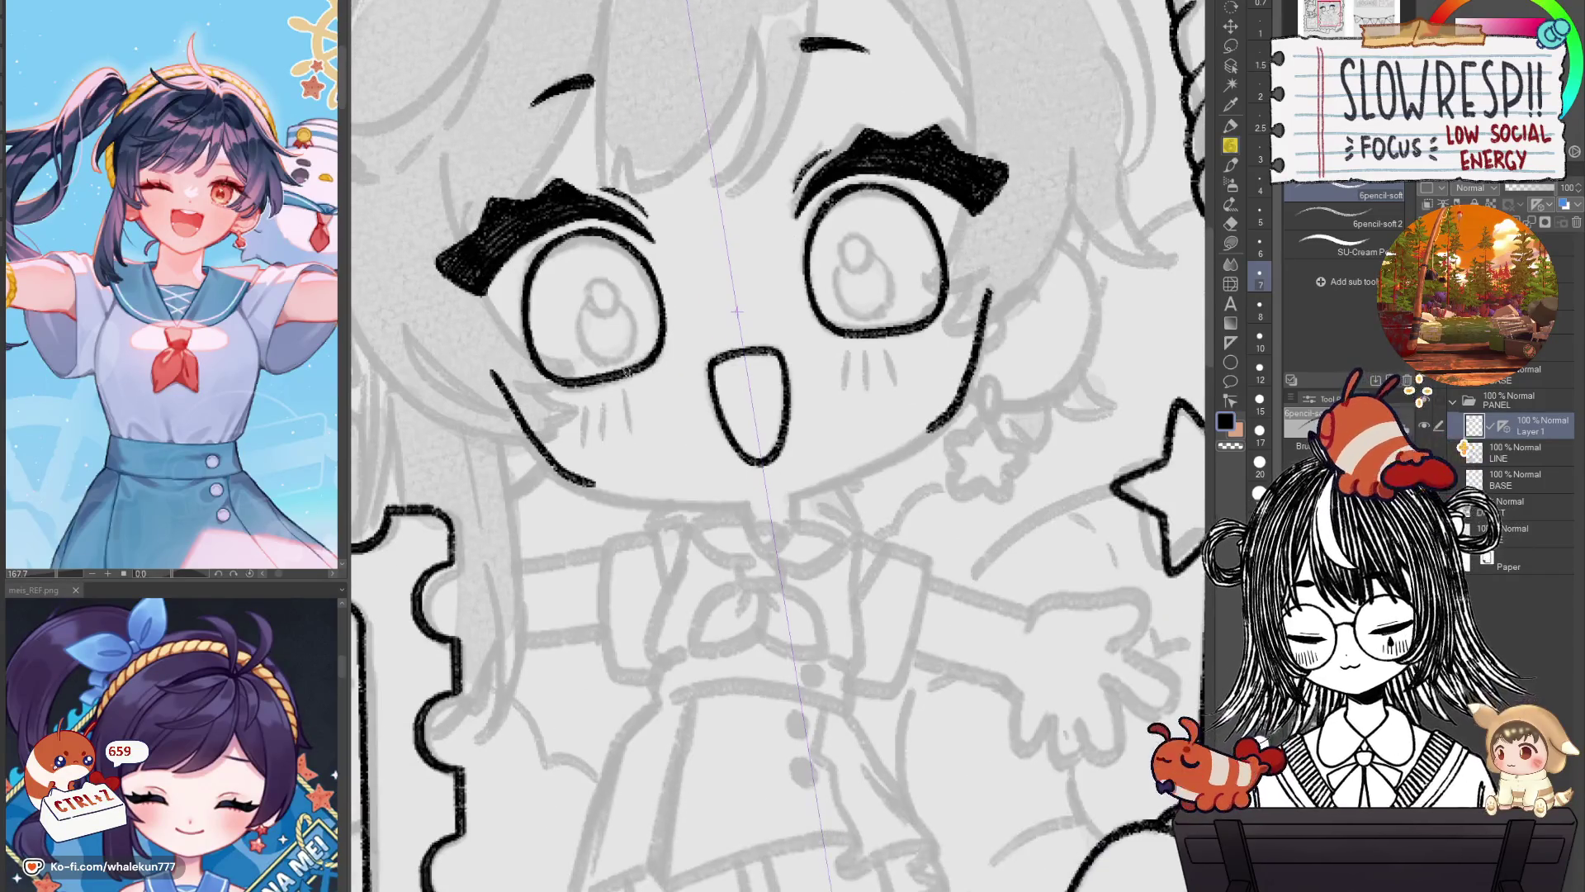
Ink the lower-left cheek curve, mirrored on the right, redrawing it as a longer curve.
{"action": "key", "text": "h"}
{"action": "key", "text": "ctrl+z"}
{"action": "left_click_drag", "start_coordinate": [538, 236], "coordinate": [809, 588]}
{"action": "key", "text": "ctrl+z"}
{"action": "left_click_drag", "start_coordinate": [659, 394], "coordinate": [810, 588]}
{"action": "key", "text": "ctrl+z"}
{"action": "left_click_drag", "start_coordinate": [691, 512], "coordinate": [850, 601]}
{"action": "key", "text": "ctrl+z"}
{"action": "left_click_drag", "start_coordinate": [692, 514], "coordinate": [851, 602]}
{"action": "key", "text": "ctrl+z"}
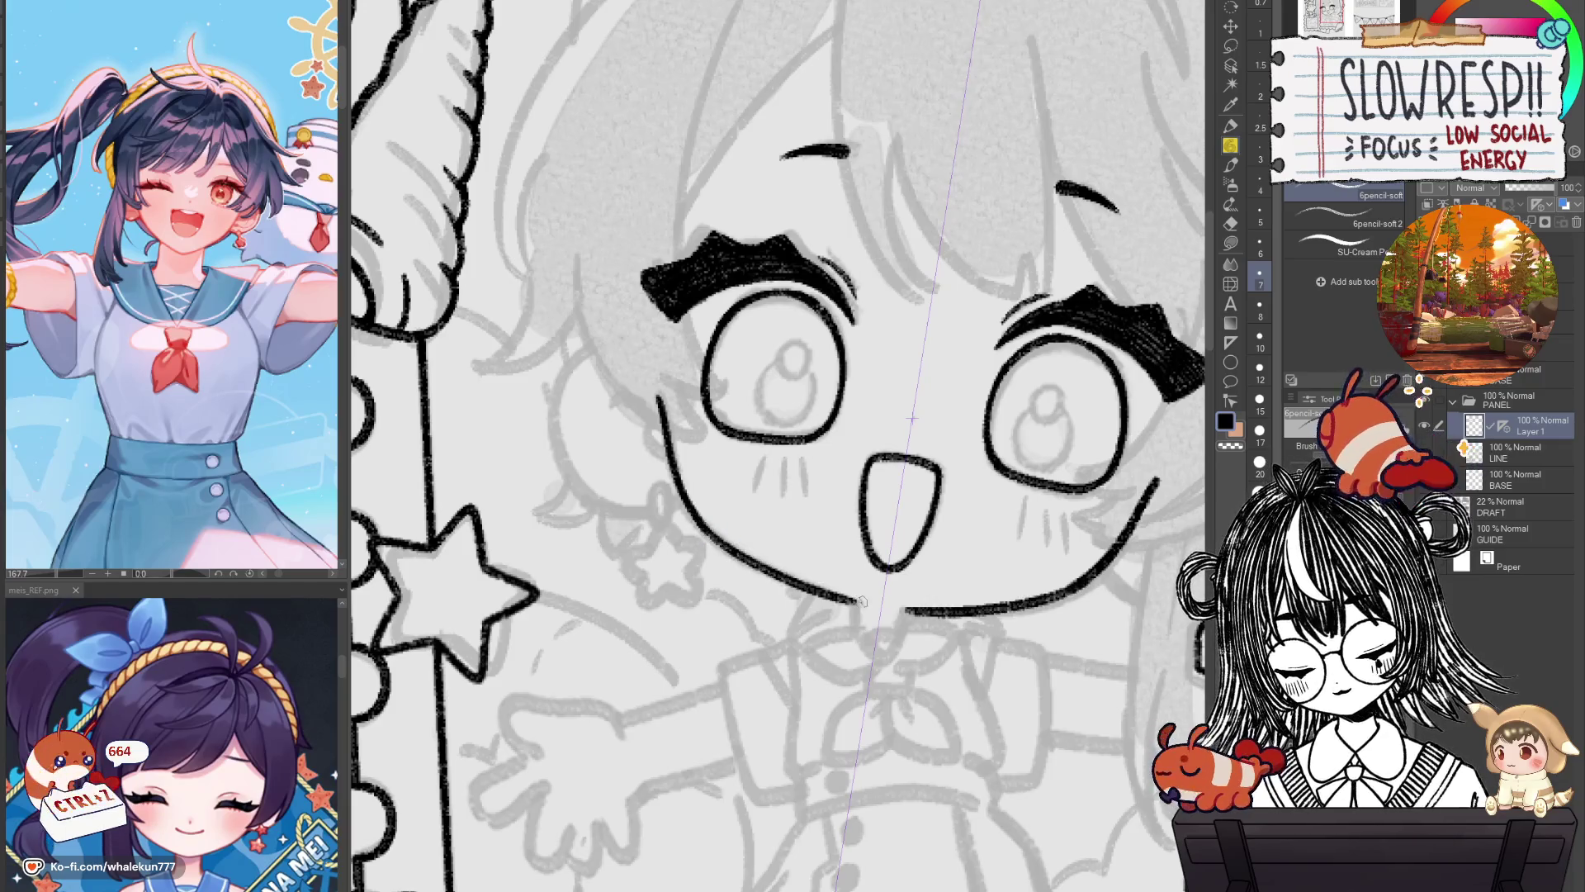
On the flipped canvas, ink the curved outline along the face's right side.
{"action": "key", "text": "h"}
{"action": "mouse_move", "coordinate": [938, 542]}
{"action": "left_mouse_down"}
{"action": "mouse_move", "coordinate": [955, 538]}
{"action": "mouse_move", "coordinate": [901, 609]}
{"action": "left_mouse_up"}
{"action": "mouse_move", "coordinate": [1016, 386]}
{"action": "left_mouse_down"}
{"action": "mouse_move", "coordinate": [1072, 529]}
{"action": "mouse_move", "coordinate": [991, 562]}
{"action": "mouse_move", "coordinate": [967, 552]}
{"action": "left_mouse_up"}
{"action": "key", "text": "ctrl+z"}
{"action": "mouse_move", "coordinate": [1013, 386]}
{"action": "left_mouse_down"}
{"action": "mouse_move", "coordinate": [1090, 463]}
{"action": "mouse_move", "coordinate": [1041, 554]}
{"action": "mouse_move", "coordinate": [979, 557]}
{"action": "left_mouse_up"}
{"action": "key", "text": "ctrl+z"}
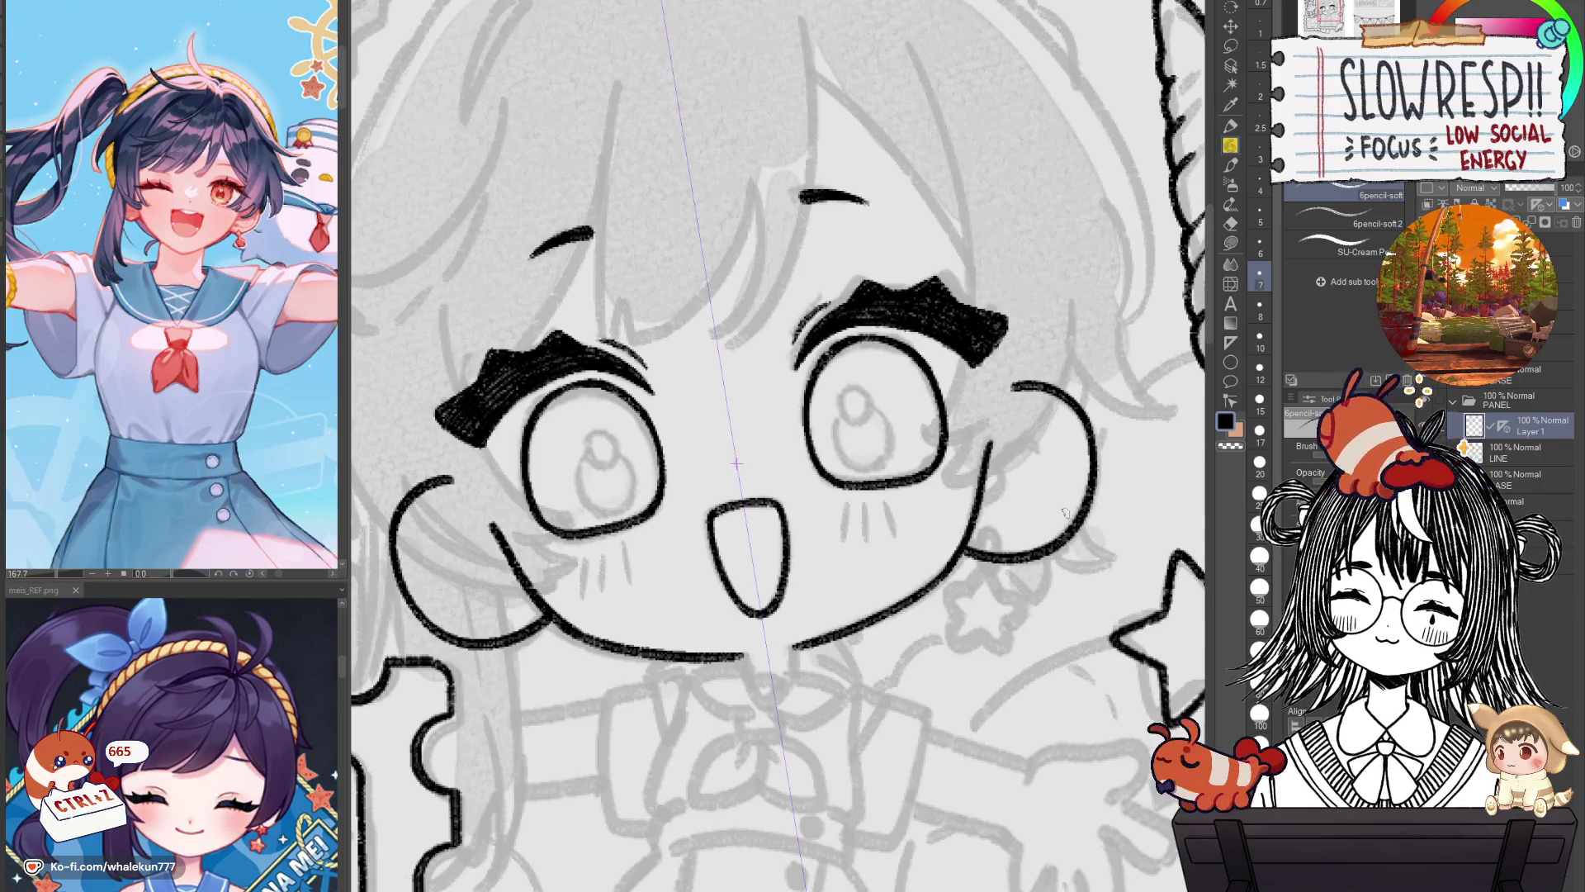
Draw the full cheek curve left of the eye, retrying until it fits.
{"action": "mouse_move", "coordinate": [815, 524]}
{"action": "left_mouse_down"}
{"action": "mouse_move", "coordinate": [1002, 499]}
{"action": "mouse_move", "coordinate": [809, 429]}
{"action": "mouse_move", "coordinate": [743, 434]}
{"action": "mouse_move", "coordinate": [768, 570]}
{"action": "mouse_move", "coordinate": [871, 561]}
{"action": "left_mouse_up"}
{"action": "left_click_drag", "start_coordinate": [854, 464], "coordinate": [878, 501]}
{"action": "key", "text": "ctrl+z"}
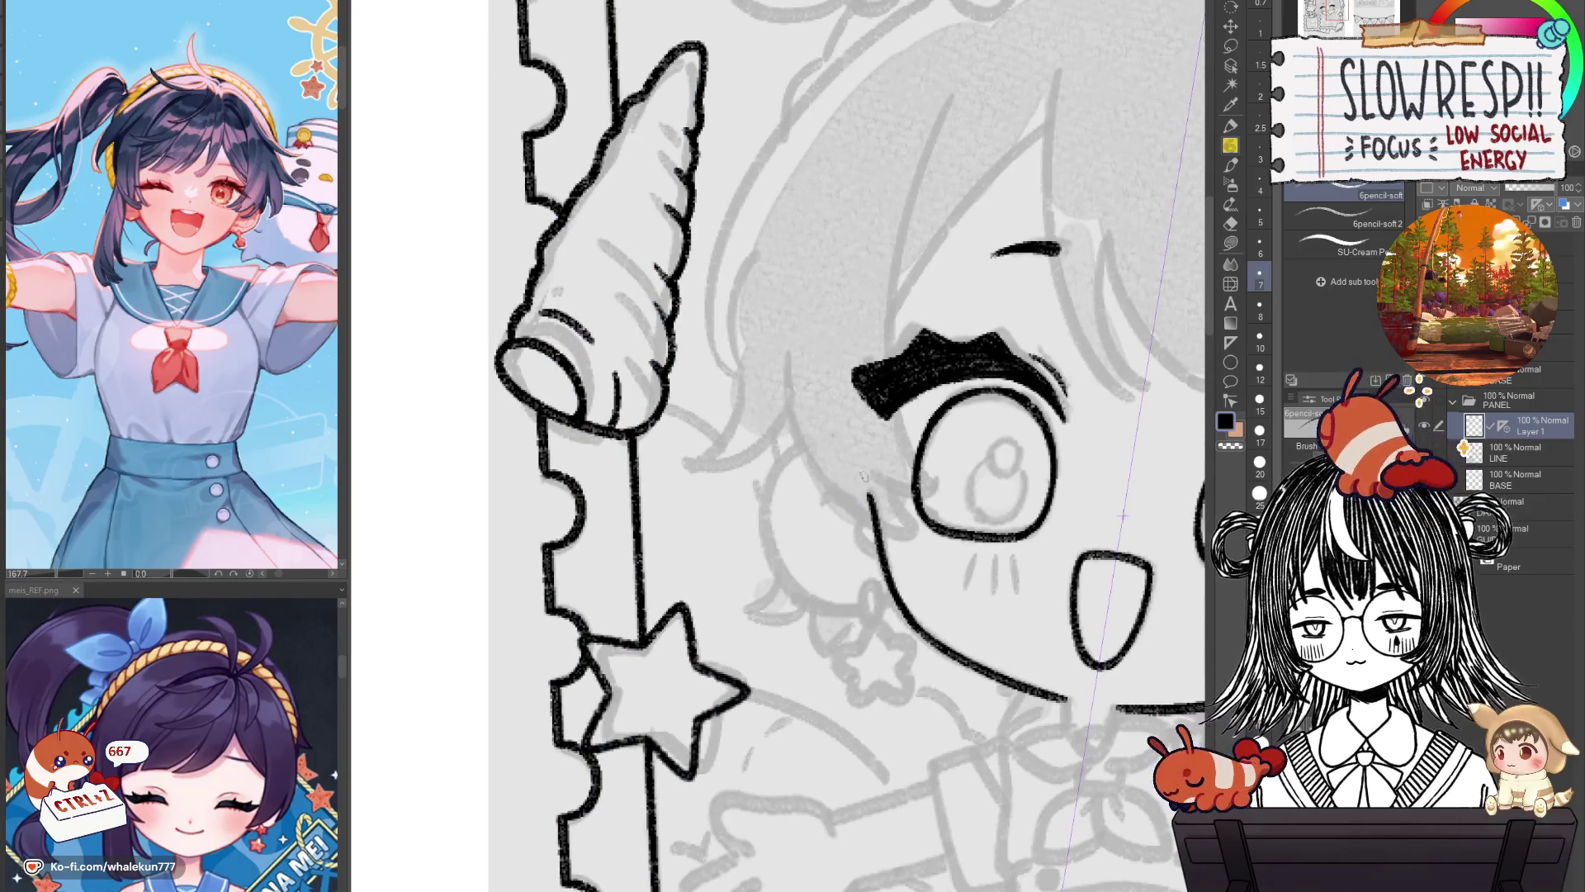
{"action": "mouse_move", "coordinate": [836, 433]}
{"action": "left_mouse_down"}
{"action": "mouse_move", "coordinate": [768, 569]}
{"action": "mouse_move", "coordinate": [888, 615]}
{"action": "left_mouse_up"}
{"action": "key", "text": "ctrl+z"}
{"action": "mouse_move", "coordinate": [830, 431]}
{"action": "left_mouse_down"}
{"action": "mouse_move", "coordinate": [766, 515]}
{"action": "mouse_move", "coordinate": [892, 613]}
{"action": "left_mouse_up"}
{"action": "key", "text": "ctrl+z"}
{"action": "mouse_move", "coordinate": [833, 431]}
{"action": "left_mouse_down"}
{"action": "mouse_move", "coordinate": [763, 496]}
{"action": "mouse_move", "coordinate": [879, 611]}
{"action": "left_mouse_up"}
Flip the canvas back, remove the two stray strokes near the right cheek, and recentre the face.
{"action": "key", "text": "h"}
{"action": "mouse_move", "coordinate": [677, 383]}
{"action": "left_mouse_down"}
{"action": "mouse_move", "coordinate": [950, 490]}
{"action": "mouse_move", "coordinate": [1003, 470]}
{"action": "mouse_move", "coordinate": [934, 510]}
{"action": "mouse_move", "coordinate": [950, 528]}
{"action": "left_mouse_up"}
{"action": "key", "text": "ctrl+z"}
{"action": "key", "text": "ctrl+z"}
{"action": "key", "text": "ctrl+z"}
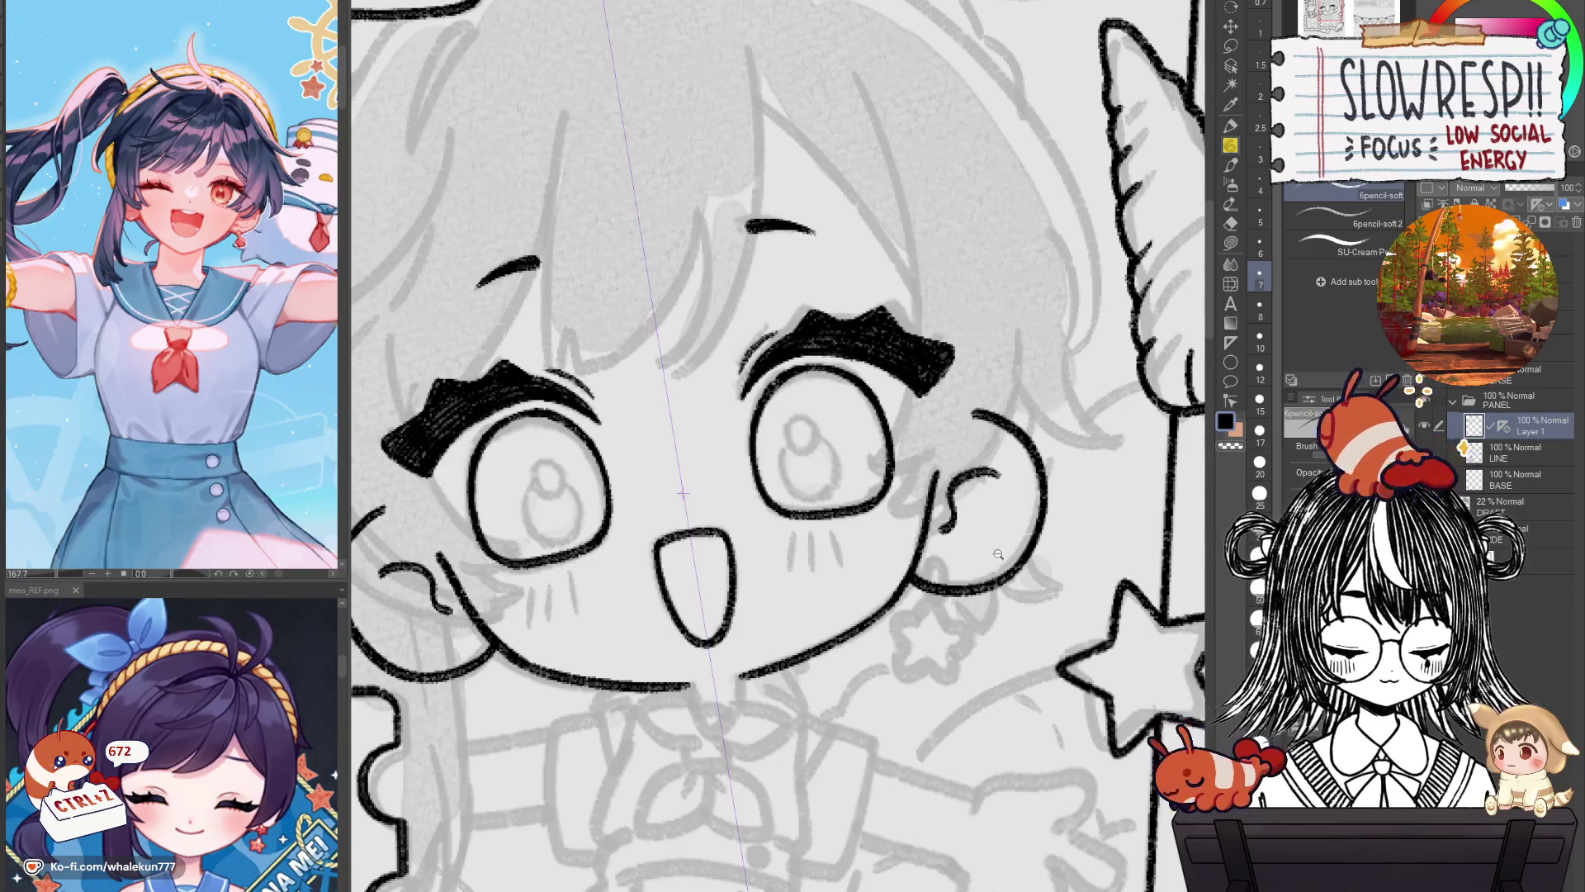
{"action": "scroll", "coordinate": [976, 572], "scroll_direction": "down", "scroll_amount": 5}
{"action": "scroll", "coordinate": [757, 509], "scroll_direction": "up", "scroll_amount": 4}
{"action": "scroll", "coordinate": [1024, 430], "scroll_direction": "up", "scroll_amount": 2}
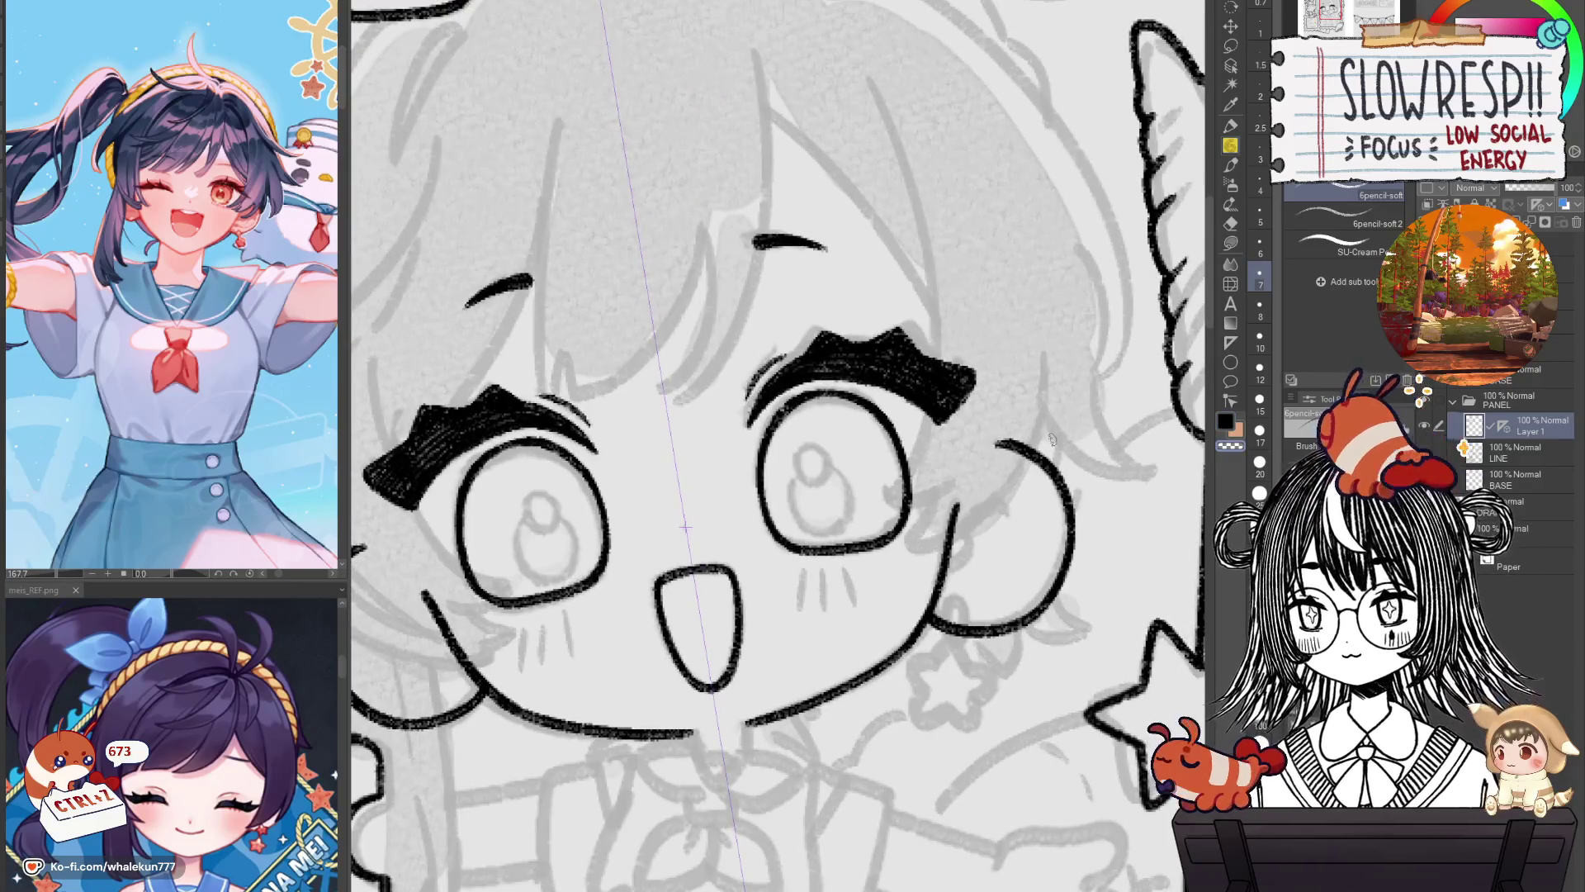
{"action": "left_click_drag", "start_coordinate": [1051, 439], "coordinate": [1189, 403]}
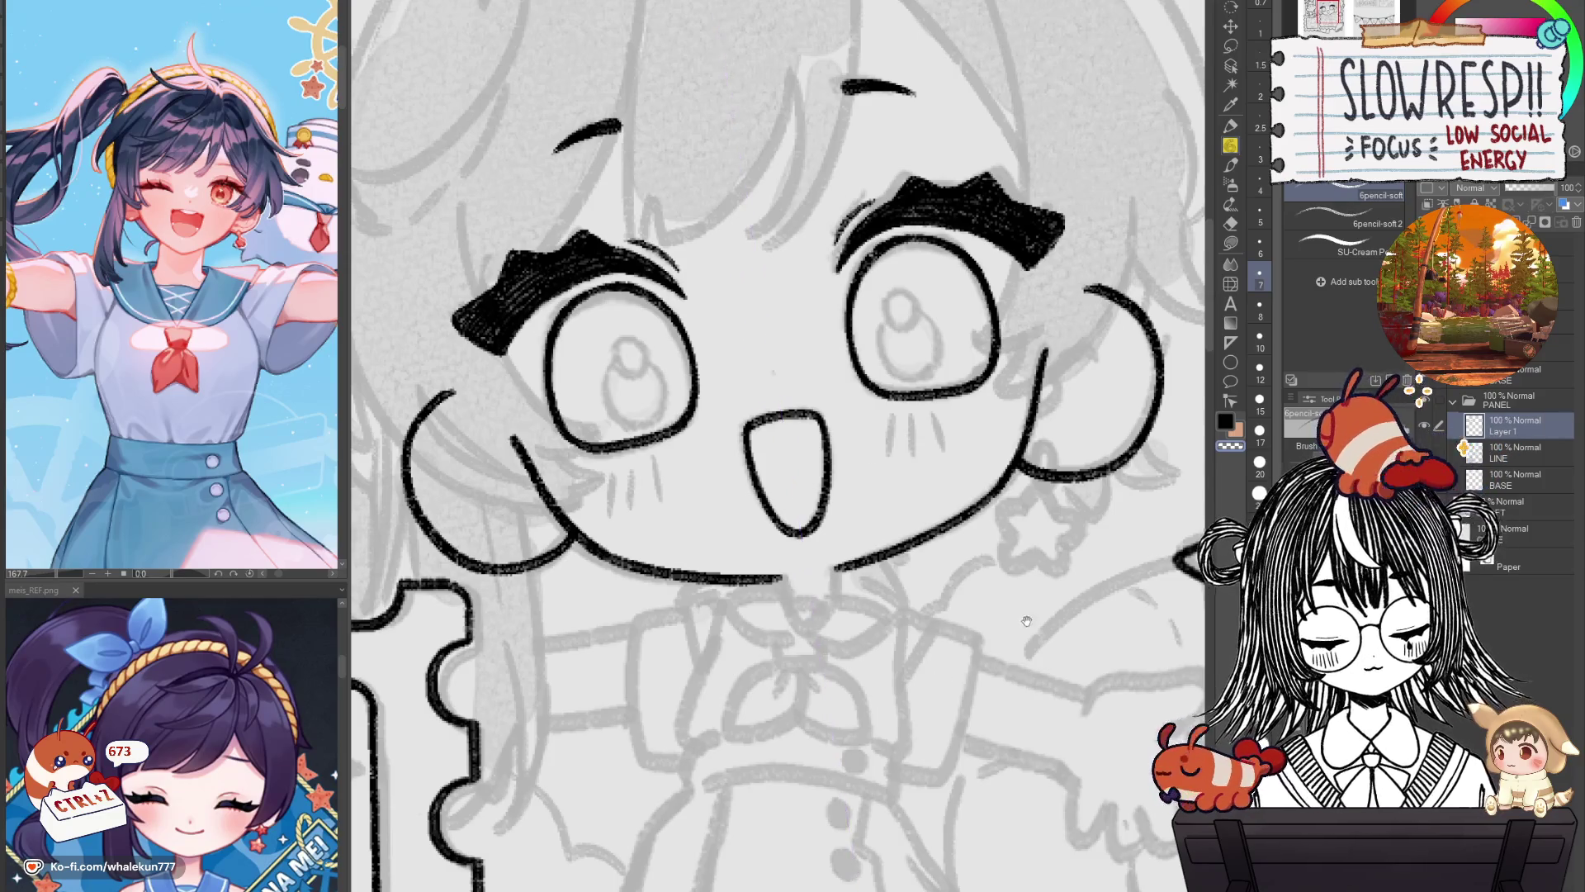
{"action": "left_click_drag", "start_coordinate": [775, 374], "coordinate": [646, 413]}
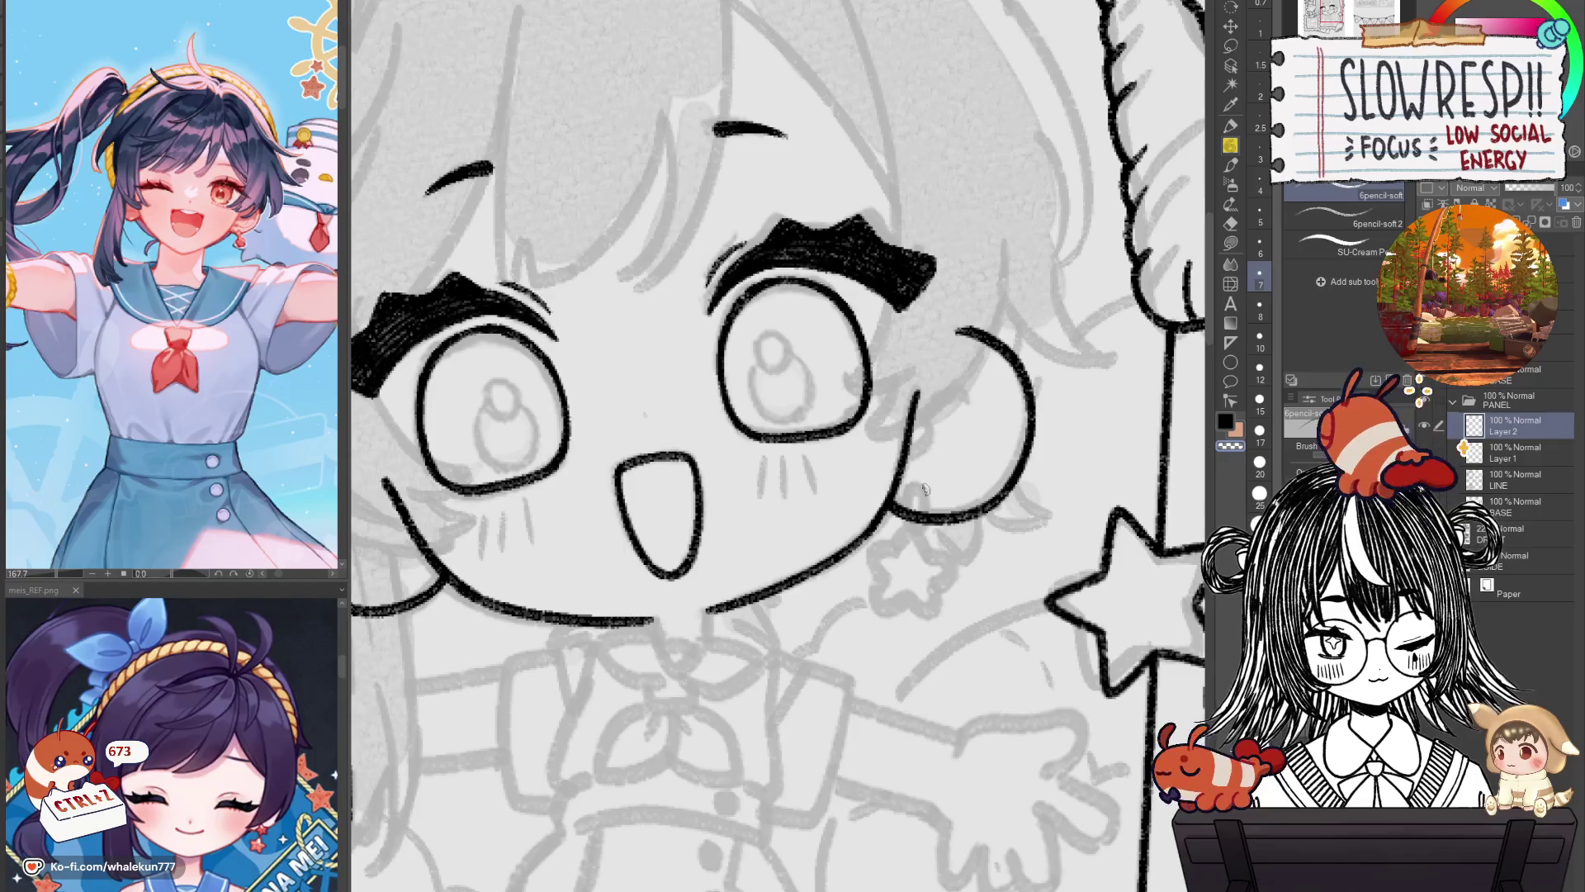
Ink a small curve inside the ear and start the star earring below it.
{"action": "mouse_move", "coordinate": [914, 485]}
{"action": "left_mouse_down"}
{"action": "mouse_move", "coordinate": [939, 494]}
{"action": "mouse_move", "coordinate": [927, 533]}
{"action": "left_mouse_up"}
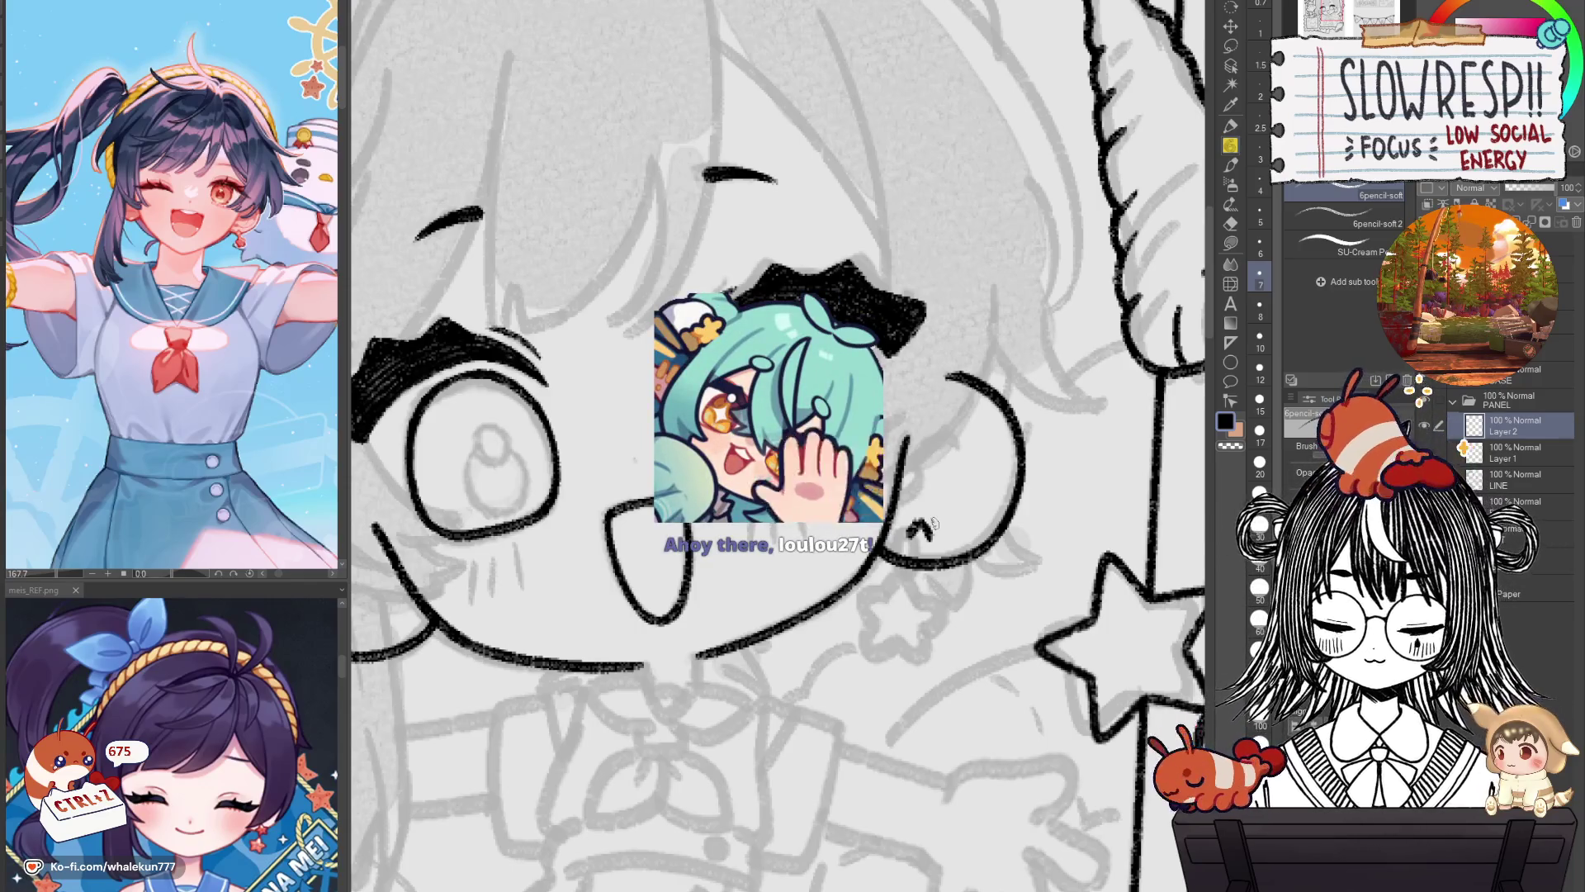
{"action": "scroll", "coordinate": [929, 512], "scroll_direction": "down", "scroll_amount": 2}
{"action": "key", "text": "ctrl+z"}
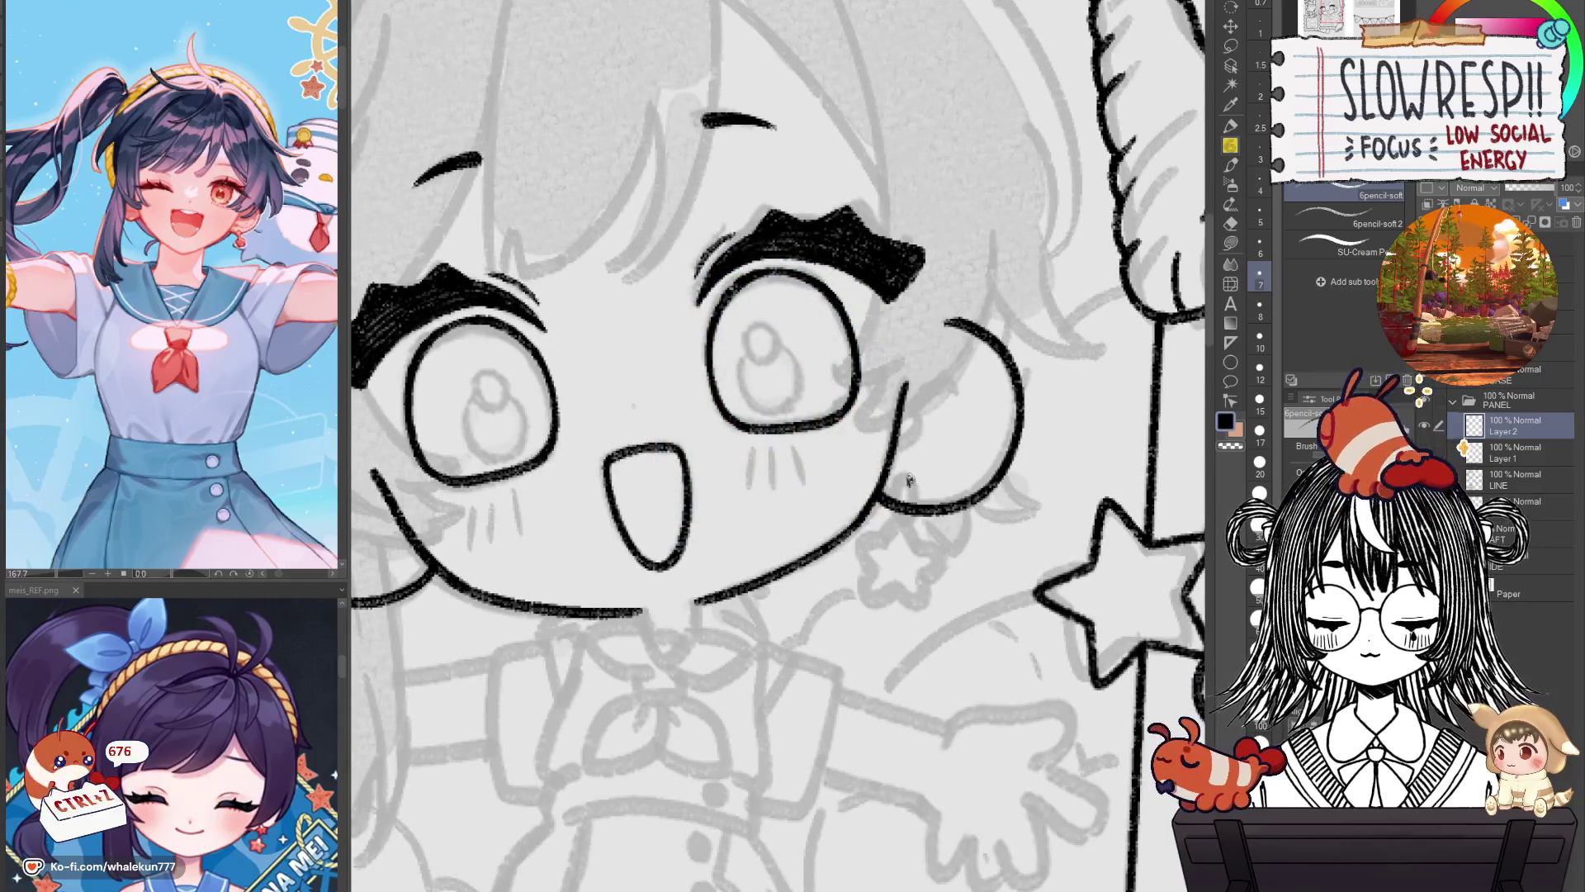
{"action": "key", "text": "ctrl+z"}
{"action": "key", "text": "ctrl+z"}
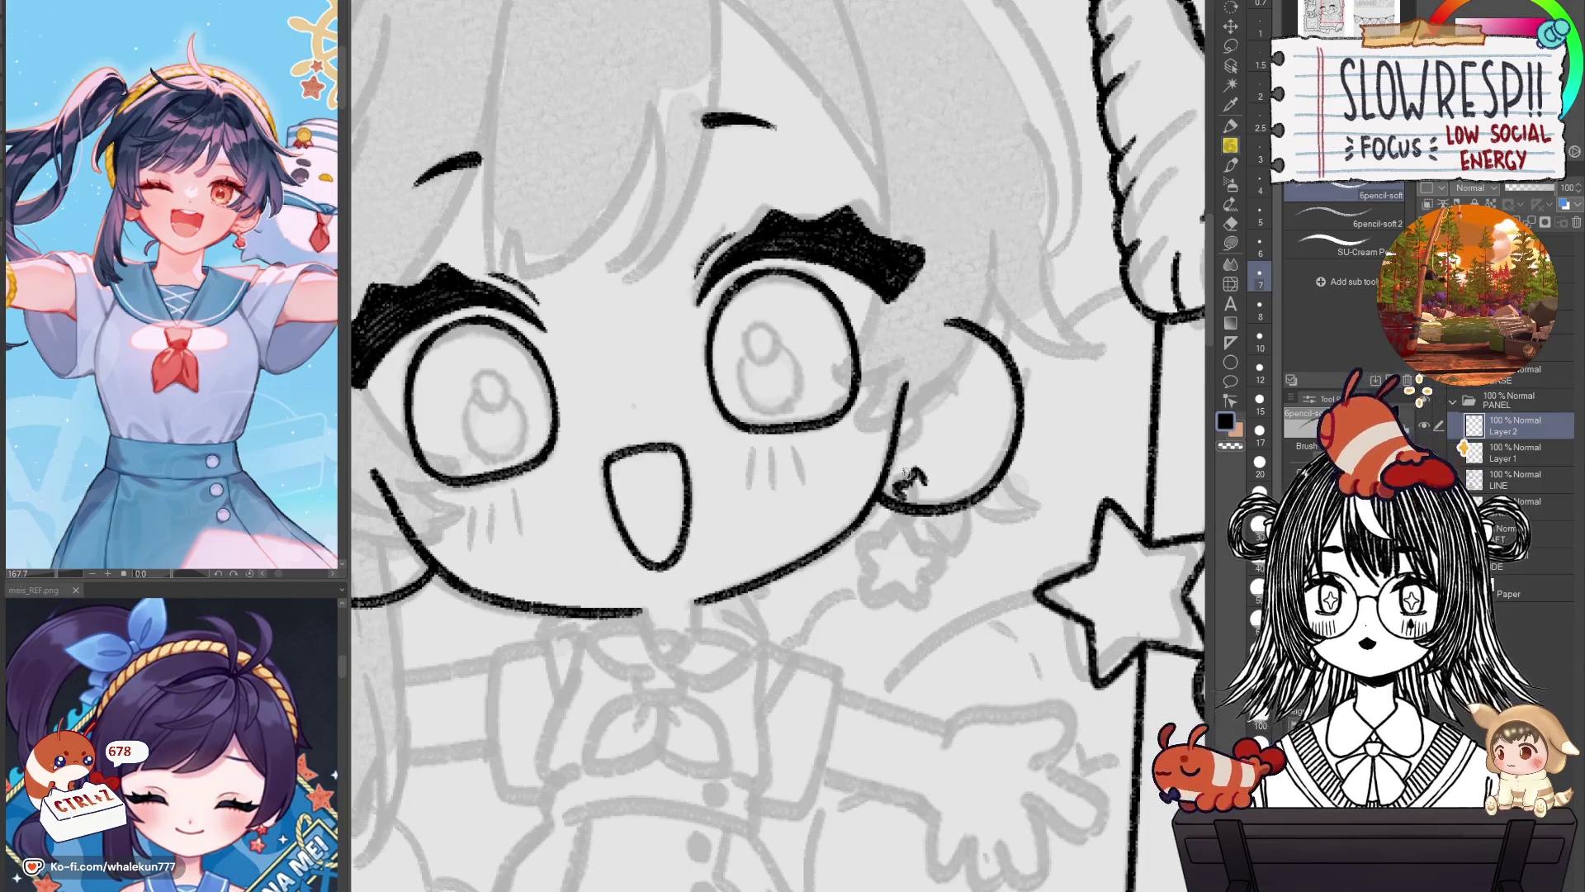
{"action": "left_click_drag", "start_coordinate": [900, 497], "coordinate": [923, 520]}
{"action": "key", "text": "ctrl+z"}
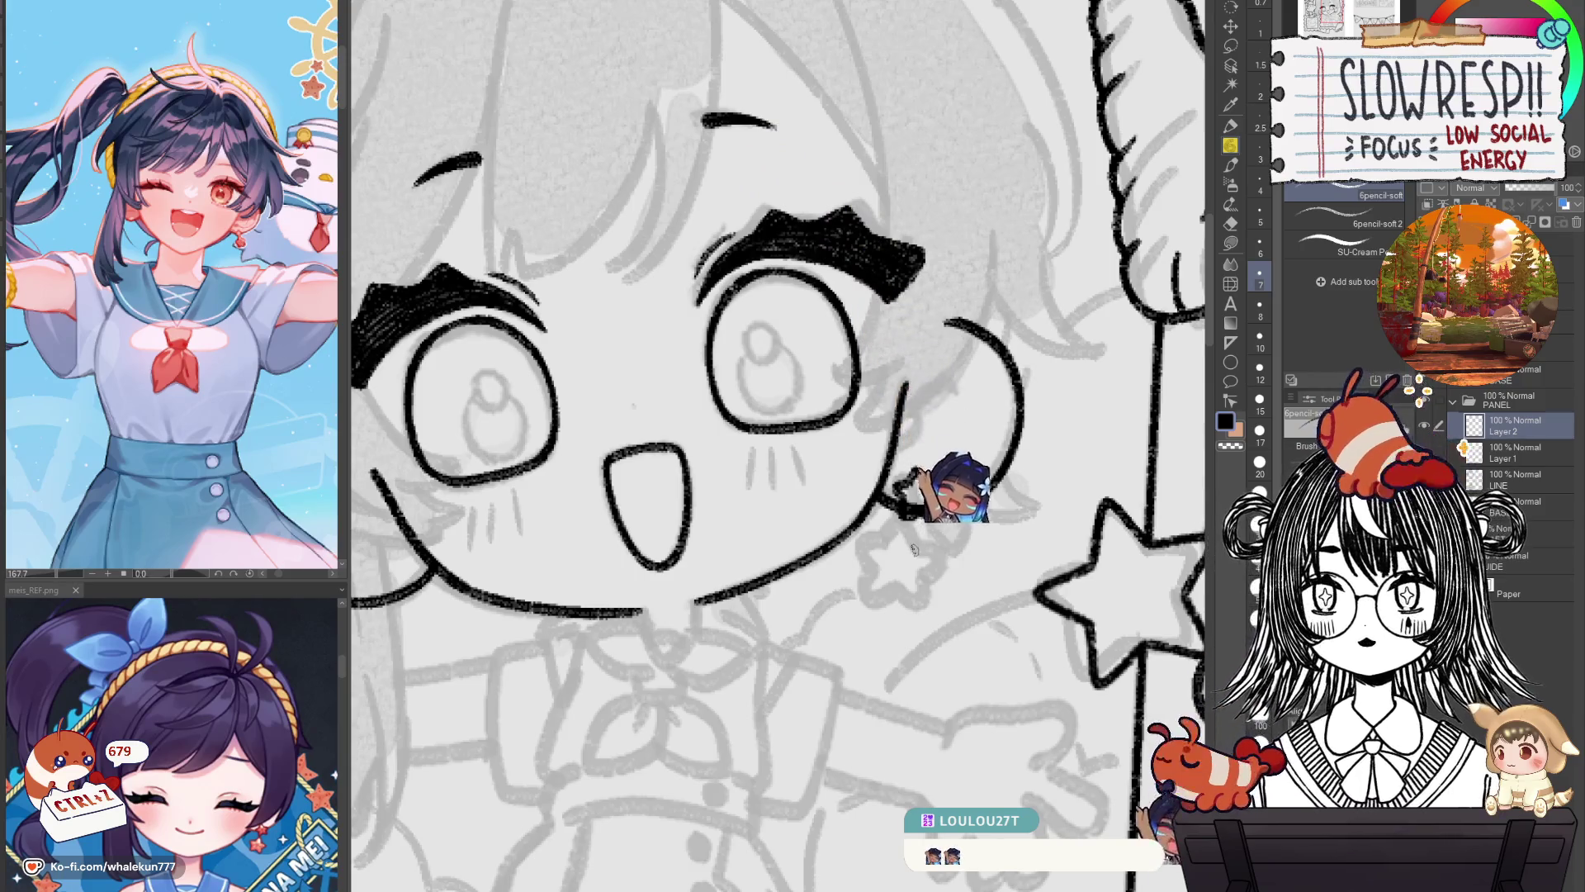
Draw the earring's dangling tail below the star, redrawing it several times.
{"action": "mouse_move", "coordinate": [897, 506]}
{"action": "left_mouse_down"}
{"action": "mouse_move", "coordinate": [919, 527]}
{"action": "mouse_move", "coordinate": [875, 547]}
{"action": "mouse_move", "coordinate": [886, 570]}
{"action": "left_mouse_up"}
{"action": "key", "text": "ctrl+z"}
{"action": "key", "text": "ctrl+z"}
{"action": "key", "text": "ctrl+z"}
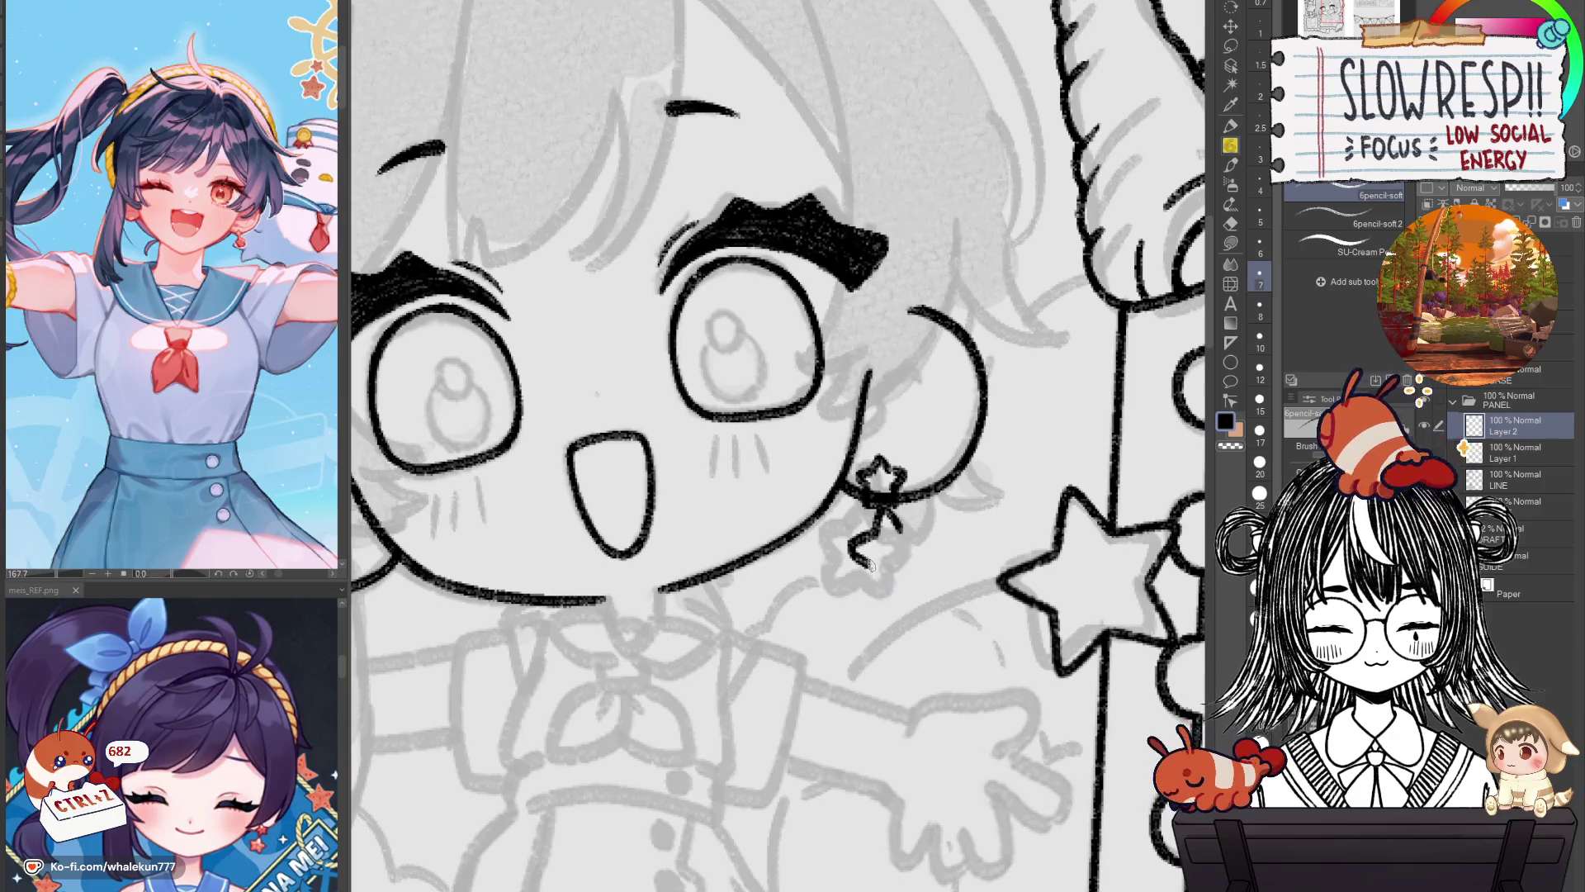
{"action": "key", "text": "ctrl+z"}
{"action": "left_click_drag", "start_coordinate": [873, 564], "coordinate": [868, 591]}
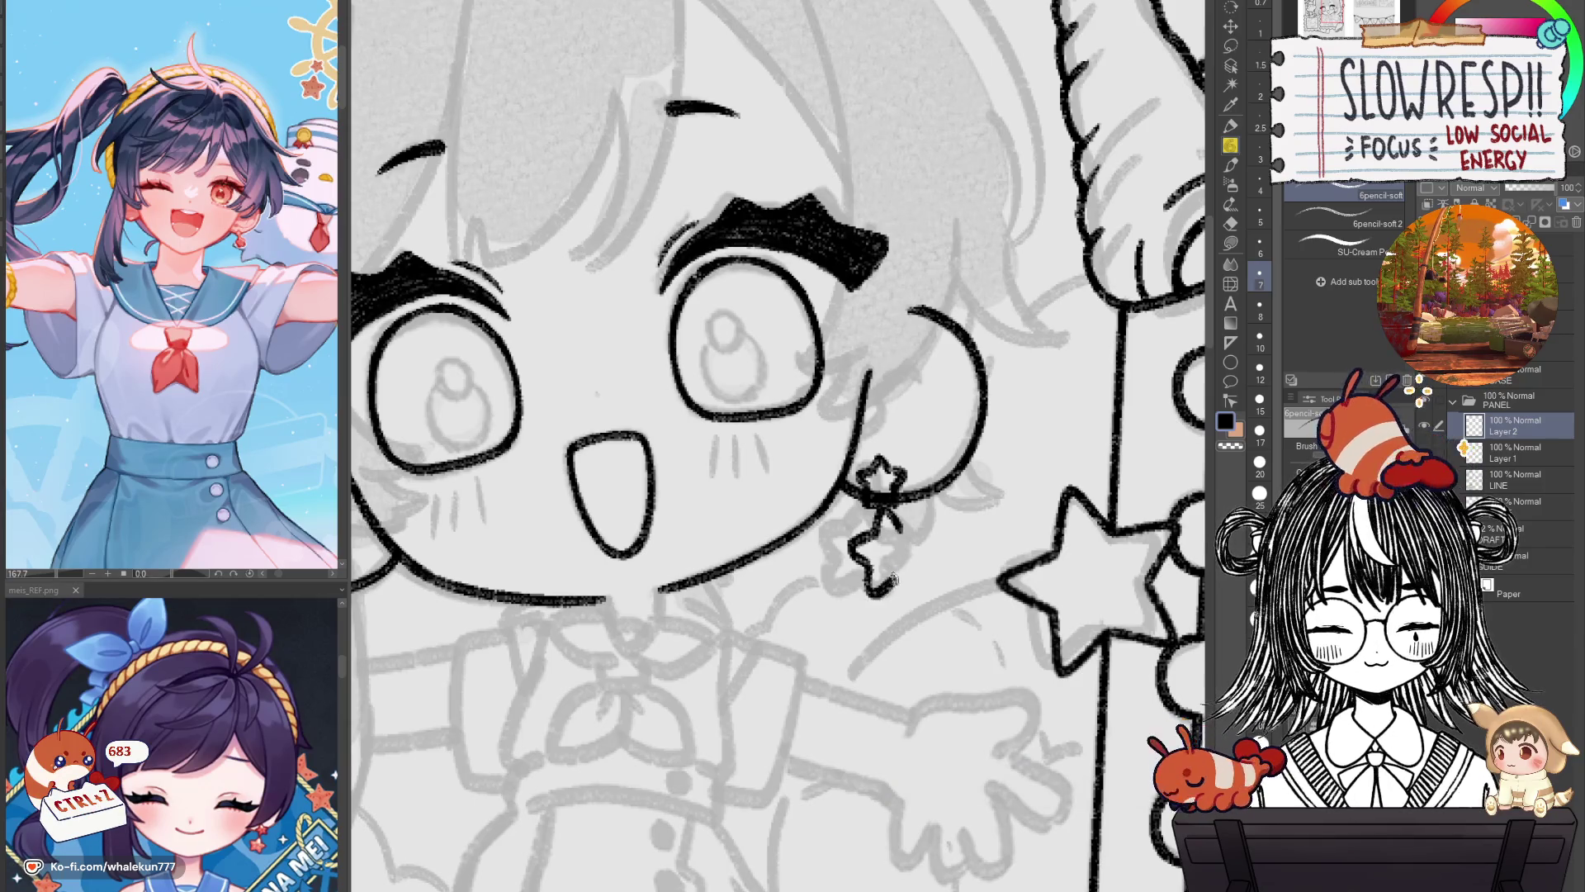
{"action": "key", "text": "ctrl+z"}
{"action": "left_click_drag", "start_coordinate": [900, 586], "coordinate": [913, 555]}
{"action": "key", "text": "ctrl+z"}
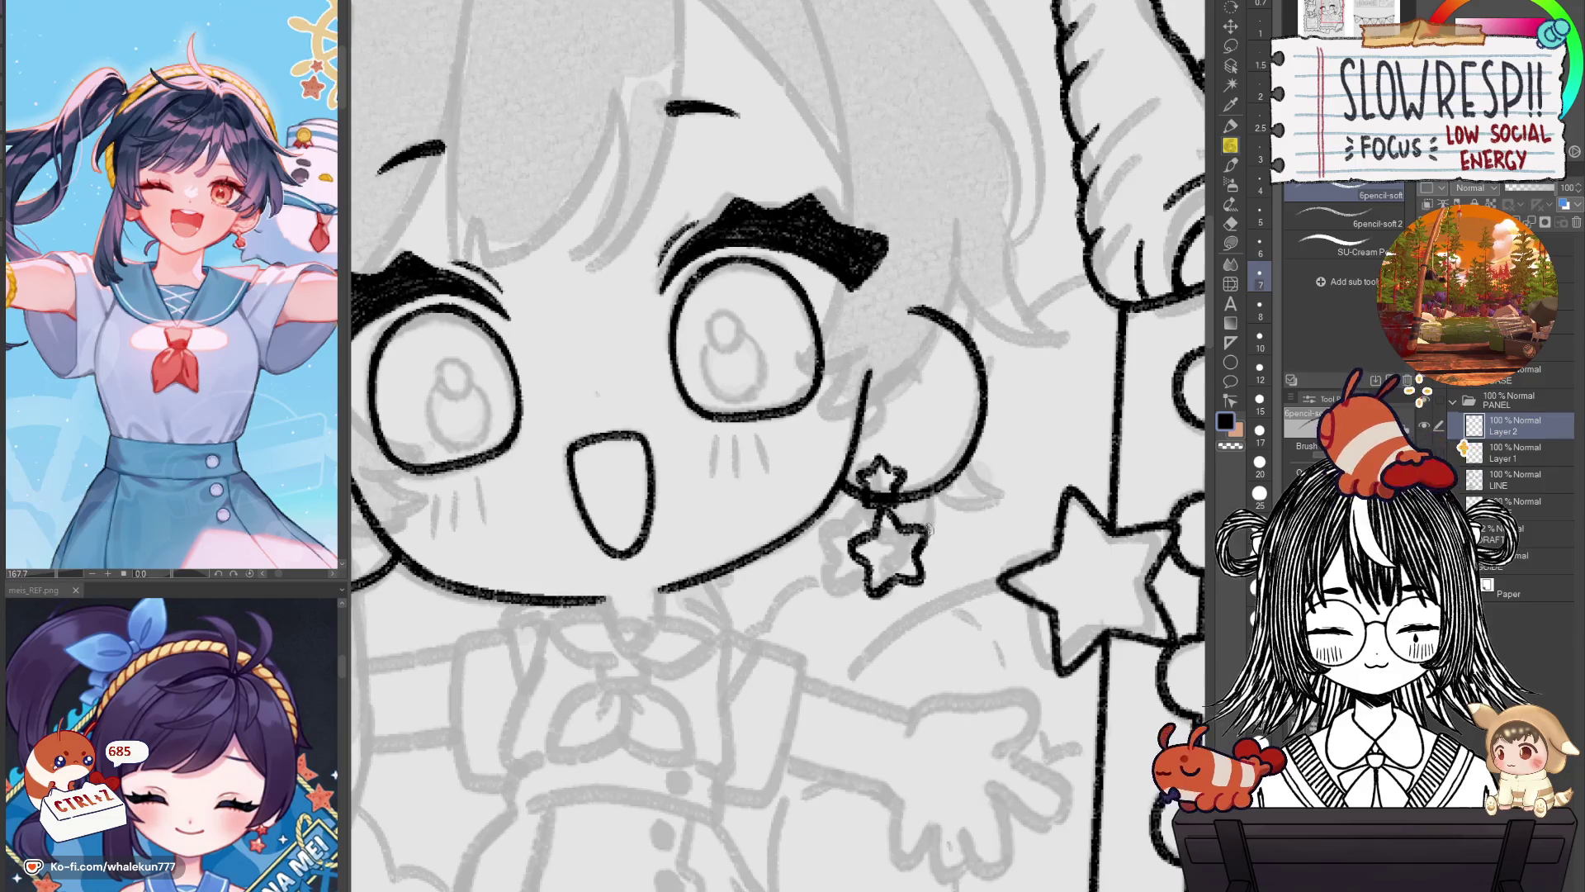
Select the lower ink layer and merge the earring layer into the face lineart.
{"action": "key", "text": "alt+bracketleft"}
{"action": "key", "text": "e"}
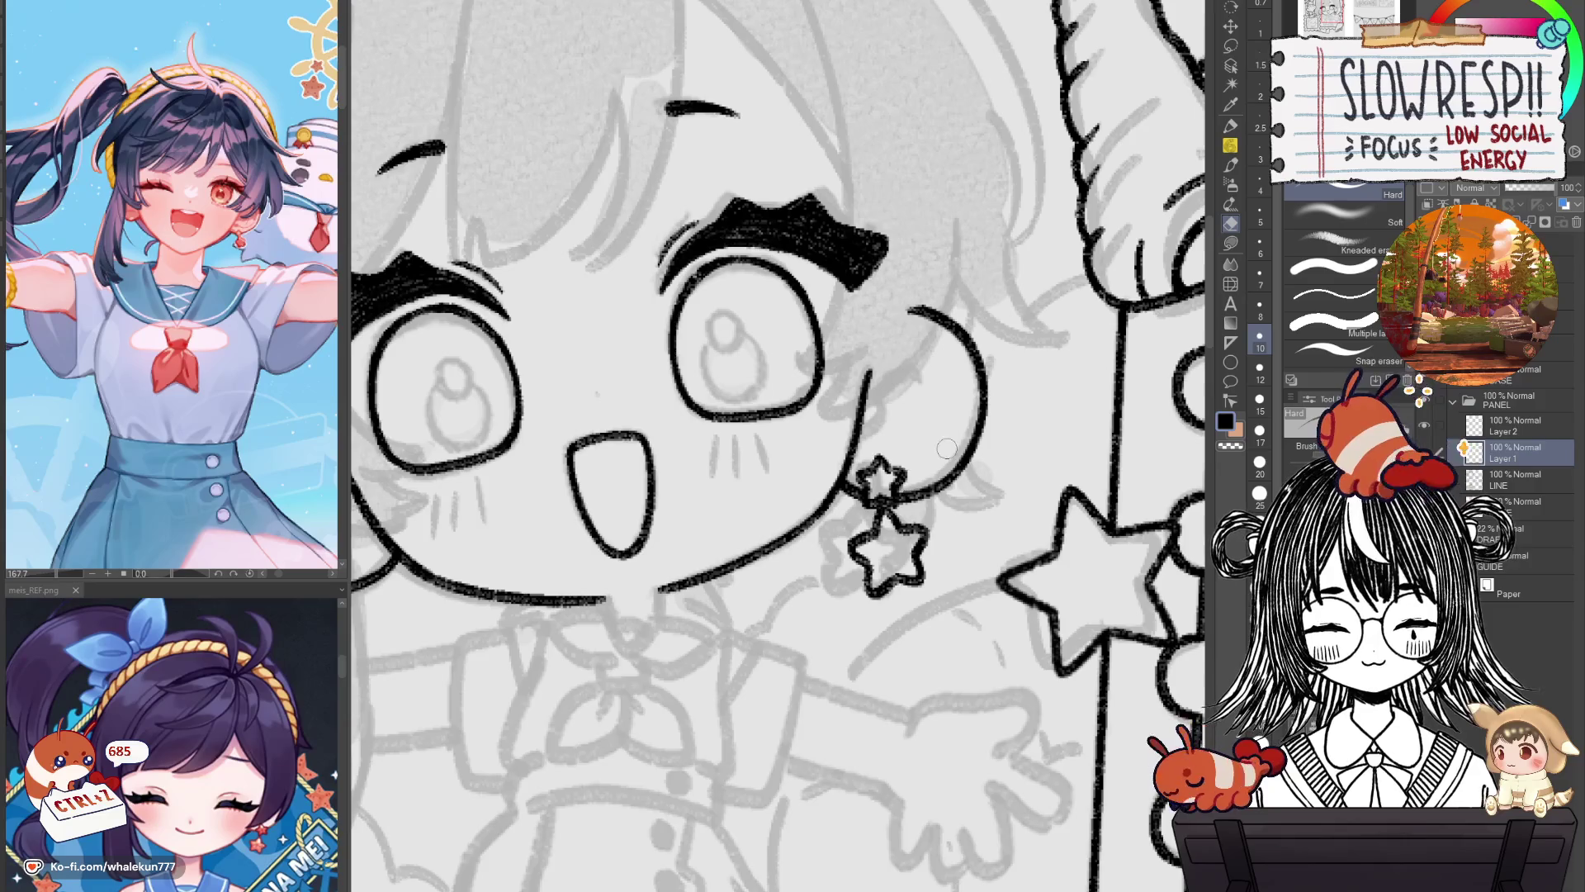
{"action": "key", "text": "Delete"}
{"action": "scroll", "coordinate": [939, 567], "scroll_direction": "down", "scroll_amount": 2}
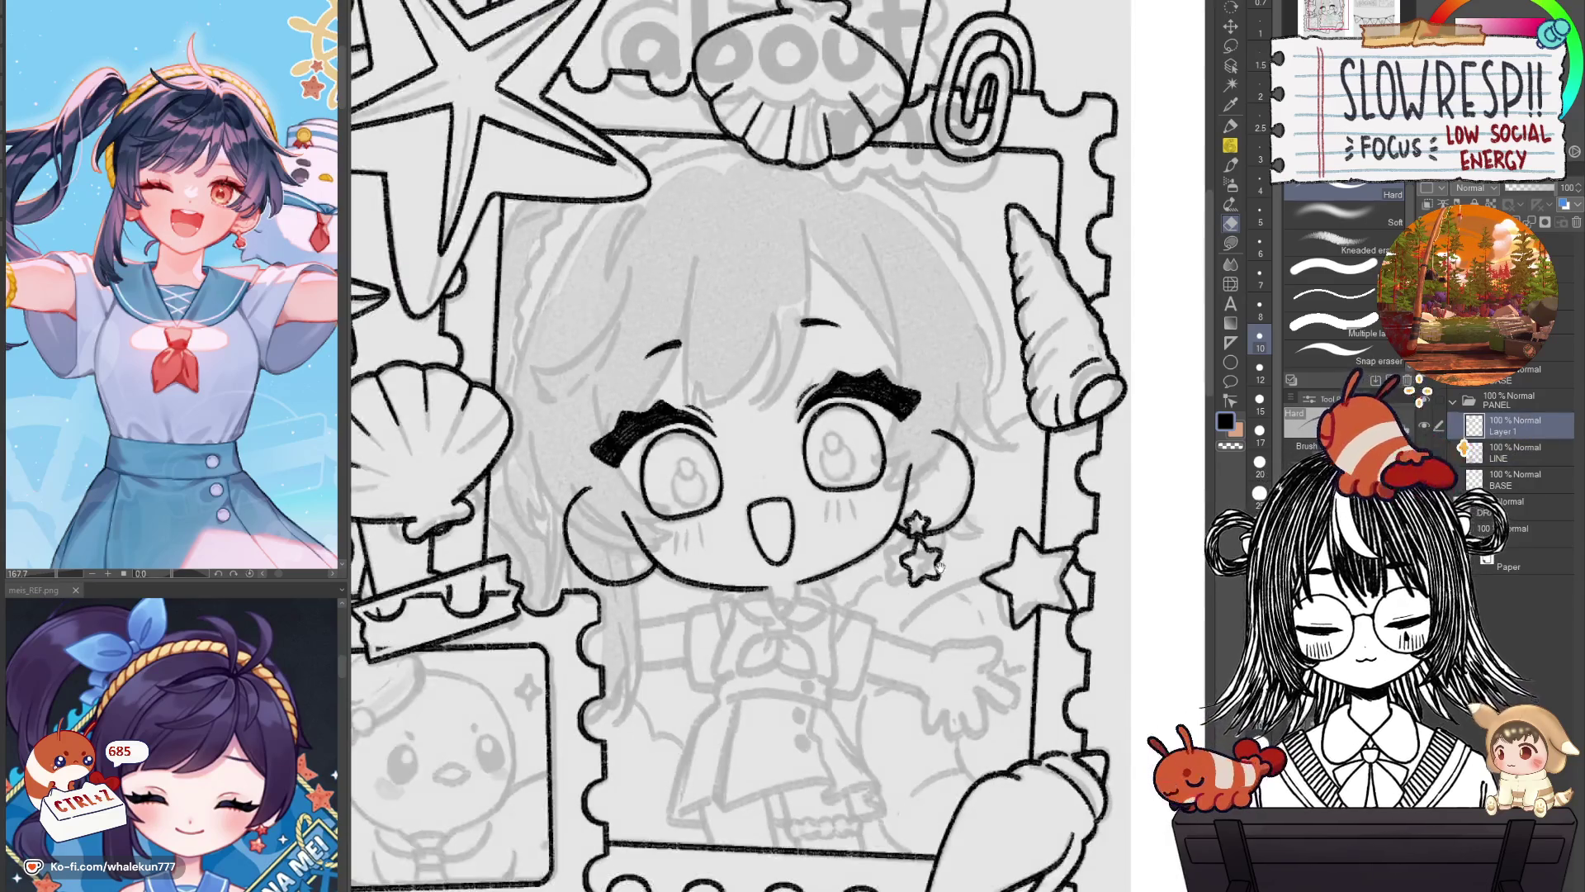